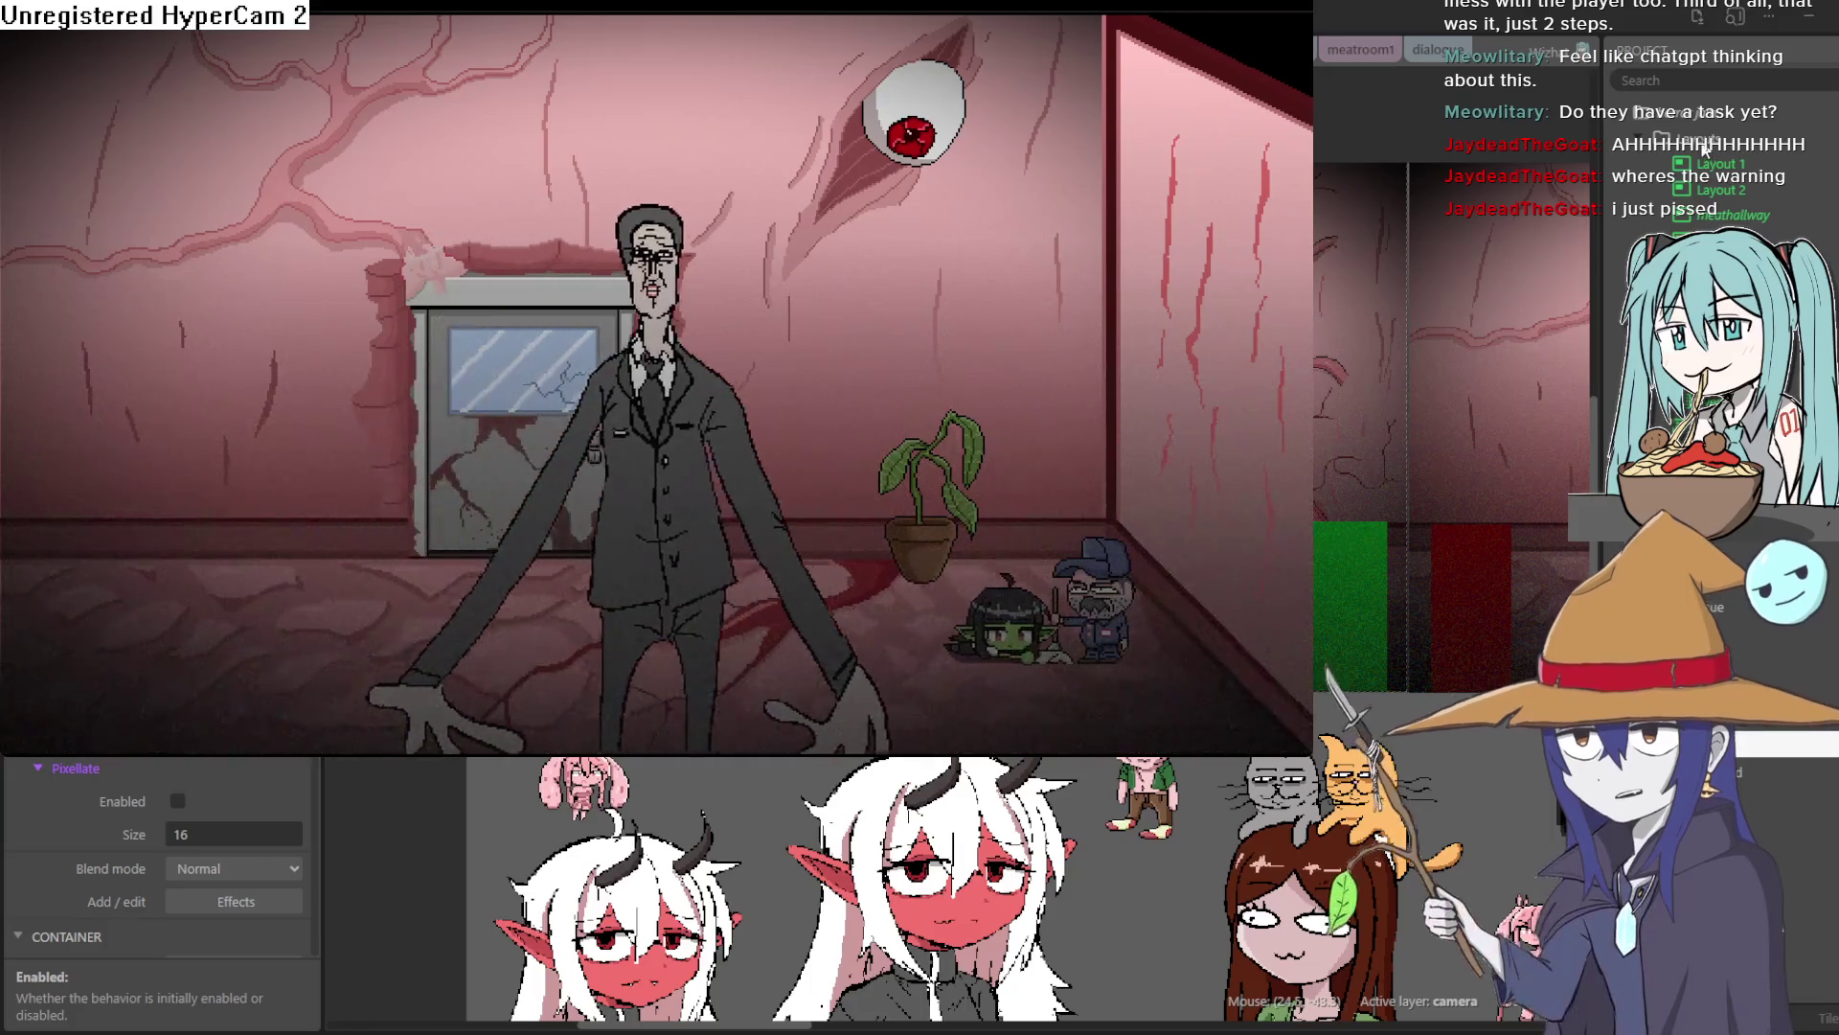
Close the game preview to return to editing the meathallway layout
{"action": "left_click", "coordinate": [1698, 113]}
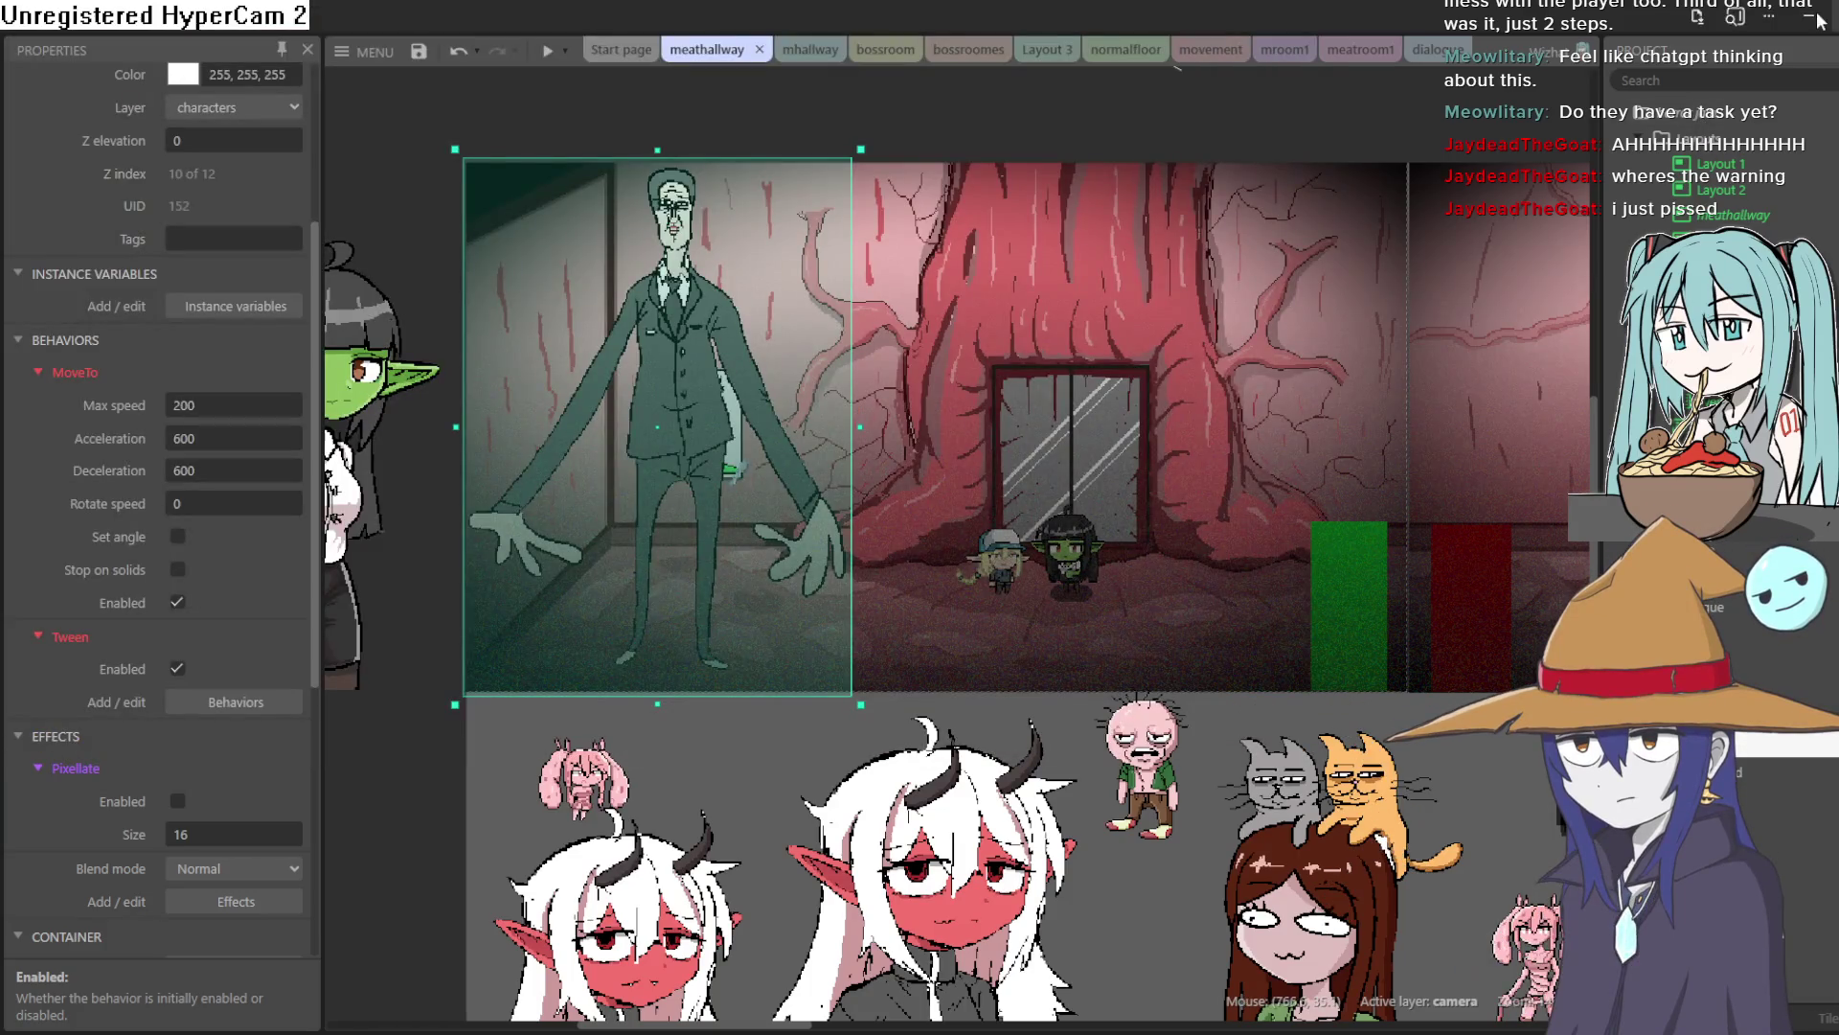
{"action": "key", "text": "alt+Tab"}
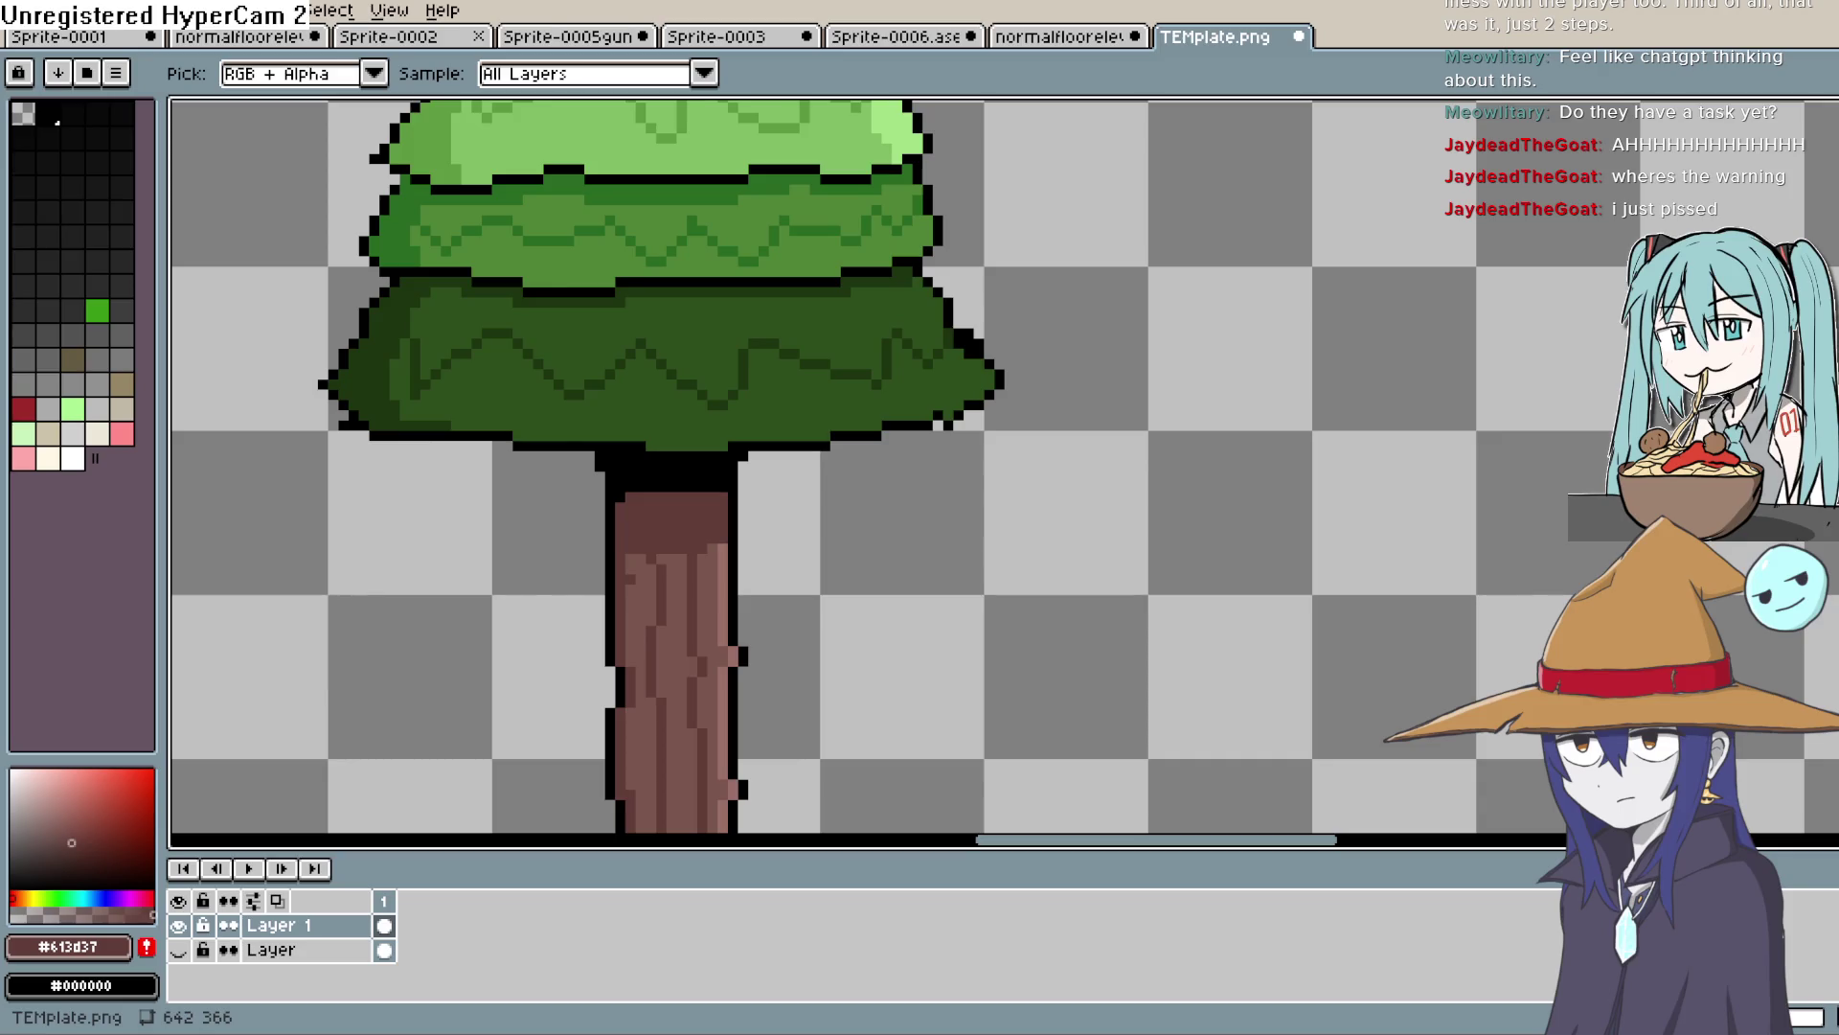
Sample the foliage's light green and draw a short stroke along the tree's right edge
{"action": "key", "text": "e"}
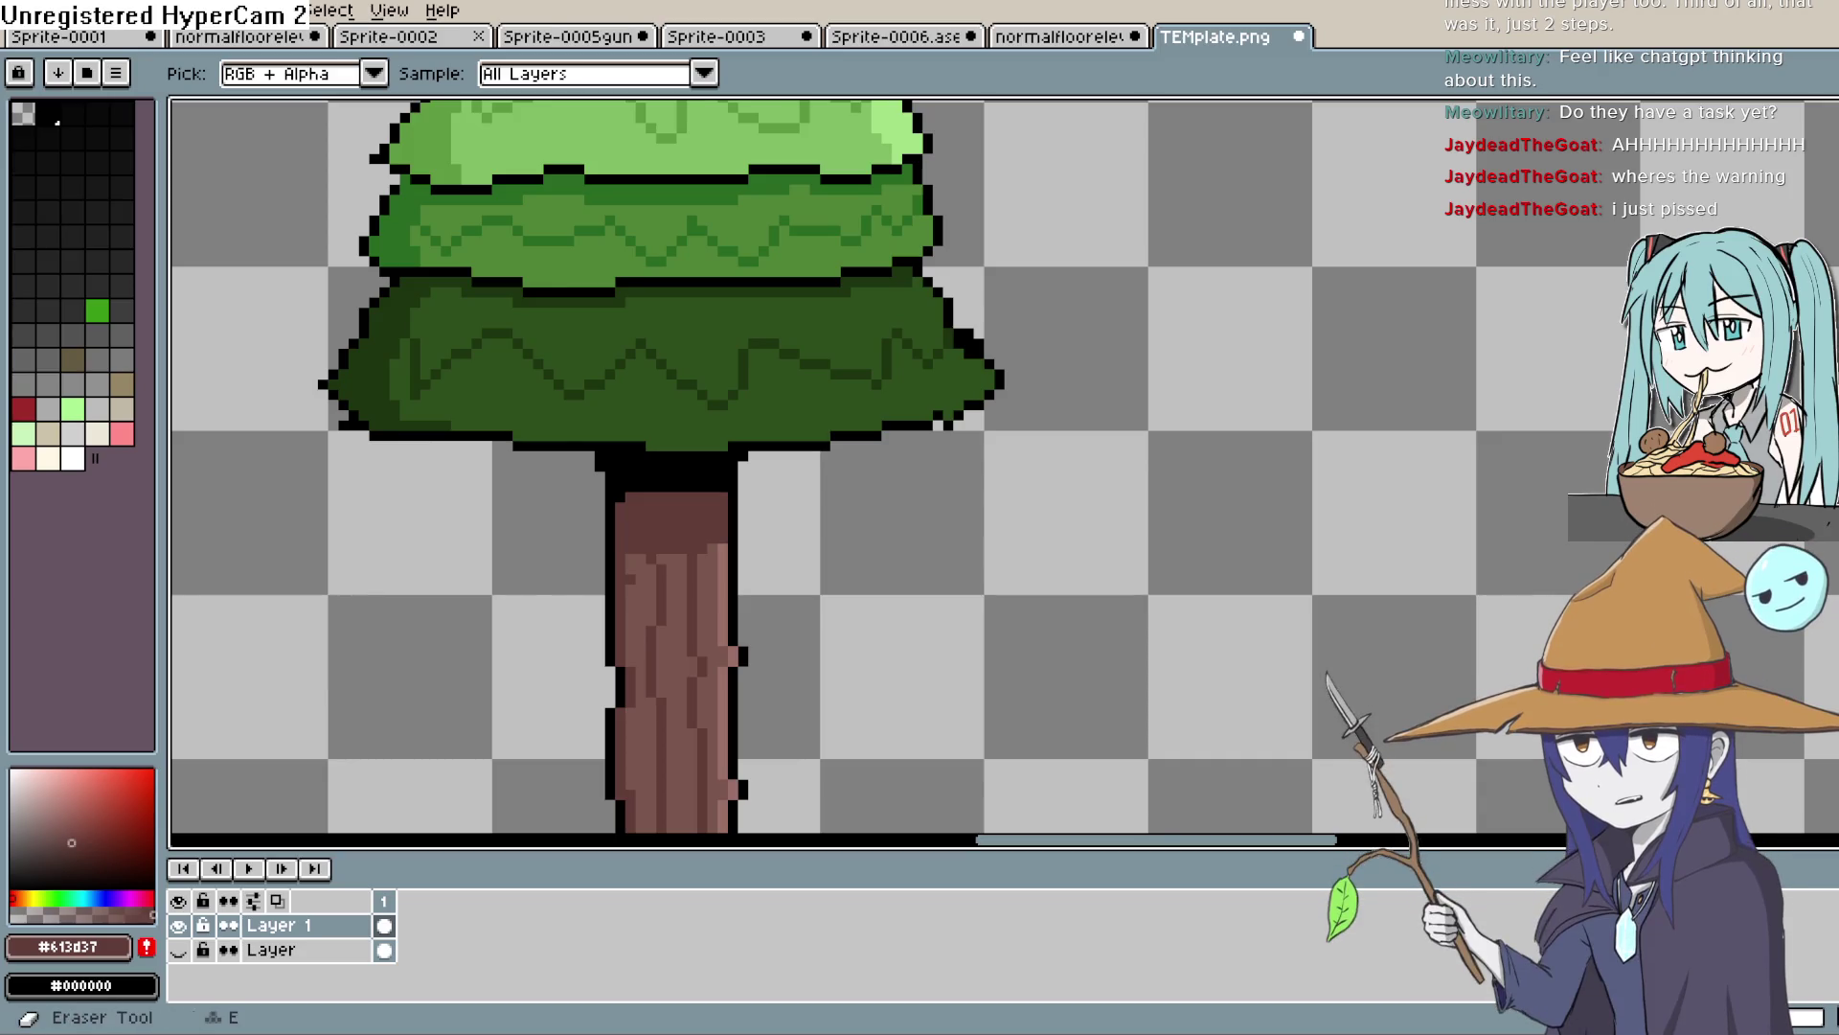
{"action": "scroll", "coordinate": [924, 221], "scroll_direction": "up", "scroll_amount": 2}
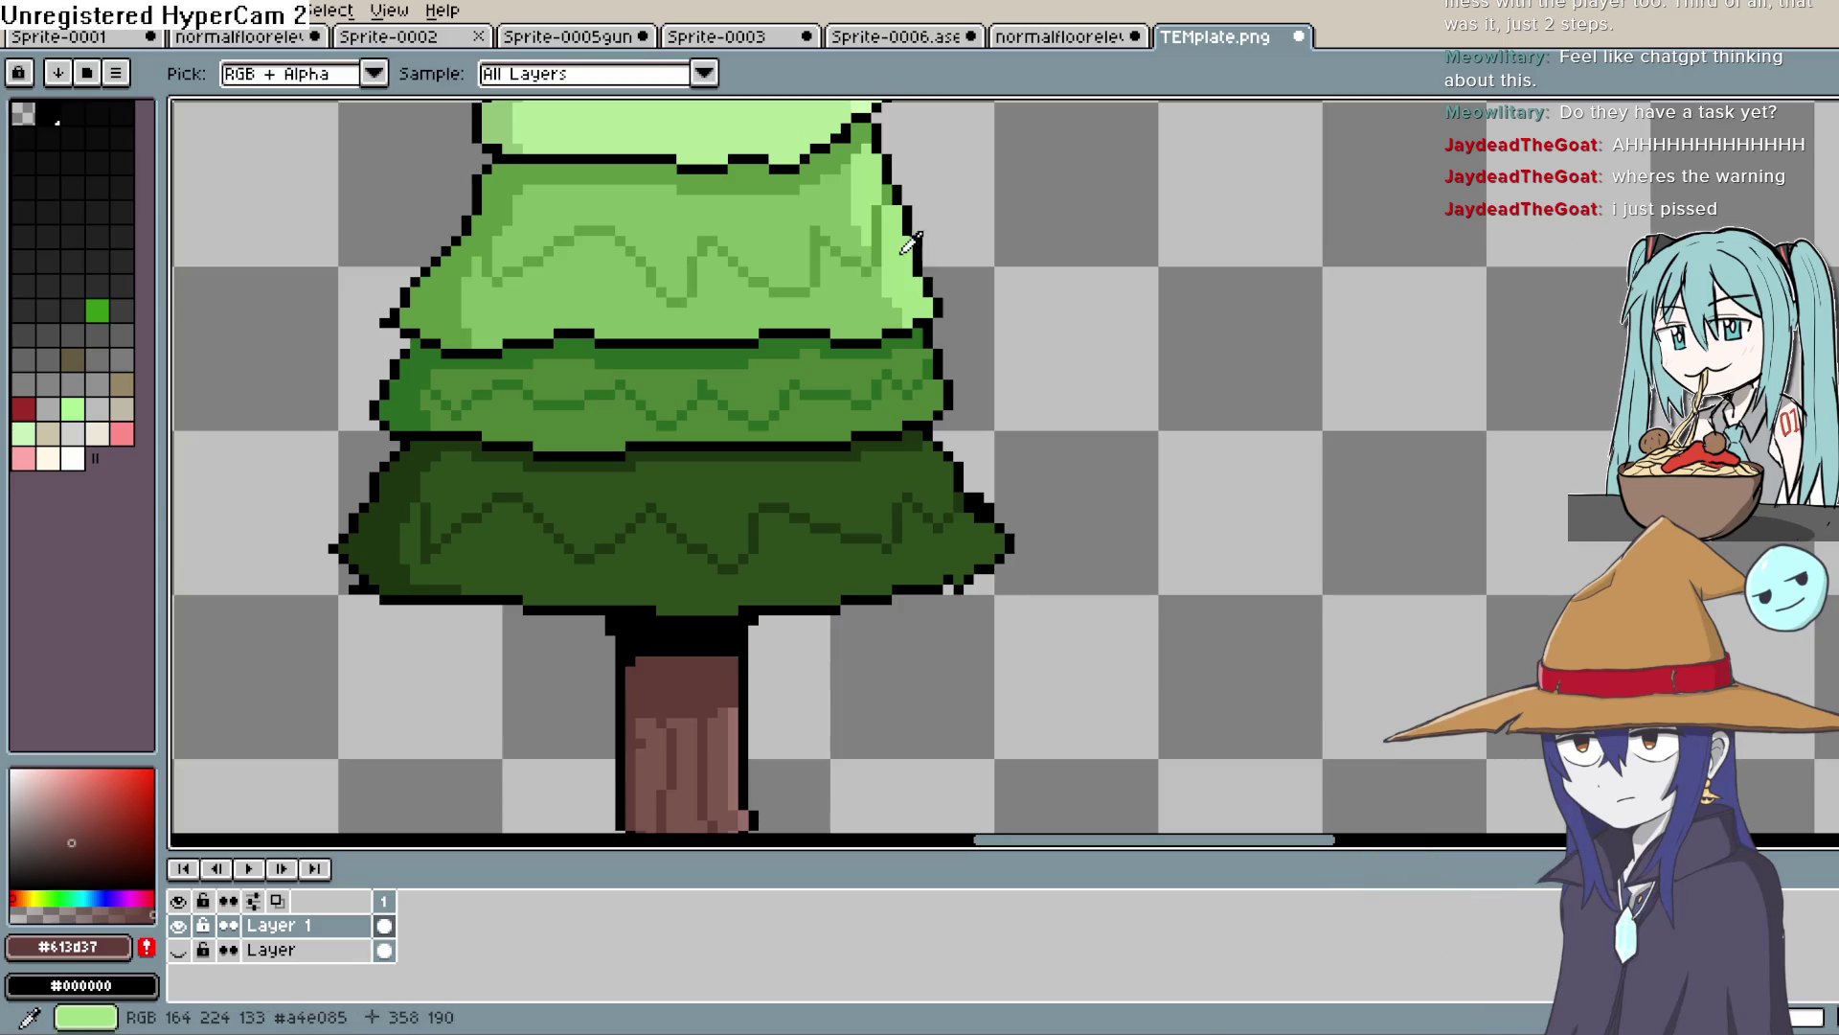
{"action": "left_click", "coordinate": [918, 406]}
{"action": "left_click", "coordinate": [74, 794]}
{"action": "left_click", "coordinate": [1825, 108]}
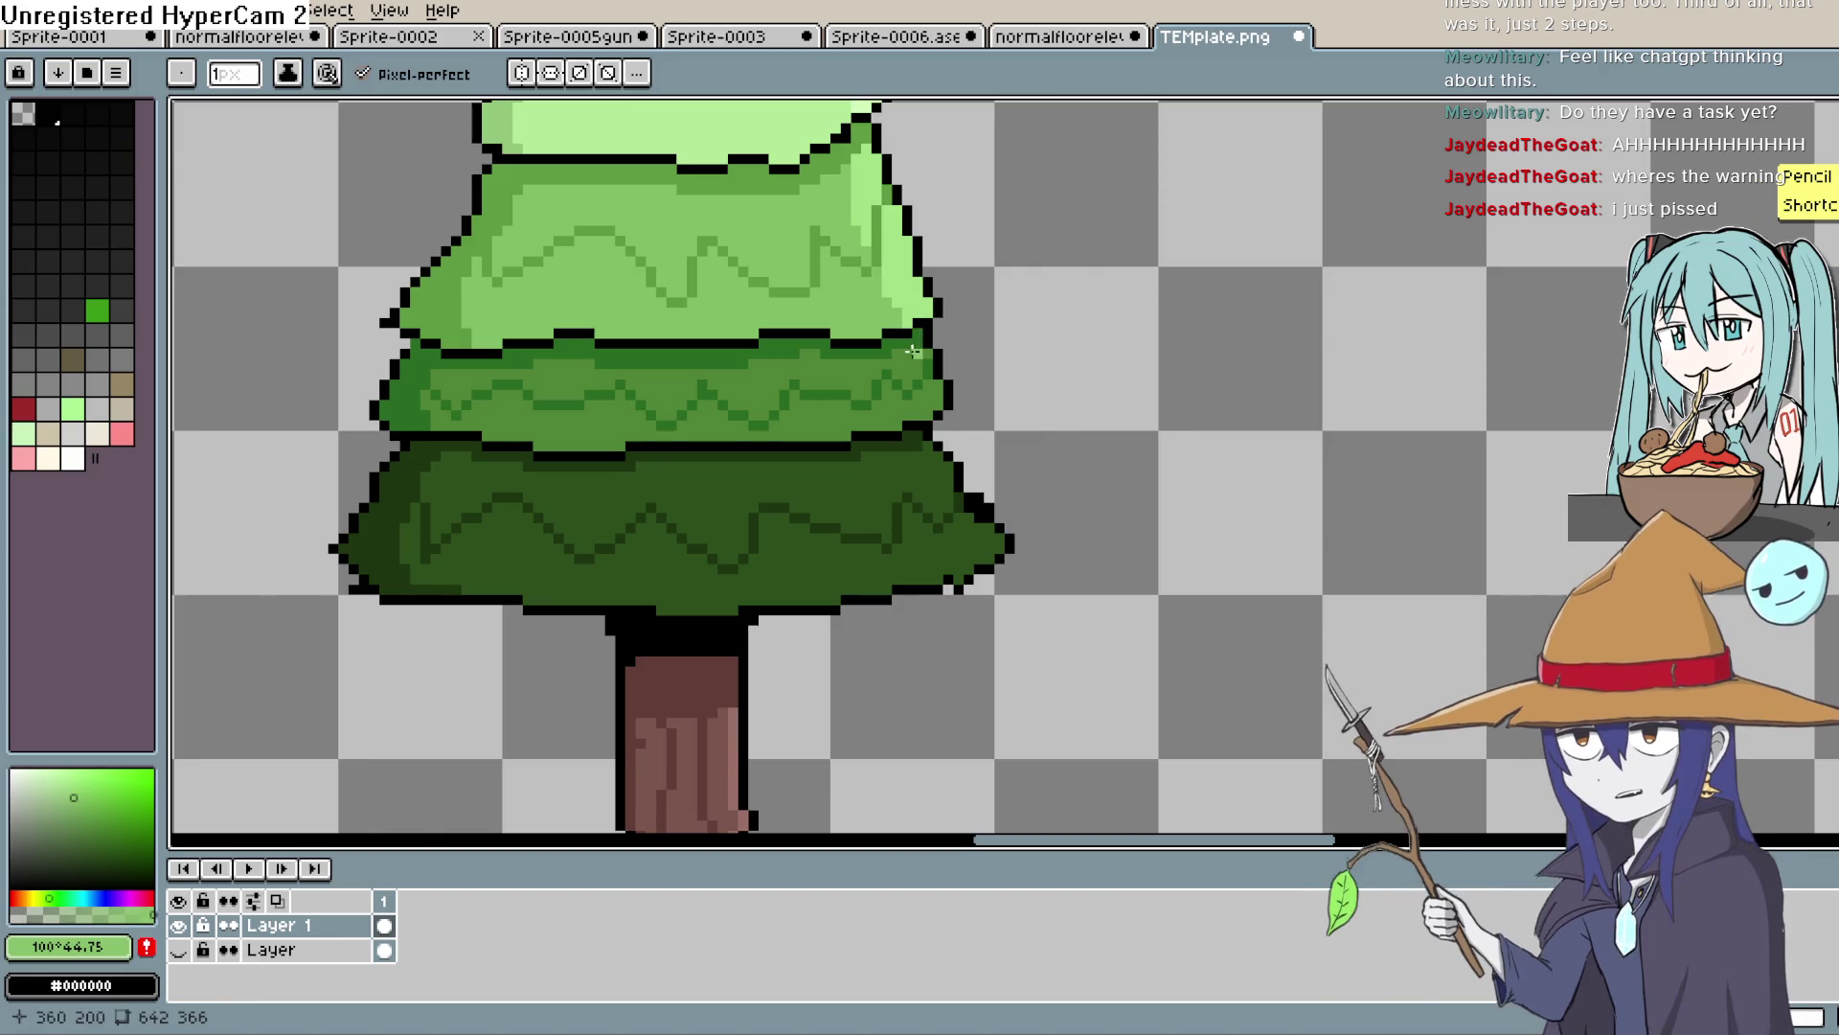
{"action": "left_click_drag", "start_coordinate": [912, 351], "coordinate": [921, 379]}
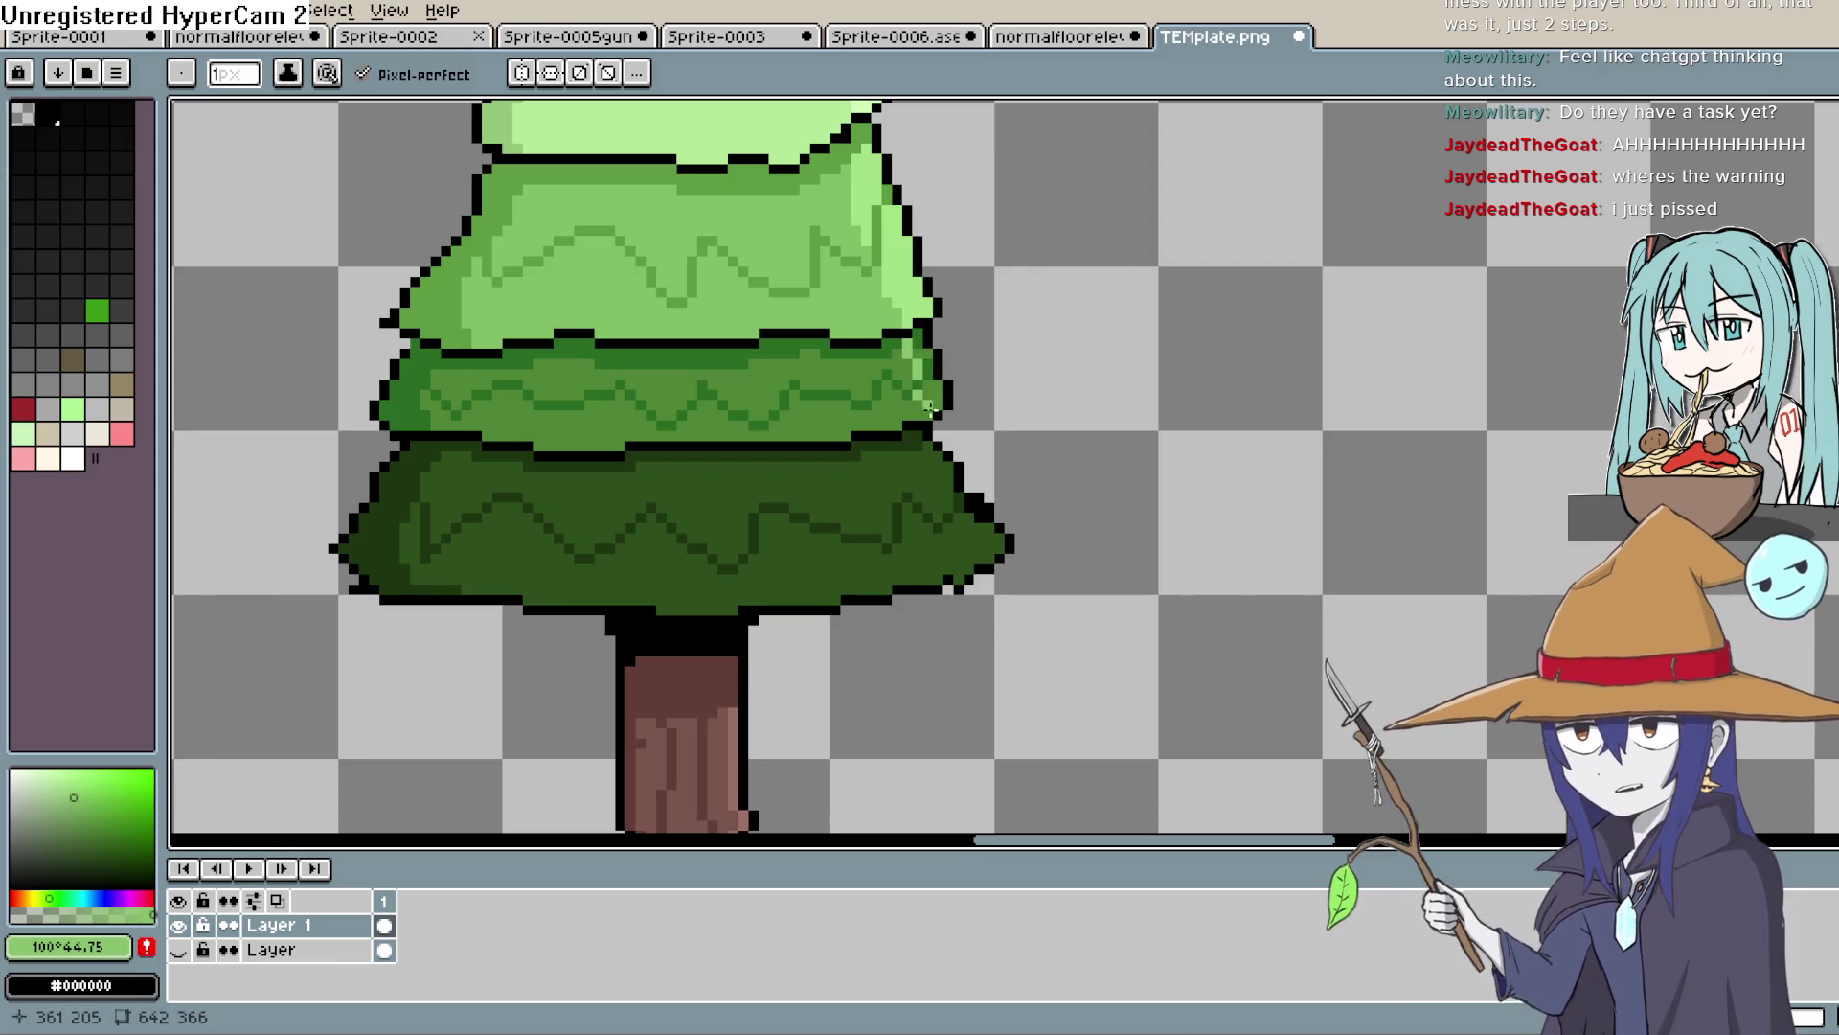
Cycle through the fill and move tools, ending back on the Pencil
{"action": "key", "text": "g"}
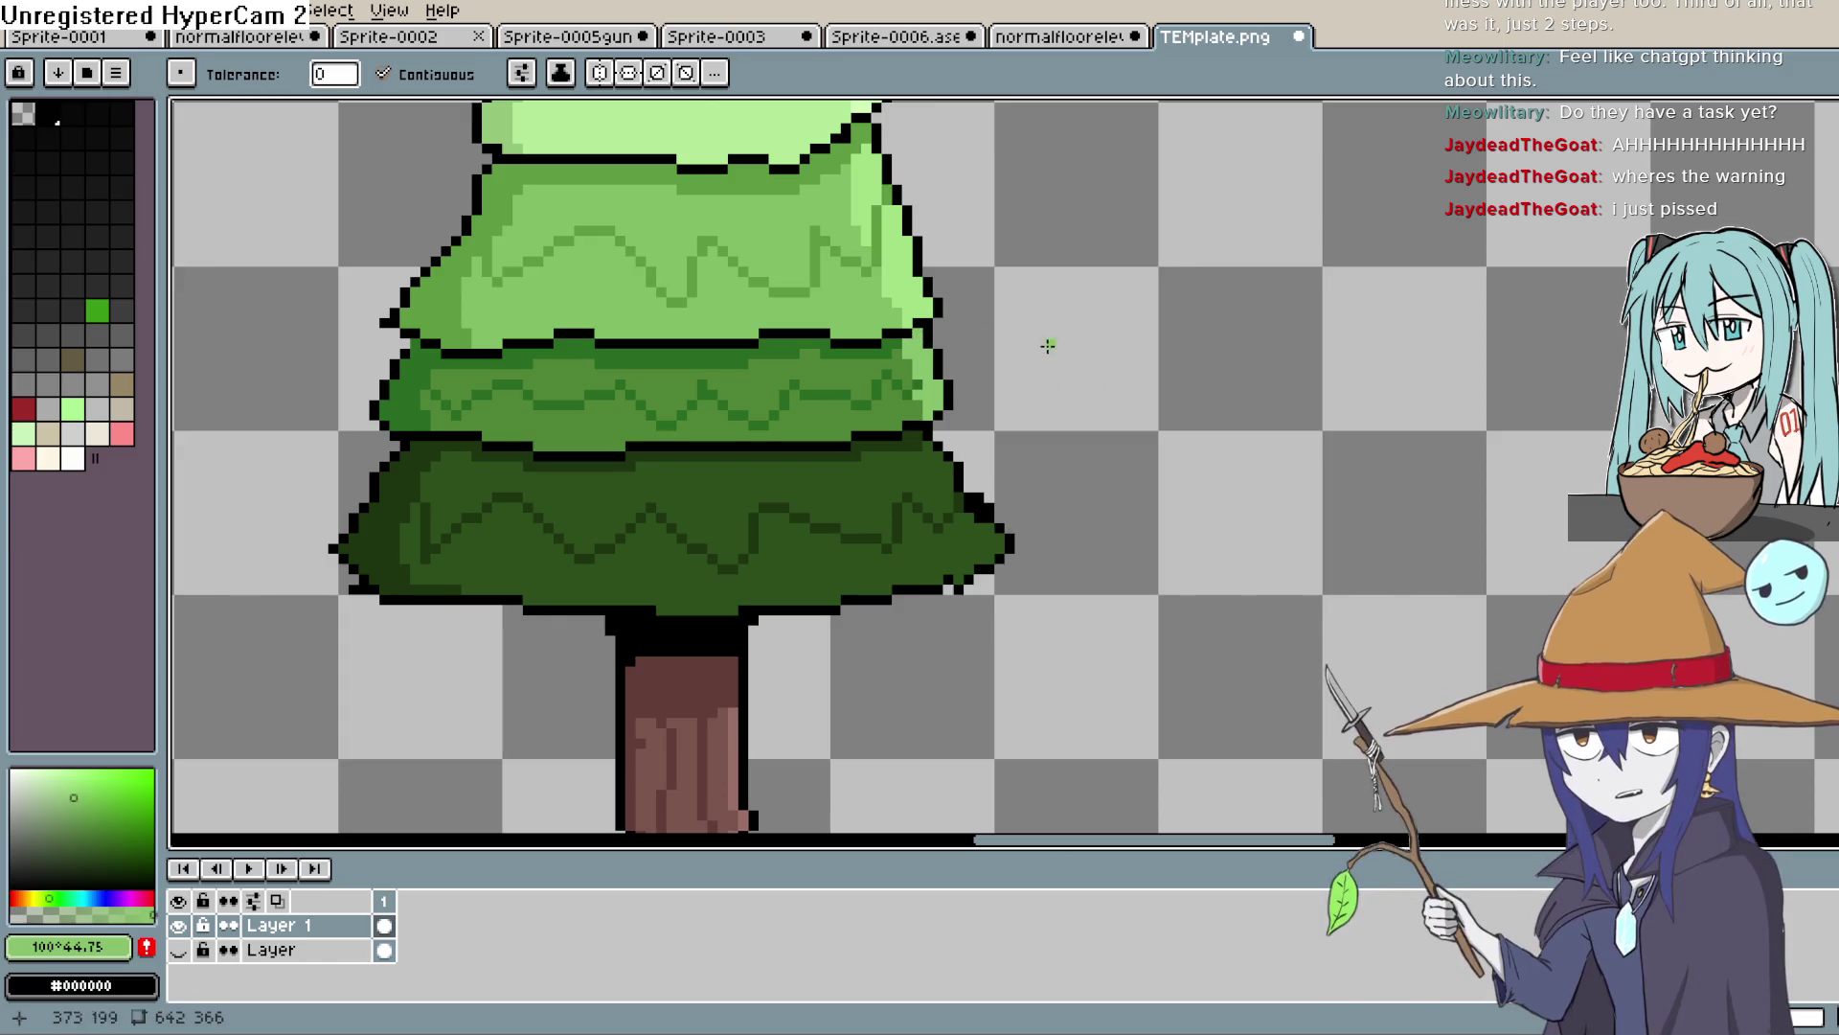
{"action": "key", "text": "v"}
{"action": "key", "text": "g"}
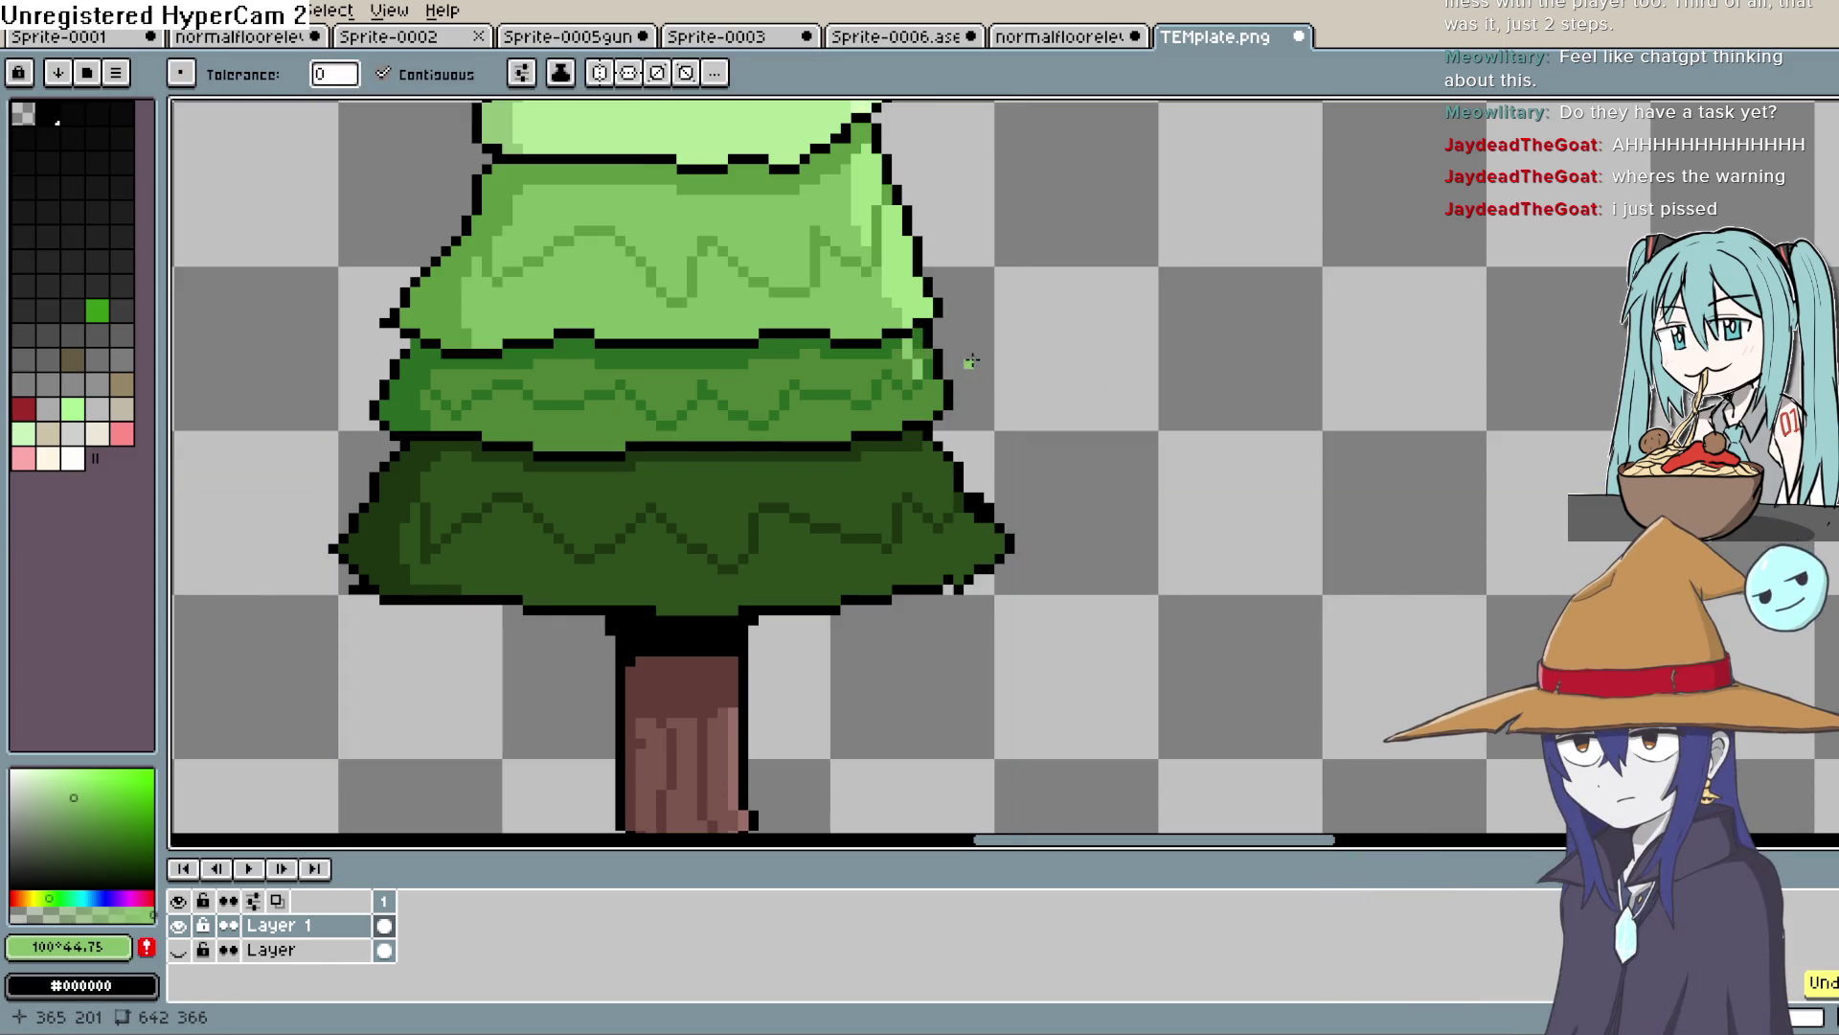
{"action": "key", "text": "b"}
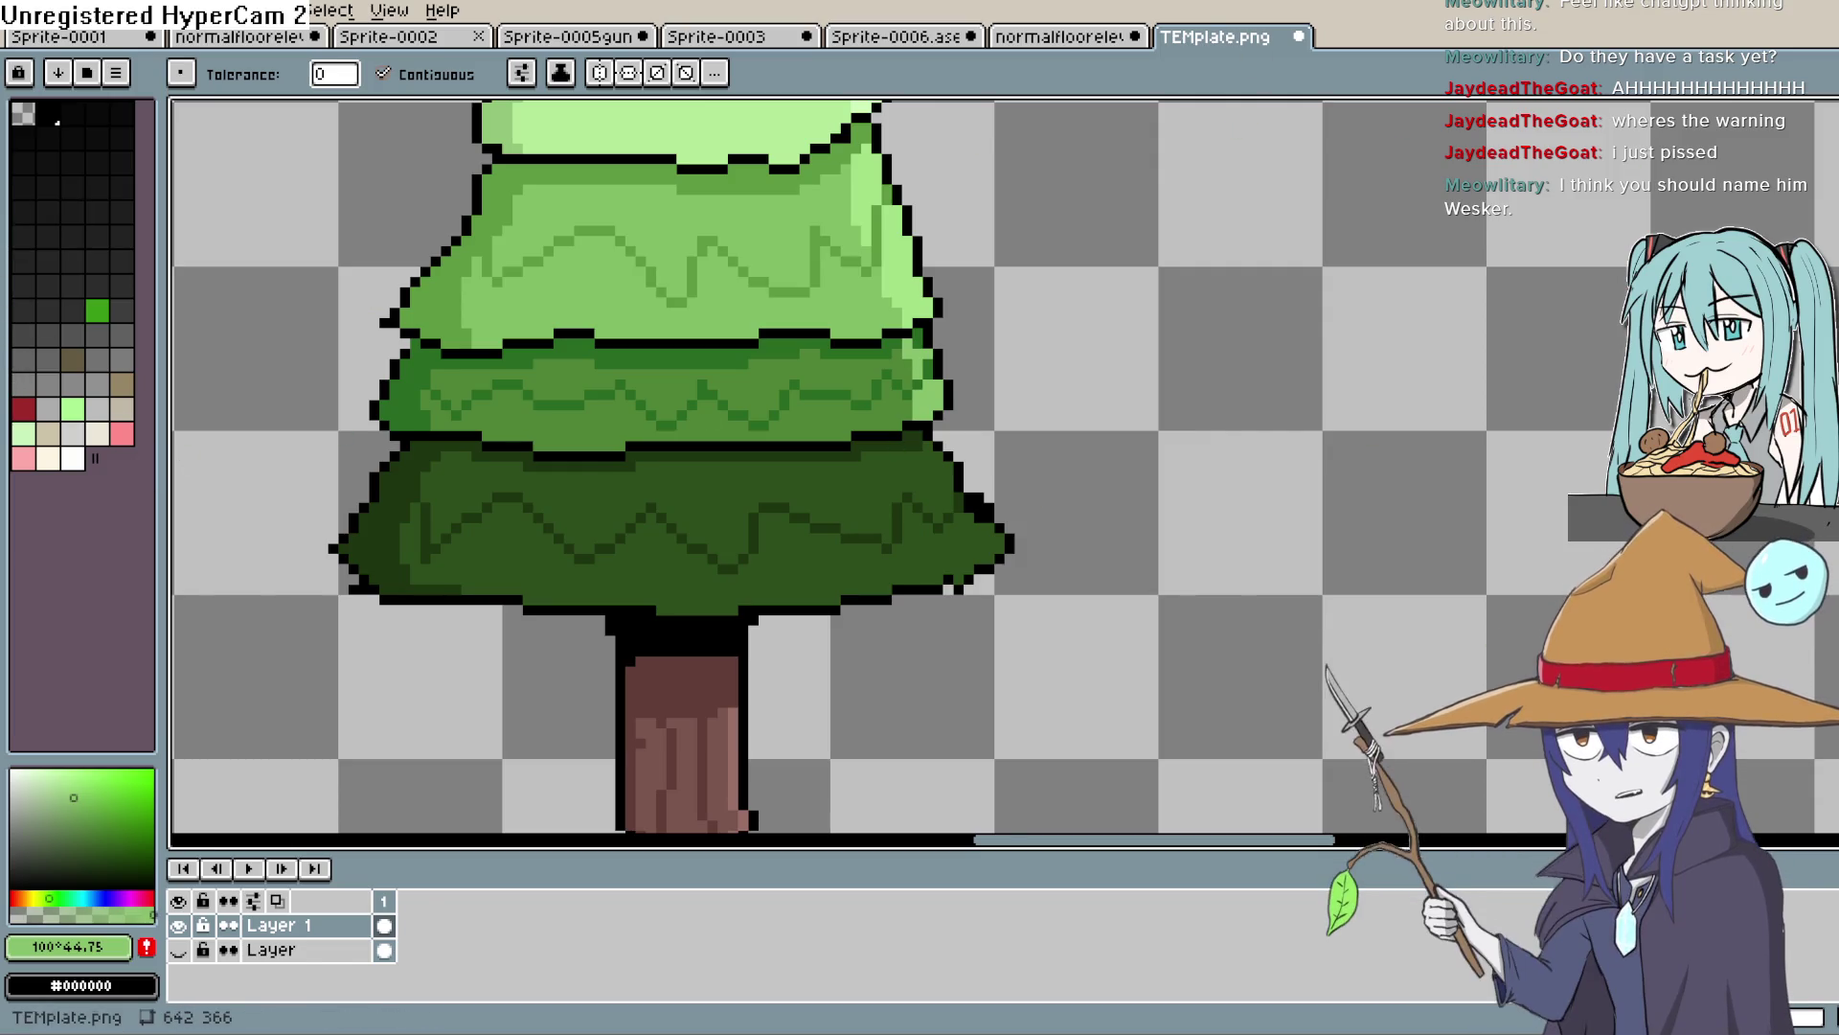
Open Sprite48 in the Animations Editor, zoom to the man's face, and set the colour to black
{"action": "key", "text": "alt+Tab"}
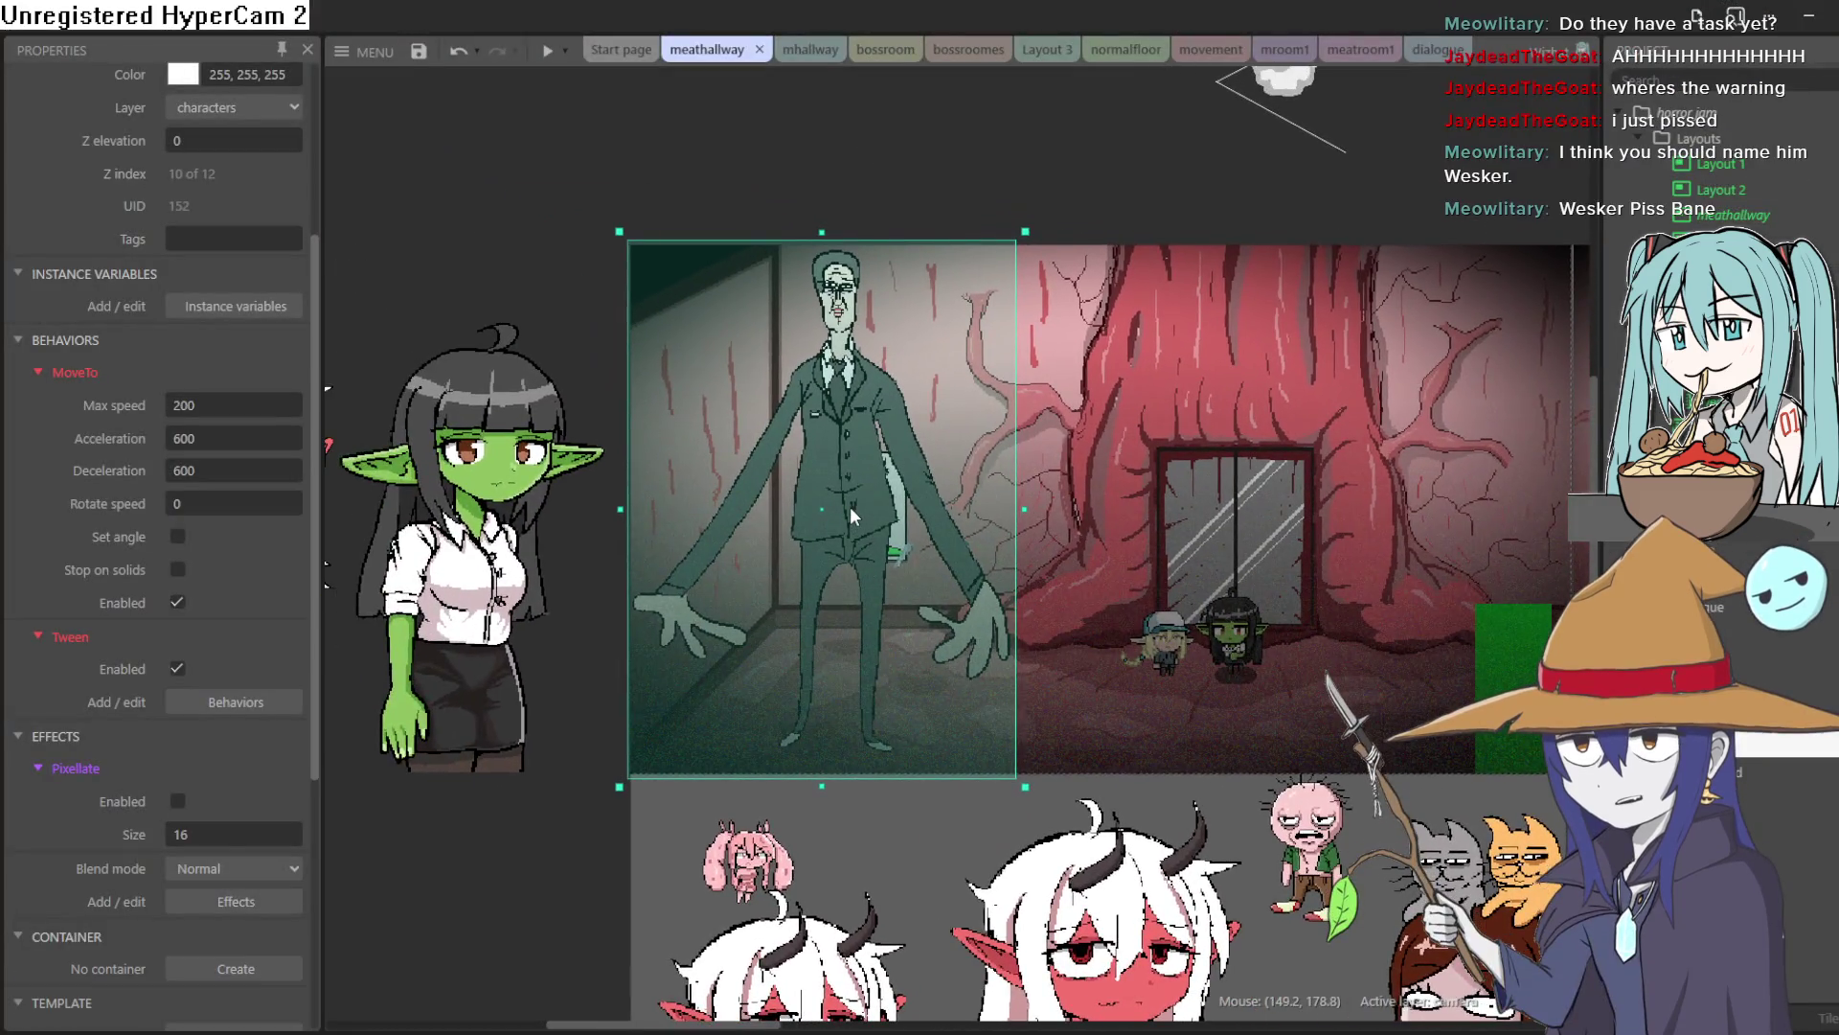
{"action": "double_click", "coordinate": [849, 506]}
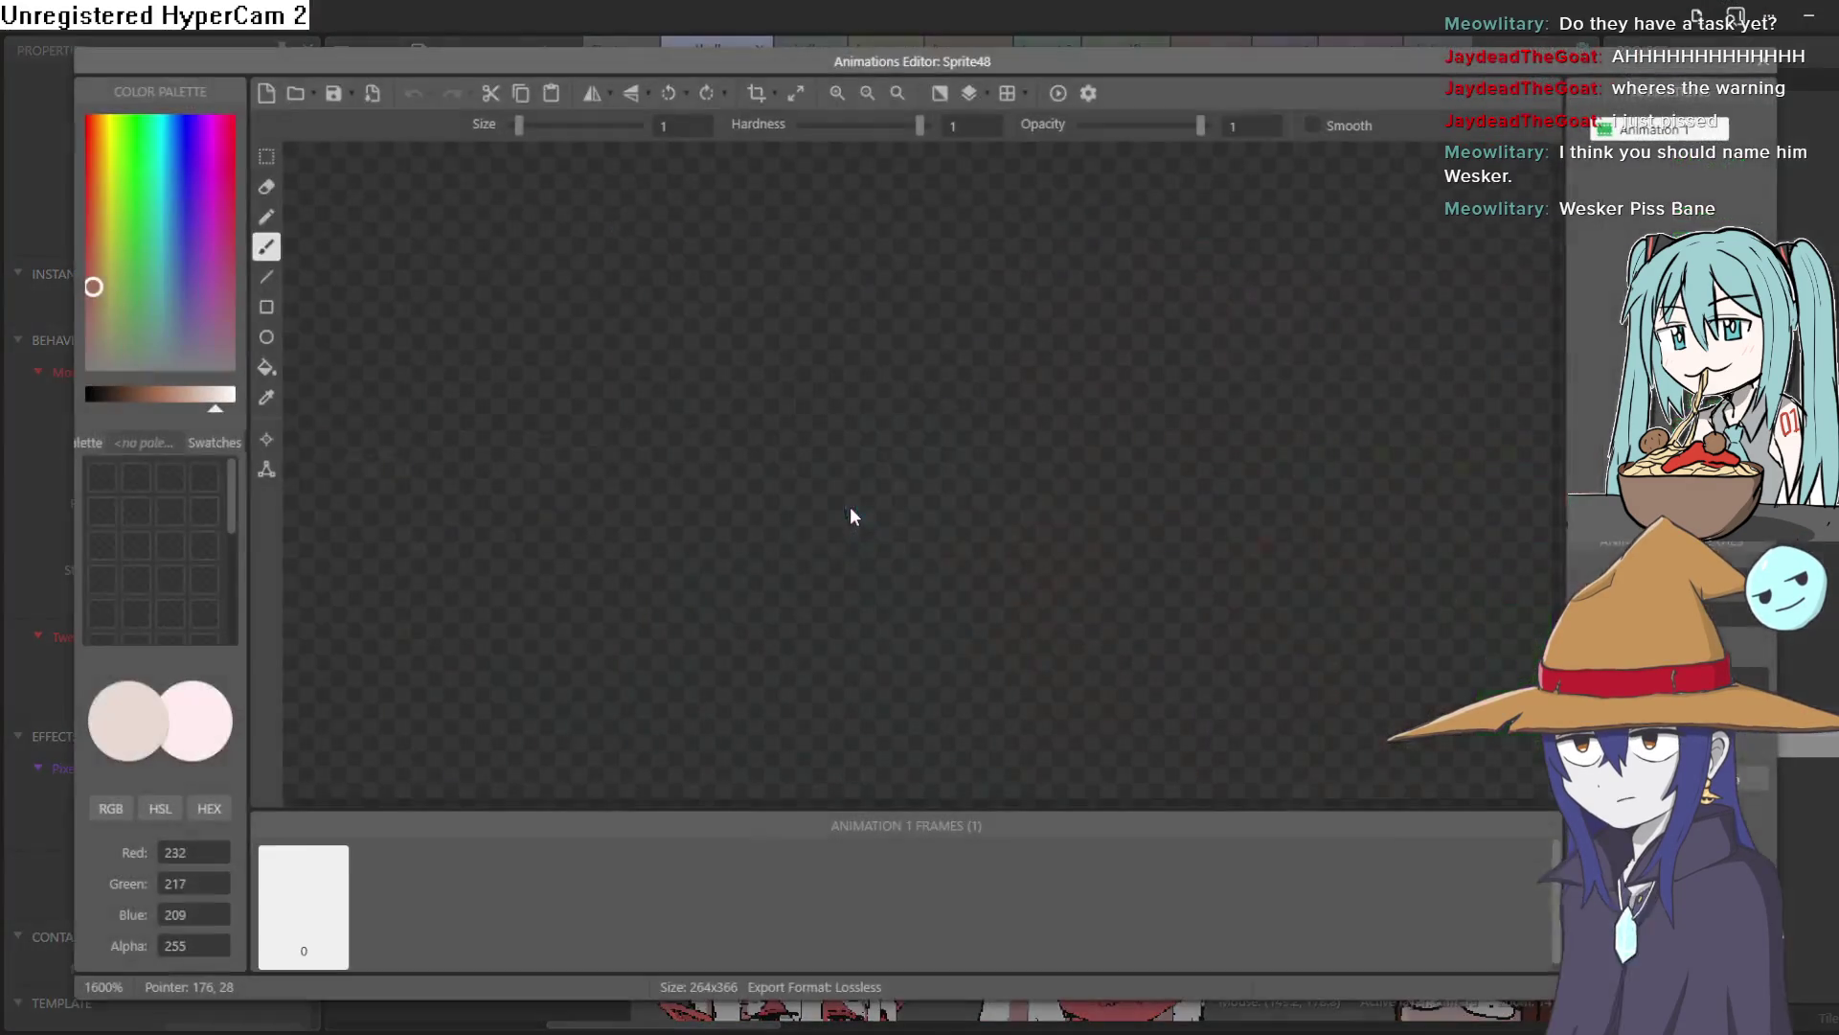
{"action": "scroll", "coordinate": [929, 326], "scroll_direction": "up", "scroll_amount": 3}
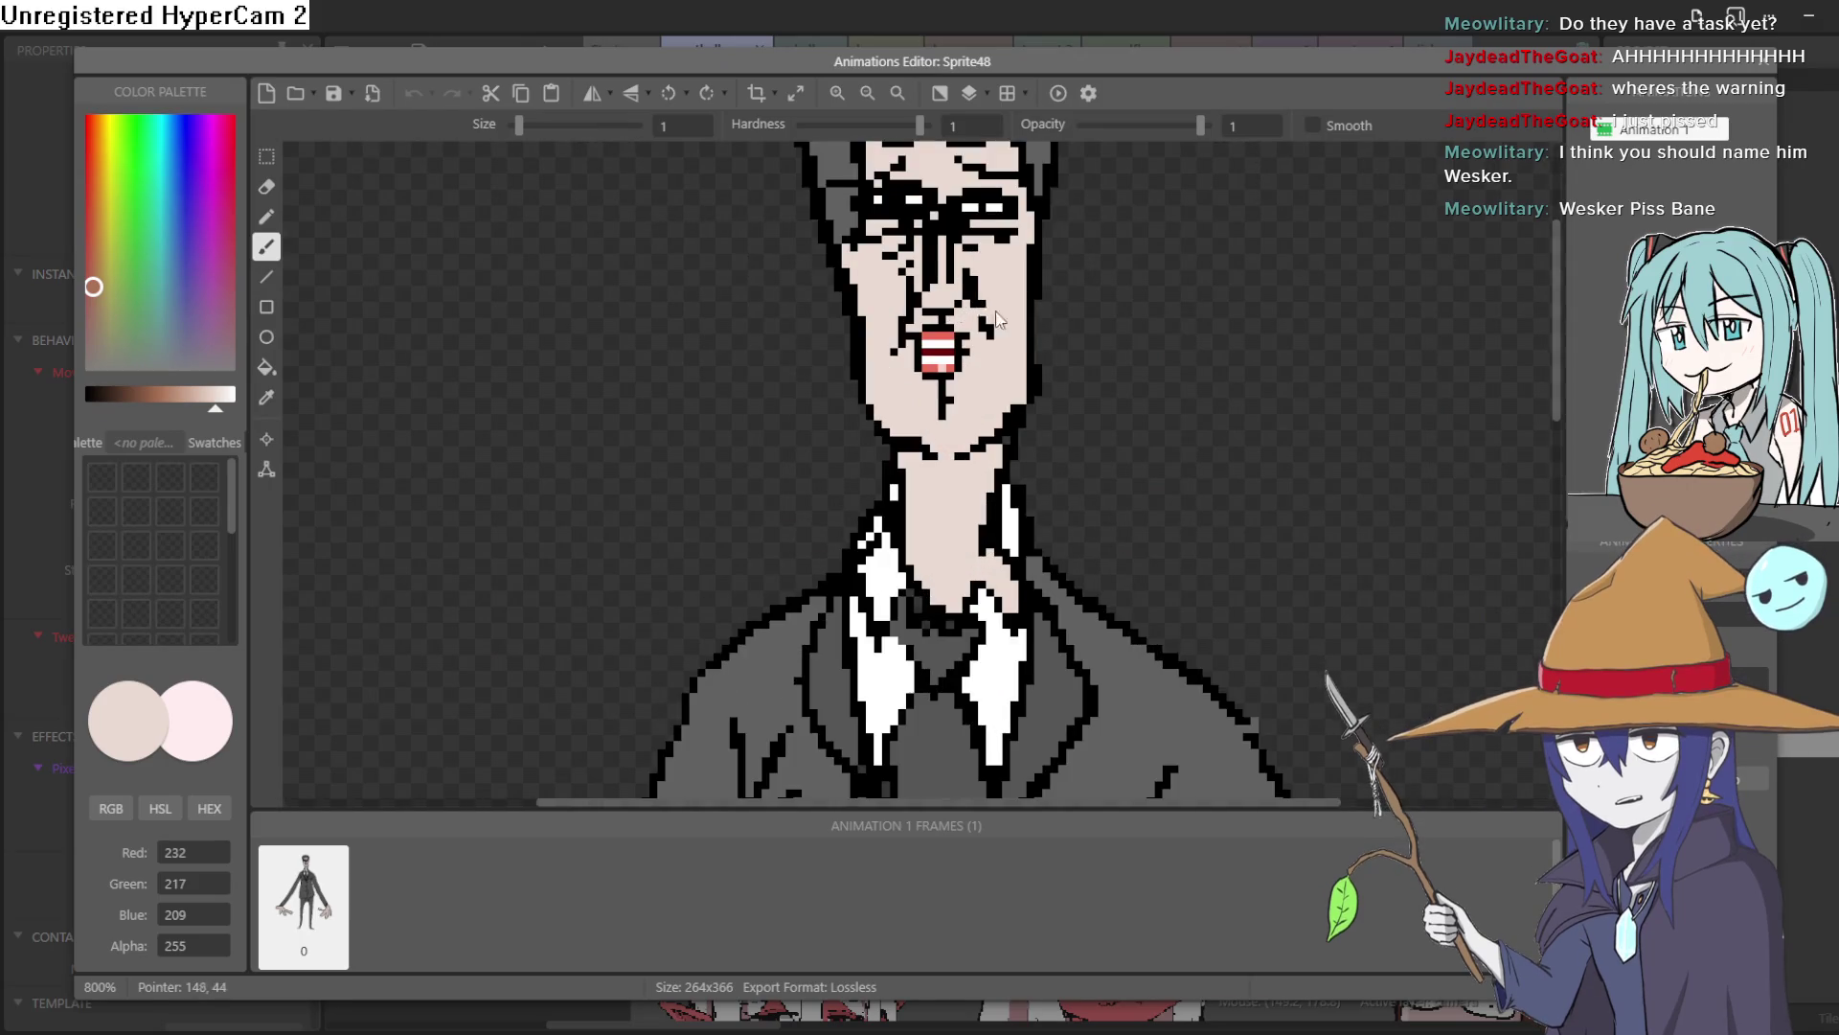
{"action": "left_click_drag", "start_coordinate": [1140, 436], "coordinate": [1133, 513]}
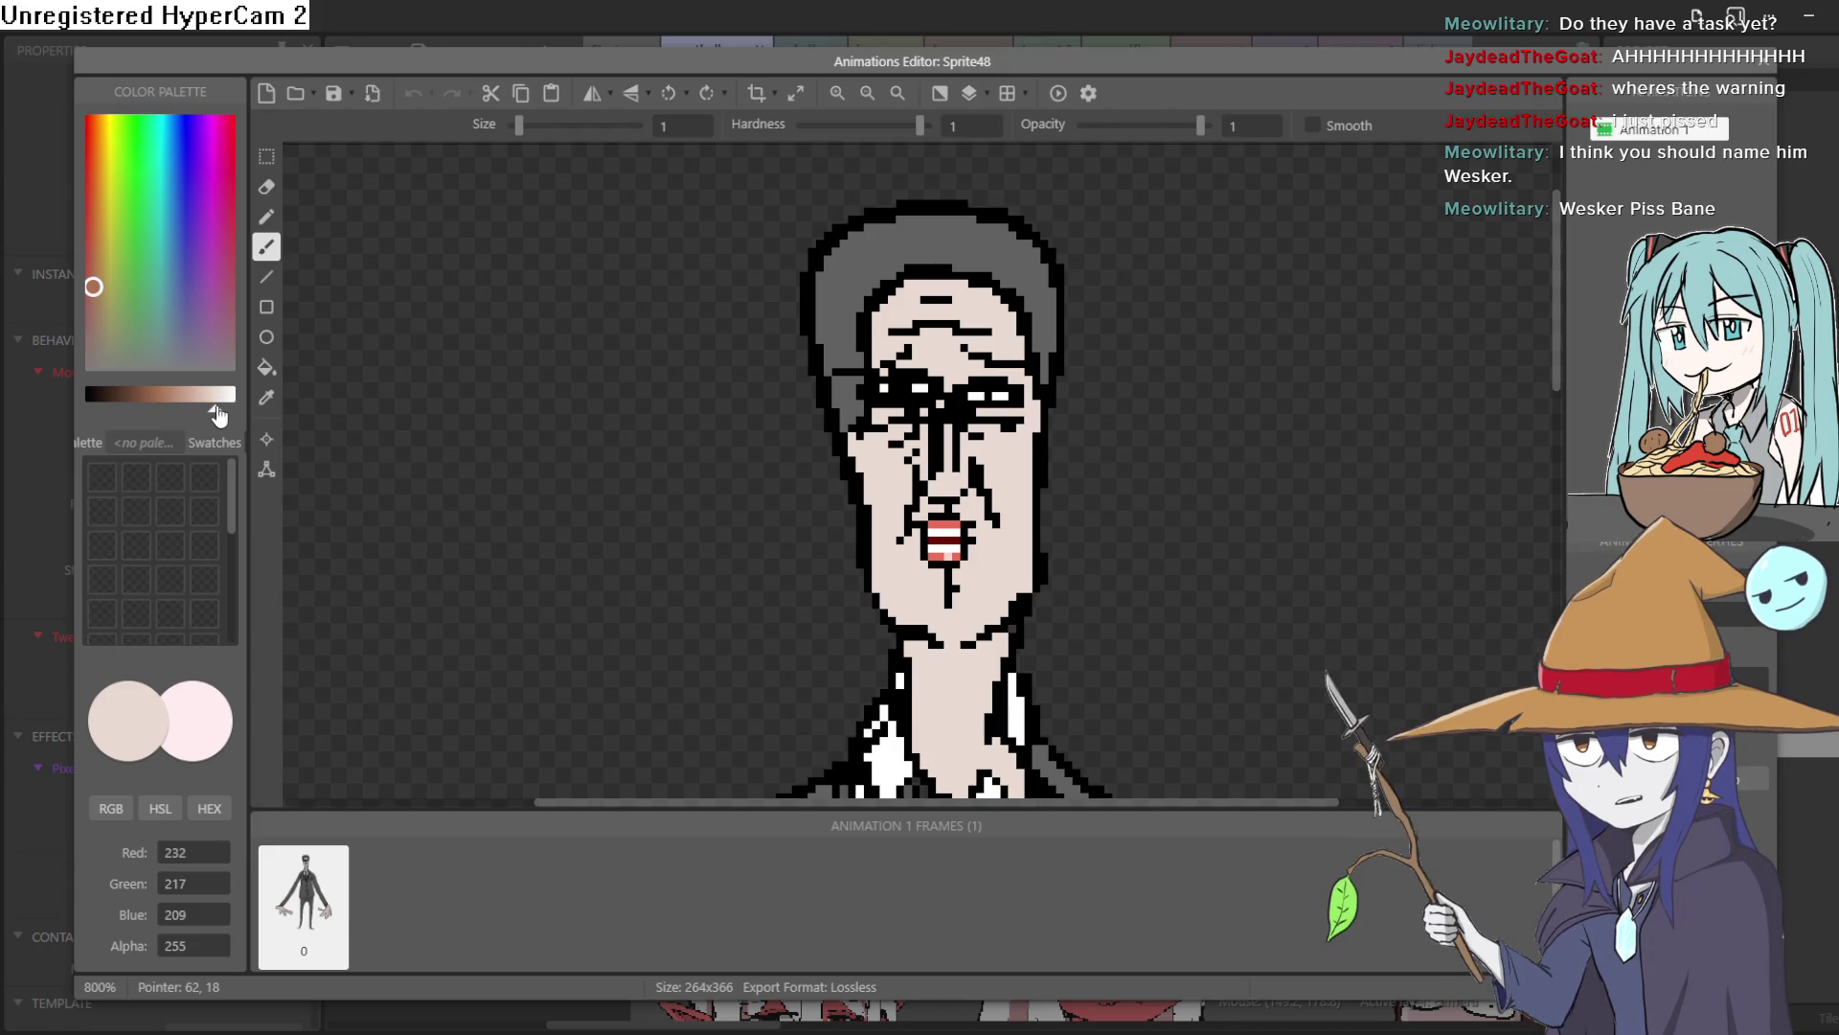
{"action": "left_click_drag", "start_coordinate": [214, 410], "coordinate": [86, 410]}
{"action": "scroll", "coordinate": [1004, 364], "scroll_direction": "up", "scroll_amount": 3}
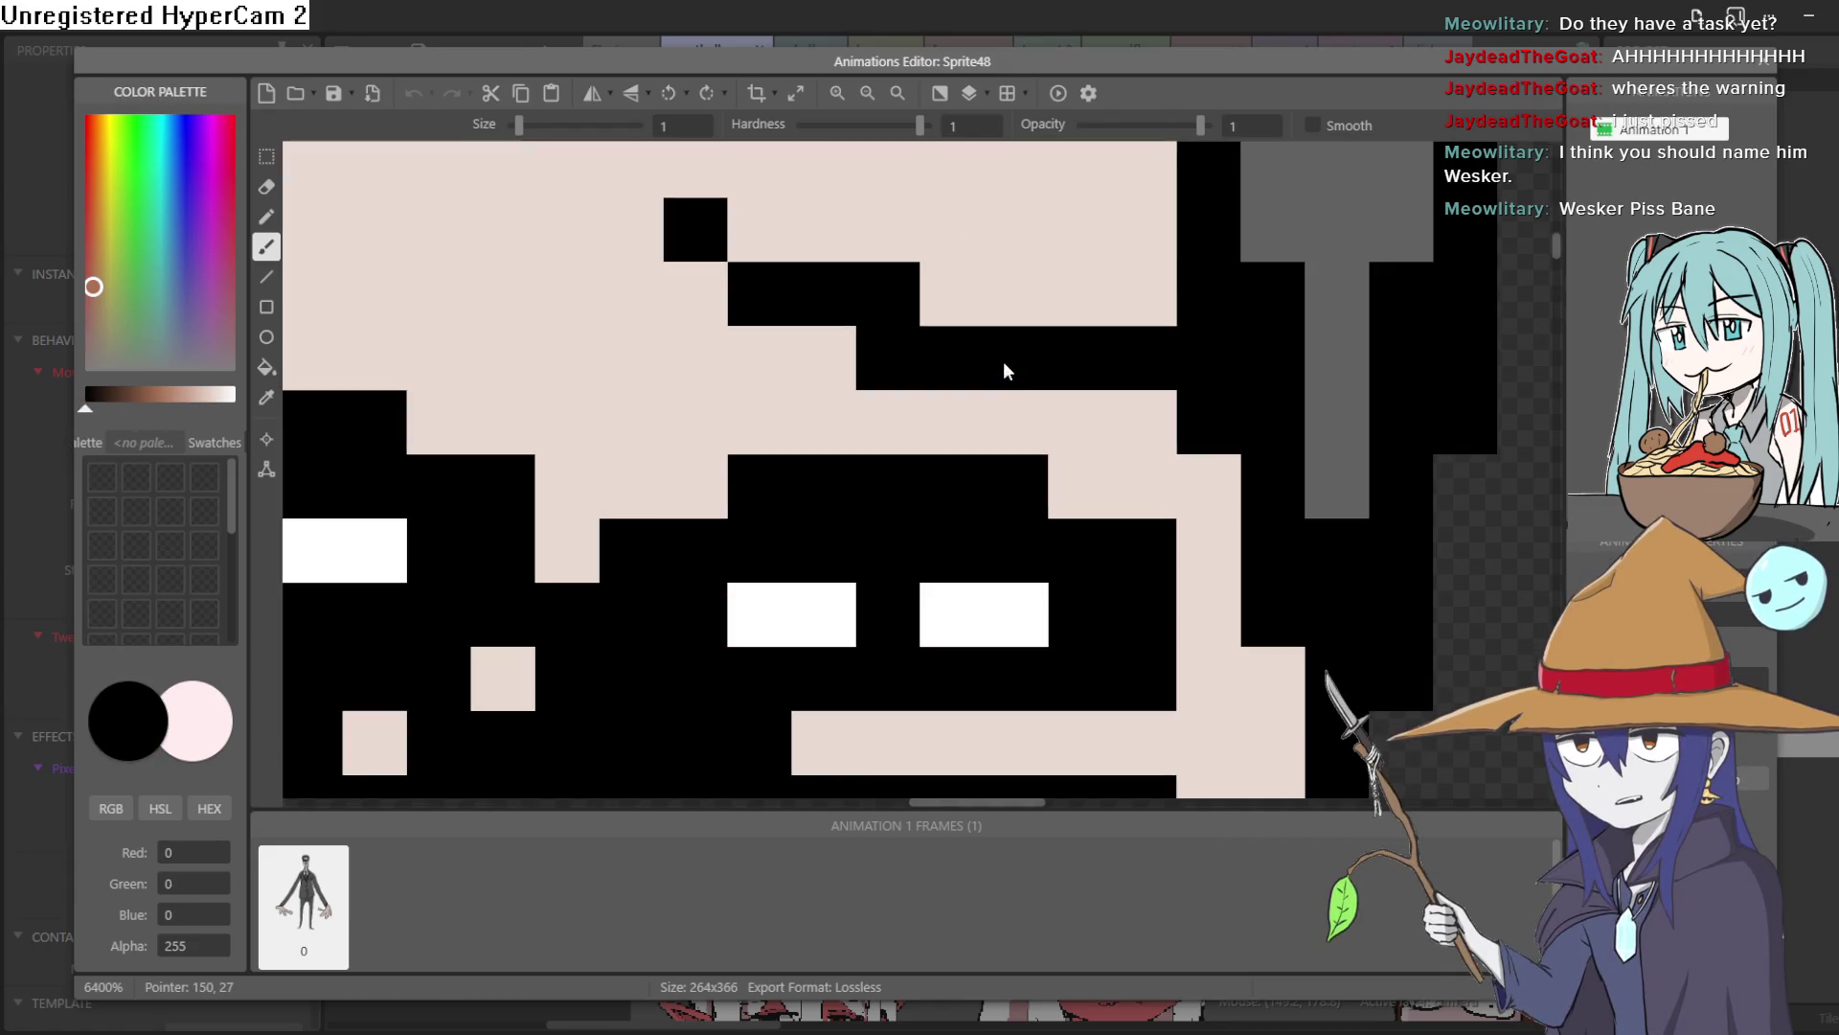
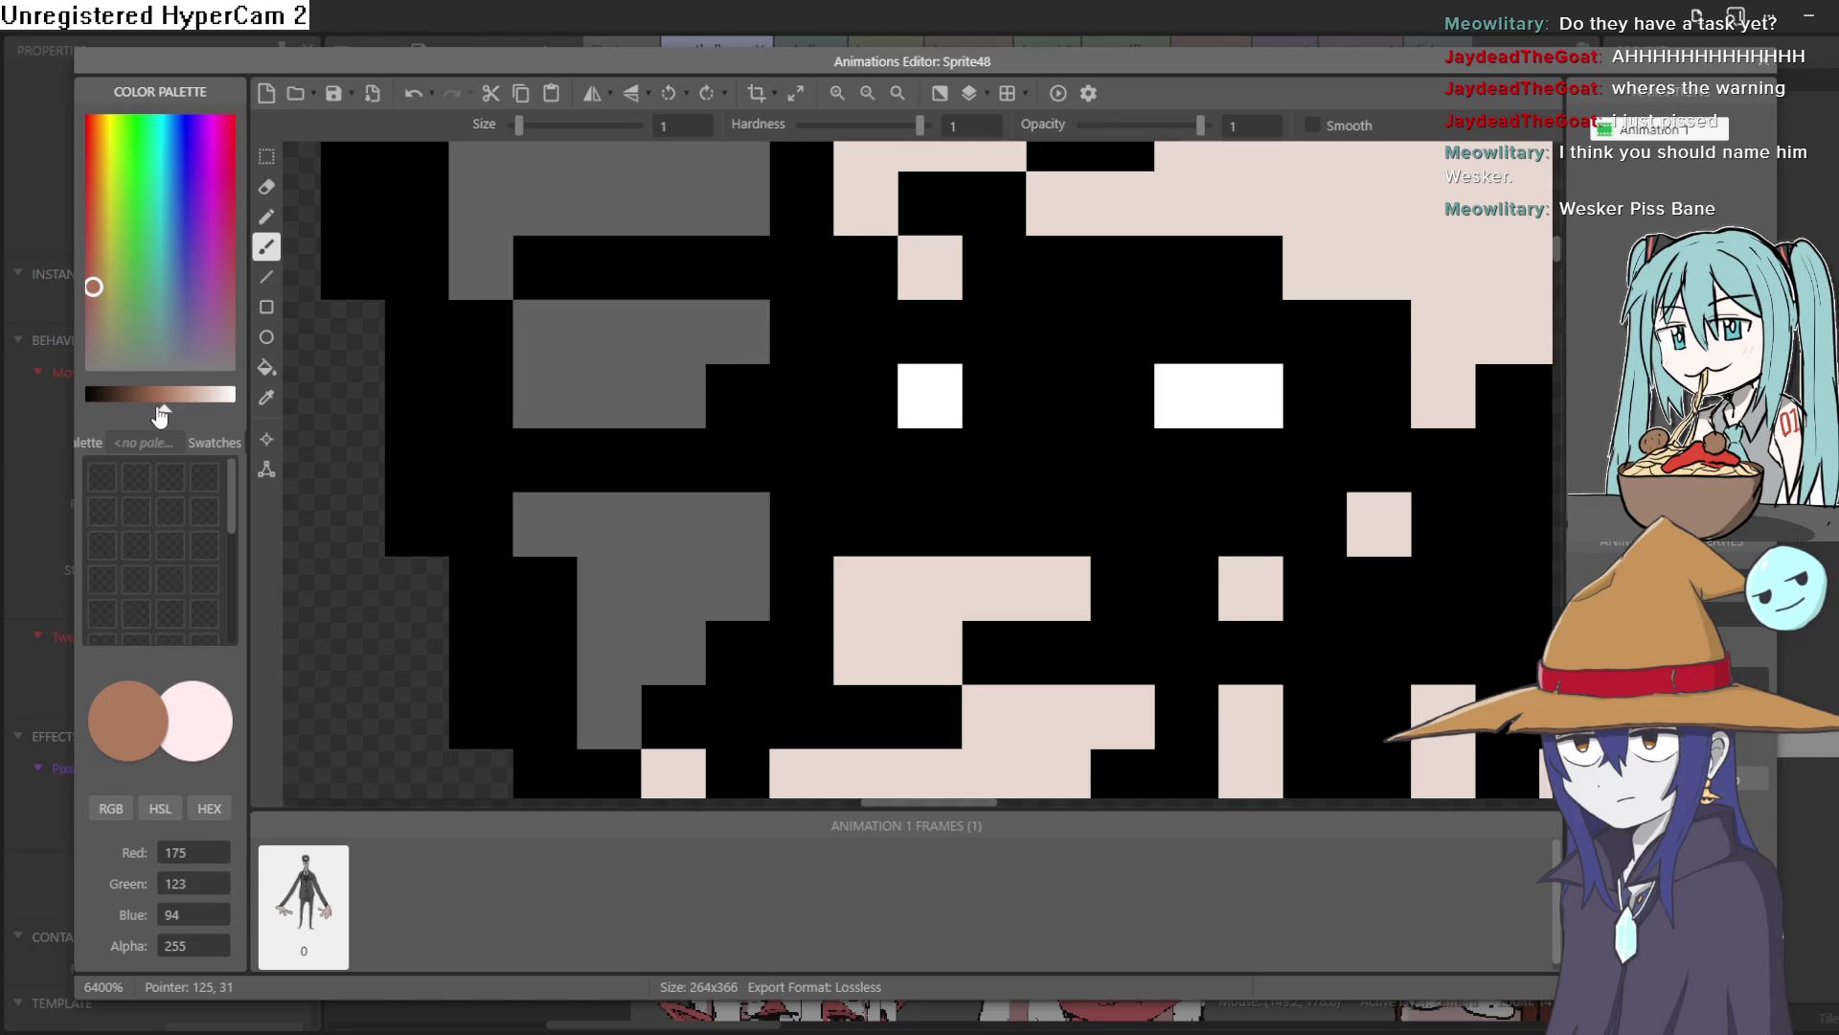
Mix a dark orange and paint both of the man's eye areas with it
{"action": "left_click_drag", "start_coordinate": [207, 412], "coordinate": [196, 410]}
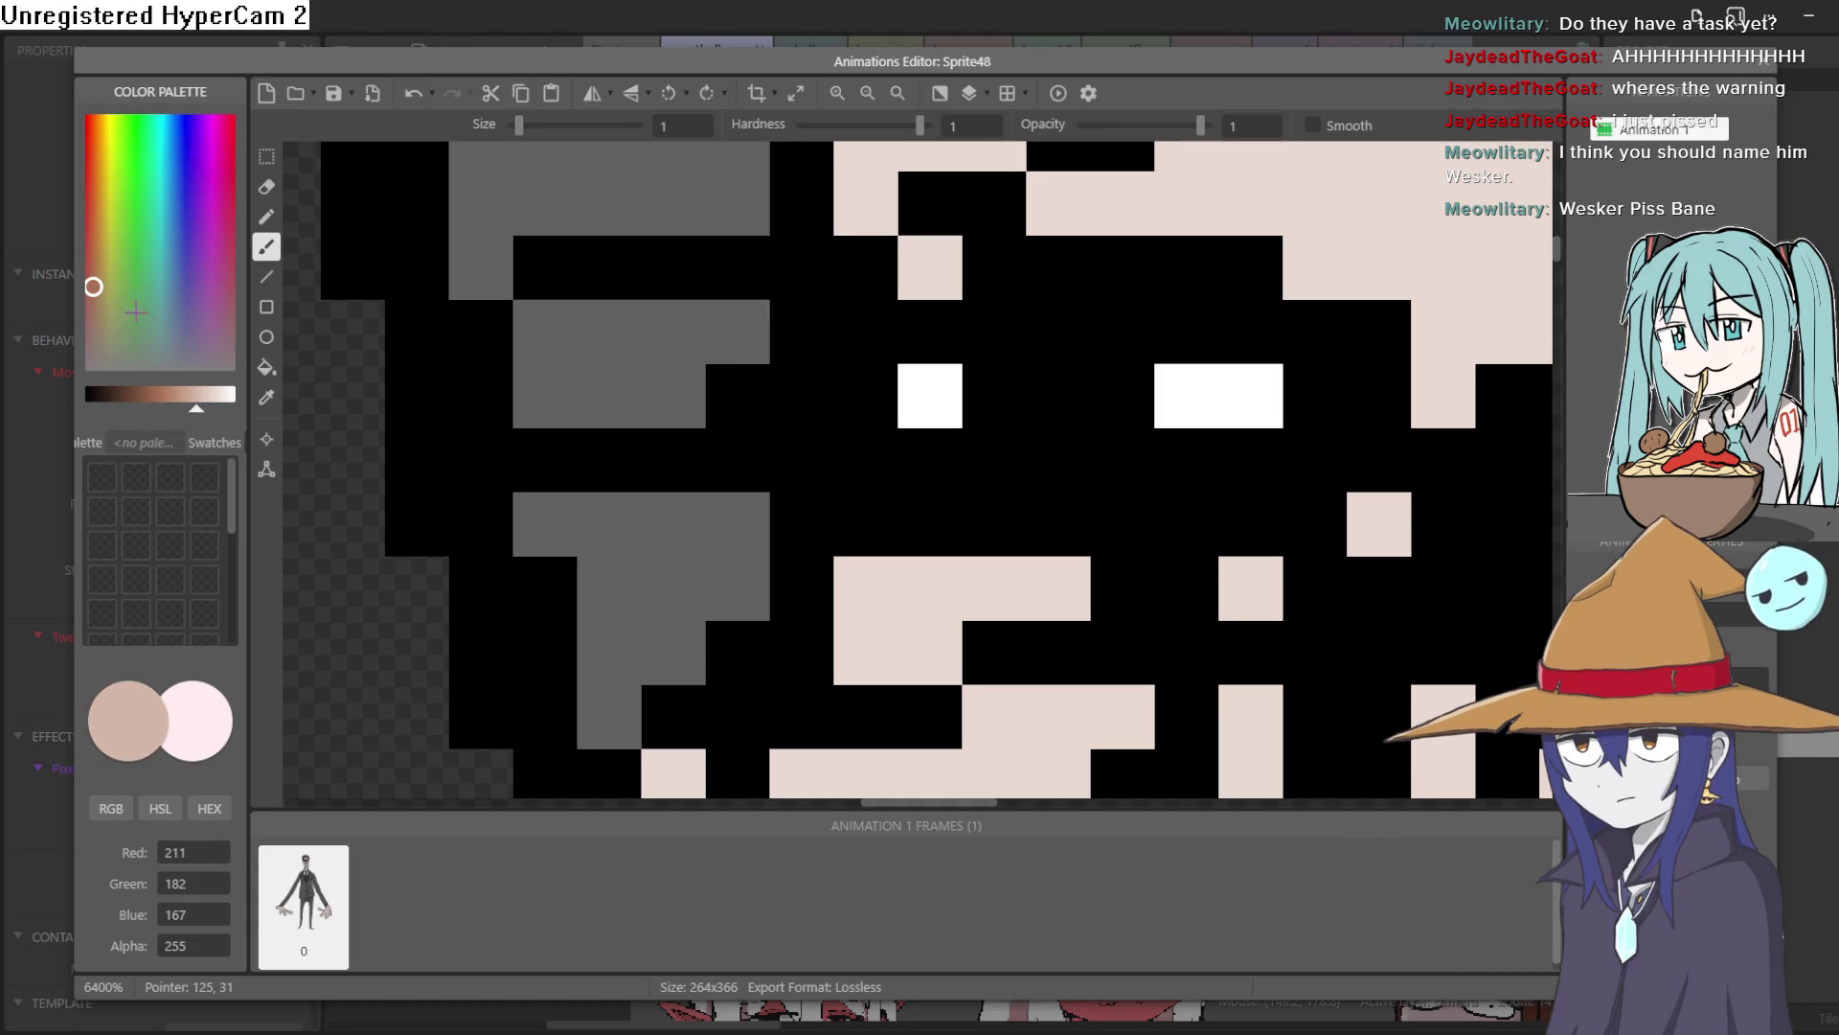
{"action": "left_click_drag", "start_coordinate": [192, 410], "coordinate": [178, 410]}
{"action": "left_click_drag", "start_coordinate": [96, 158], "coordinate": [95, 150]}
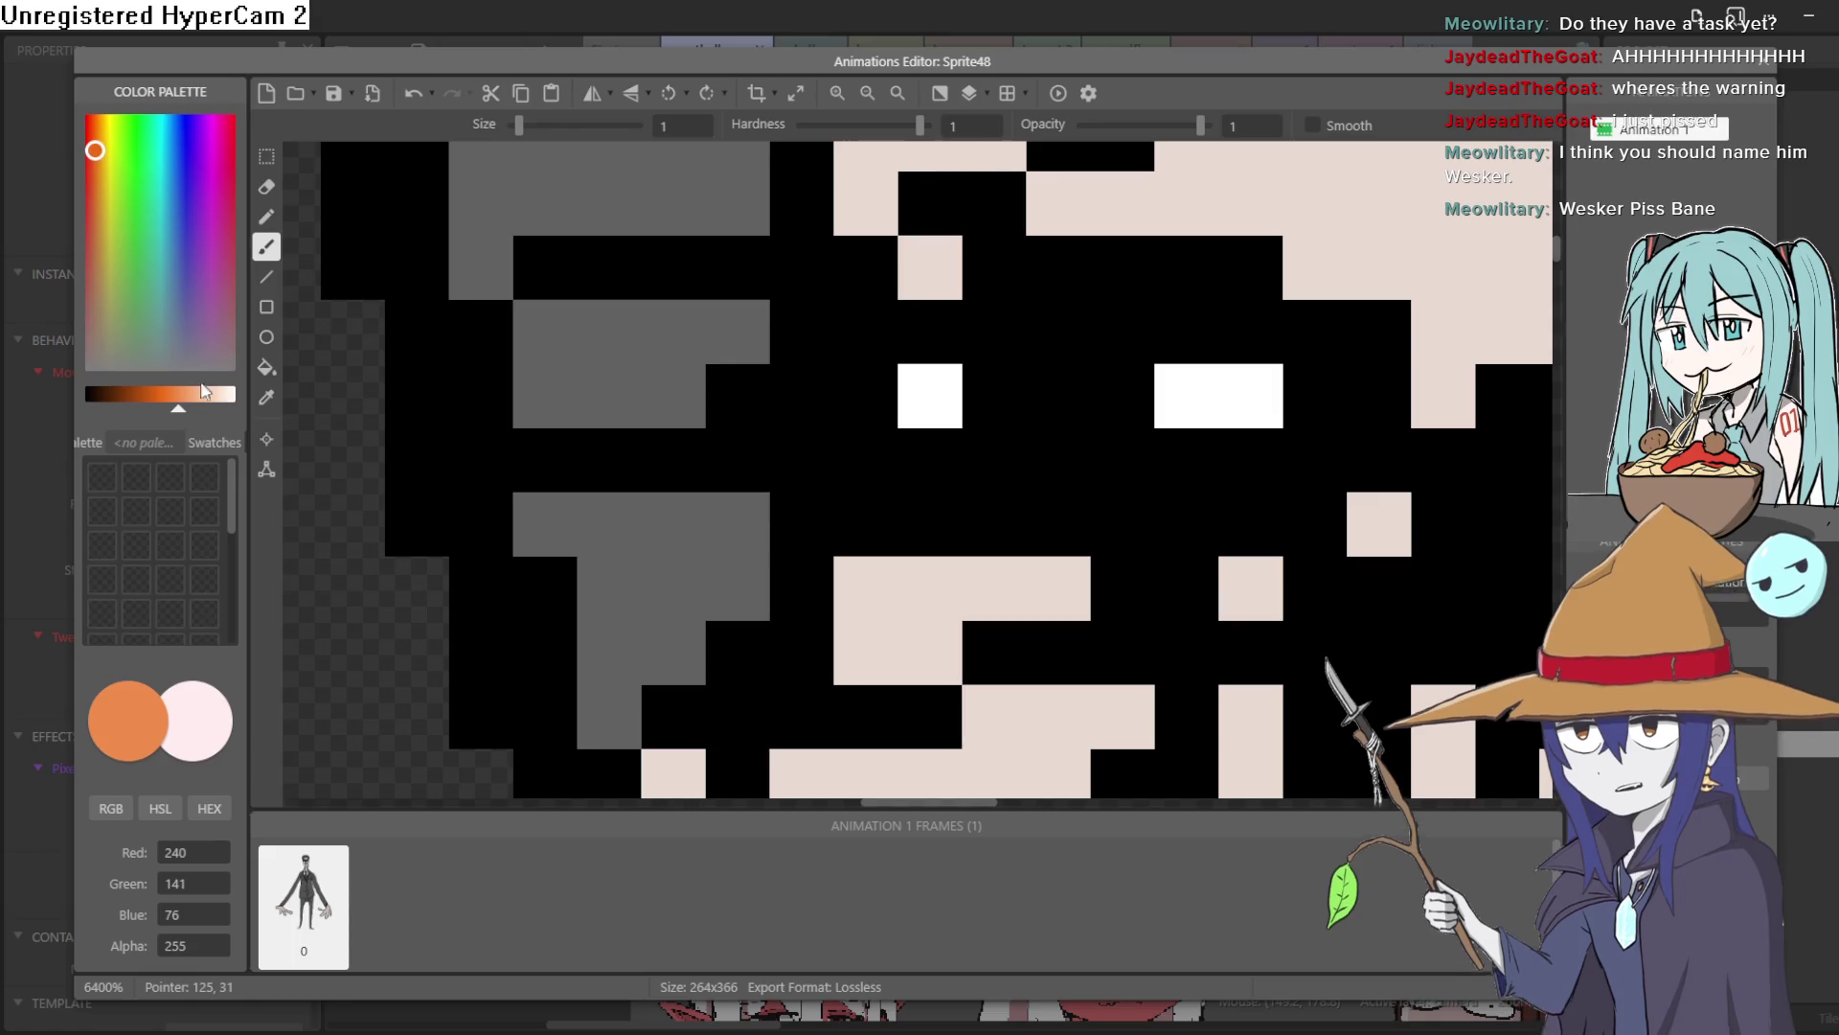
{"action": "left_click_drag", "start_coordinate": [178, 412], "coordinate": [171, 421]}
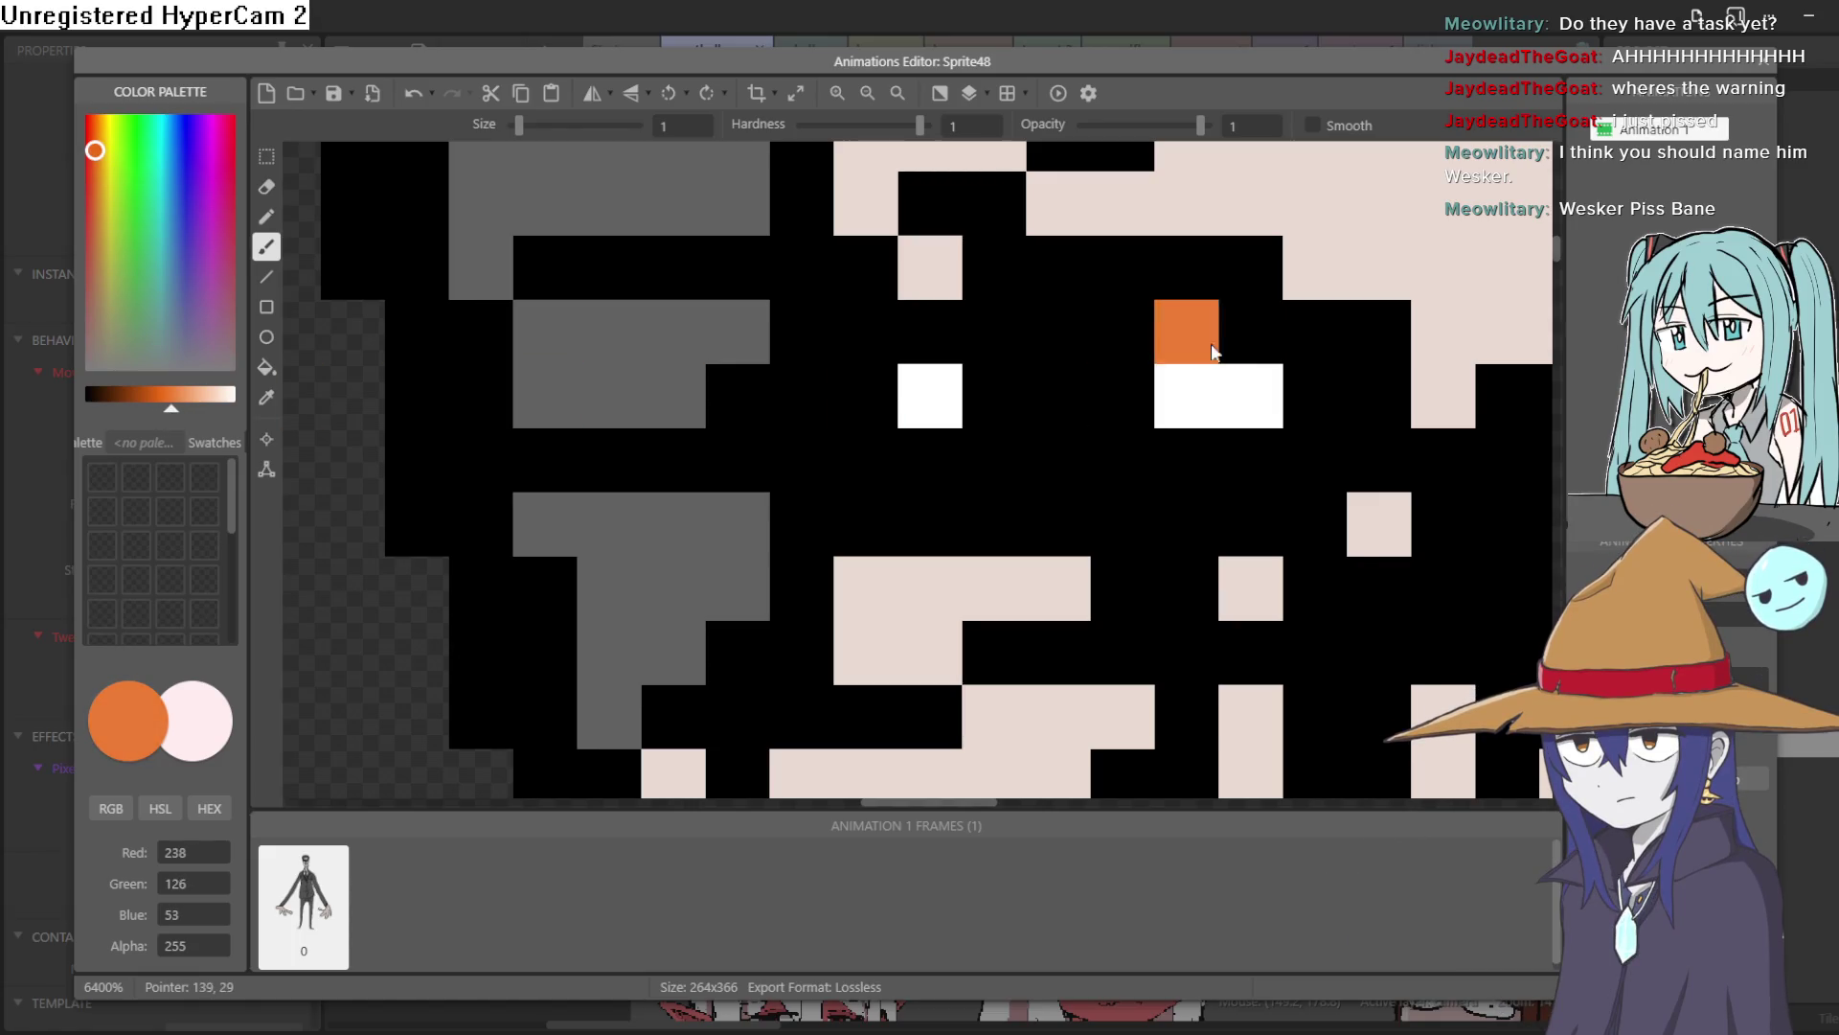
{"action": "mouse_move", "coordinate": [1248, 444]}
{"action": "left_mouse_down"}
{"action": "mouse_move", "coordinate": [987, 464]}
{"action": "mouse_move", "coordinate": [949, 412]}
{"action": "left_mouse_up"}
{"action": "left_click_drag", "start_coordinate": [1003, 339], "coordinate": [1183, 333]}
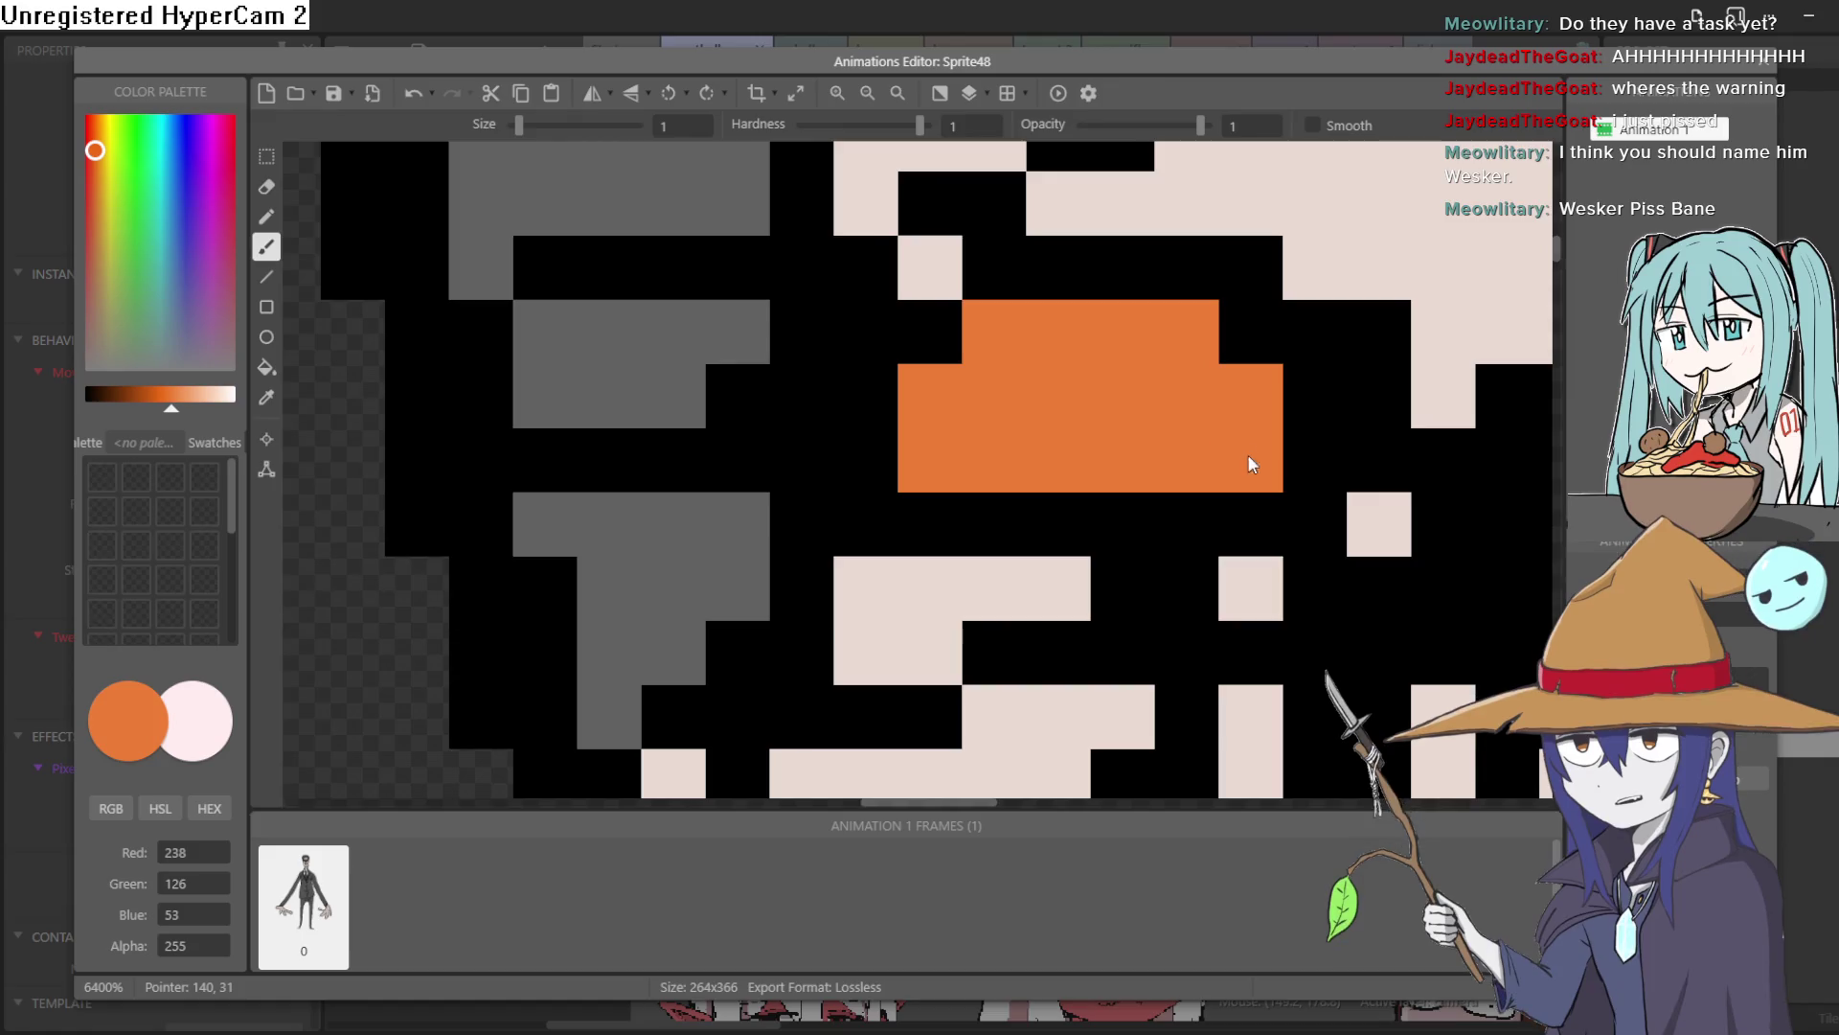
{"action": "scroll", "coordinate": [1245, 459], "scroll_direction": "right", "scroll_amount": 5}
{"action": "scroll", "coordinate": [1246, 459], "scroll_direction": "down", "scroll_amount": 1}
{"action": "left_click", "coordinate": [1016, 355]}
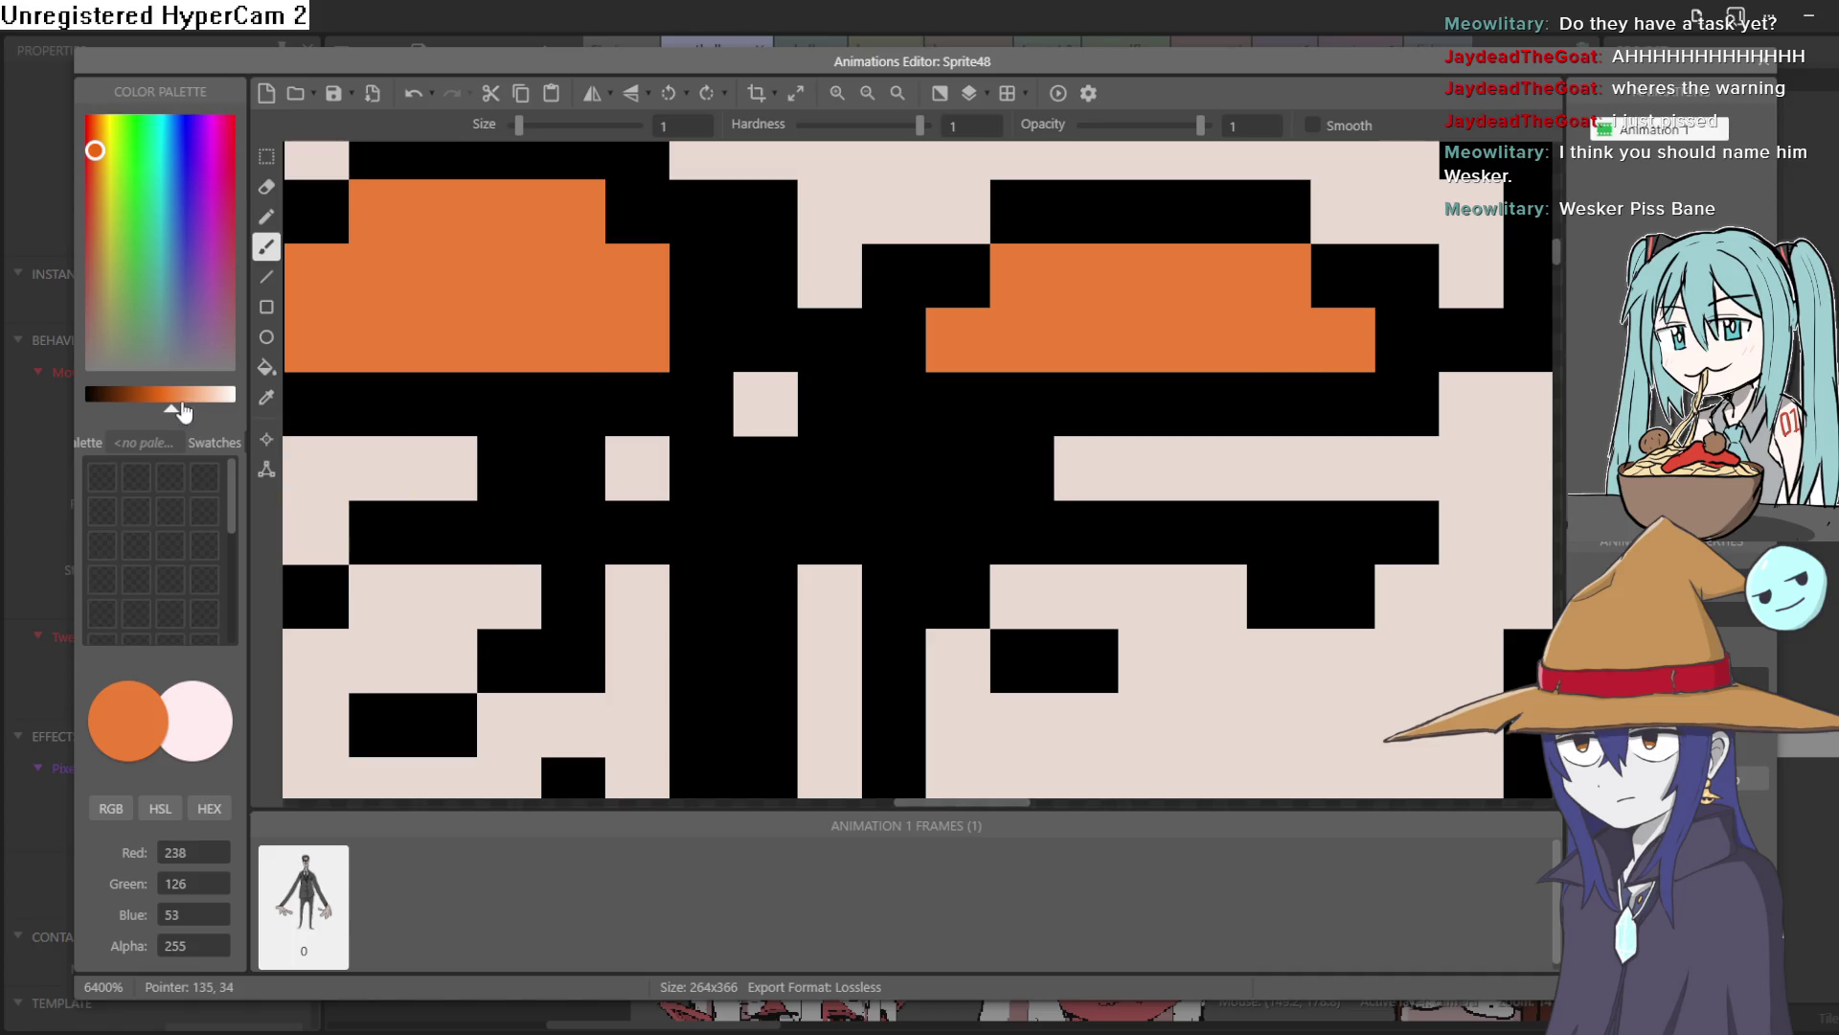
Switch to pure white and paint highlight pixels inside the eye
{"action": "left_click", "coordinate": [233, 395]}
{"action": "left_click_drag", "start_coordinate": [508, 335], "coordinate": [883, 321]}
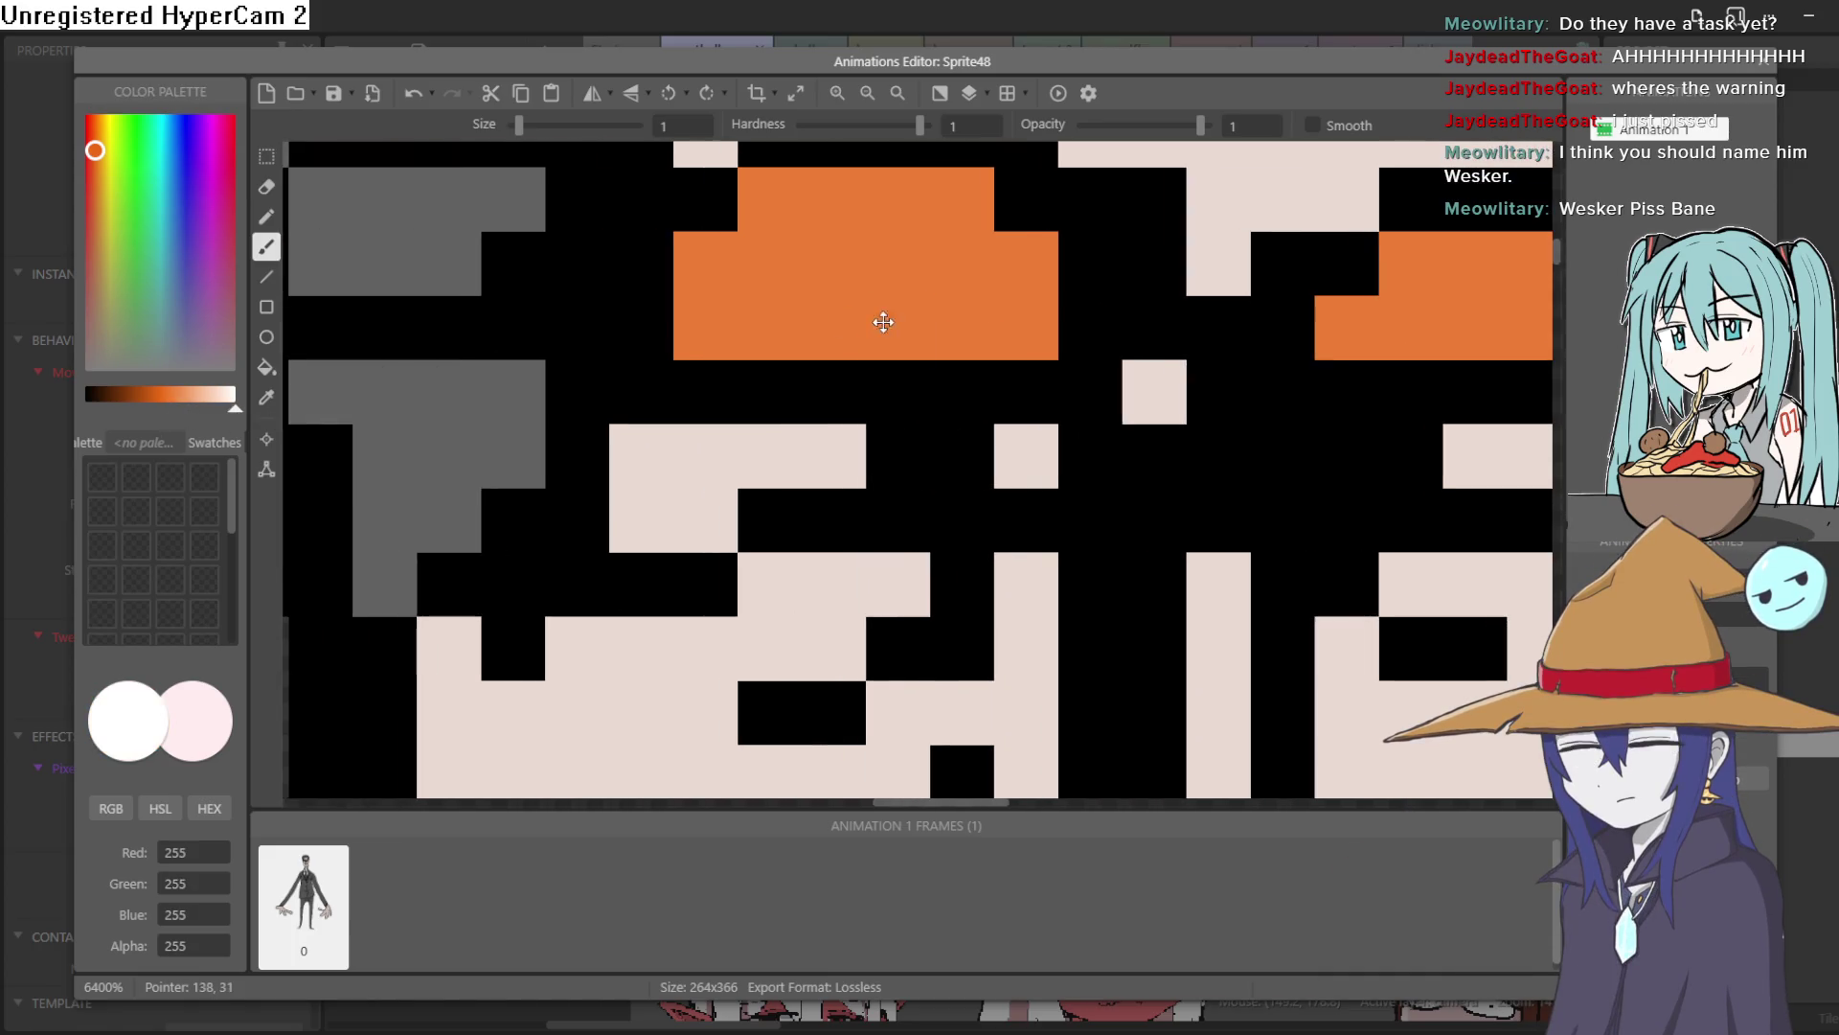
{"action": "left_click", "coordinate": [900, 199]}
{"action": "scroll", "coordinate": [887, 316], "scroll_direction": "right", "scroll_amount": 3}
{"action": "scroll", "coordinate": [887, 316], "scroll_direction": "up", "scroll_amount": 1}
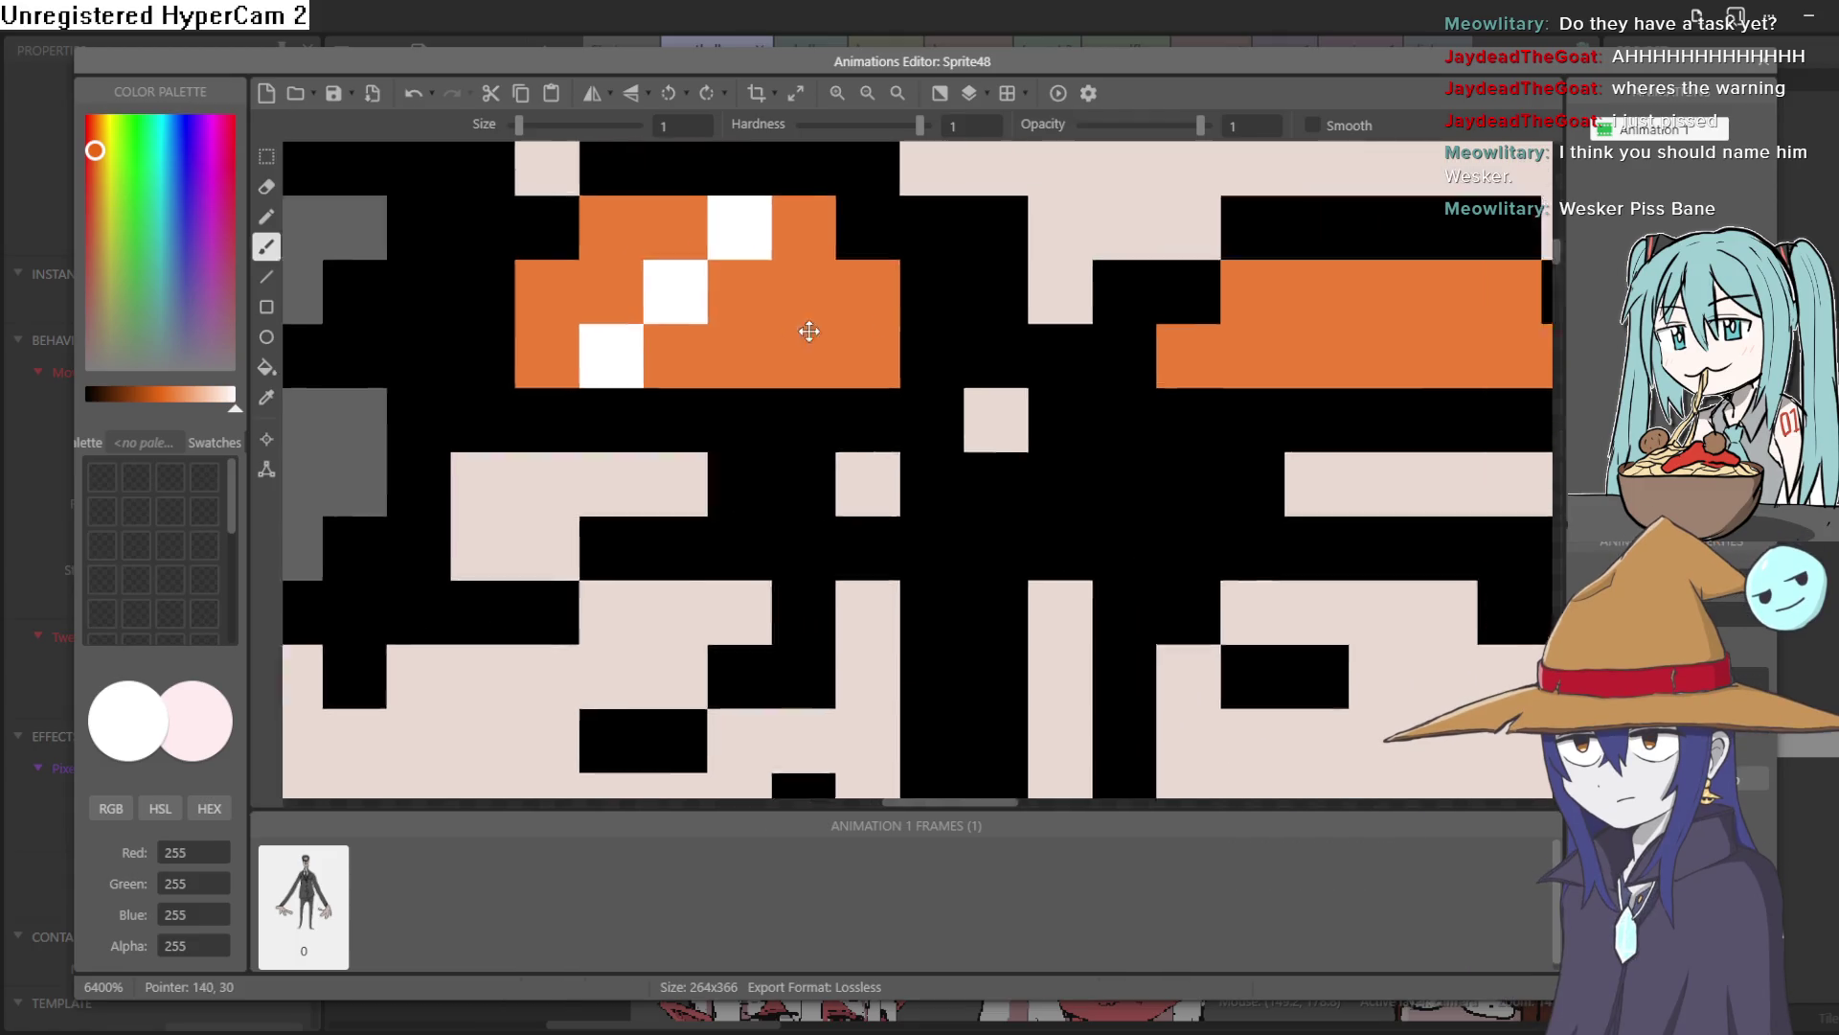
{"action": "left_click", "coordinate": [954, 387]}
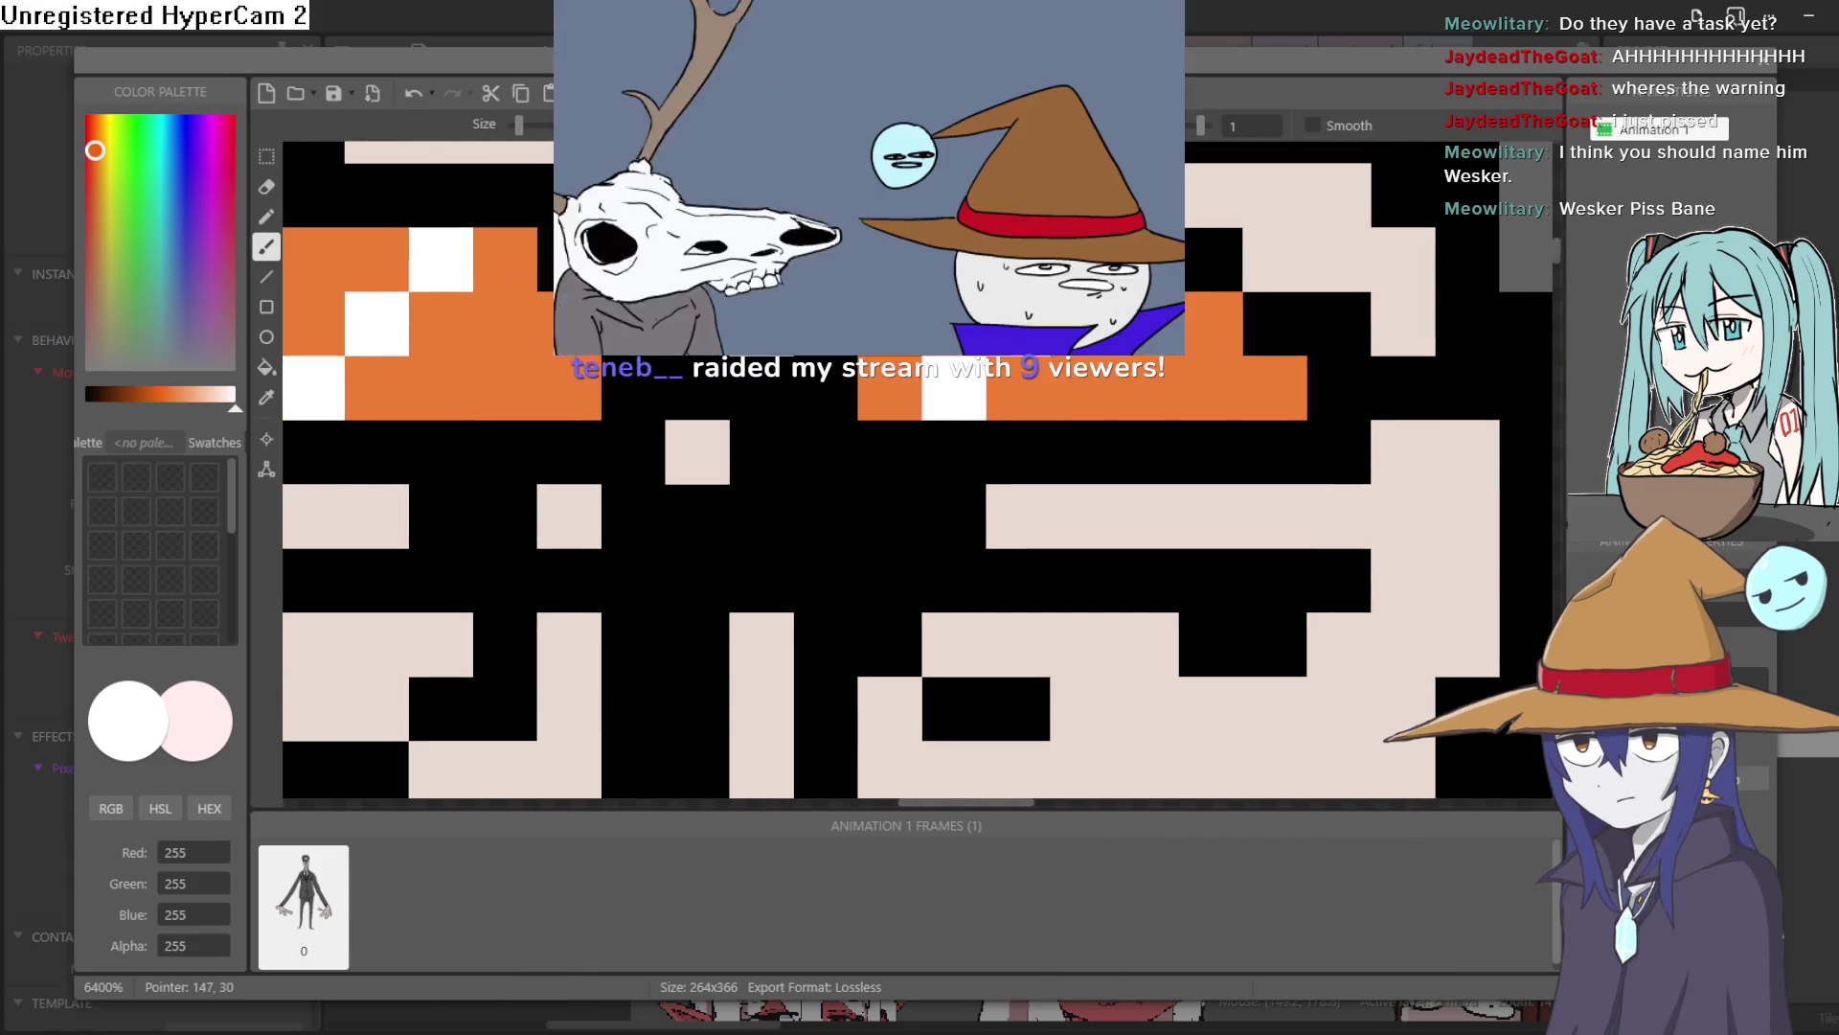
Undo the misplaced white pixel and repaint the highlight one cell further right
{"action": "key", "text": "ctrl+z"}
{"action": "left_click", "coordinate": [1019, 388]}
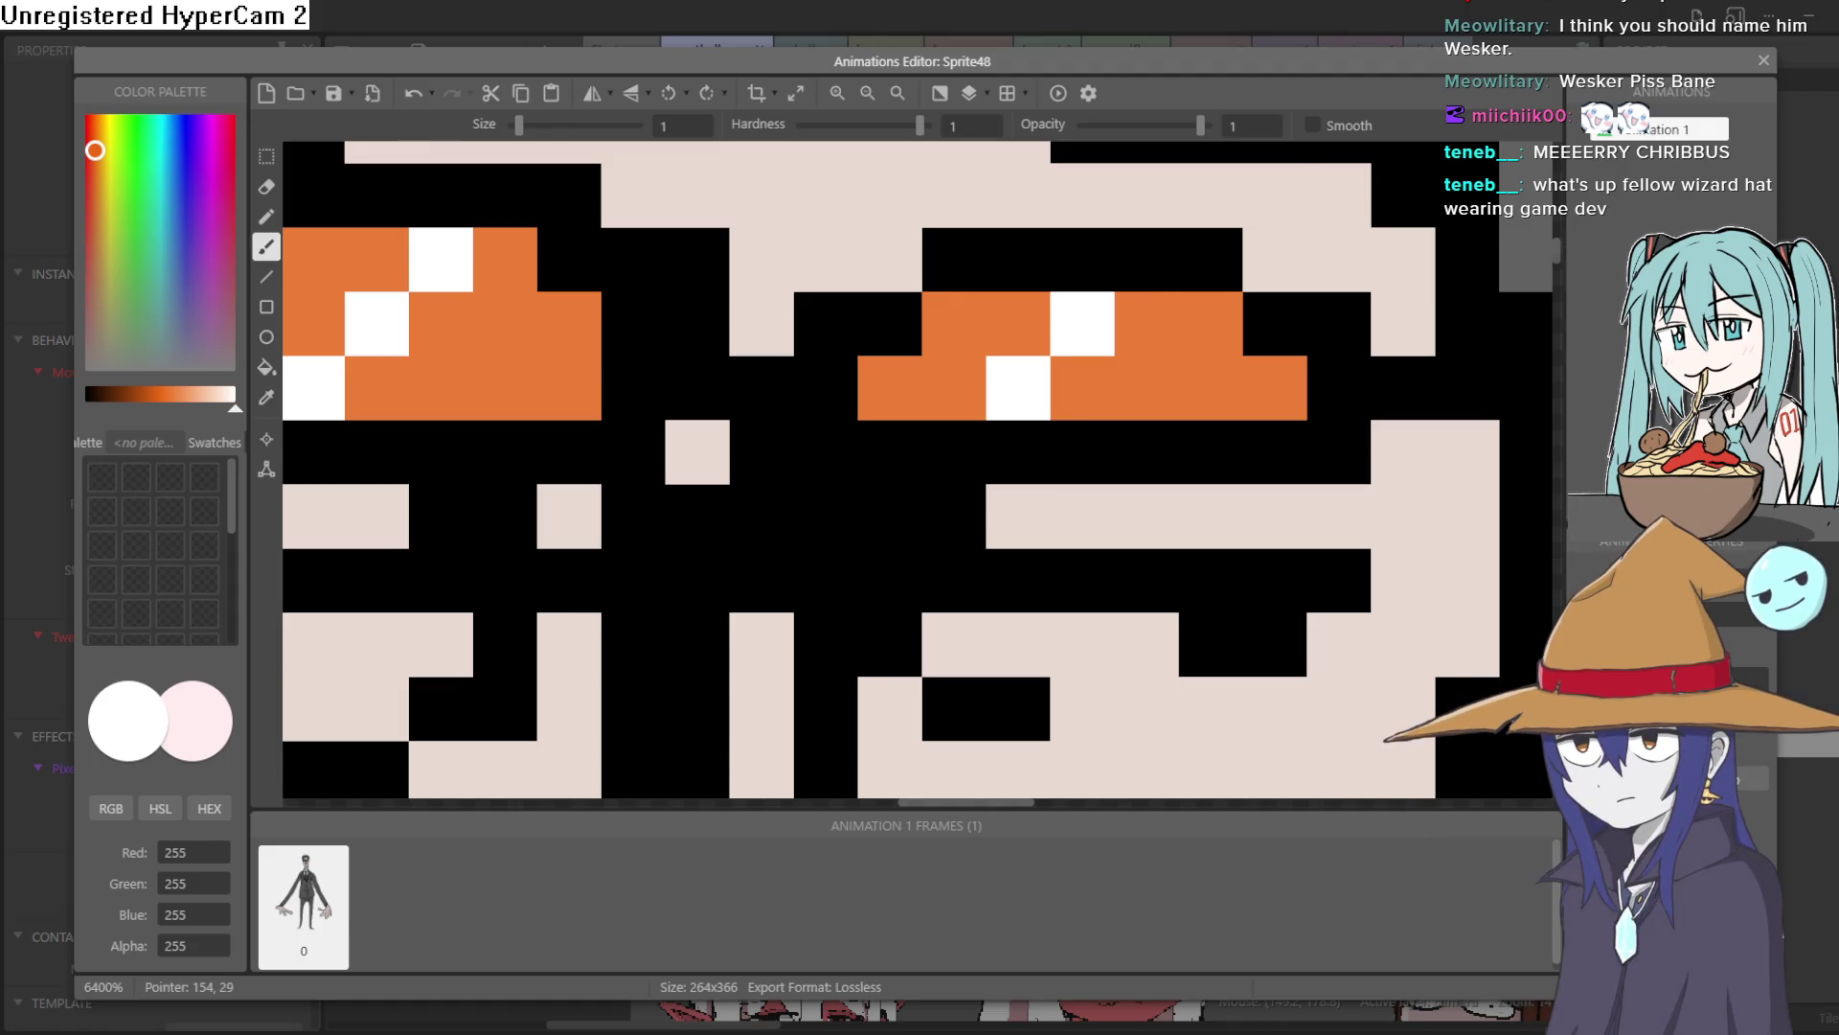
Centre the view on the face, sample its skin colour and darken it to a tan shadow shade
{"action": "scroll", "coordinate": [1340, 412], "scroll_direction": "down", "scroll_amount": 10}
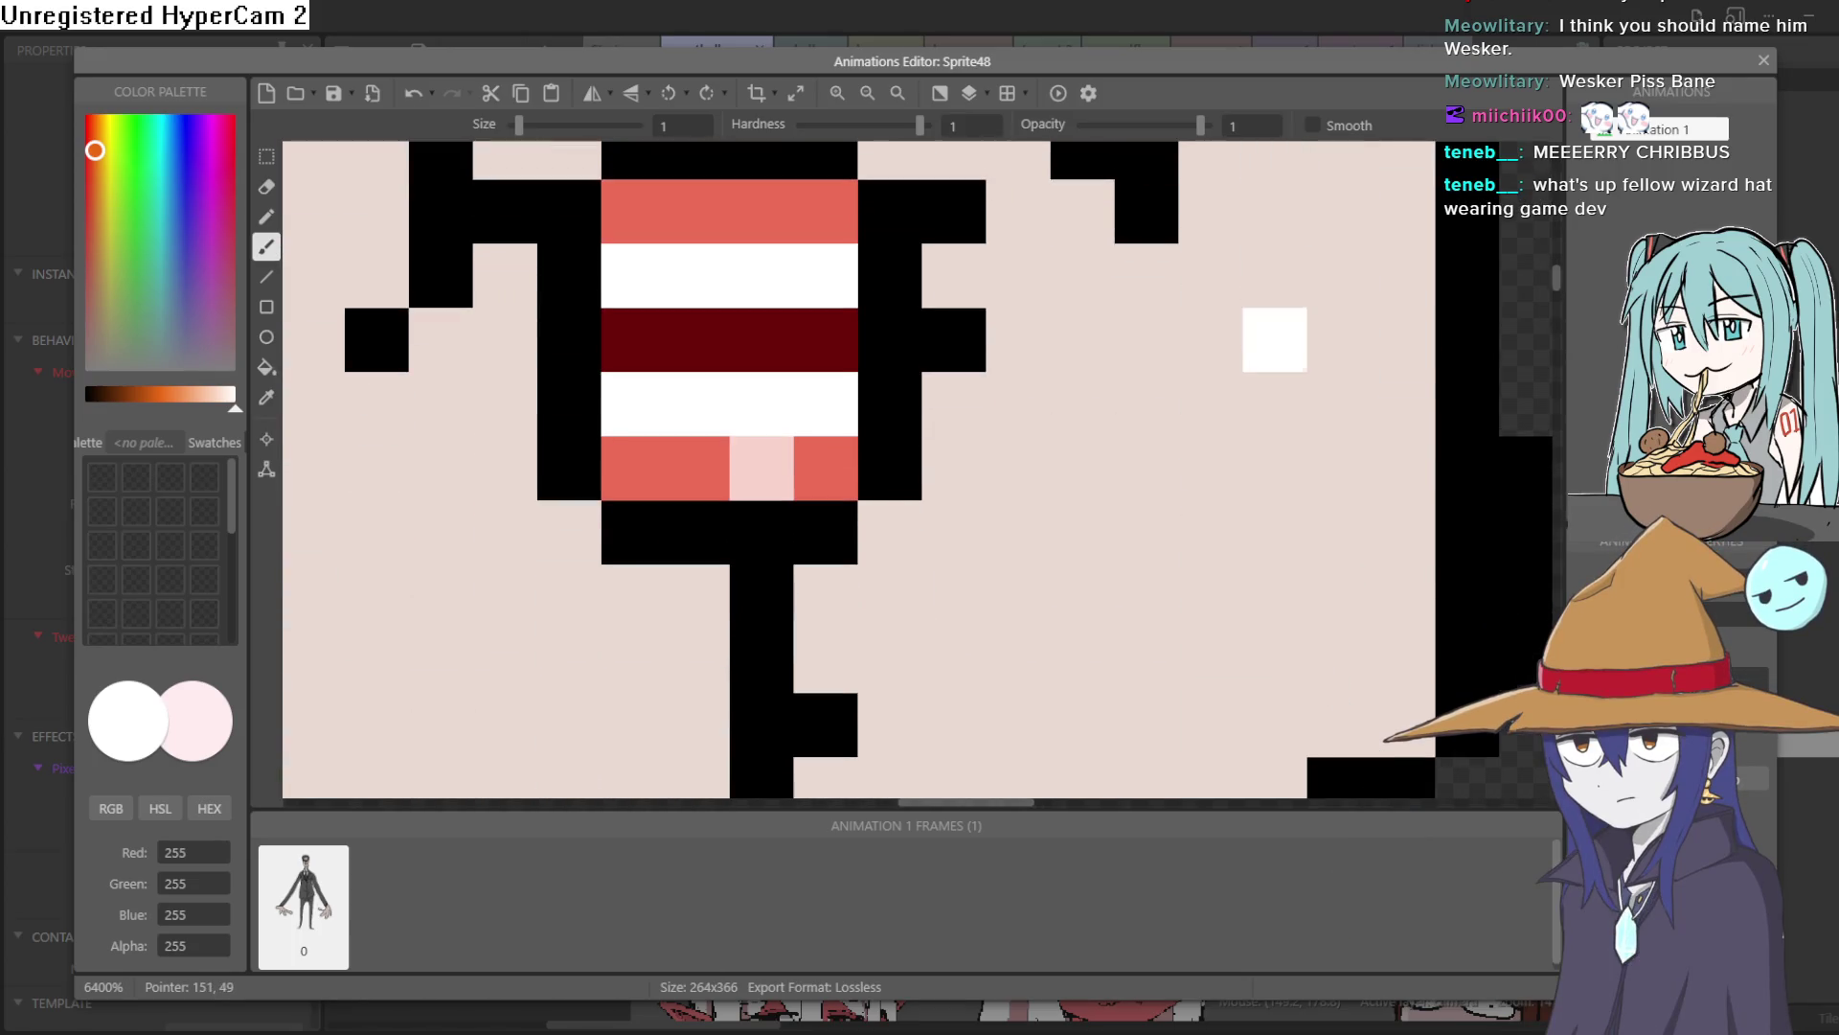
{"action": "scroll", "coordinate": [1340, 412], "scroll_direction": "down", "scroll_amount": 5}
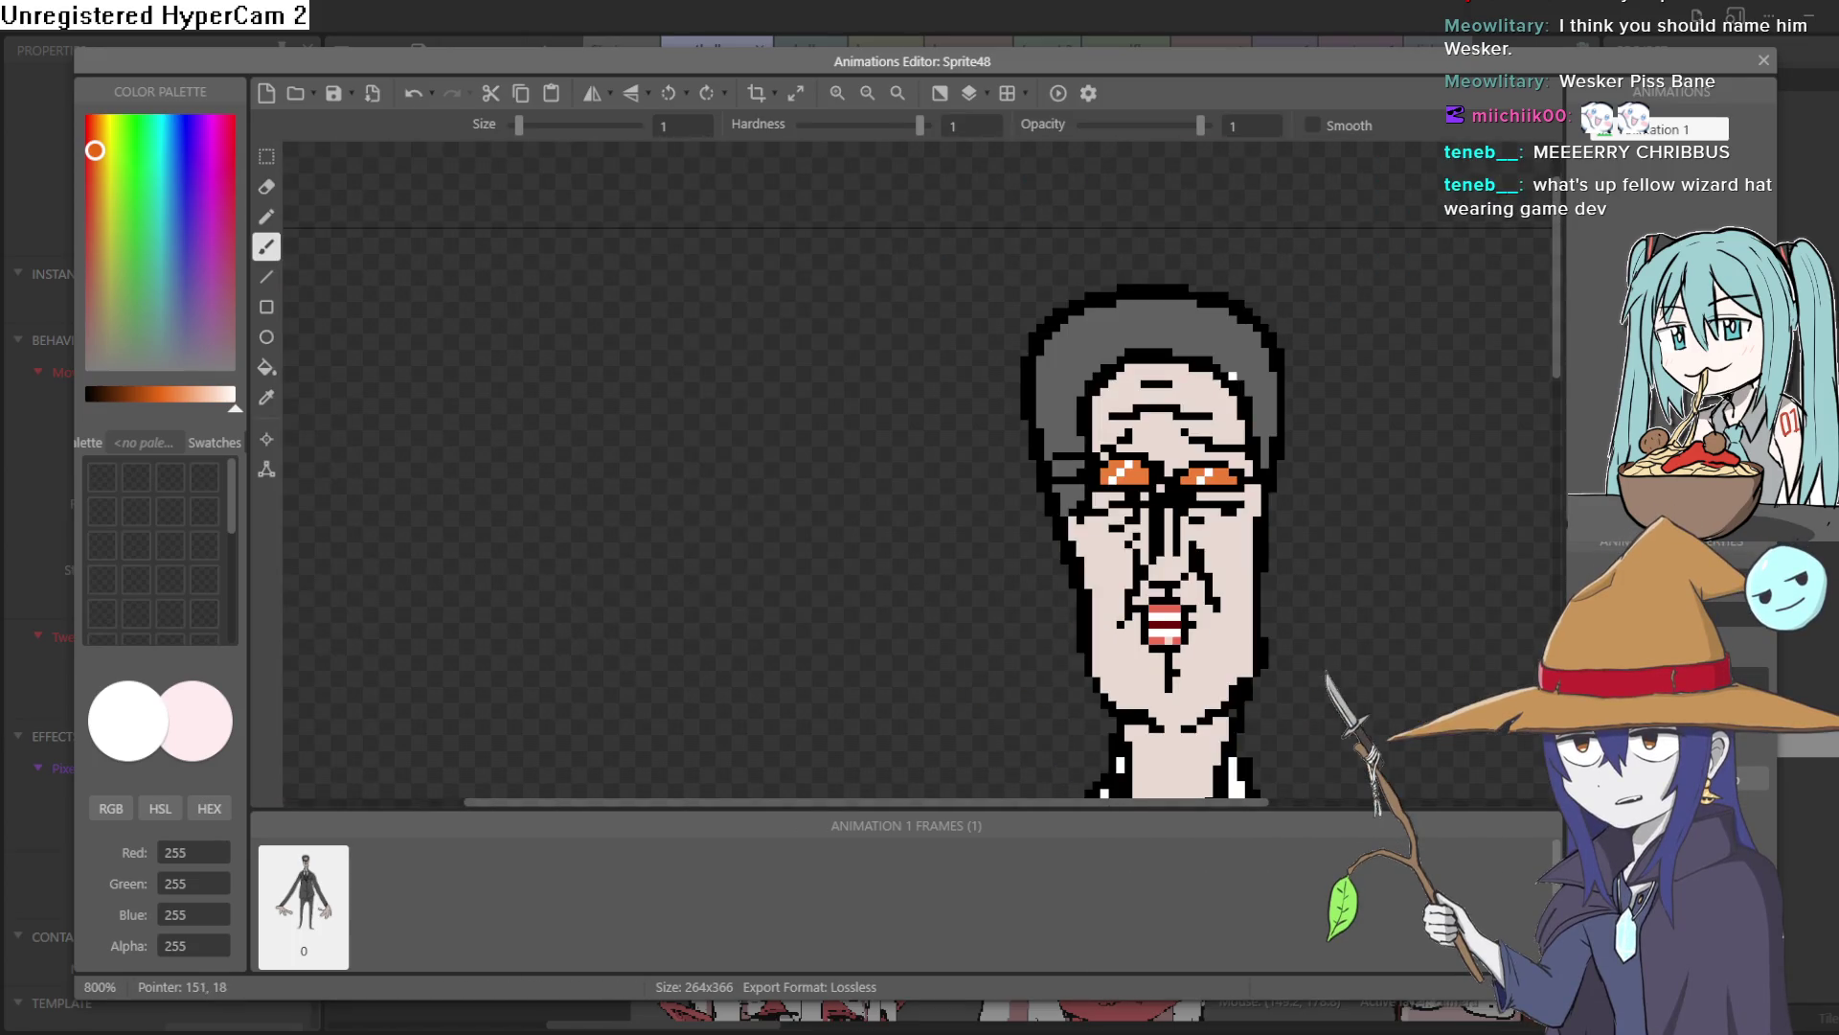
{"action": "scroll", "coordinate": [943, 269], "scroll_direction": "up", "scroll_amount": 3}
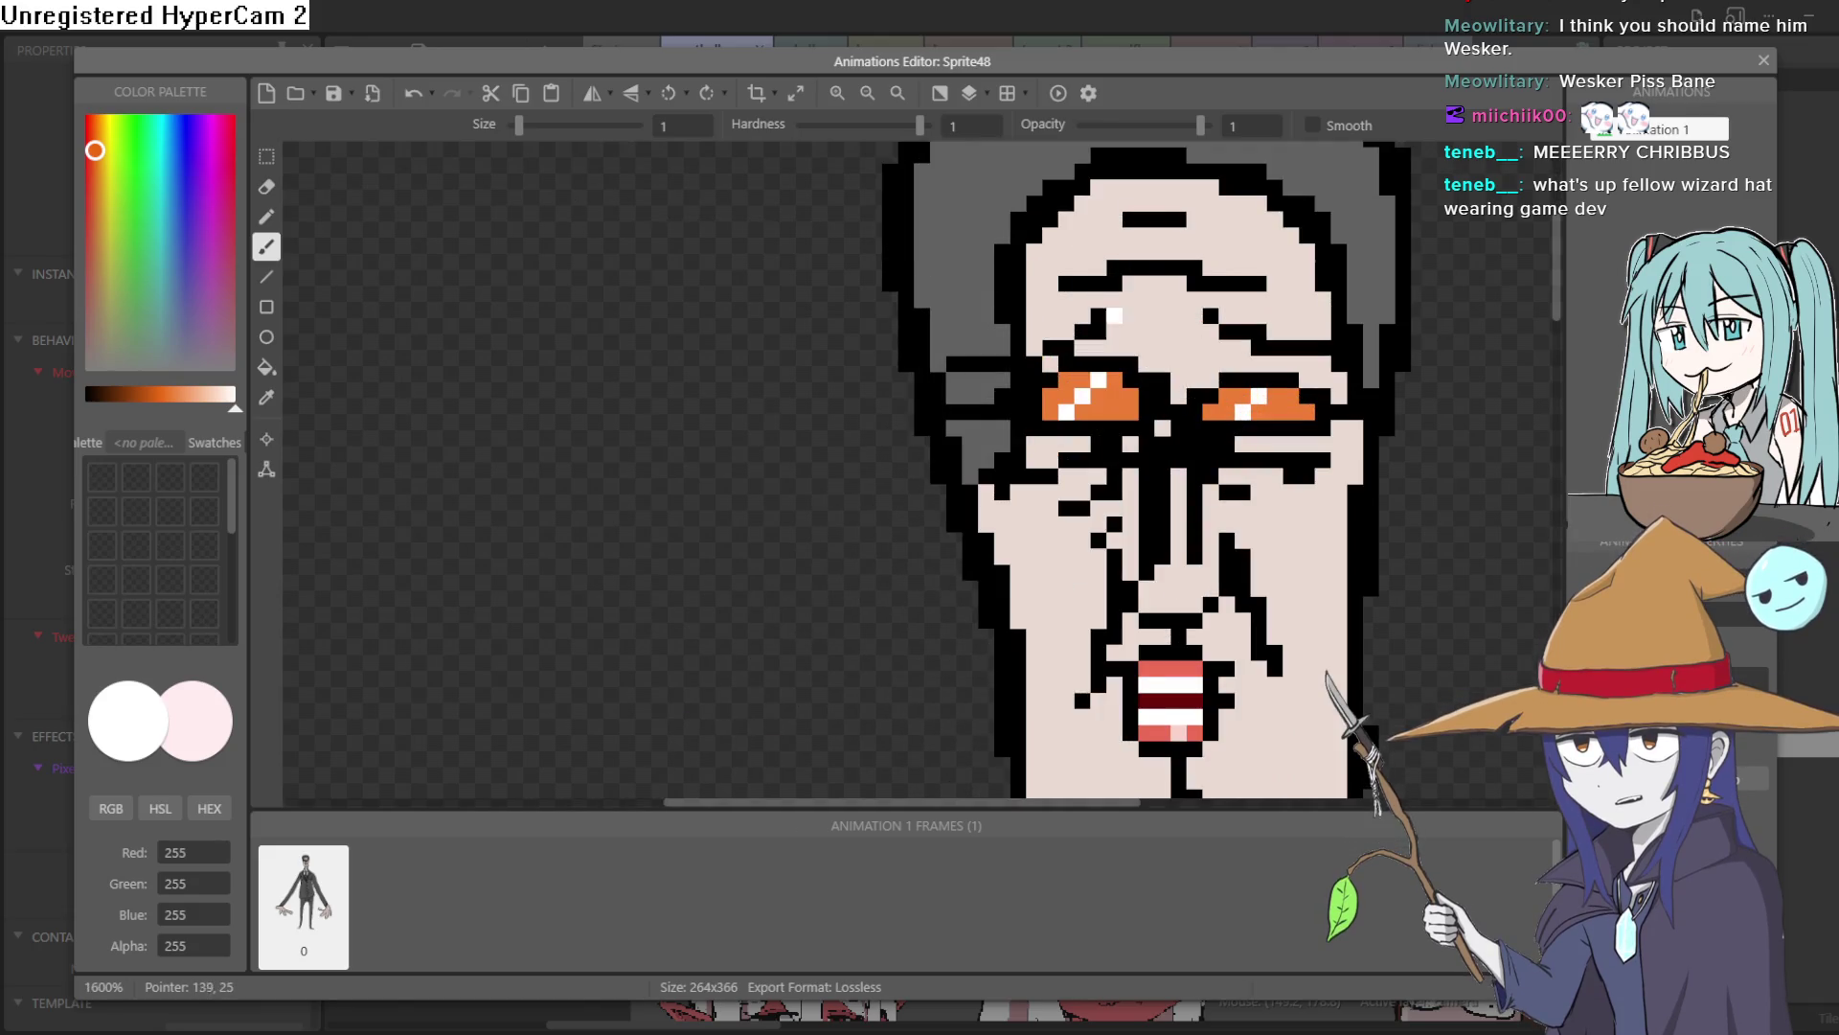
{"action": "left_click_drag", "start_coordinate": [1055, 474], "coordinate": [1018, 503]}
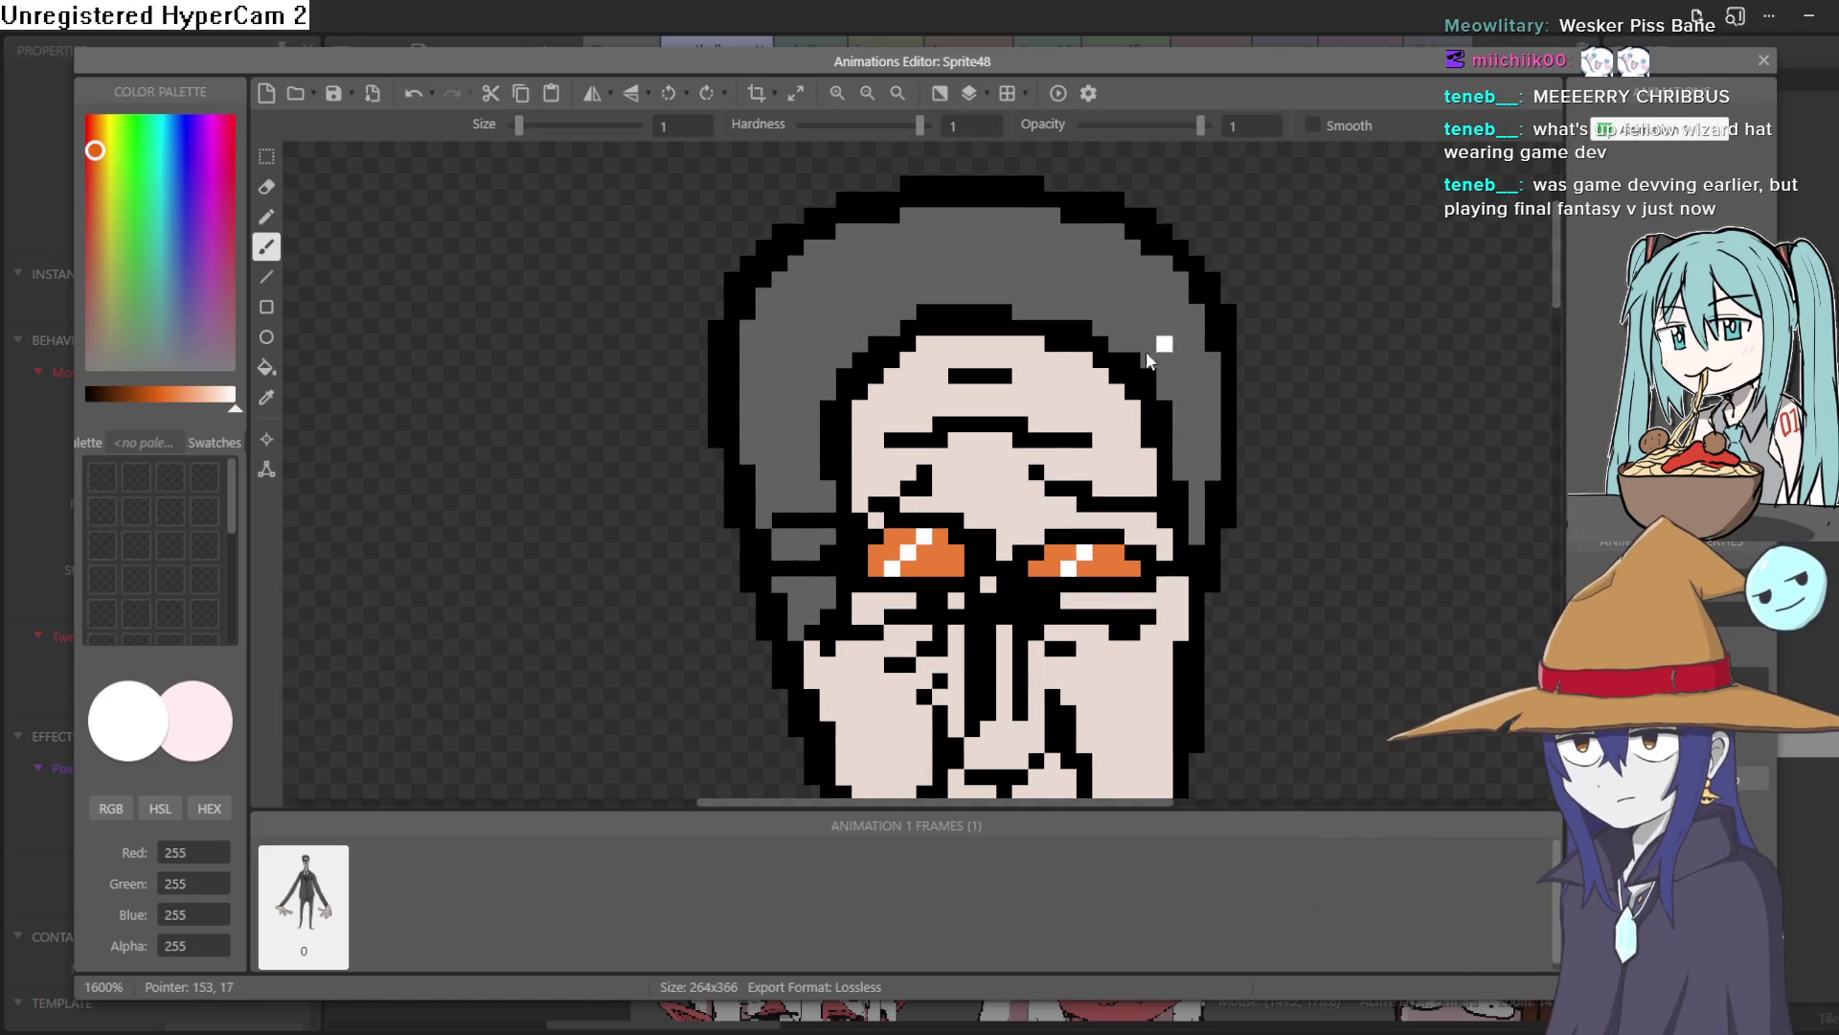
{"action": "left_click_drag", "start_coordinate": [380, 679], "coordinate": [344, 656]}
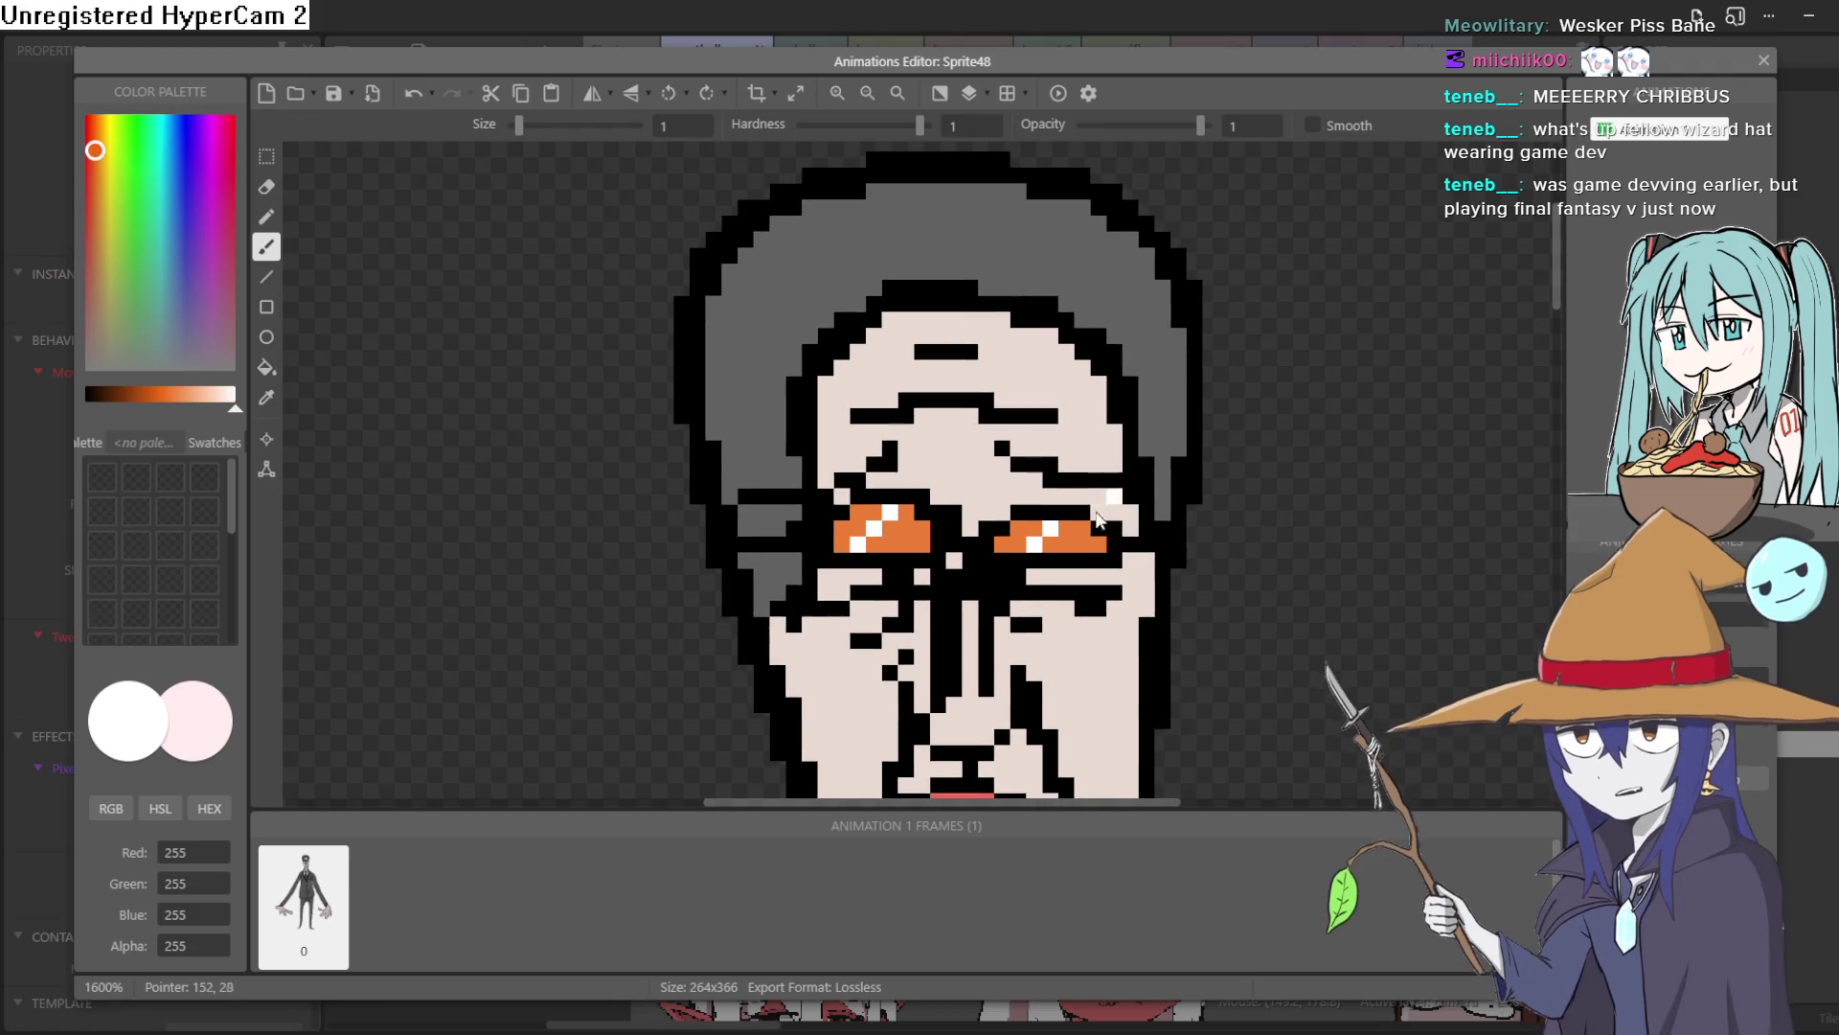
{"action": "left_click", "coordinate": [268, 399]}
{"action": "left_click", "coordinate": [963, 467]}
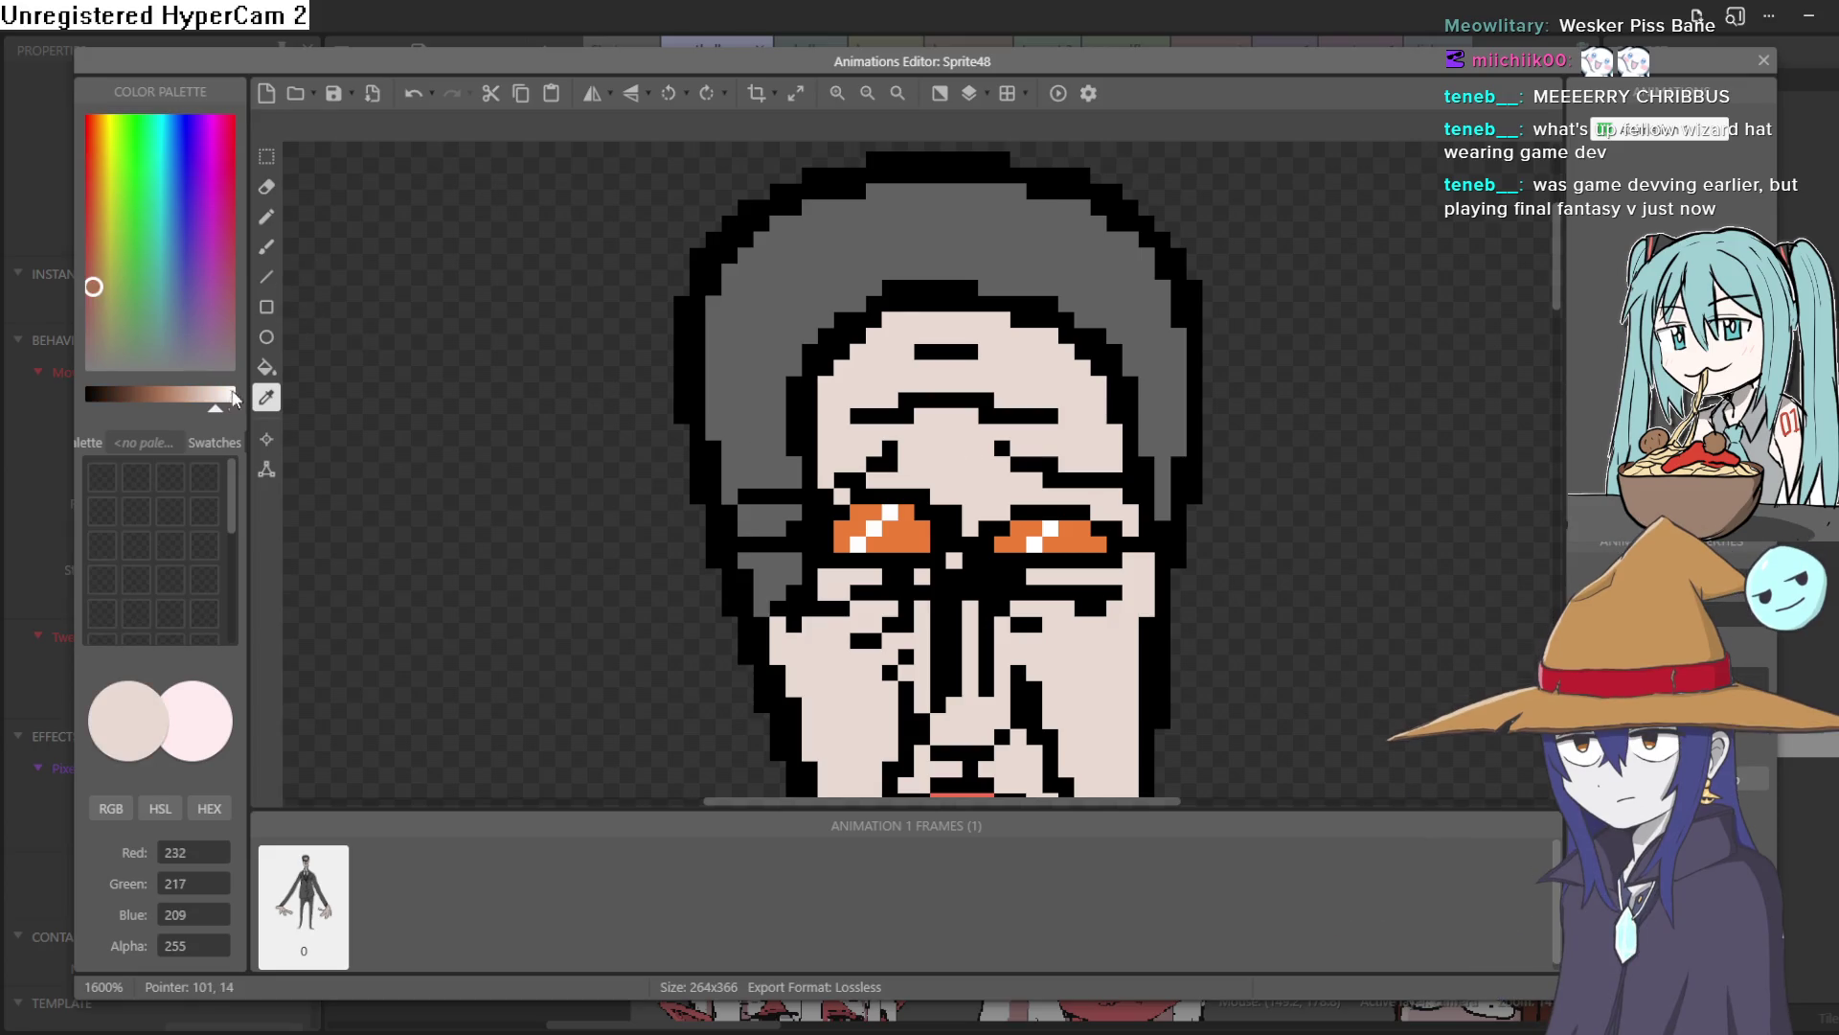
{"action": "left_click_drag", "start_coordinate": [219, 414], "coordinate": [182, 414]}
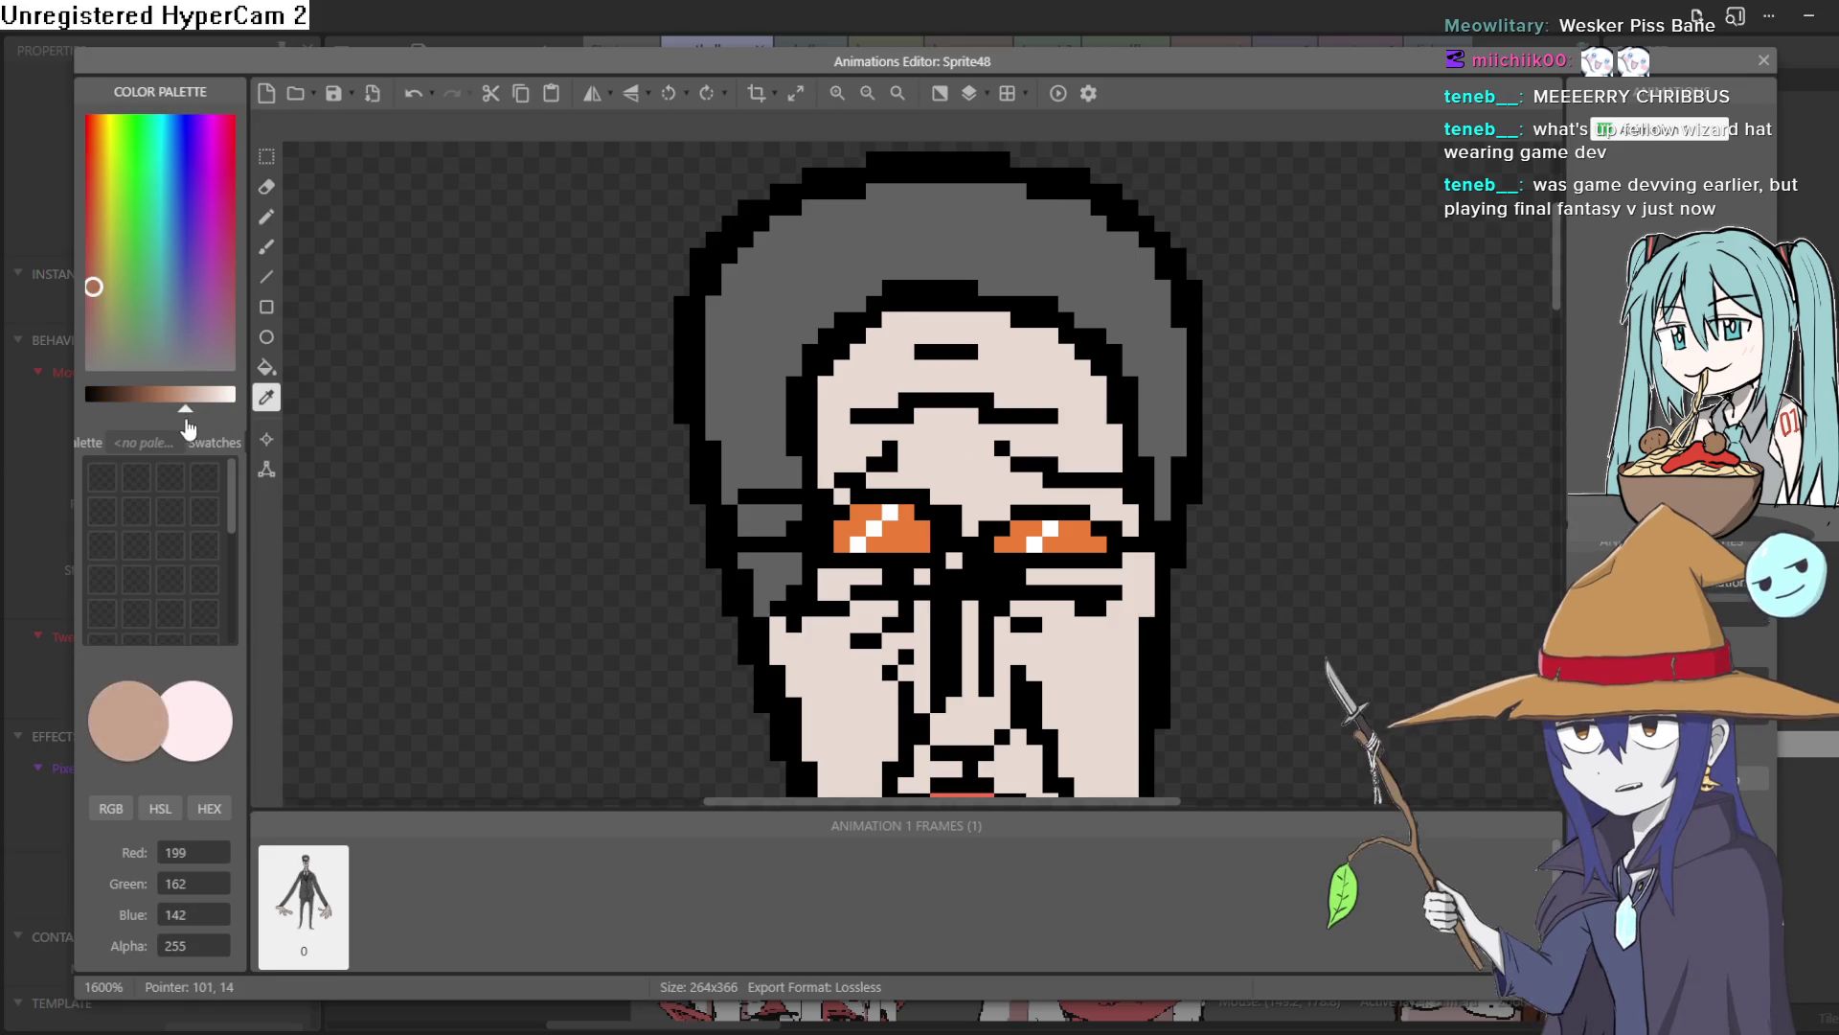
{"action": "left_click", "coordinate": [267, 247]}
Paint a tan shadow line under both eyes and across the nose bridge, undoing misplaced pixels
{"action": "left_click", "coordinate": [698, 513]}
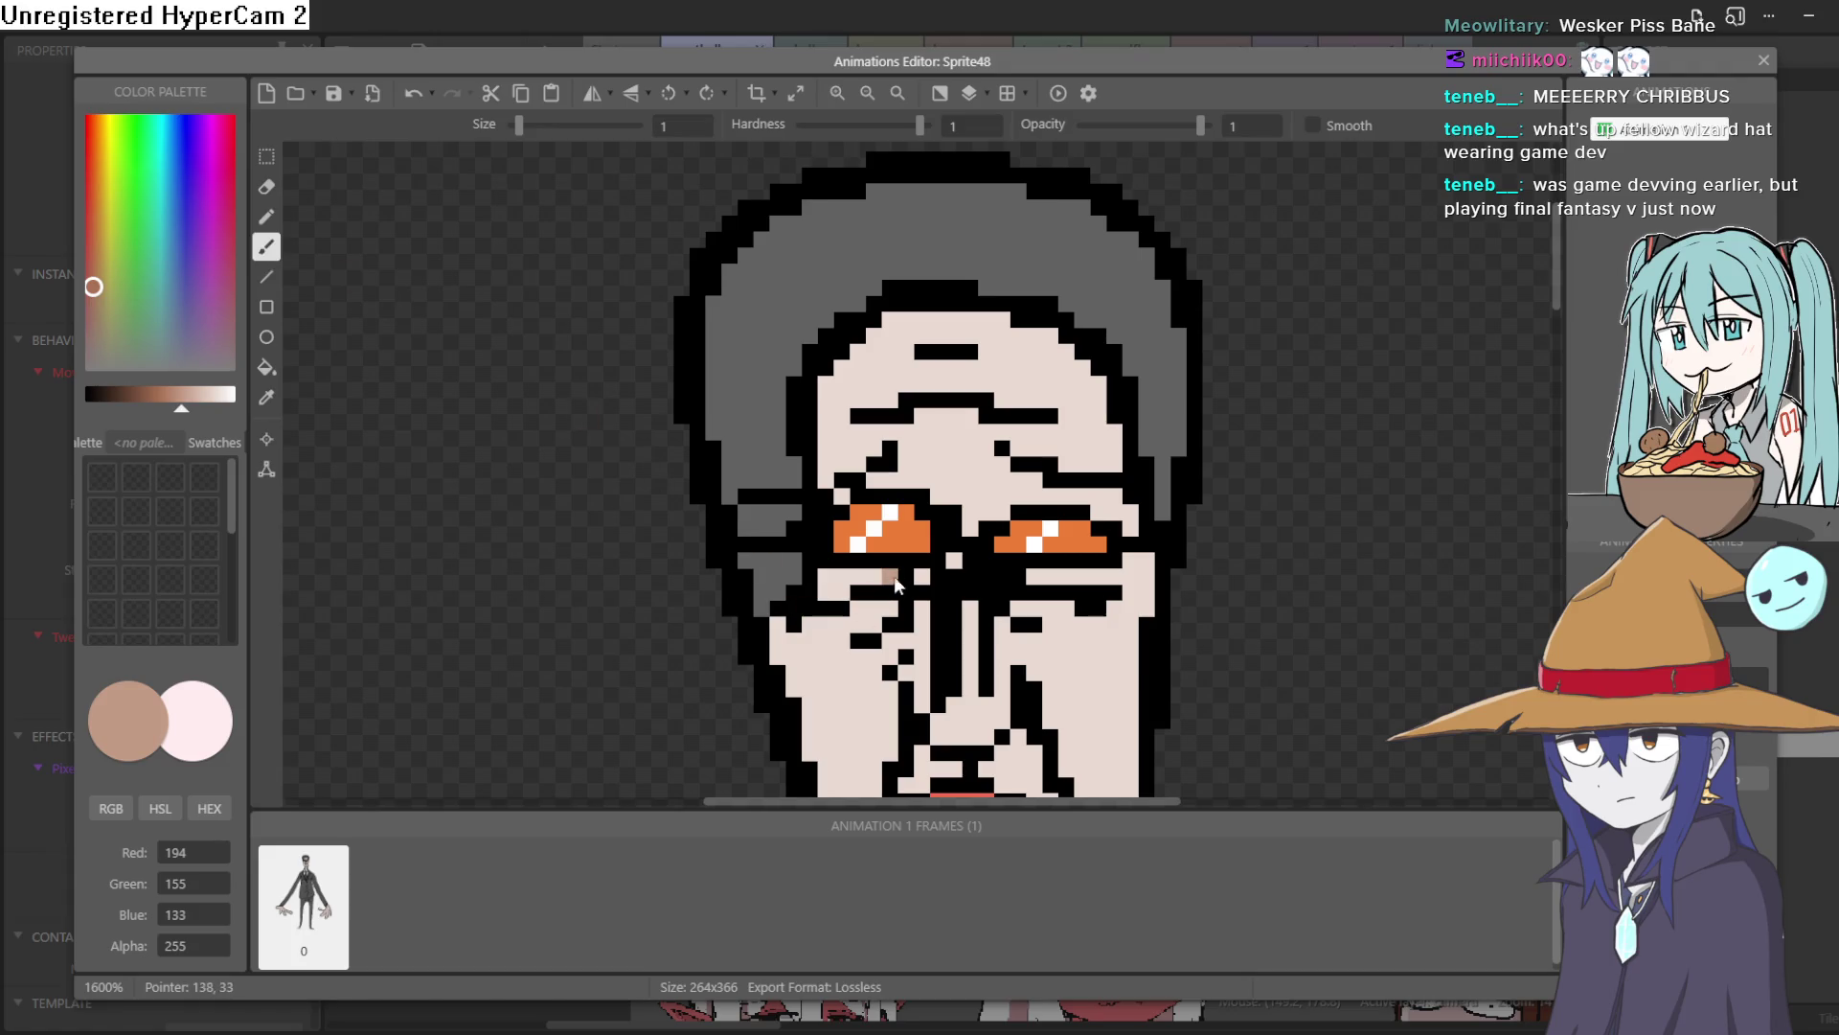
{"action": "left_click_drag", "start_coordinate": [916, 579], "coordinate": [824, 576]}
{"action": "left_click", "coordinate": [1020, 577]}
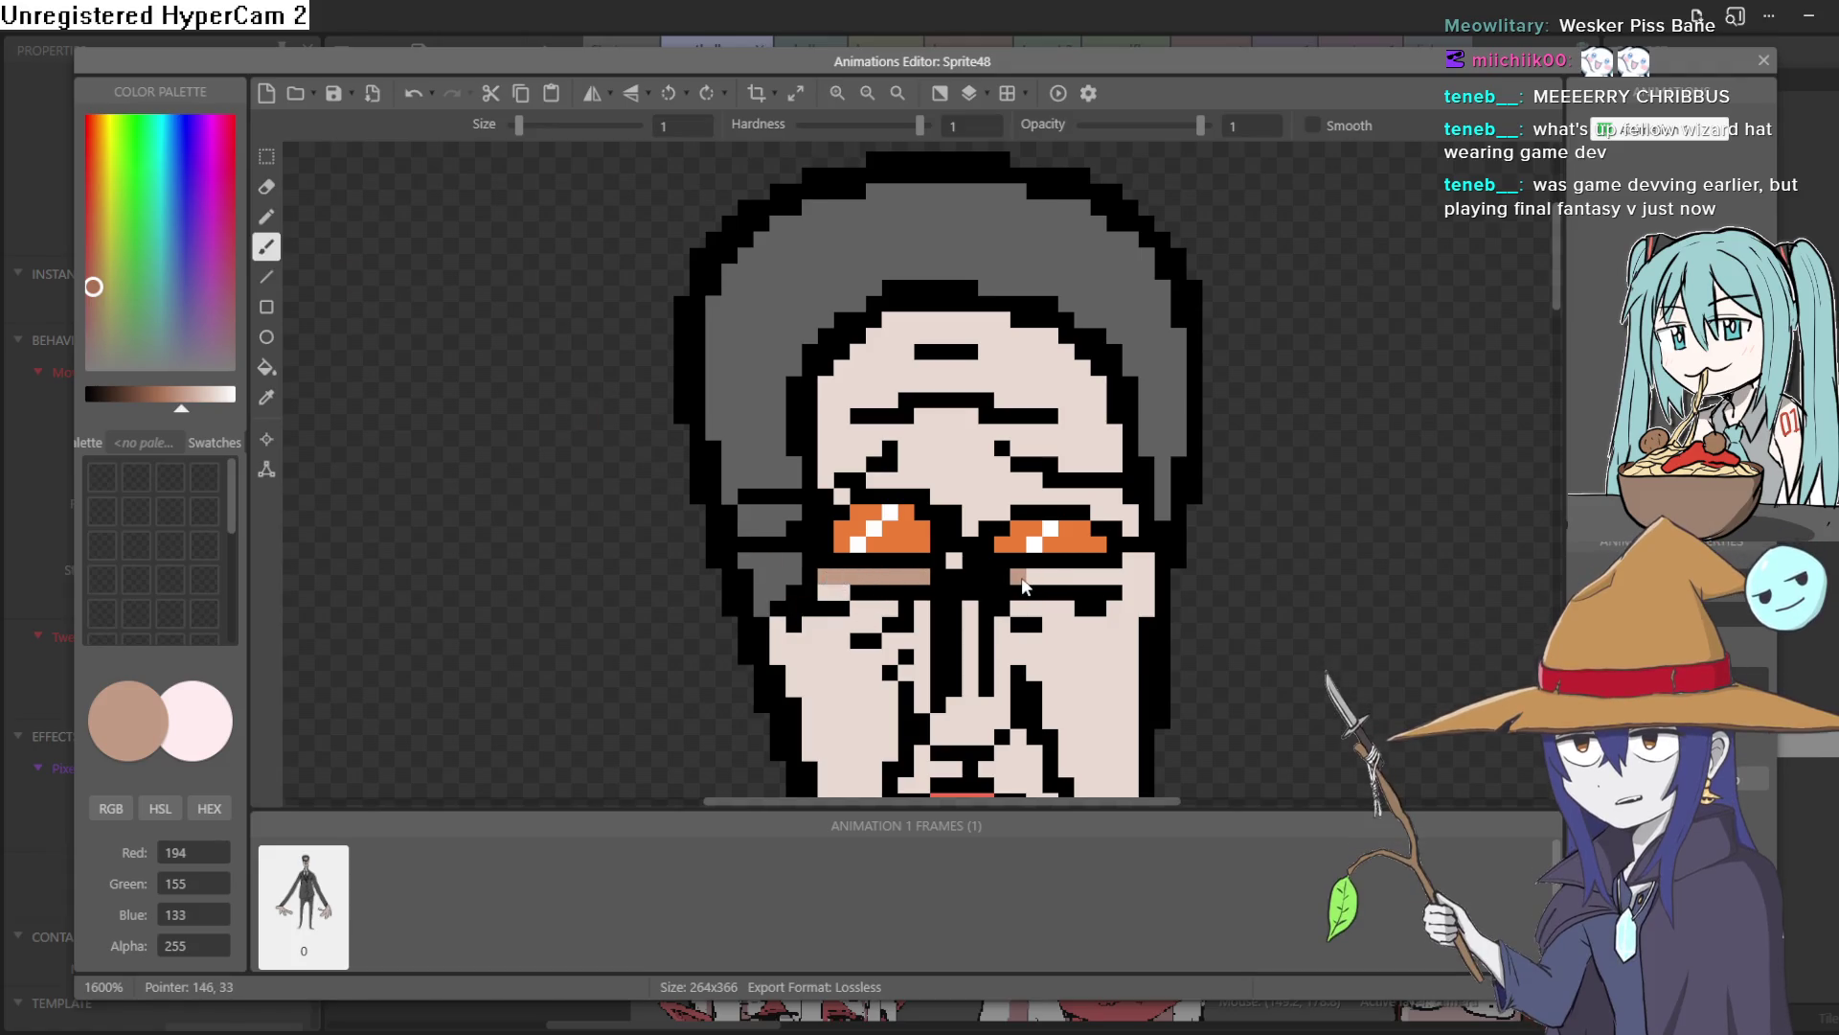
{"action": "key", "text": "ctrl+z"}
{"action": "left_click", "coordinate": [1083, 576]}
{"action": "left_click", "coordinate": [1111, 576]}
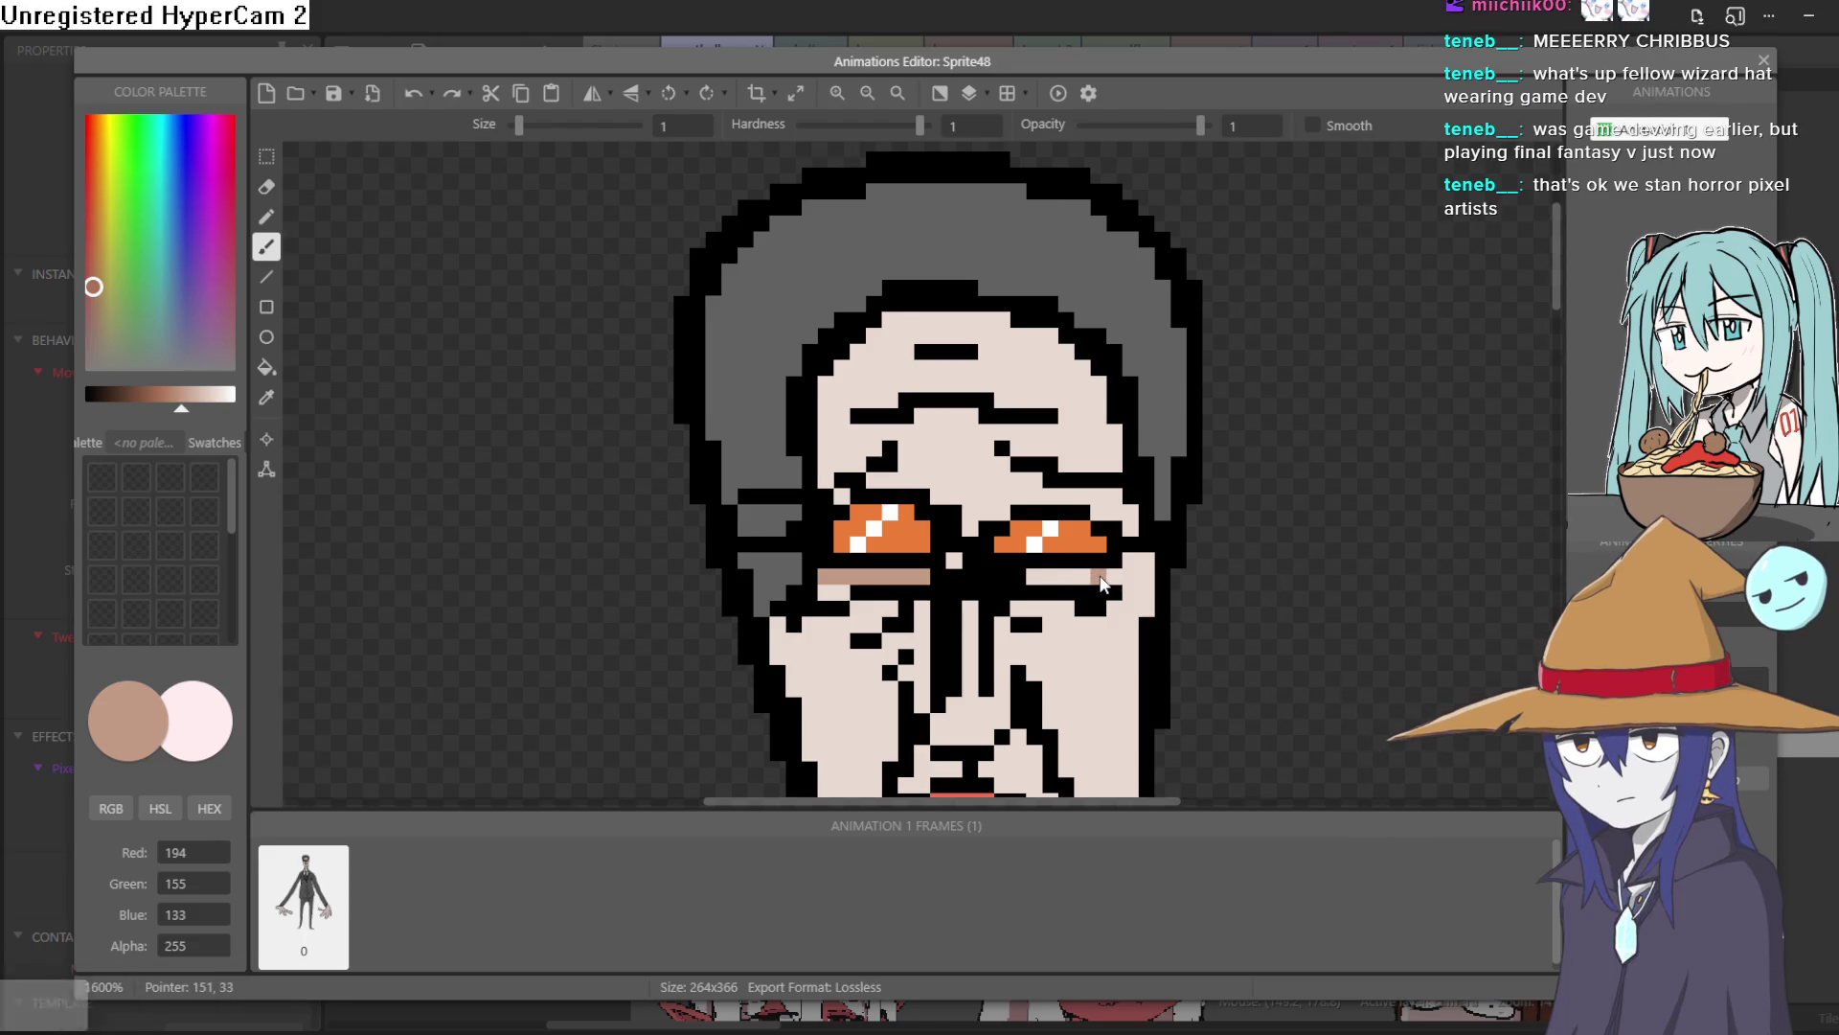
{"action": "left_click_drag", "start_coordinate": [1036, 582], "coordinate": [966, 567]}
{"action": "key", "text": "ctrl+z"}
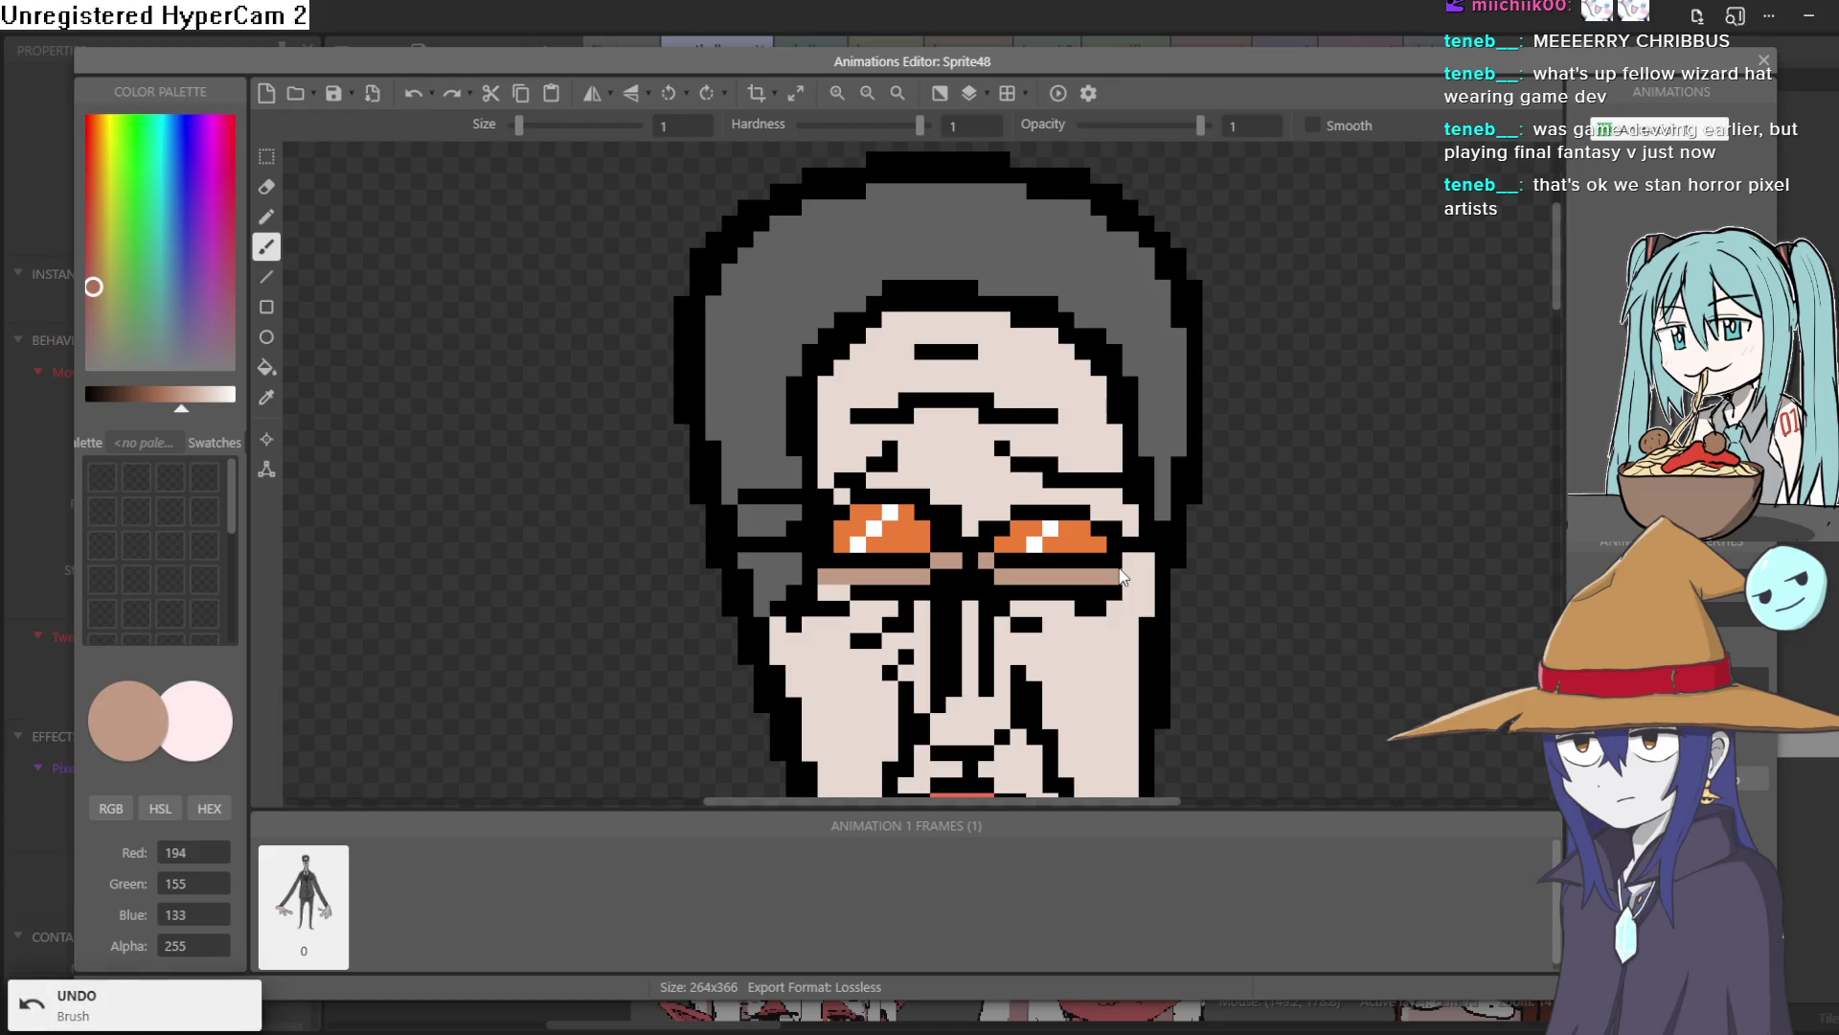
{"action": "left_click", "coordinate": [1133, 569]}
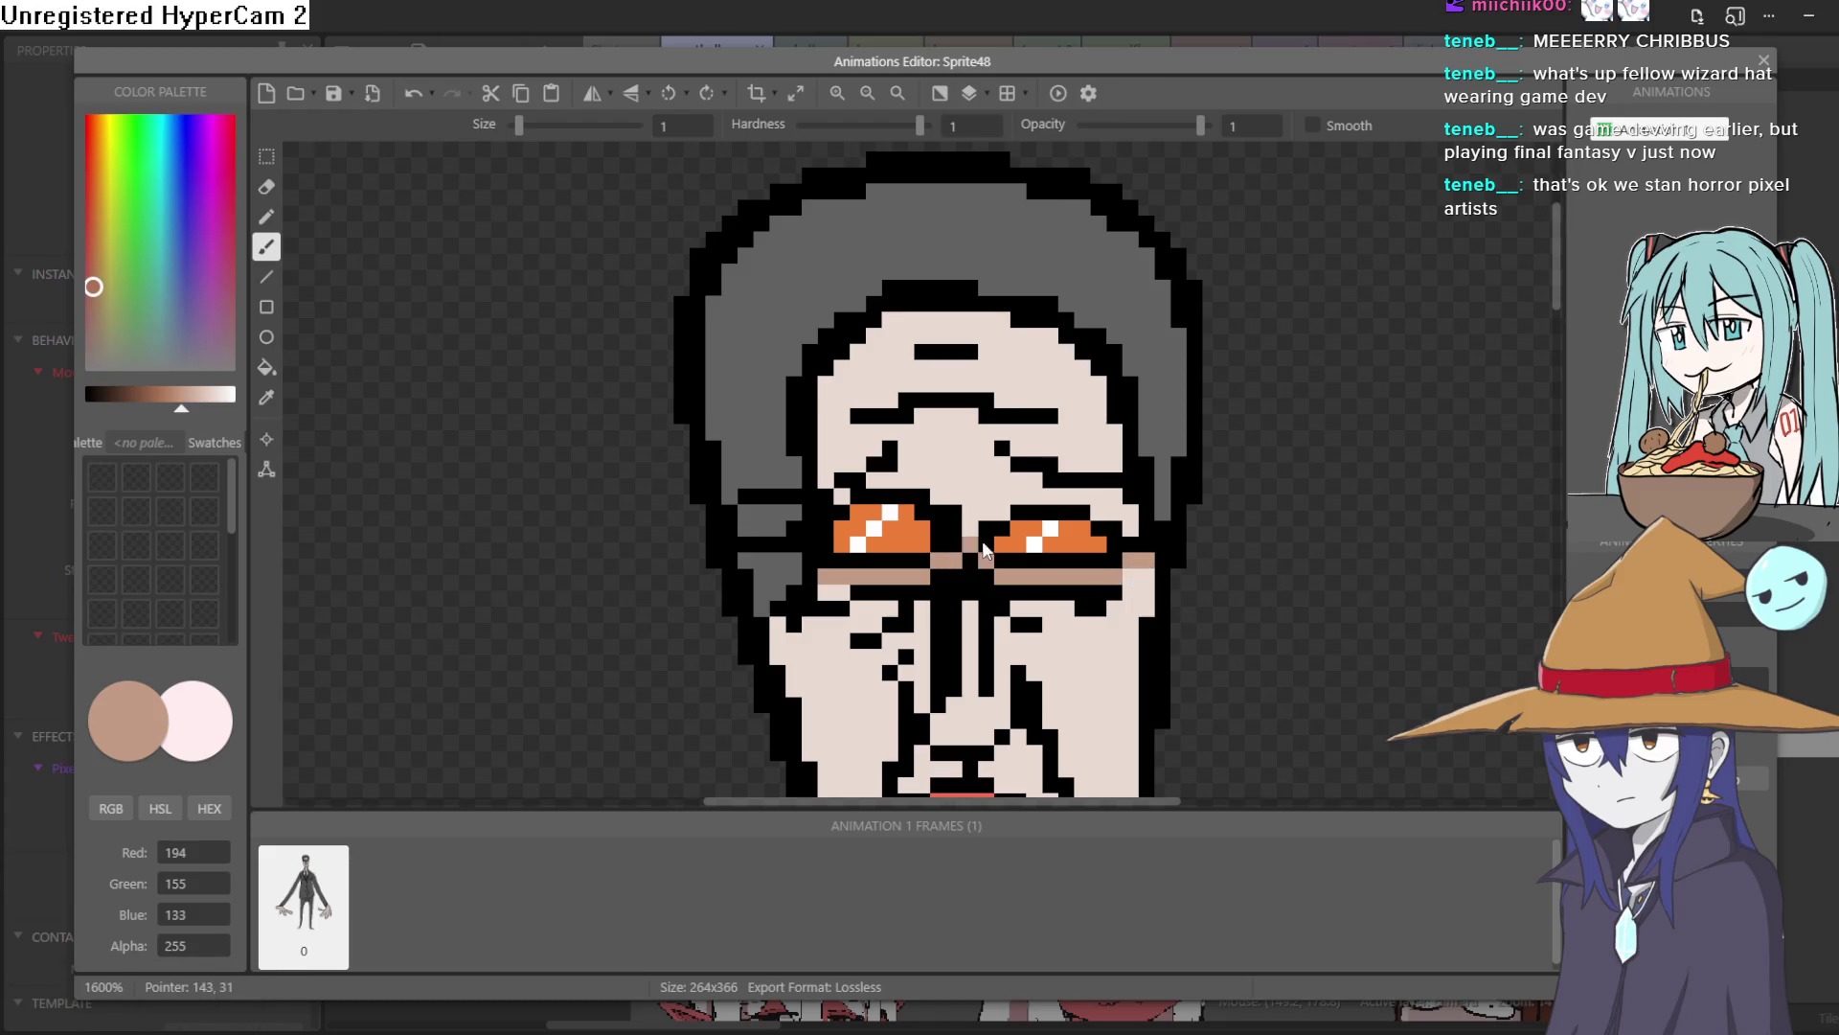
Add a tan pixel between the eyes and tan eyebrow shadows above both eyes
{"action": "scroll", "coordinate": [1015, 496], "scroll_direction": "down", "scroll_amount": 4}
{"action": "scroll", "coordinate": [1015, 496], "scroll_direction": "up", "scroll_amount": 4}
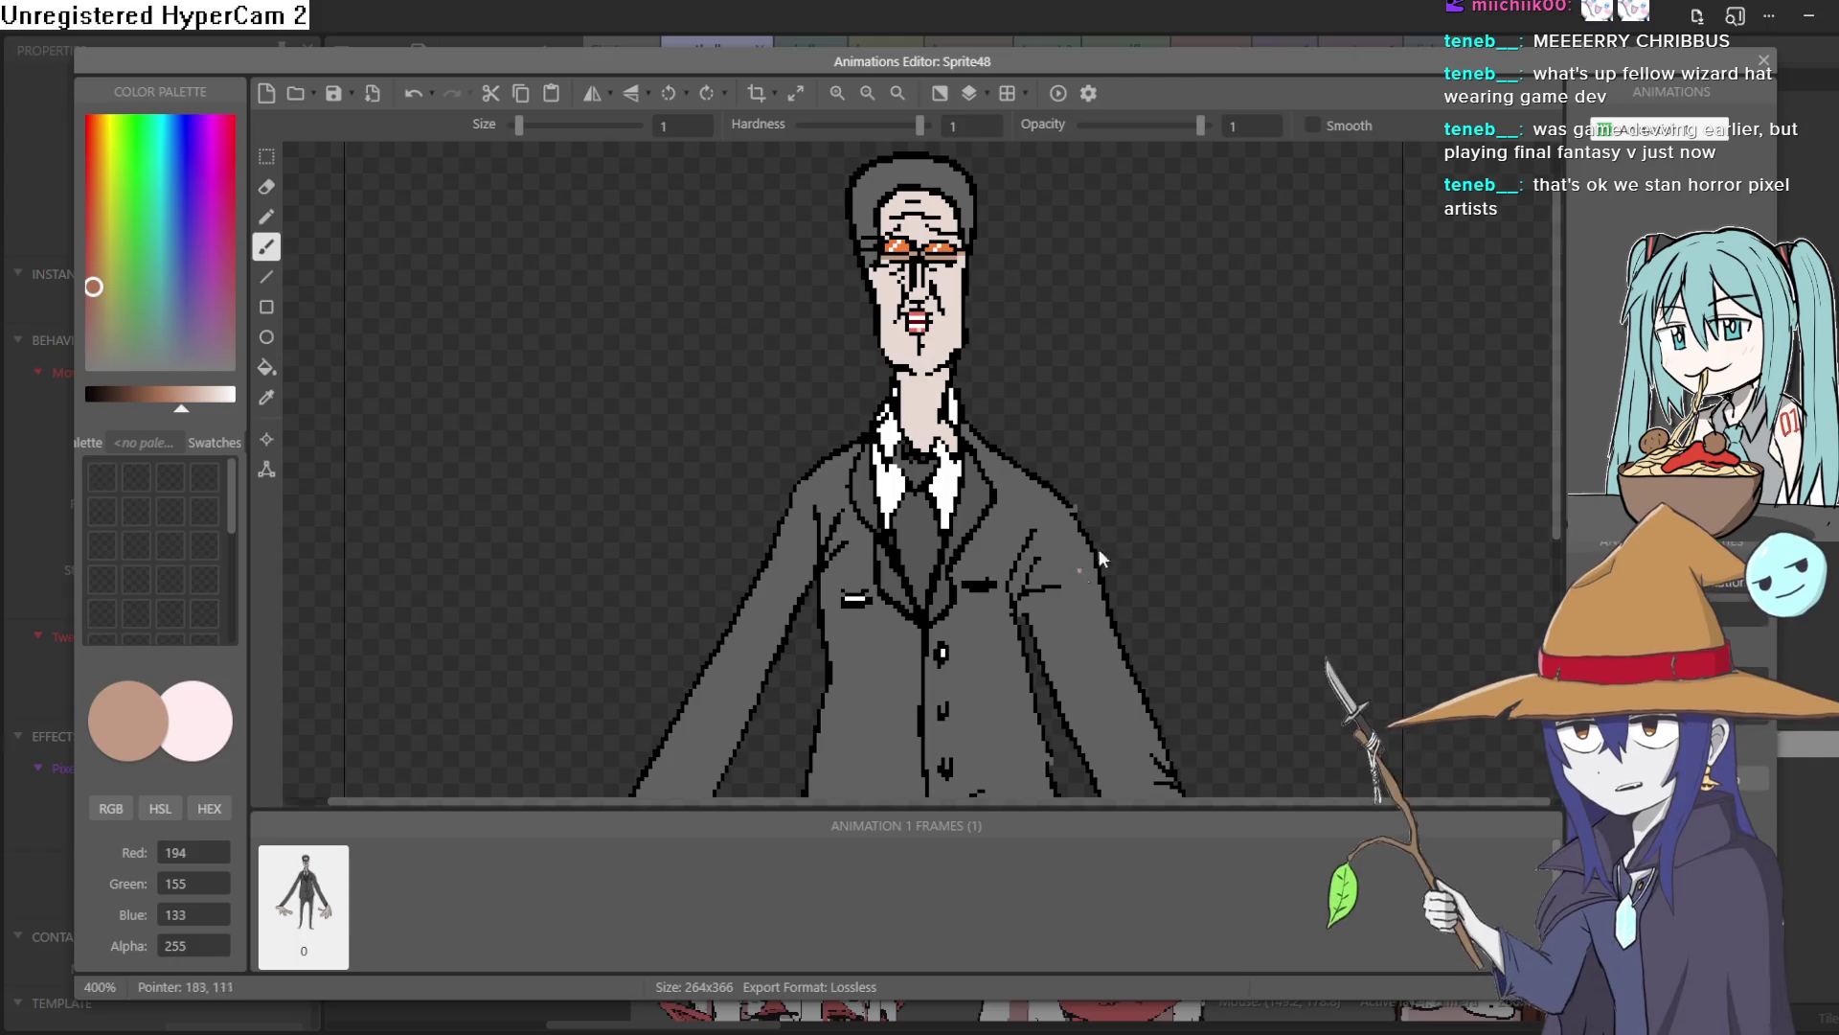
{"action": "scroll", "coordinate": [915, 256], "scroll_direction": "up", "scroll_amount": 2}
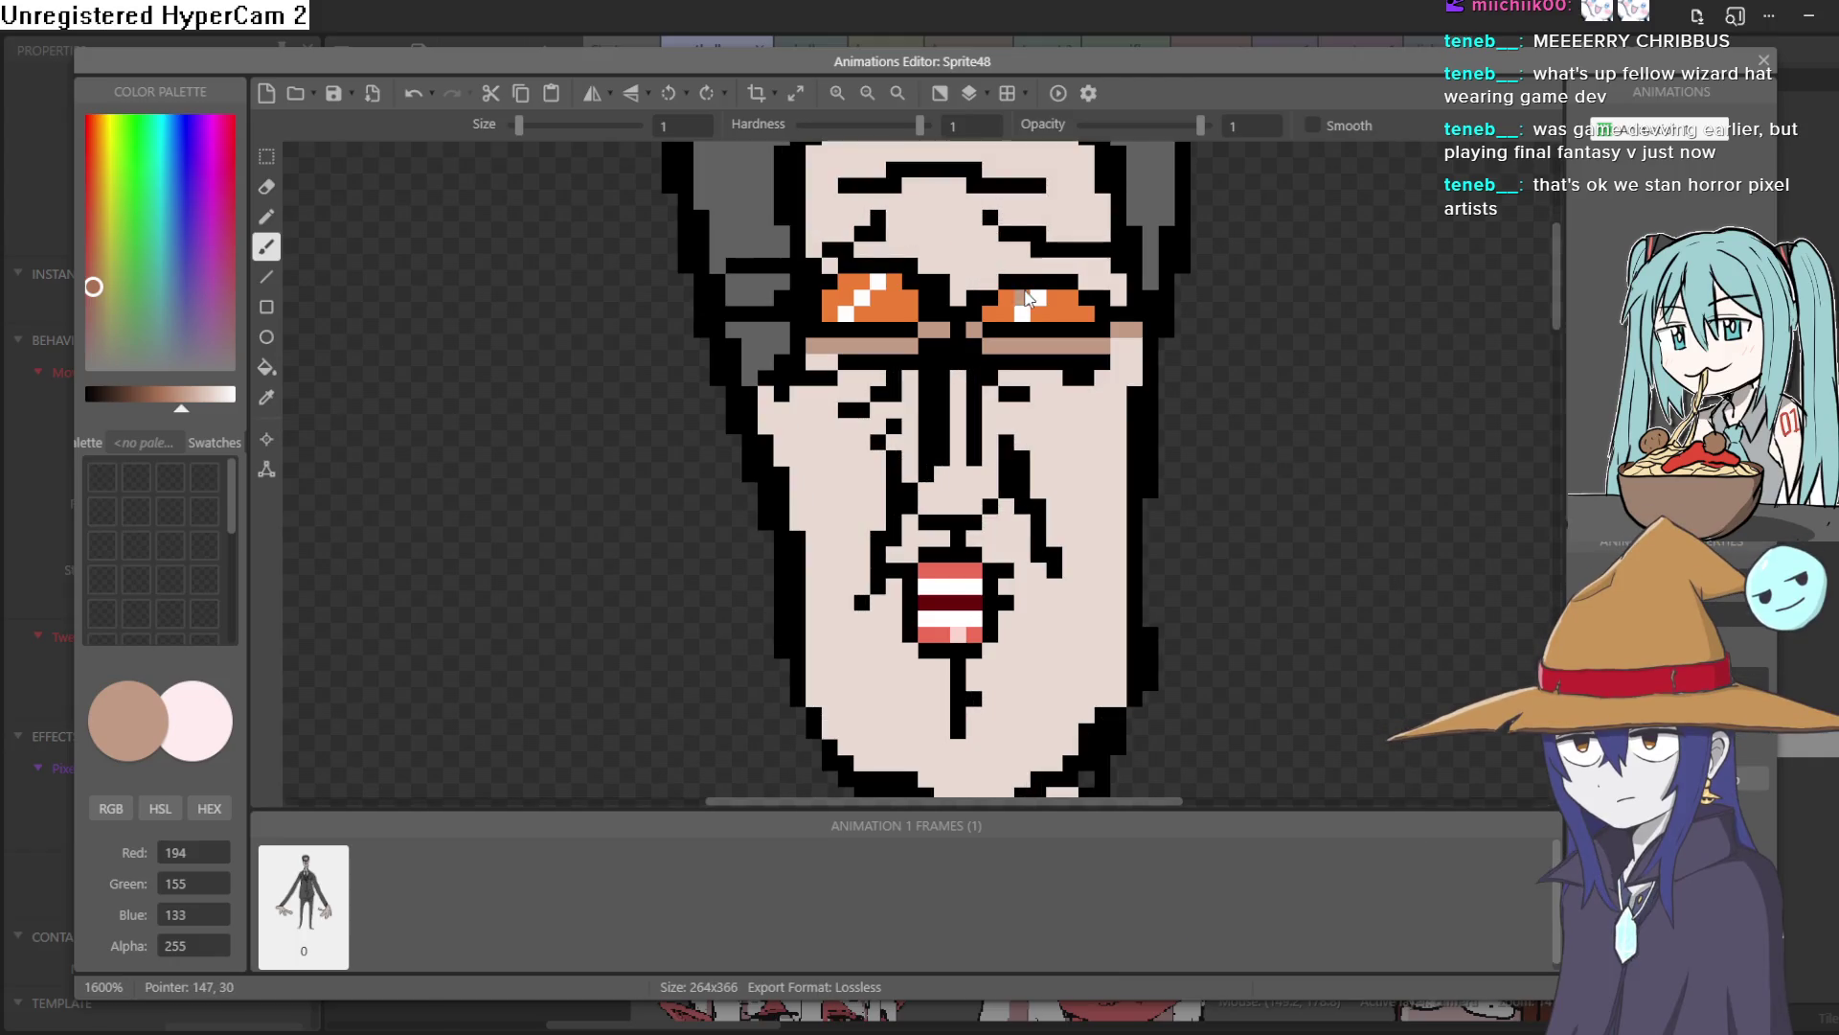
{"action": "left_click", "coordinate": [969, 301]}
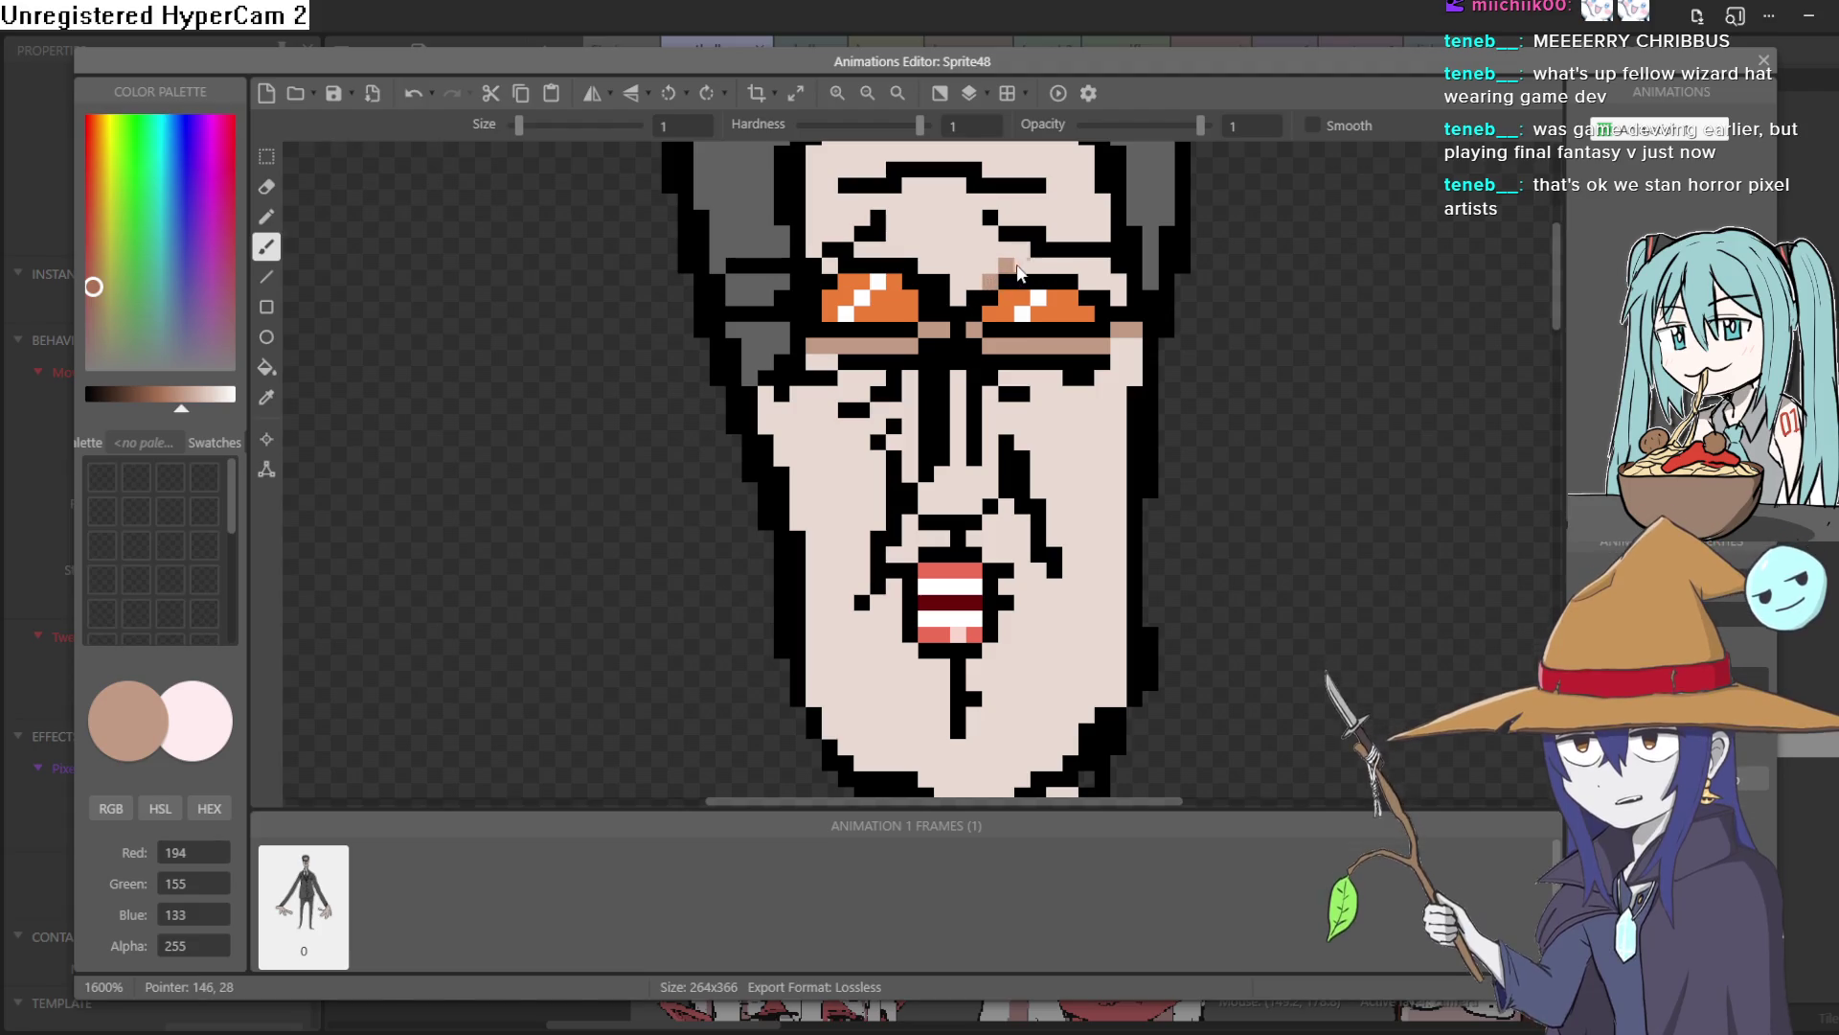
{"action": "left_click_drag", "start_coordinate": [1001, 267], "coordinate": [1121, 294]}
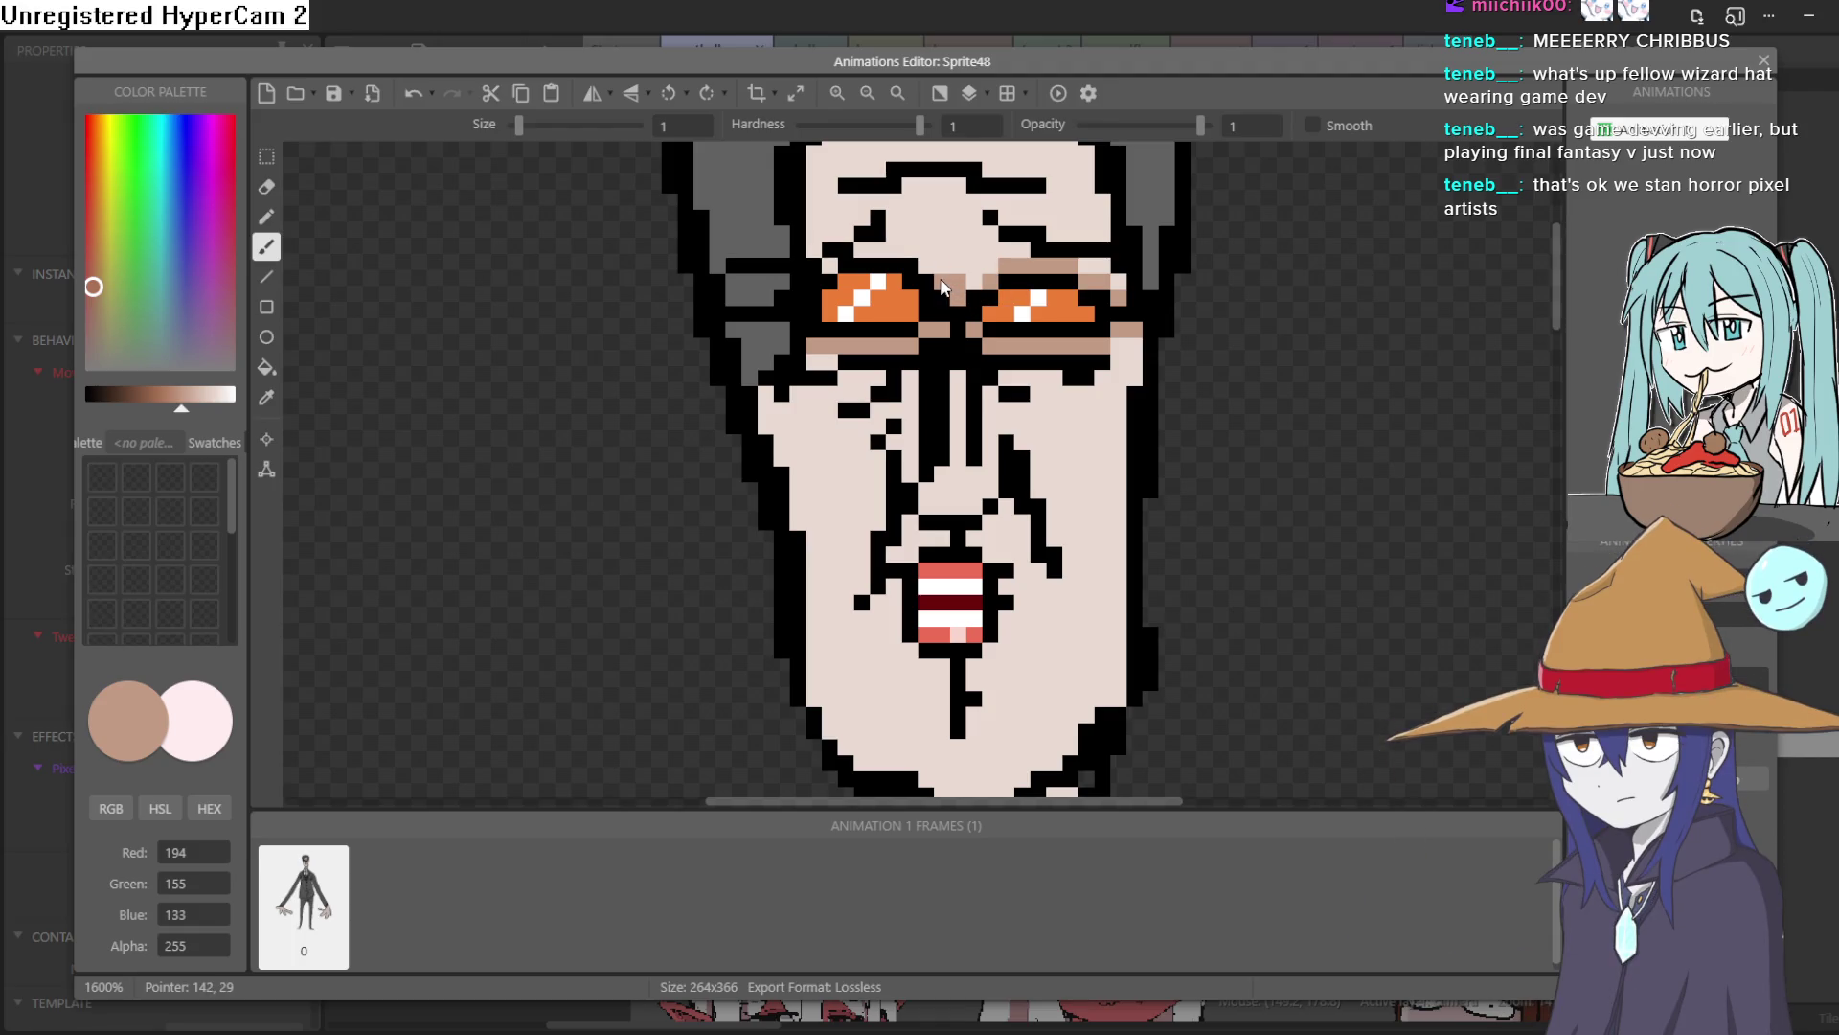
{"action": "left_click", "coordinate": [907, 250]}
Try a black pixel beside the eye with the colour set to black, then undo it
{"action": "scroll", "coordinate": [1207, 376], "scroll_direction": "down", "scroll_amount": 2}
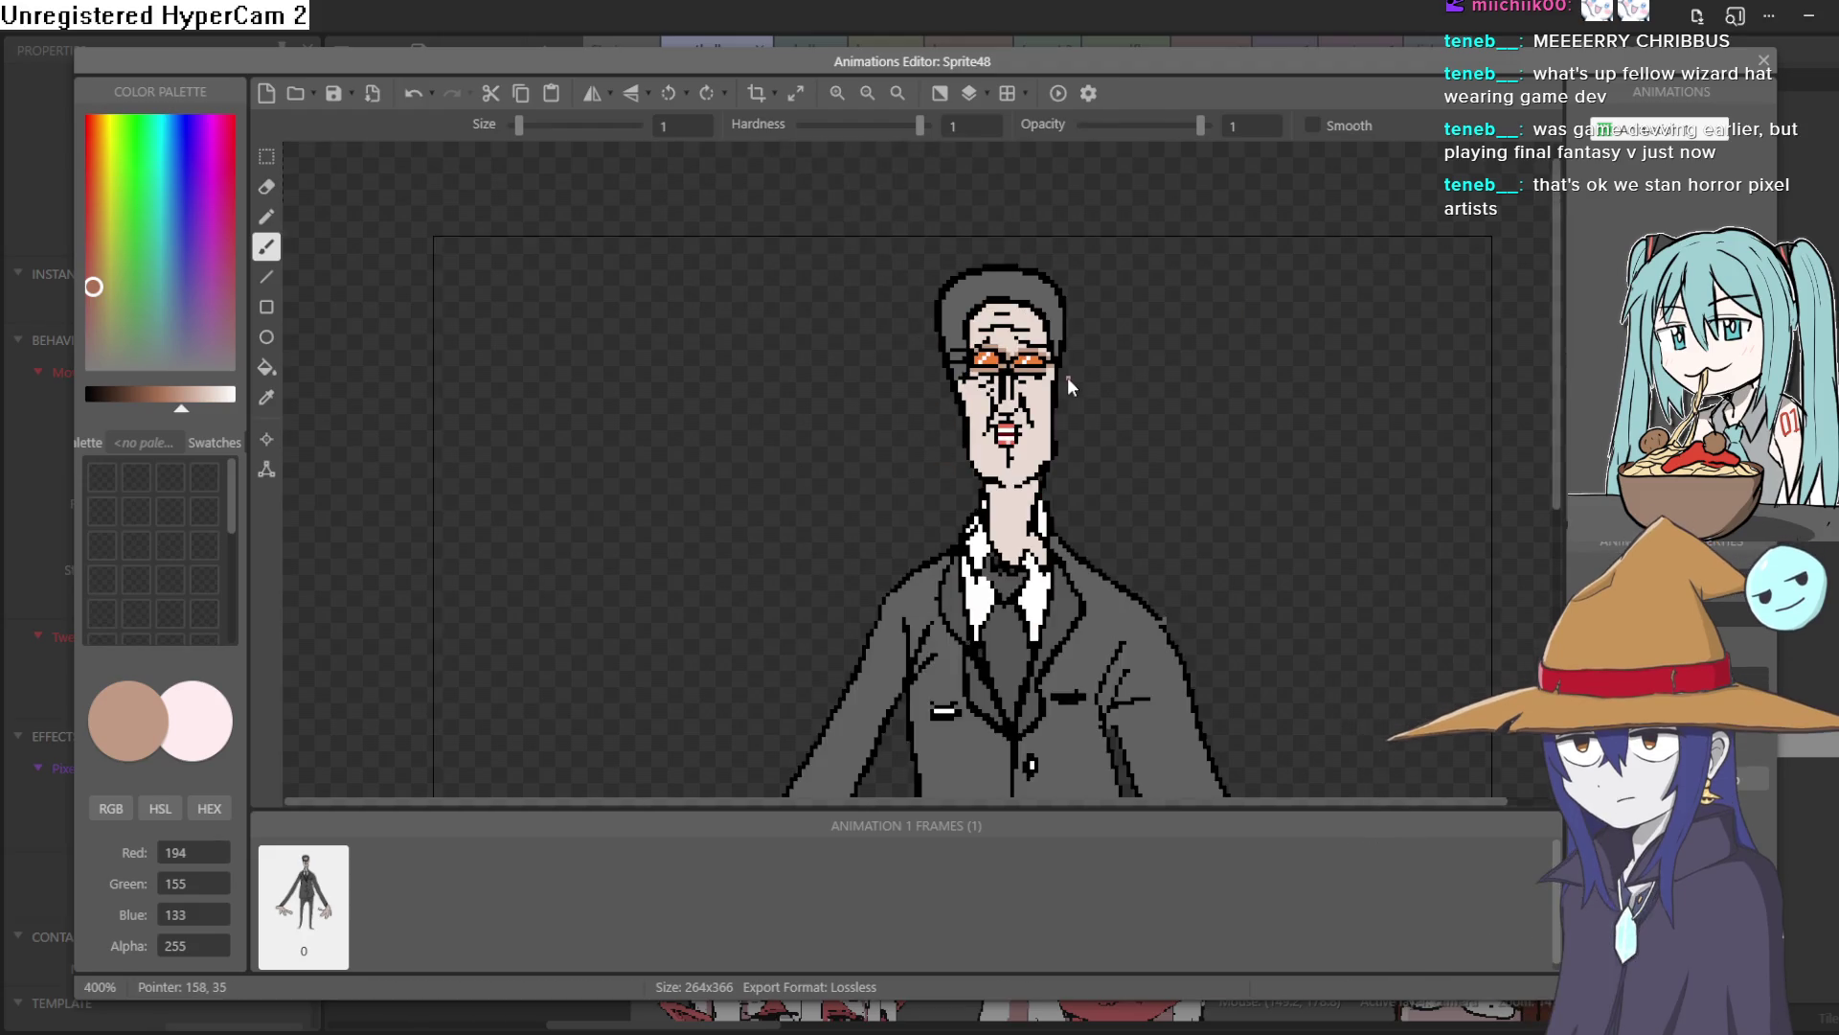
{"action": "scroll", "coordinate": [1060, 371], "scroll_direction": "up", "scroll_amount": 3}
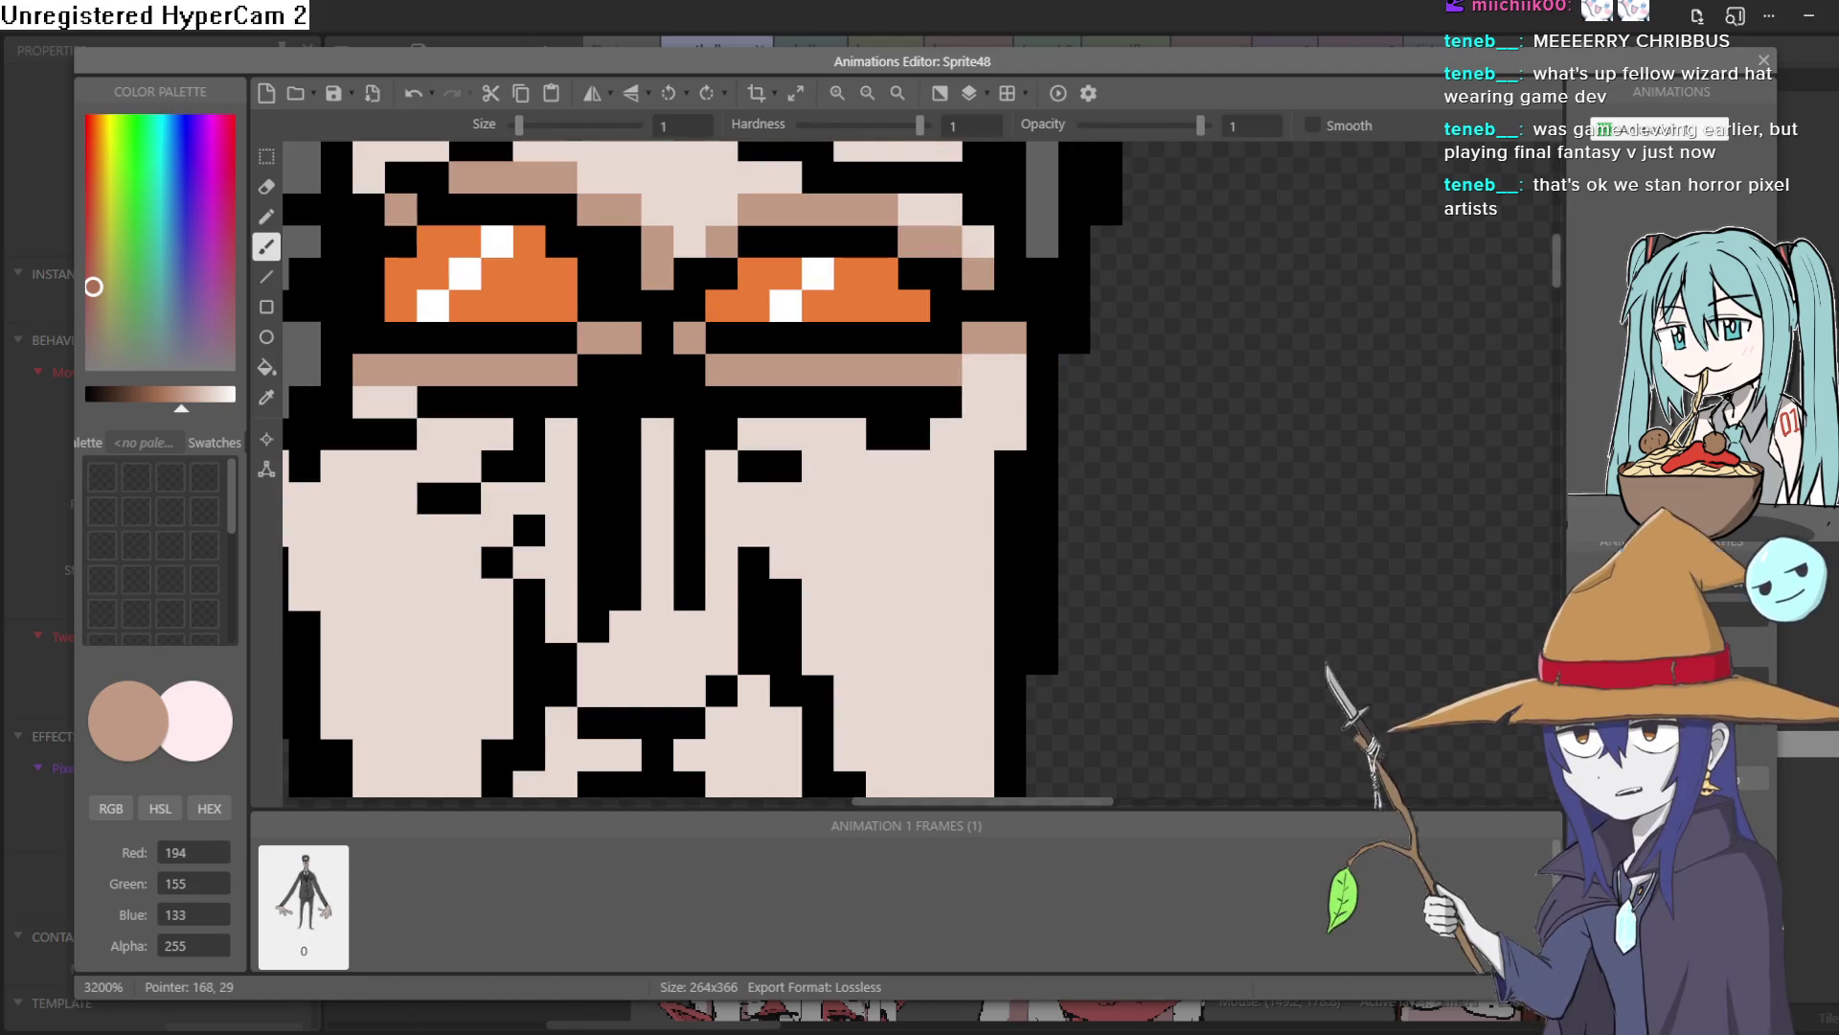
{"action": "left_click_drag", "start_coordinate": [181, 410], "coordinate": [57, 414]}
{"action": "left_click", "coordinate": [1091, 389]}
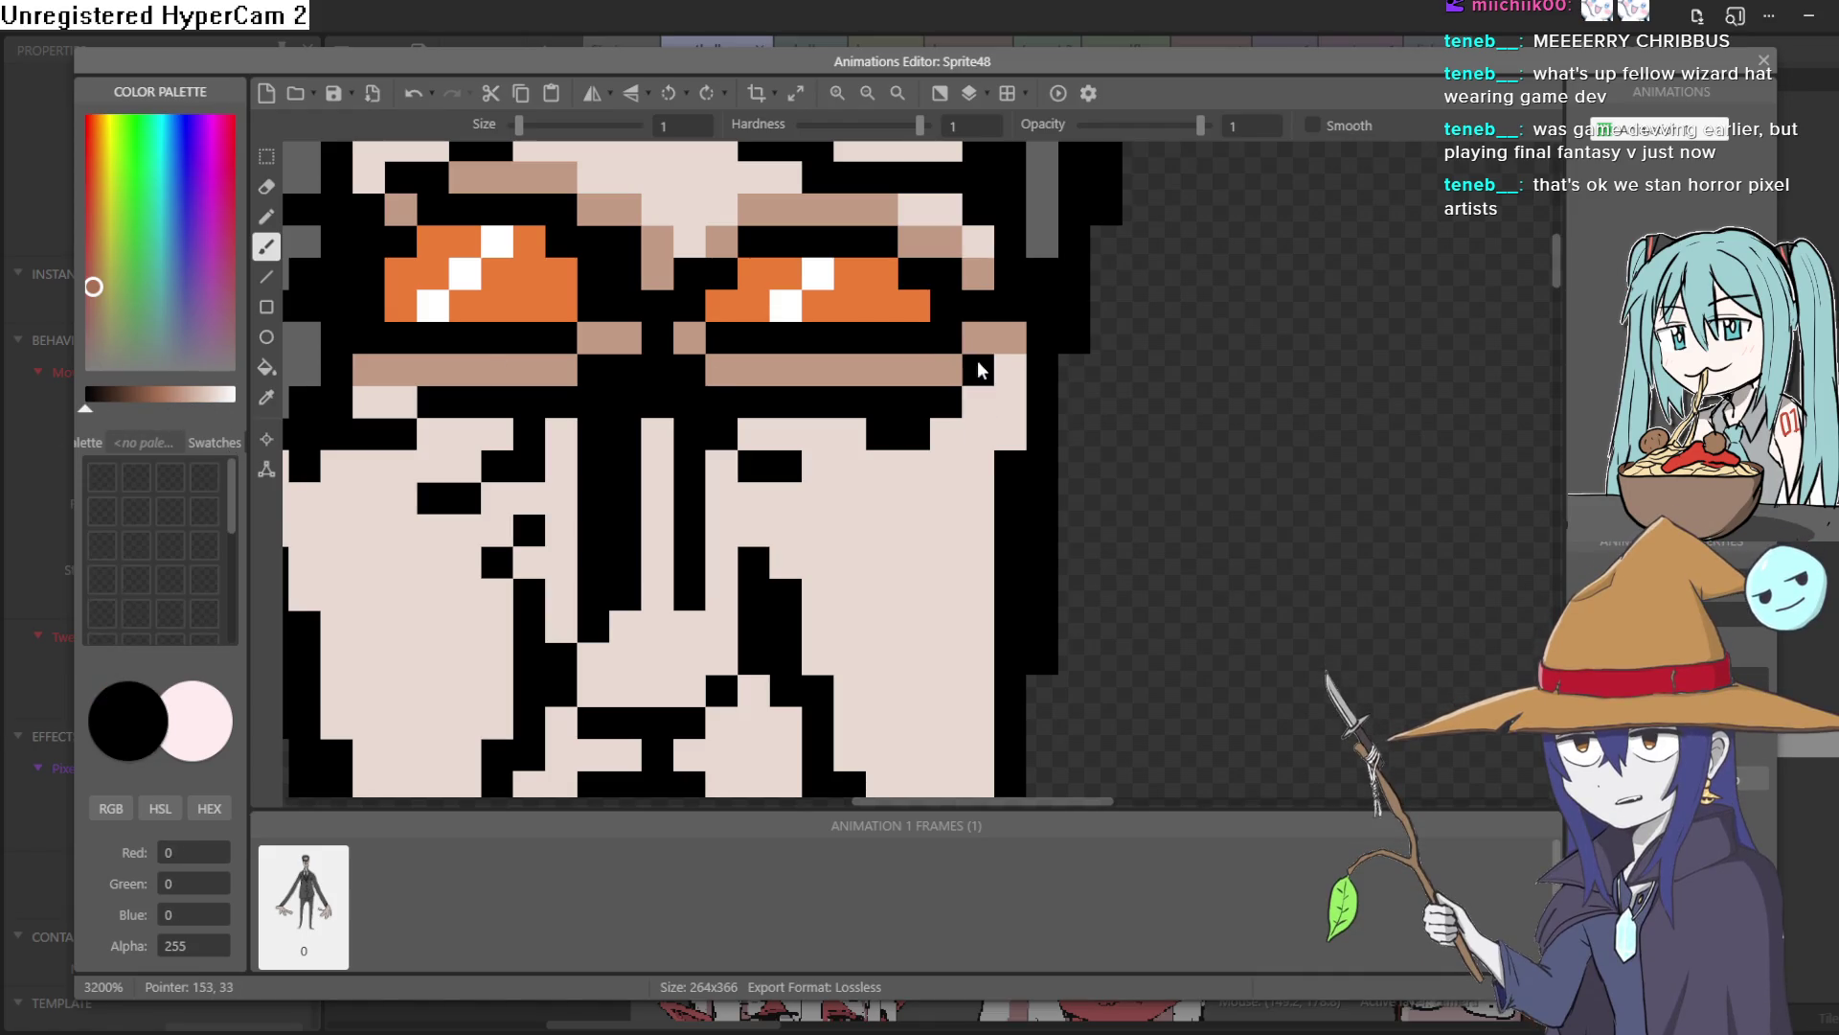
{"action": "key", "text": "ctrl+z"}
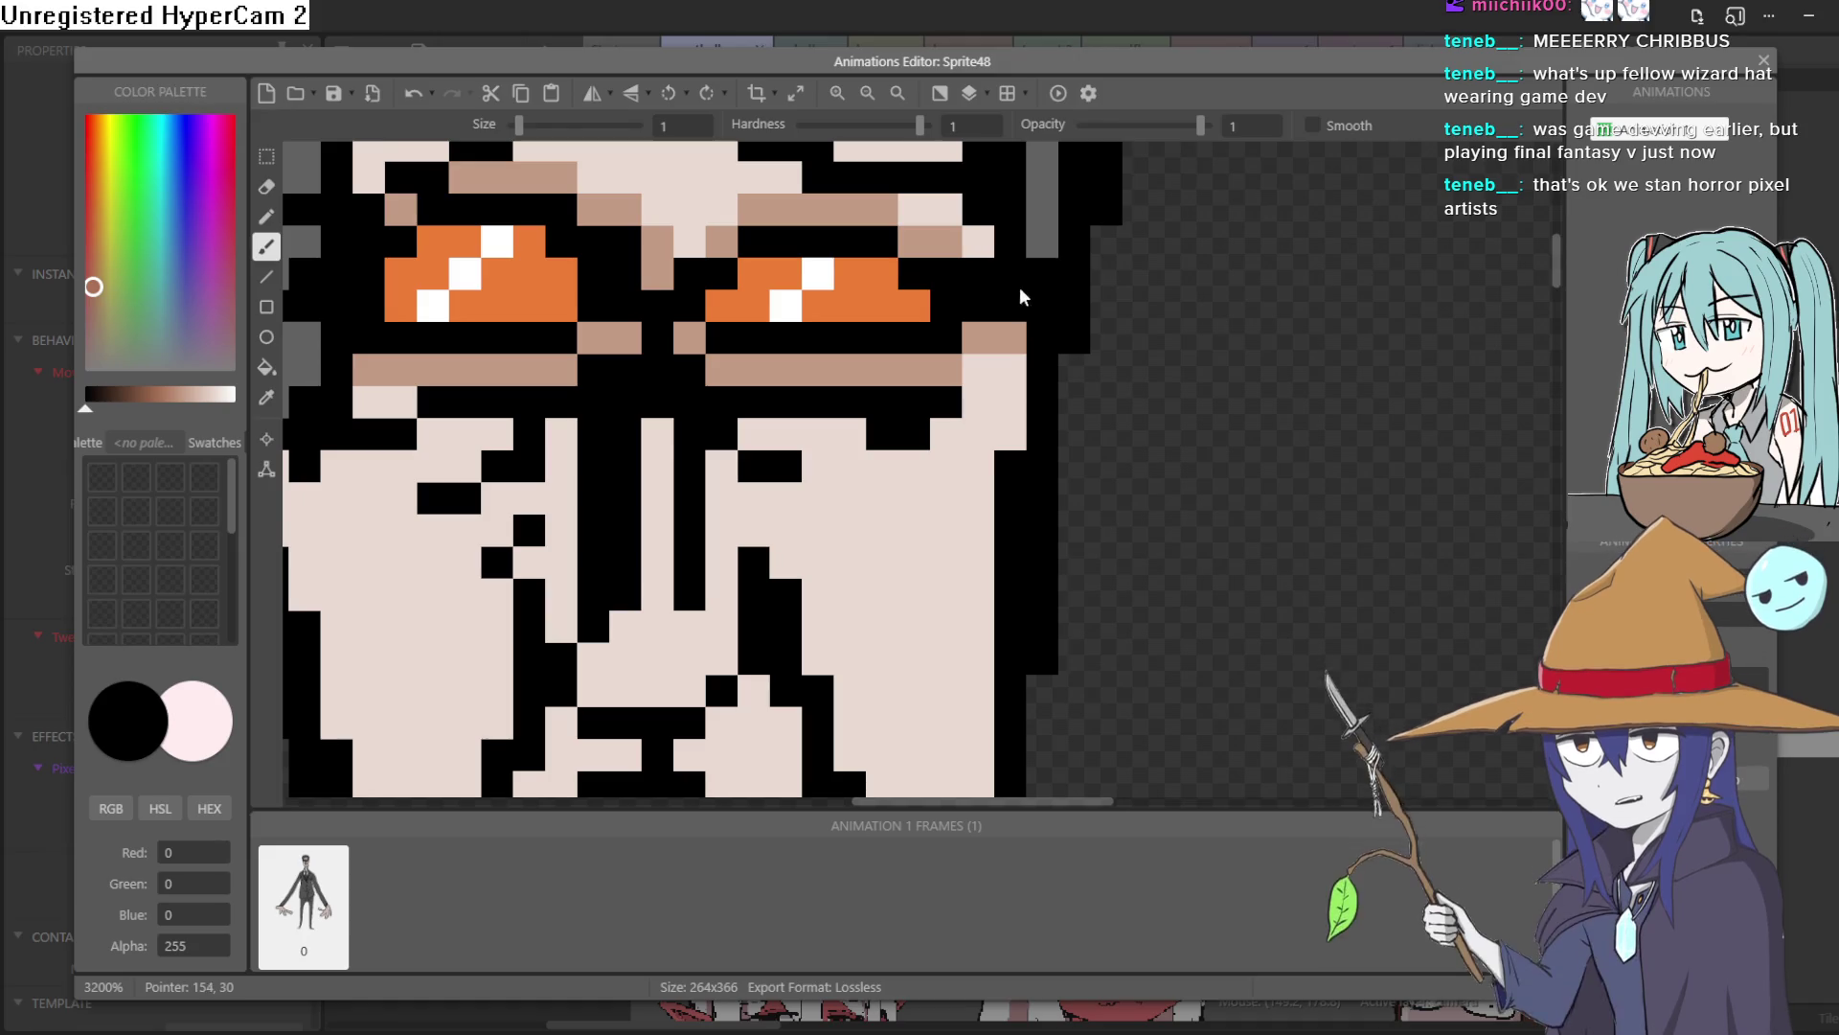
{"action": "scroll", "coordinate": [1081, 331], "scroll_direction": "left", "scroll_amount": 5}
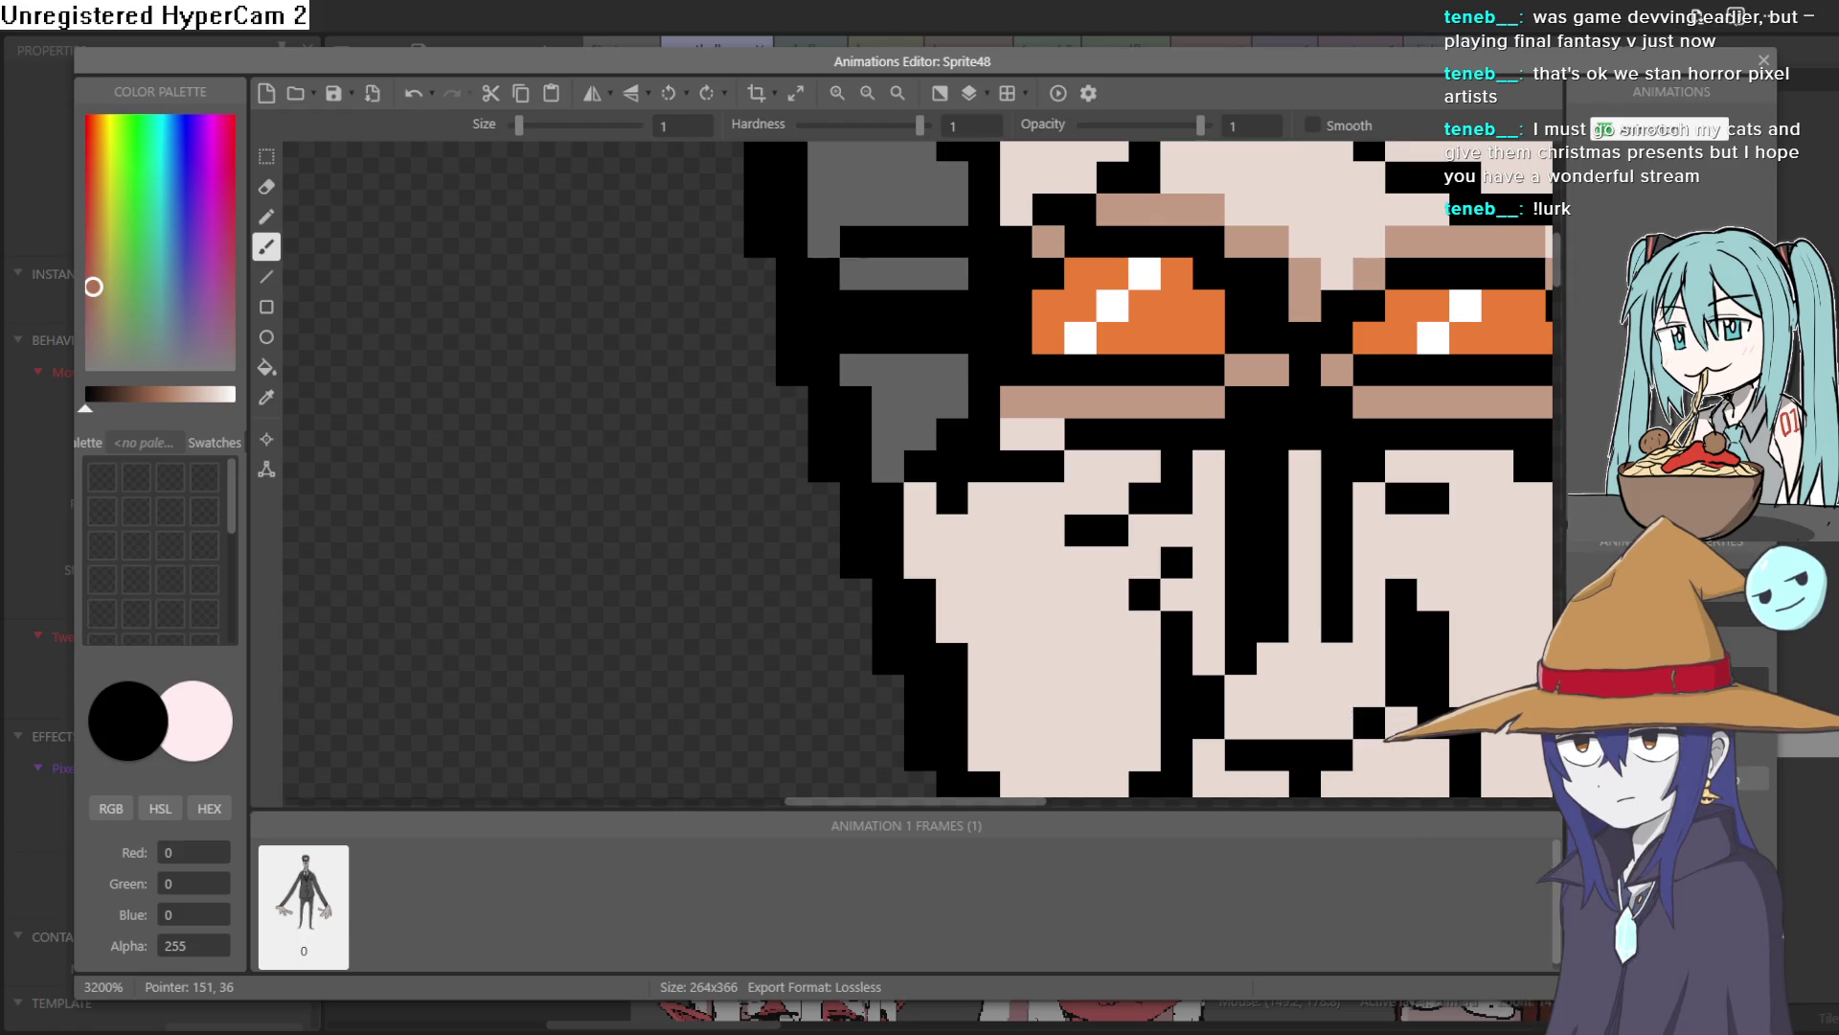
Blacken a stray light pixel on the face
{"action": "left_click", "coordinate": [1436, 463]}
{"action": "scroll", "coordinate": [1436, 464], "scroll_direction": "right", "scroll_amount": 5}
{"action": "scroll", "coordinate": [1436, 464], "scroll_direction": "up", "scroll_amount": 1}
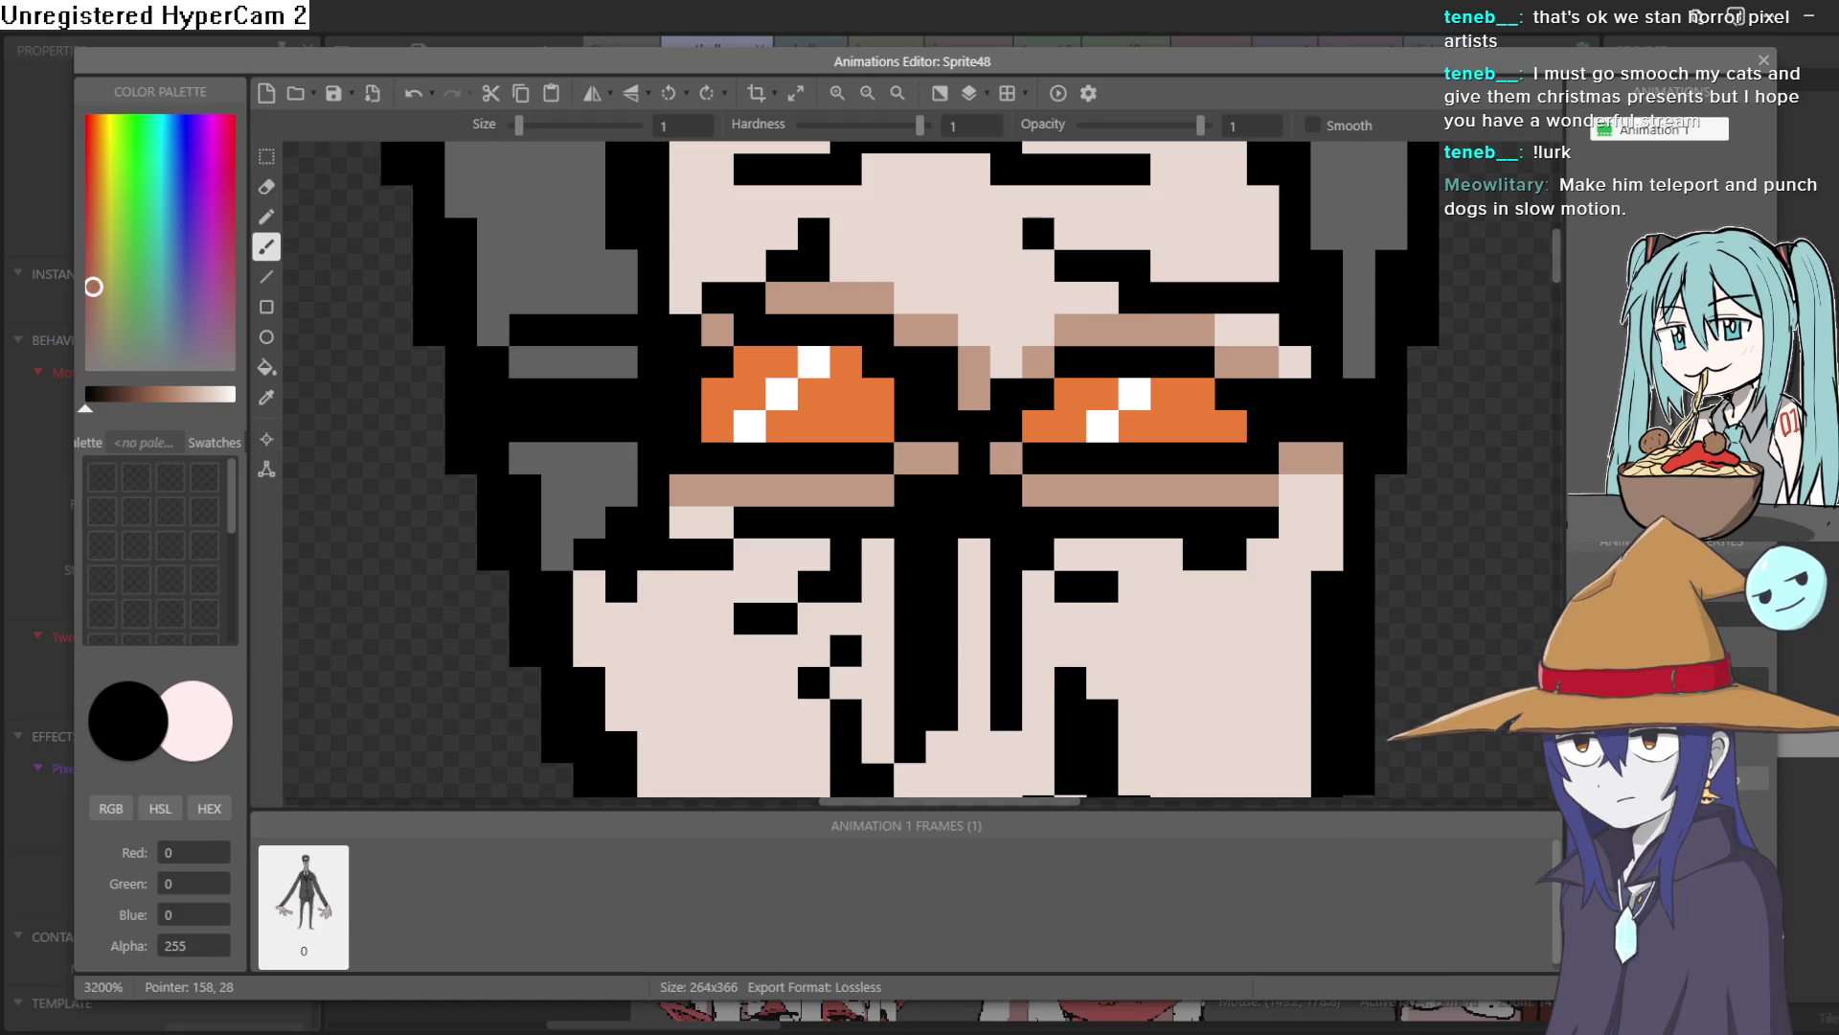
{"action": "scroll", "coordinate": [1236, 364], "scroll_direction": "up", "scroll_amount": 3}
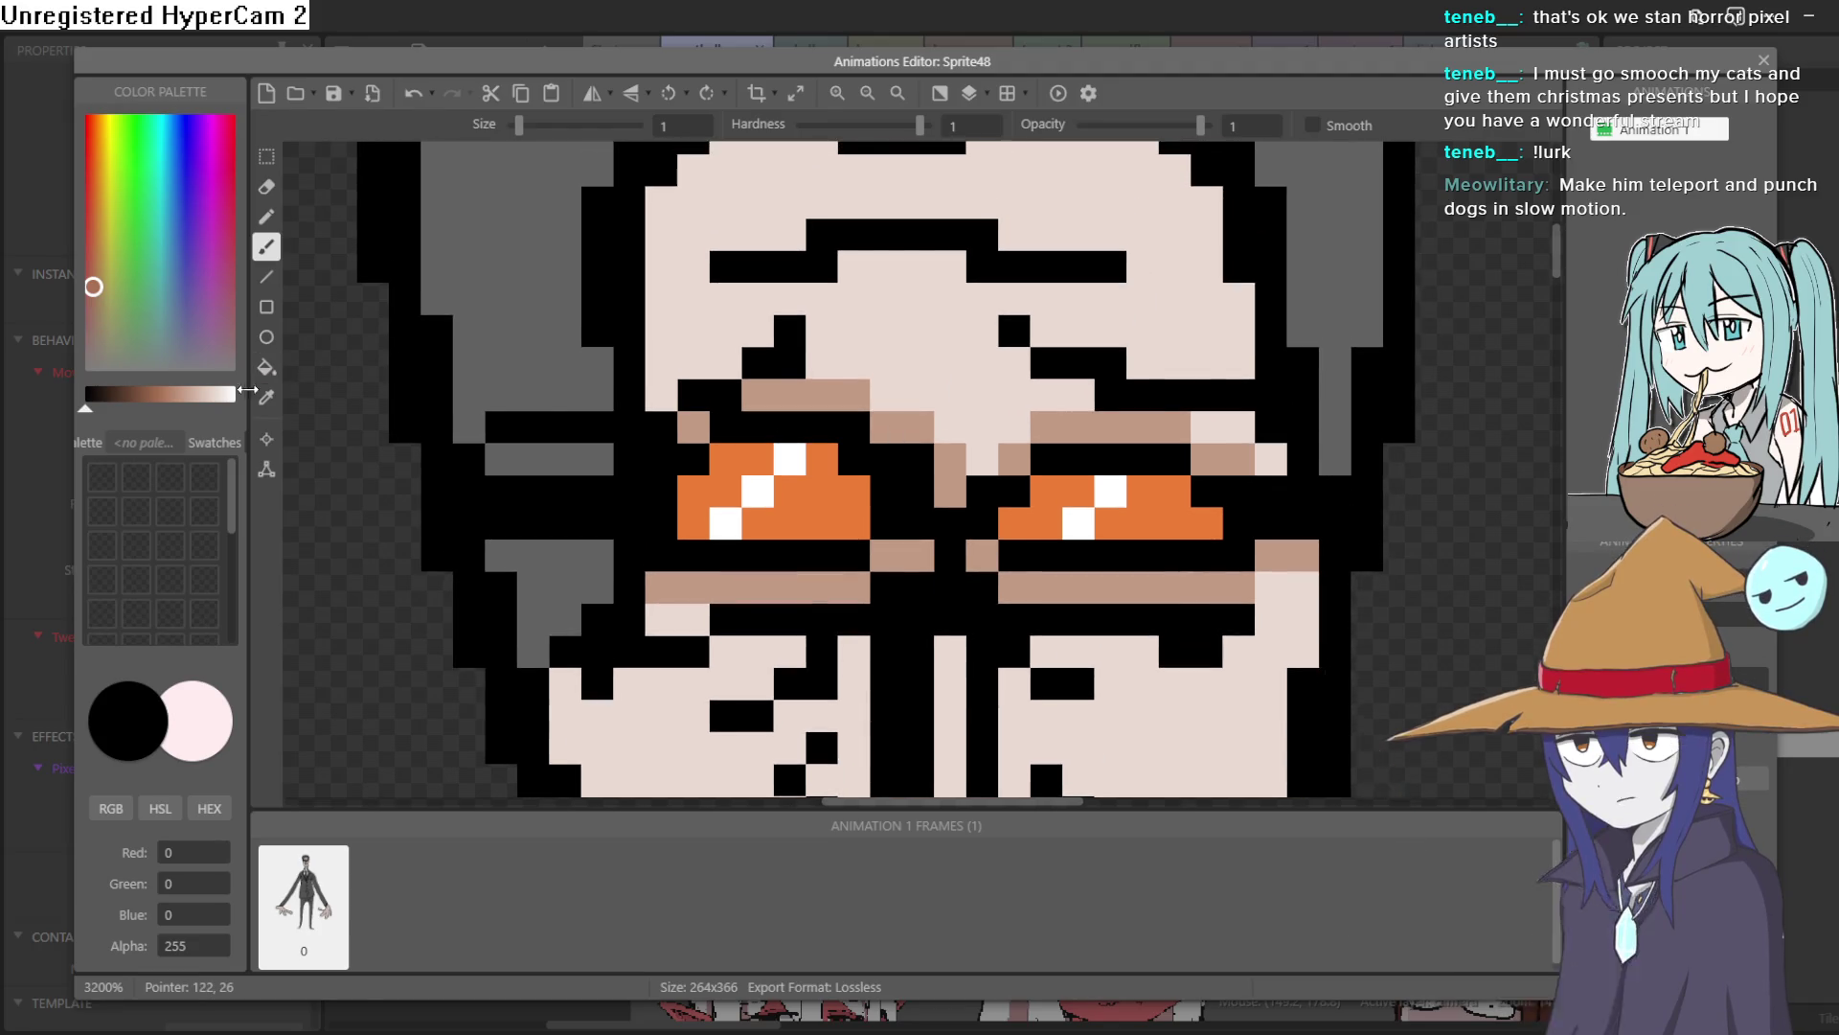
Eyedrop the tan skin-shadow colour and add tan pixels beside the right eye and near the mouth
{"action": "left_click", "coordinate": [269, 401]}
{"action": "left_click", "coordinate": [802, 396]}
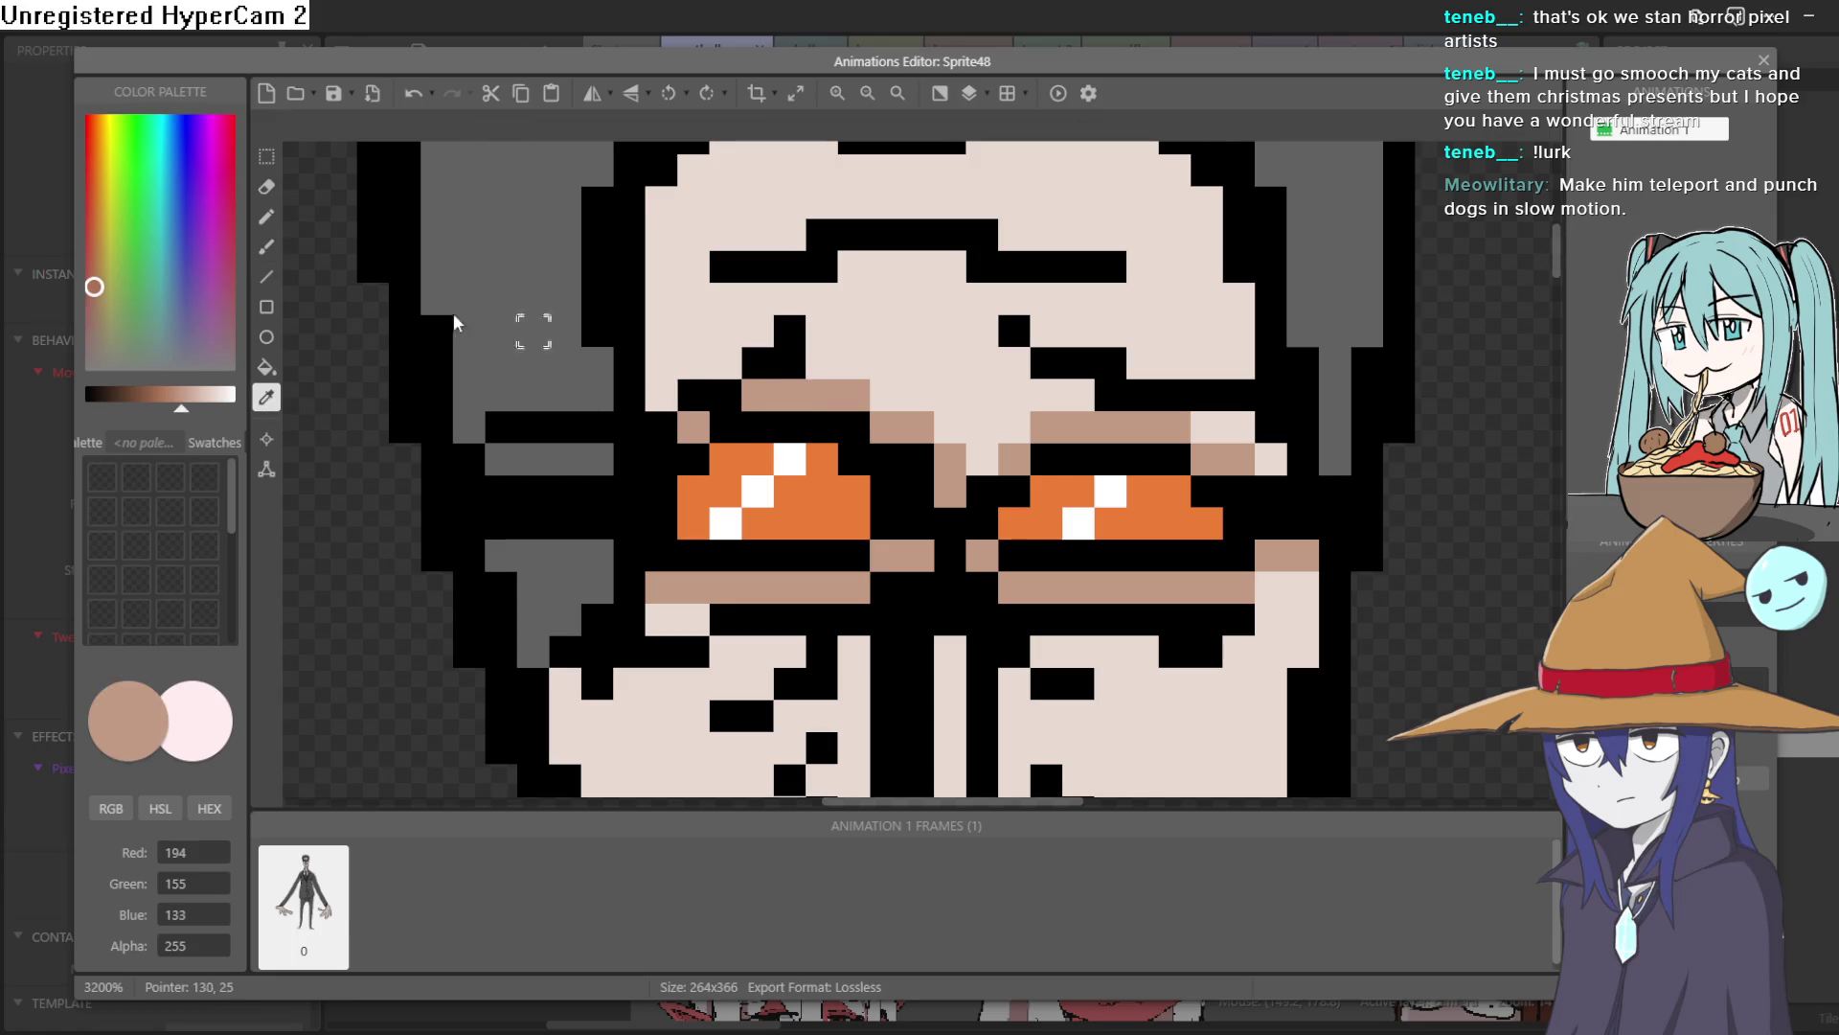
{"action": "left_click", "coordinate": [268, 223]}
{"action": "left_click", "coordinate": [917, 491]}
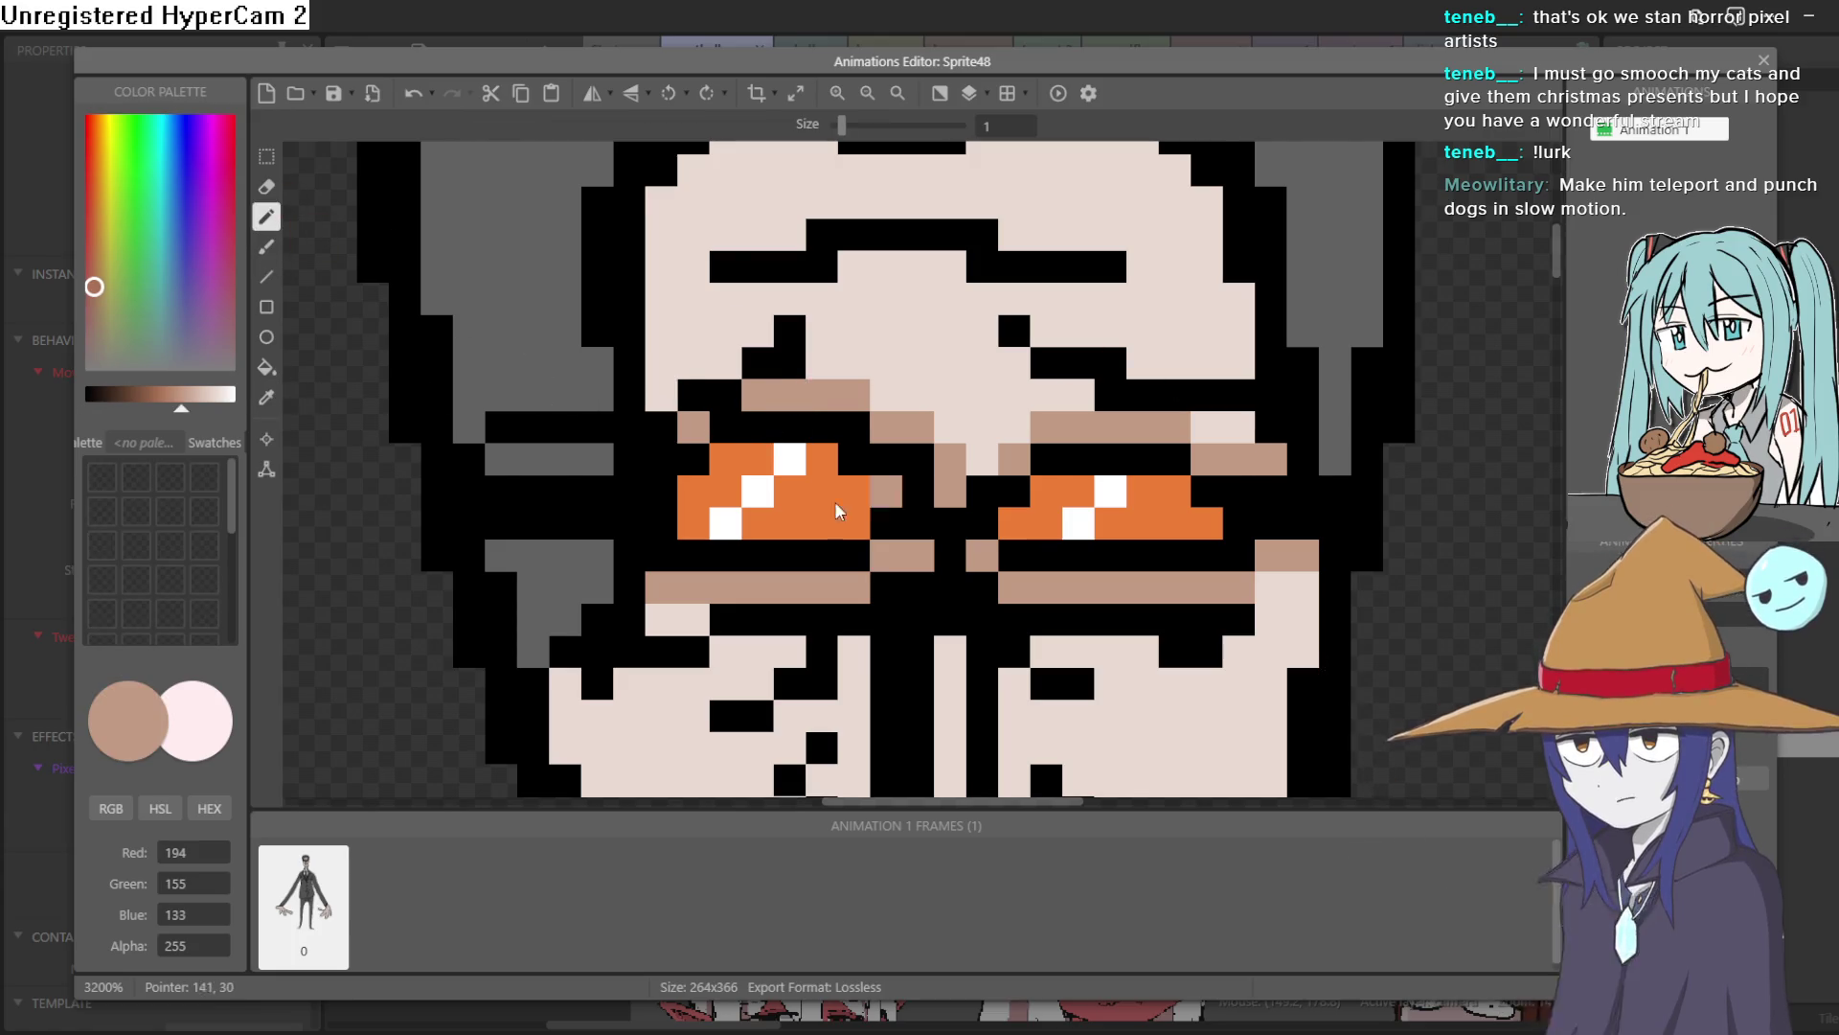
{"action": "scroll", "coordinate": [1014, 504], "scroll_direction": "down", "scroll_amount": 5}
{"action": "left_click", "coordinate": [1014, 427]}
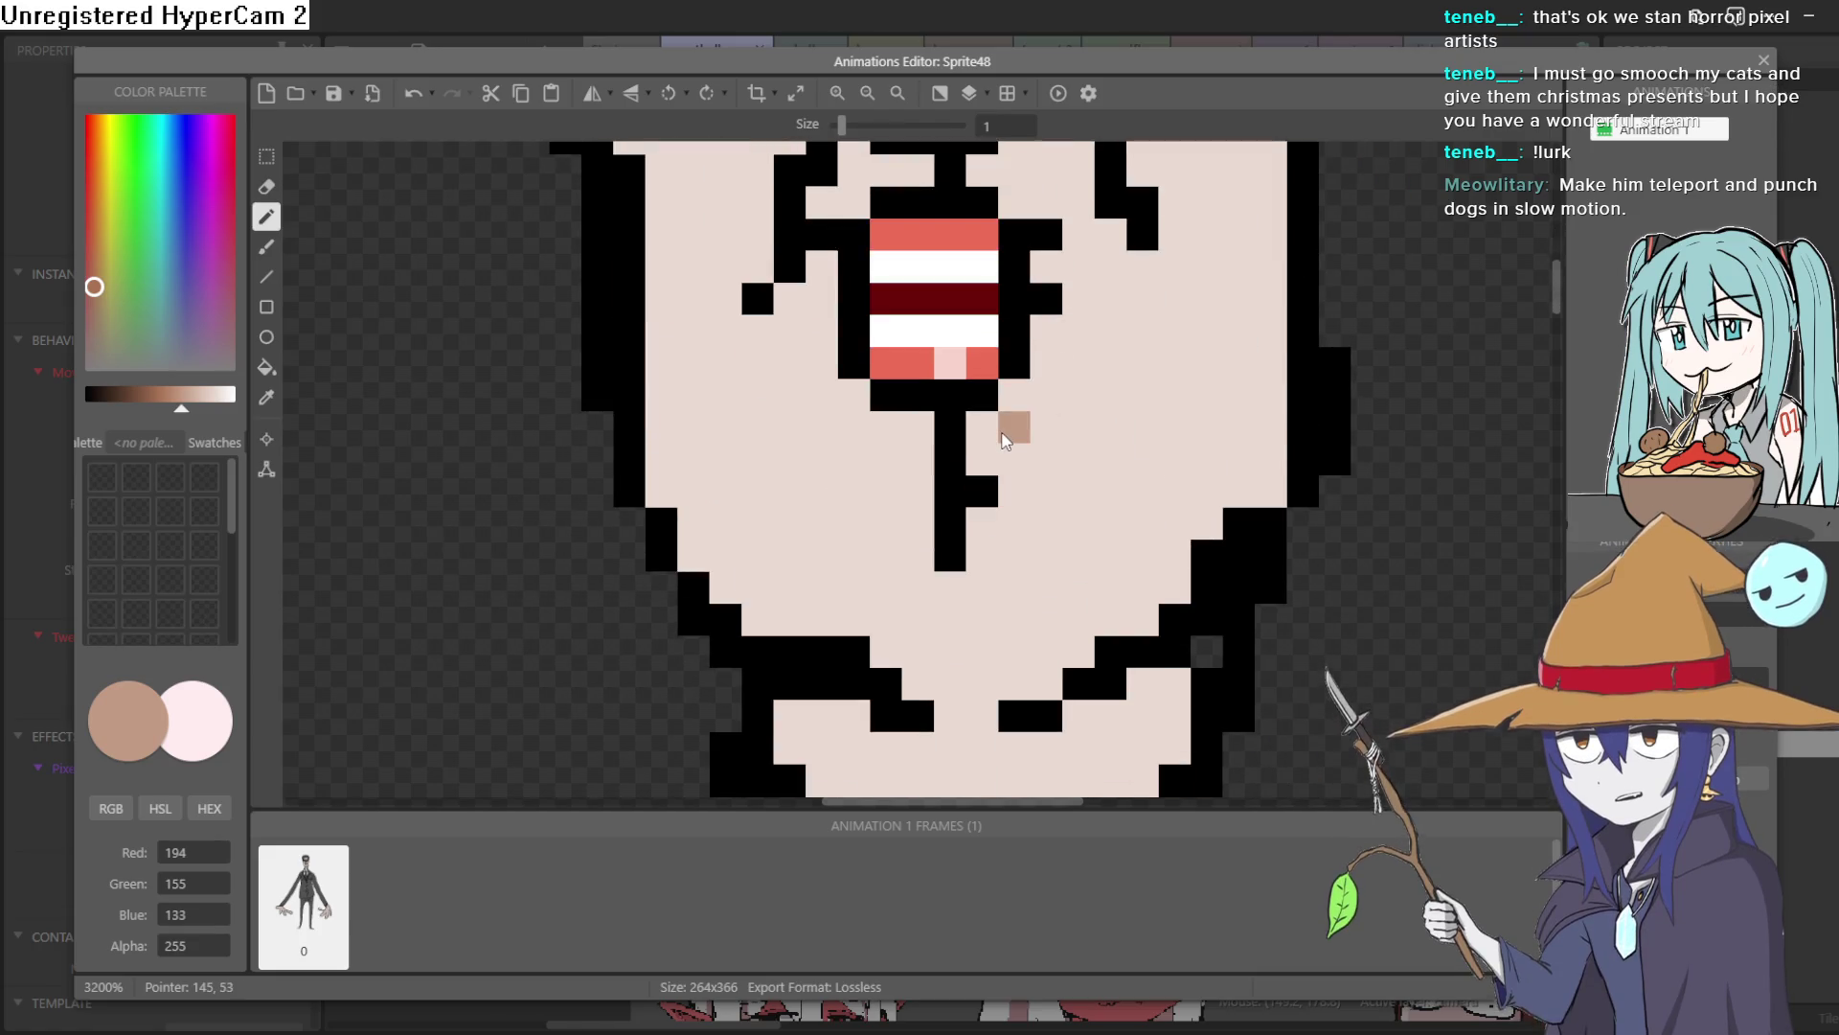
Draw a pure white diagonal highlight streak across the man's grey hair
{"action": "scroll", "coordinate": [1003, 438], "scroll_direction": "down", "scroll_amount": 5}
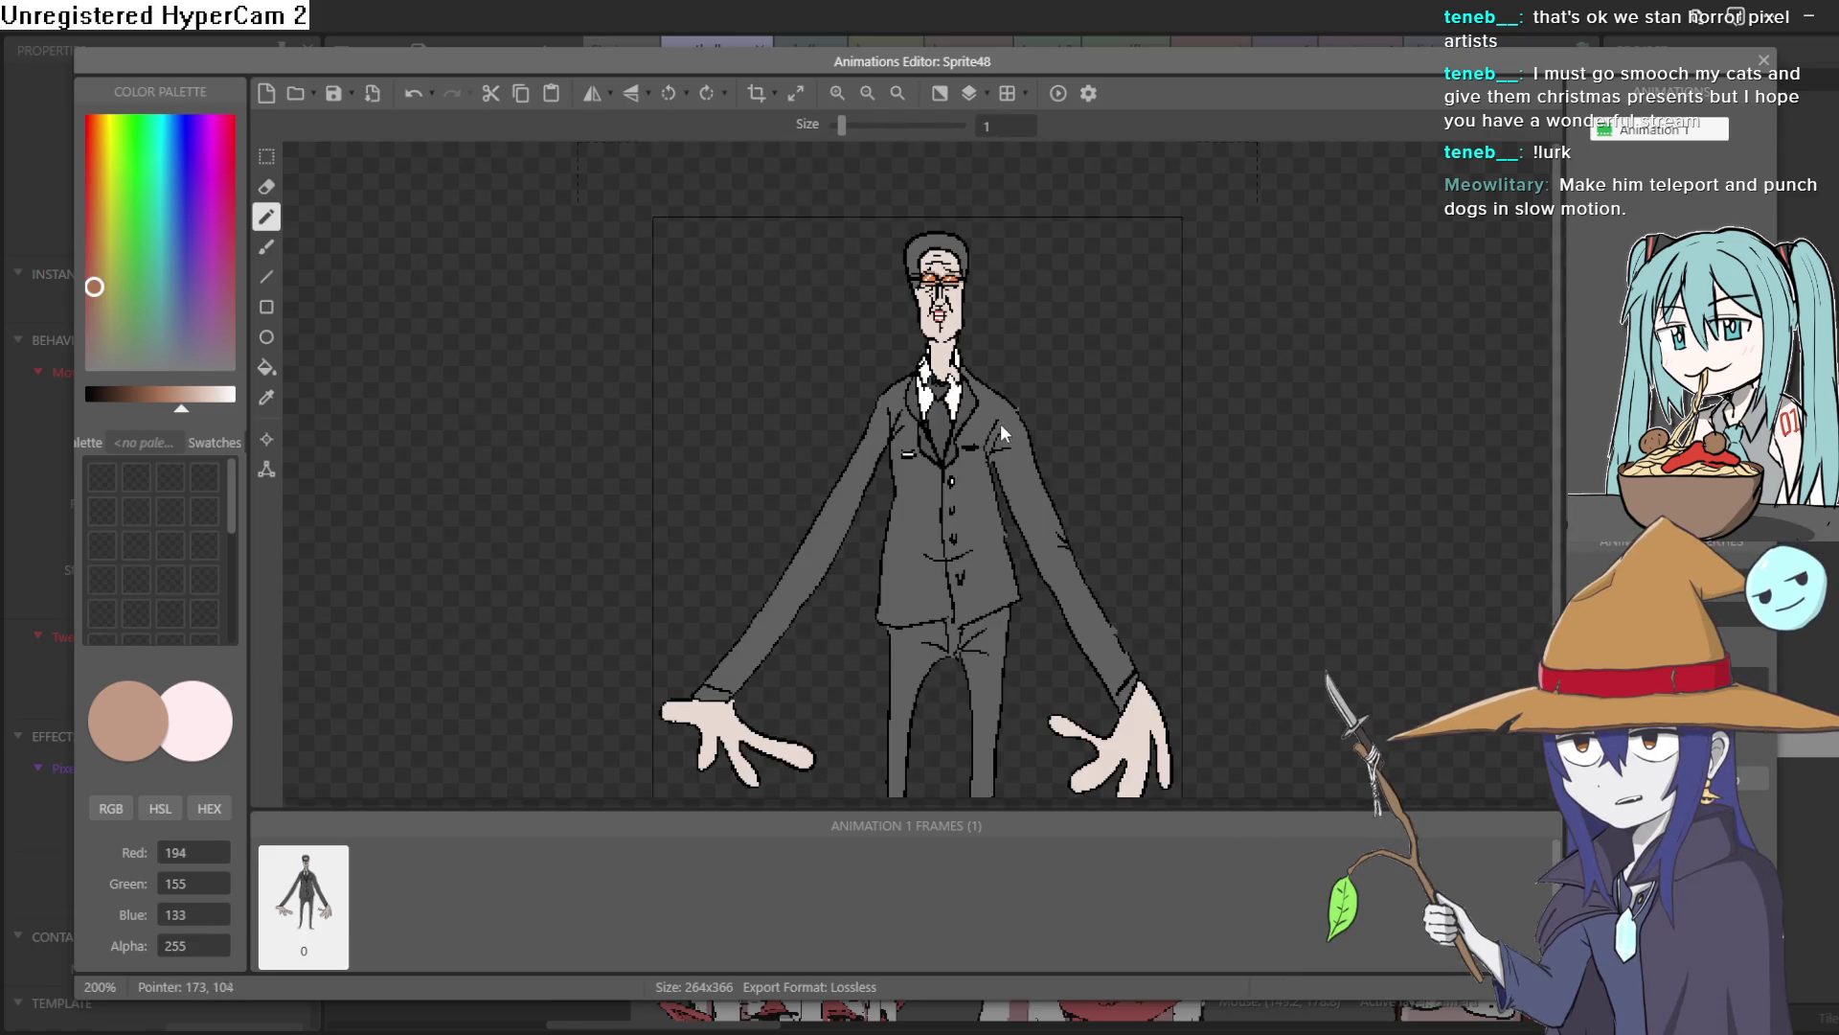
{"action": "scroll", "coordinate": [996, 470], "scroll_direction": "up", "scroll_amount": 1}
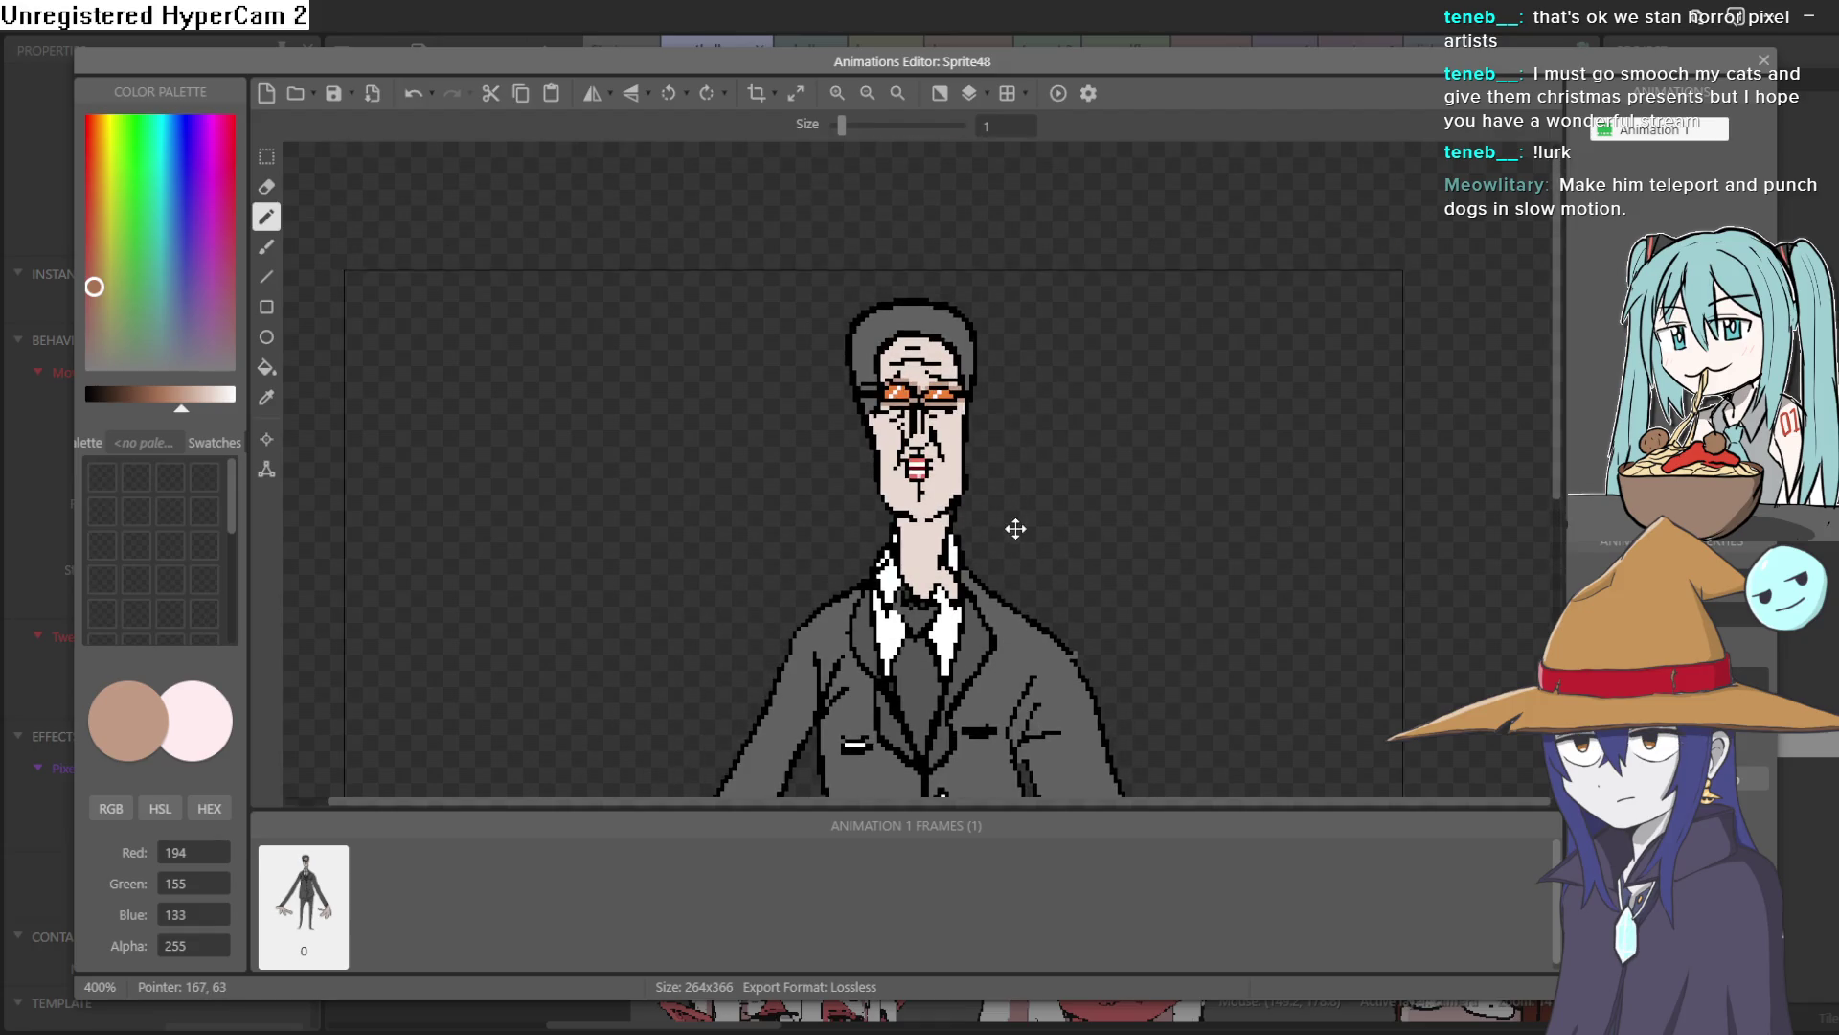
{"action": "scroll", "coordinate": [1014, 517], "scroll_direction": "down", "scroll_amount": 1}
{"action": "scroll", "coordinate": [1014, 505], "scroll_direction": "up", "scroll_amount": 1}
{"action": "scroll", "coordinate": [987, 575], "scroll_direction": "up", "scroll_amount": 3}
{"action": "scroll", "coordinate": [970, 701], "scroll_direction": "up", "scroll_amount": 4}
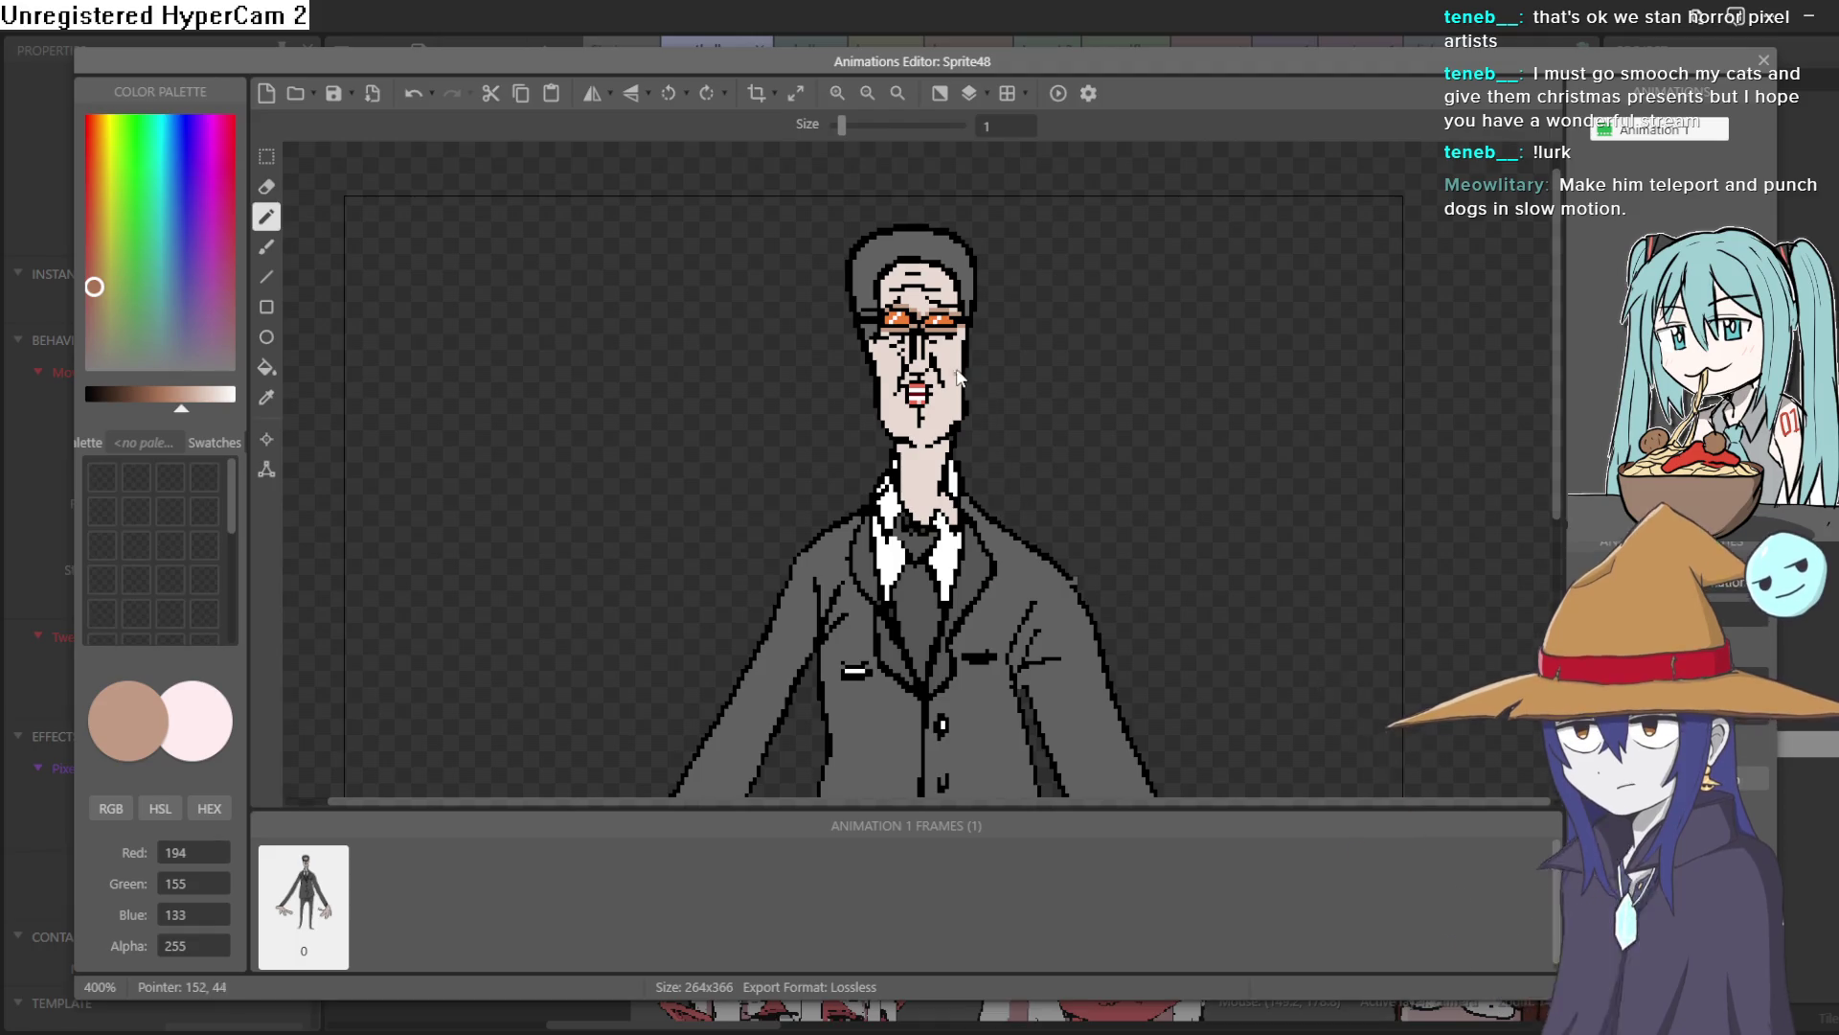
{"action": "left_click", "coordinate": [235, 408]}
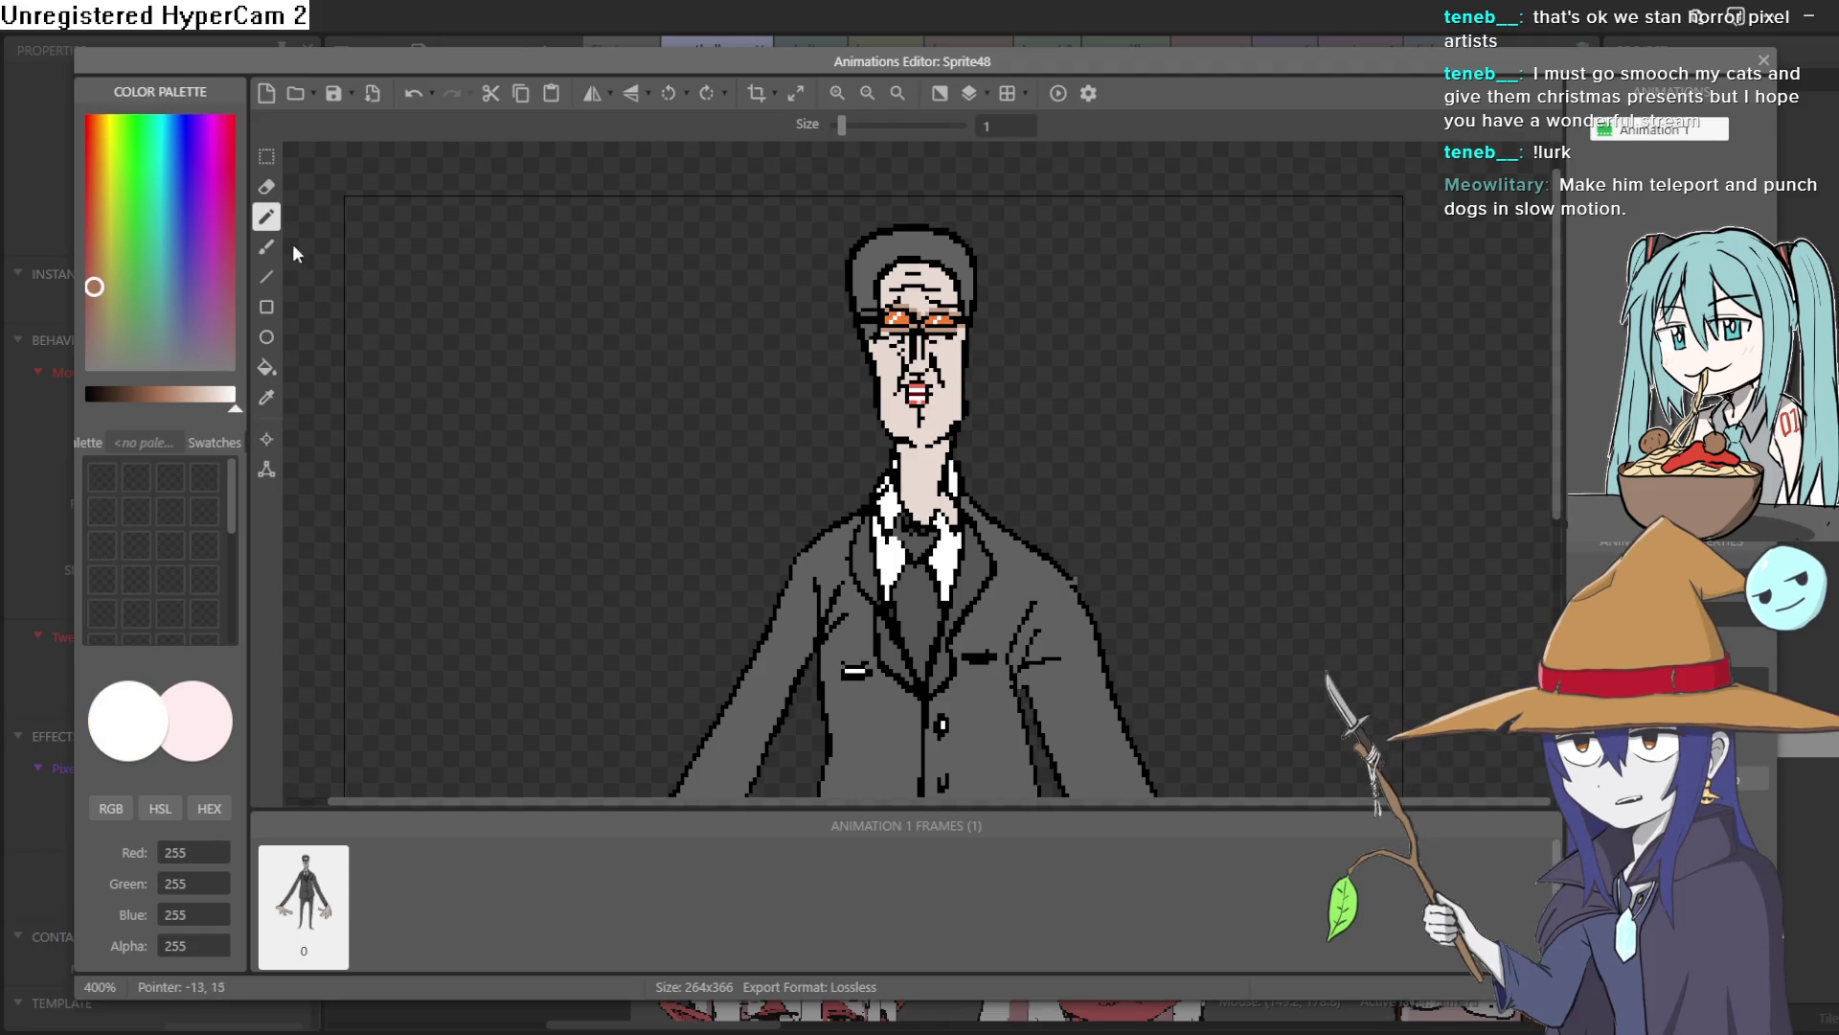
{"action": "scroll", "coordinate": [911, 260], "scroll_direction": "up", "scroll_amount": 2}
{"action": "left_click_drag", "start_coordinate": [883, 182], "coordinate": [1110, 322]}
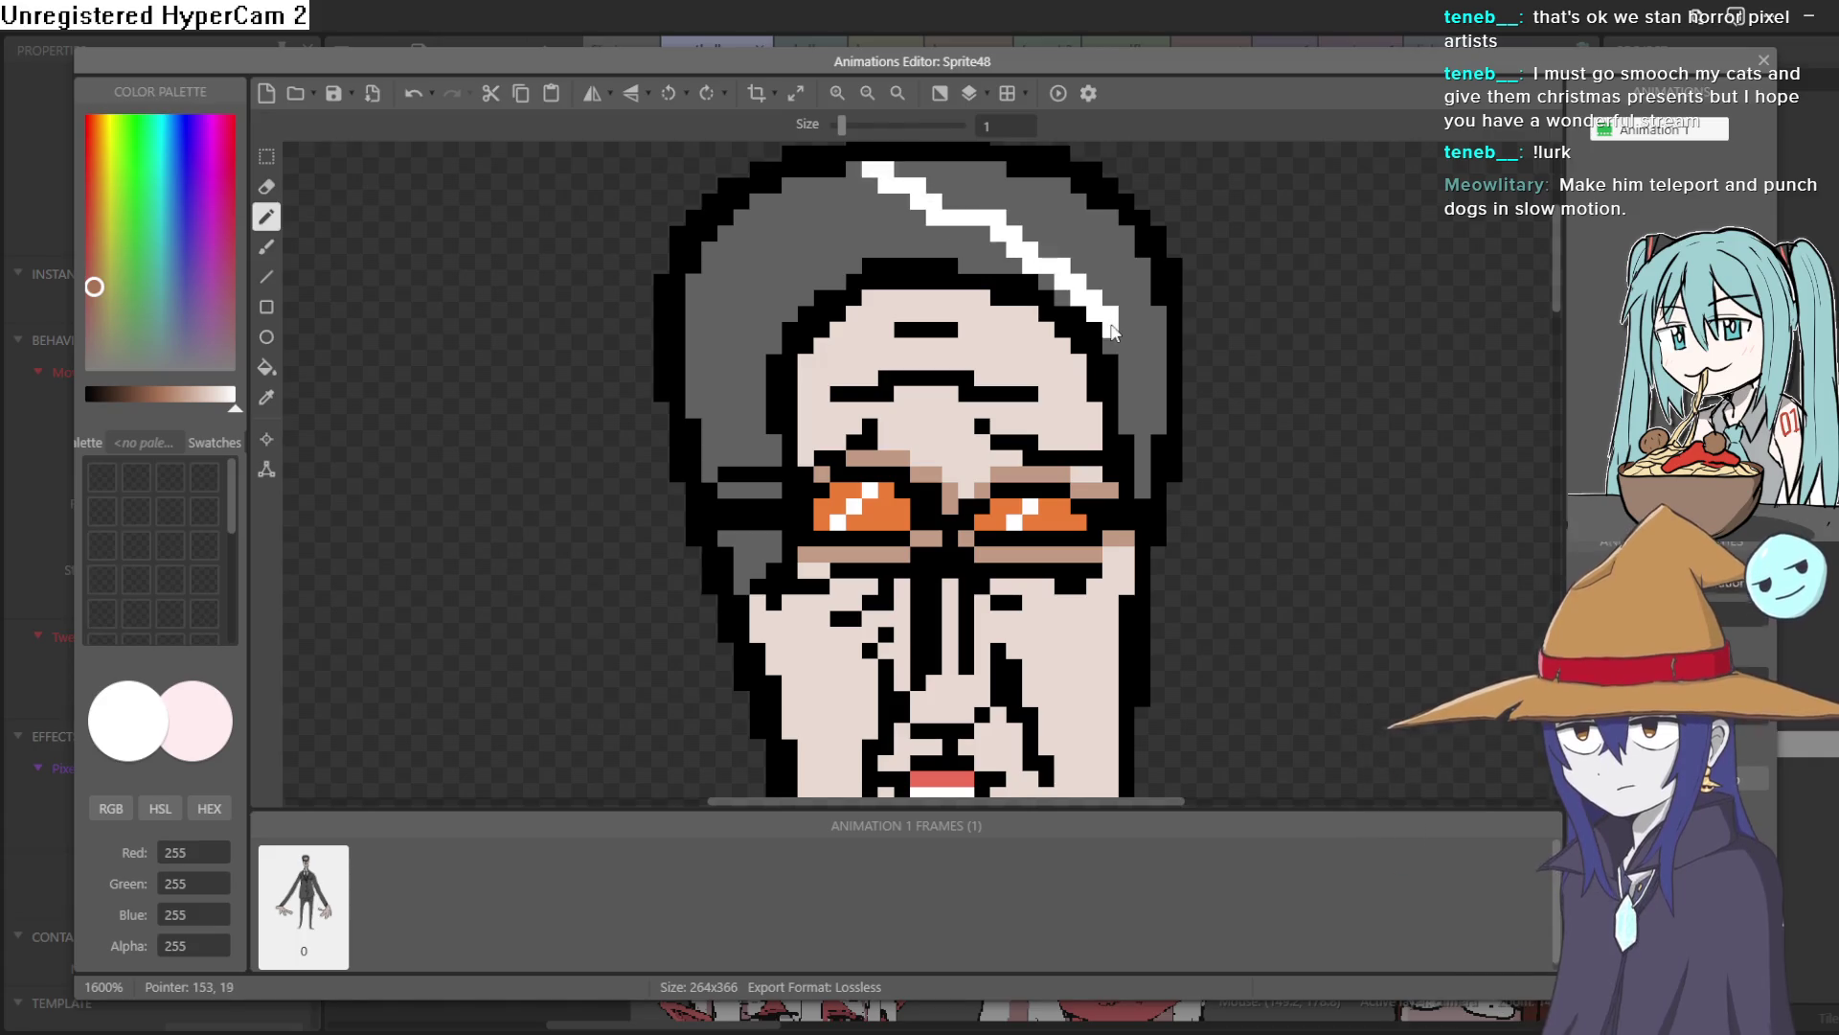
{"action": "scroll", "coordinate": [1212, 347], "scroll_direction": "down", "scroll_amount": 2}
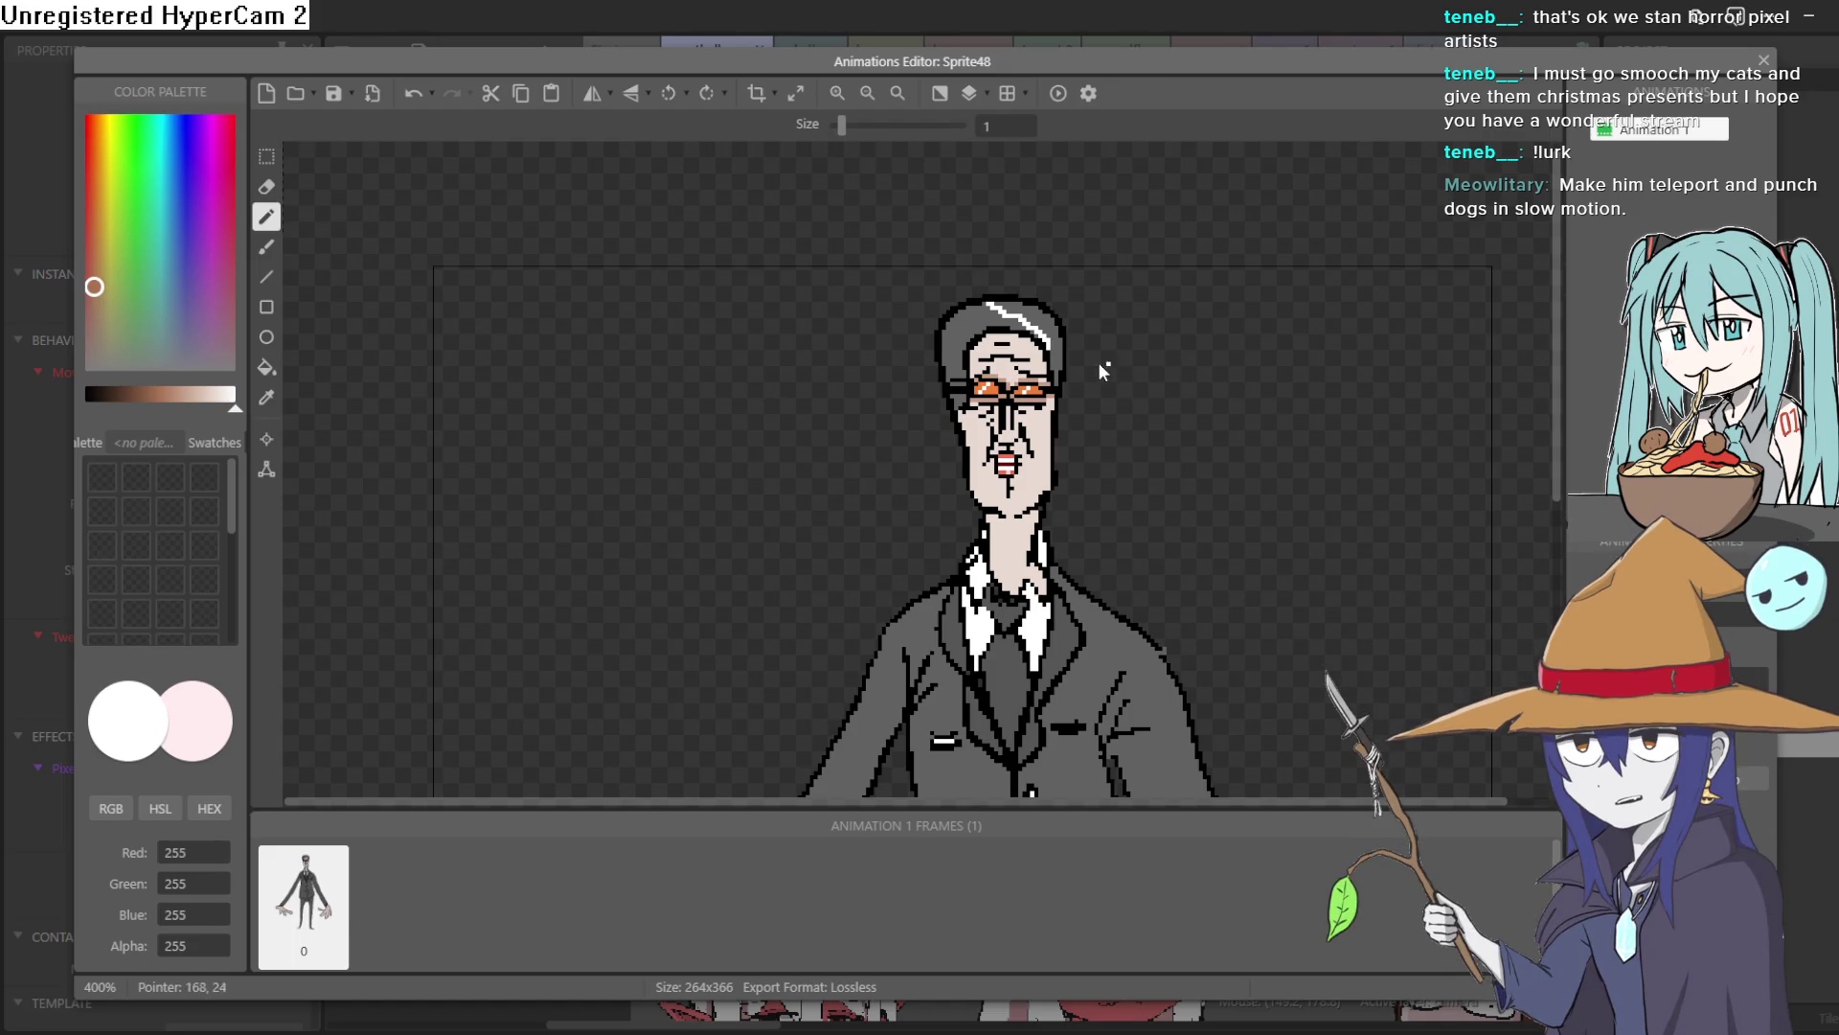
{"action": "scroll", "coordinate": [1015, 353], "scroll_direction": "up", "scroll_amount": 2}
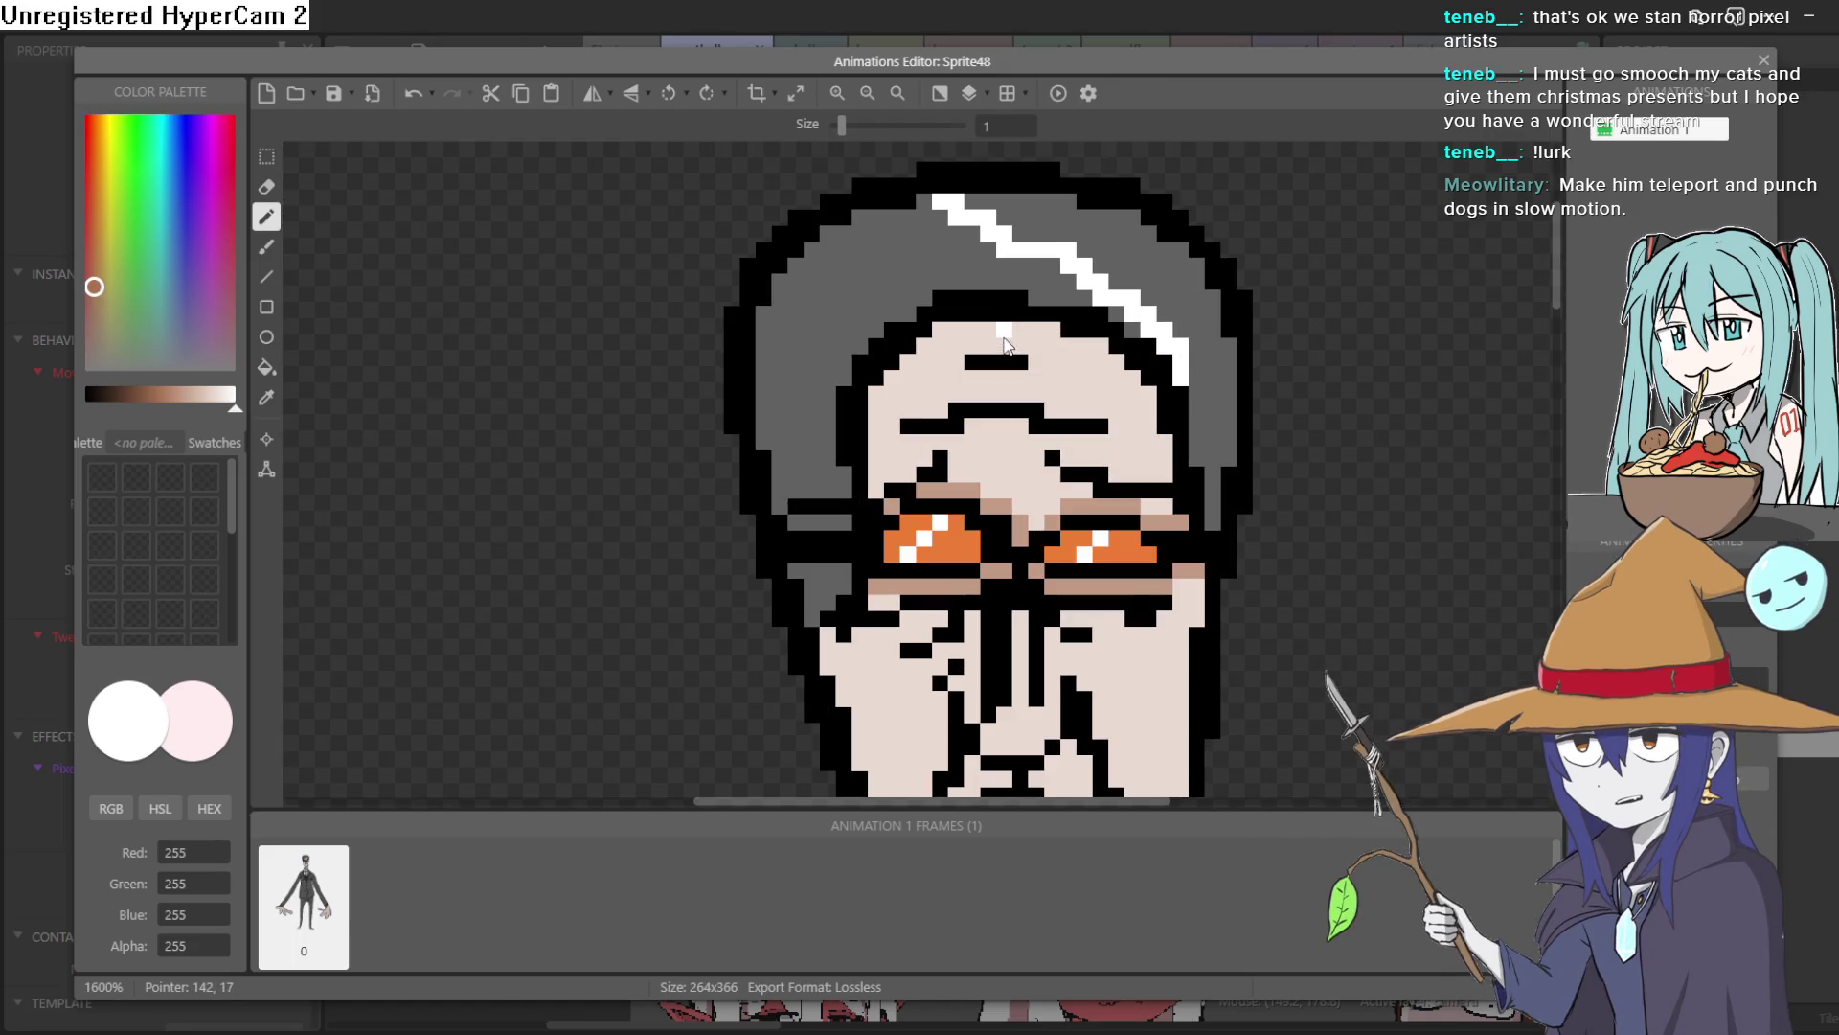
Close the Animations Editor to return to the meathallway layout
{"action": "left_click", "coordinate": [1764, 63]}
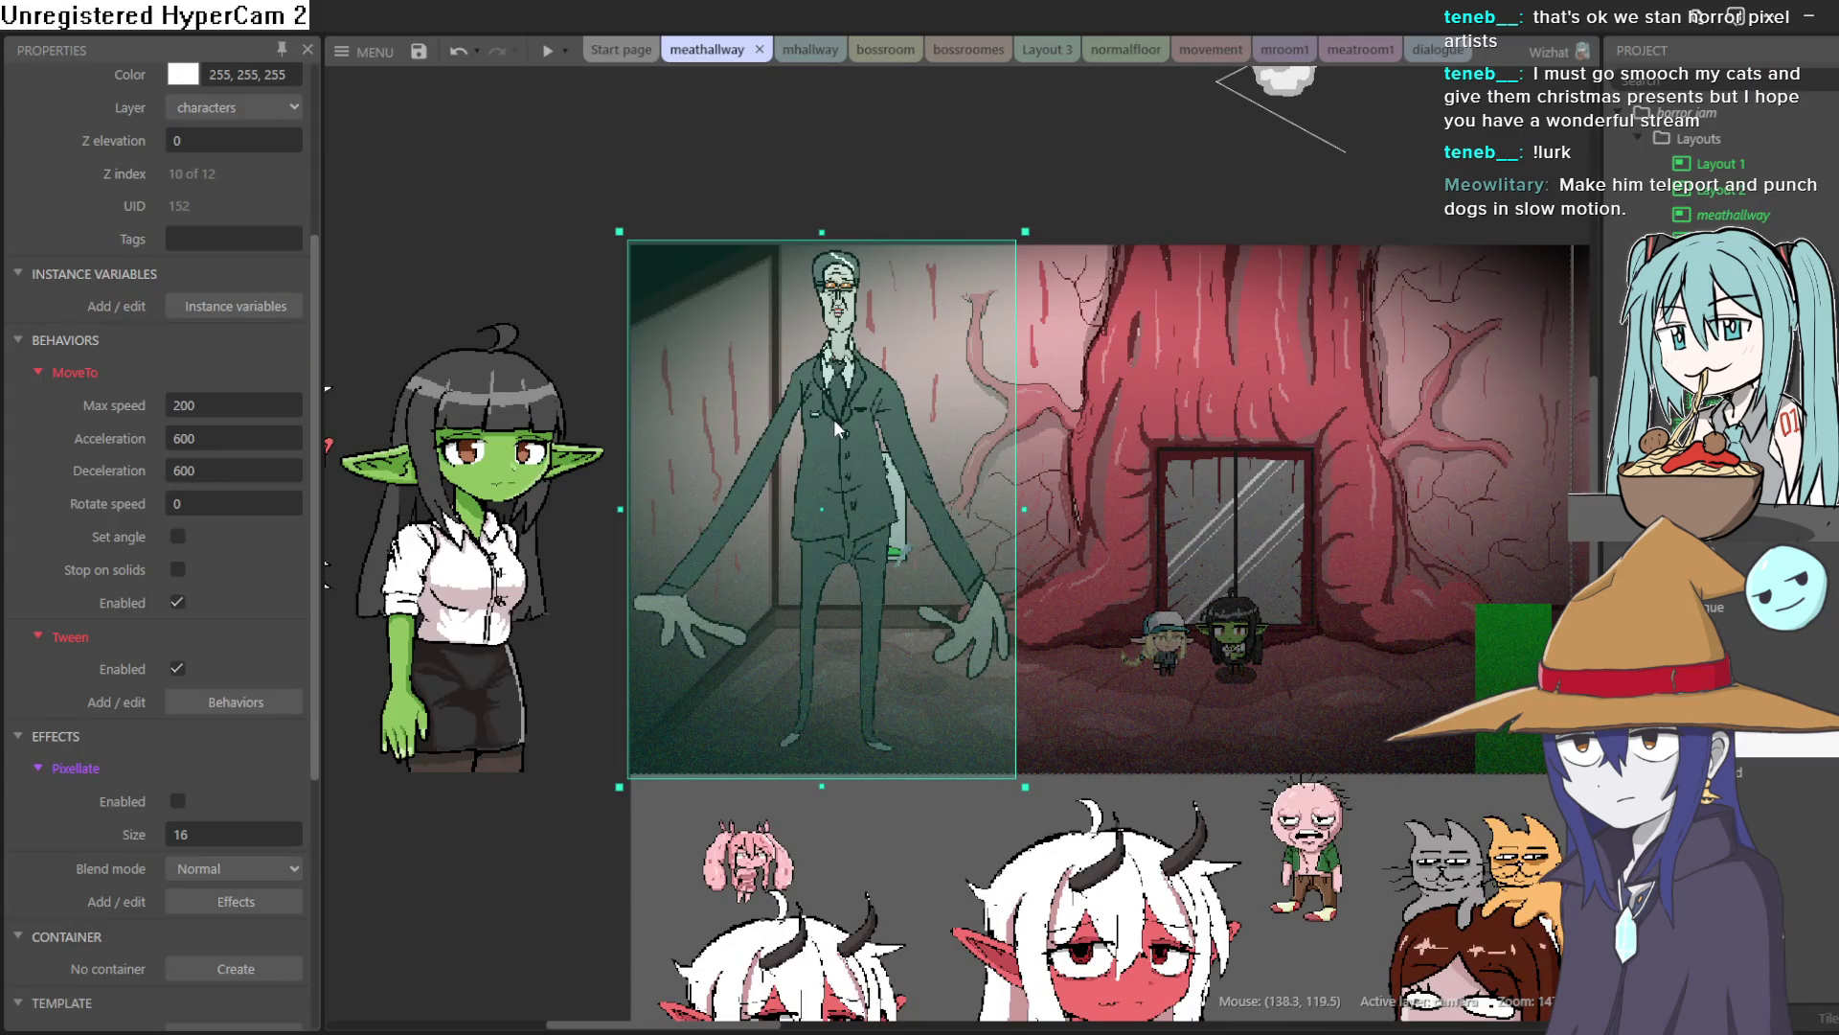
{"action": "scroll", "coordinate": [853, 287], "scroll_direction": "up", "scroll_amount": 1}
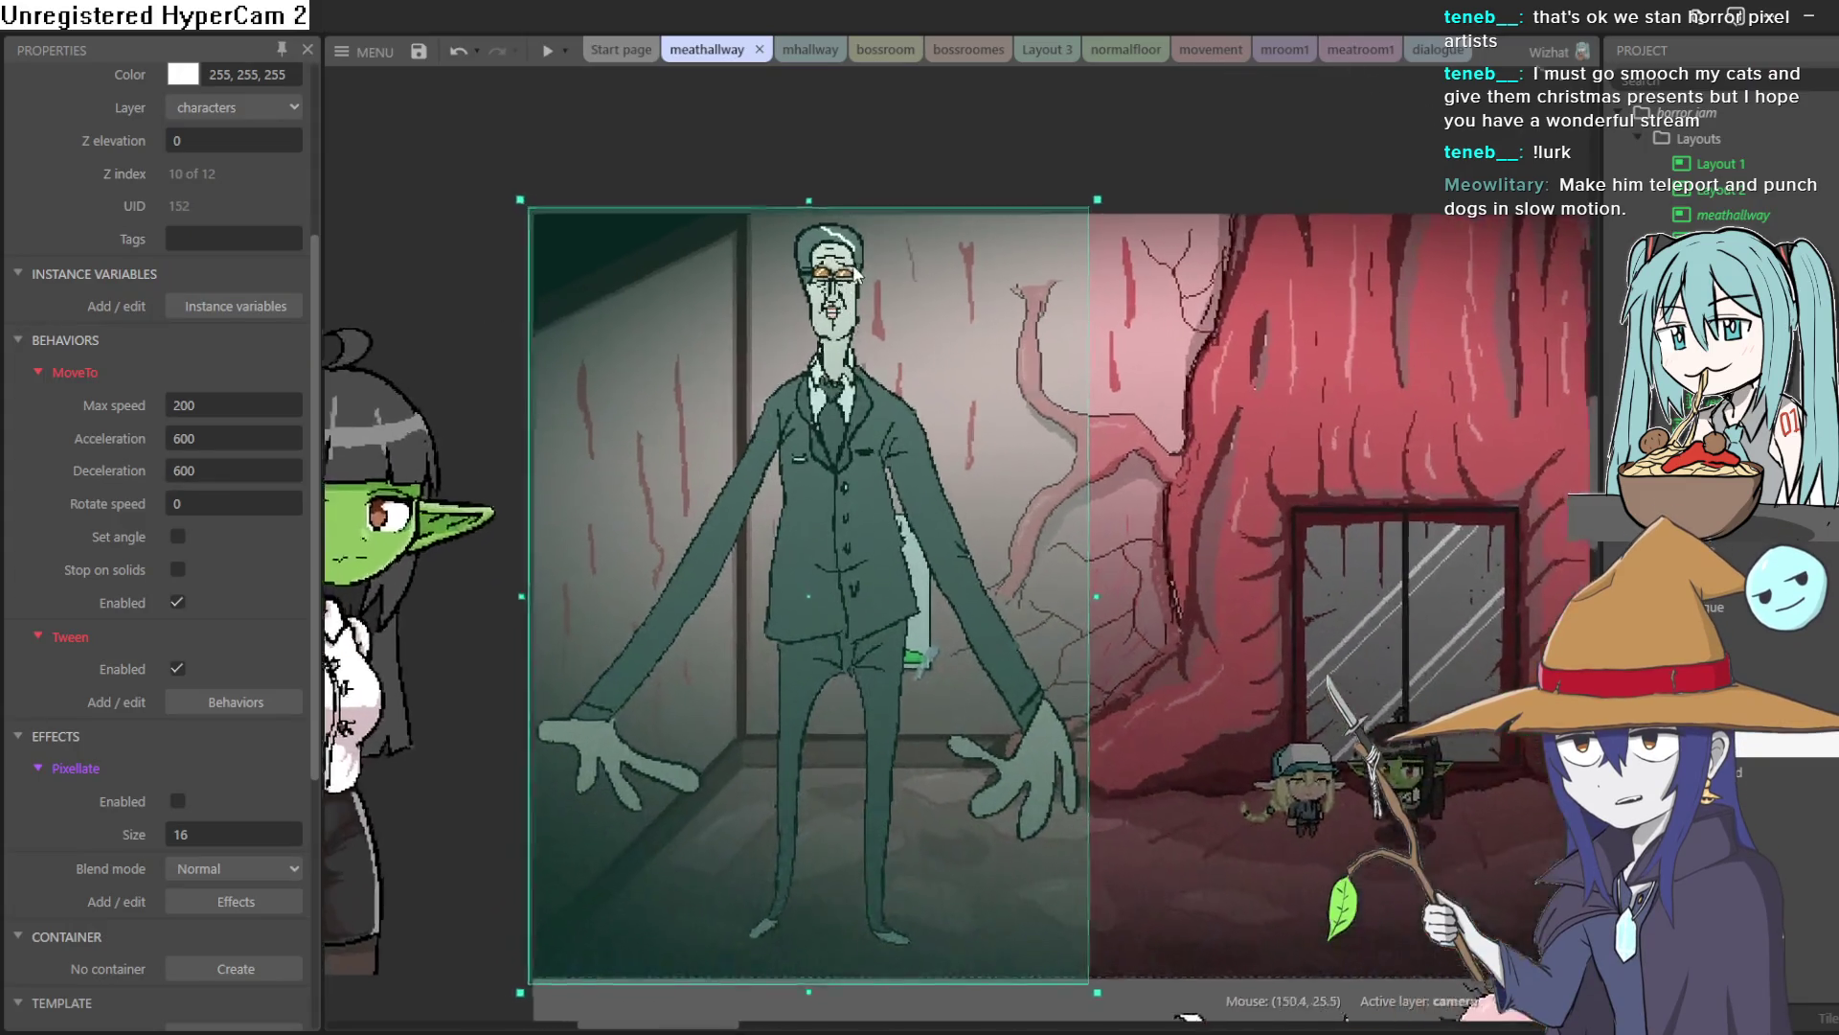
{"action": "scroll", "coordinate": [859, 288], "scroll_direction": "up", "scroll_amount": 2}
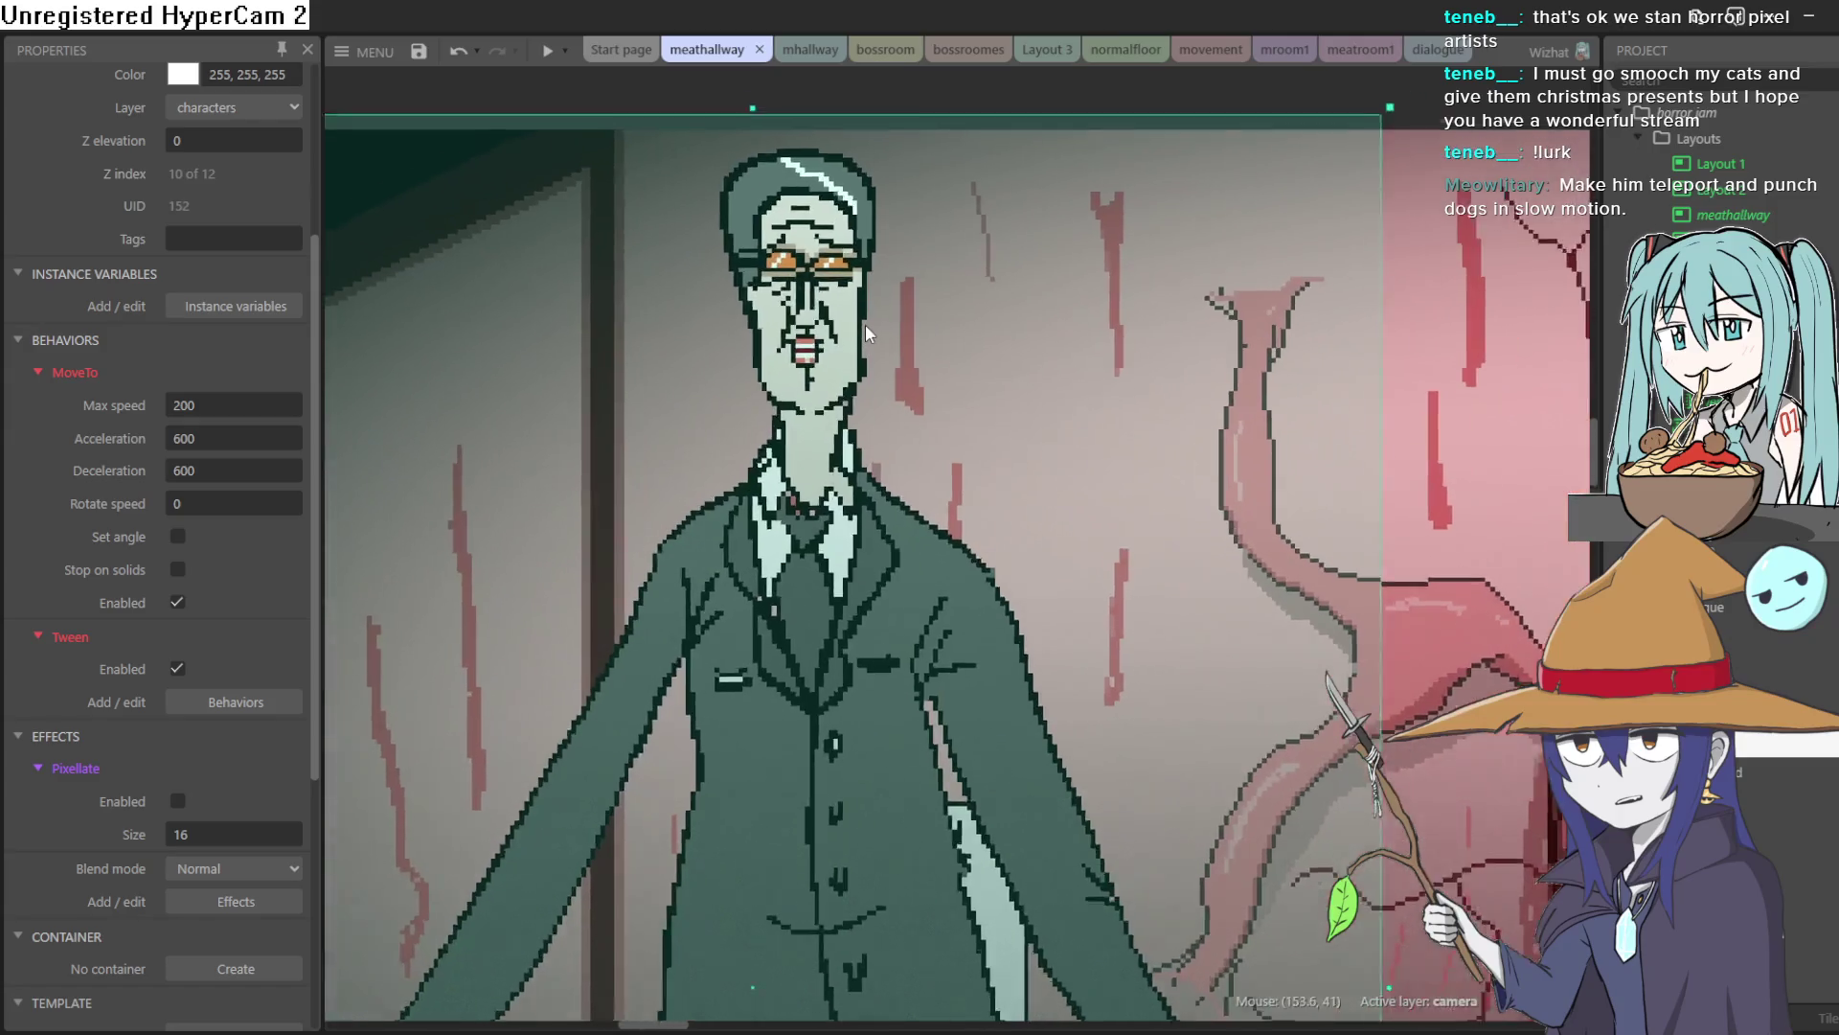
{"action": "scroll", "coordinate": [865, 324], "scroll_direction": "up", "scroll_amount": 2}
Reopen the character sprite, eyedrop the tan skin-shadow colour and shade under the left eye
{"action": "double_click", "coordinate": [801, 360]}
{"action": "scroll", "coordinate": [977, 389], "scroll_direction": "up", "scroll_amount": 5}
{"action": "scroll", "coordinate": [1054, 527], "scroll_direction": "up", "scroll_amount": 3}
{"action": "scroll", "coordinate": [1171, 596], "scroll_direction": "up", "scroll_amount": 1}
{"action": "scroll", "coordinate": [1054, 556], "scroll_direction": "down", "scroll_amount": 2}
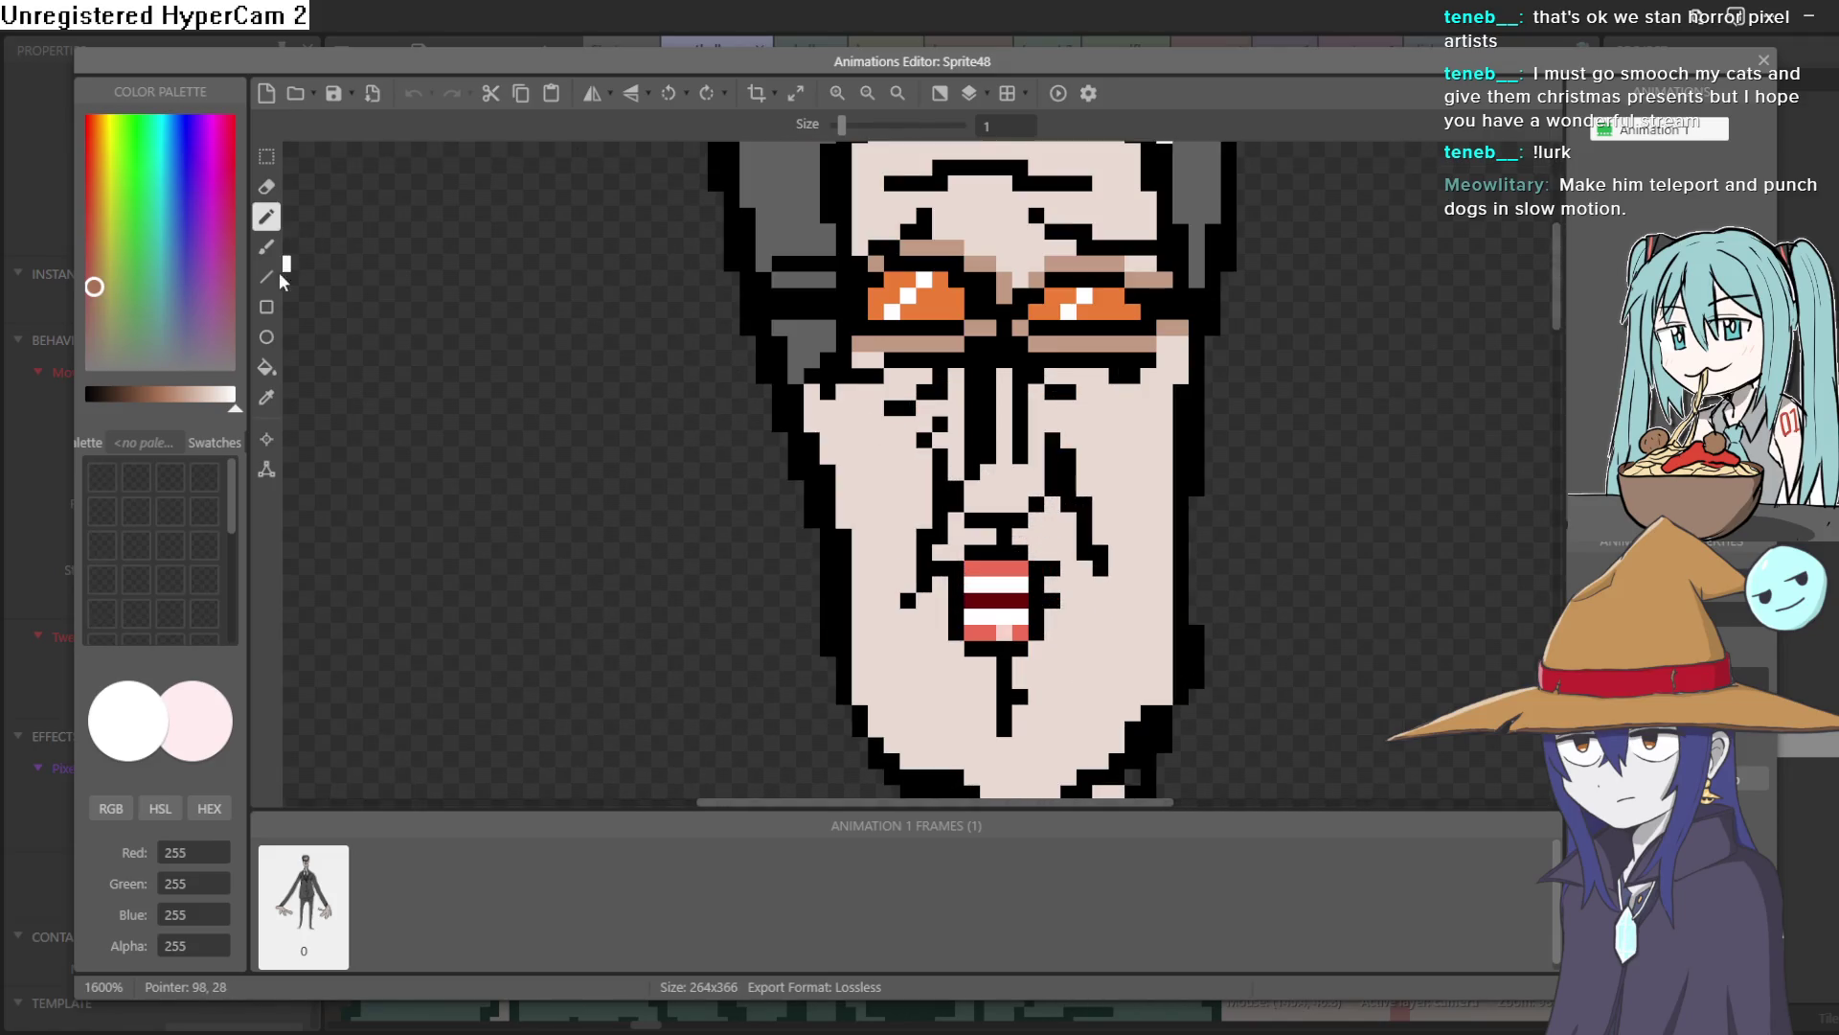
{"action": "left_click", "coordinate": [270, 406]}
{"action": "left_click", "coordinate": [948, 338]}
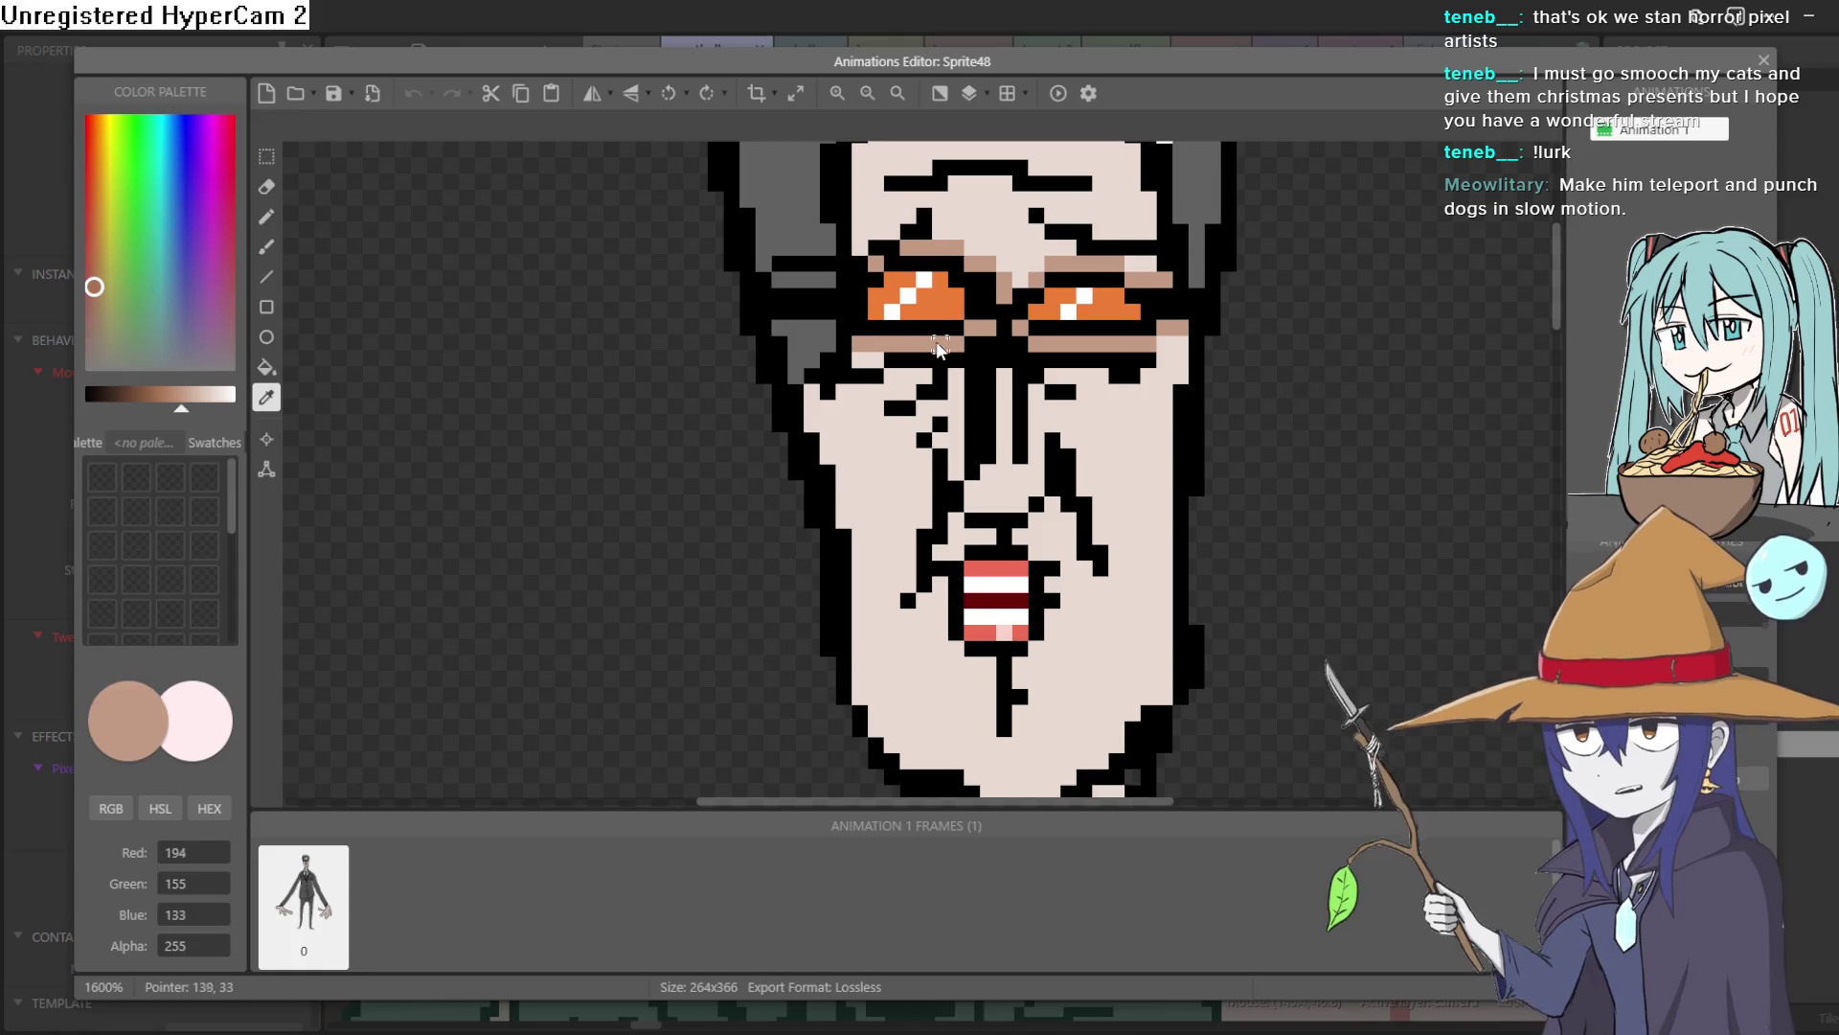
{"action": "left_click", "coordinate": [267, 216]}
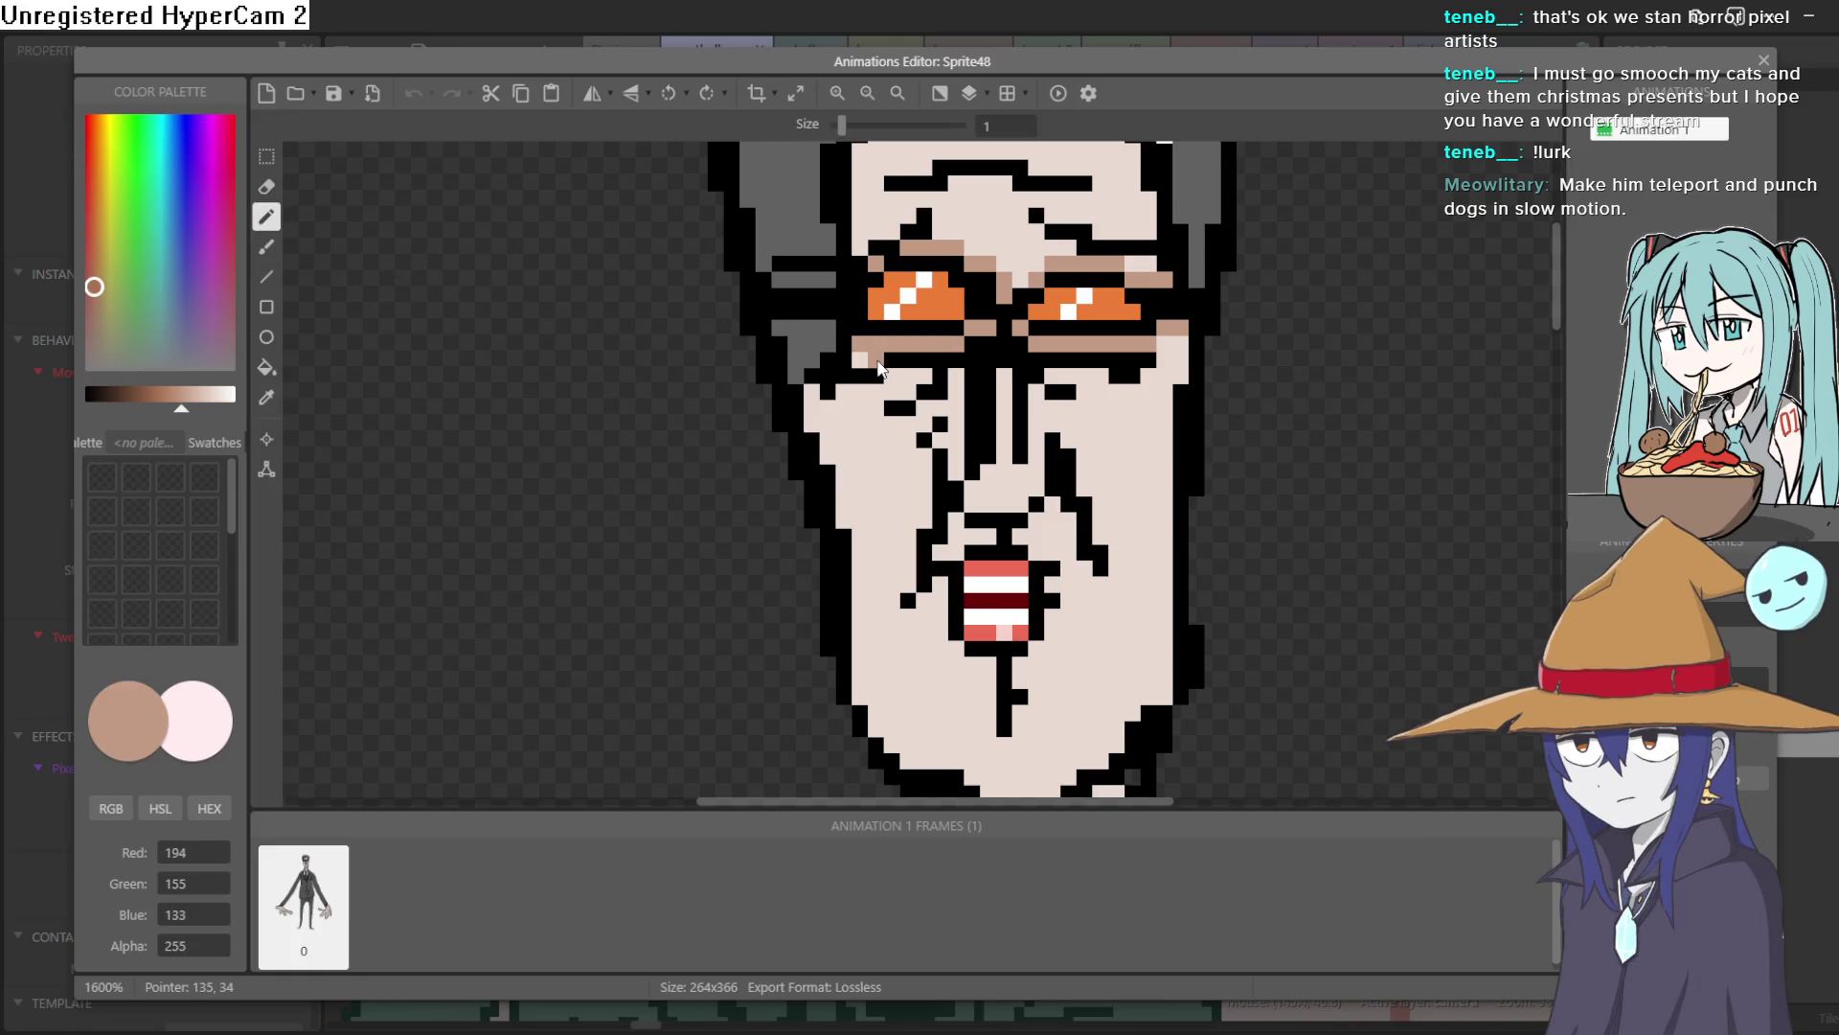
{"action": "left_click_drag", "start_coordinate": [865, 359], "coordinate": [944, 364]}
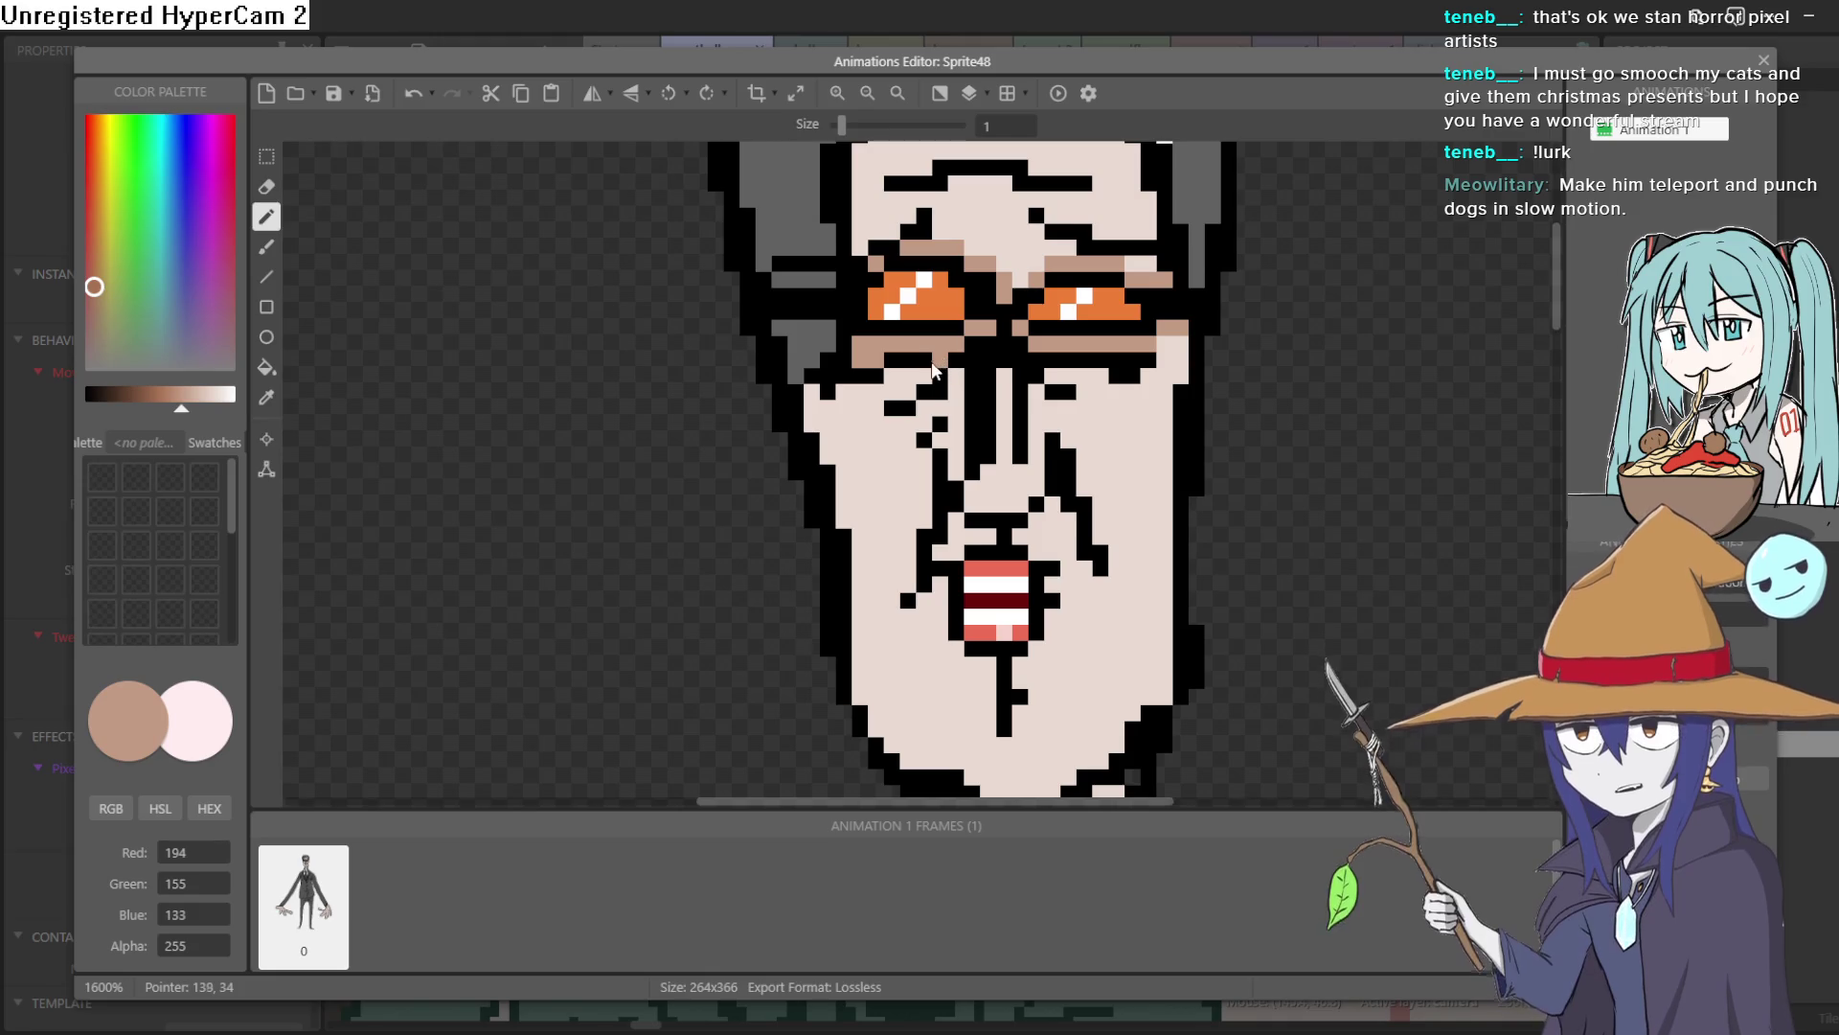
Shade around the nose, mouth and upper lip with tan pixels, then choose a near-white colour
{"action": "left_click", "coordinate": [1052, 393]}
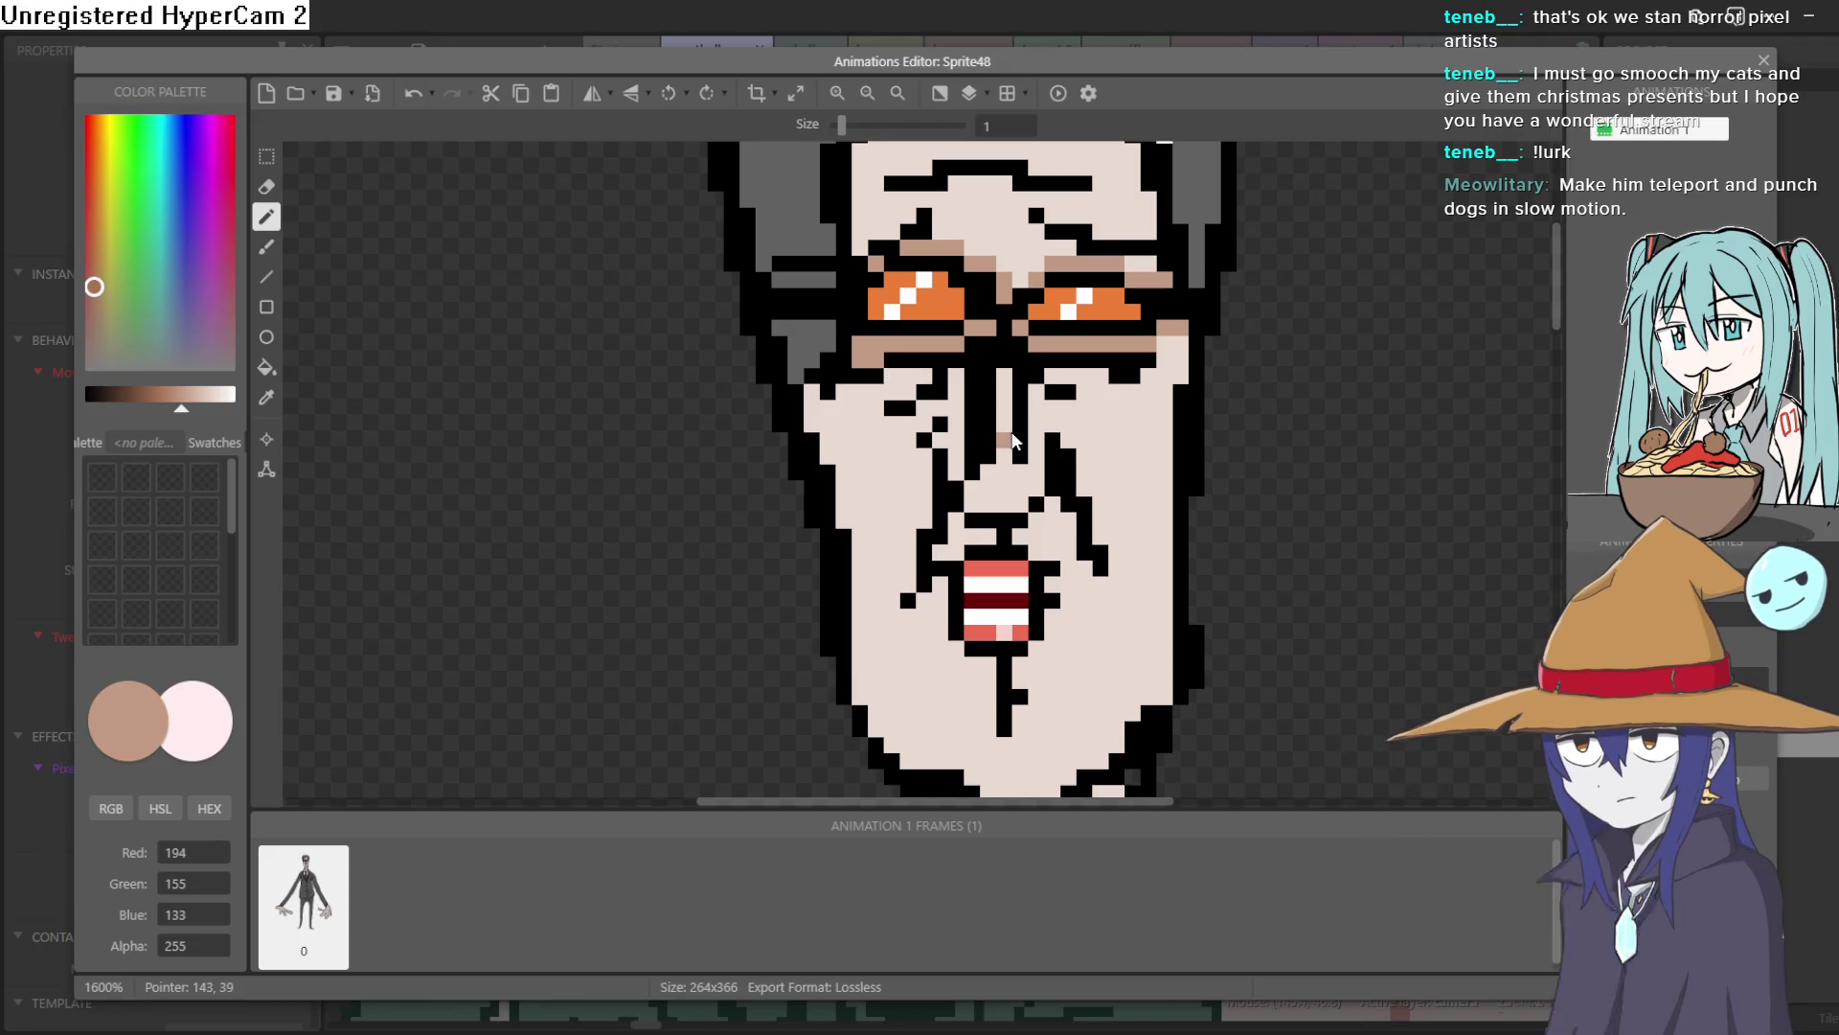
{"action": "left_click", "coordinate": [1036, 393]}
{"action": "key", "text": "ctrl+z"}
{"action": "key", "text": "ctrl+z"}
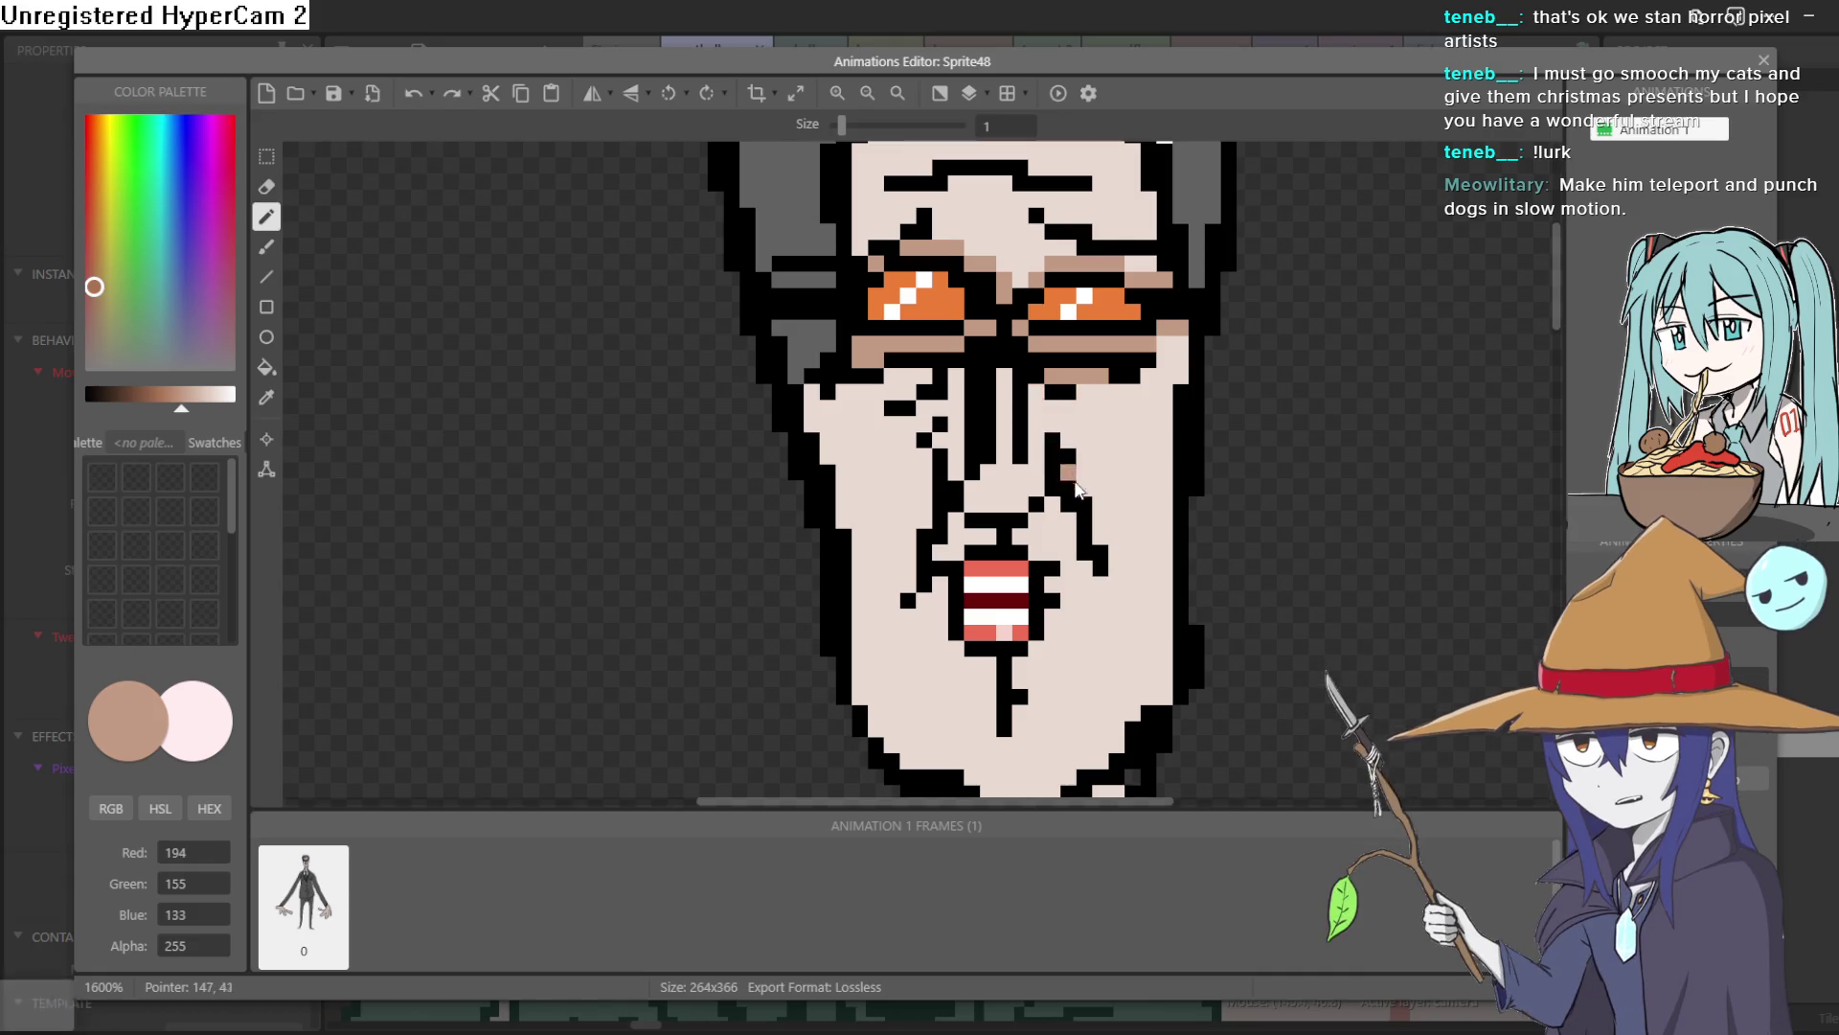
{"action": "left_click", "coordinate": [1054, 513]}
{"action": "left_click", "coordinate": [1033, 522]}
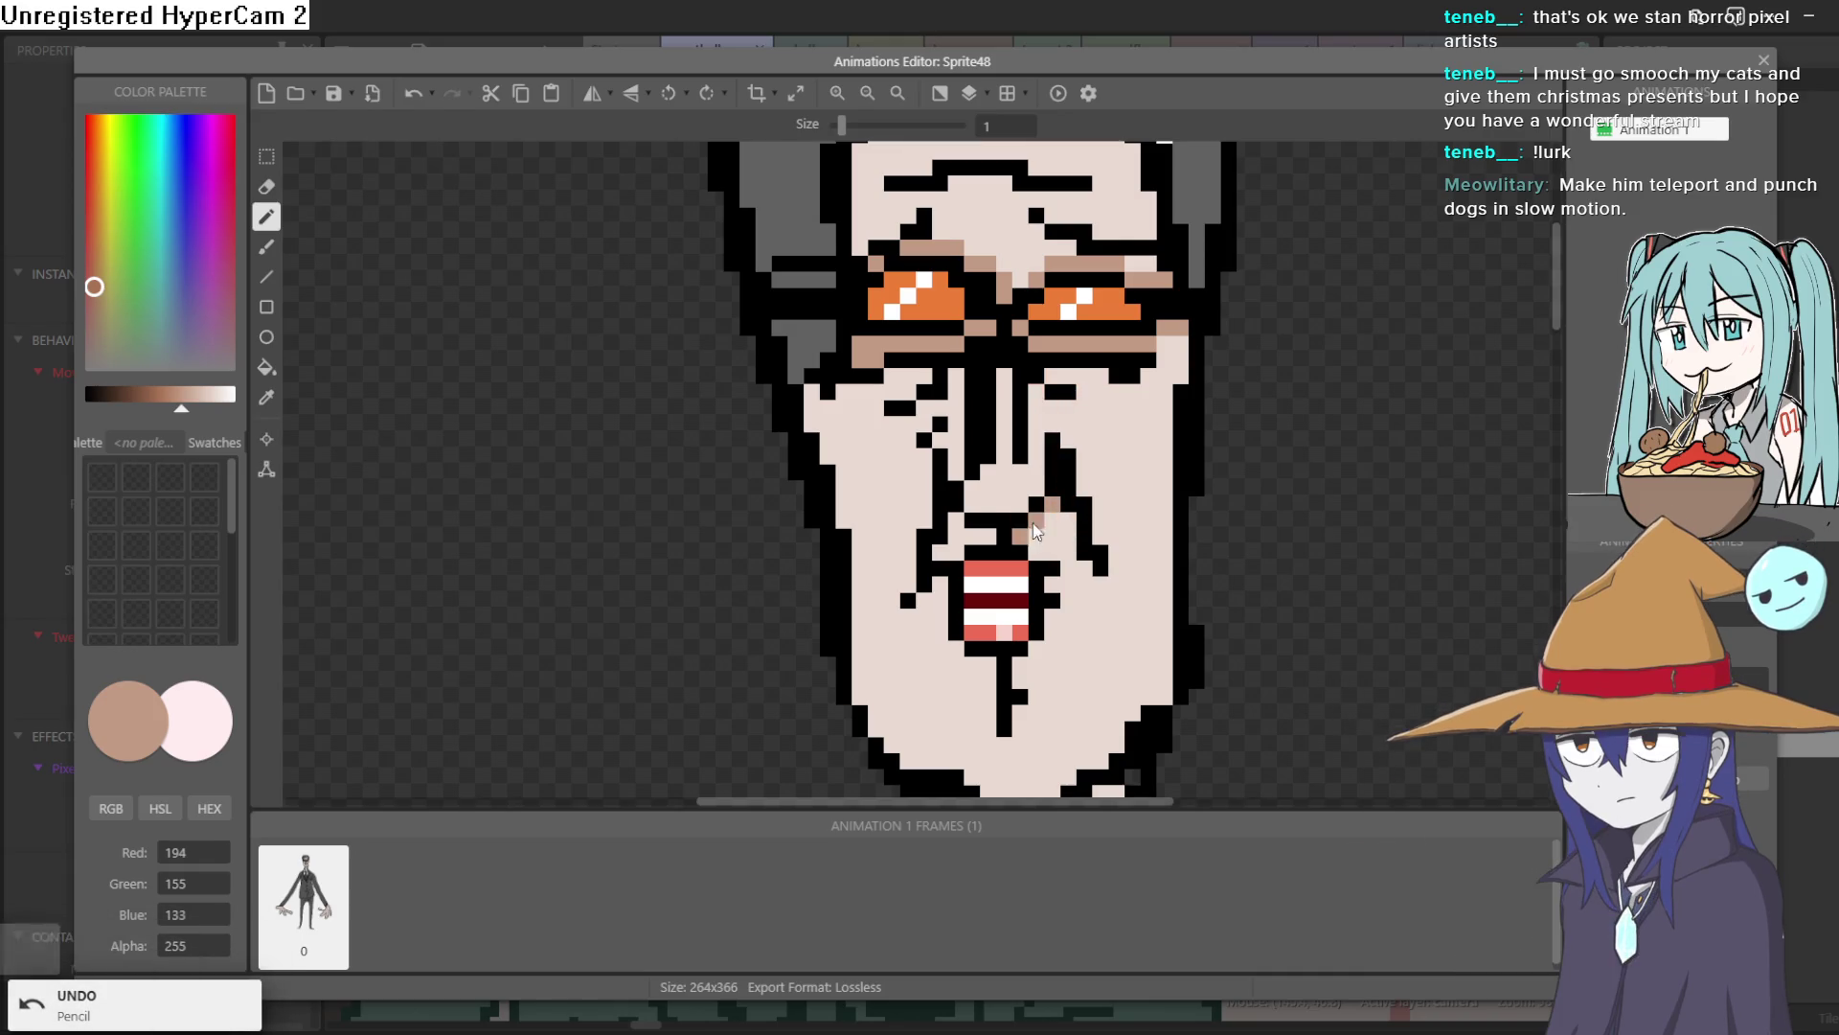
{"action": "left_click", "coordinate": [1063, 521]}
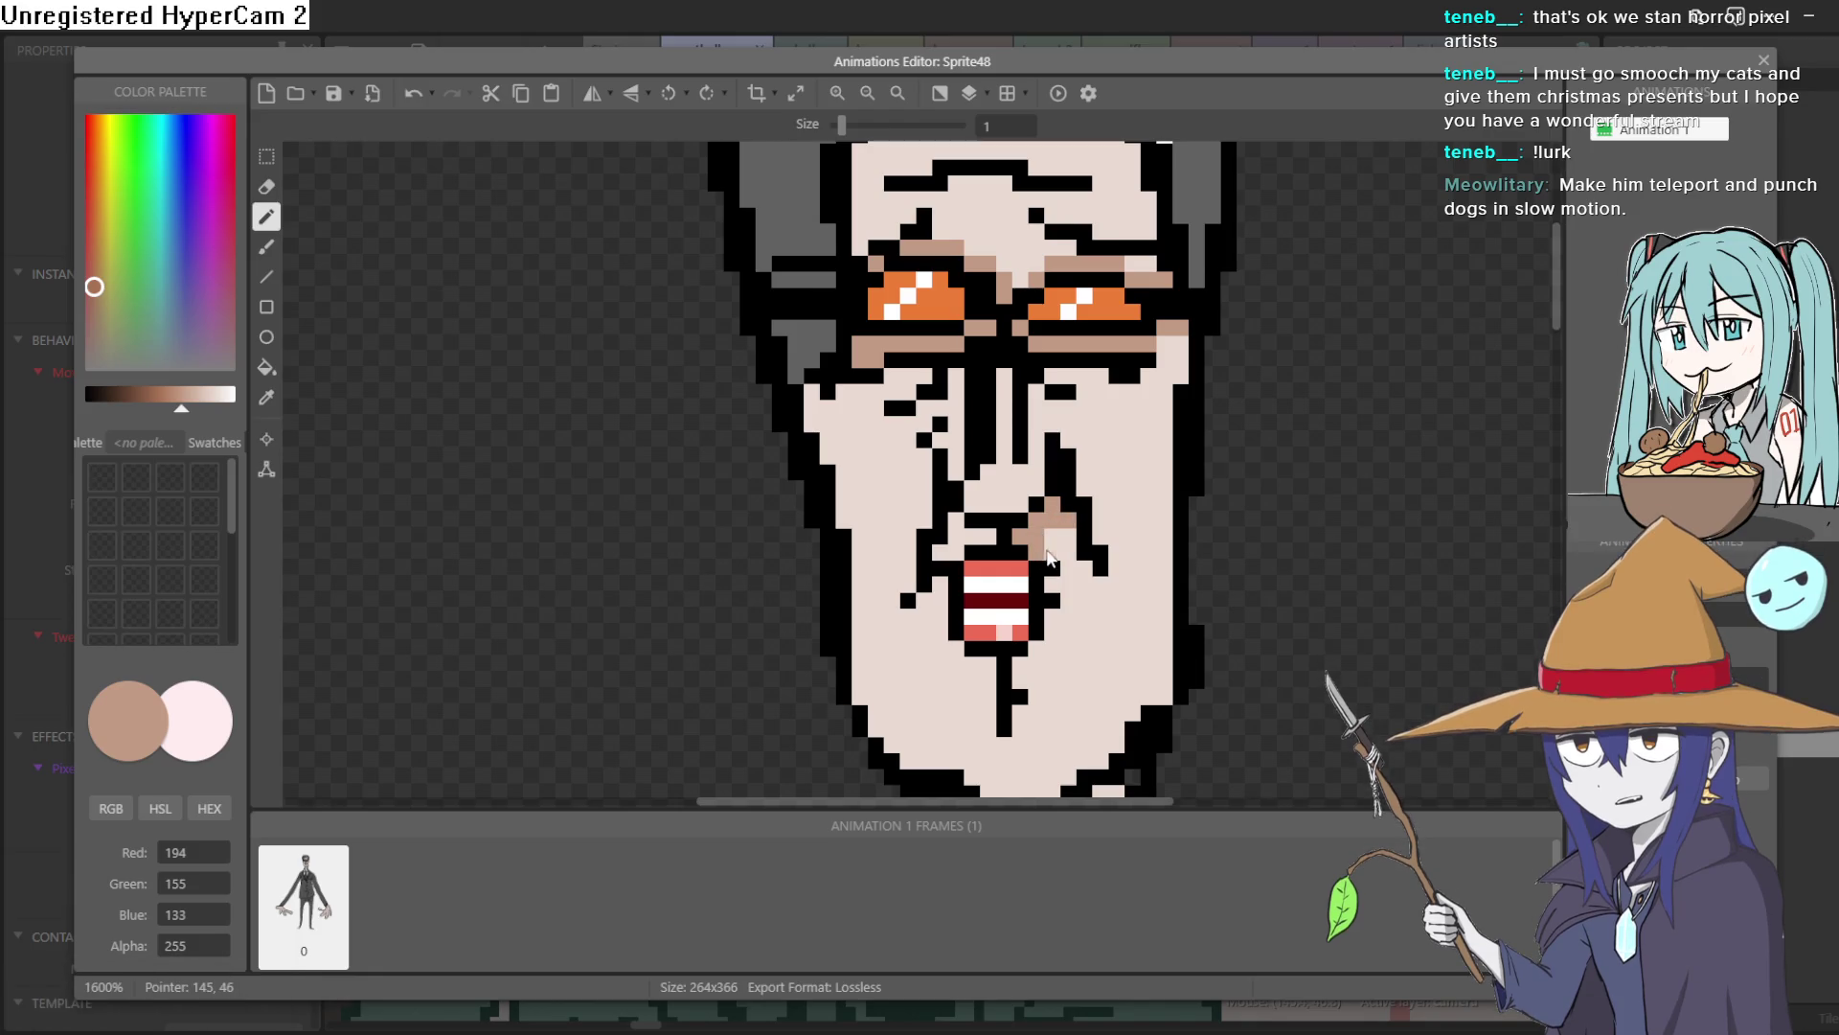
{"action": "left_click", "coordinate": [1065, 544]}
{"action": "left_click", "coordinate": [1079, 566]}
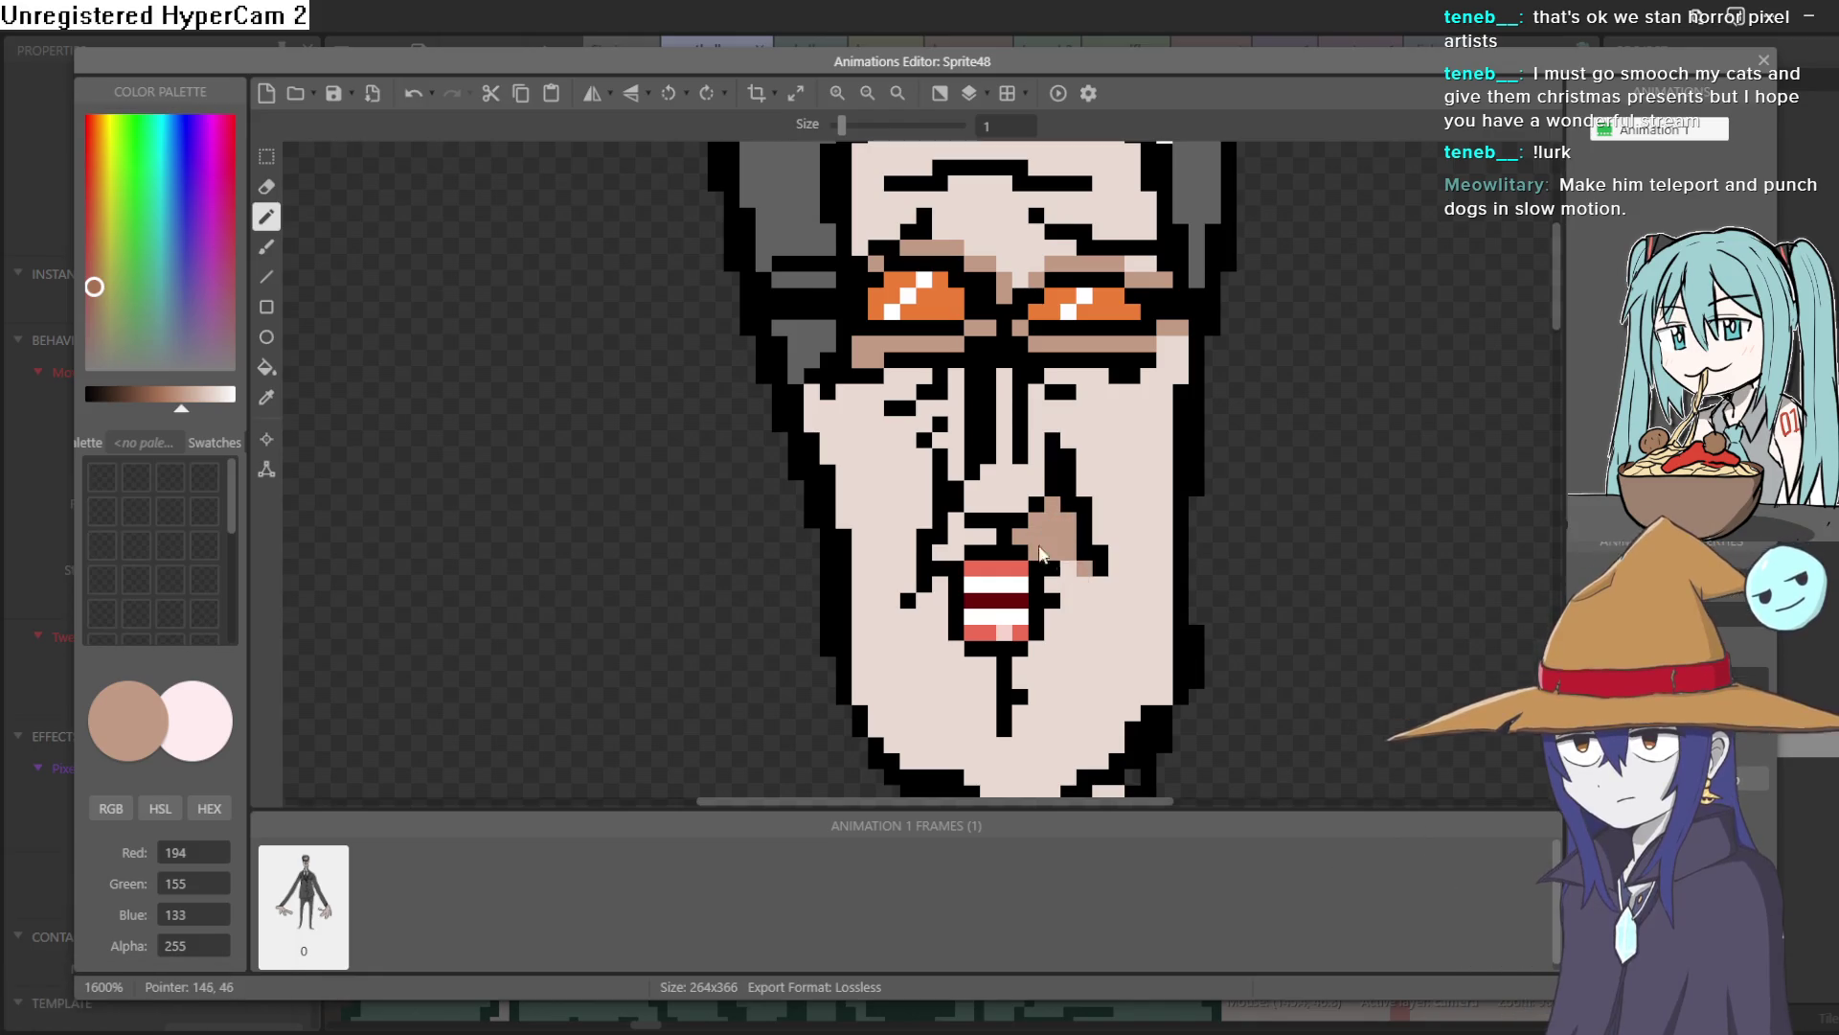
{"action": "left_click", "coordinate": [955, 518]}
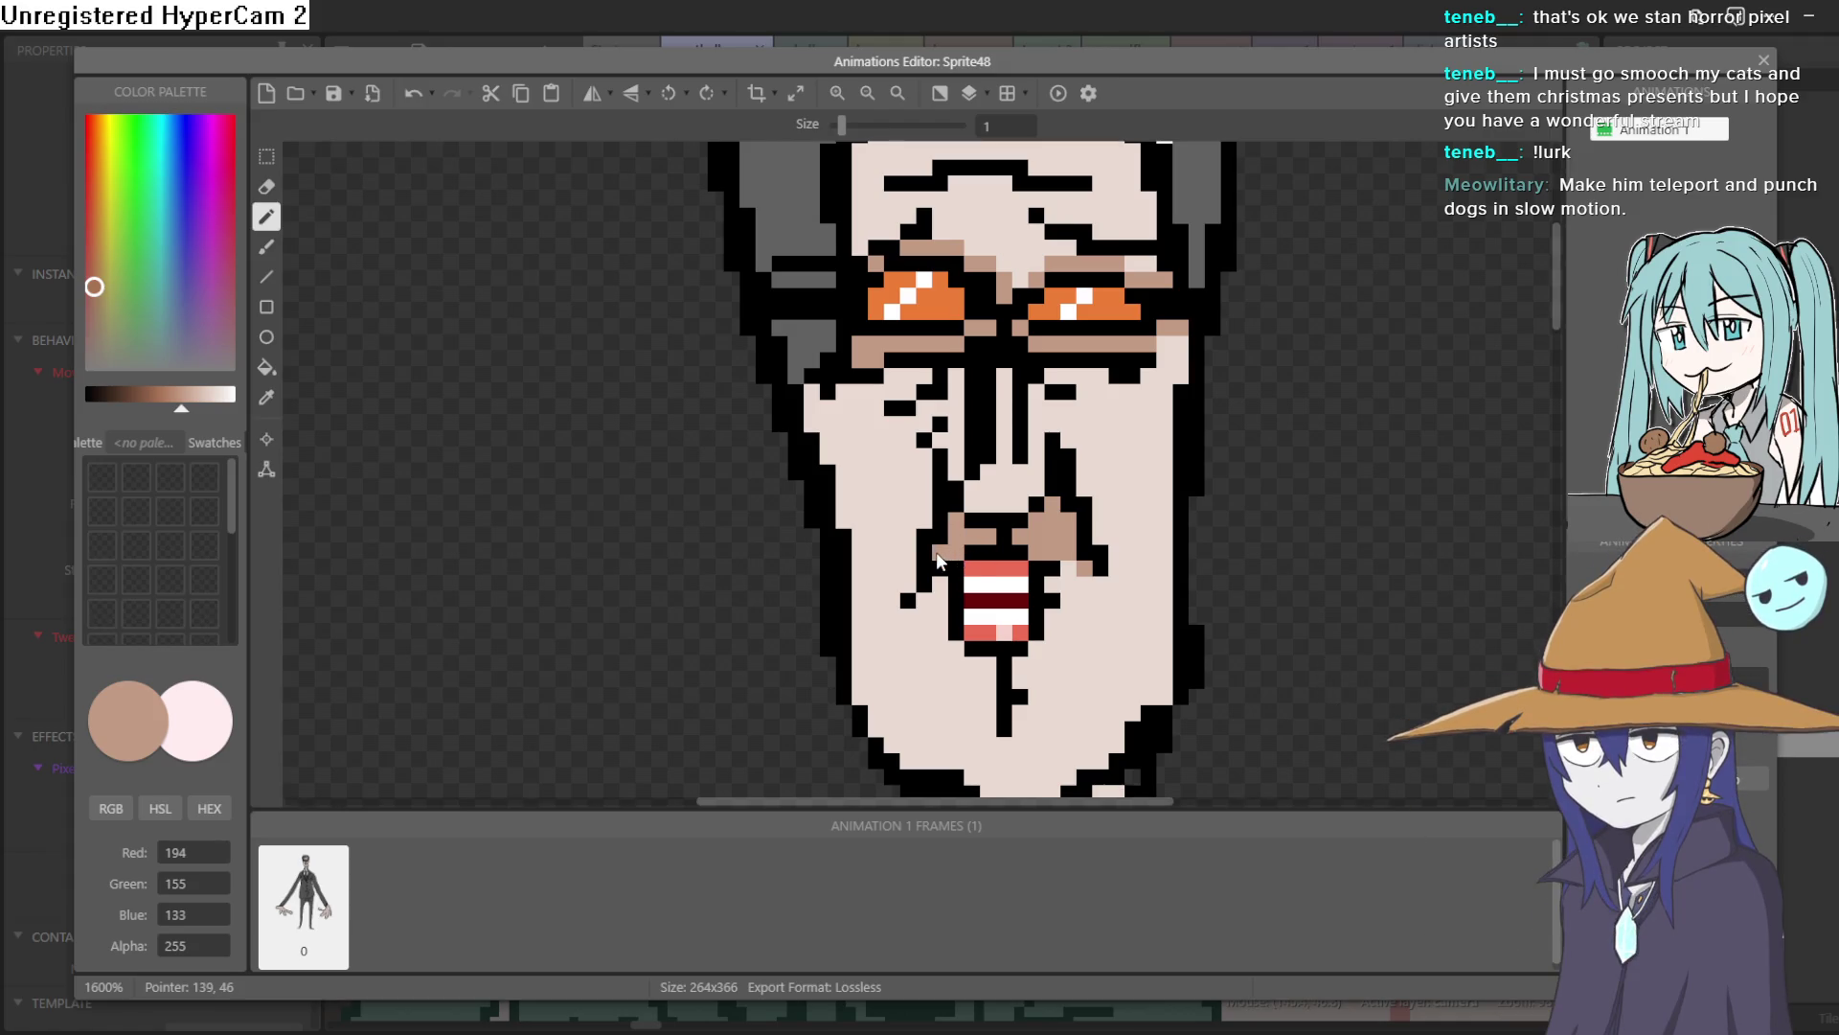
{"action": "left_click", "coordinate": [1050, 588]}
{"action": "left_click", "coordinate": [996, 502]}
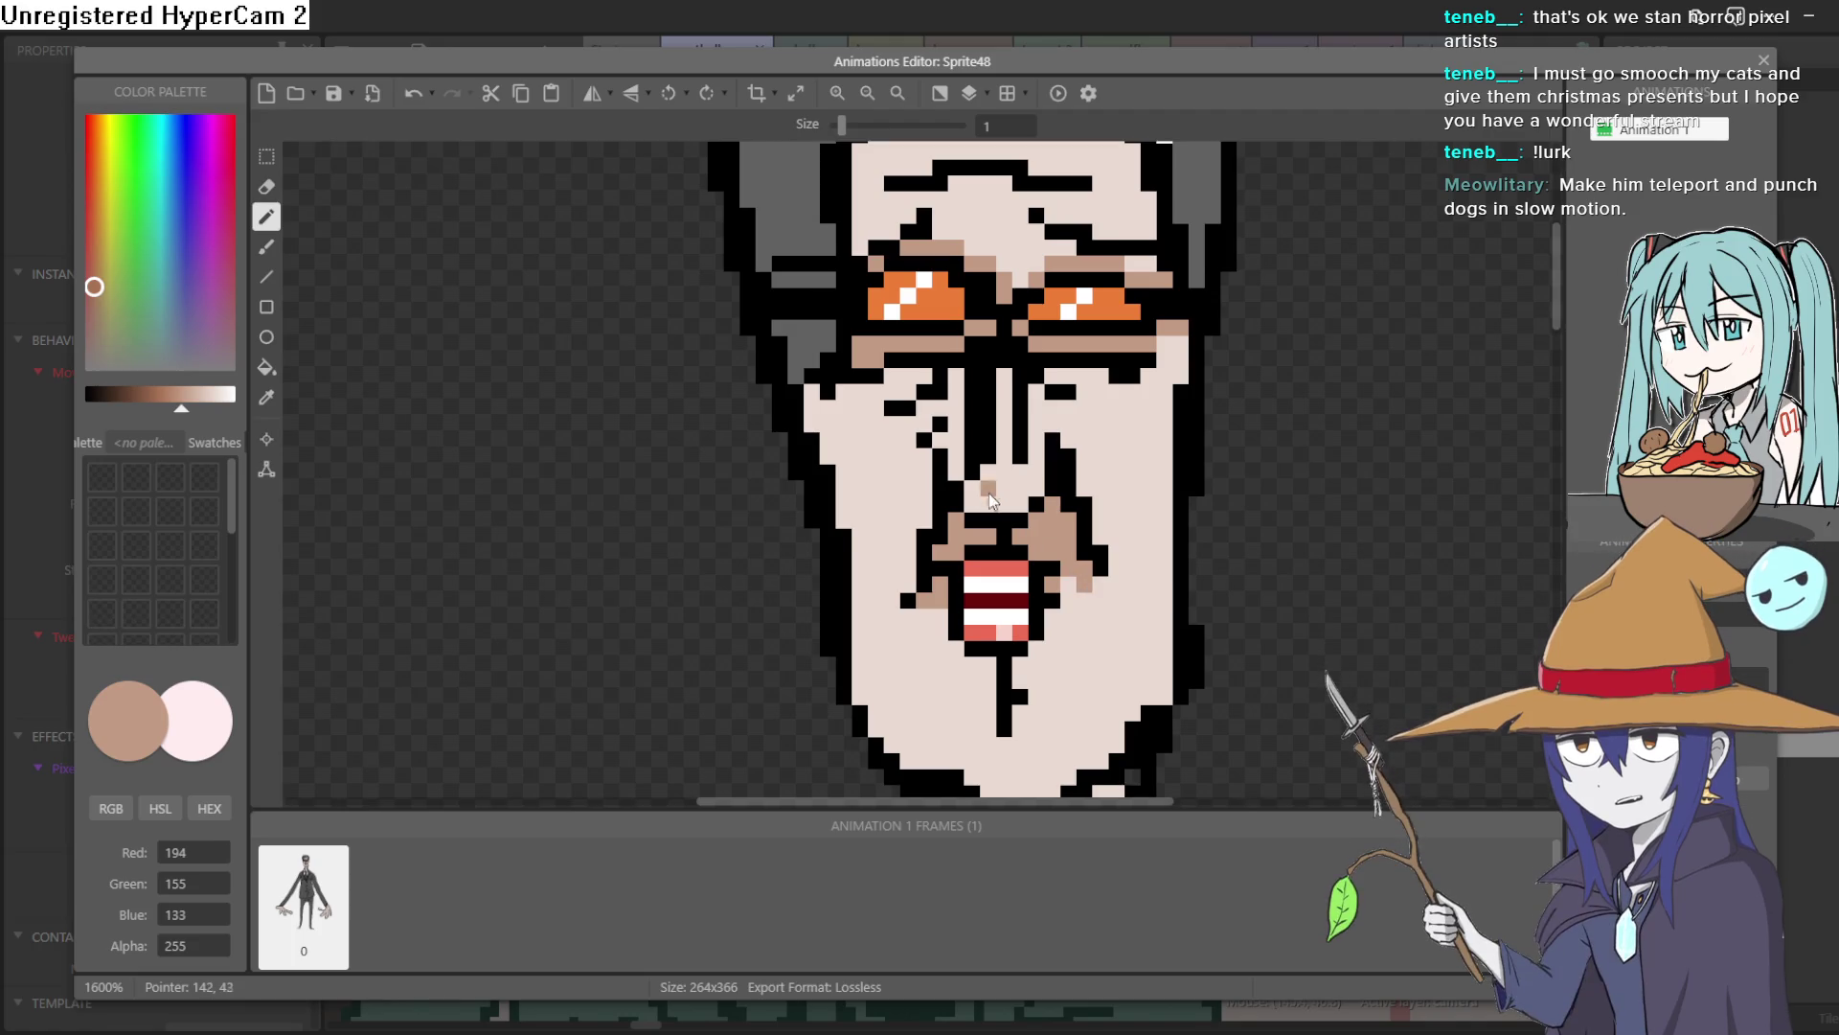
{"action": "left_click", "coordinate": [213, 394]}
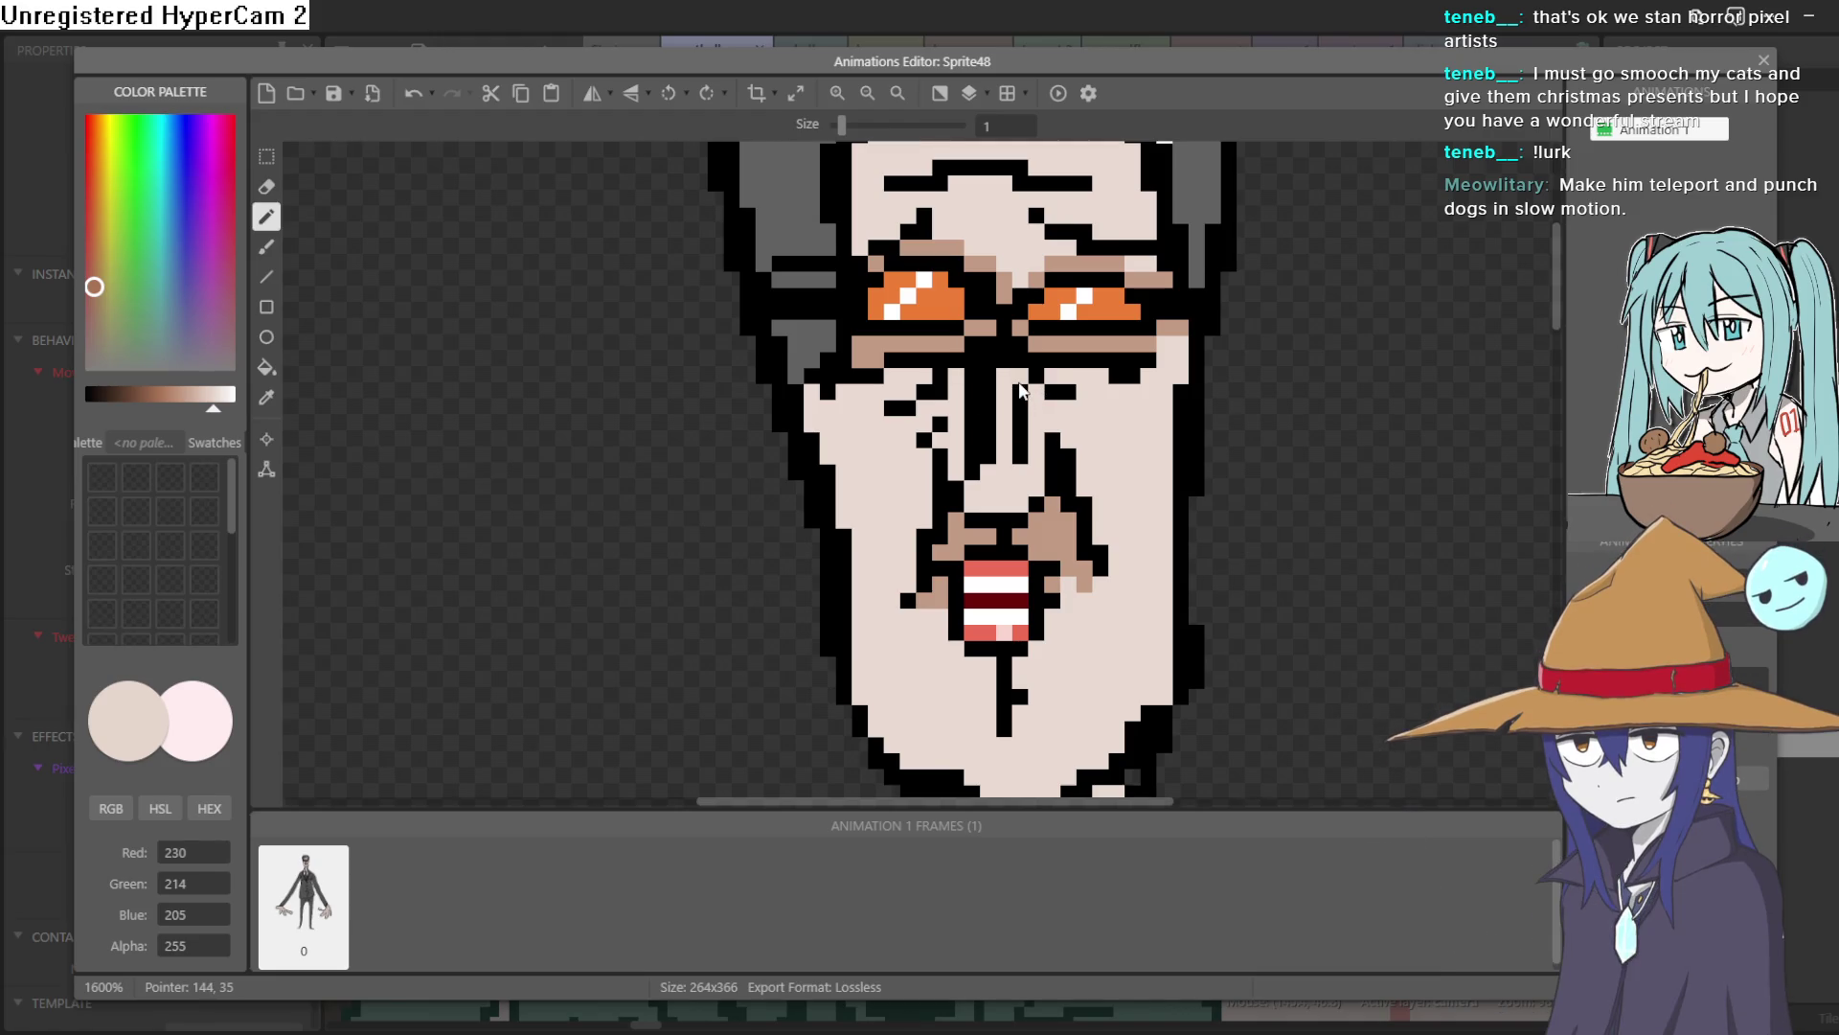
{"action": "left_click", "coordinate": [230, 394]}
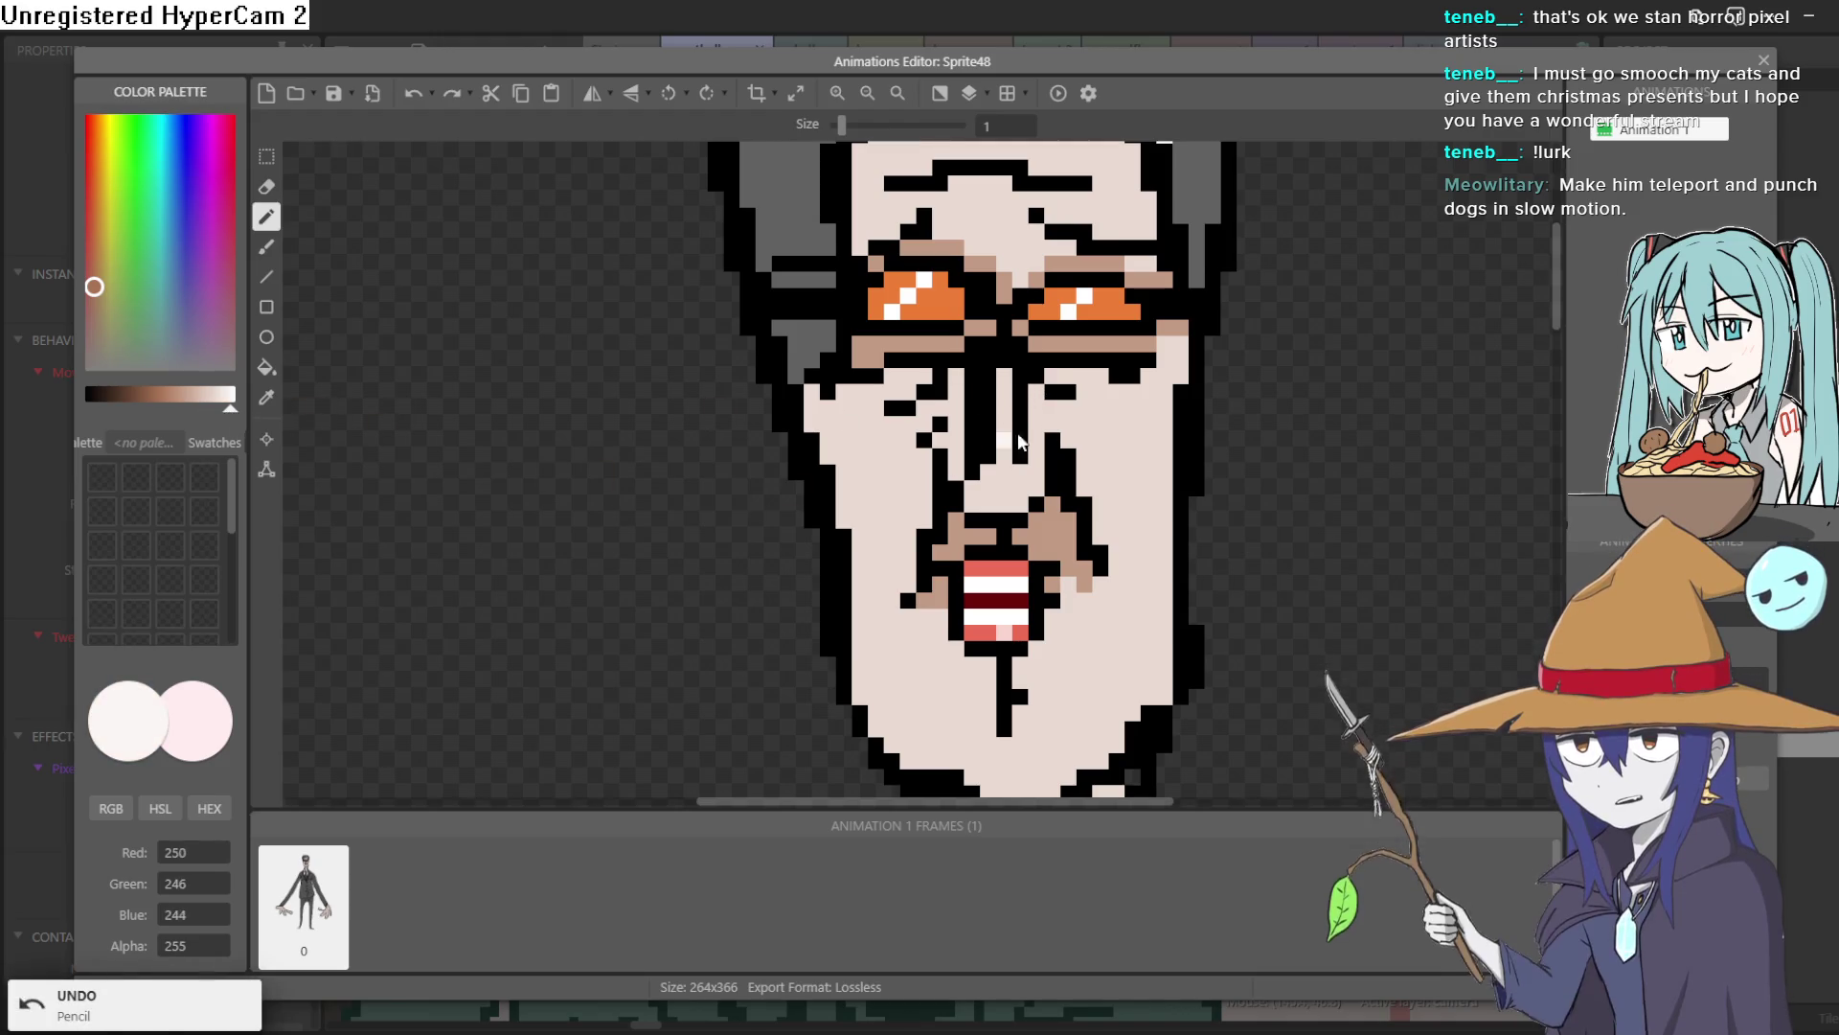
Draw near-white highlights down the nose and on the cheek, then sample and lighten the skin colour
{"action": "left_click_drag", "start_coordinate": [1017, 414], "coordinate": [1016, 454]}
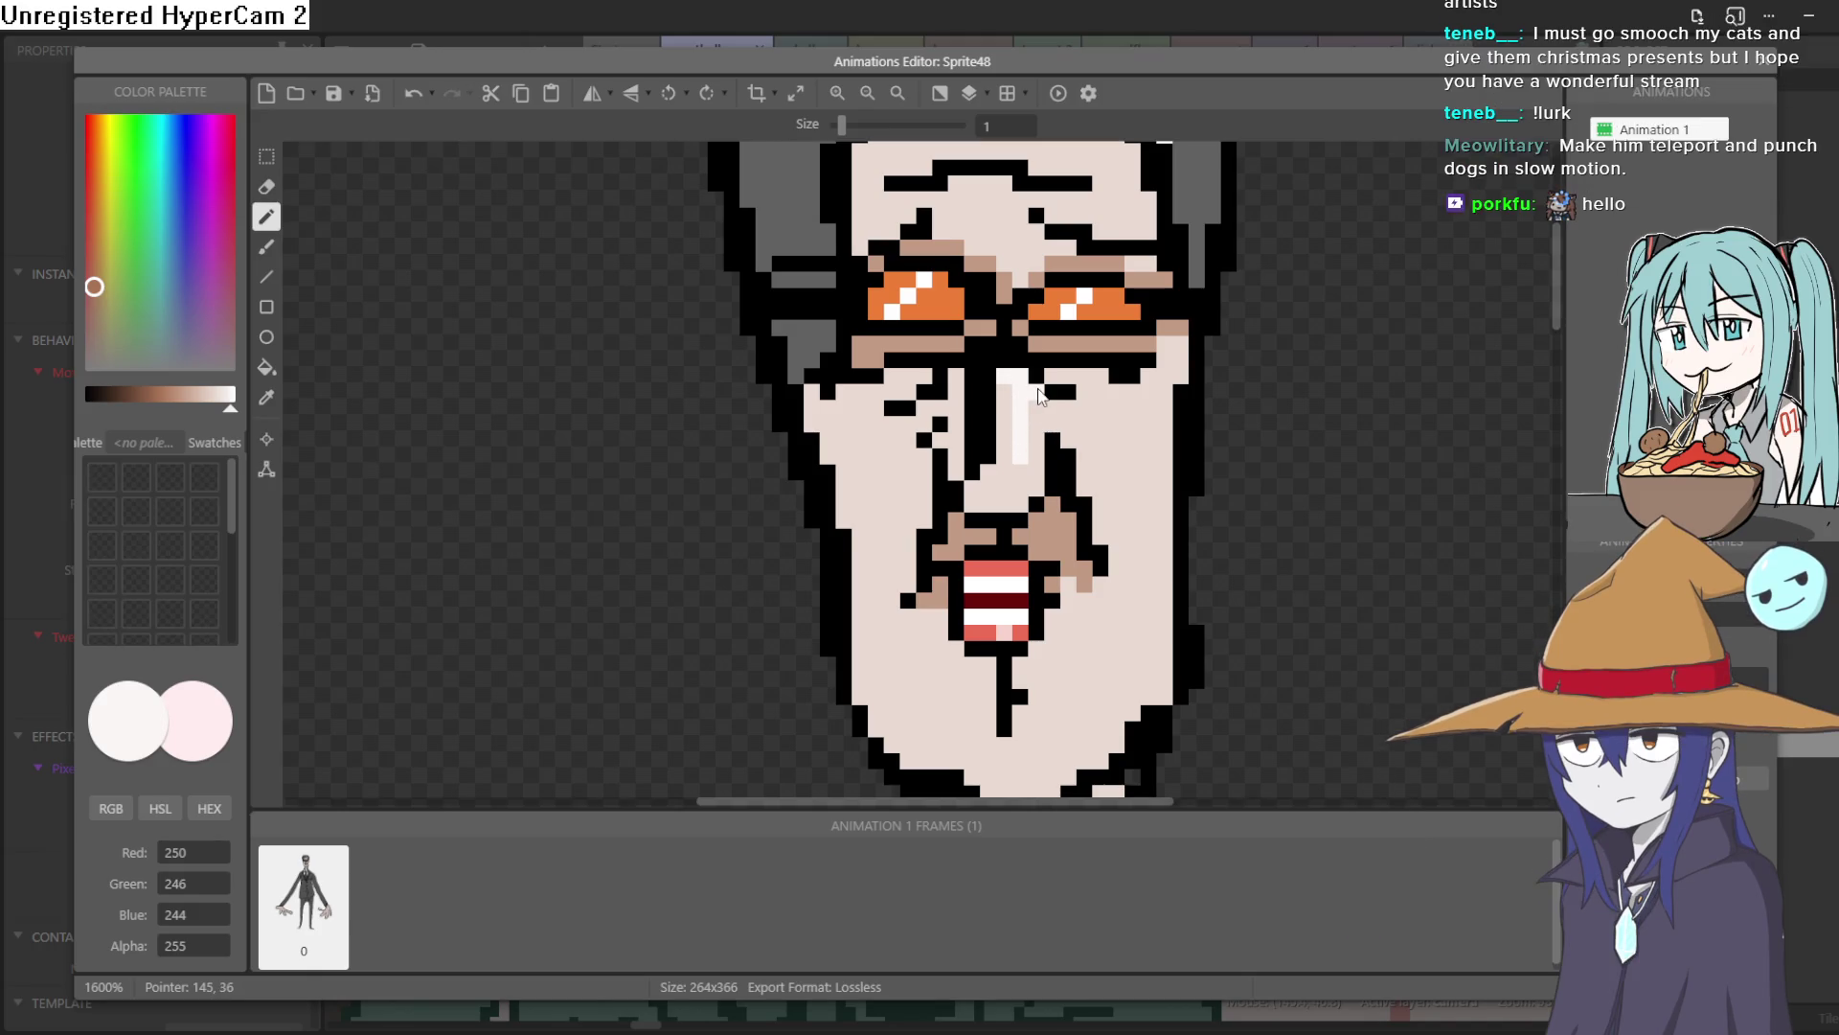
{"action": "left_click_drag", "start_coordinate": [1033, 451], "coordinate": [1032, 489]}
{"action": "left_click", "coordinate": [1131, 408]}
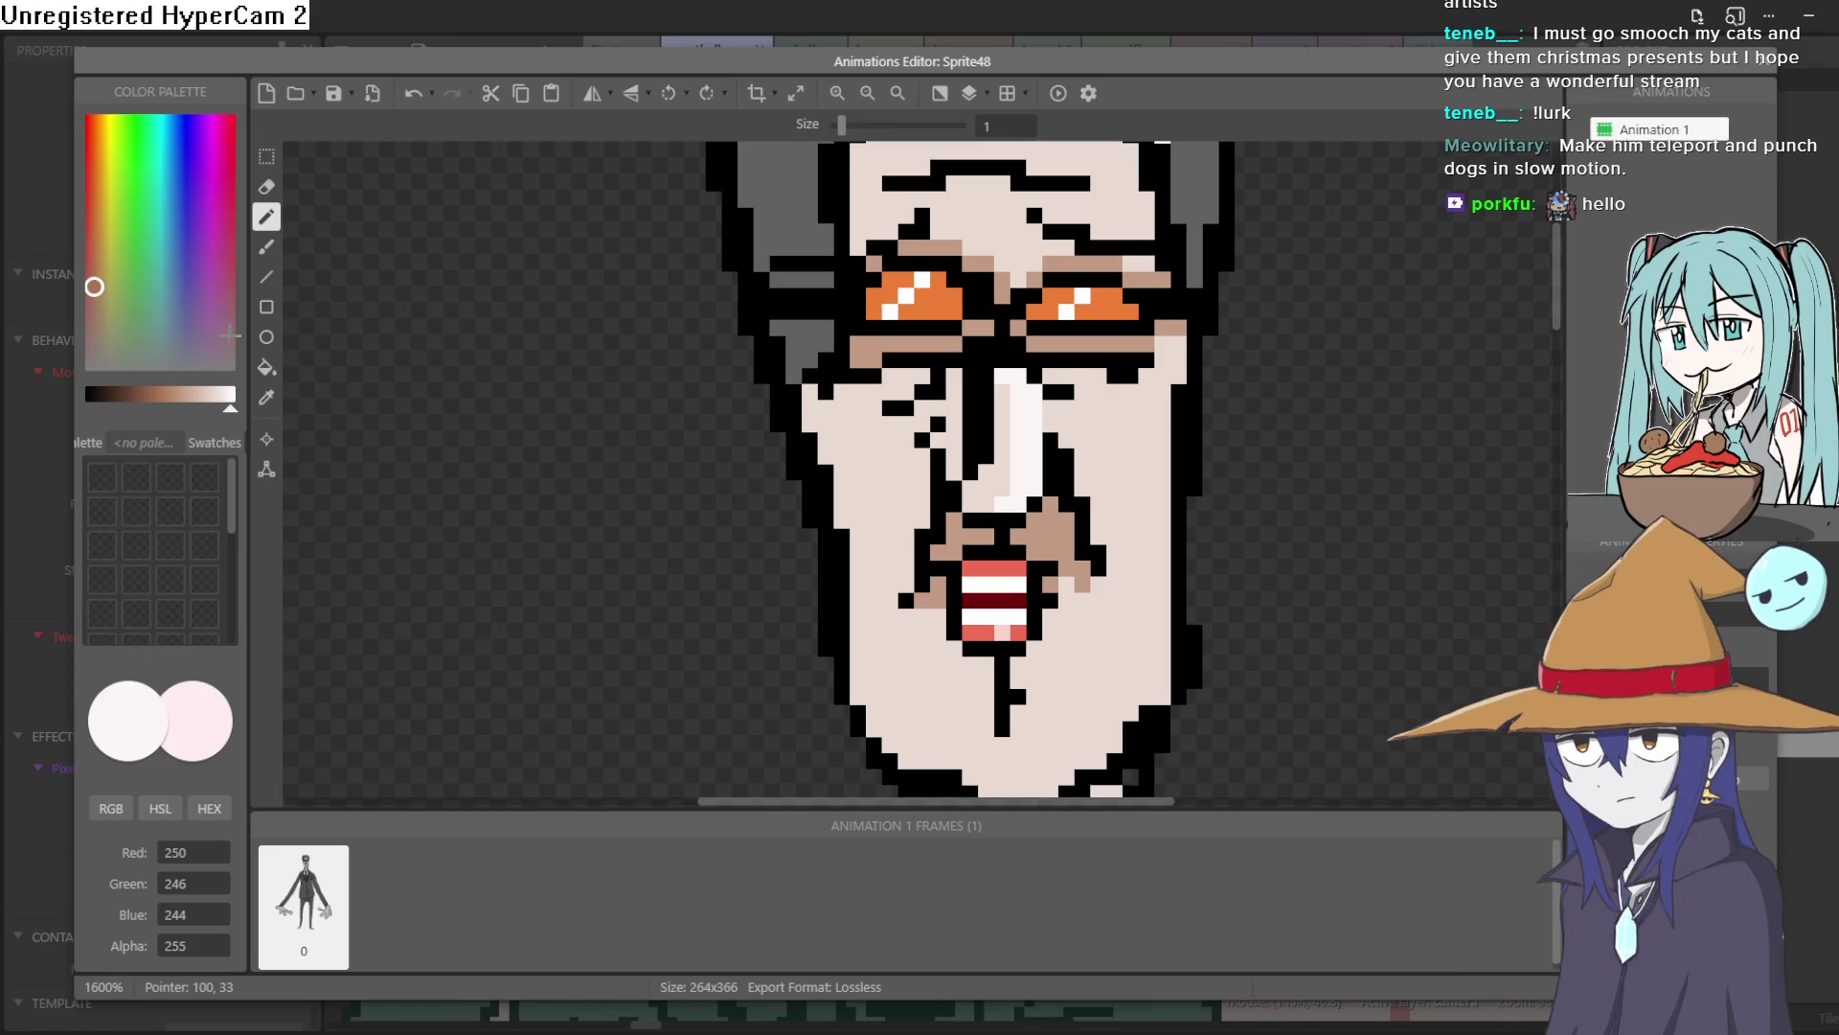
{"action": "left_click", "coordinate": [266, 397]}
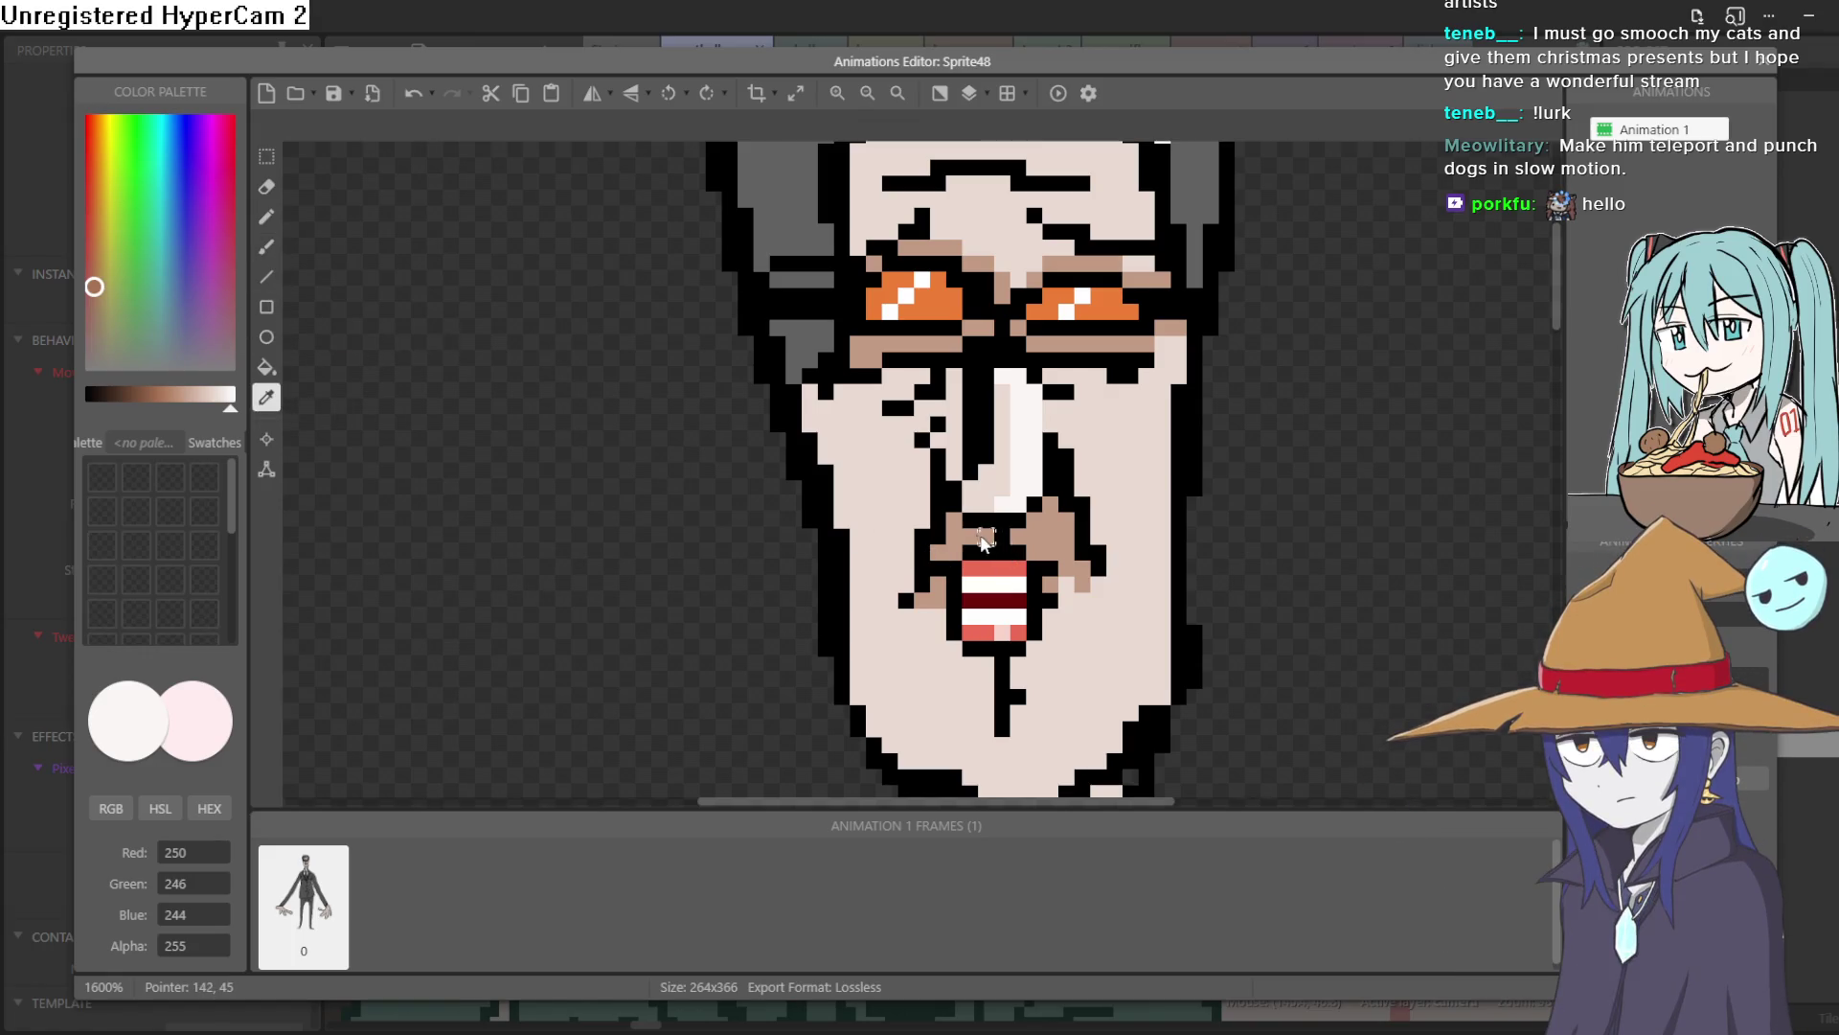
{"action": "left_click", "coordinate": [193, 412]}
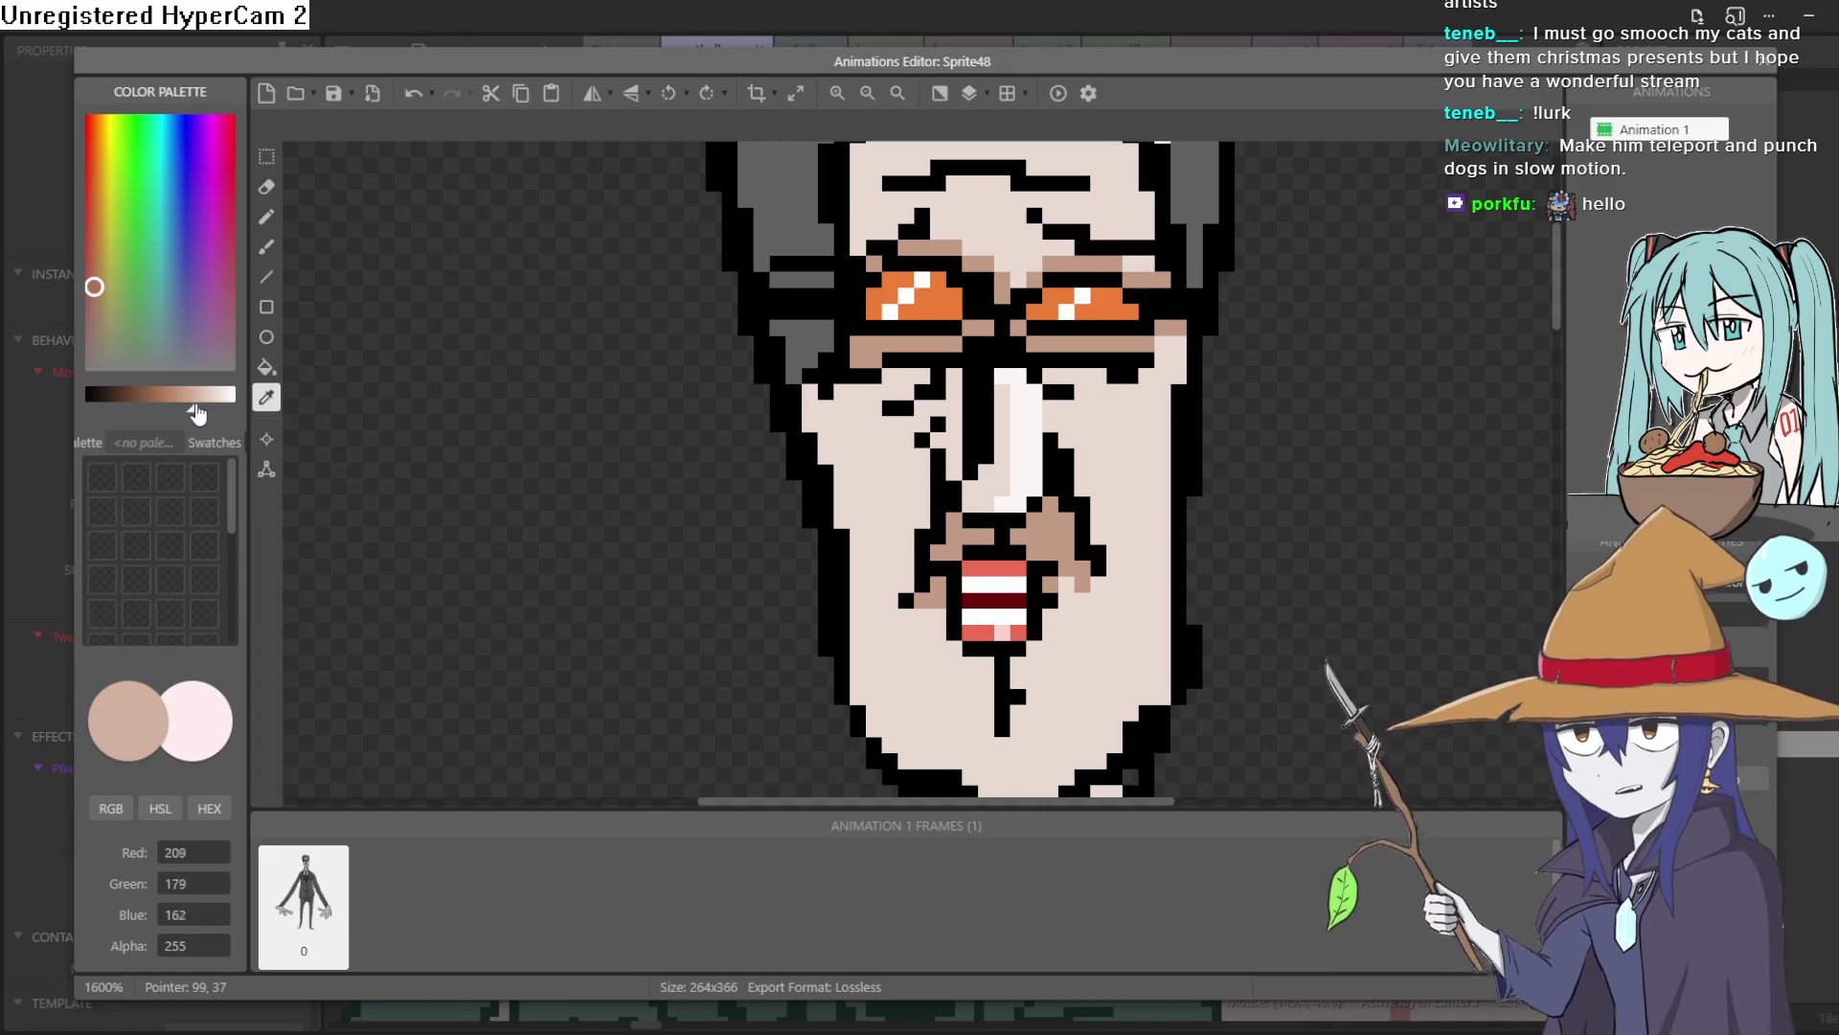
{"action": "left_click", "coordinate": [268, 216]}
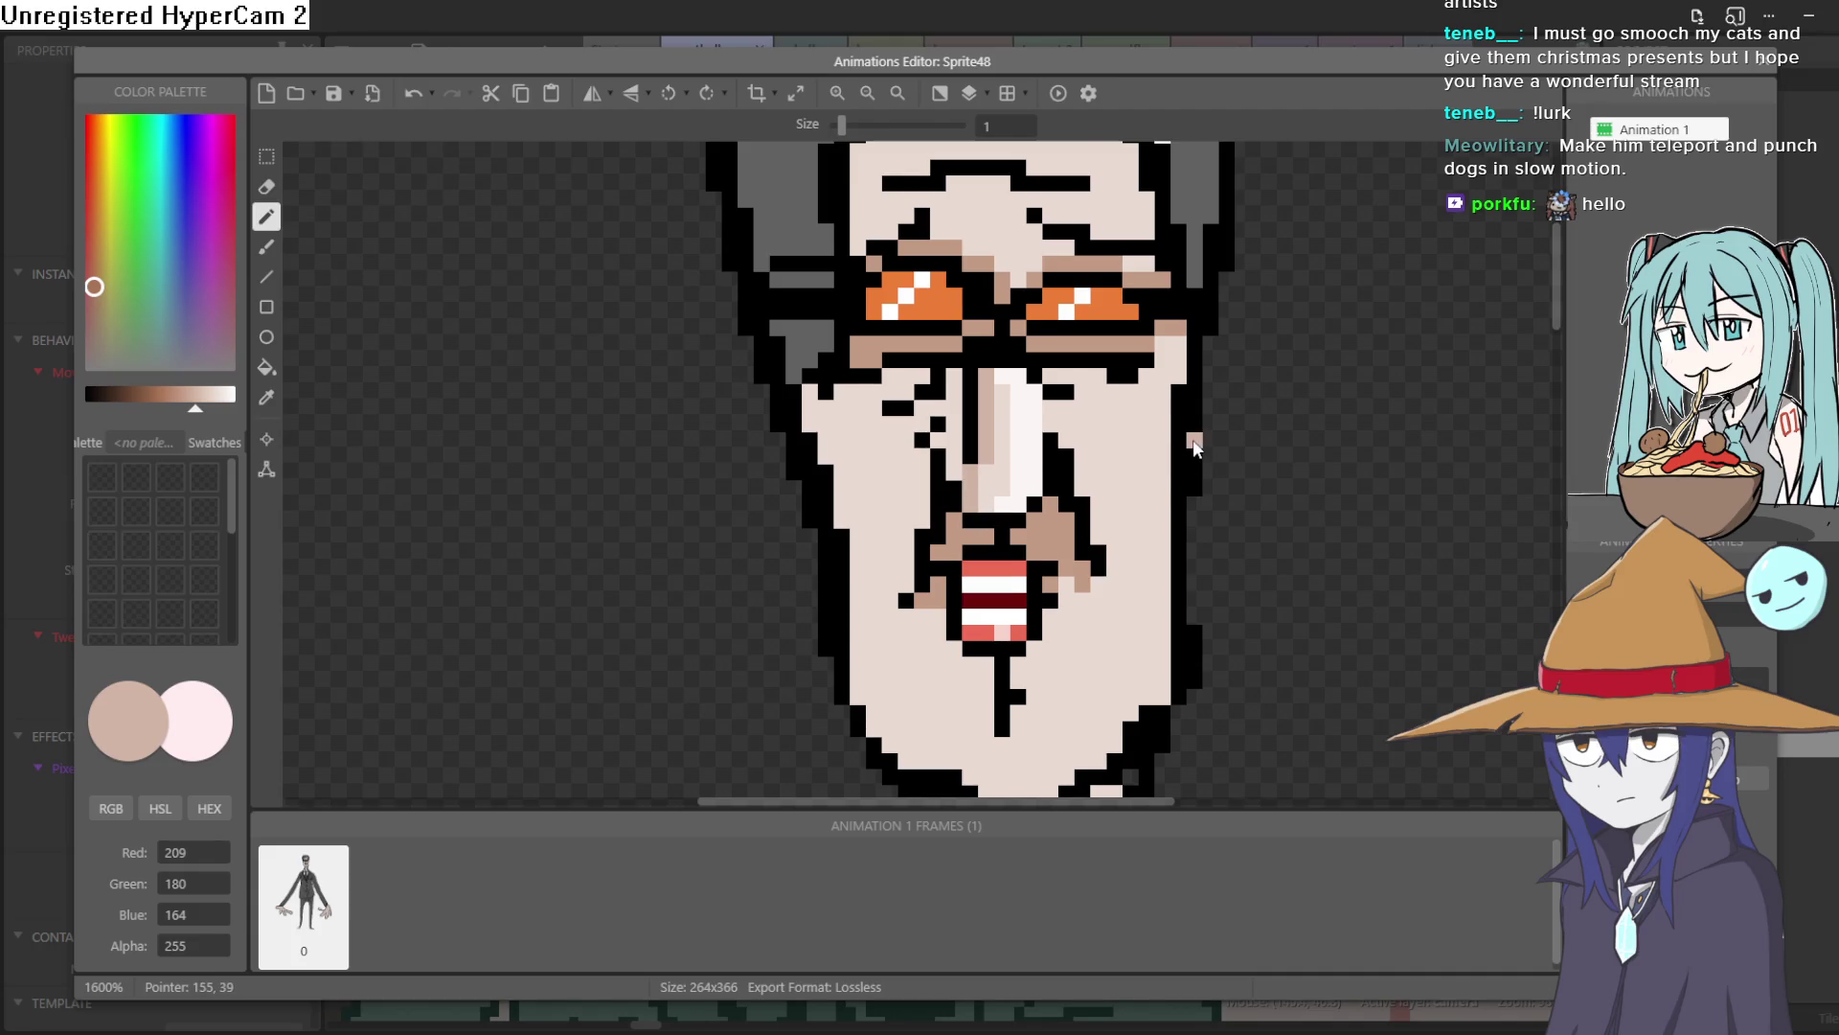
Add a black pixel beside the nose and close the Animations Editor
{"action": "scroll", "coordinate": [1192, 441], "scroll_direction": "down", "scroll_amount": 3}
{"action": "scroll", "coordinate": [1184, 444], "scroll_direction": "down", "scroll_amount": 2, "text": "ctrl"}
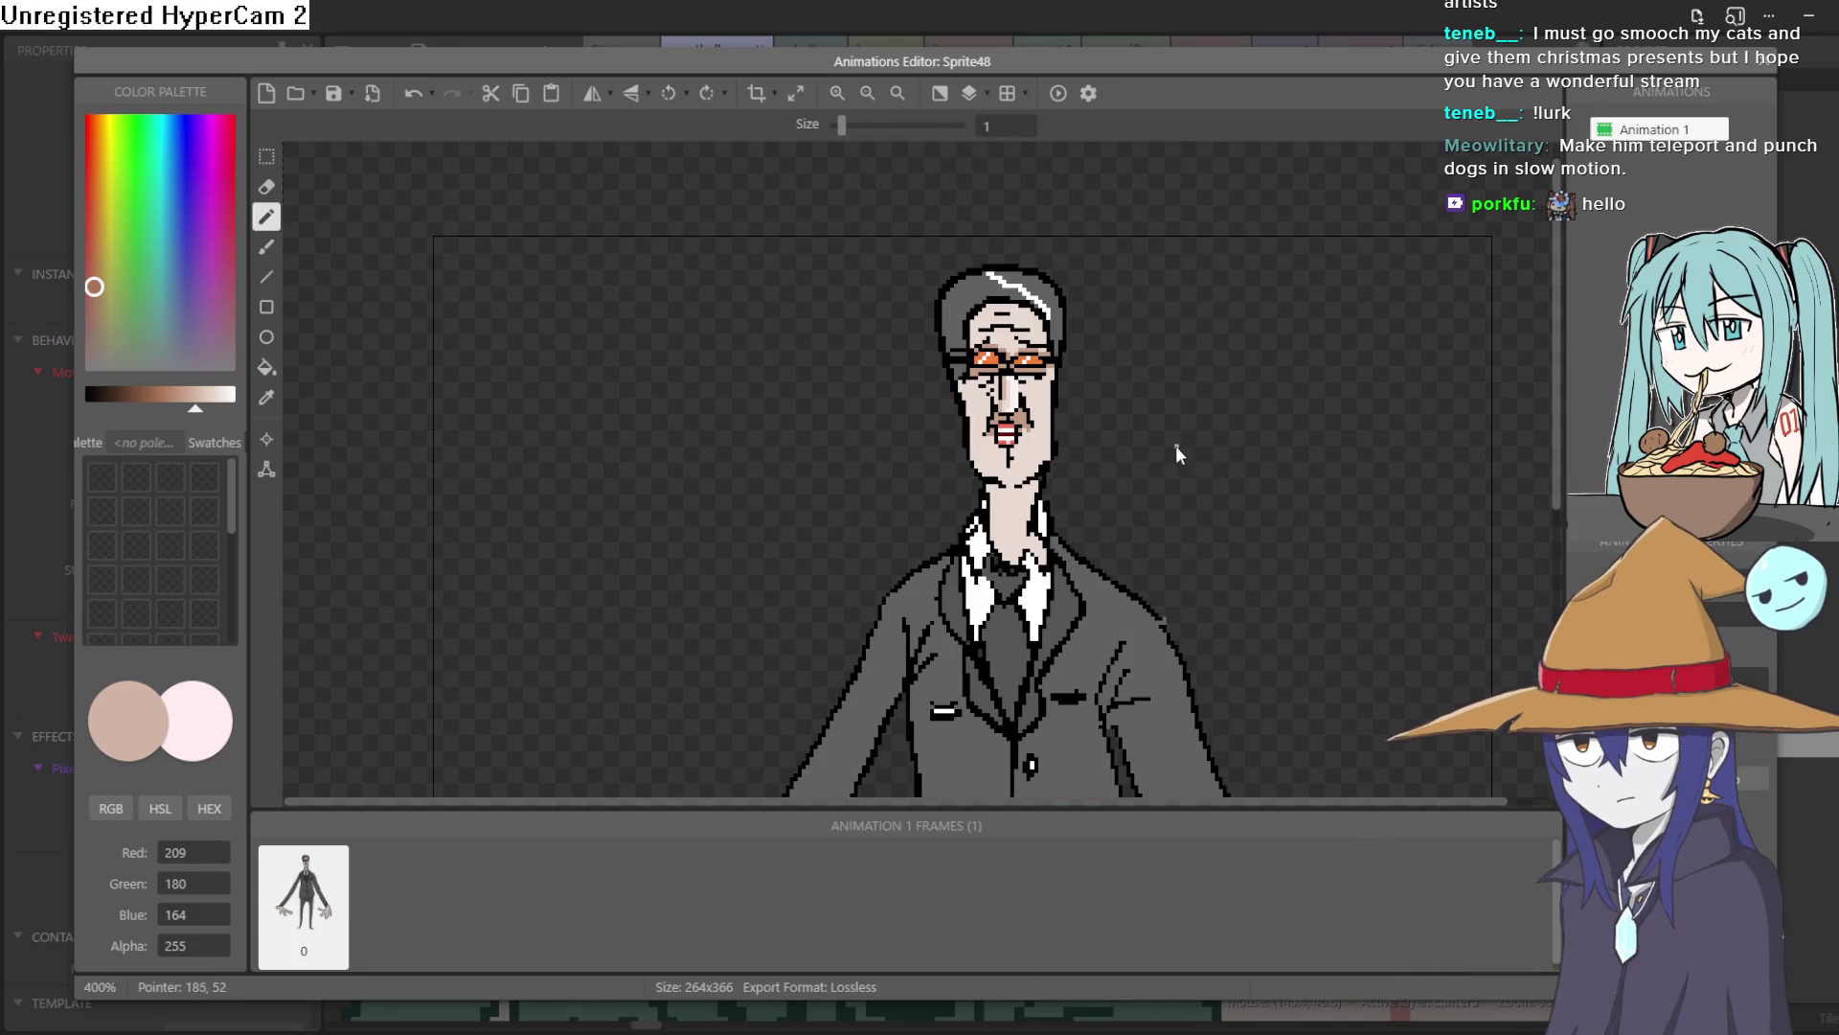
{"action": "scroll", "coordinate": [1176, 445], "scroll_direction": "up", "scroll_amount": 4, "text": "ctrl"}
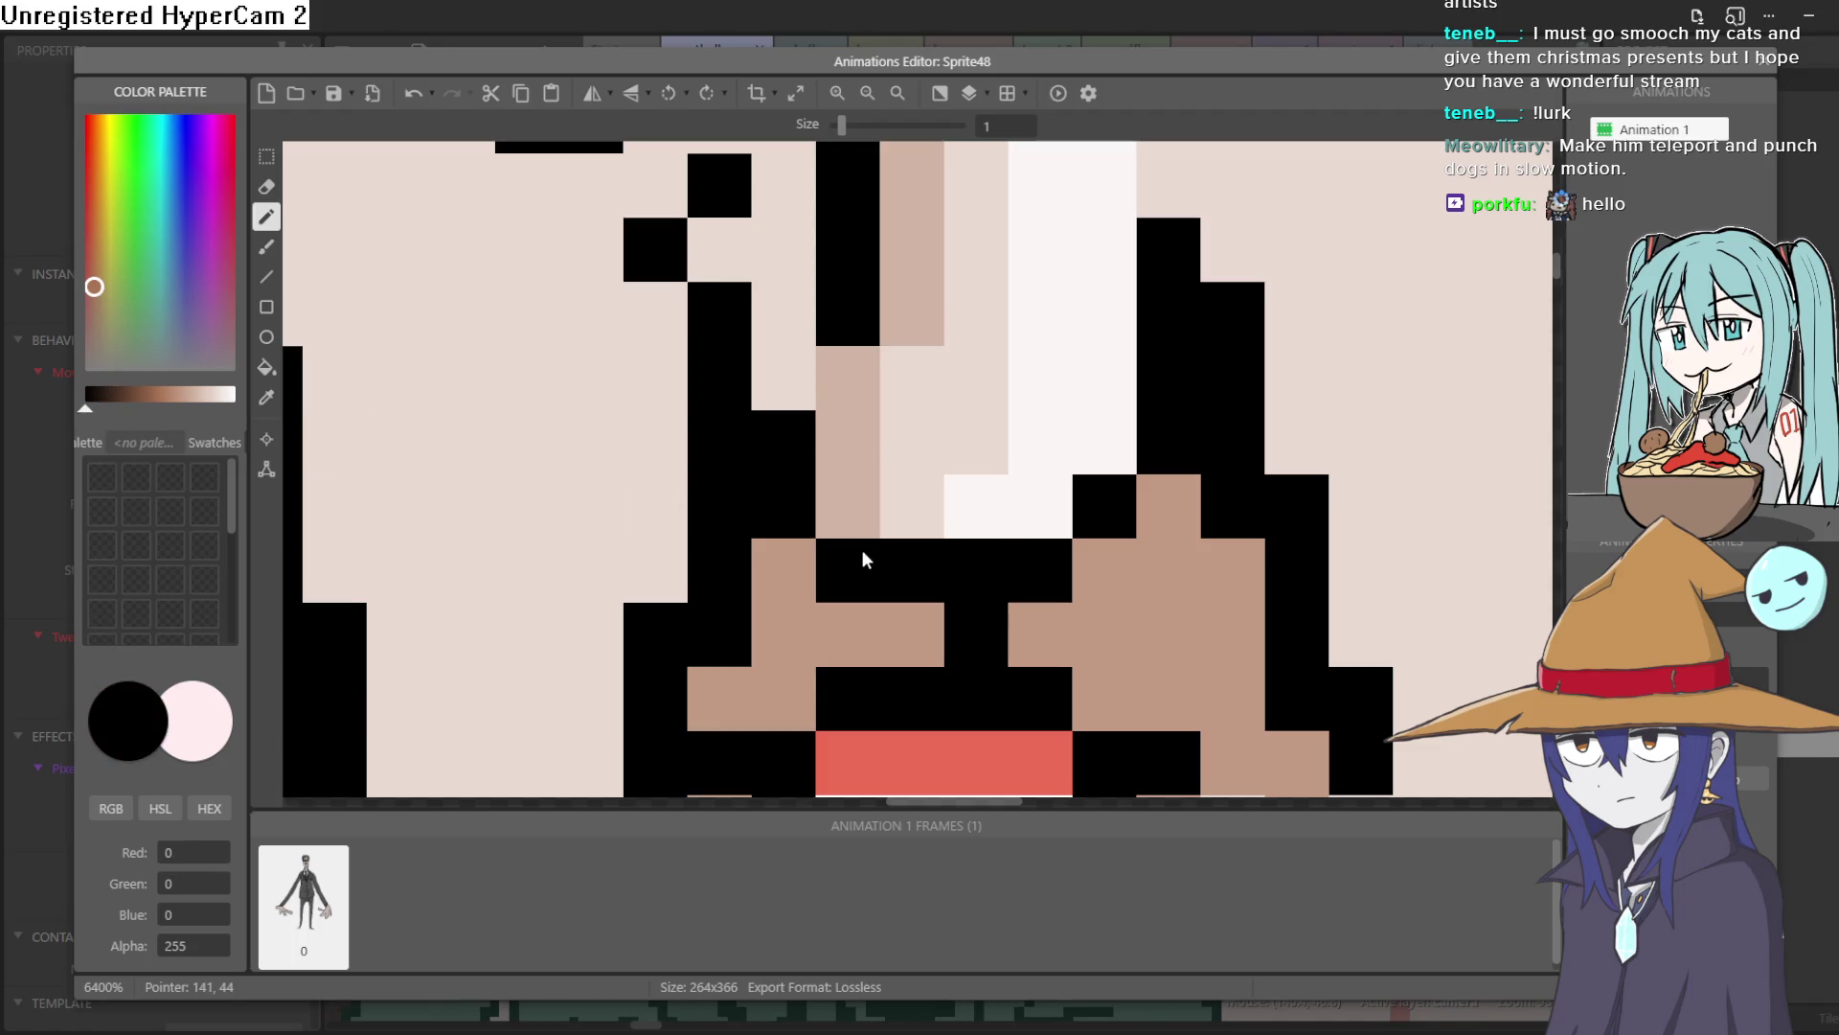
{"action": "left_click", "coordinate": [1079, 464]}
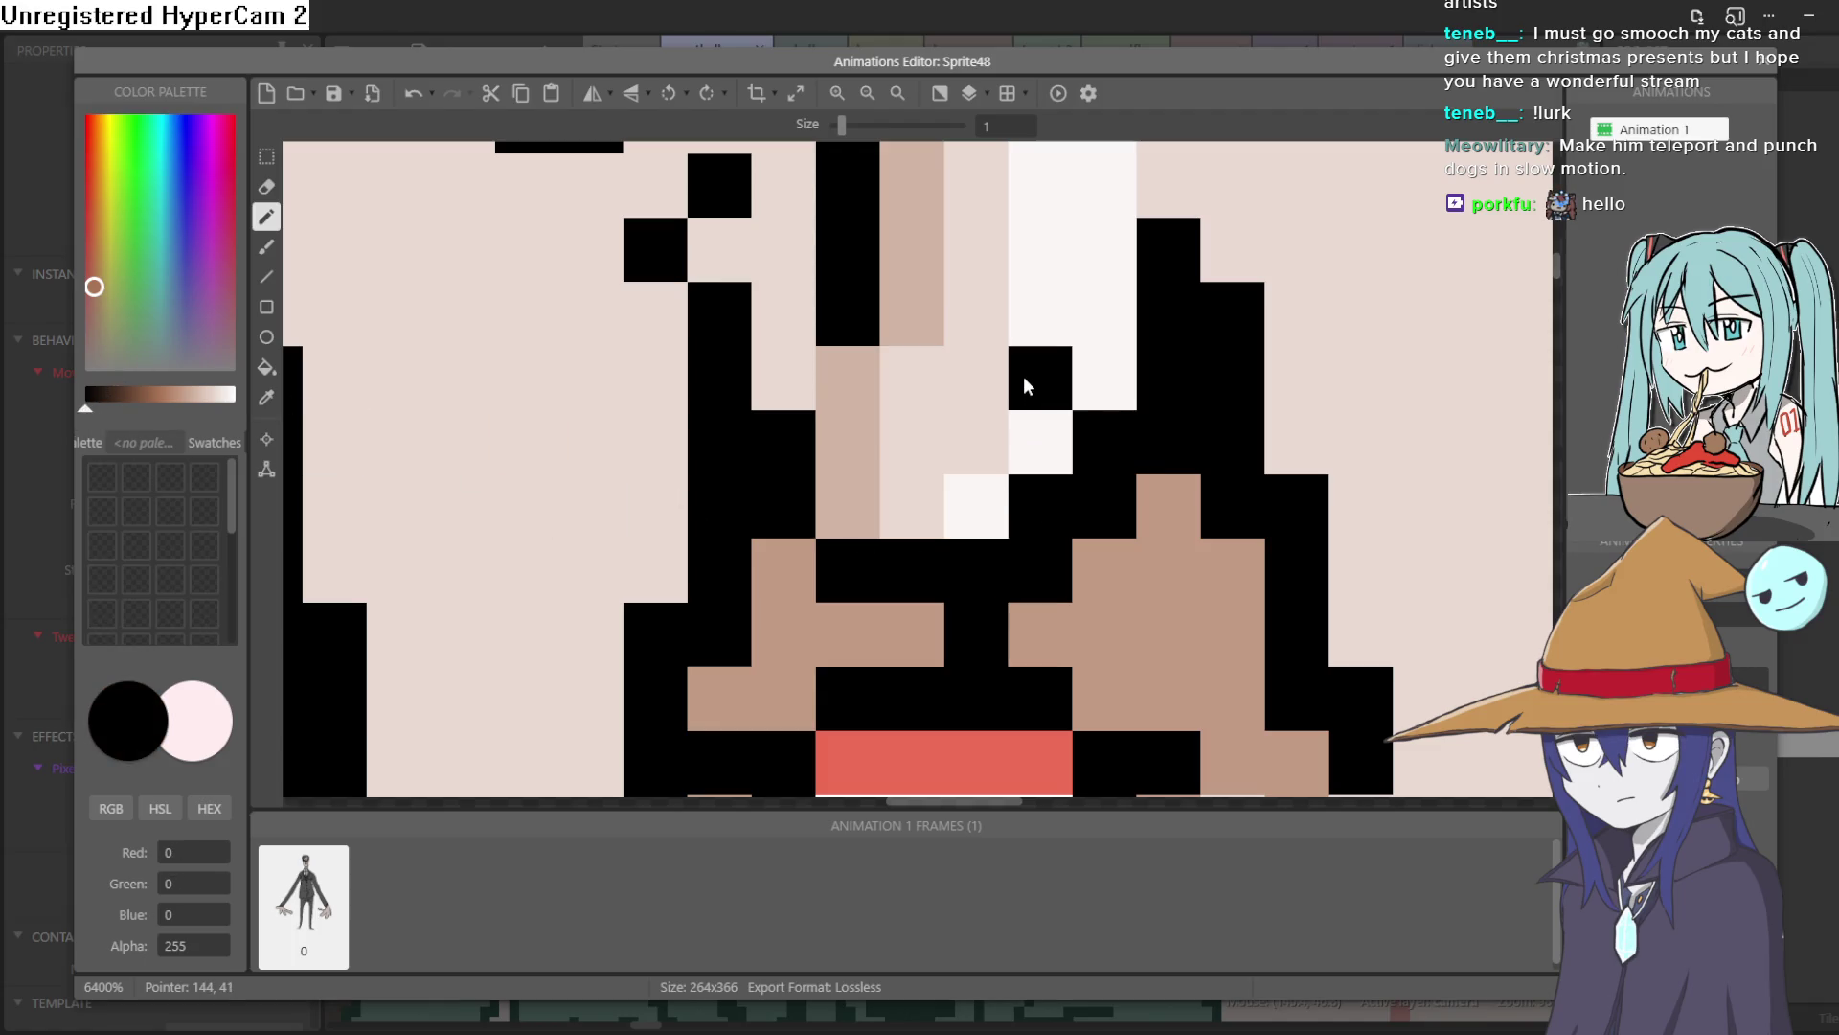
{"action": "scroll", "coordinate": [1357, 431], "scroll_direction": "down", "scroll_amount": 3, "text": "ctrl"}
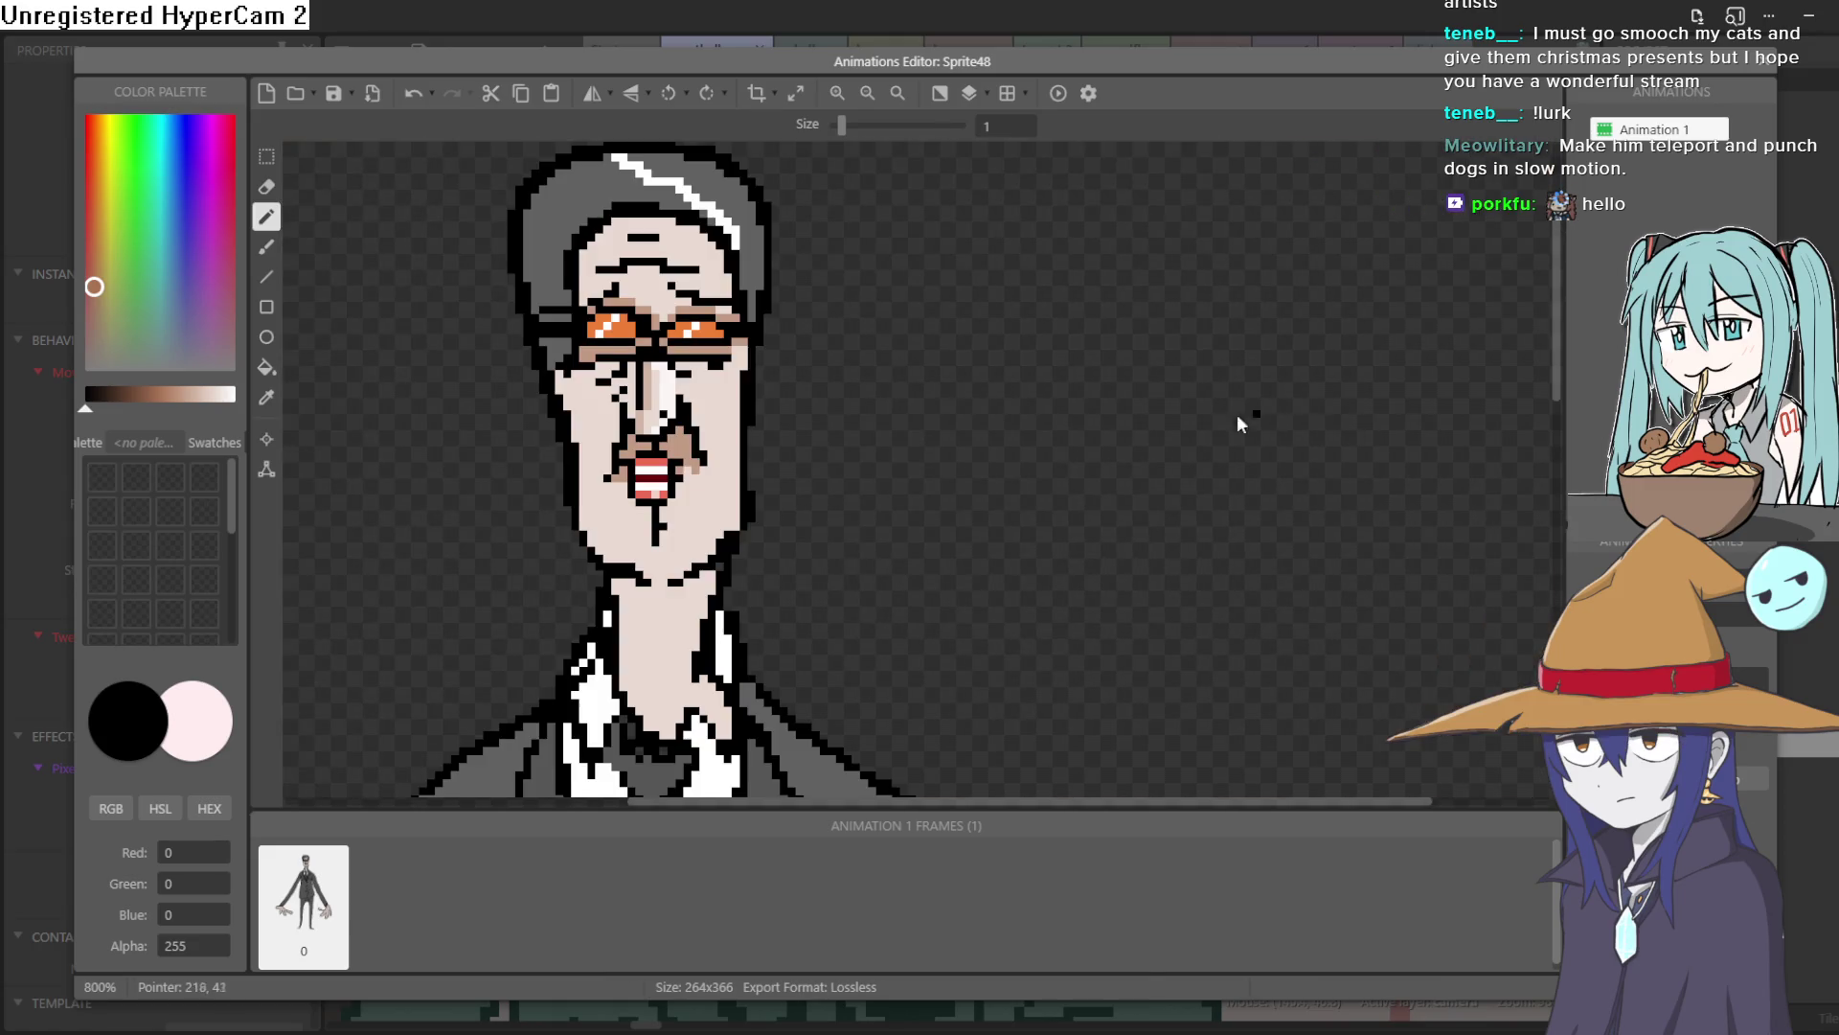
{"action": "scroll", "coordinate": [1198, 412], "scroll_direction": "down", "scroll_amount": 1, "text": "ctrl"}
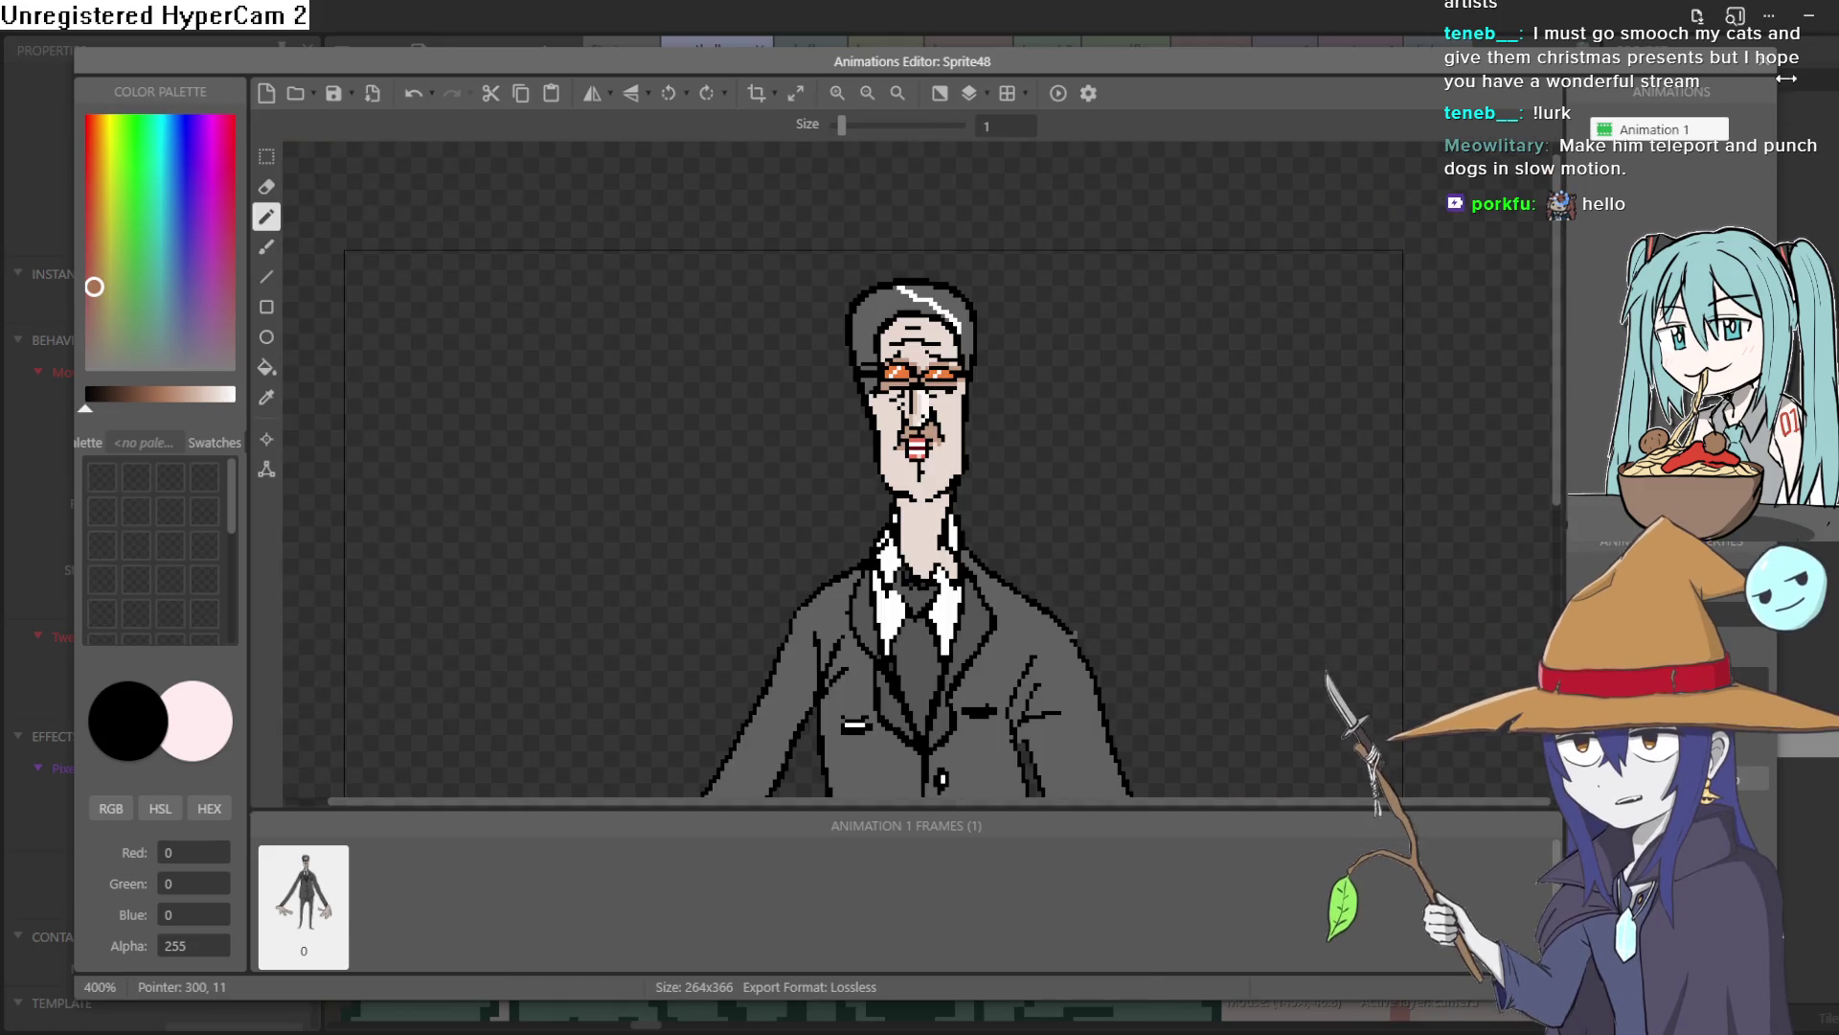
{"action": "left_click", "coordinate": [1768, 60]}
{"action": "scroll", "coordinate": [929, 342], "scroll_direction": "down", "scroll_amount": 4, "text": "ctrl"}
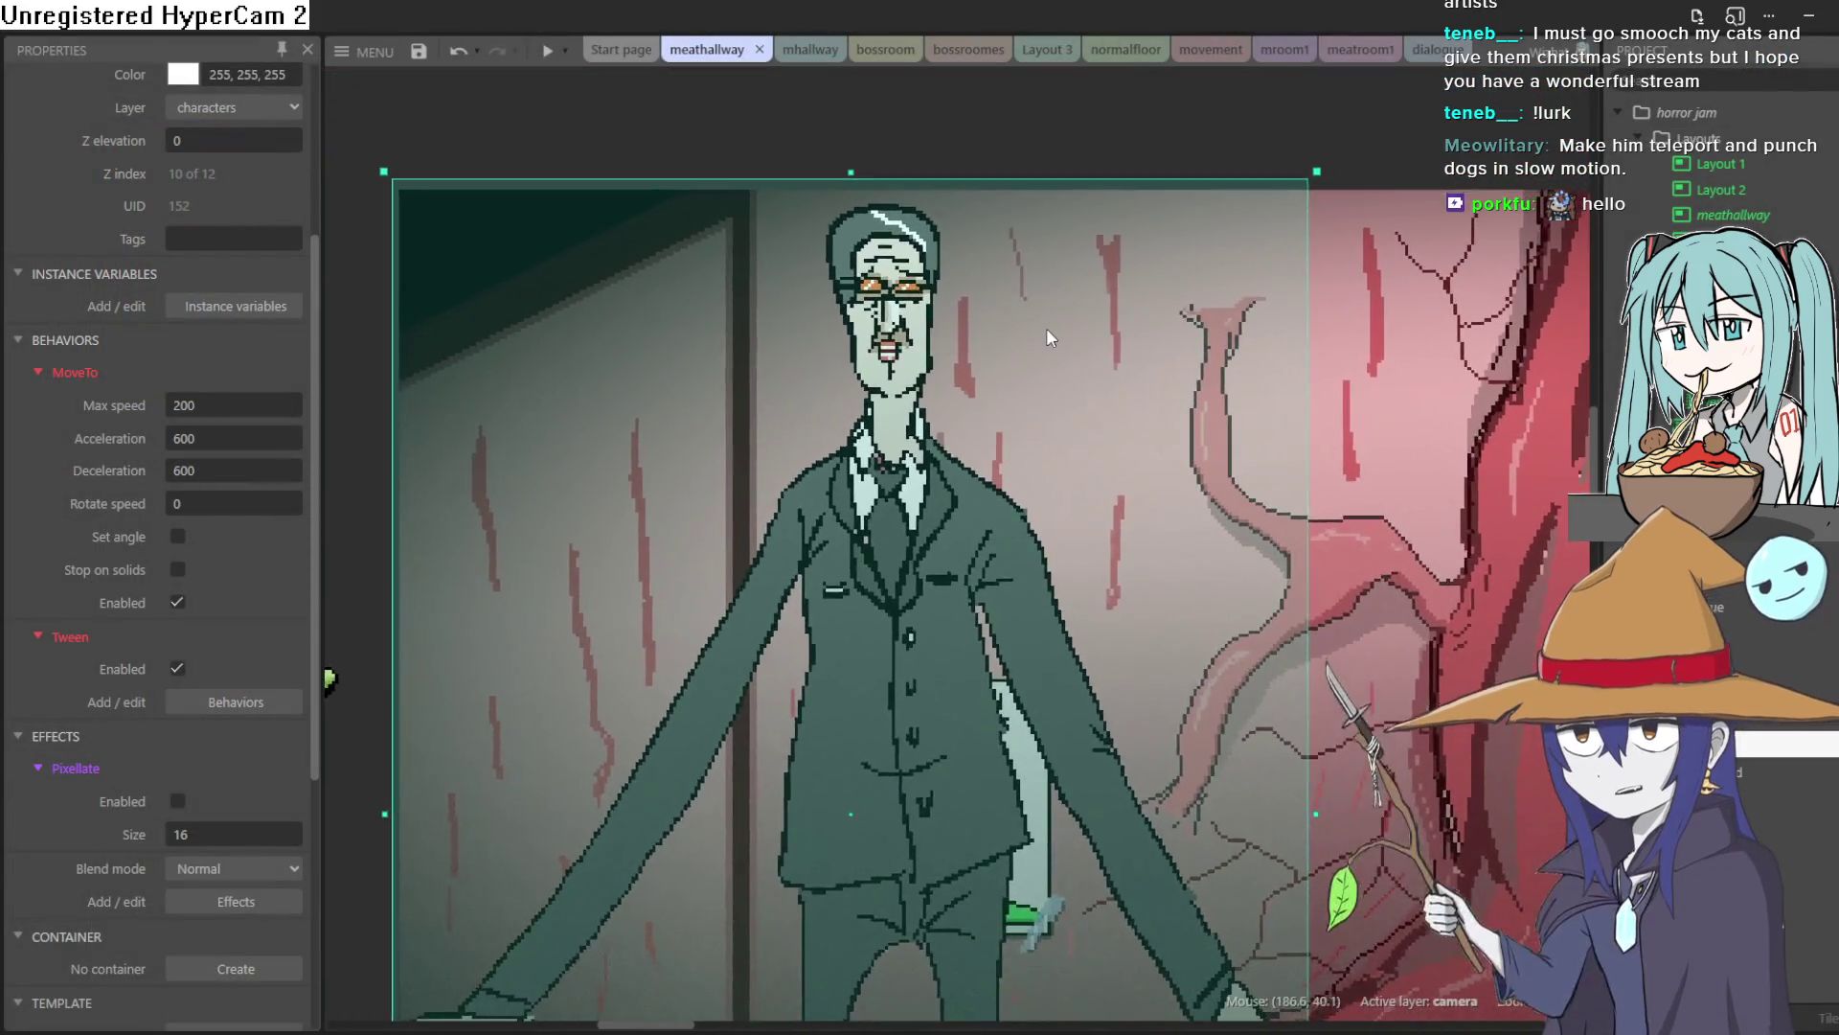
Deselect the tall man sprite, zoom out and start a game preview of meathallway
{"action": "scroll", "coordinate": [1047, 327], "scroll_direction": "down", "scroll_amount": 1, "text": "ctrl"}
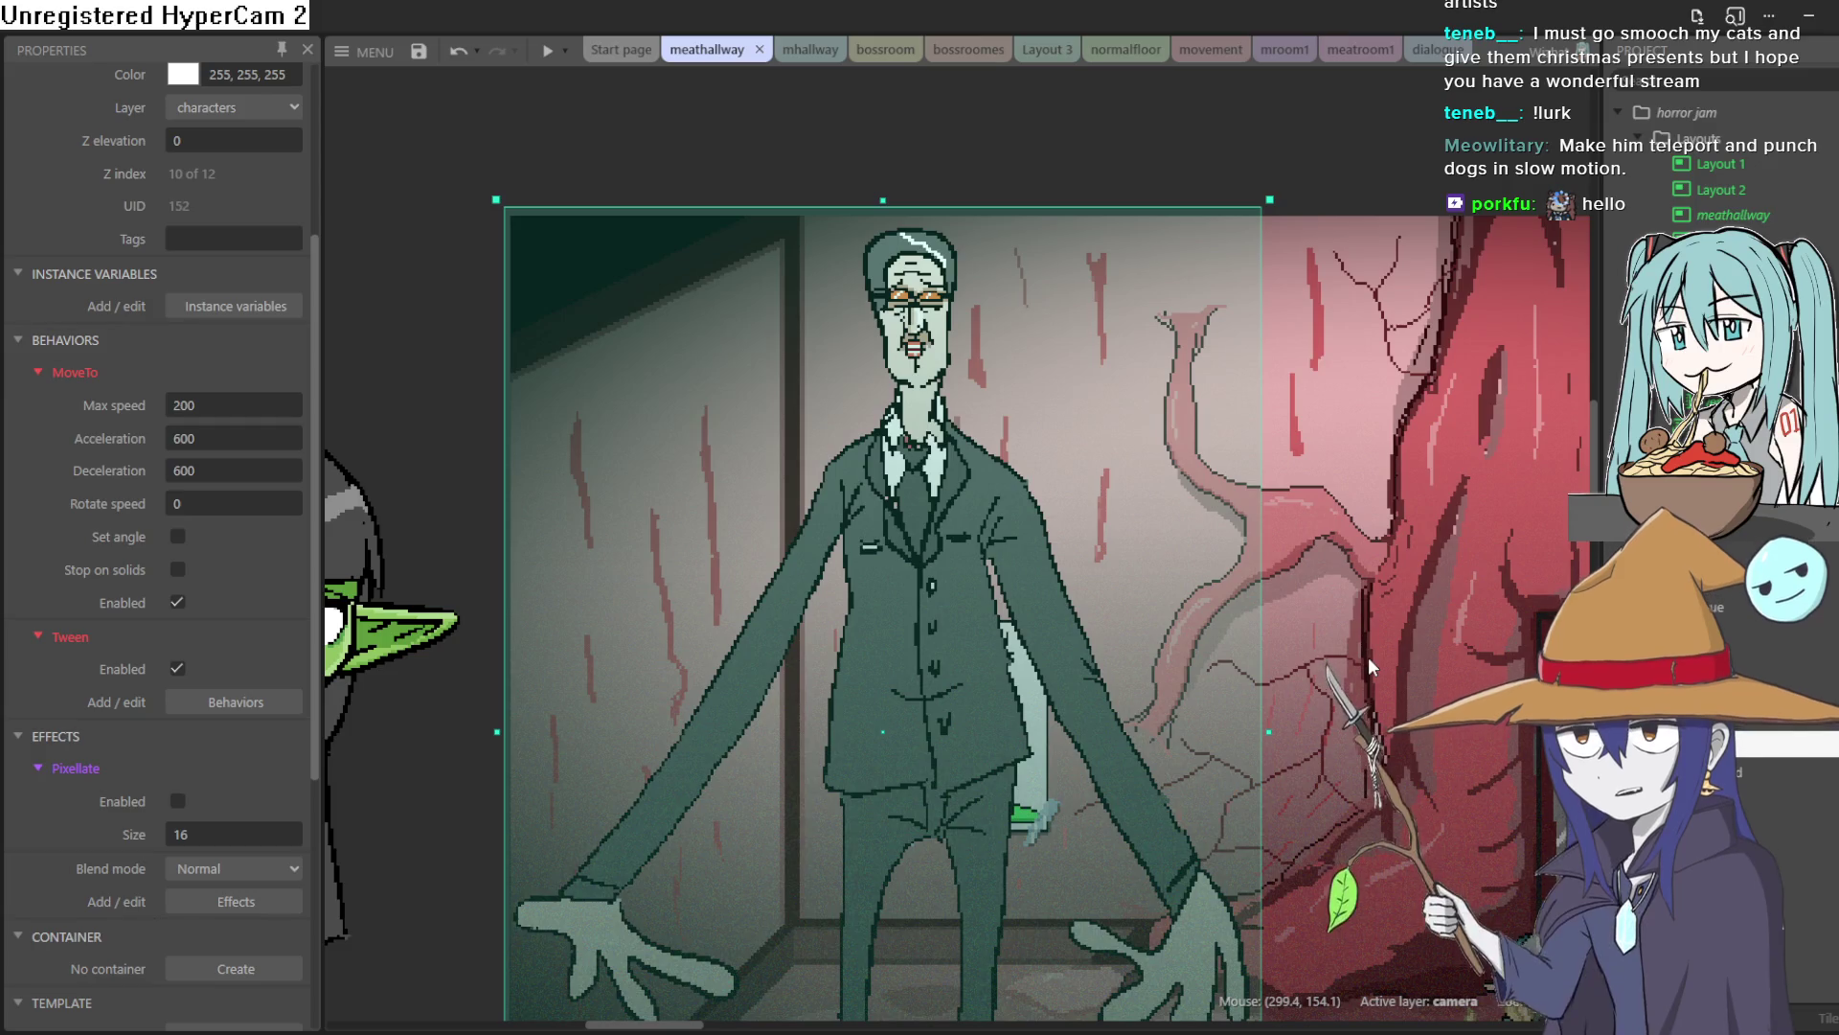
{"action": "left_click", "coordinate": [977, 114]}
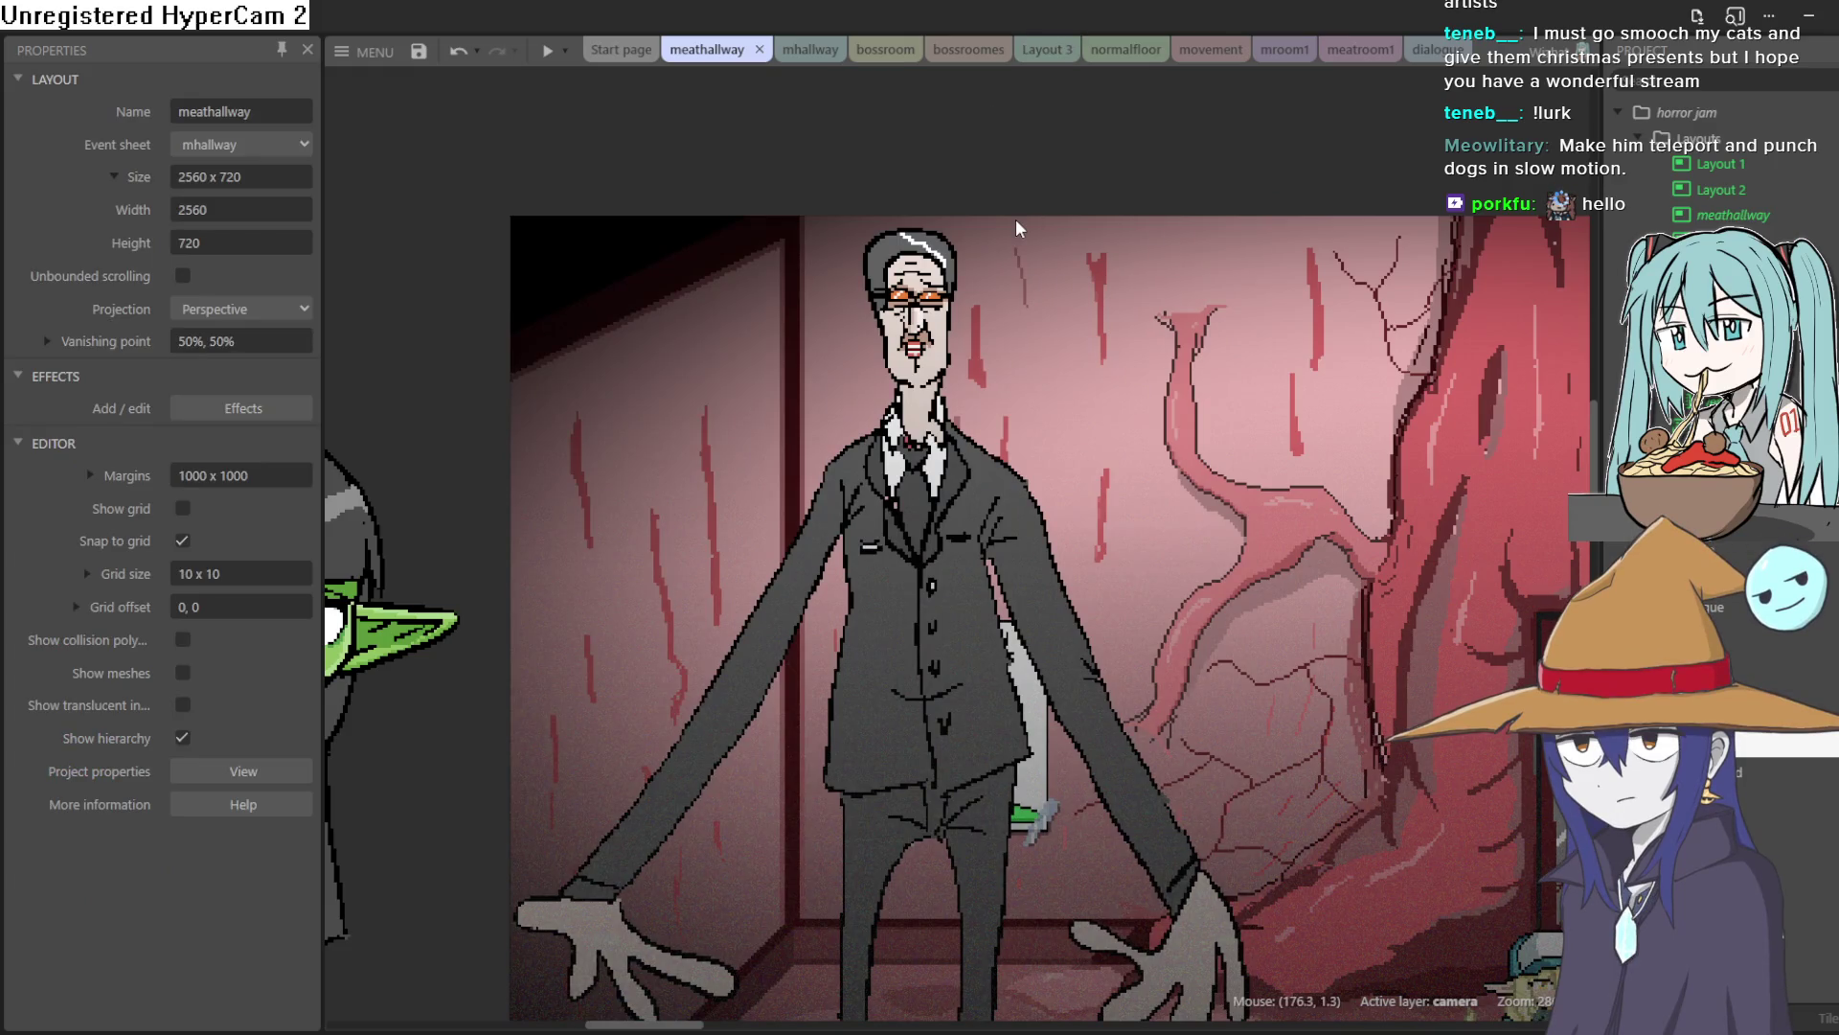
{"action": "scroll", "coordinate": [1017, 217], "scroll_direction": "down", "scroll_amount": 3}
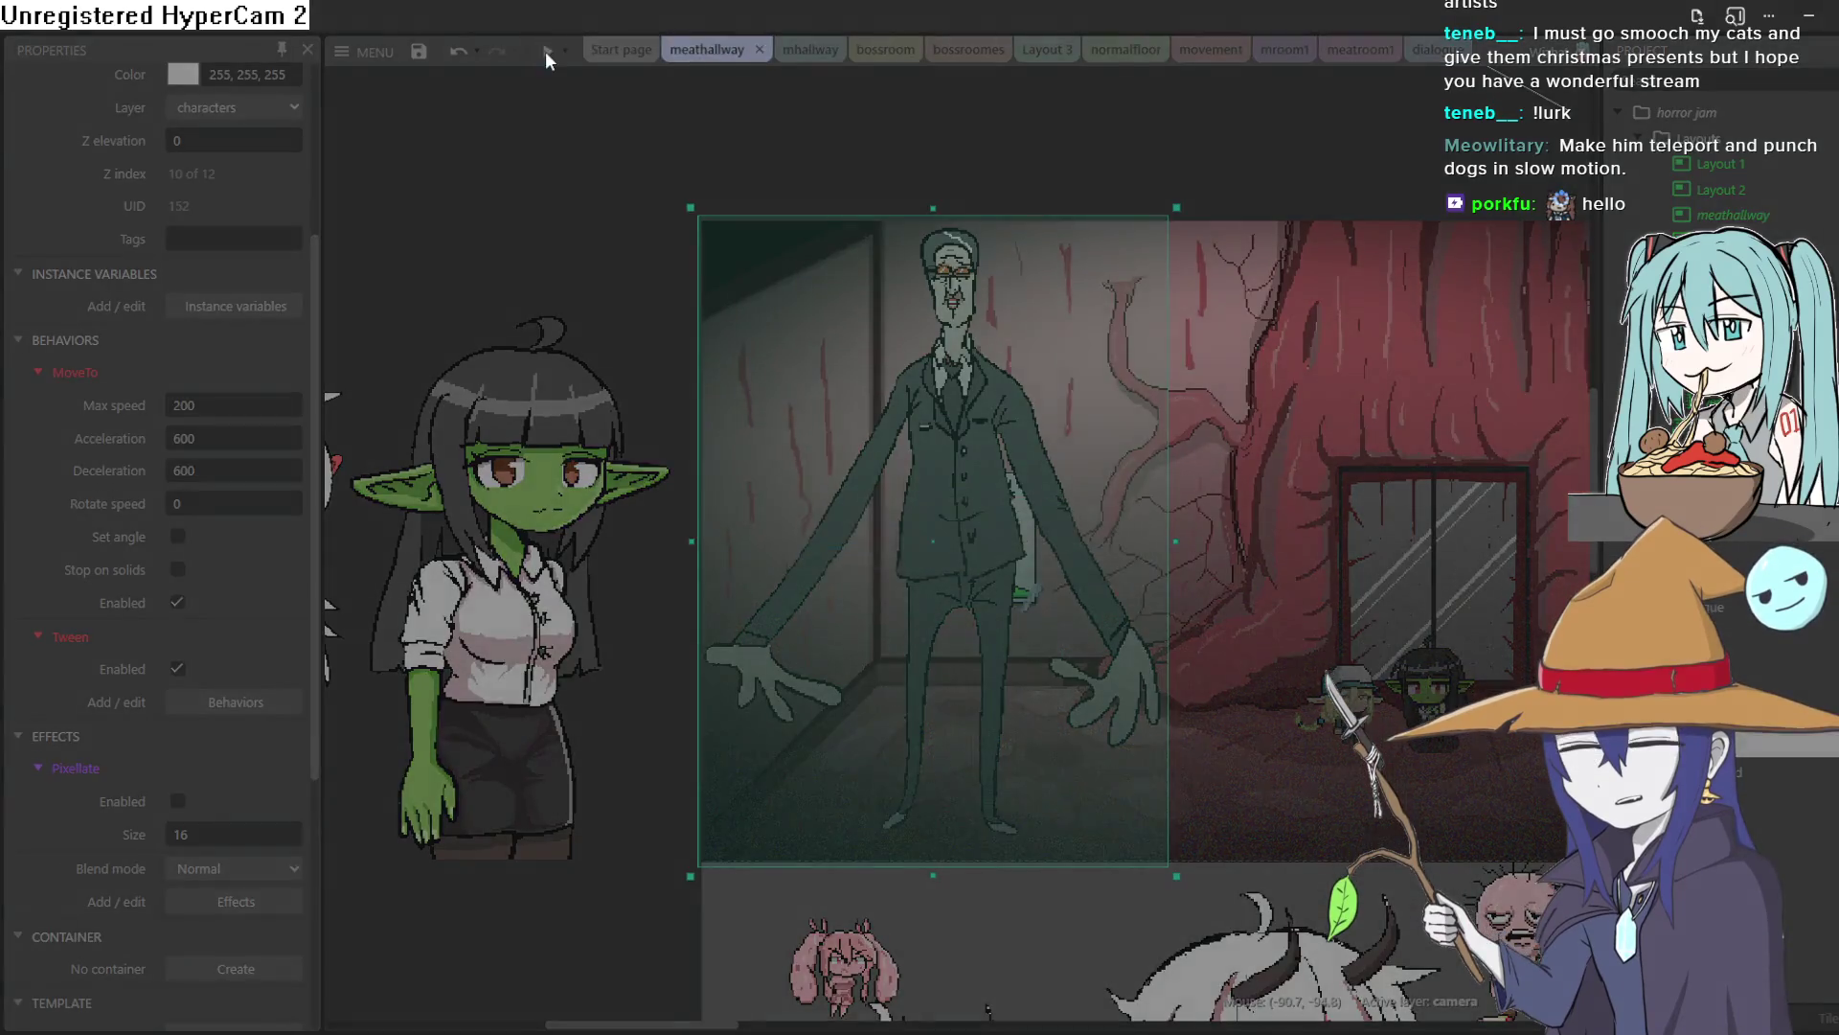
{"action": "left_click", "coordinate": [544, 50]}
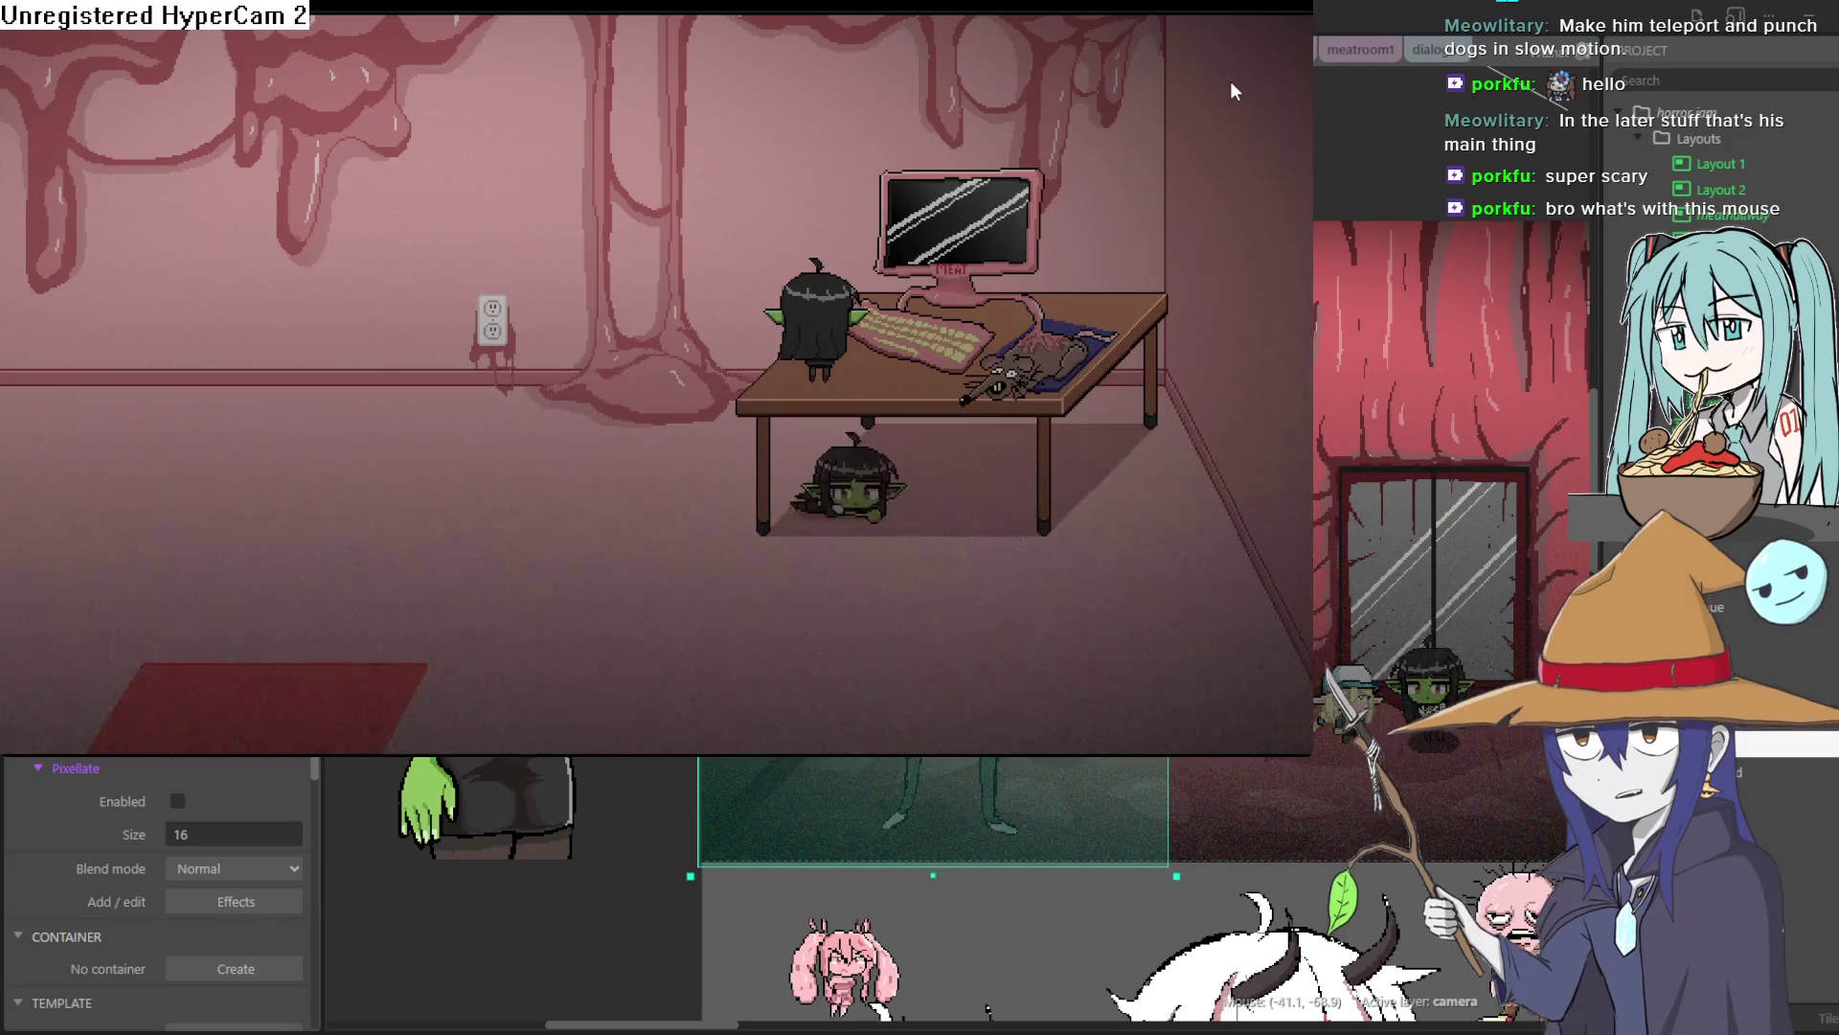
Close the game preview window
{"action": "left_click", "coordinate": [1694, 121]}
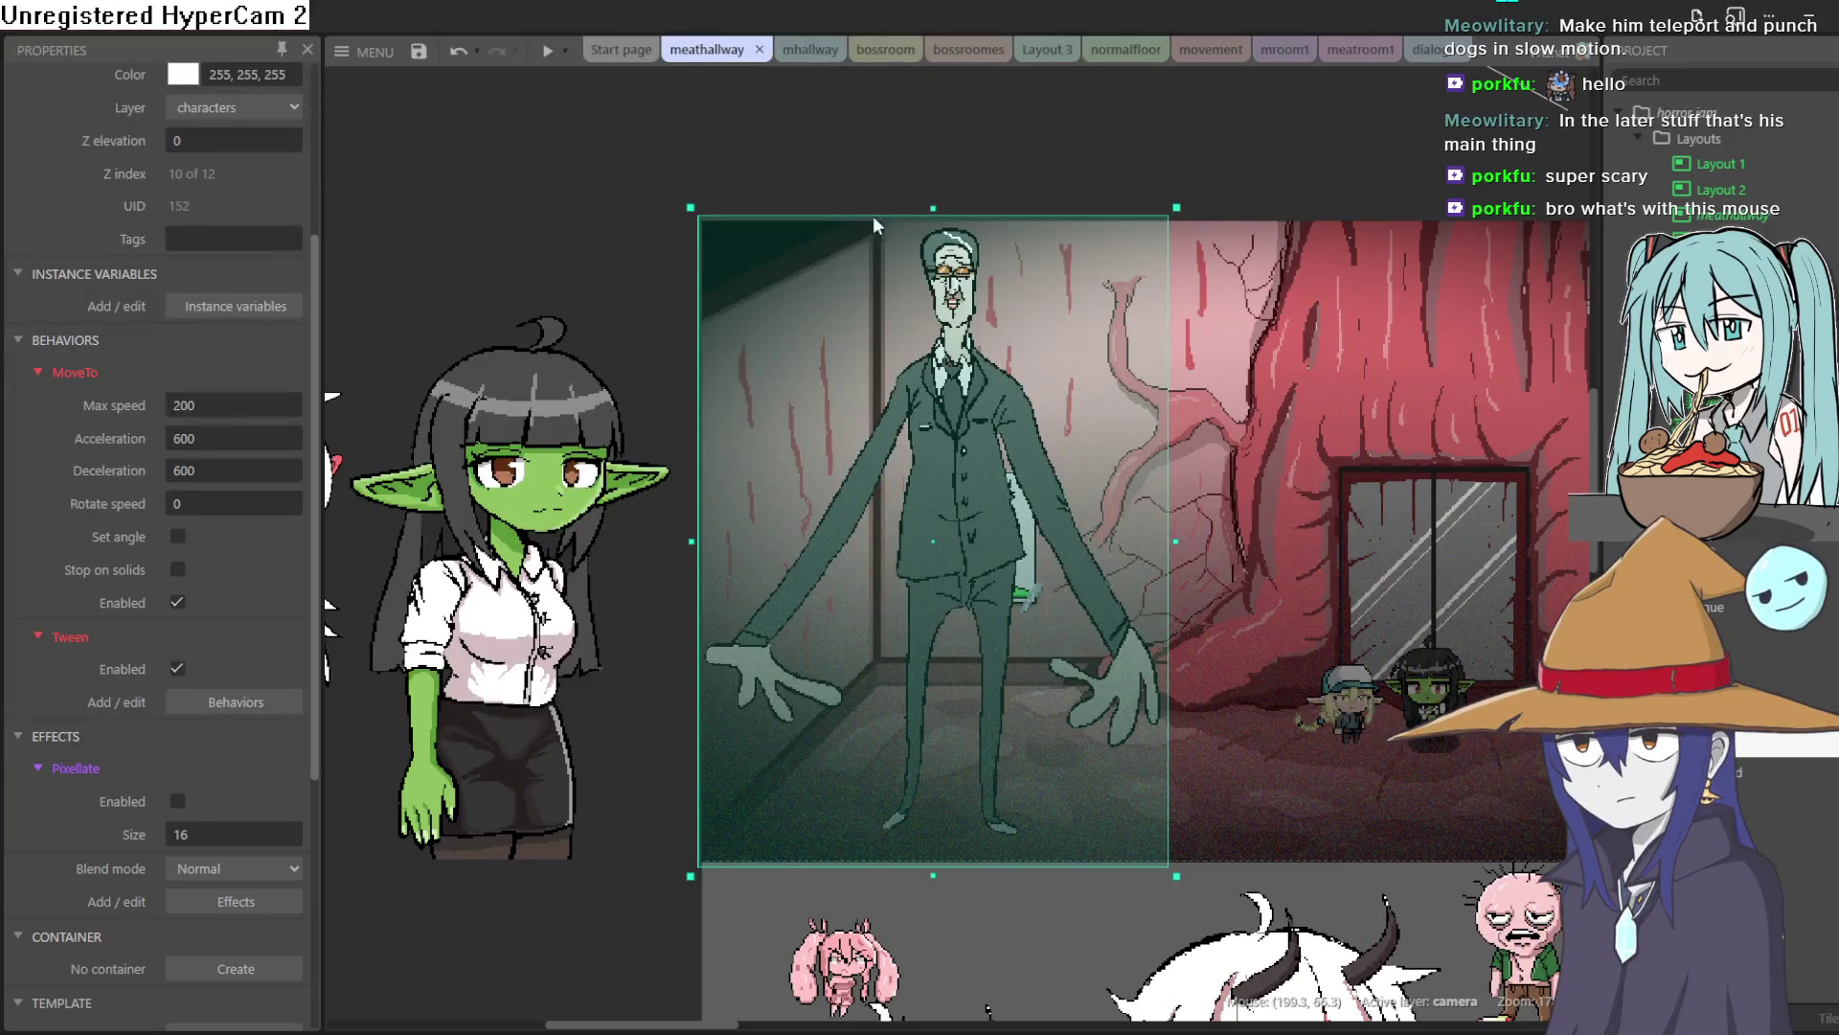
Save the Construct 3 project, then bring up the mroom1 event sheet with its move4 collision event
{"action": "left_click", "coordinate": [408, 44]}
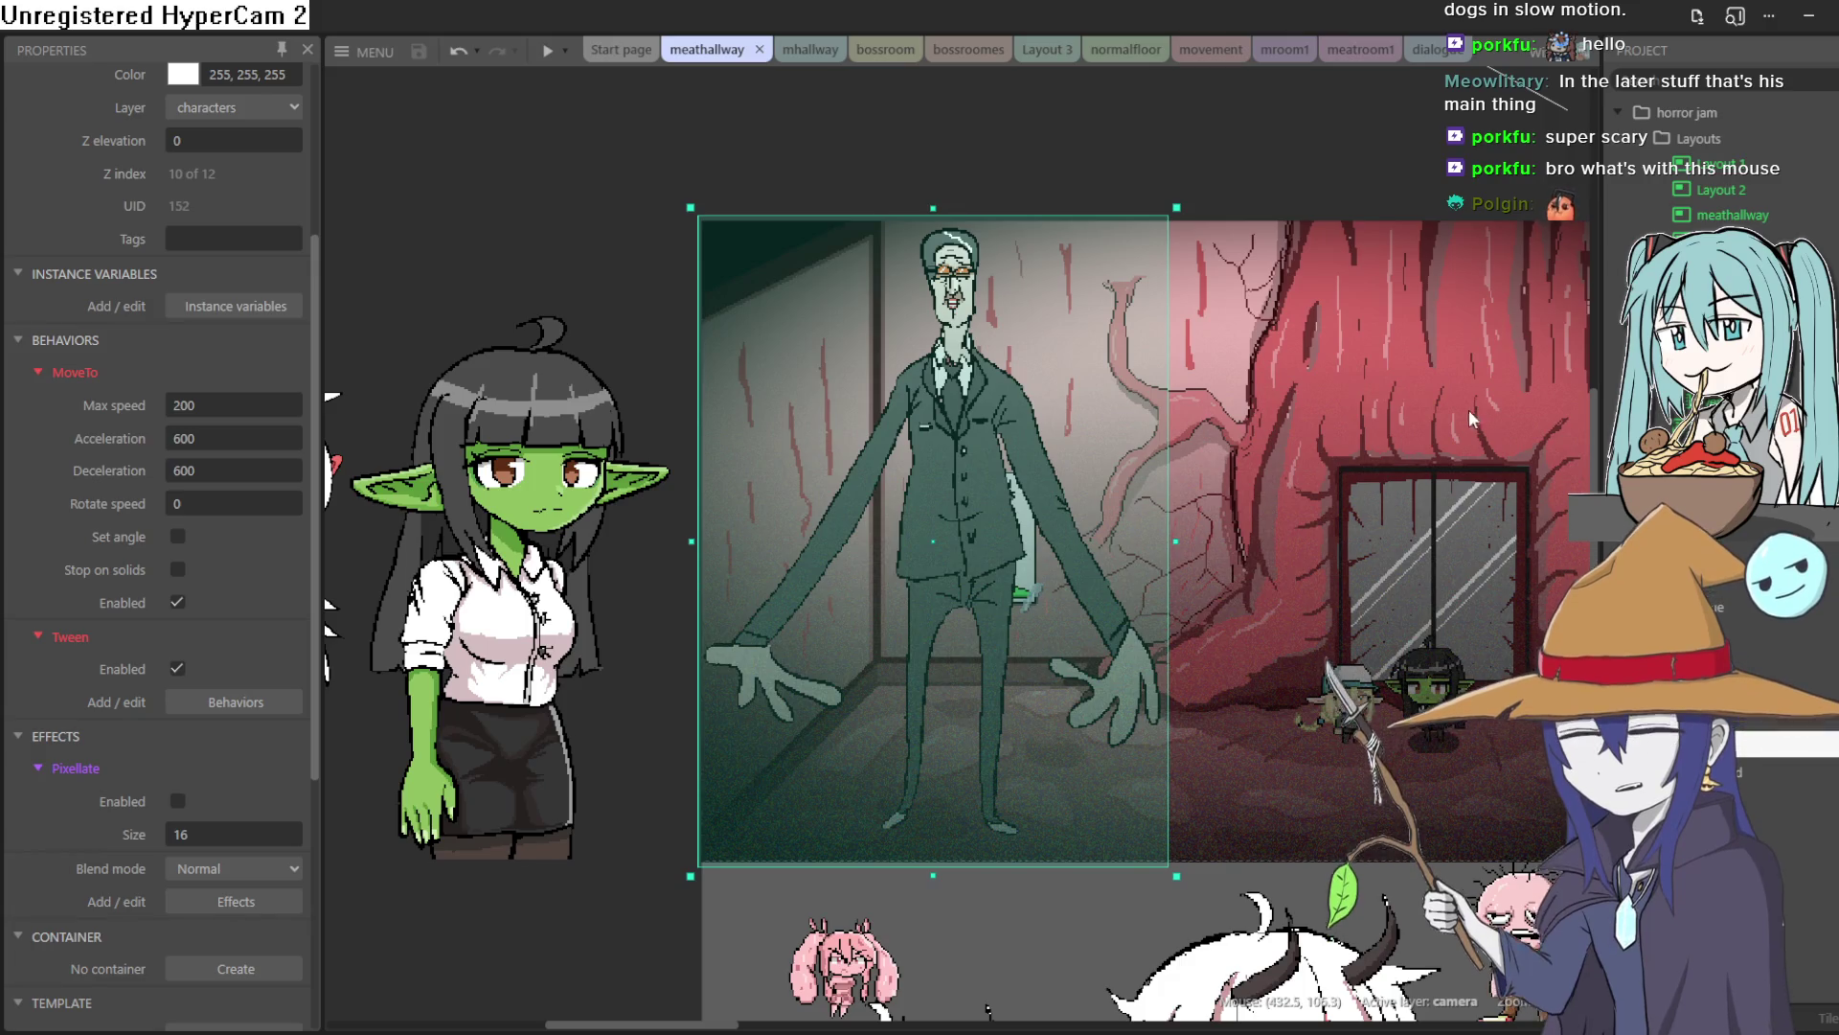
{"action": "left_click", "coordinate": [1281, 47]}
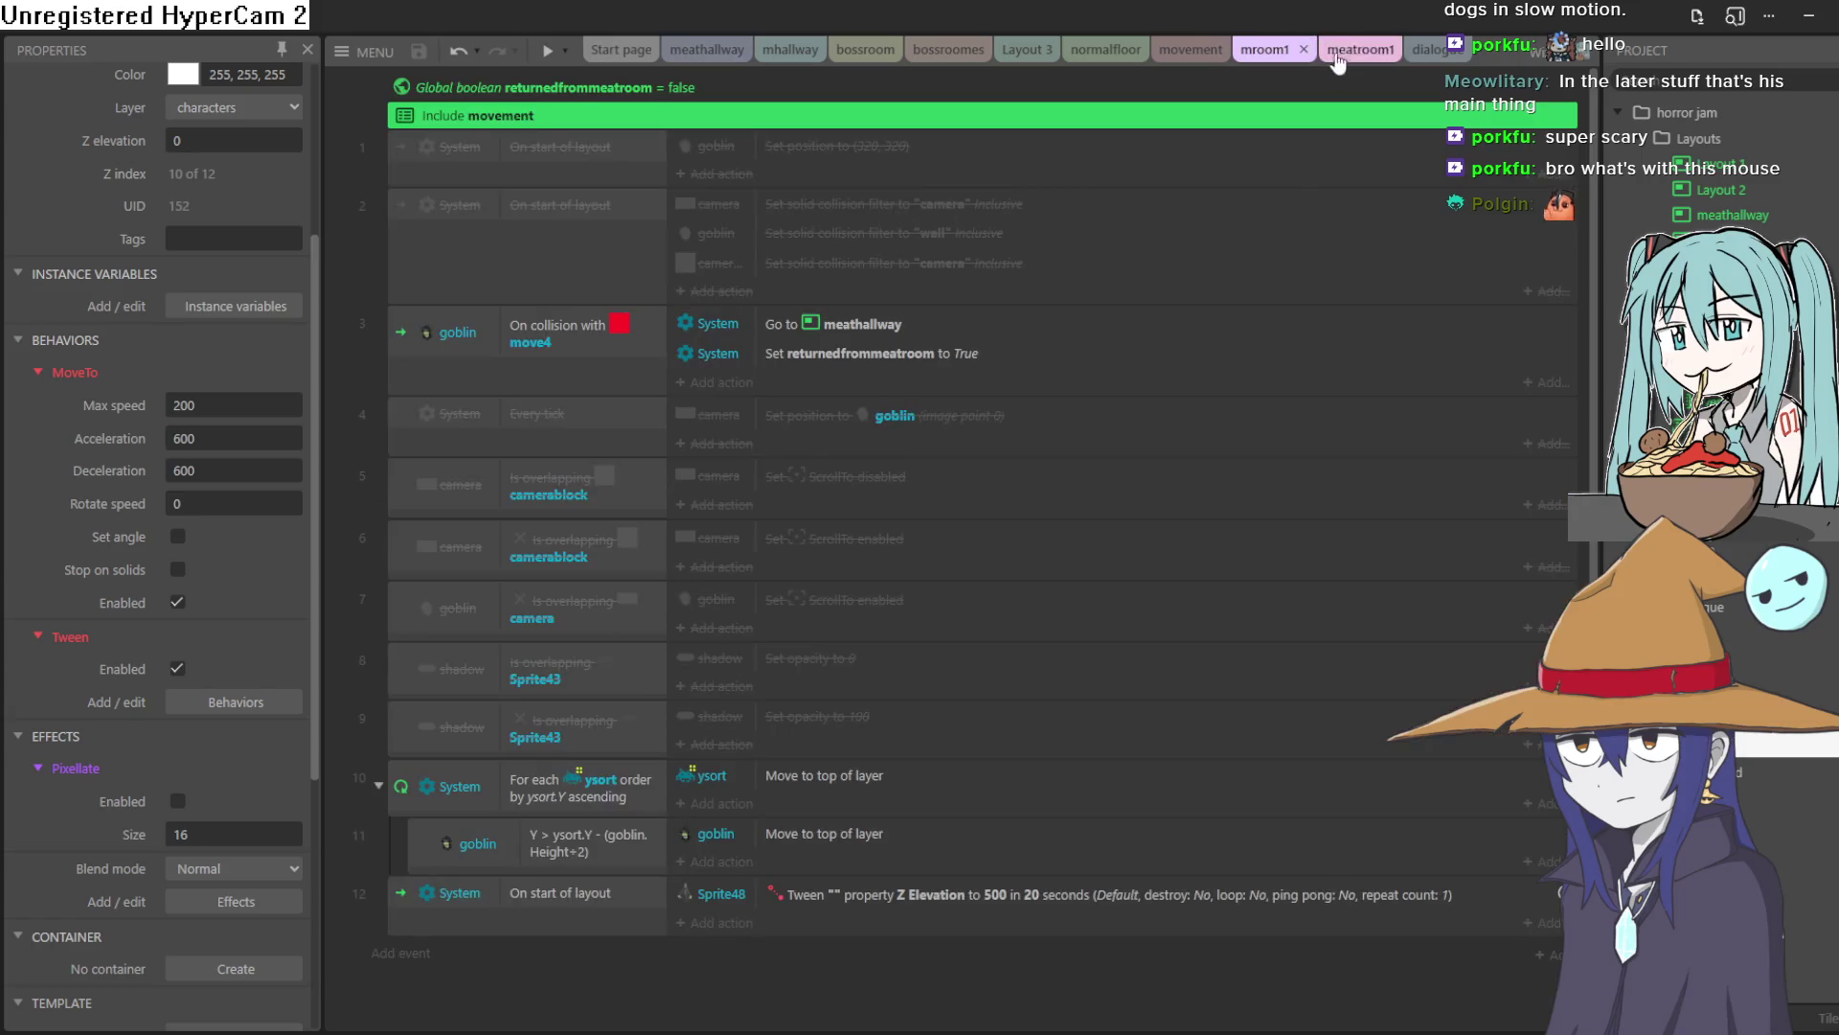
Open the meatroom1 layout and drag the goblin sprite onto the desk
{"action": "left_click", "coordinate": [1356, 49]}
{"action": "scroll", "coordinate": [1427, 422], "scroll_direction": "up", "scroll_amount": 5}
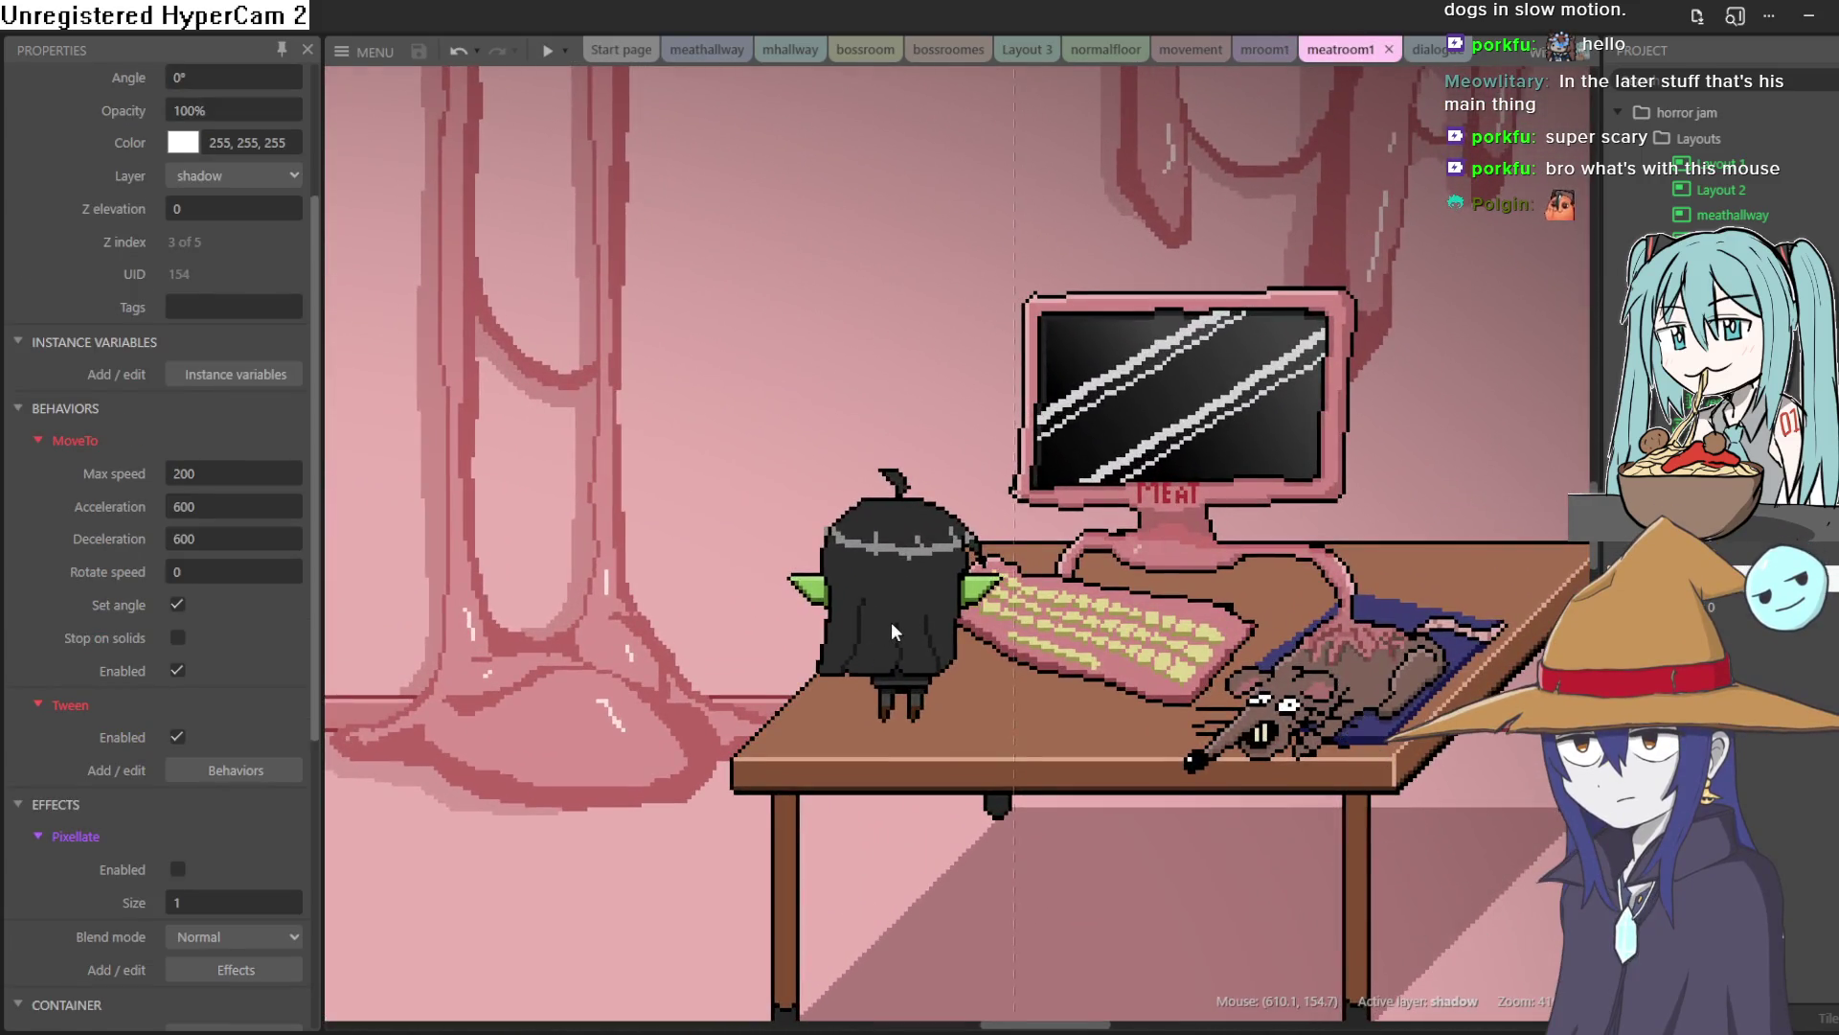
{"action": "mouse_move", "coordinate": [891, 622]}
{"action": "left_mouse_down"}
{"action": "mouse_move", "coordinate": [883, 560]}
{"action": "mouse_move", "coordinate": [914, 595]}
{"action": "left_mouse_up"}
{"action": "scroll", "coordinate": [913, 596], "scroll_direction": "right", "scroll_amount": 5}
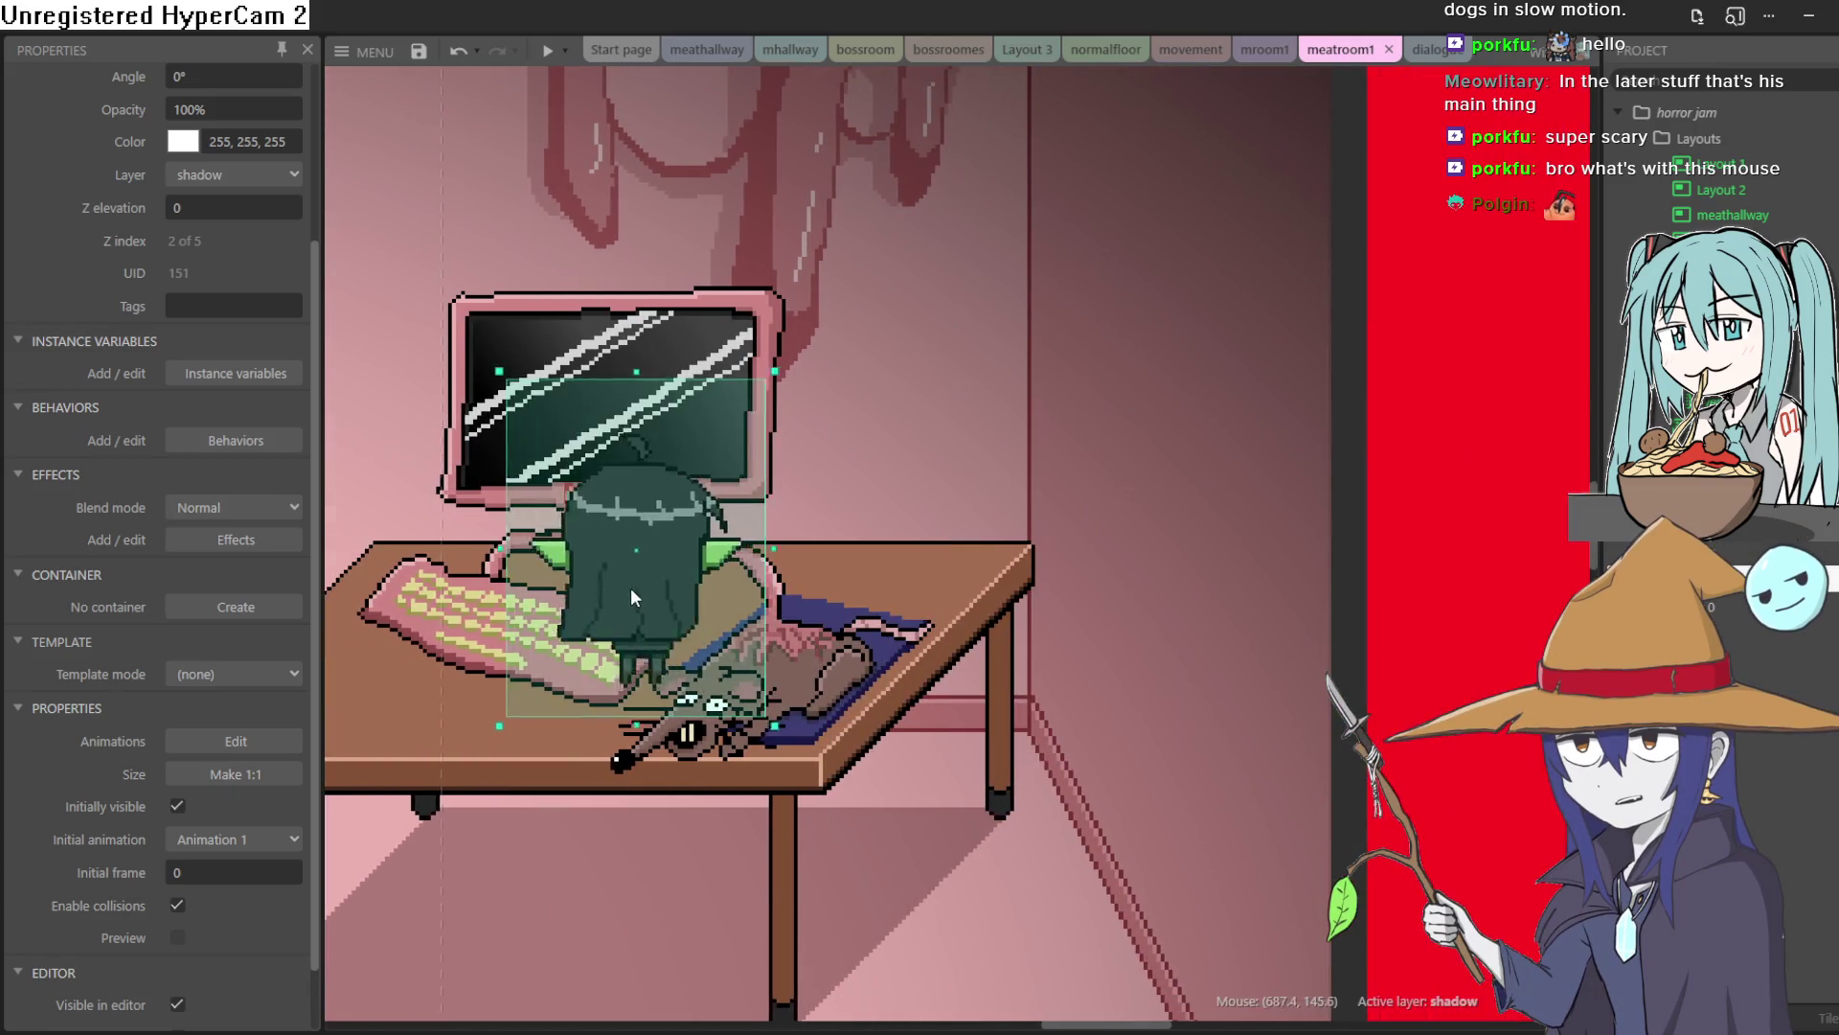
{"action": "left_click_drag", "start_coordinate": [630, 588], "coordinate": [412, 605]}
Move the back-view goblin across the floor and up onto the desk near its right leg
{"action": "scroll", "coordinate": [1152, 503], "scroll_direction": "left", "scroll_amount": 5}
{"action": "scroll", "coordinate": [1152, 503], "scroll_direction": "down", "scroll_amount": 6}
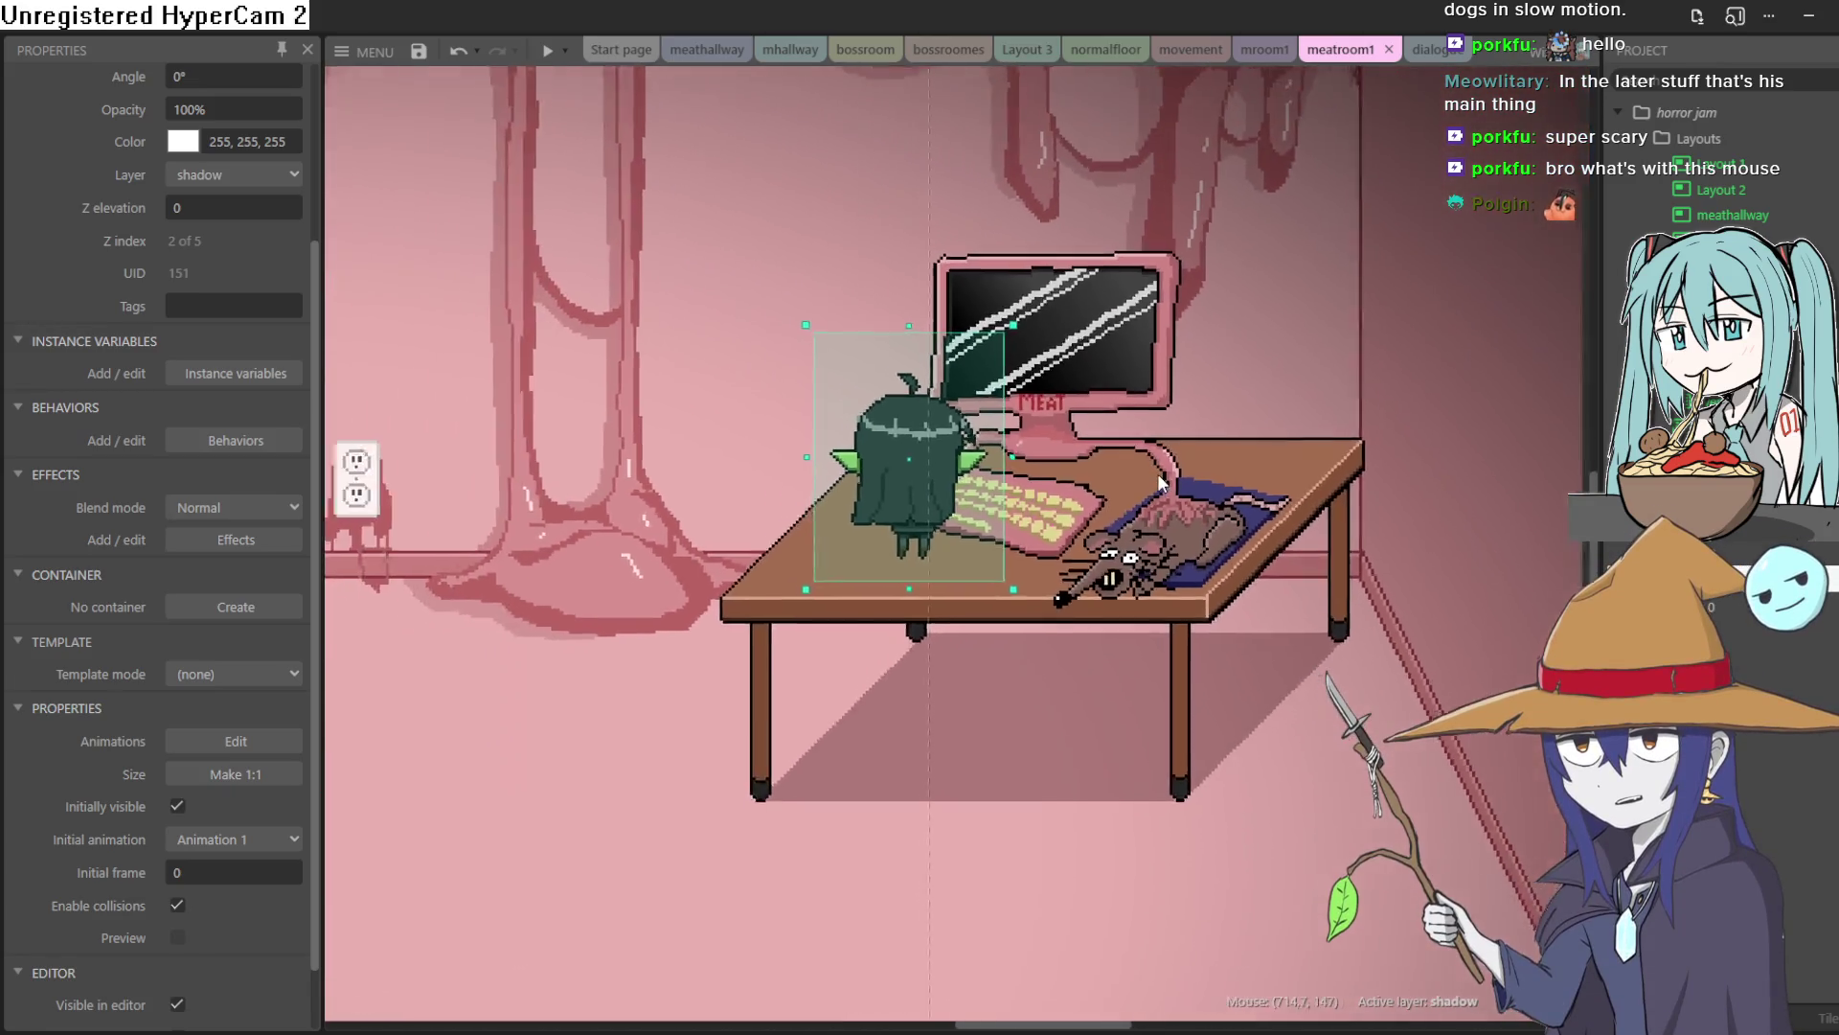
{"action": "scroll", "coordinate": [917, 555], "scroll_direction": "left", "scroll_amount": 3}
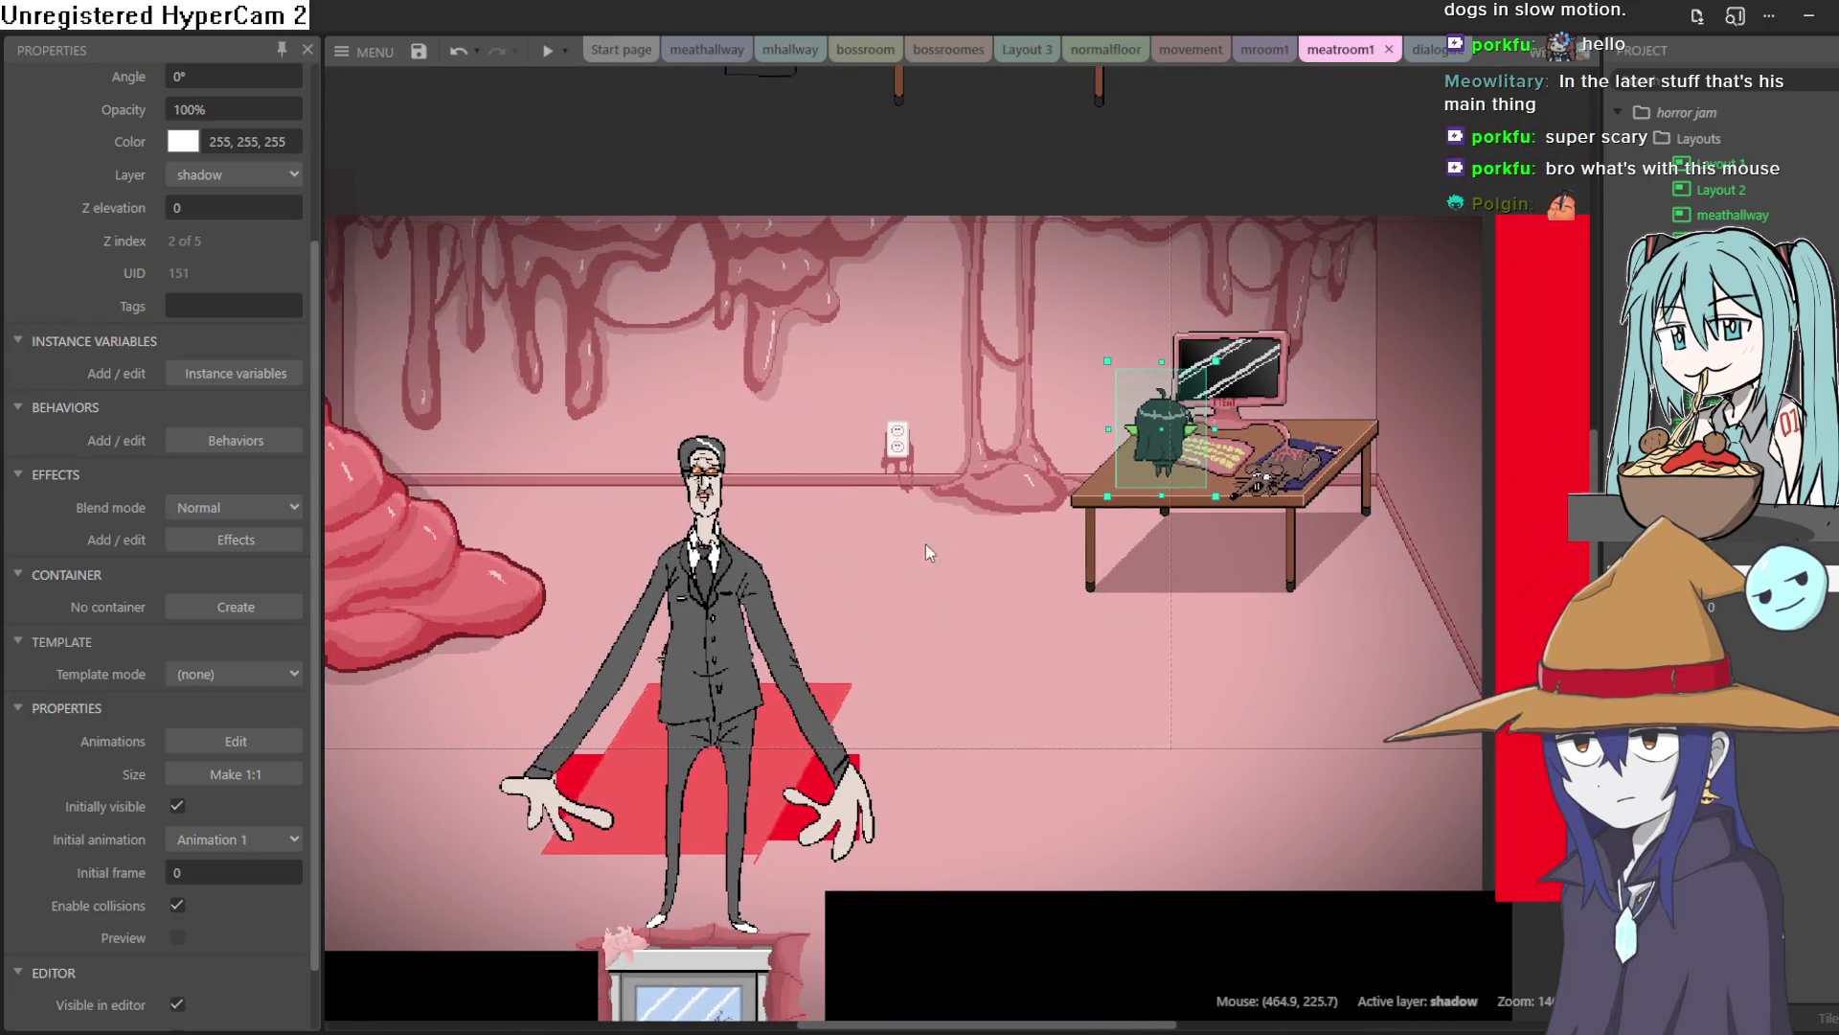
{"action": "mouse_move", "coordinate": [864, 613]}
{"action": "left_mouse_down"}
{"action": "mouse_move", "coordinate": [557, 595]}
{"action": "mouse_move", "coordinate": [792, 582]}
{"action": "left_mouse_up"}
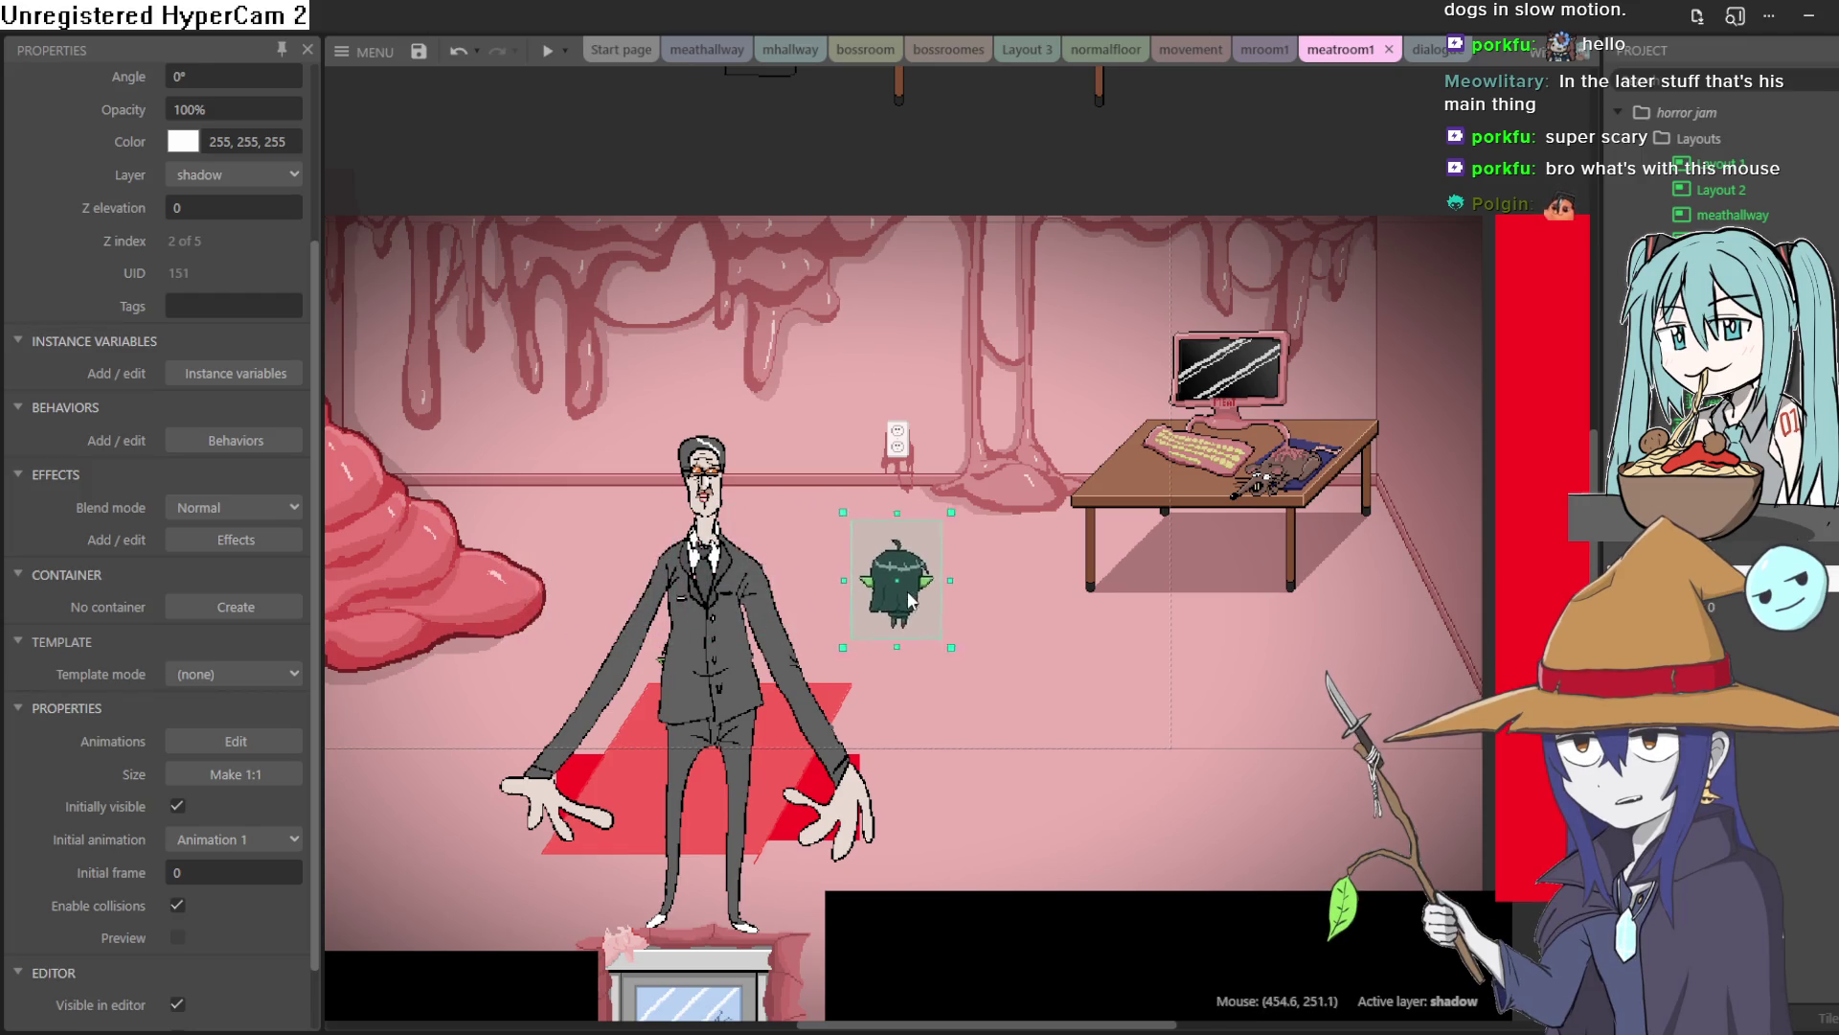
{"action": "mouse_move", "coordinate": [1022, 611]}
{"action": "left_mouse_down"}
{"action": "mouse_move", "coordinate": [1203, 622]}
{"action": "mouse_move", "coordinate": [1233, 497]}
{"action": "mouse_move", "coordinate": [1198, 635]}
{"action": "left_mouse_up"}
{"action": "mouse_move", "coordinate": [1165, 566]}
{"action": "left_mouse_down"}
{"action": "mouse_move", "coordinate": [1277, 591]}
{"action": "mouse_move", "coordinate": [1211, 623]}
{"action": "mouse_move", "coordinate": [1125, 517]}
{"action": "mouse_move", "coordinate": [1039, 602]}
{"action": "mouse_move", "coordinate": [1175, 591]}
{"action": "left_mouse_up"}
{"action": "mouse_move", "coordinate": [723, 632]}
{"action": "left_mouse_down"}
{"action": "mouse_move", "coordinate": [537, 843]}
{"action": "mouse_move", "coordinate": [578, 43]}
{"action": "mouse_move", "coordinate": [550, 30]}
{"action": "mouse_move", "coordinate": [743, 481]}
{"action": "left_mouse_up"}
Select the tall man sprite and move him up above the room
{"action": "scroll", "coordinate": [740, 474], "scroll_direction": "up", "scroll_amount": 6}
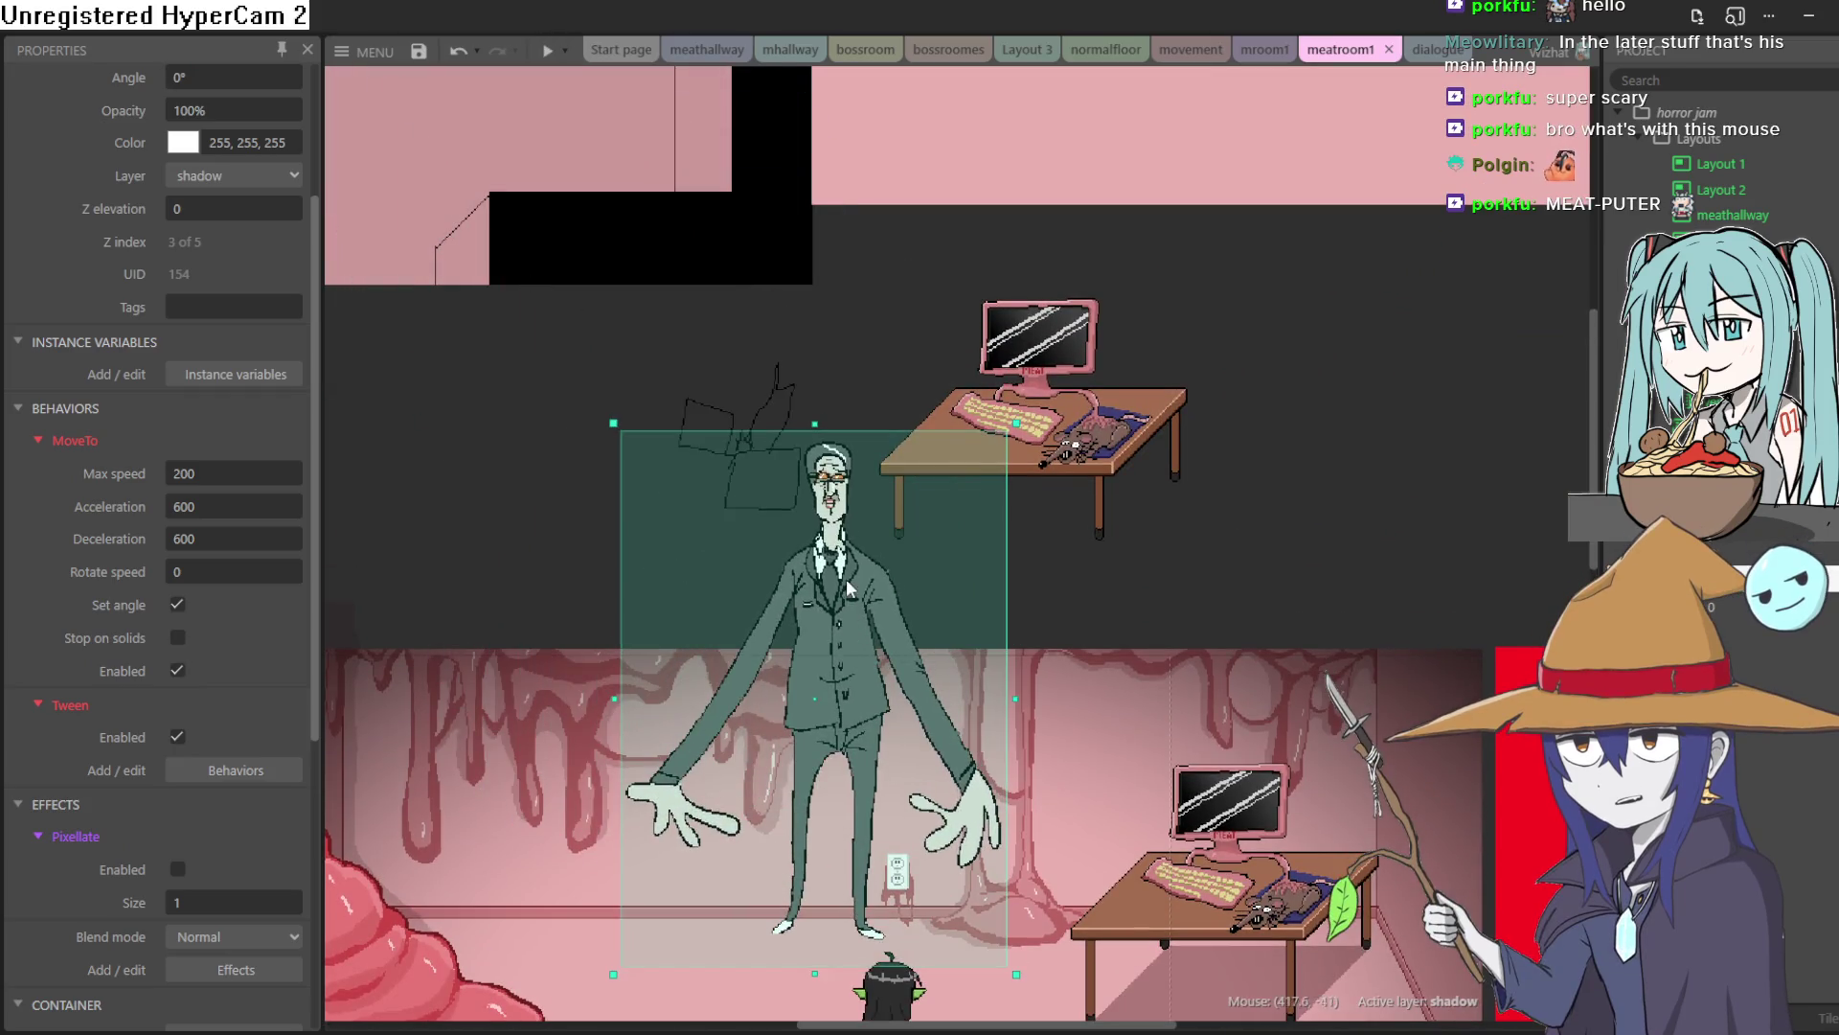
{"action": "scroll", "coordinate": [833, 494], "scroll_direction": "up", "scroll_amount": 5}
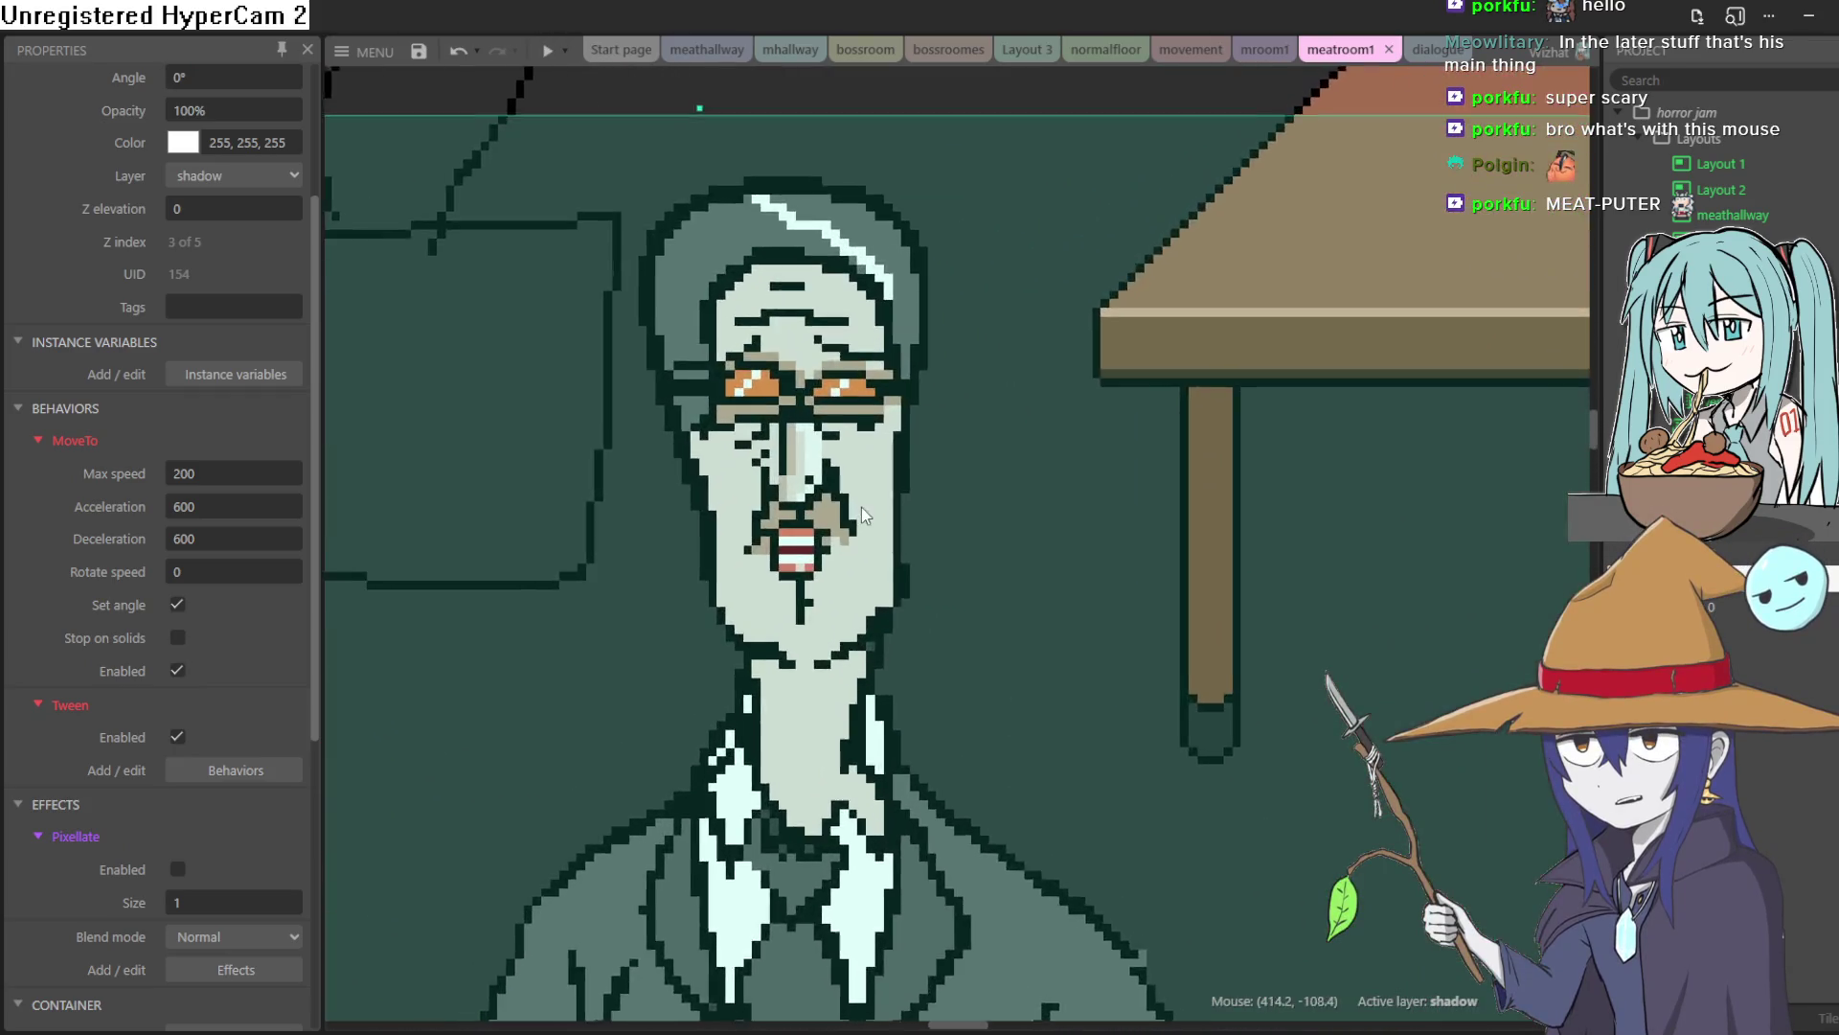
{"action": "scroll", "coordinate": [779, 479], "scroll_direction": "down", "scroll_amount": 5}
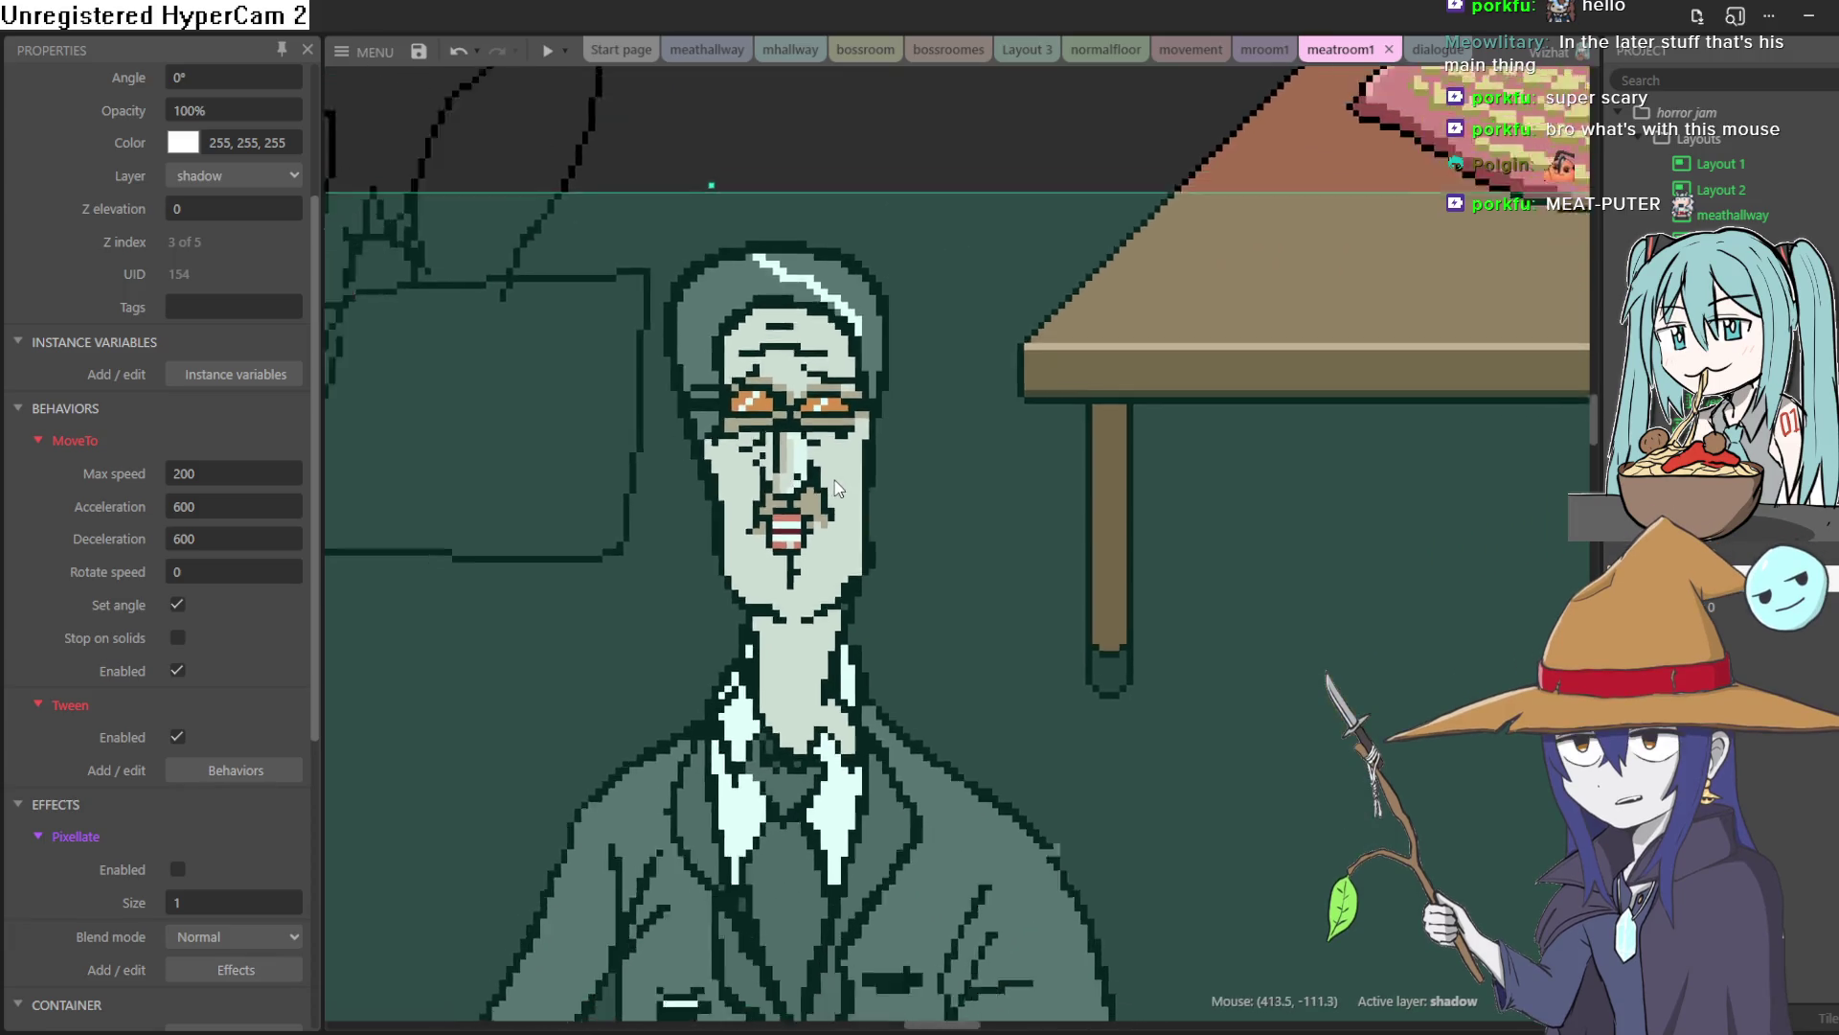
{"action": "scroll", "coordinate": [826, 572], "scroll_direction": "down", "scroll_amount": 3}
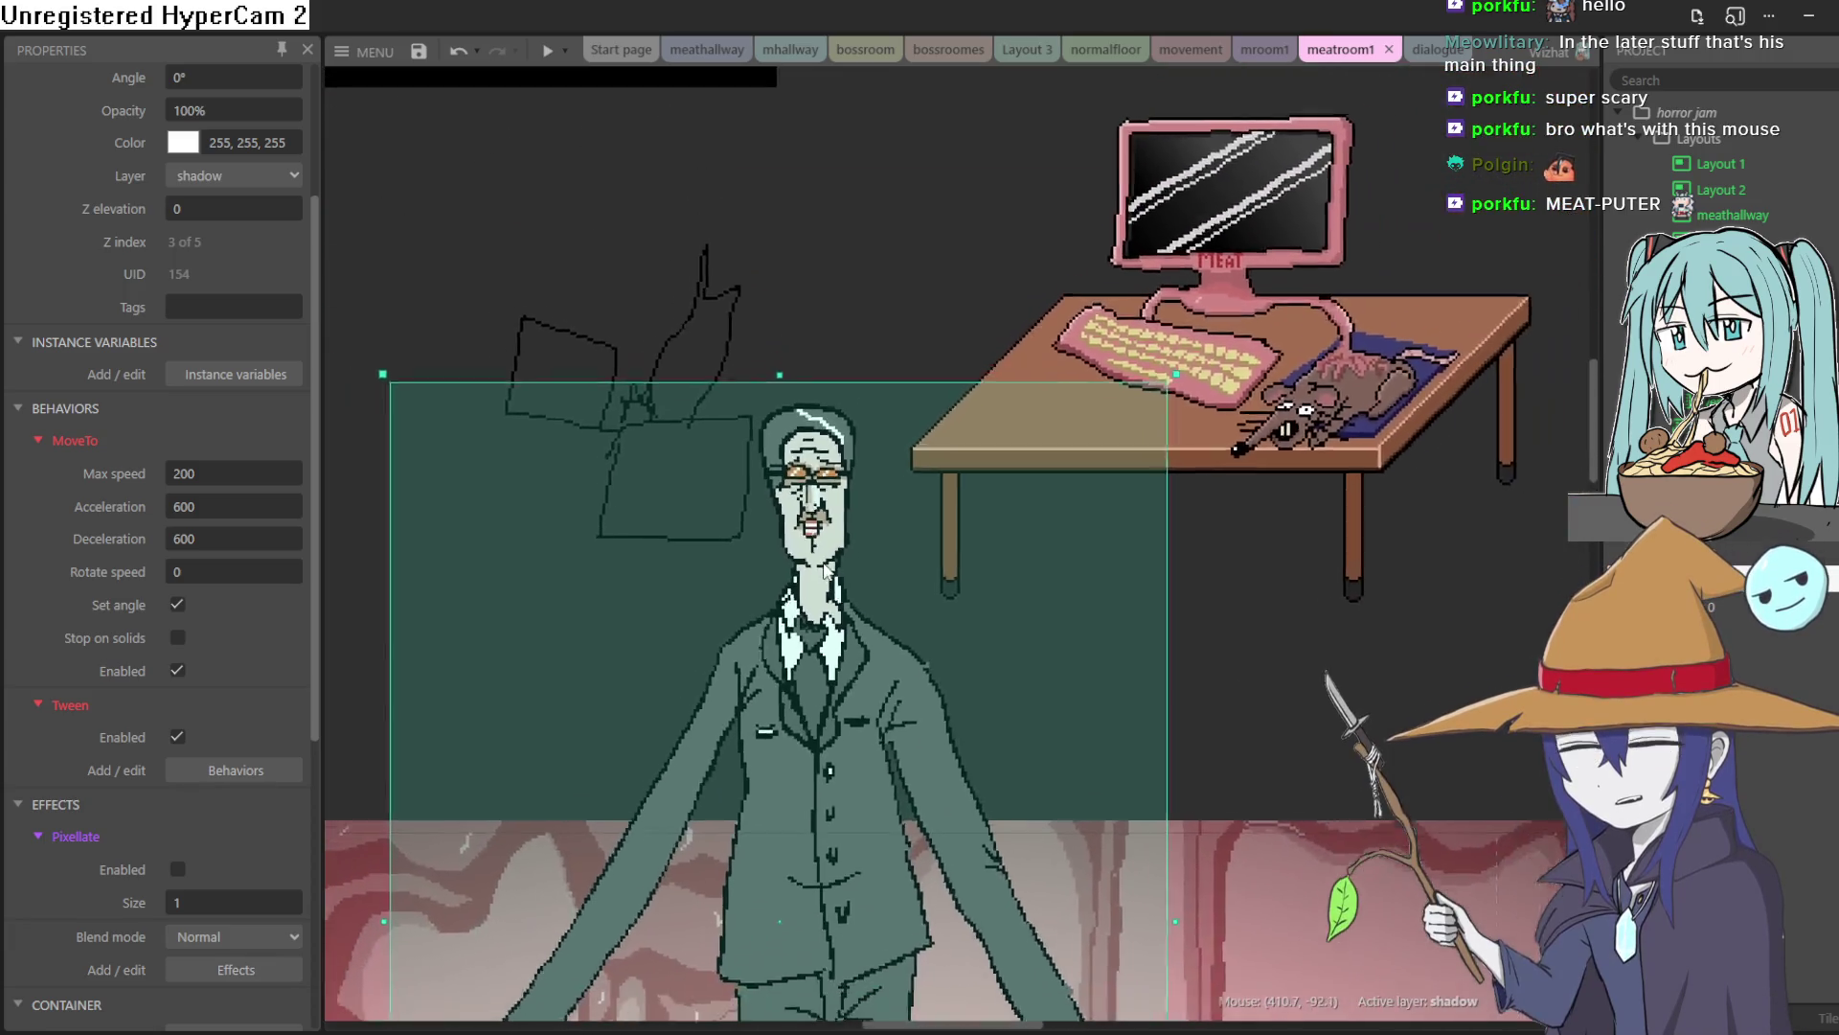
{"action": "left_click", "coordinate": [822, 733]}
{"action": "left_click", "coordinate": [822, 733]}
{"action": "scroll", "coordinate": [843, 633], "scroll_direction": "up", "scroll_amount": 3}
{"action": "left_click_drag", "start_coordinate": [866, 550], "coordinate": [814, 300]}
{"action": "scroll", "coordinate": [911, 782], "scroll_direction": "down", "scroll_amount": 3}
{"action": "scroll", "coordinate": [911, 782], "scroll_direction": "down", "scroll_amount": 5}
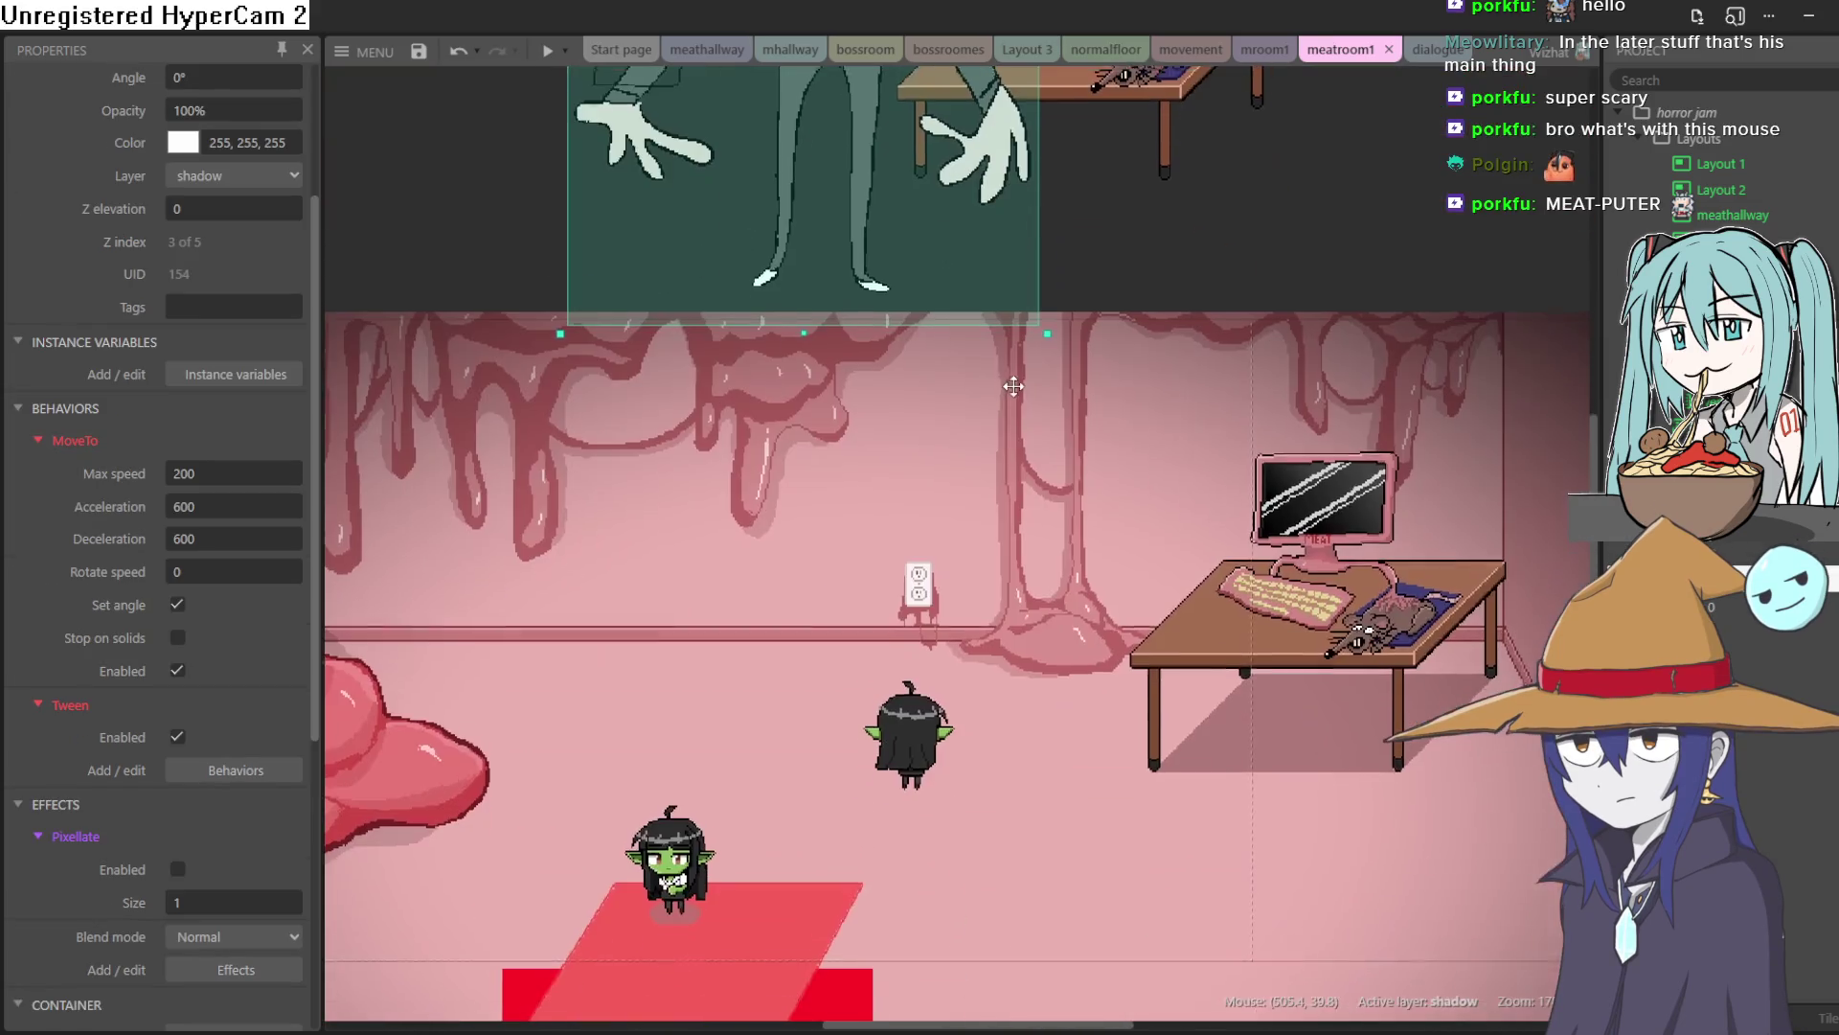
Reposition the back-view goblin so it sits at the desk's computer
{"action": "mouse_move", "coordinate": [963, 747]}
{"action": "left_mouse_down"}
{"action": "mouse_move", "coordinate": [1004, 776]}
{"action": "mouse_move", "coordinate": [651, 743]}
{"action": "mouse_move", "coordinate": [772, 710]}
{"action": "mouse_move", "coordinate": [847, 745]}
{"action": "left_mouse_up"}
{"action": "left_click_drag", "start_coordinate": [1243, 830], "coordinate": [1207, 694]}
{"action": "left_click_drag", "start_coordinate": [1251, 616], "coordinate": [1273, 594]}
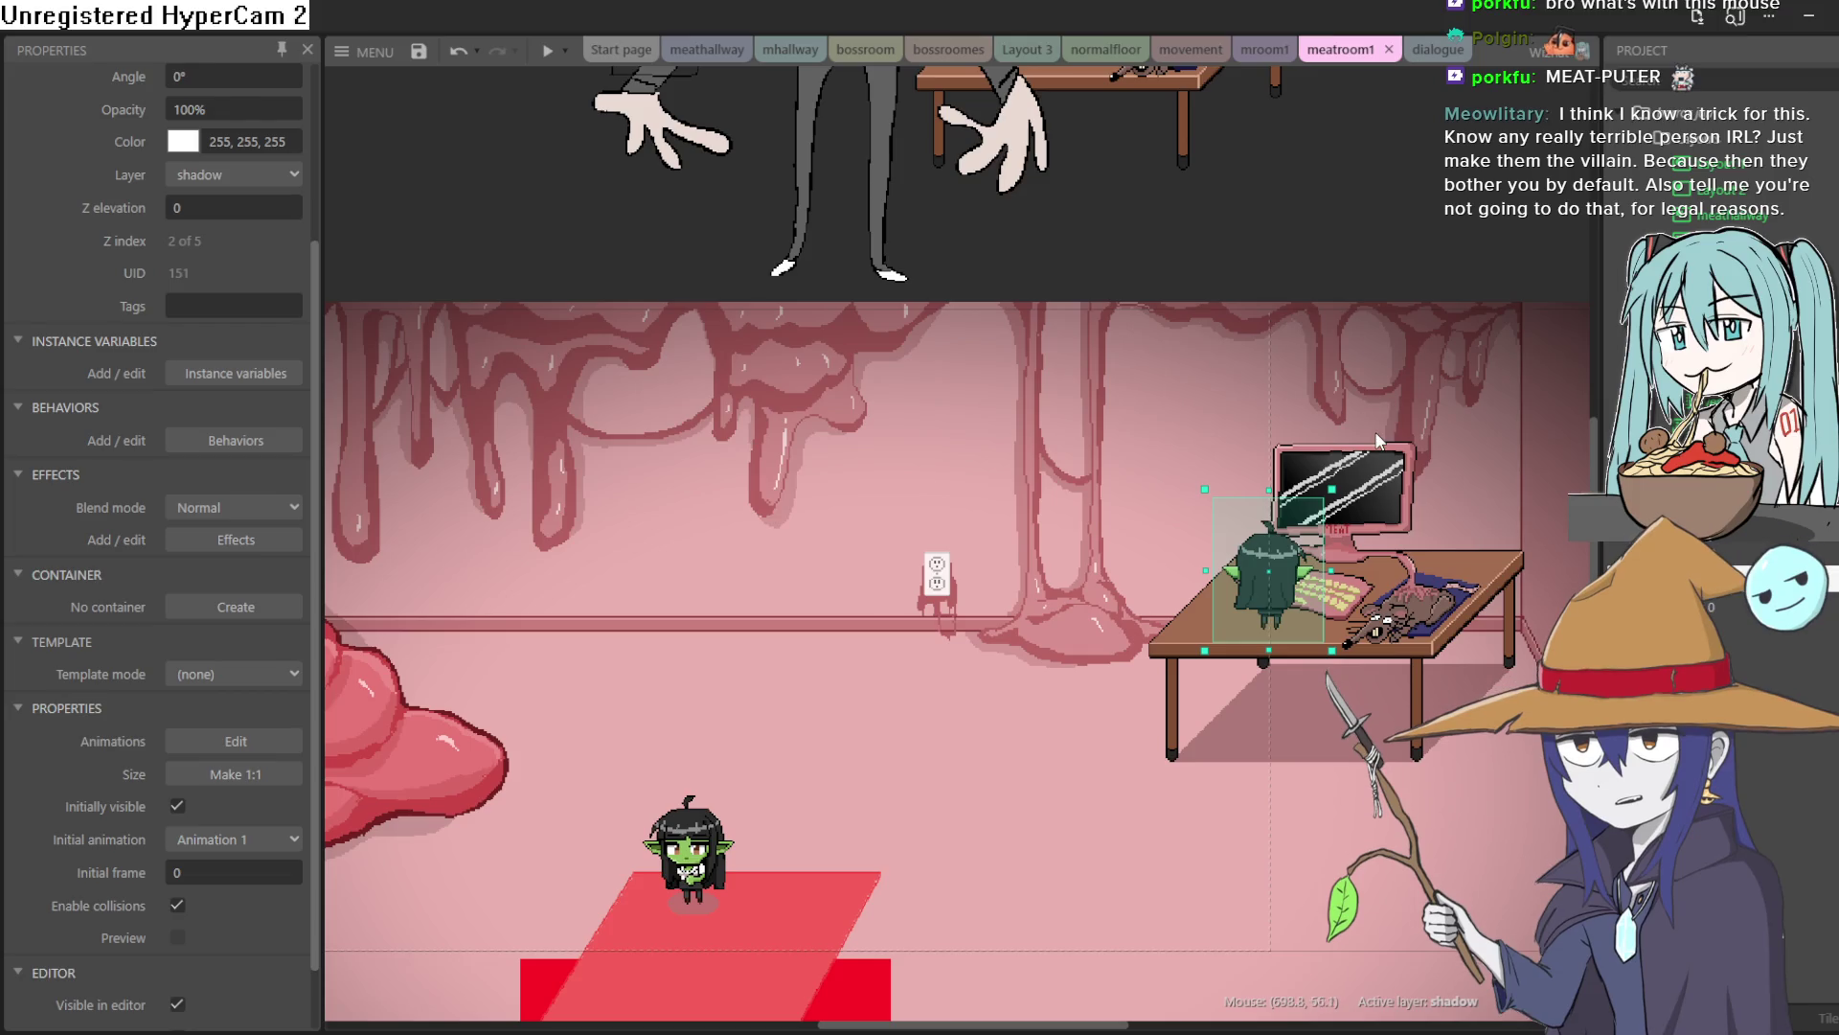
Zoom the meatroom1 layout out to 16% and pan to show the whole room with its desk and monitor
{"action": "scroll", "coordinate": [1379, 441], "scroll_direction": "up", "scroll_amount": 5}
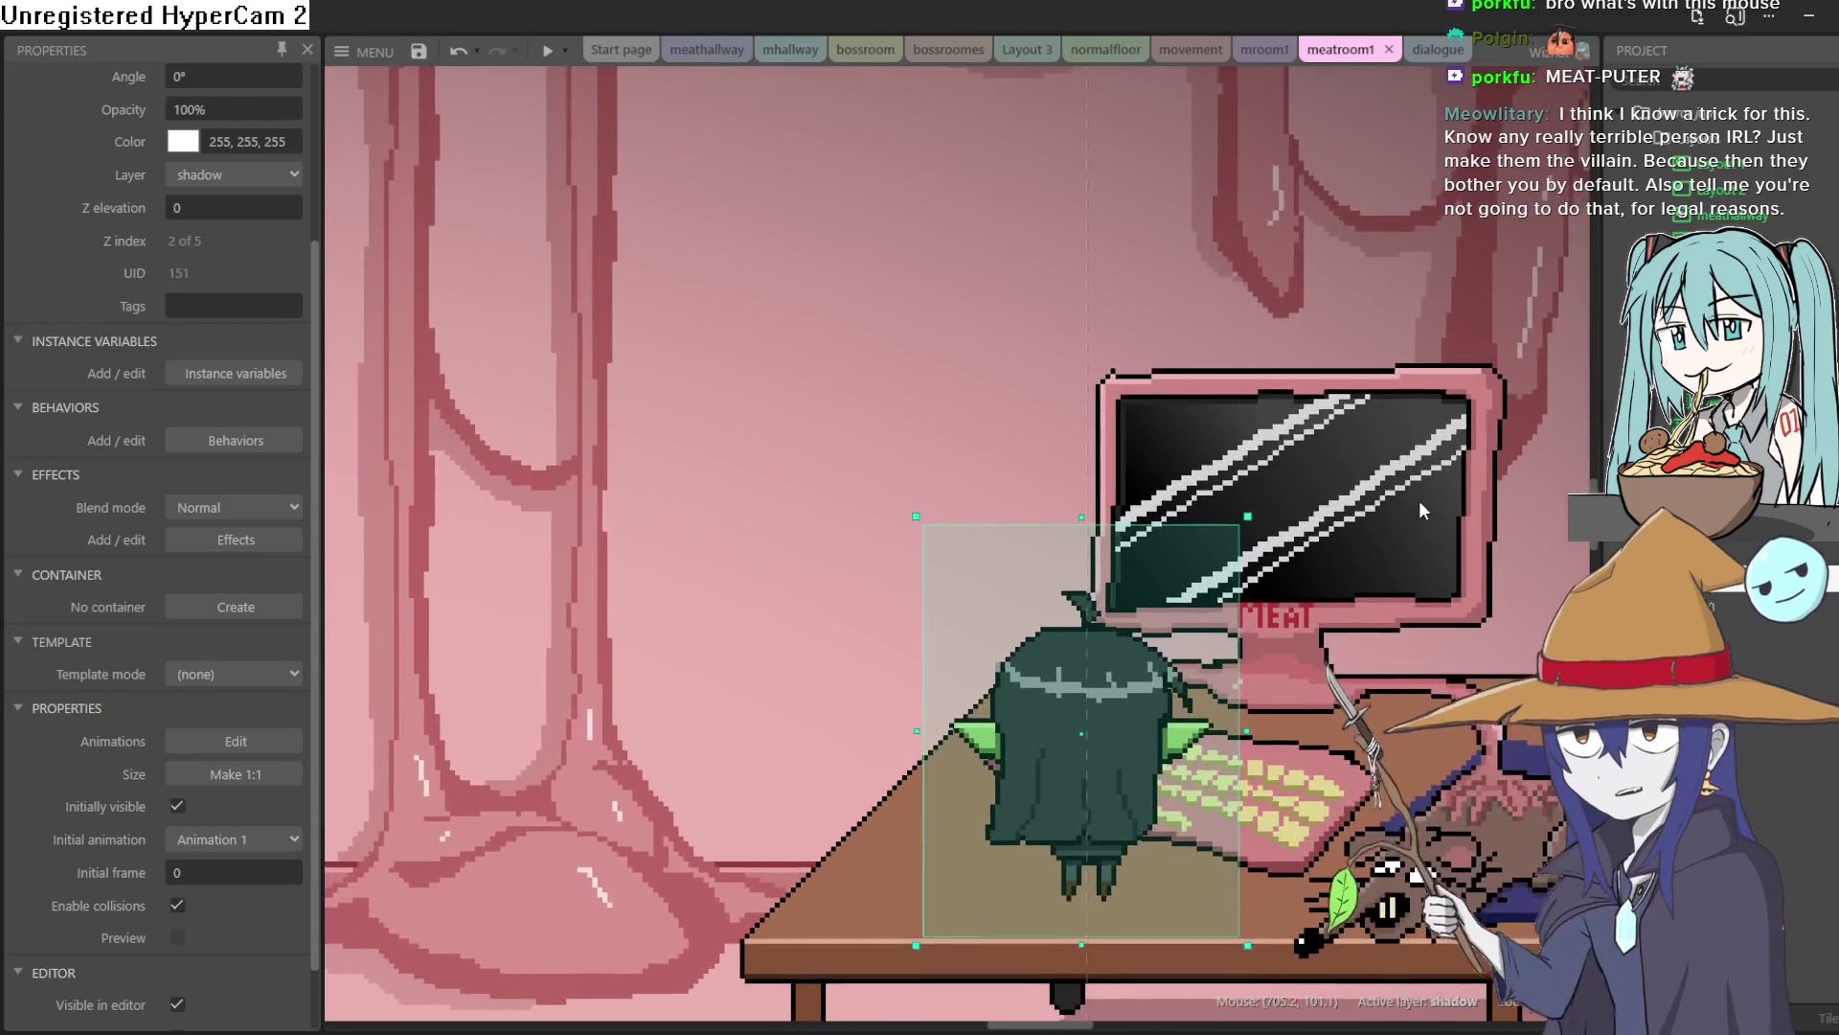
{"action": "left_click_drag", "start_coordinate": [1422, 510], "coordinate": [1242, 525]}
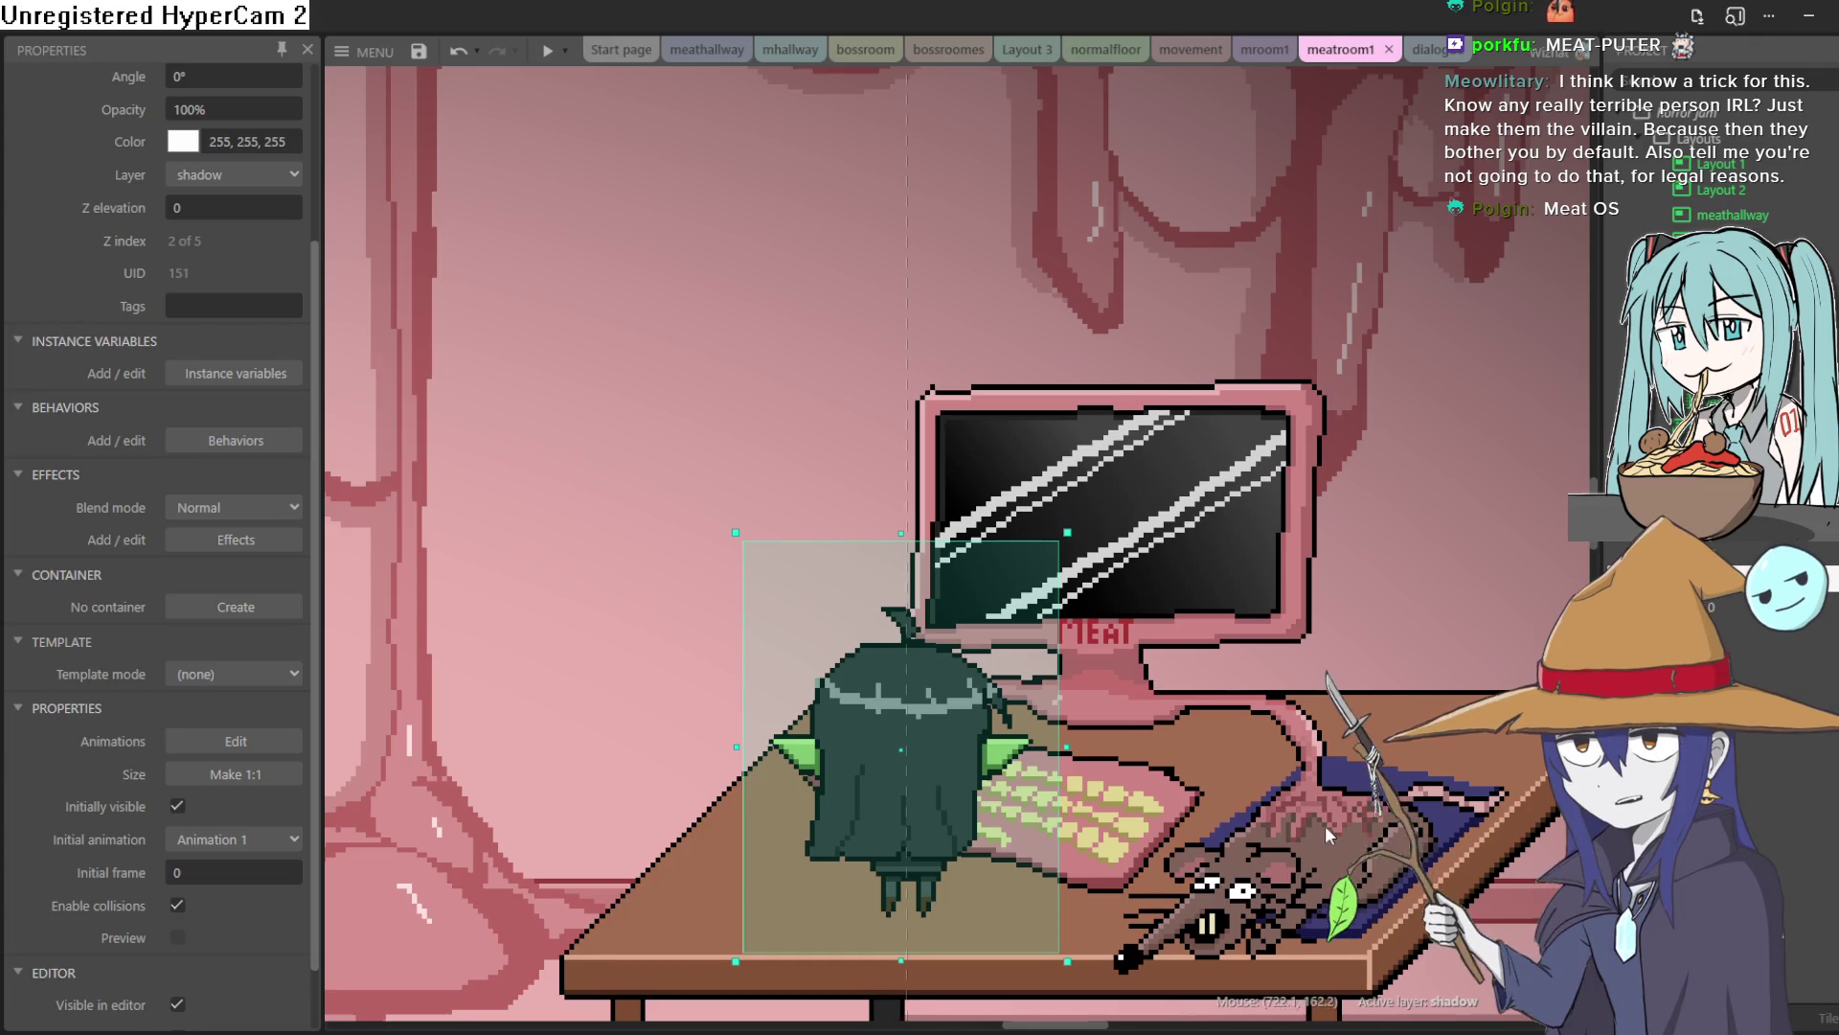
{"action": "scroll", "coordinate": [1242, 715], "scroll_direction": "up", "scroll_amount": 4}
{"action": "scroll", "coordinate": [1256, 730], "scroll_direction": "down", "scroll_amount": 4}
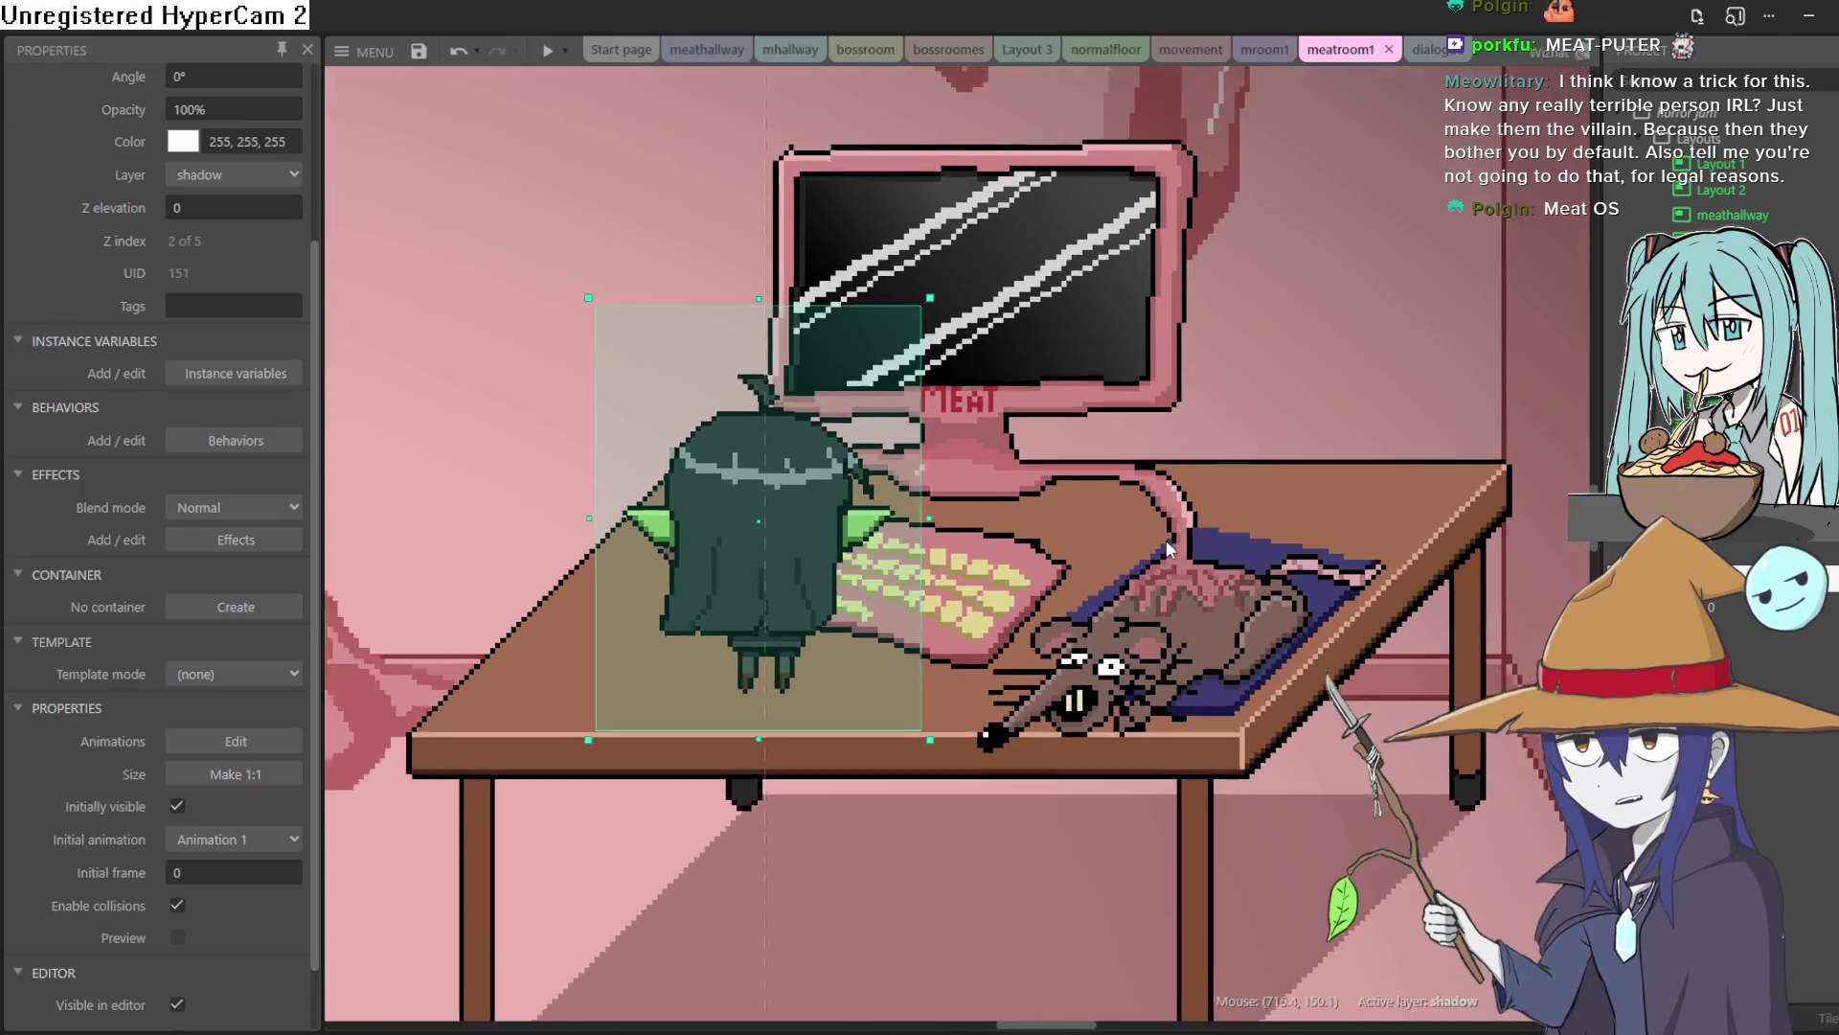
{"action": "scroll", "coordinate": [1197, 517], "scroll_direction": "down", "scroll_amount": 4}
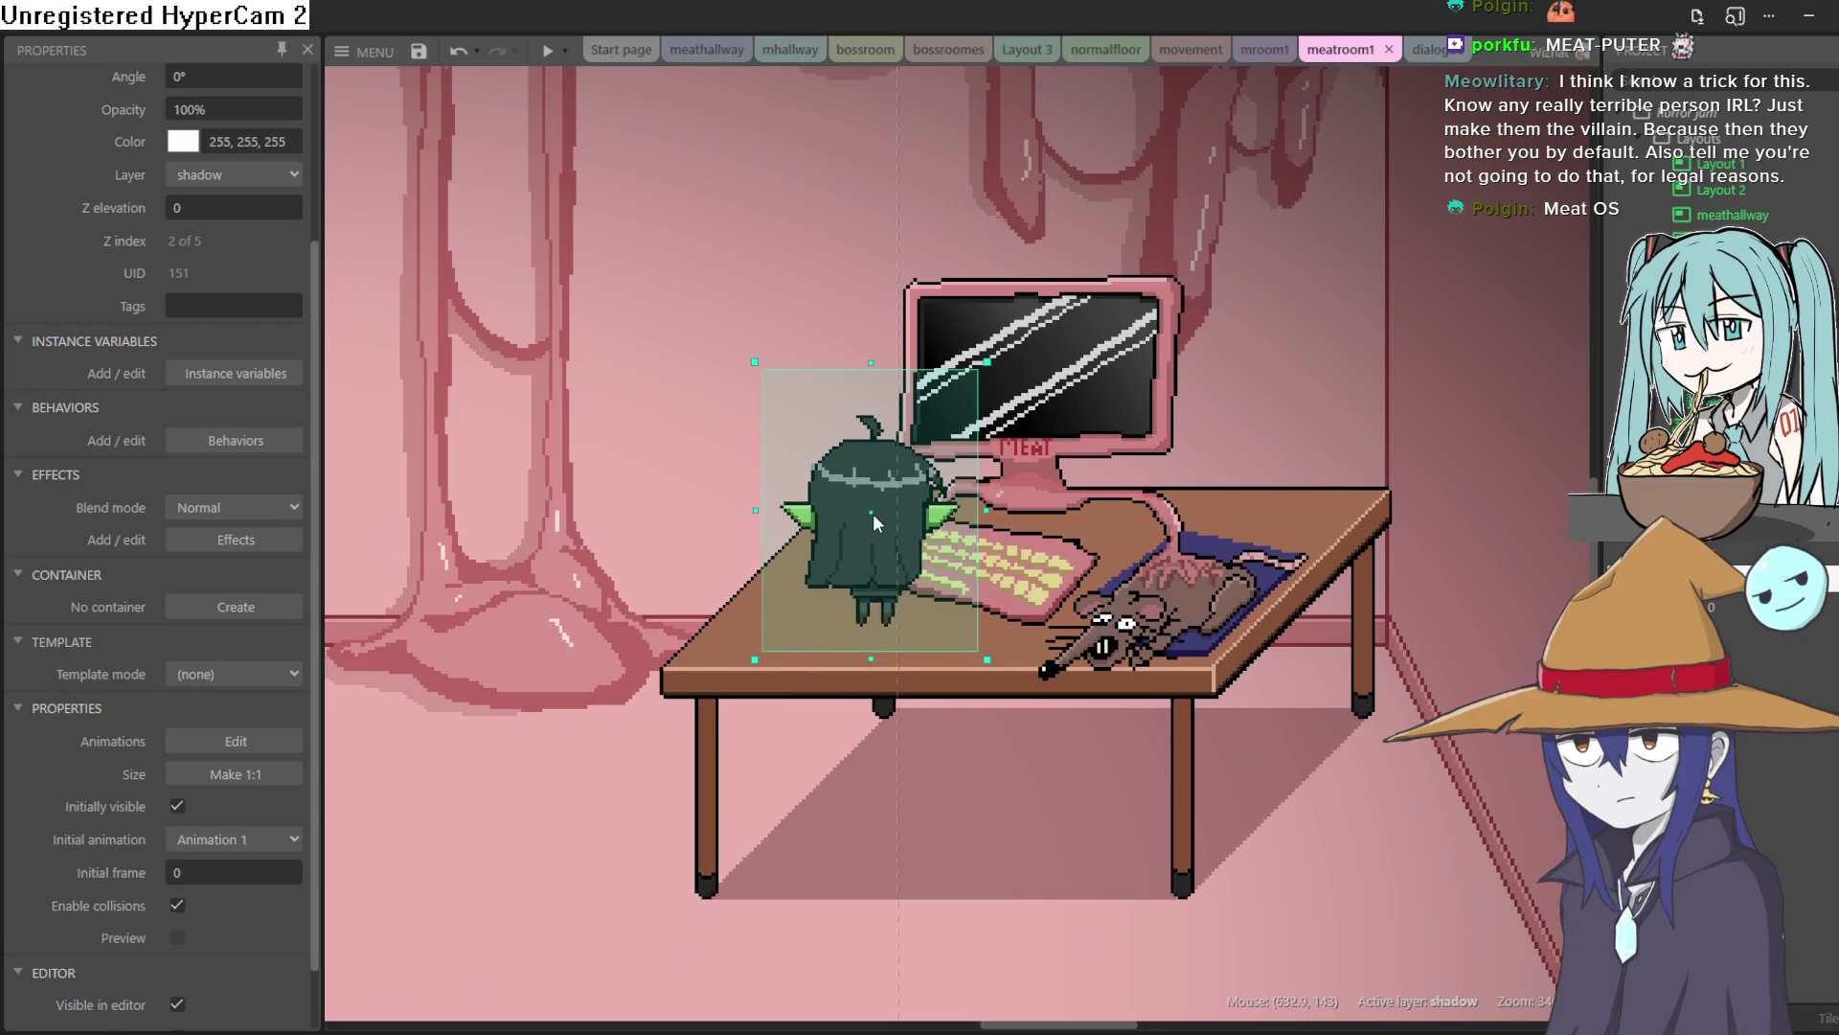
{"action": "scroll", "coordinate": [877, 576], "scroll_direction": "down", "scroll_amount": 5}
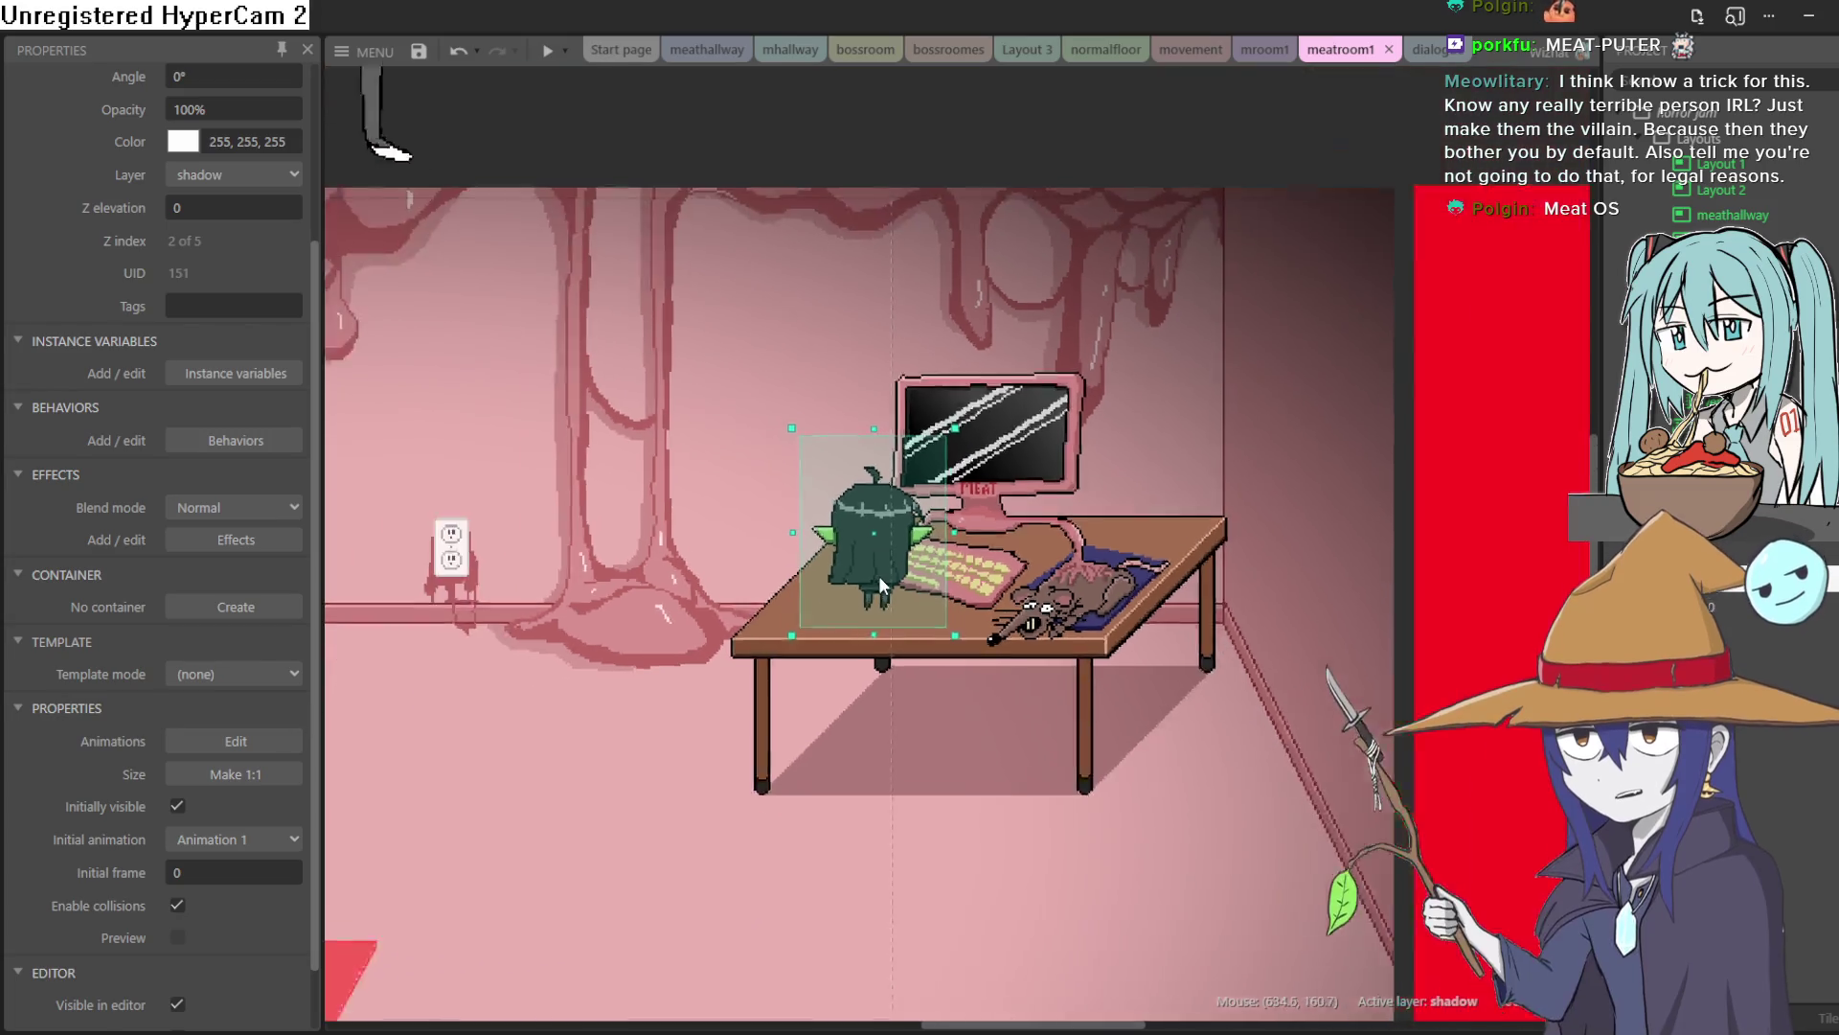
{"action": "scroll", "coordinate": [916, 657], "scroll_direction": "down", "scroll_amount": 2}
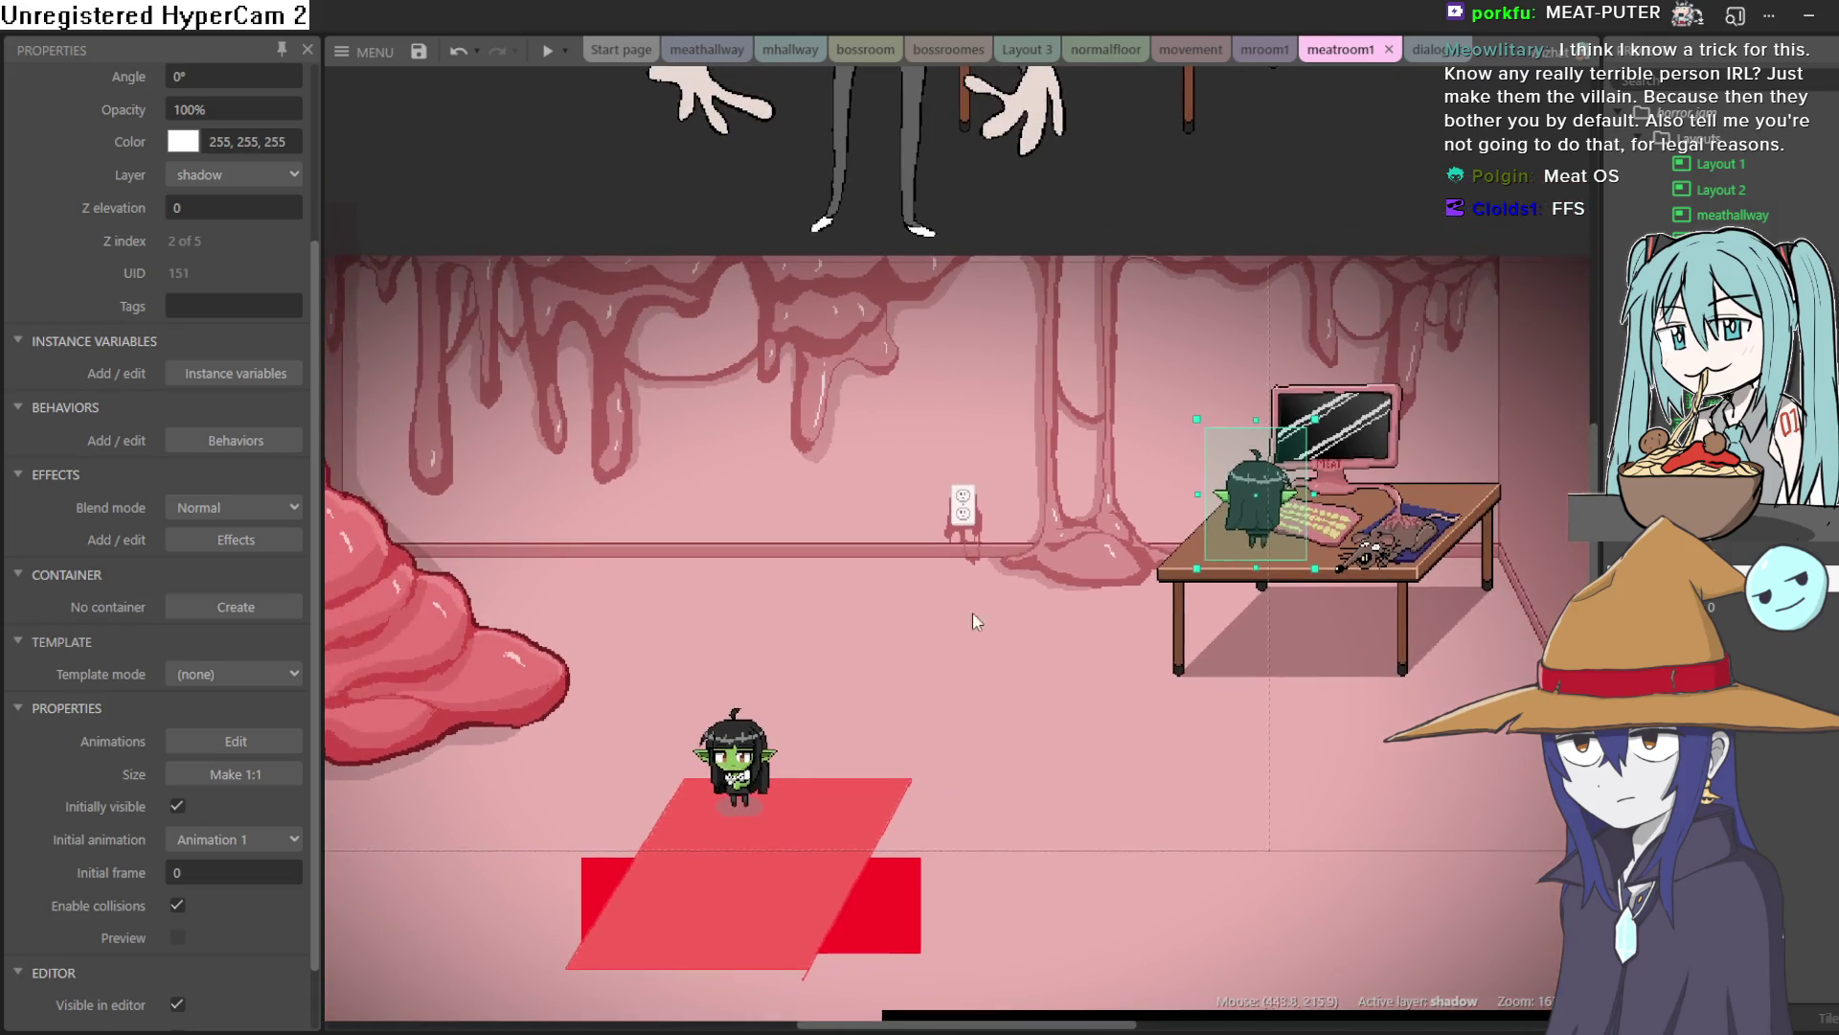
{"action": "left_click_drag", "start_coordinate": [916, 657], "coordinate": [900, 667]}
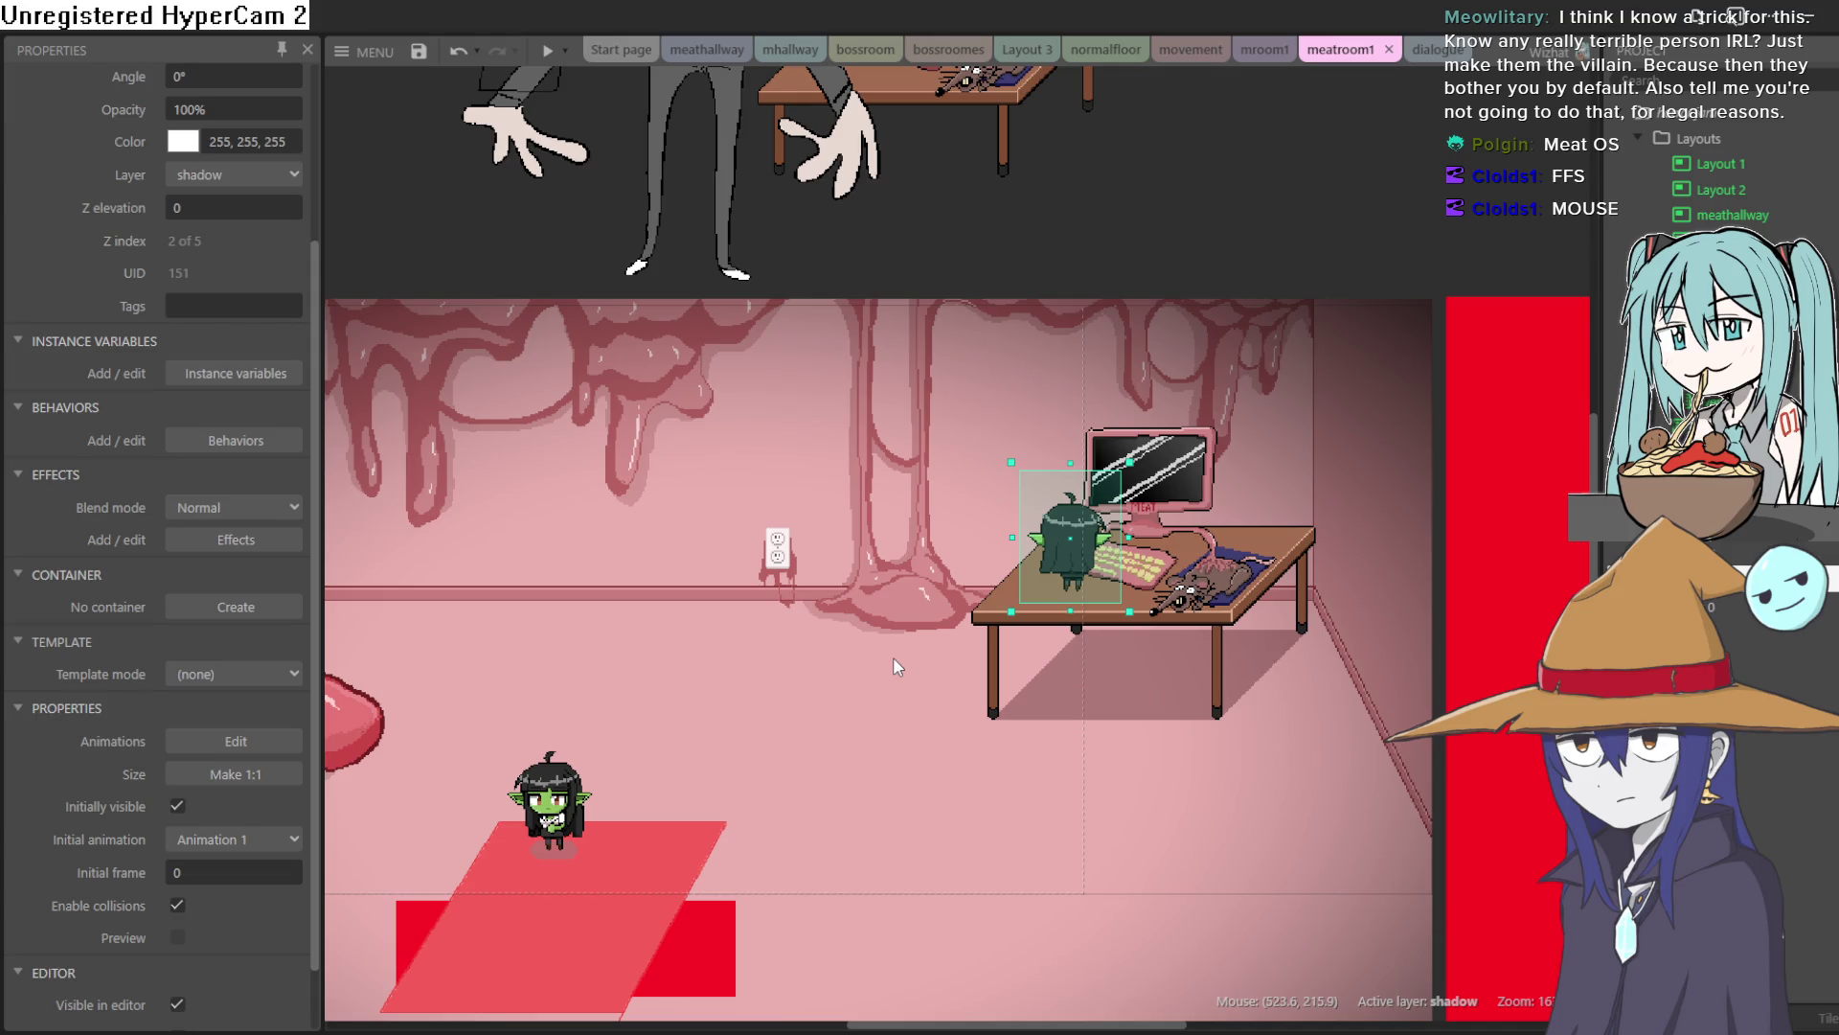
Nudge Sprite50 above the room up-left and pick up the tall suited figure
{"action": "scroll", "coordinate": [893, 667], "scroll_direction": "up", "scroll_amount": 2}
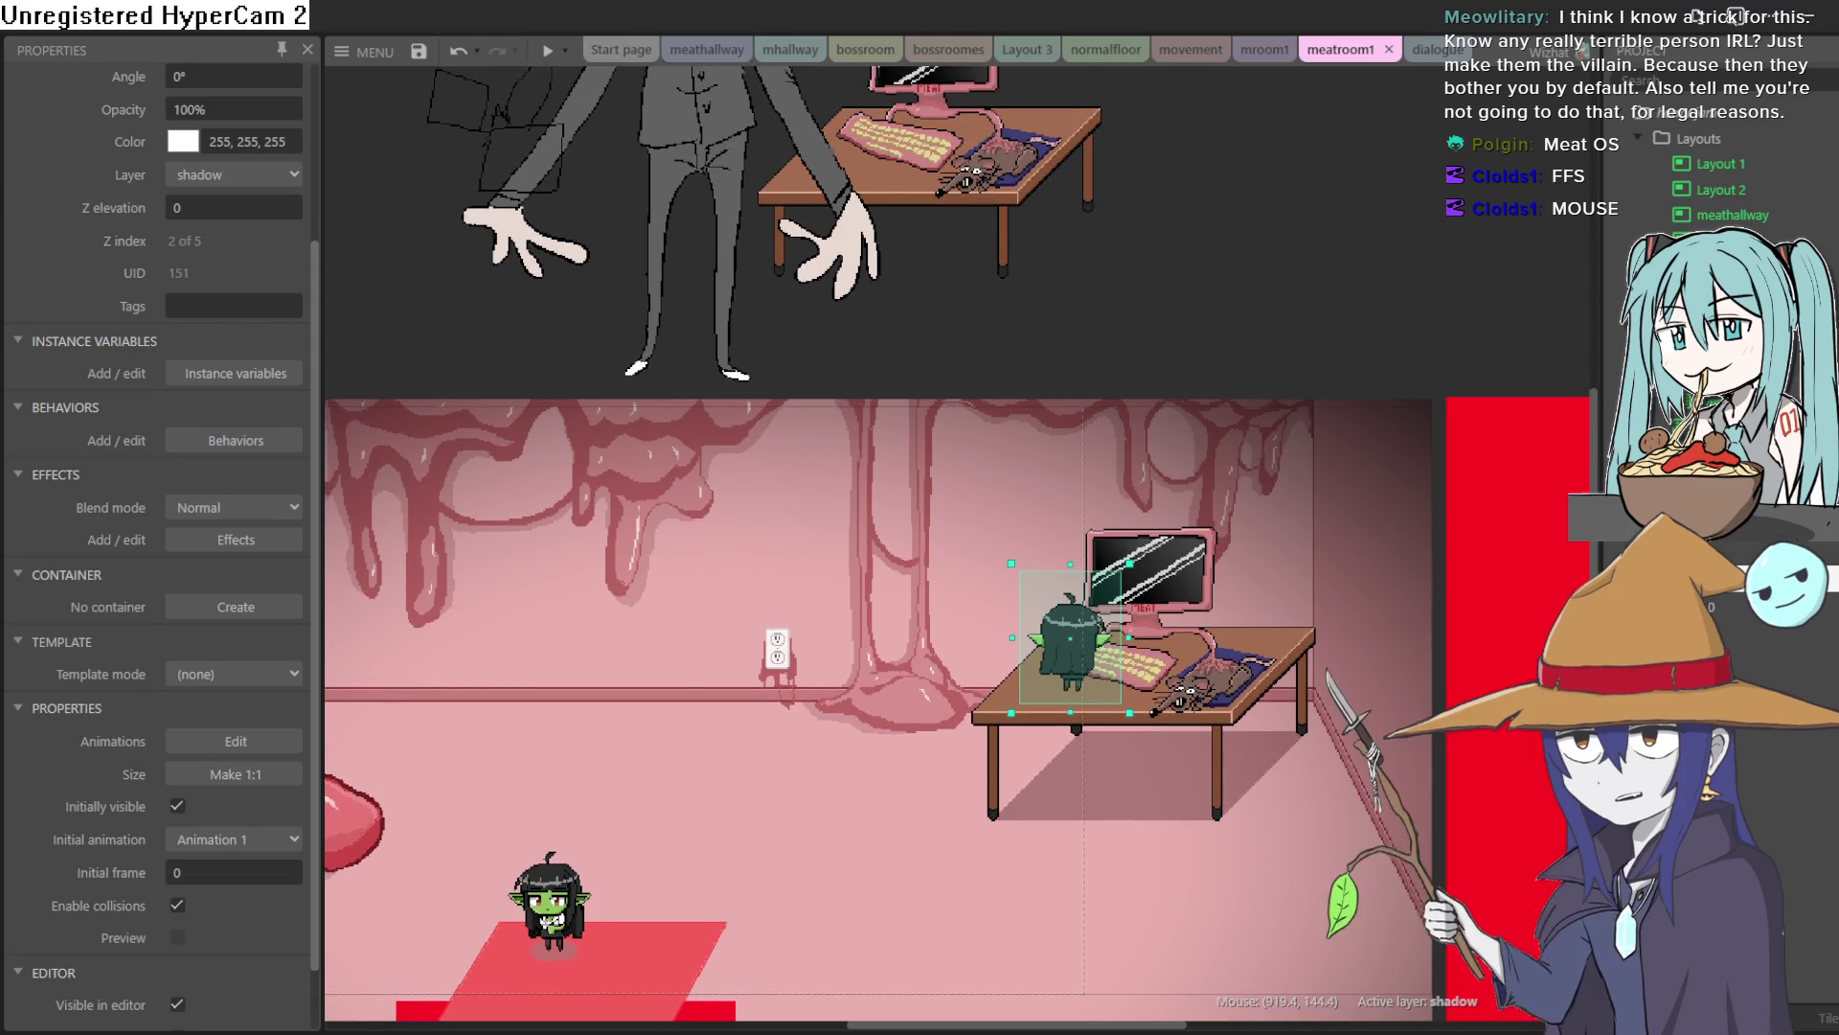
{"action": "mouse_move", "coordinate": [715, 142]}
{"action": "left_mouse_down"}
{"action": "mouse_move", "coordinate": [749, 622]}
{"action": "mouse_move", "coordinate": [604, 99]}
{"action": "left_mouse_up"}
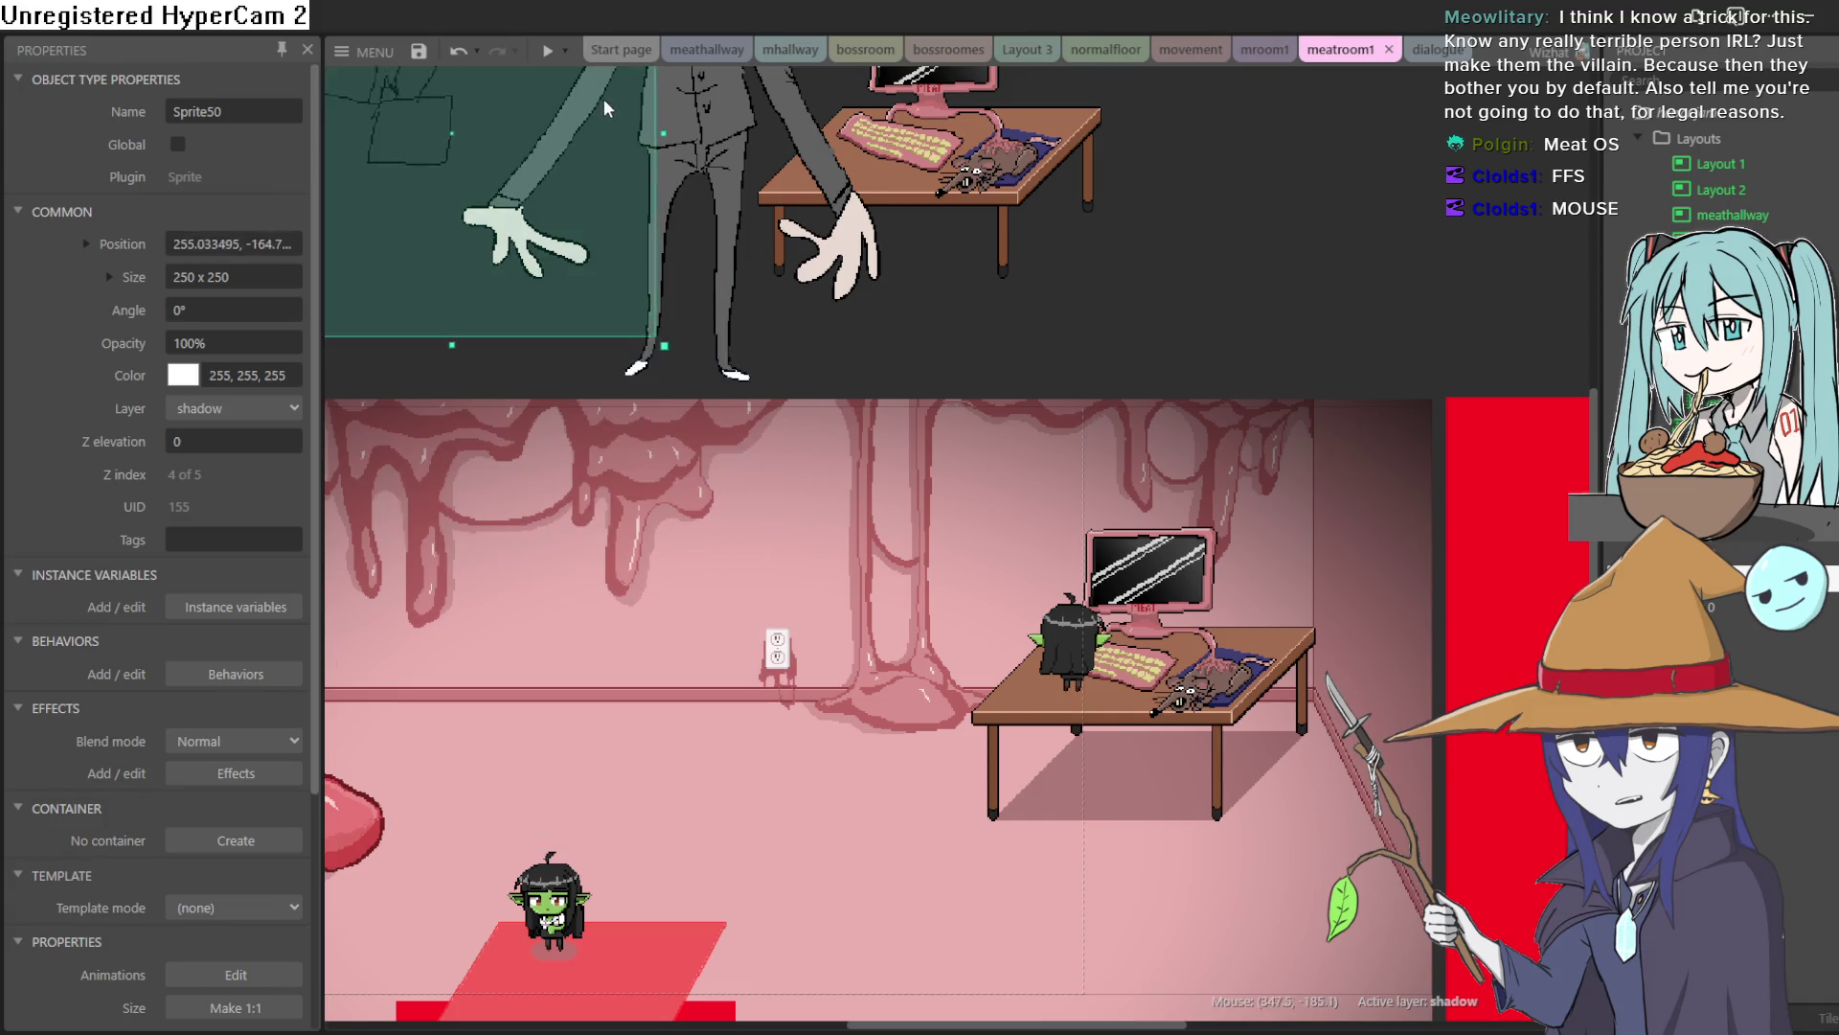
{"action": "mouse_move", "coordinate": [690, 144]}
{"action": "left_mouse_down"}
{"action": "mouse_move", "coordinate": [749, 205]}
{"action": "mouse_move", "coordinate": [669, 709]}
{"action": "mouse_move", "coordinate": [780, 123]}
{"action": "mouse_move", "coordinate": [744, 94]}
{"action": "mouse_move", "coordinate": [715, 100]}
{"action": "left_mouse_up"}
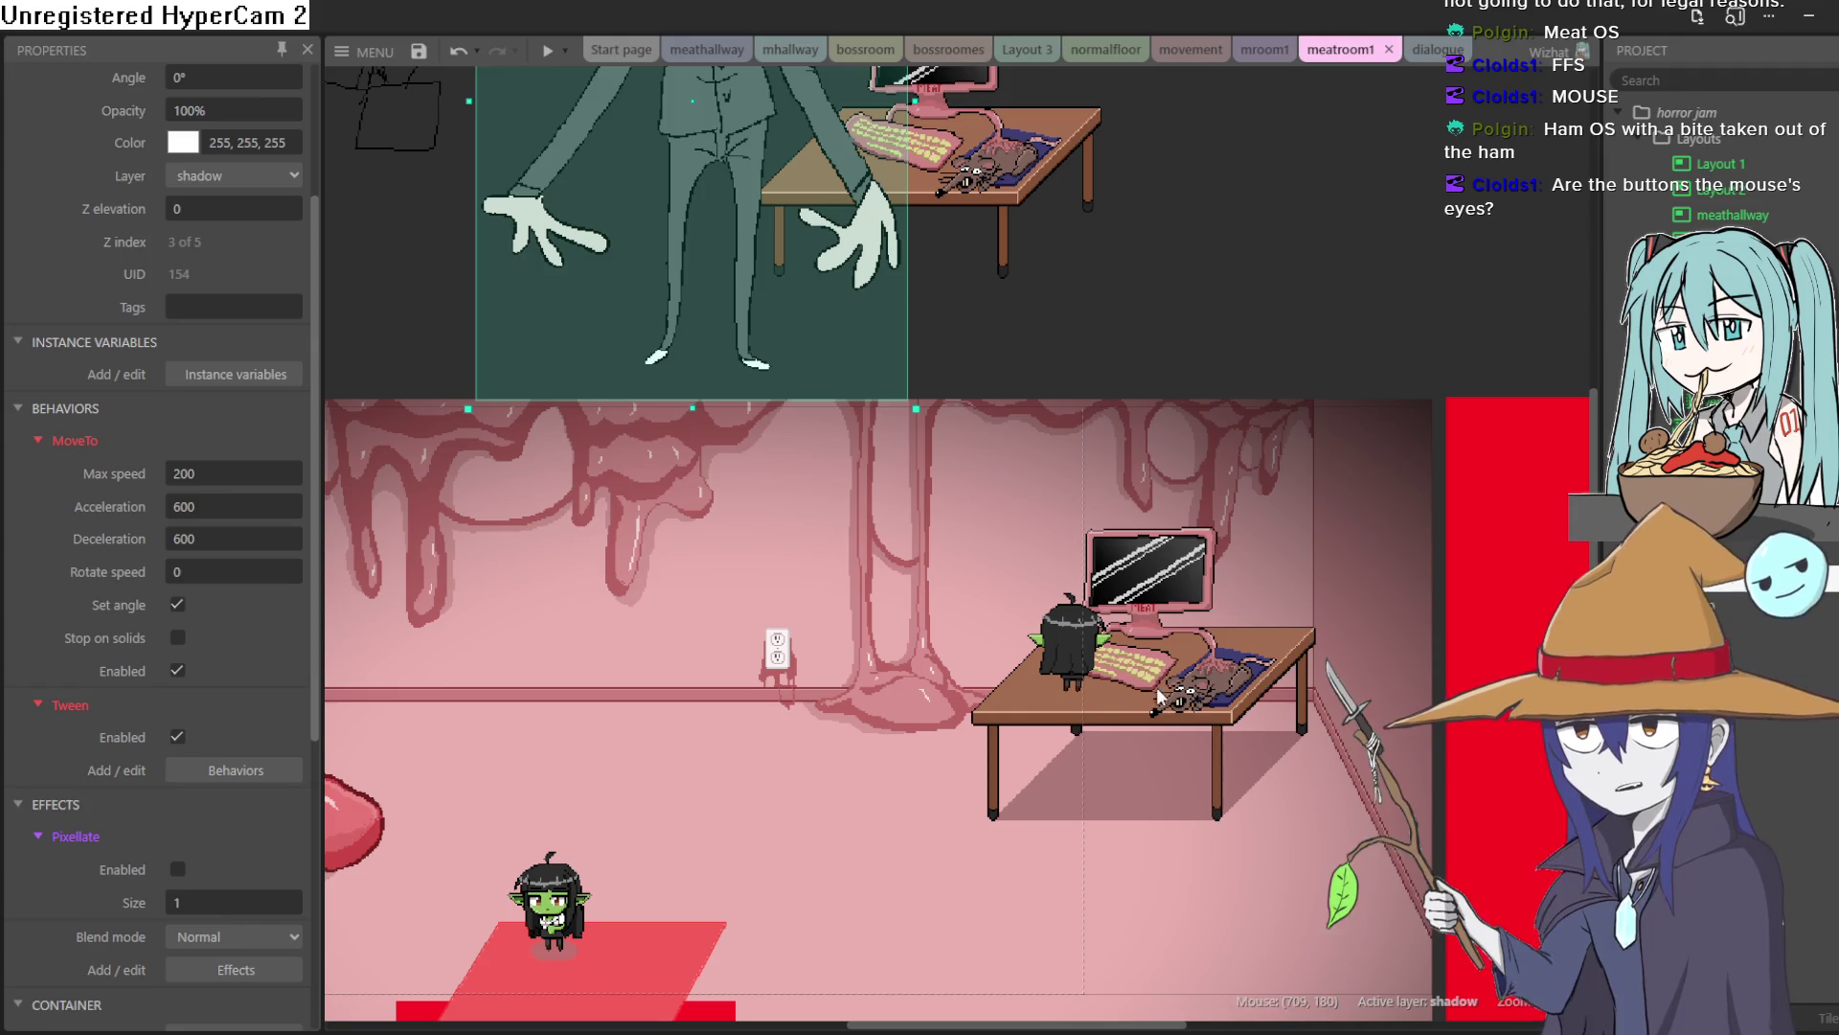
Drag the tall suited figure down into the room over the red floor patch, then preview the layout
{"action": "left_click", "coordinate": [1033, 651]}
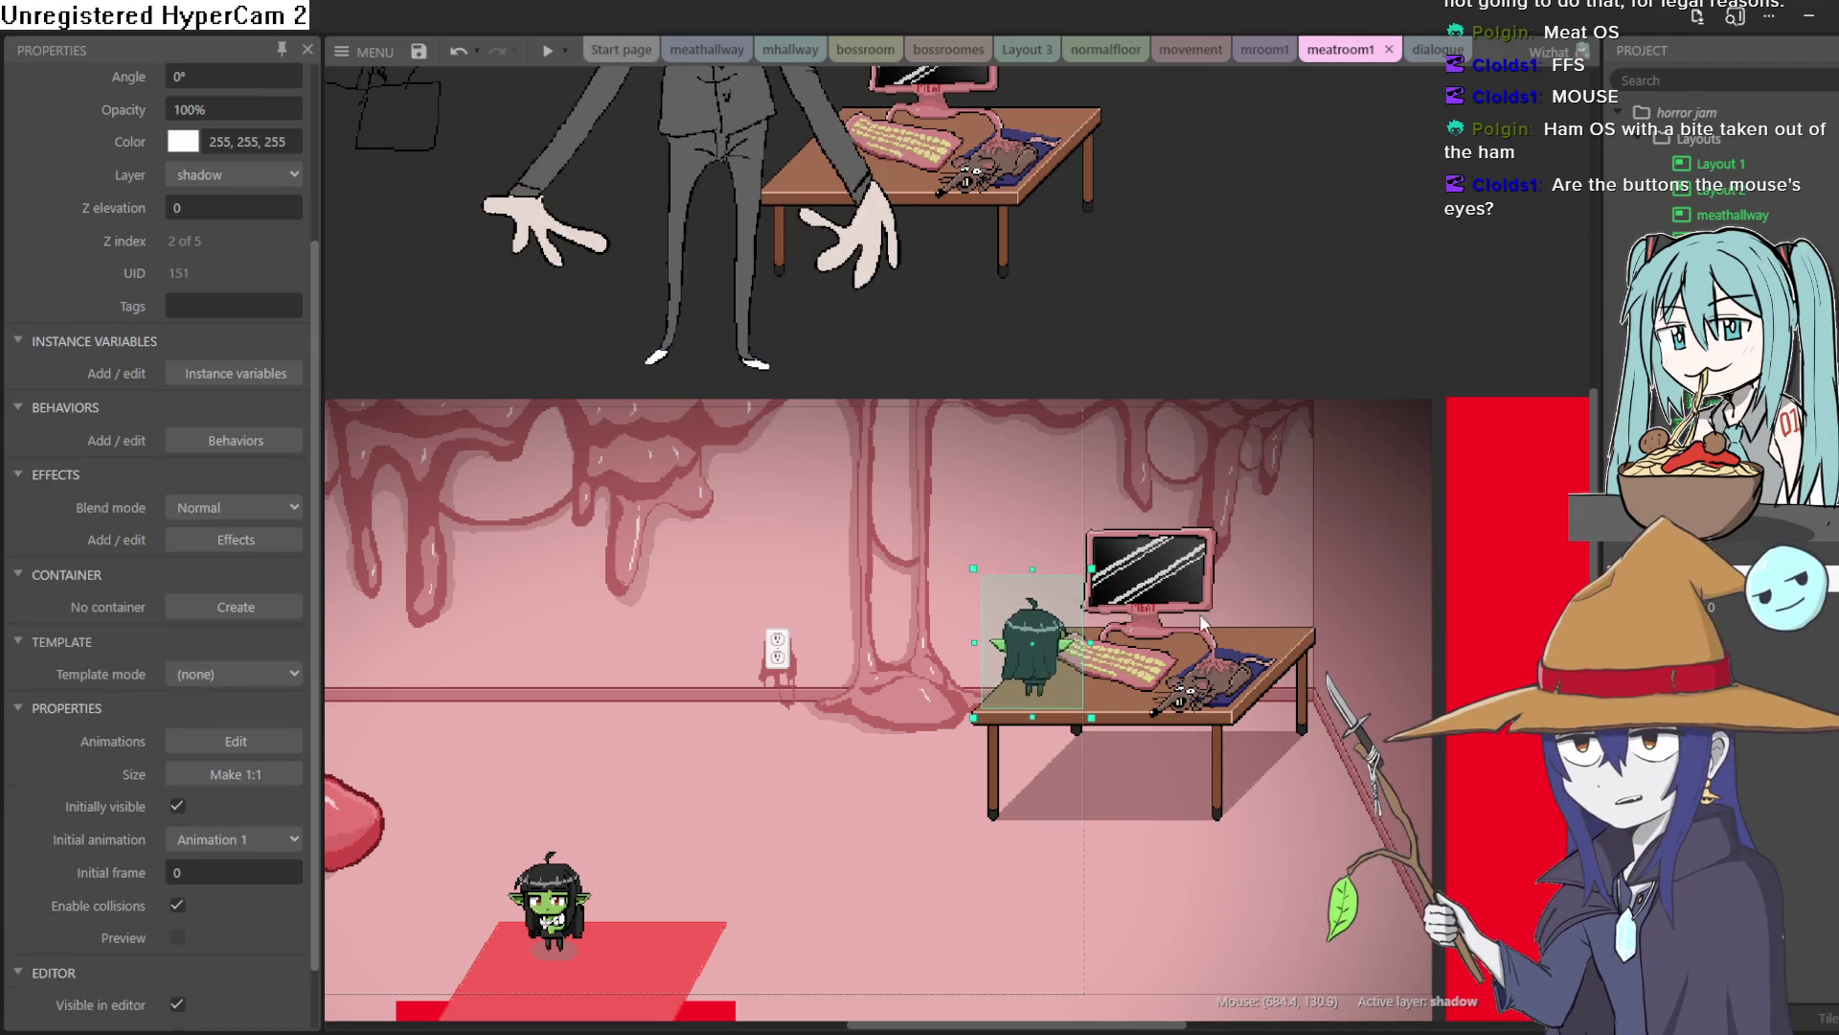
{"action": "scroll", "coordinate": [1211, 637], "scroll_direction": "up", "scroll_amount": 1}
{"action": "scroll", "coordinate": [1211, 636], "scroll_direction": "up", "scroll_amount": 2}
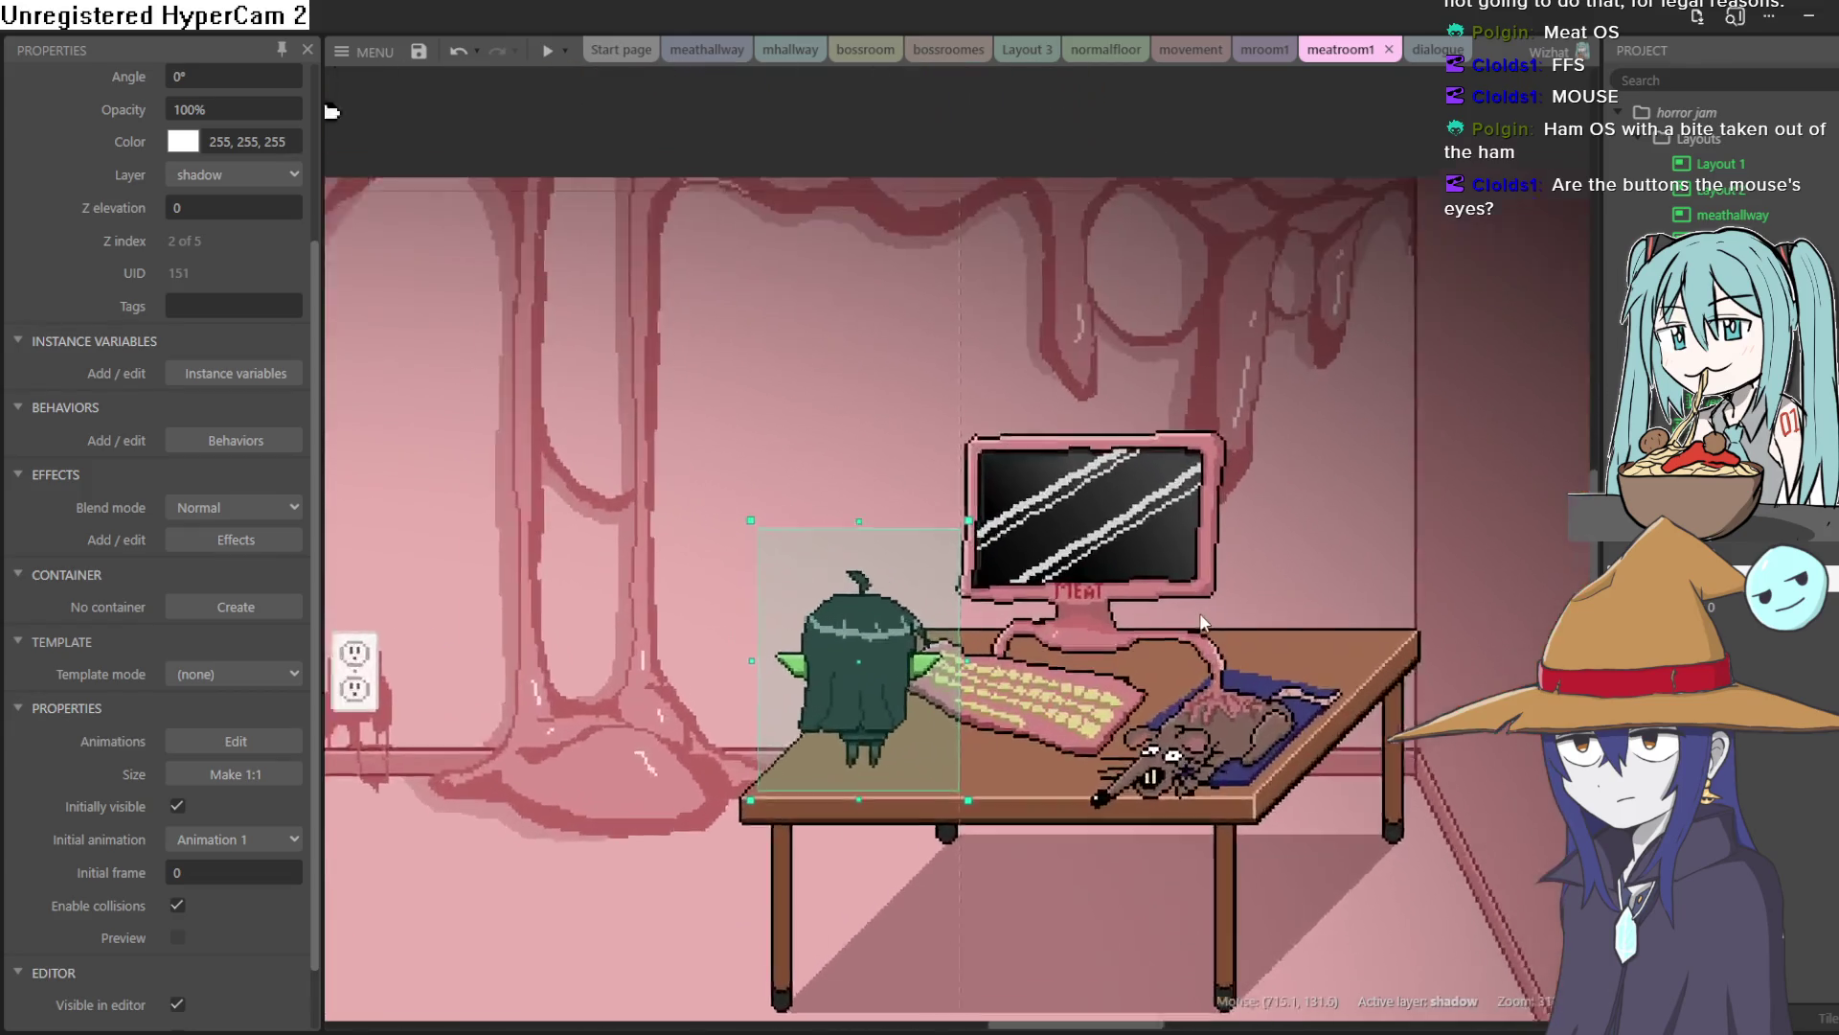
{"action": "scroll", "coordinate": [1027, 590], "scroll_direction": "down", "scroll_amount": 3}
{"action": "scroll", "coordinate": [1055, 596], "scroll_direction": "down", "scroll_amount": 2}
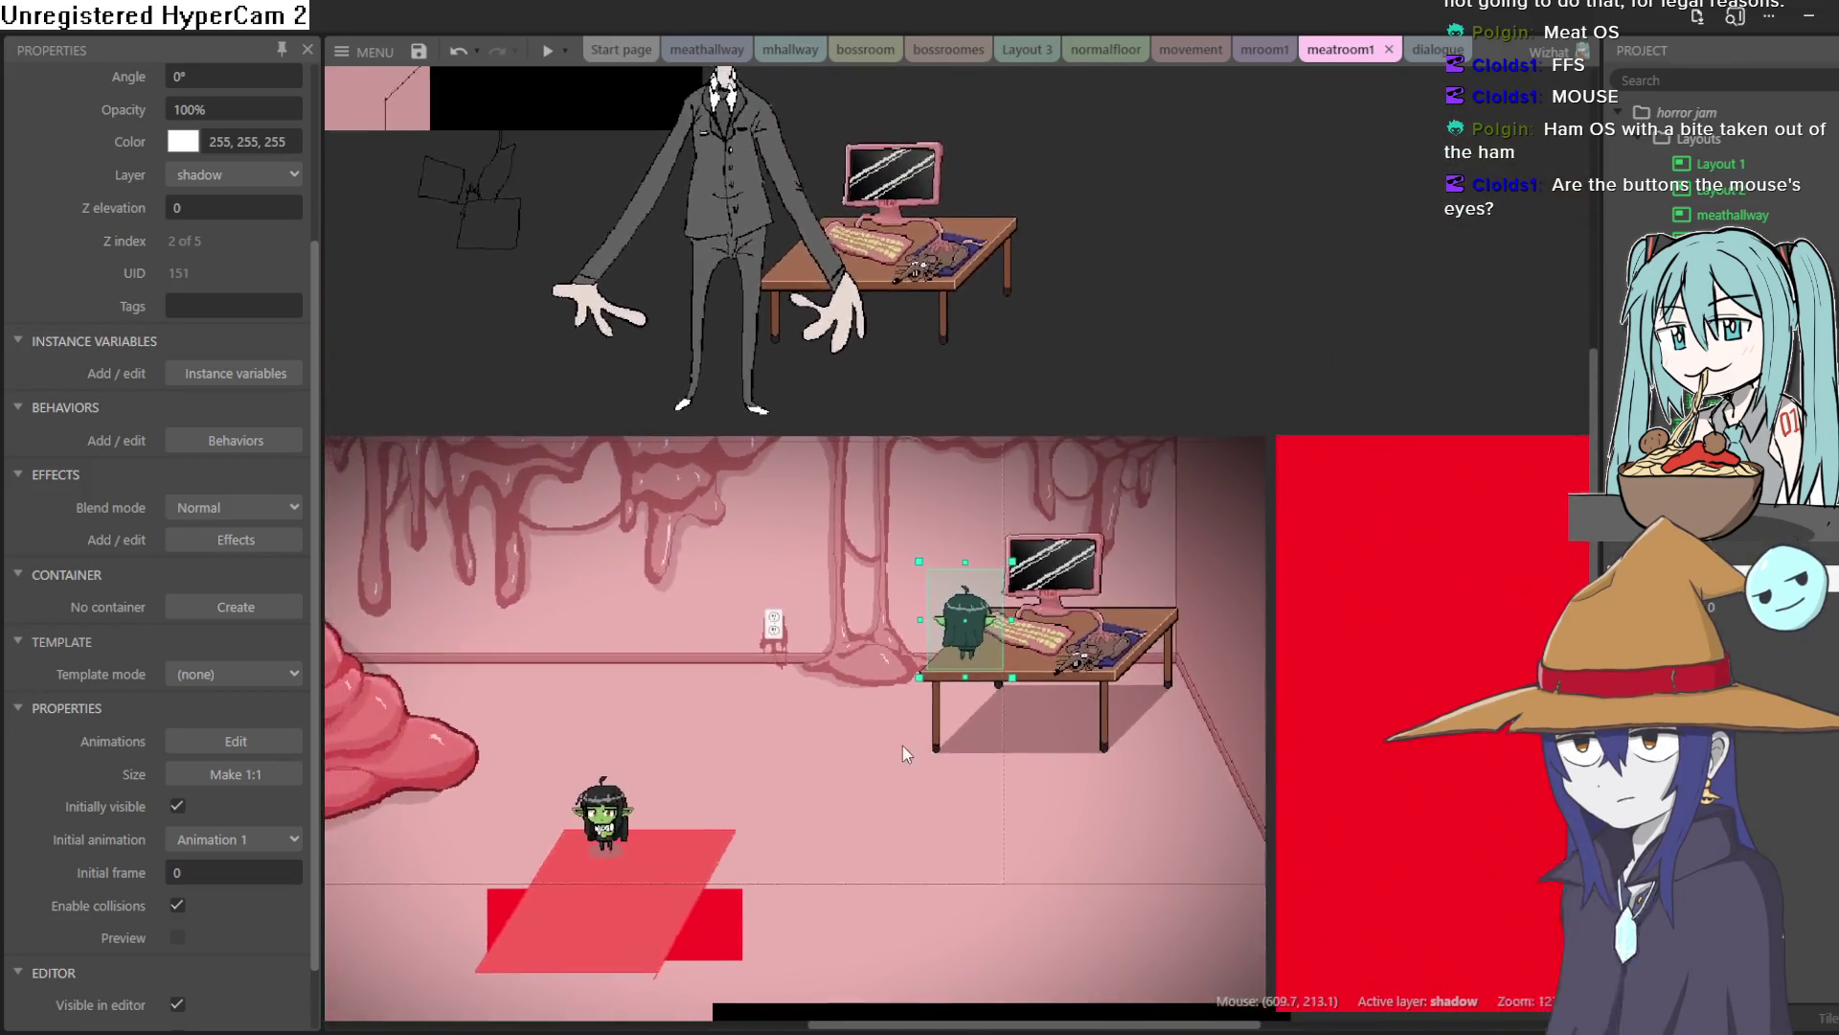
{"action": "scroll", "coordinate": [1201, 670], "scroll_direction": "up", "scroll_amount": 2}
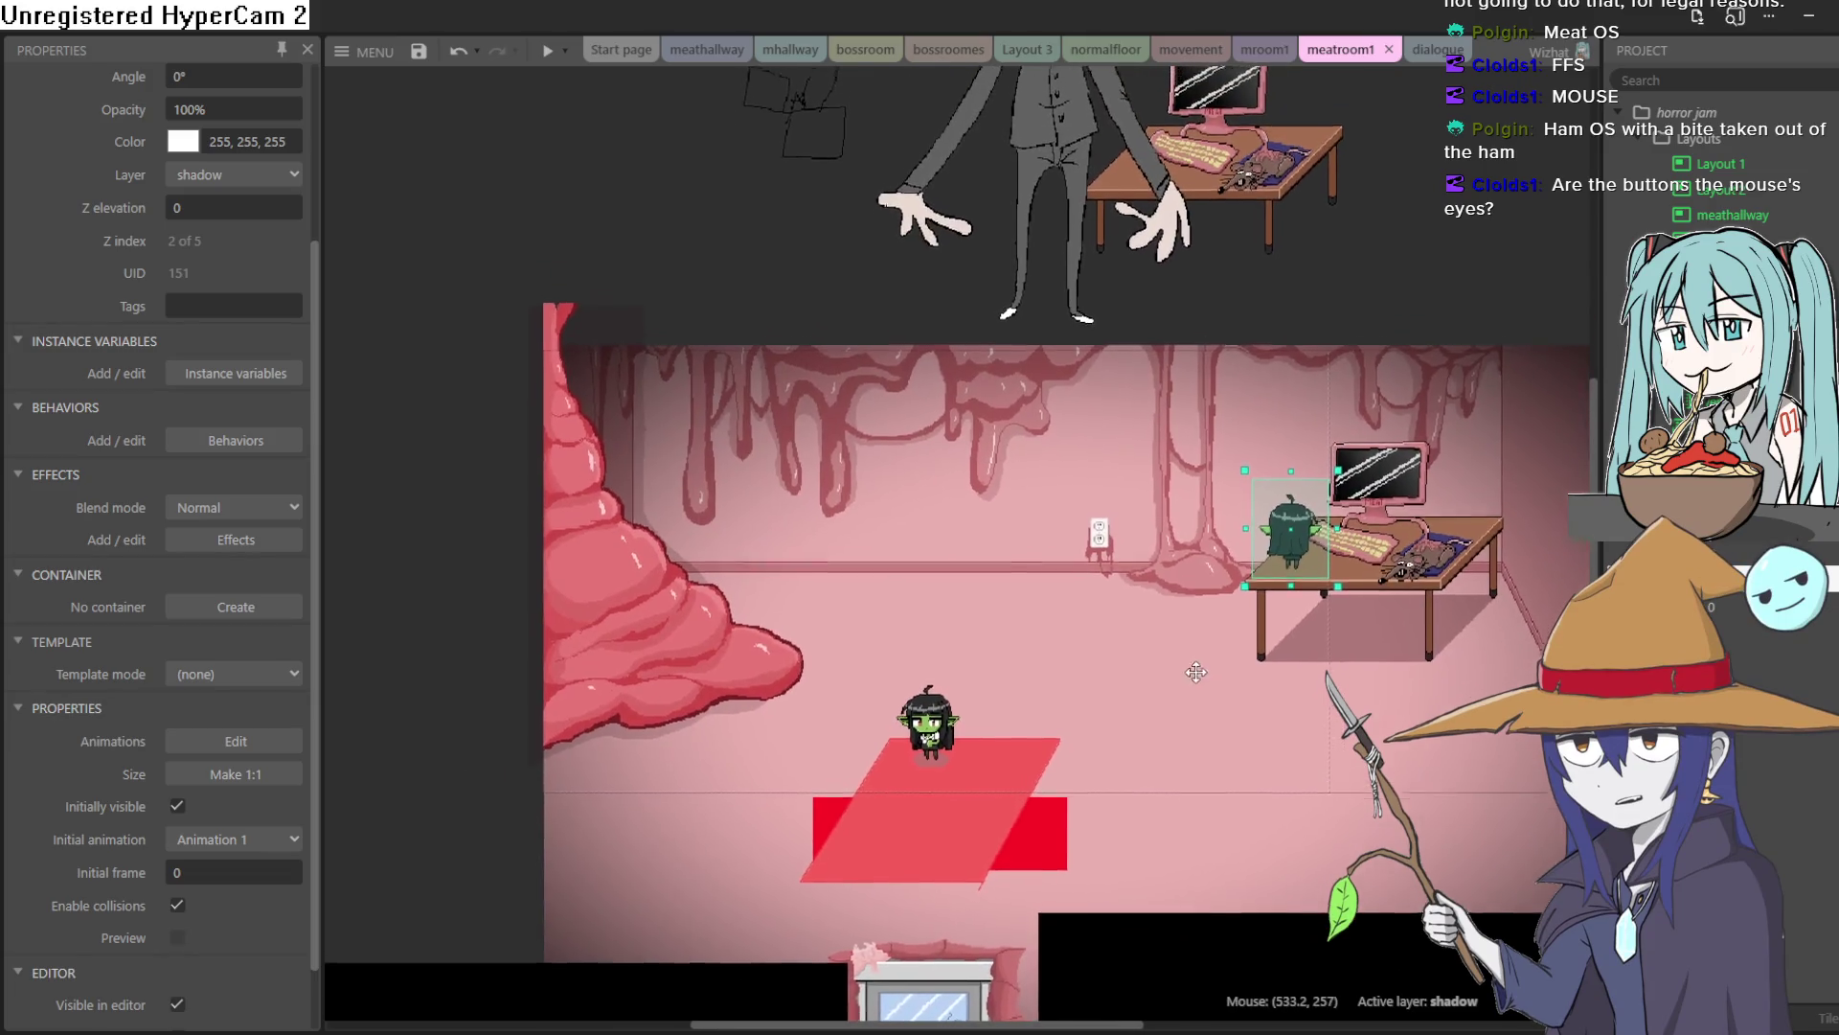
{"action": "left_click_drag", "start_coordinate": [1188, 695], "coordinate": [1140, 687]}
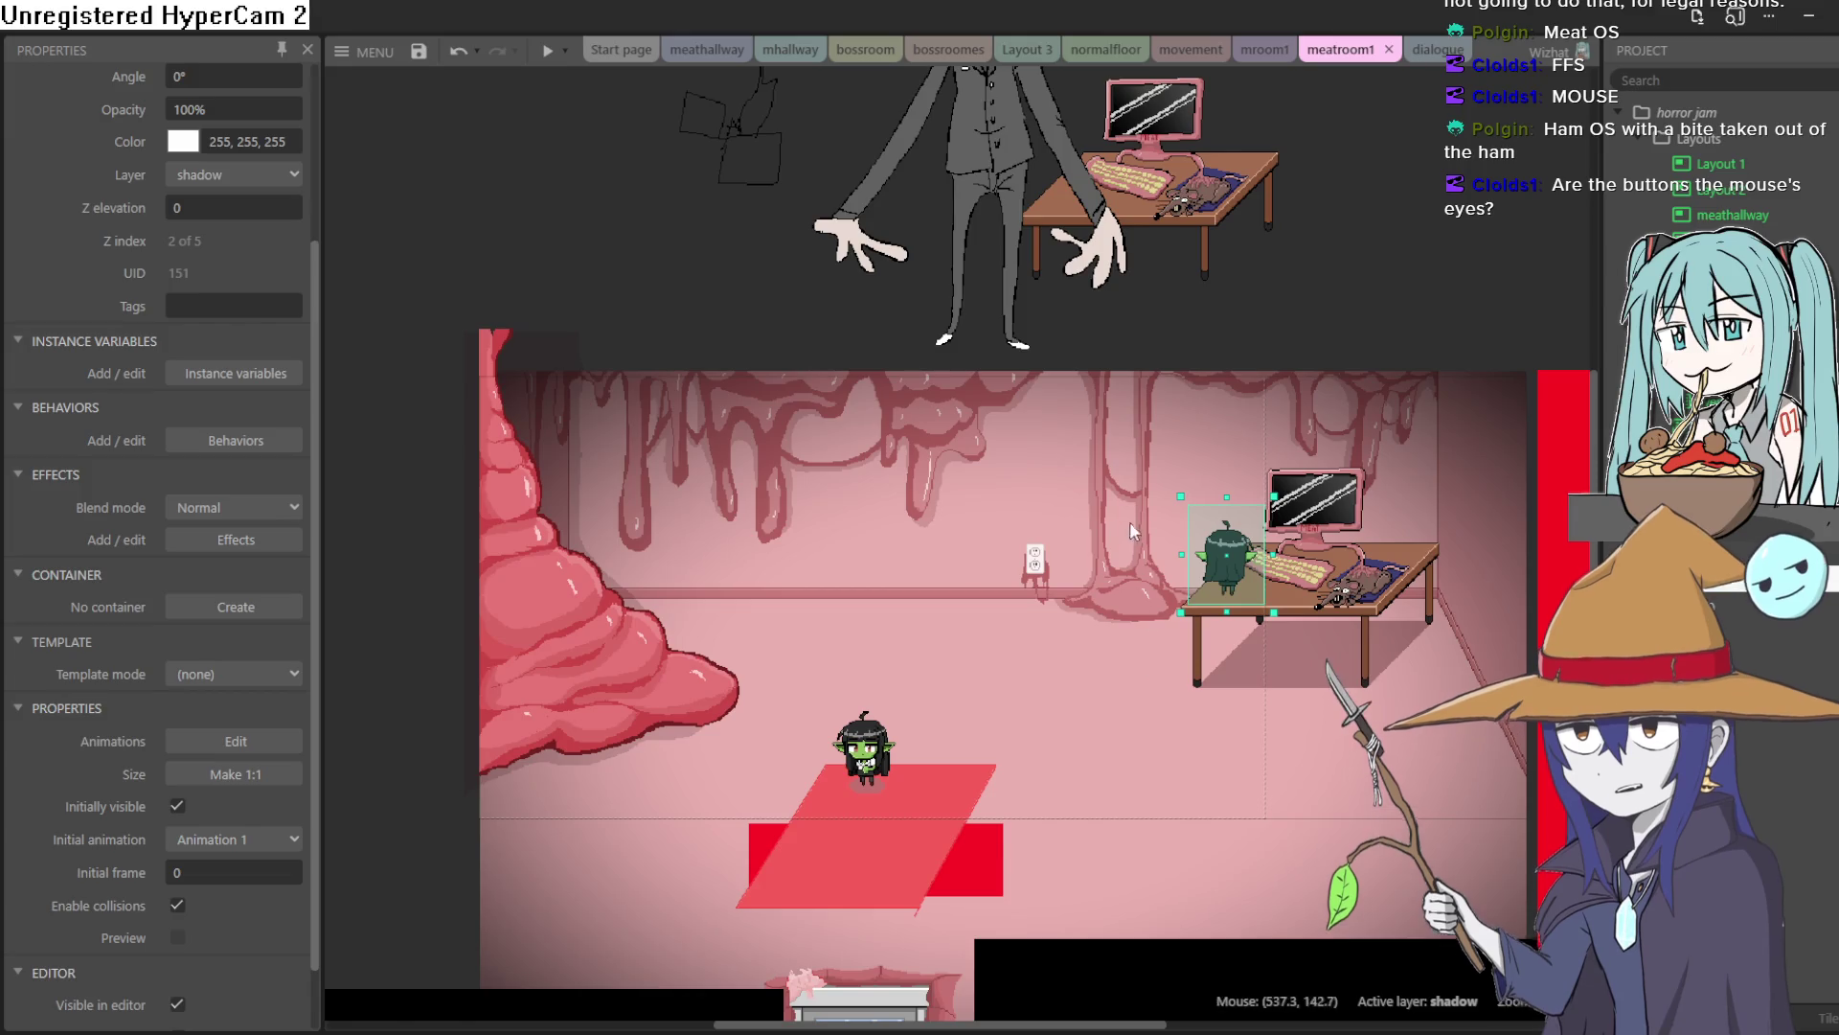
{"action": "mouse_move", "coordinate": [1014, 190]}
{"action": "left_mouse_down"}
{"action": "mouse_move", "coordinate": [895, 755]}
{"action": "mouse_move", "coordinate": [880, 755]}
{"action": "mouse_move", "coordinate": [898, 751]}
{"action": "left_mouse_up"}
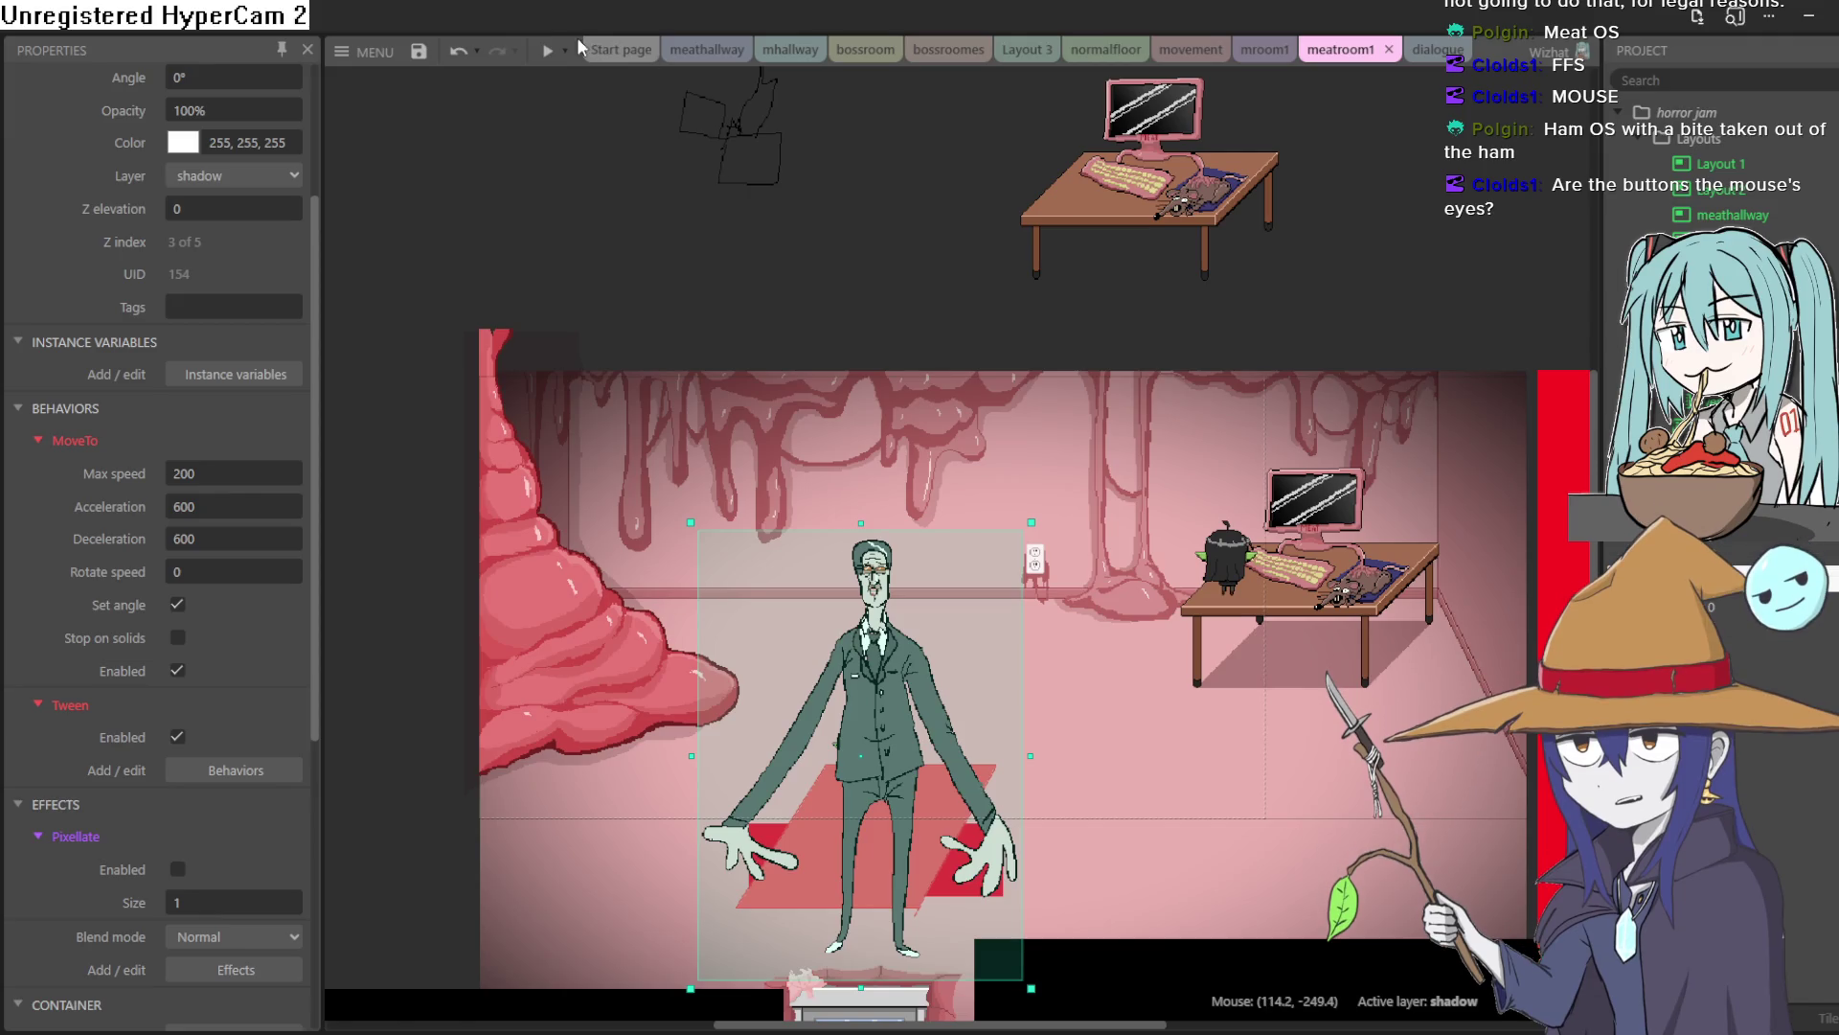
{"action": "left_click", "coordinate": [549, 50]}
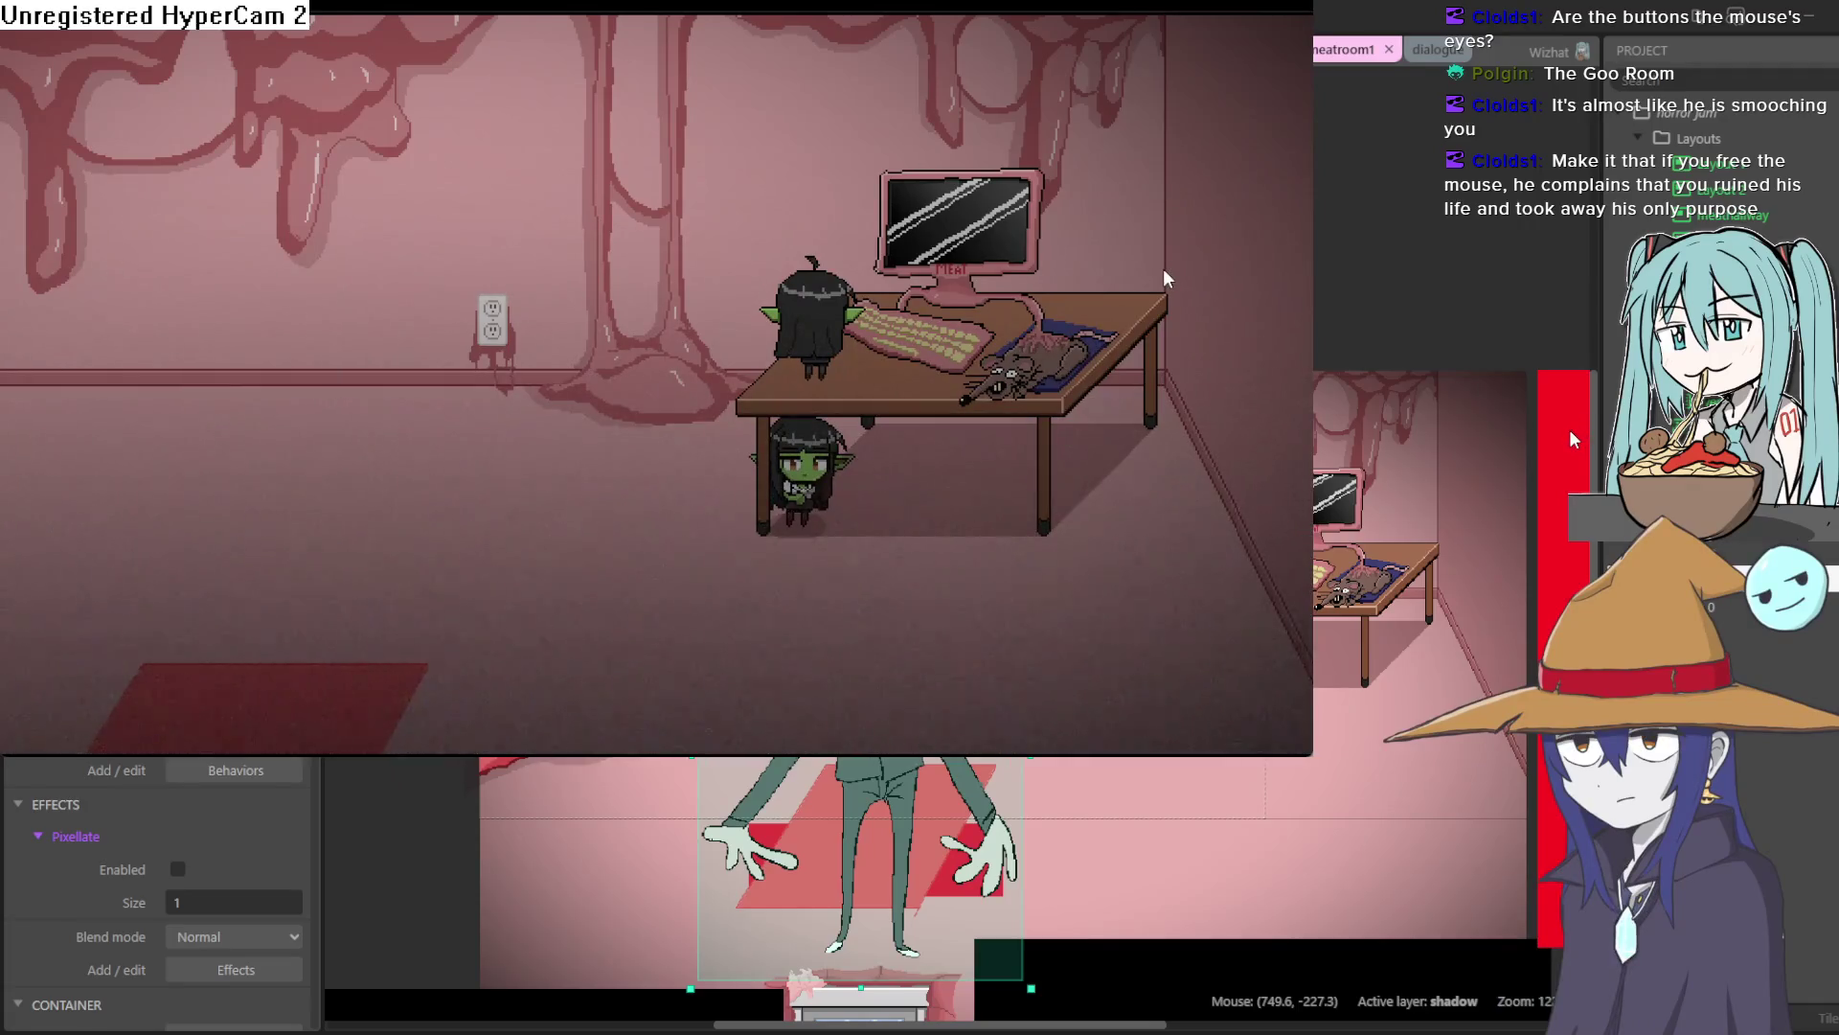
Close the game preview and scroll the meatroom1 layout to check the door at the bottom
{"action": "left_click", "coordinate": [1692, 119]}
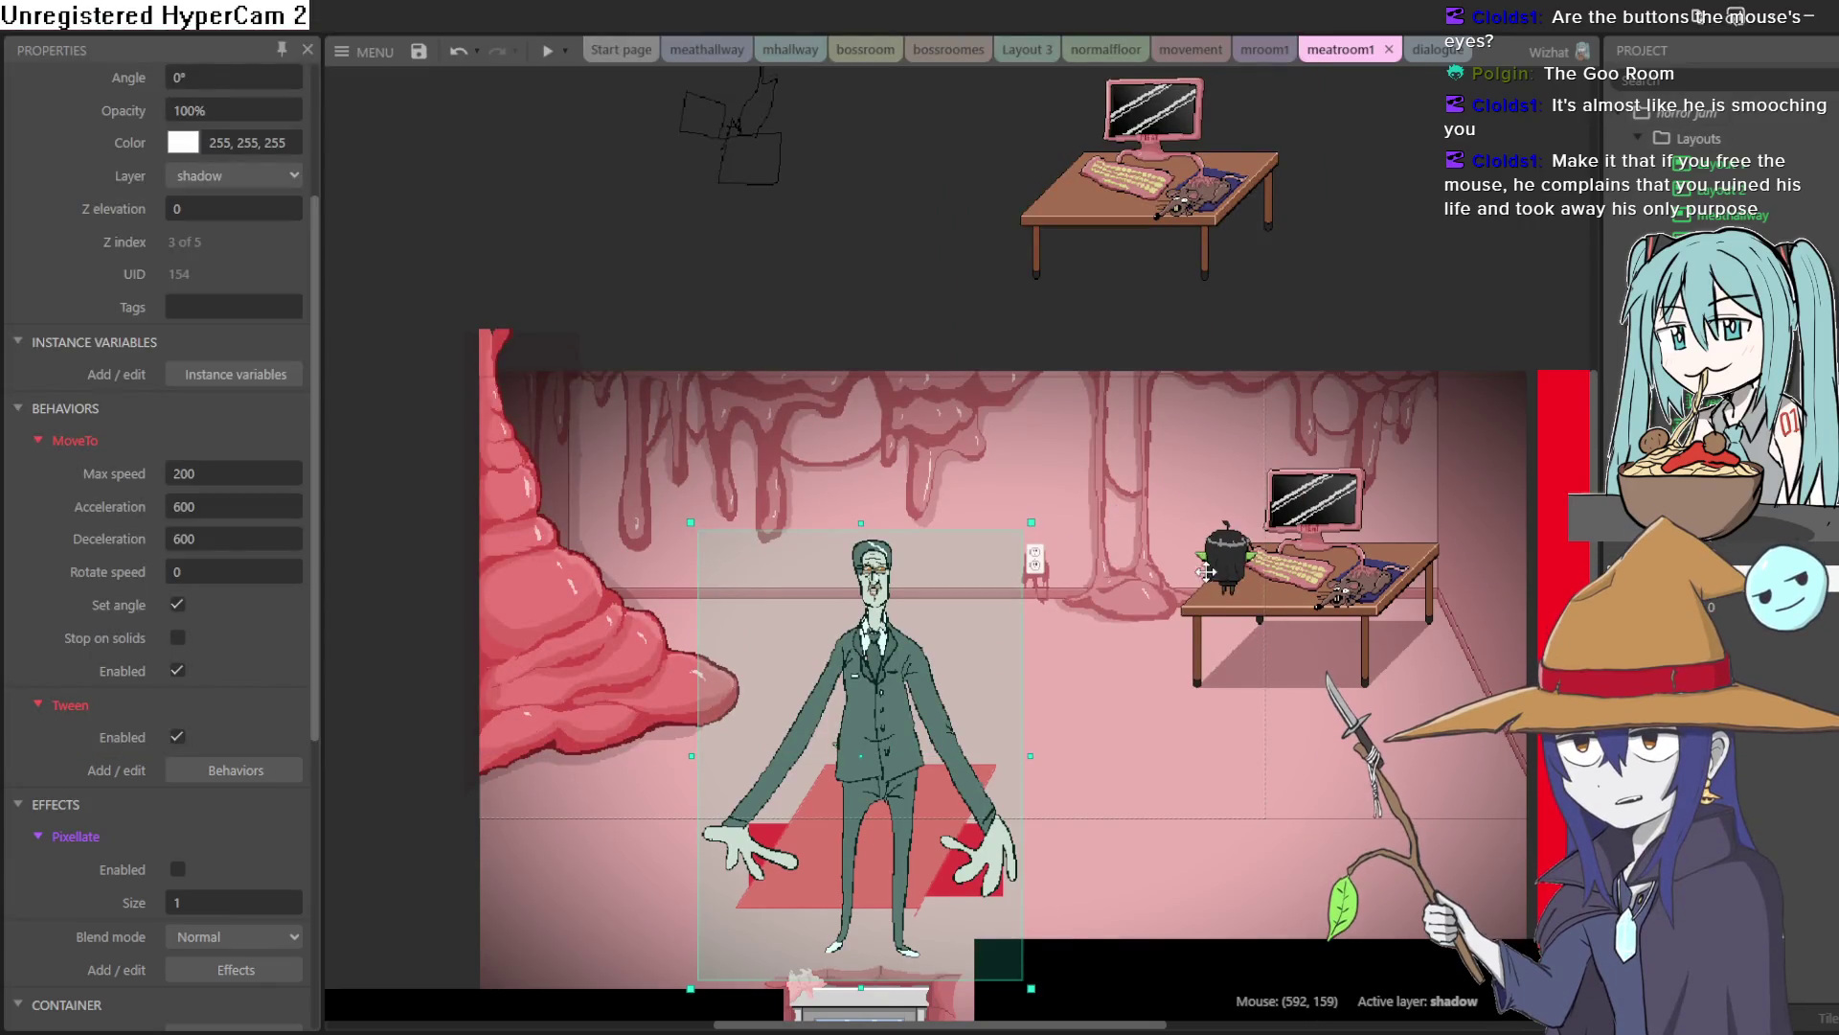
{"action": "scroll", "coordinate": [1198, 479], "scroll_direction": "down", "scroll_amount": 2}
{"action": "scroll", "coordinate": [1396, 185], "scroll_direction": "up", "scroll_amount": 1}
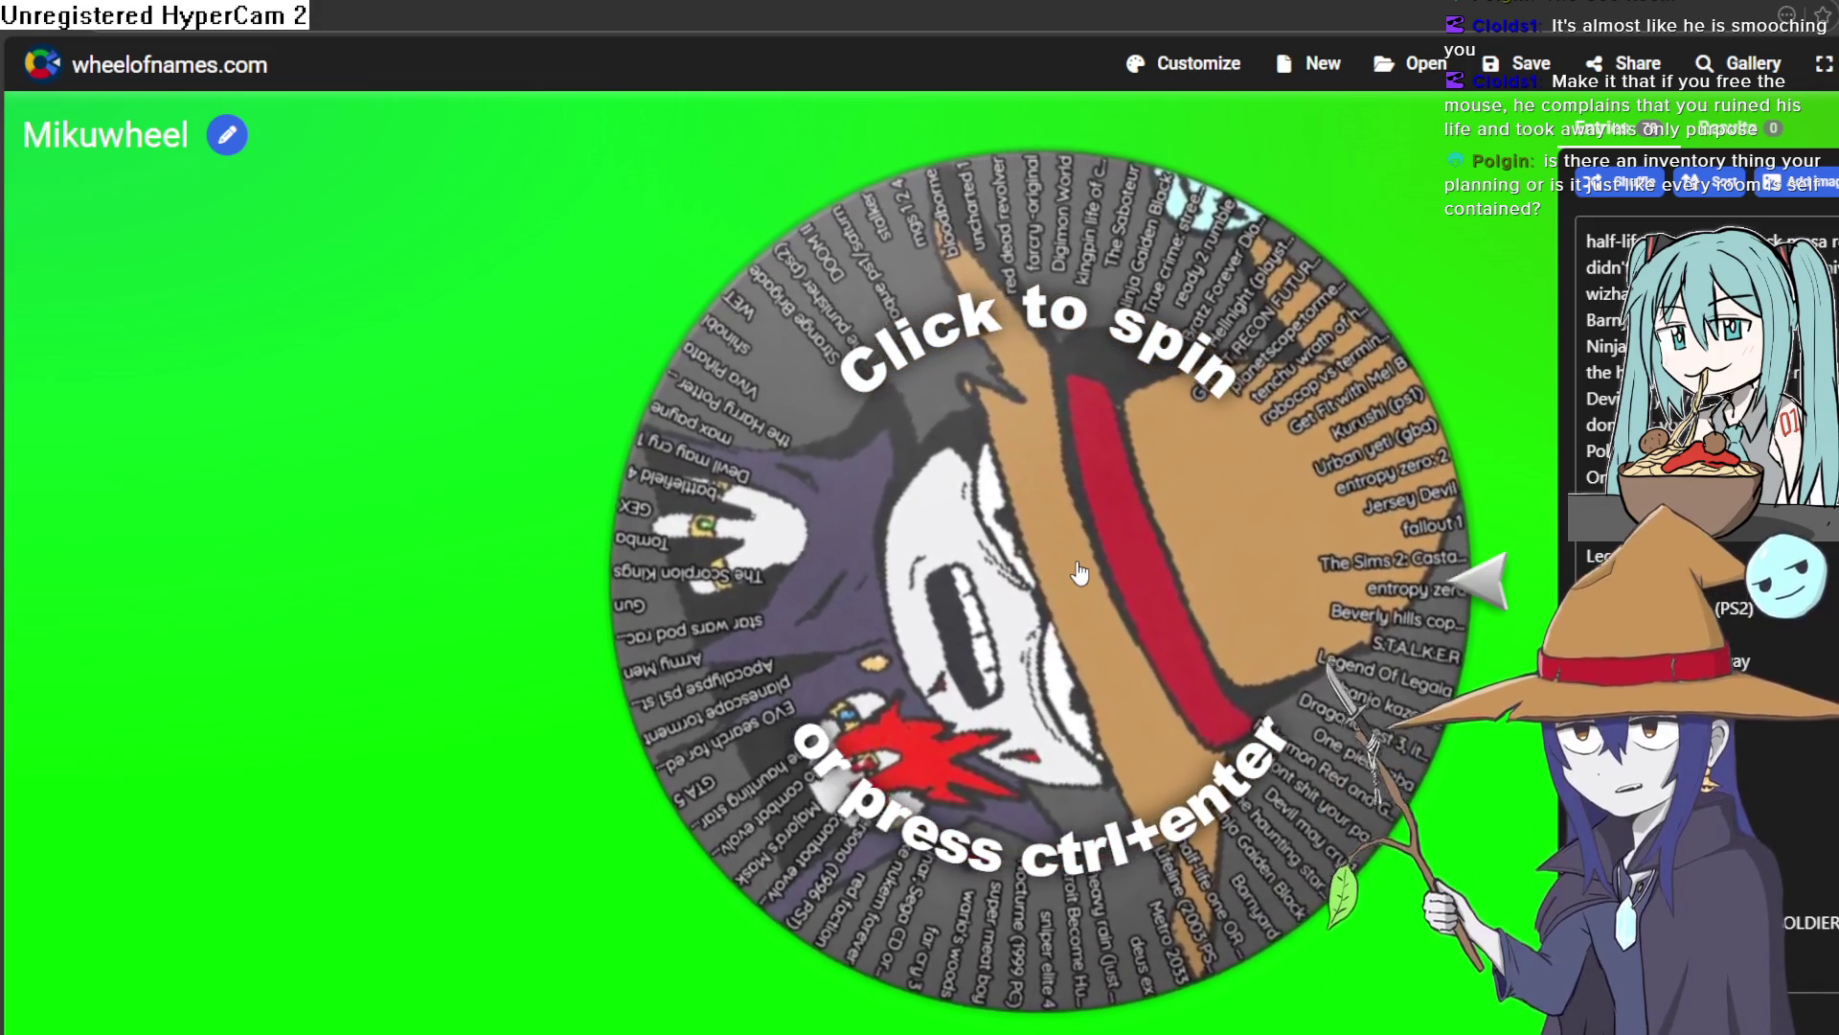
Spin the Mikuwheel, which lands on 'ready 2 rumble'
{"action": "left_click", "coordinate": [1078, 572]}
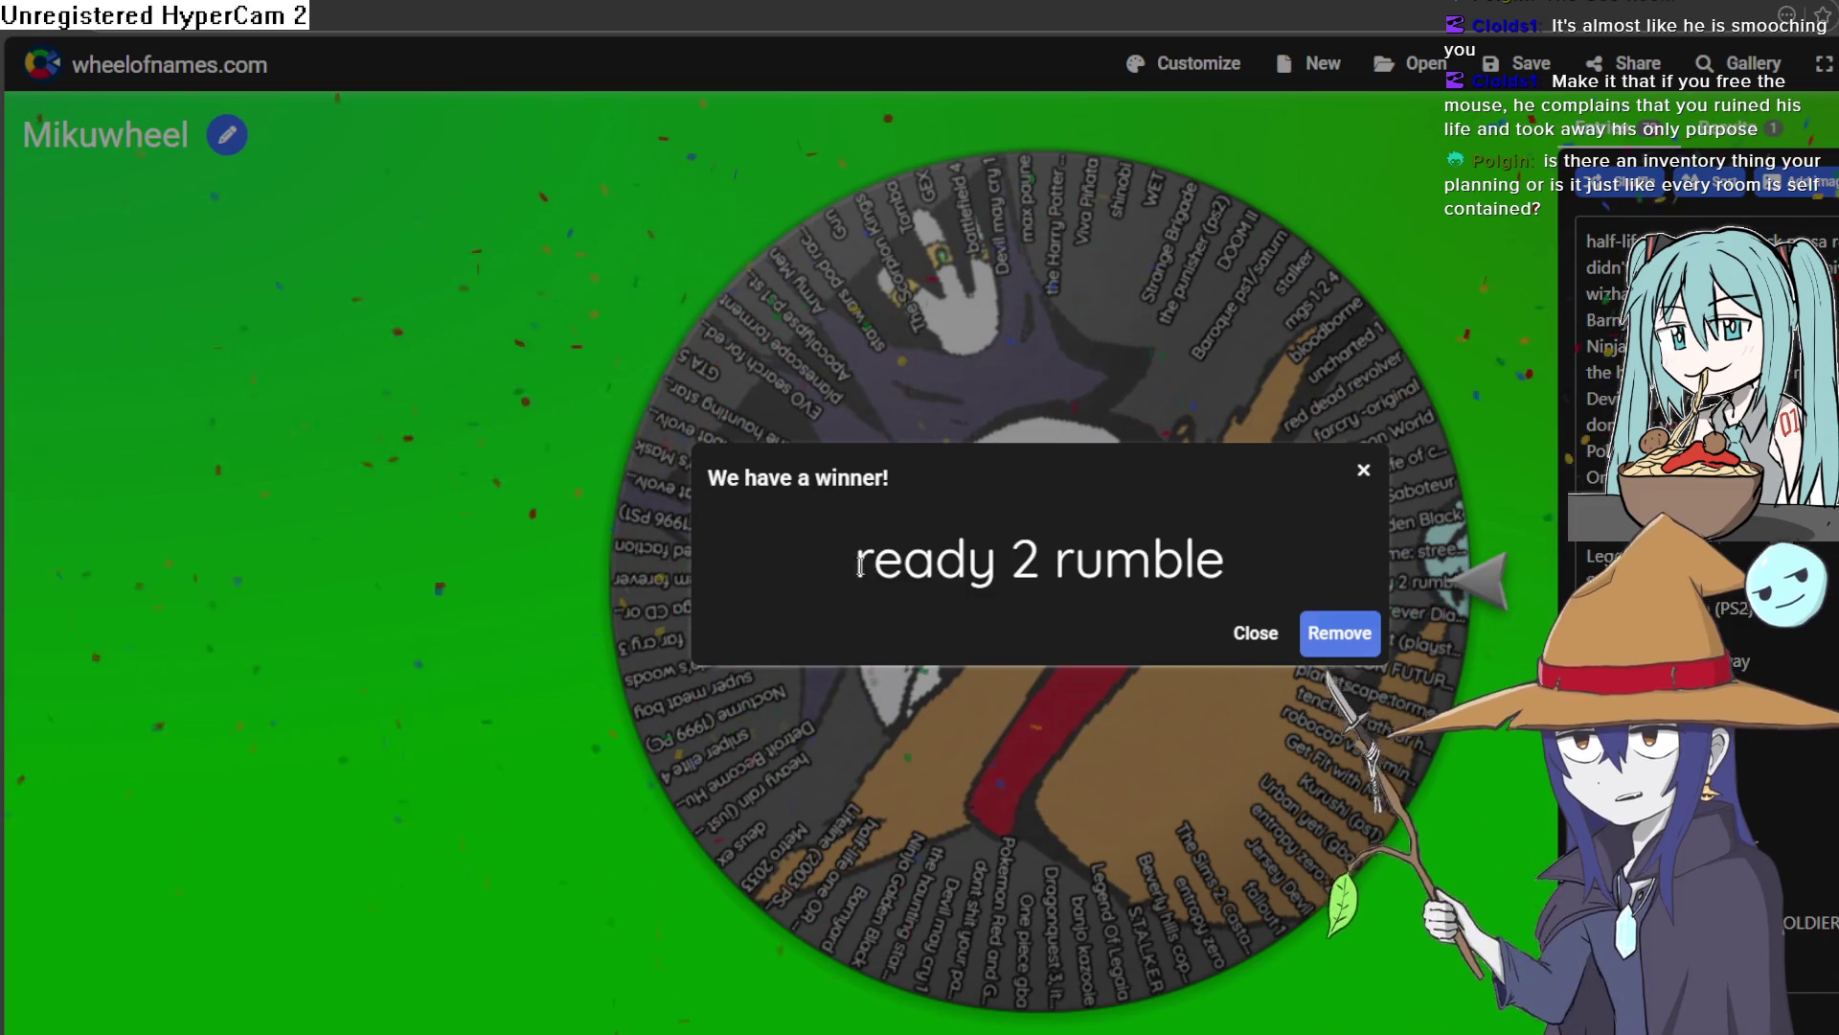
Copy the winning entry 'ready 2 rumble', run a stray 'teneb_' search and close that tab
{"action": "left_click_drag", "start_coordinate": [849, 570], "coordinate": [1232, 589]}
{"action": "key", "text": "ctrl+c"}
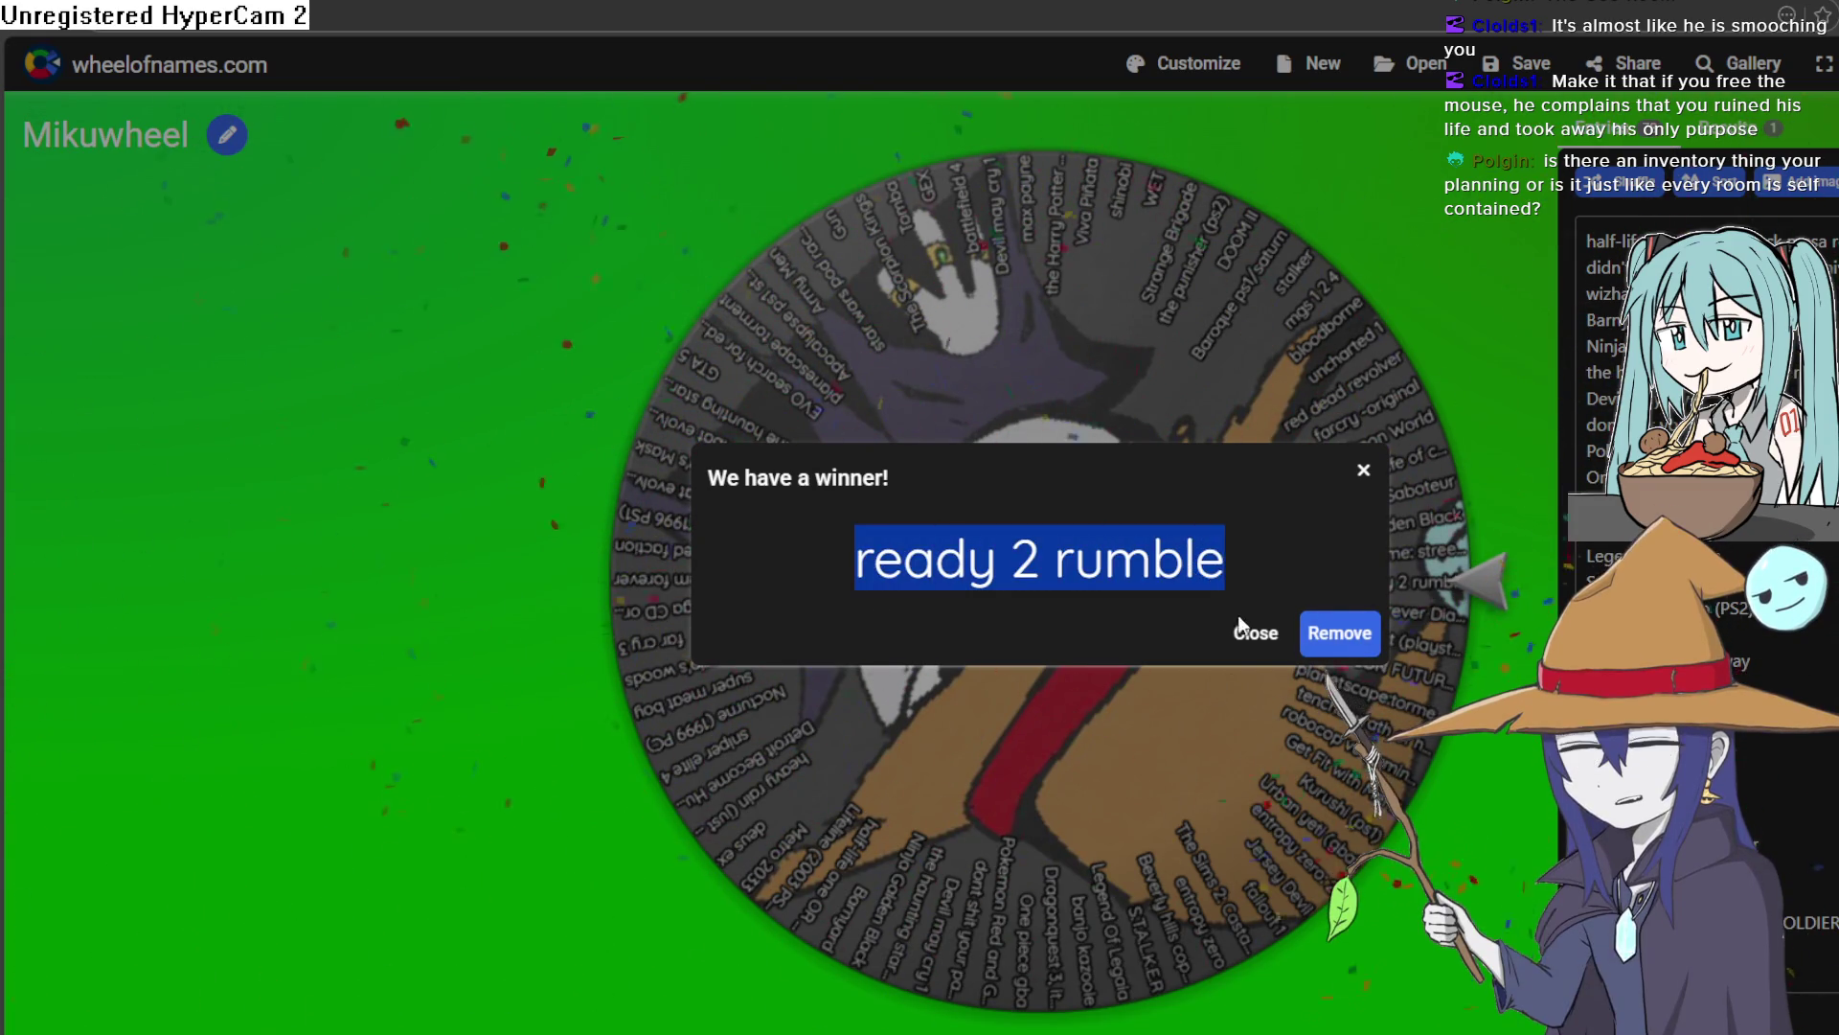
{"action": "key", "text": "ctrl+t"}
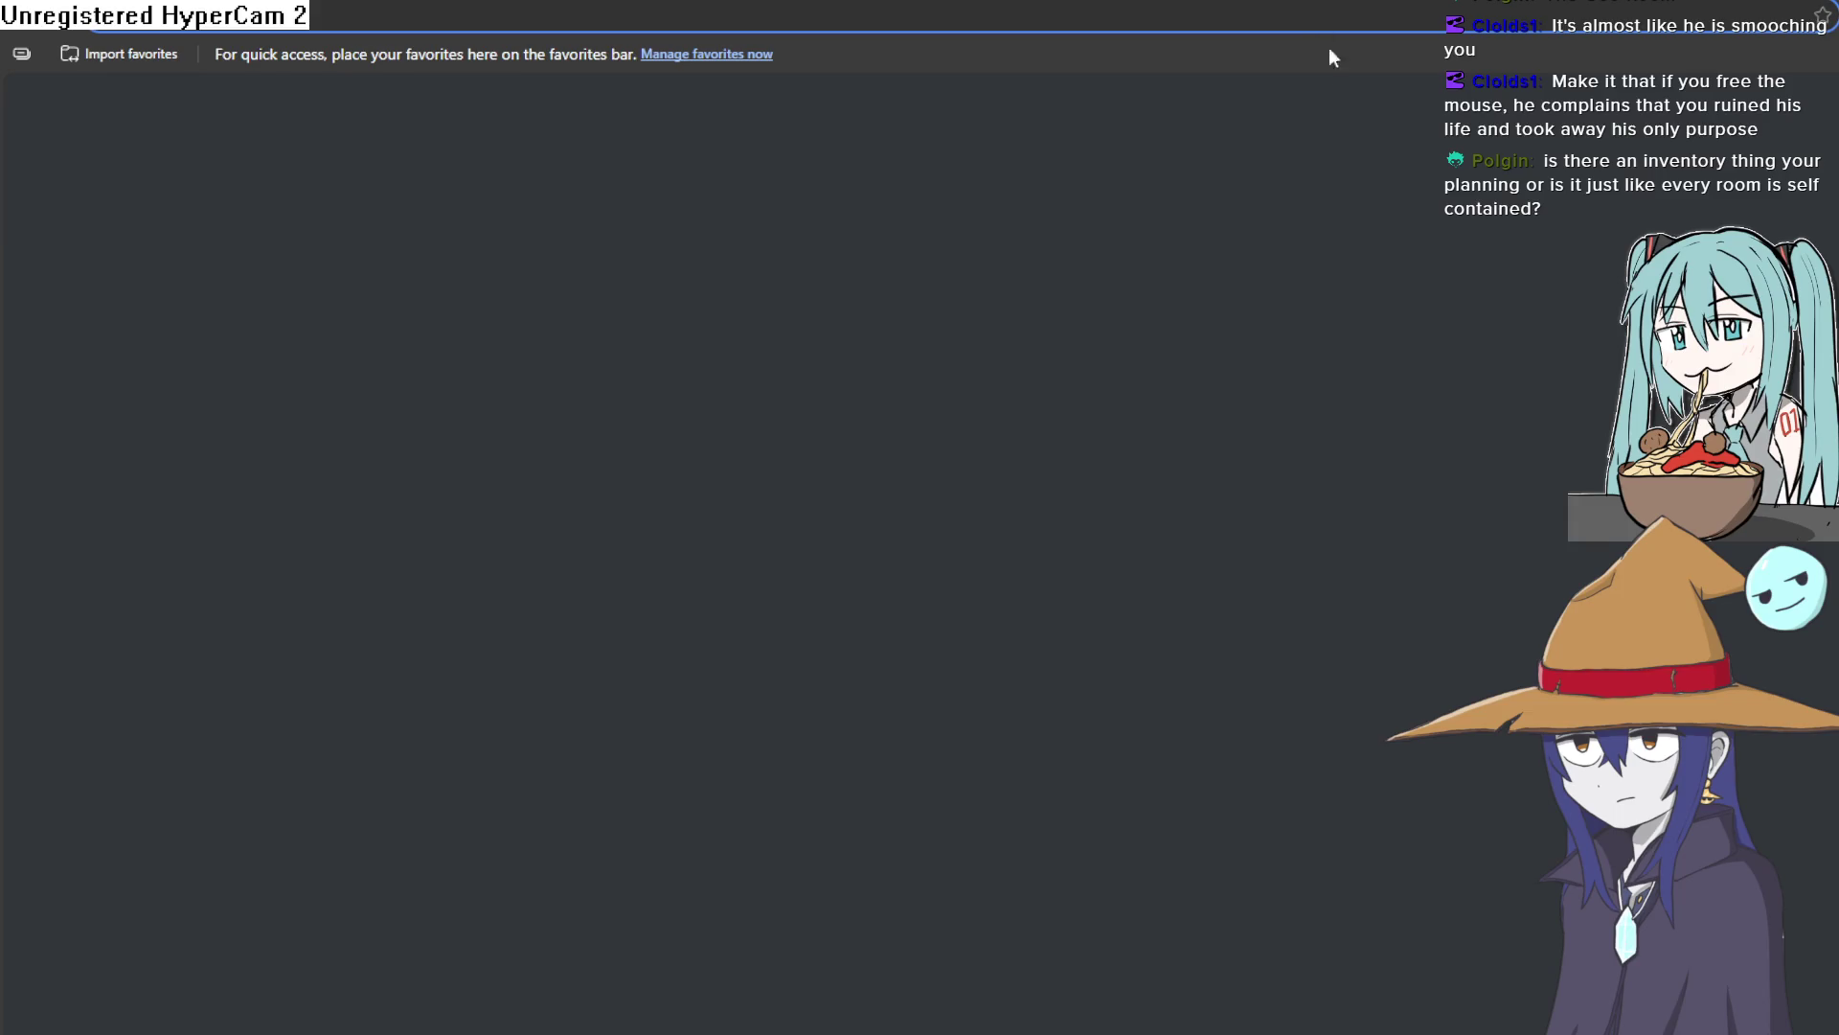
{"action": "type", "text": "teneb__"}
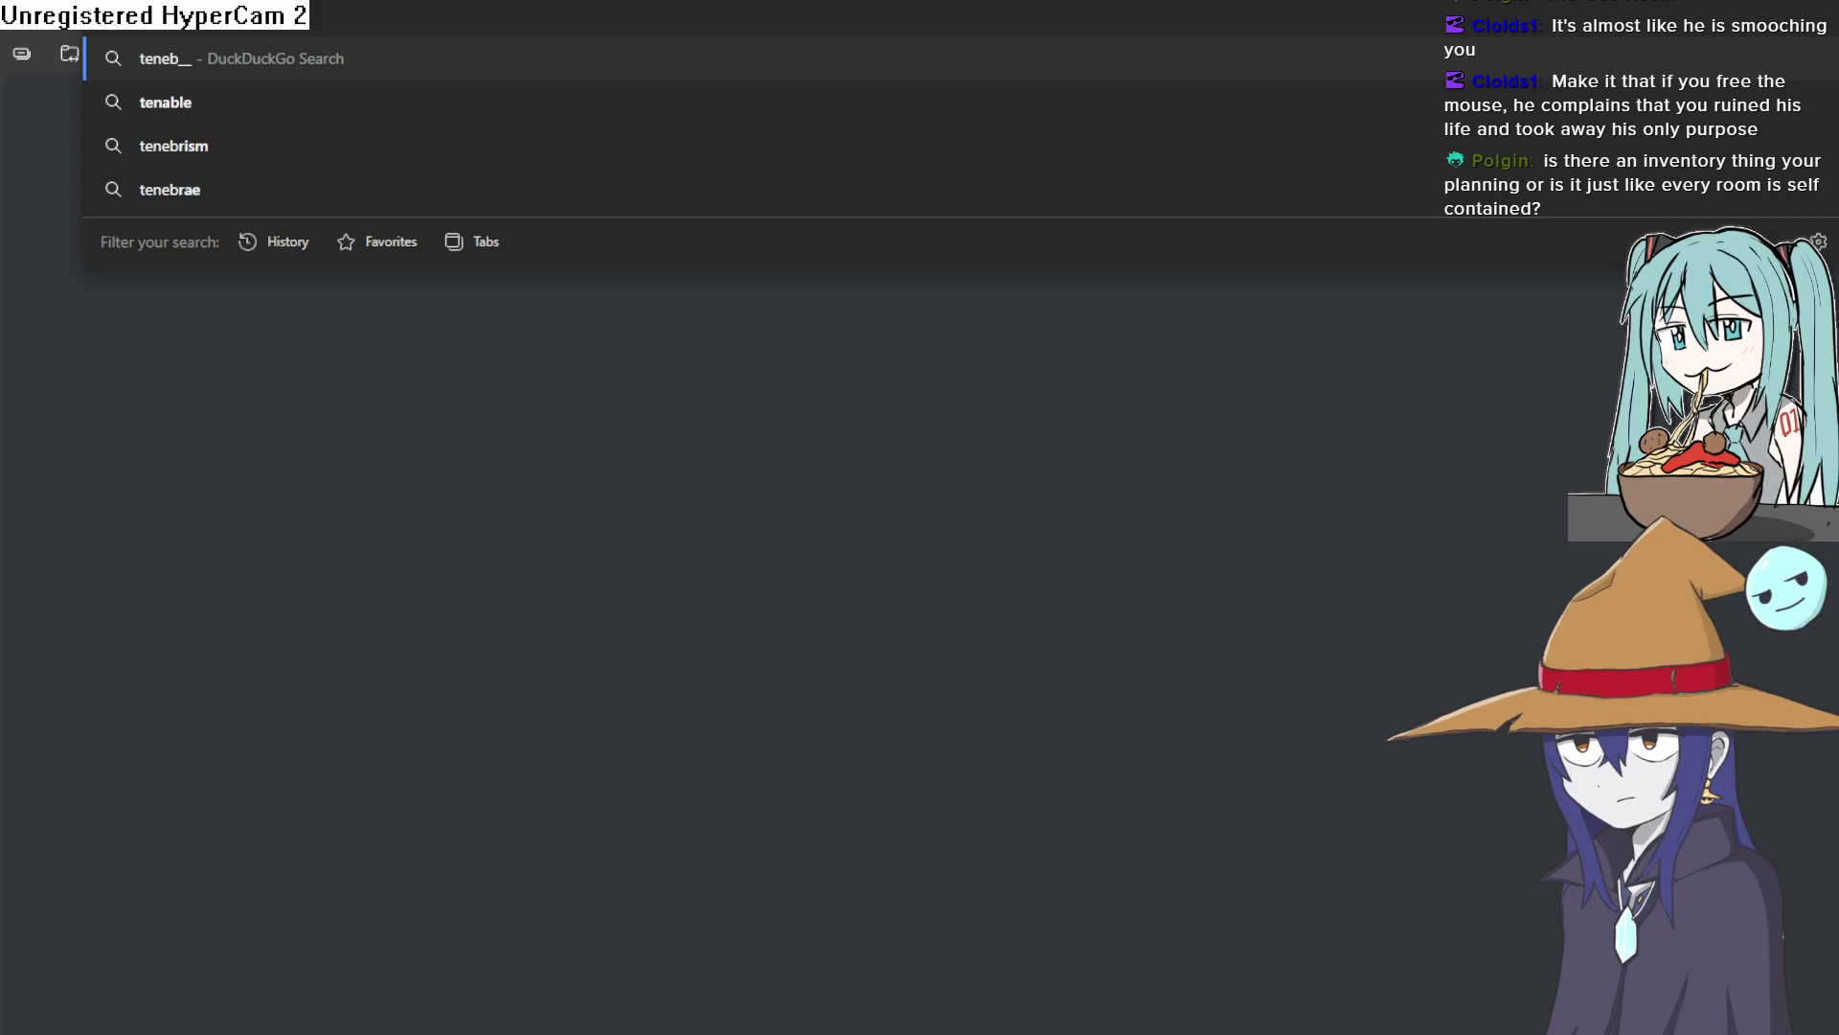
{"action": "key", "text": "Return"}
{"action": "key", "text": "ctrl+w"}
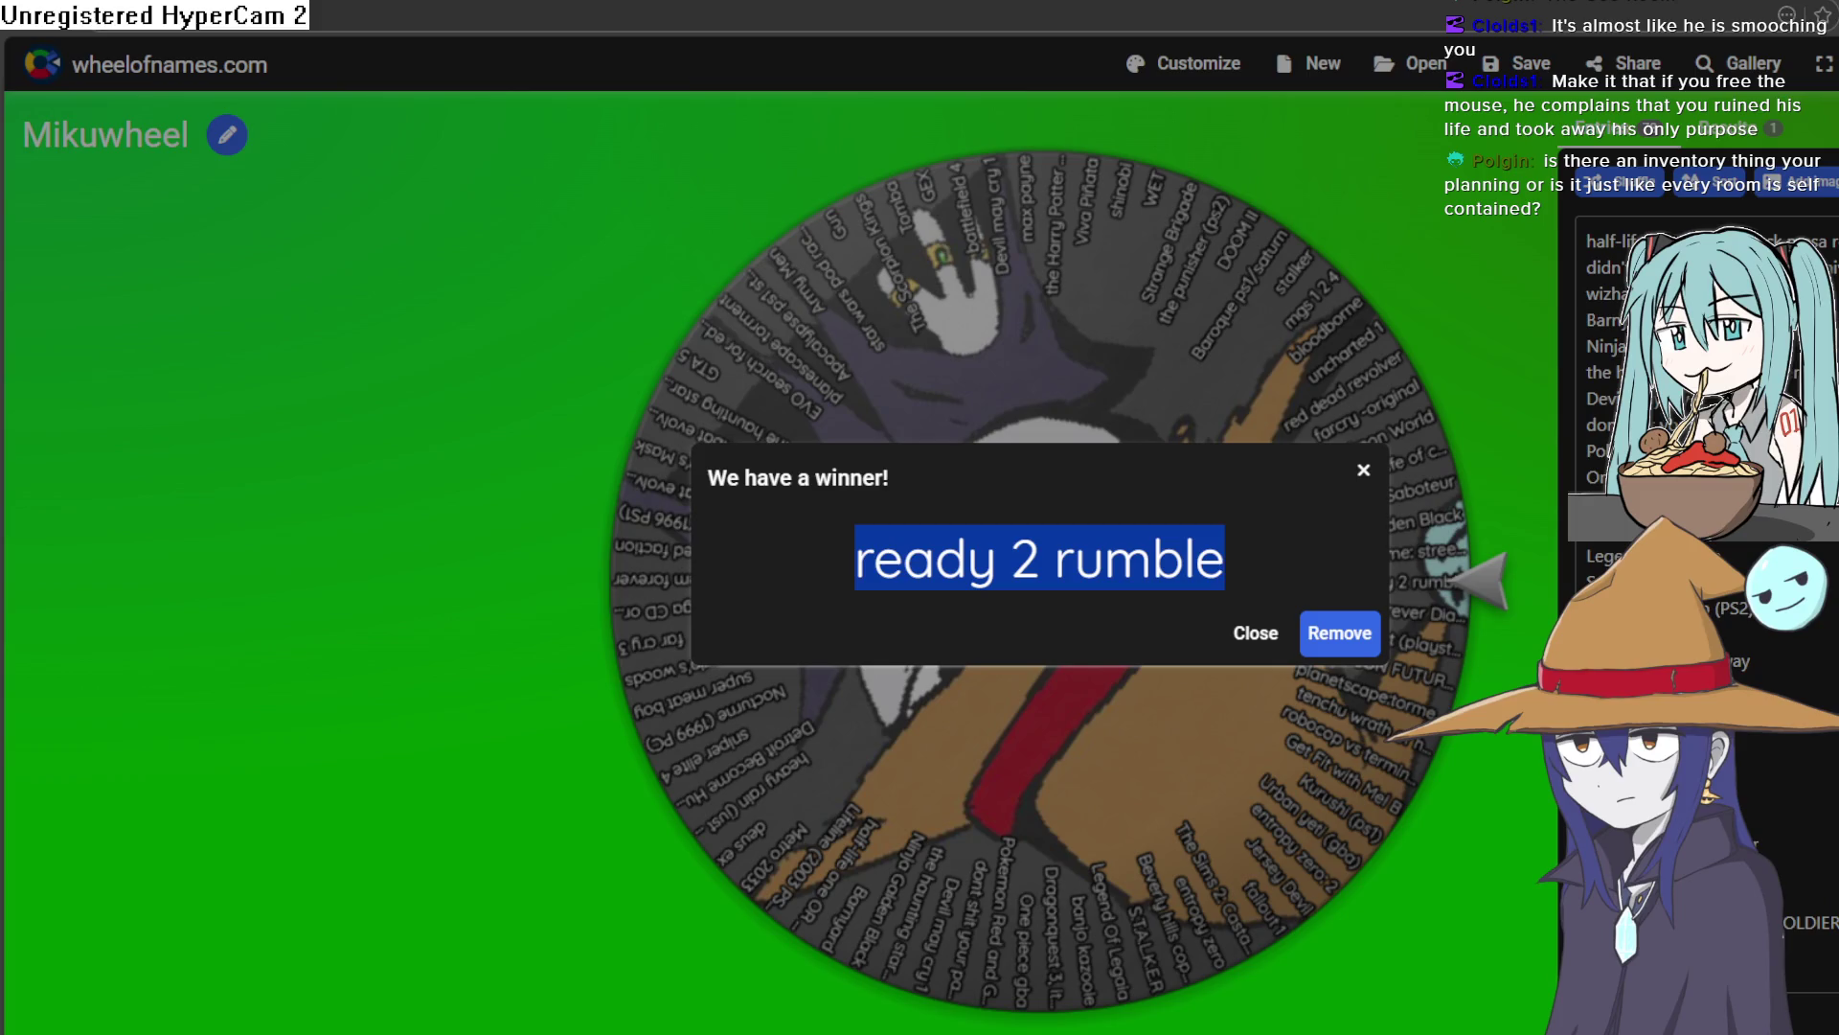
Search DuckDuckGo images for 'ready 2 rumble', then return to the wheel tab
{"action": "key", "text": "ctrl+t"}
{"action": "key", "text": "ctrl+v"}
{"action": "key", "text": "Return"}
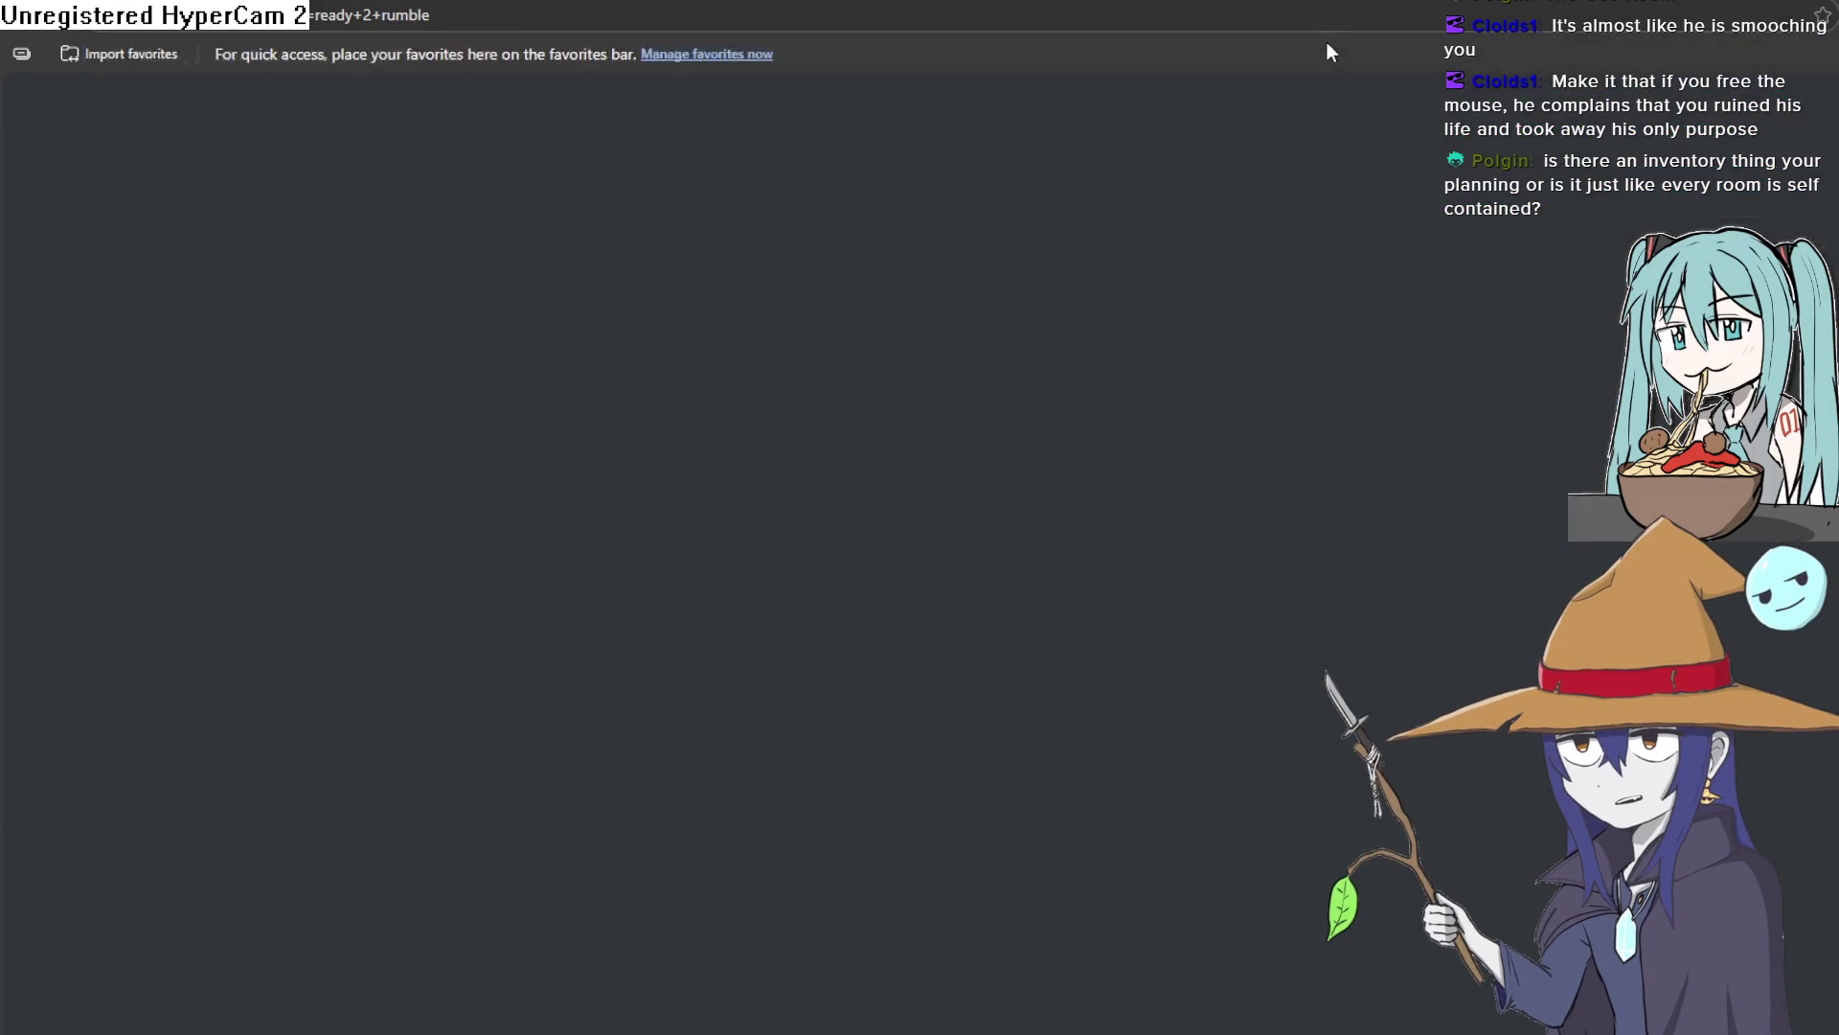
{"action": "left_click", "coordinate": [269, 136]}
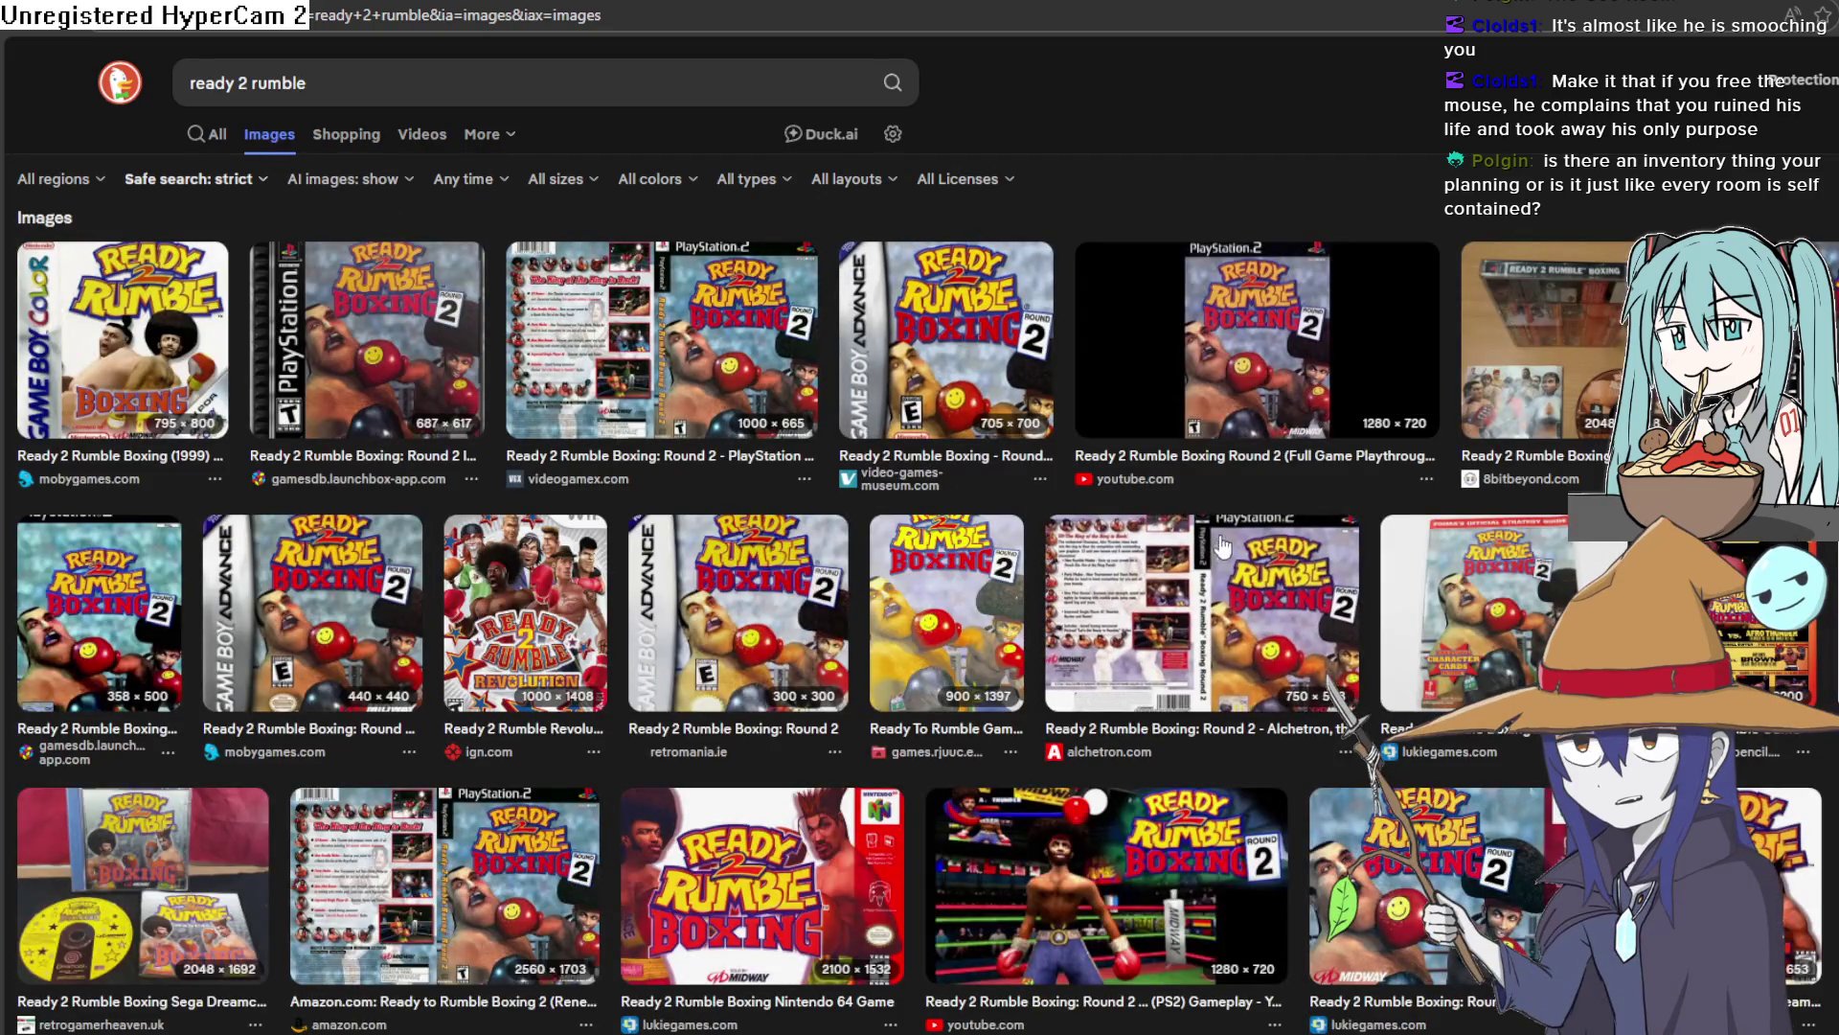
{"action": "scroll", "coordinate": [1336, 575], "scroll_direction": "down", "scroll_amount": 1}
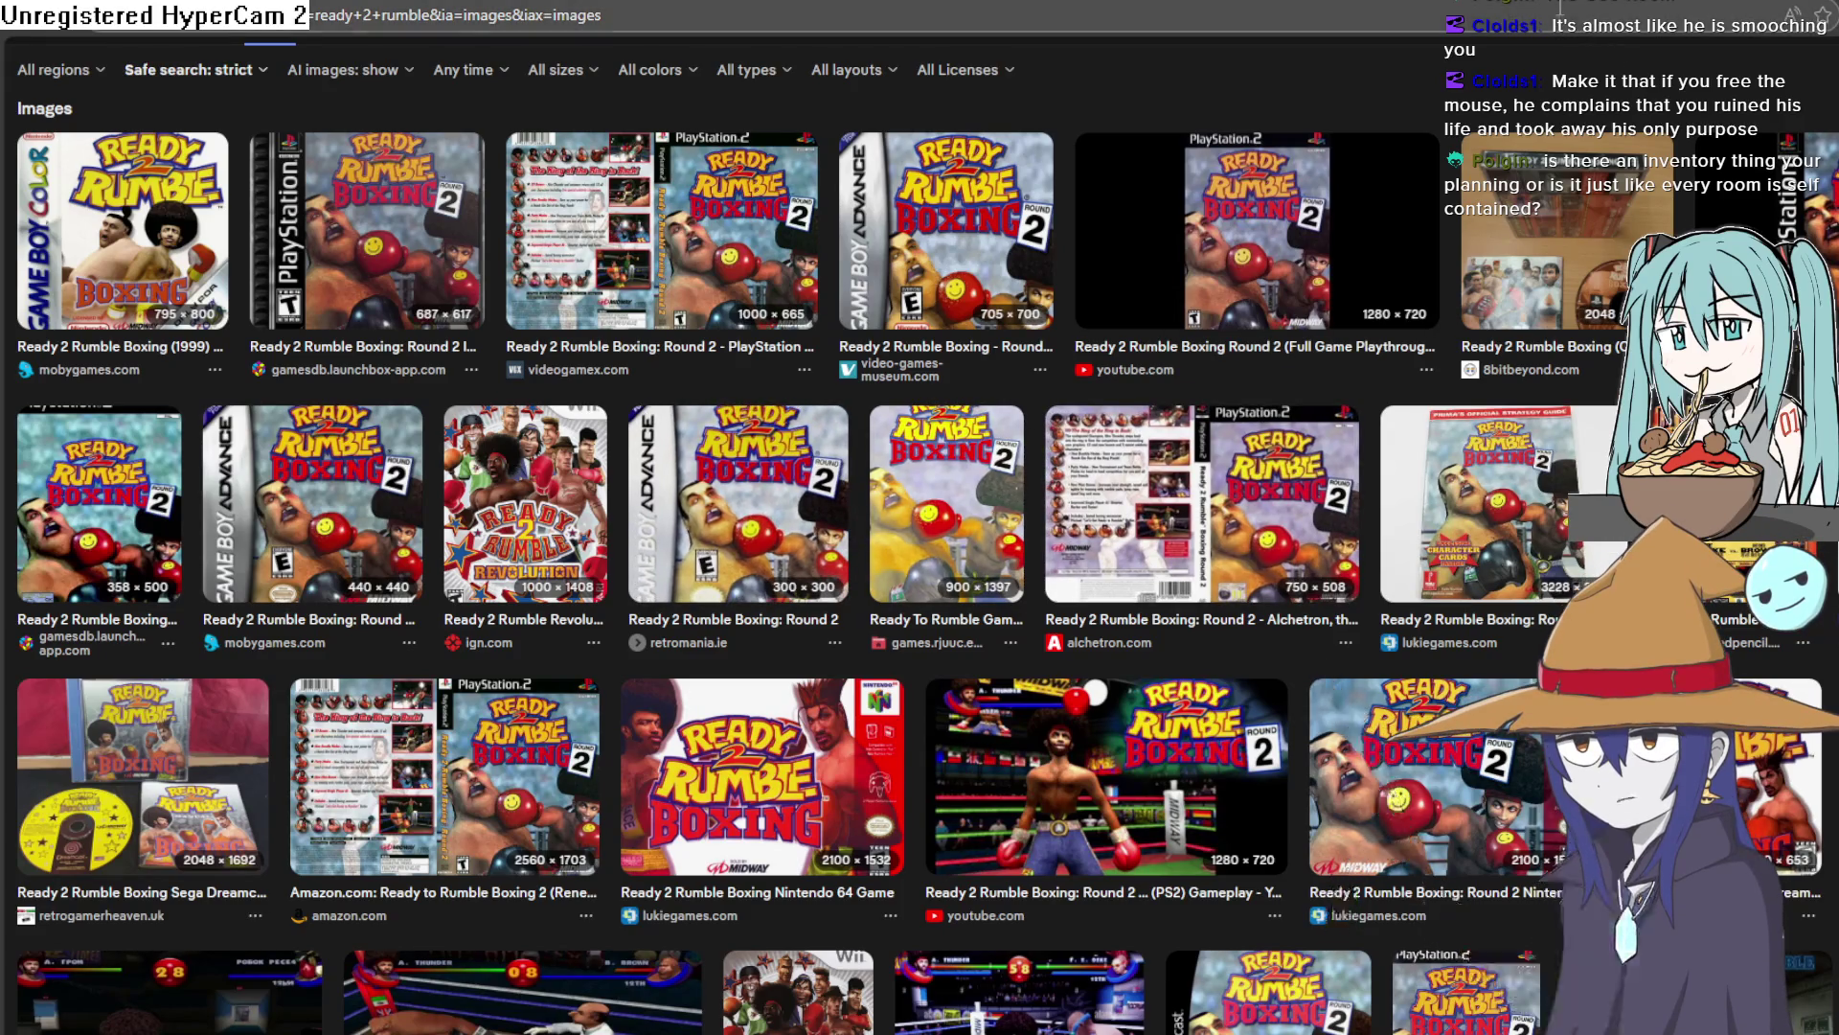
{"action": "key", "text": "ctrl+Tab"}
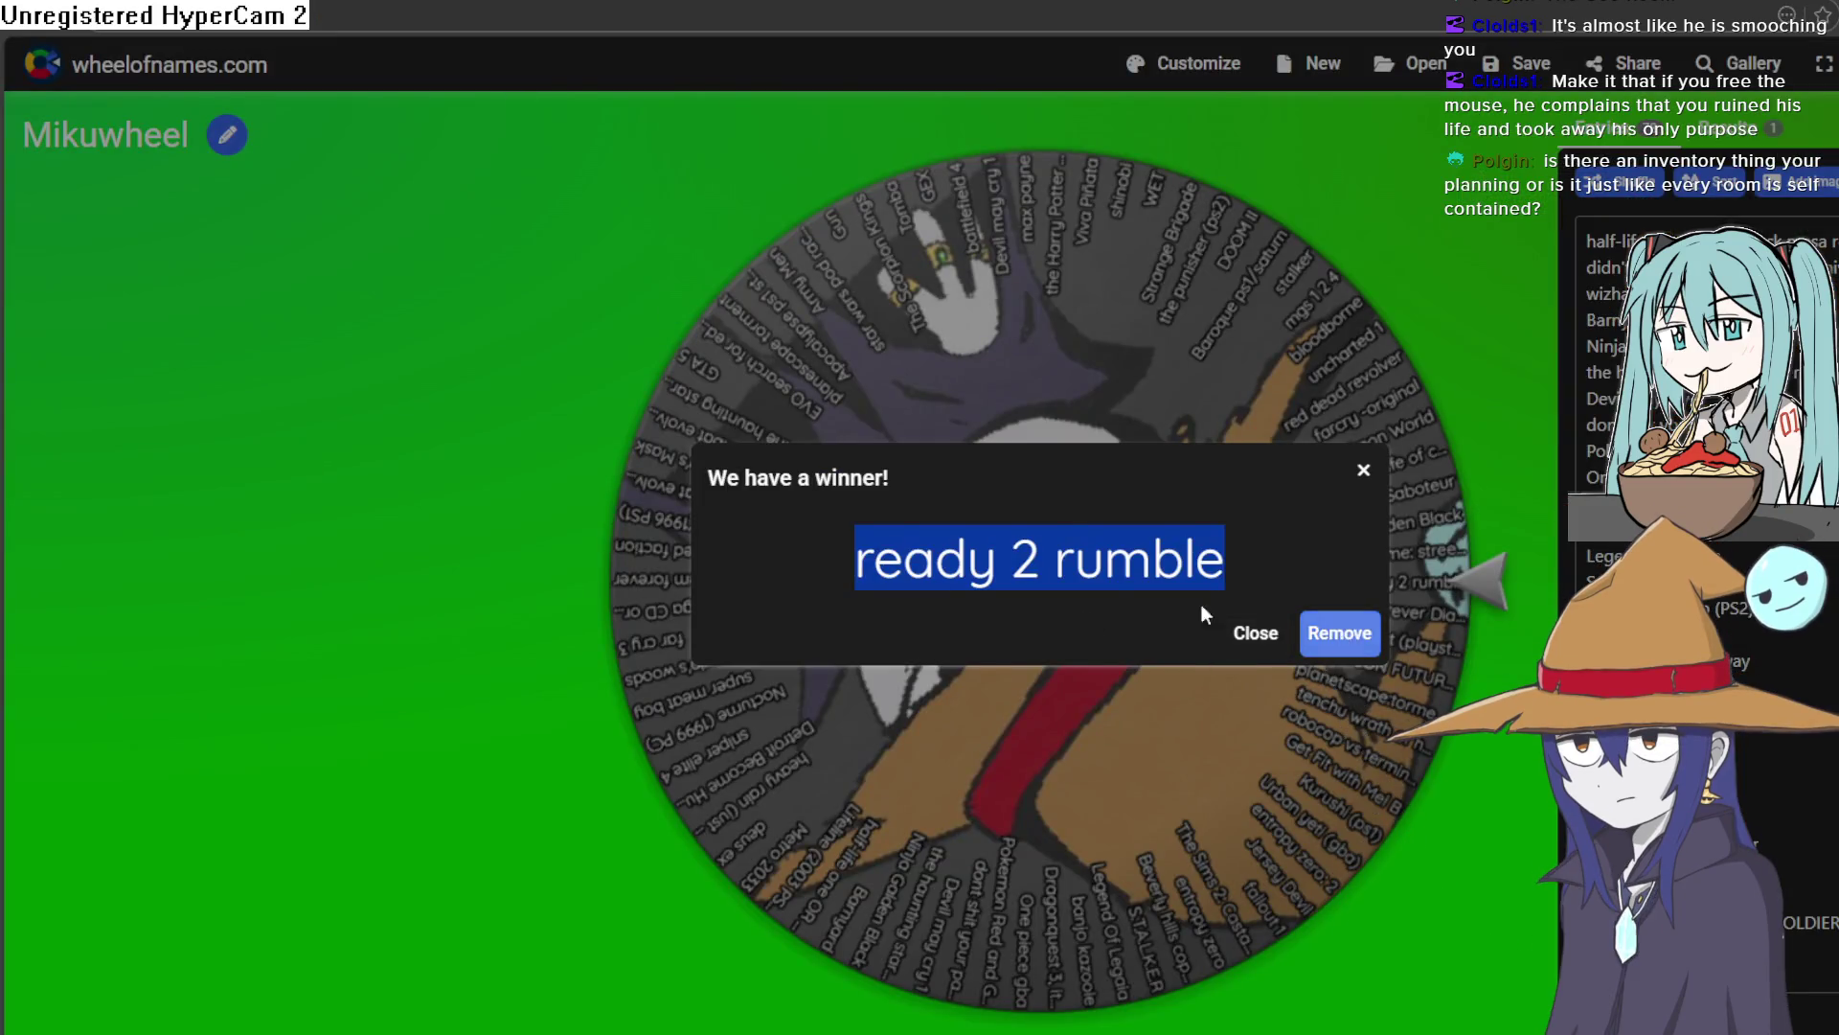
Dismiss the winner popup, spin again and select the new winner 'robocop vs terminator'
{"action": "left_click", "coordinate": [1250, 630]}
{"action": "left_click", "coordinate": [1081, 587]}
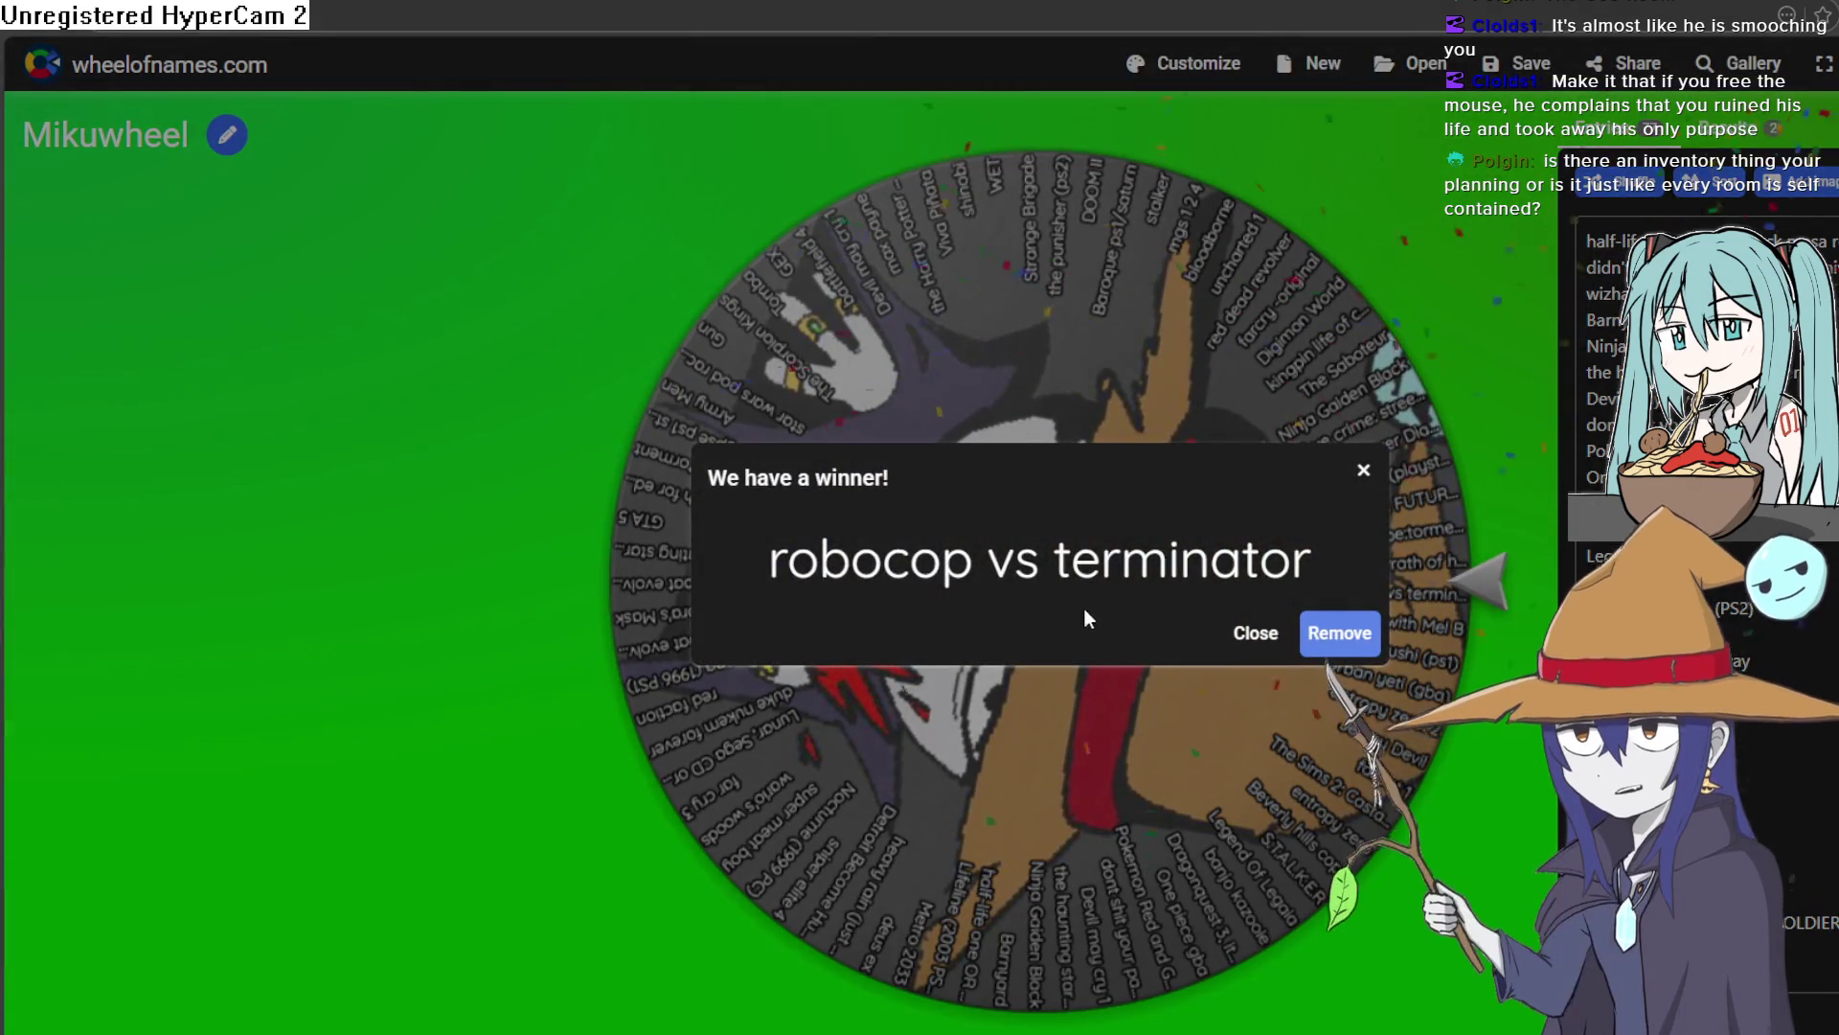
{"action": "mouse_move", "coordinate": [1372, 542]}
{"action": "left_mouse_down"}
{"action": "mouse_move", "coordinate": [1208, 567]}
{"action": "mouse_move", "coordinate": [781, 536]}
{"action": "left_mouse_up"}
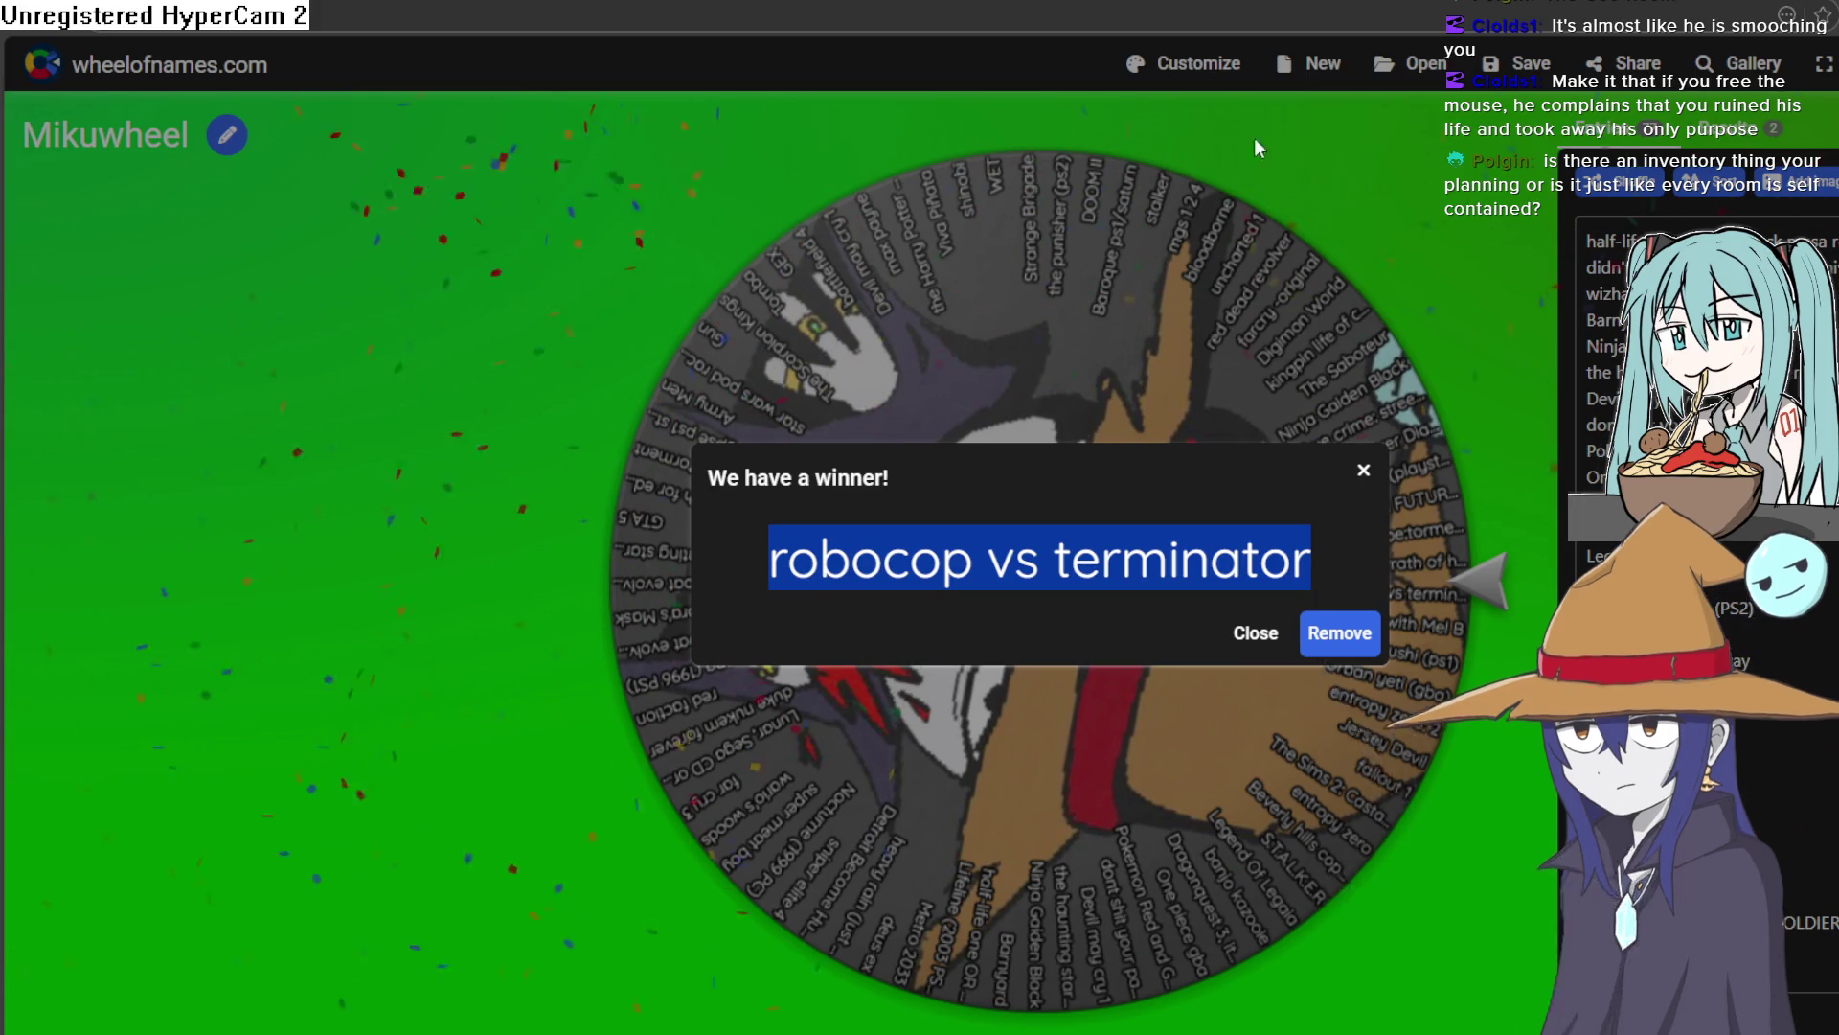
{"action": "left_click", "coordinate": [1156, 0]}
{"action": "left_click", "coordinate": [1156, 12]}
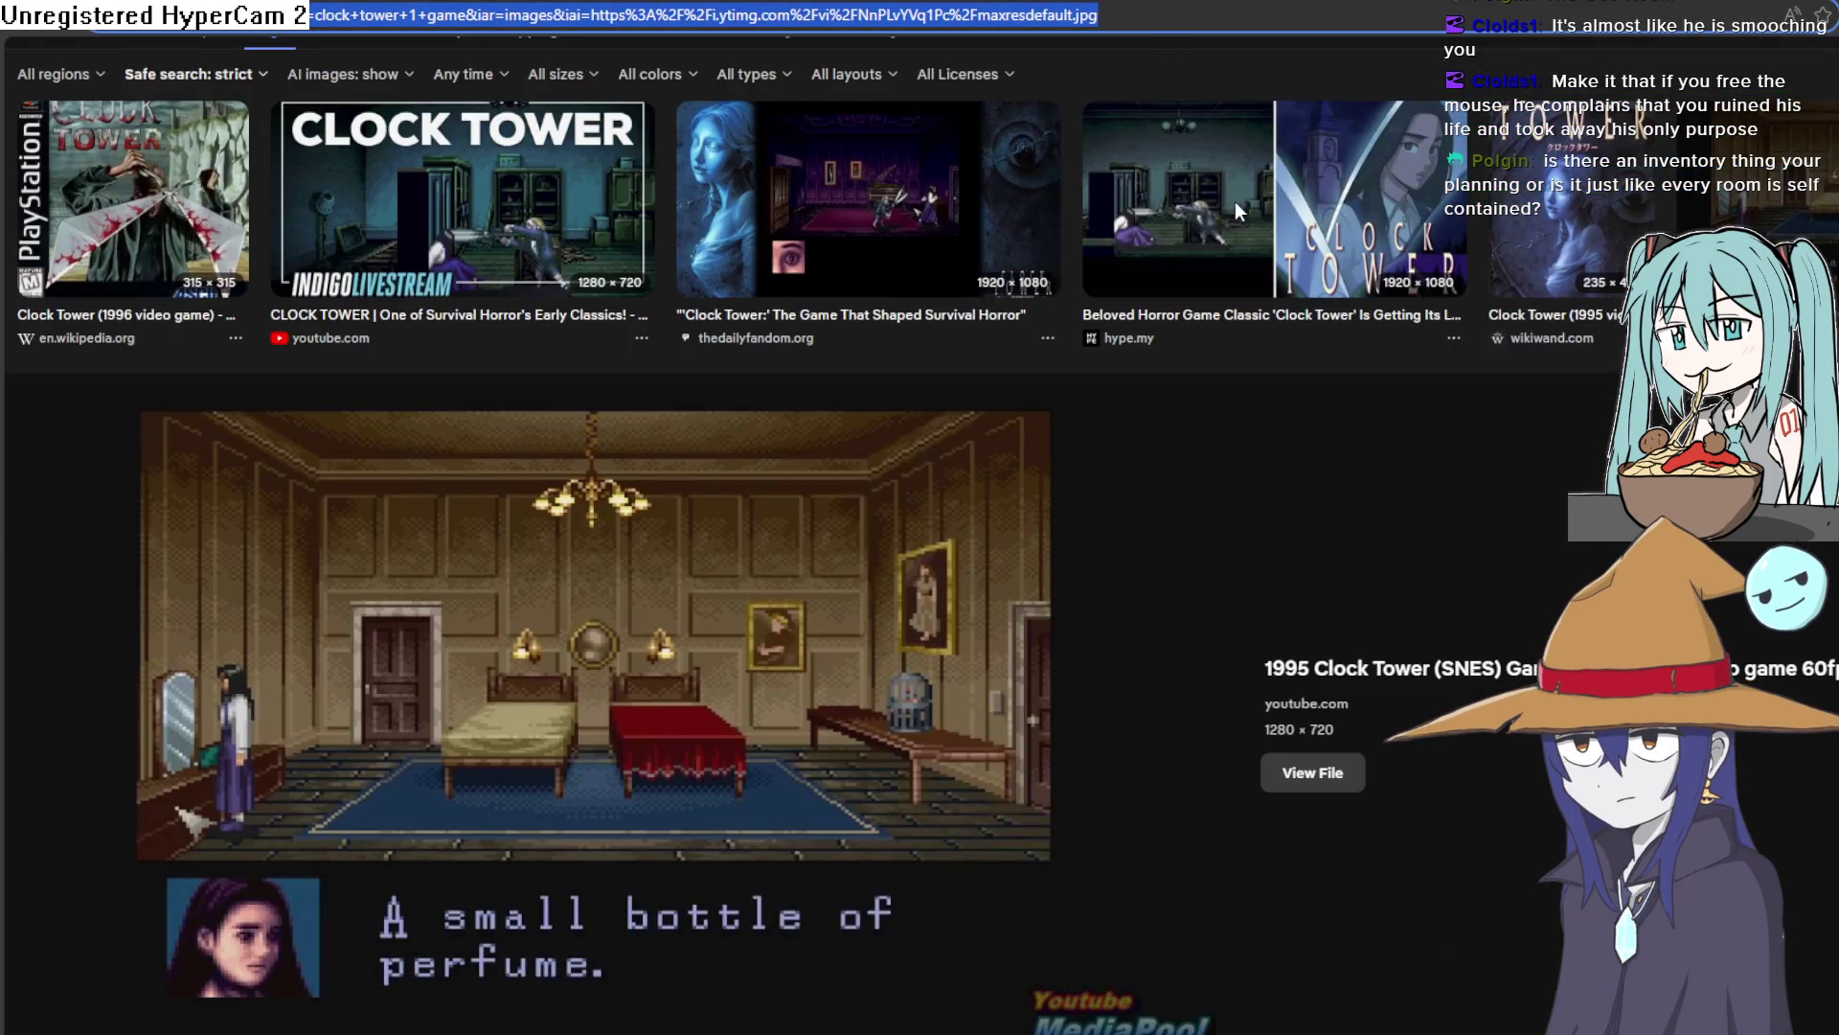
Search DuckDuckGo images for 'robocop vs terminator', browse them, then return to Aseprite
{"action": "key", "text": "ctrl+t"}
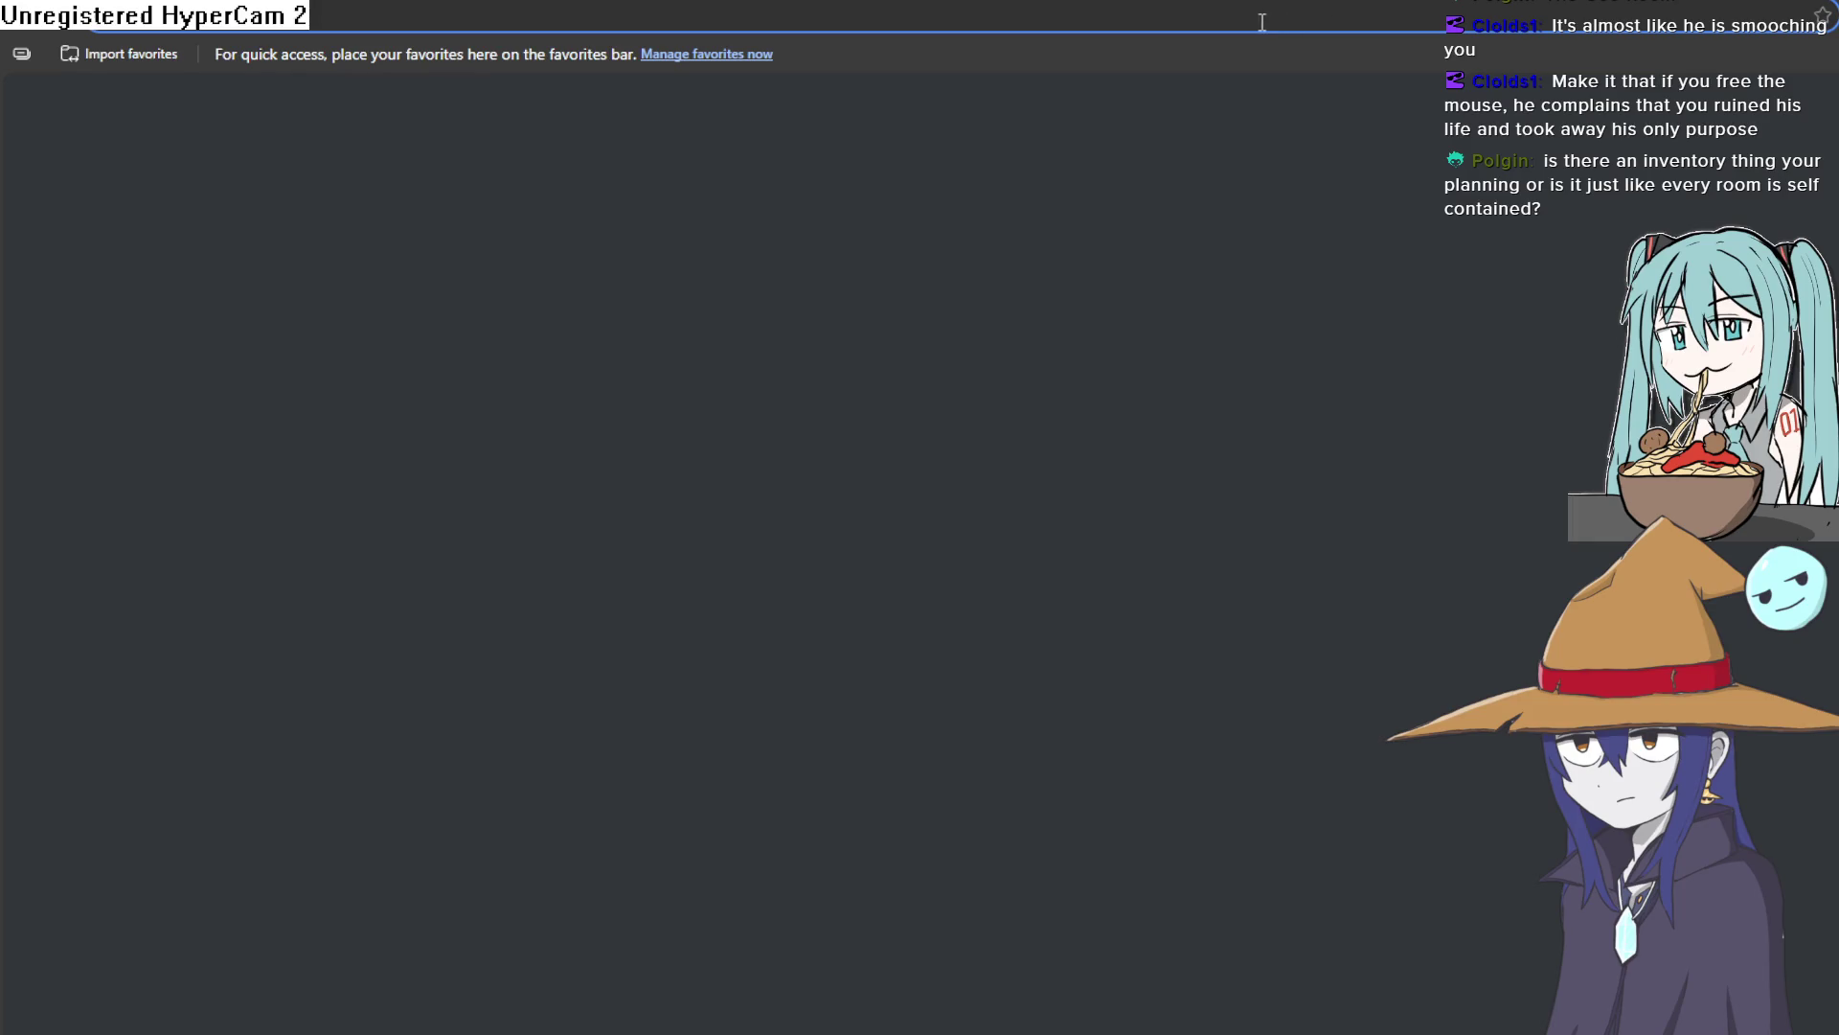
{"action": "type", "text": "robocop vs terminator"}
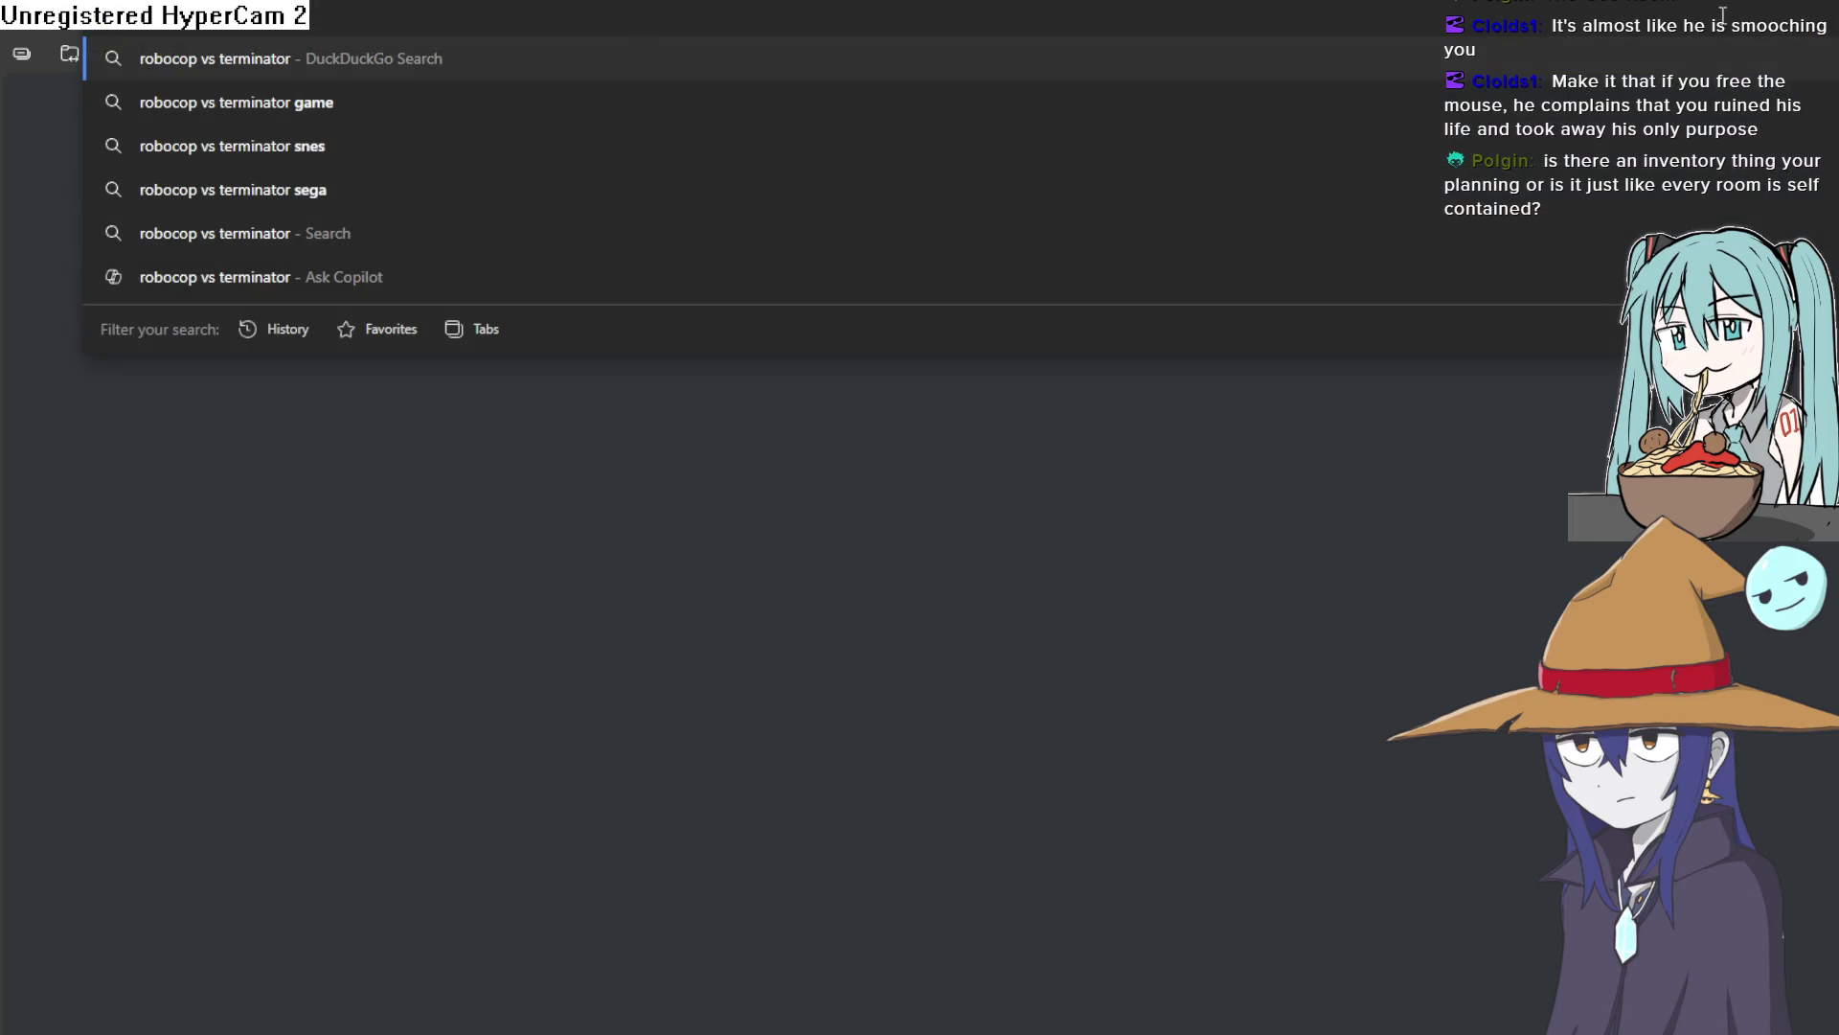
{"action": "key", "text": "Return"}
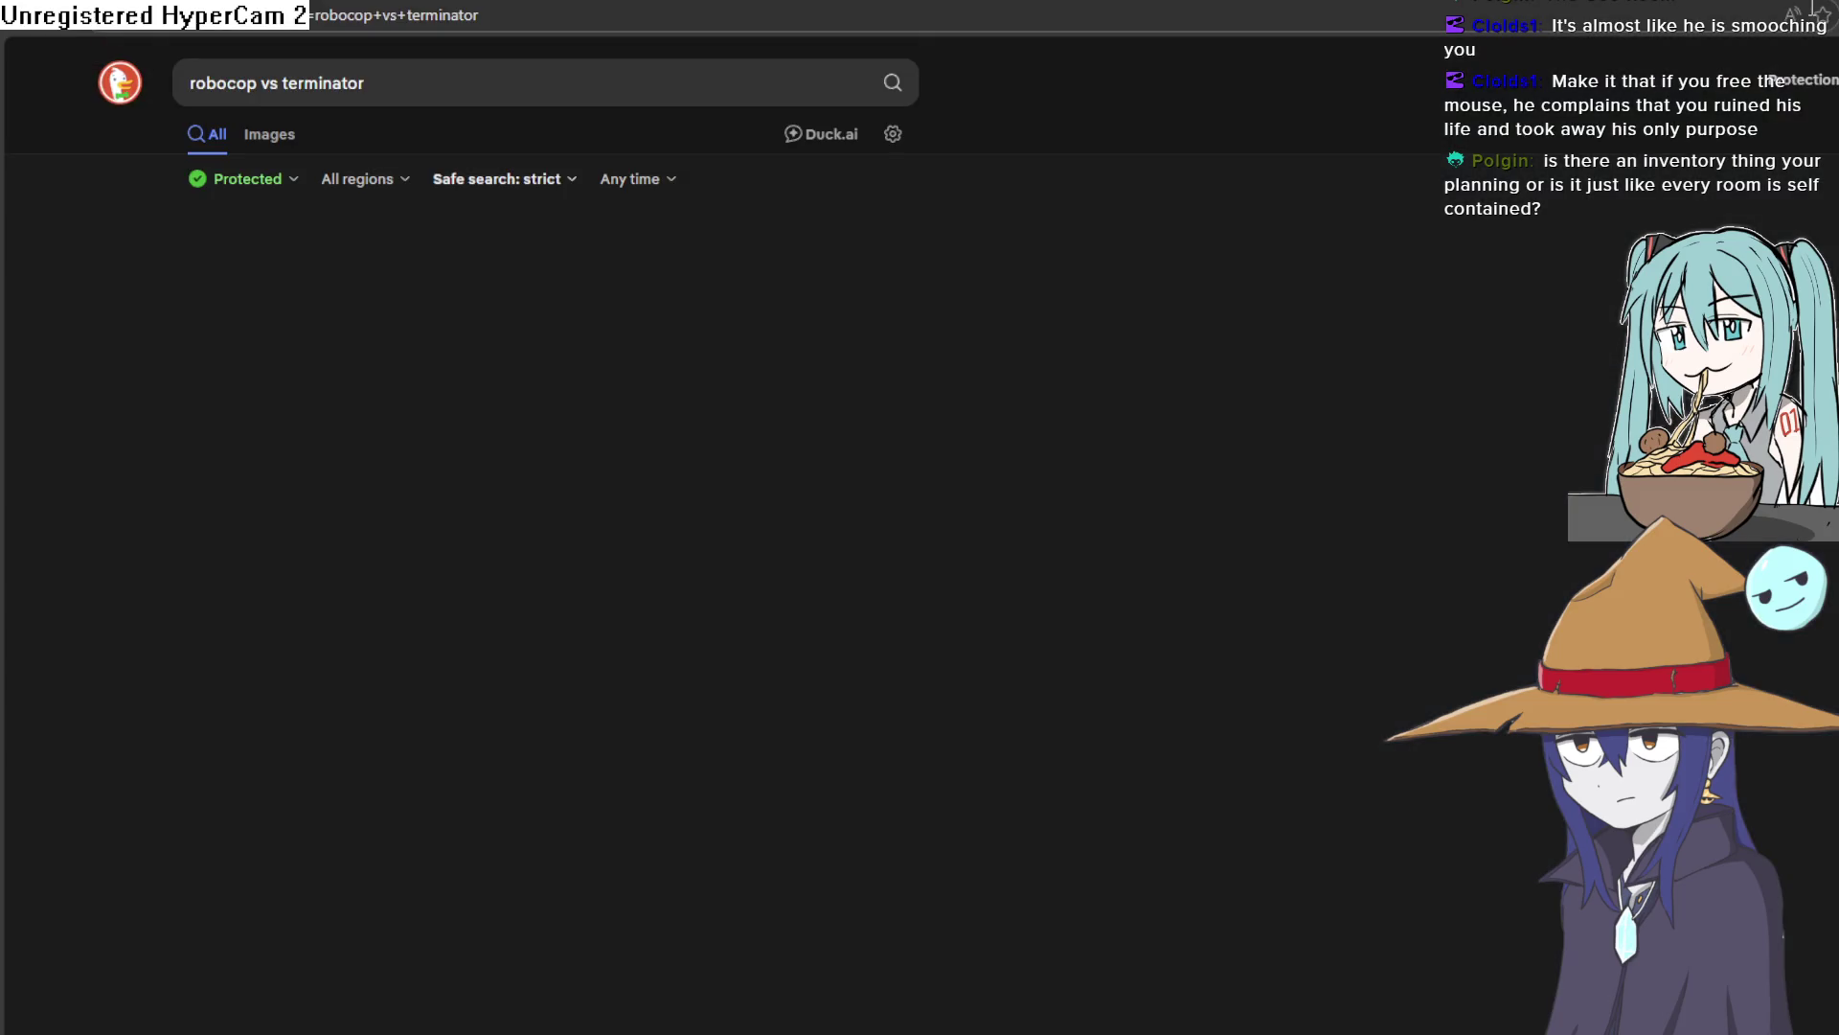
{"action": "left_click", "coordinate": [254, 142]}
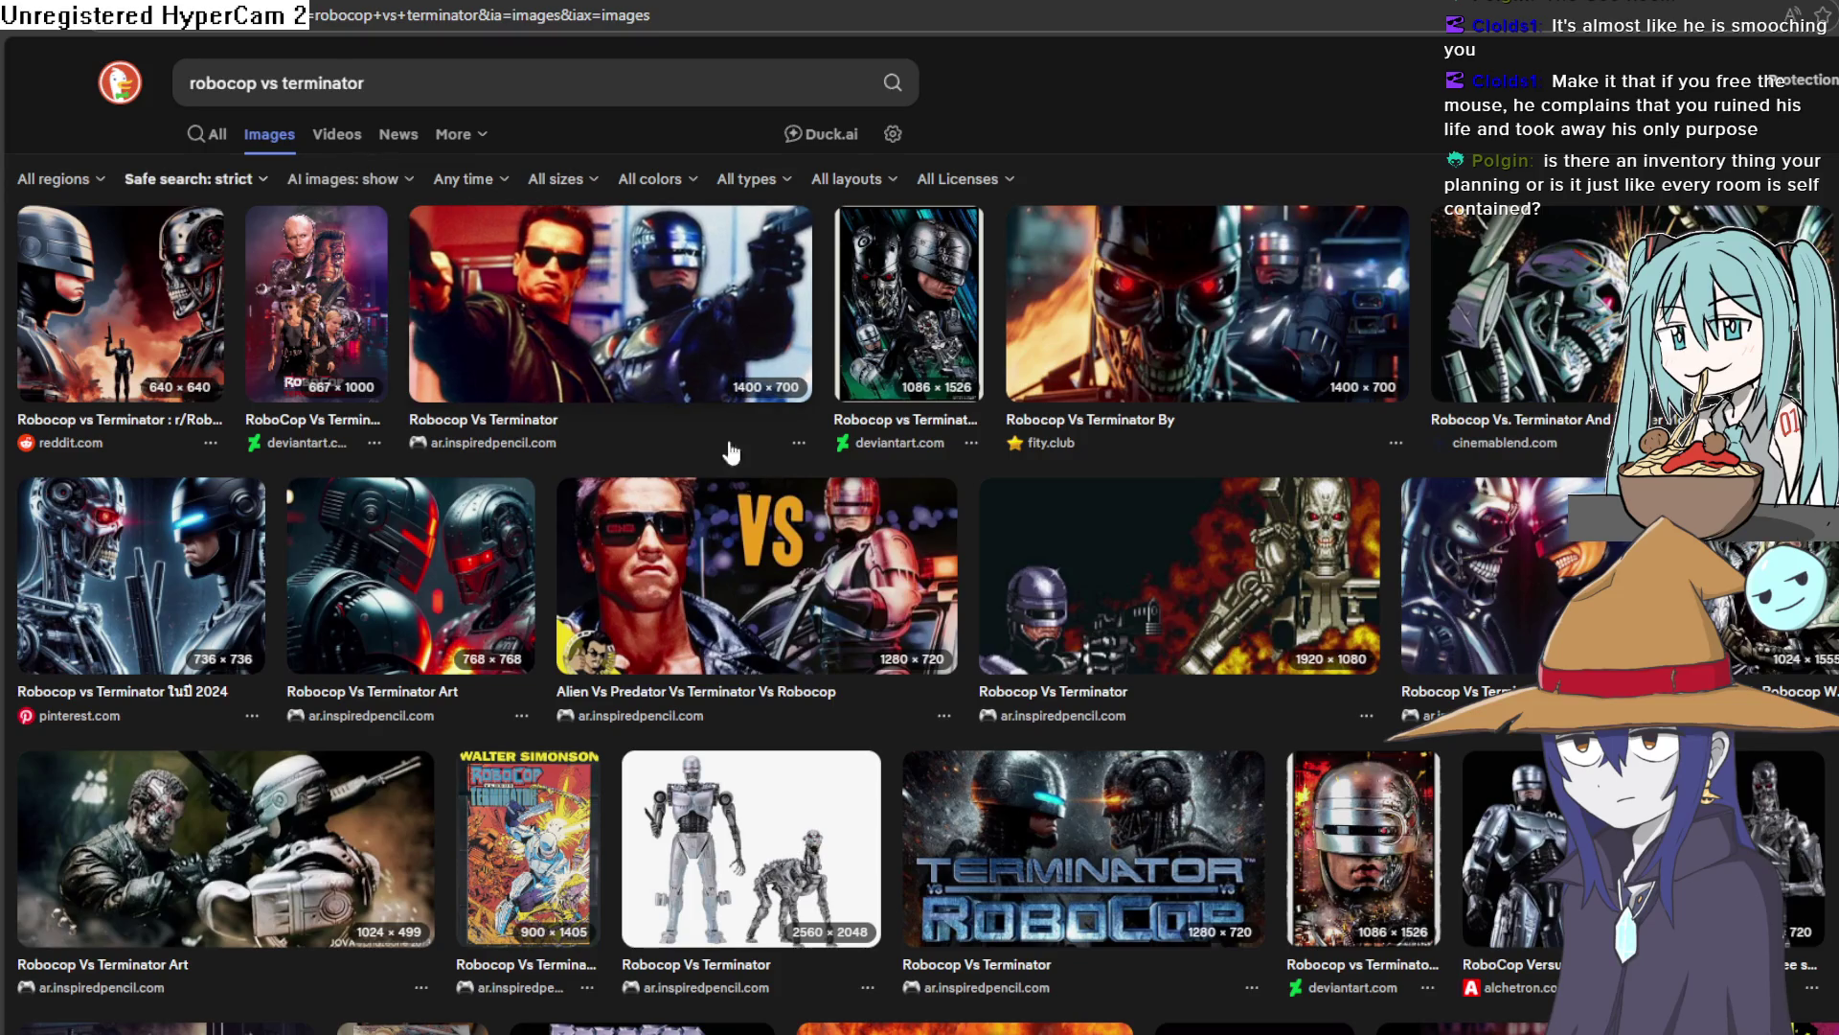
{"action": "scroll", "coordinate": [731, 450], "scroll_direction": "down", "scroll_amount": 3}
{"action": "scroll", "coordinate": [858, 522], "scroll_direction": "up", "scroll_amount": 3}
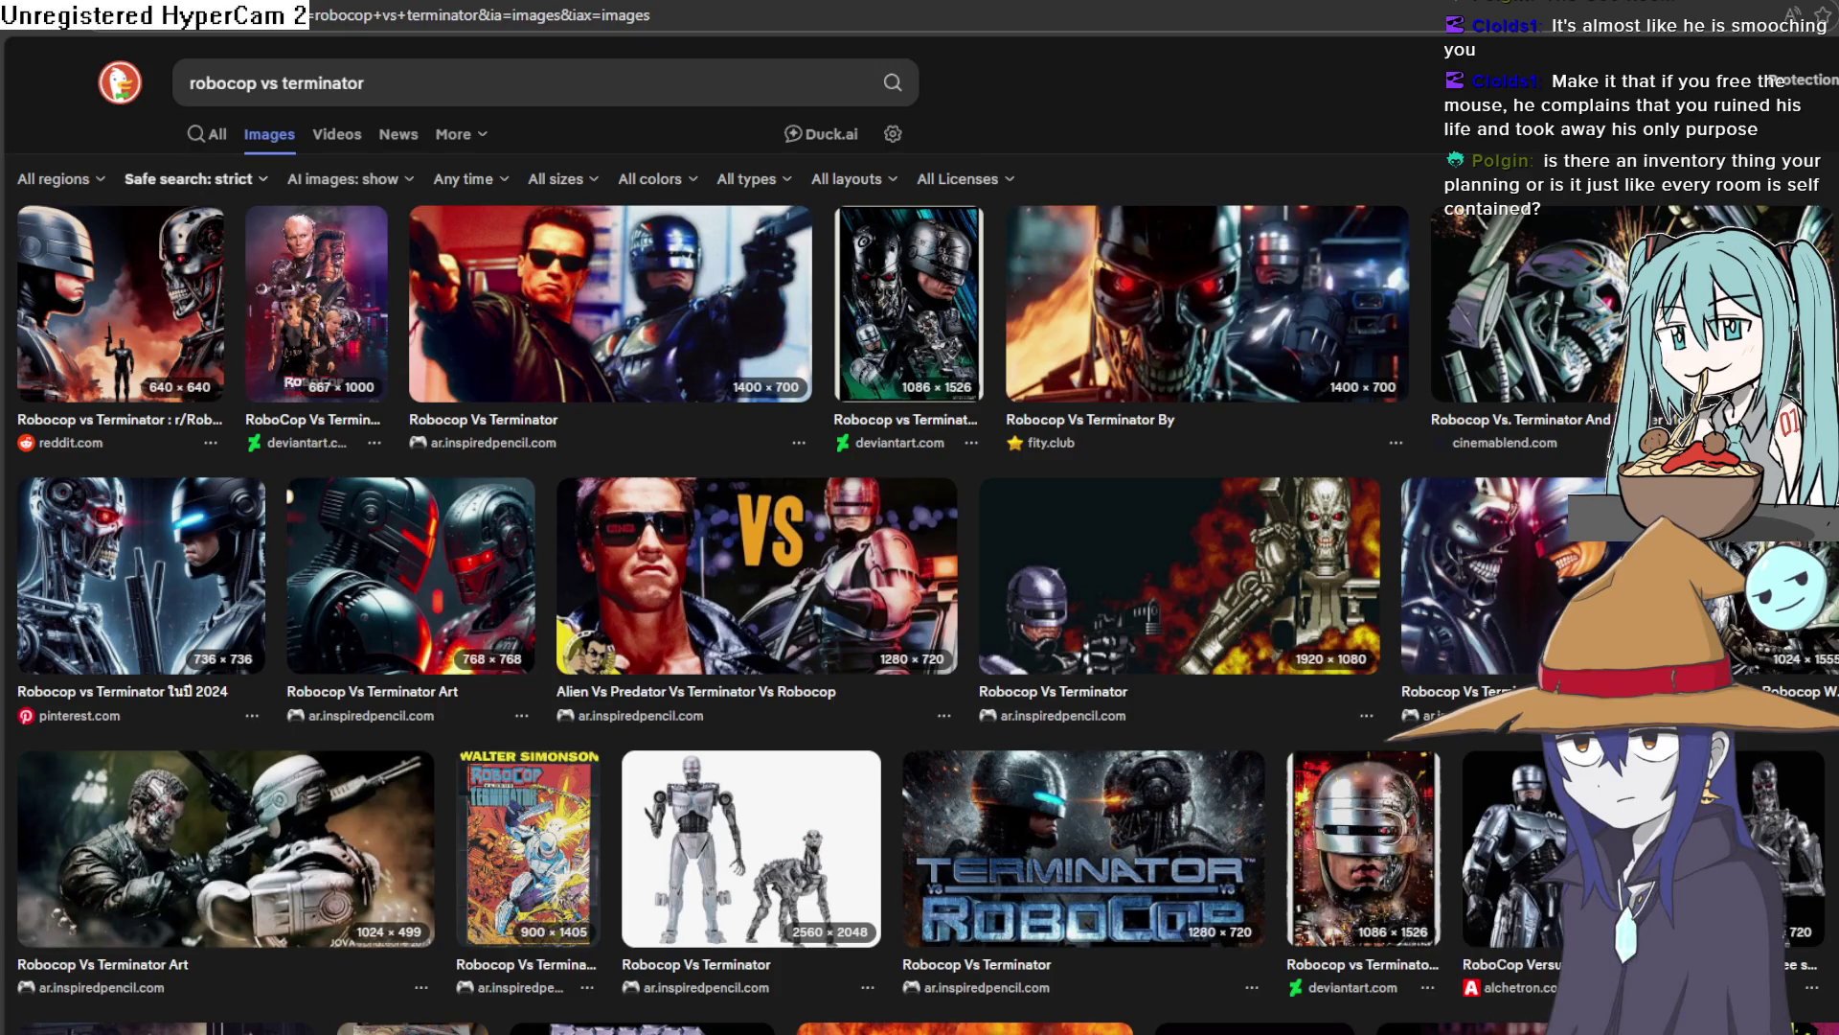
{"action": "key", "text": "alt+Tab"}
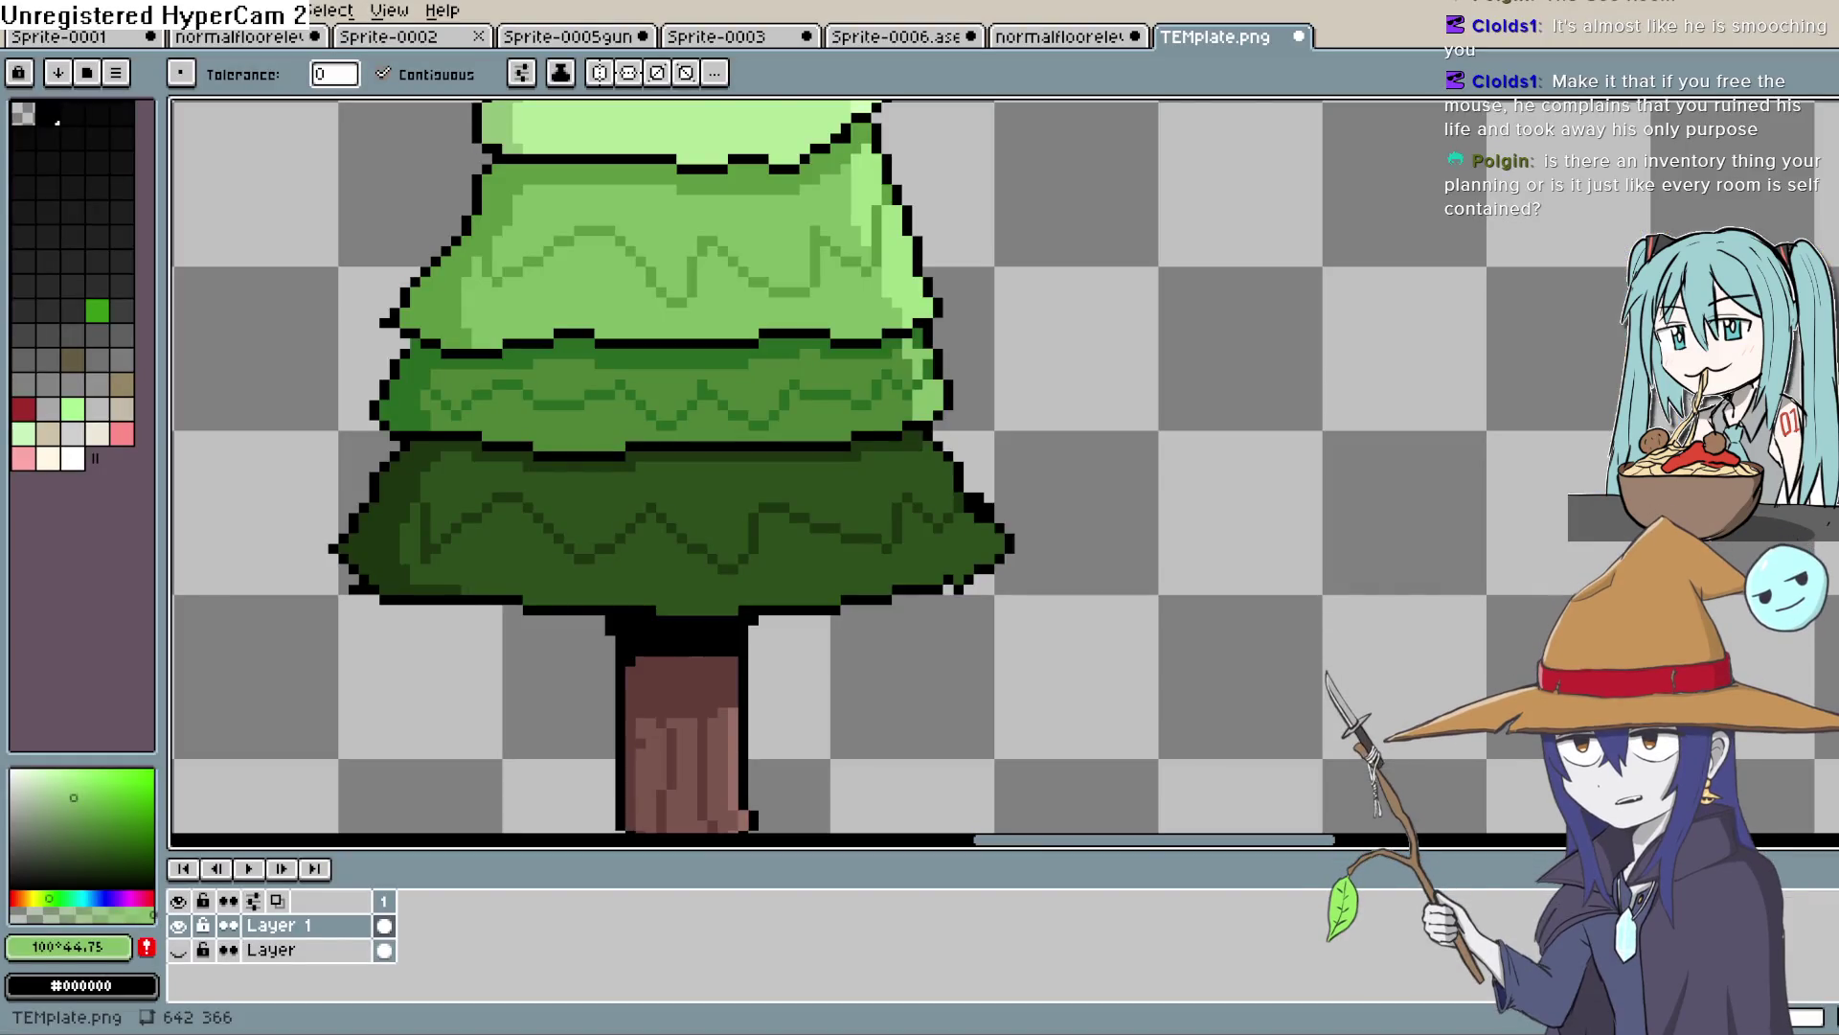
Try and undo a green background fill, dismiss Layer Properties, then load Sprite-0013 via File
{"action": "left_click", "coordinate": [1234, 282]}
{"action": "key", "text": "ctrl+z"}
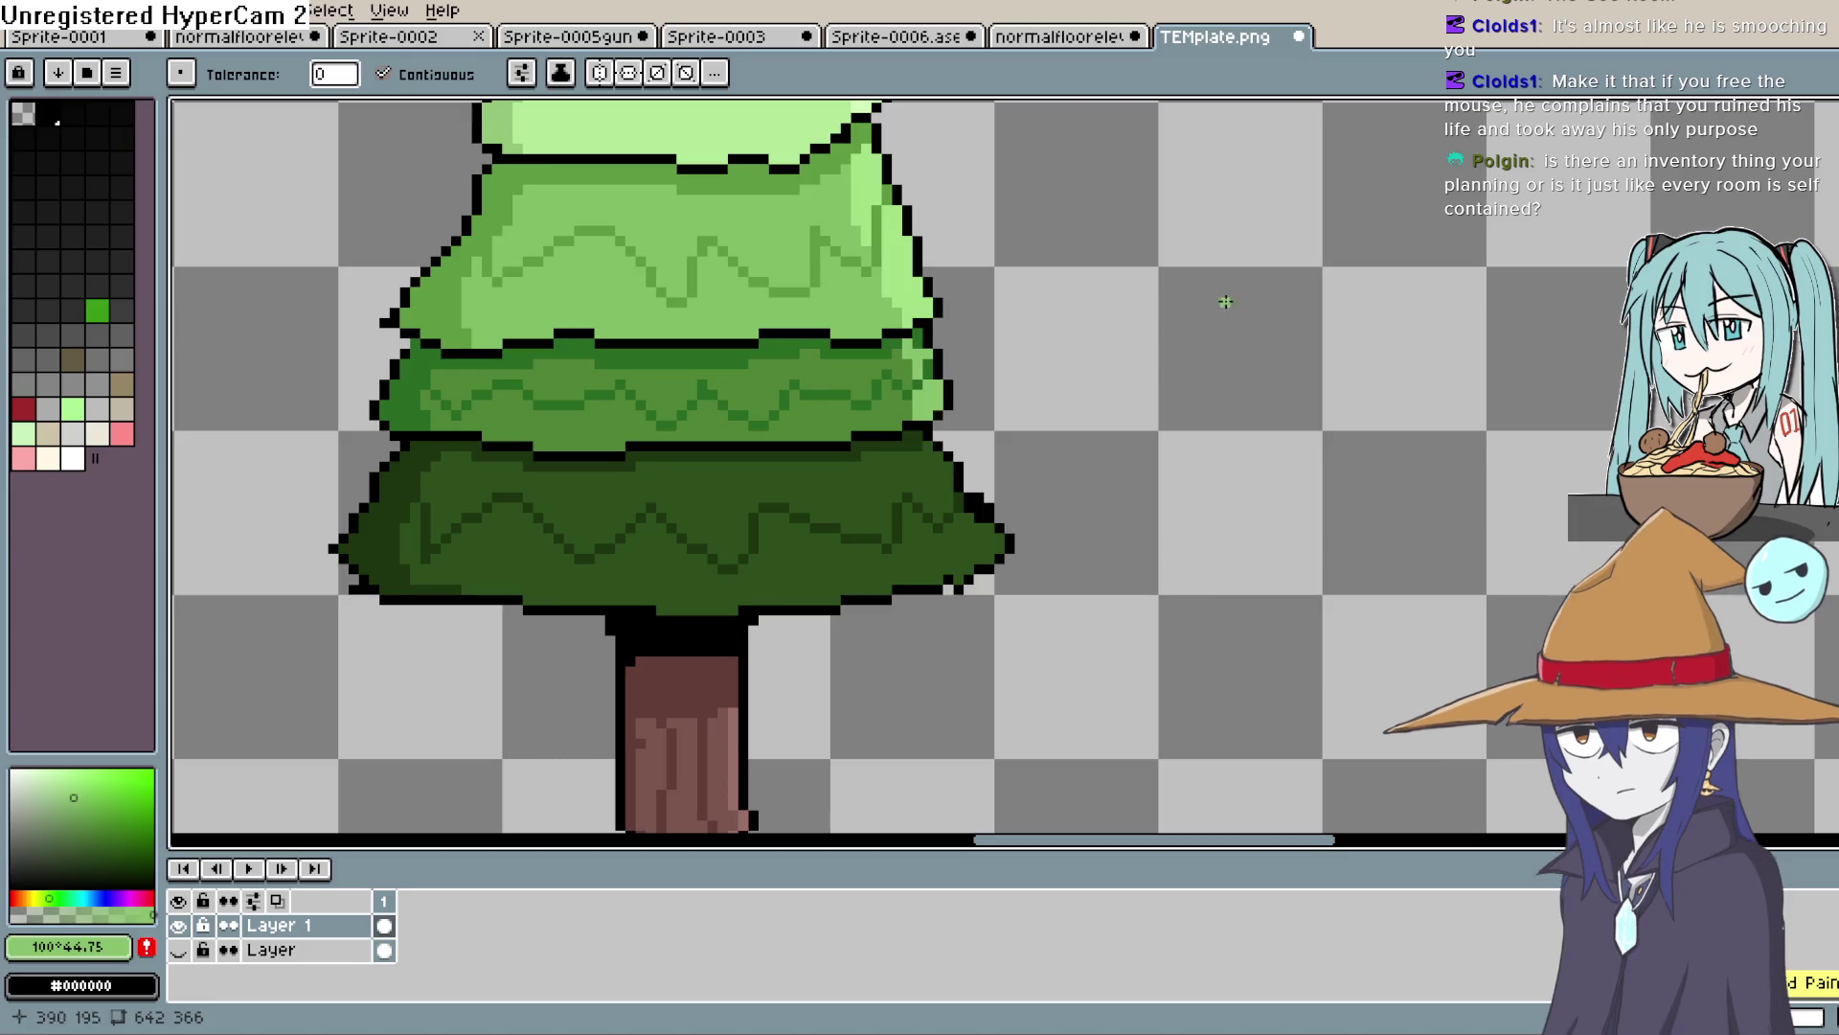
{"action": "left_click_drag", "start_coordinate": [1063, 398], "coordinate": [1121, 469]}
{"action": "key", "text": "shift+p"}
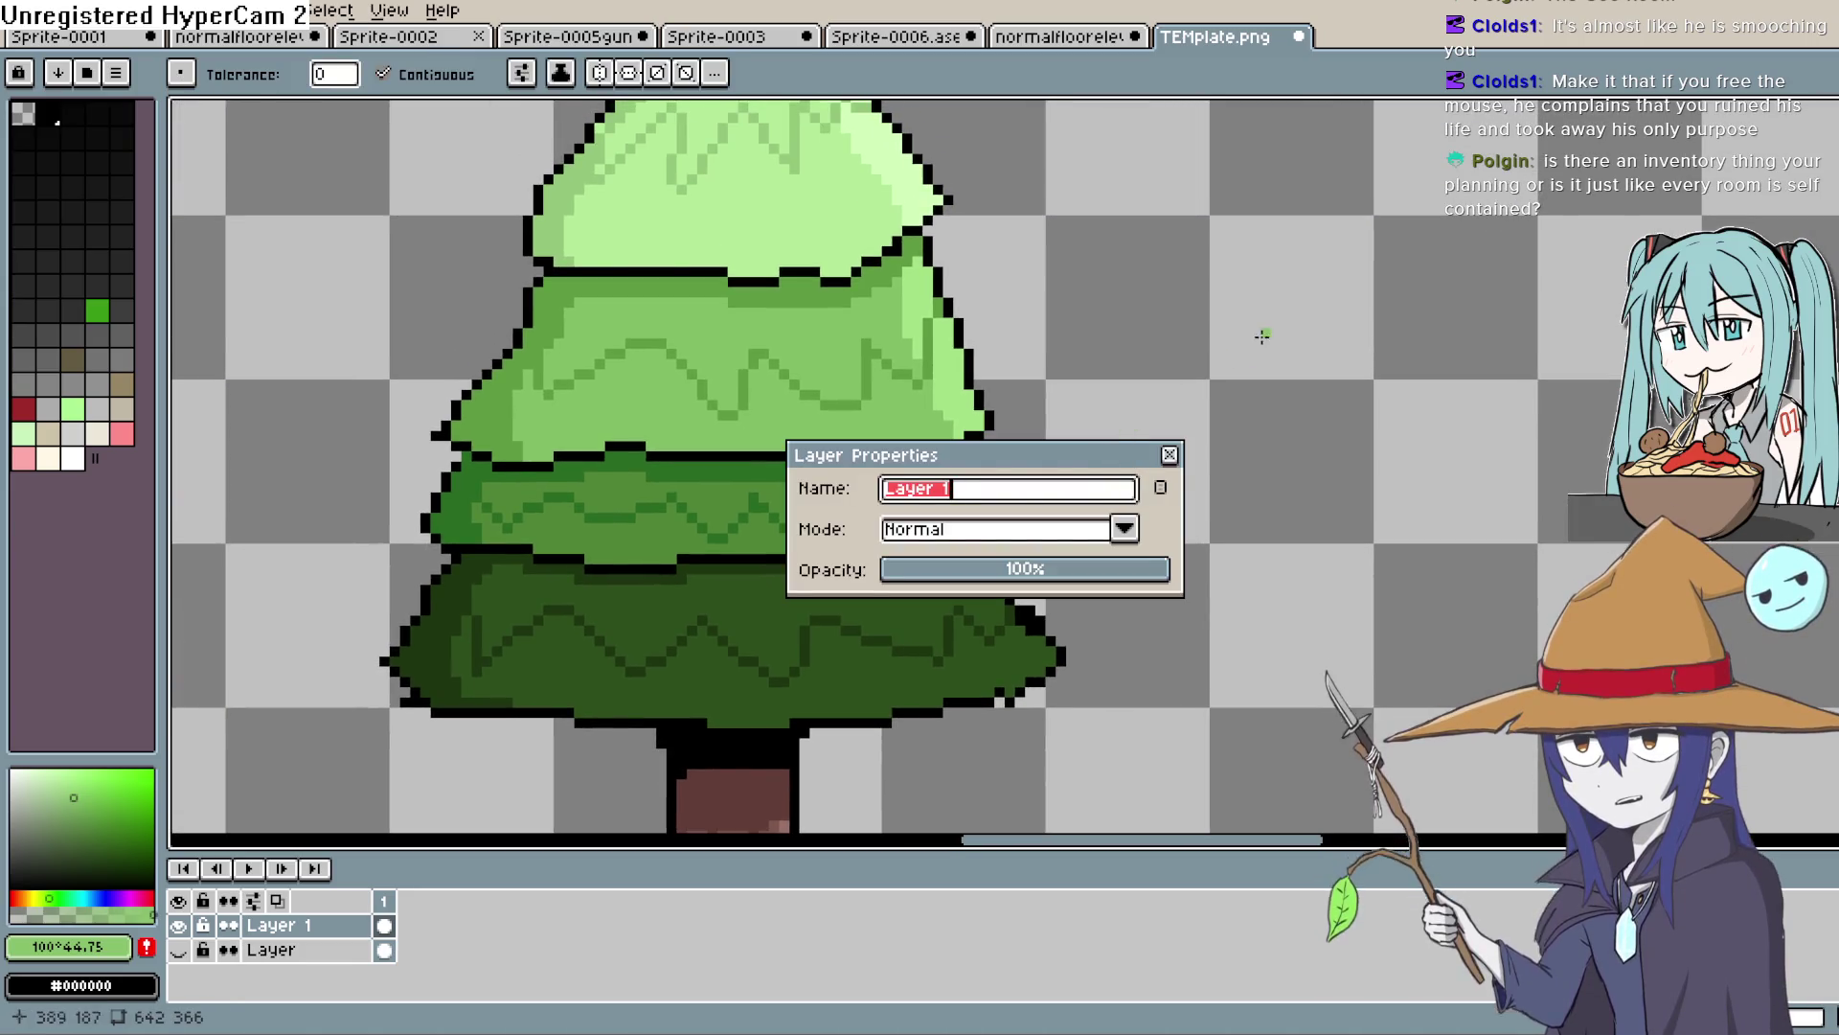
{"action": "left_click", "coordinate": [1170, 455]}
{"action": "scroll", "coordinate": [1151, 438], "scroll_direction": "down", "scroll_amount": 2}
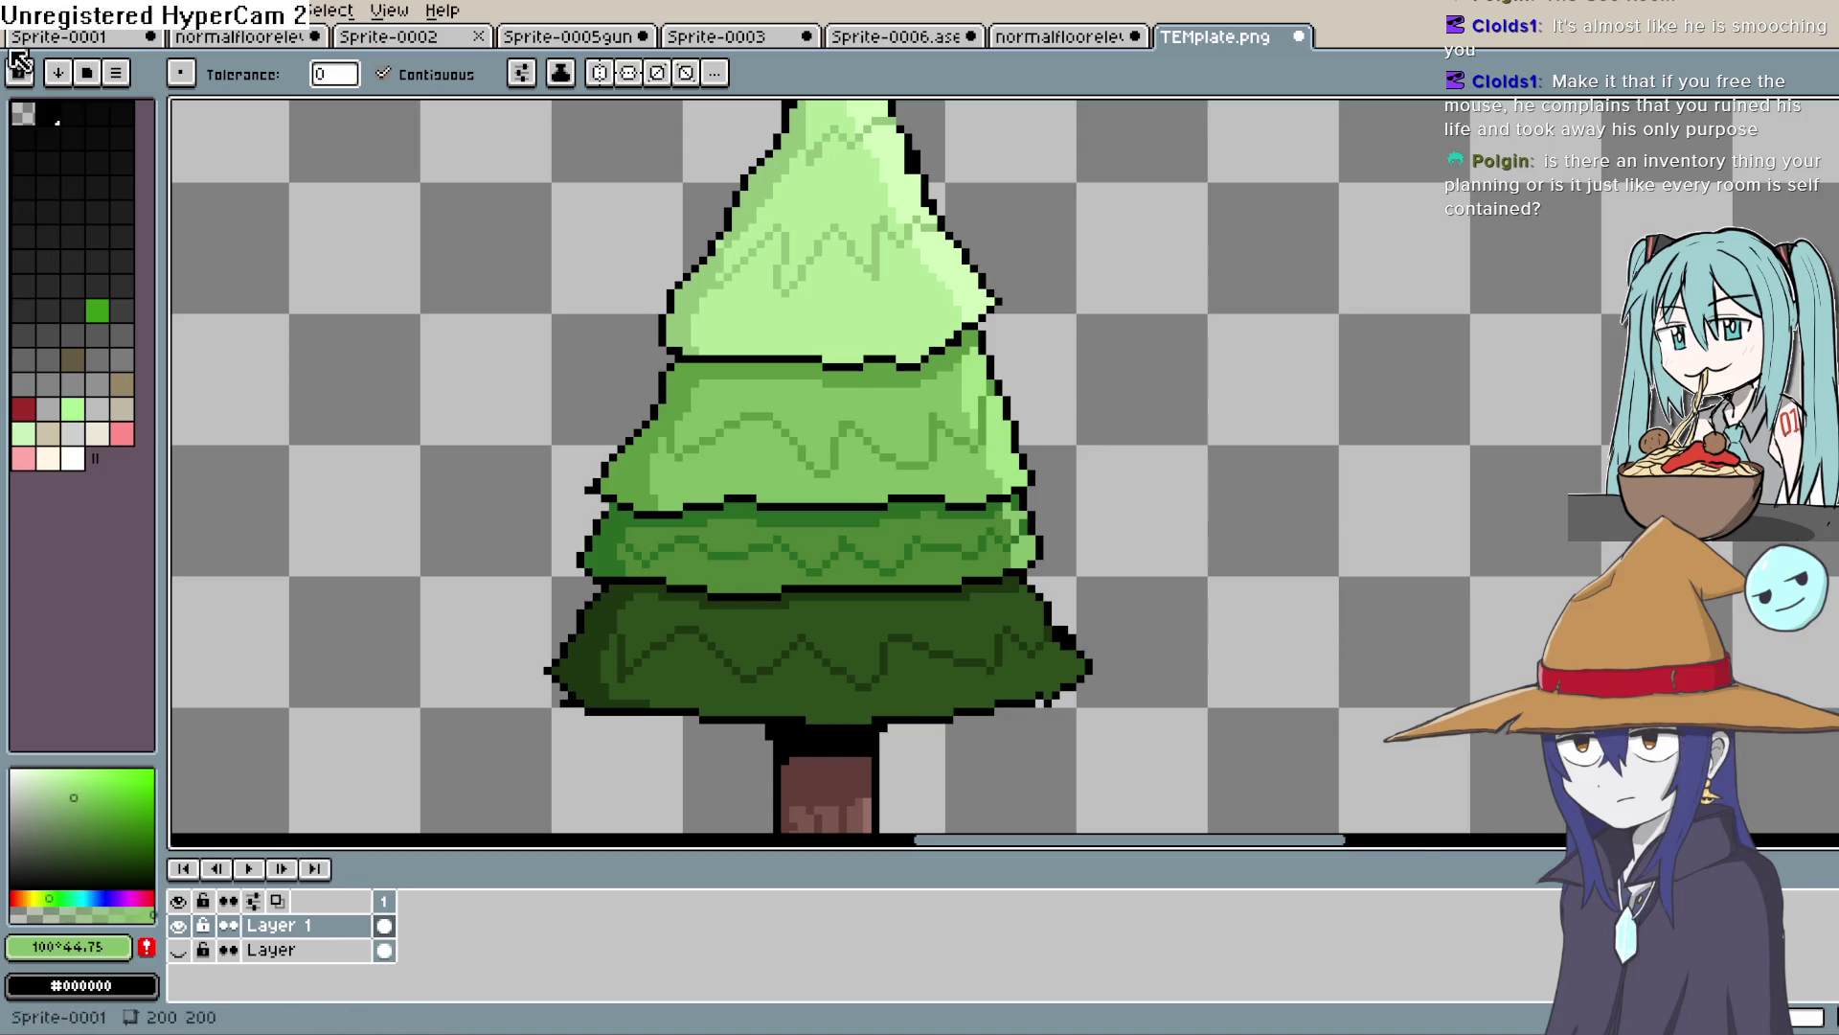
{"action": "left_click", "coordinate": [57, 9]}
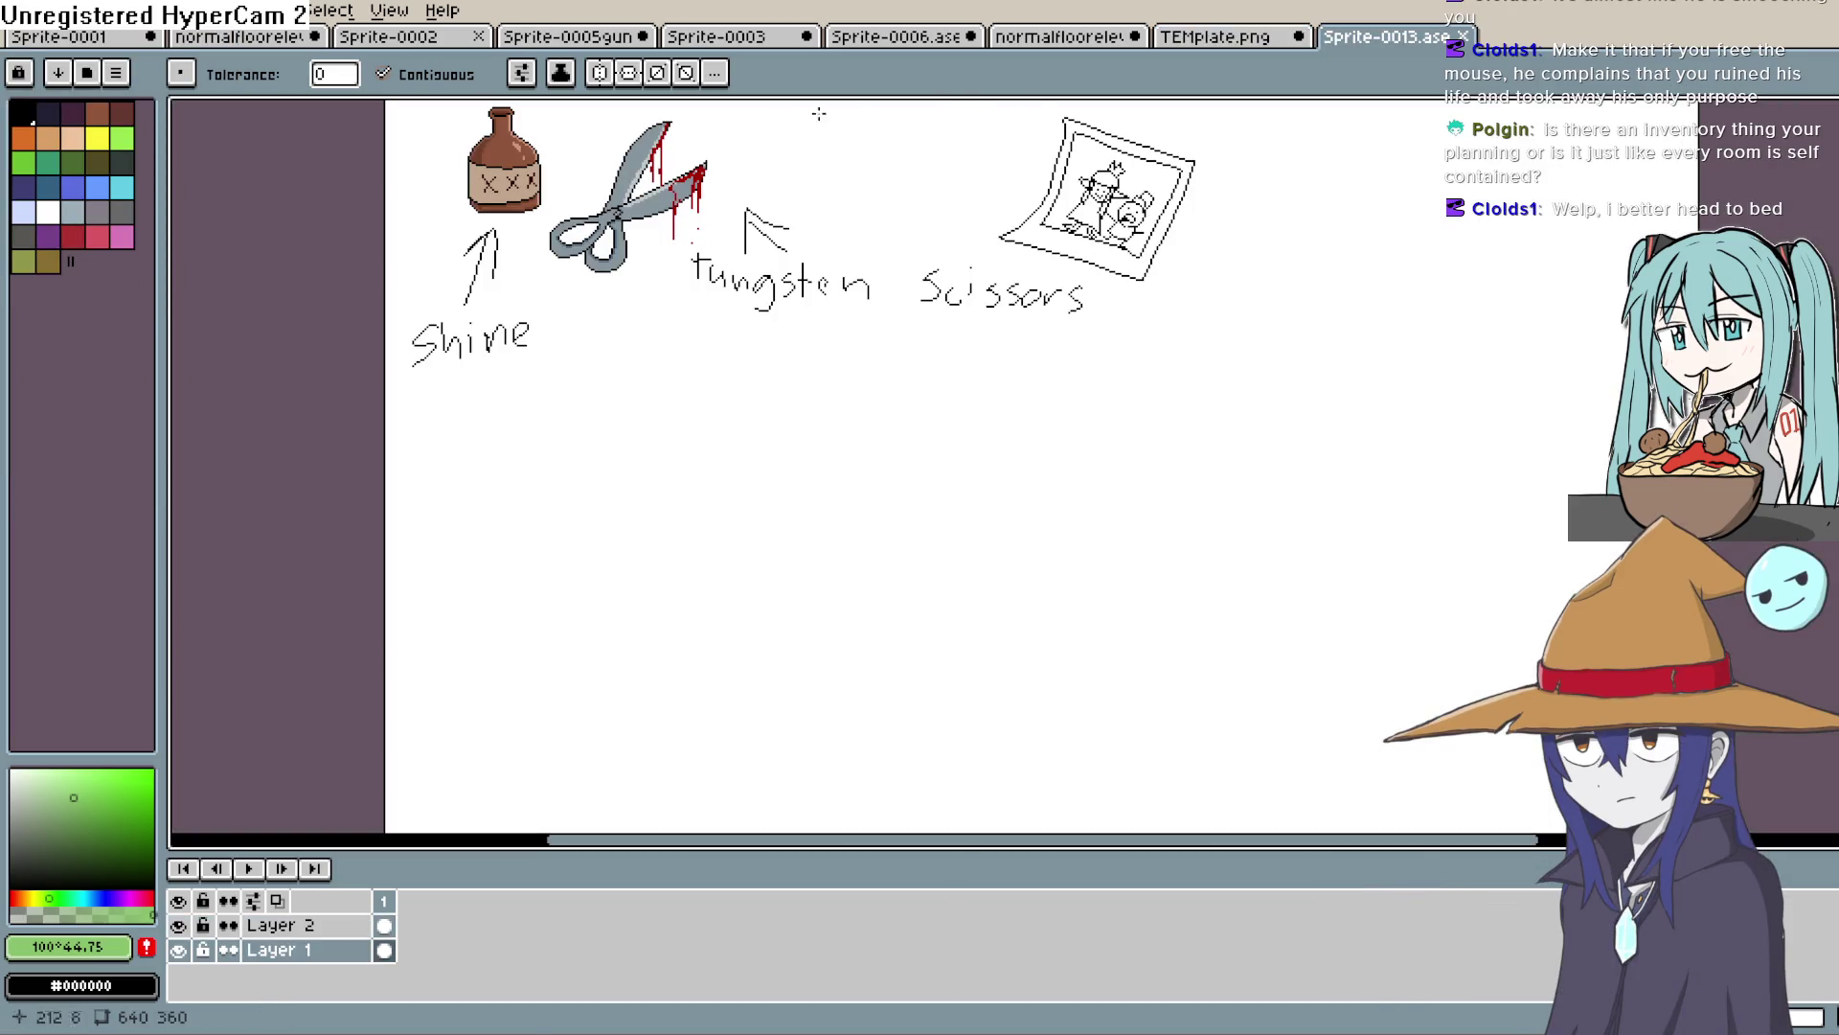
Zoom in and pan Sprite-0013 to frame the brown bottle and blood-dripping grey scissors
{"action": "scroll", "coordinate": [709, 230], "scroll_direction": "up", "scroll_amount": 1}
{"action": "key", "text": "space"}
{"action": "left_click_drag", "start_coordinate": [614, 192], "coordinate": [873, 532]}
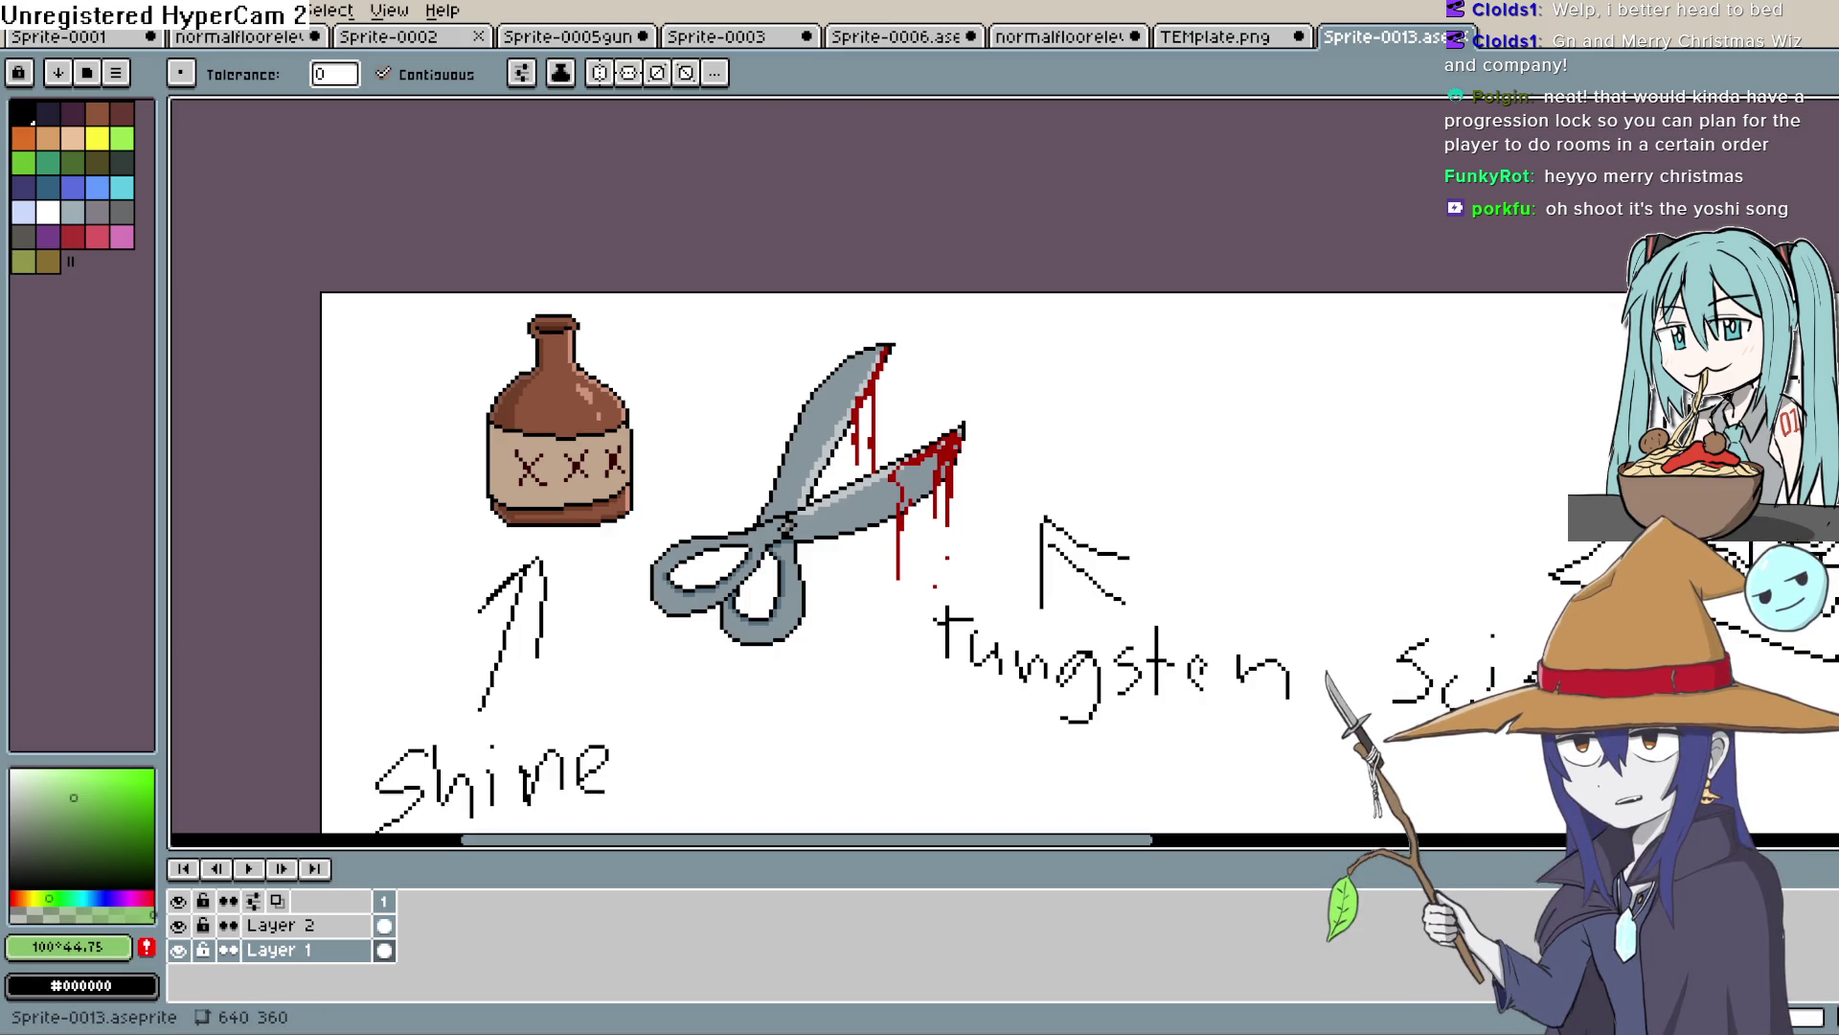
Pan the Aseprite canvas across the doodle sketch
{"action": "mouse_move", "coordinate": [971, 450]}
{"action": "left_mouse_down"}
{"action": "mouse_move", "coordinate": [1015, 383]}
{"action": "mouse_move", "coordinate": [1044, 483]}
{"action": "mouse_move", "coordinate": [1090, 518]}
{"action": "left_mouse_up"}
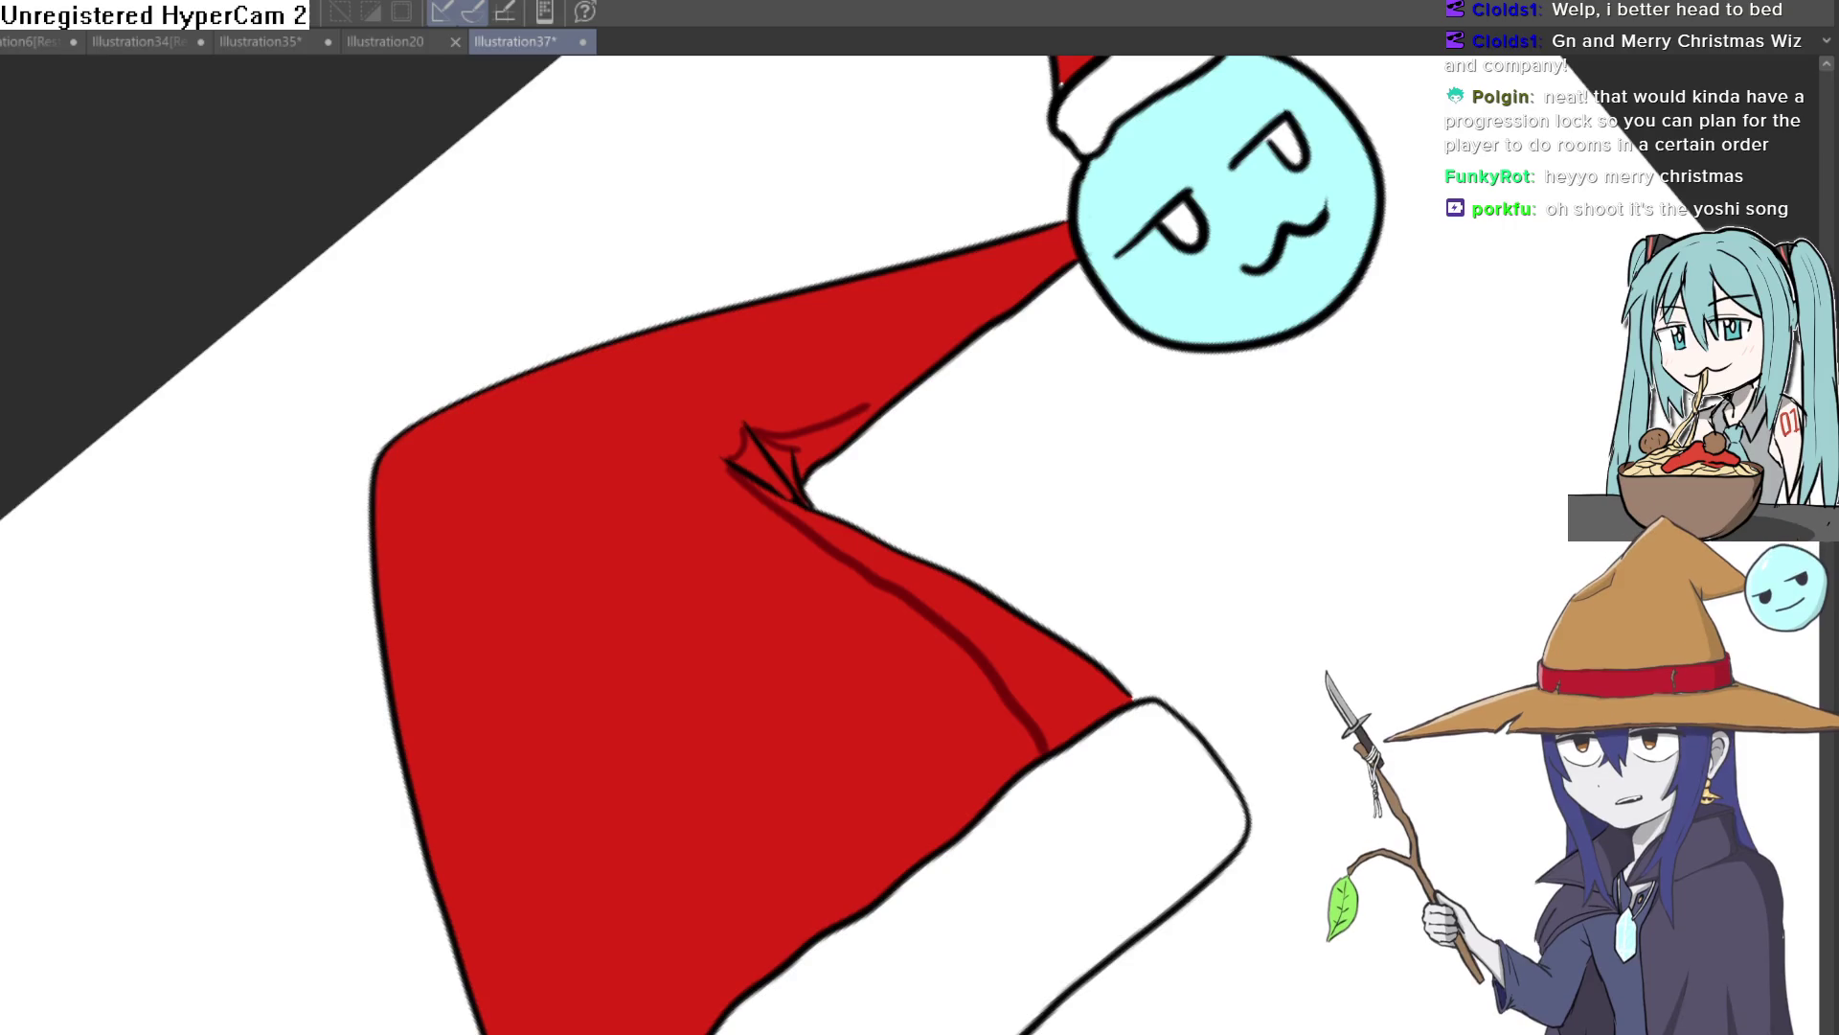
Reset the Santa hat view's rotation and zoom out to show the whole page
{"action": "key", "text": "ctrl+0"}
{"action": "key", "text": "ctrl+minus"}
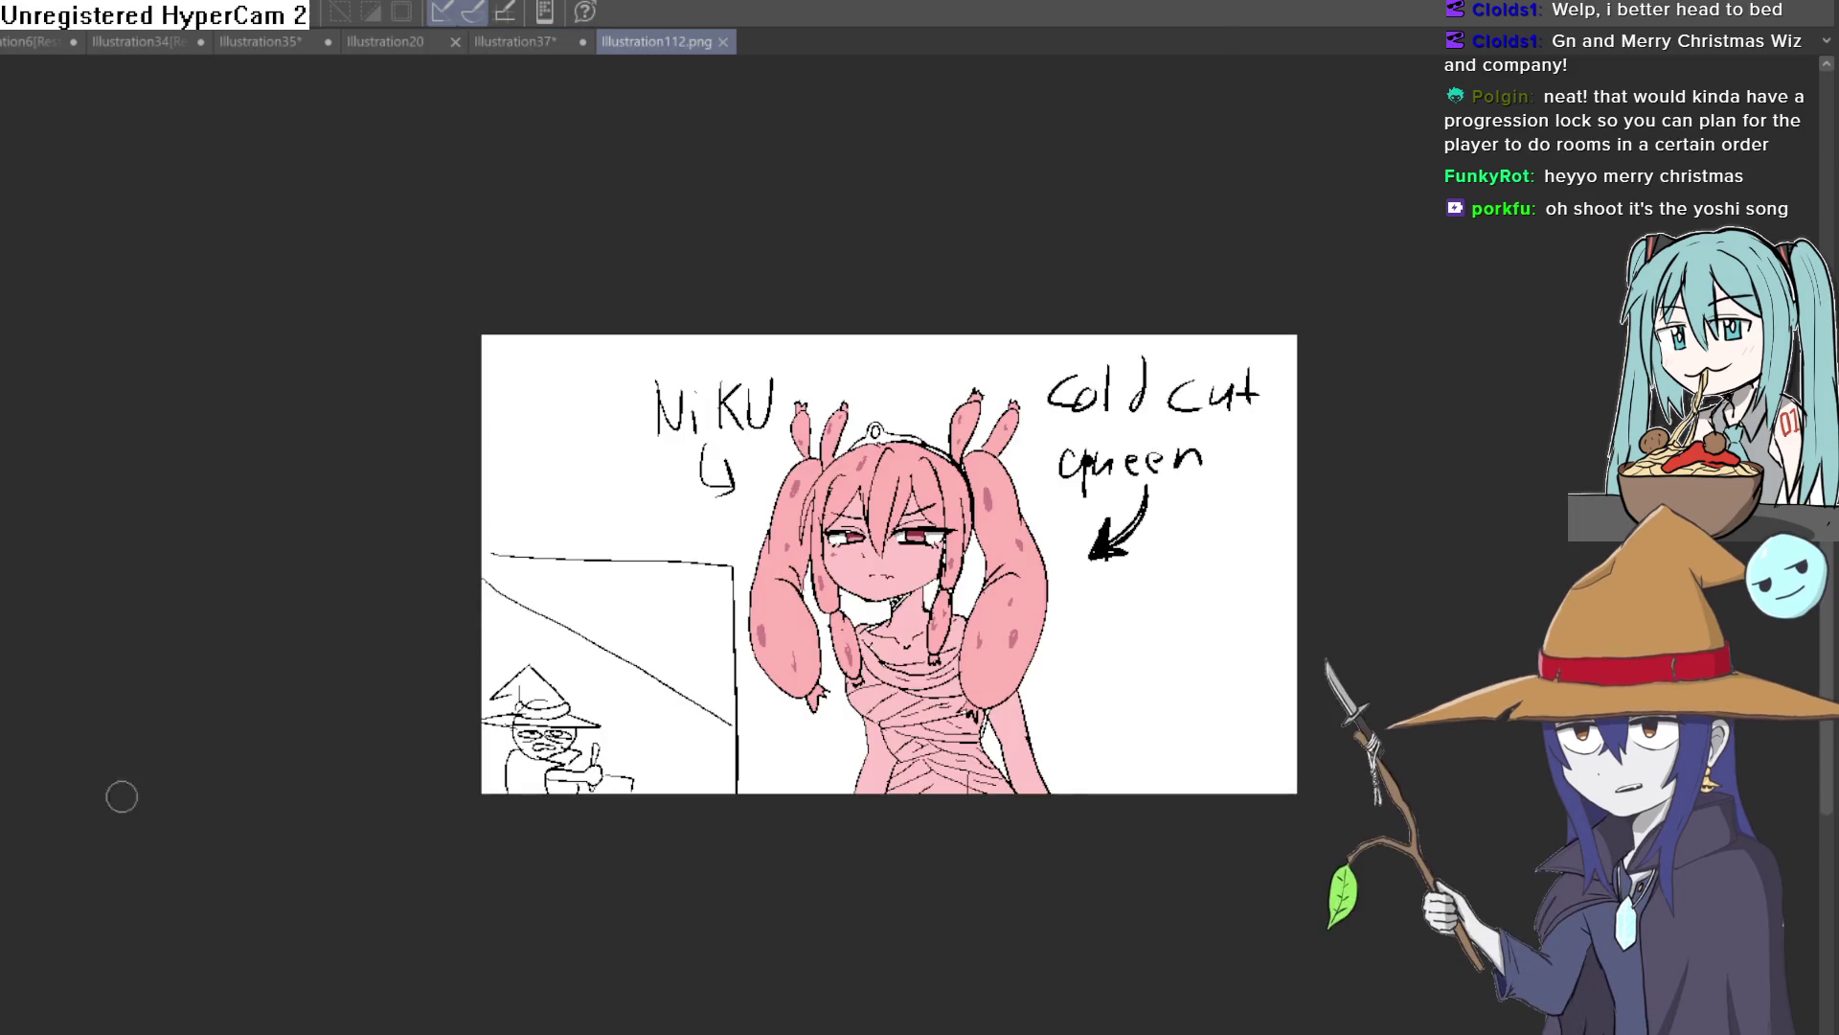
Zoom into the blood-splattered Illustration112-2 copy, then return to the clean Illustration112.png
{"action": "scroll", "coordinate": [915, 426], "scroll_direction": "up", "scroll_amount": 2}
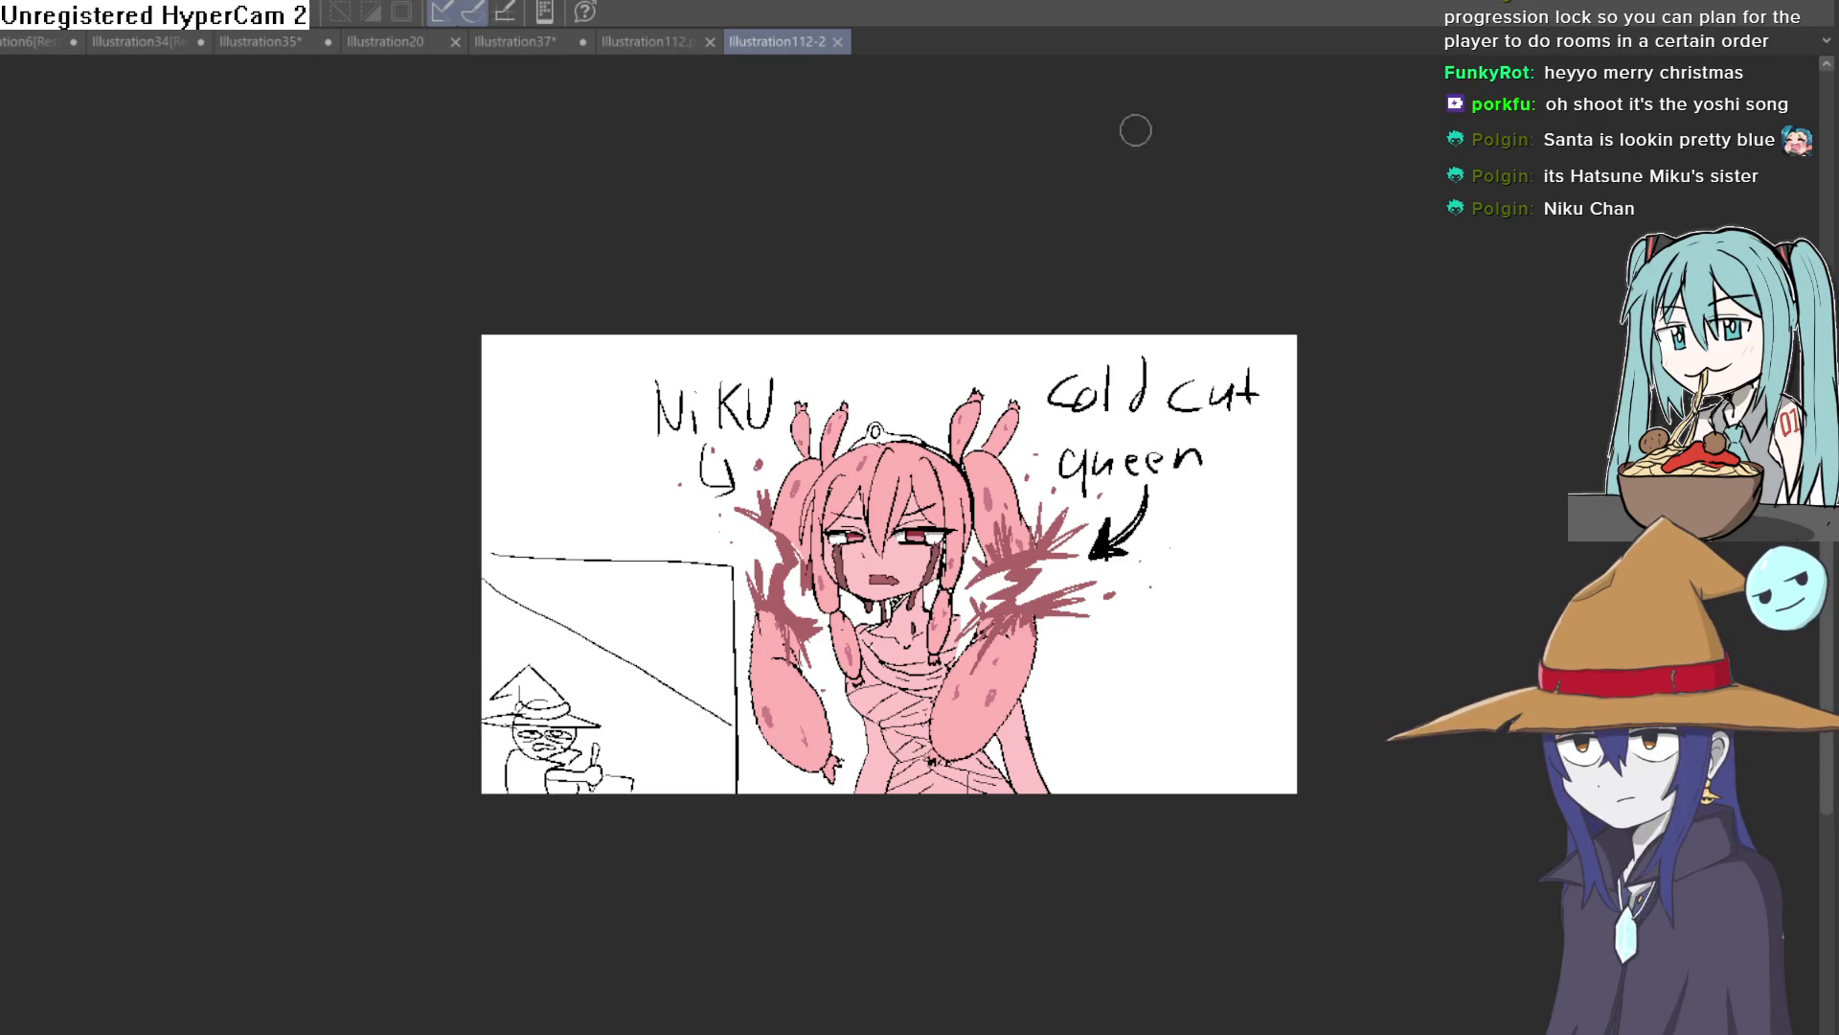
{"action": "scroll", "coordinate": [1122, 122], "scroll_direction": "up", "scroll_amount": 5}
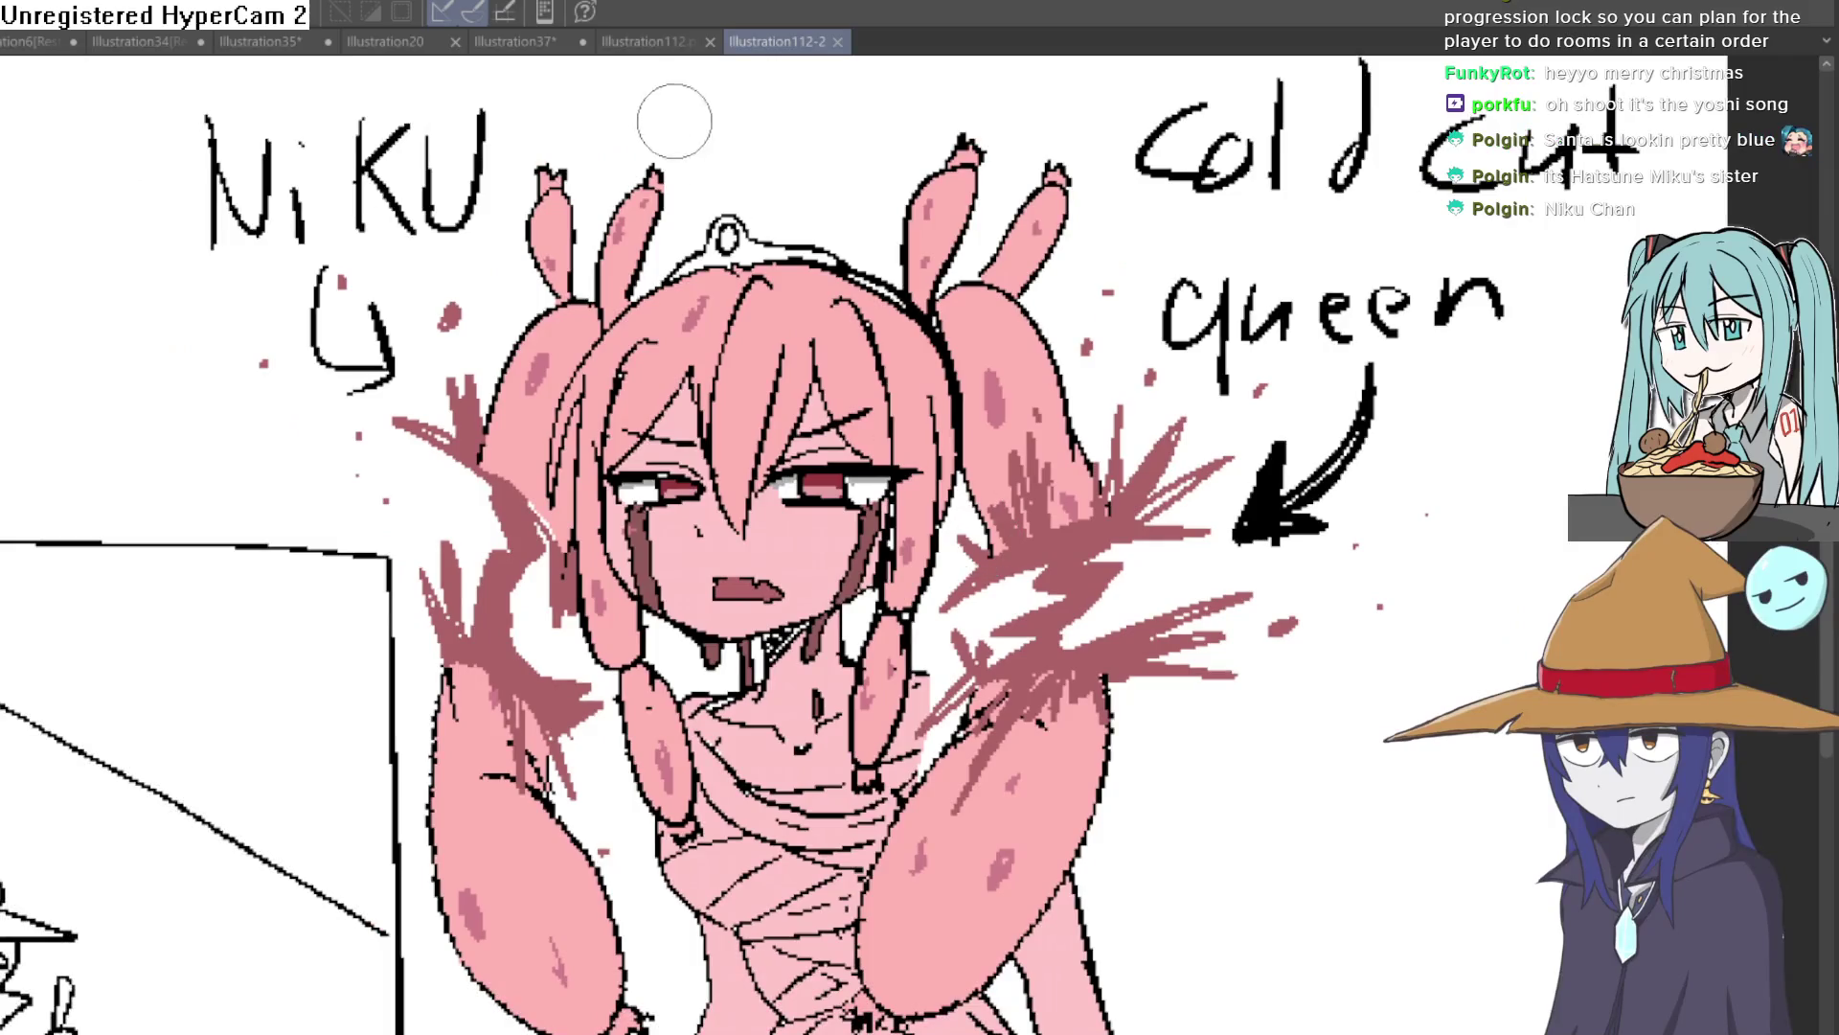
{"action": "left_click", "coordinate": [640, 38]}
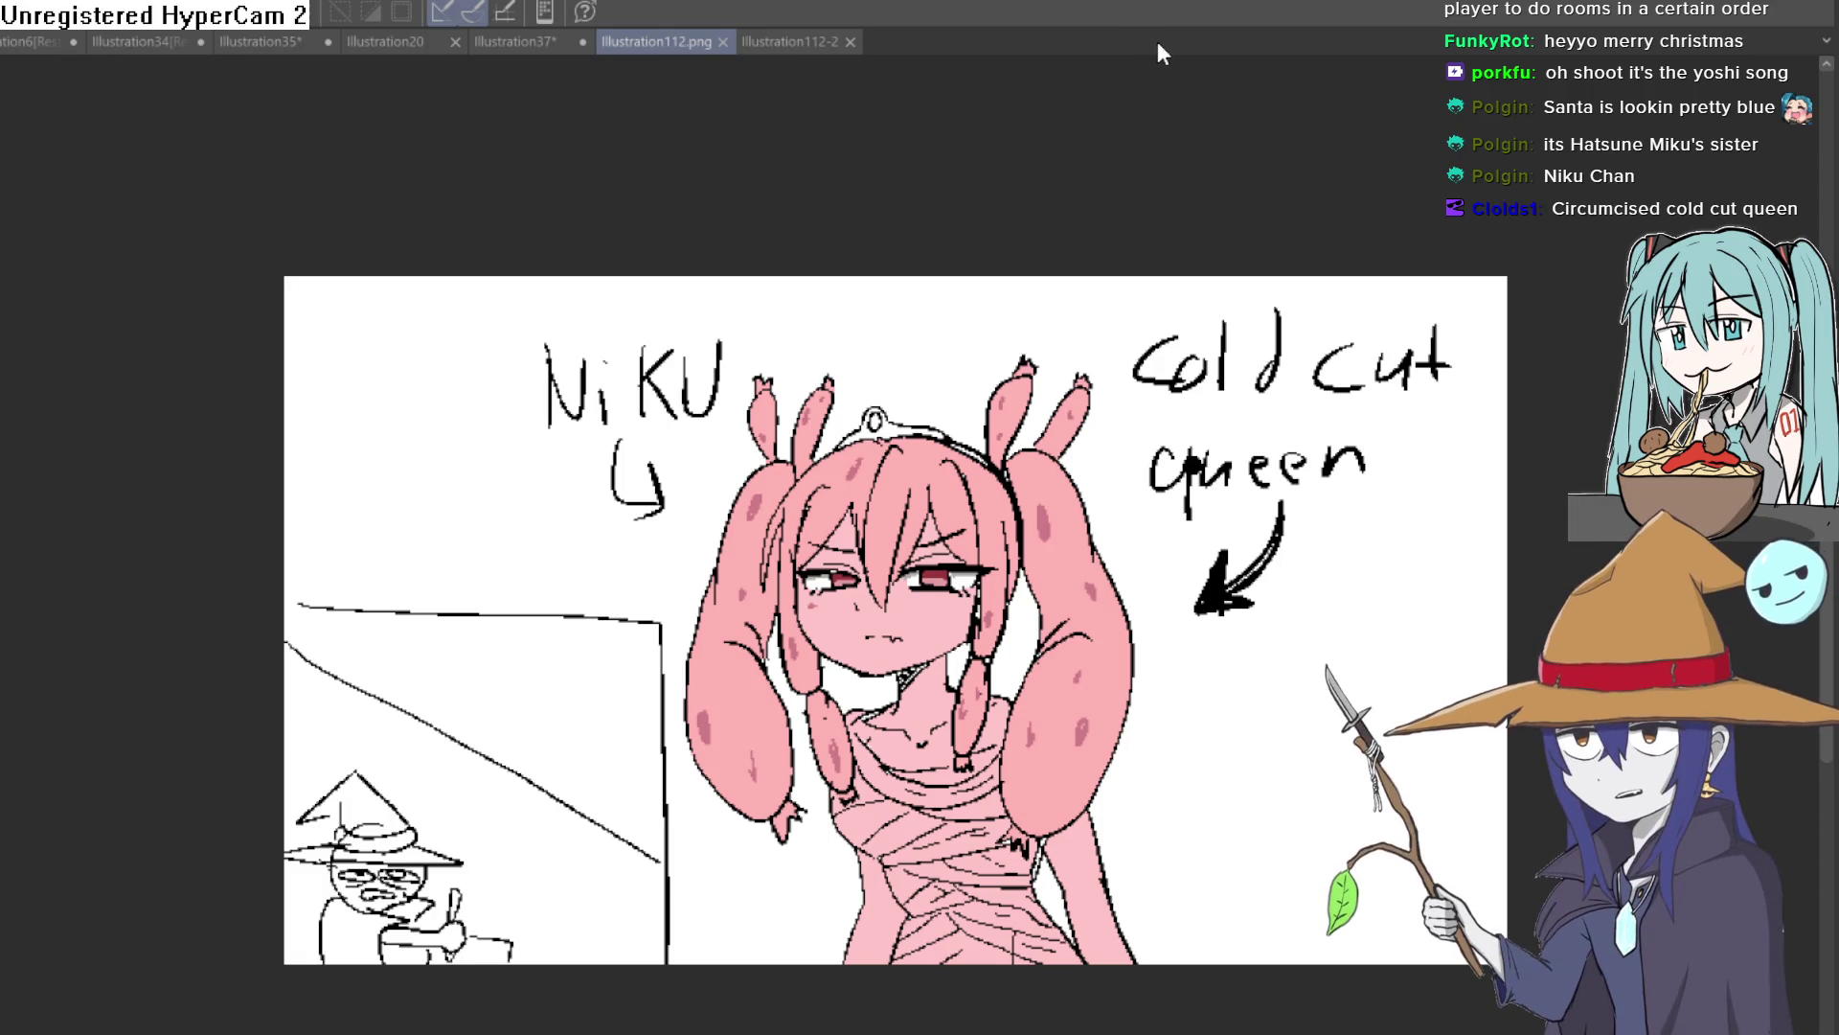
Look at the splattered Illustration112-2 copy, then switch to another open Aseprite sprite
{"action": "left_click", "coordinate": [773, 36]}
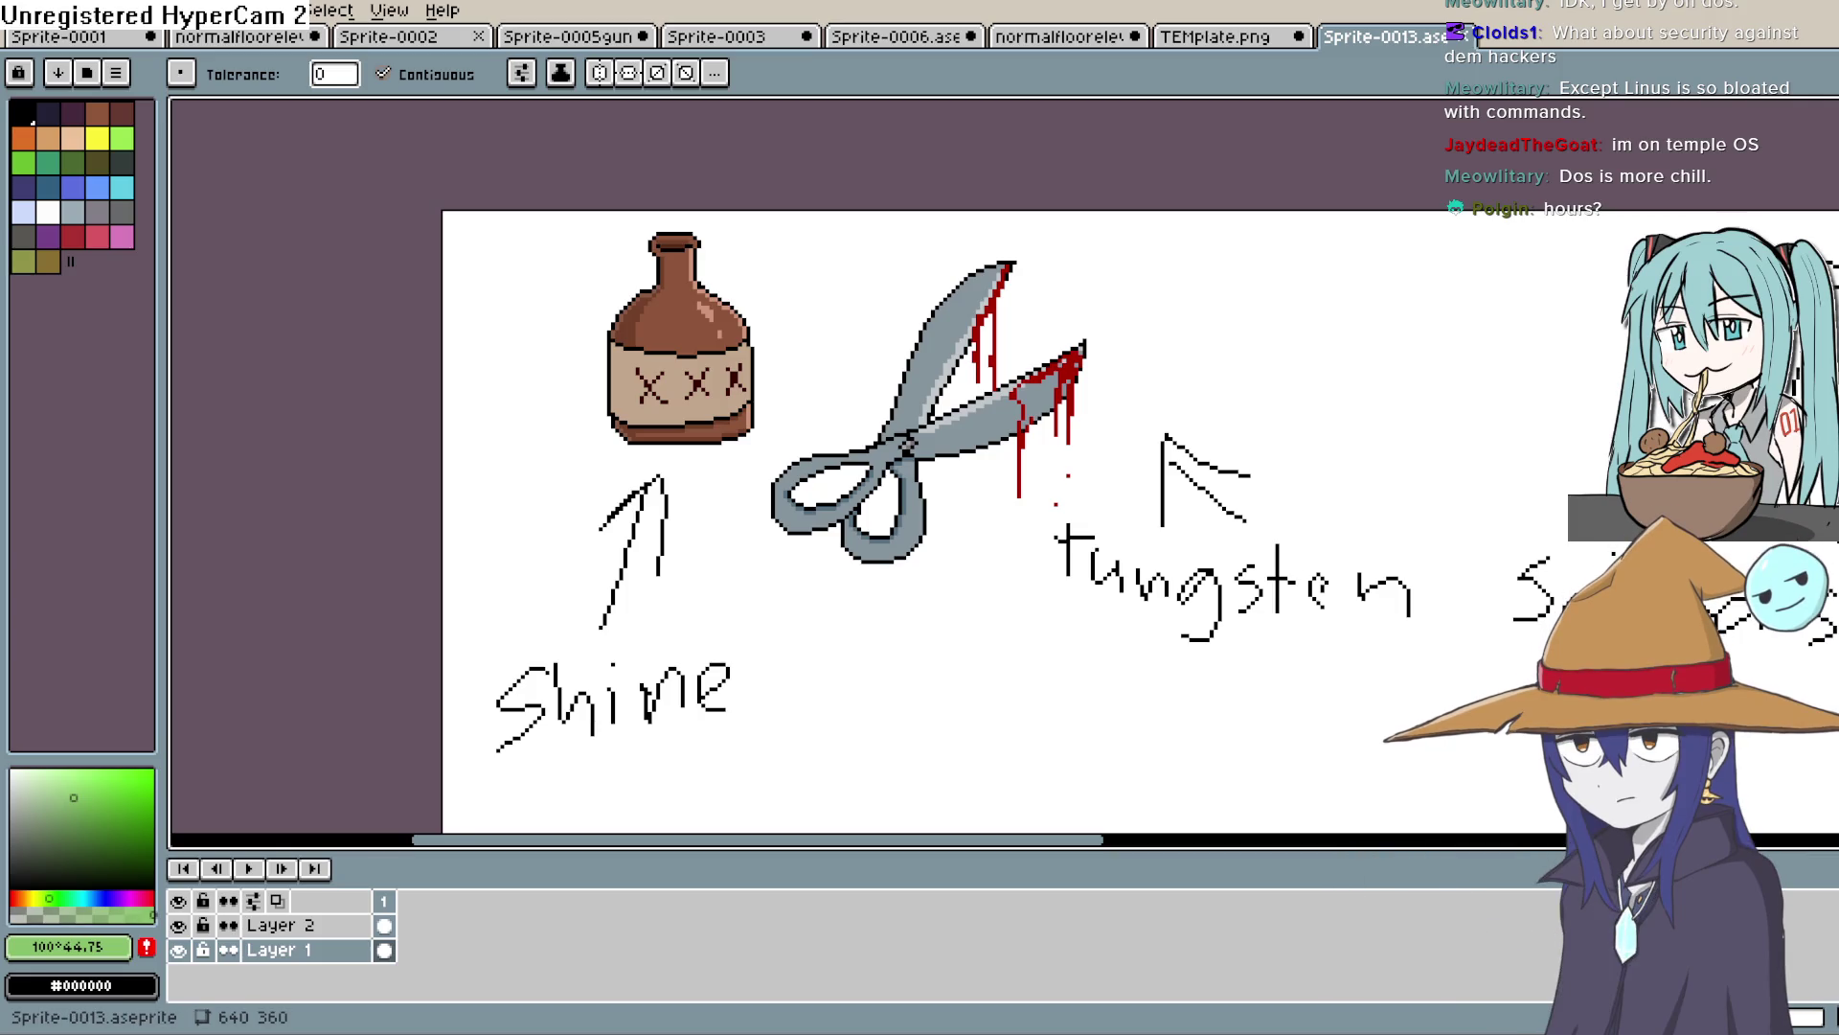
{"action": "left_click", "coordinate": [1074, 43]}
Open the TEMplate.png pine tree sprite and bring the stand below the tree into view
{"action": "left_click", "coordinate": [1231, 36]}
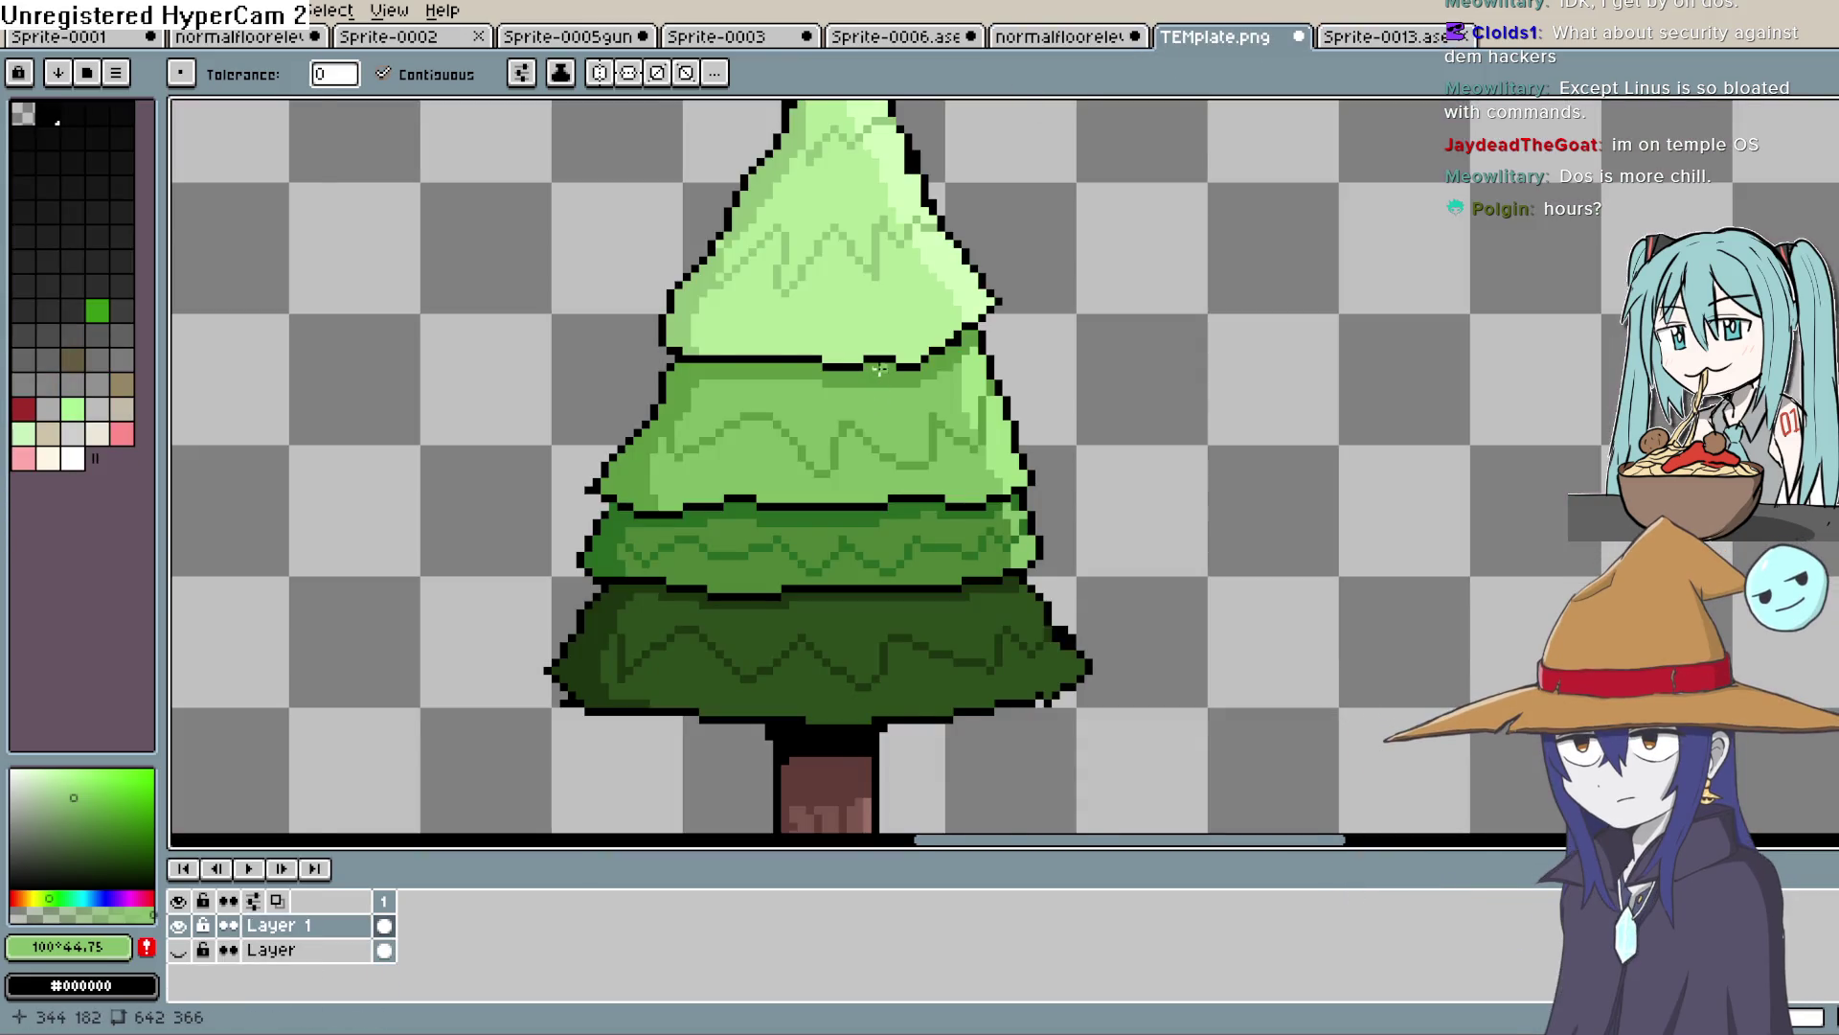
{"action": "scroll", "coordinate": [844, 505], "scroll_direction": "down", "scroll_amount": 2}
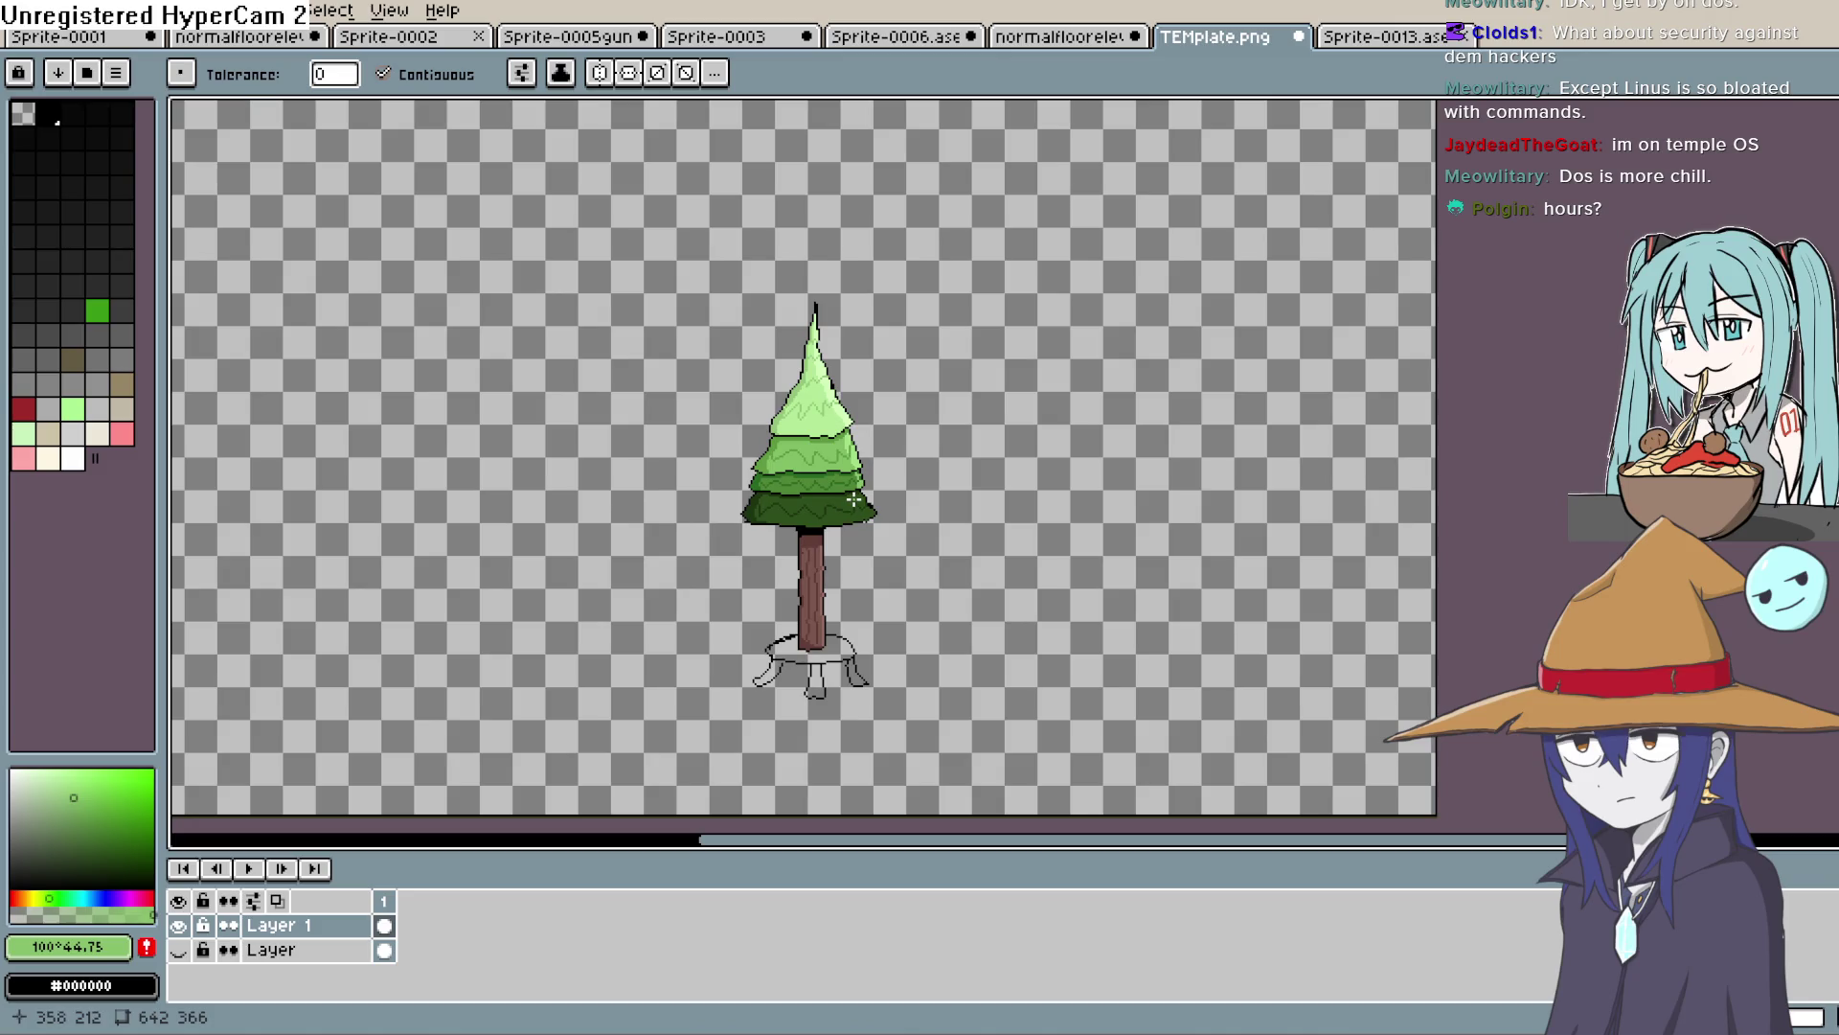
{"action": "left_click_drag", "start_coordinate": [862, 603], "coordinate": [910, 527]}
{"action": "key", "text": "shift+p"}
{"action": "left_click", "coordinate": [1170, 454]}
{"action": "scroll", "coordinate": [862, 537], "scroll_direction": "up", "scroll_amount": 3}
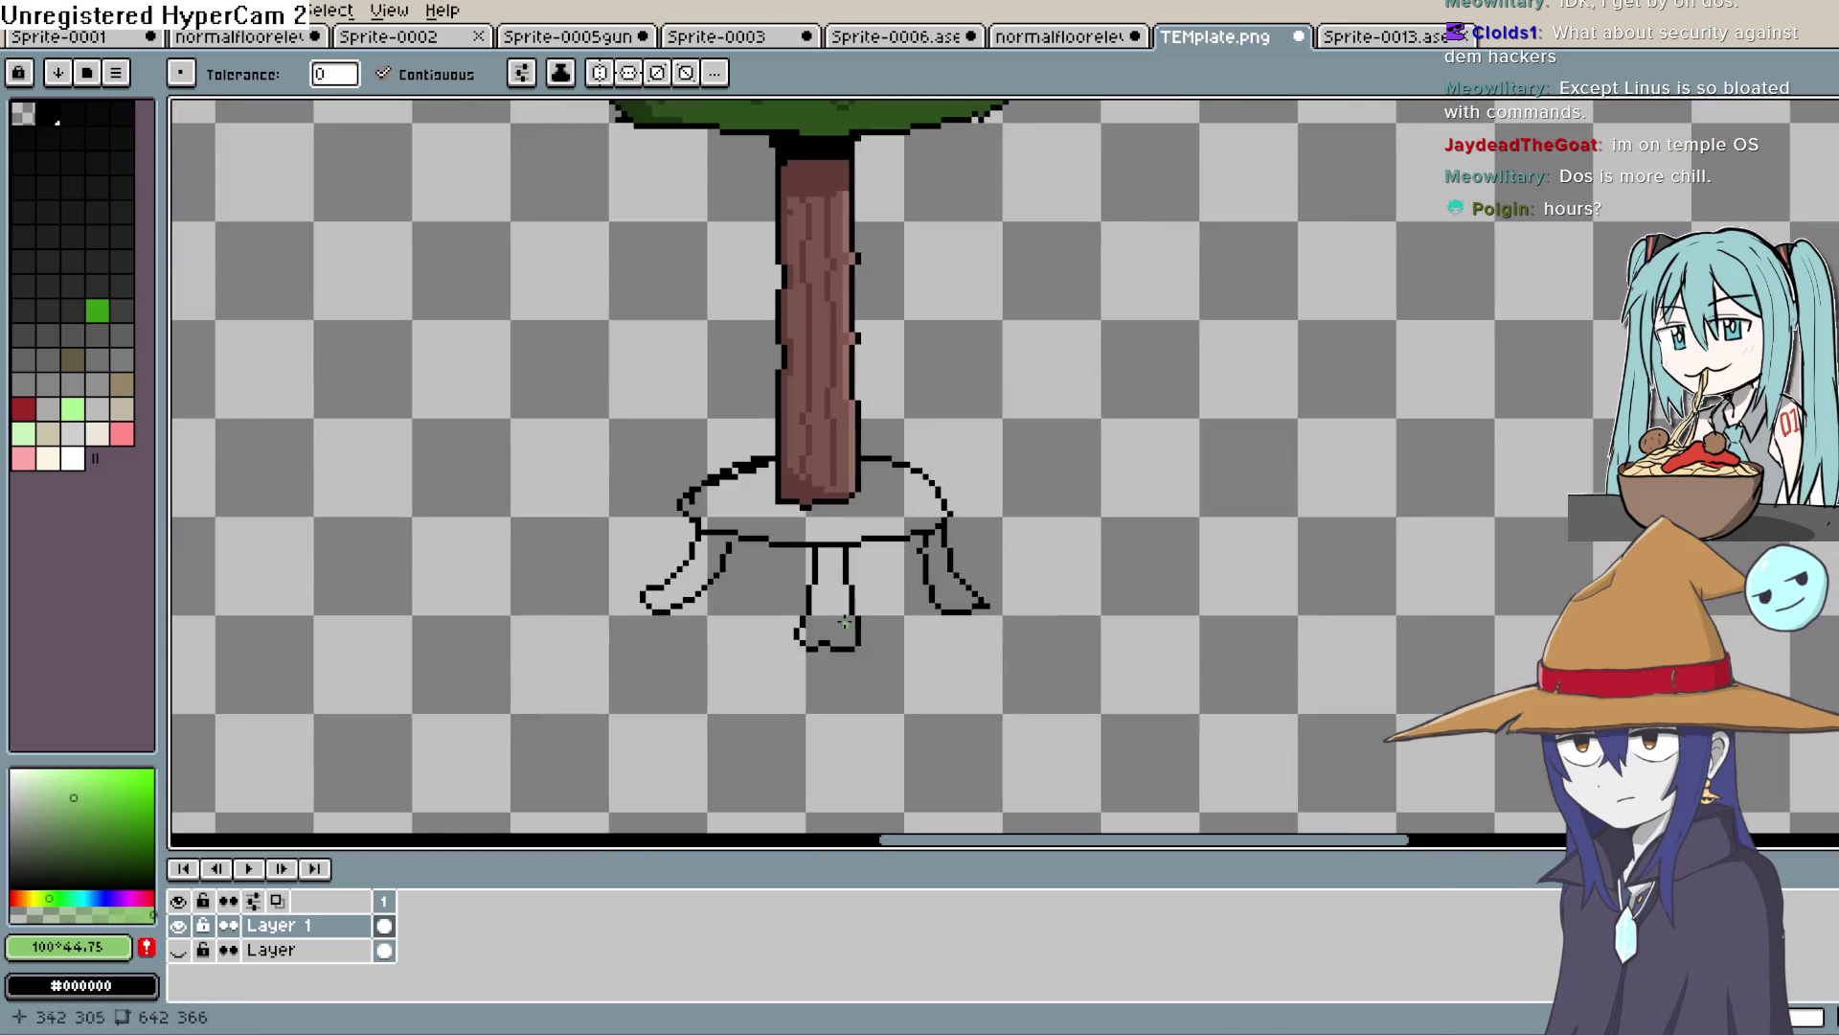
Fill the stand's seat with red and its middle and left legs with darker red
{"action": "left_click", "coordinate": [75, 446]}
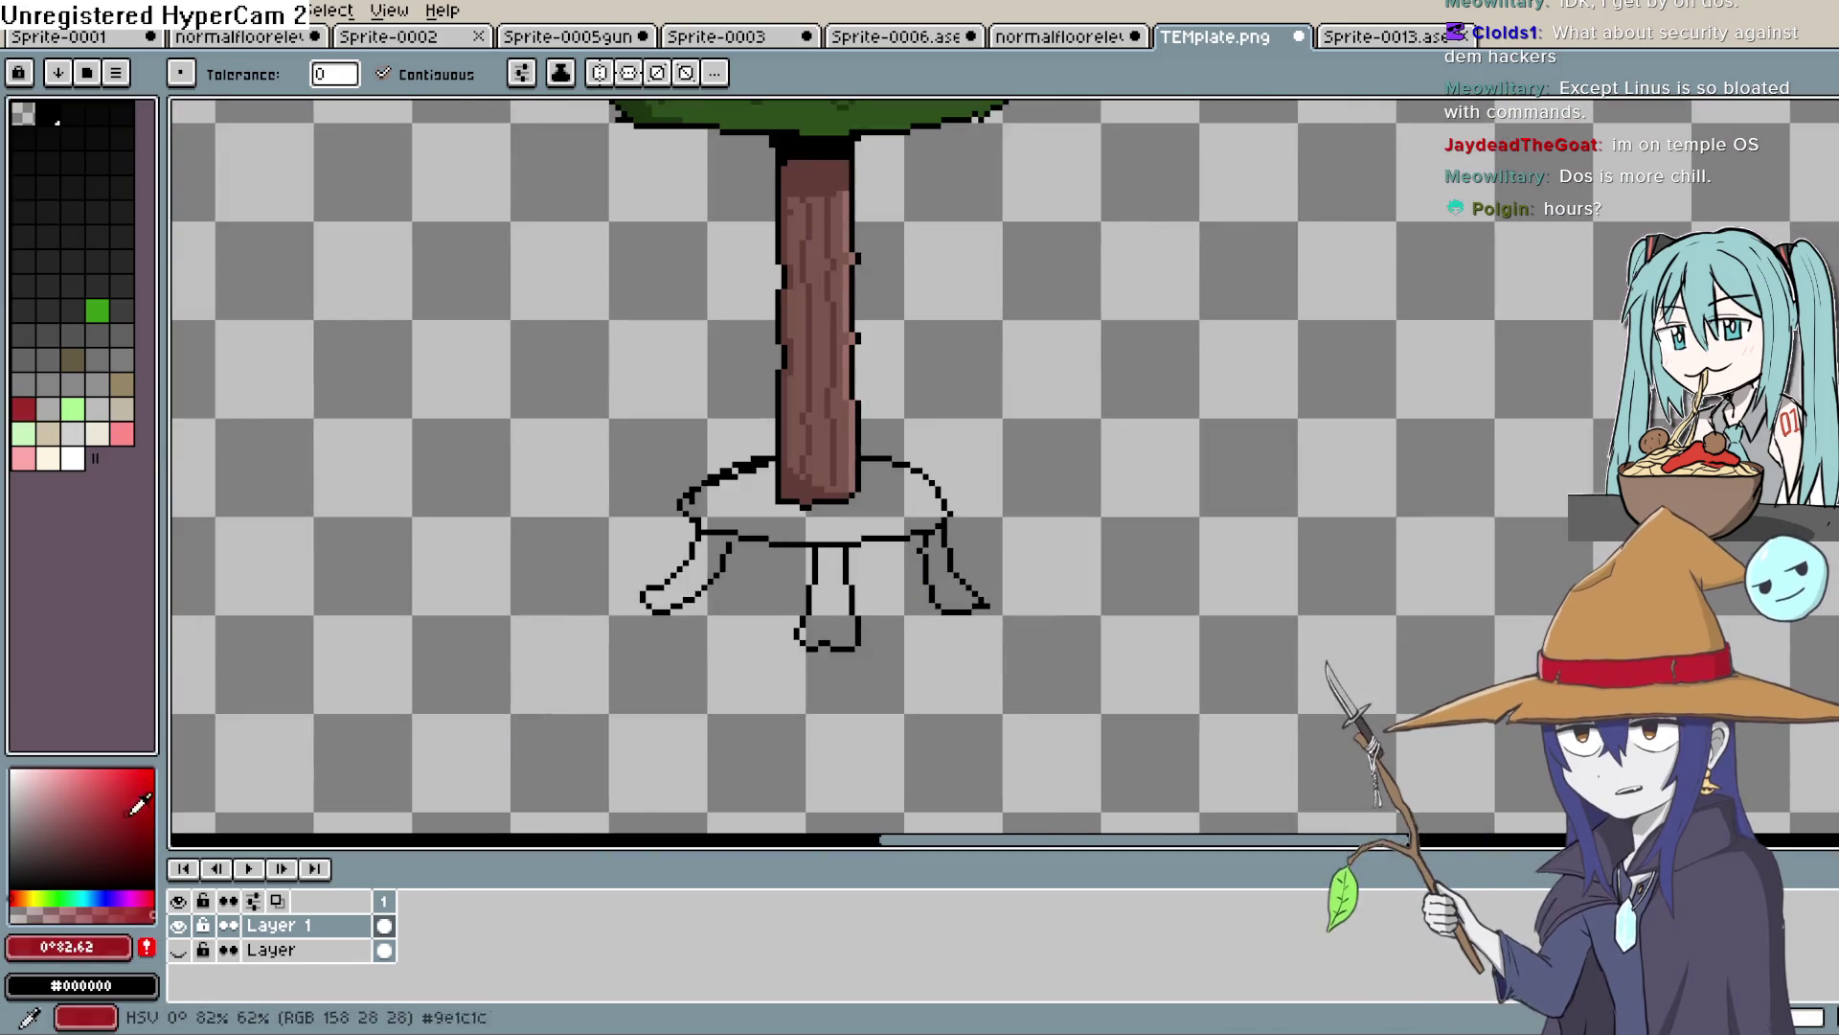
{"action": "left_click", "coordinate": [875, 506]}
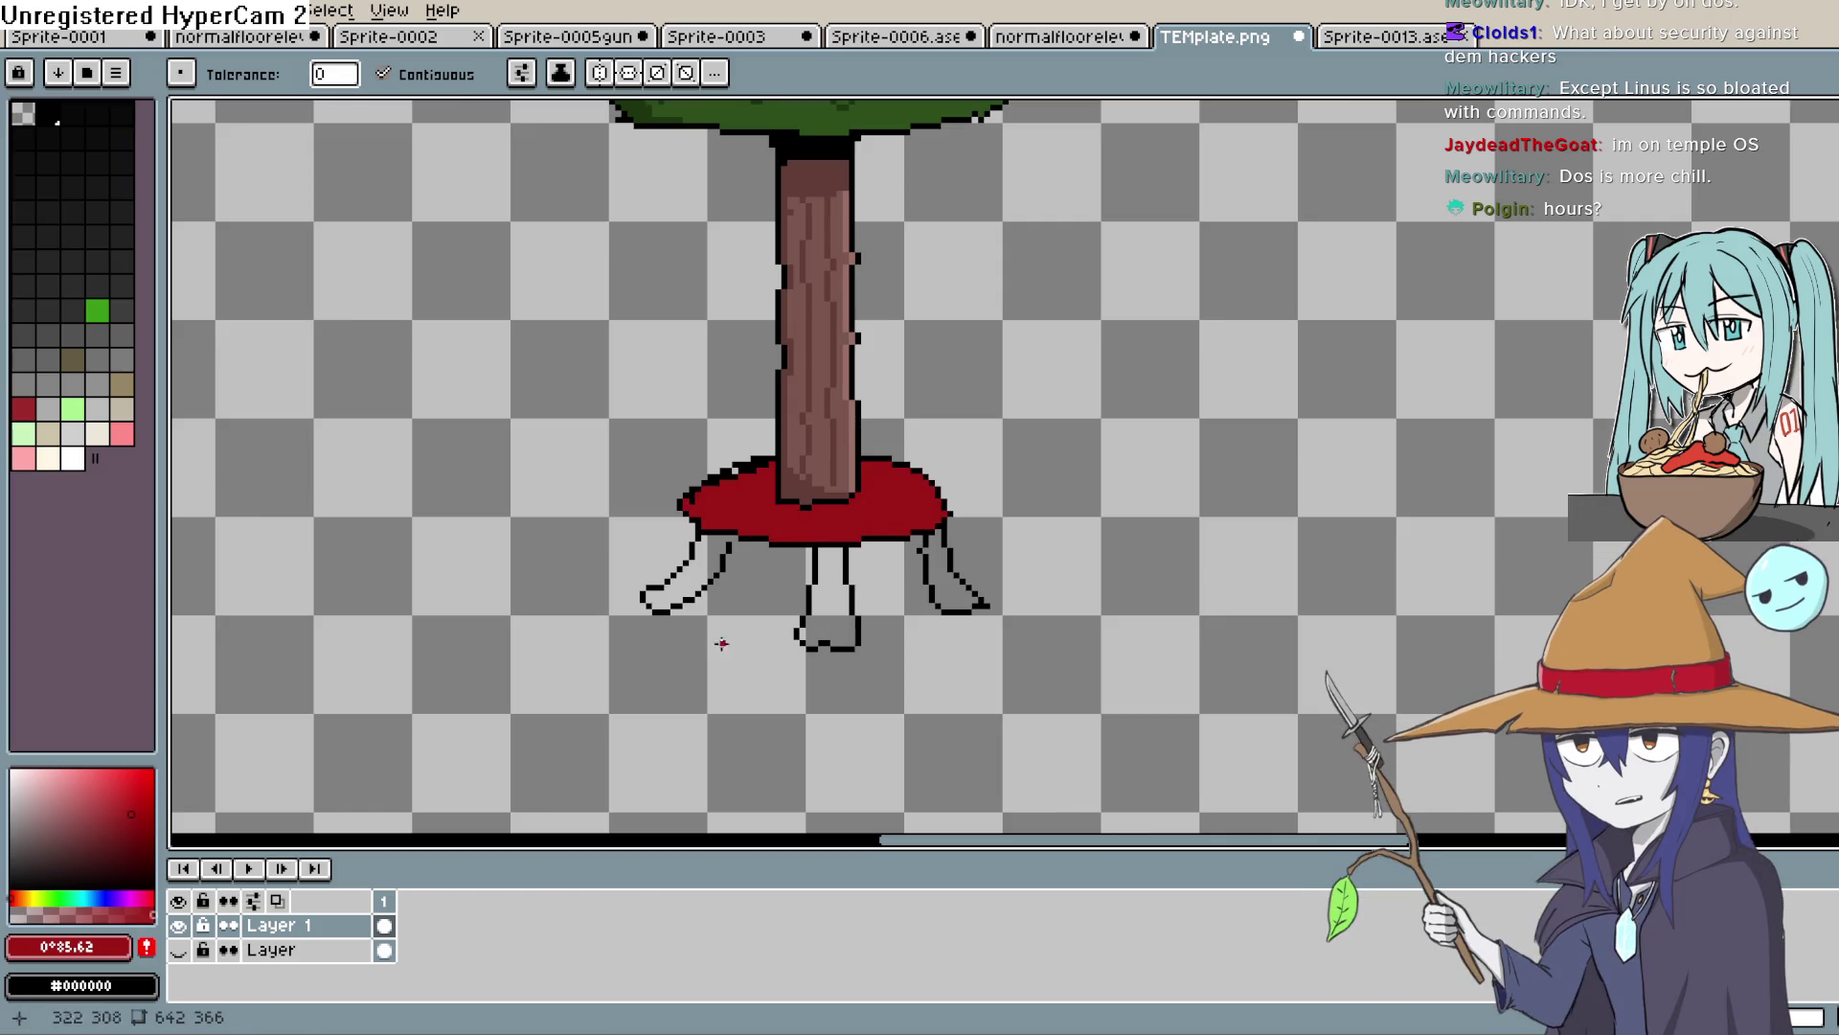
{"action": "left_click", "coordinate": [128, 837]}
{"action": "left_click", "coordinate": [830, 585]}
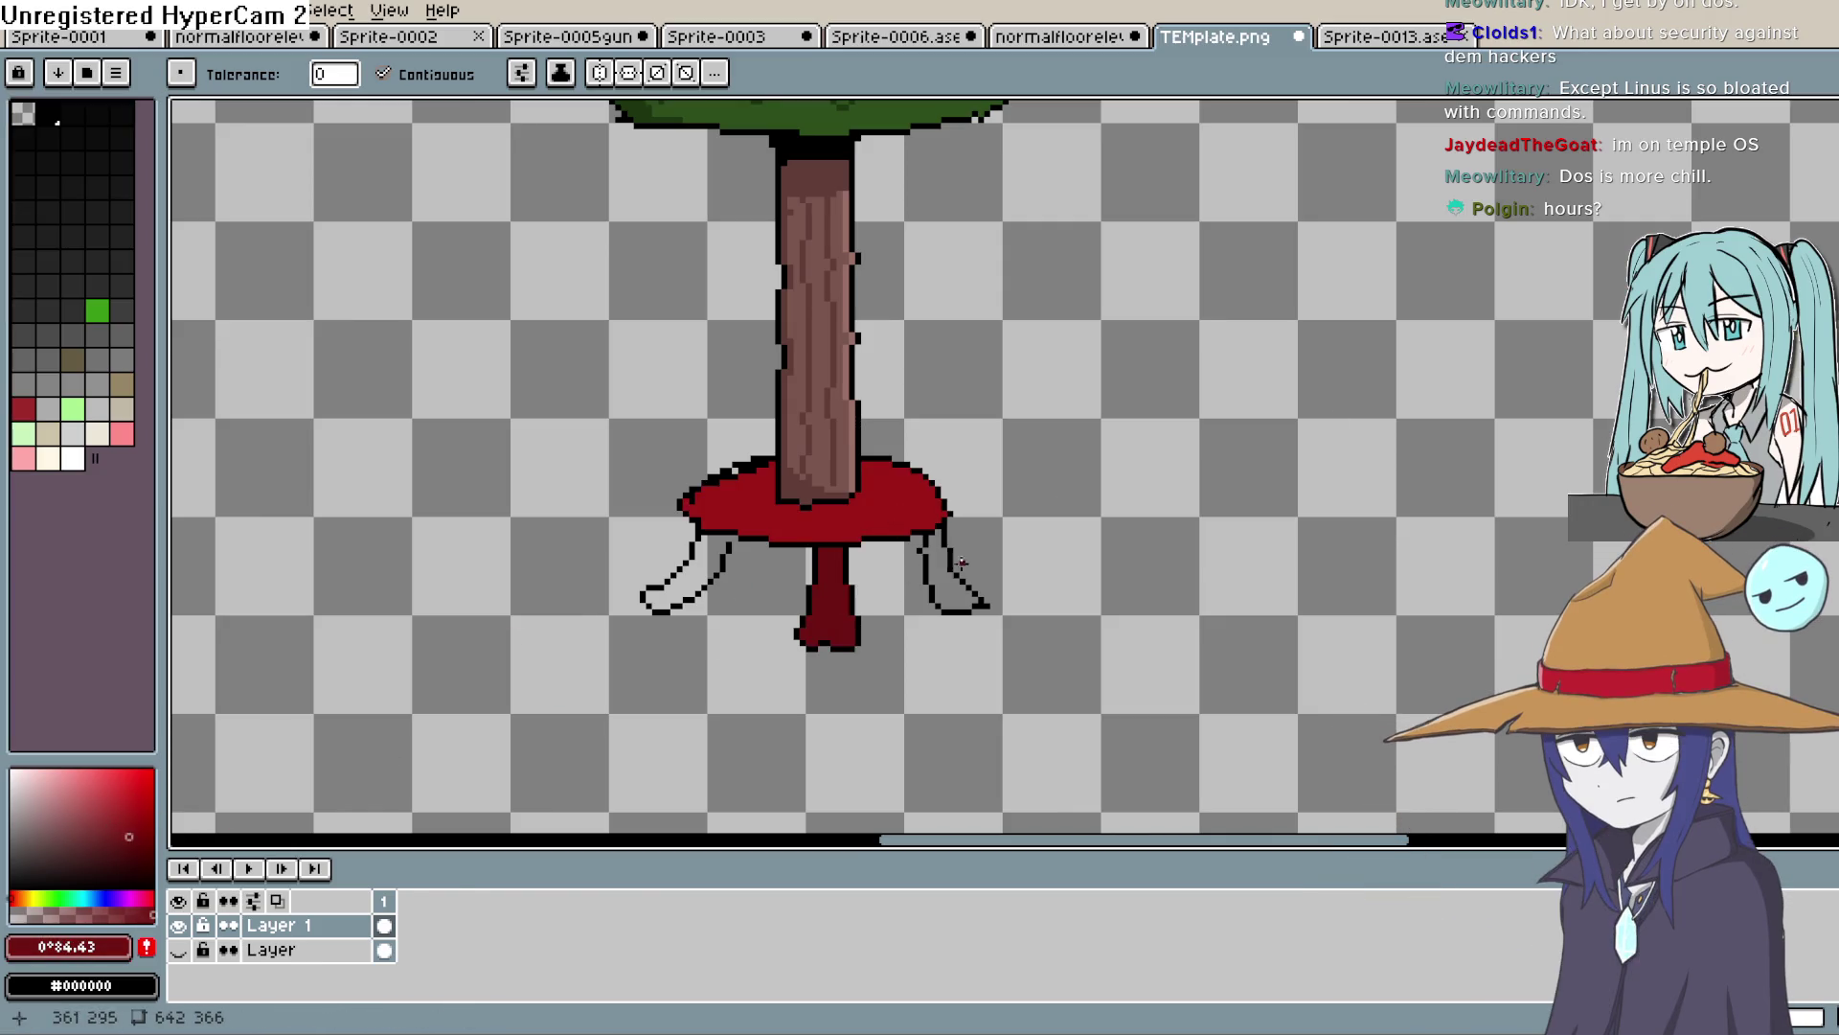
{"action": "left_click", "coordinate": [1825, 182]}
{"action": "key", "text": "g"}
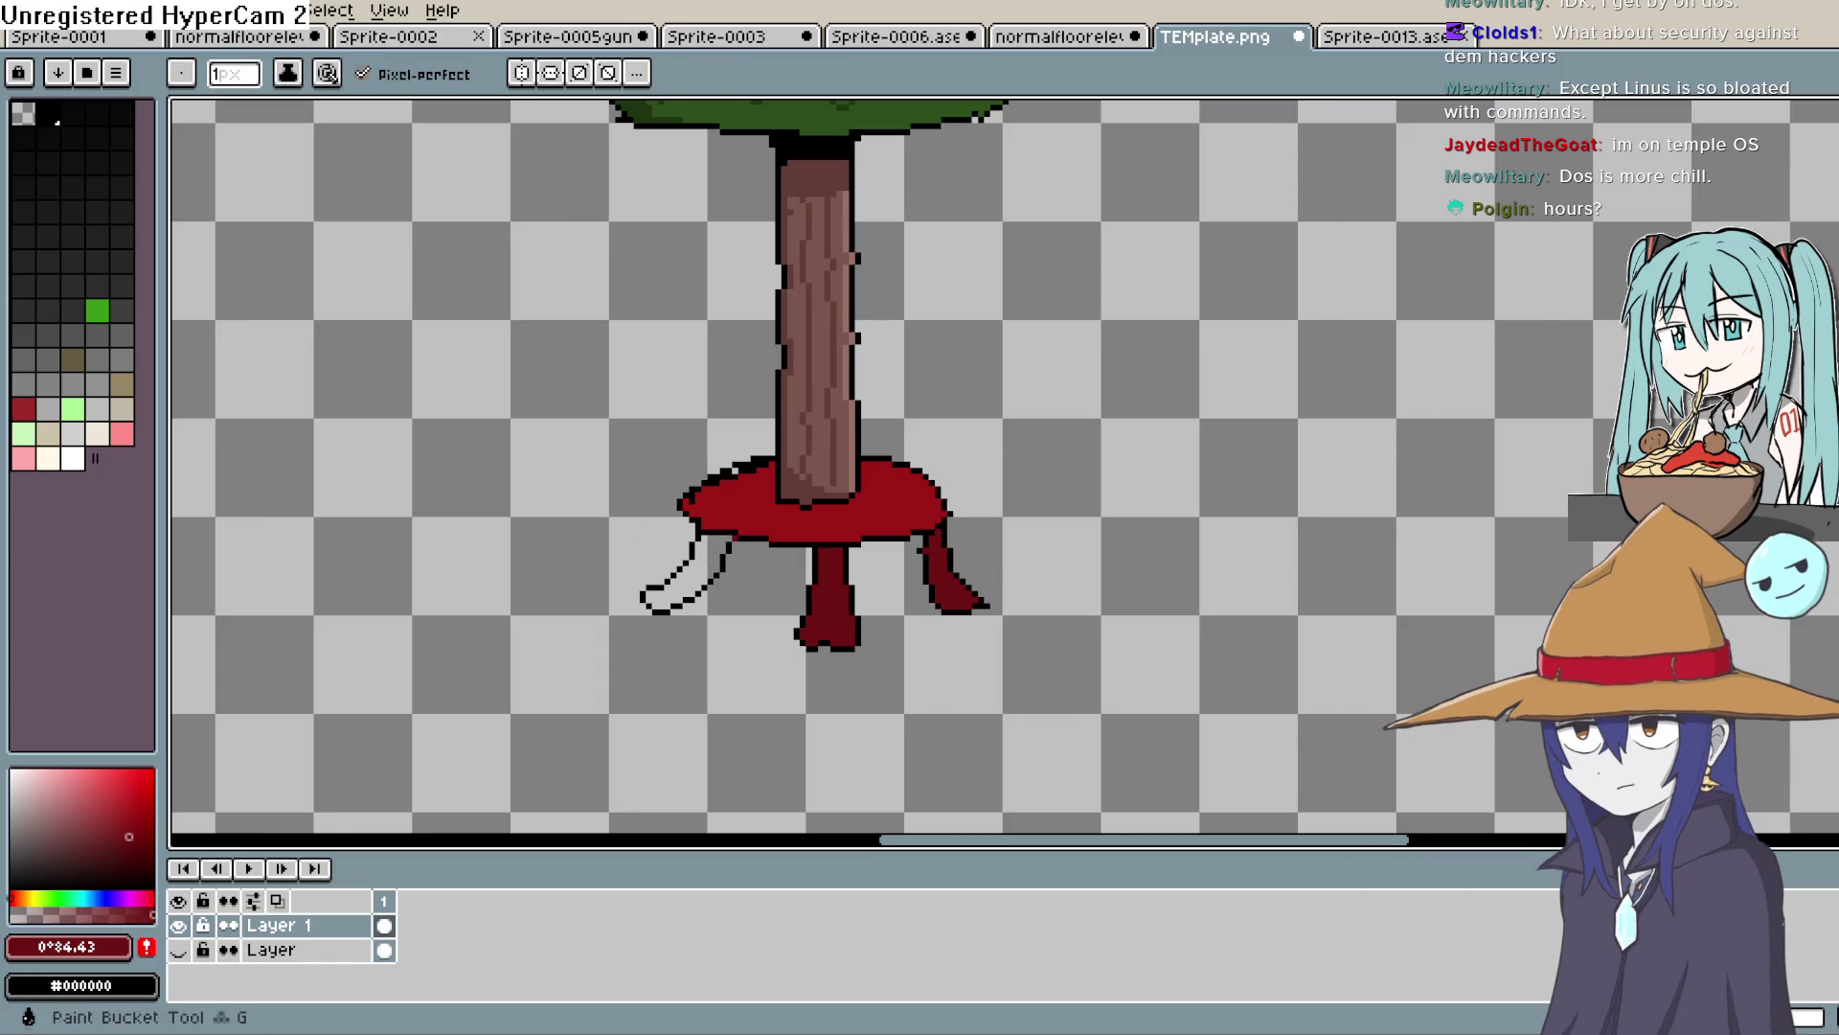
{"action": "left_click", "coordinate": [711, 550]}
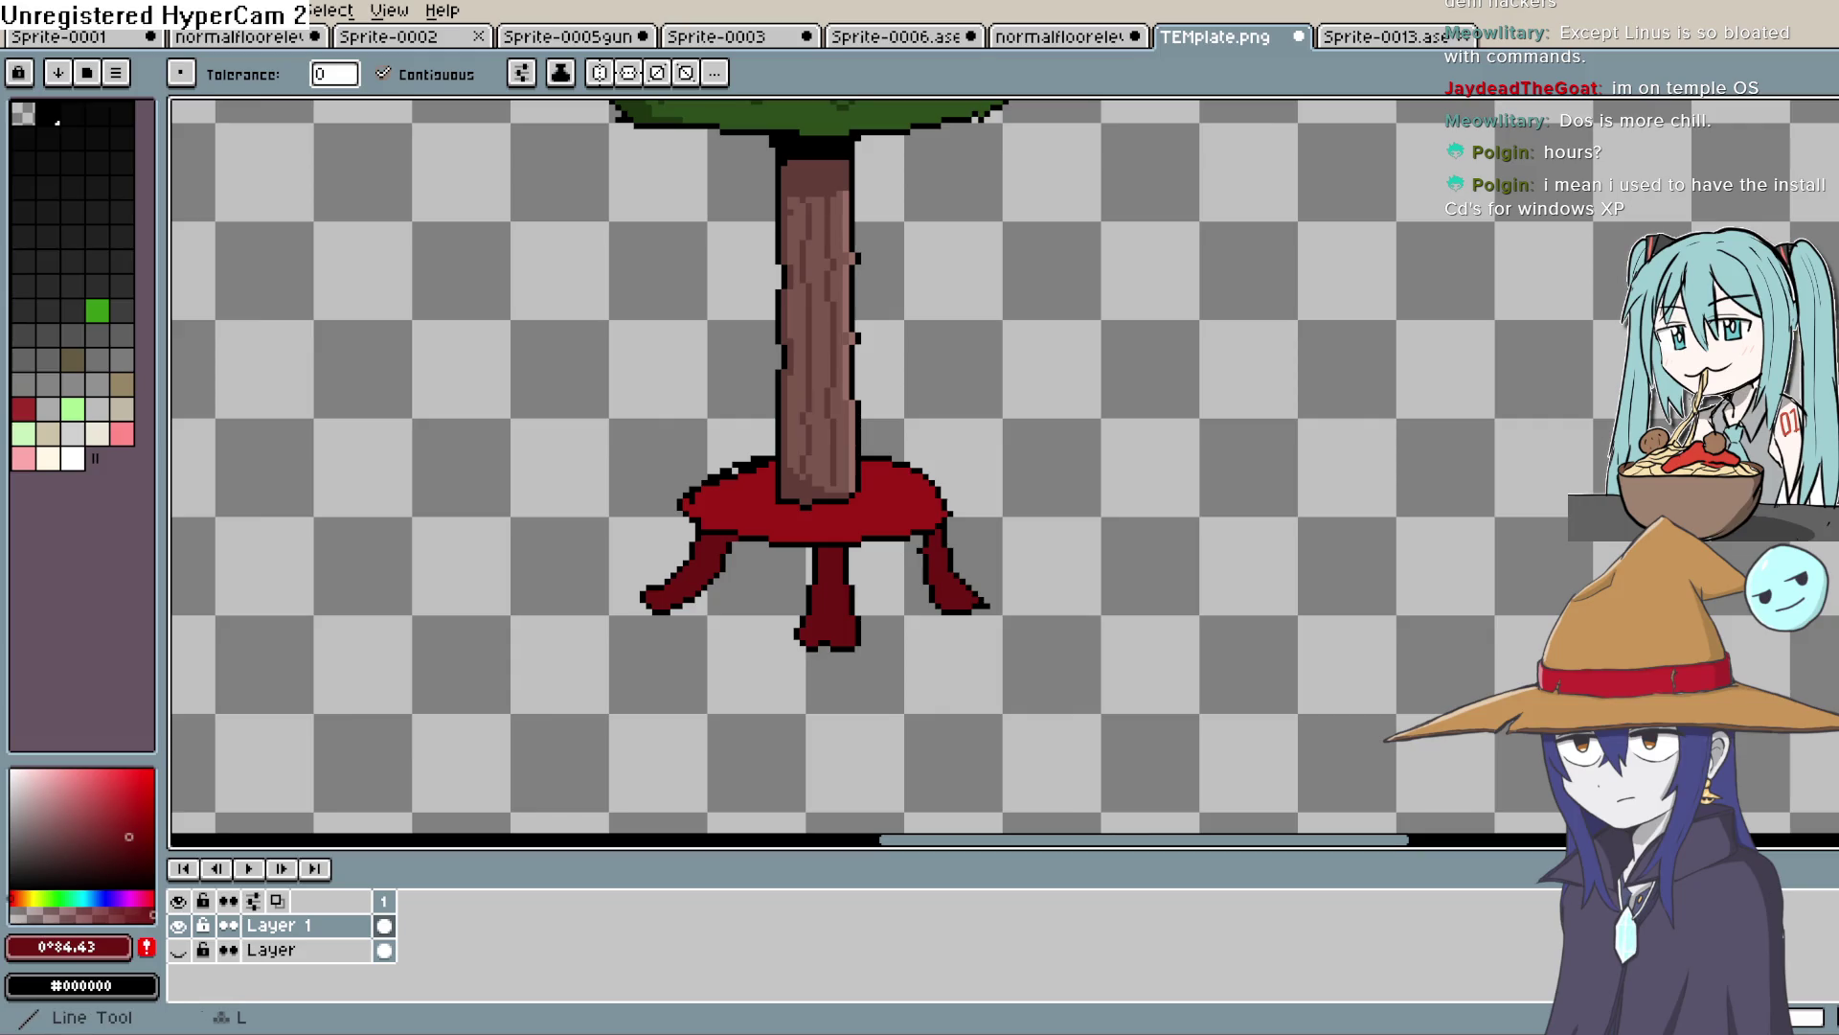
Choose a darker red and flood-fill the left part of the stand's seat with it
{"action": "key", "text": "i"}
{"action": "left_click", "coordinate": [130, 817]}
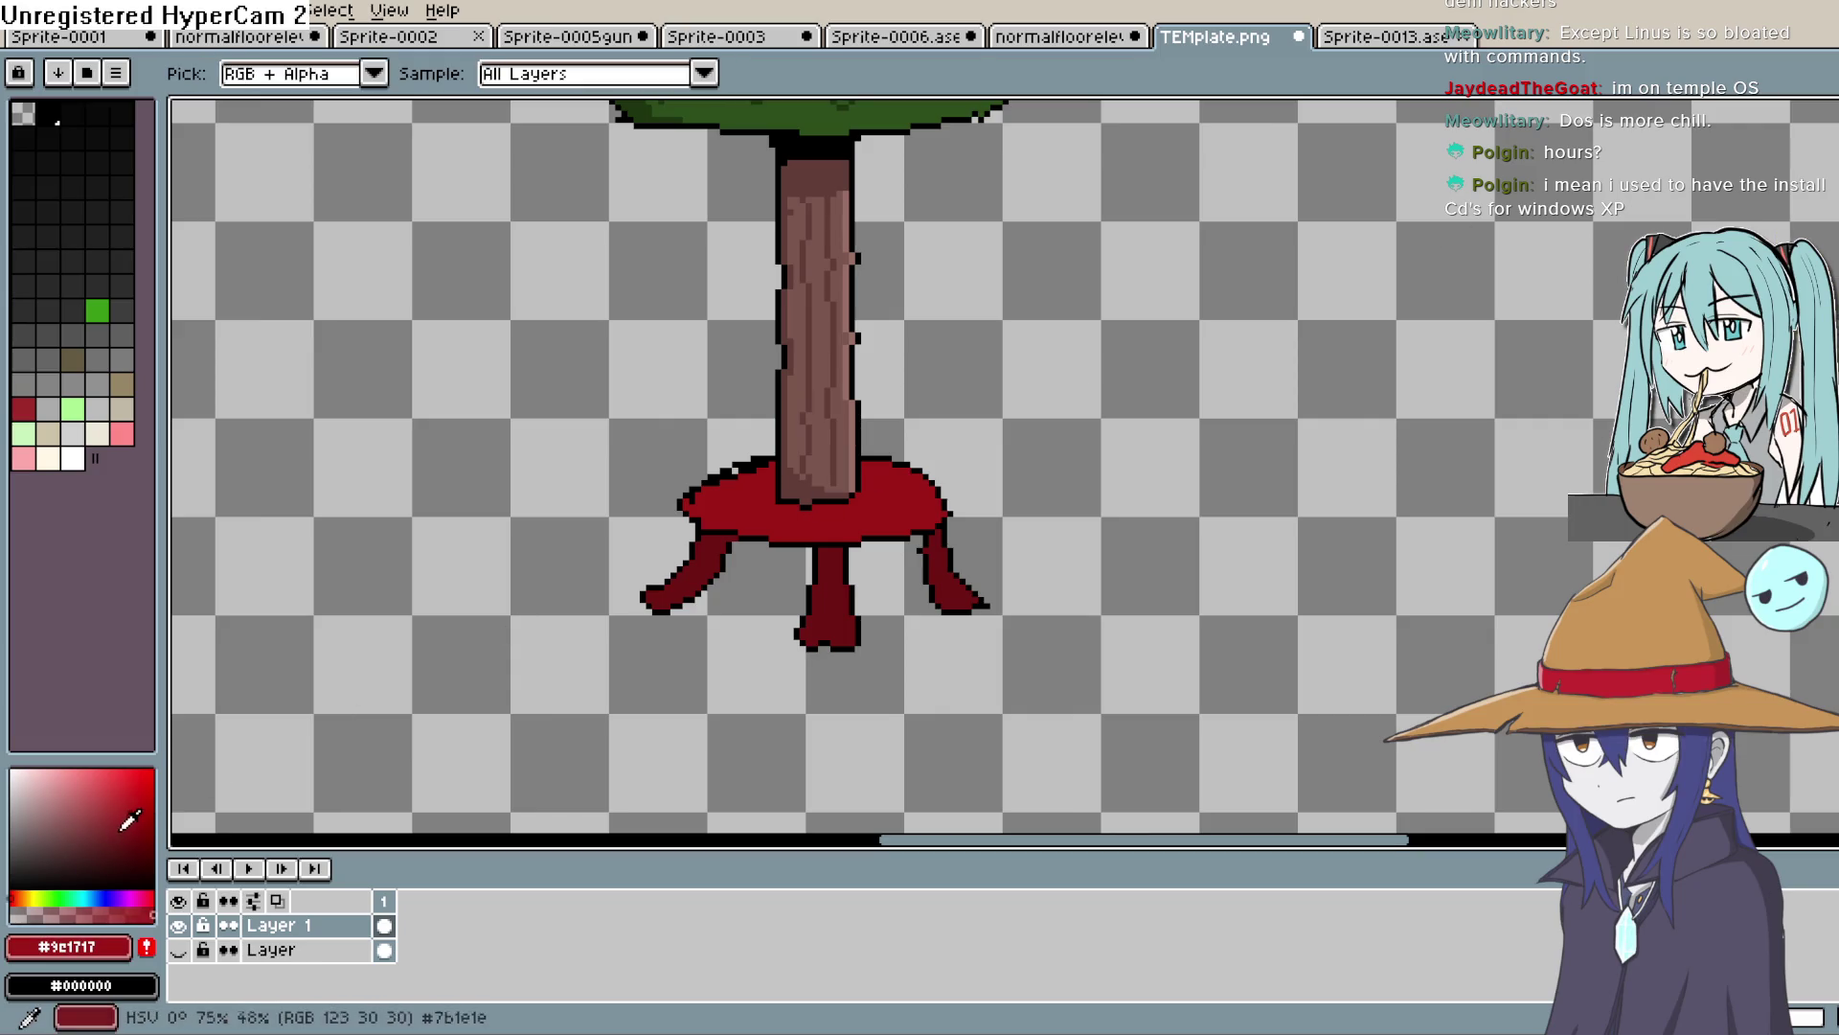
{"action": "left_click", "coordinate": [686, 541]}
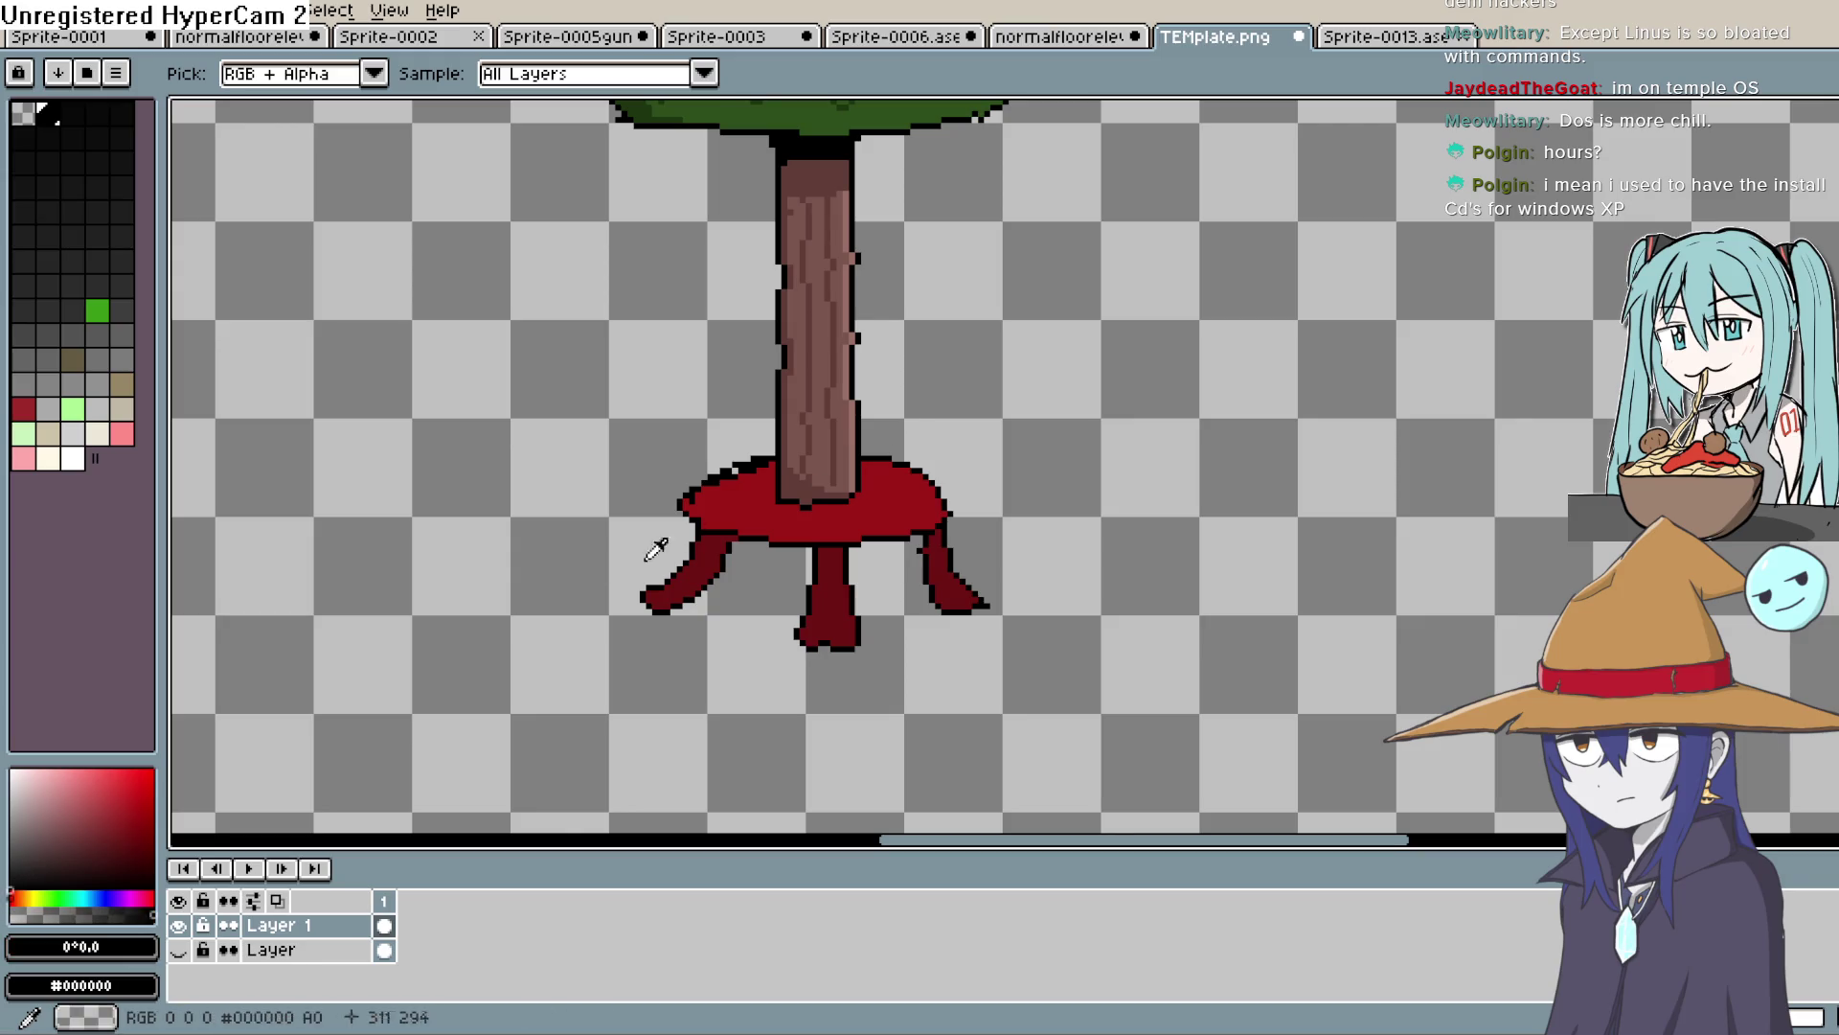
{"action": "left_click", "coordinate": [126, 844]}
{"action": "key", "text": "b"}
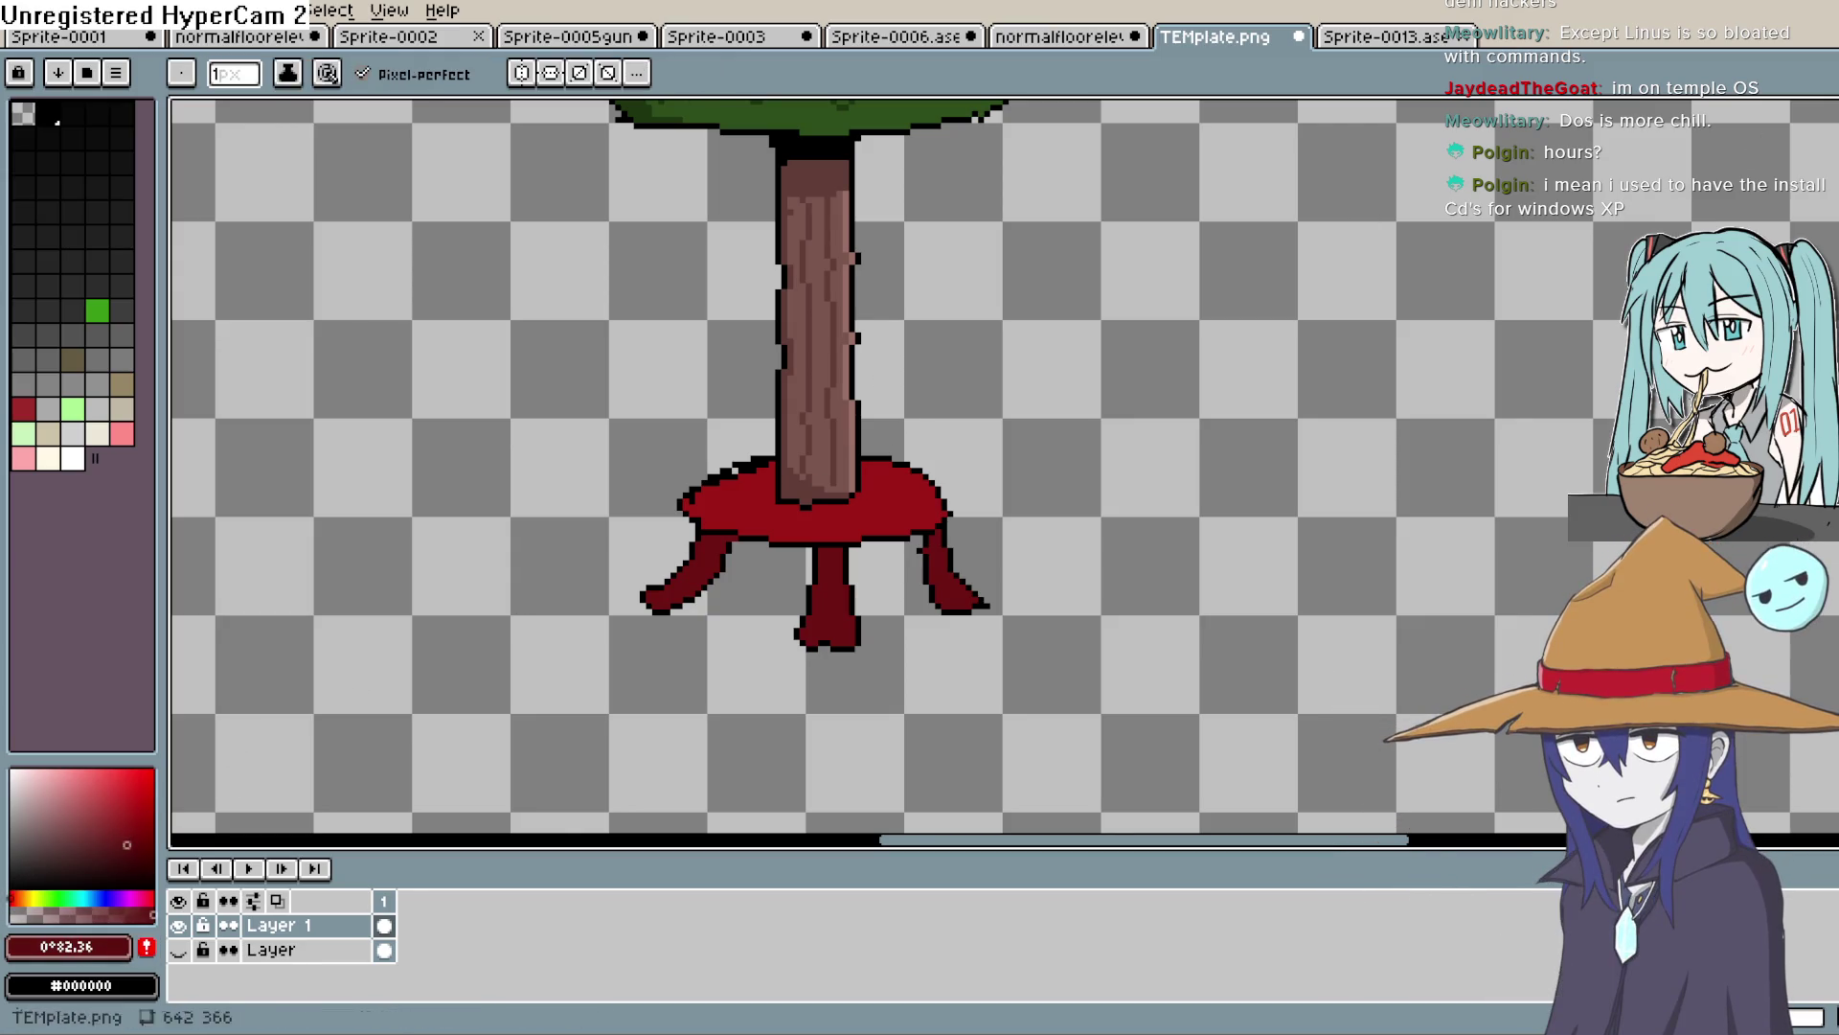
{"action": "scroll", "coordinate": [828, 525], "scroll_direction": "up", "scroll_amount": 2}
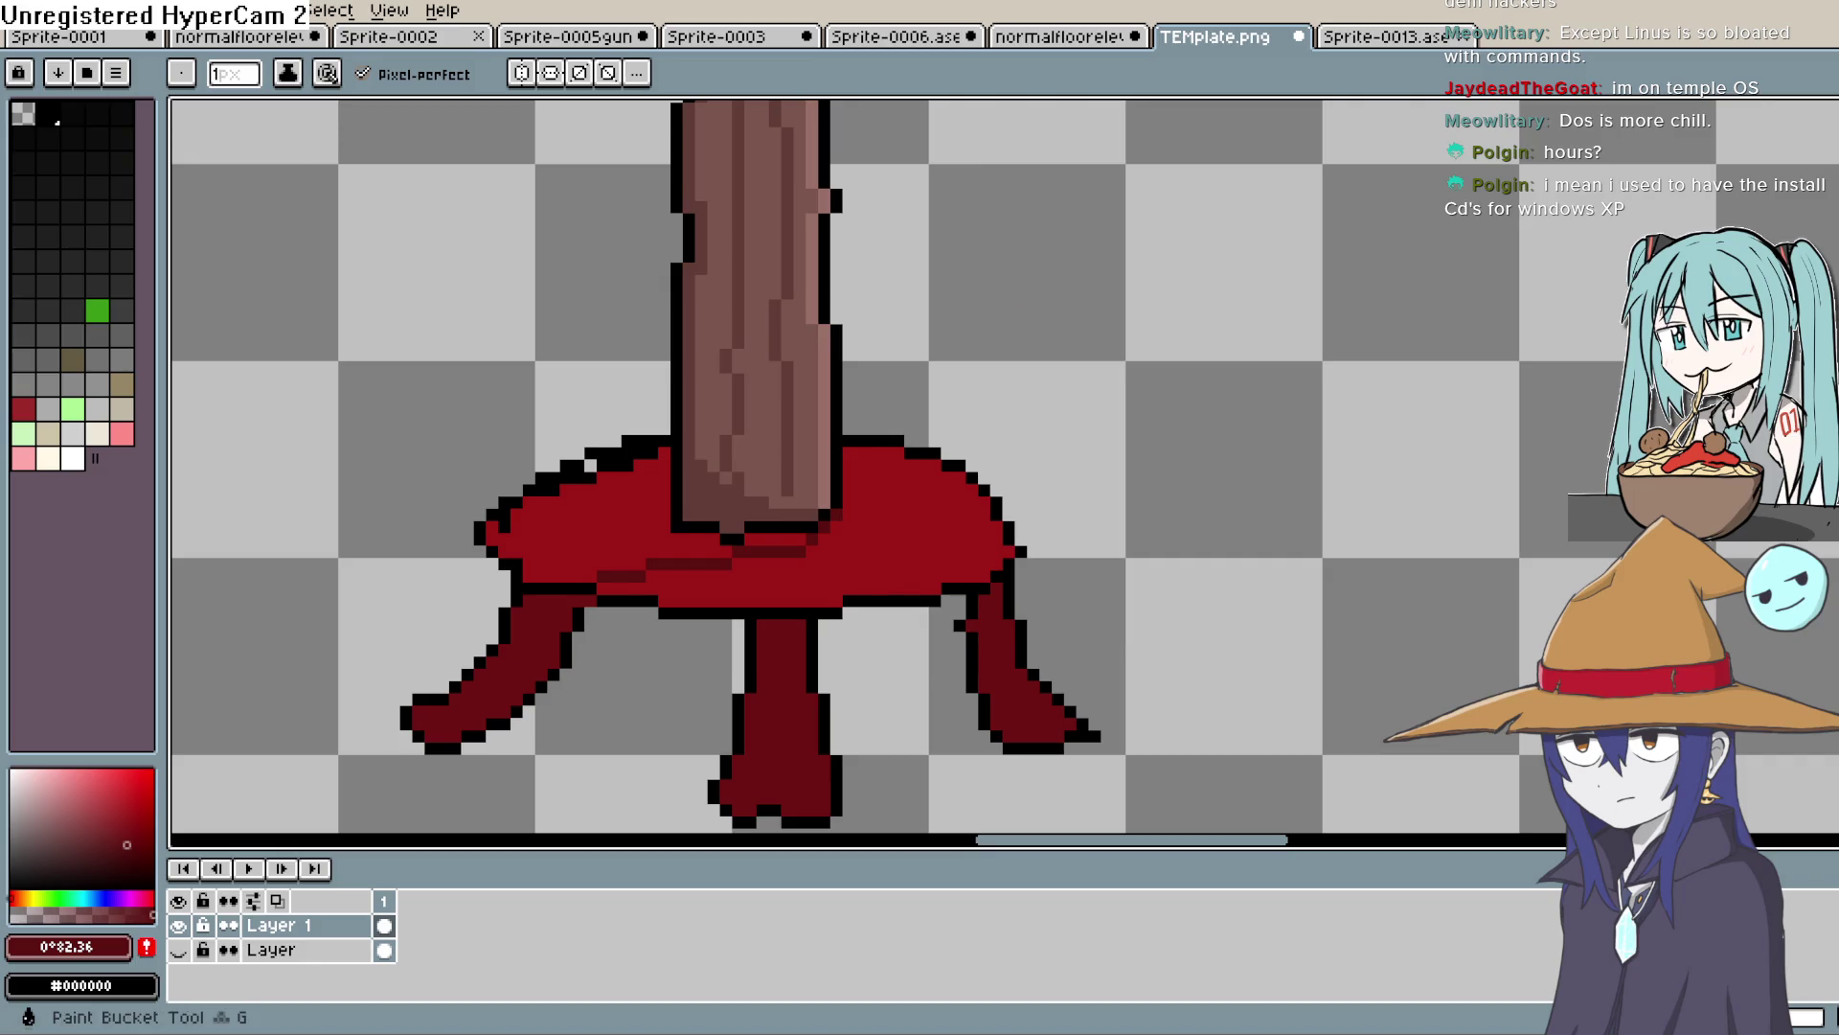
{"action": "key", "text": "g"}
{"action": "left_click", "coordinate": [644, 527]}
{"action": "scroll", "coordinate": [882, 587], "scroll_direction": "down", "scroll_amount": 3}
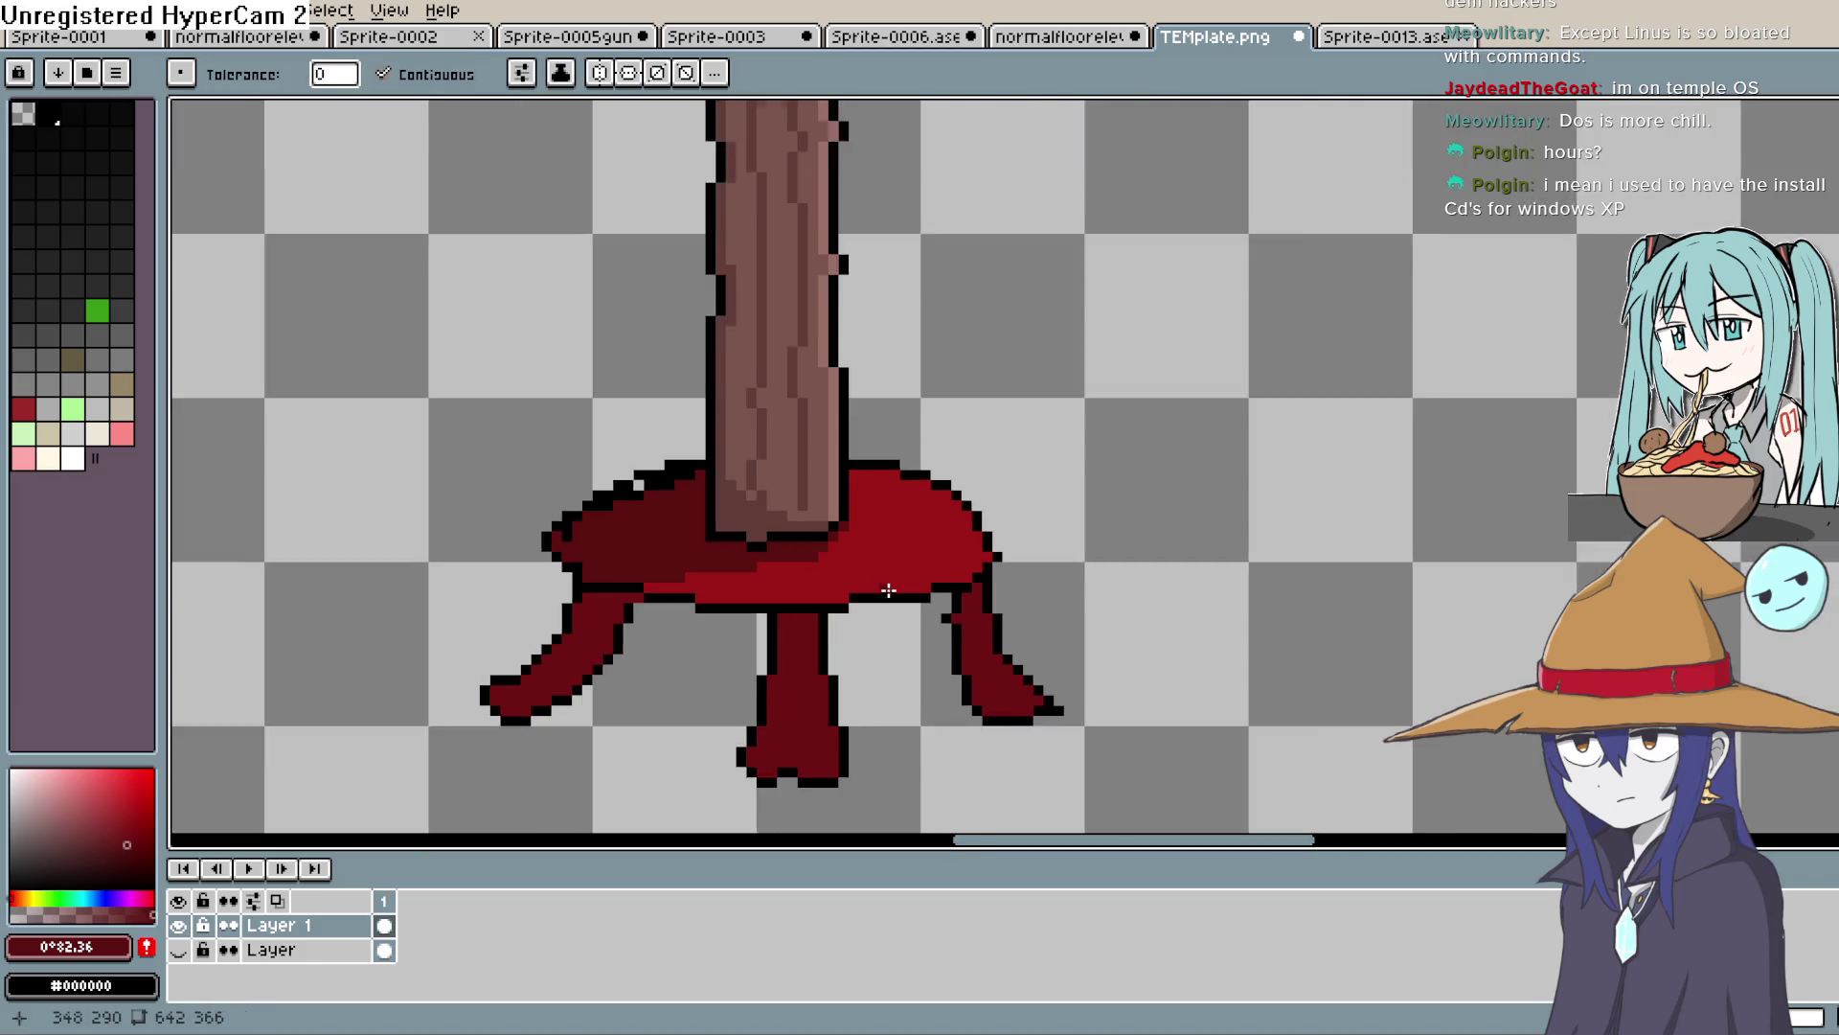
{"action": "scroll", "coordinate": [934, 594], "scroll_direction": "down", "scroll_amount": 3}
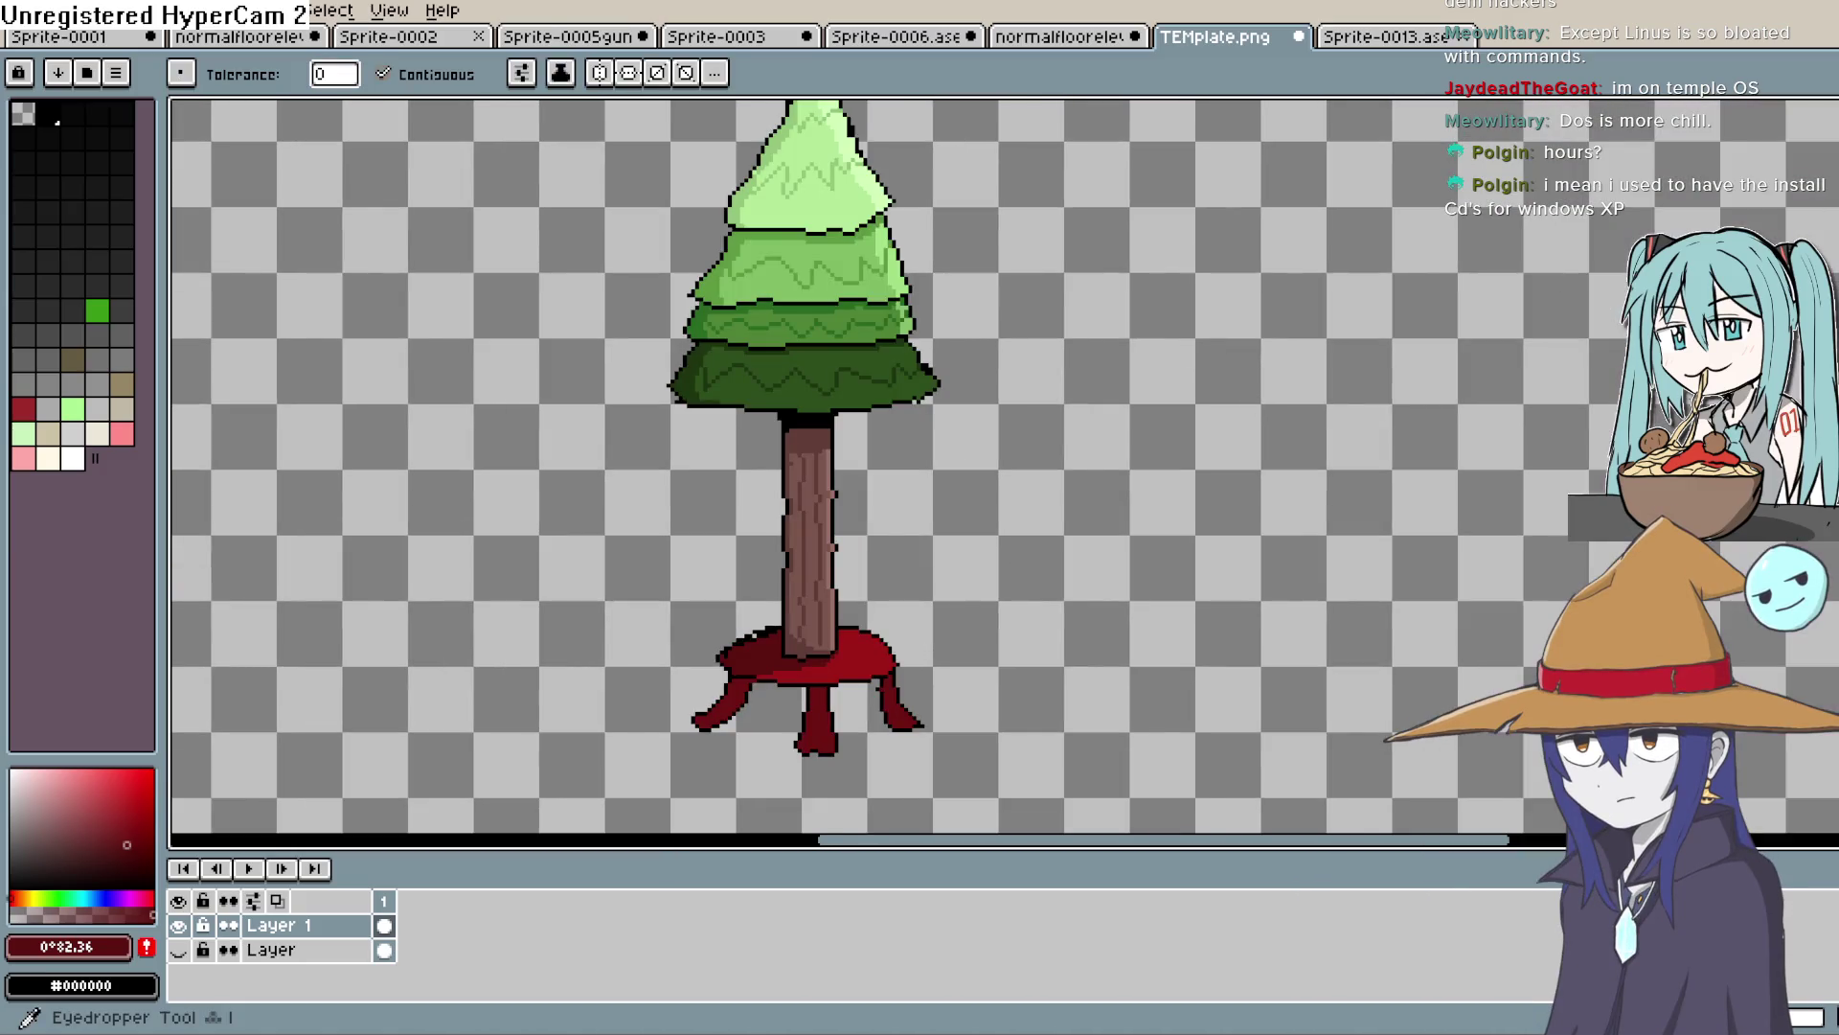
{"action": "key", "text": "e"}
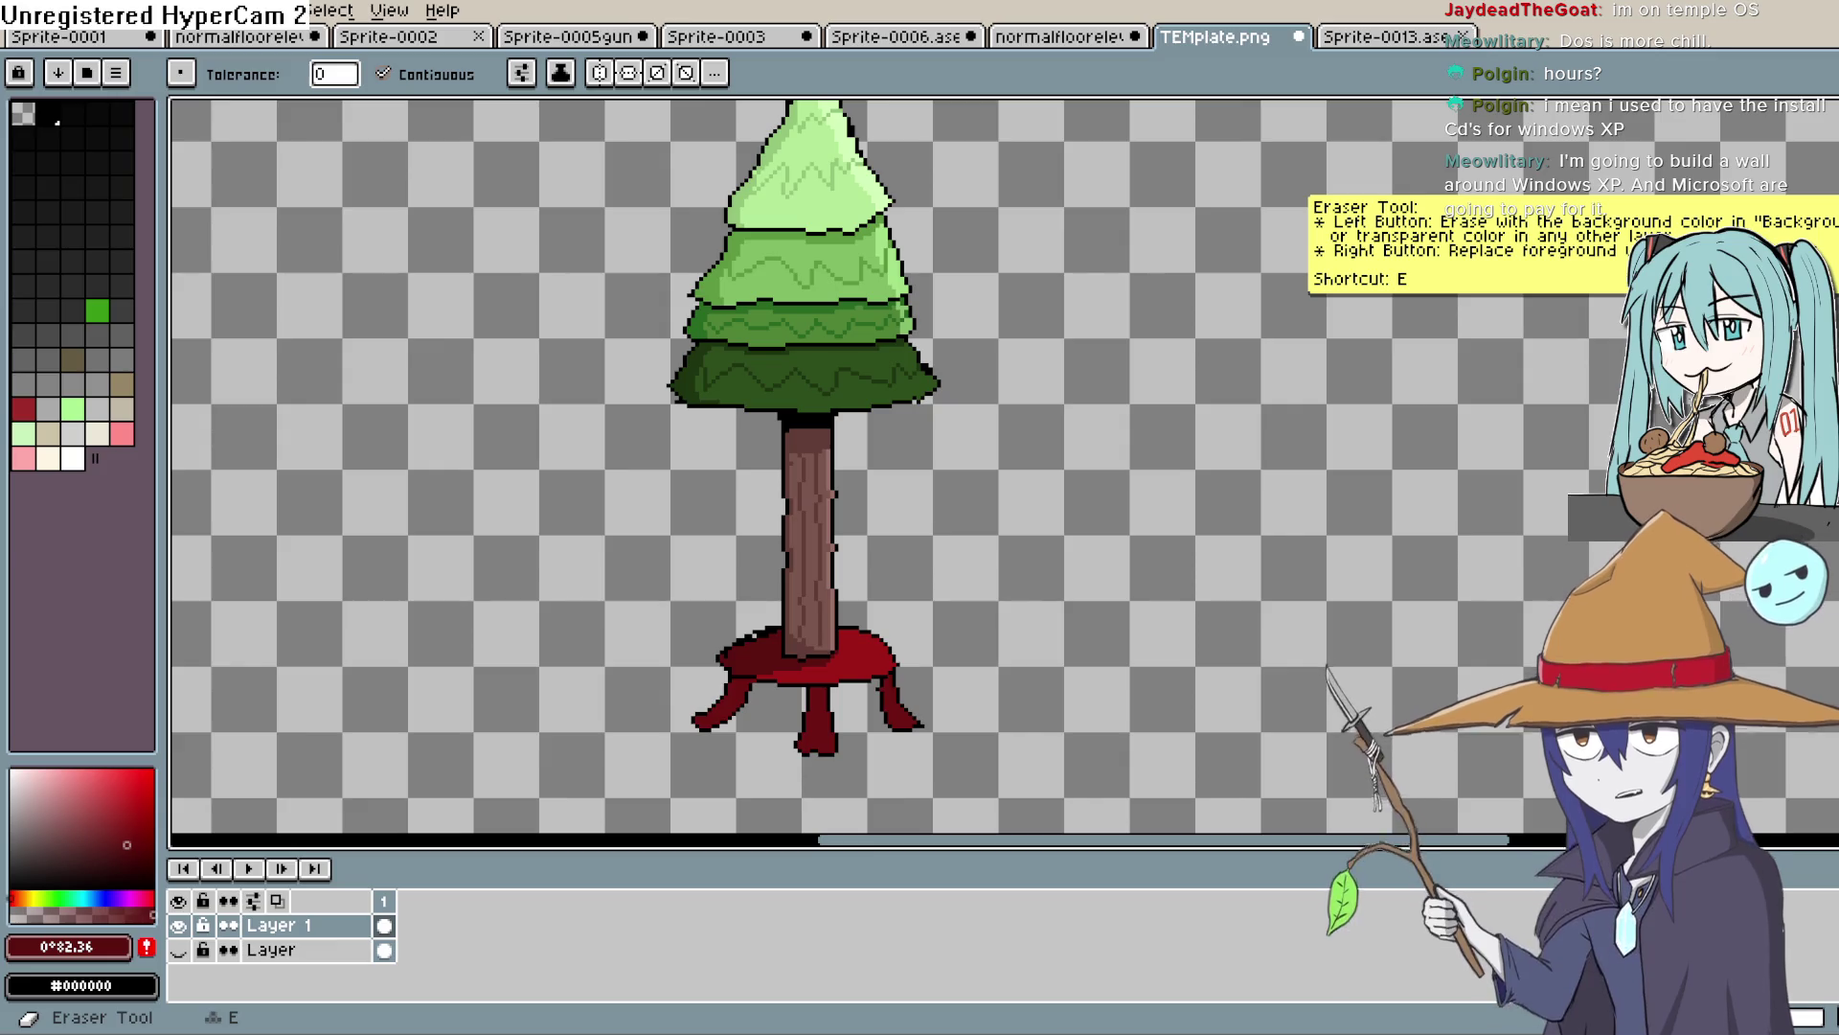
{"action": "key", "text": "i"}
Pick a pale pinkish red and pencil a highlight along the stand's top-right rim
{"action": "left_click", "coordinate": [131, 798]}
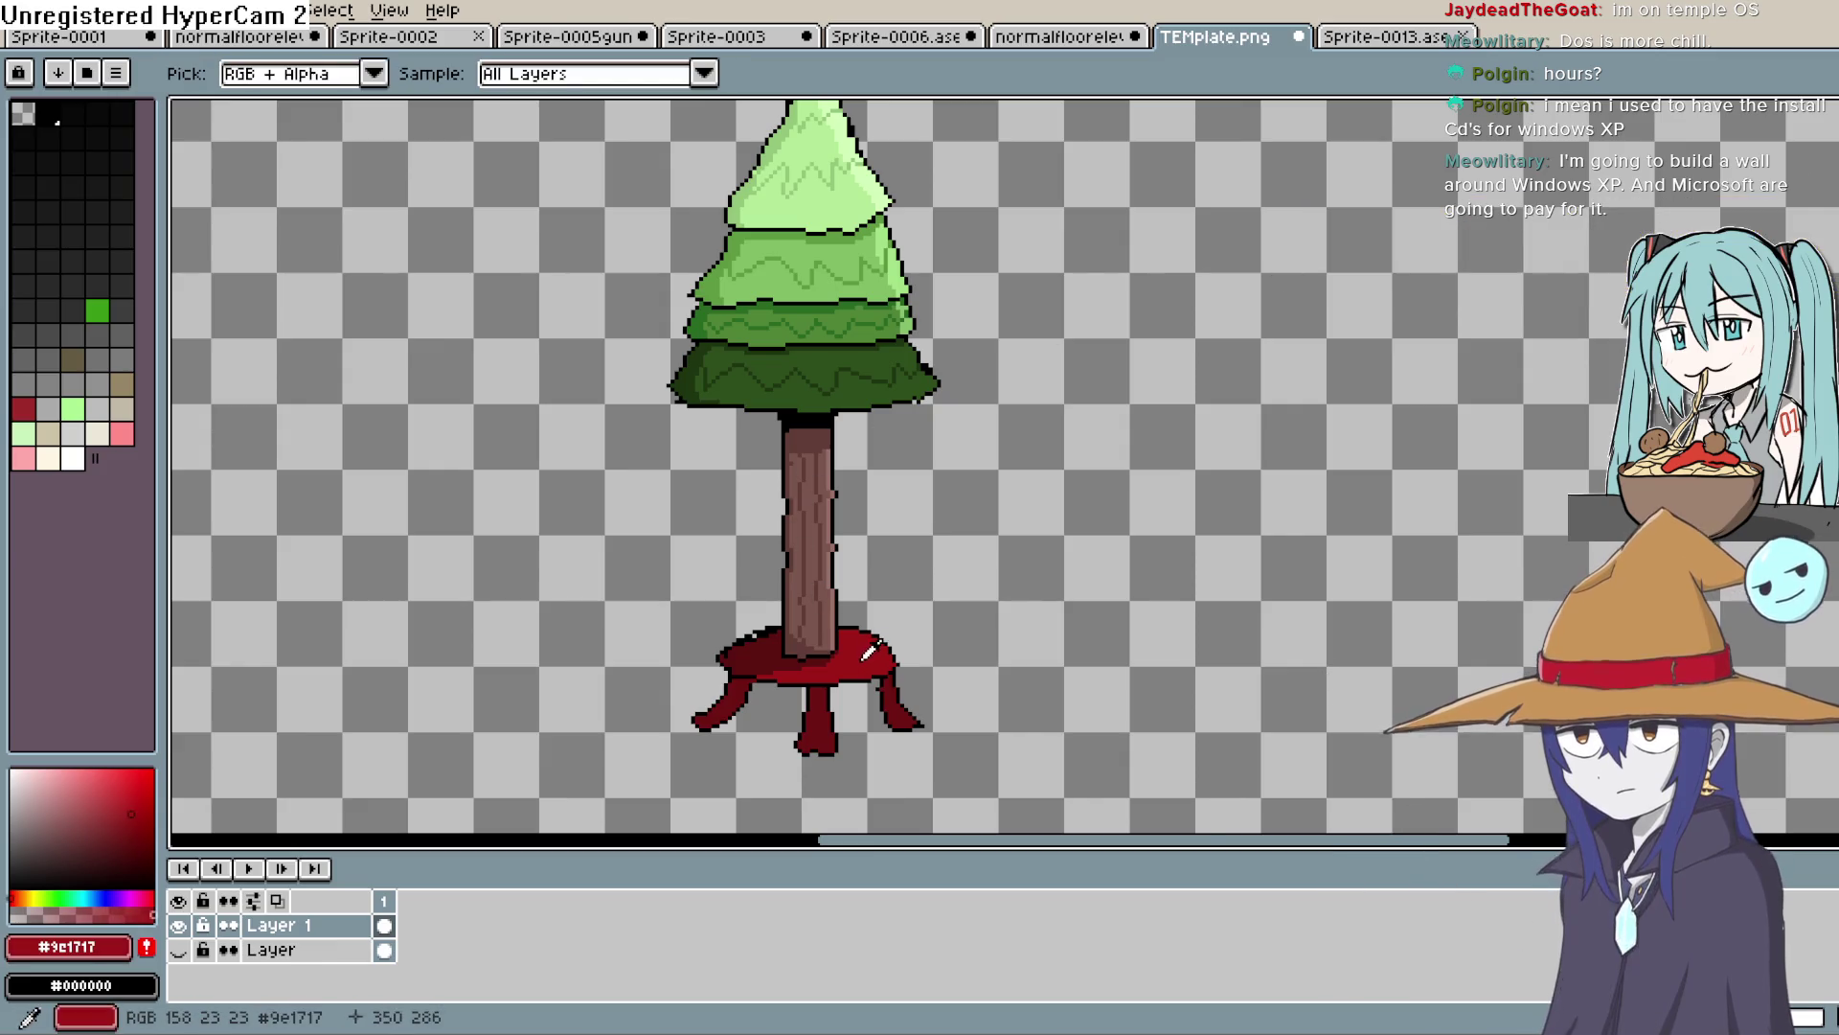
{"action": "left_click_drag", "start_coordinate": [121, 810], "coordinate": [96, 785]}
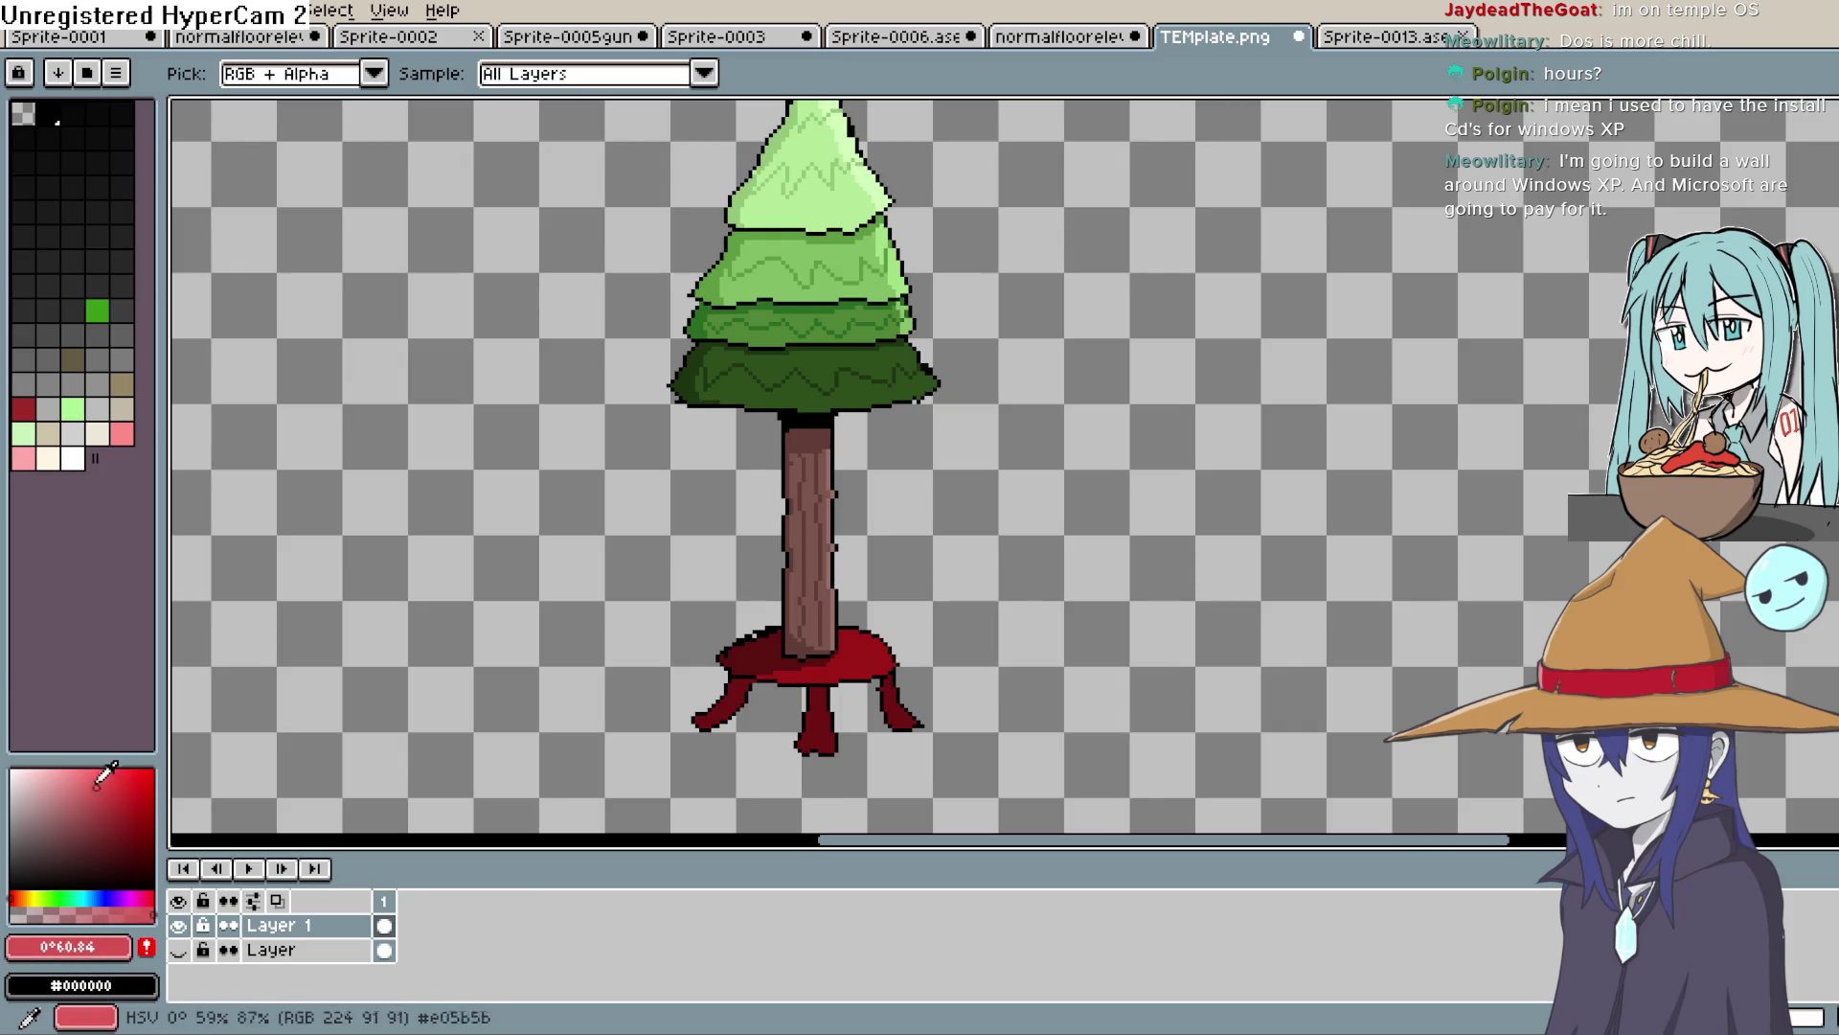
{"action": "key", "text": "b"}
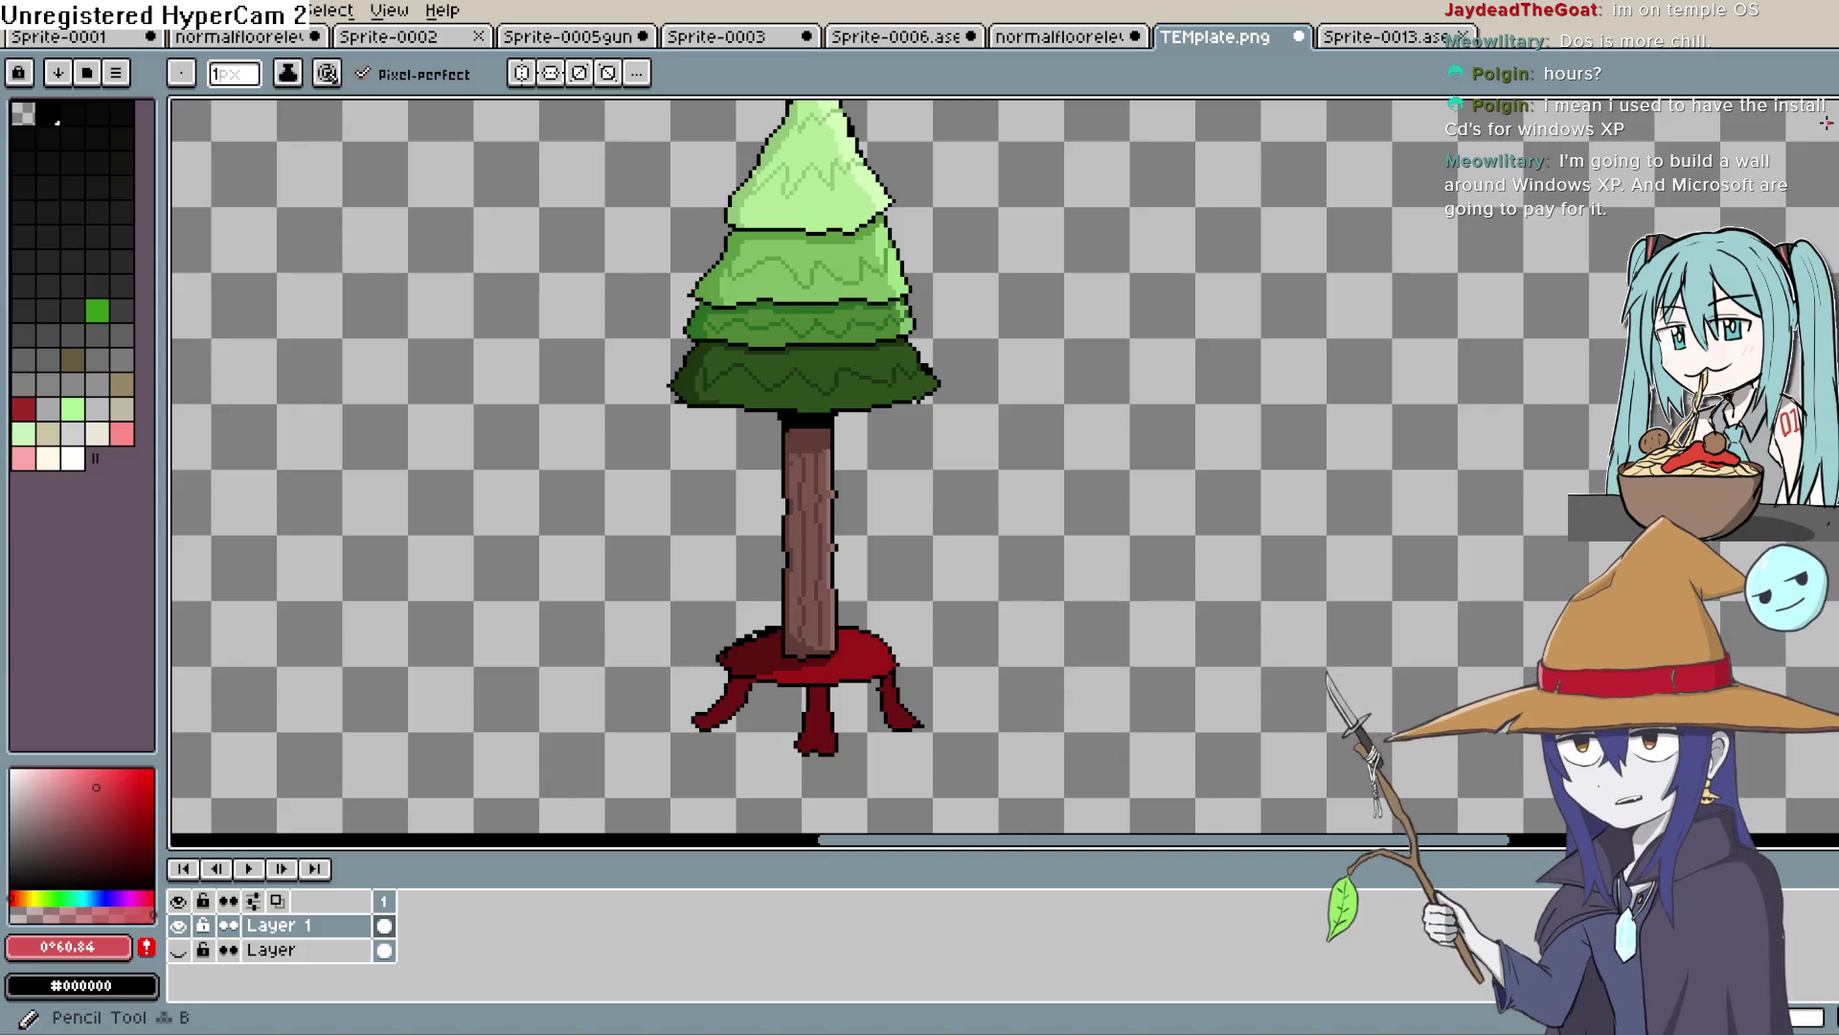
{"action": "scroll", "coordinate": [1827, 123], "scroll_direction": "up", "scroll_amount": 1}
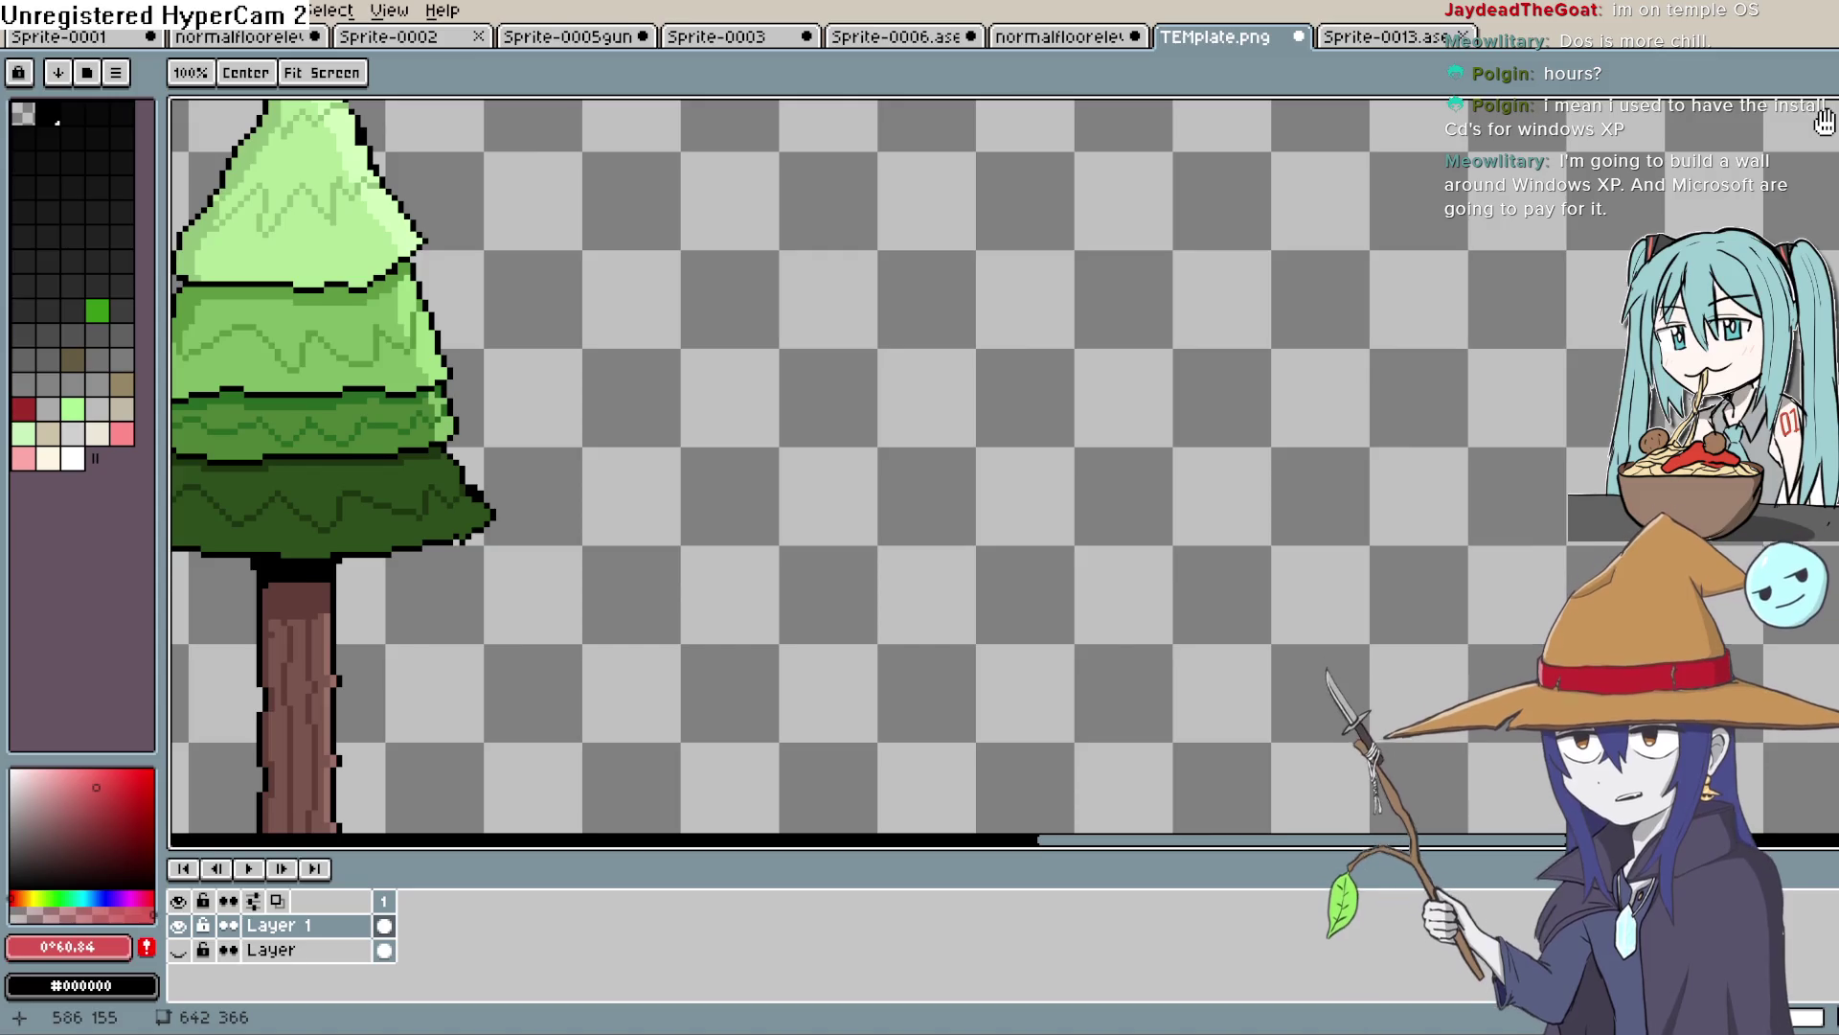
{"action": "scroll", "coordinate": [764, 521], "scroll_direction": "down", "scroll_amount": 3}
{"action": "scroll", "coordinate": [770, 460], "scroll_direction": "up", "scroll_amount": 1}
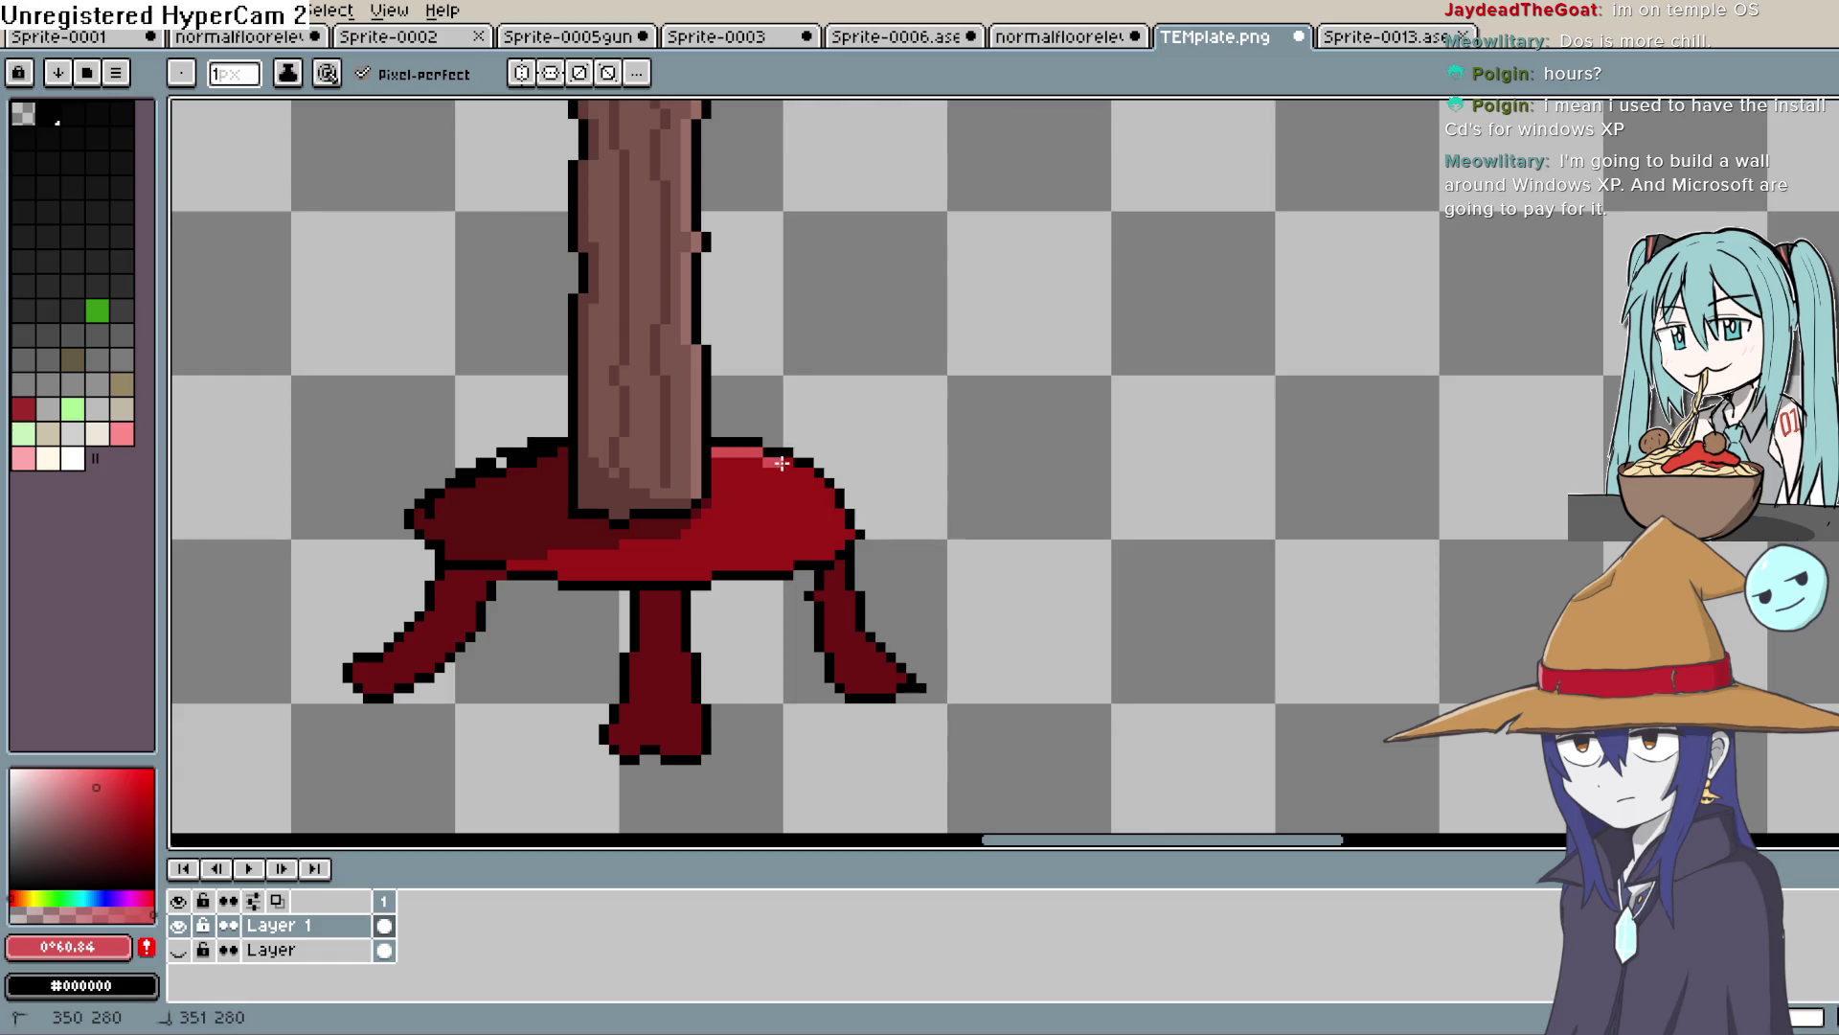
{"action": "left_click_drag", "start_coordinate": [801, 462], "coordinate": [848, 503]}
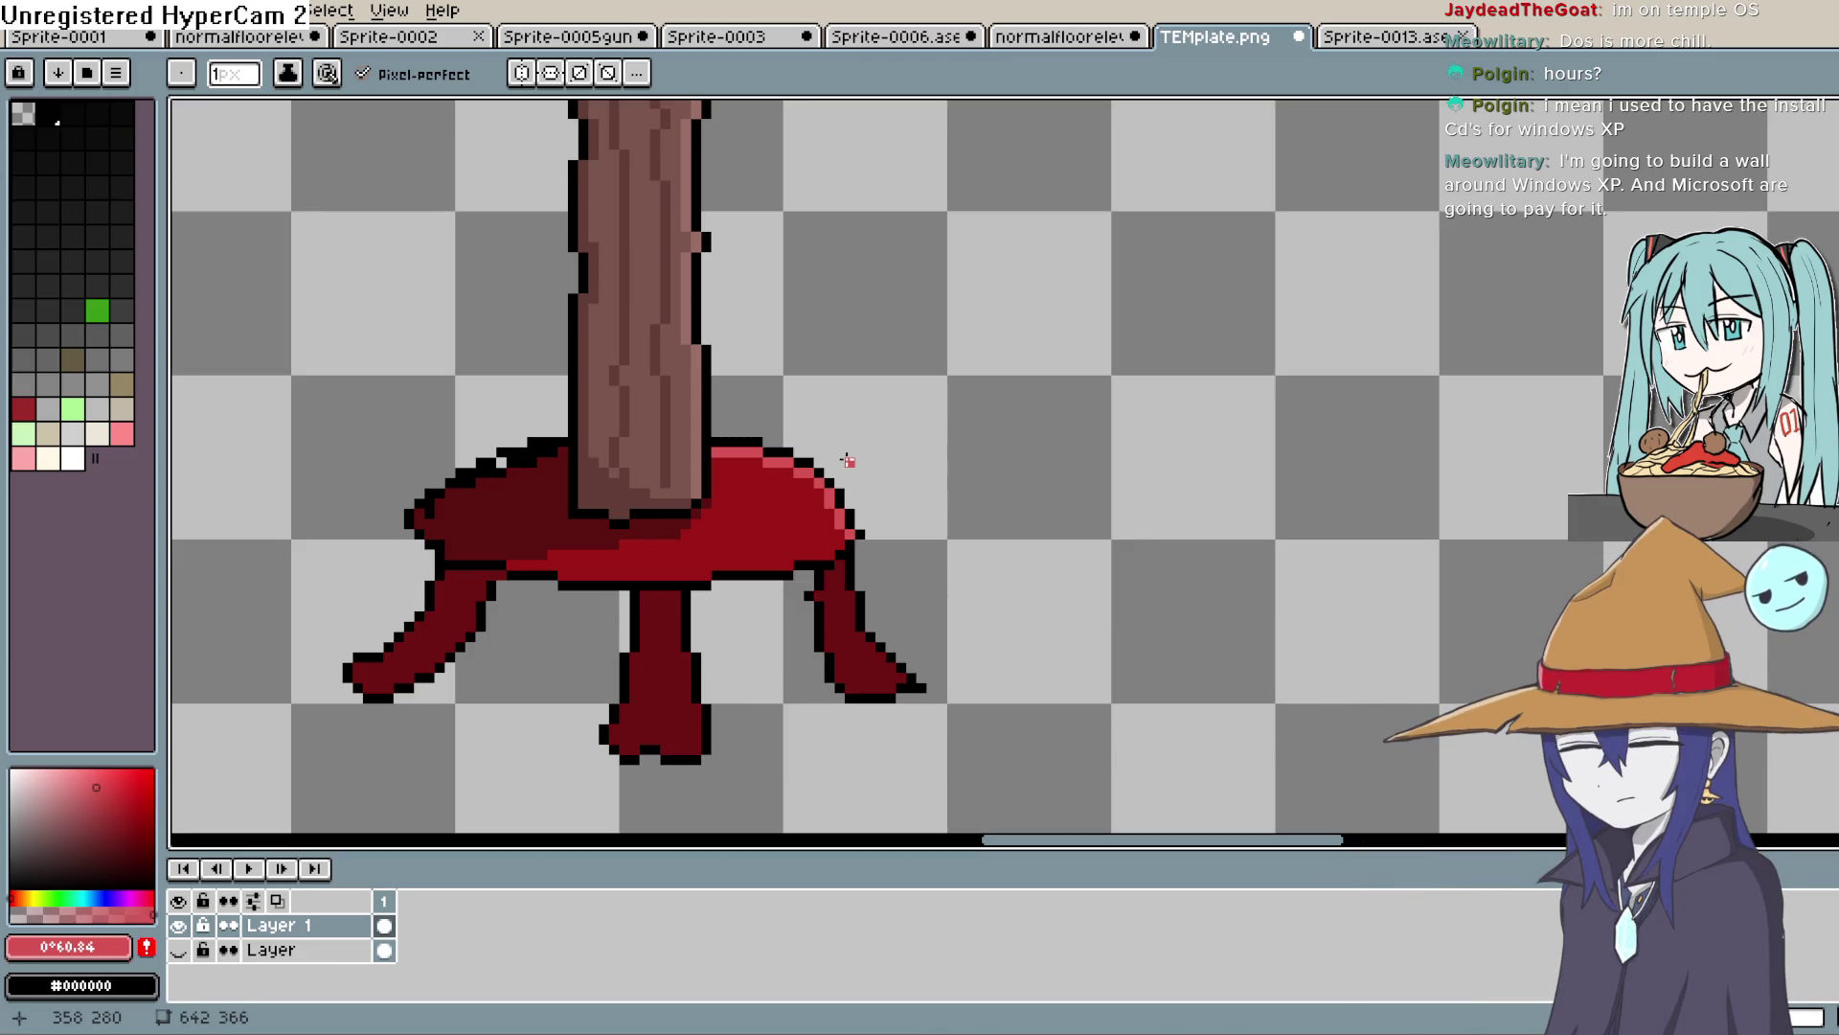
Extend the pink highlight along the seat's bottom-right edge and rim, undoing a stray stroke
{"action": "left_click_drag", "start_coordinate": [860, 522], "coordinate": [960, 475]}
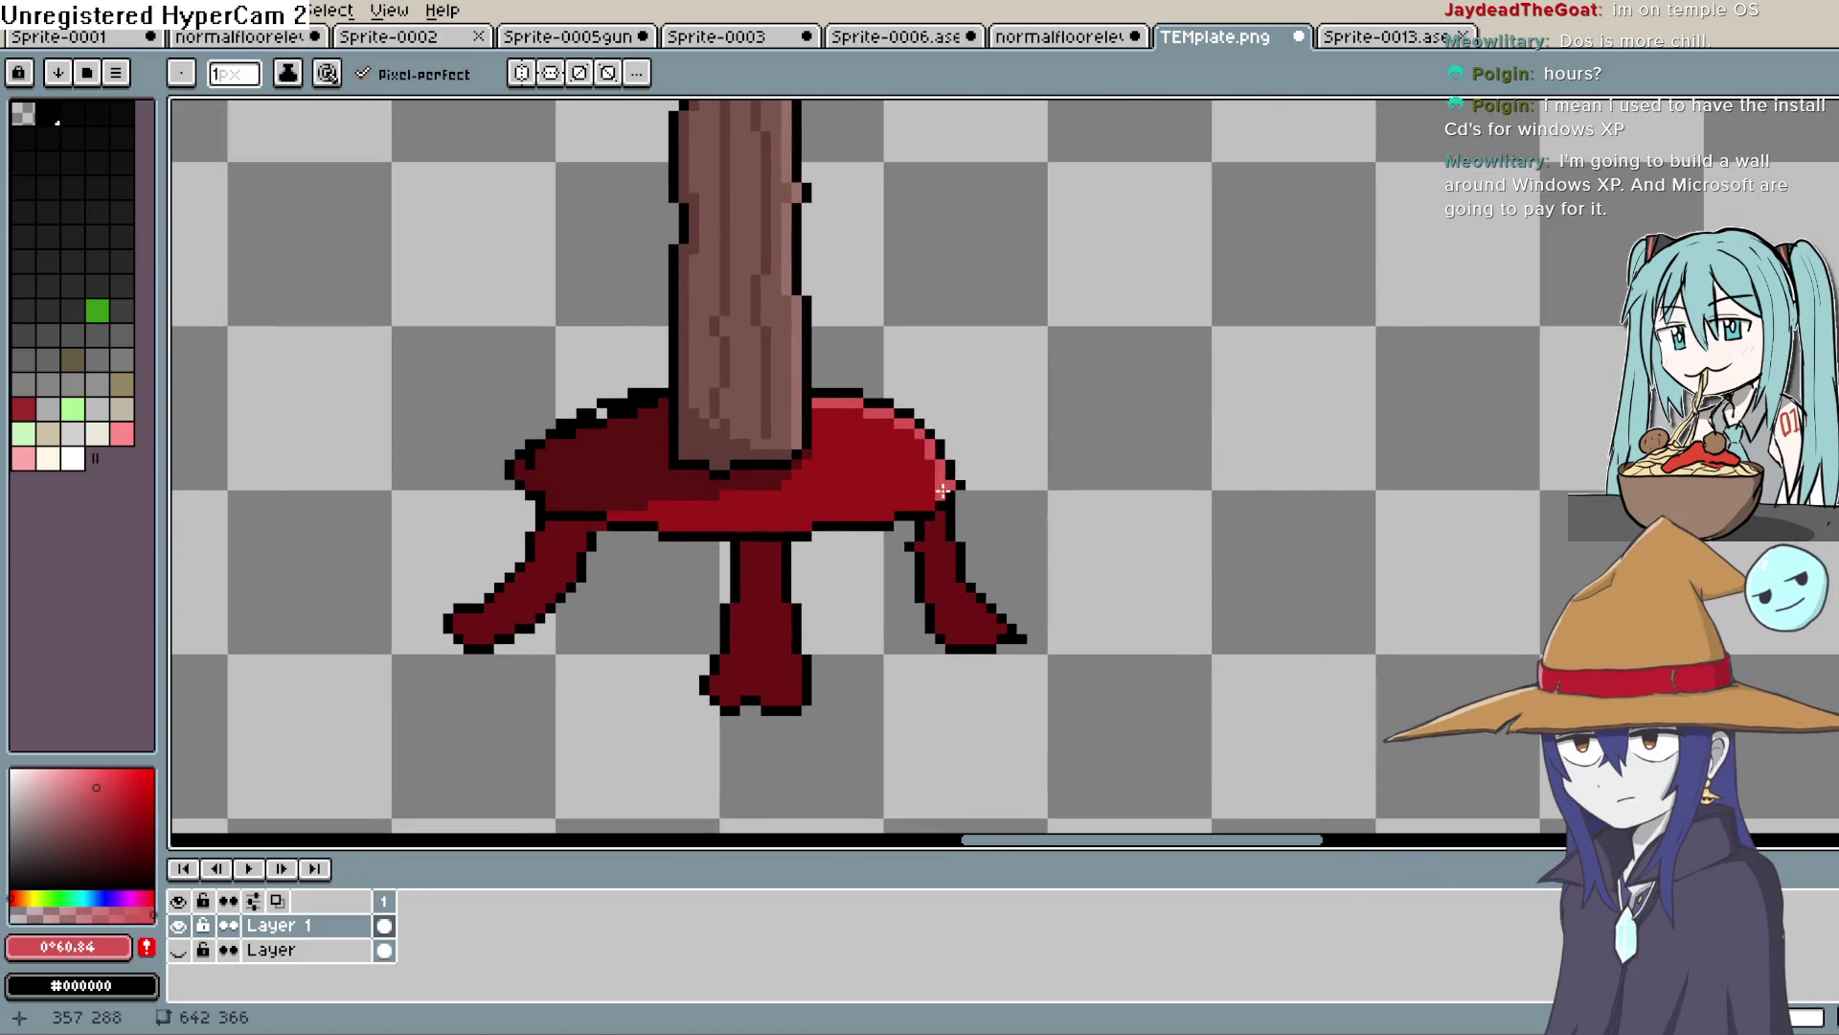
{"action": "left_click_drag", "start_coordinate": [896, 516], "coordinate": [835, 515]}
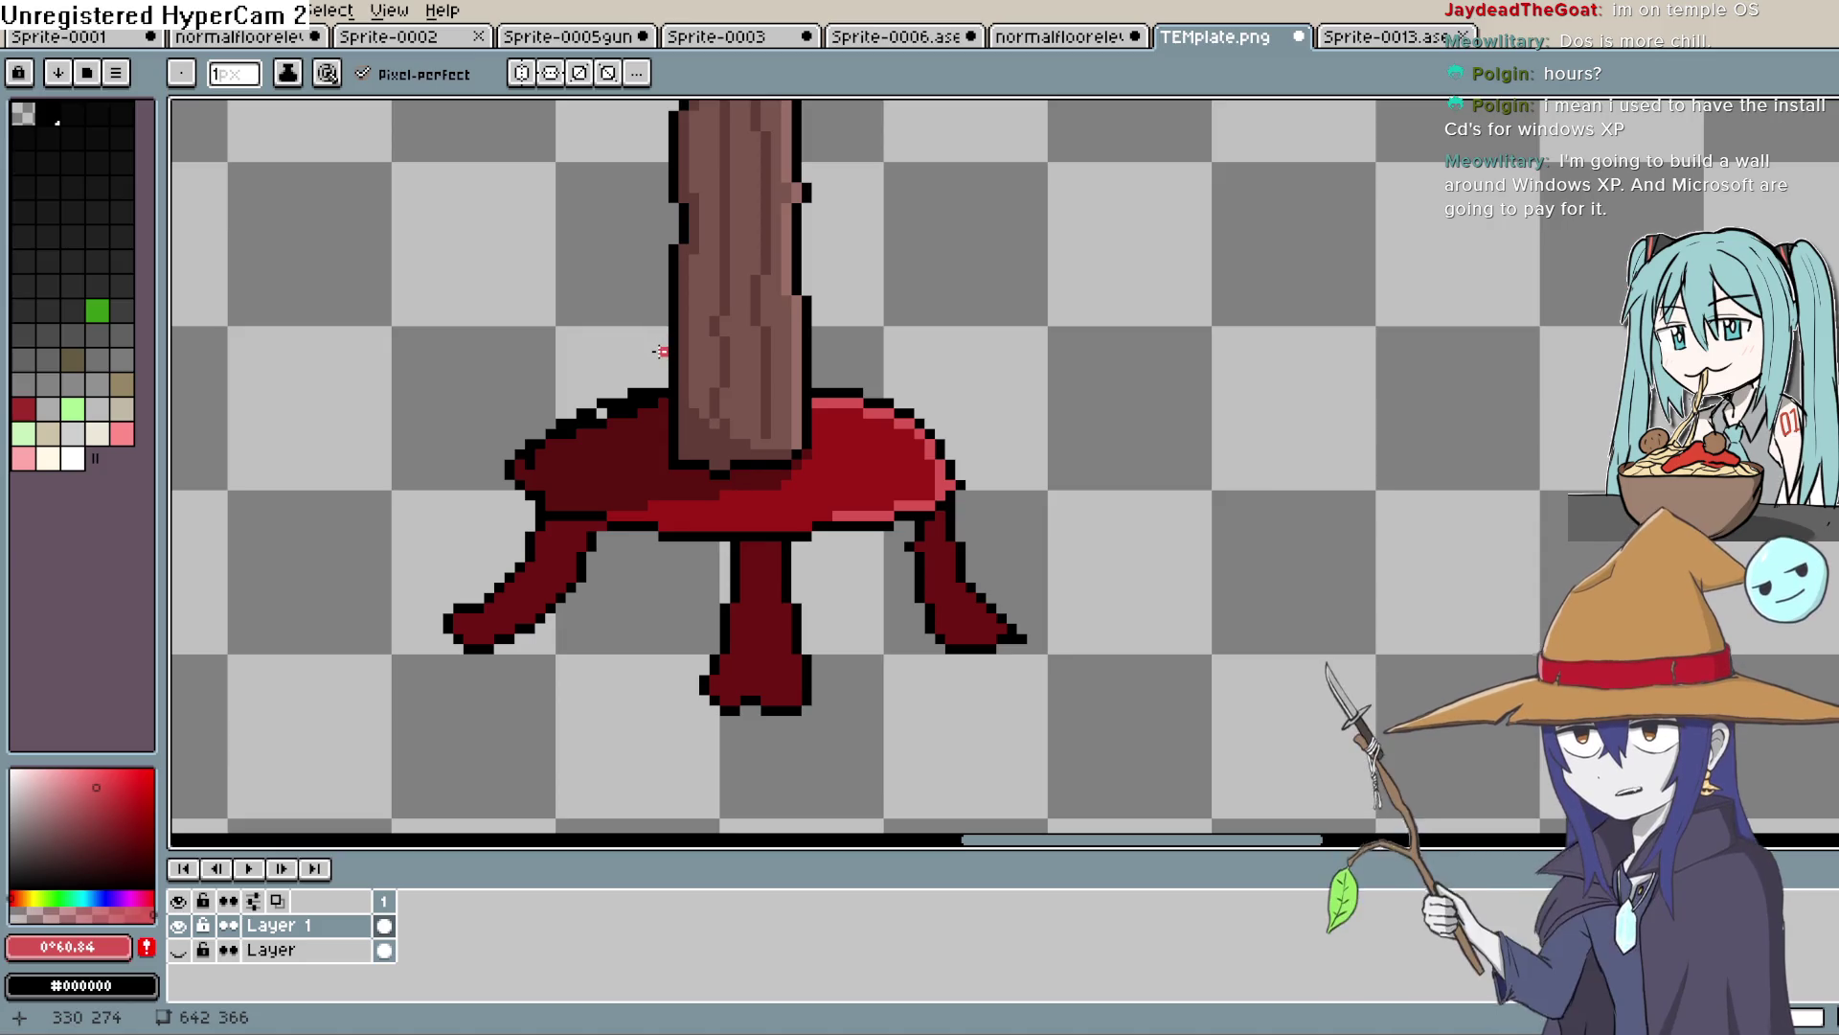
{"action": "scroll", "coordinate": [862, 392], "scroll_direction": "down", "scroll_amount": 2}
{"action": "scroll", "coordinate": [862, 393], "scroll_direction": "left", "scroll_amount": 2}
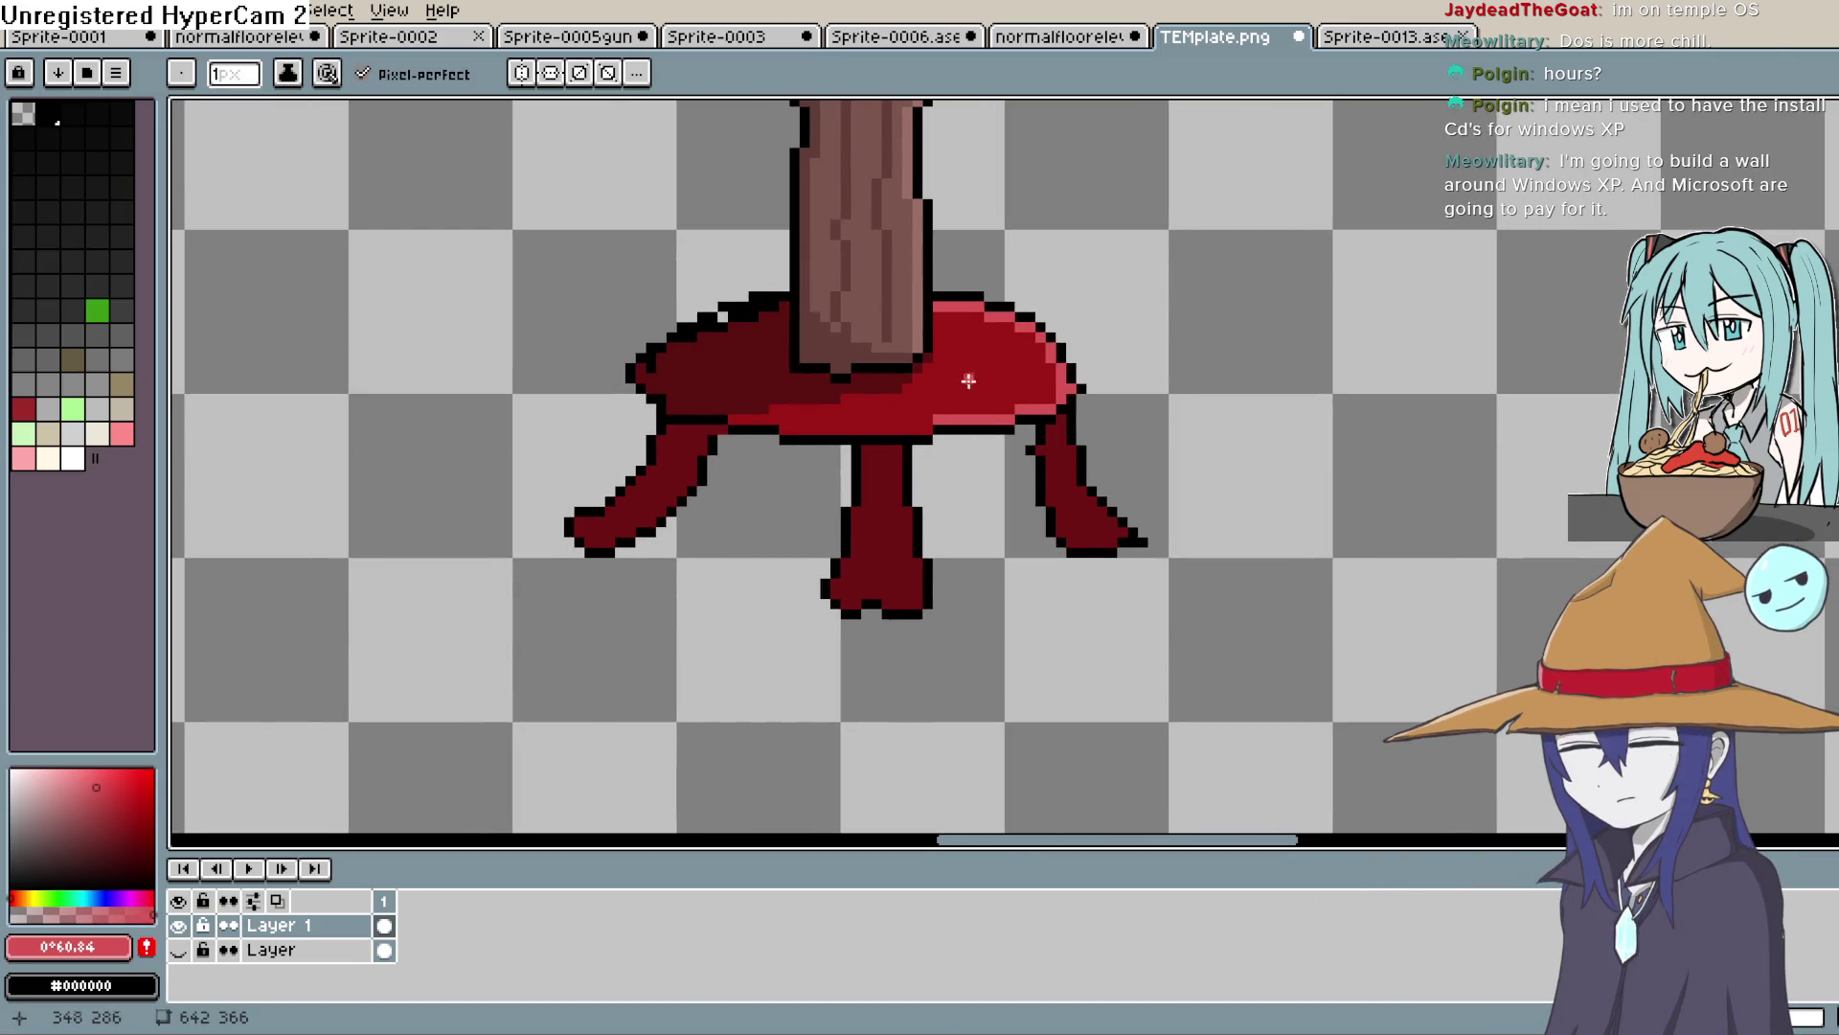
{"action": "left_click_drag", "start_coordinate": [929, 427], "coordinate": [904, 428]}
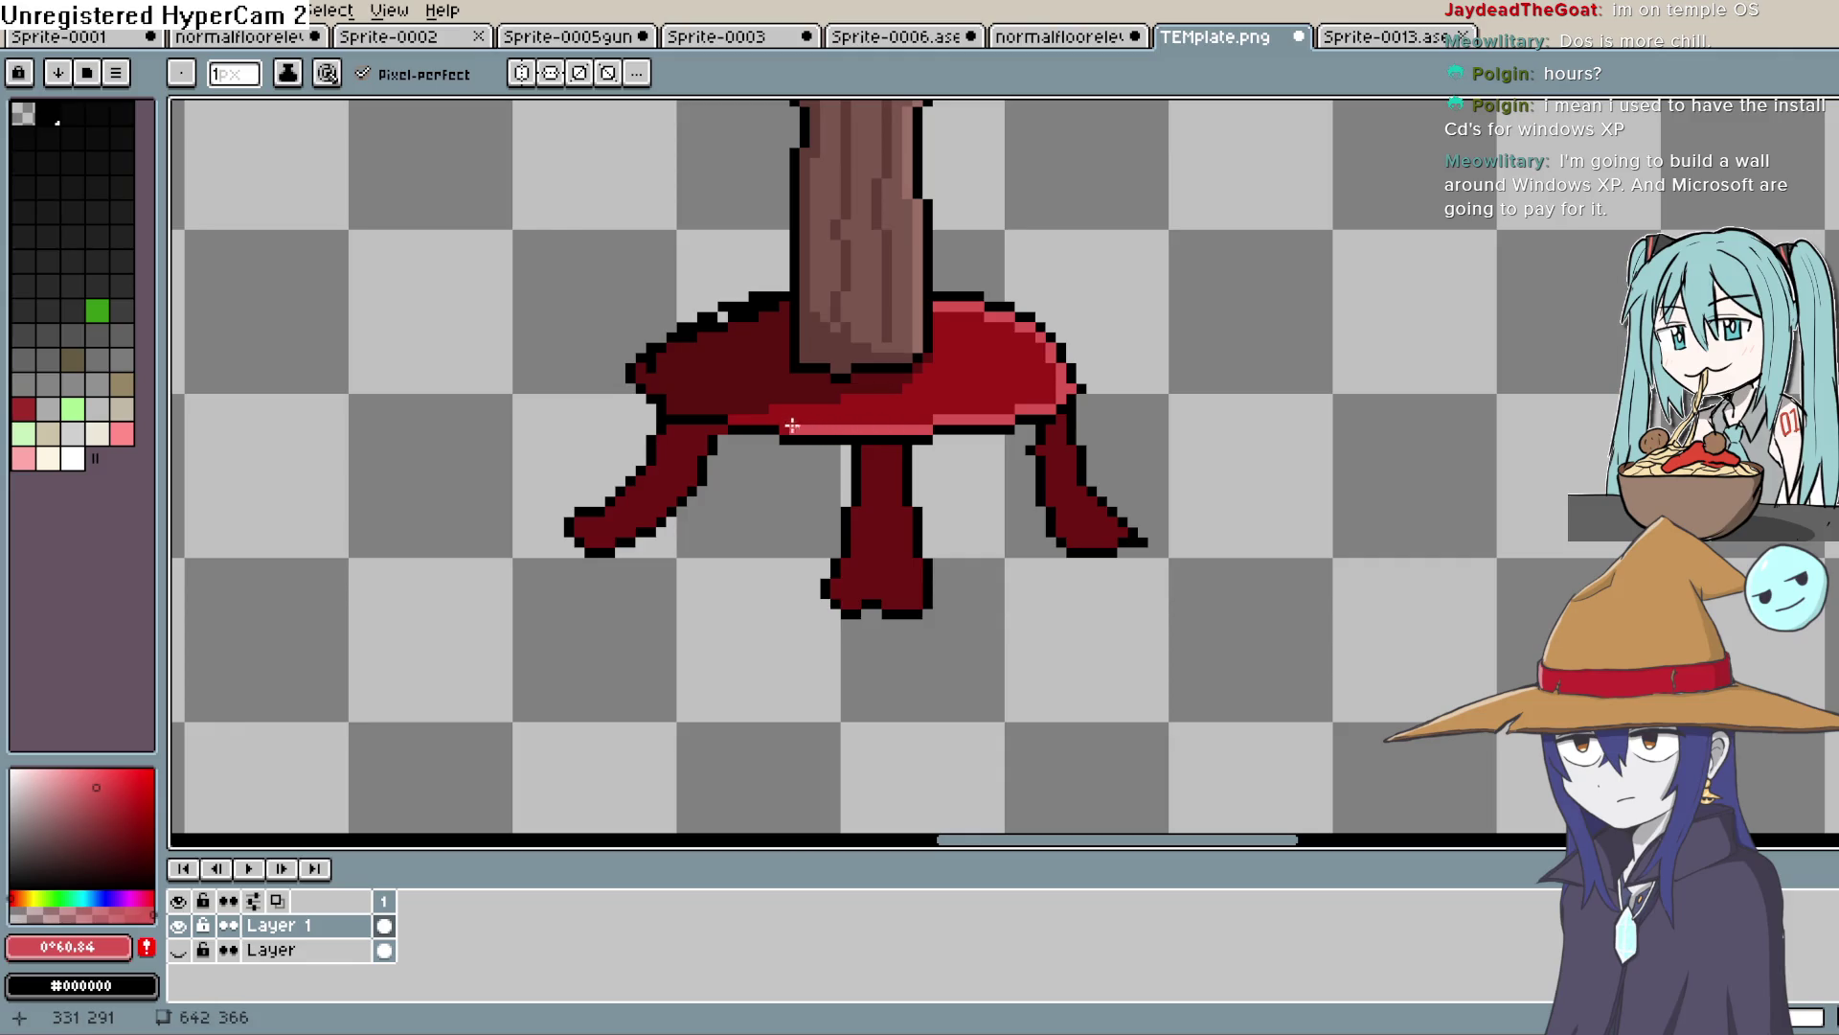
{"action": "scroll", "coordinate": [1164, 312], "scroll_direction": "down", "scroll_amount": 3}
{"action": "scroll", "coordinate": [1164, 312], "scroll_direction": "up", "scroll_amount": 4}
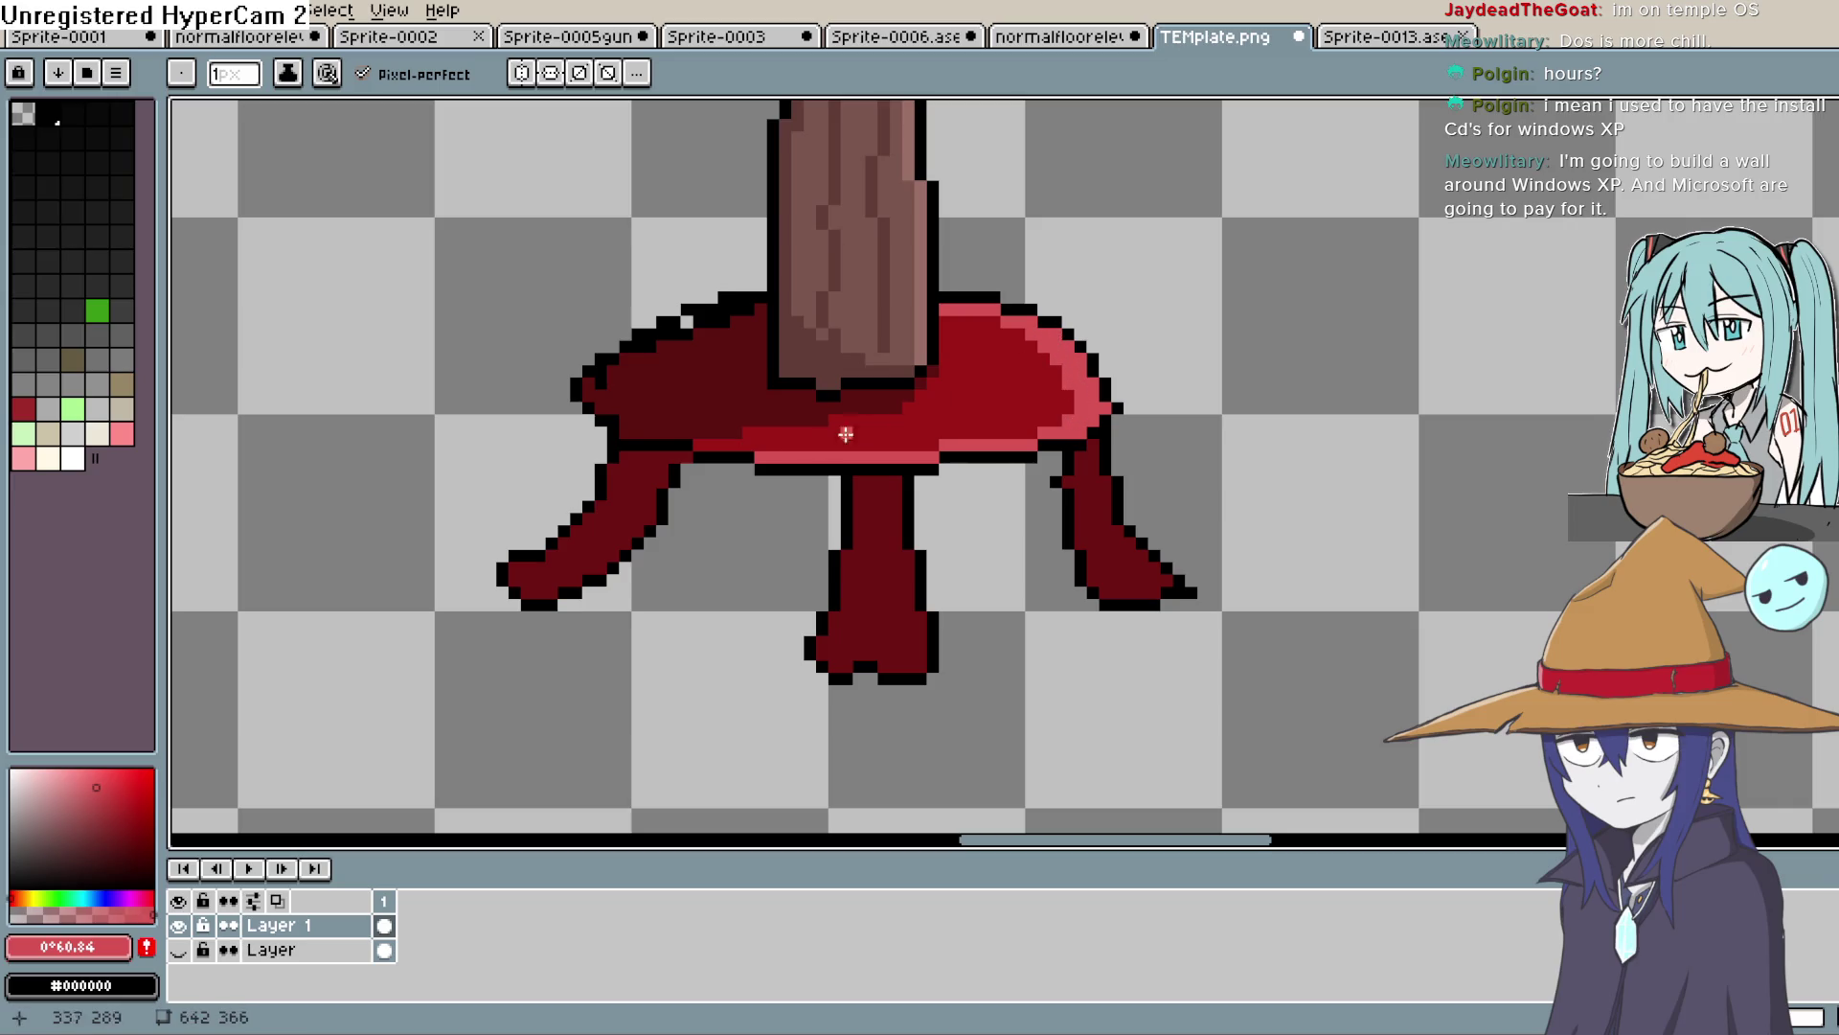
{"action": "left_click_drag", "start_coordinate": [696, 434], "coordinate": [624, 415]}
{"action": "key", "text": "ctrl+z"}
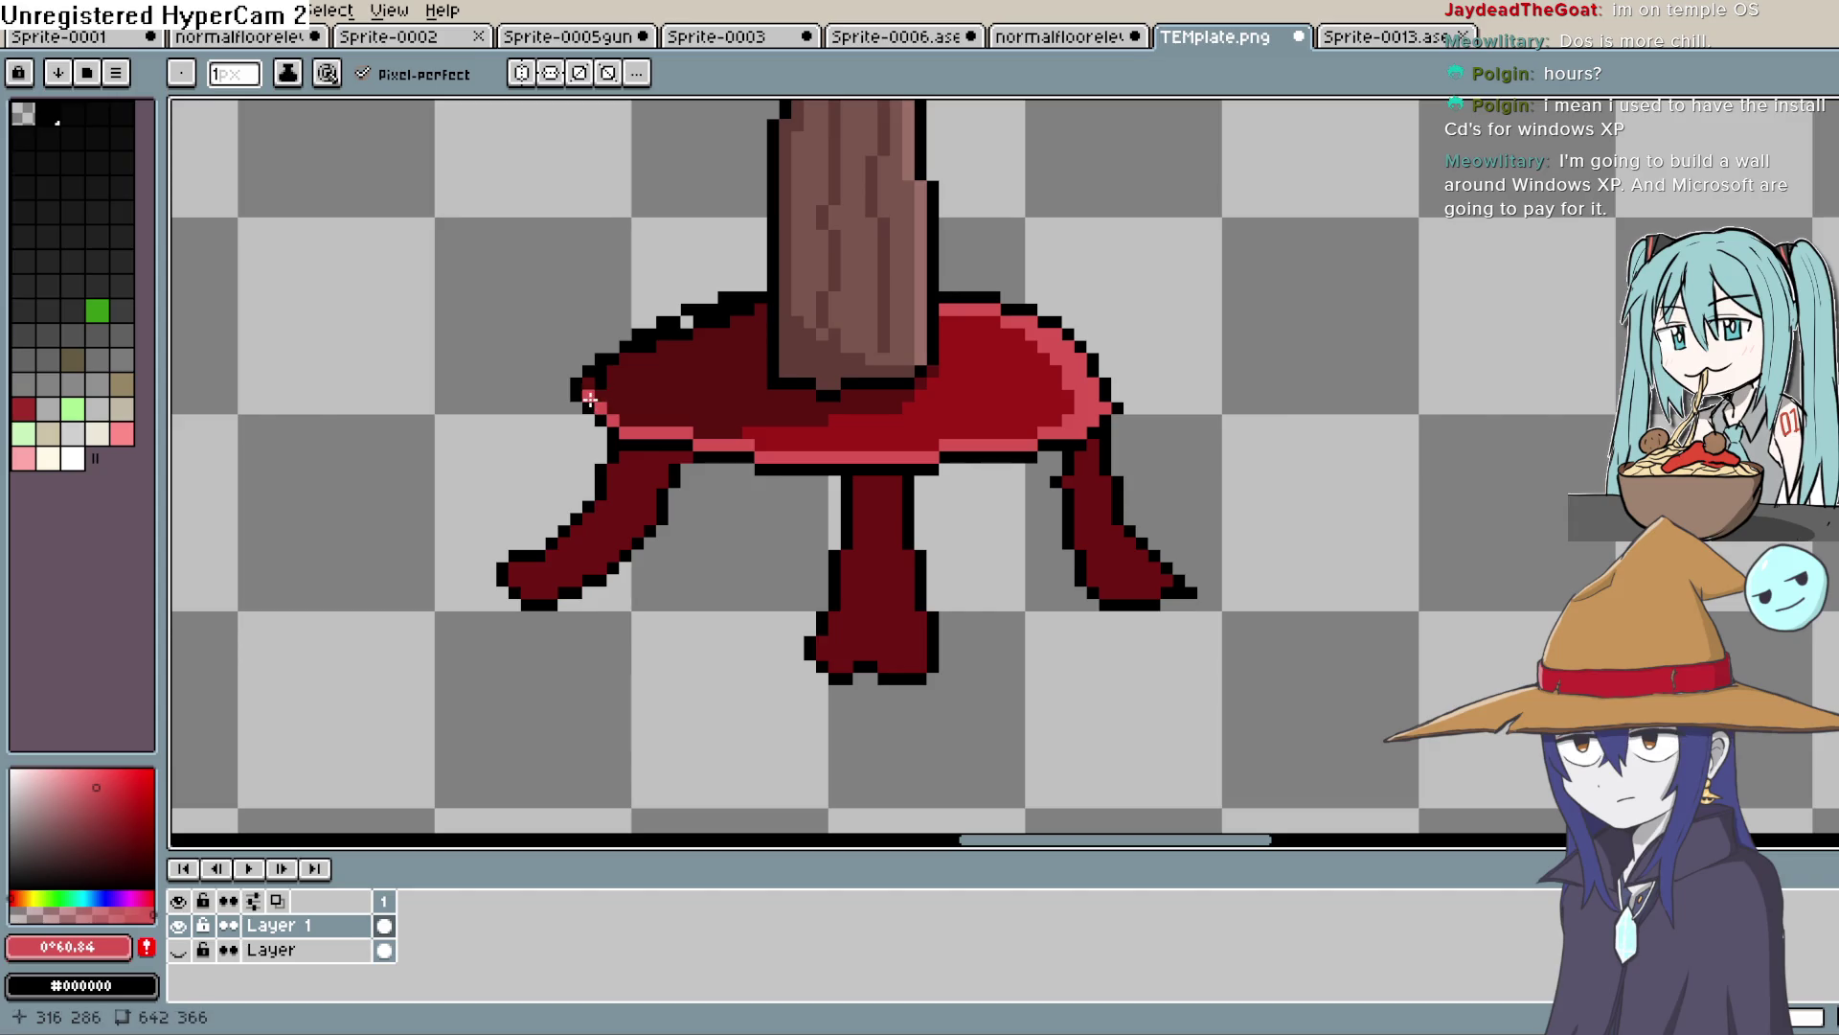
{"action": "scroll", "coordinate": [1149, 383], "scroll_direction": "down", "scroll_amount": 5}
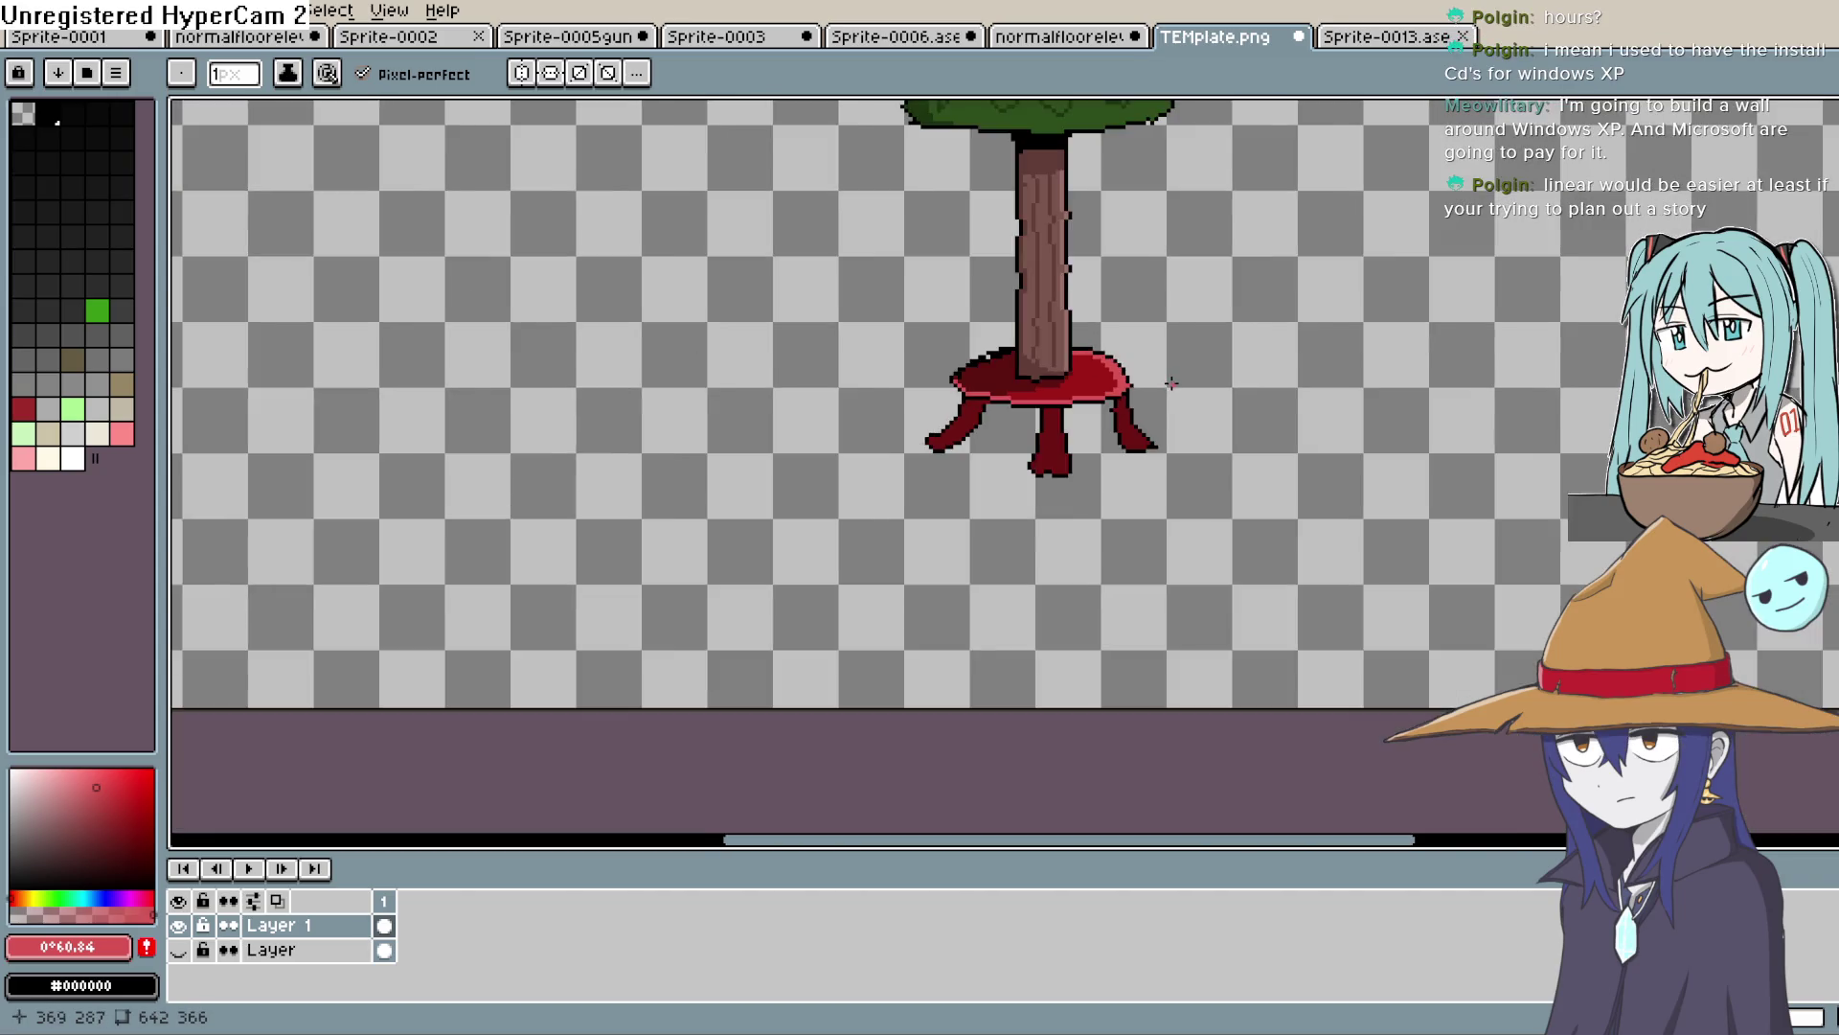
Paint a pink run across the tabletop's red band, then undo the stray pixels
{"action": "scroll", "coordinate": [1149, 382], "scroll_direction": "up", "scroll_amount": 6}
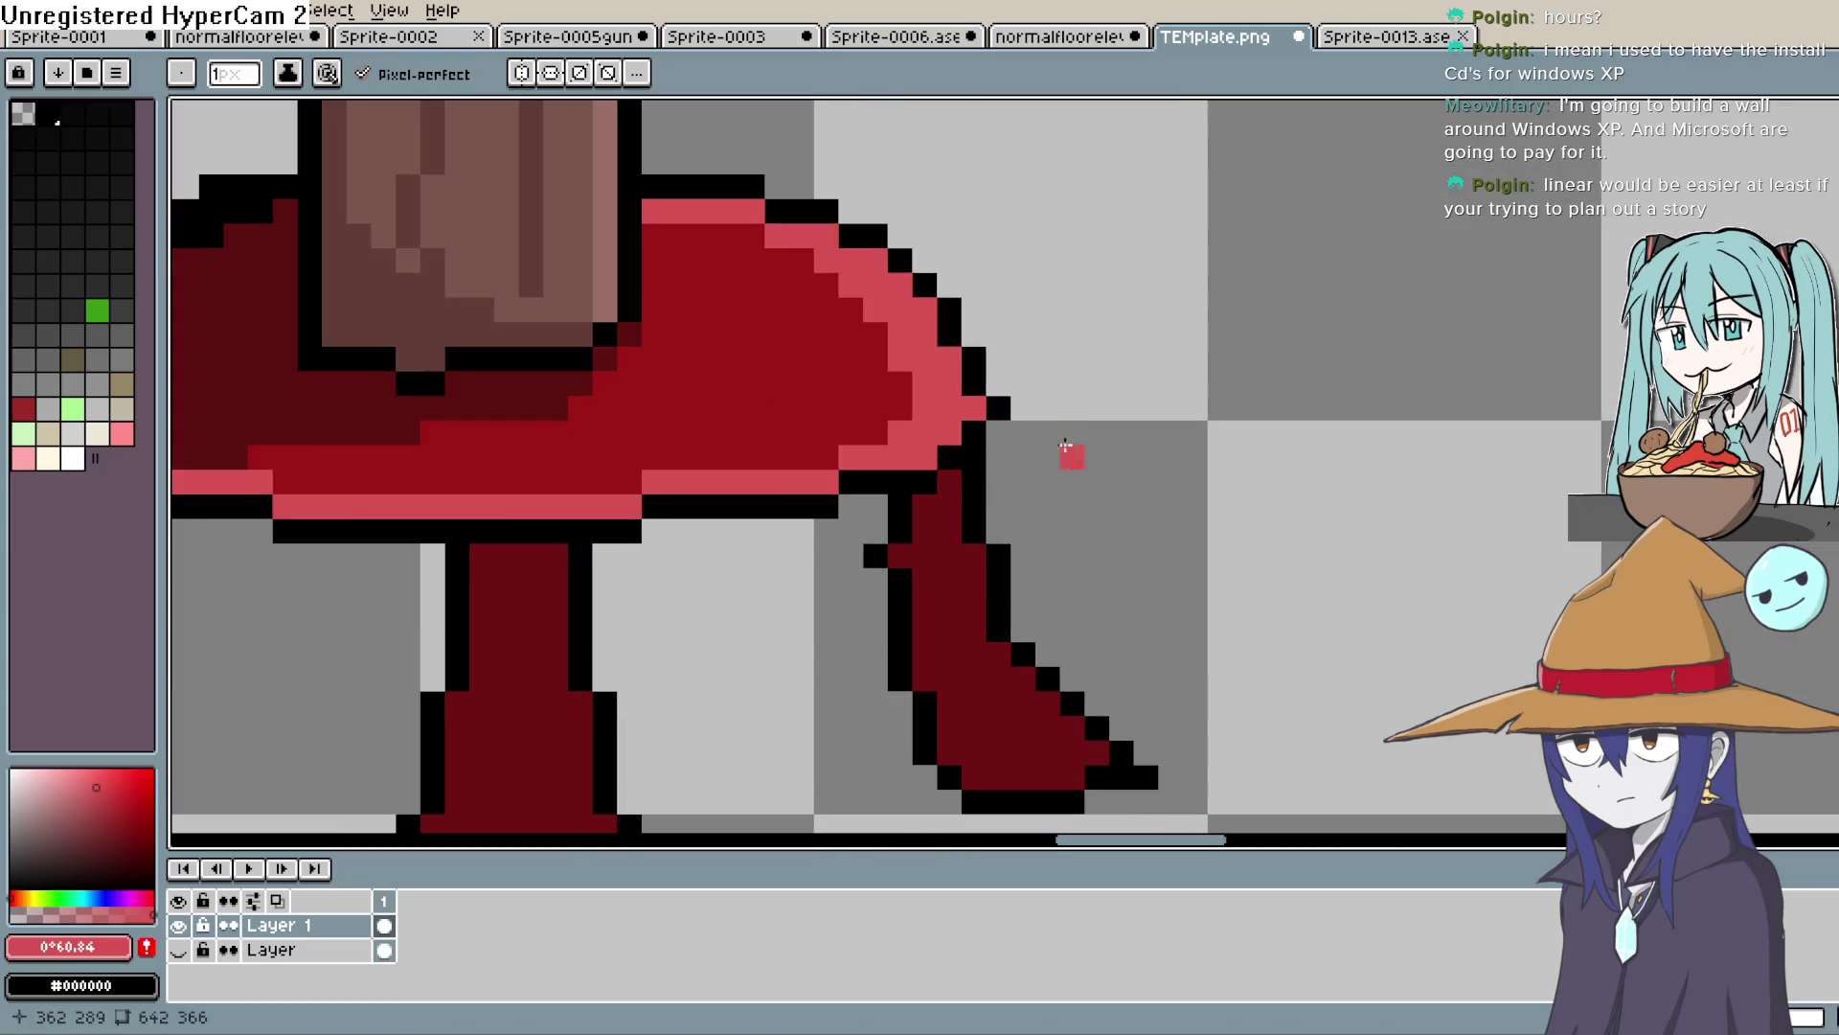
{"action": "key", "text": "space"}
{"action": "left_click_drag", "start_coordinate": [1158, 443], "coordinate": [1532, 380]}
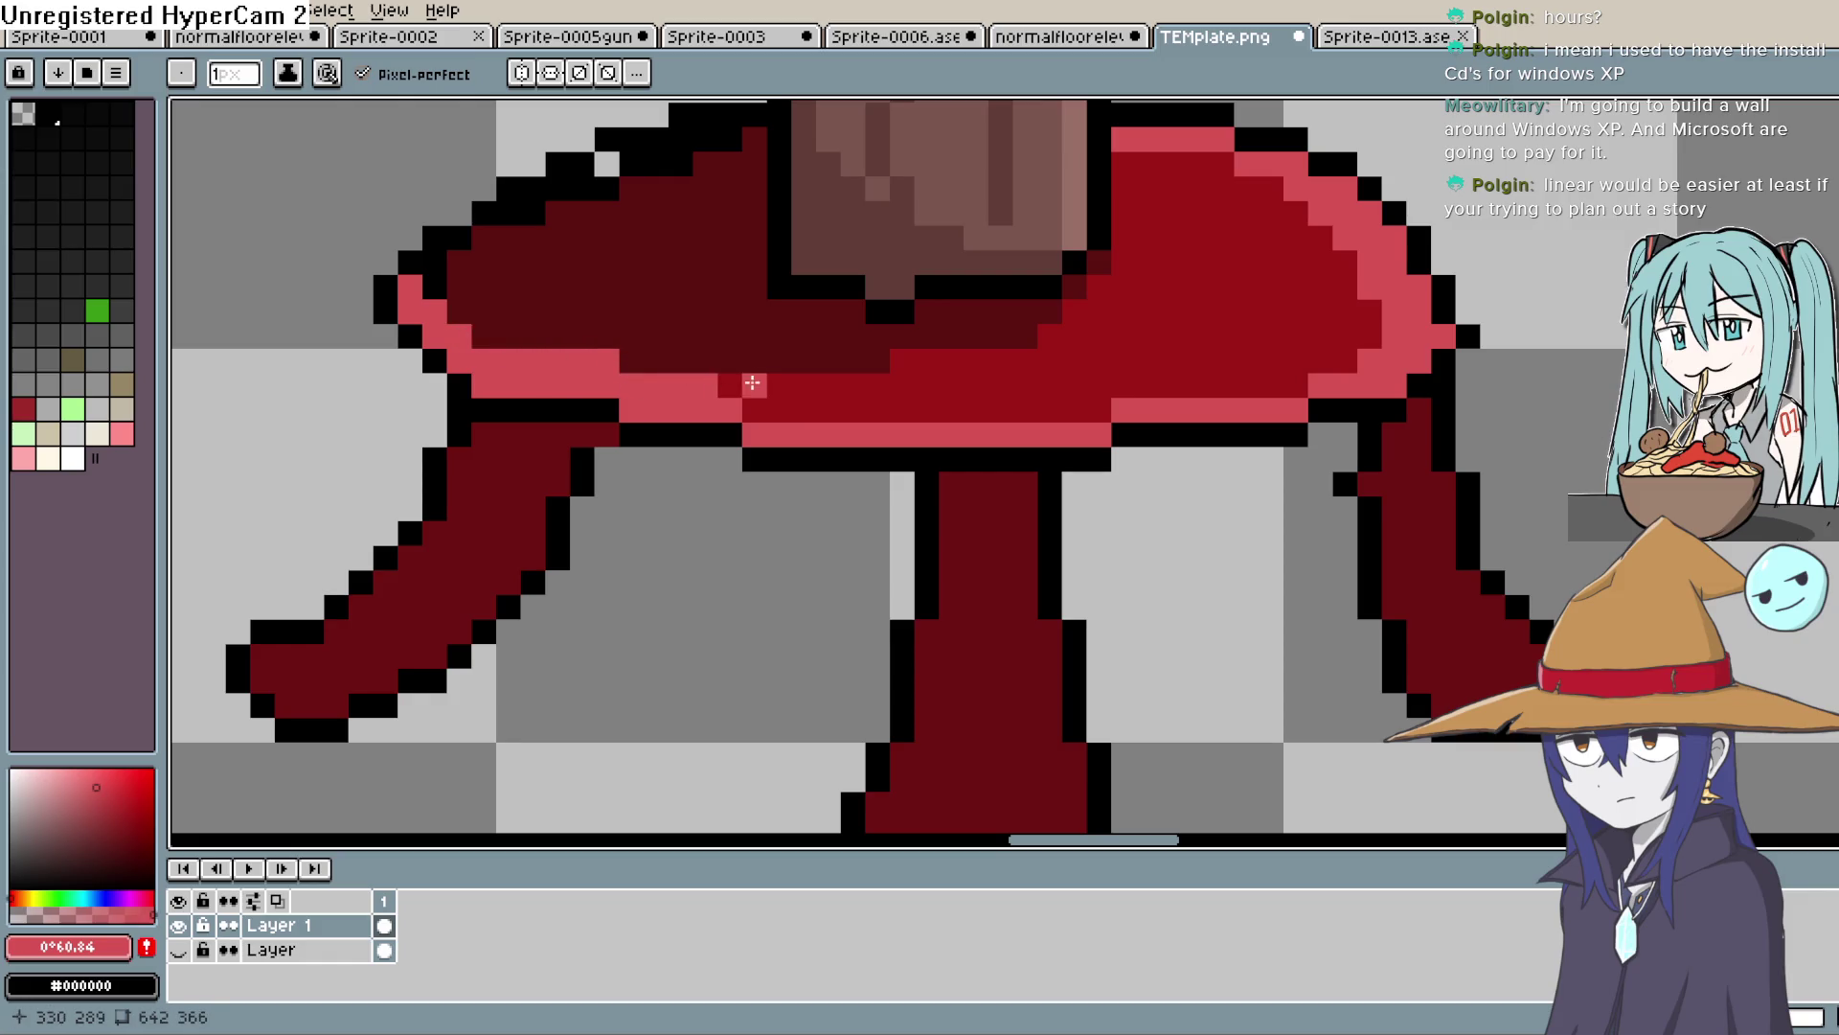
{"action": "mouse_move", "coordinate": [754, 410]}
{"action": "left_mouse_down"}
{"action": "mouse_move", "coordinate": [1096, 401]}
{"action": "mouse_move", "coordinate": [1032, 421]}
{"action": "mouse_move", "coordinate": [1209, 395]}
{"action": "mouse_move", "coordinate": [1301, 356]}
{"action": "left_mouse_up"}
{"action": "key", "text": "space"}
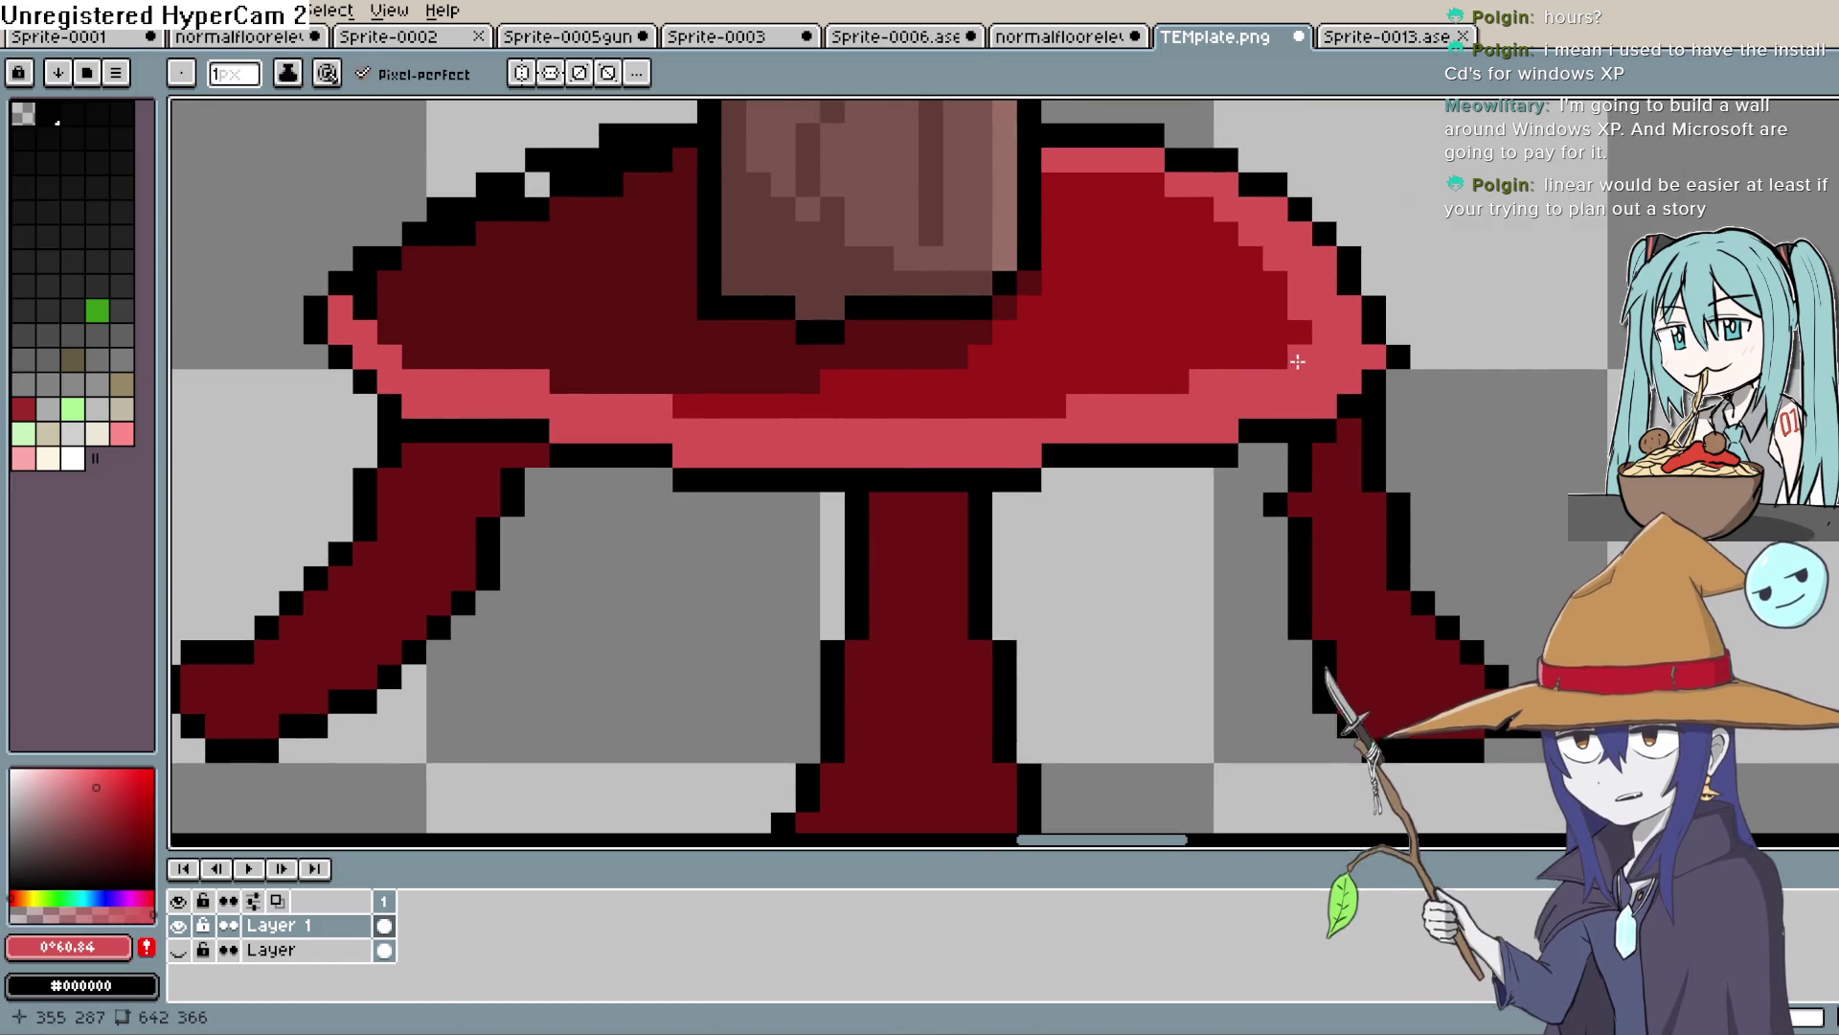
{"action": "key", "text": "ctrl+z"}
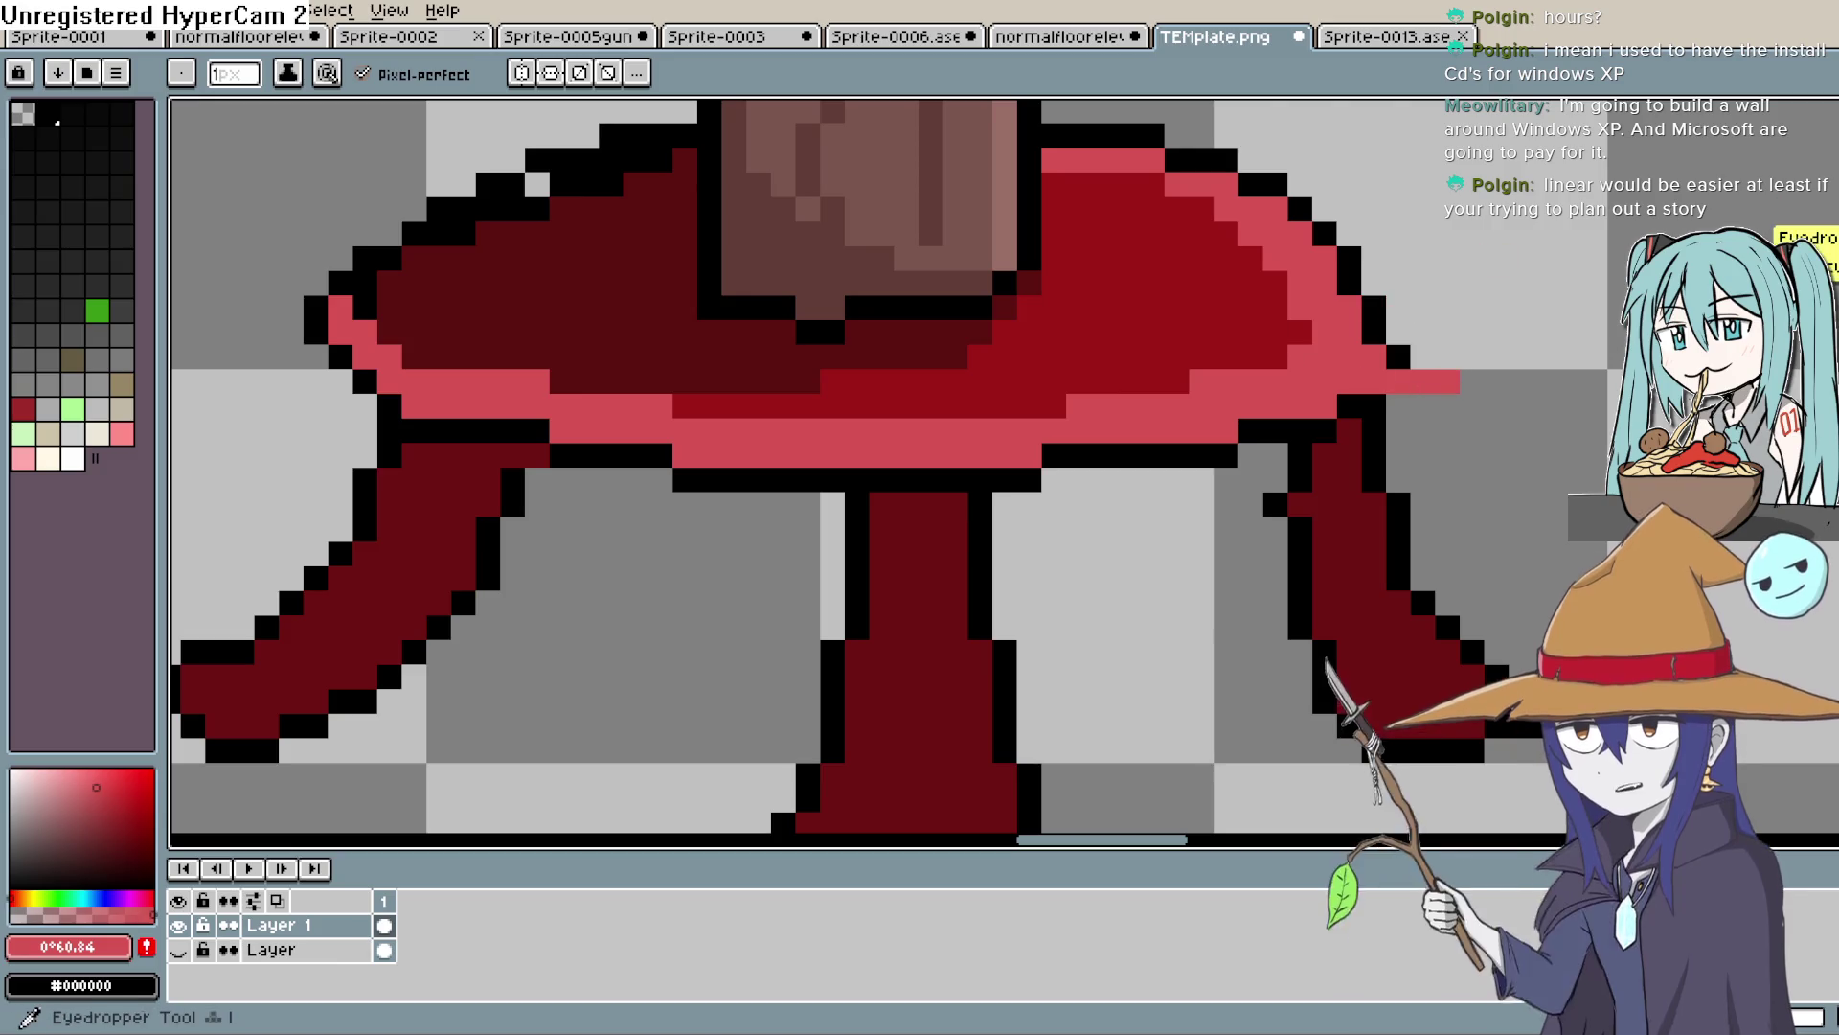
Eyedrop the tabletop's dark red and paint over the pink band's left and right parts
{"action": "key", "text": "alt"}
{"action": "left_click", "coordinate": [465, 309]}
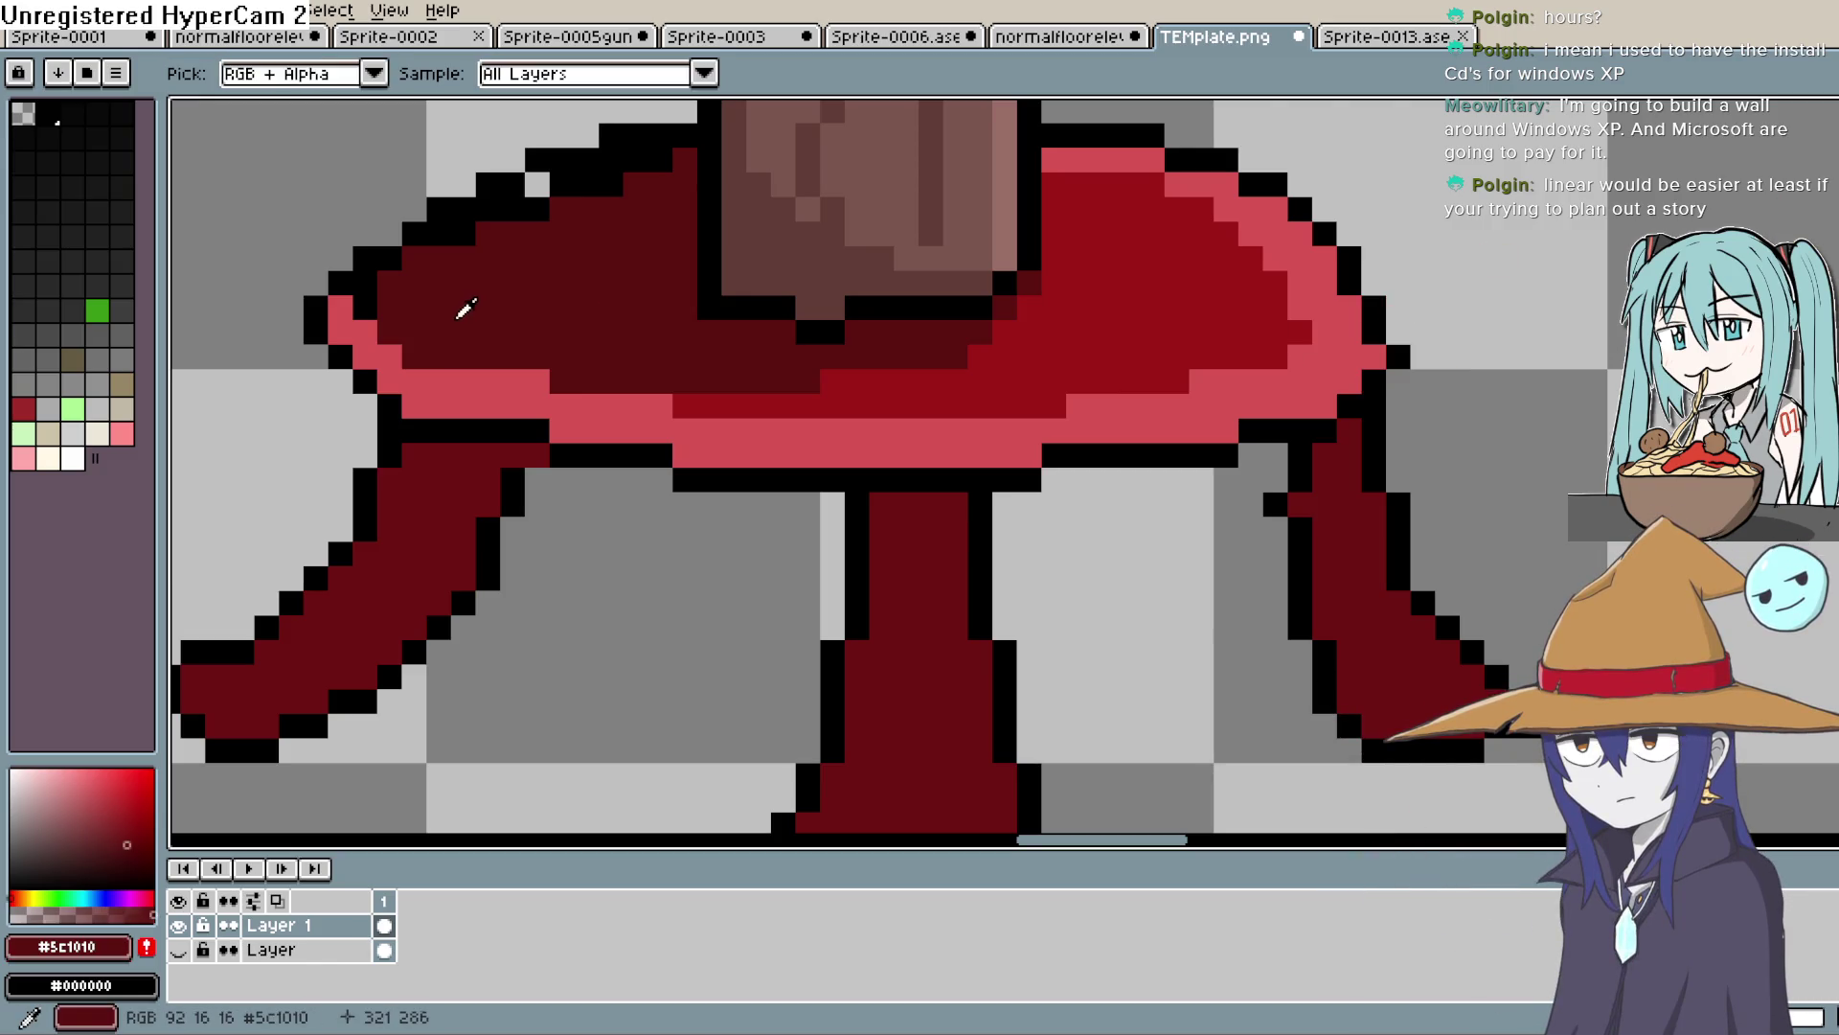
{"action": "left_click", "coordinate": [342, 313]}
{"action": "left_click", "coordinate": [365, 293]}
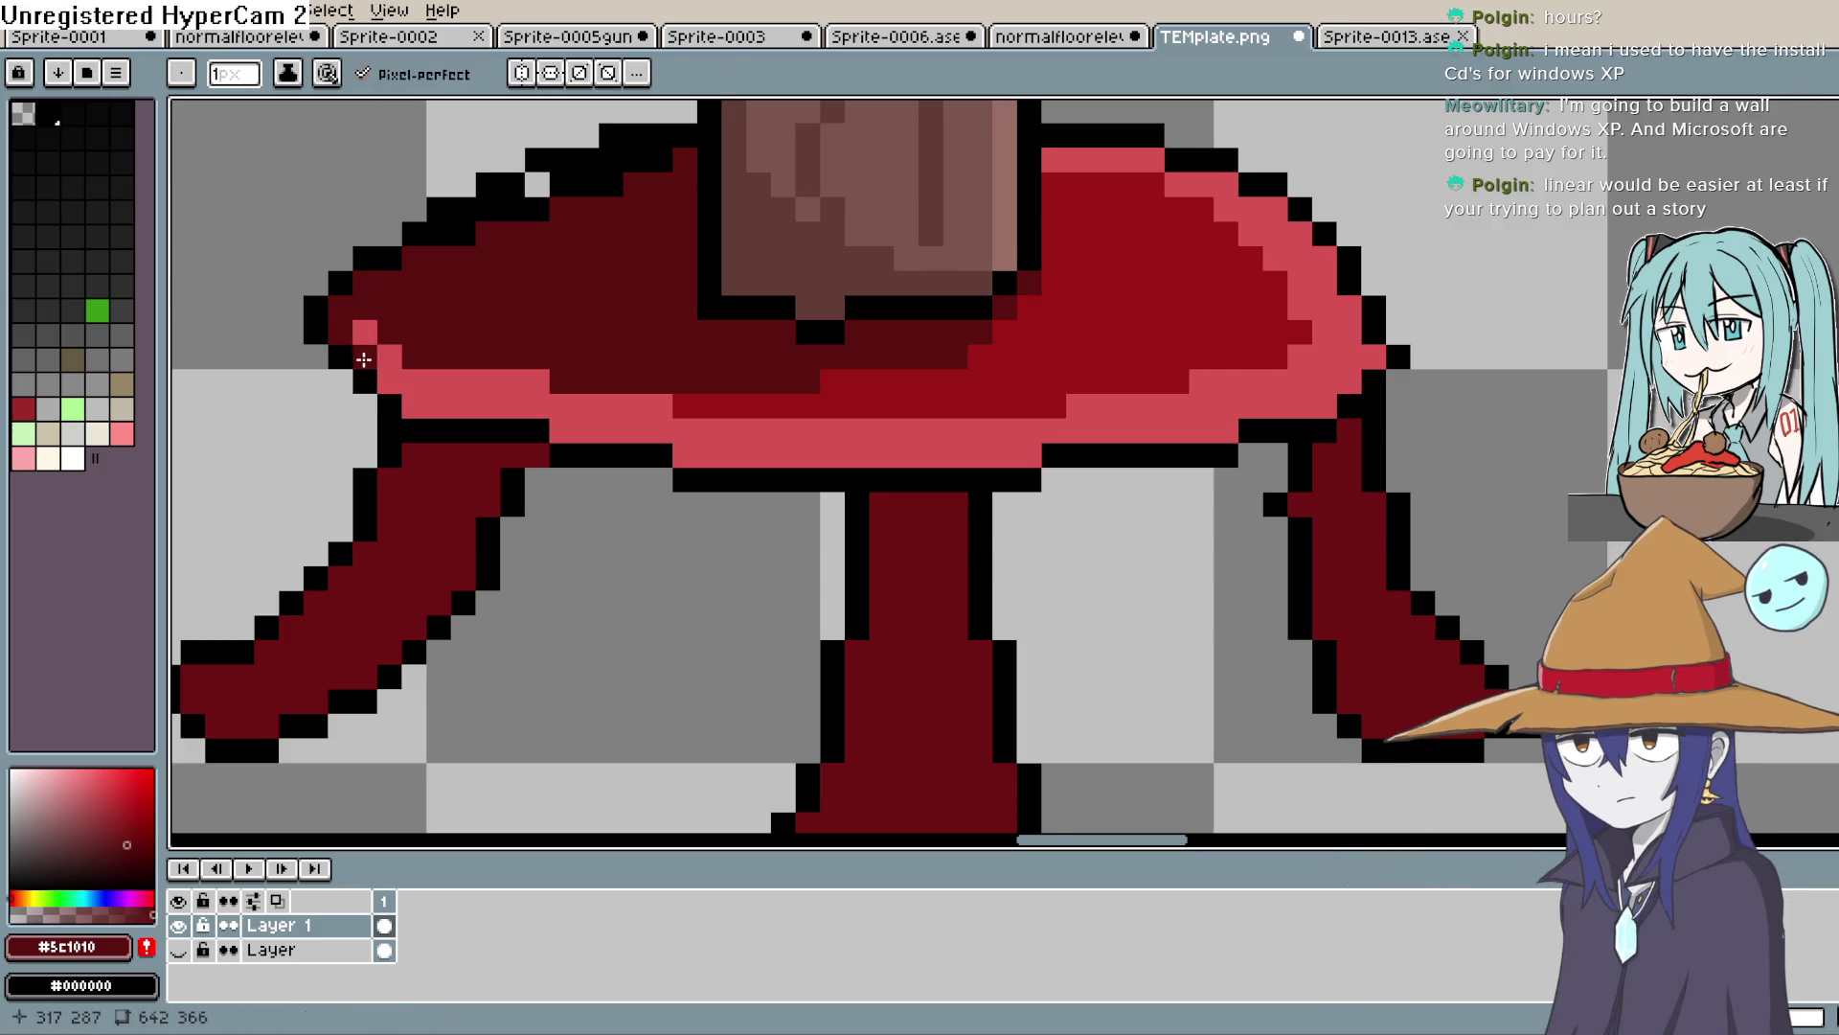
{"action": "left_click", "coordinate": [514, 405]}
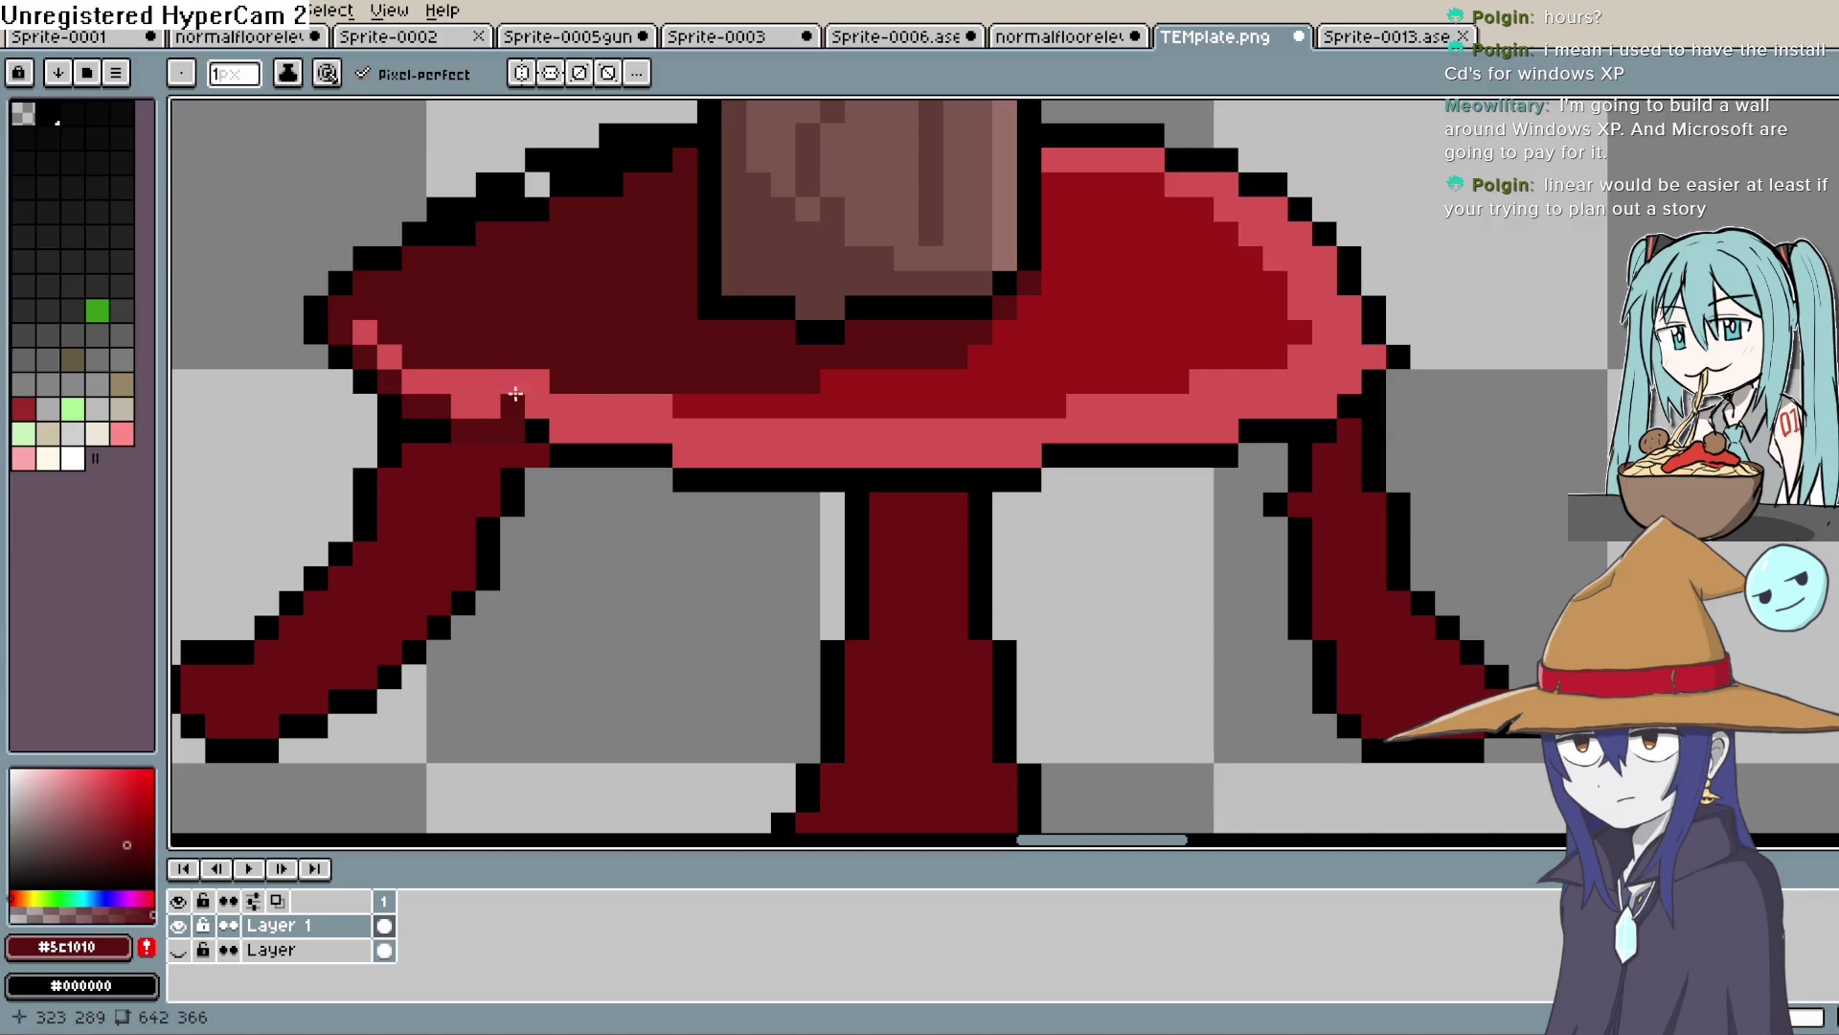
{"action": "key", "text": "ctrl+z"}
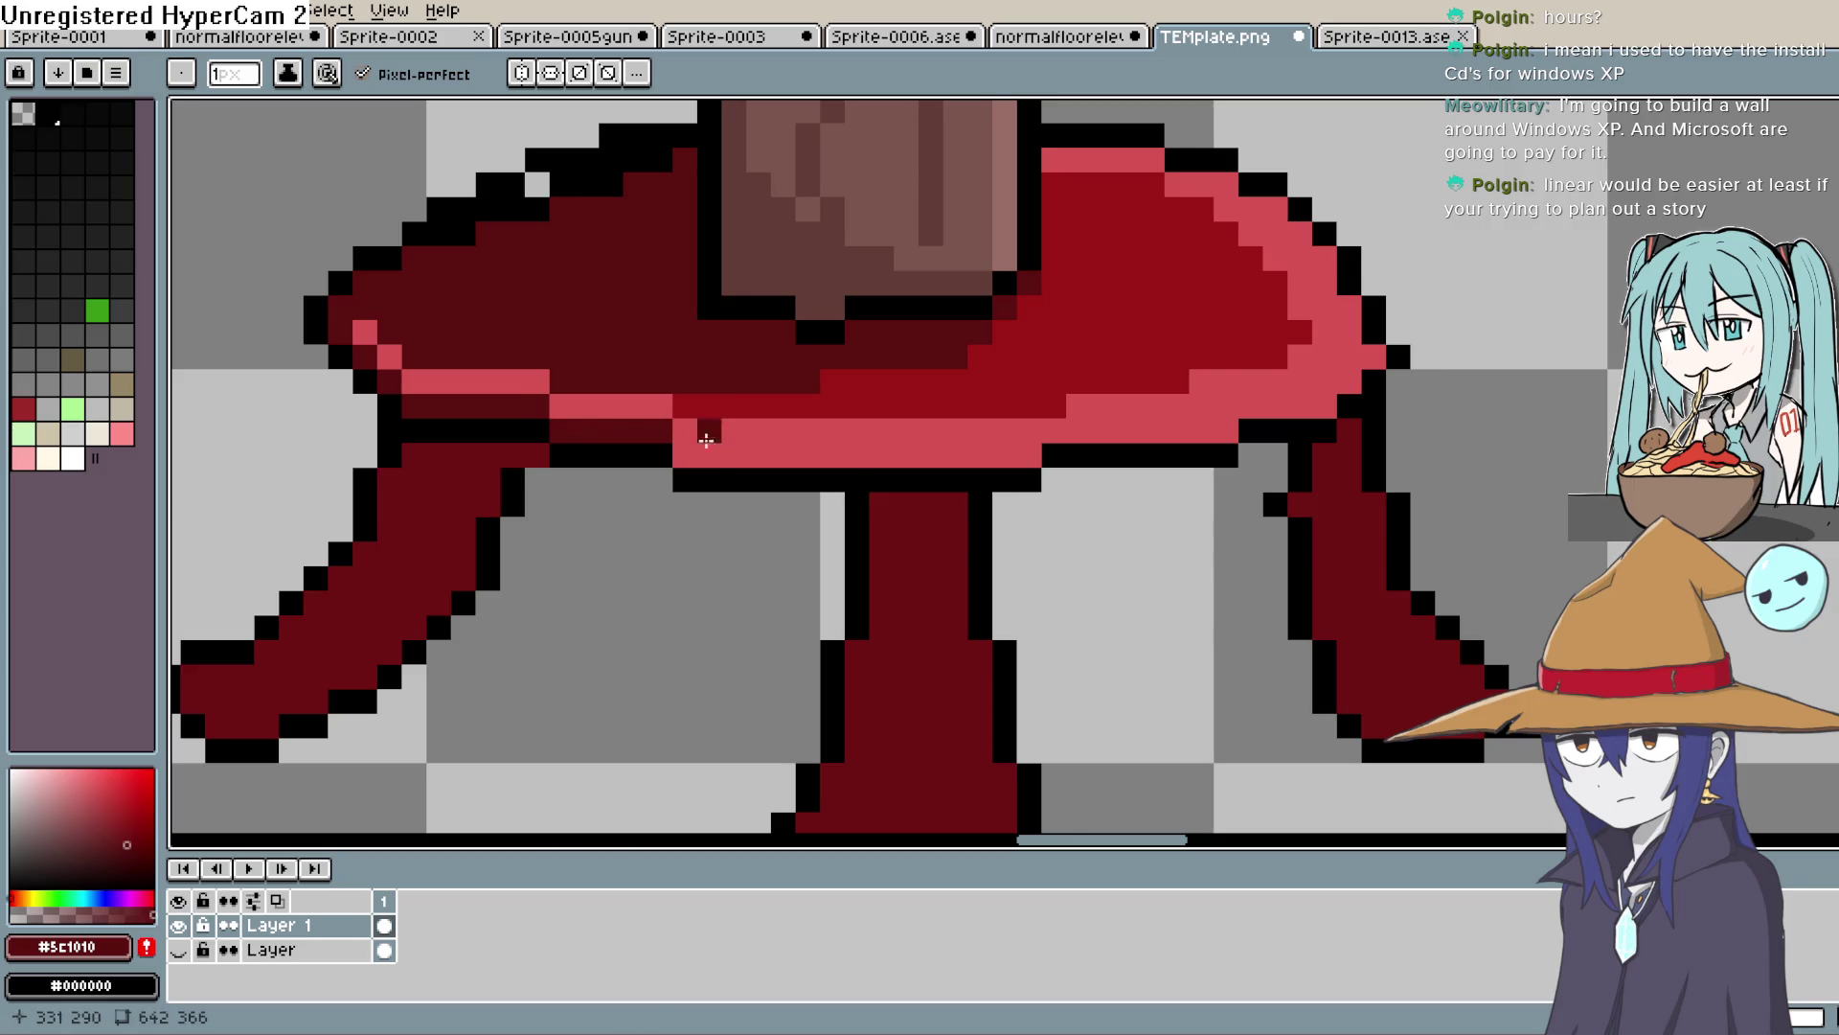
{"action": "left_click_drag", "start_coordinate": [742, 463], "coordinate": [906, 456]}
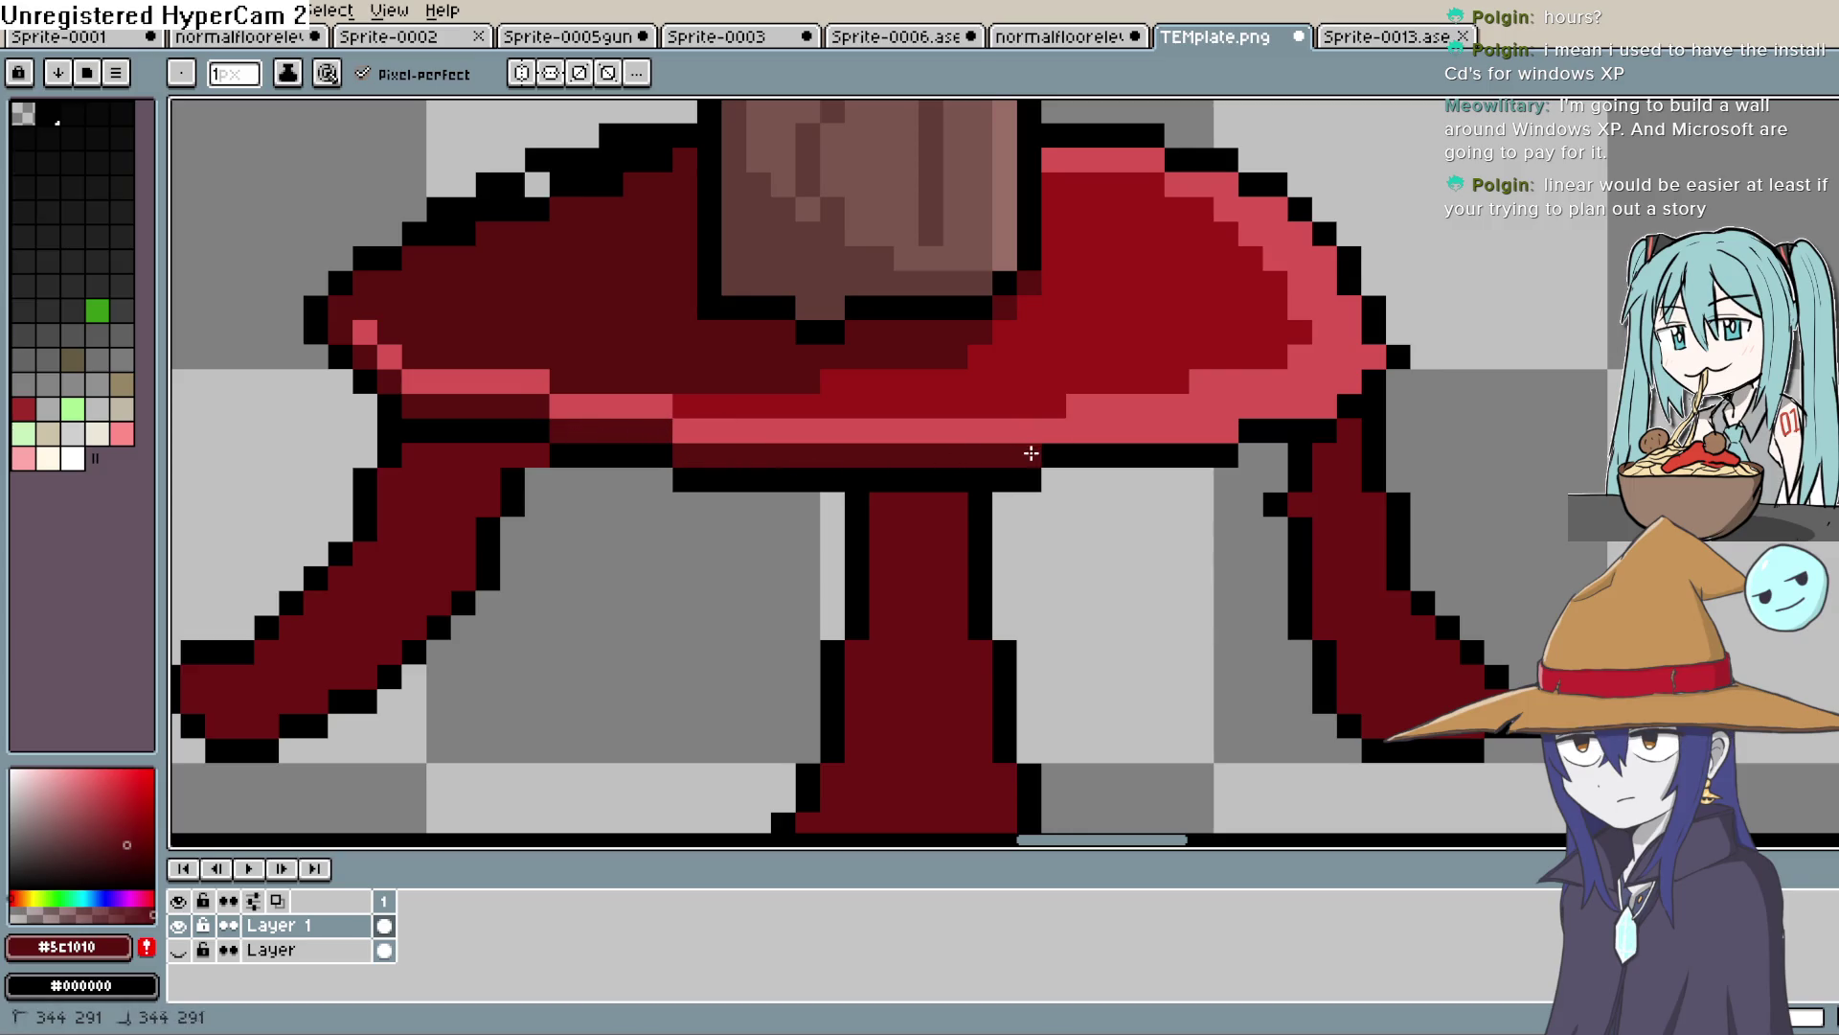
{"action": "left_click_drag", "start_coordinate": [1066, 439], "coordinate": [1225, 430]}
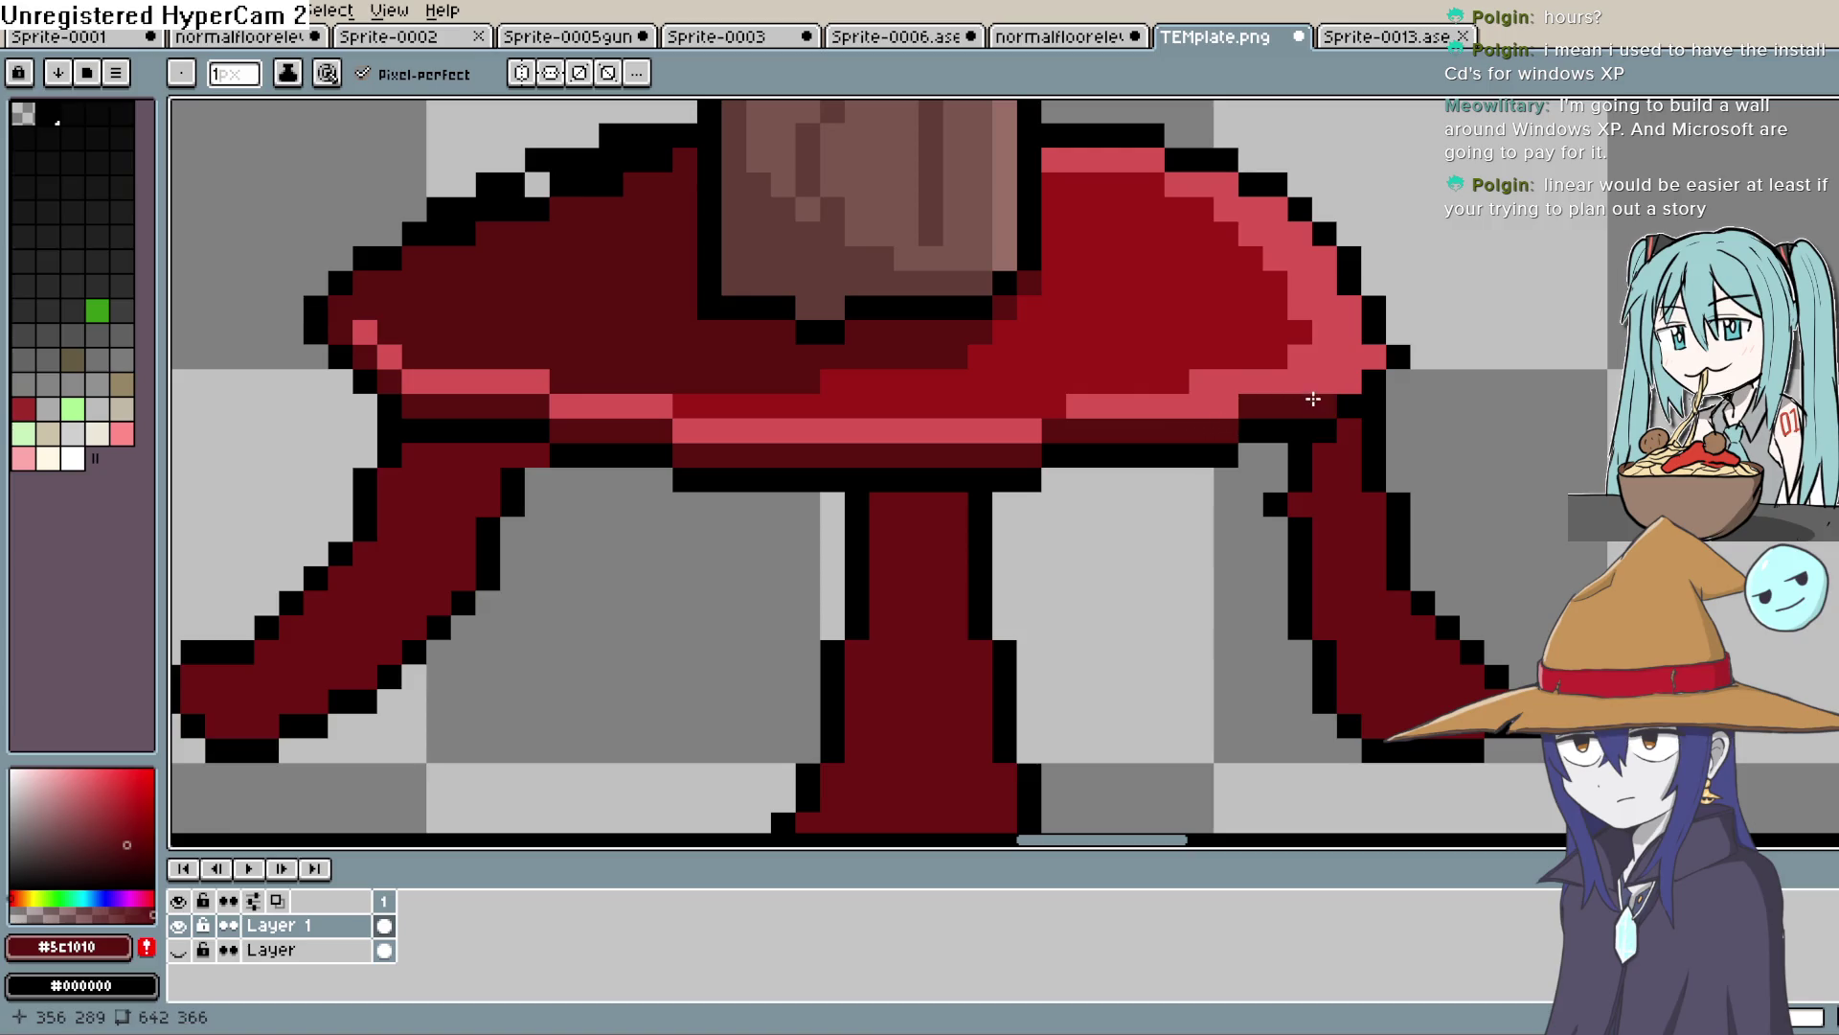
{"action": "scroll", "coordinate": [1372, 357], "scroll_direction": "down", "scroll_amount": 6}
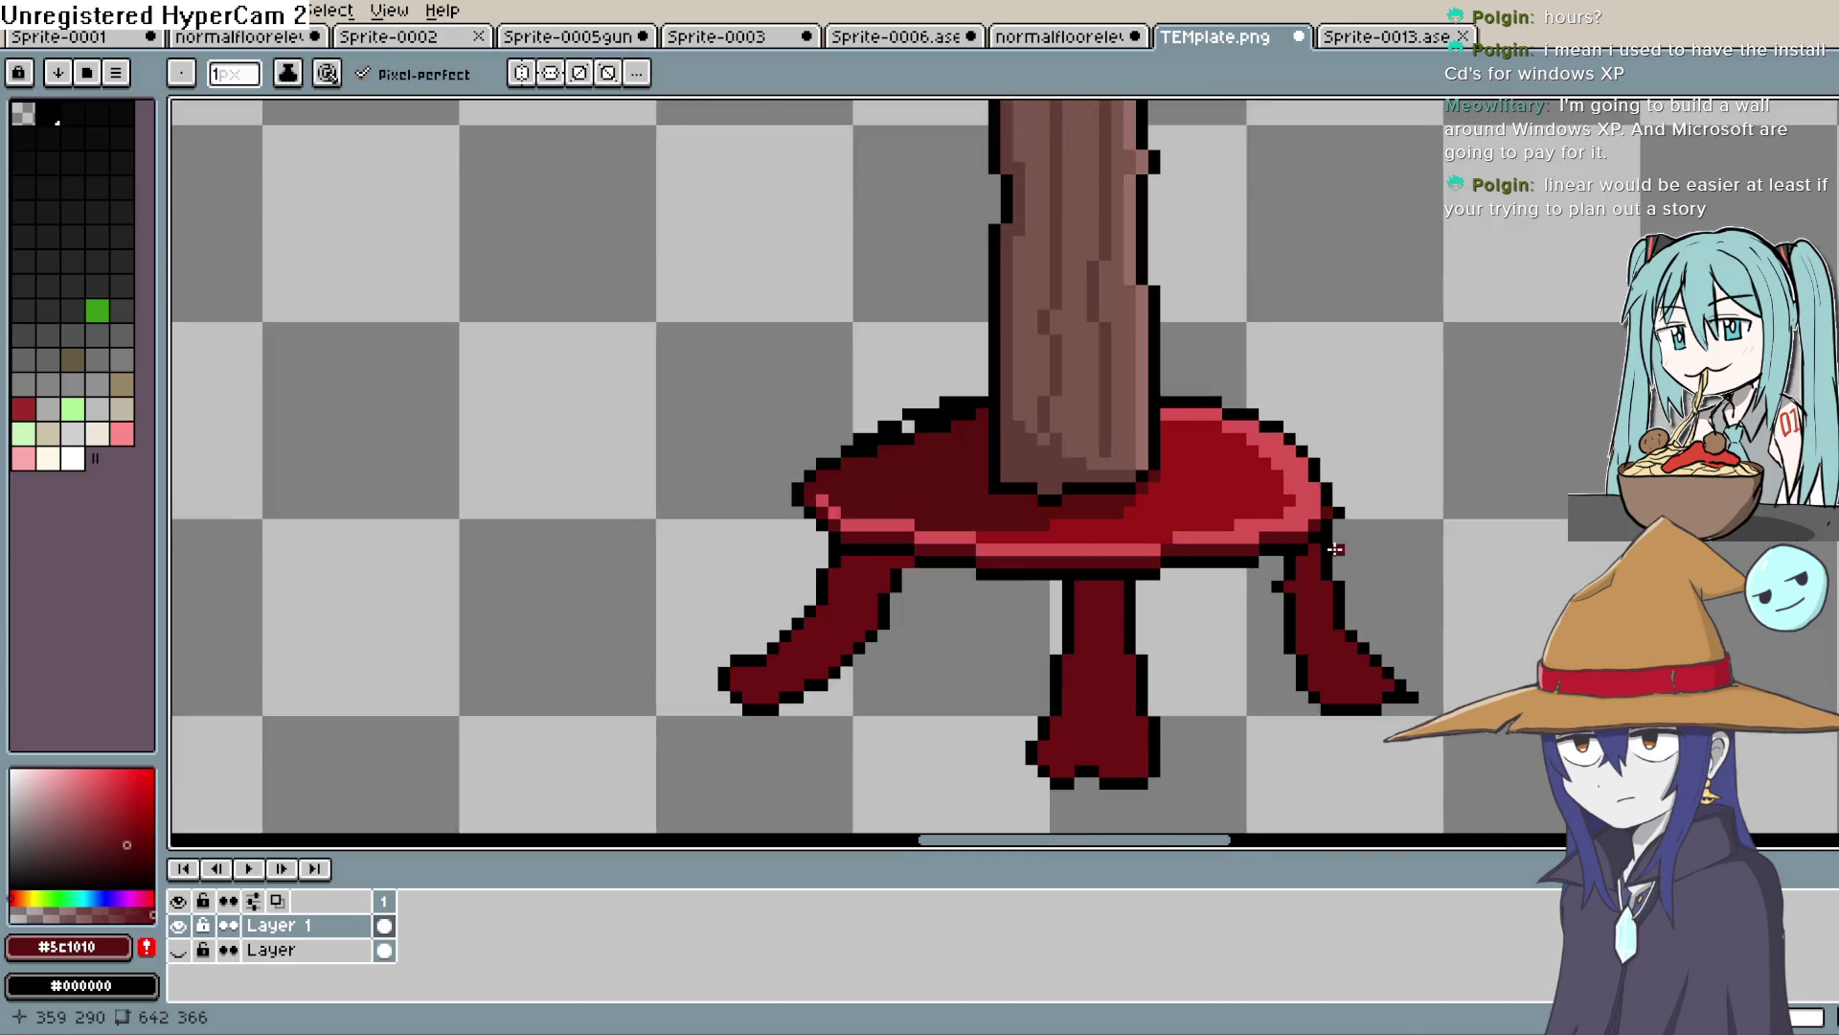
{"action": "scroll", "coordinate": [1335, 559], "scroll_direction": "up", "scroll_amount": 5}
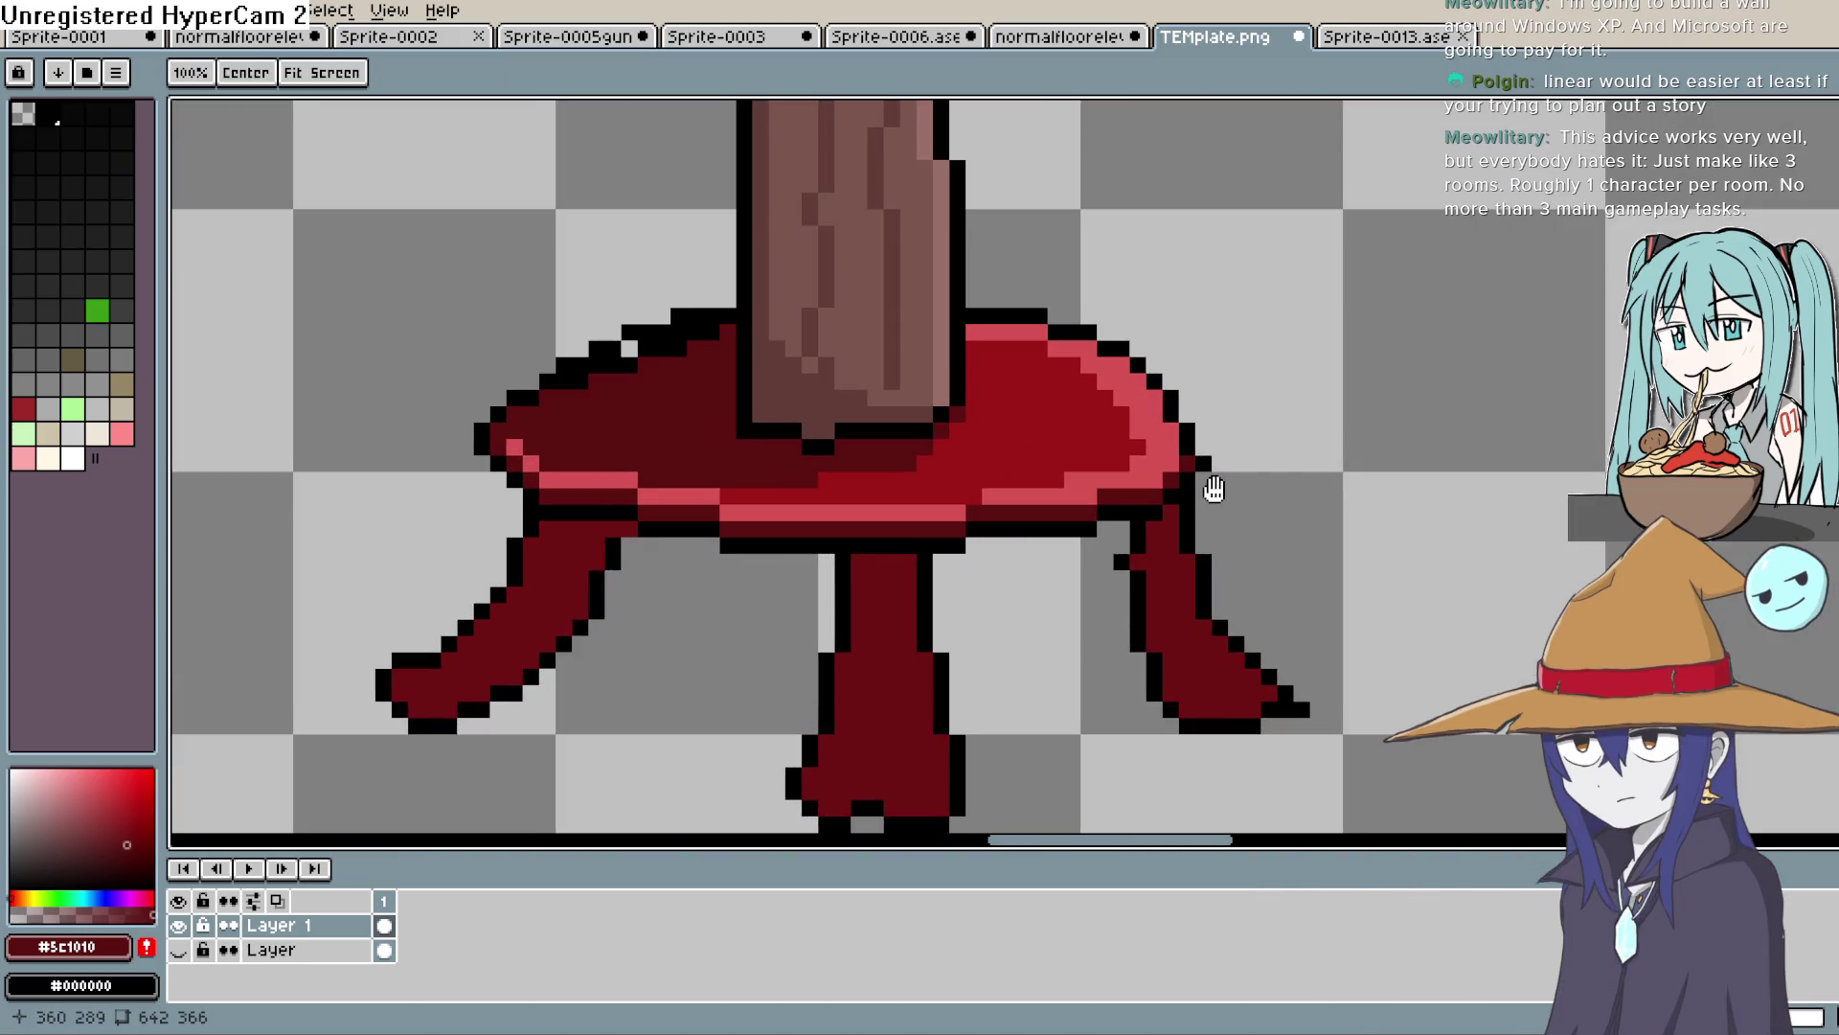
{"action": "mouse_move", "coordinate": [1214, 490]}
{"action": "left_mouse_down"}
{"action": "mouse_move", "coordinate": [1170, 600]}
{"action": "mouse_move", "coordinate": [1281, 511]}
{"action": "mouse_move", "coordinate": [1280, 431]}
{"action": "left_mouse_up"}
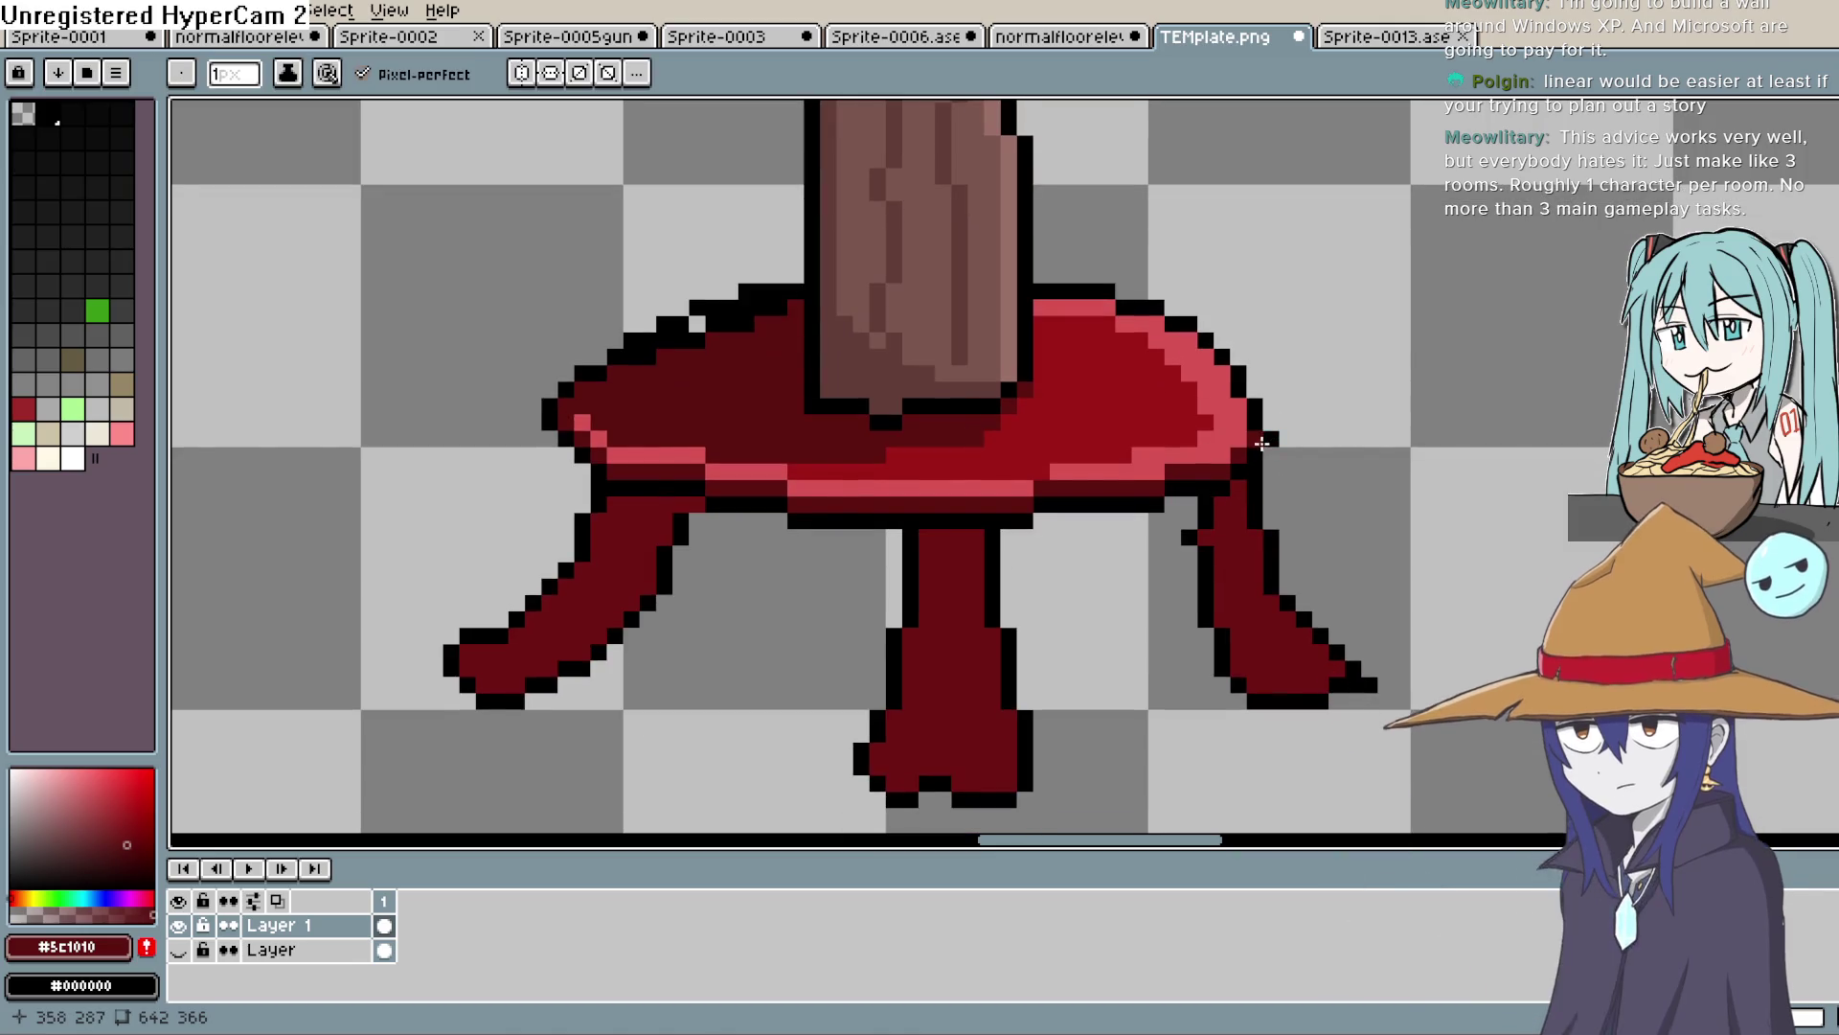
Sample the tabletop's bright red and paint it across the tabletop band
{"action": "left_click", "coordinate": [1101, 399]}
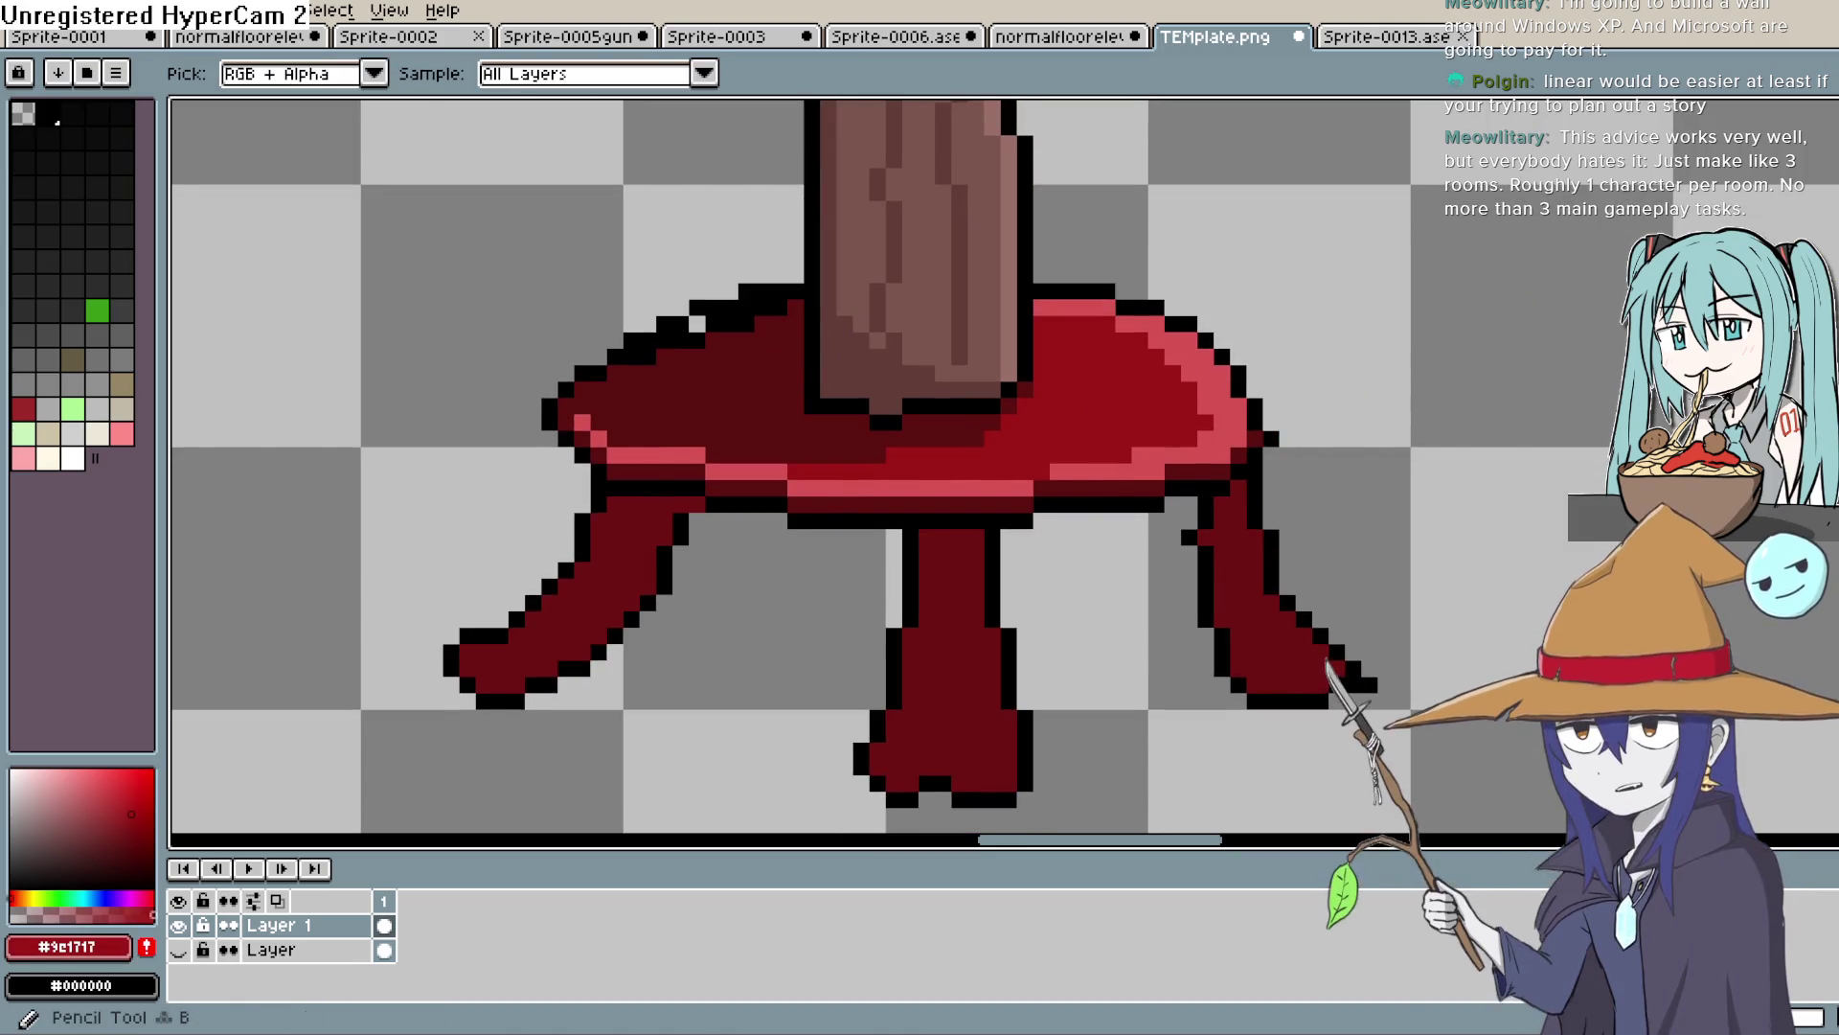
{"action": "left_click_drag", "start_coordinate": [893, 465], "coordinate": [809, 455]}
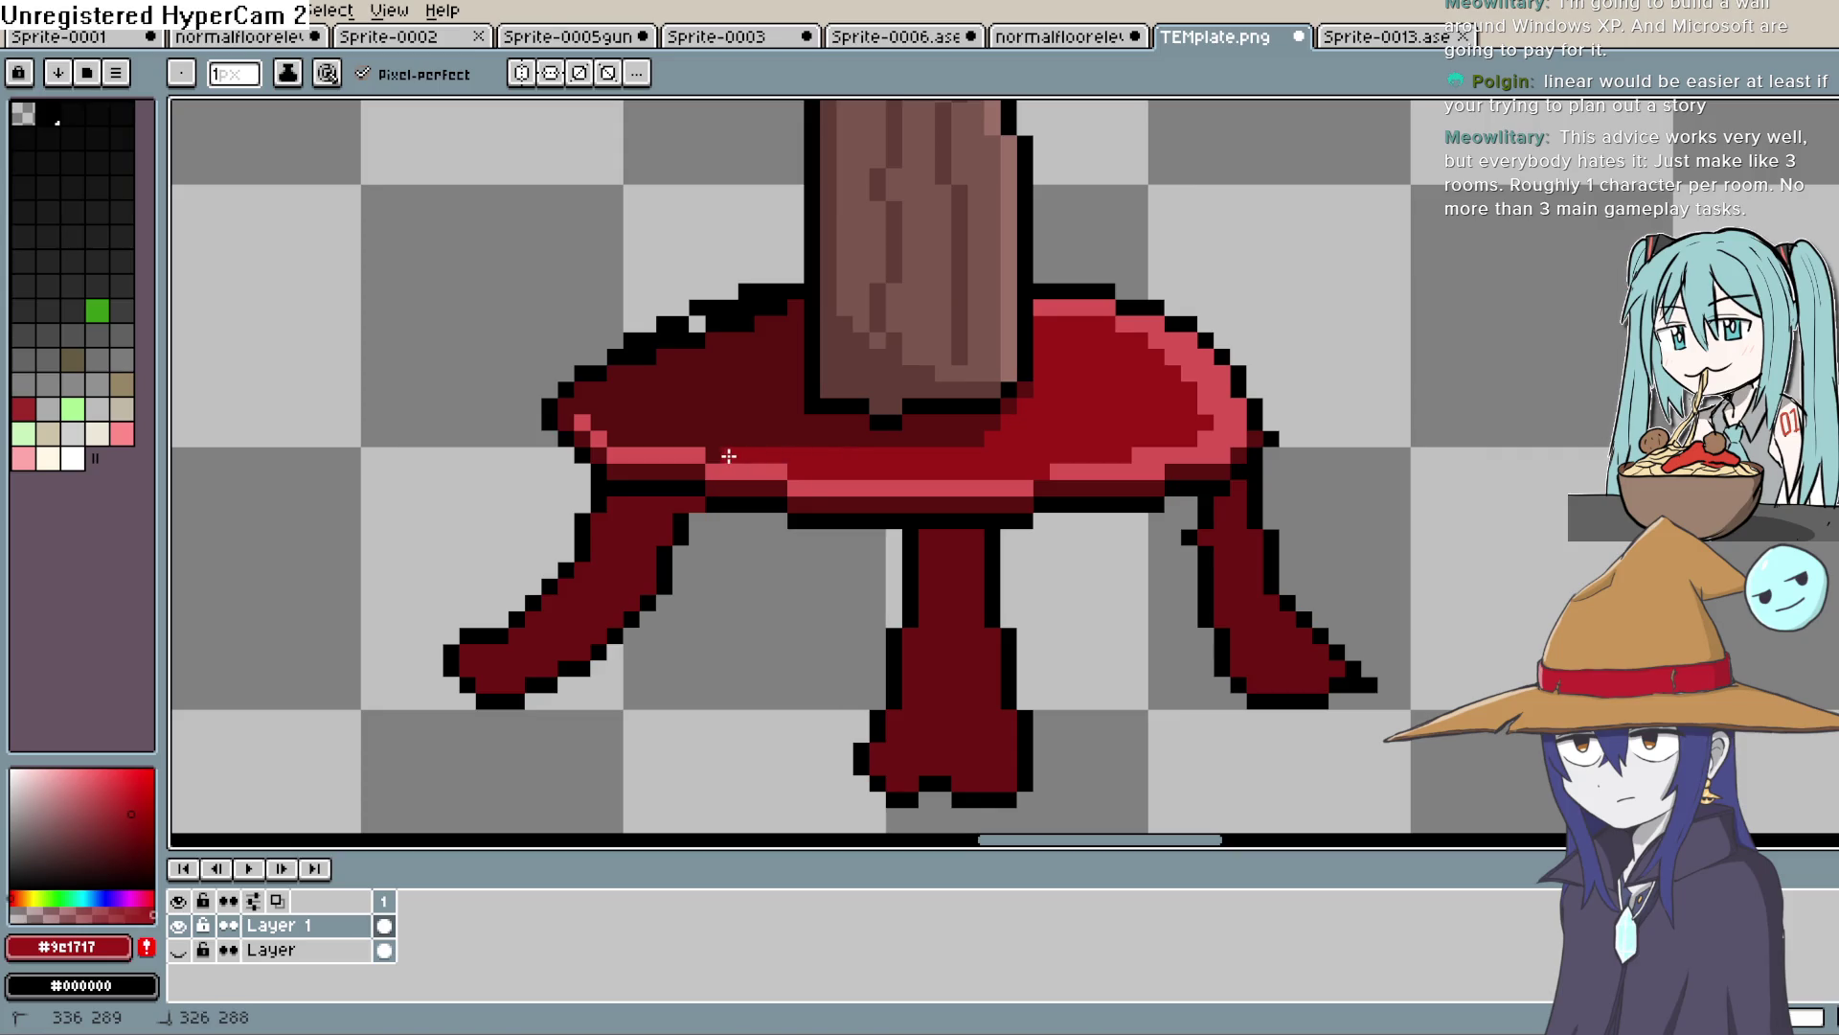
{"action": "left_click_drag", "start_coordinate": [592, 424], "coordinate": [707, 425]}
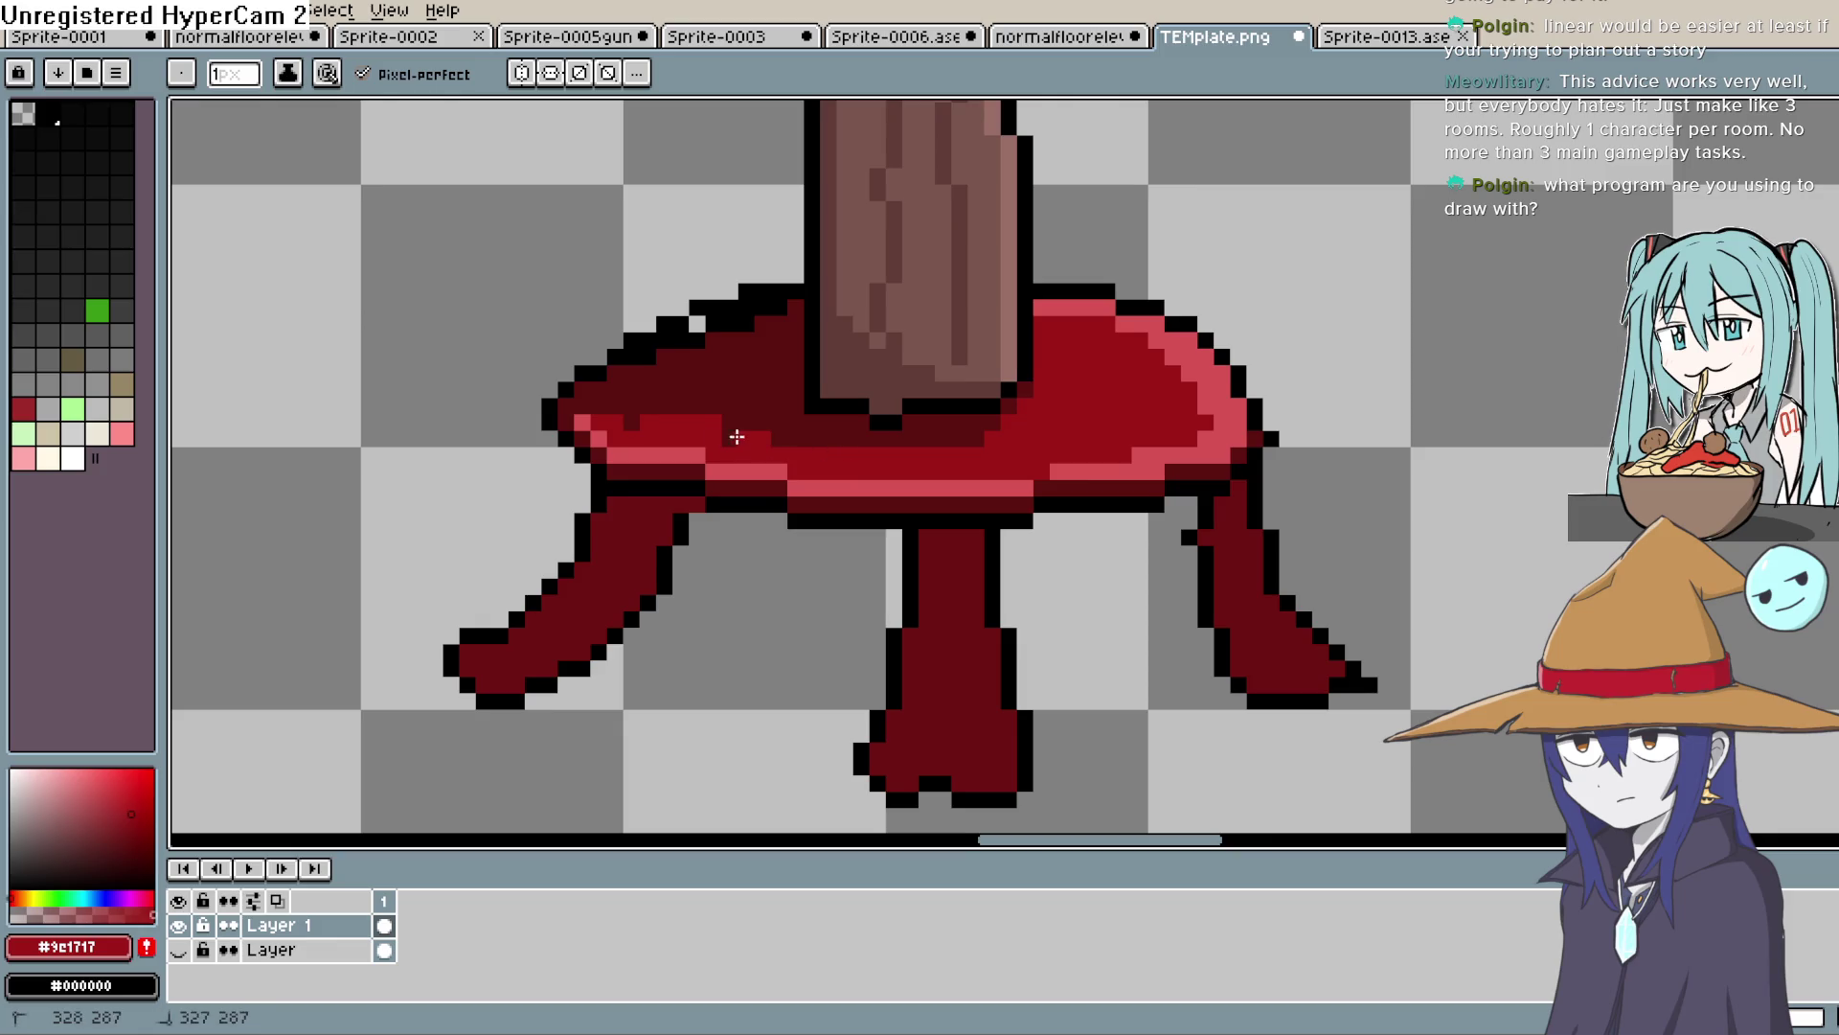
{"action": "scroll", "coordinate": [1055, 418], "scroll_direction": "down", "scroll_amount": 2}
{"action": "scroll", "coordinate": [1101, 322], "scroll_direction": "right", "scroll_amount": 2}
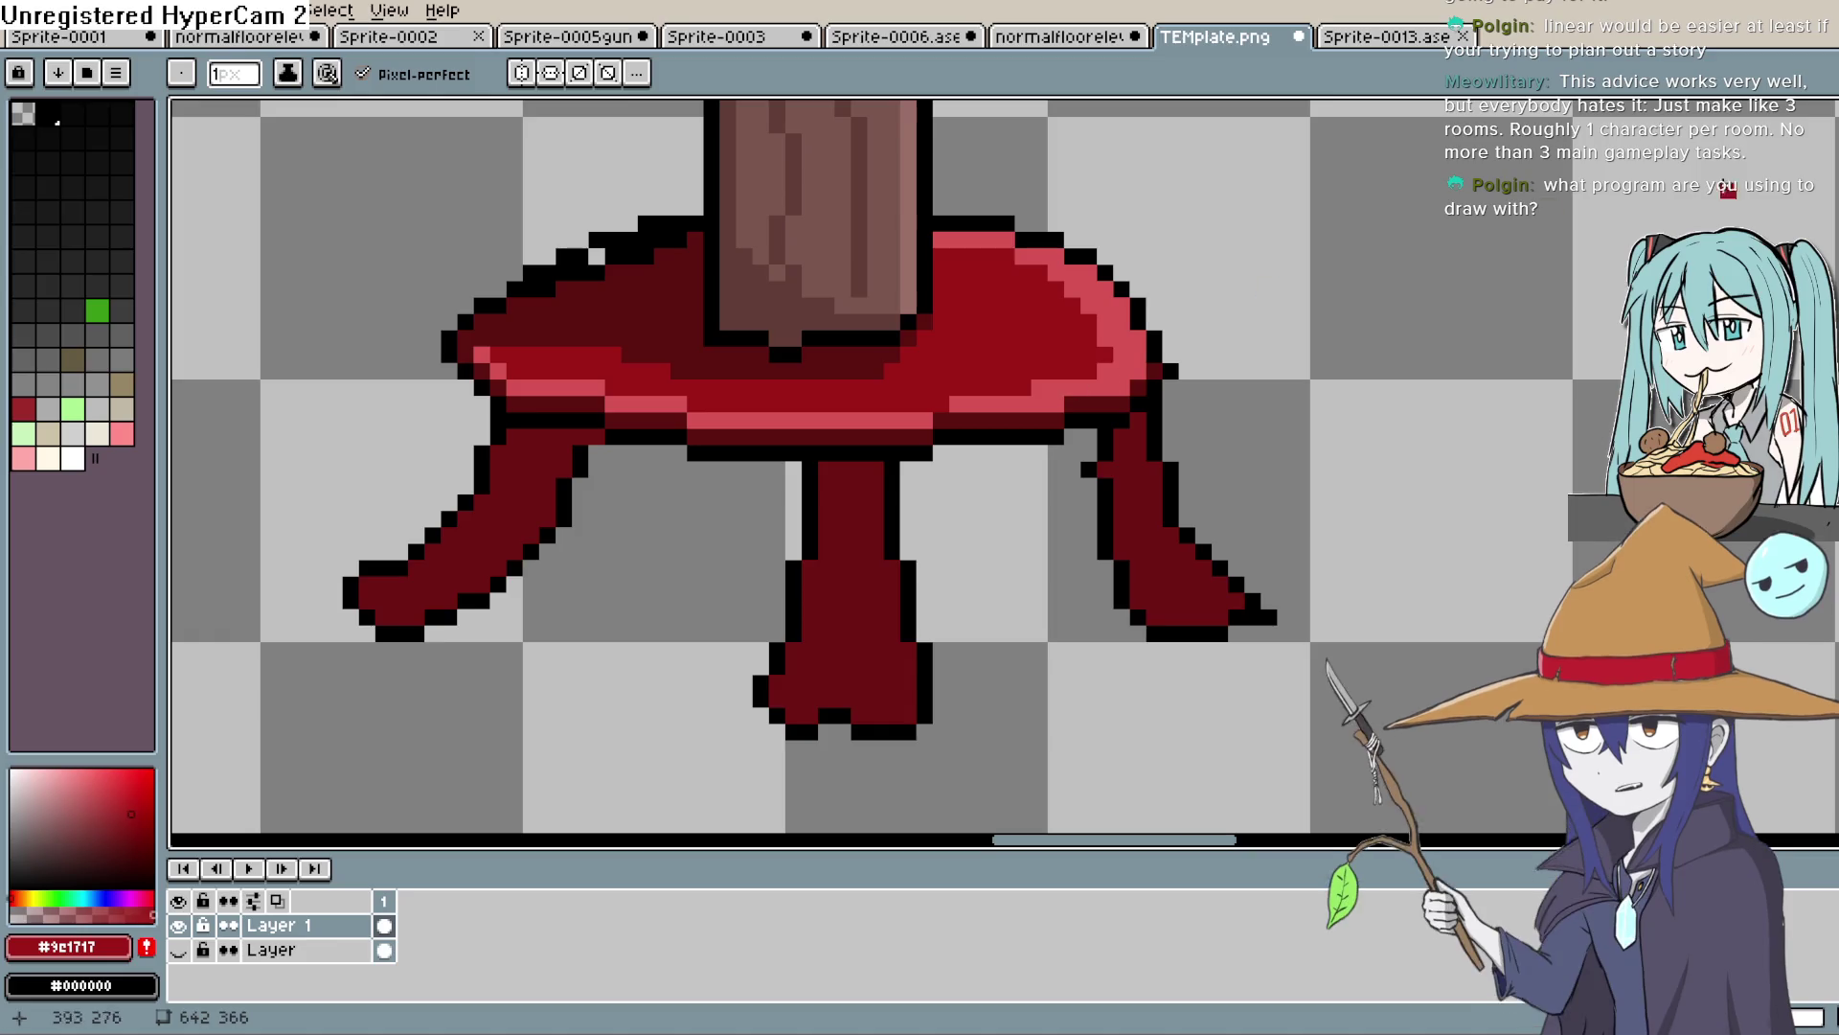
Repaint the pink highlight on the tabletop's right edge and upper-right rim in dark red
{"action": "left_click", "coordinate": [1013, 394], "text": "alt"}
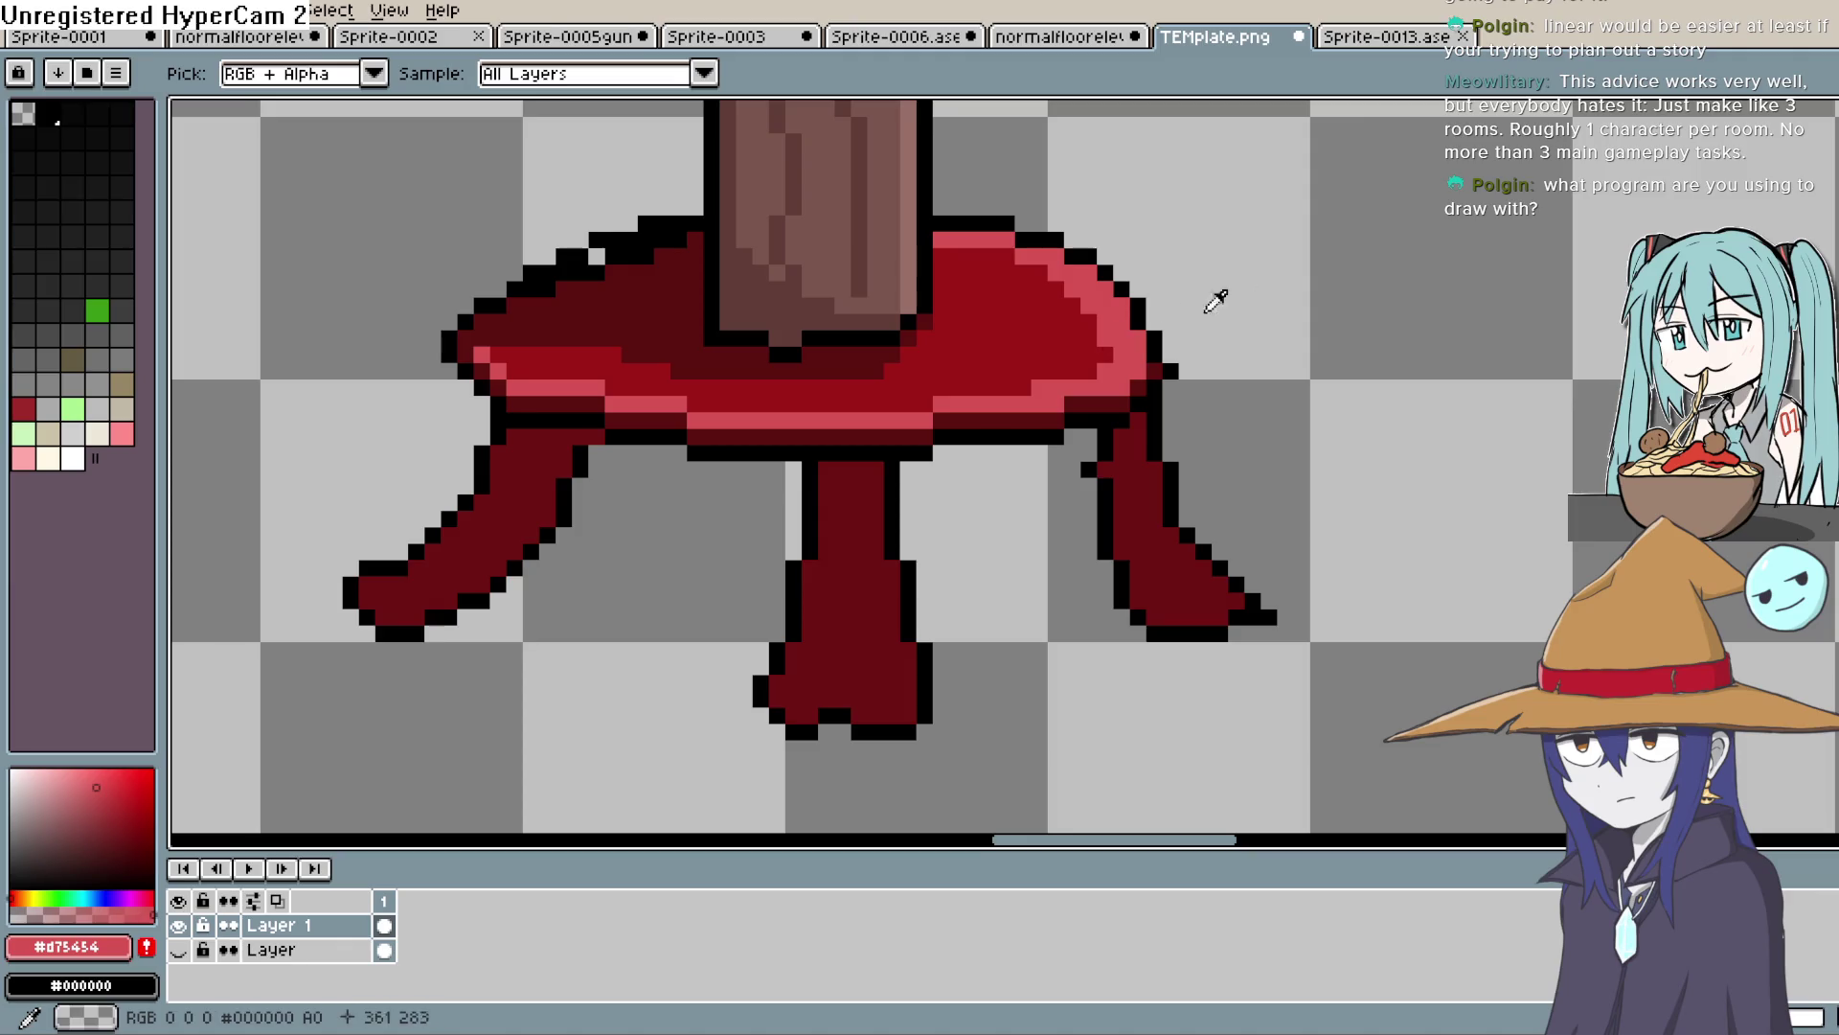
{"action": "left_click", "coordinate": [1102, 363], "text": "alt"}
{"action": "left_click_drag", "start_coordinate": [1122, 306], "coordinate": [1104, 349]}
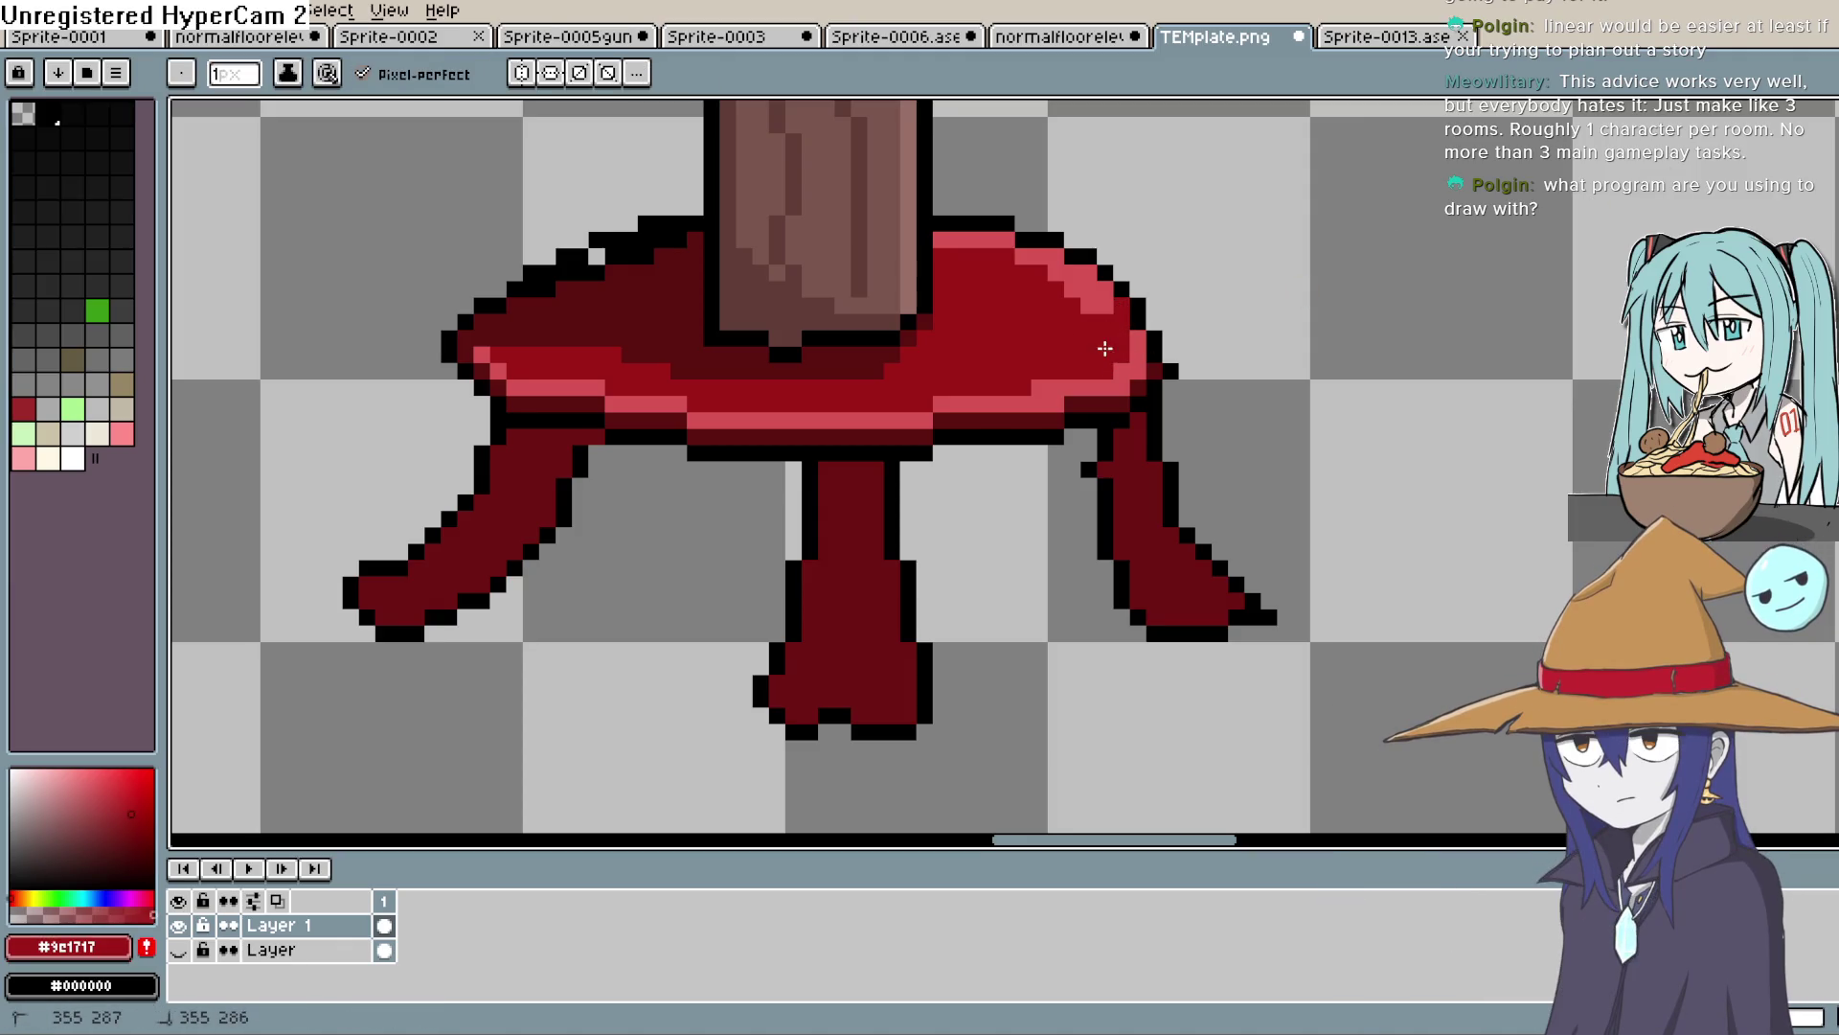
{"action": "left_click", "coordinate": [1077, 276]}
{"action": "left_click_drag", "start_coordinate": [1089, 276], "coordinate": [997, 238]}
{"action": "left_click", "coordinate": [1055, 274]}
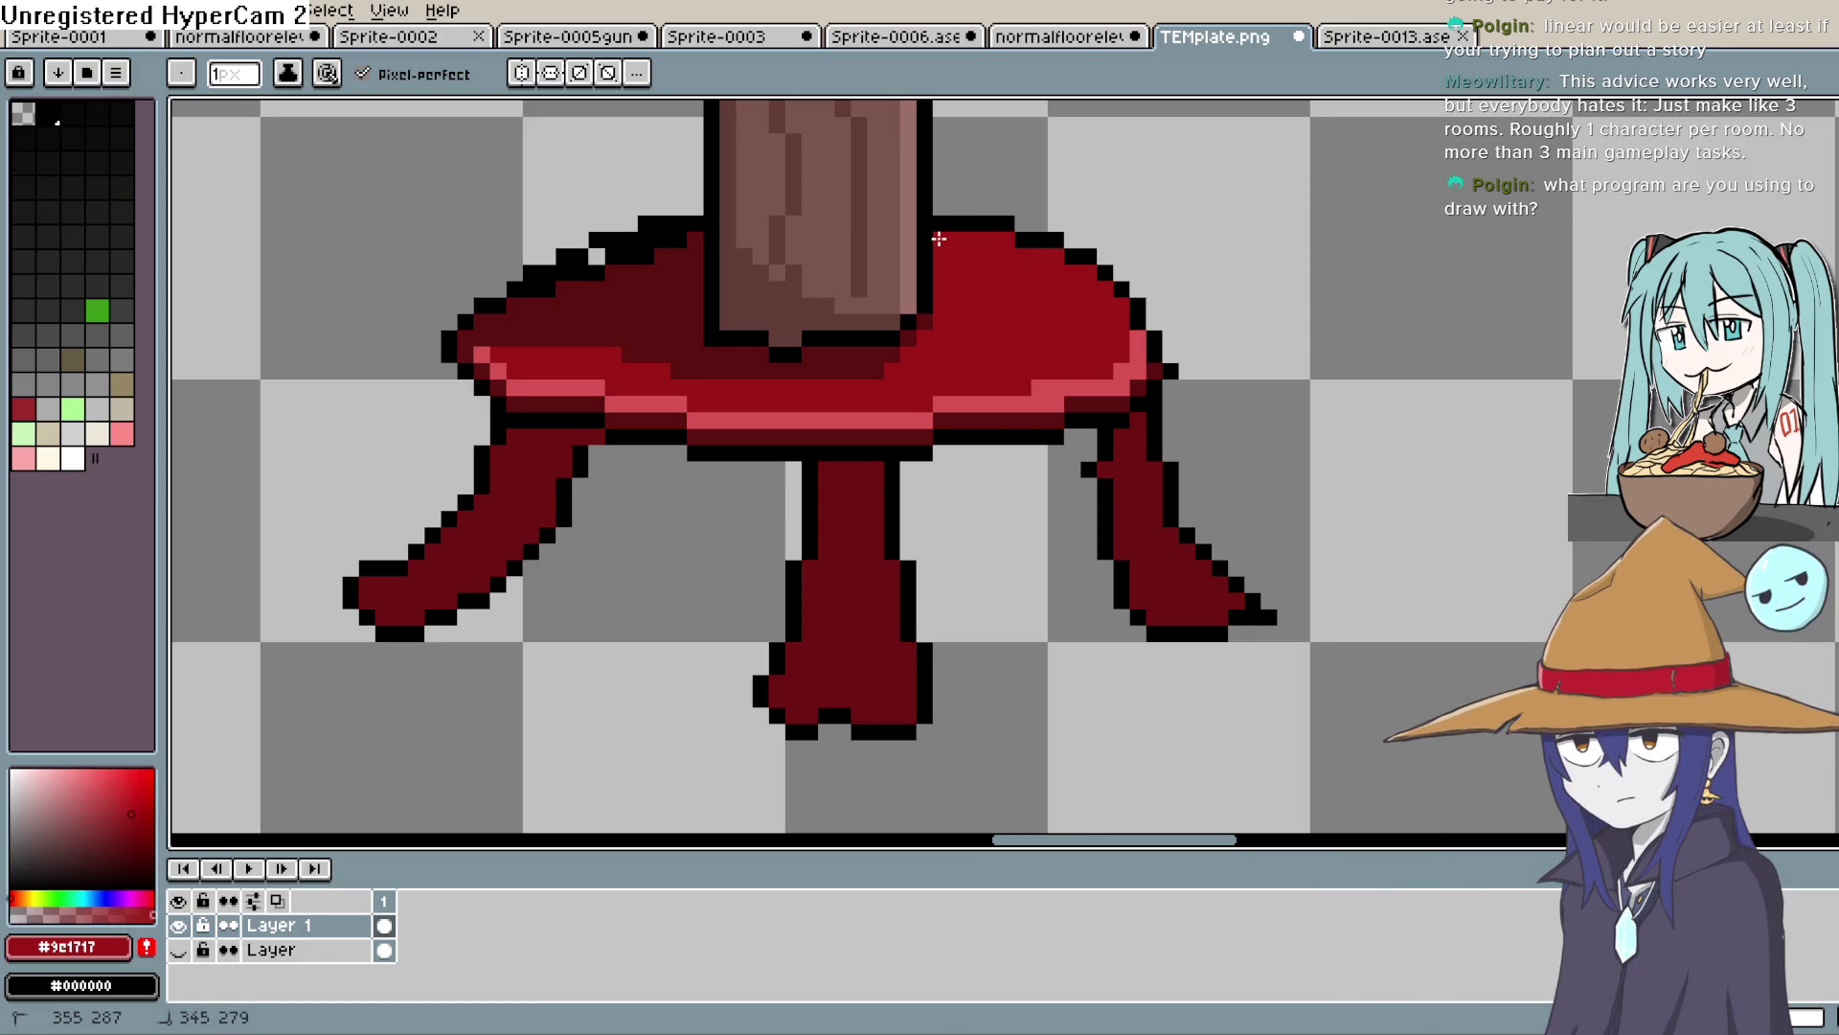
{"action": "scroll", "coordinate": [1055, 338], "scroll_direction": "down", "scroll_amount": 2}
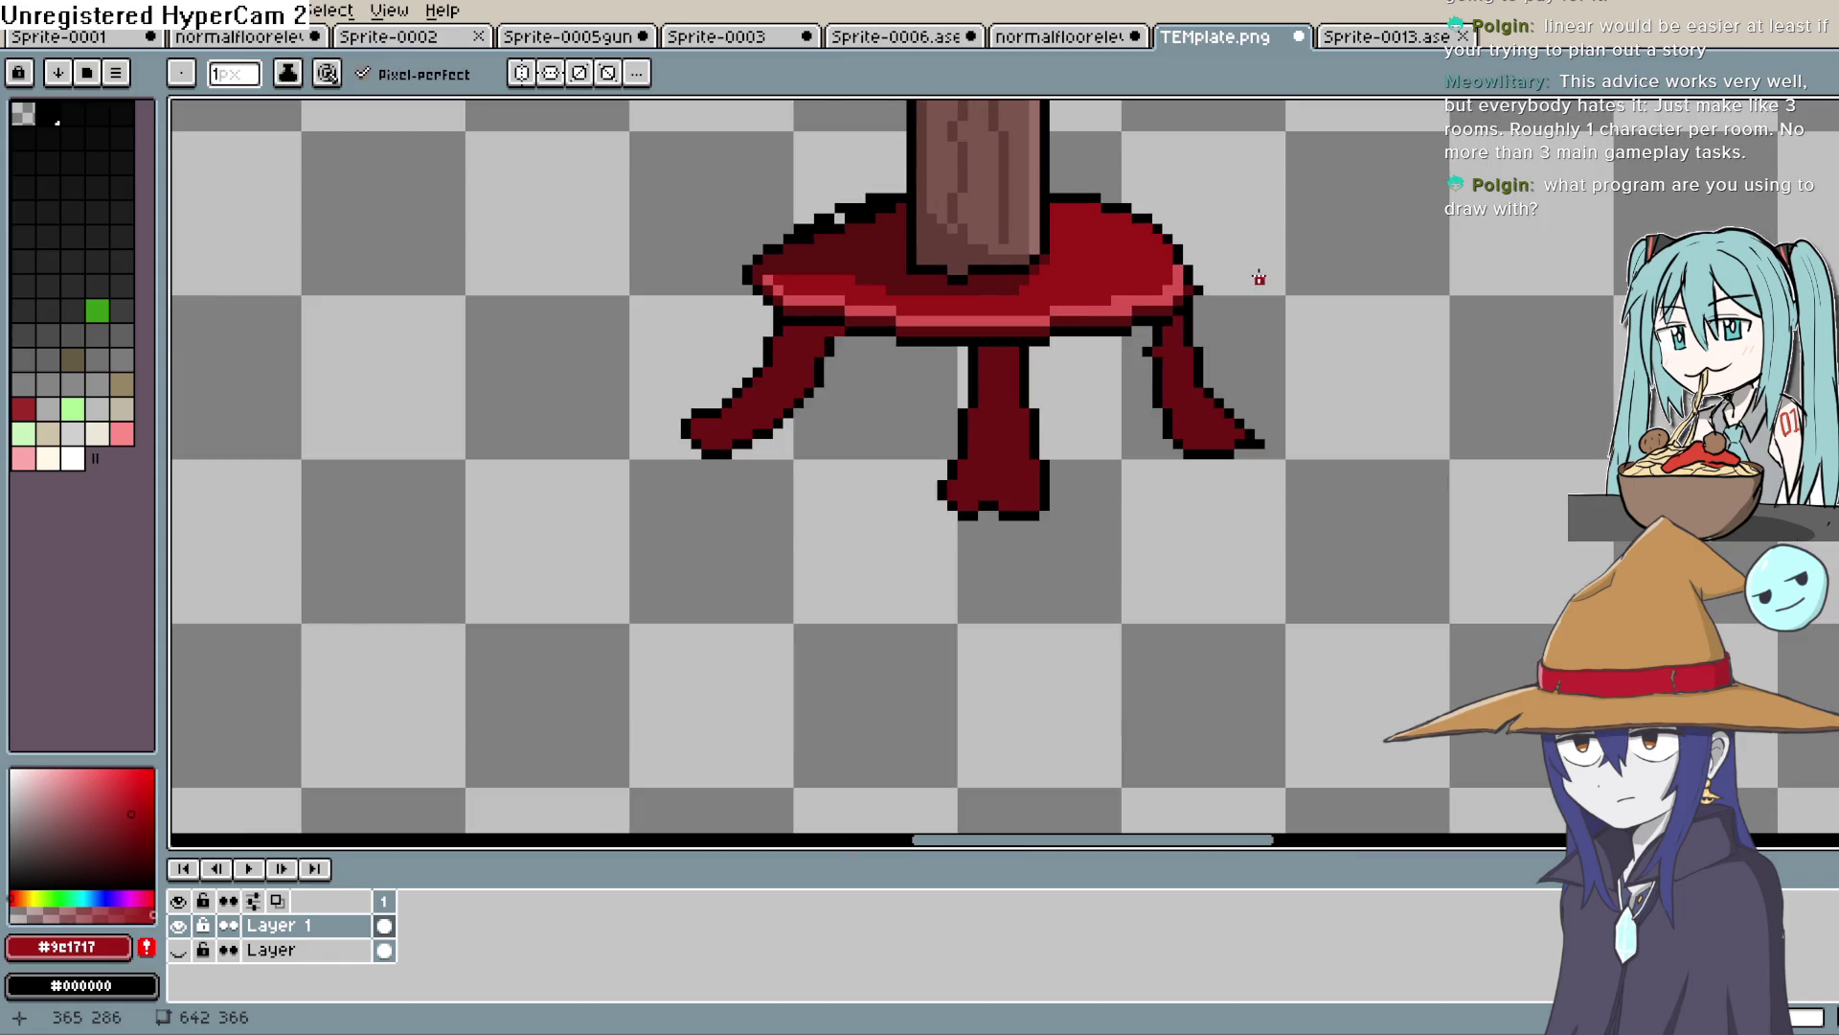
{"action": "key", "text": "alt"}
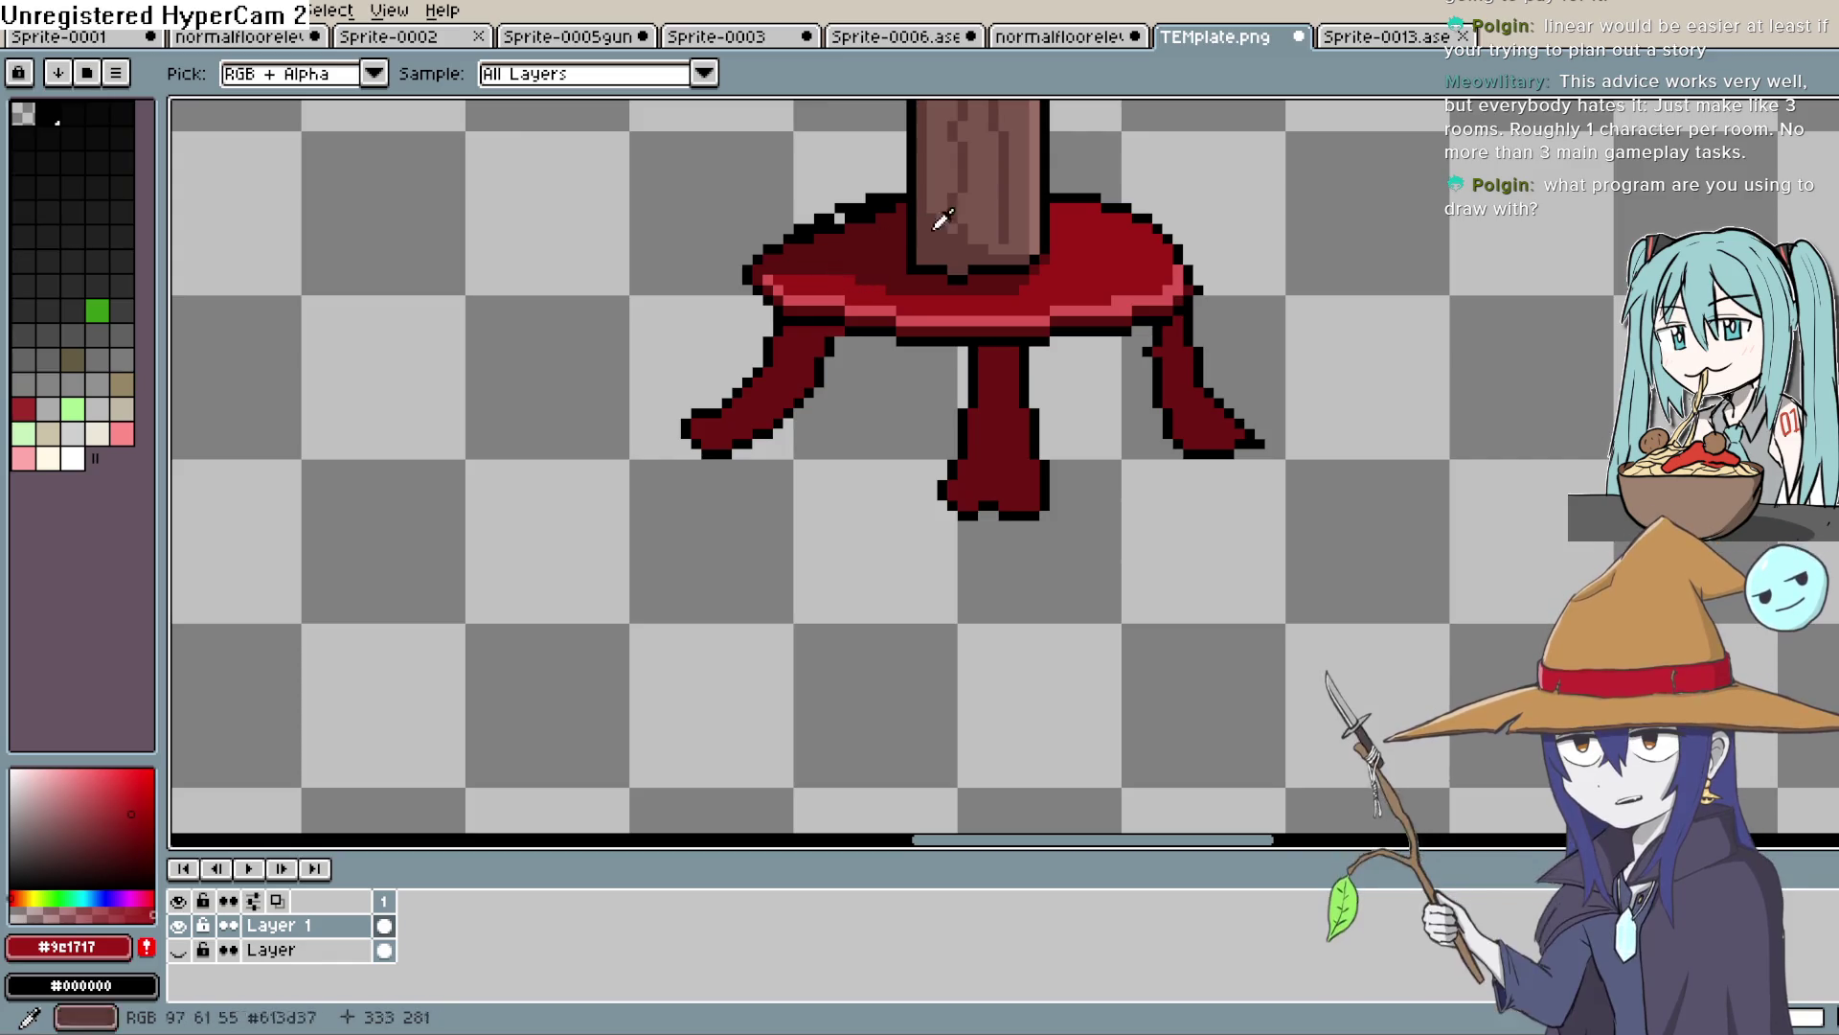
{"action": "left_click", "coordinate": [120, 797]}
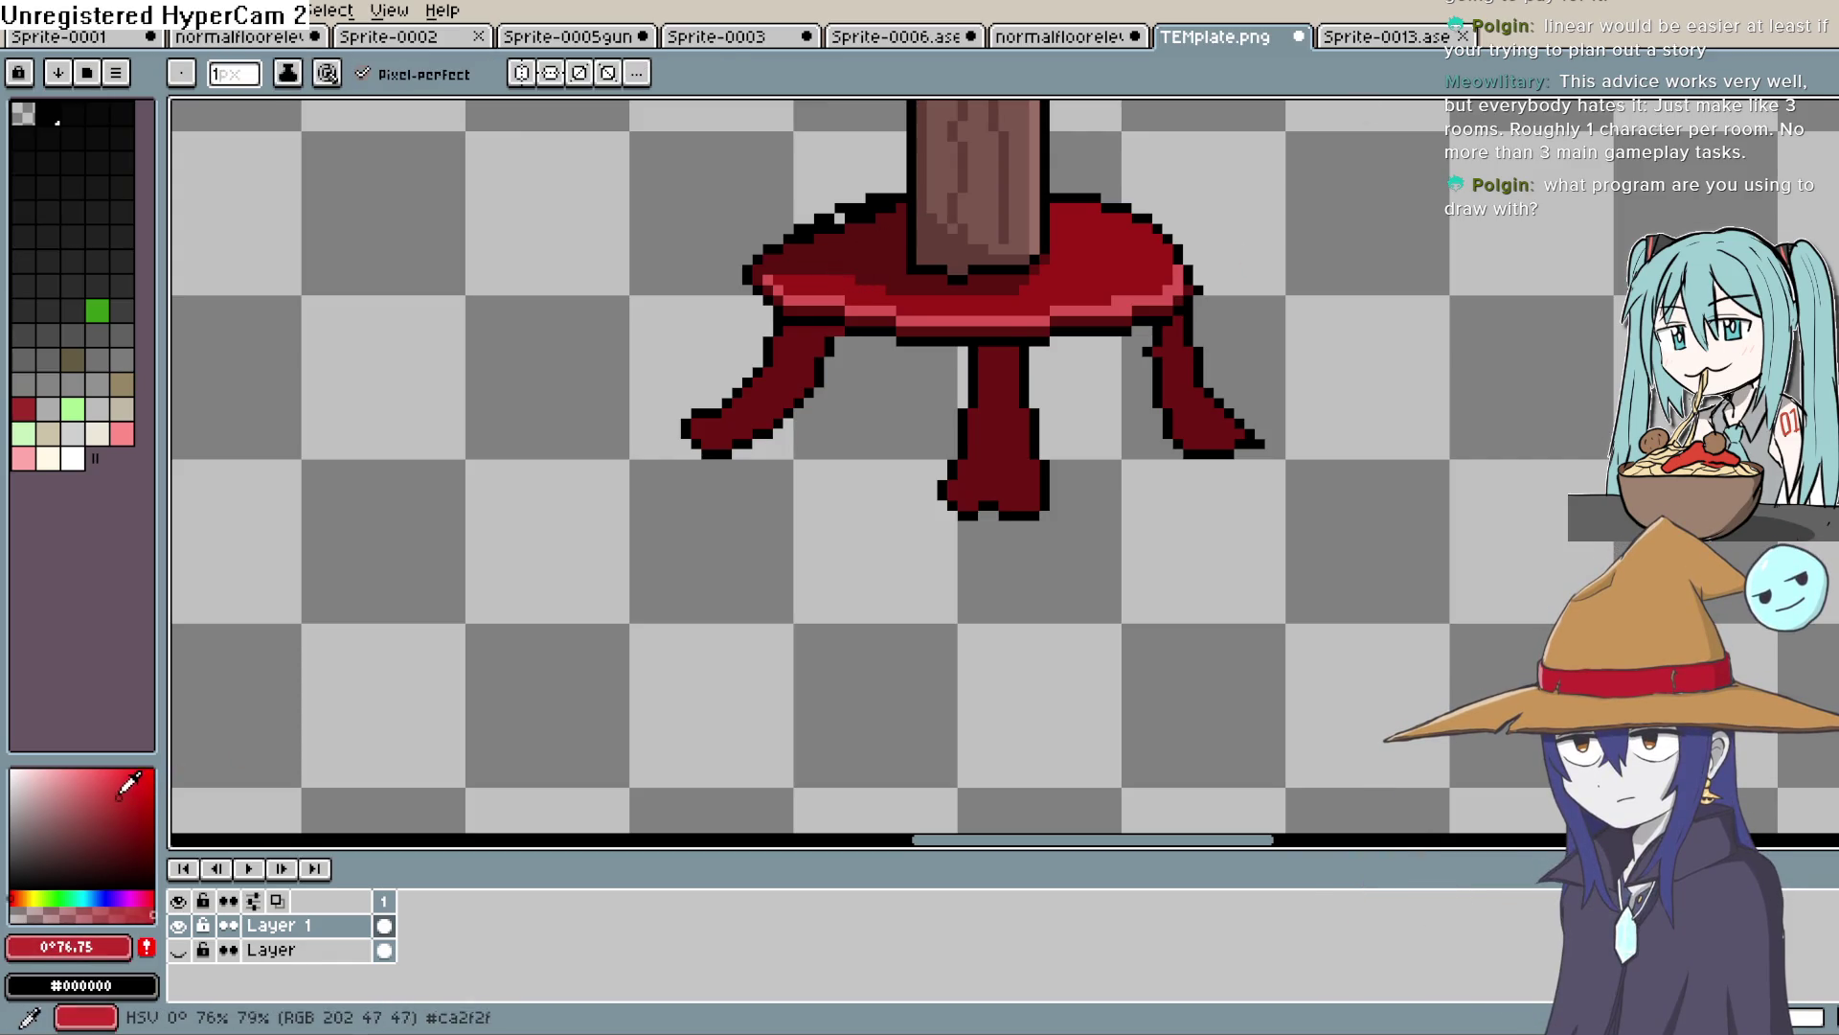
Sample the tabletop's bright red and paint it along the tabletop's upper-left edge
{"action": "scroll", "coordinate": [882, 249], "scroll_direction": "up", "scroll_amount": 2}
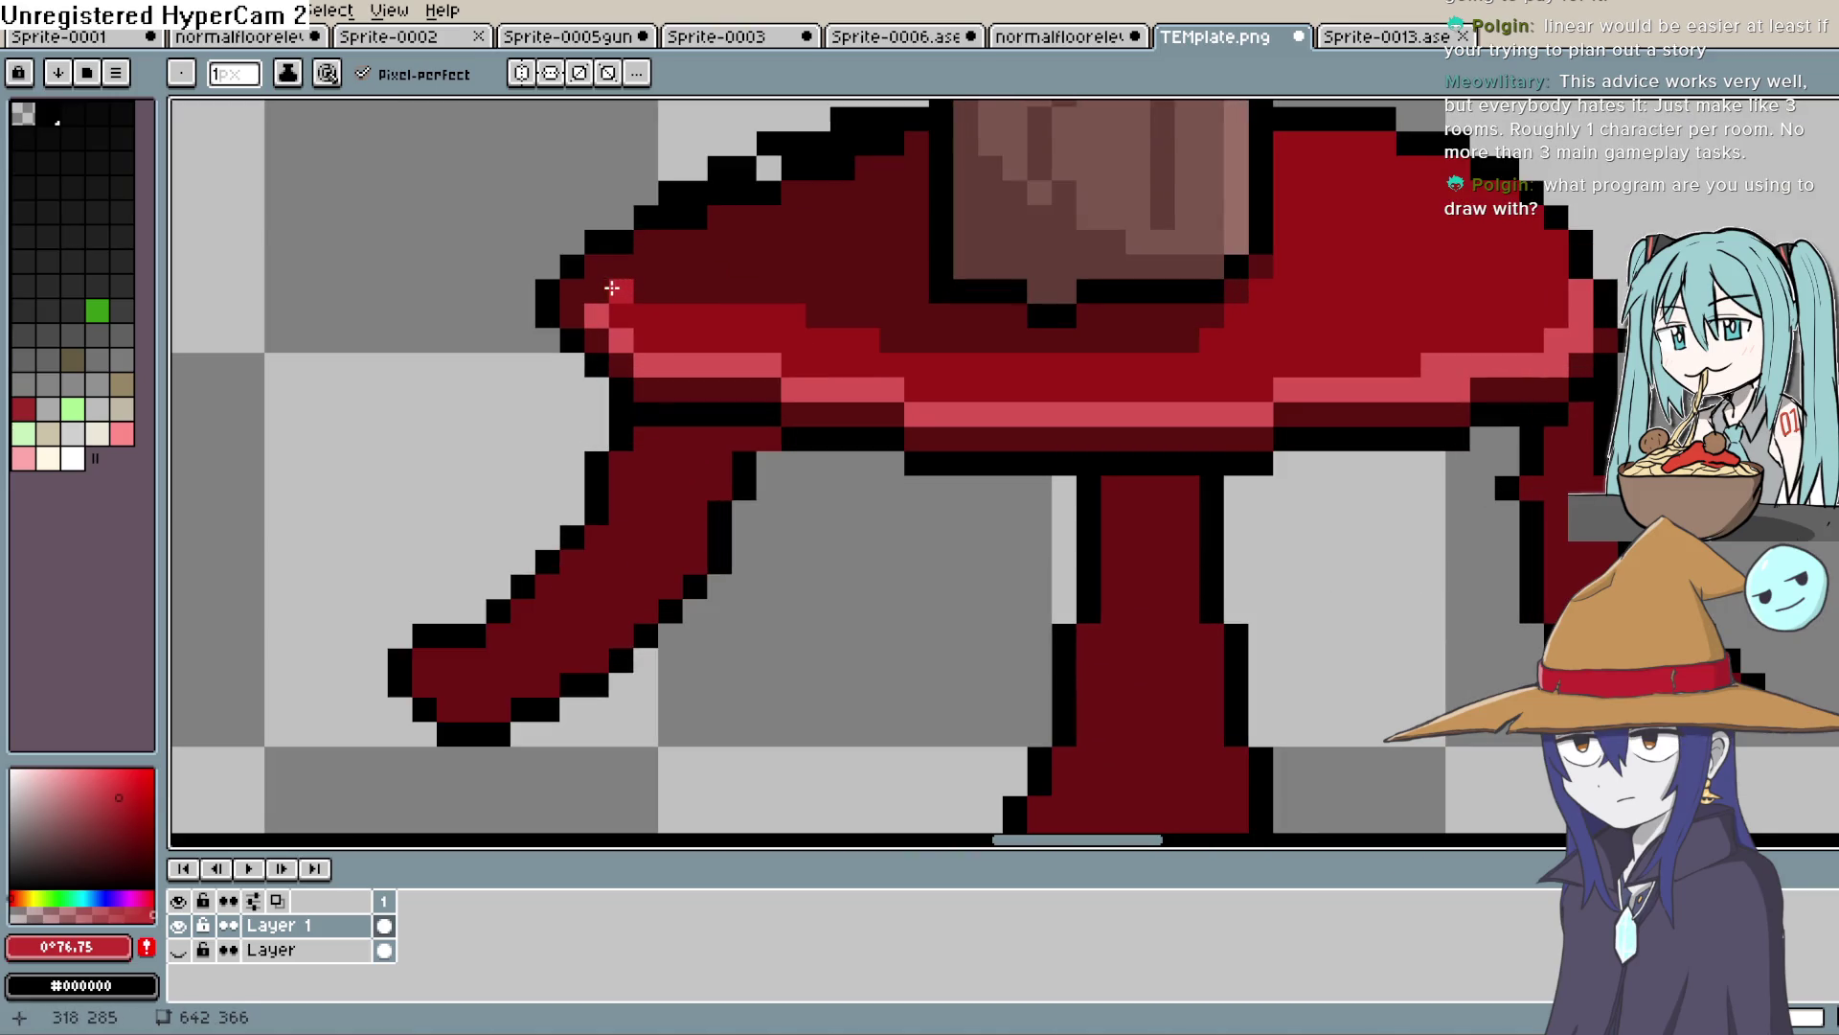
{"action": "key", "text": "ctrl+z"}
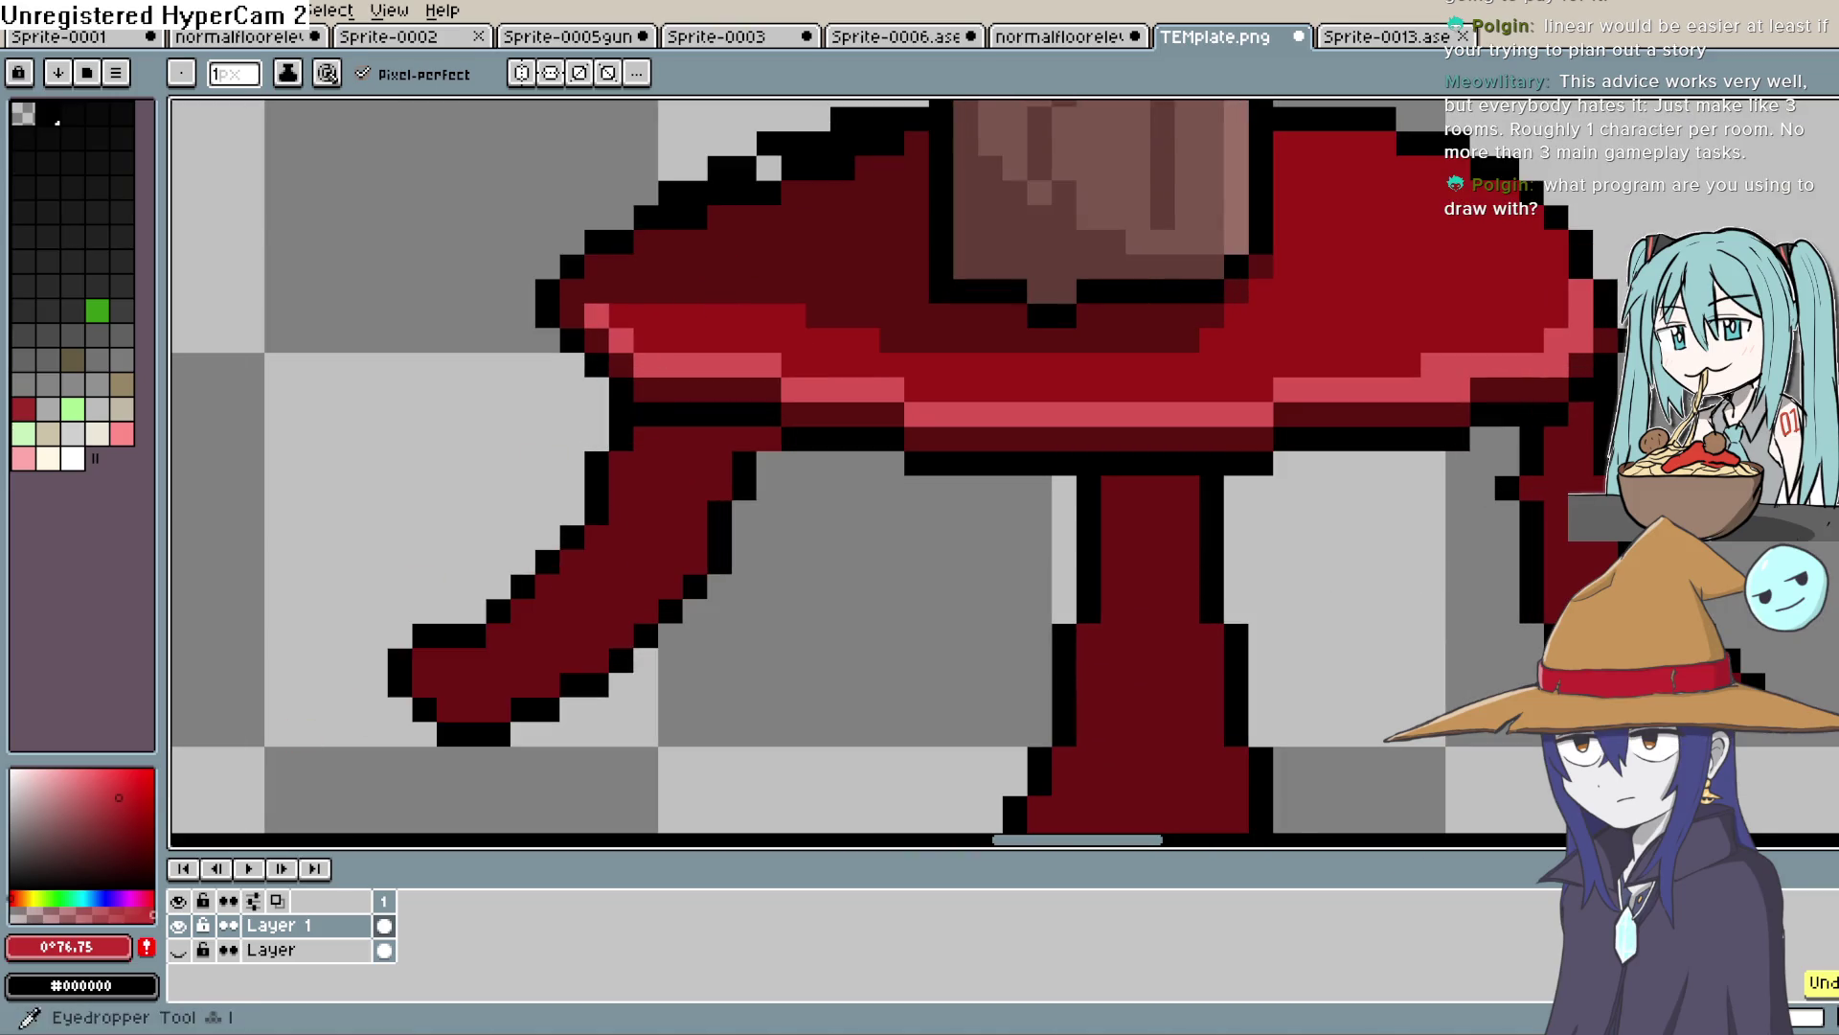
{"action": "left_click", "coordinate": [1359, 307], "text": "alt"}
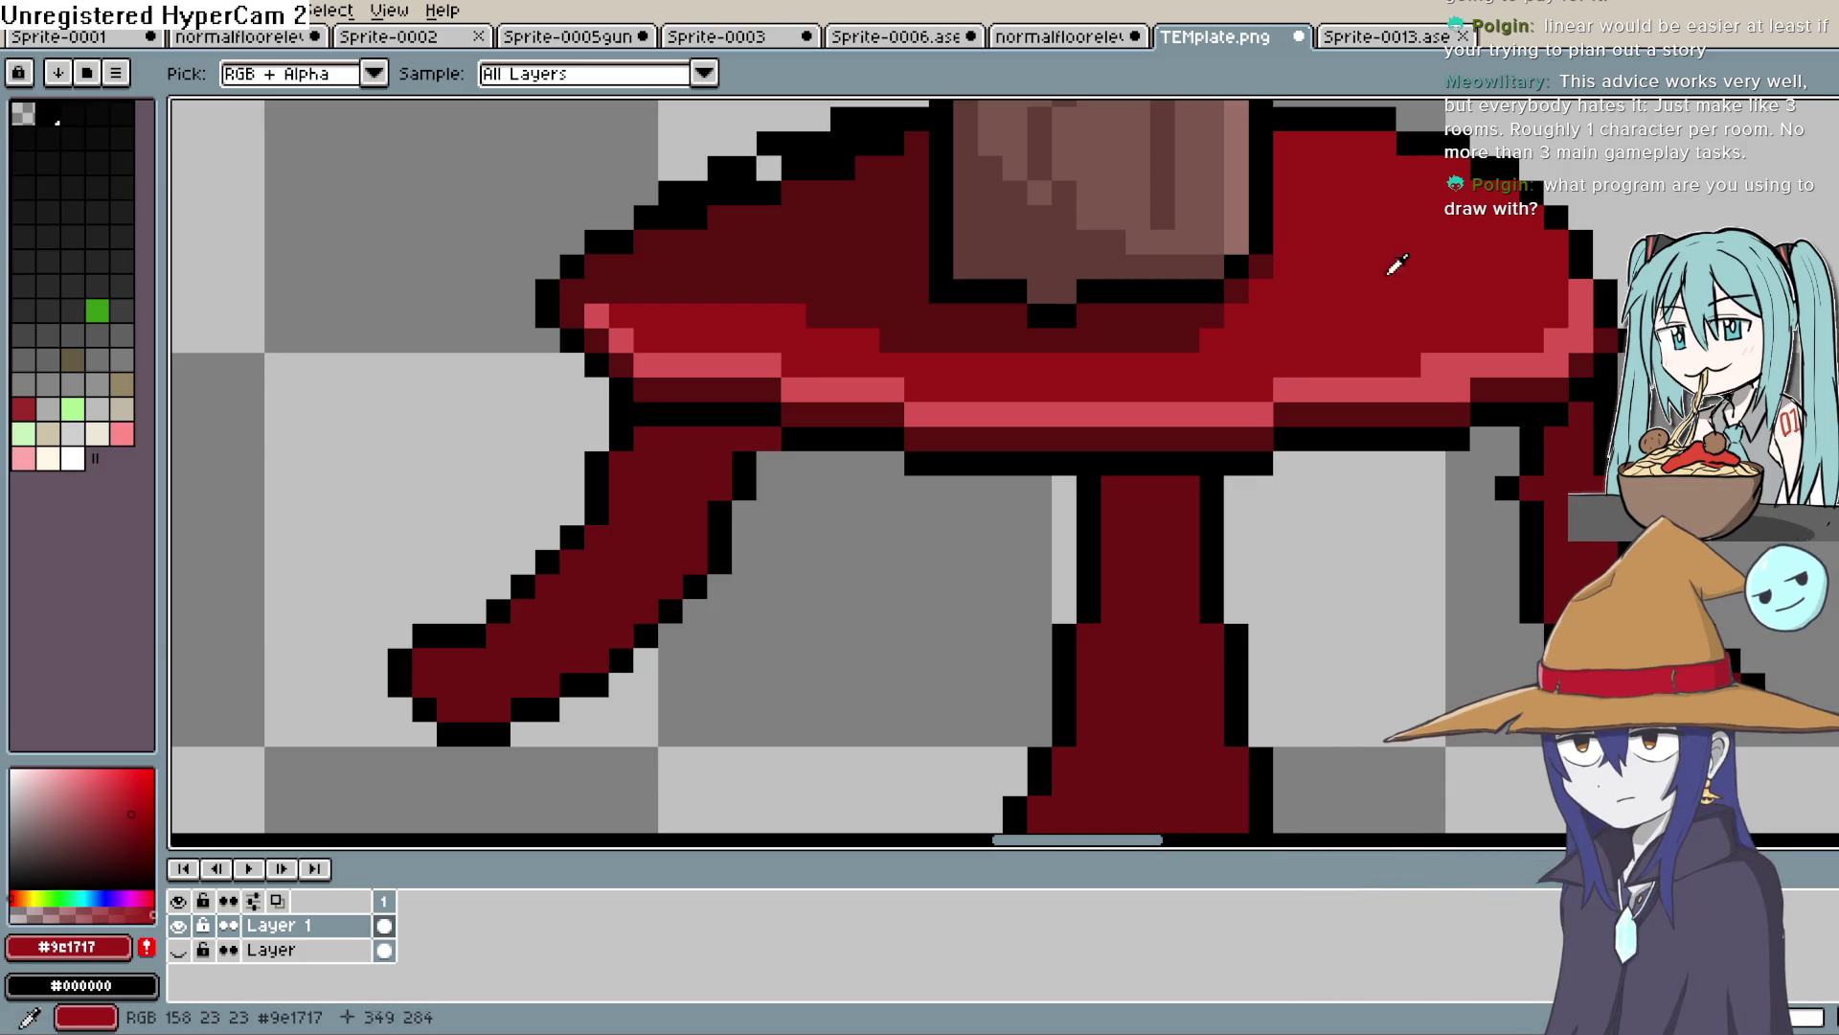
{"action": "key", "text": "b"}
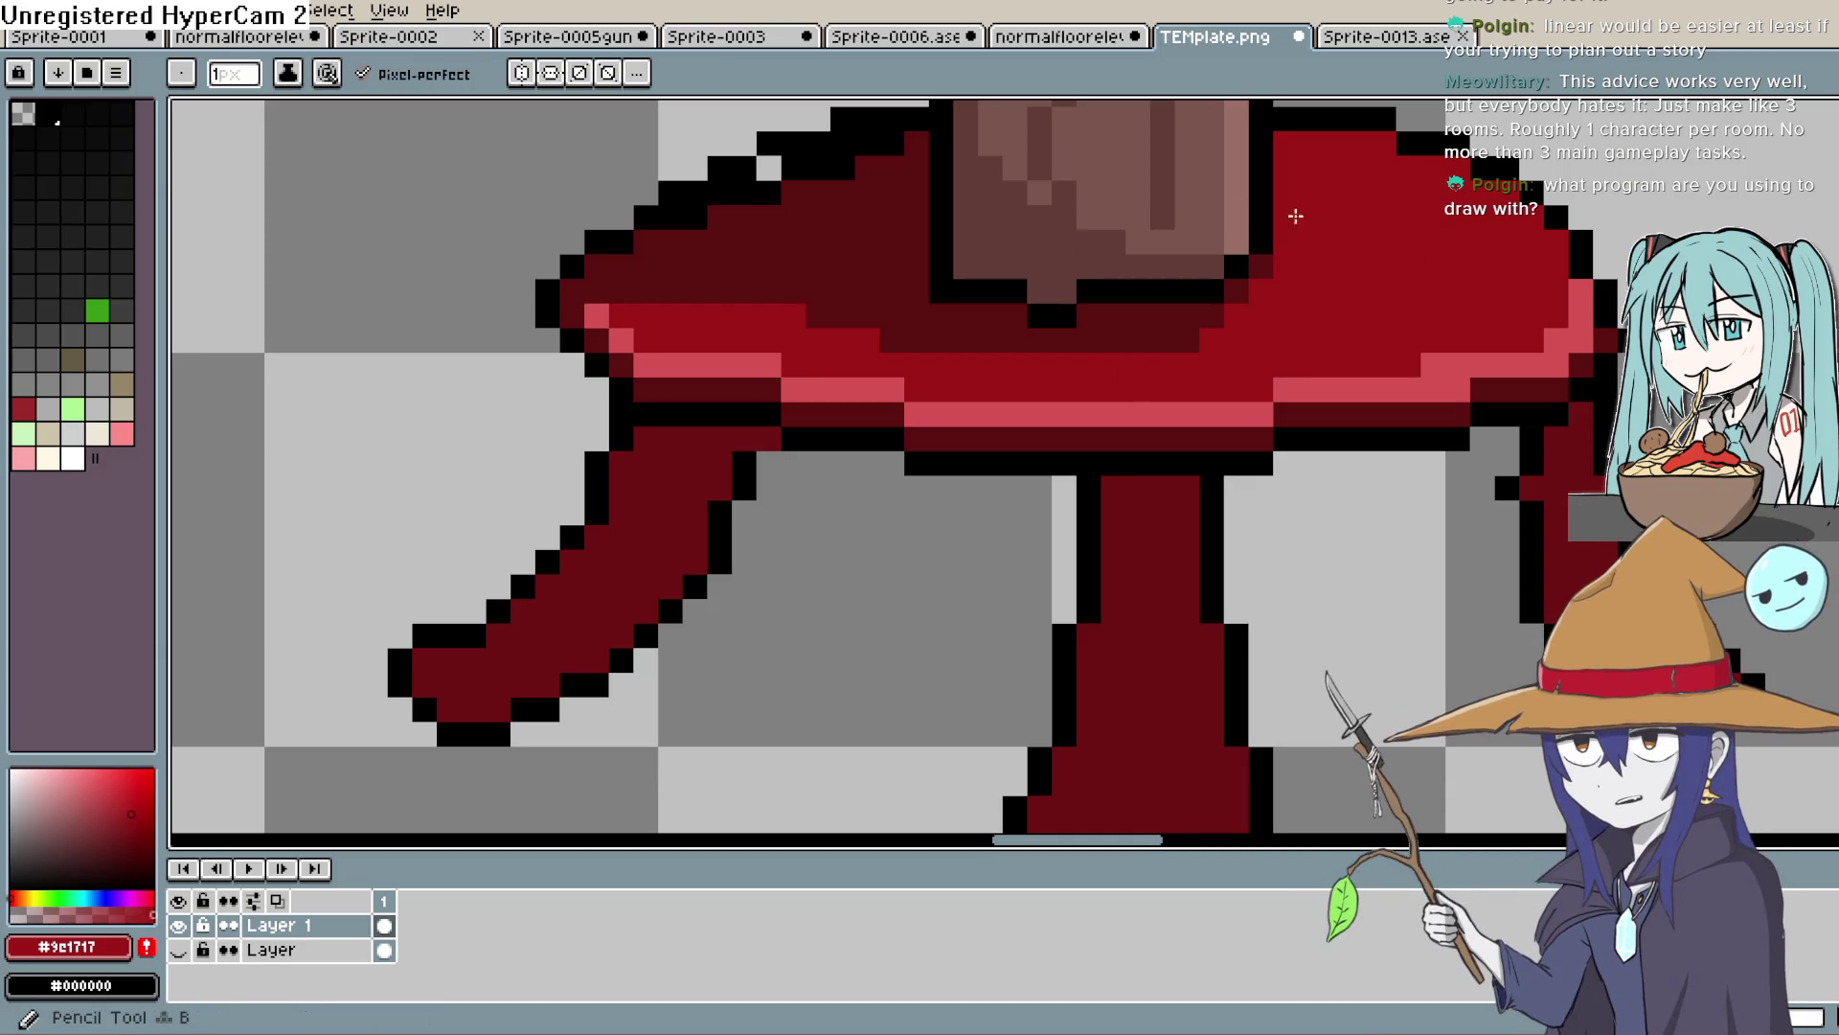
{"action": "left_click_drag", "start_coordinate": [618, 287], "coordinate": [644, 246]}
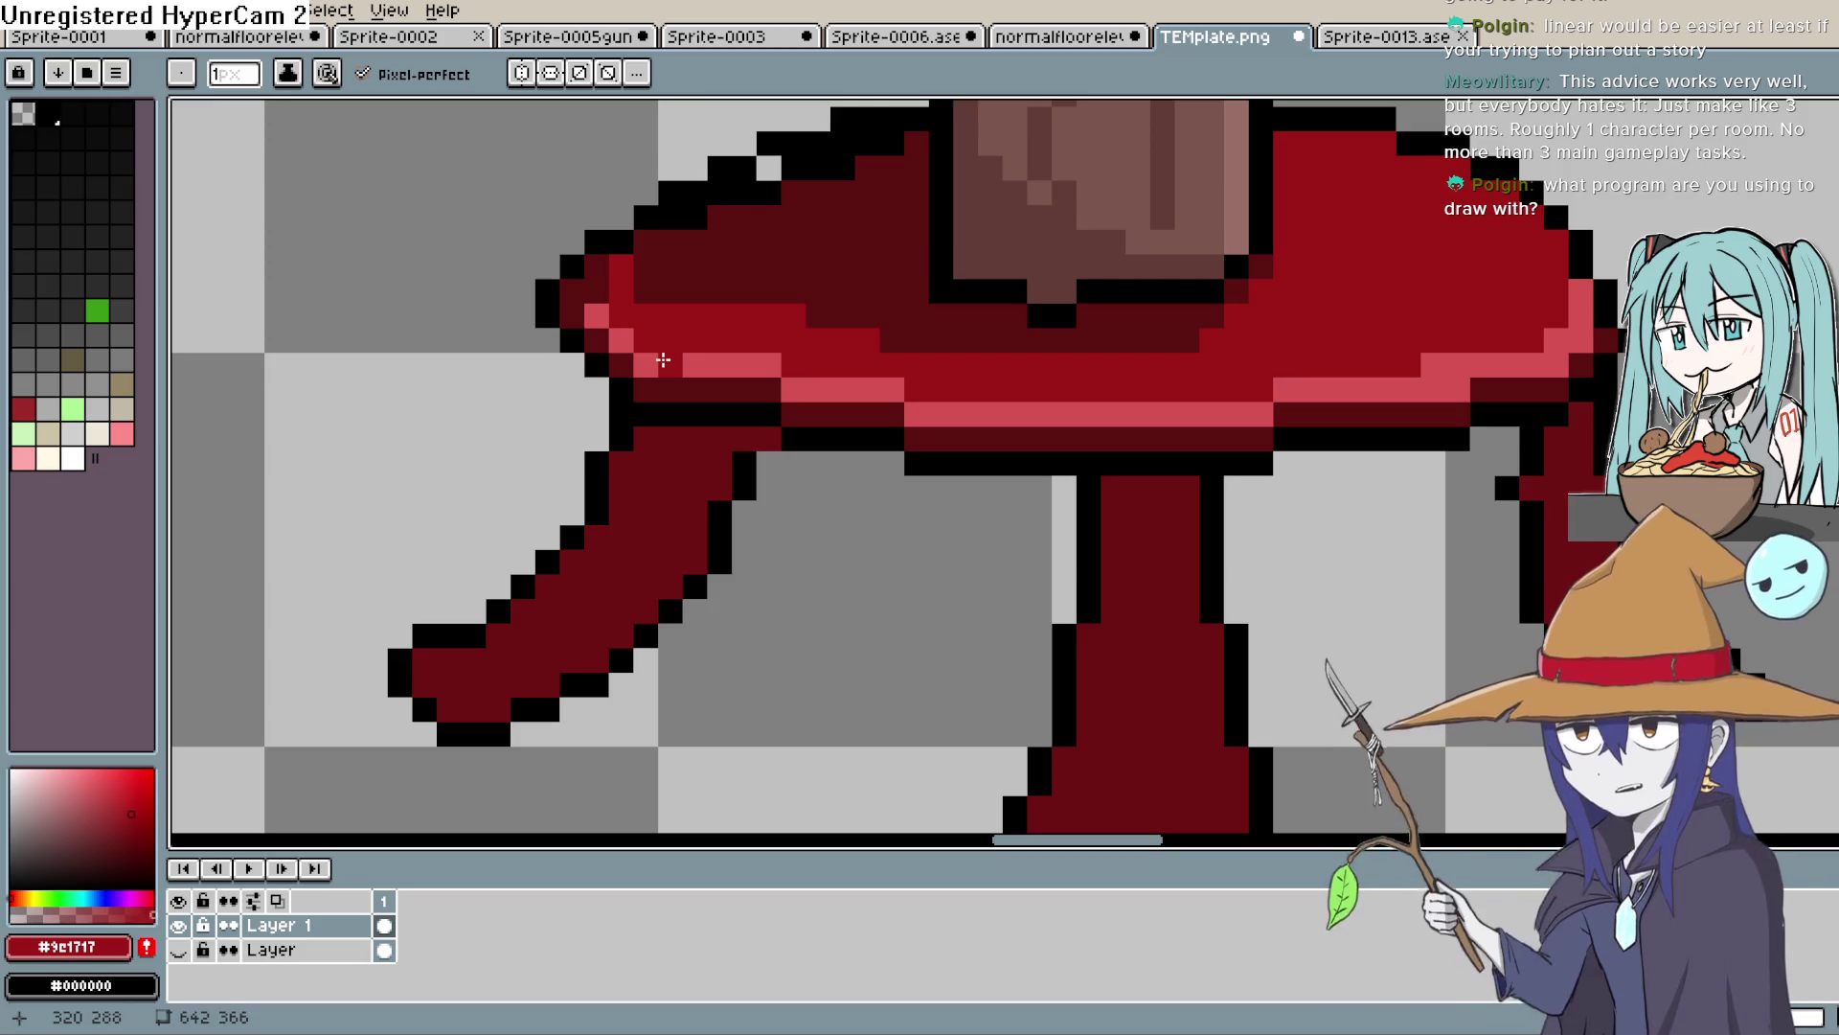
{"action": "left_click", "coordinate": [1241, 232]}
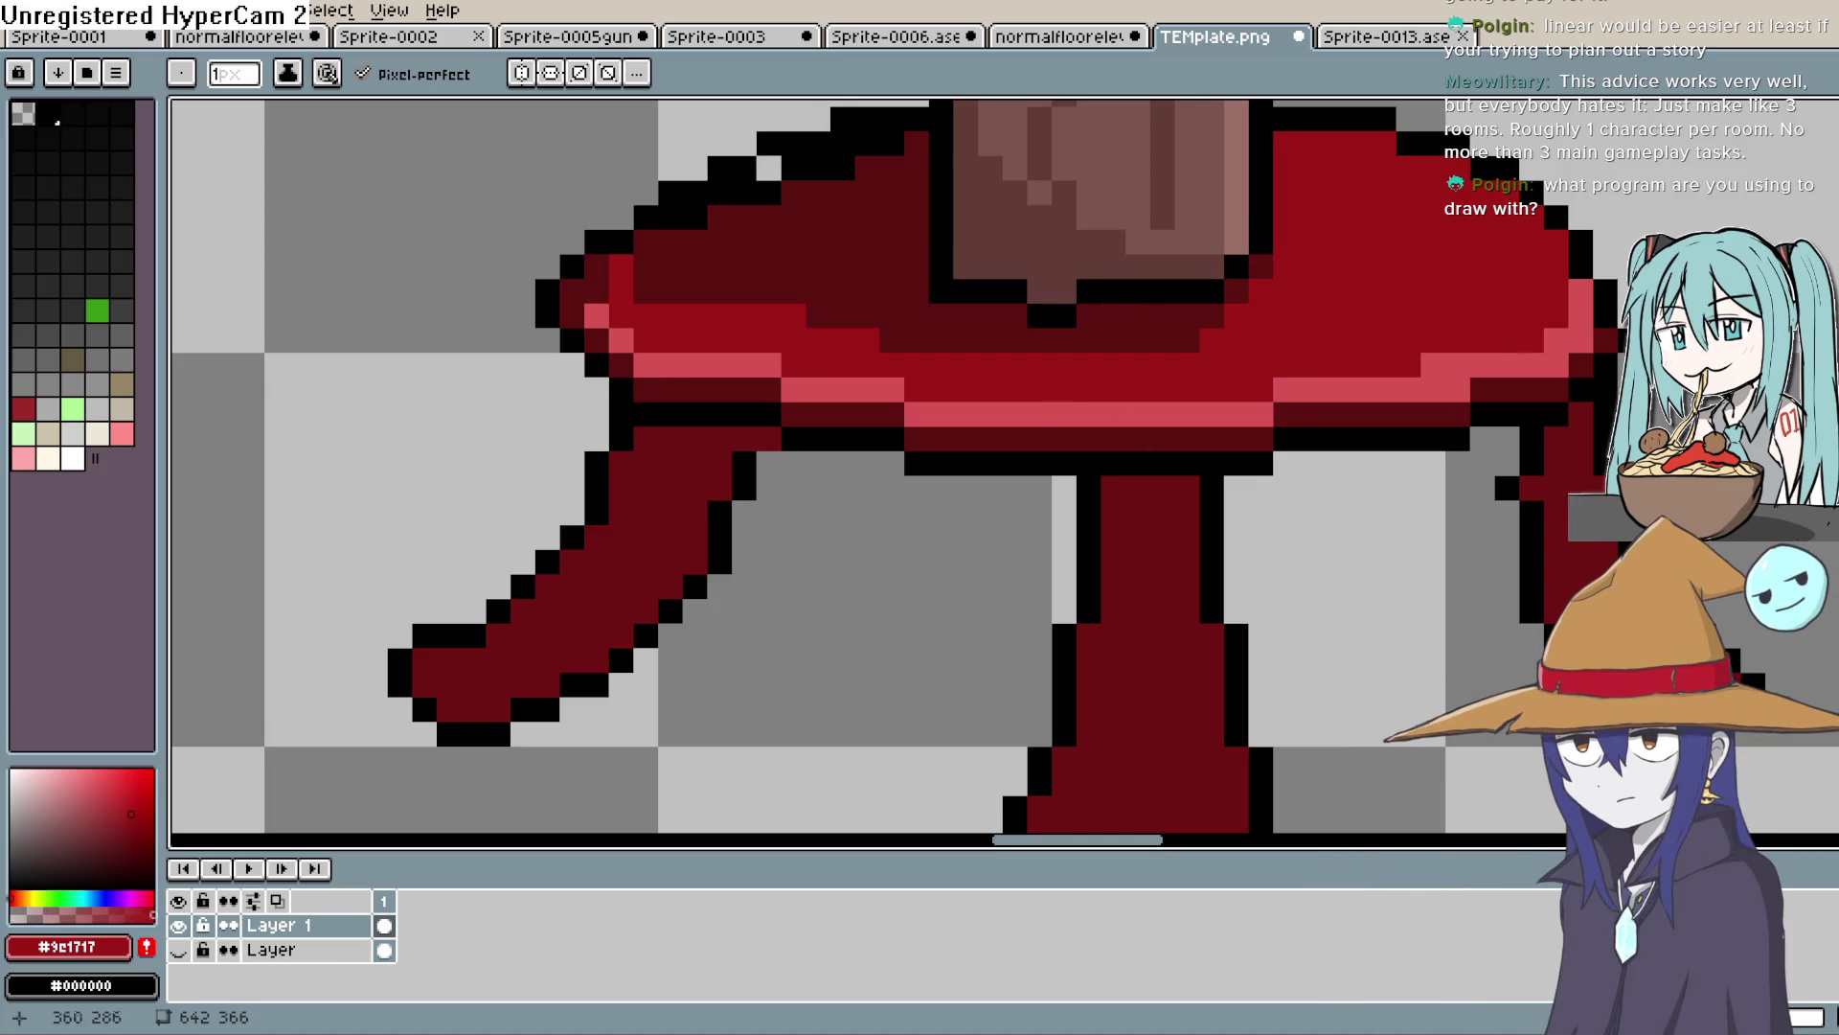
Add a pink pixel on the left rim and cover the upper-left dark shadow with bright red
{"action": "key", "text": "i"}
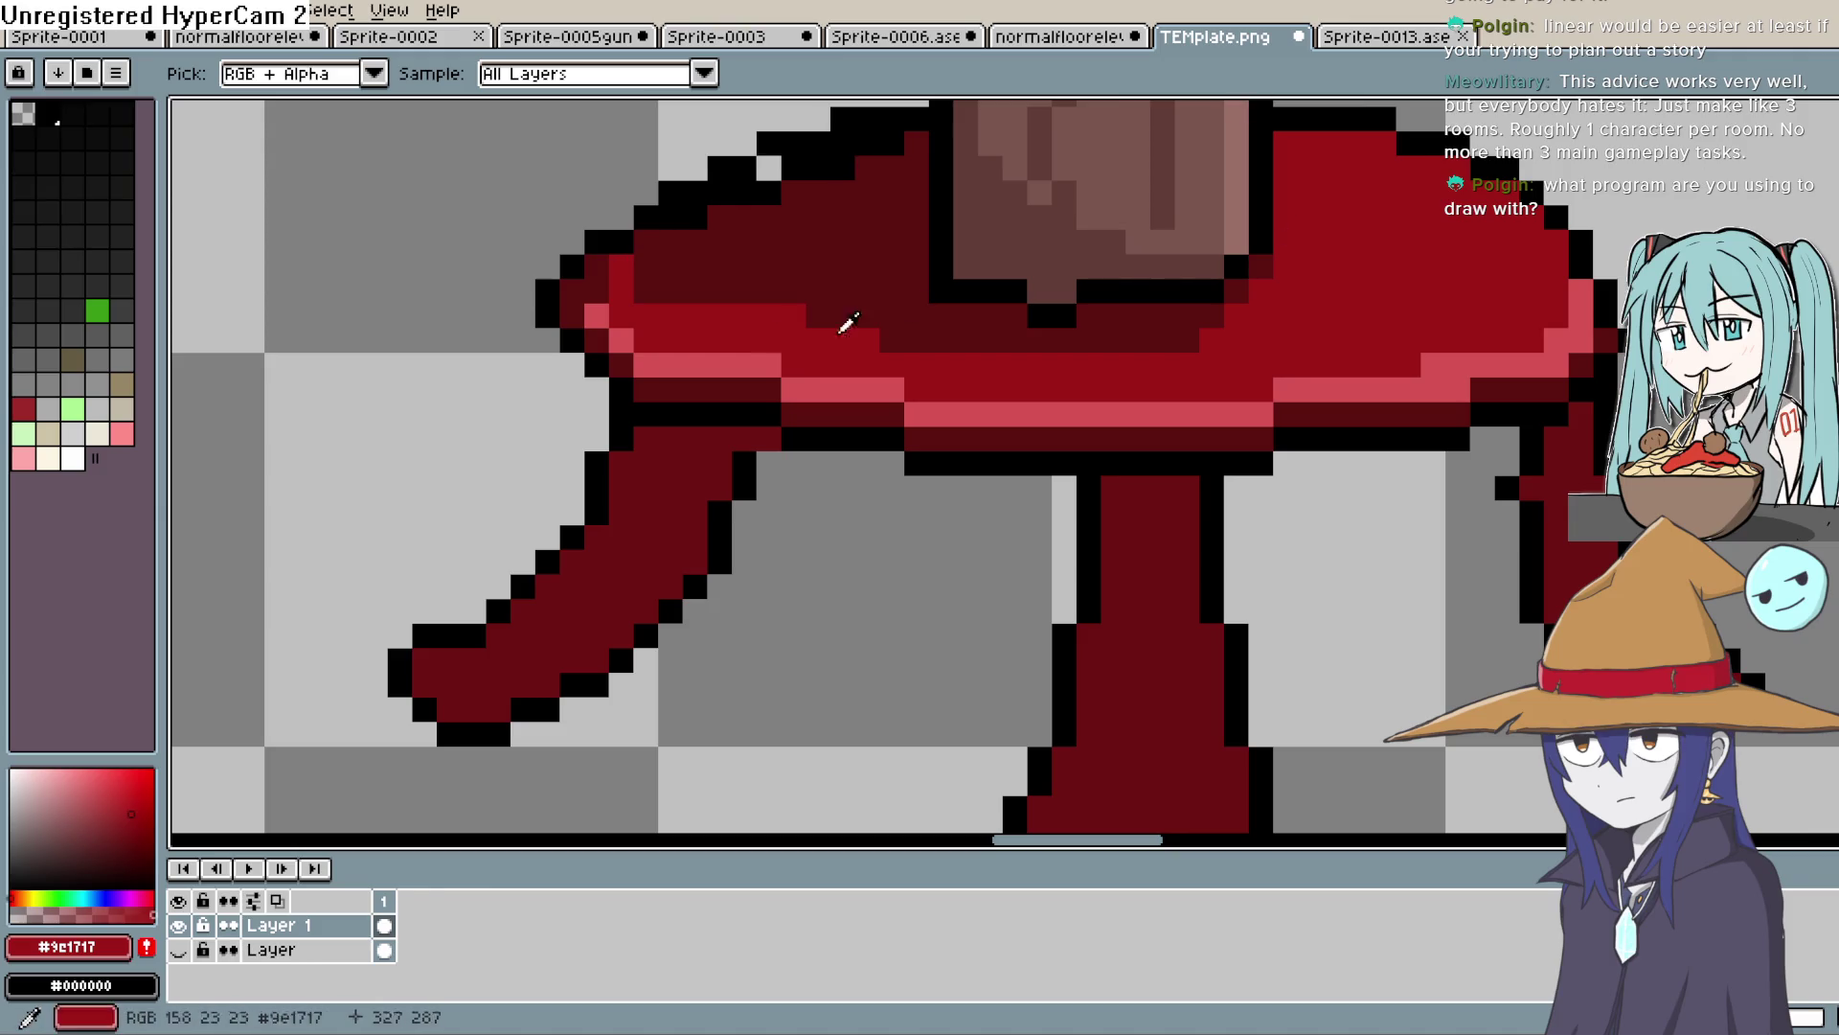
{"action": "left_click", "coordinate": [685, 359]}
{"action": "key", "text": "b"}
{"action": "left_click", "coordinate": [596, 290]}
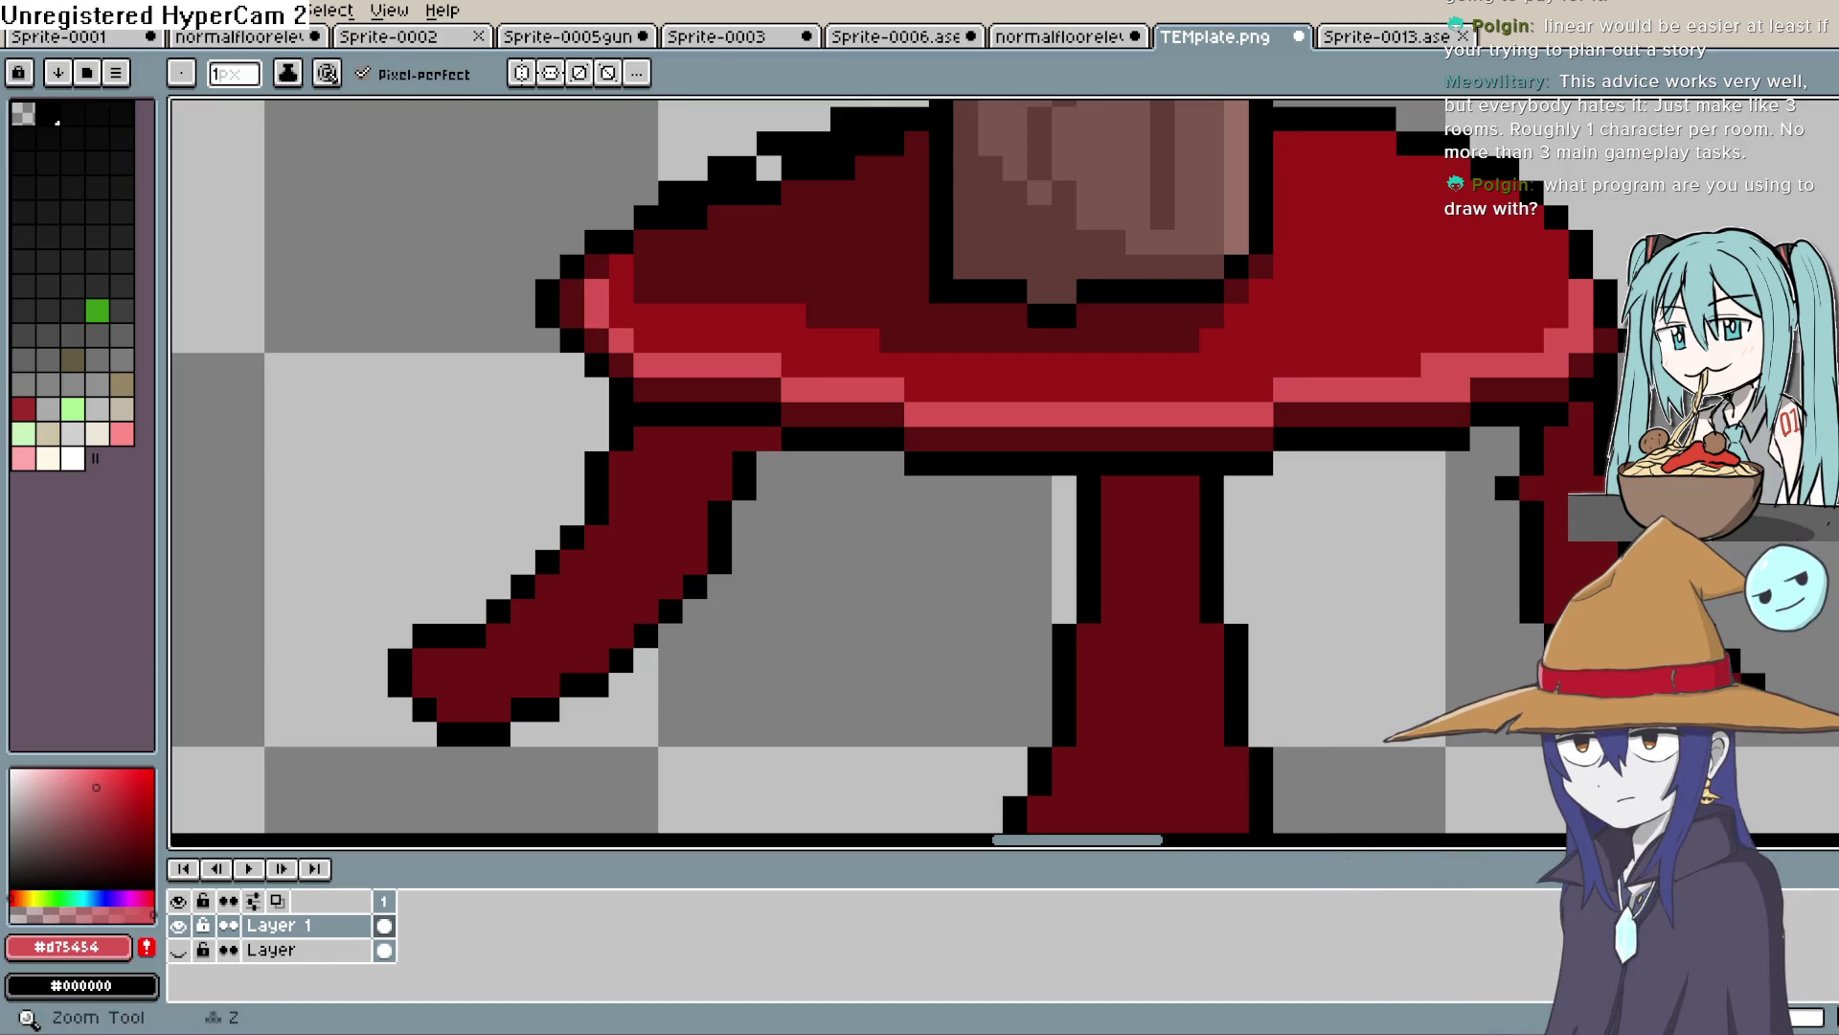
{"action": "left_click", "coordinate": [1264, 175], "text": "alt"}
{"action": "mouse_move", "coordinate": [596, 266]}
{"action": "left_mouse_down"}
{"action": "mouse_move", "coordinate": [665, 267]}
{"action": "mouse_move", "coordinate": [688, 242]}
{"action": "mouse_move", "coordinate": [645, 242]}
{"action": "left_mouse_up"}
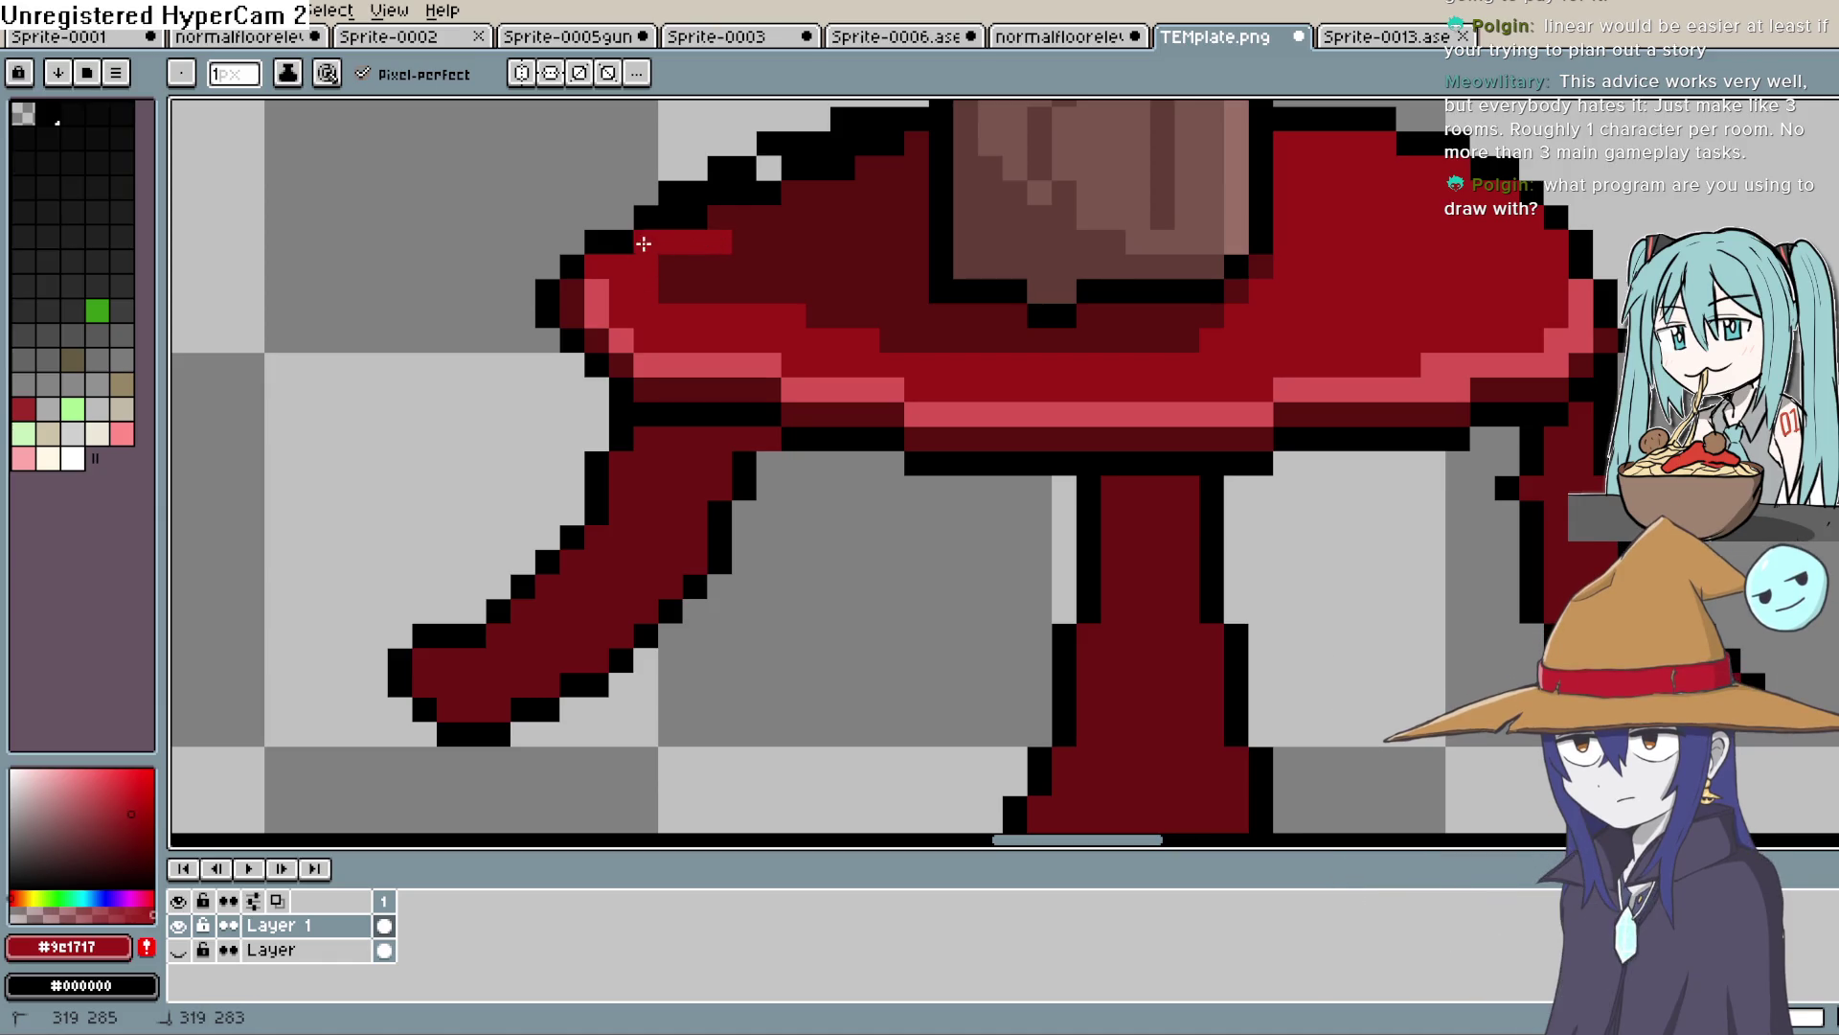
{"action": "left_click_drag", "start_coordinate": [747, 289], "coordinate": [910, 334]}
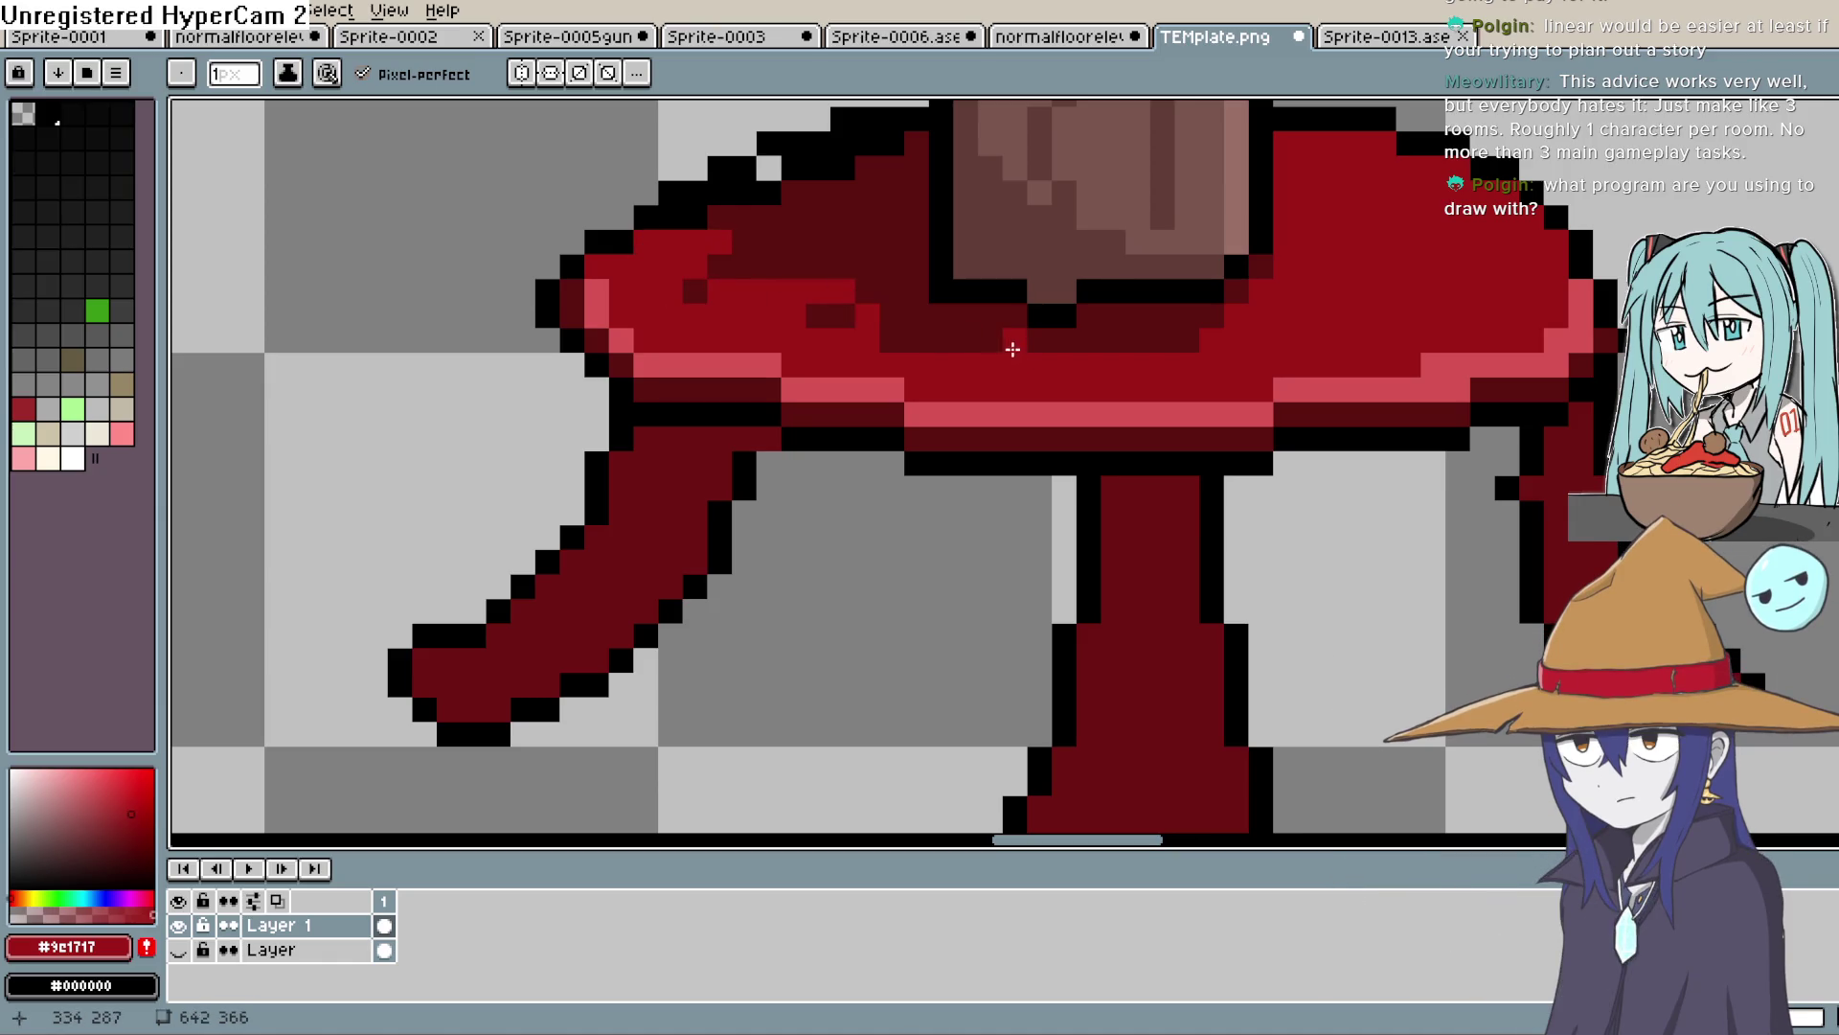
{"action": "left_click", "coordinate": [843, 316]}
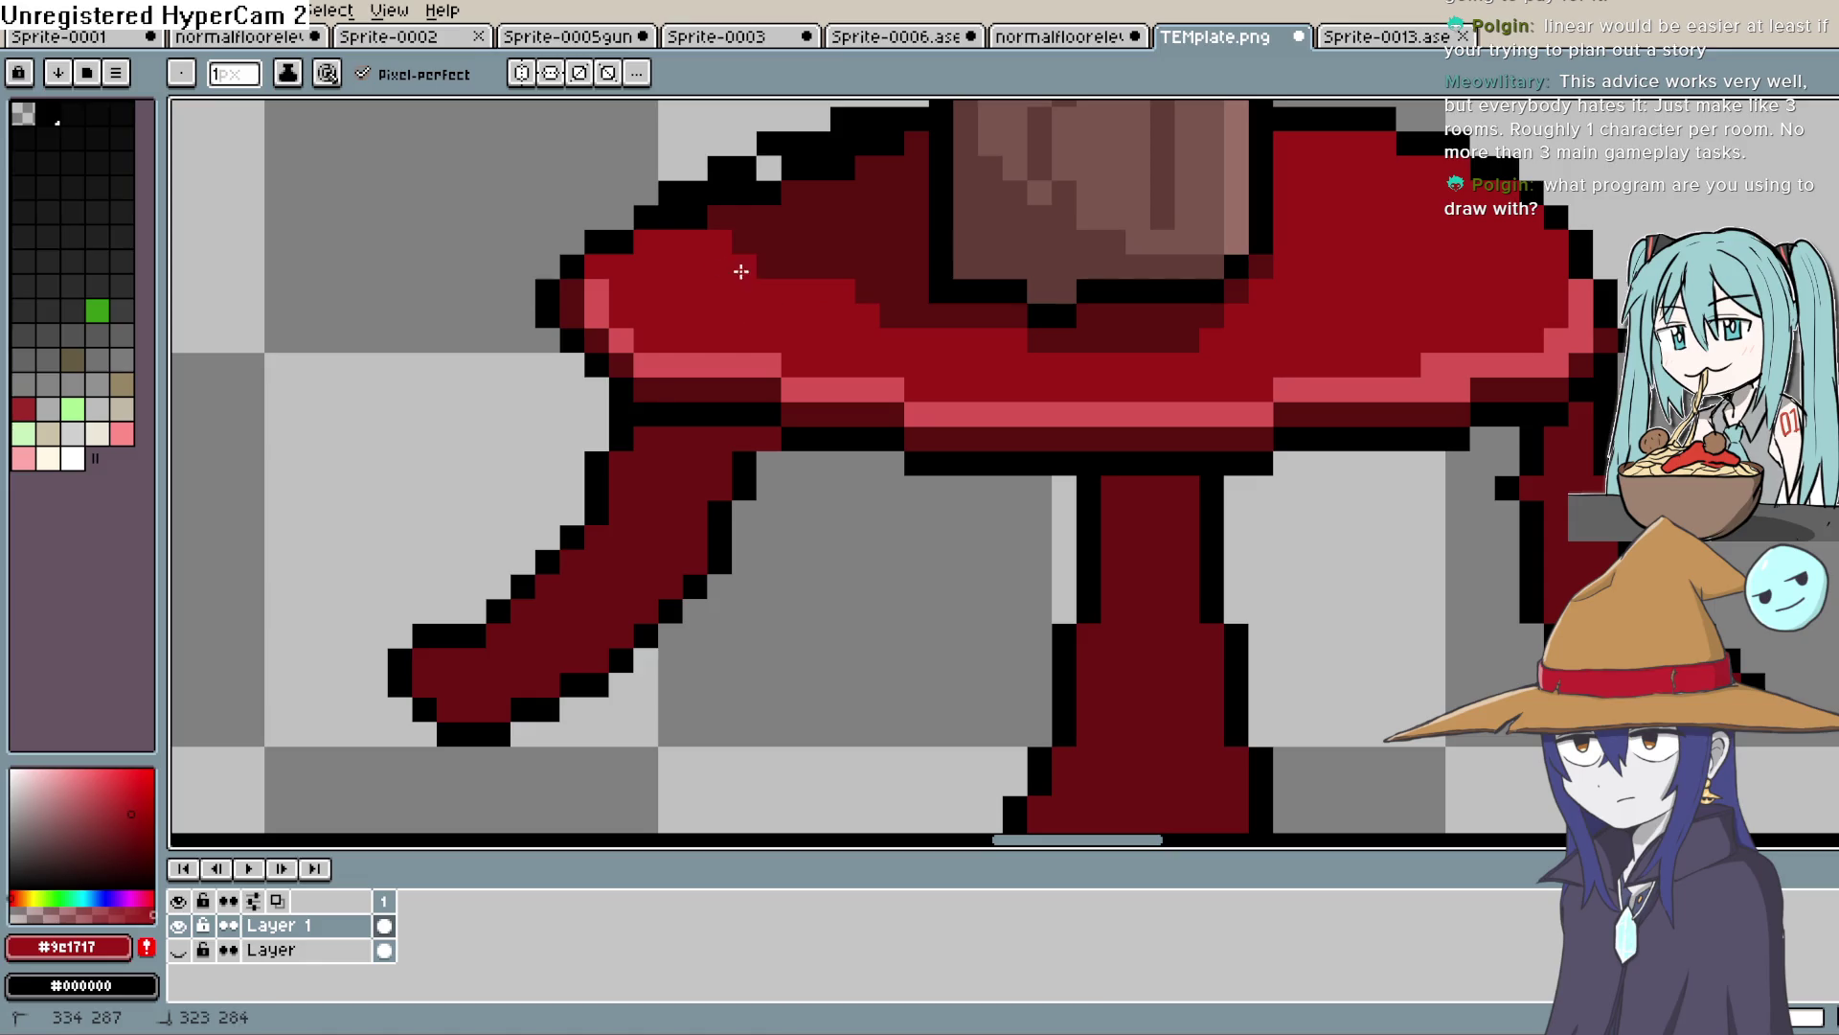
{"action": "left_click", "coordinate": [783, 268]}
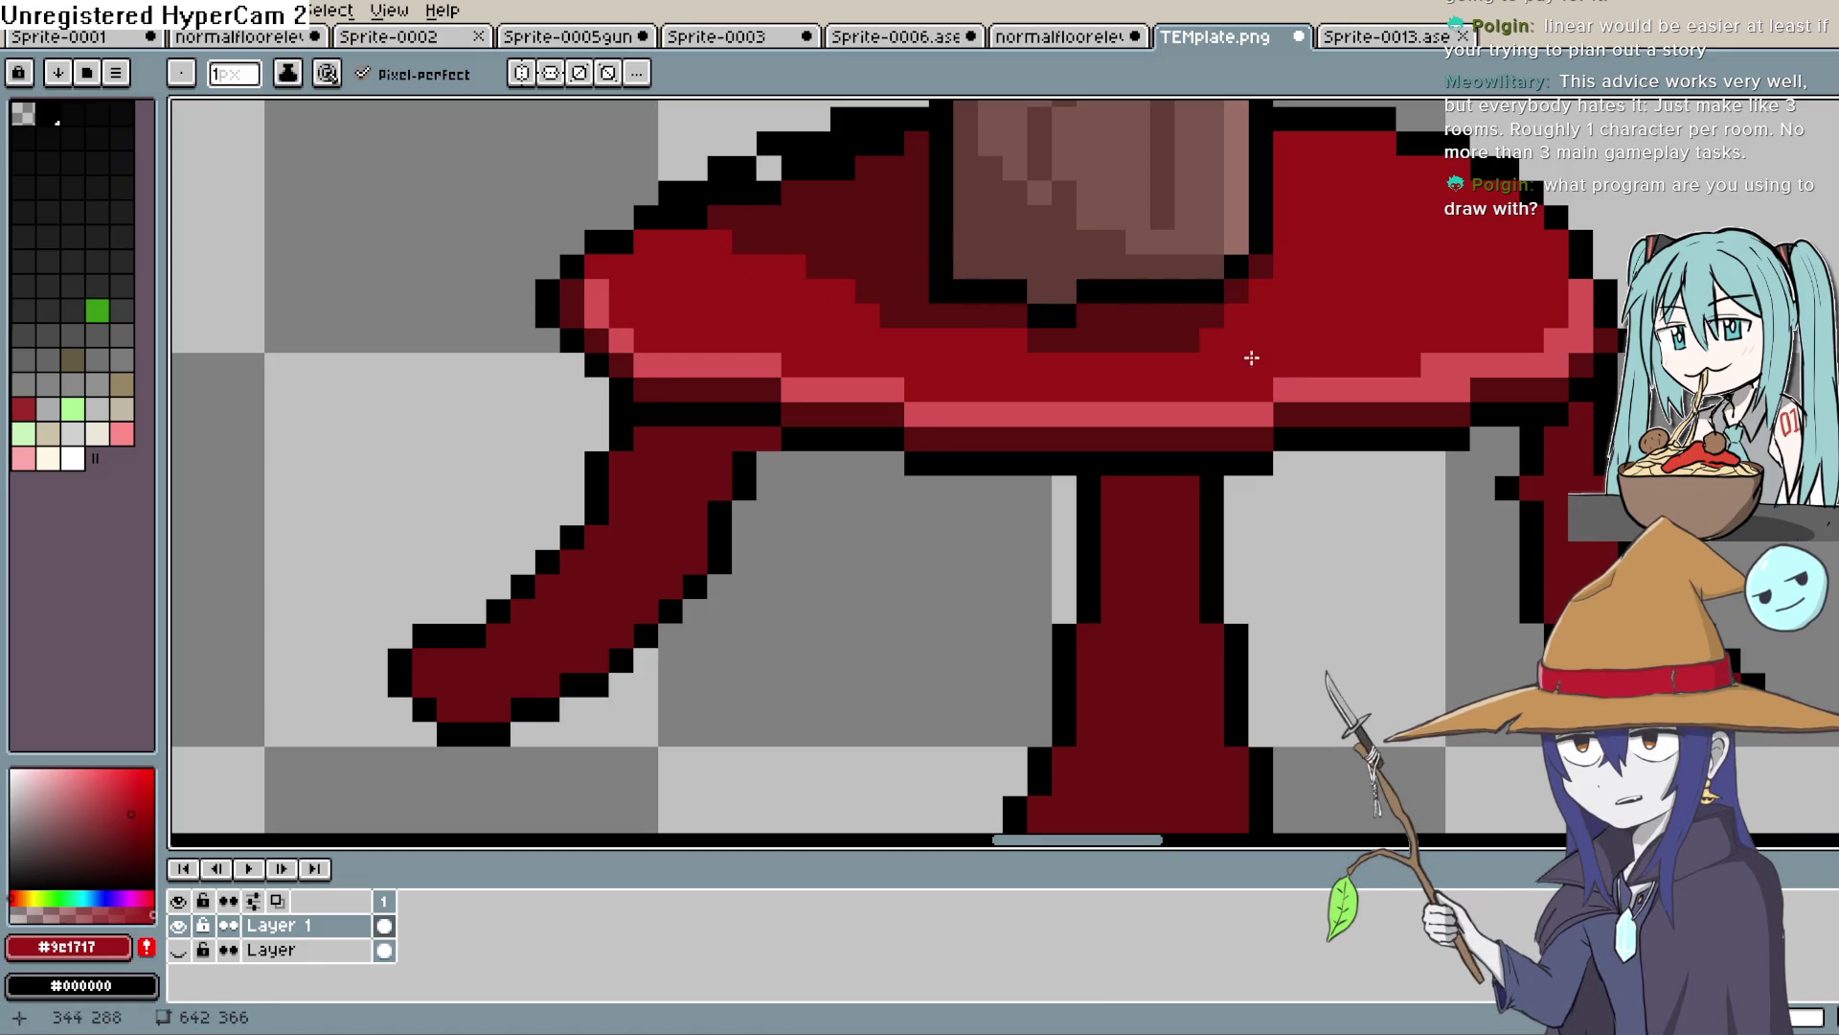
Touch up the left edge with a dark shadow pixel, bright-red edge pixels and new pink highlights
{"action": "left_click", "coordinate": [1117, 320], "text": "alt"}
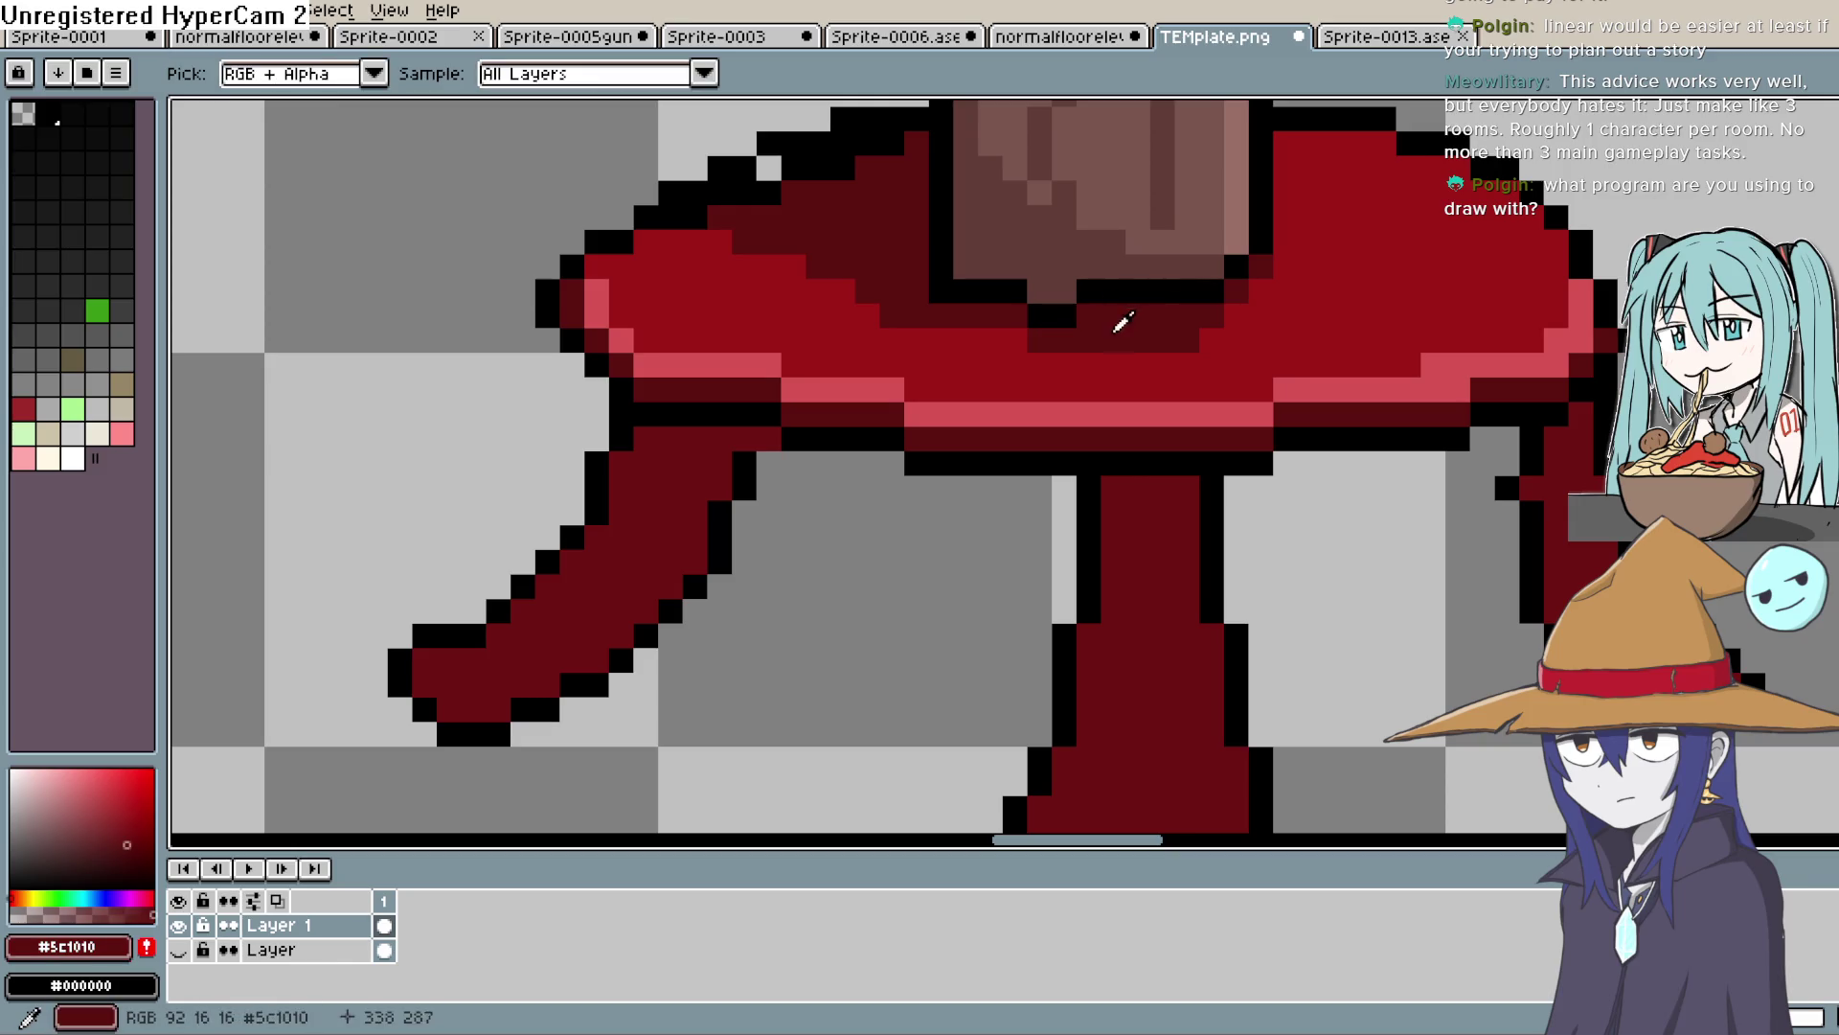
{"action": "left_click", "coordinate": [992, 338]}
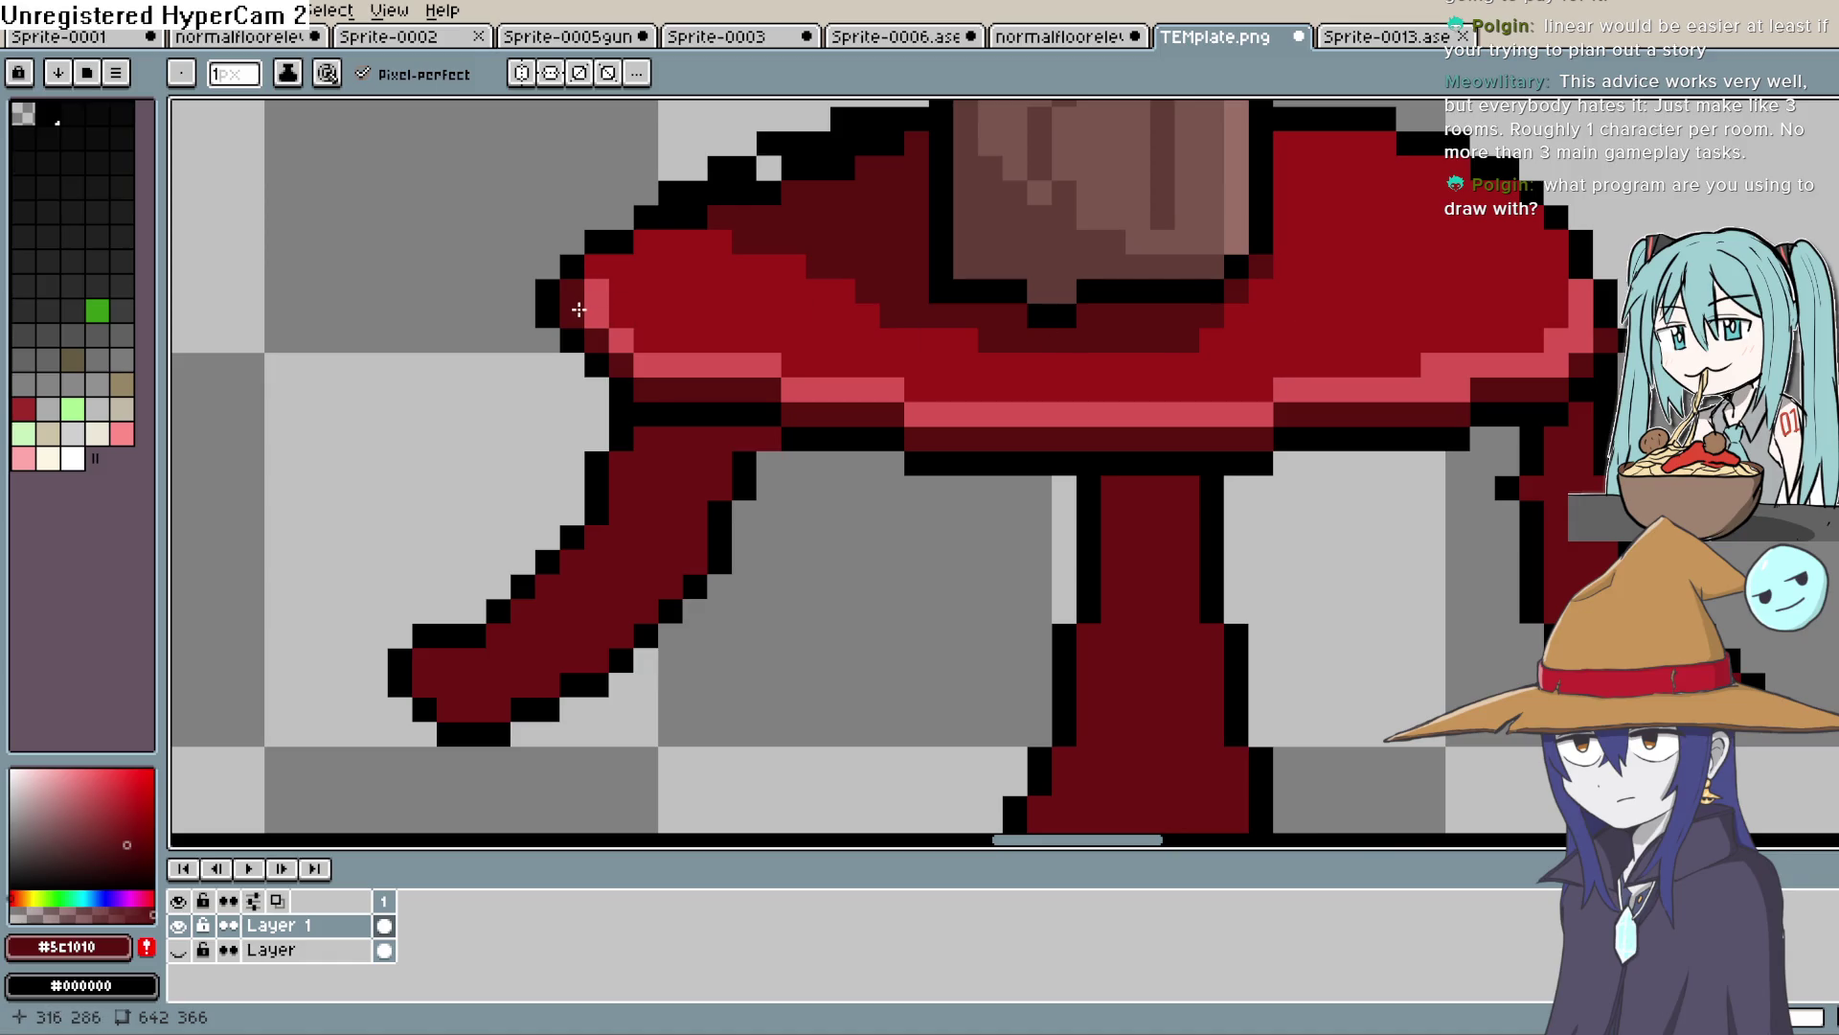
{"action": "left_click", "coordinate": [731, 296], "text": "alt"}
{"action": "left_click", "coordinate": [596, 316]}
{"action": "left_click", "coordinate": [588, 291]}
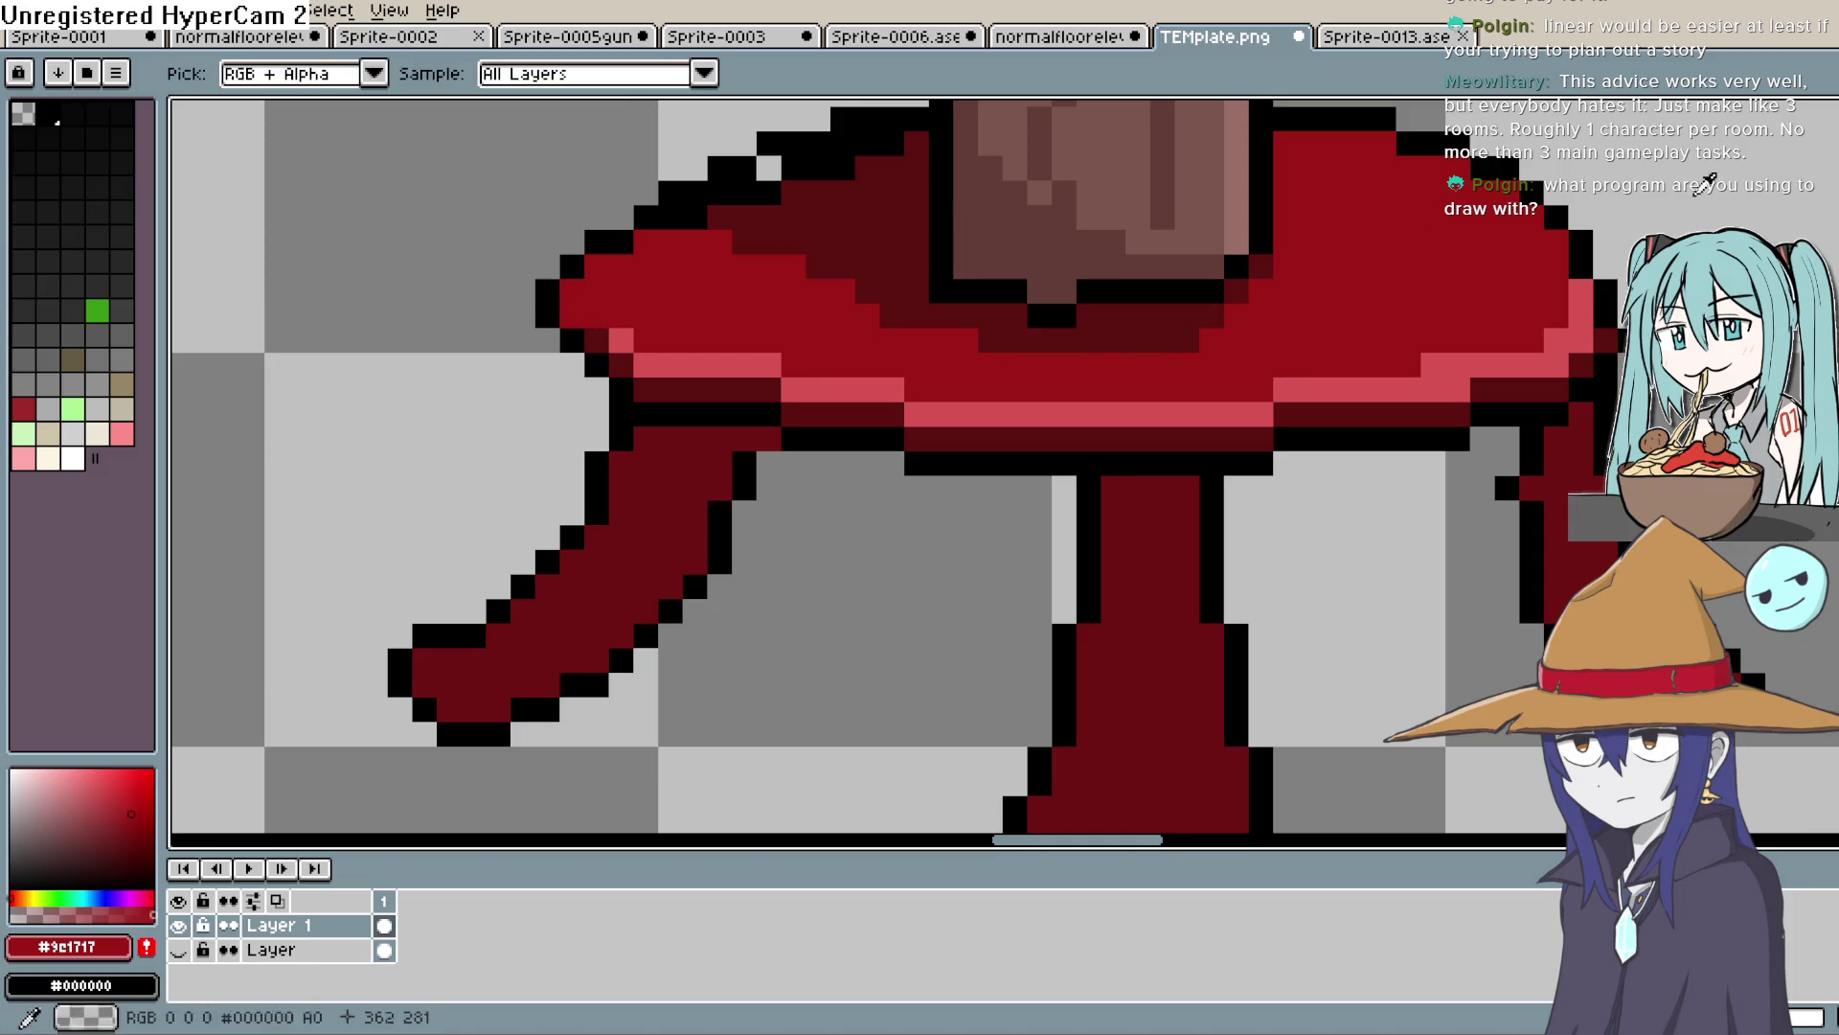
{"action": "left_click", "coordinate": [677, 363], "text": "alt"}
{"action": "left_click", "coordinate": [825, 315]}
{"action": "left_click", "coordinate": [603, 340]}
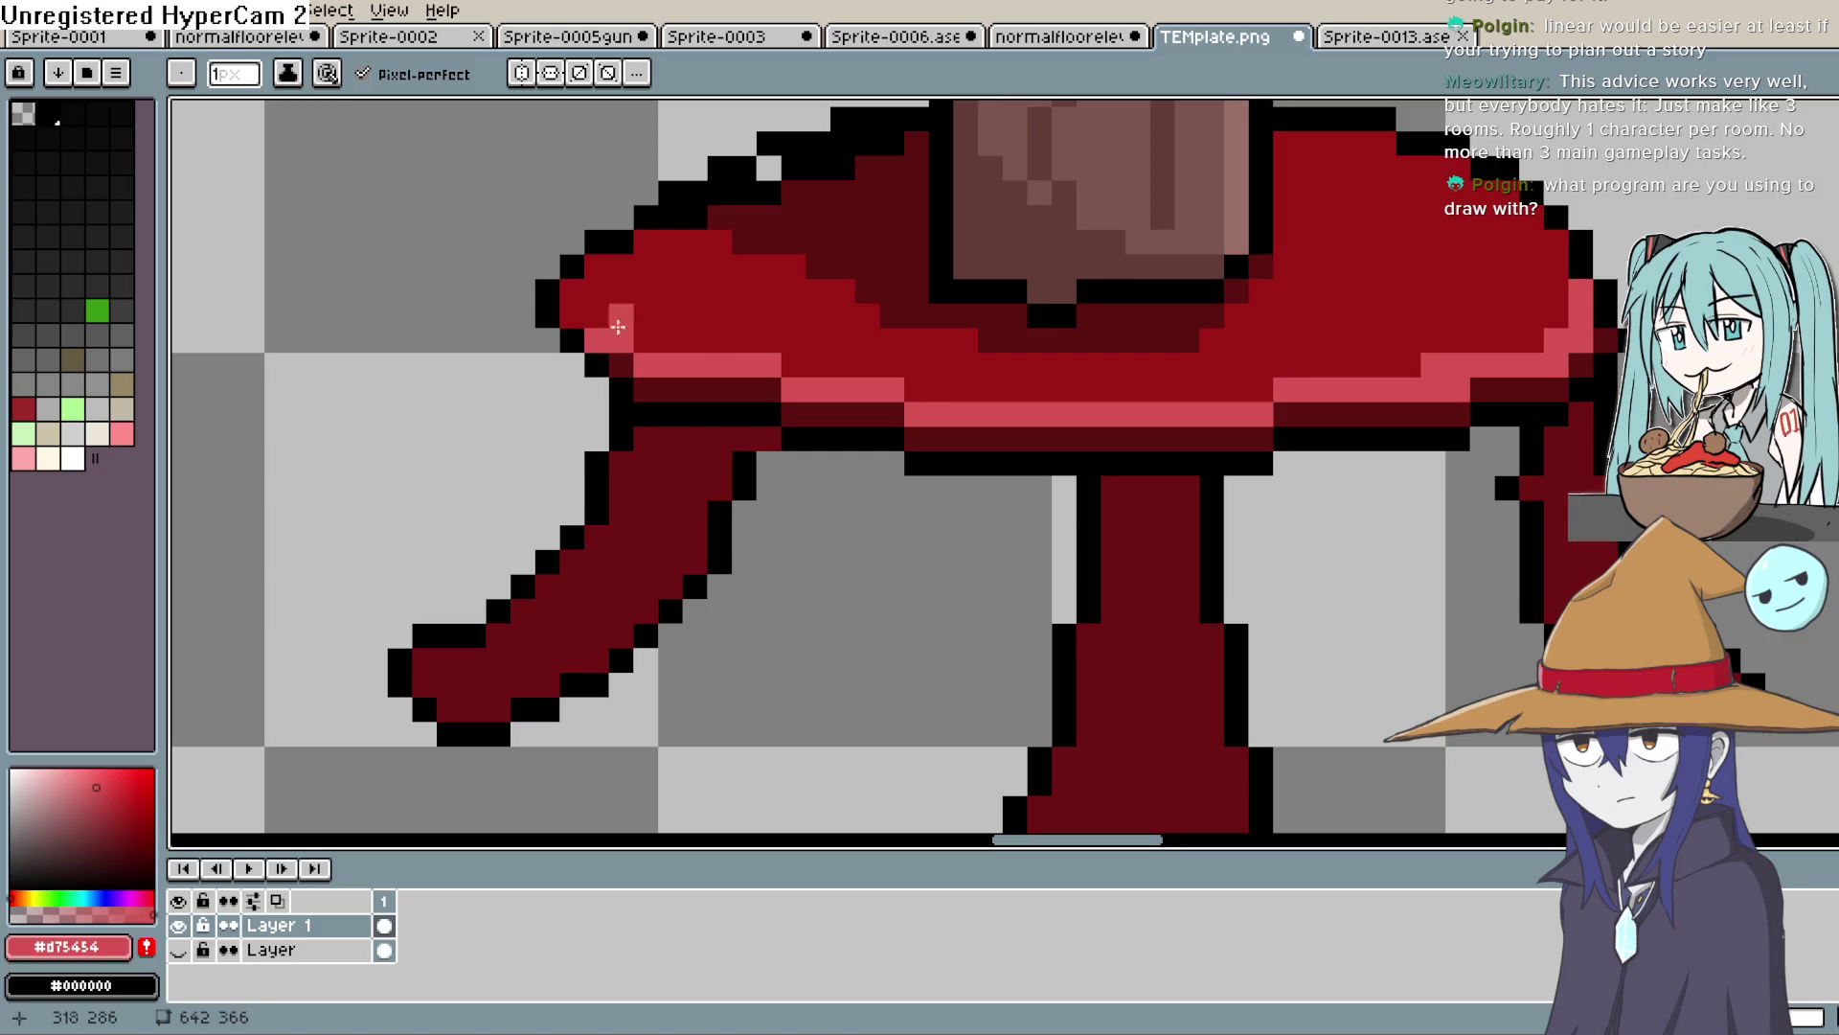
{"action": "key", "text": "shift+p"}
{"action": "key", "text": "Escape"}
{"action": "scroll", "coordinate": [1173, 436], "scroll_direction": "down", "scroll_amount": 8}
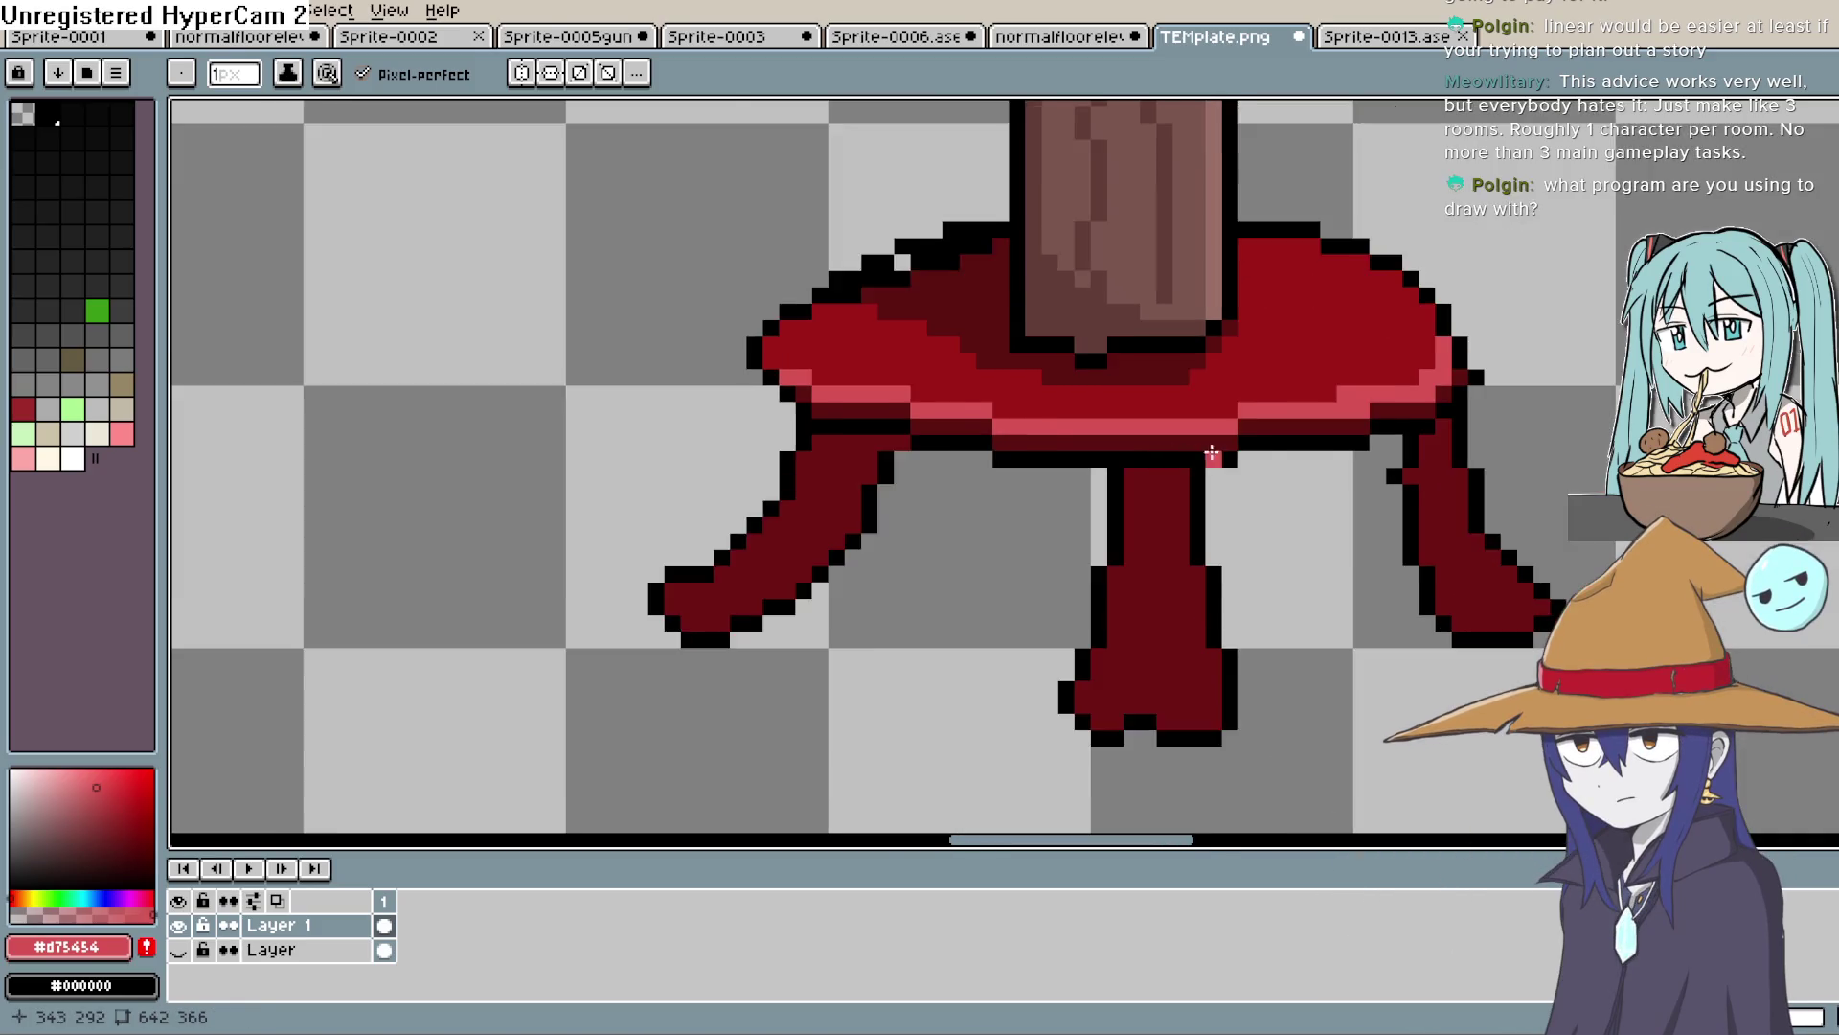
{"action": "scroll", "coordinate": [1269, 517], "scroll_direction": "down", "scroll_amount": 2}
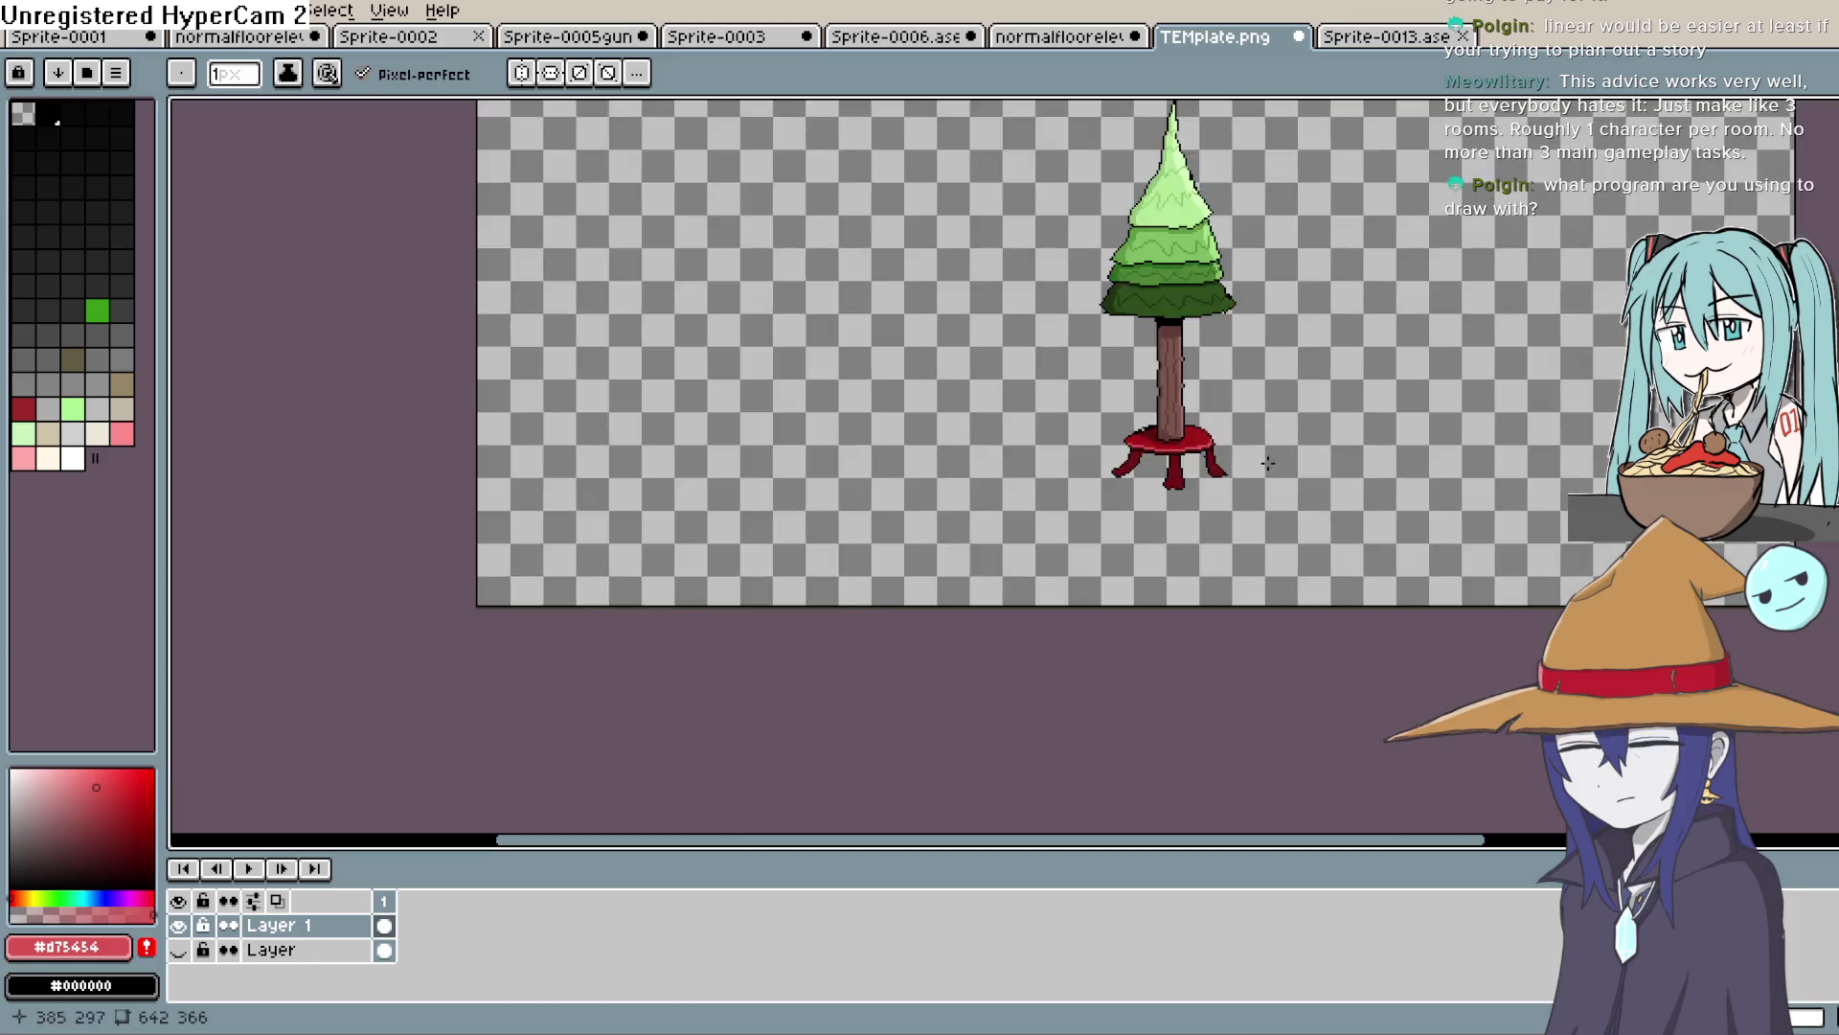
{"action": "scroll", "coordinate": [1236, 463], "scroll_direction": "up", "scroll_amount": 2}
{"action": "scroll", "coordinate": [1143, 491], "scroll_direction": "down", "scroll_amount": 2}
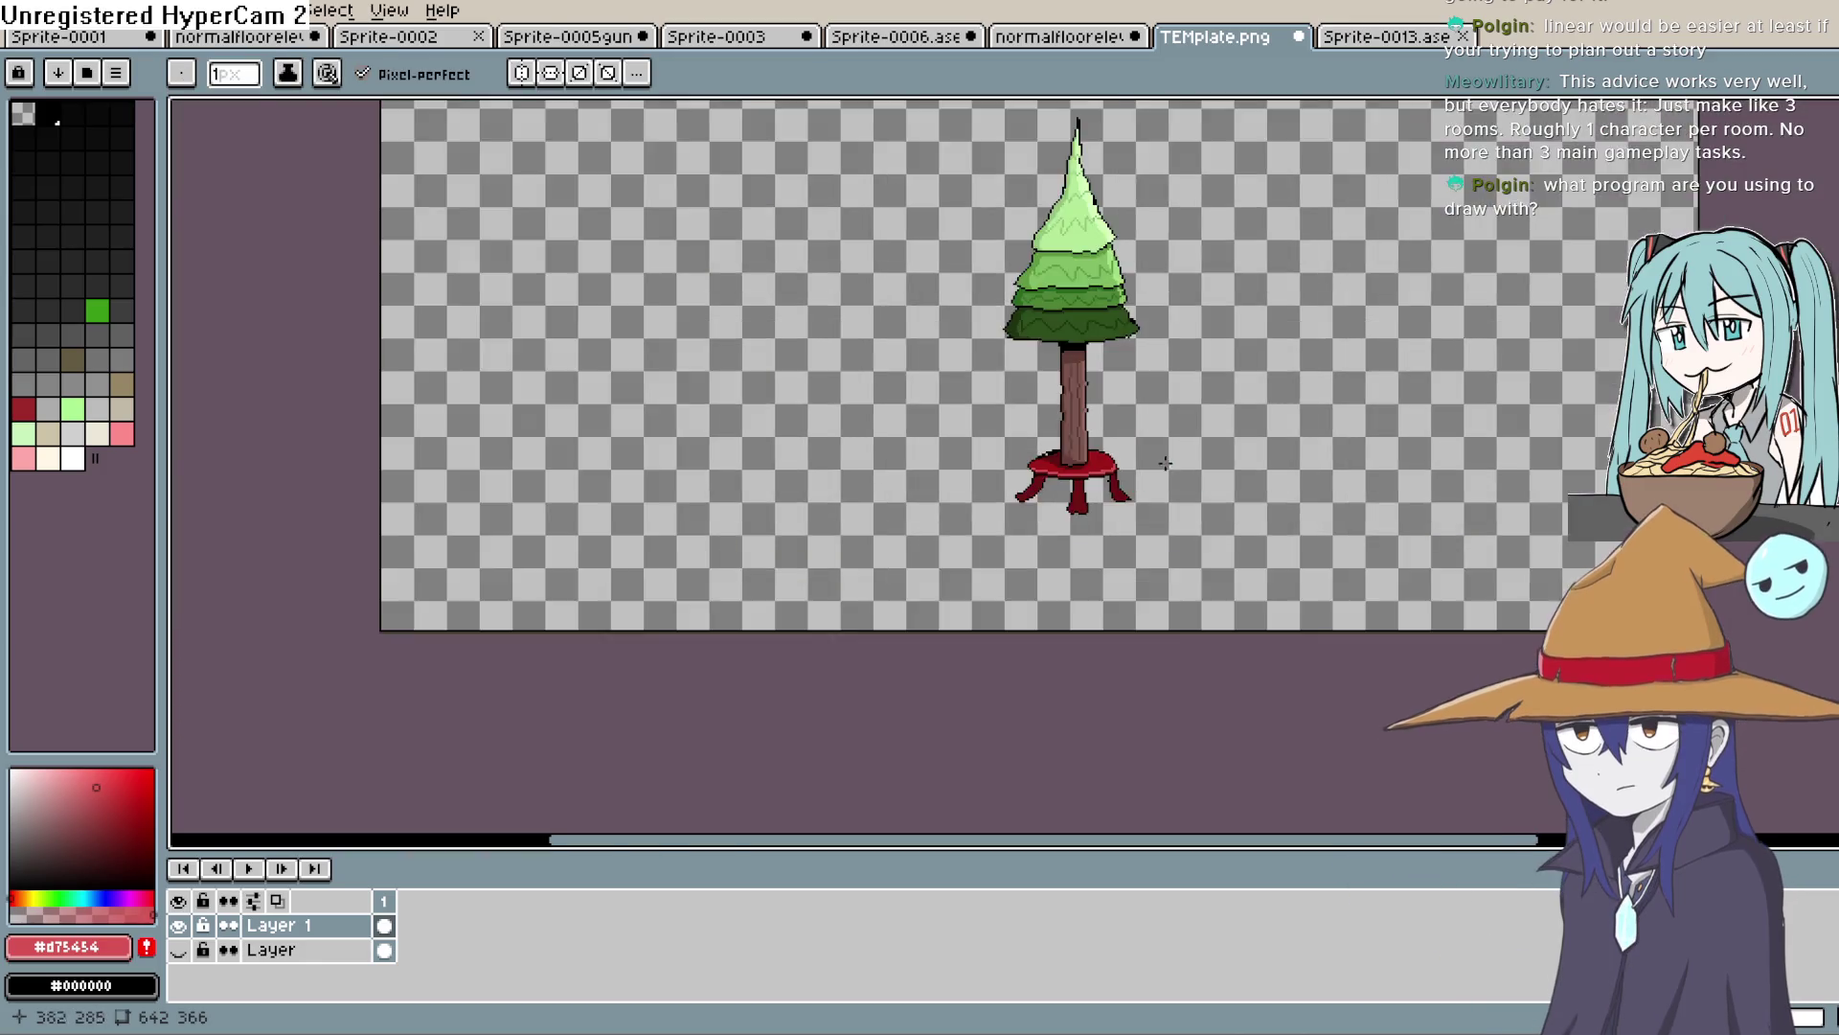
{"action": "scroll", "coordinate": [1143, 490], "scroll_direction": "up", "scroll_amount": 5}
{"action": "scroll", "coordinate": [932, 427], "scroll_direction": "down", "scroll_amount": 1}
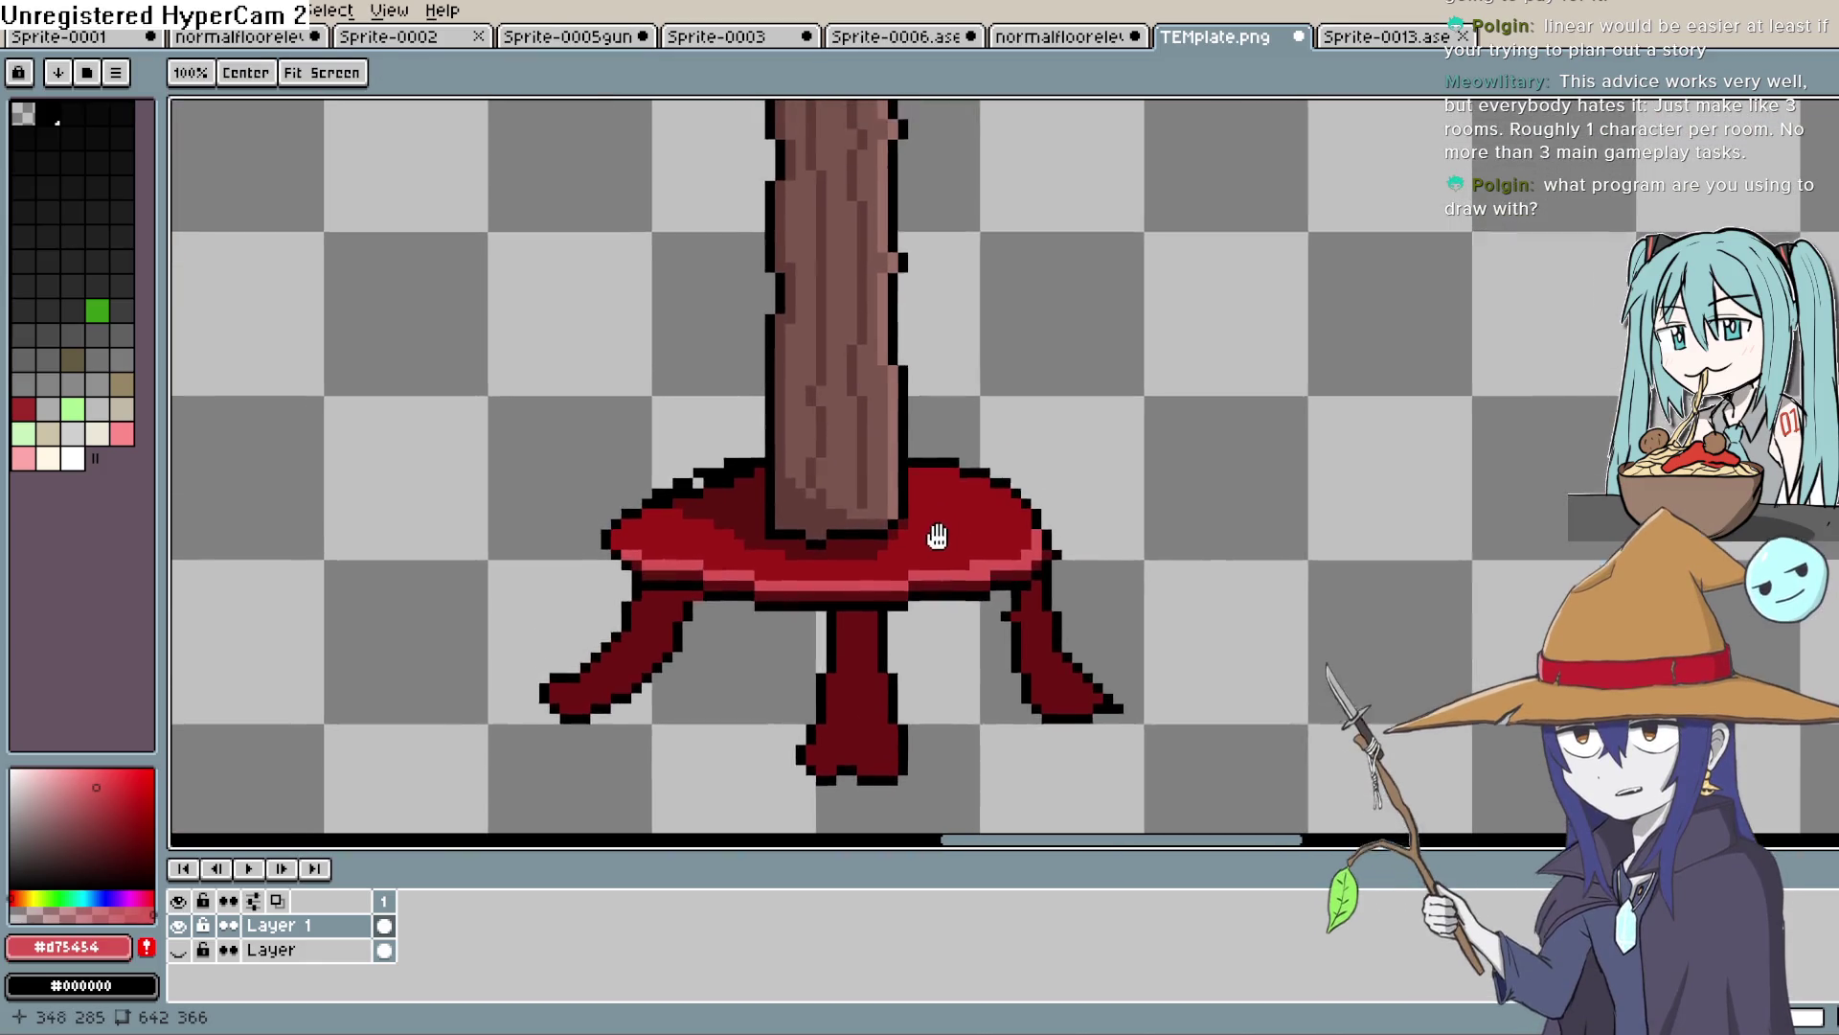
{"action": "scroll", "coordinate": [953, 780], "scroll_direction": "up", "scroll_amount": 1}
{"action": "scroll", "coordinate": [994, 488], "scroll_direction": "down", "scroll_amount": 2}
{"action": "scroll", "coordinate": [1003, 718], "scroll_direction": "up", "scroll_amount": 2}
{"action": "scroll", "coordinate": [998, 591], "scroll_direction": "down", "scroll_amount": 1}
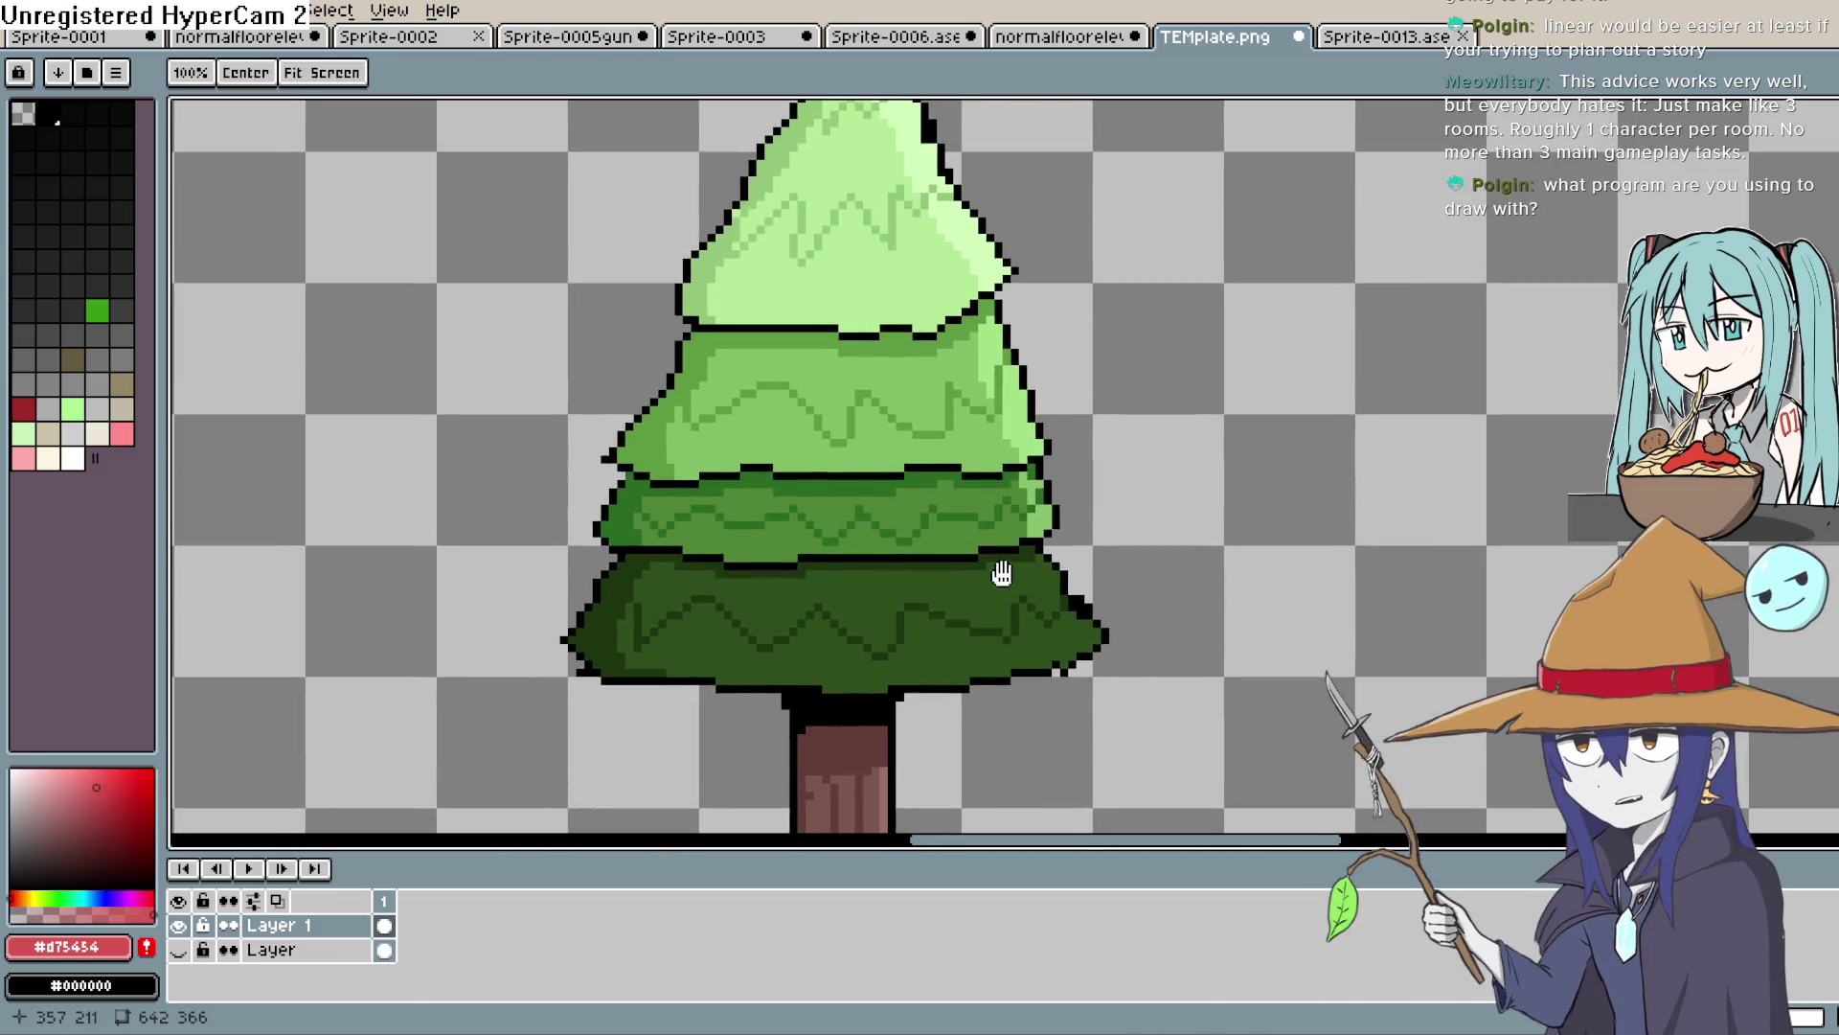
{"action": "scroll", "coordinate": [997, 604], "scroll_direction": "up", "scroll_amount": 1}
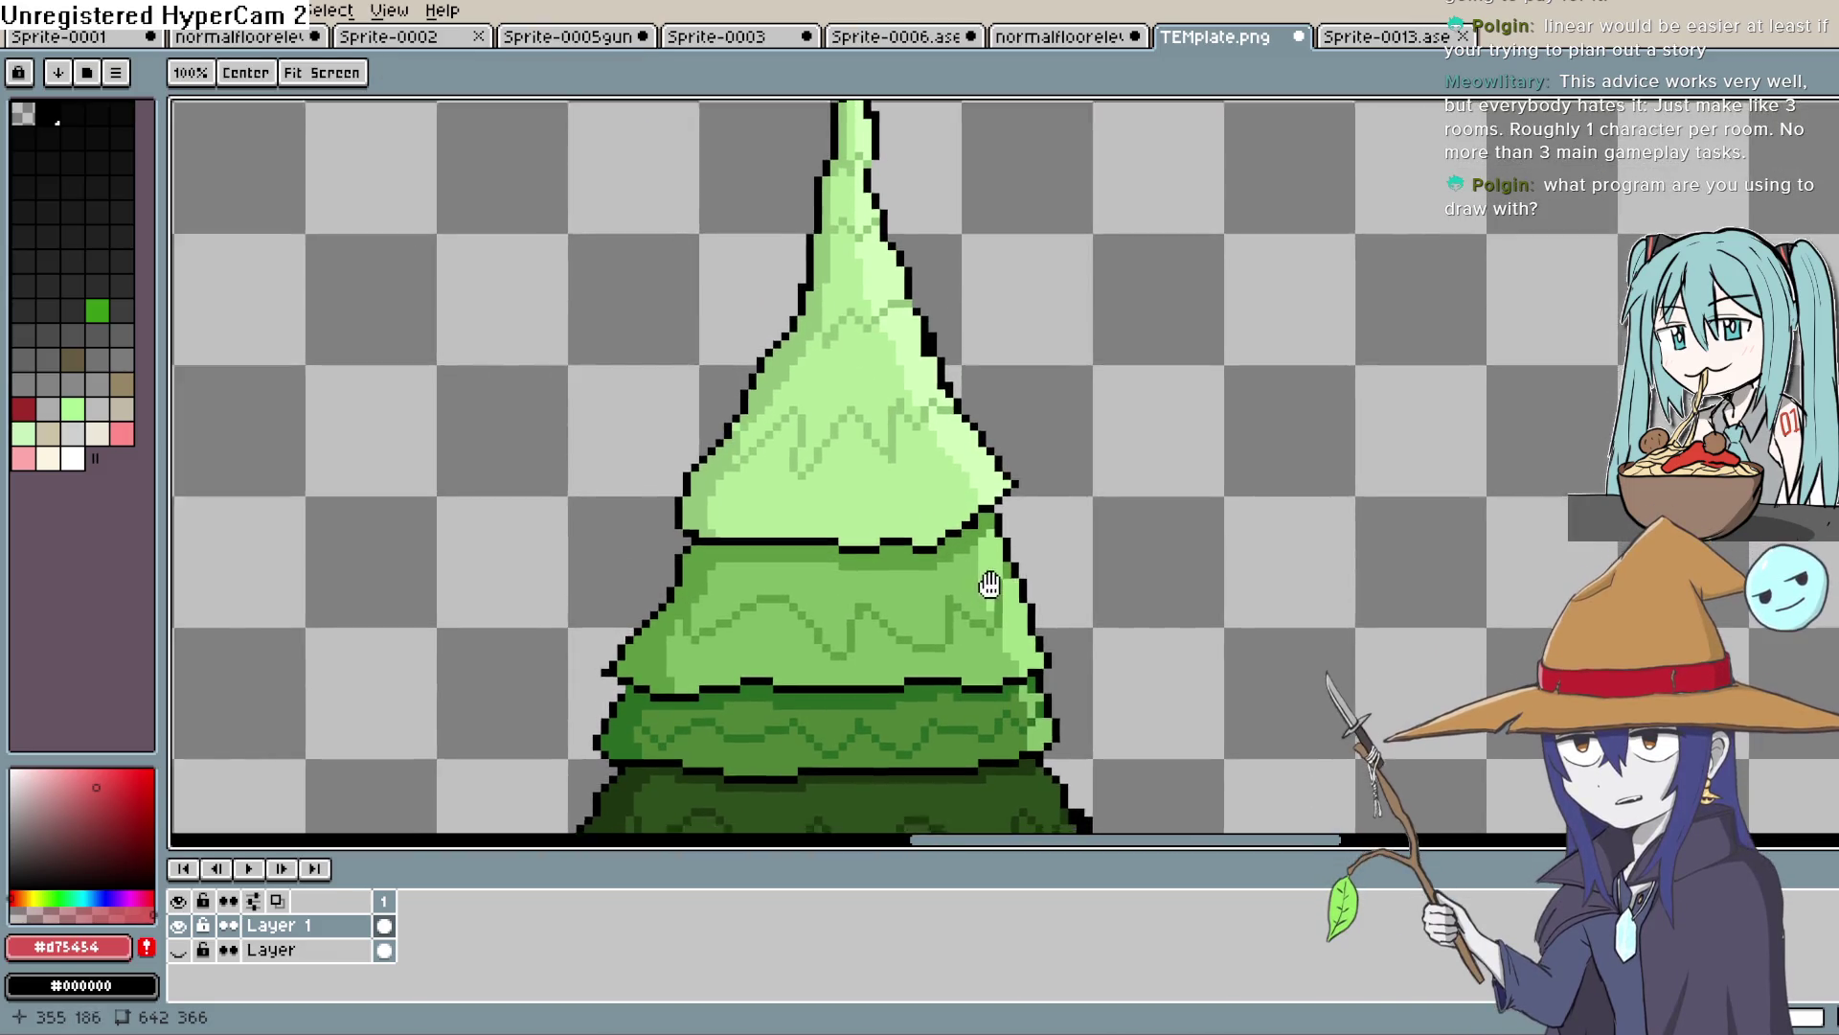
{"action": "scroll", "coordinate": [991, 598], "scroll_direction": "down", "scroll_amount": 1}
{"action": "scroll", "coordinate": [957, 501], "scroll_direction": "up", "scroll_amount": 1}
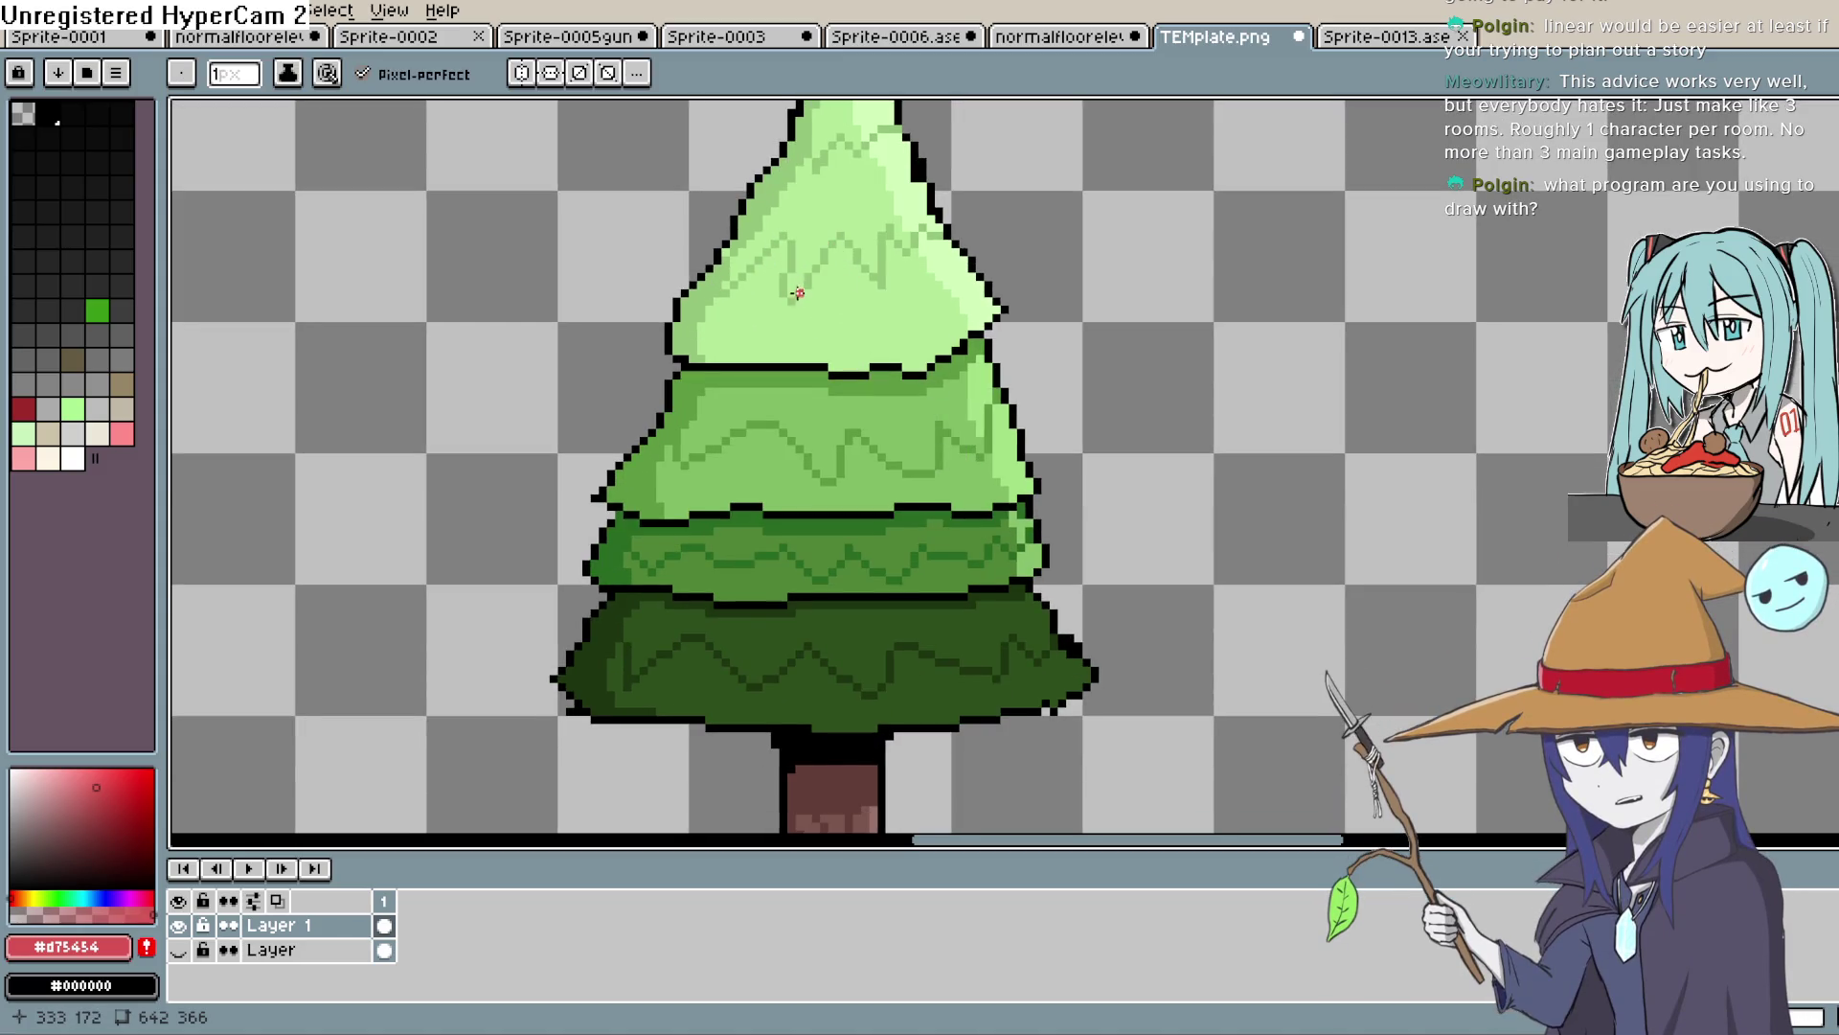
{"action": "left_click_drag", "start_coordinate": [812, 308], "coordinate": [821, 382]}
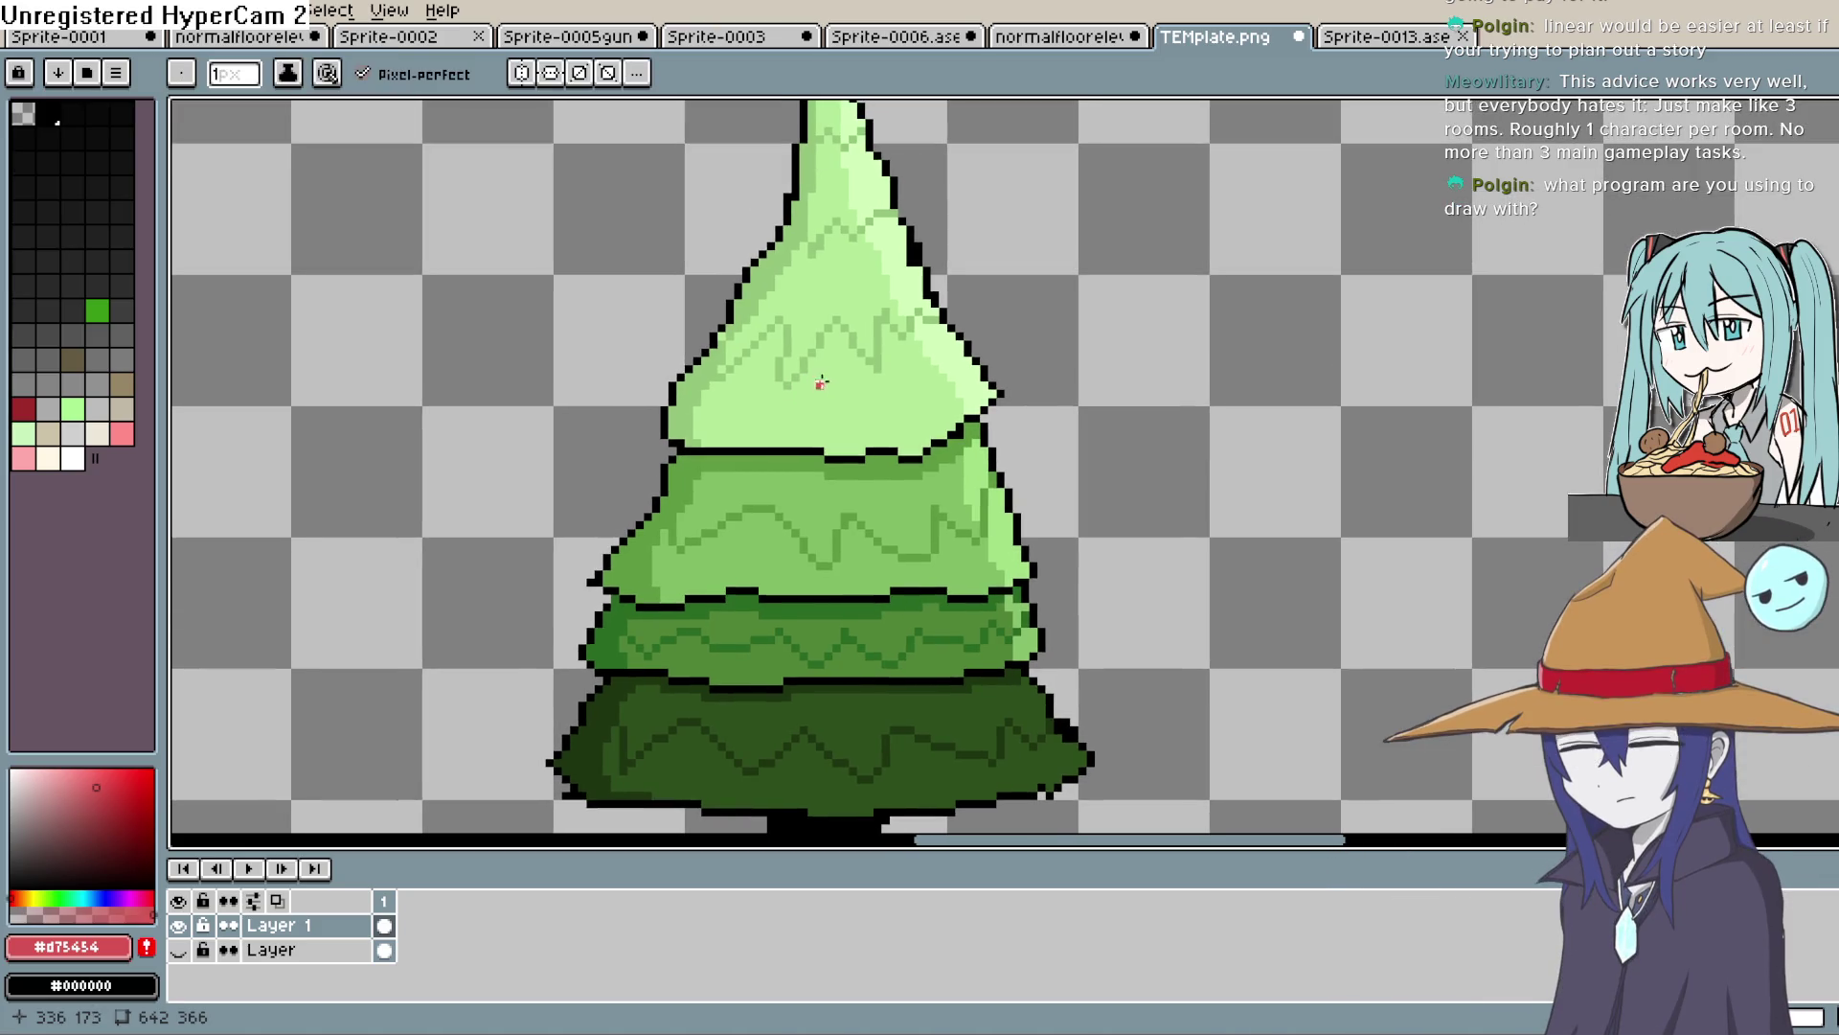
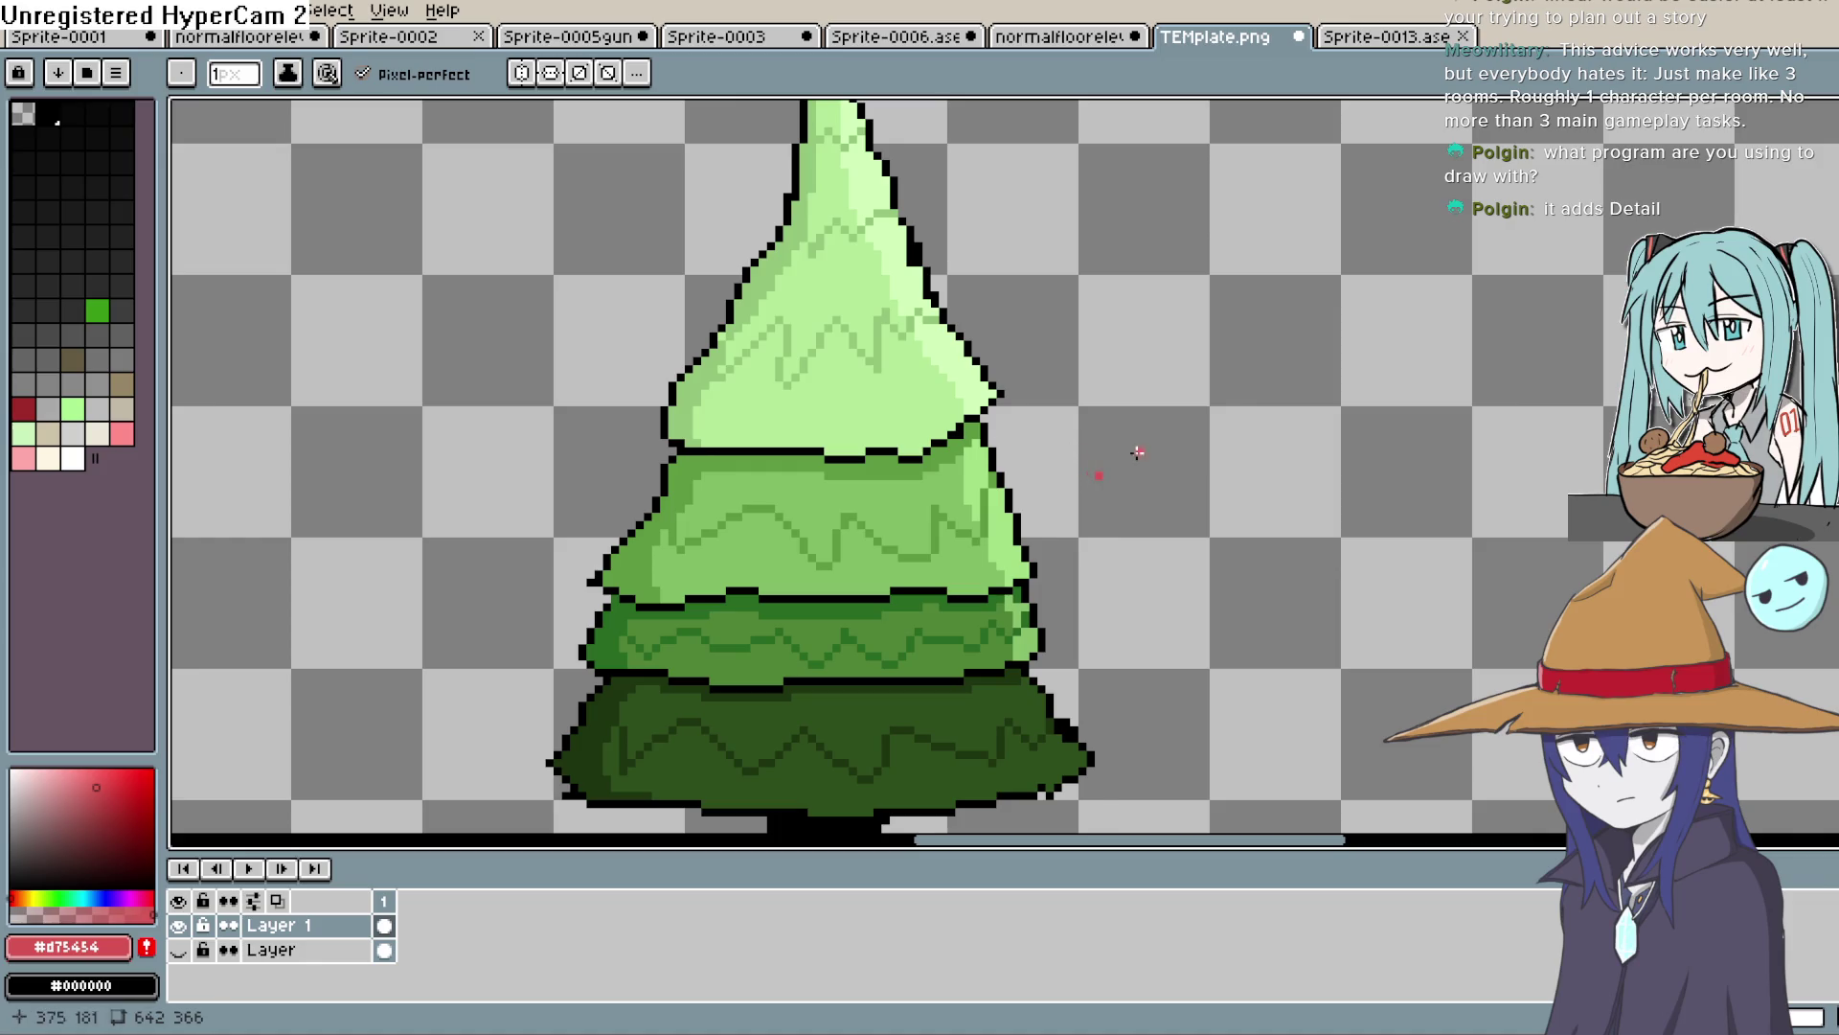
Eyedrop the stand leg's dark red, pick a lighter red, and return to the Pencil
{"action": "scroll", "coordinate": [1082, 475], "scroll_direction": "down", "scroll_amount": 3}
{"action": "scroll", "coordinate": [1154, 651], "scroll_direction": "up", "scroll_amount": 1}
{"action": "scroll", "coordinate": [1154, 650], "scroll_direction": "up", "scroll_amount": 5}
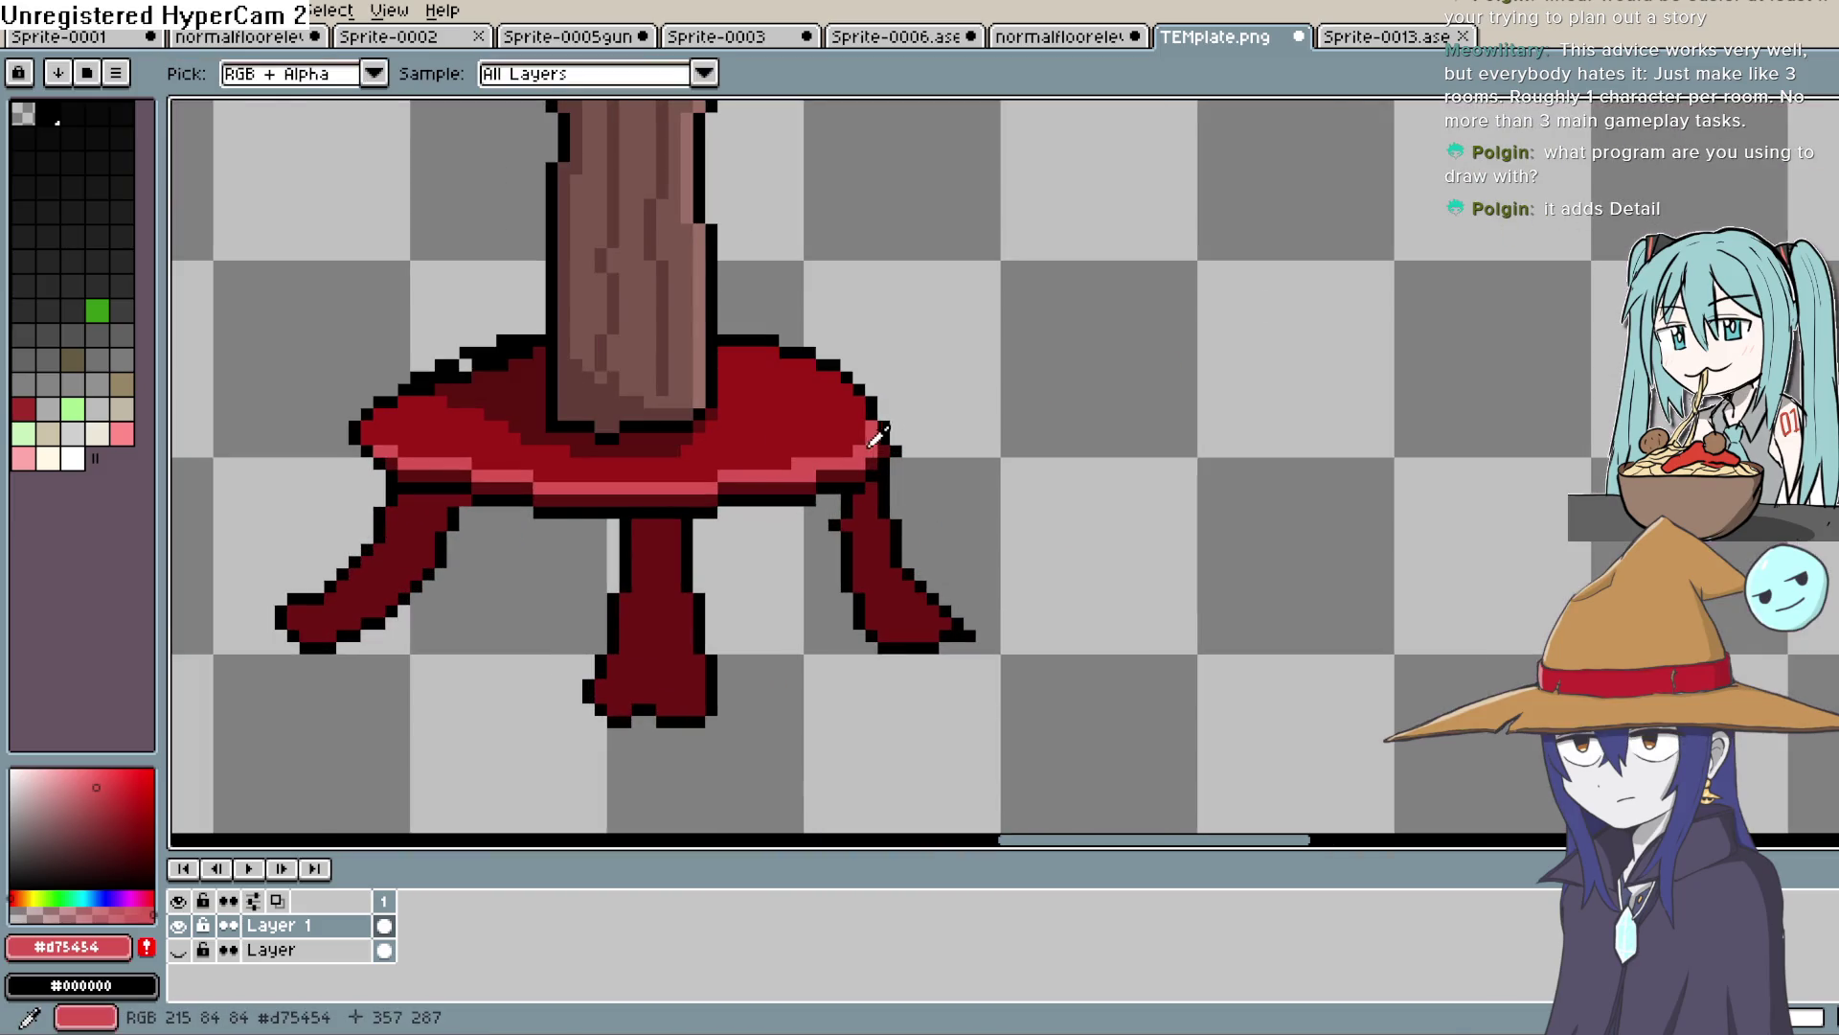
{"action": "left_click", "coordinate": [867, 517]}
{"action": "left_click", "coordinate": [104, 809]}
{"action": "key", "text": "b"}
Draw lighter red highlight columns down the right leg, its tip, and the middle leg
{"action": "left_click_drag", "start_coordinate": [872, 487], "coordinate": [893, 521]}
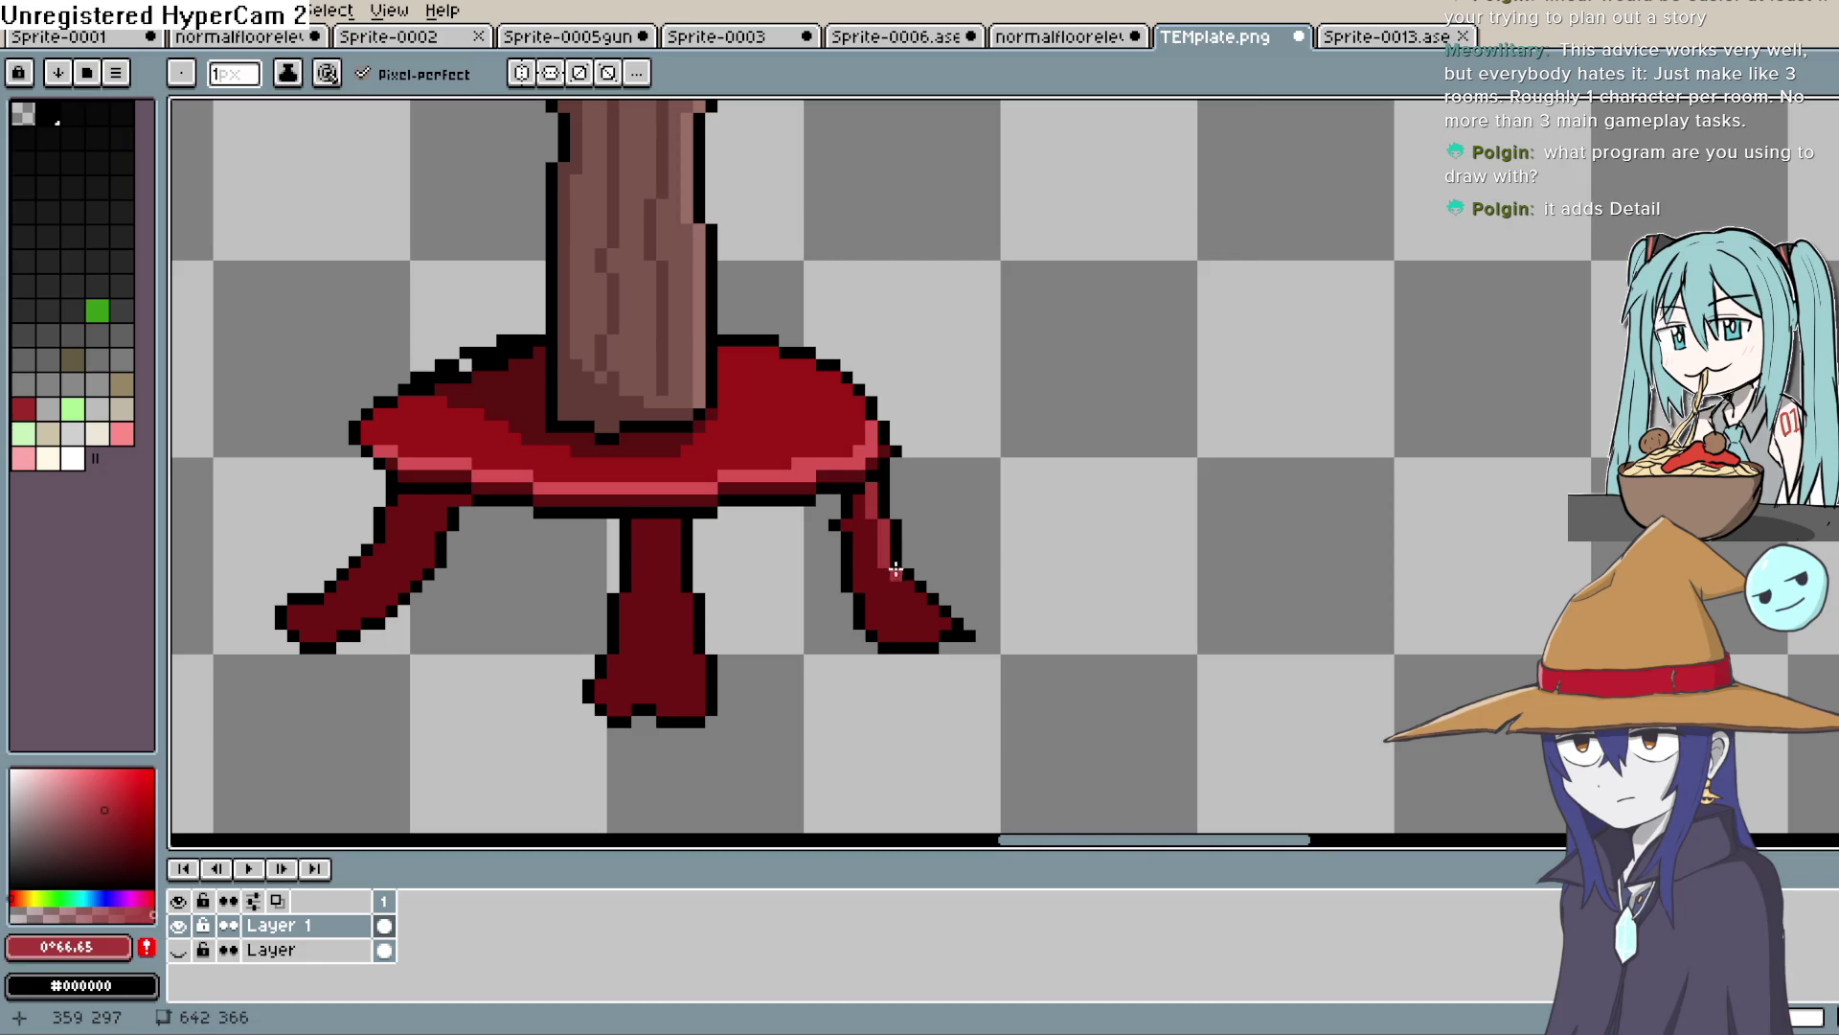
{"action": "left_click_drag", "start_coordinate": [936, 610], "coordinate": [949, 625]}
{"action": "left_click_drag", "start_coordinate": [675, 519], "coordinate": [675, 589]}
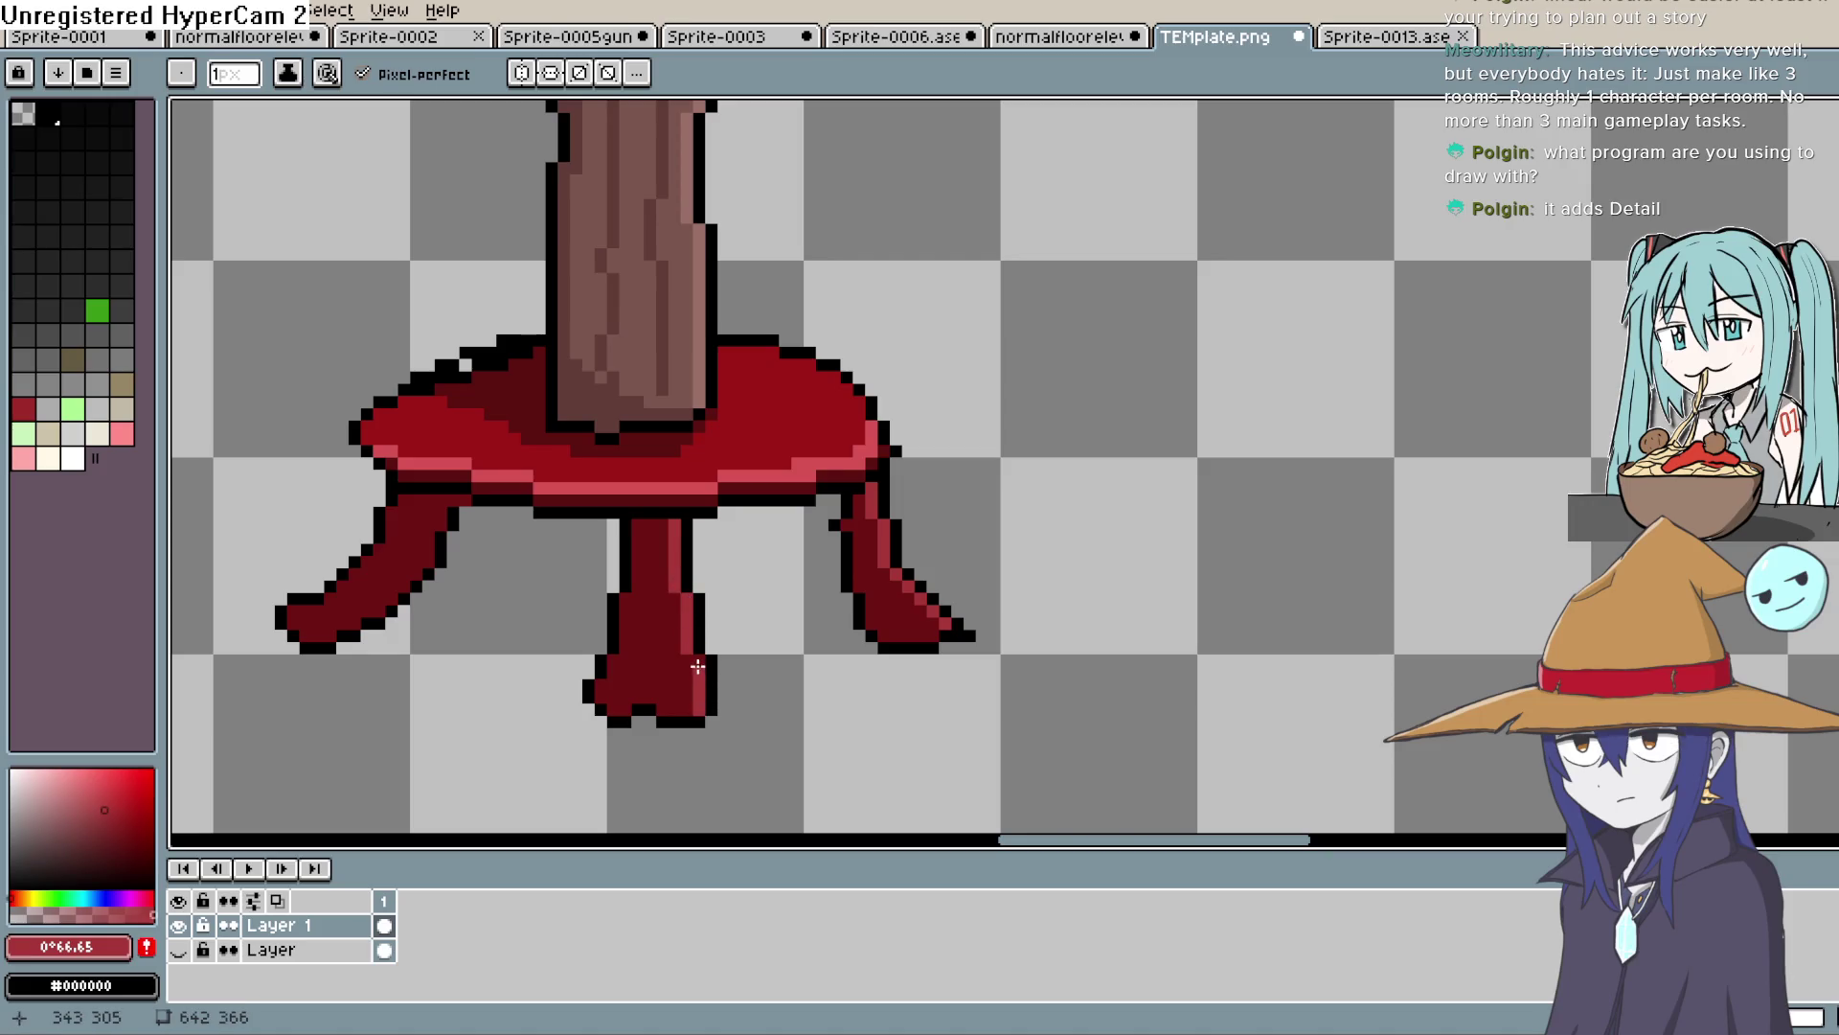
{"action": "scroll", "coordinate": [701, 663], "scroll_direction": "left", "scroll_amount": 5}
{"action": "scroll", "coordinate": [701, 663], "scroll_direction": "down", "scroll_amount": 2}
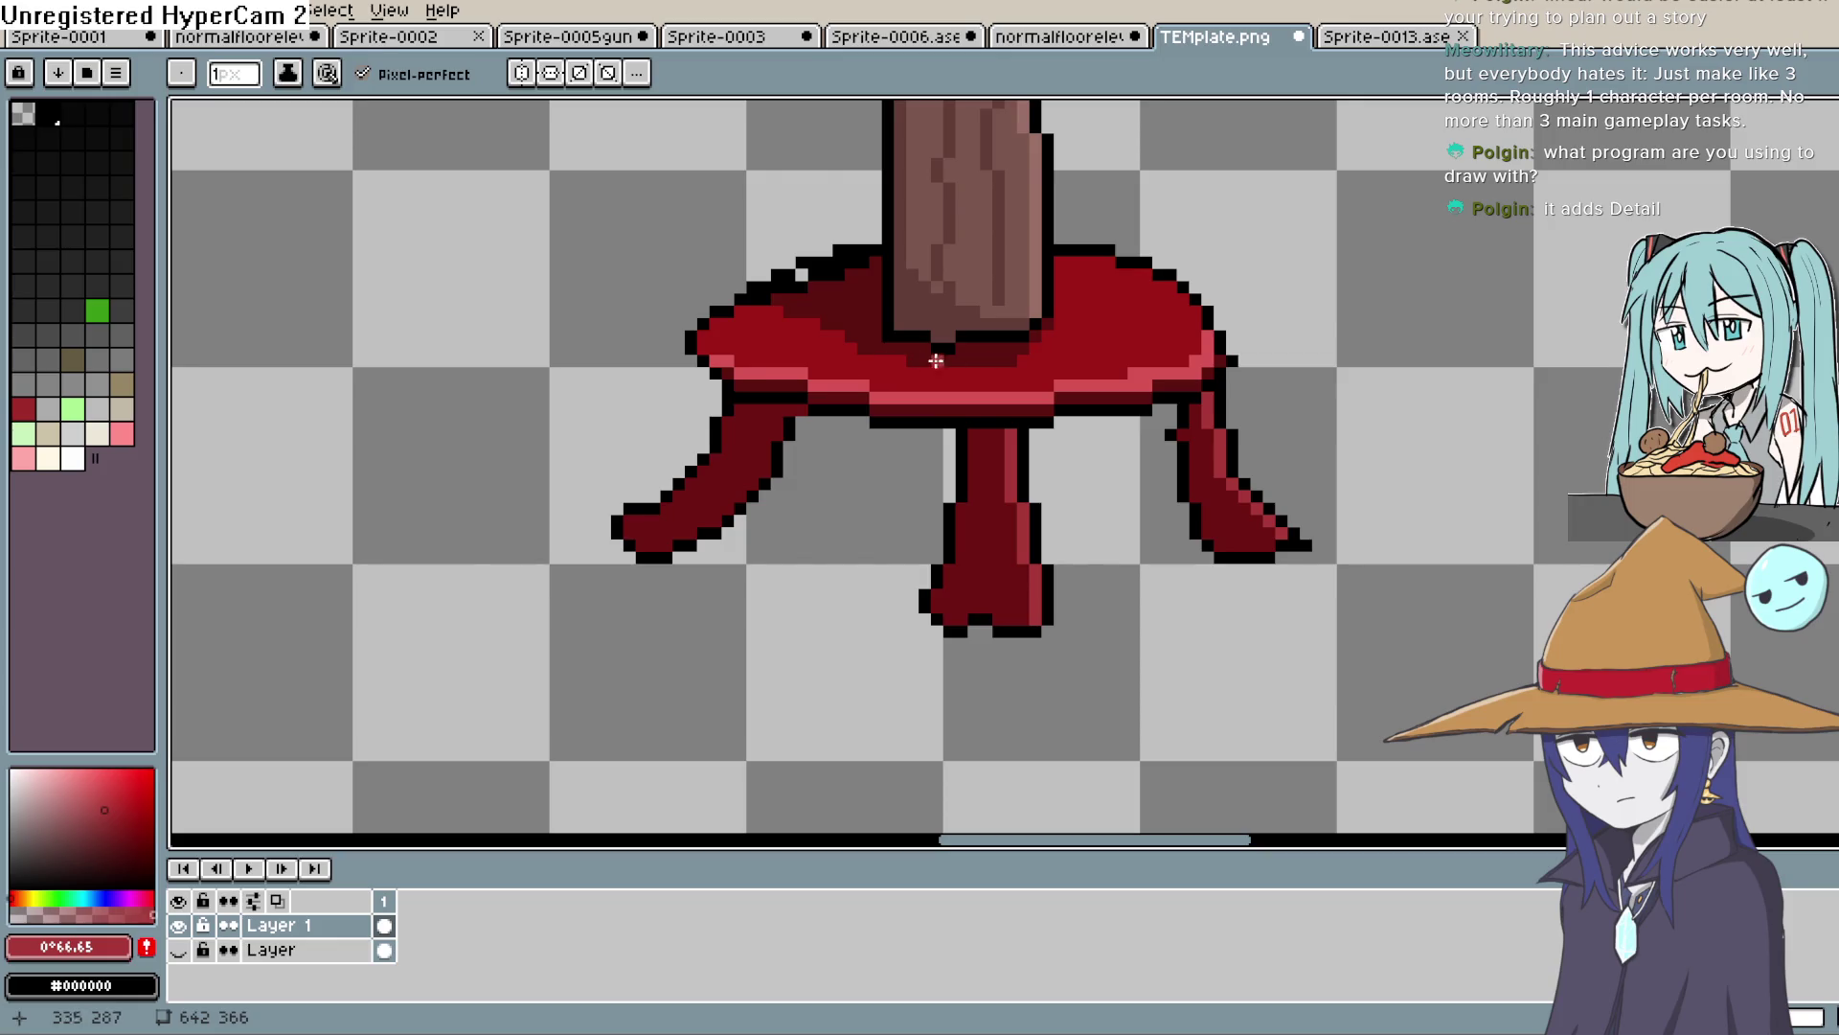
{"action": "scroll", "coordinate": [1178, 432], "scroll_direction": "right", "scroll_amount": 2}
{"action": "scroll", "coordinate": [1178, 431], "scroll_direction": "up", "scroll_amount": 1}
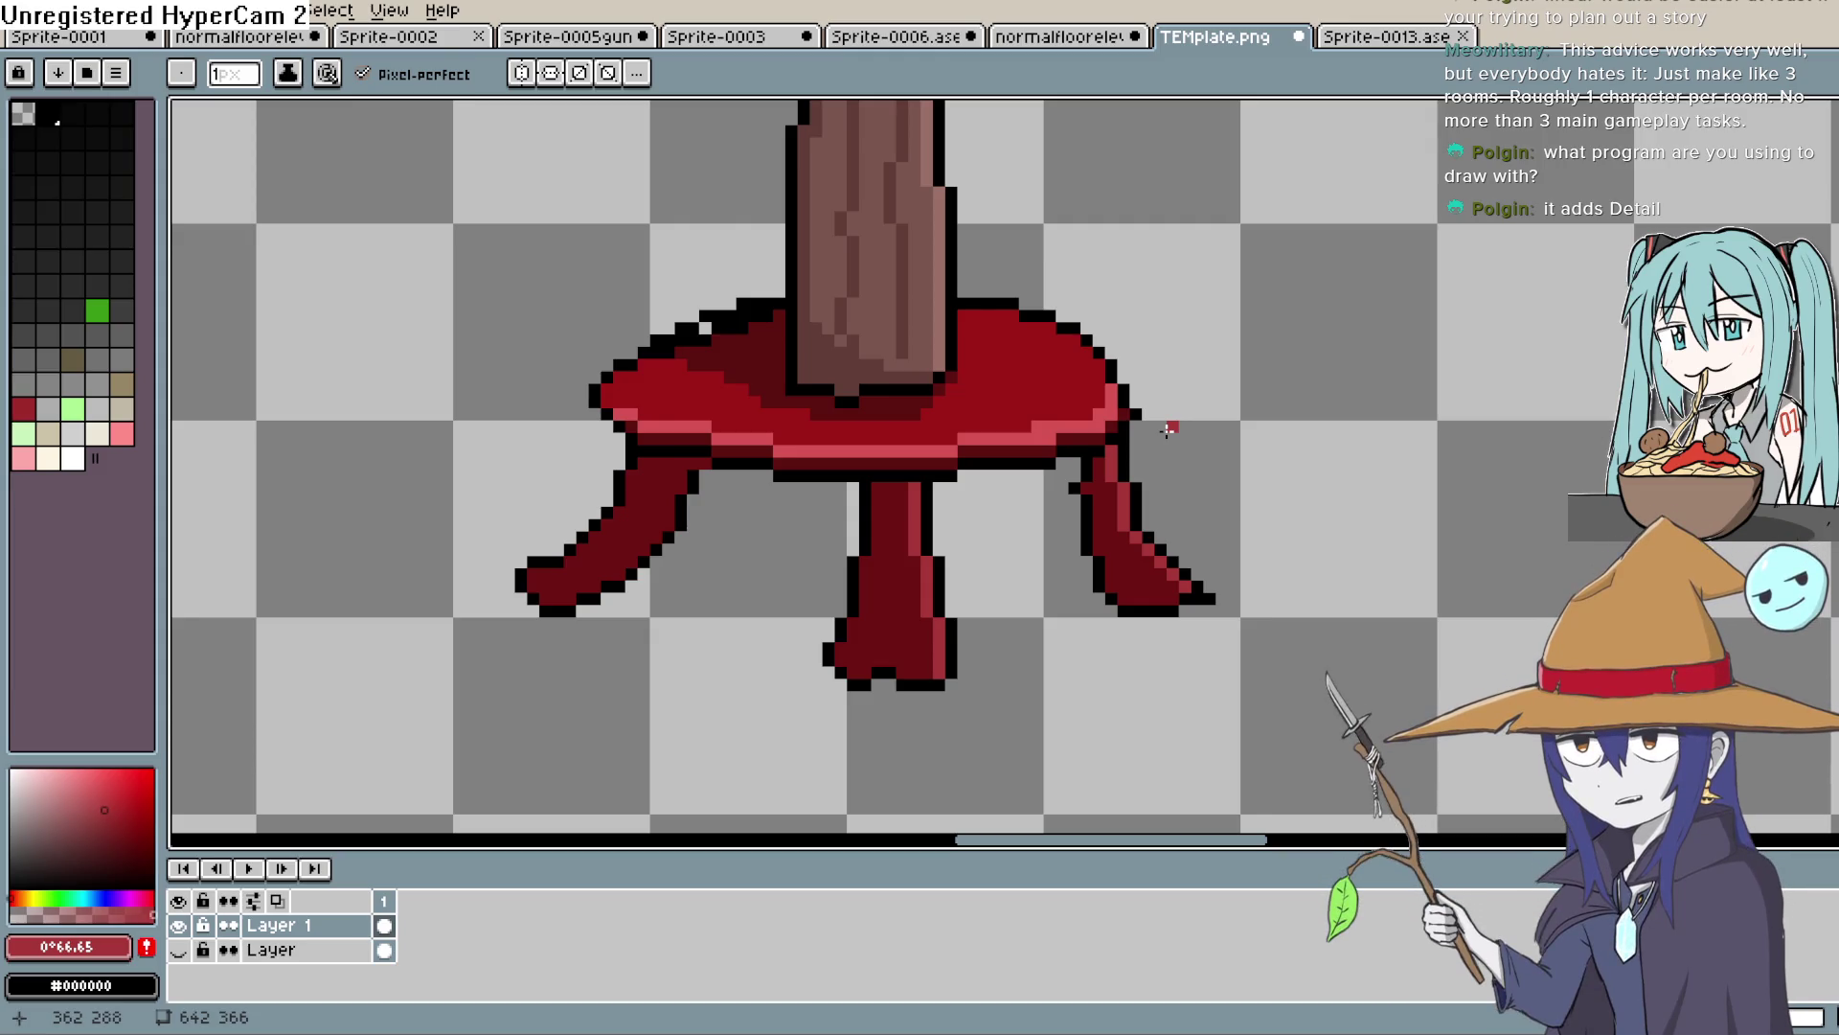
{"action": "mouse_move", "coordinate": [1167, 430]}
{"action": "left_mouse_down"}
{"action": "mouse_move", "coordinate": [1111, 455]}
{"action": "mouse_move", "coordinate": [1133, 546]}
{"action": "left_mouse_up"}
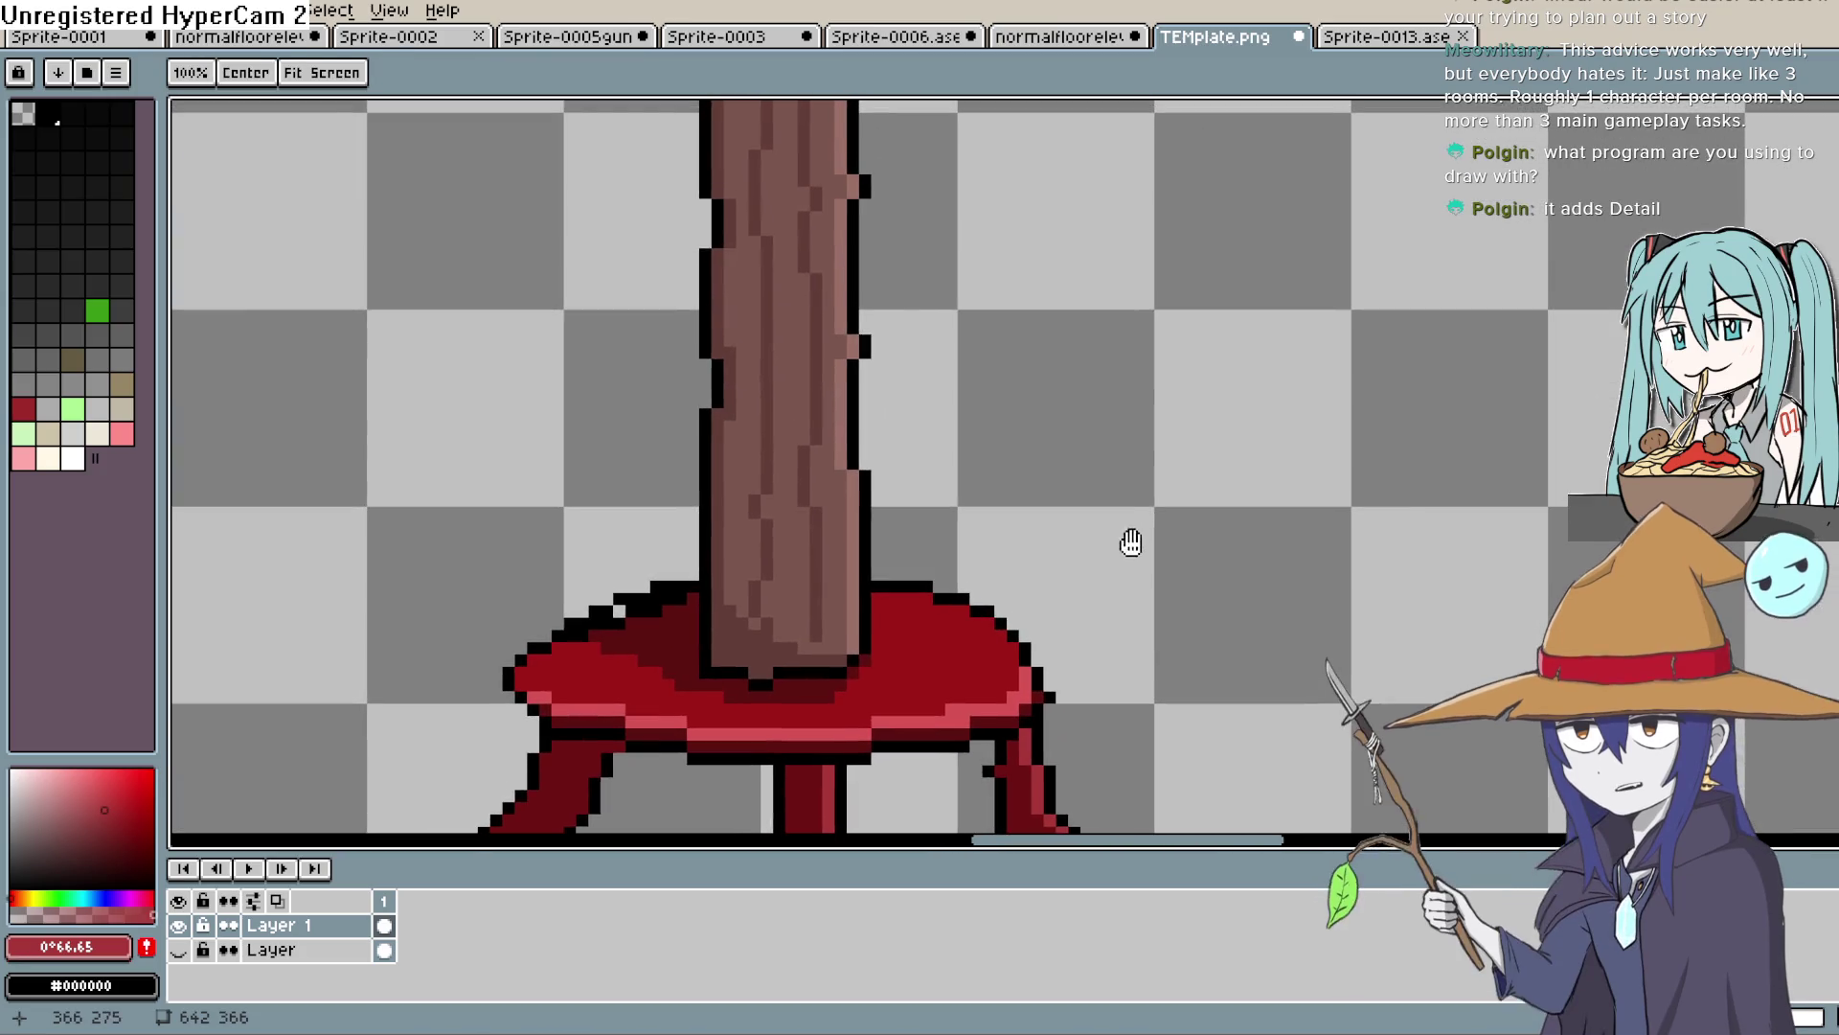
{"action": "key", "text": "b"}
{"action": "scroll", "coordinate": [1135, 423], "scroll_direction": "down", "scroll_amount": 2}
{"action": "scroll", "coordinate": [1139, 423], "scroll_direction": "up", "scroll_amount": 1}
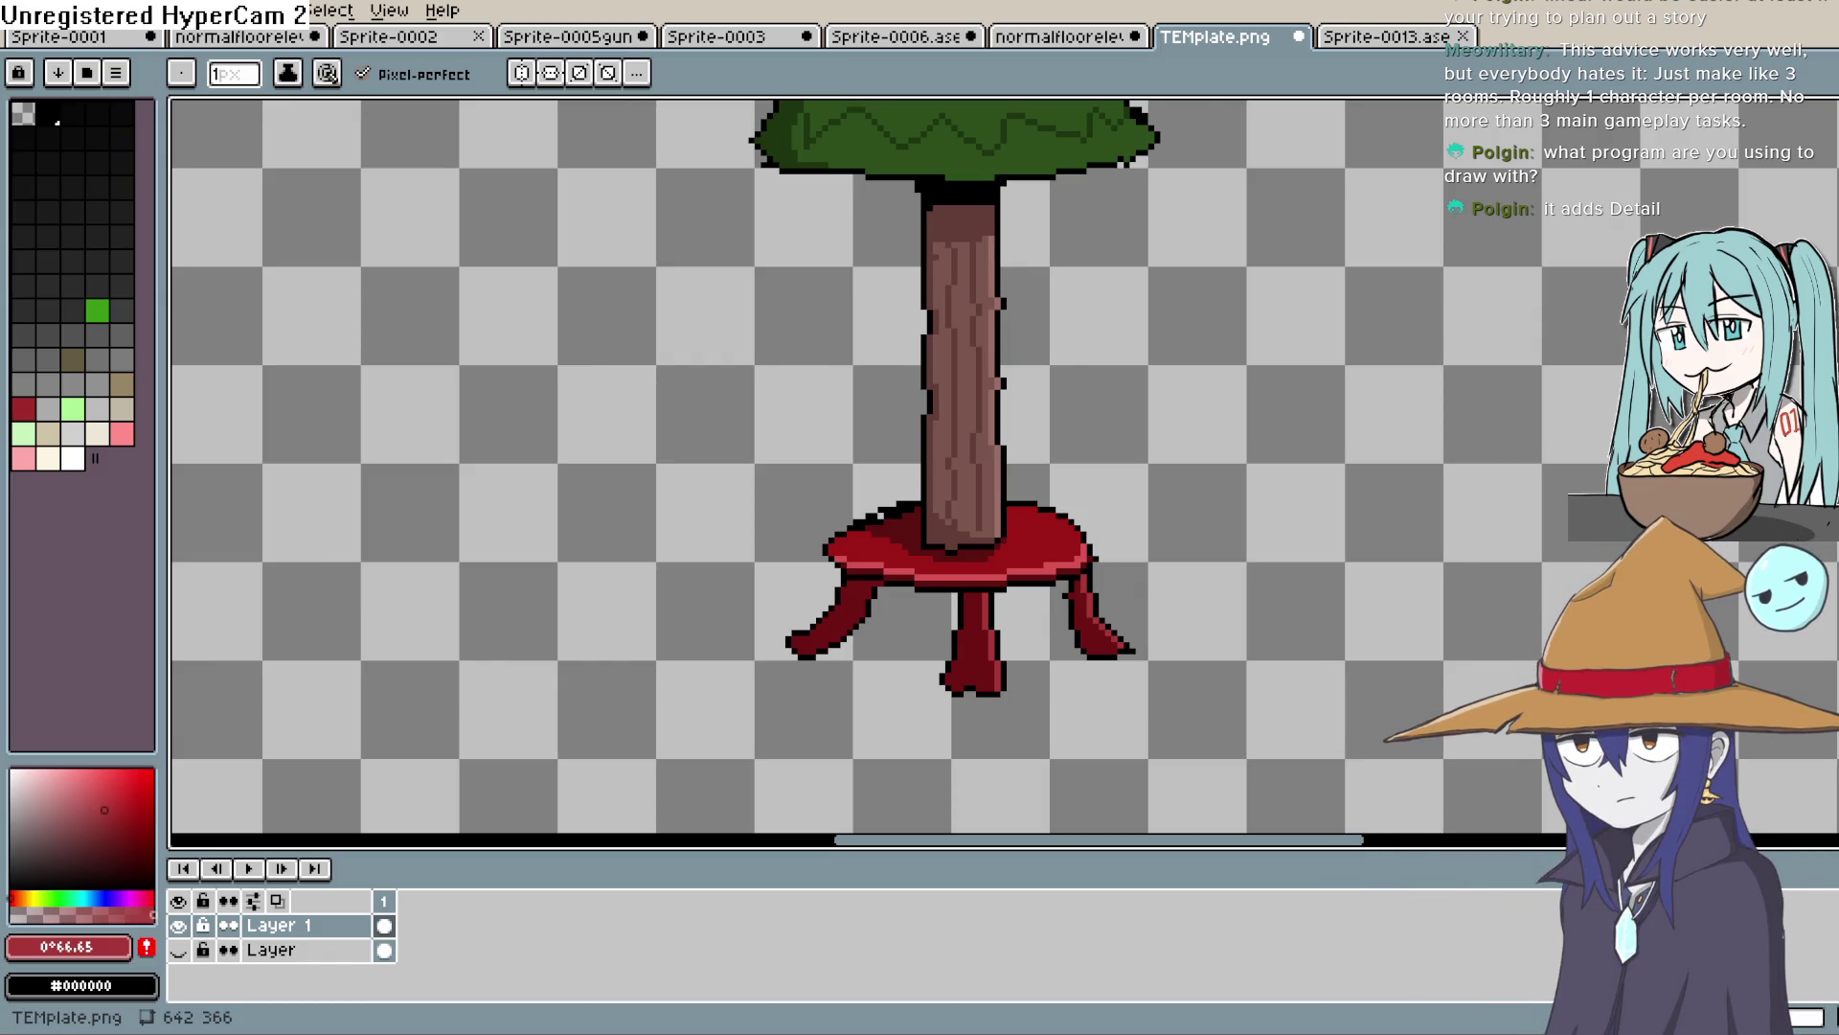
{"action": "key", "text": "alt+Tab"}
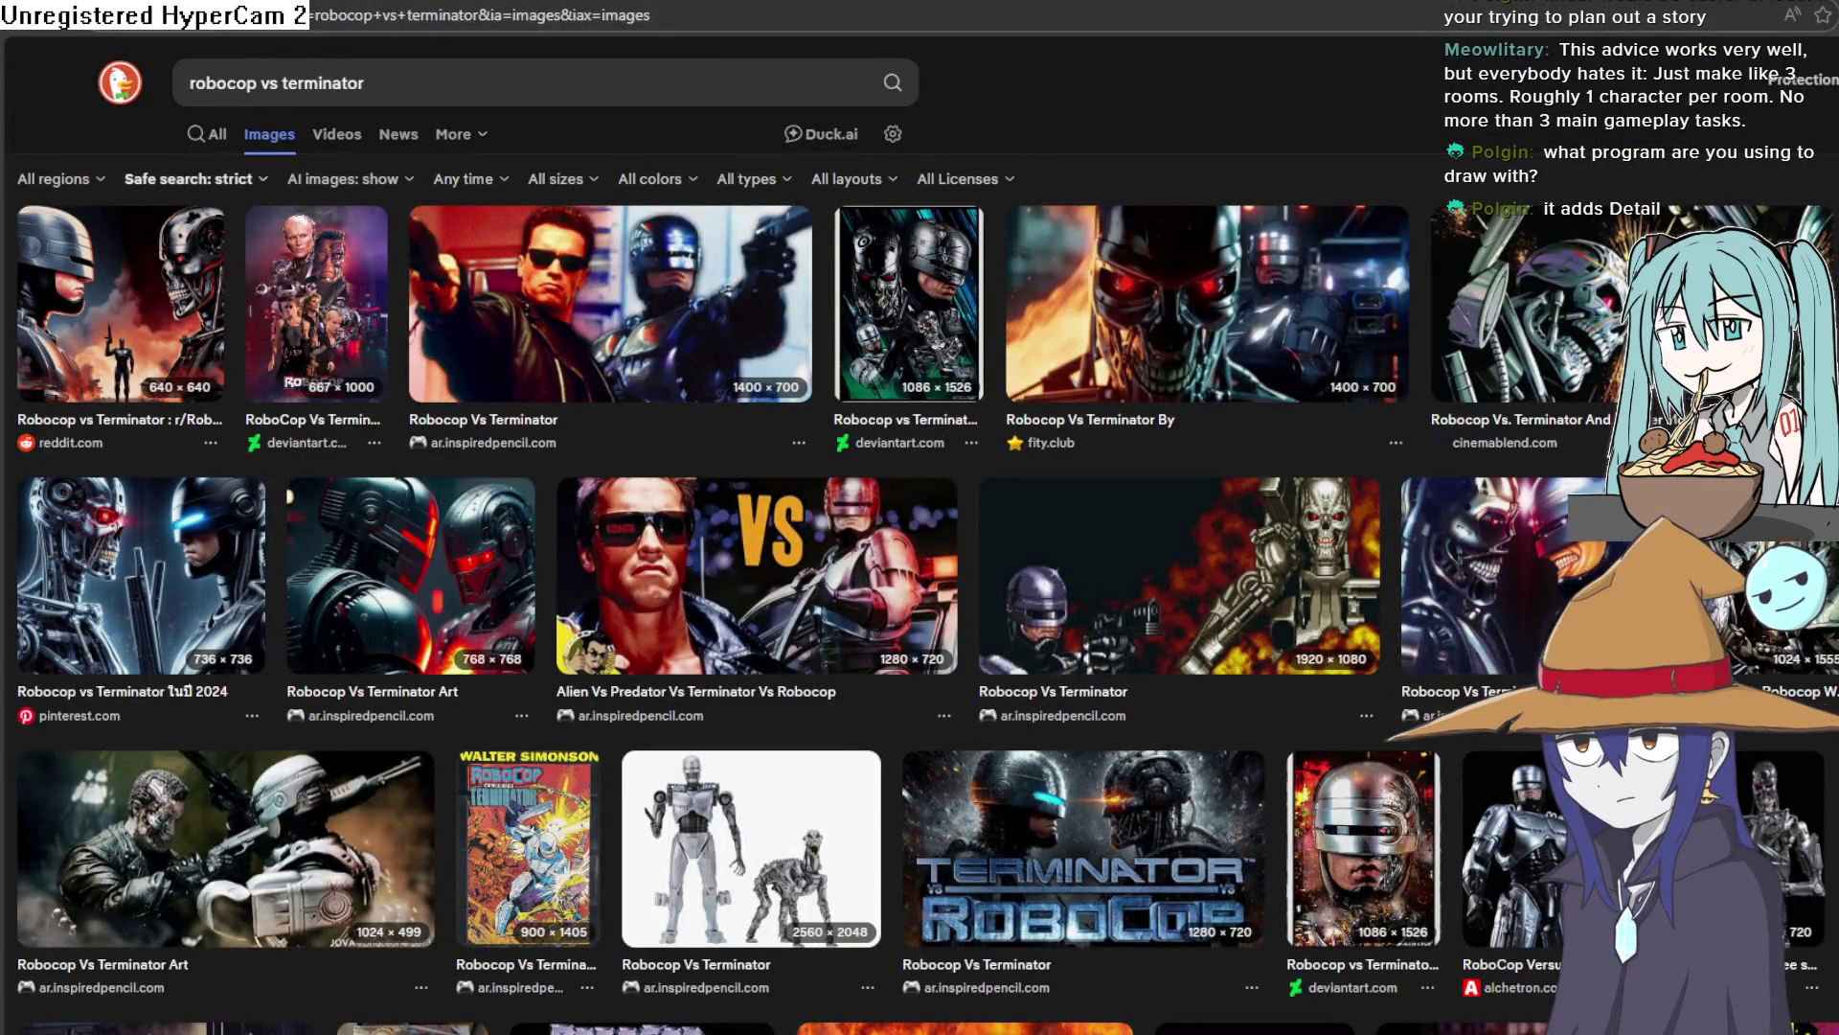
Search DuckDuckGo for 'aseprite' and open Aseprite's Steam store page
{"action": "key", "text": "alt+Tab"}
{"action": "key", "text": "alt+Tab"}
{"action": "left_click_drag", "start_coordinate": [365, 84], "coordinate": [327, 88]}
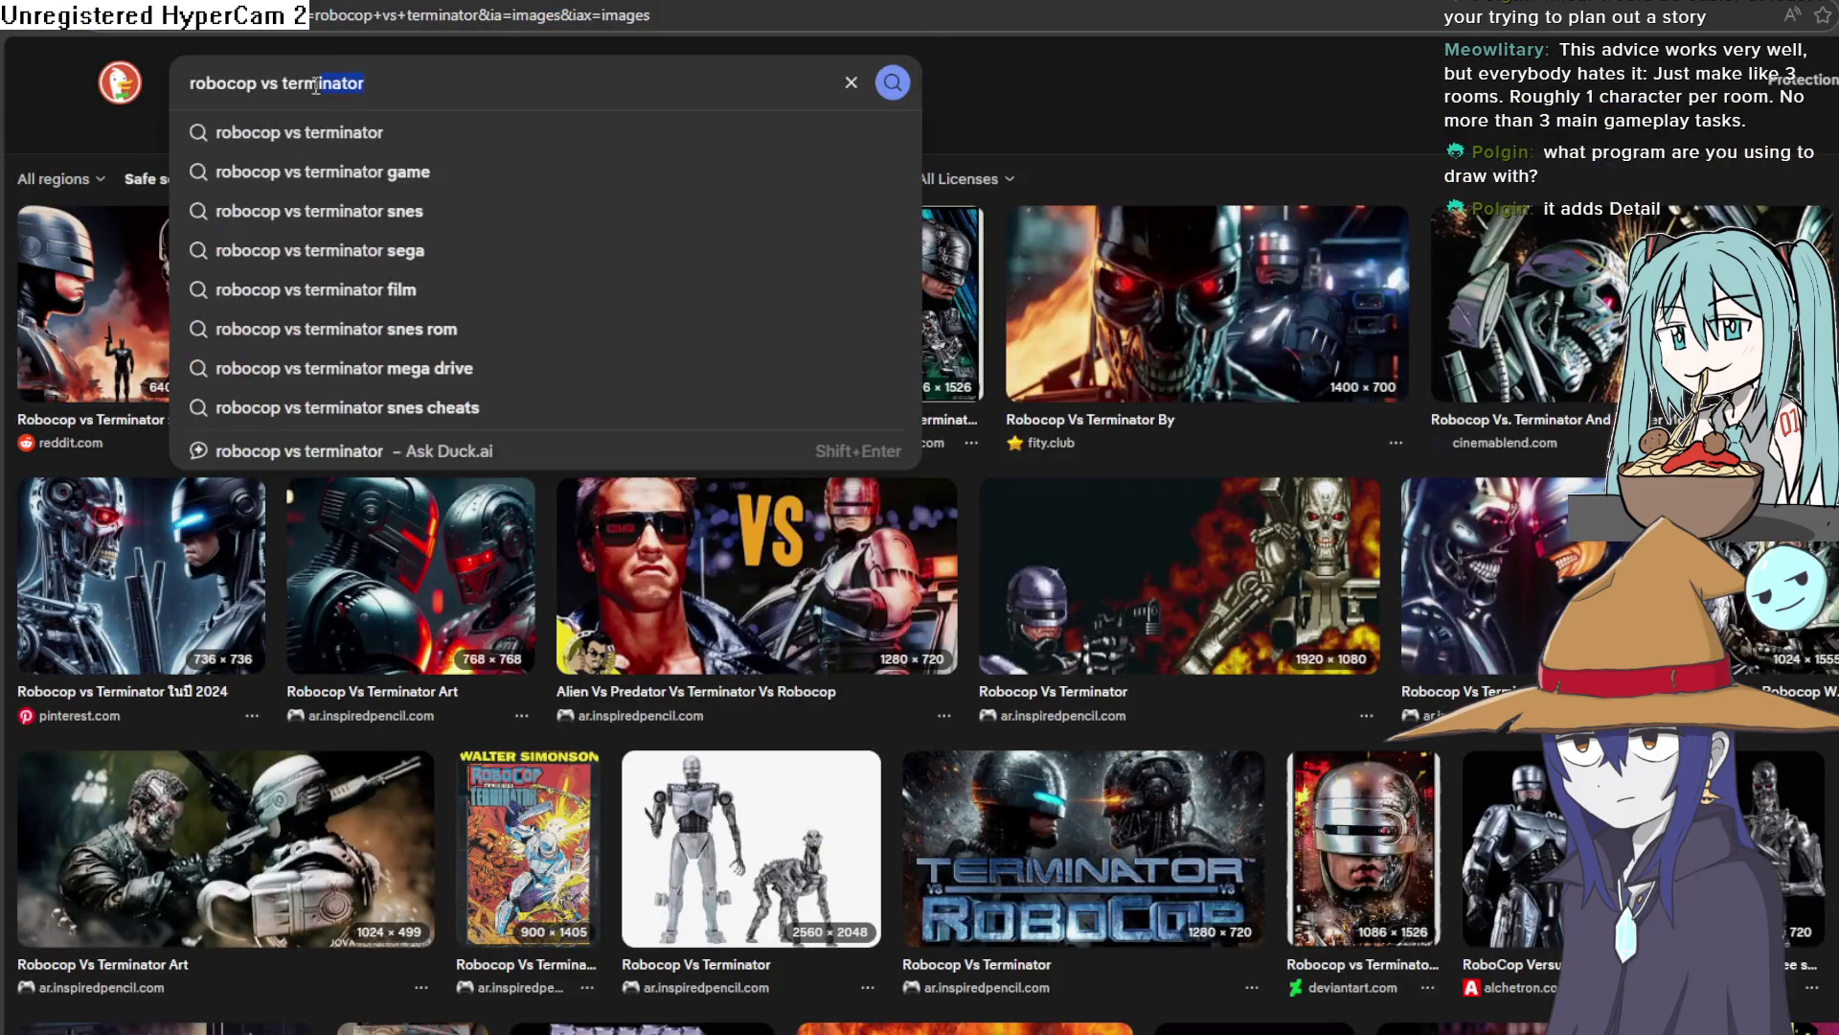
{"action": "type", "text": "aseprite"}
{"action": "left_click", "coordinate": [906, 84]}
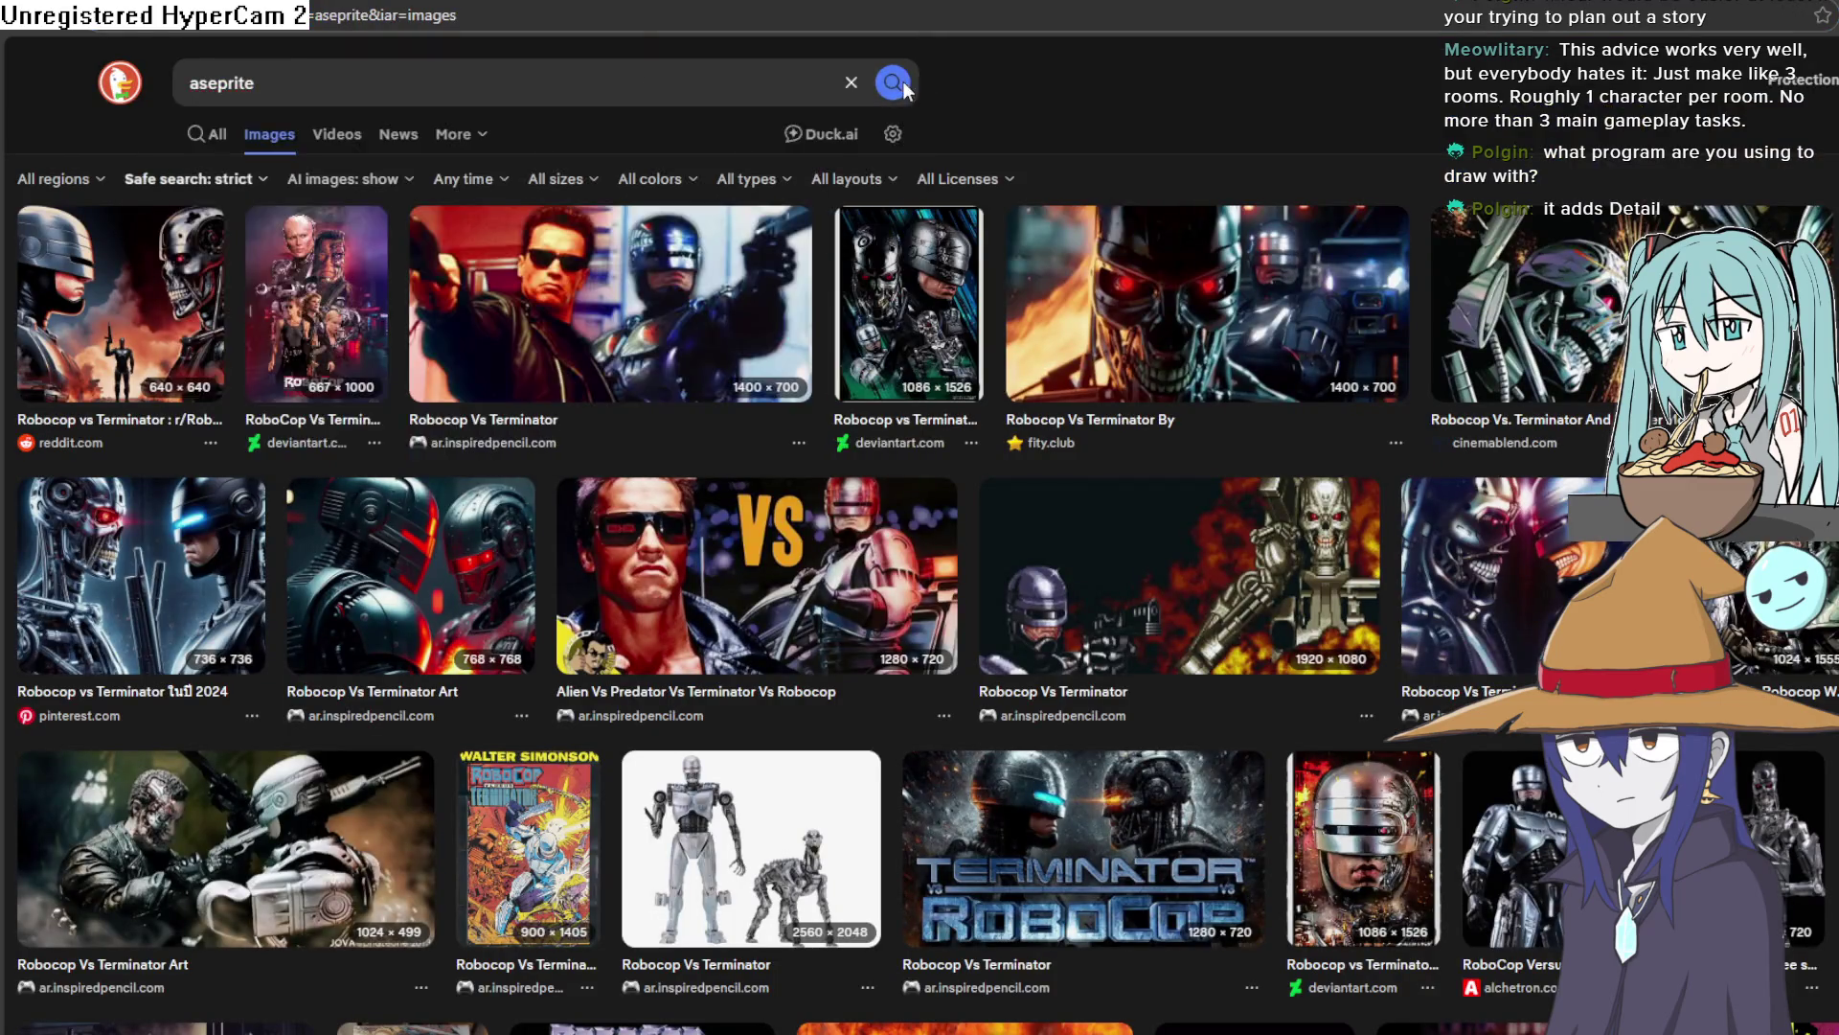
{"action": "left_click", "coordinate": [217, 140]}
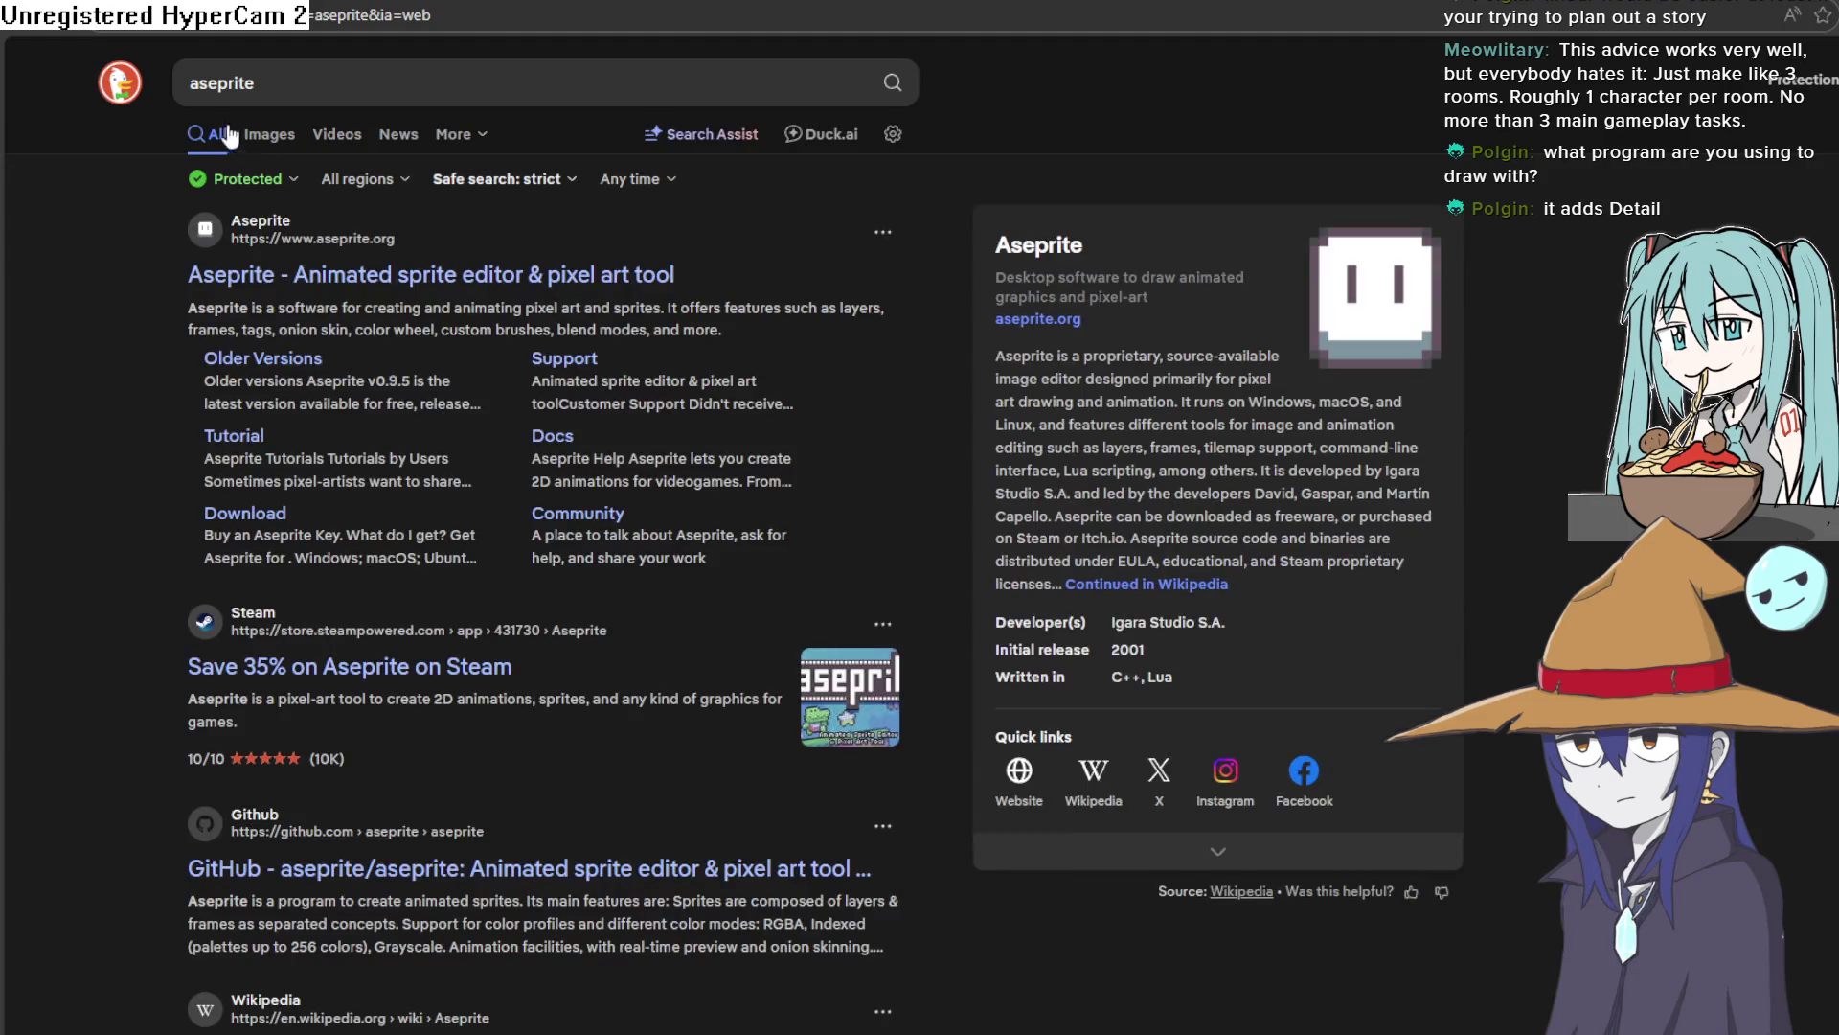
{"action": "left_click", "coordinate": [487, 690]}
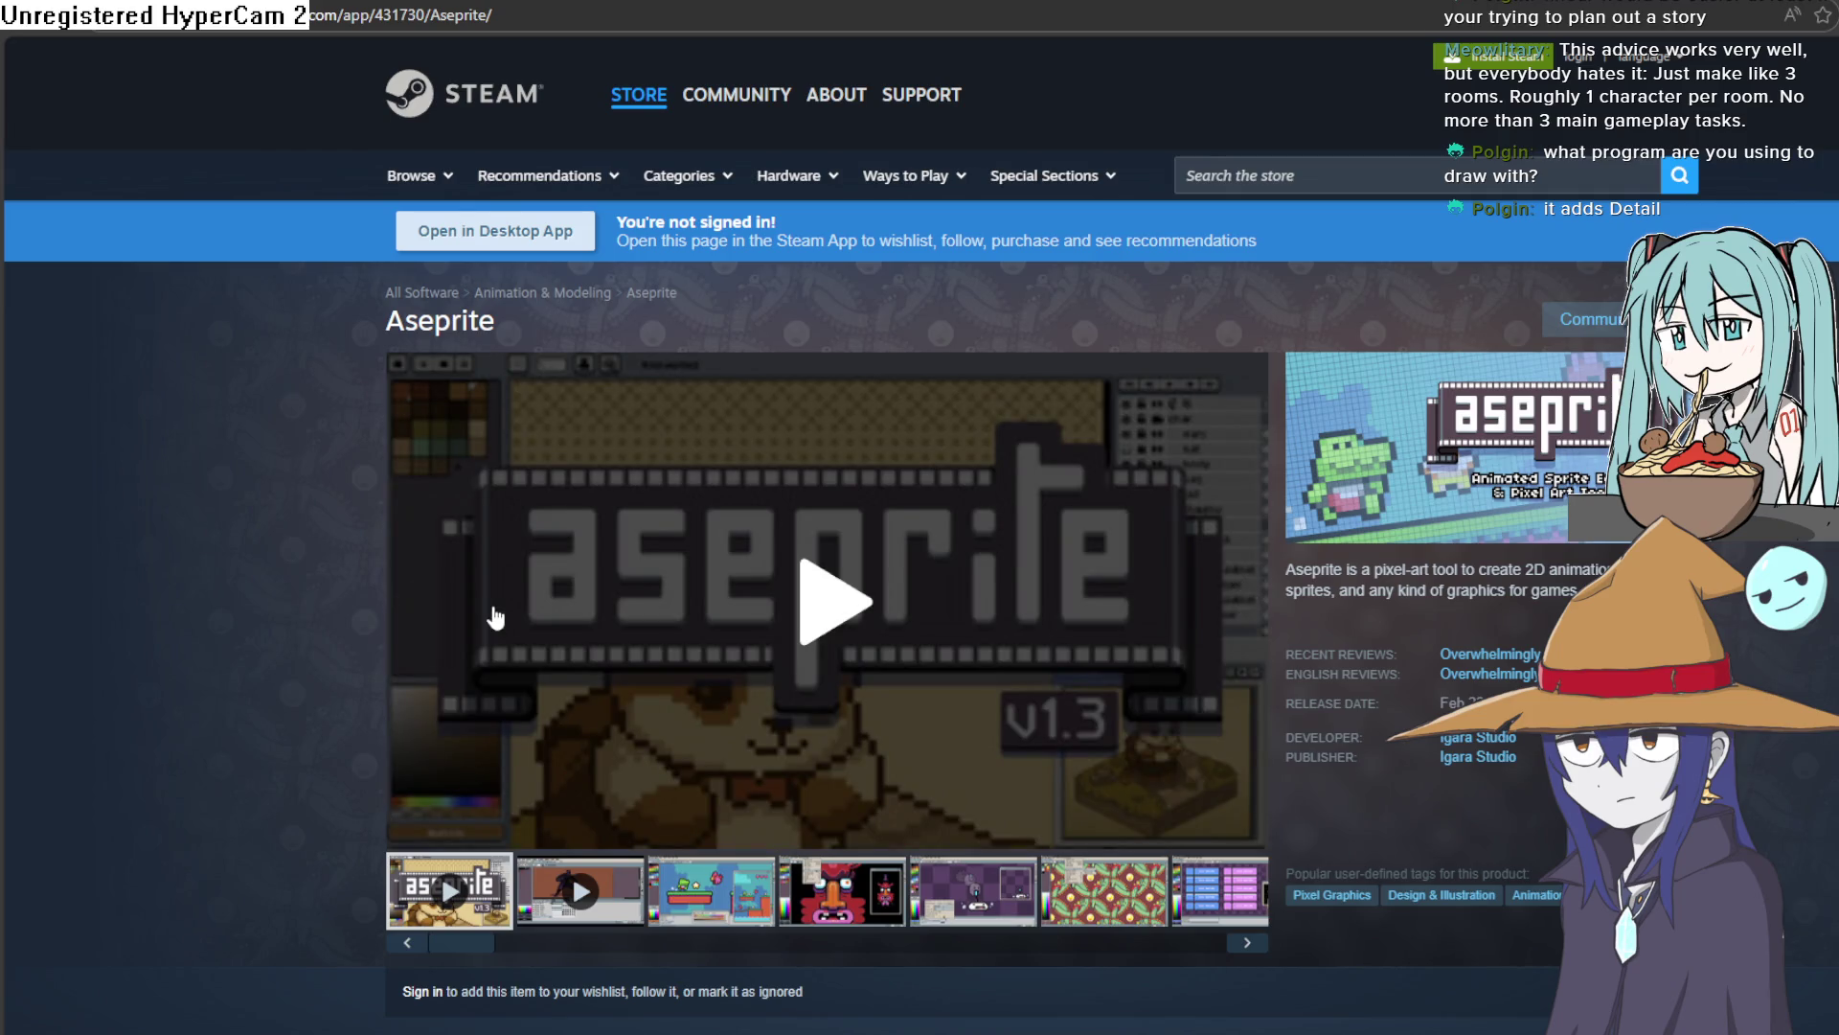
Browse the Aseprite store page screenshots, then return to the drawing
{"action": "scroll", "coordinate": [1035, 732], "scroll_direction": "down", "scroll_amount": 2}
{"action": "scroll", "coordinate": [1155, 790], "scroll_direction": "down", "scroll_amount": 2}
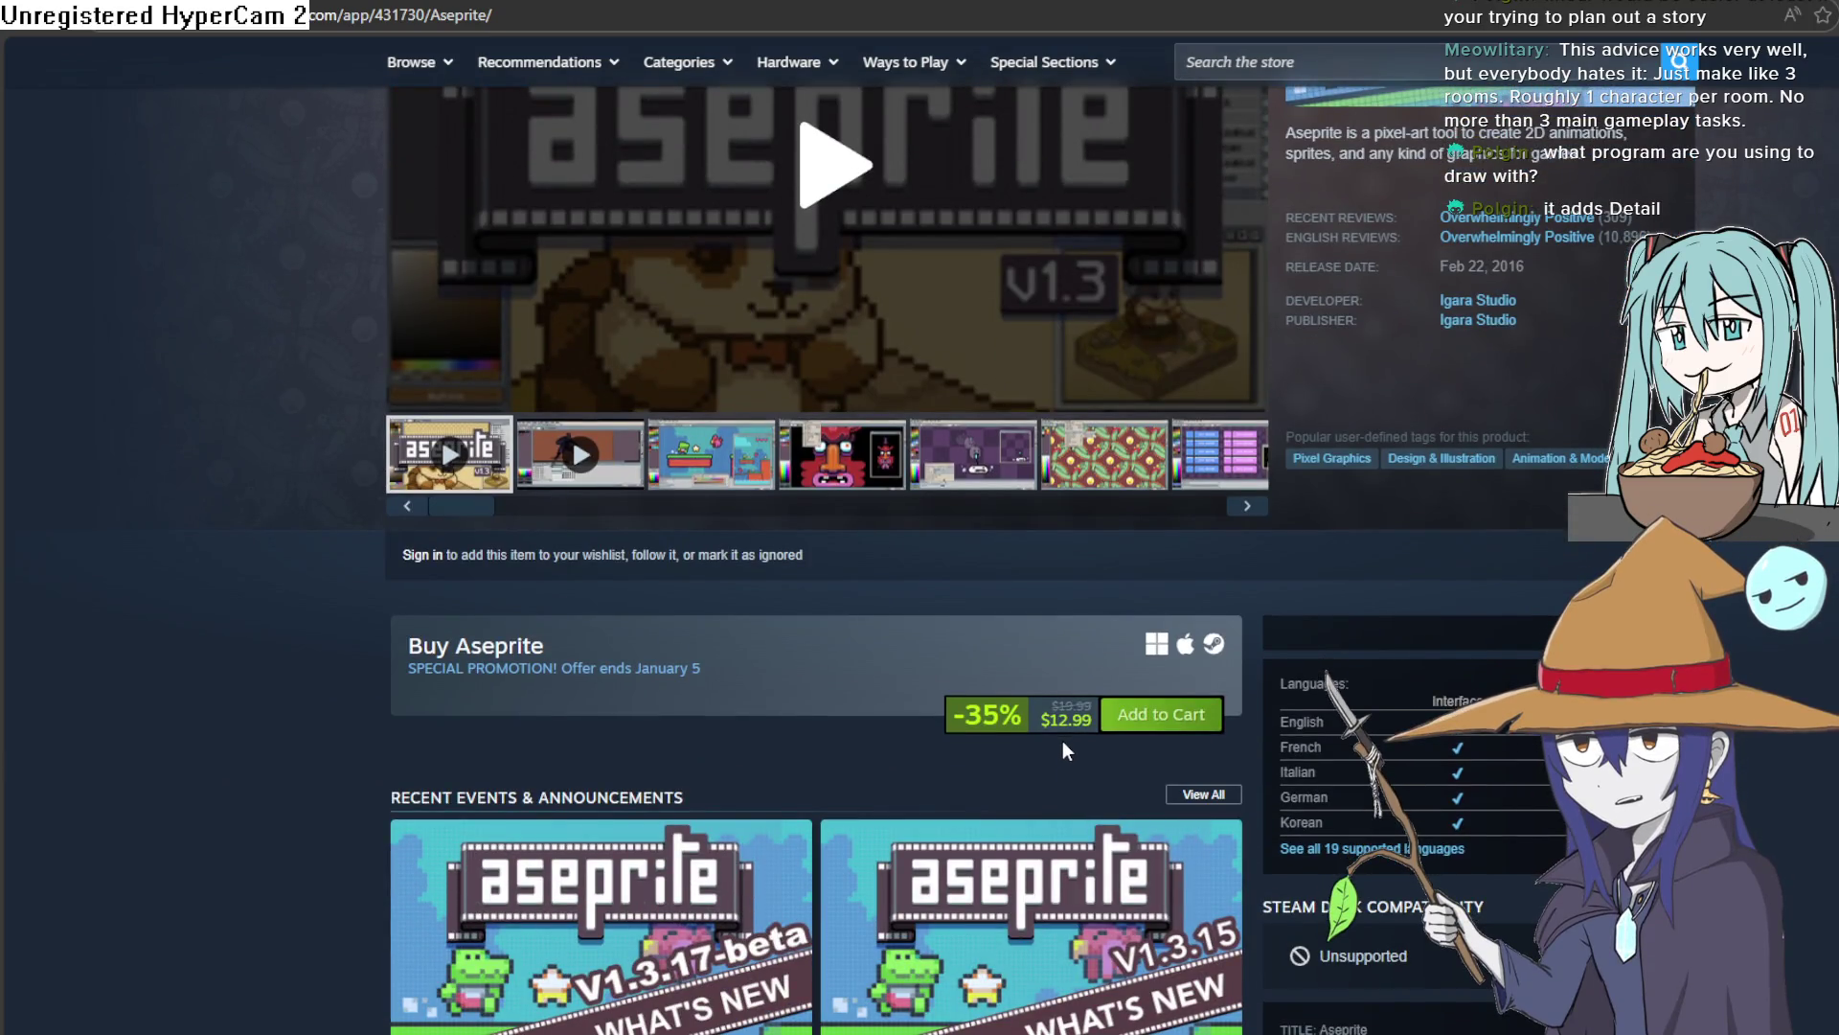
{"action": "left_click", "coordinate": [832, 471]}
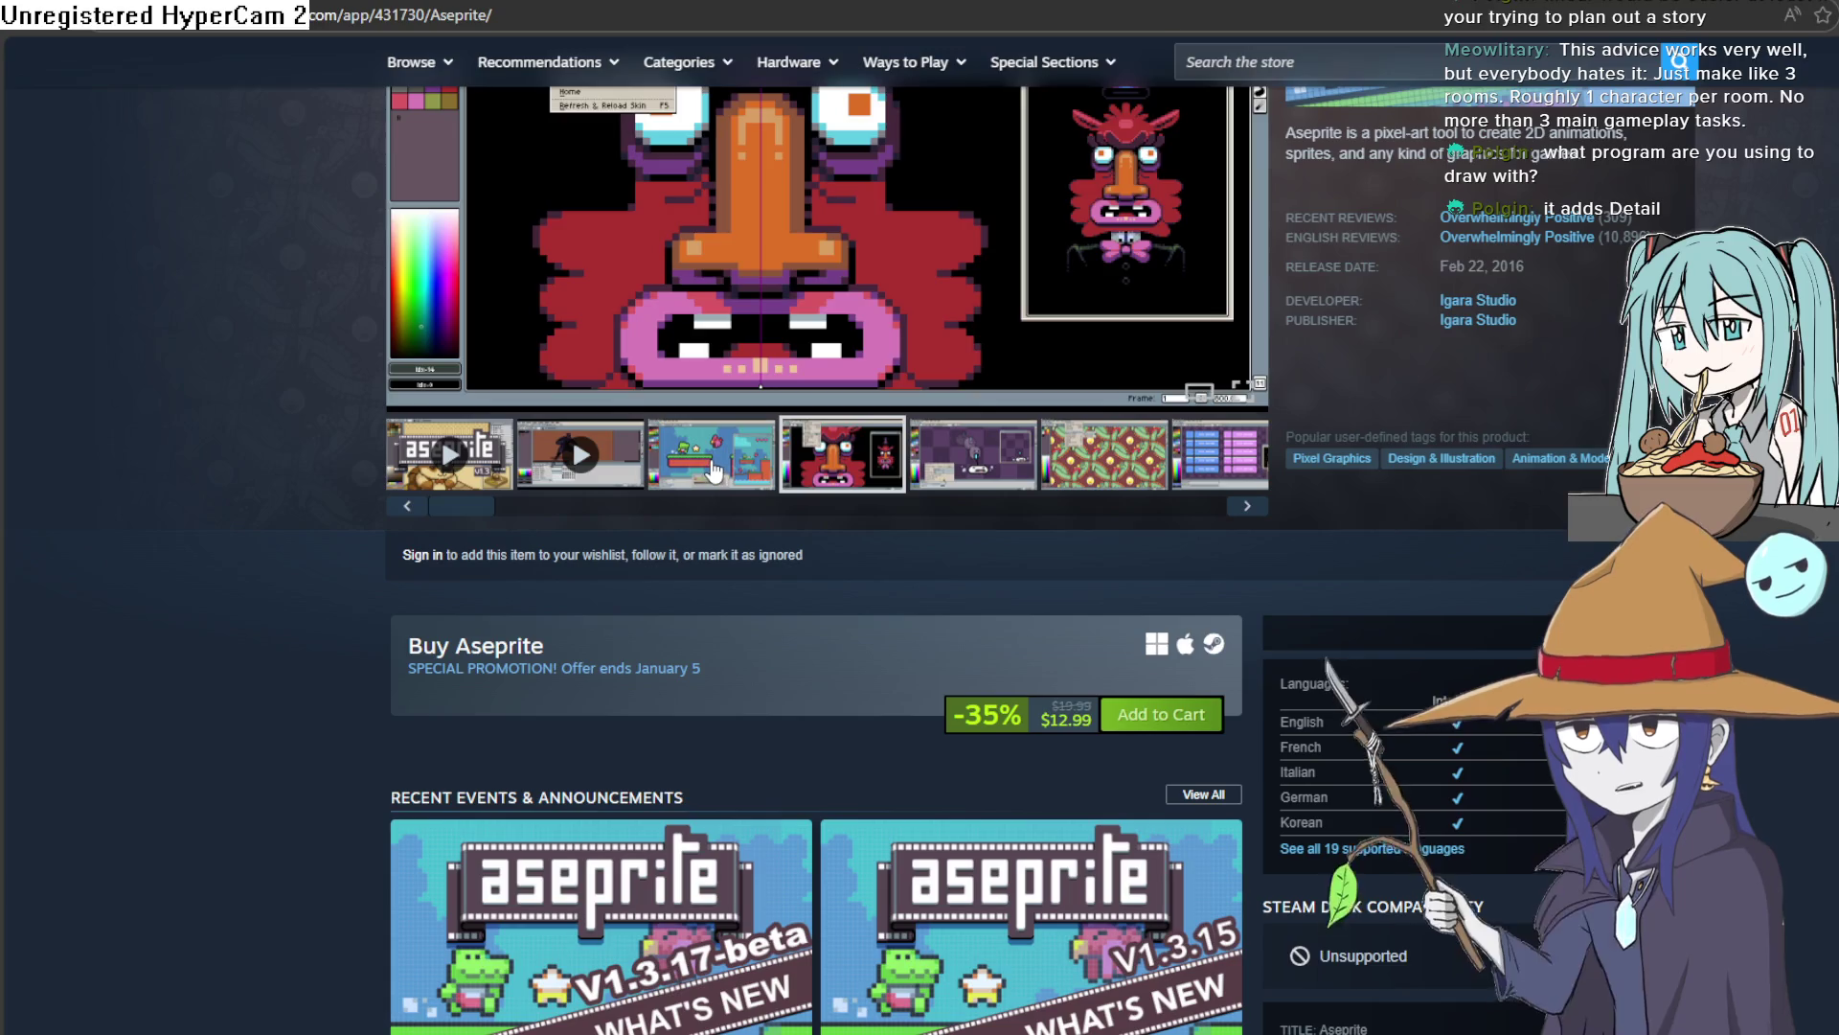
{"action": "left_click", "coordinate": [996, 484]}
{"action": "scroll", "coordinate": [988, 590], "scroll_direction": "up", "scroll_amount": 4}
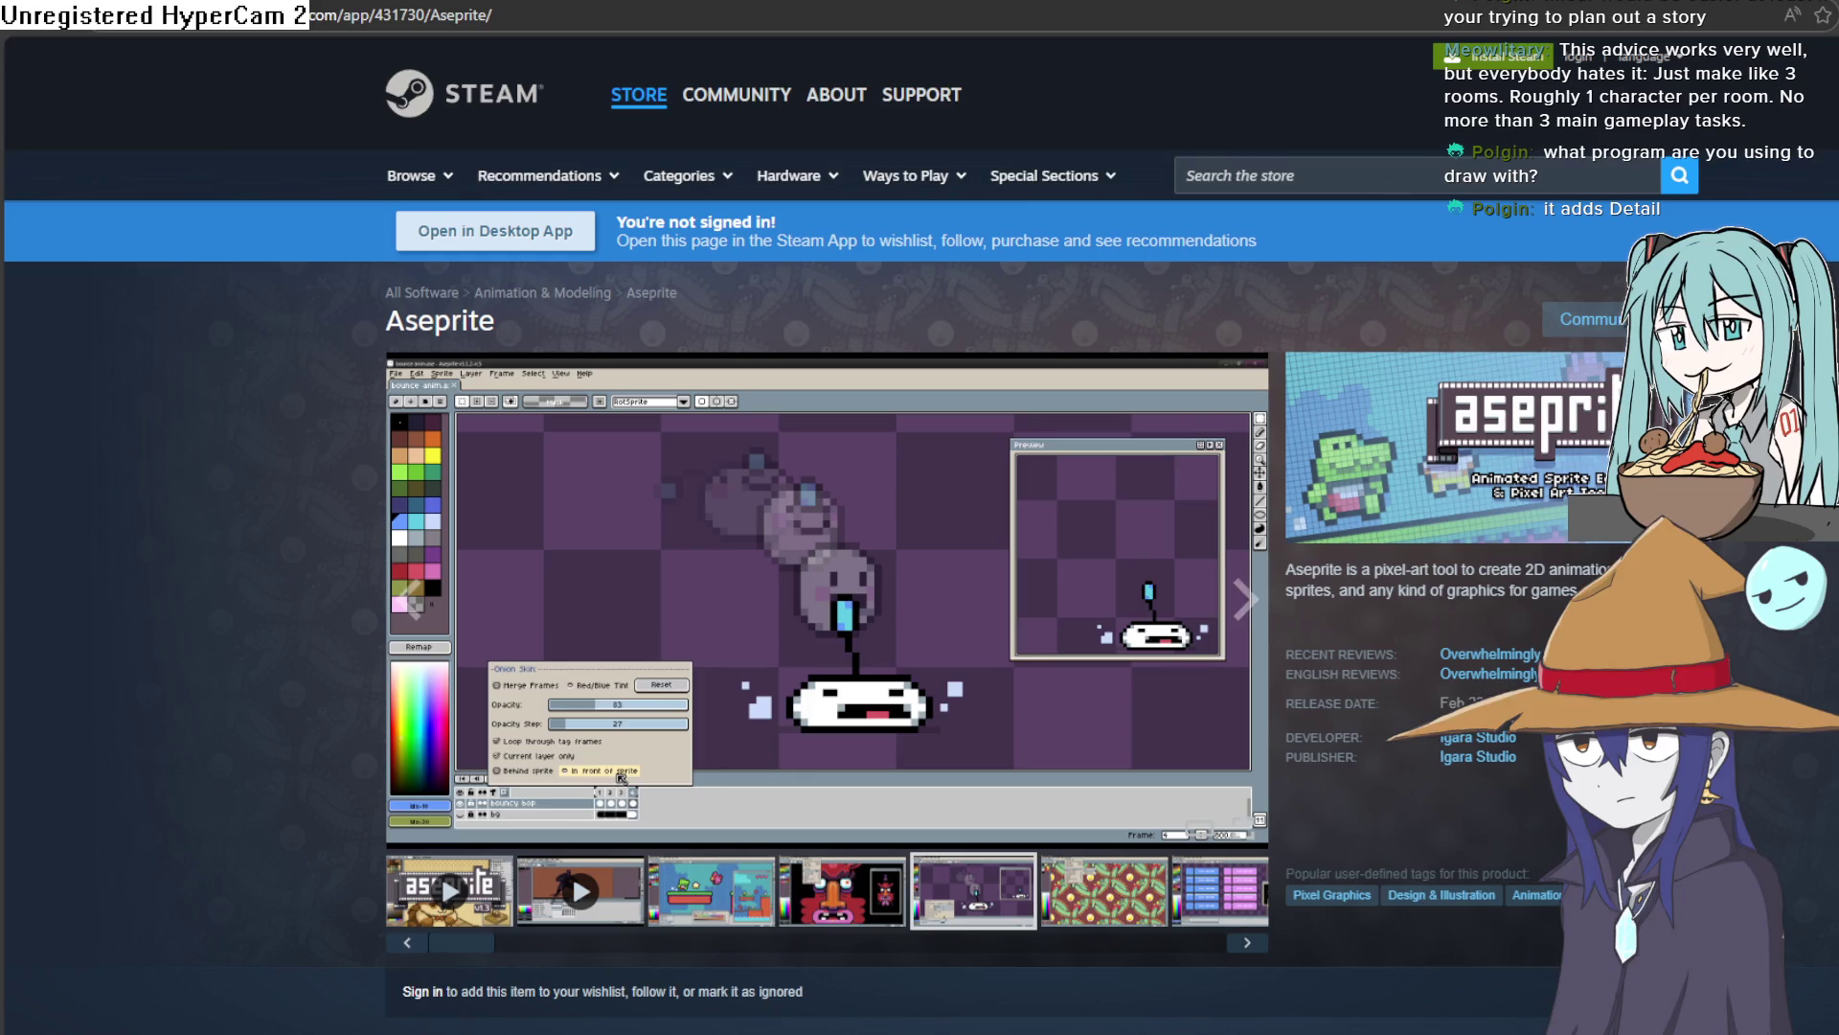
{"action": "key", "text": "alt+Tab"}
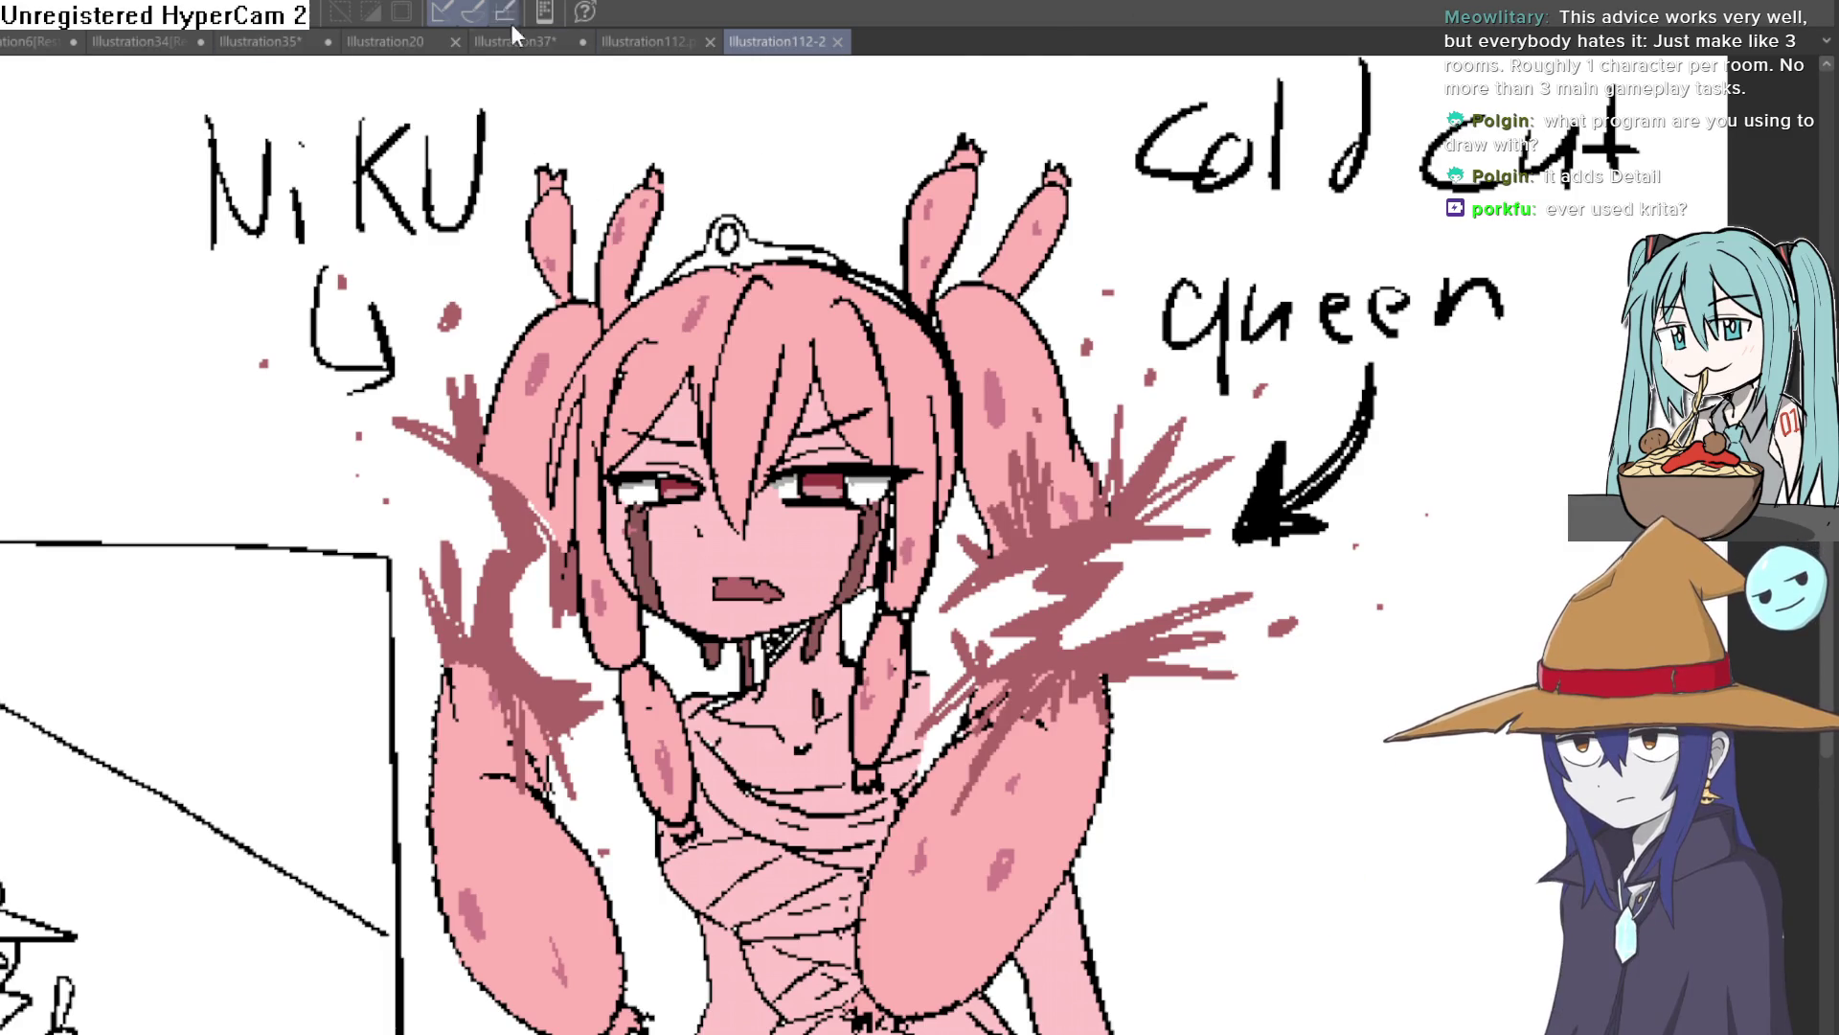
Switch from the Illustration112.png document to the Illustration37 Santa hat drawing
{"action": "left_click", "coordinate": [666, 42]}
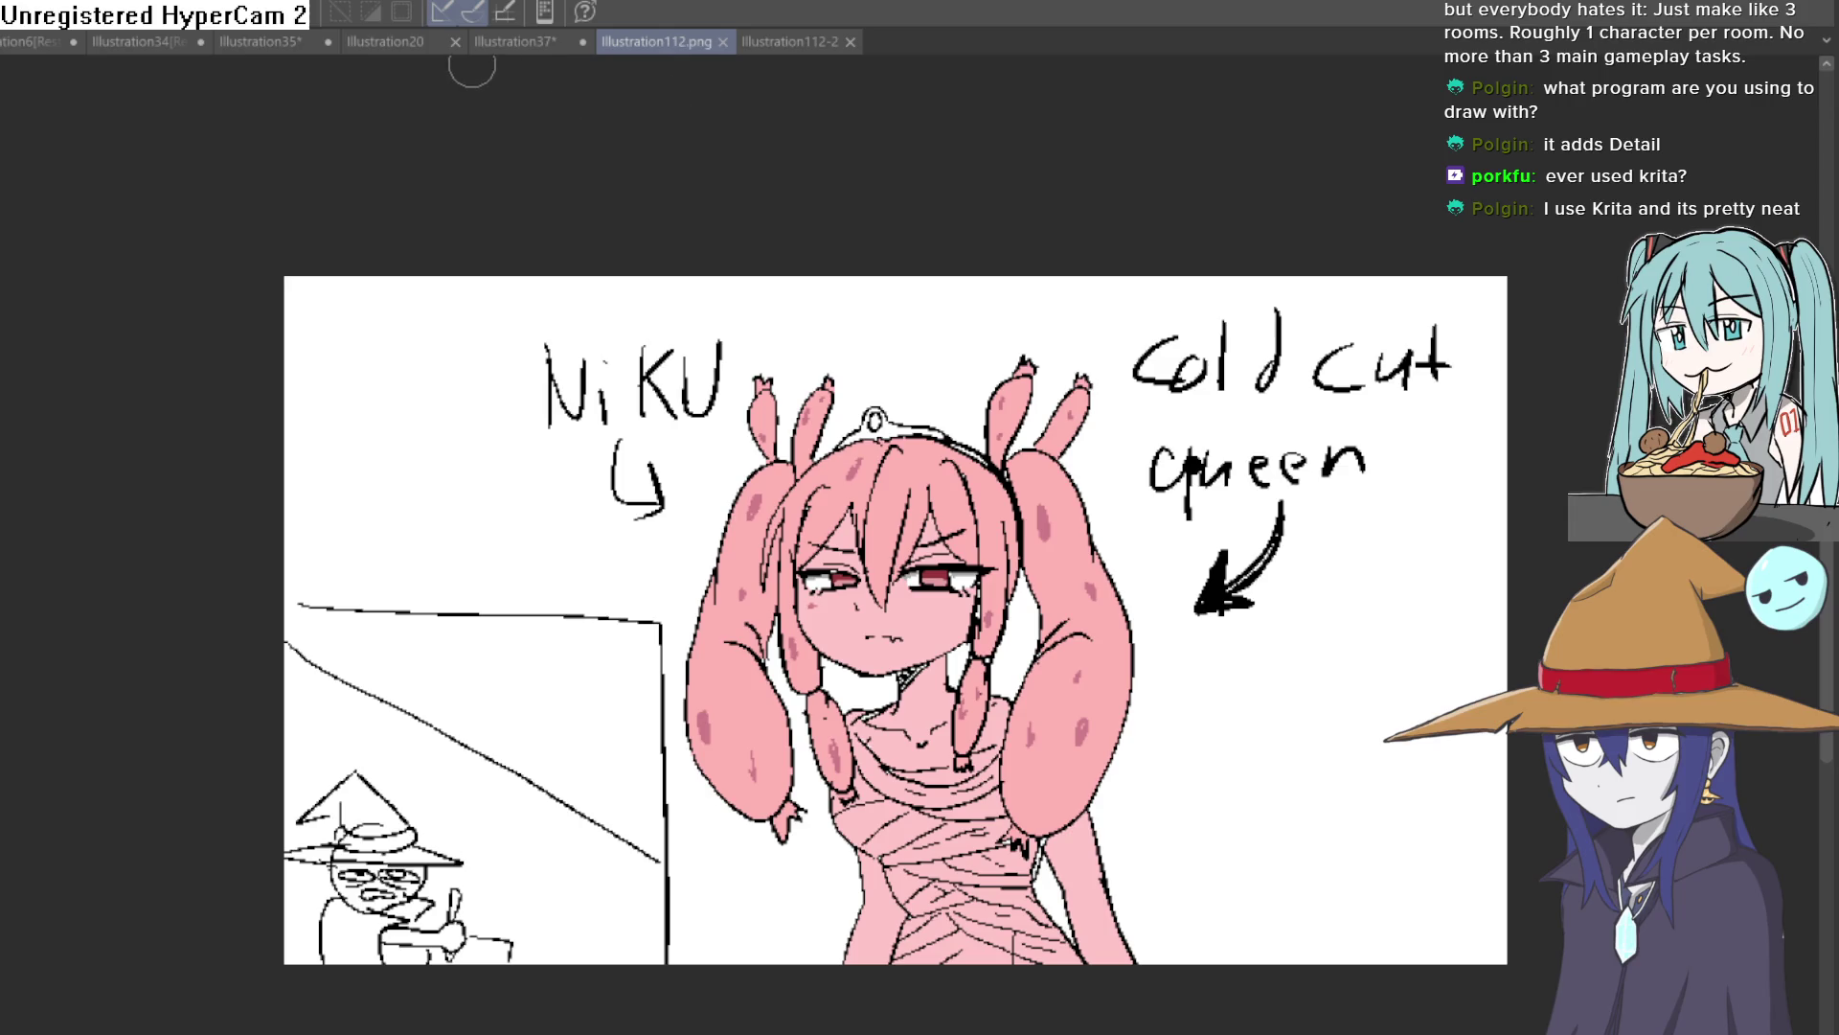
{"action": "left_click", "coordinate": [493, 46]}
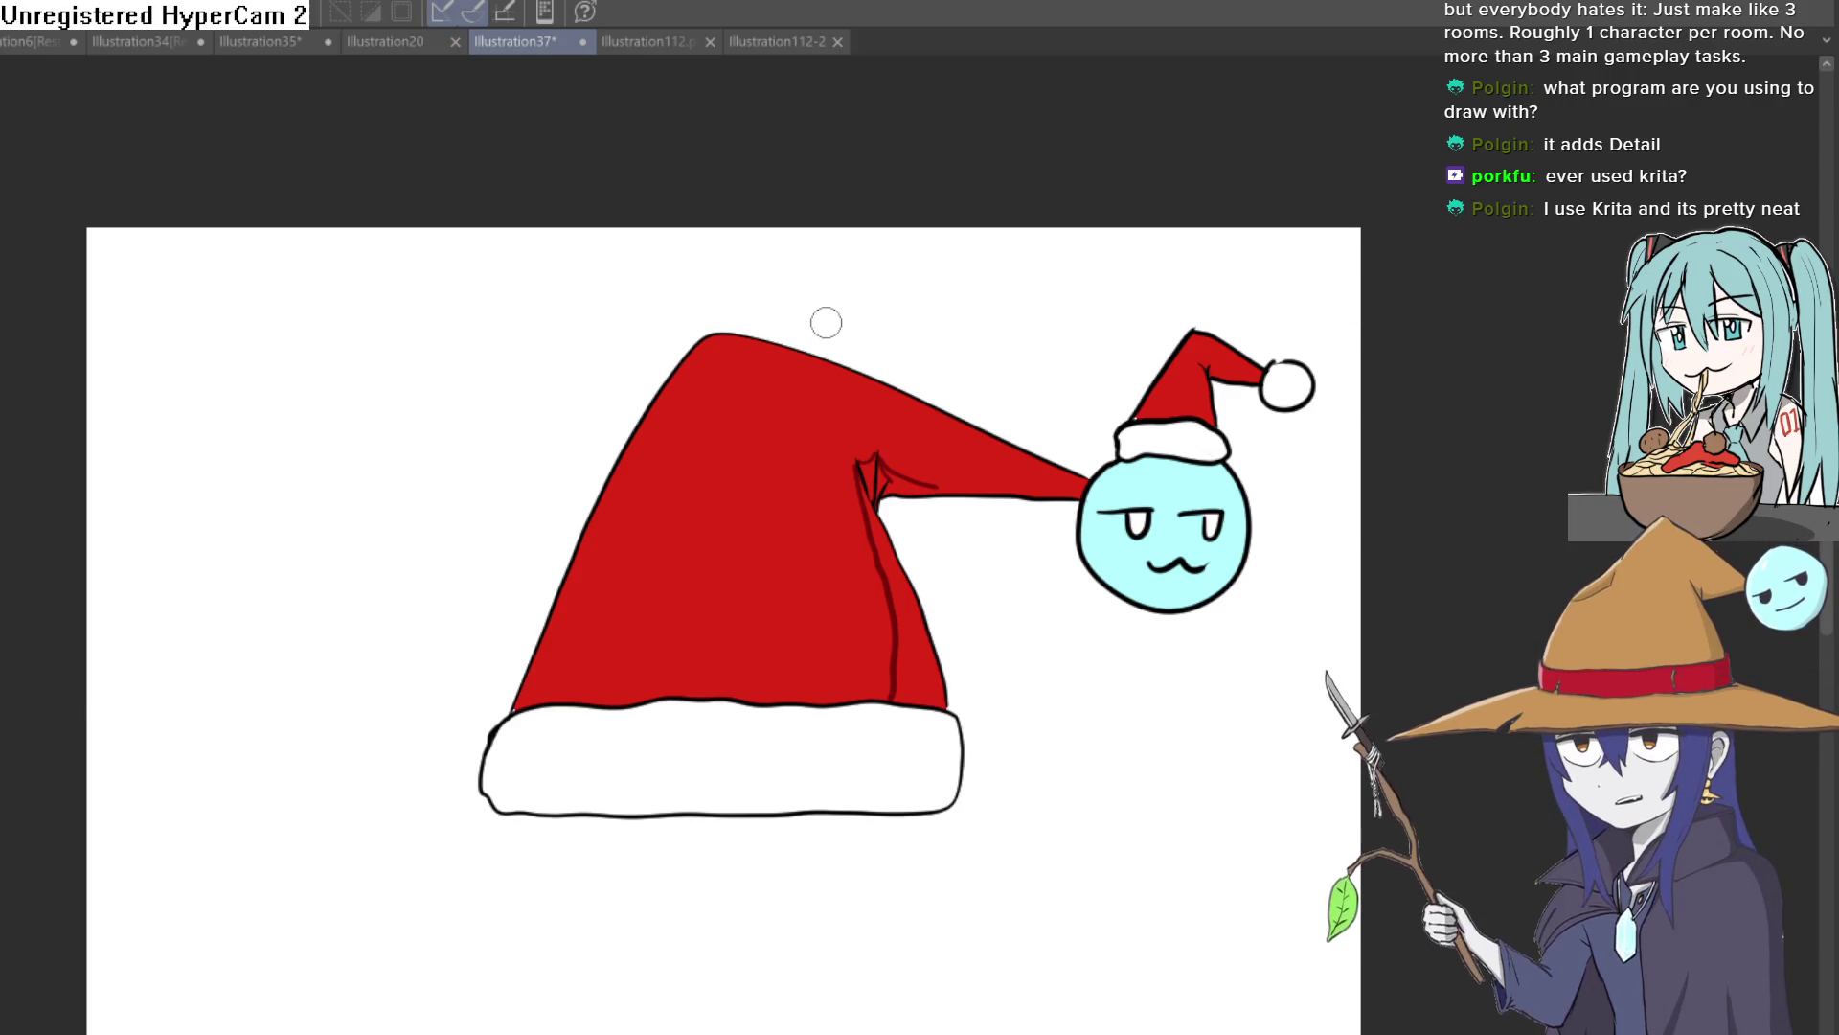
Eyedrop the dark red and fill the hat's right strip and the fold's top notch
{"action": "left_click", "coordinate": [900, 623]}
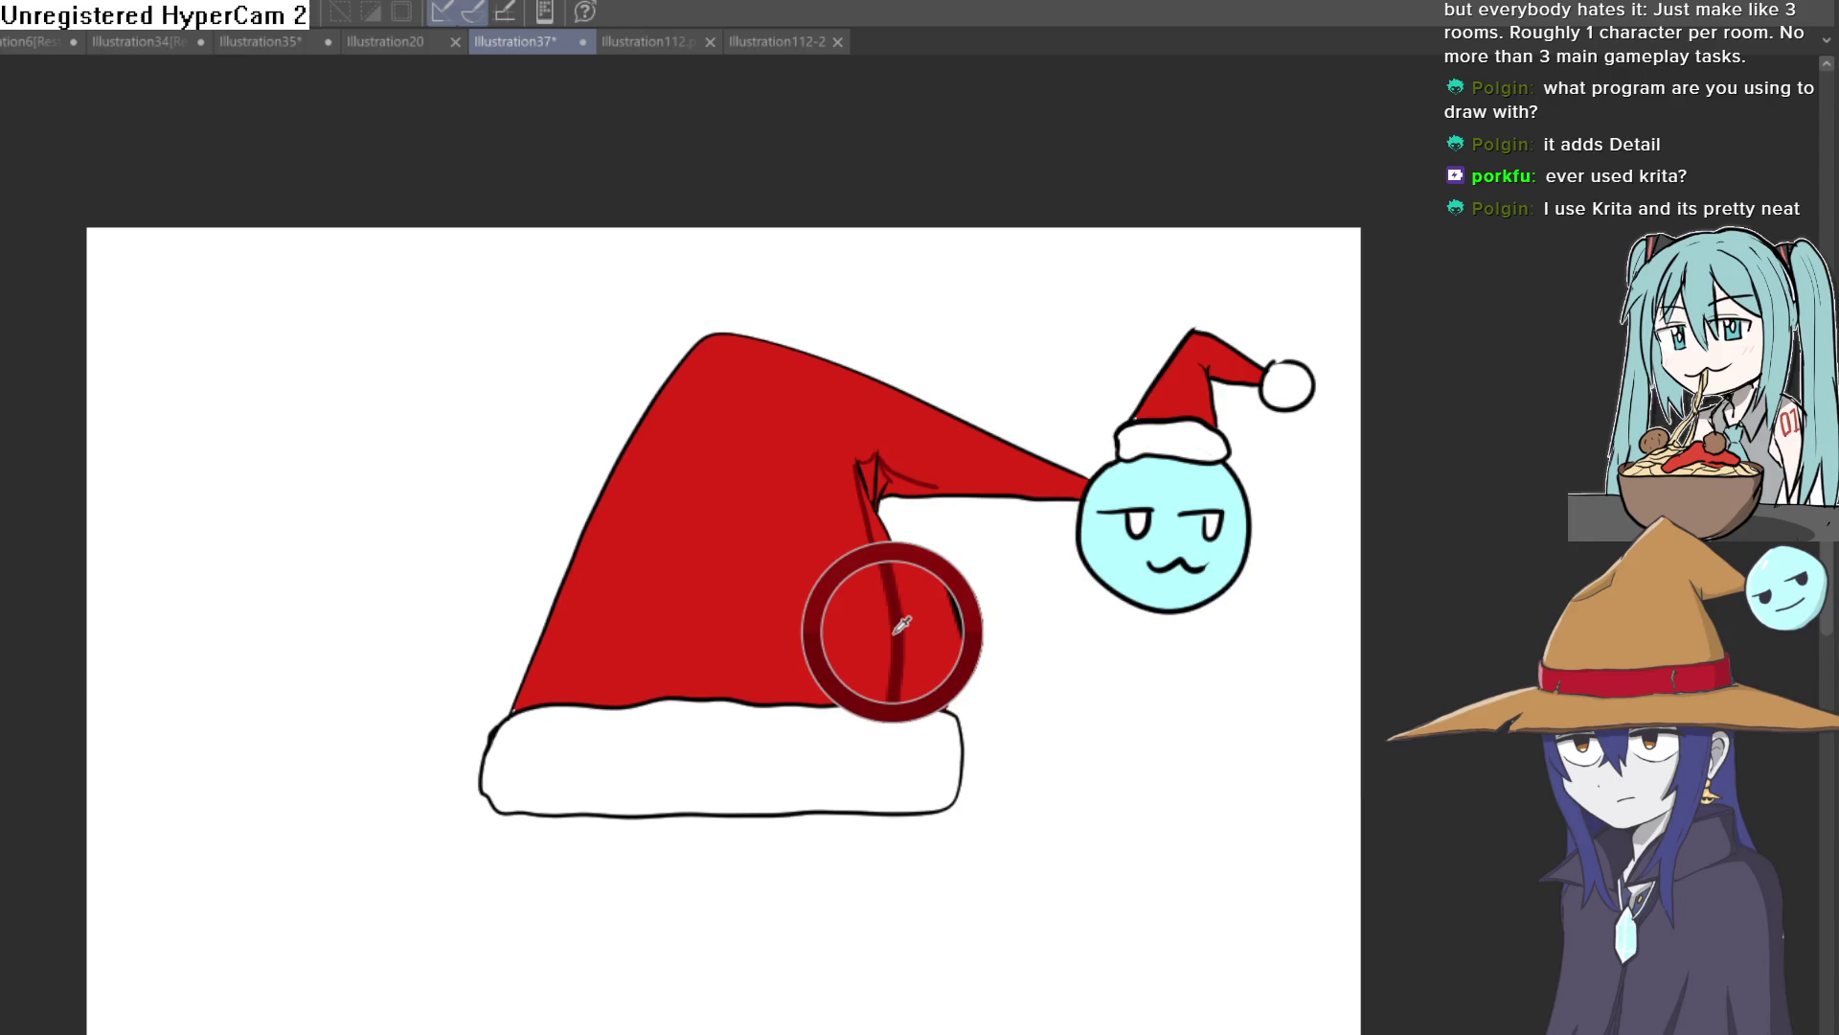
{"action": "left_click", "coordinate": [913, 619]}
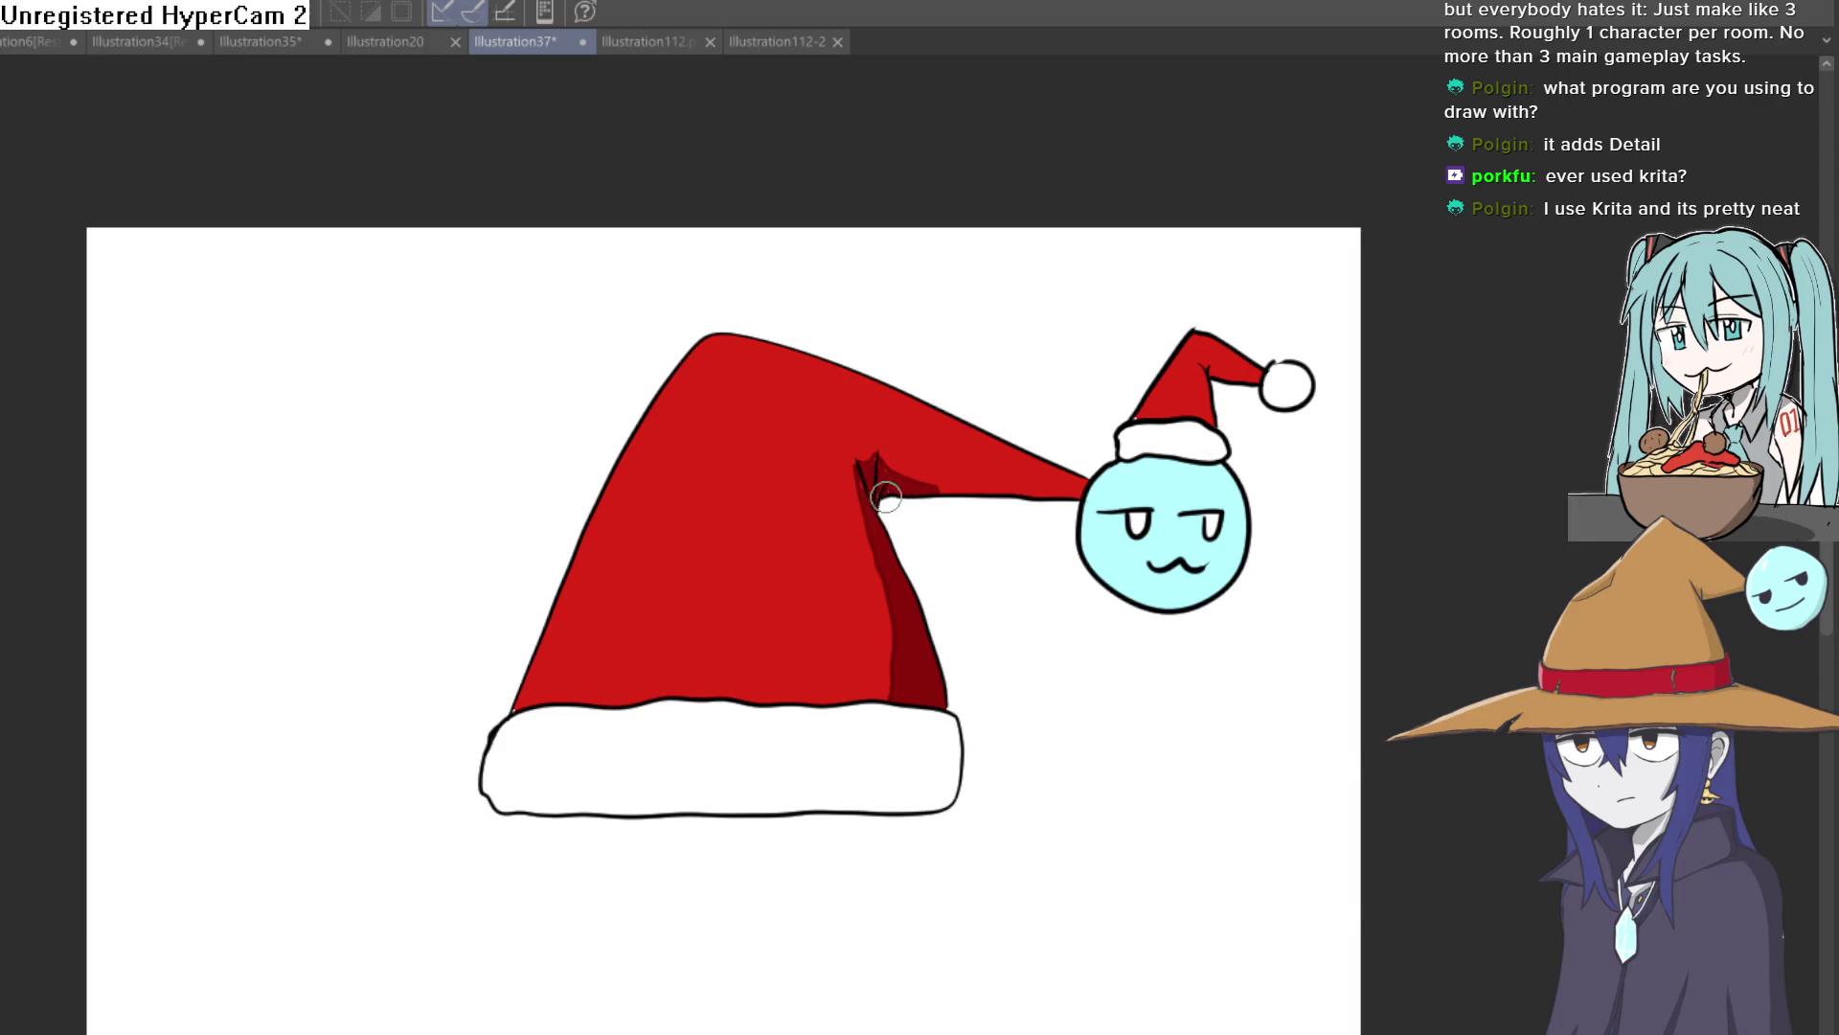
{"action": "scroll", "coordinate": [891, 498], "scroll_direction": "up", "scroll_amount": 5}
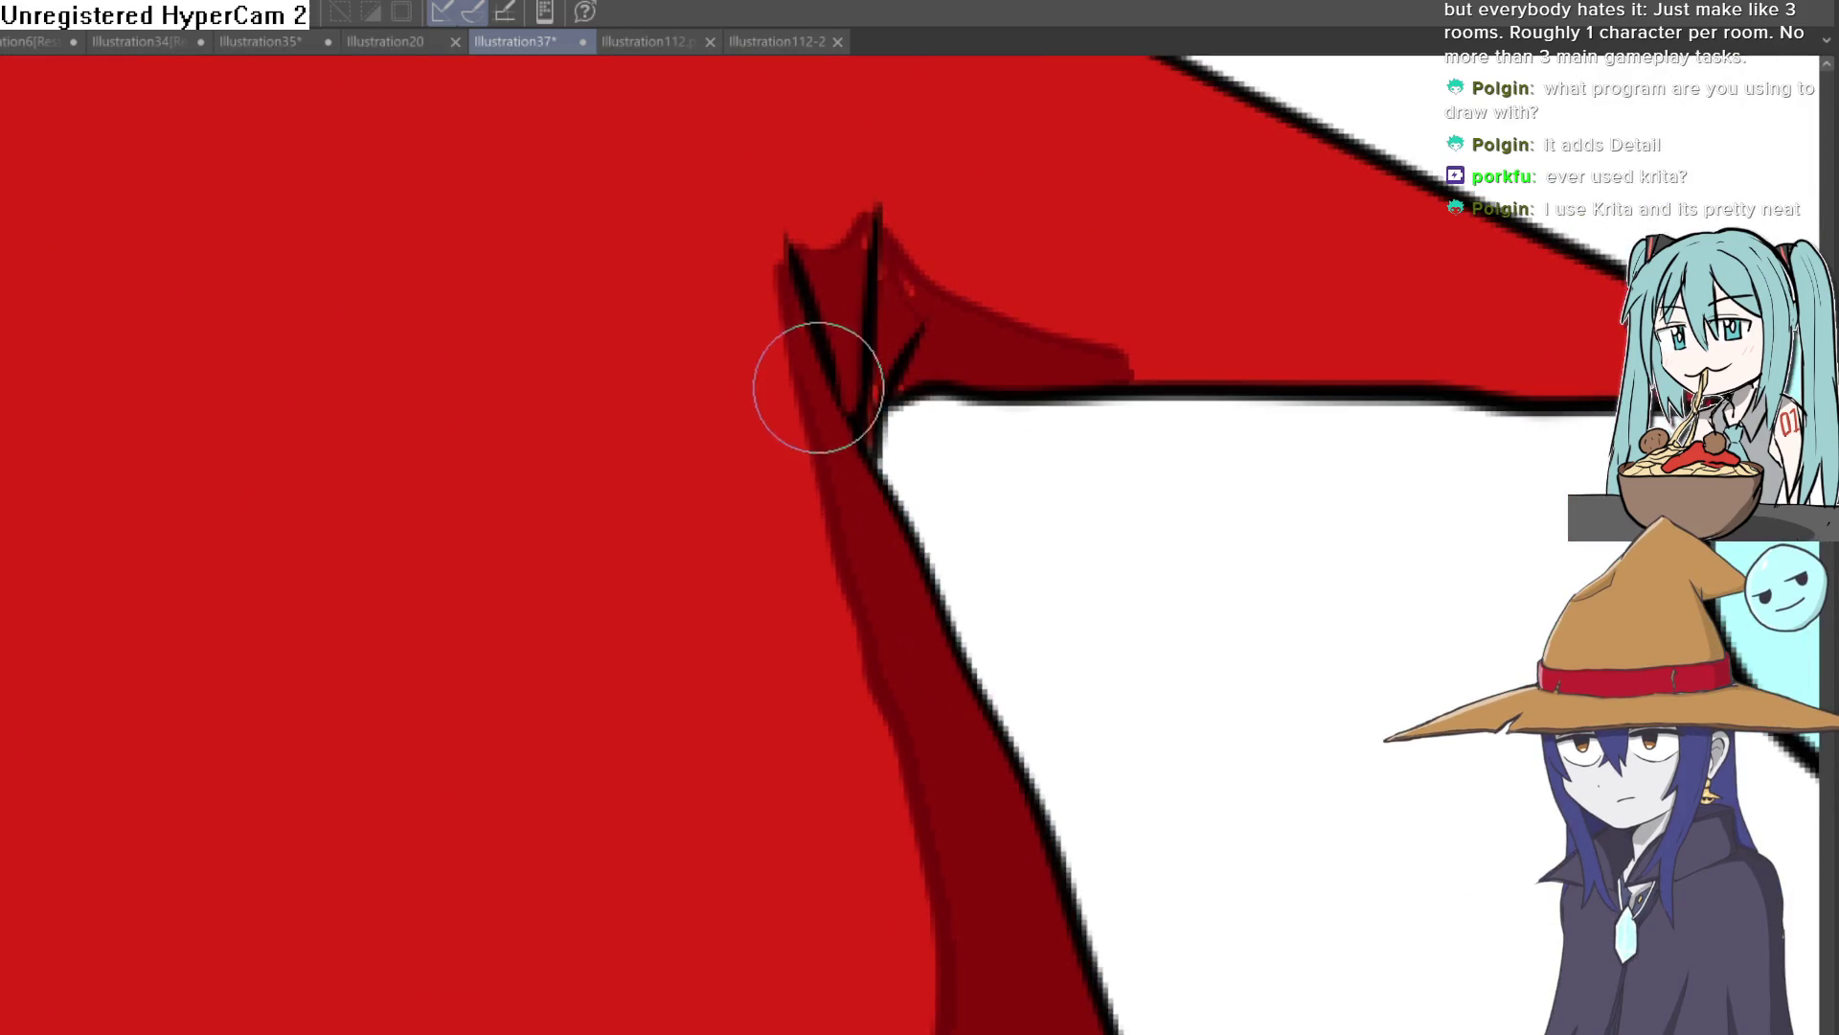
{"action": "left_click_drag", "start_coordinate": [826, 279], "coordinate": [875, 246]}
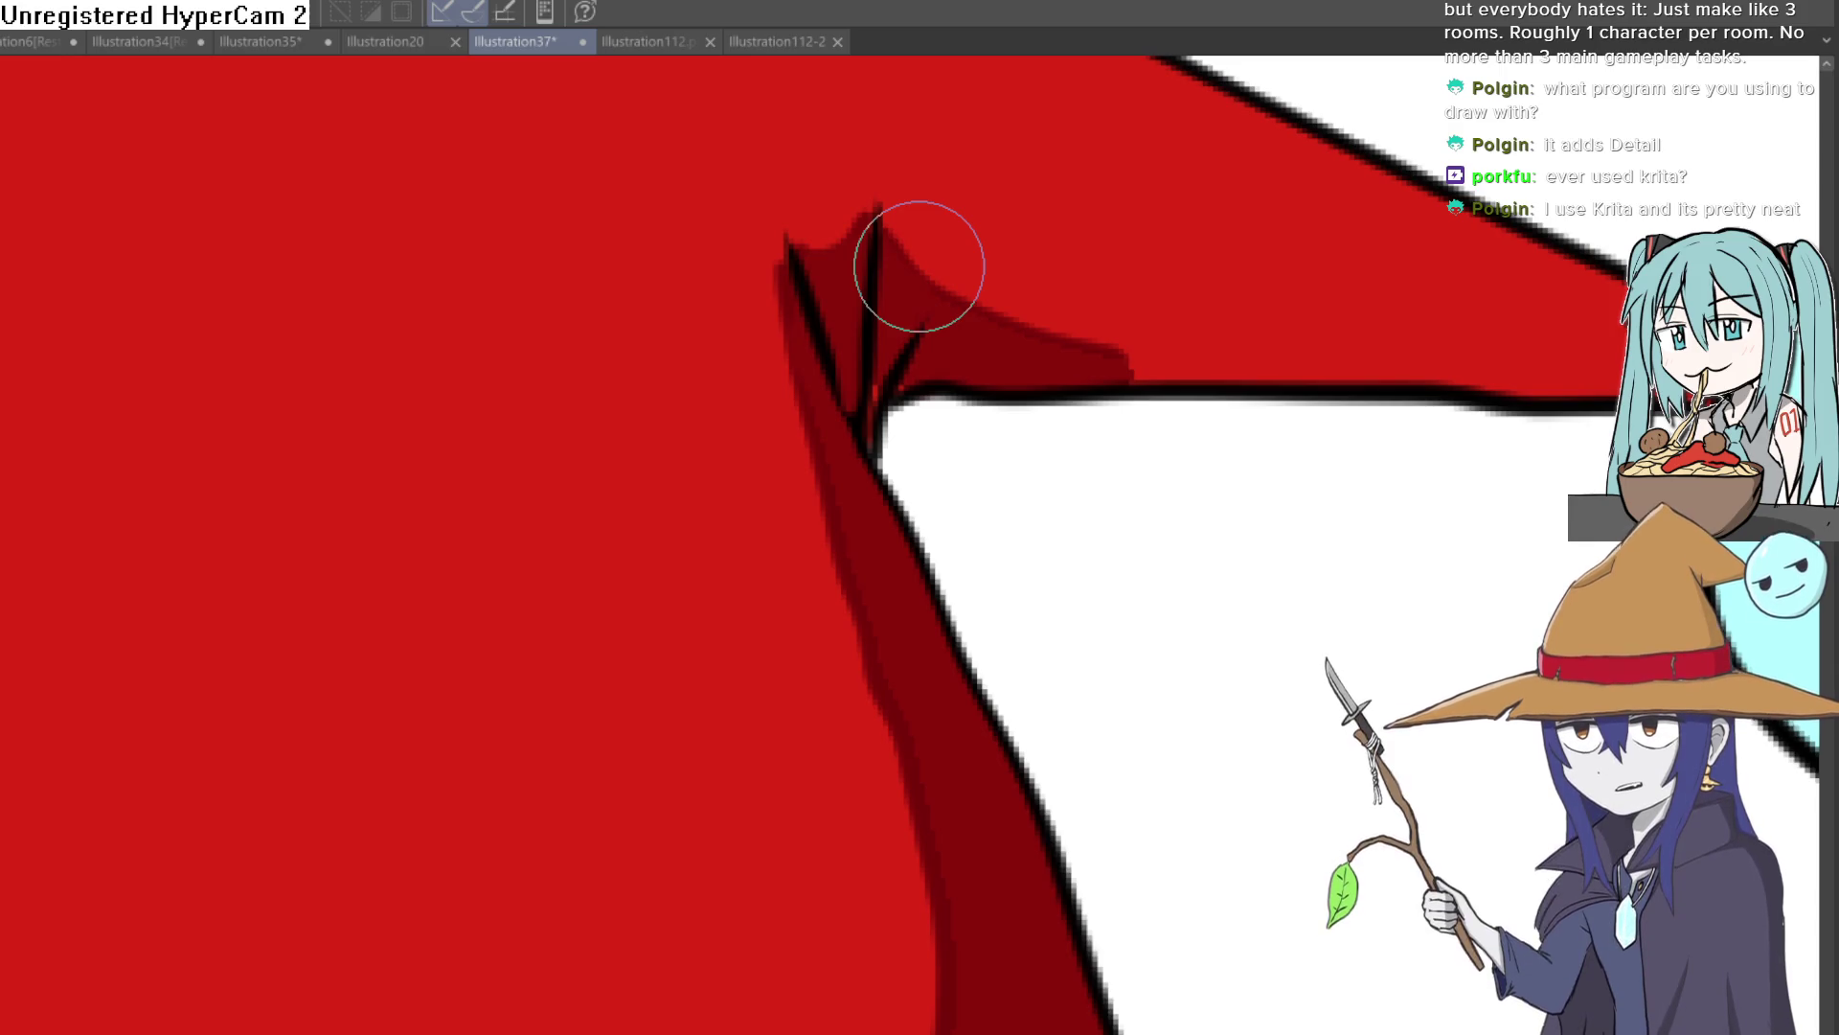
Darken the small fold gap and extend the dark red shading along the hat's tail
{"action": "left_click", "coordinate": [874, 398]}
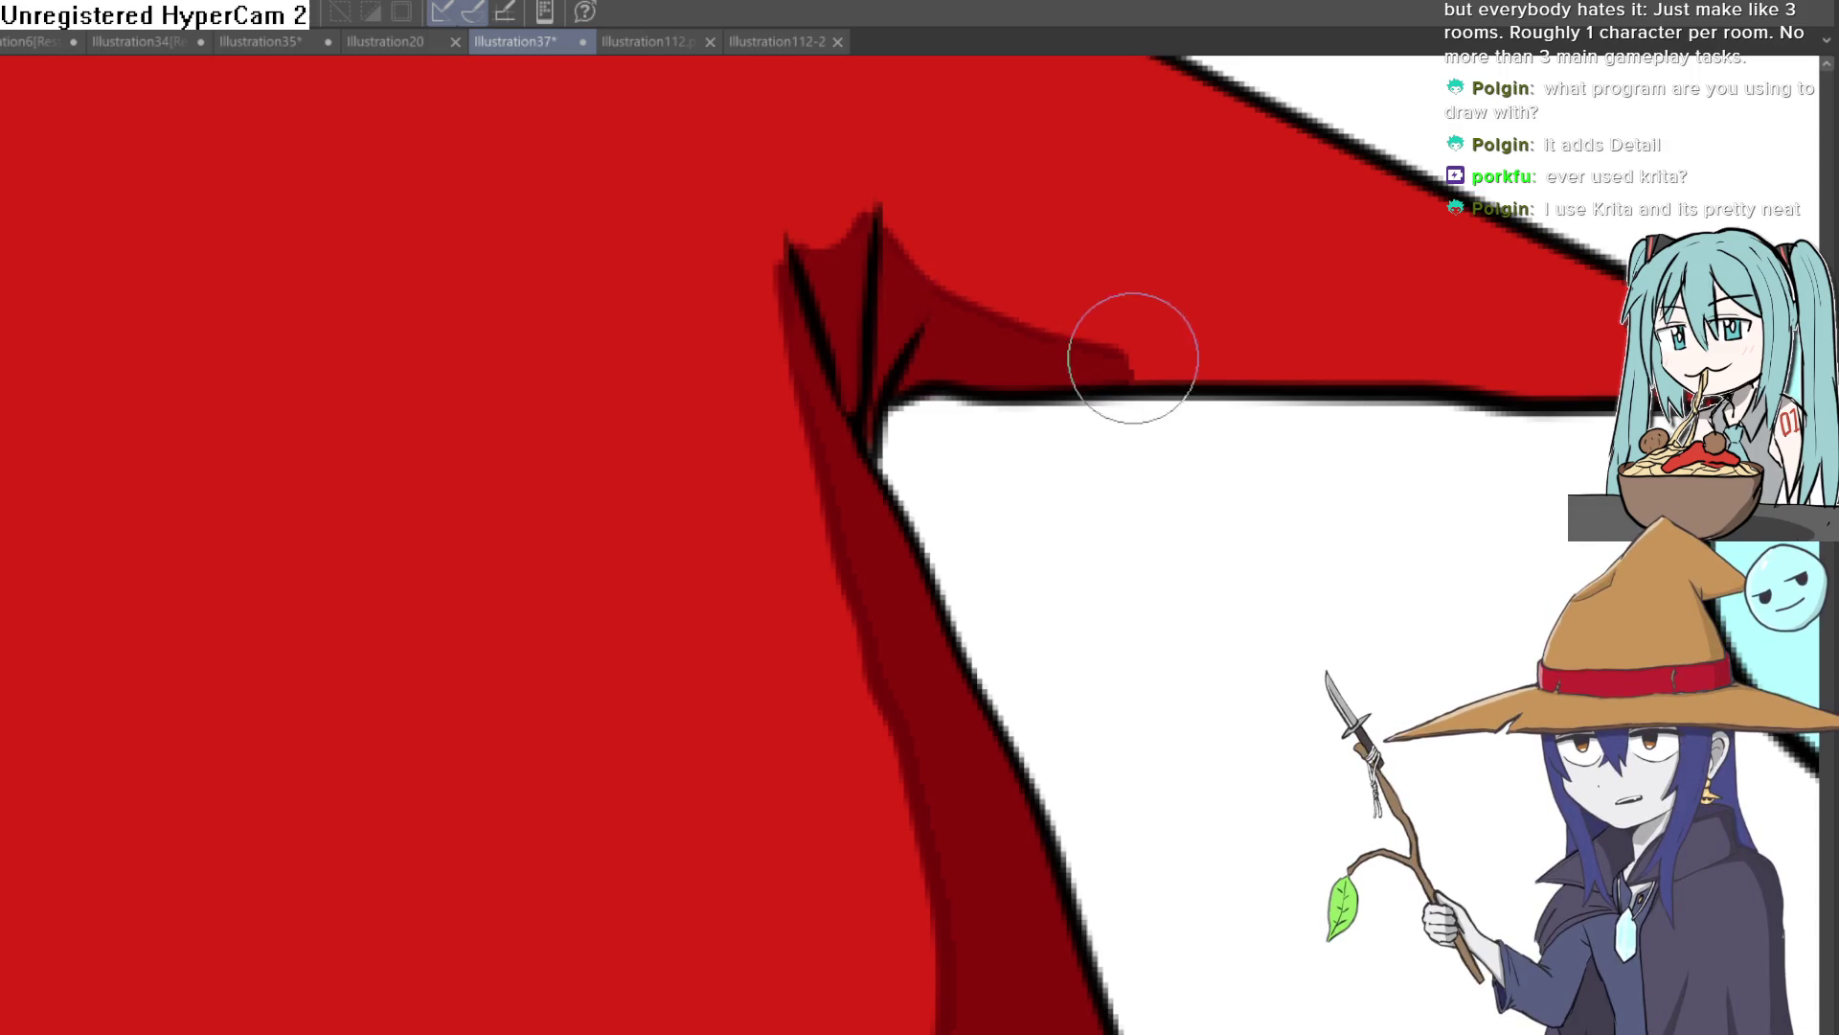
{"action": "left_click_drag", "start_coordinate": [1126, 363], "coordinate": [1284, 382]}
{"action": "mouse_move", "coordinate": [1418, 421]}
{"action": "left_mouse_down"}
{"action": "mouse_move", "coordinate": [1059, 484]}
{"action": "mouse_move", "coordinate": [952, 456]}
{"action": "mouse_move", "coordinate": [1048, 358]}
{"action": "left_mouse_up"}
{"action": "scroll", "coordinate": [993, 444], "scroll_direction": "down", "scroll_amount": 2}
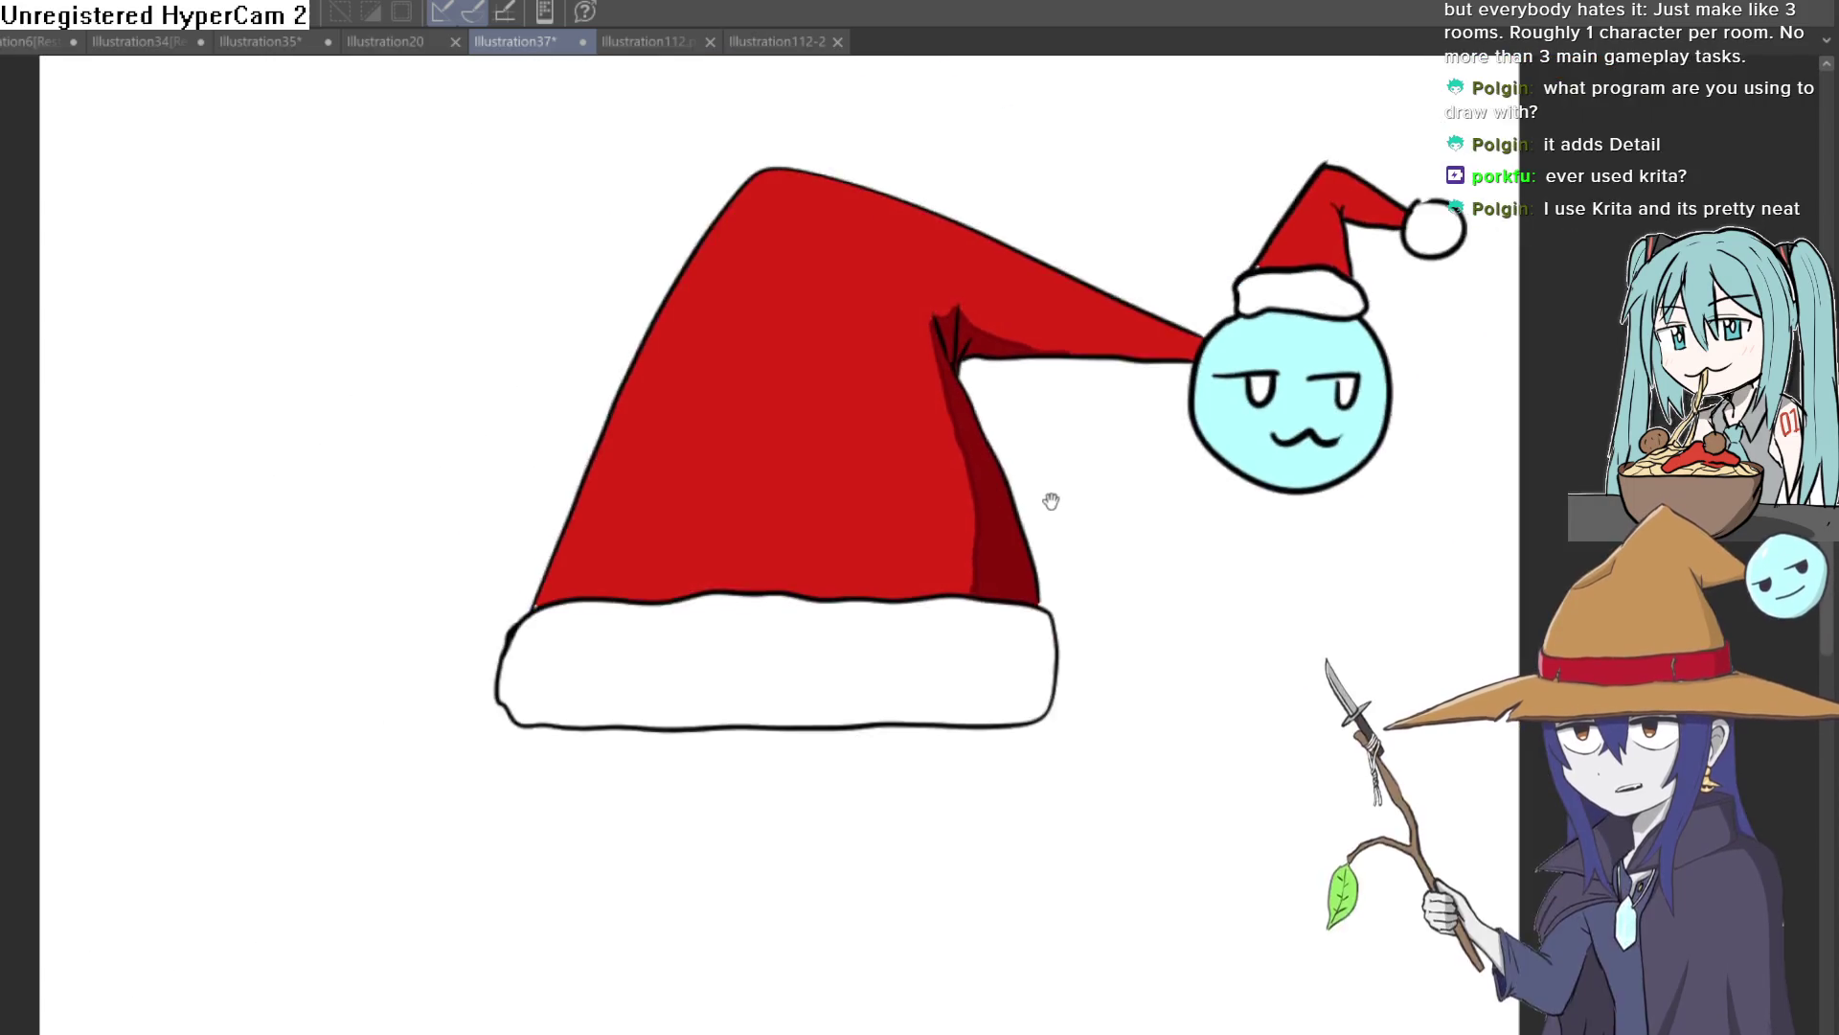
{"action": "left_click_drag", "start_coordinate": [1051, 501], "coordinate": [1003, 434]}
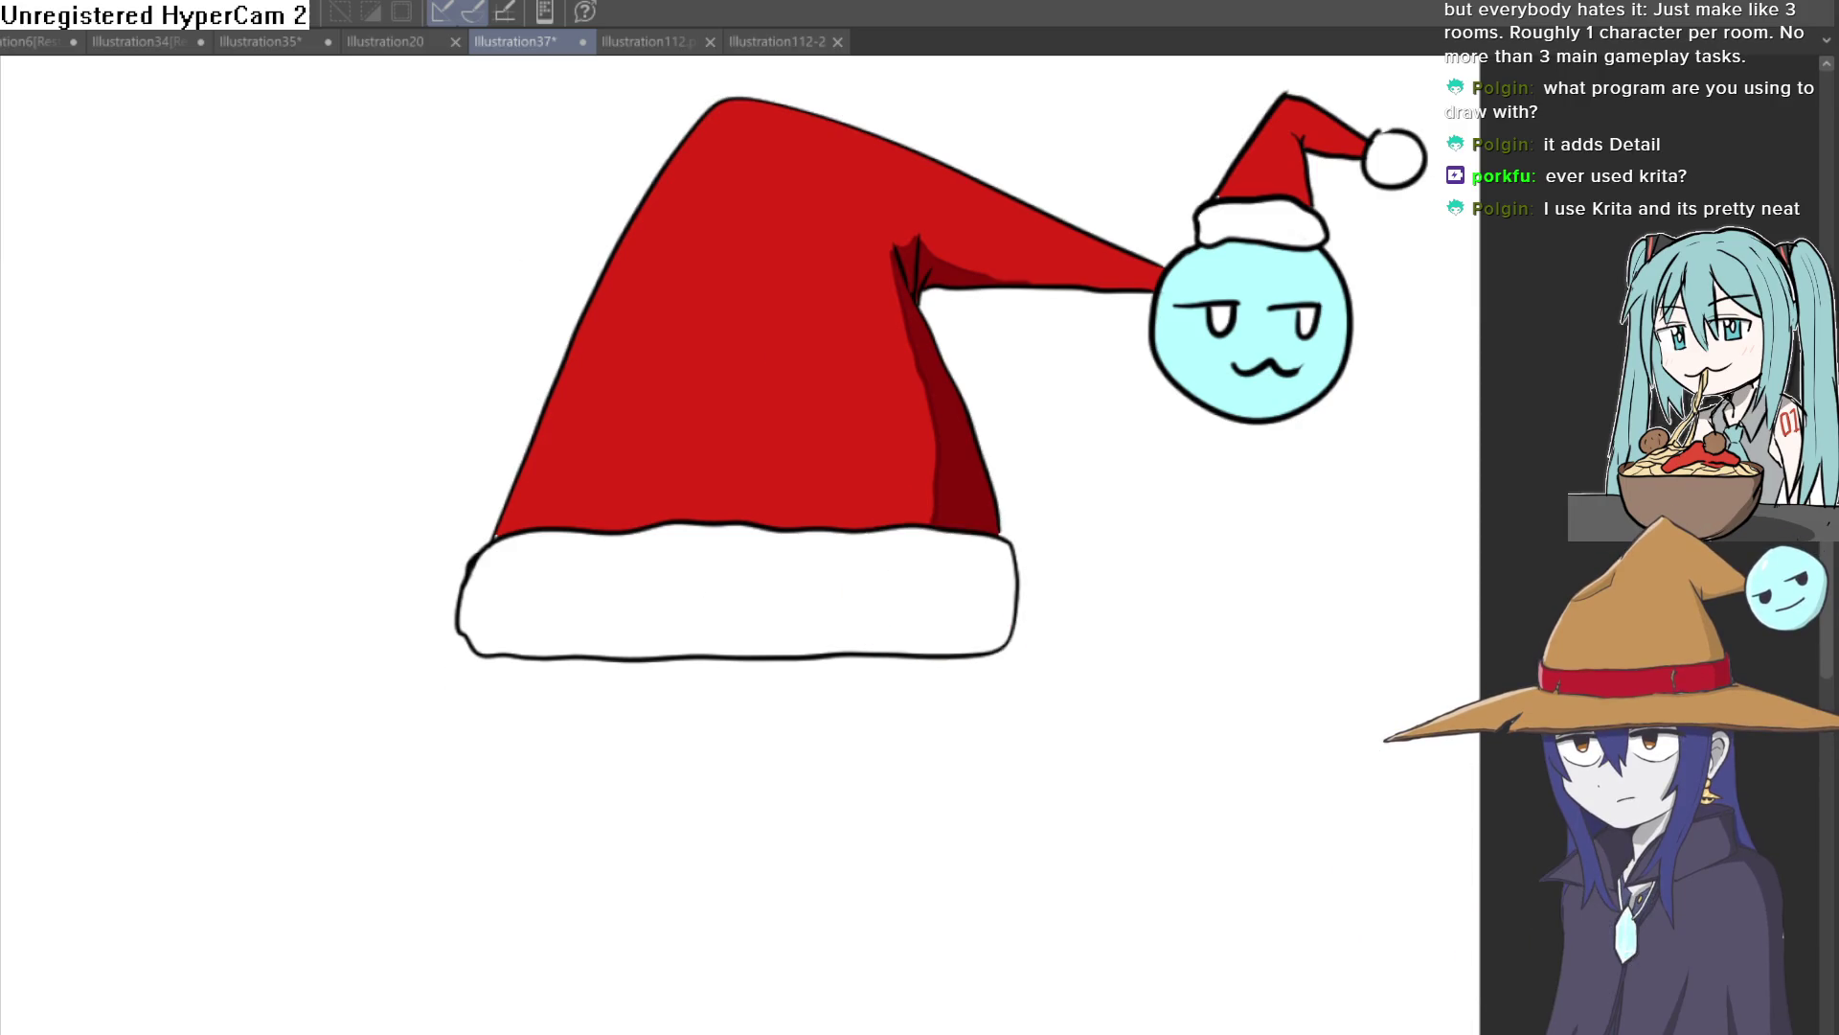
{"action": "left_click", "coordinate": [1042, 529]}
Draw a pink divider across the brim and fill its right section pink
{"action": "mouse_move", "coordinate": [900, 402]}
{"action": "left_mouse_down"}
{"action": "mouse_move", "coordinate": [901, 675]}
{"action": "mouse_move", "coordinate": [866, 792]}
{"action": "mouse_move", "coordinate": [1067, 566]}
{"action": "left_mouse_up"}
{"action": "left_click", "coordinate": [1313, 414]}
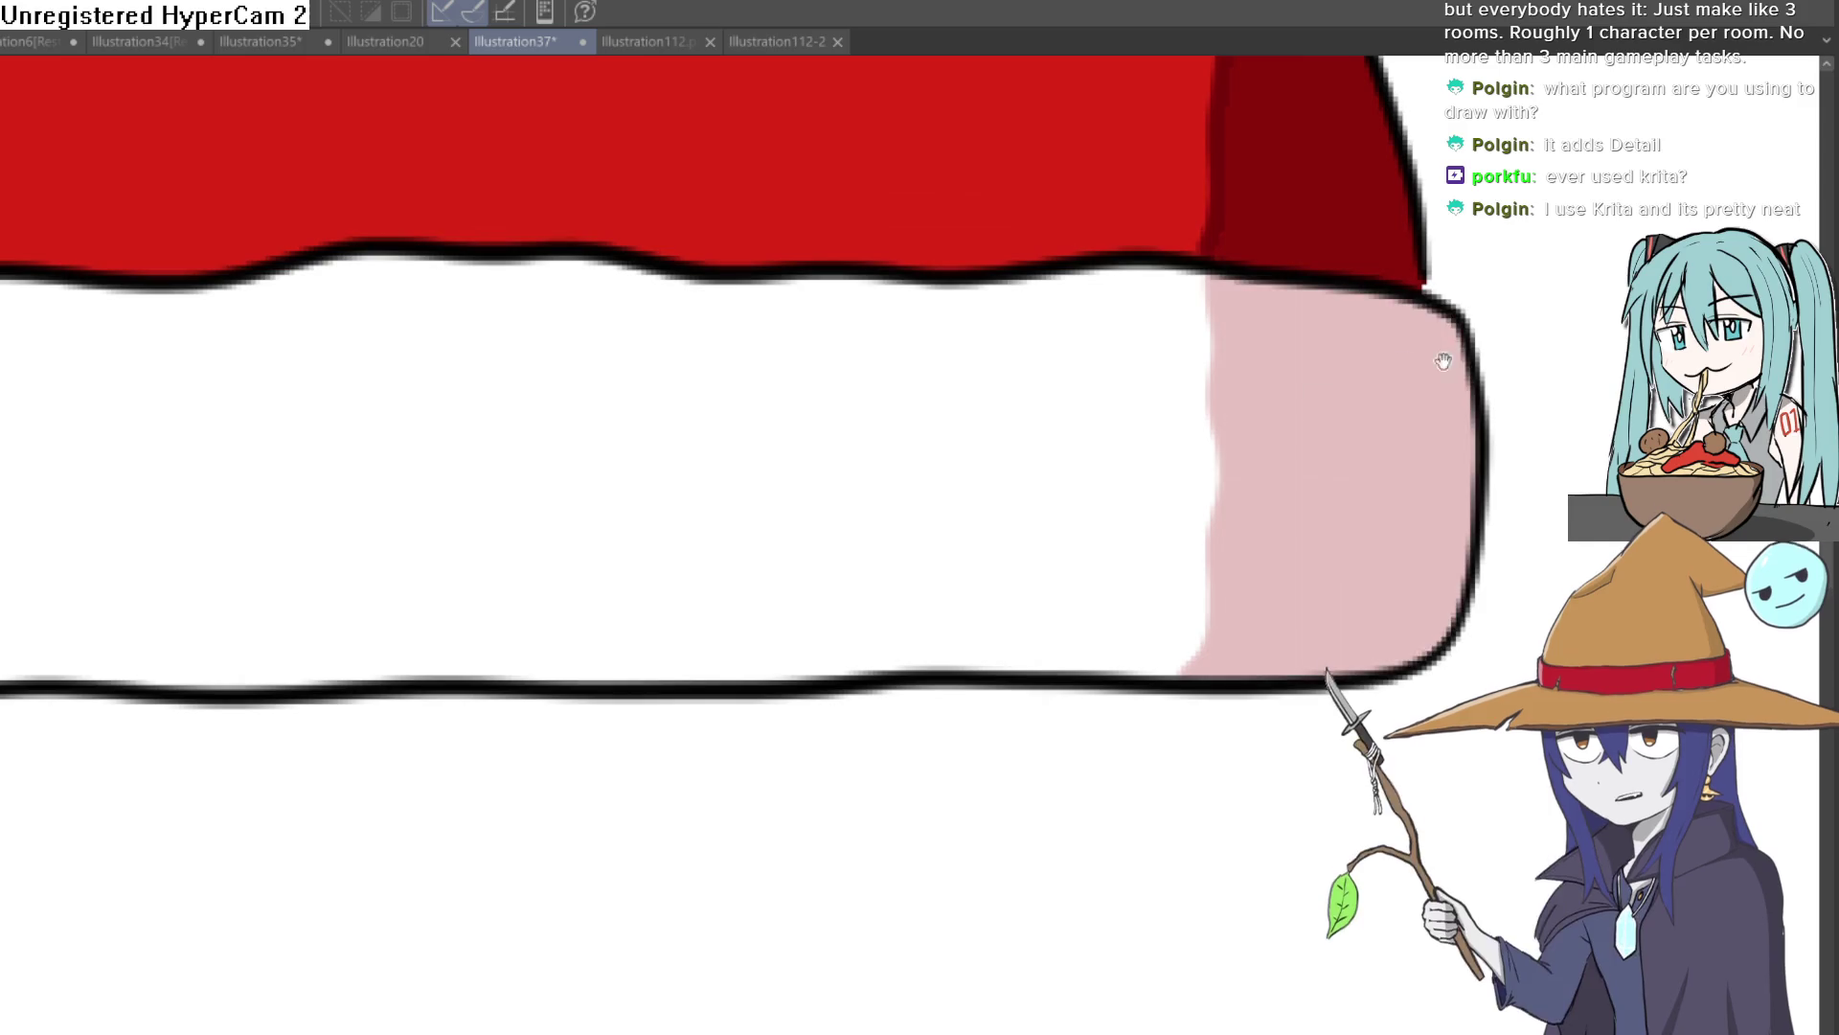
{"action": "scroll", "coordinate": [1437, 357], "scroll_direction": "down", "scroll_amount": 3}
{"action": "mouse_move", "coordinate": [1437, 357]}
{"action": "left_mouse_down"}
{"action": "mouse_move", "coordinate": [1140, 604]}
{"action": "mouse_move", "coordinate": [1107, 608]}
{"action": "left_mouse_up"}
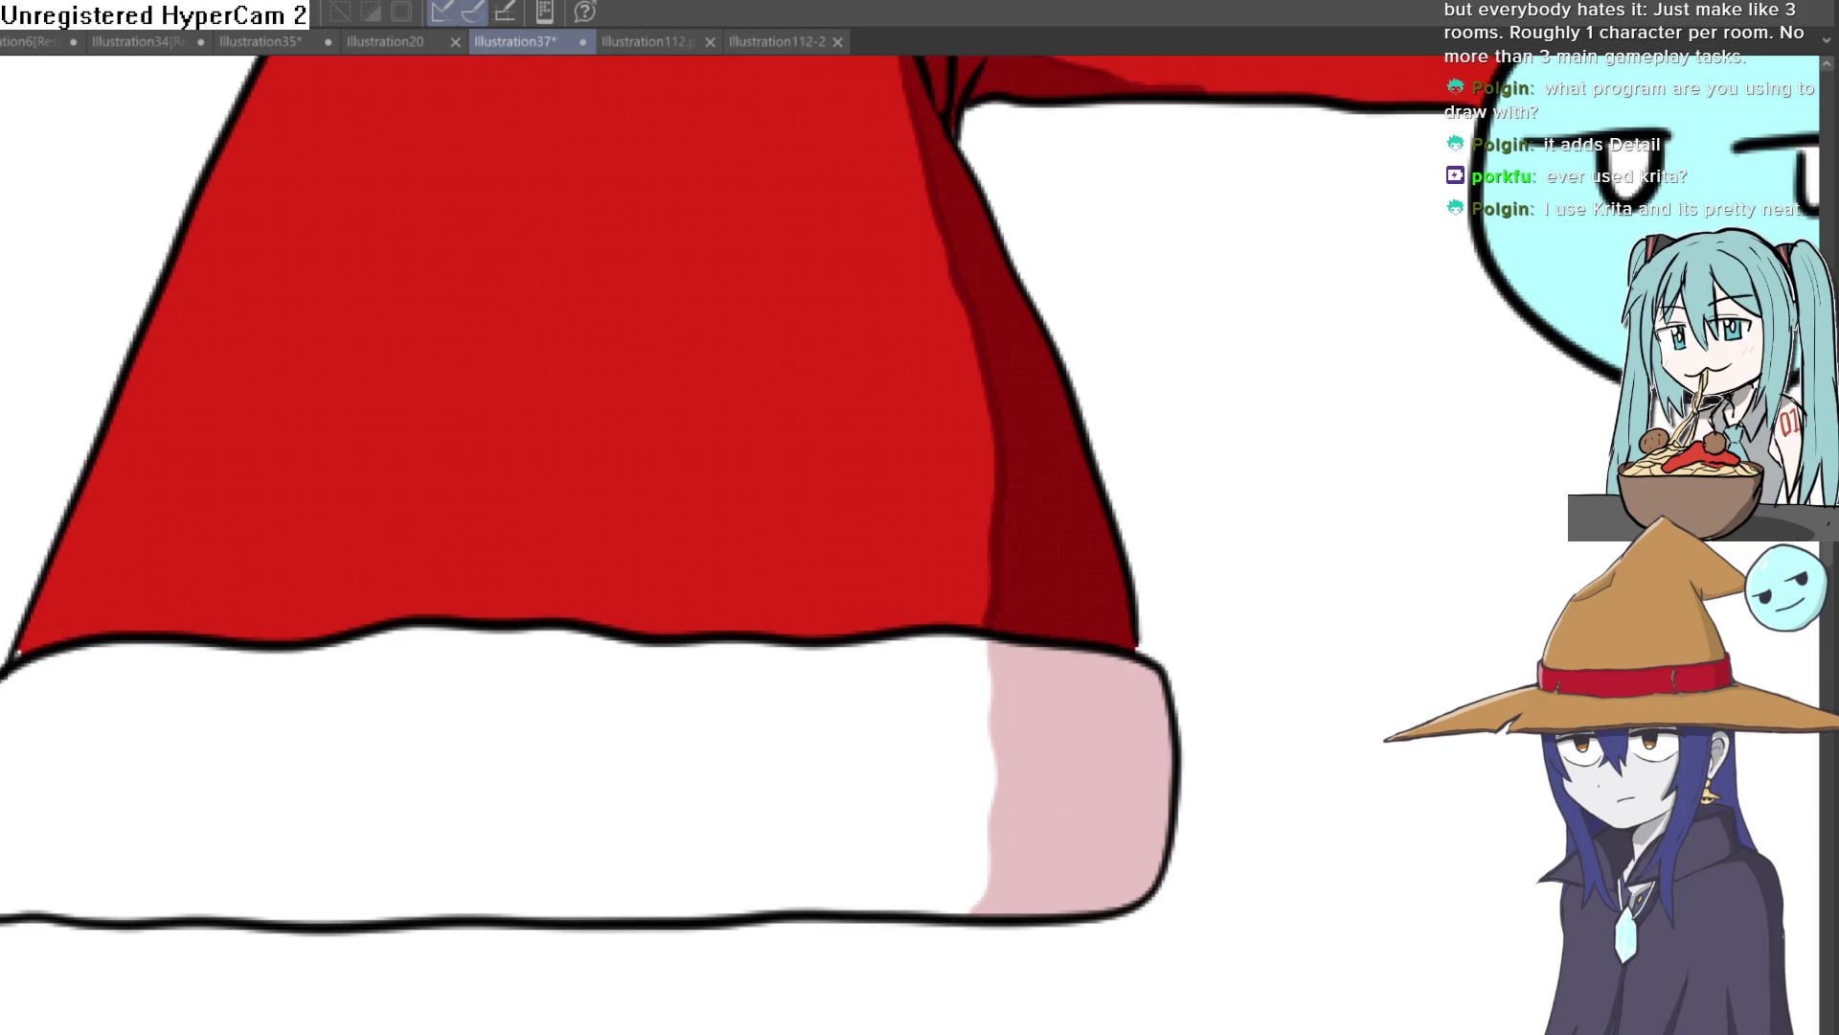
{"action": "scroll", "coordinate": [1019, 369], "scroll_direction": "up", "scroll_amount": 5}
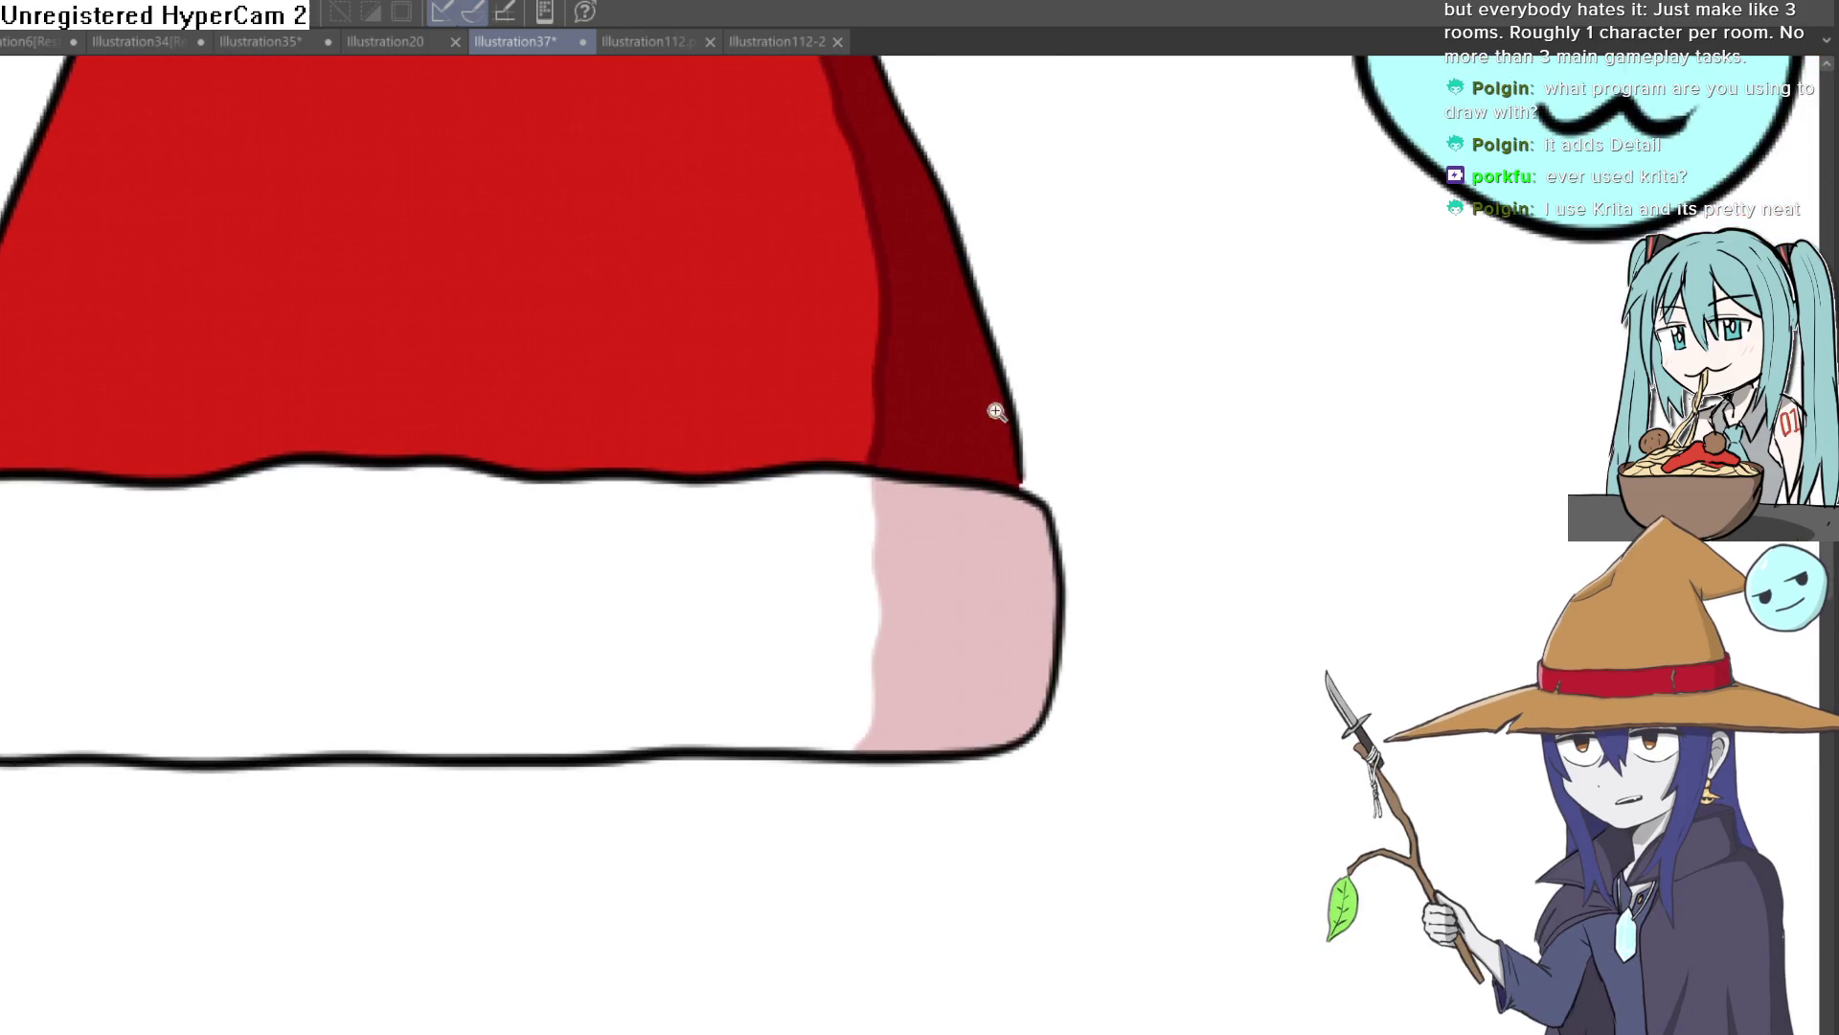
Add a long darker pink vertical line down the brim, redoing it until it fits
{"action": "mouse_move", "coordinate": [1017, 467]}
{"action": "left_mouse_down"}
{"action": "mouse_move", "coordinate": [1051, 544]}
{"action": "mouse_move", "coordinate": [1063, 661]}
{"action": "left_mouse_up"}
{"action": "key", "text": "ctrl+z"}
{"action": "left_click_drag", "start_coordinate": [1047, 451], "coordinate": [1078, 771]}
{"action": "scroll", "coordinate": [1108, 380], "scroll_direction": "down", "scroll_amount": 3}
{"action": "key", "text": "ctrl+z"}
{"action": "mouse_move", "coordinate": [1071, 158]}
{"action": "left_mouse_down"}
{"action": "mouse_move", "coordinate": [1096, 390]}
{"action": "mouse_move", "coordinate": [1088, 645]}
{"action": "mouse_move", "coordinate": [1035, 807]}
{"action": "left_mouse_up"}
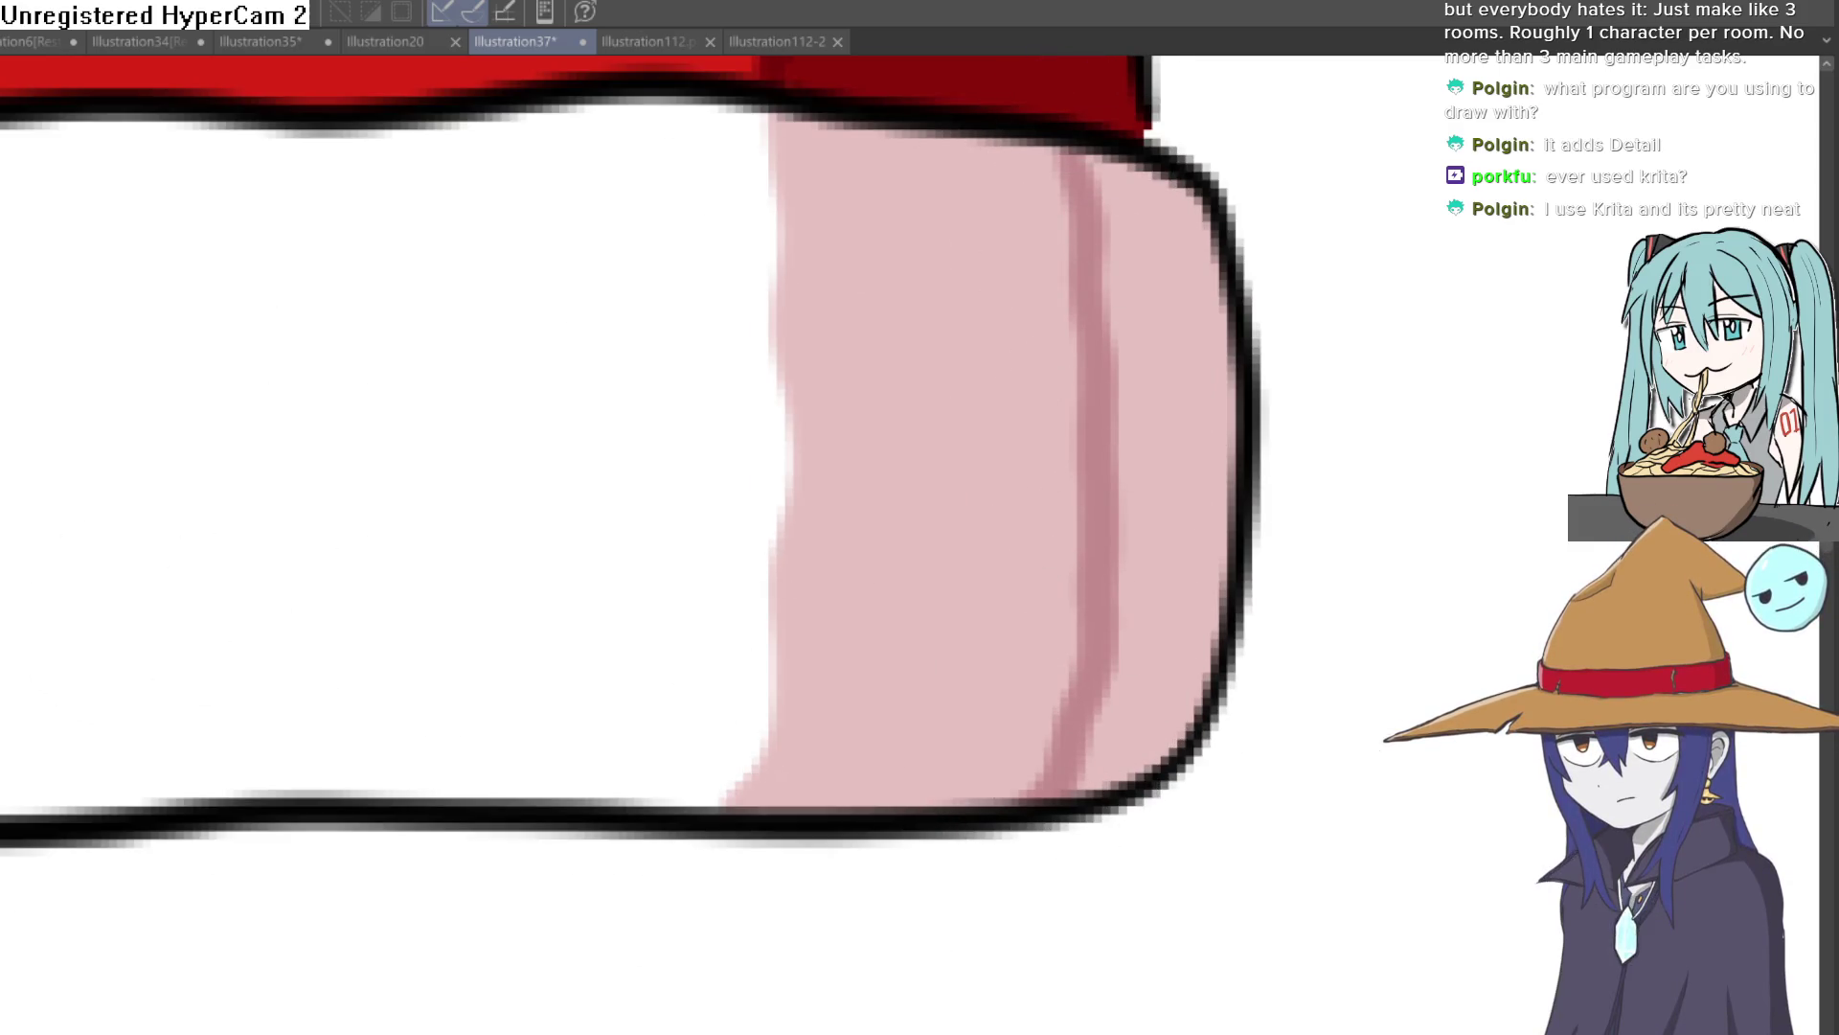
{"action": "scroll", "coordinate": [1195, 373], "scroll_direction": "down", "scroll_amount": 6}
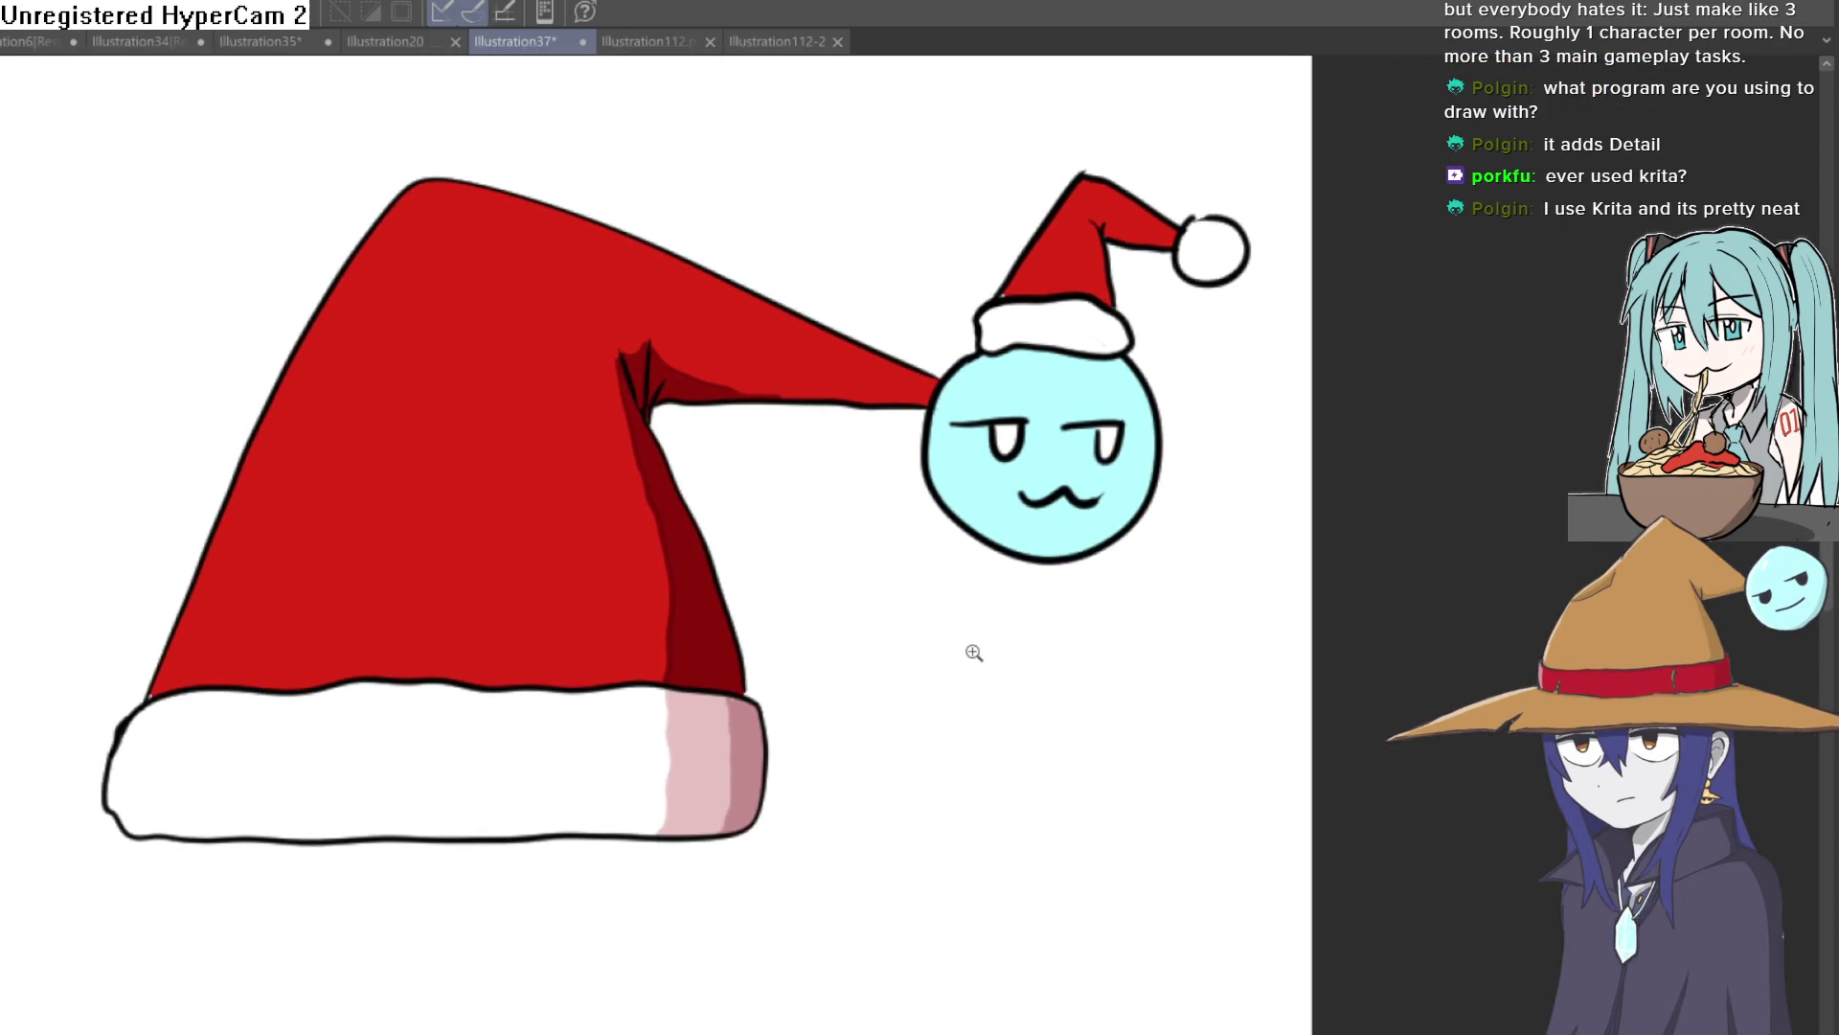
{"action": "scroll", "coordinate": [977, 652], "scroll_direction": "down", "scroll_amount": 2}
{"action": "scroll", "coordinate": [936, 648], "scroll_direction": "up", "scroll_amount": 3}
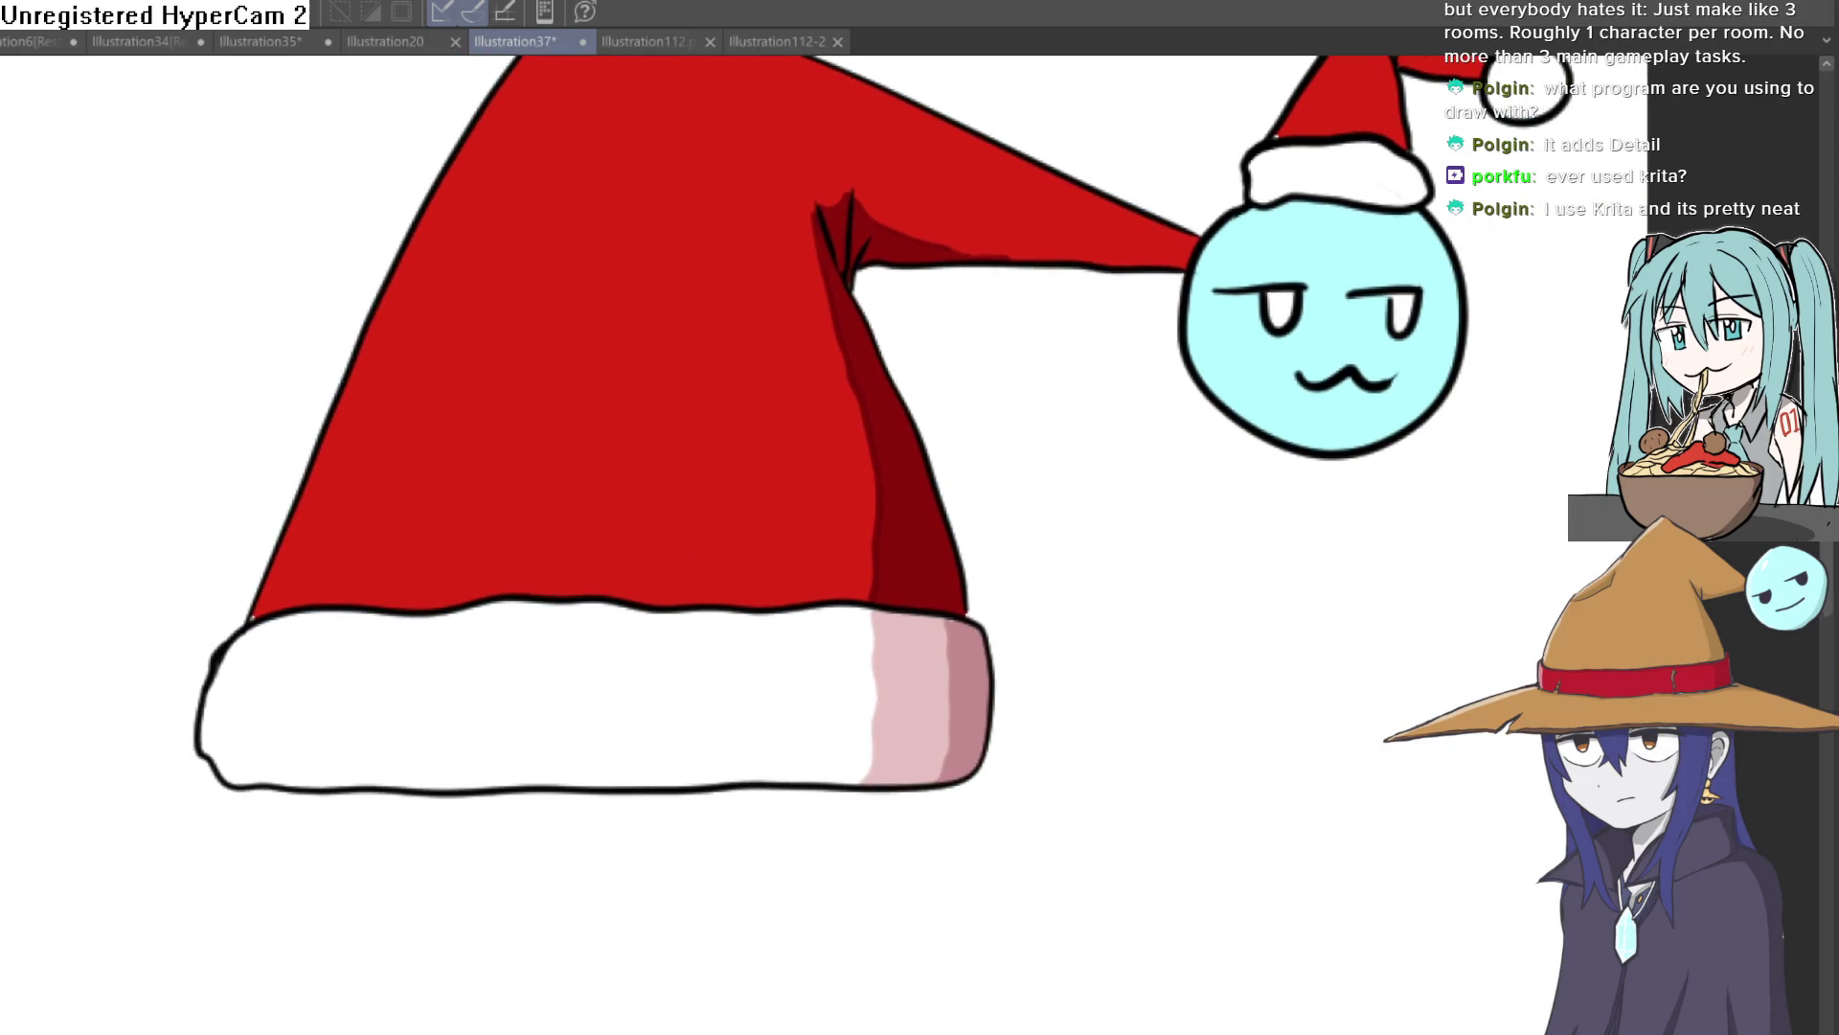
Sample the hat's dark red shadow and paint a darker streak along the inner fold
{"action": "left_click", "coordinate": [910, 480]}
{"action": "scroll", "coordinate": [881, 335], "scroll_direction": "up", "scroll_amount": 2}
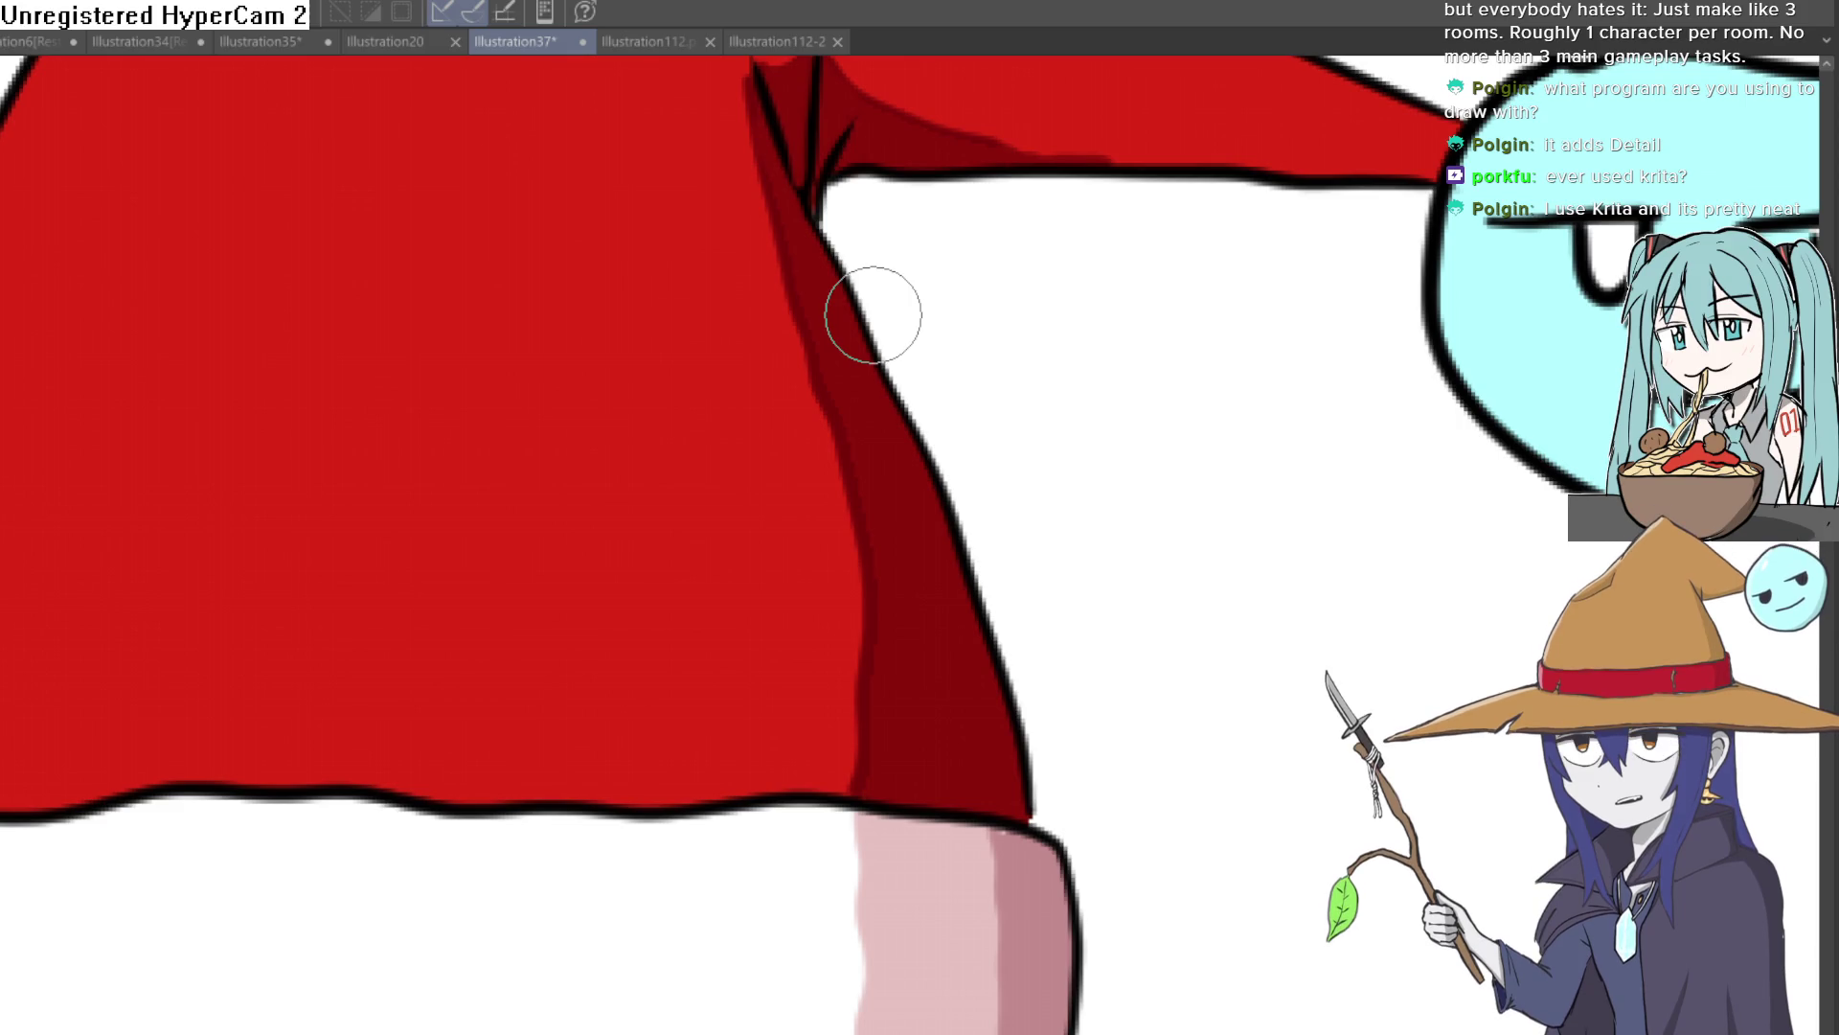
{"action": "scroll", "coordinate": [907, 226], "scroll_direction": "up", "scroll_amount": 2}
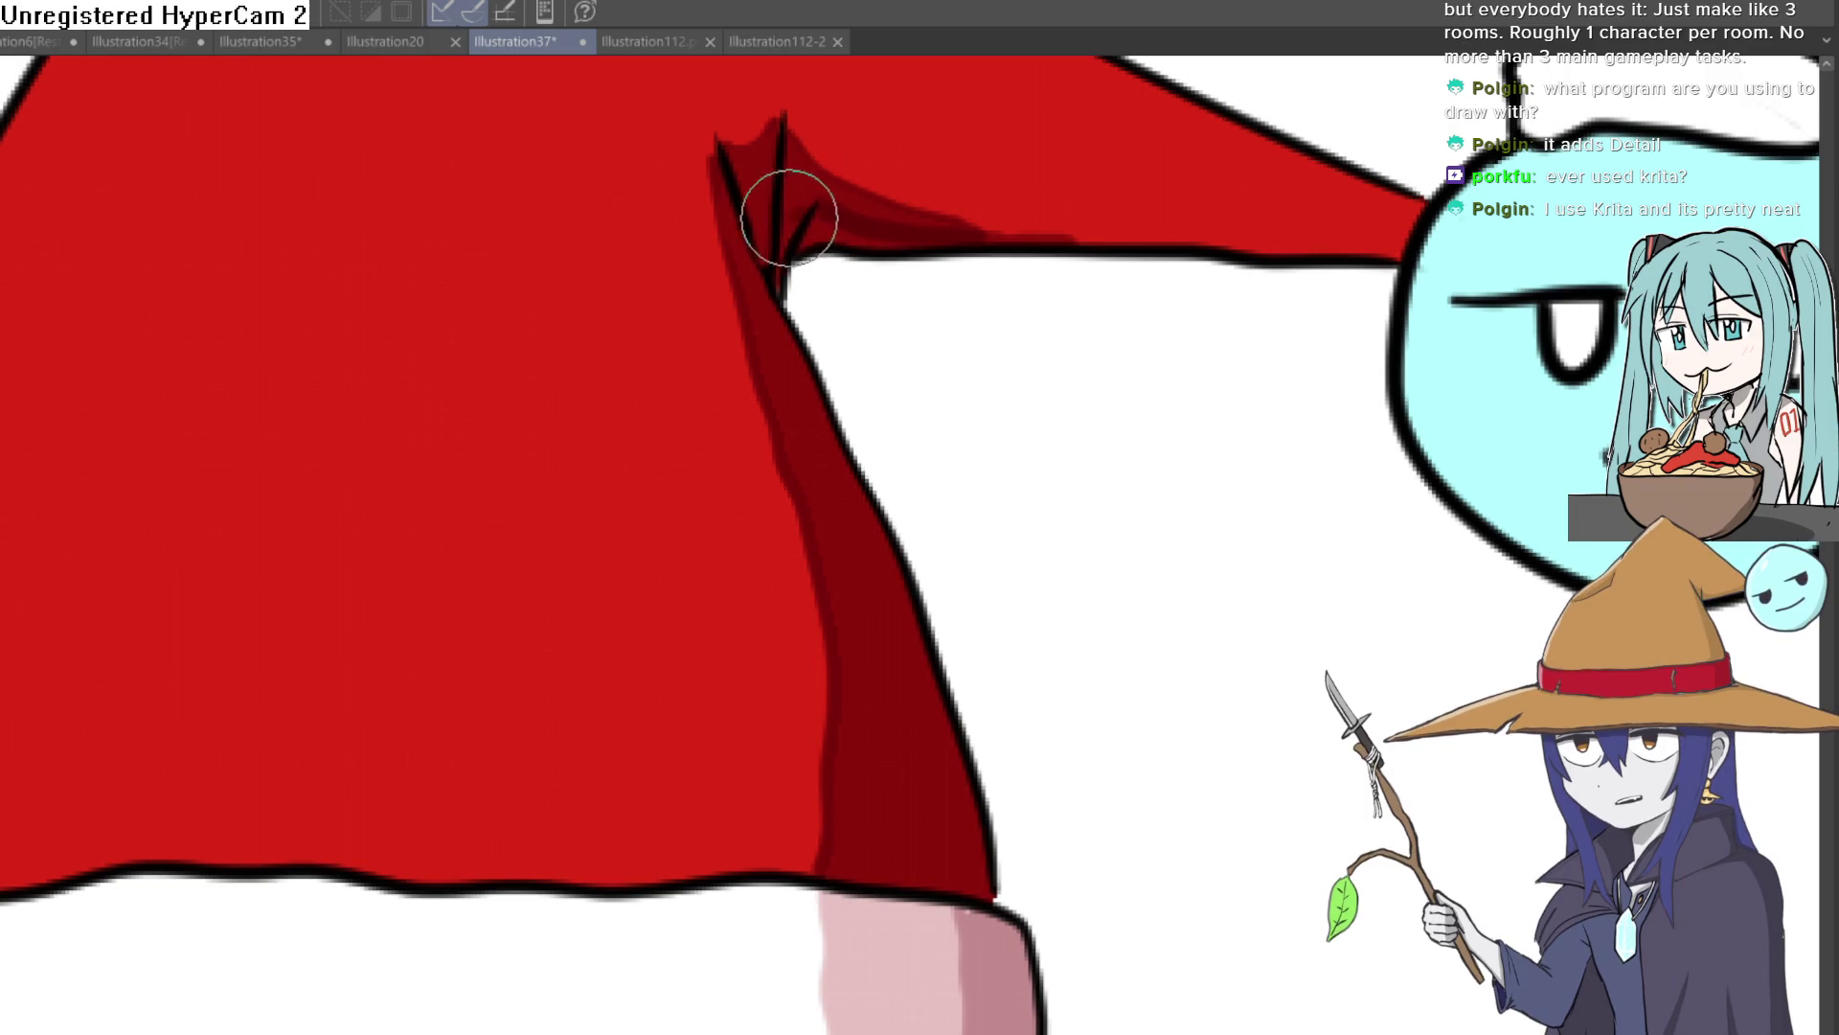
{"action": "mouse_move", "coordinate": [751, 213]}
{"action": "left_mouse_down"}
{"action": "mouse_move", "coordinate": [929, 849]}
{"action": "mouse_move", "coordinate": [952, 874]}
{"action": "left_mouse_up"}
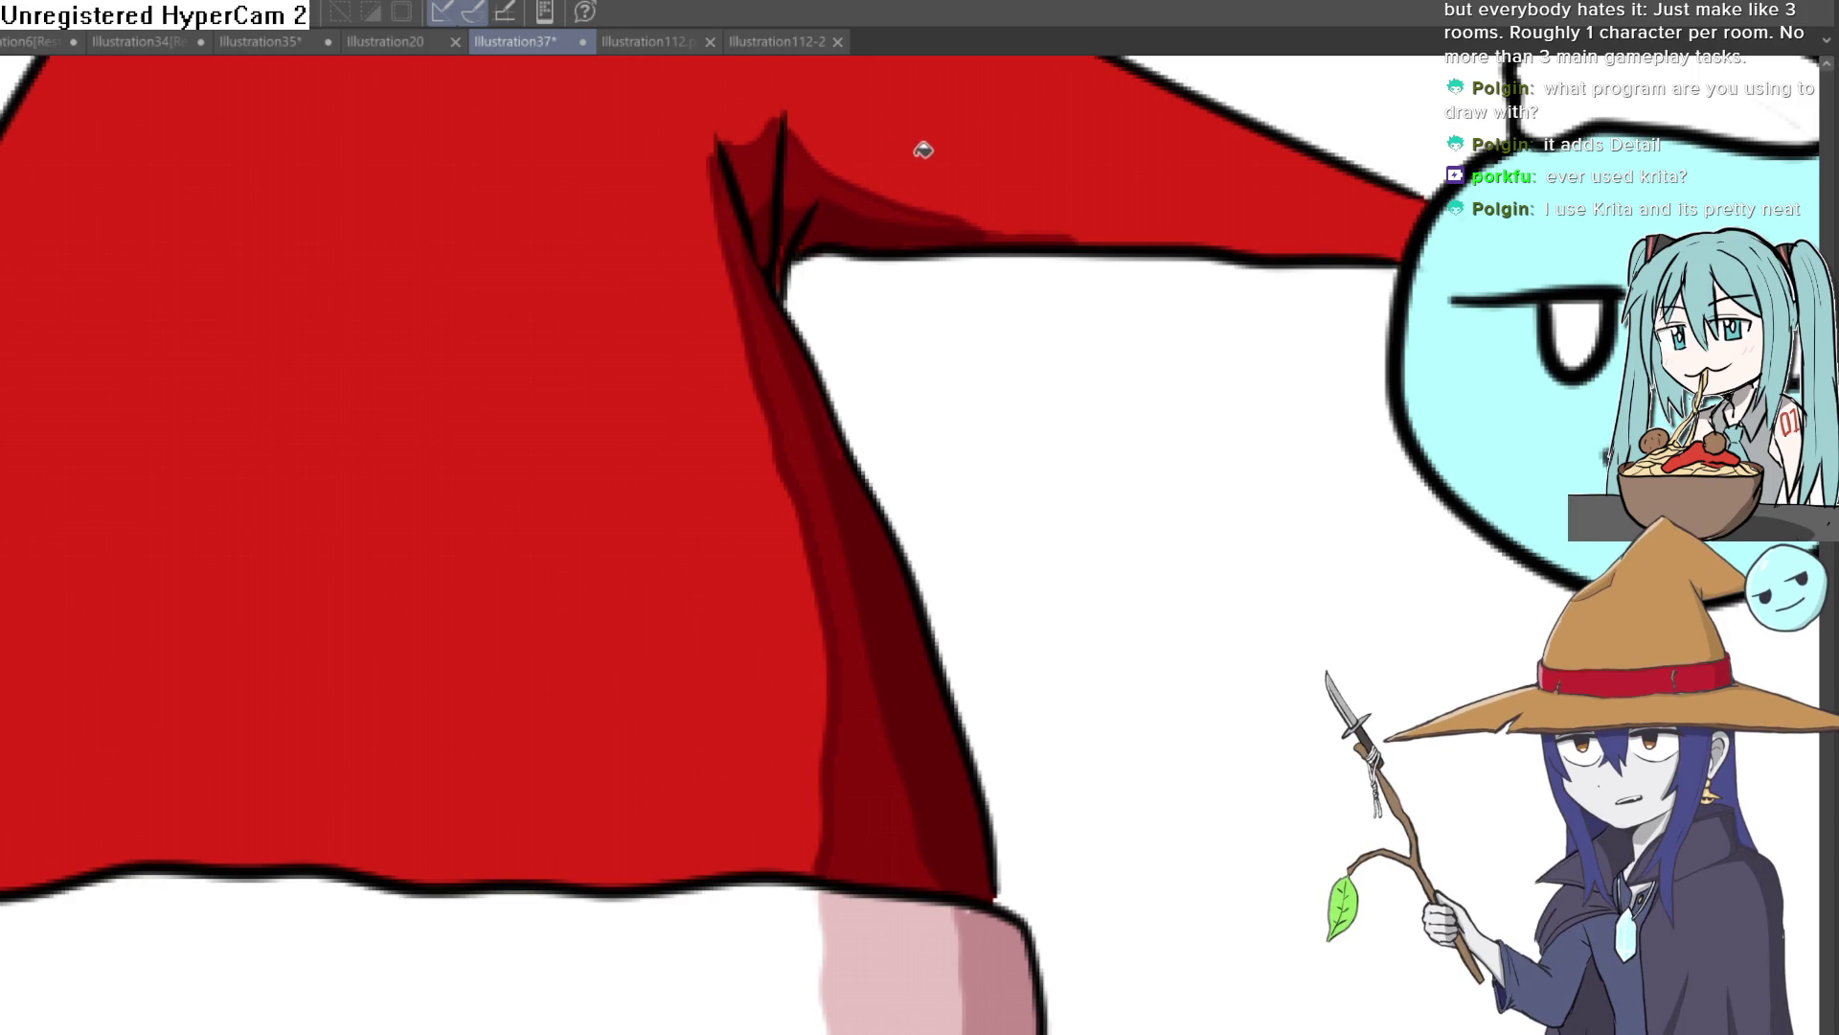
{"action": "scroll", "coordinate": [744, 323], "scroll_direction": "up", "scroll_amount": 5}
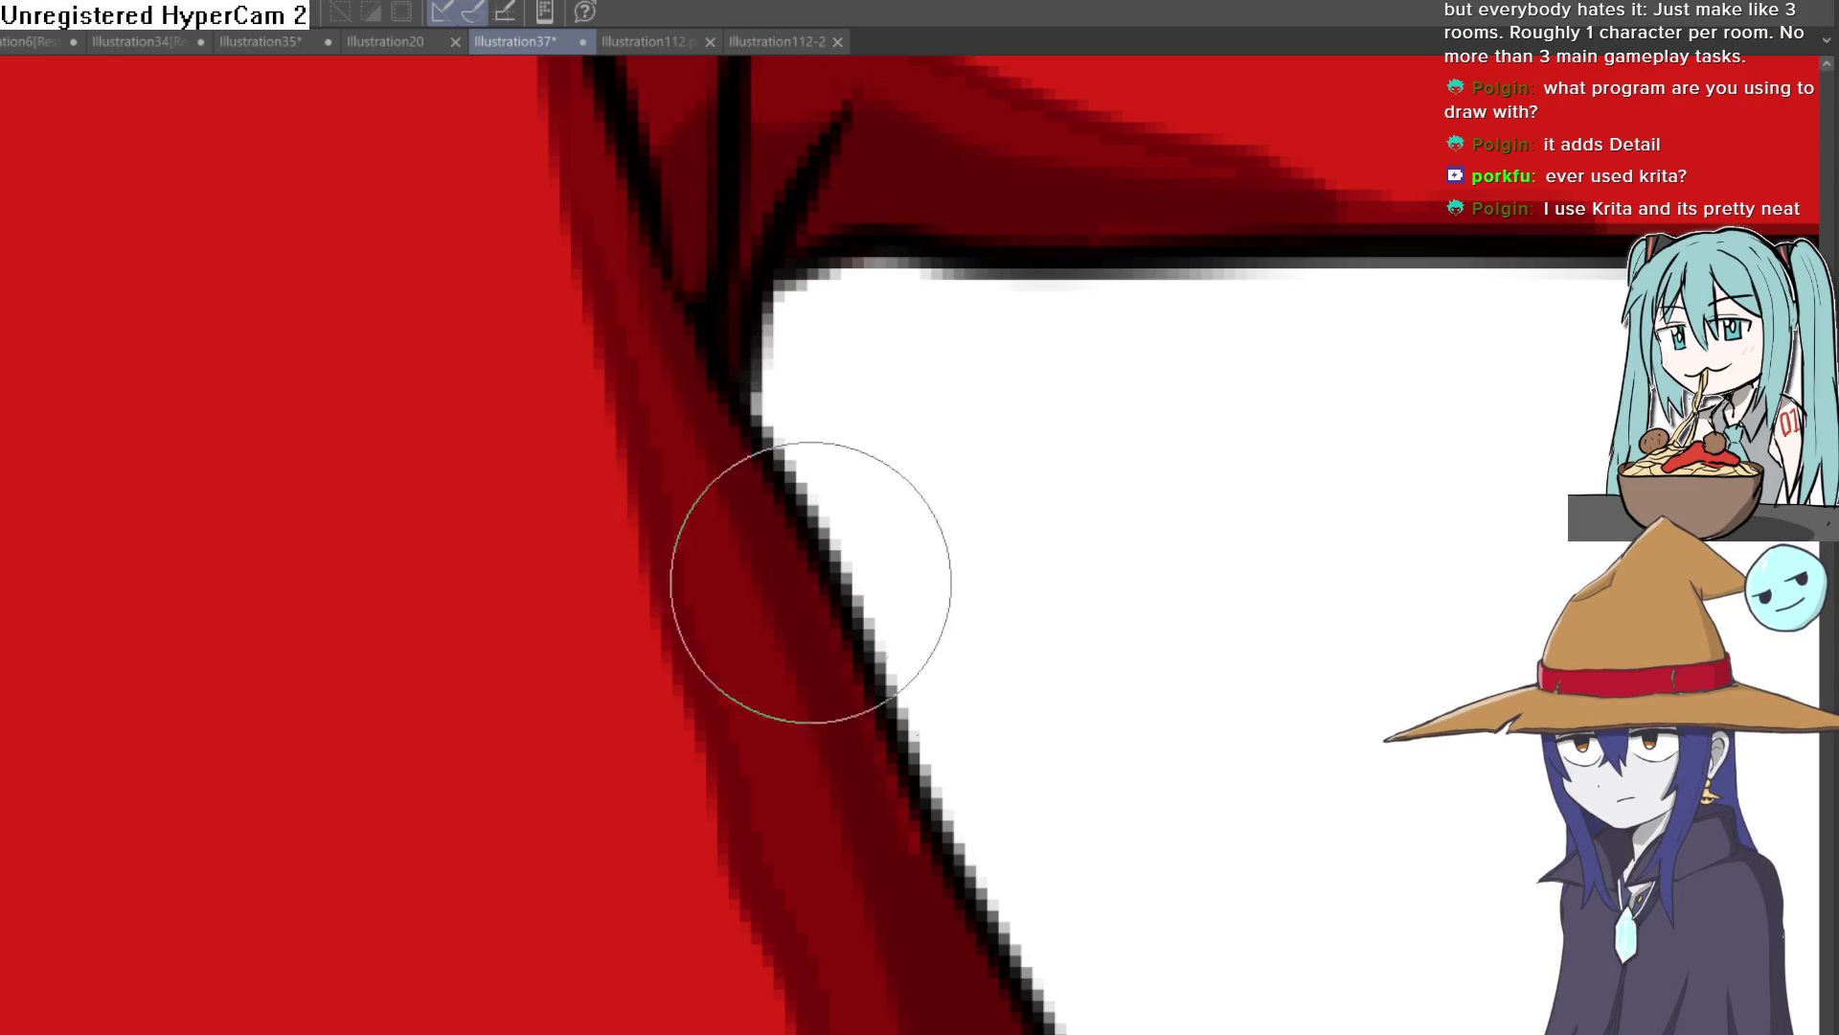
{"action": "left_click_drag", "start_coordinate": [801, 567], "coordinate": [802, 357]}
{"action": "scroll", "coordinate": [938, 529], "scroll_direction": "down", "scroll_amount": 5}
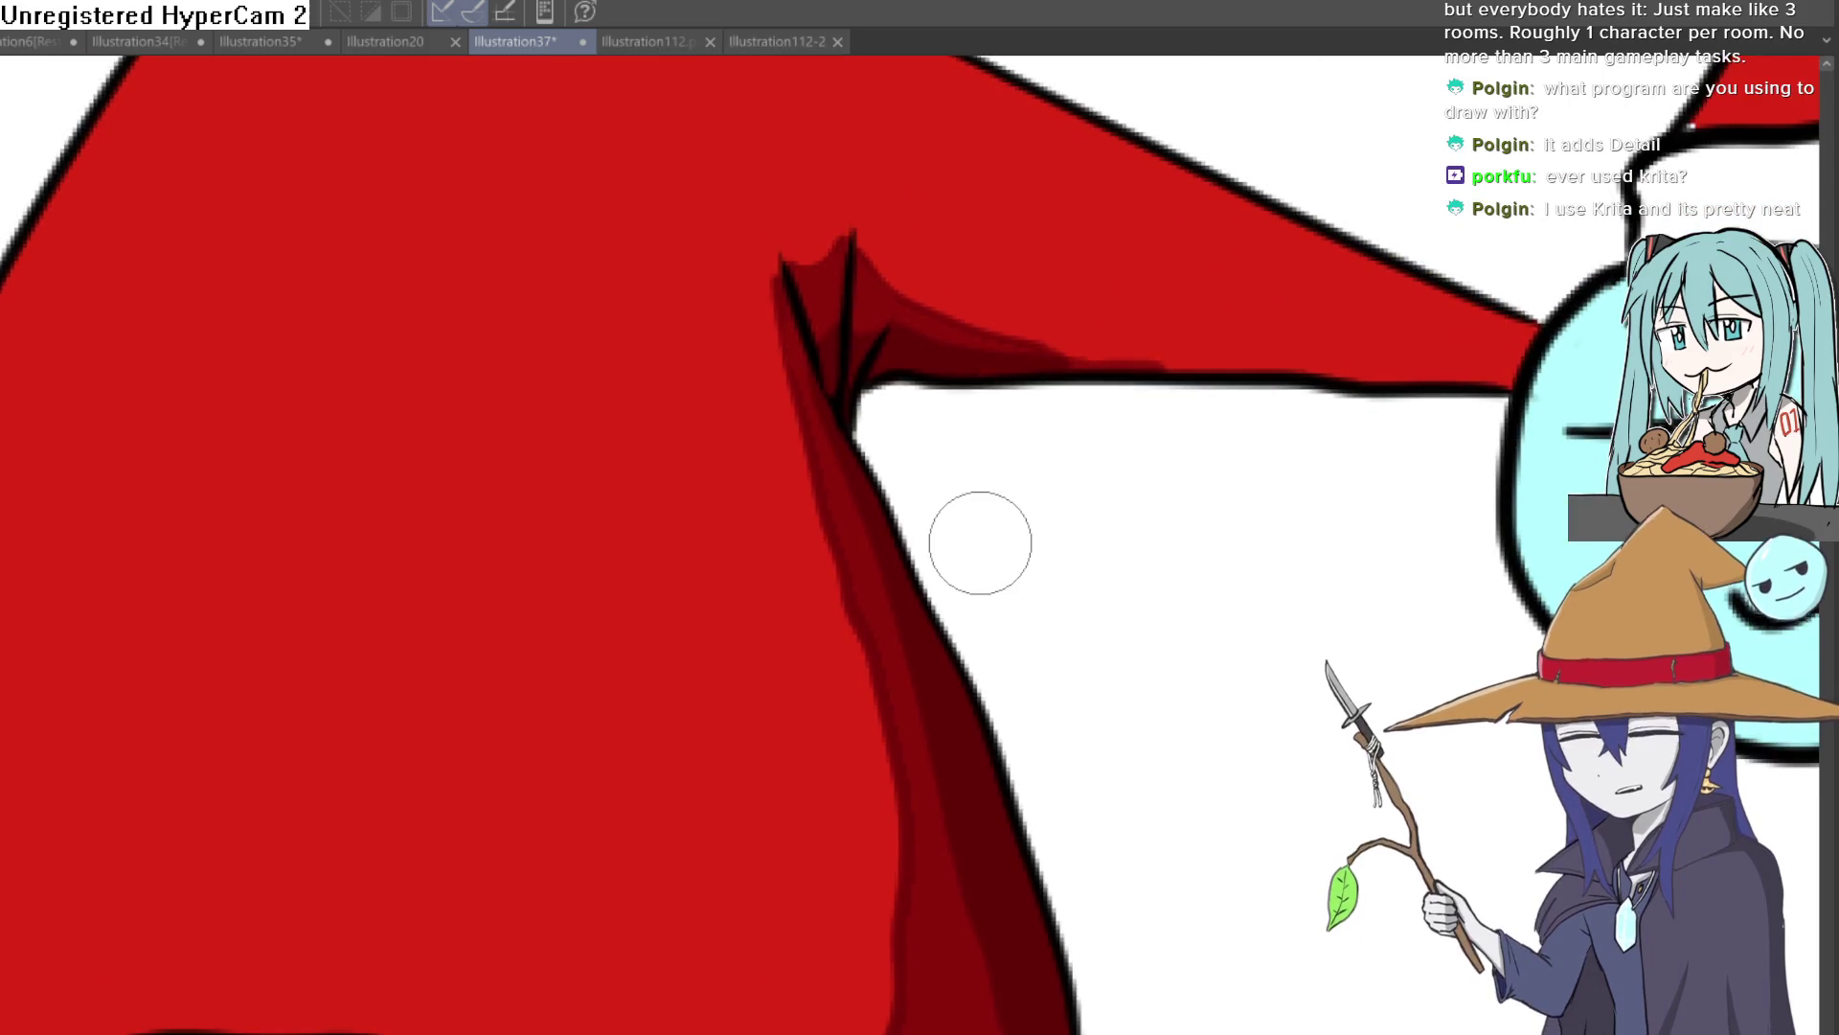
{"action": "scroll", "coordinate": [1127, 558], "scroll_direction": "down", "scroll_amount": 6}
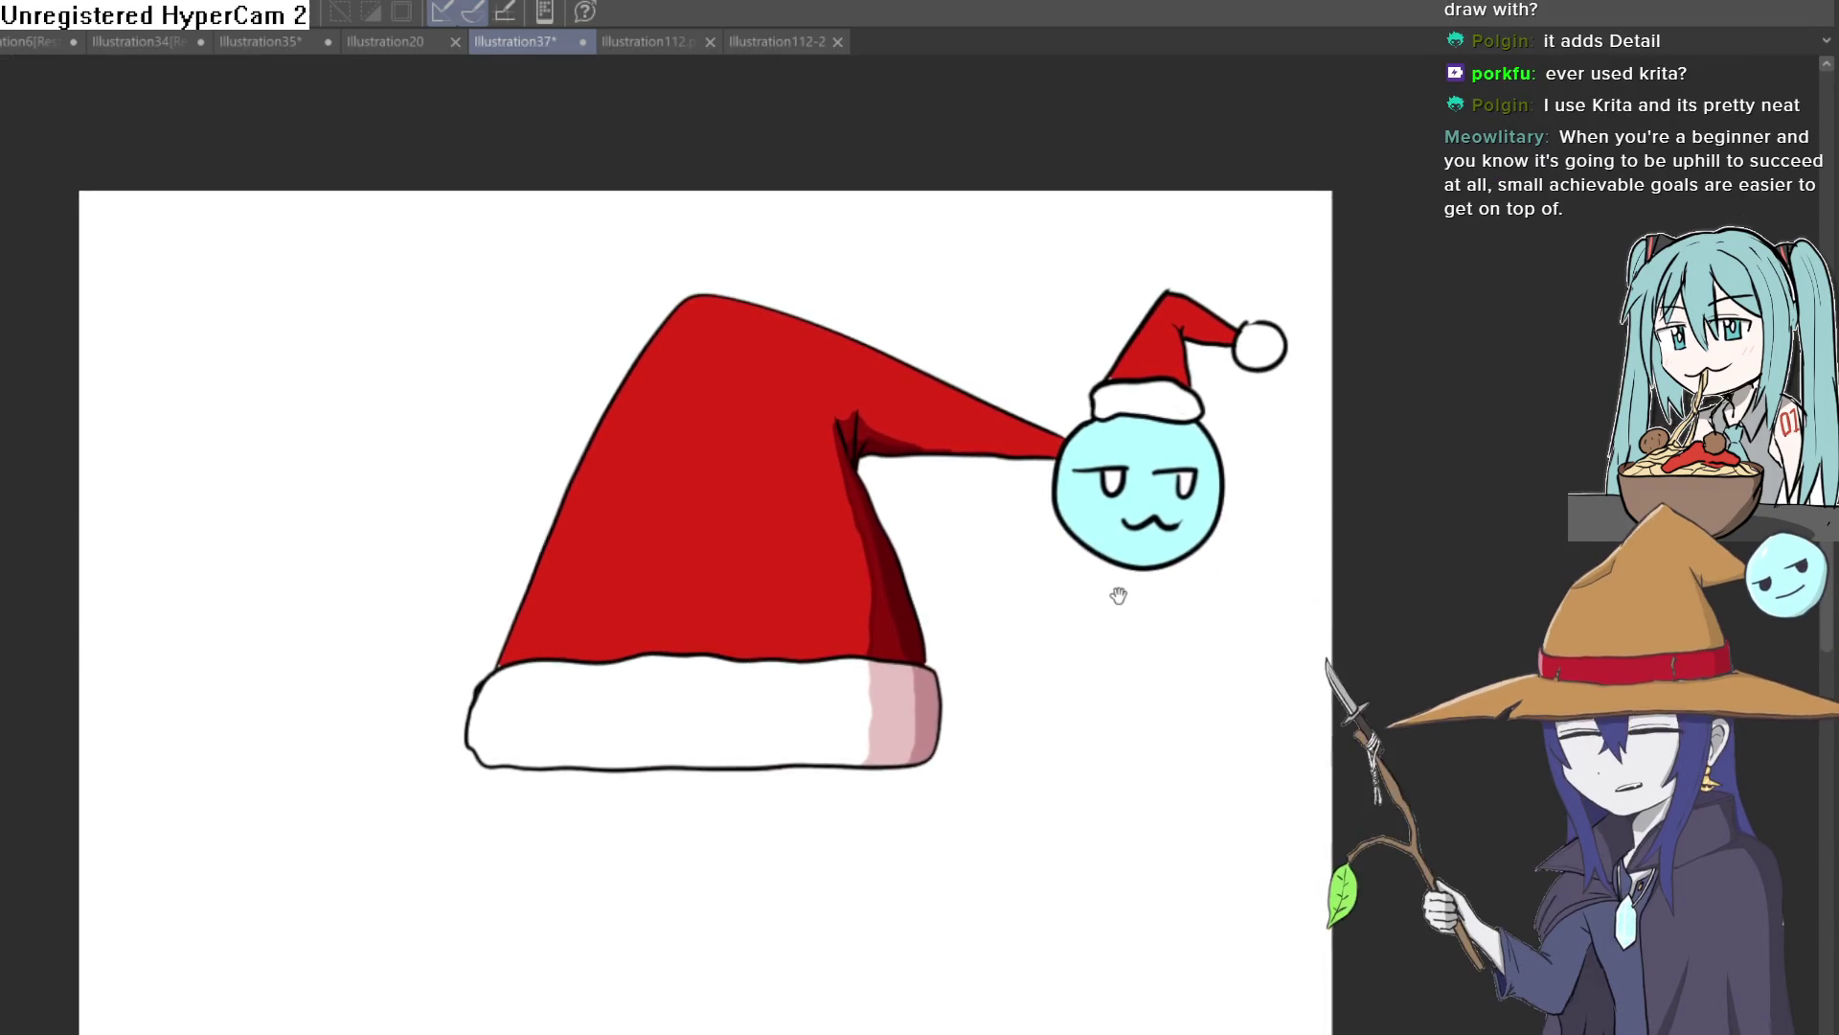
{"action": "mouse_move", "coordinate": [1119, 596]}
{"action": "left_mouse_down"}
{"action": "mouse_move", "coordinate": [1096, 628]}
{"action": "mouse_move", "coordinate": [1113, 673]}
{"action": "left_mouse_up"}
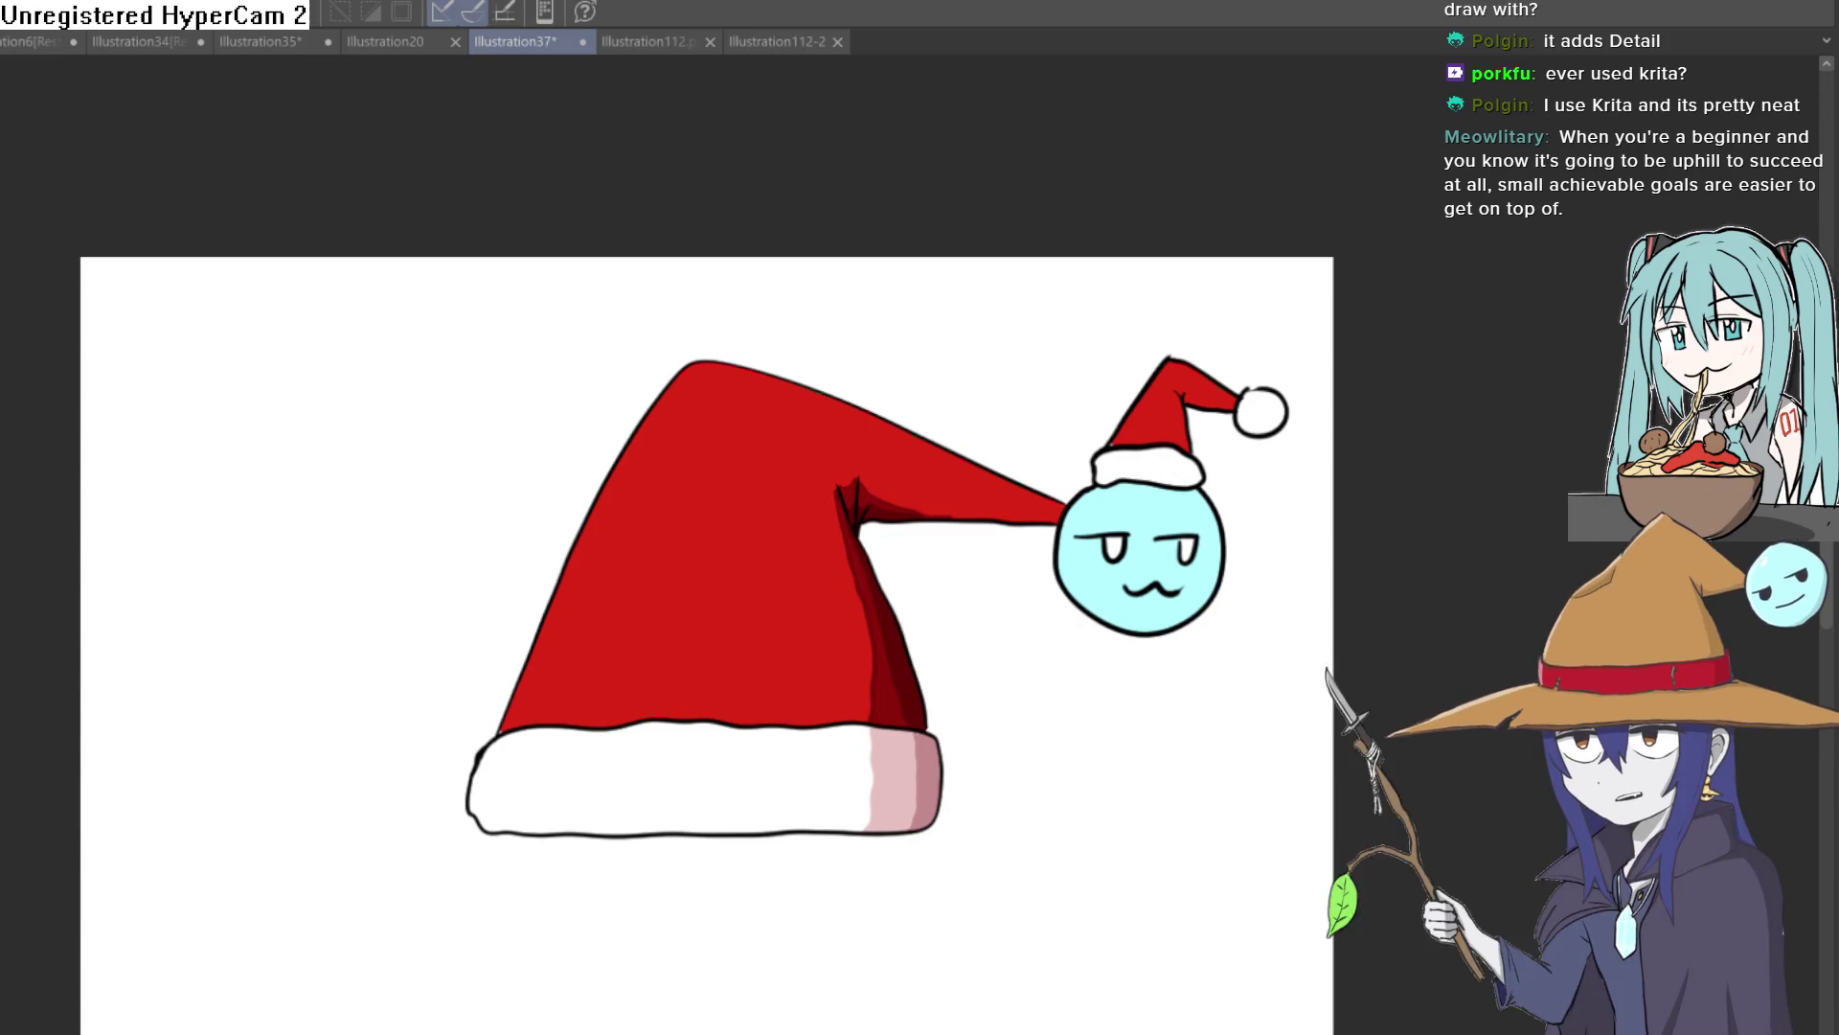
Hide the white Paper background layer with Ctrl+Shift+H
{"action": "key", "text": "ctrl+shift+h"}
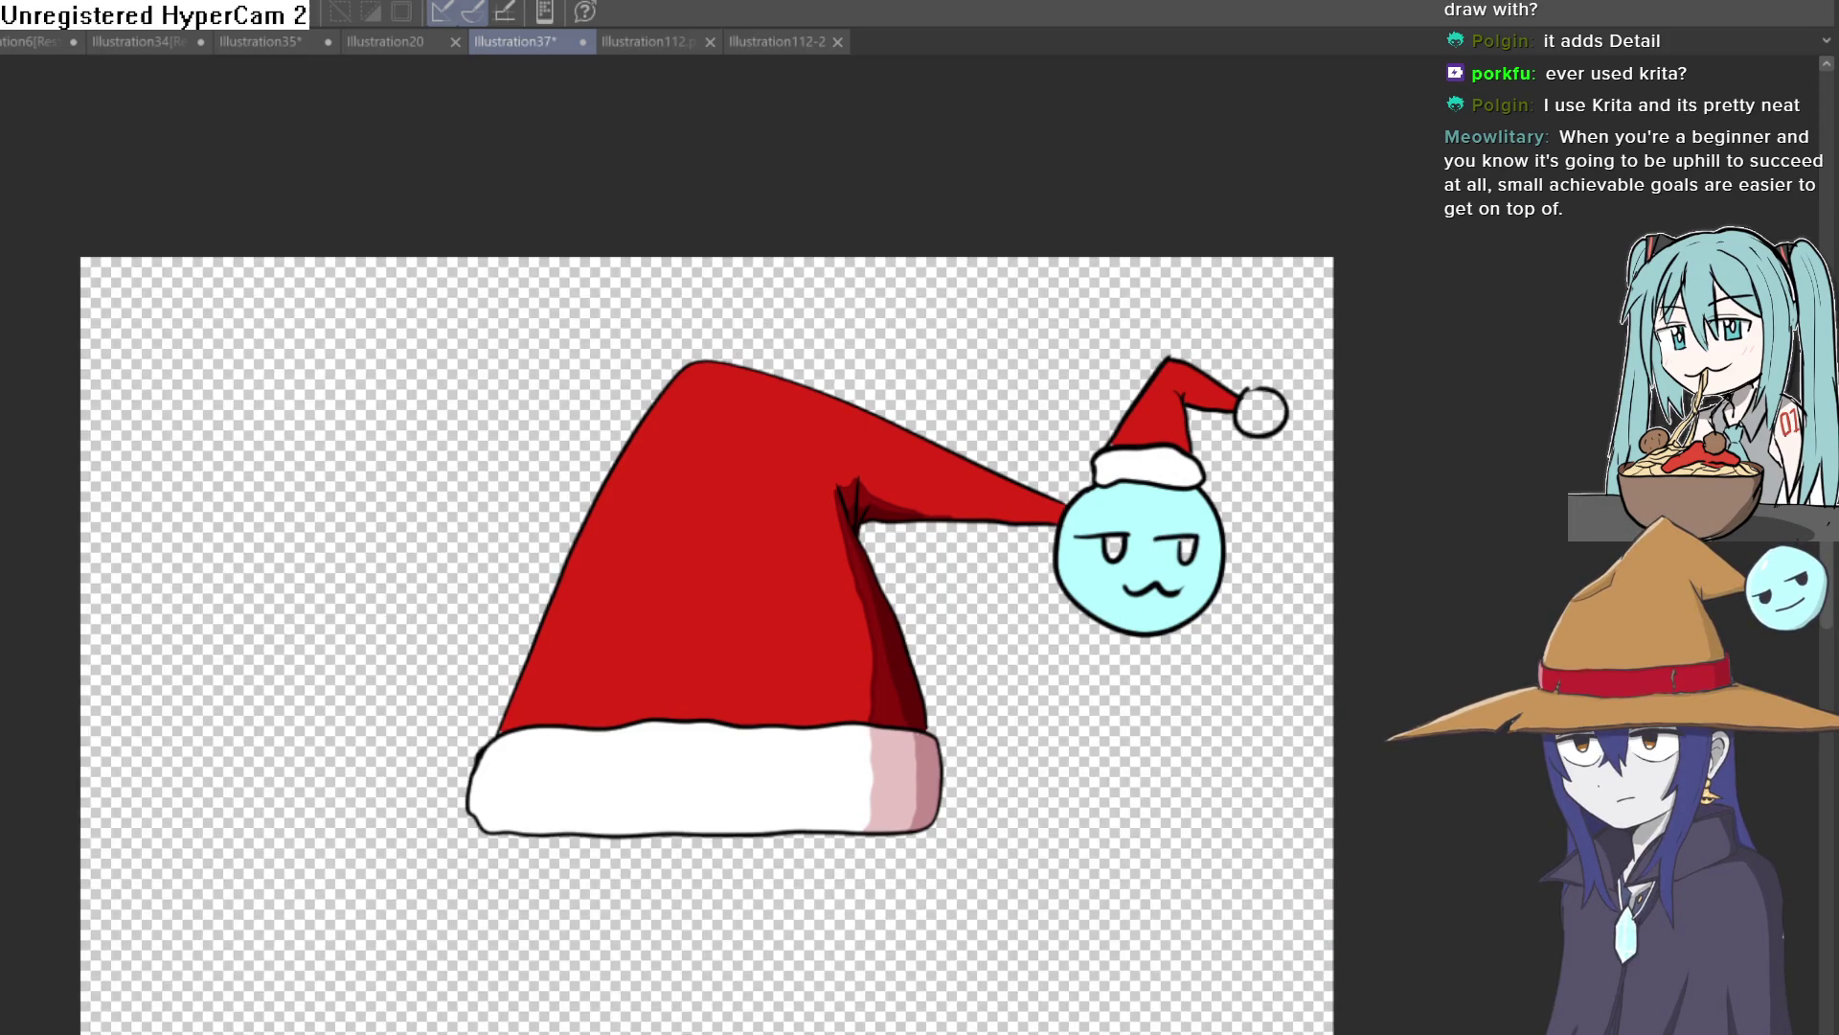
{"action": "scroll", "coordinate": [1162, 514], "scroll_direction": "up", "scroll_amount": 5}
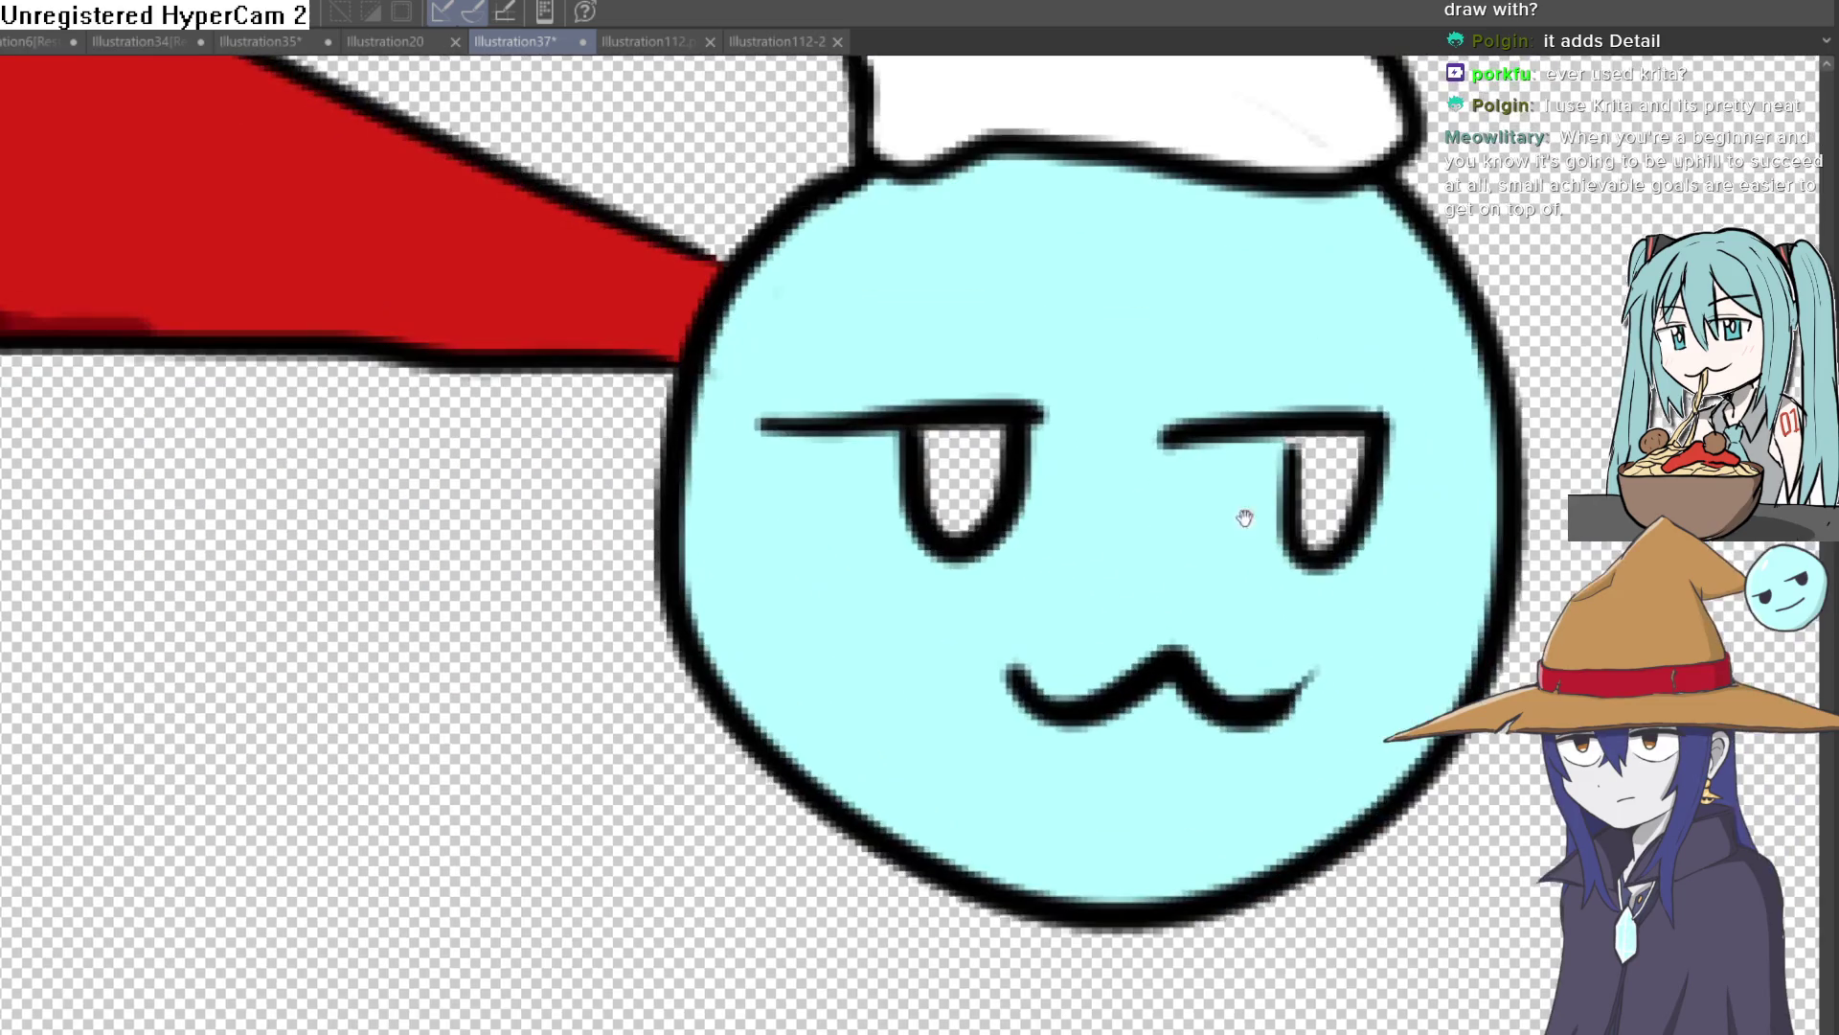
{"action": "scroll", "coordinate": [1423, 493], "scroll_direction": "down", "scroll_amount": 5}
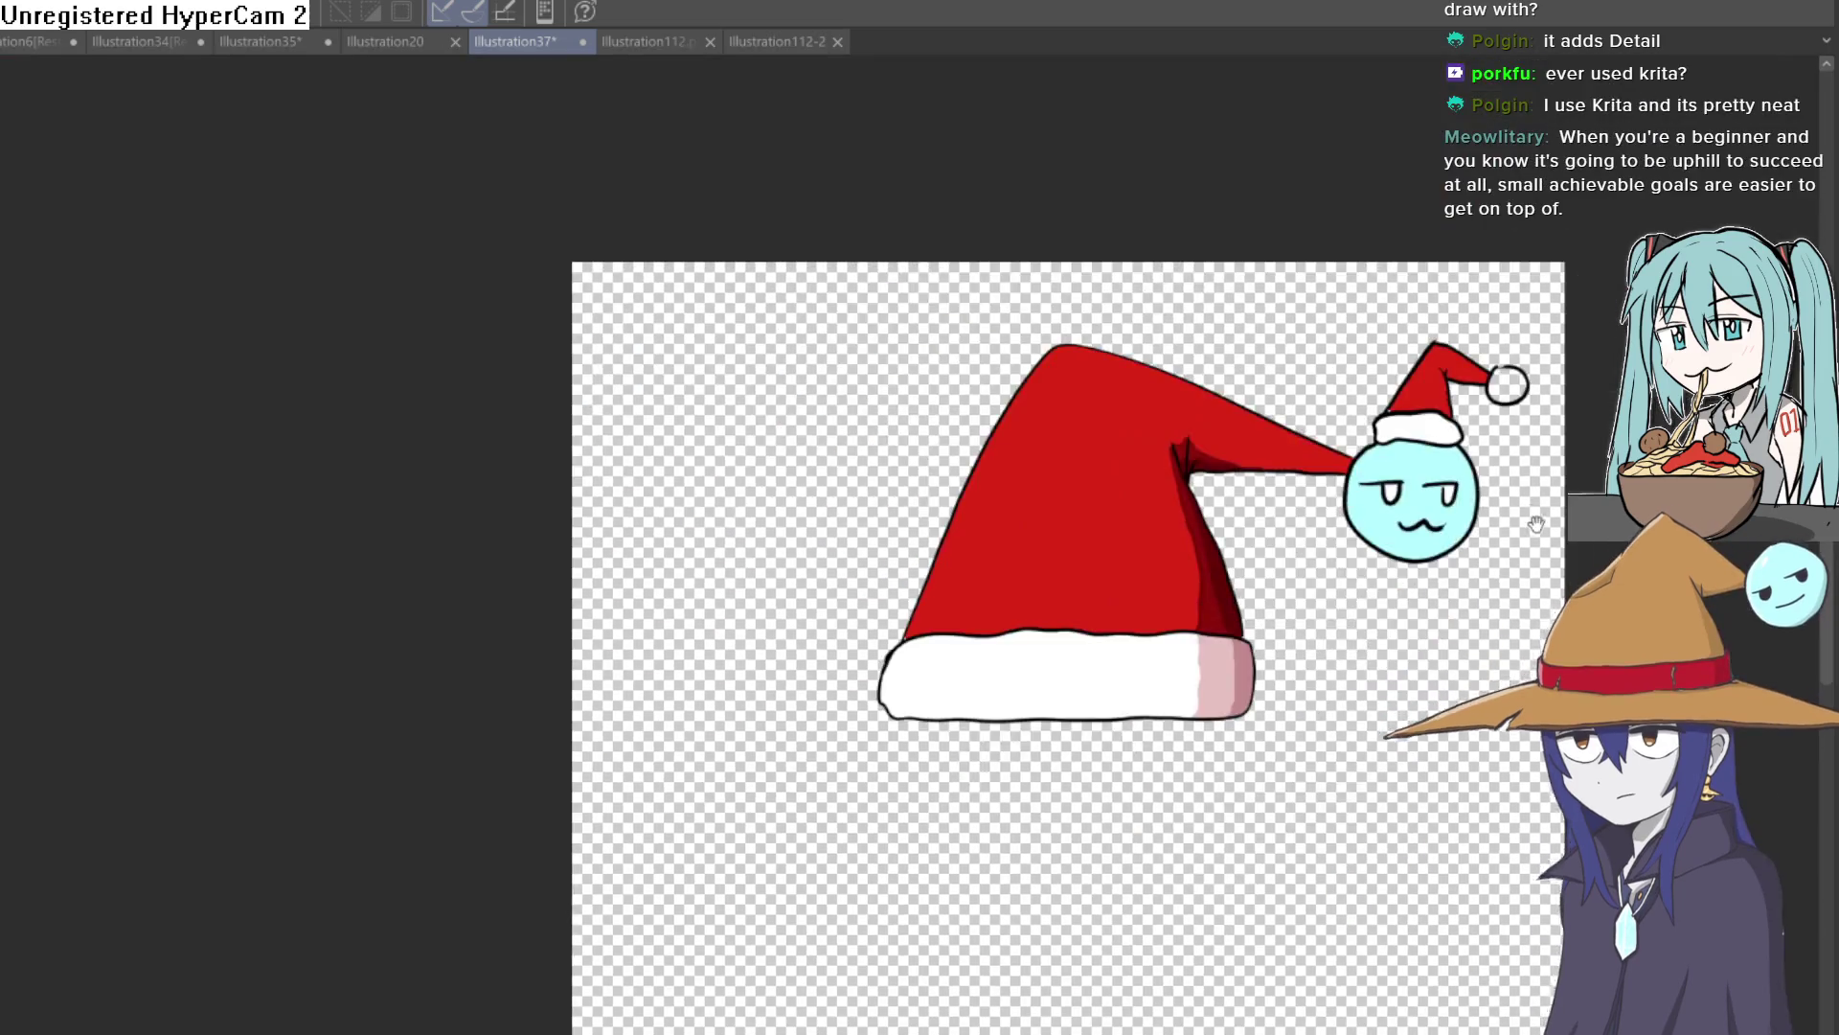
{"action": "left_click_drag", "start_coordinate": [1502, 493], "coordinate": [1162, 492]}
{"action": "scroll", "coordinate": [1162, 492], "scroll_direction": "up", "scroll_amount": 2}
{"action": "scroll", "coordinate": [1161, 492], "scroll_direction": "down", "scroll_amount": 3}
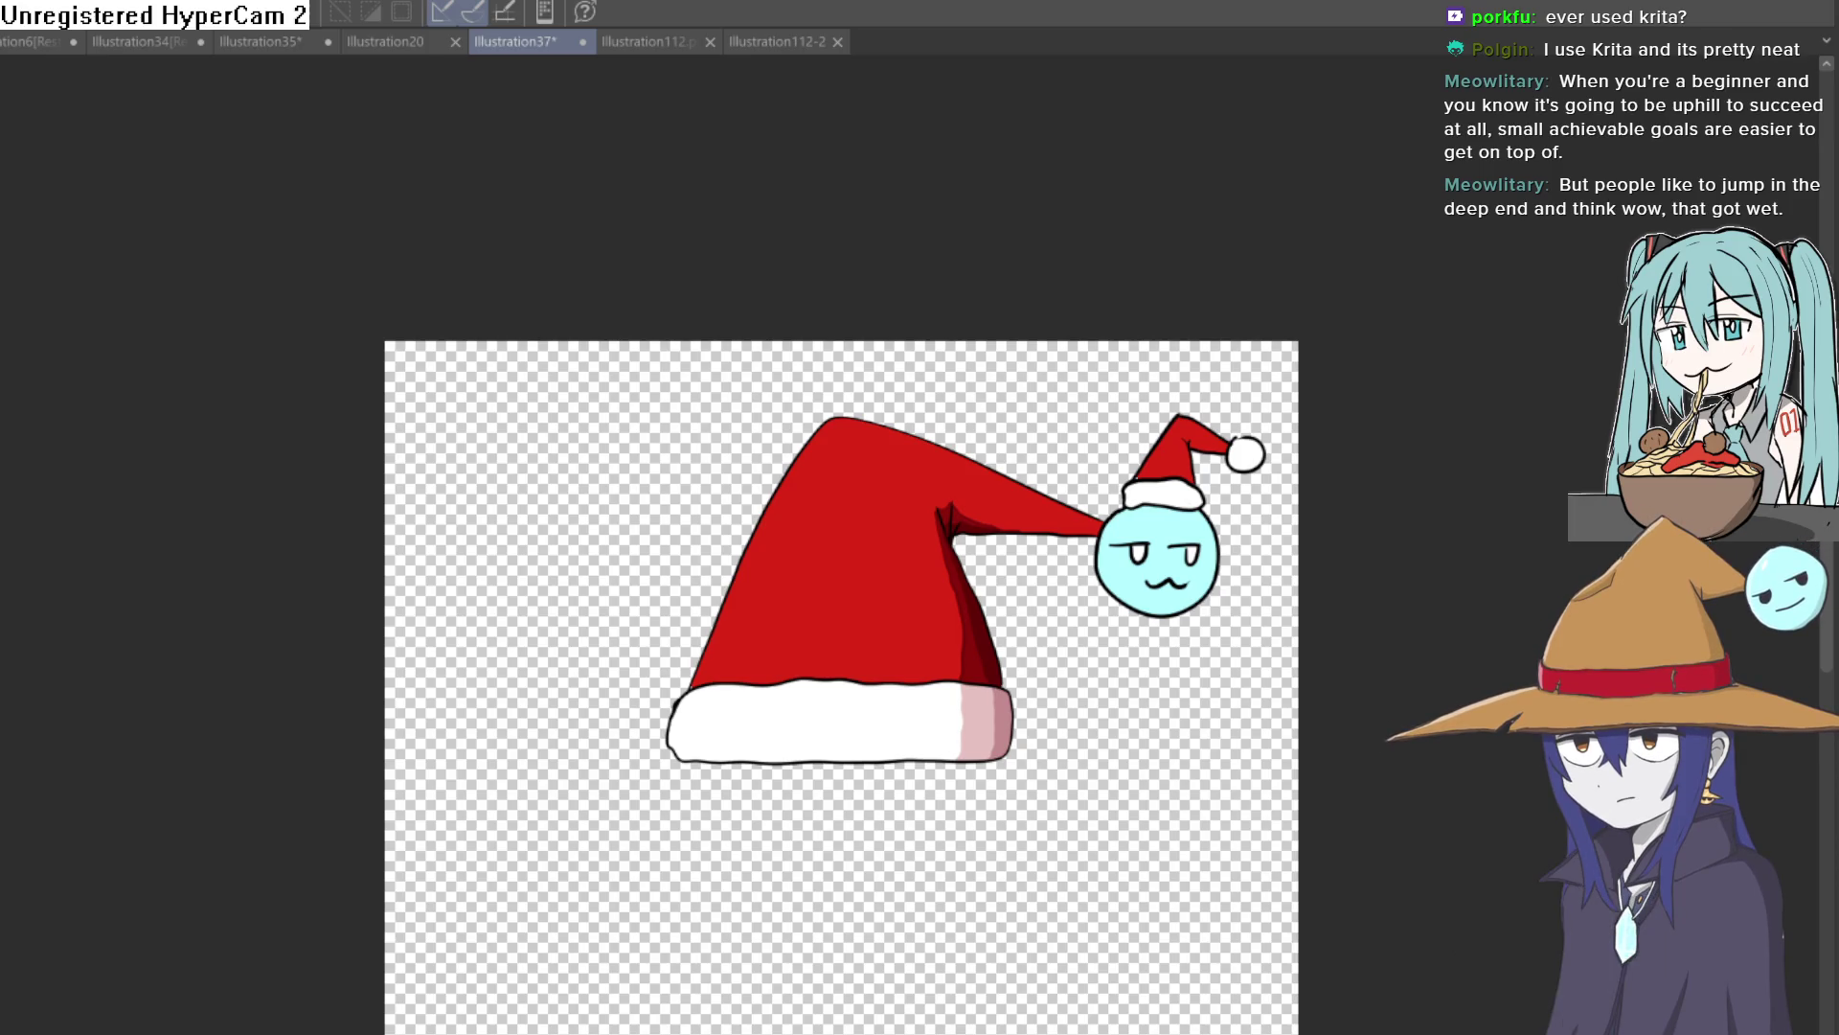
{"action": "scroll", "coordinate": [790, 482], "scroll_direction": "up", "scroll_amount": 3}
Paint a long highlight down the hat's left side and fill that strip pale pink
{"action": "left_click_drag", "start_coordinate": [919, 297], "coordinate": [889, 356]}
{"action": "scroll", "coordinate": [891, 546], "scroll_direction": "down", "scroll_amount": 5}
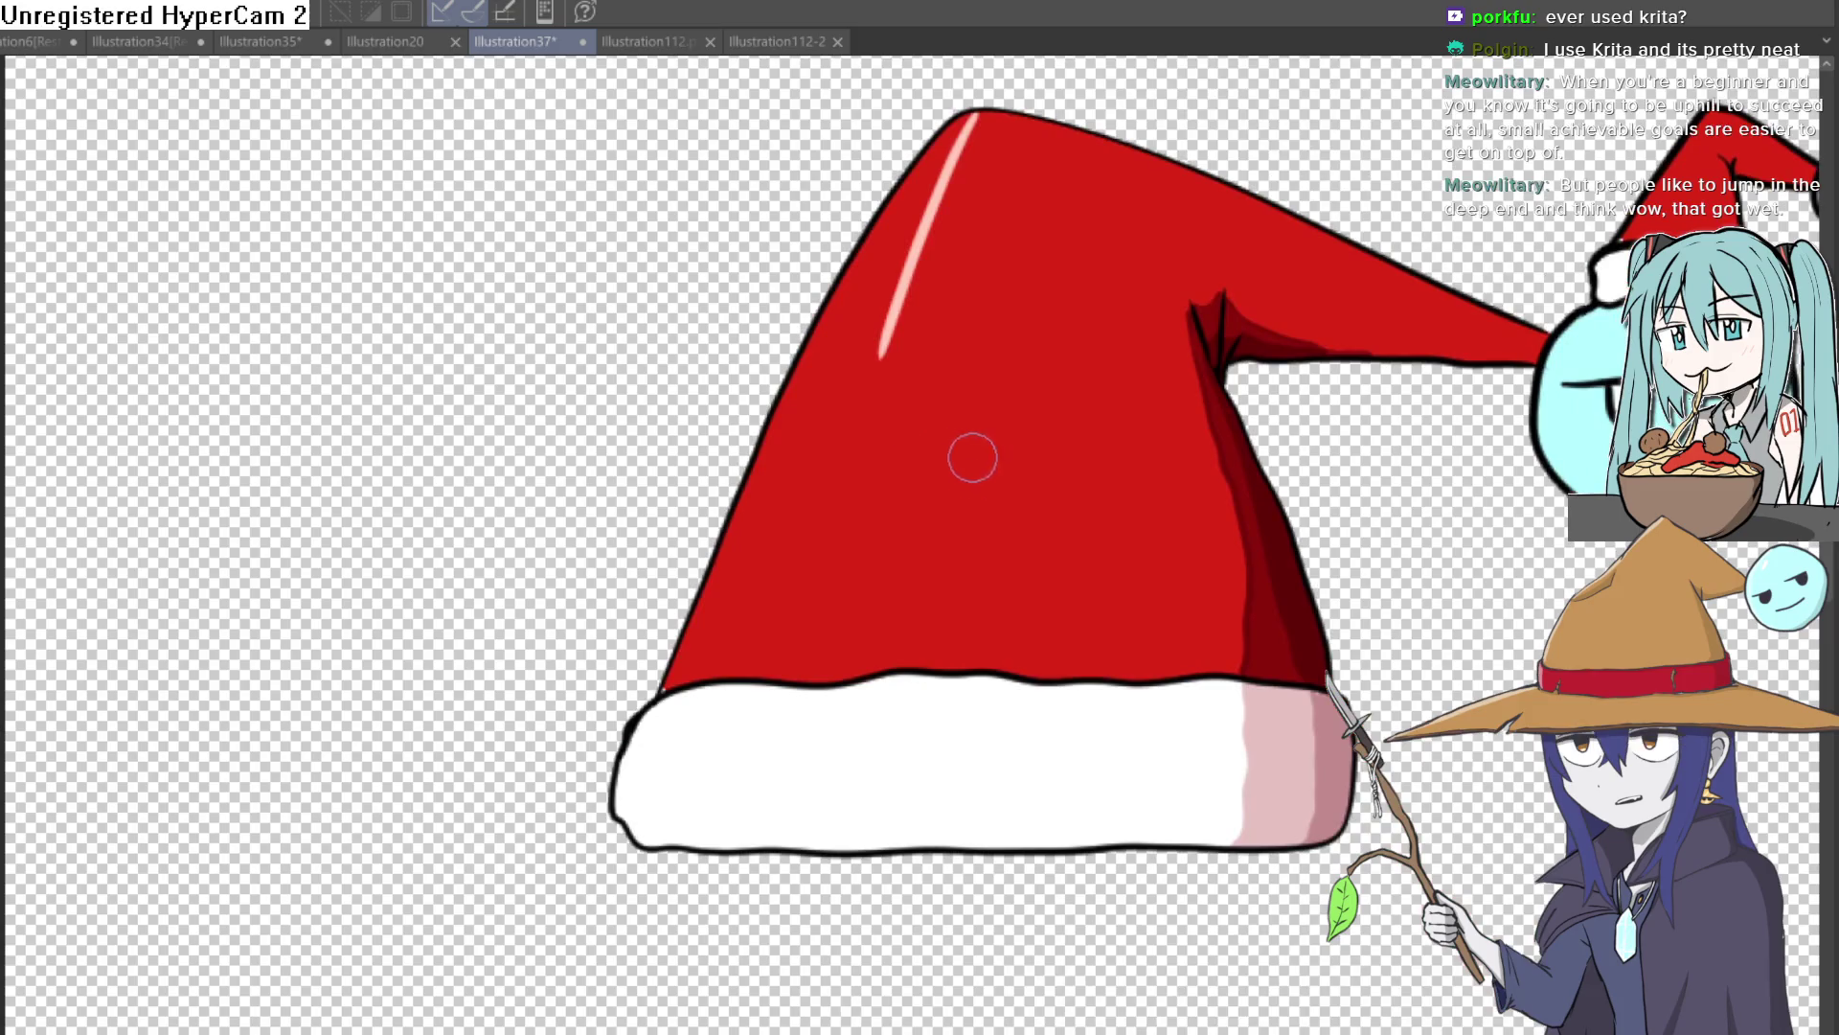
{"action": "key", "text": "ctrl+z"}
{"action": "mouse_move", "coordinate": [972, 117]}
{"action": "left_mouse_down"}
{"action": "mouse_move", "coordinate": [842, 349]}
{"action": "mouse_move", "coordinate": [743, 623]}
{"action": "mouse_move", "coordinate": [745, 670]}
{"action": "left_mouse_up"}
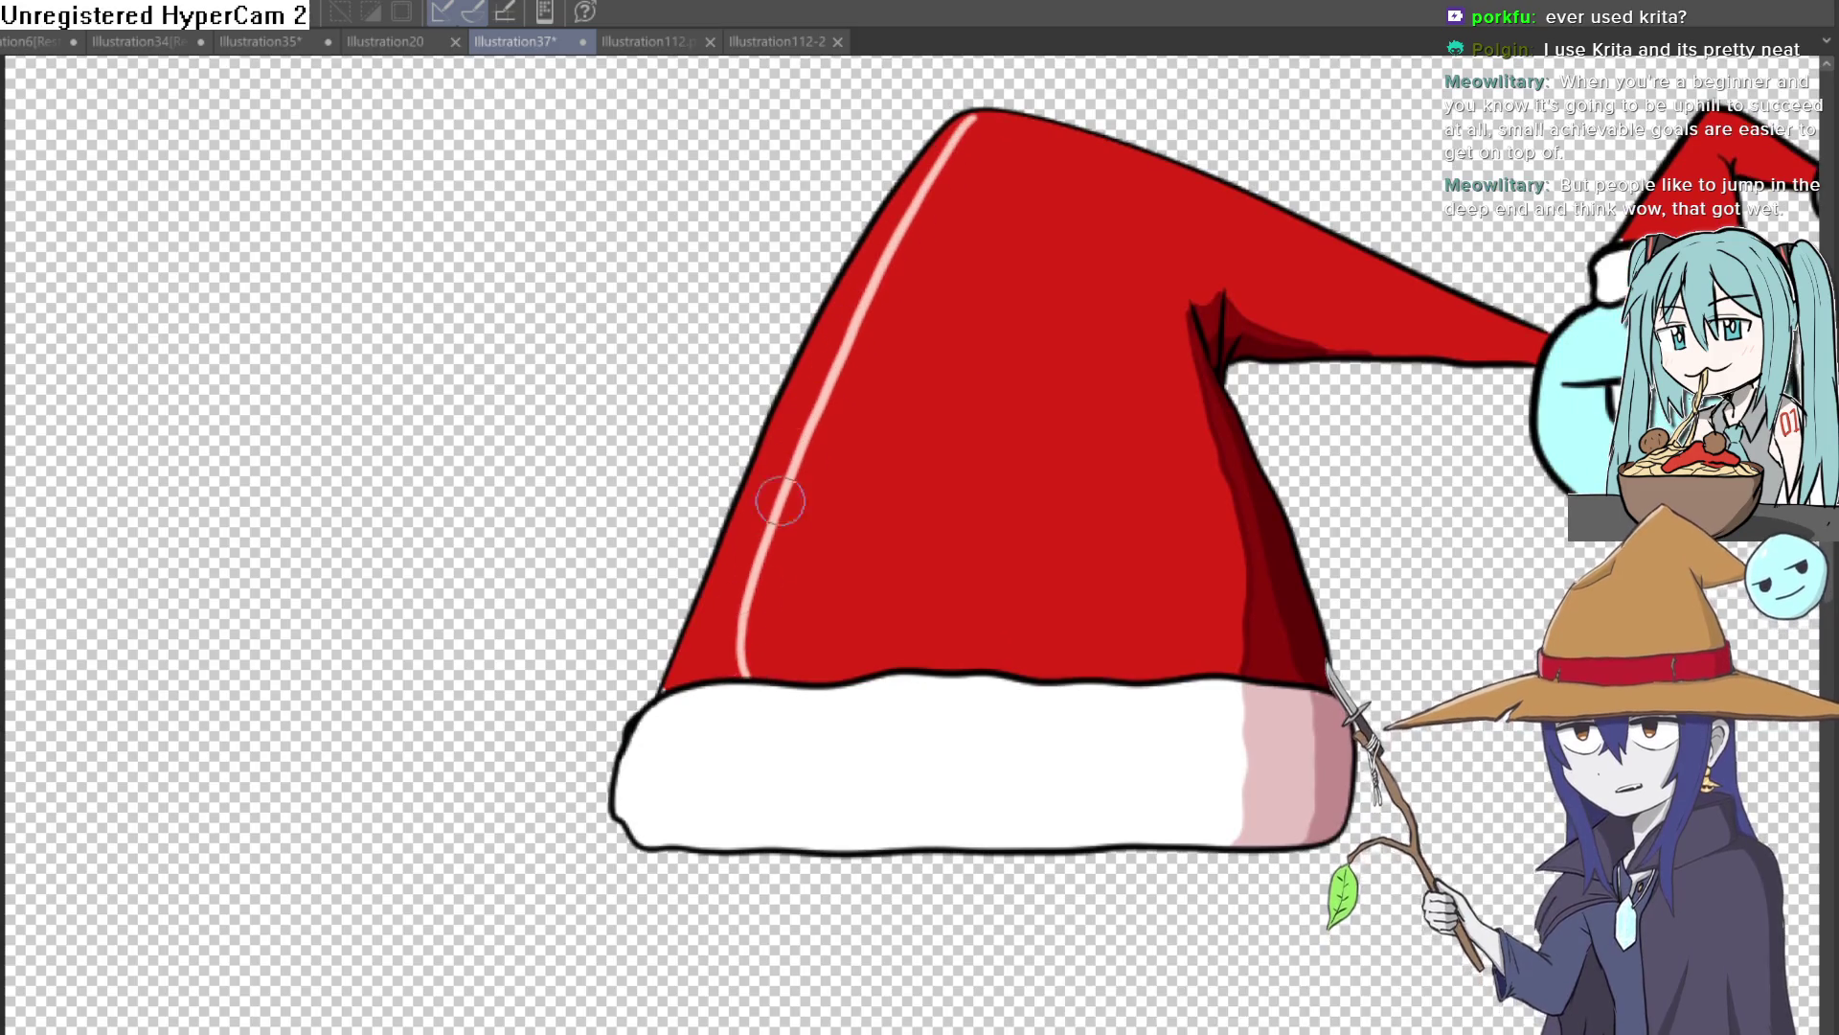
{"action": "key", "text": "g"}
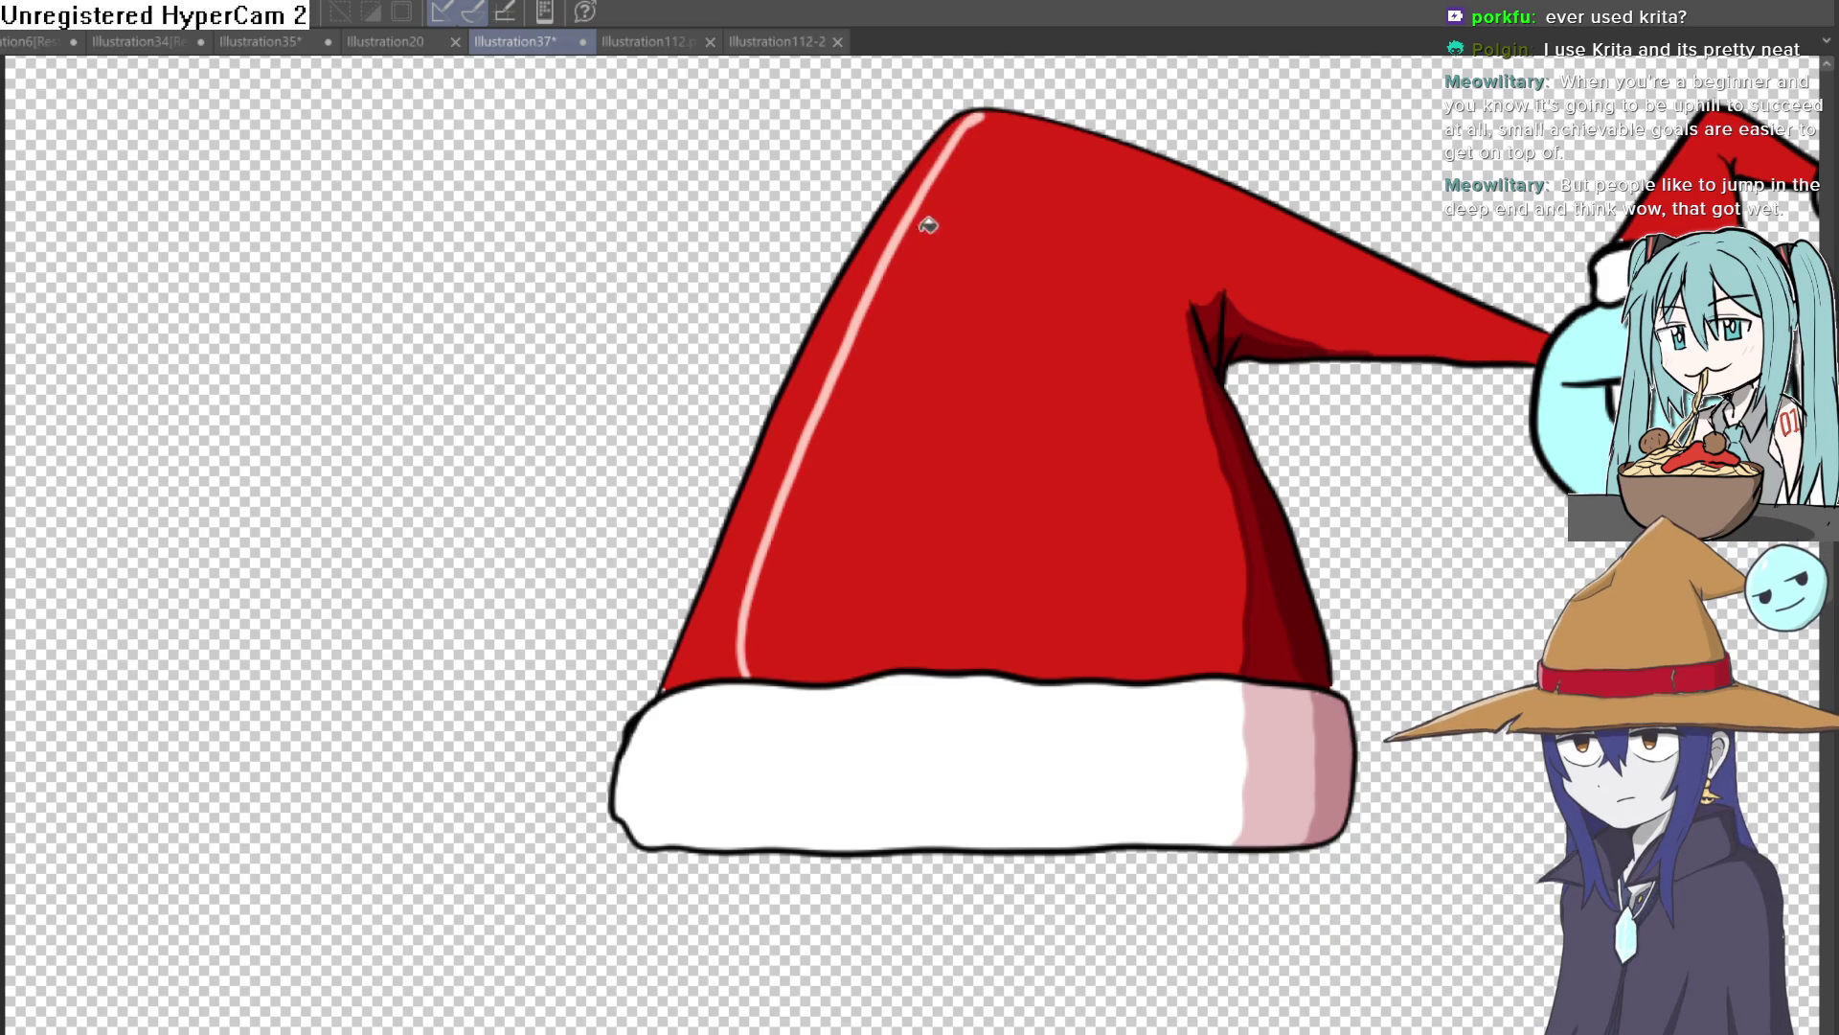
{"action": "left_click", "coordinate": [910, 220]}
{"action": "mouse_move", "coordinate": [749, 680]}
{"action": "left_mouse_down"}
{"action": "mouse_move", "coordinate": [757, 531]}
{"action": "mouse_move", "coordinate": [848, 320]}
{"action": "mouse_move", "coordinate": [969, 121]}
{"action": "left_mouse_up"}
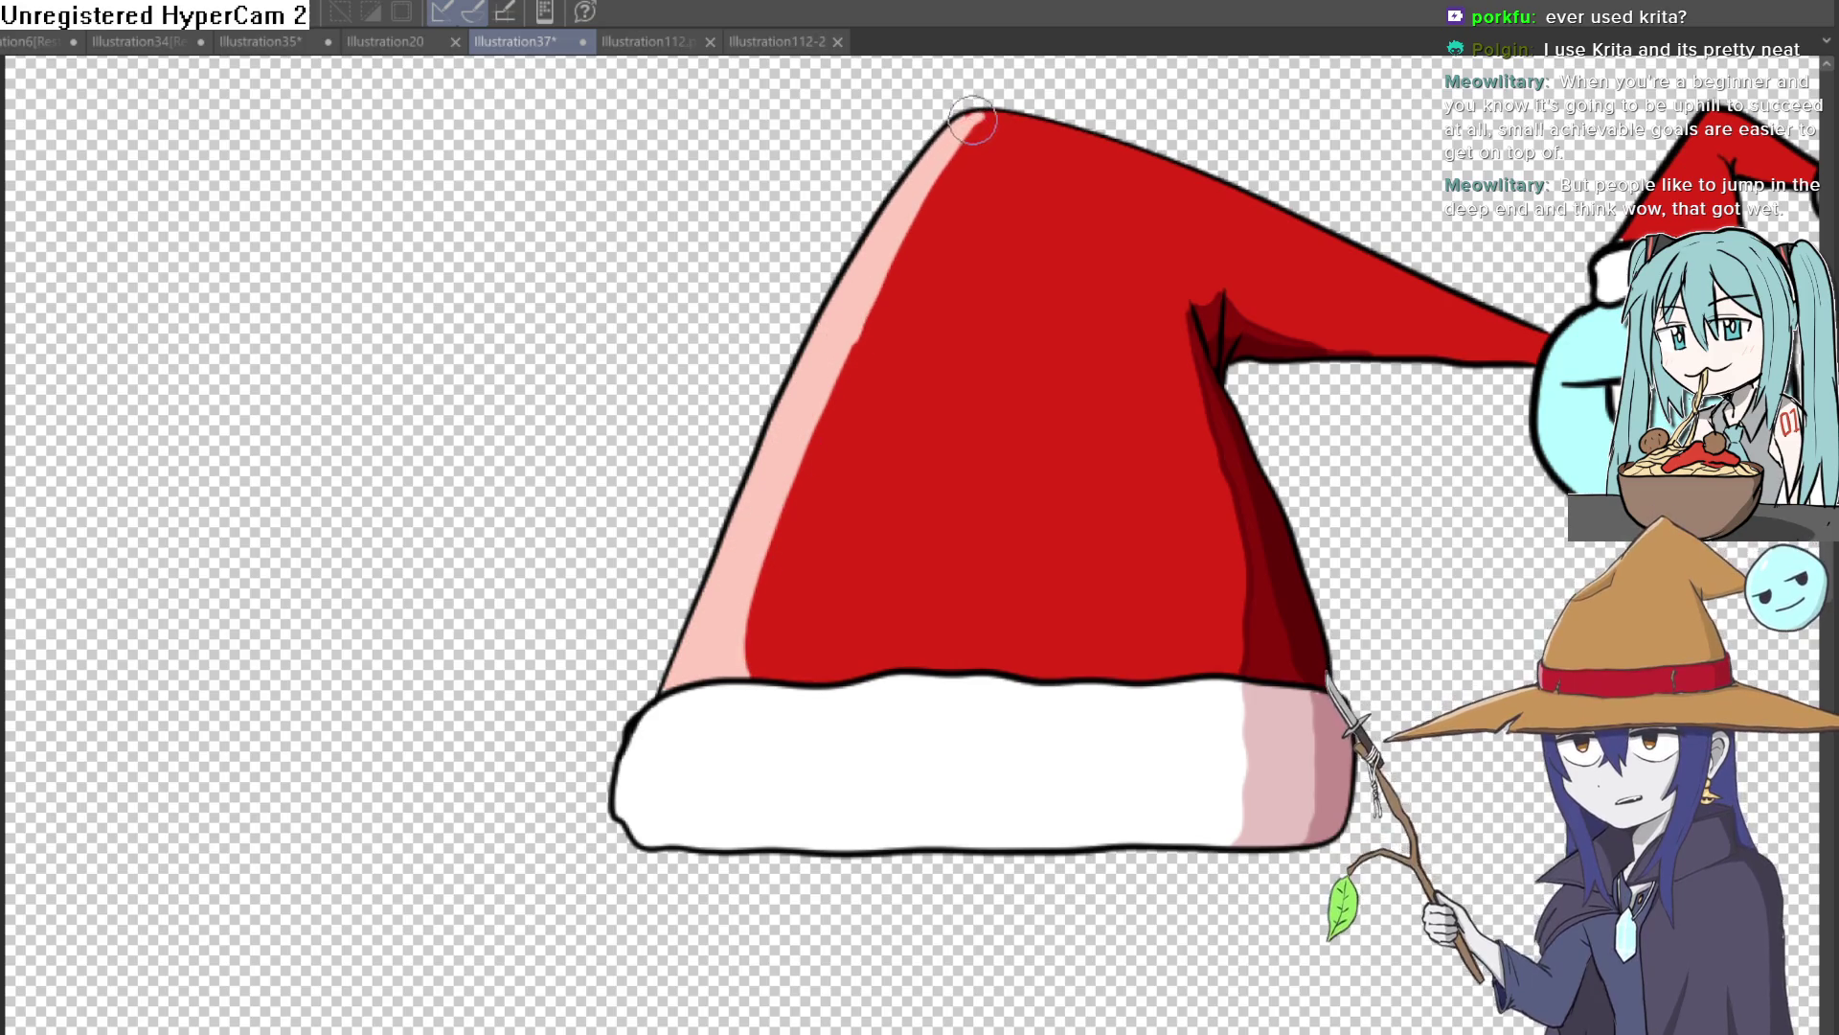
{"action": "scroll", "coordinate": [1101, 158], "scroll_direction": "down", "scroll_amount": 5}
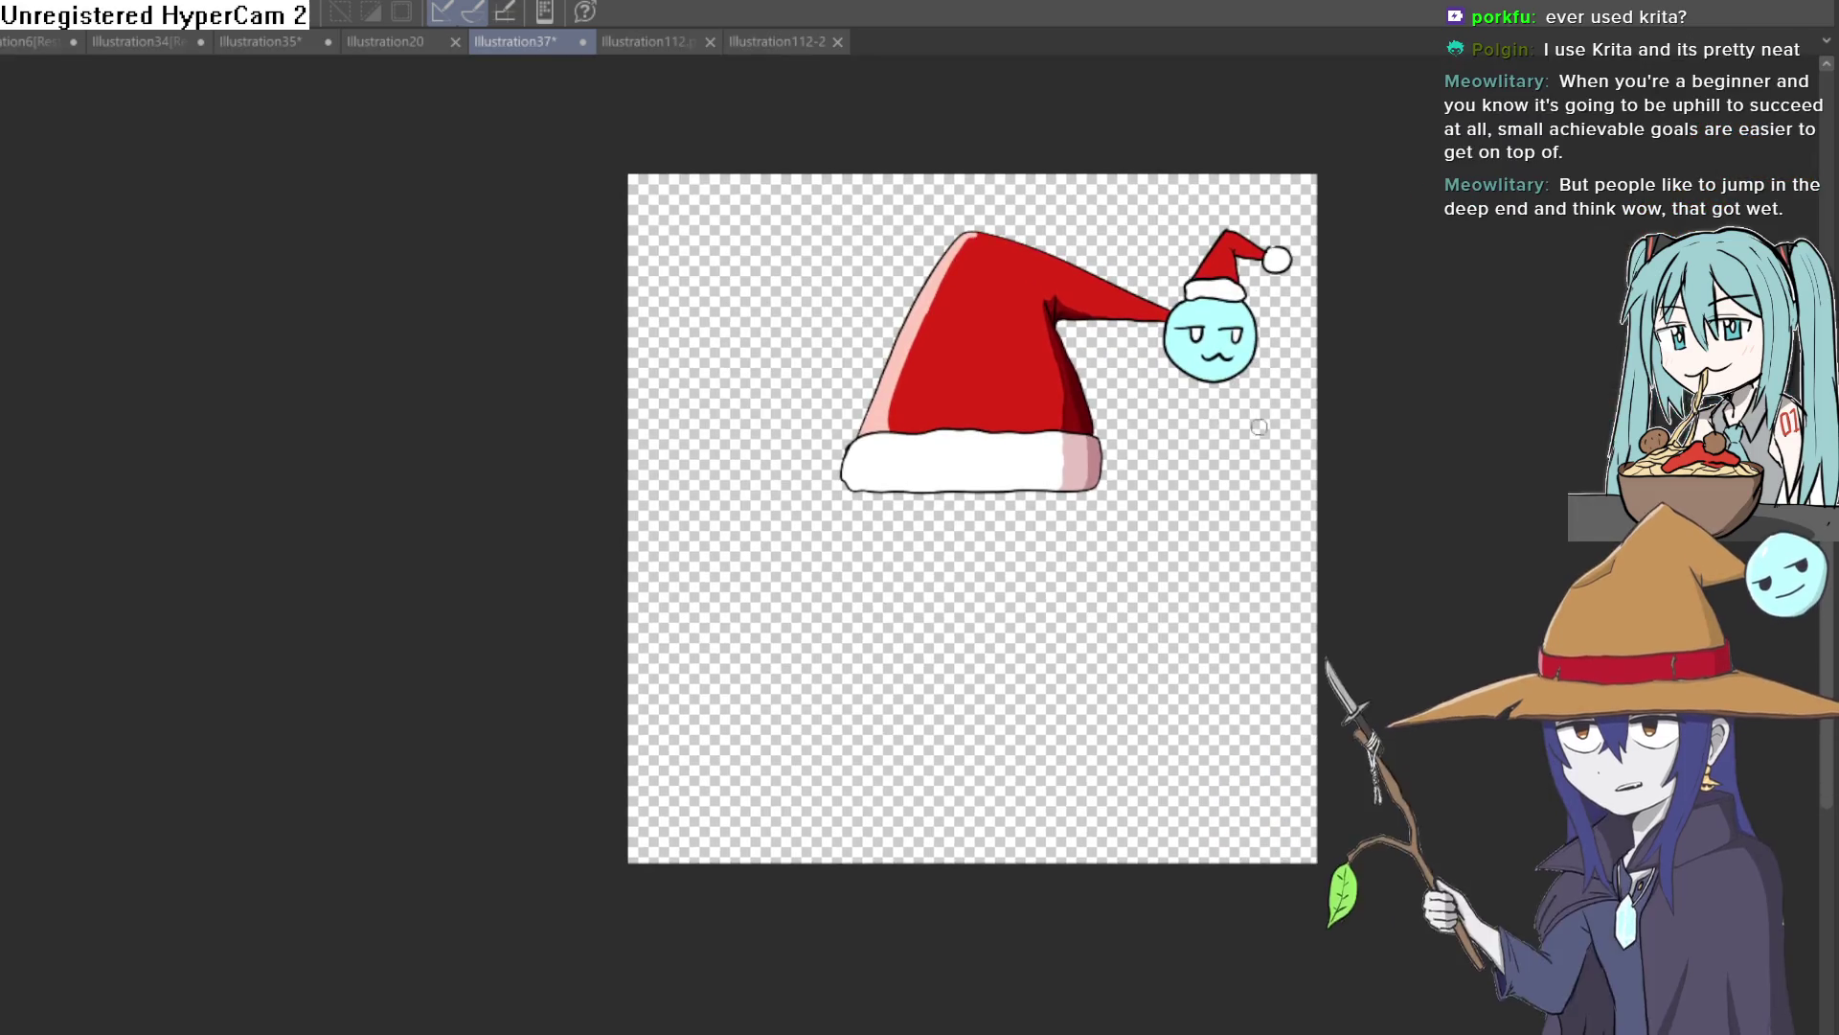
Start a canvas crop and pull its bottom, right and left edges in around the hat
{"action": "scroll", "coordinate": [1112, 595], "scroll_direction": "down", "scroll_amount": 1}
{"action": "scroll", "coordinate": [1089, 583], "scroll_direction": "up", "scroll_amount": 3}
{"action": "scroll", "coordinate": [900, 776], "scroll_direction": "down", "scroll_amount": 2}
{"action": "scroll", "coordinate": [805, 699], "scroll_direction": "up", "scroll_amount": 2}
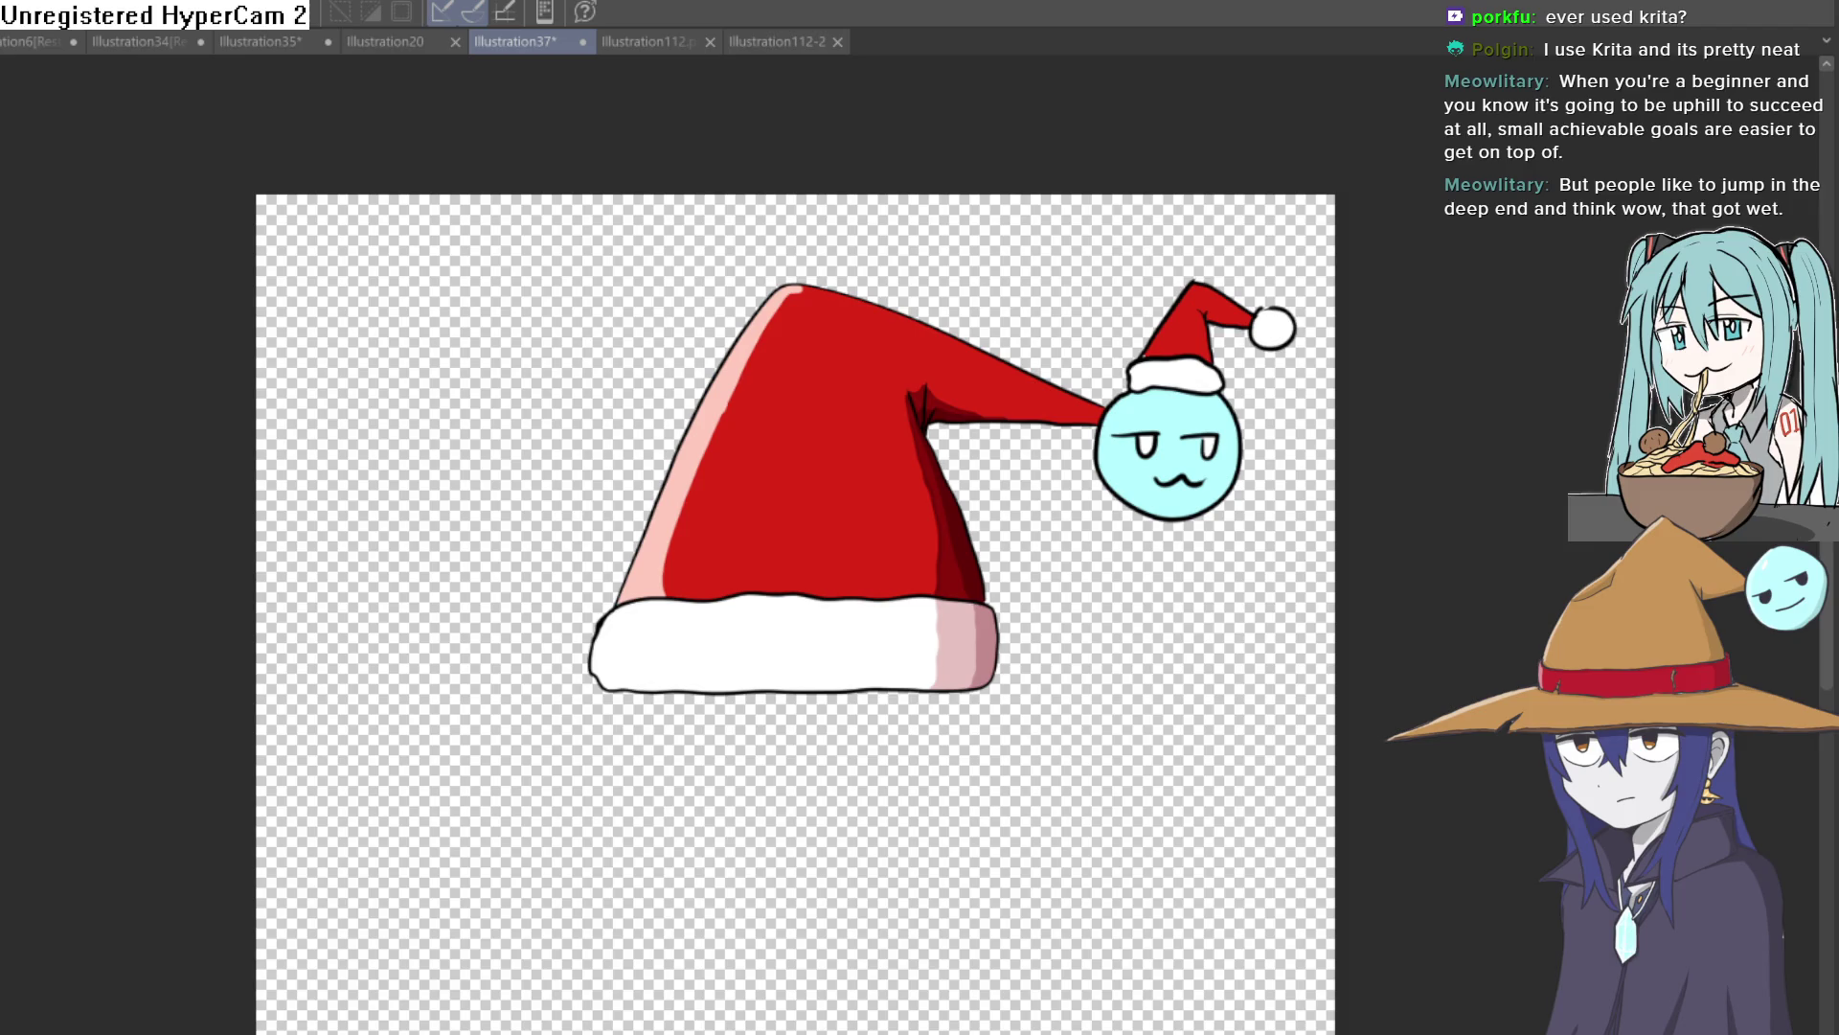
{"action": "key", "text": "ctrl+t"}
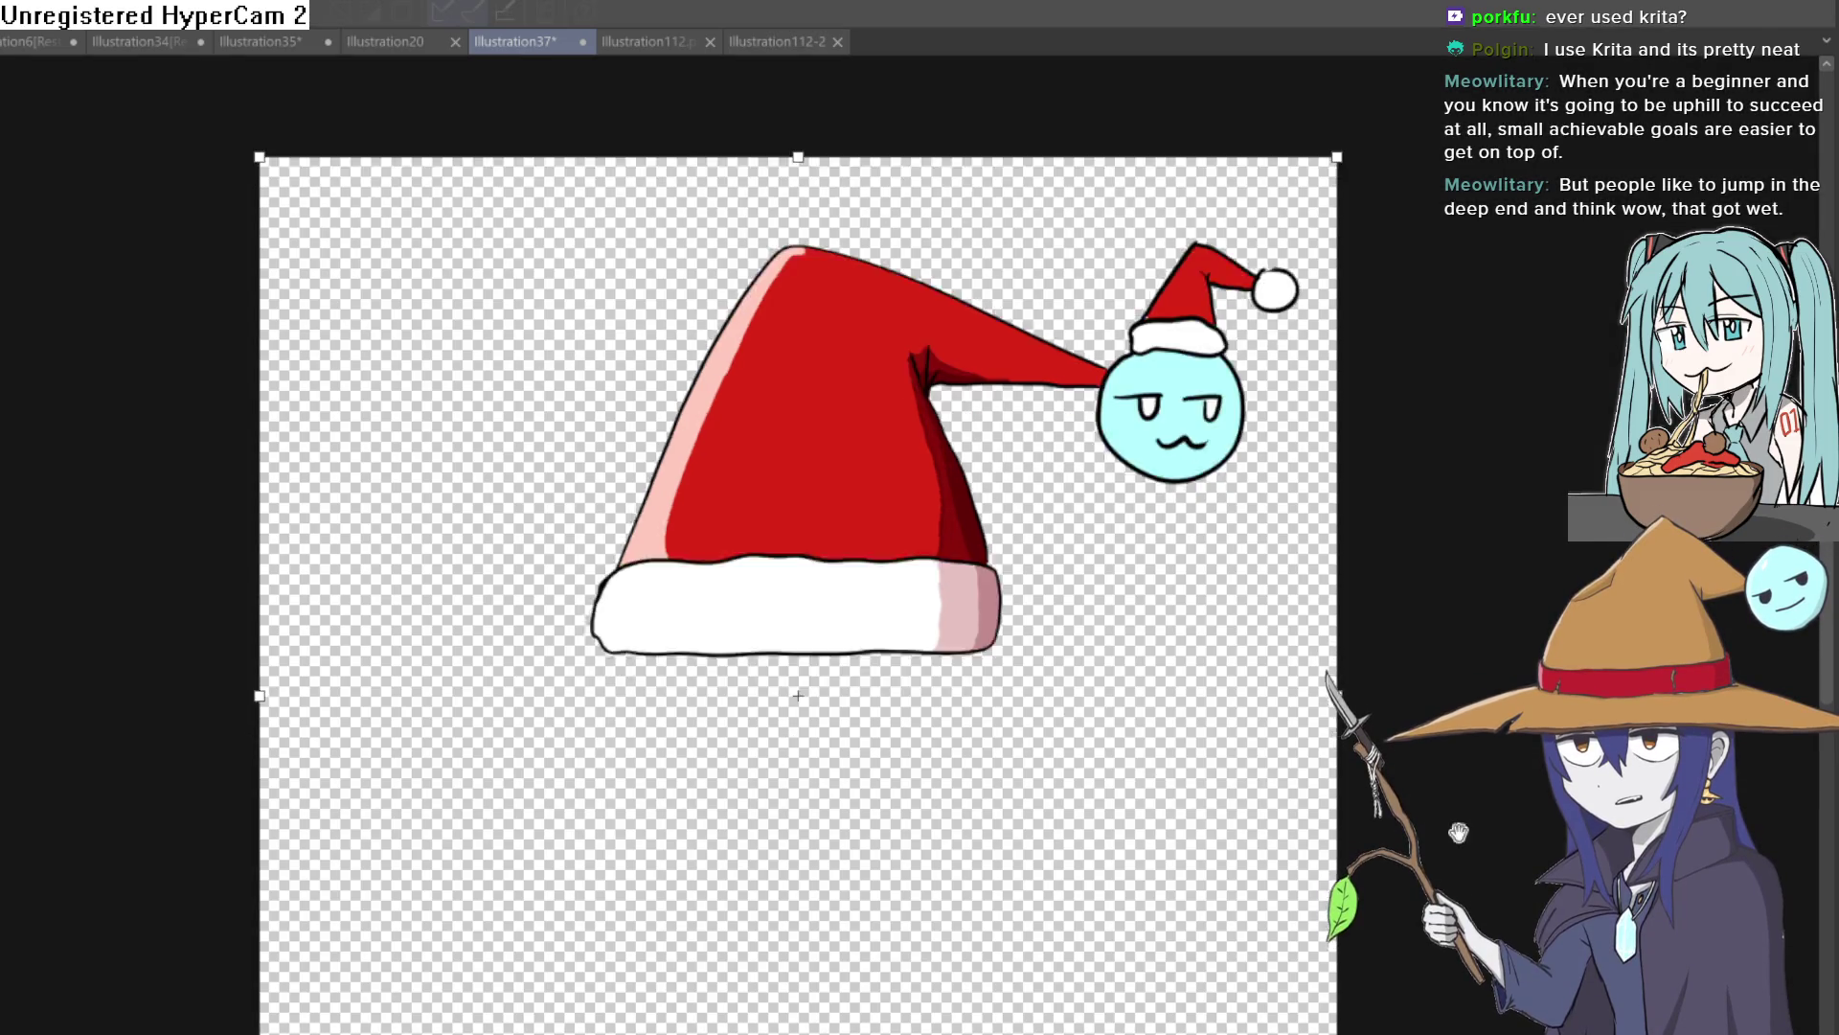
{"action": "left_click_drag", "start_coordinate": [1416, 909], "coordinate": [1326, 563]}
{"action": "left_click_drag", "start_coordinate": [706, 927], "coordinate": [706, 403]}
{"action": "scroll", "coordinate": [965, 521], "scroll_direction": "up", "scroll_amount": 3}
{"action": "left_click_drag", "start_coordinate": [1212, 391], "coordinate": [1200, 380]}
{"action": "mouse_move", "coordinate": [135, 411]}
{"action": "left_mouse_down"}
{"action": "mouse_move", "coordinate": [177, 384]}
{"action": "mouse_move", "coordinate": [407, 358]}
{"action": "left_mouse_up"}
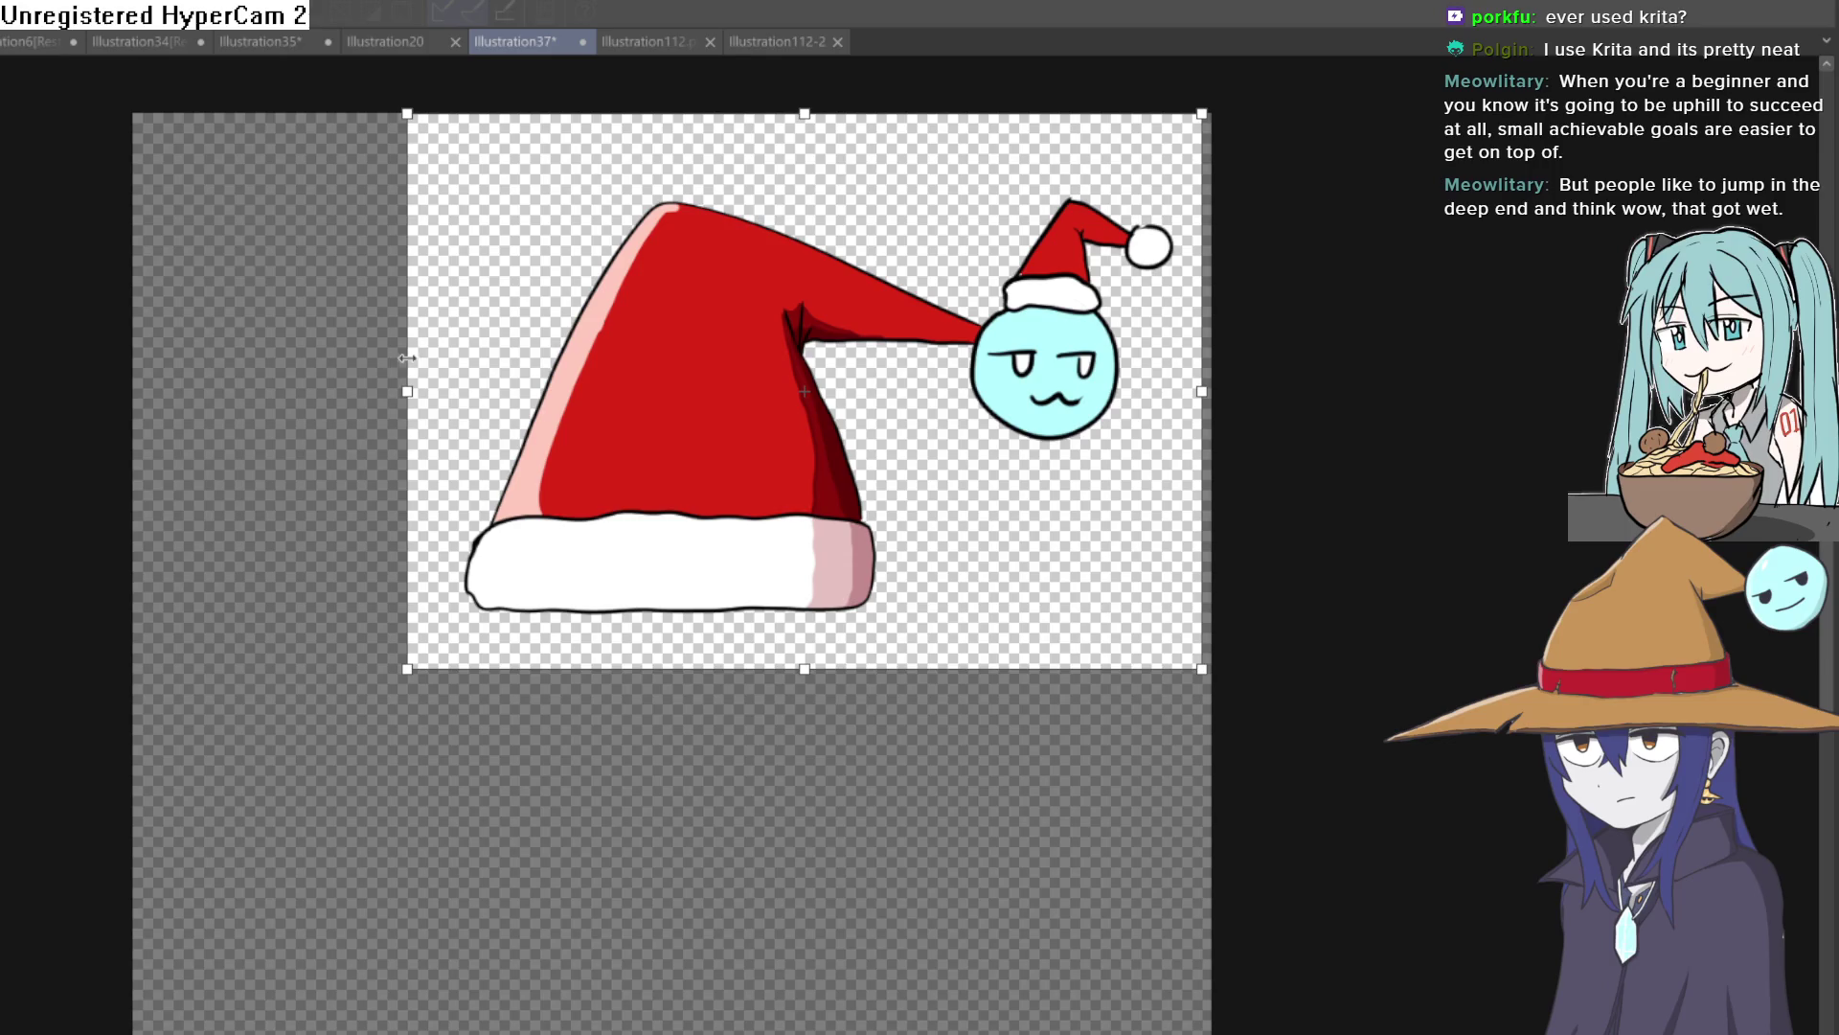
{"action": "key", "text": "Escape"}
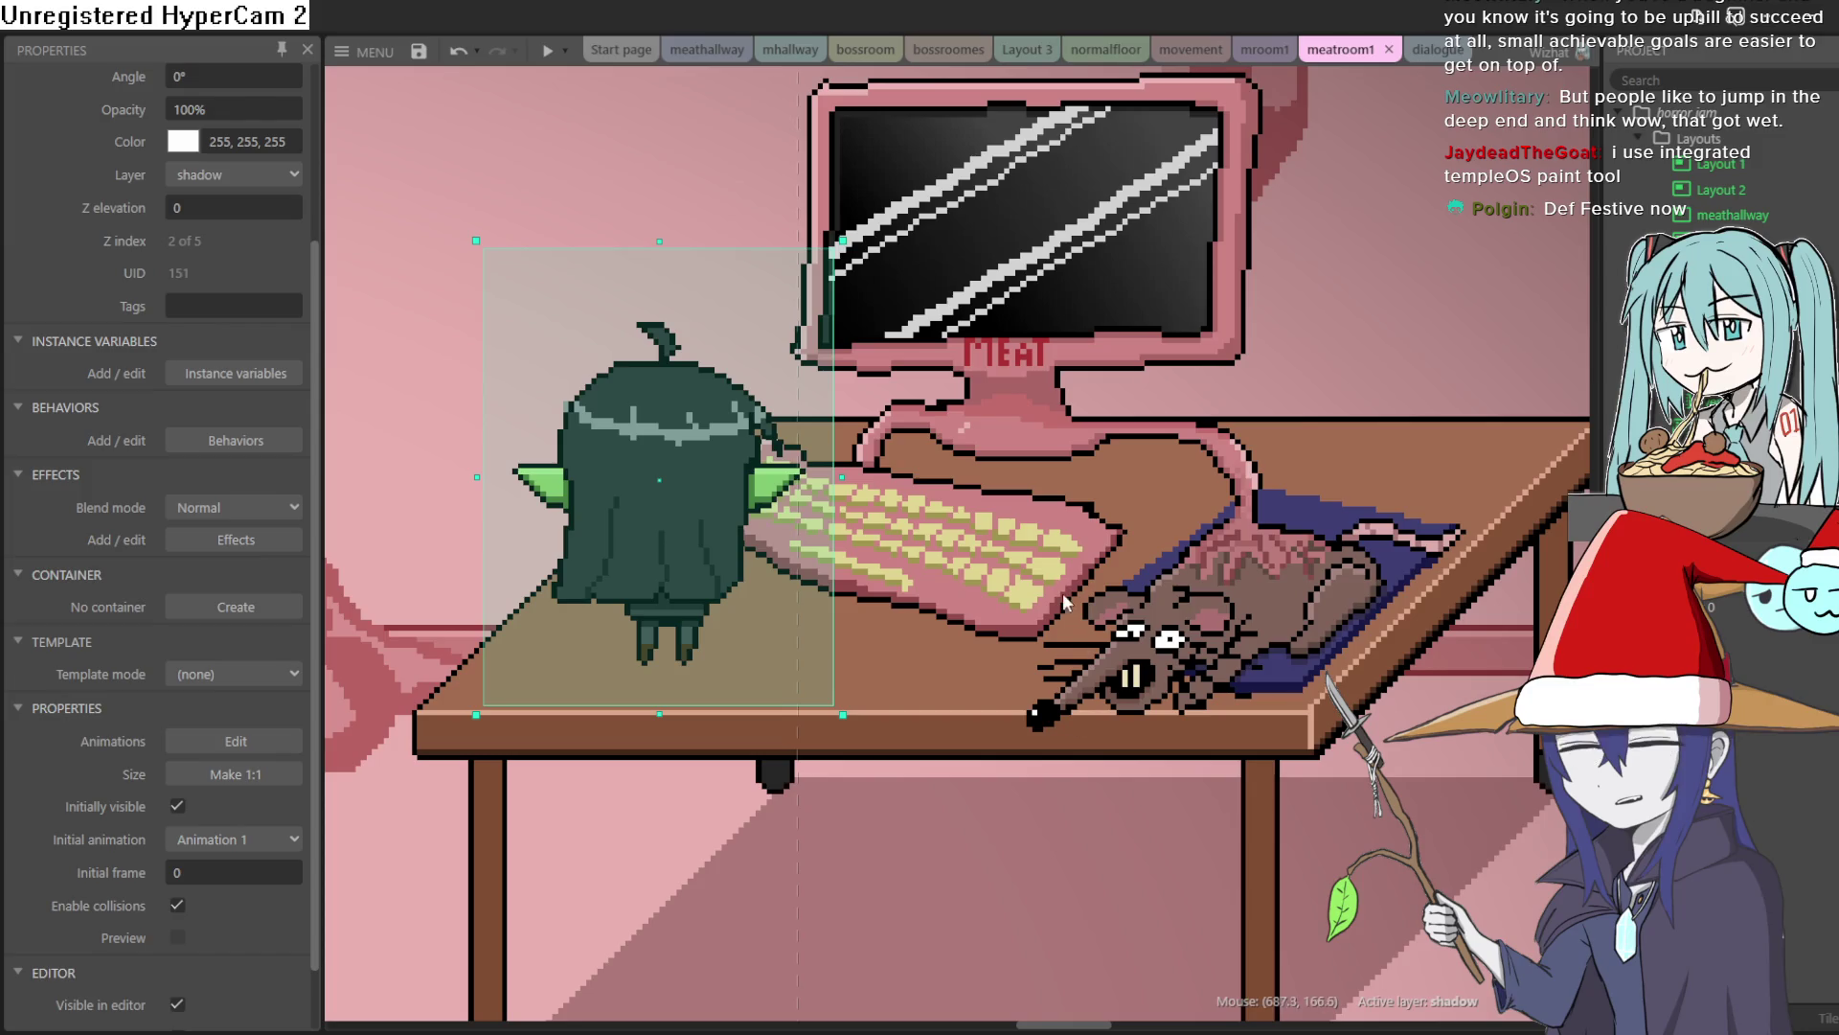
Deselect the green character, then select the suited man and open Sprite48 for editing
{"action": "scroll", "coordinate": [1022, 554], "scroll_direction": "down", "scroll_amount": 10}
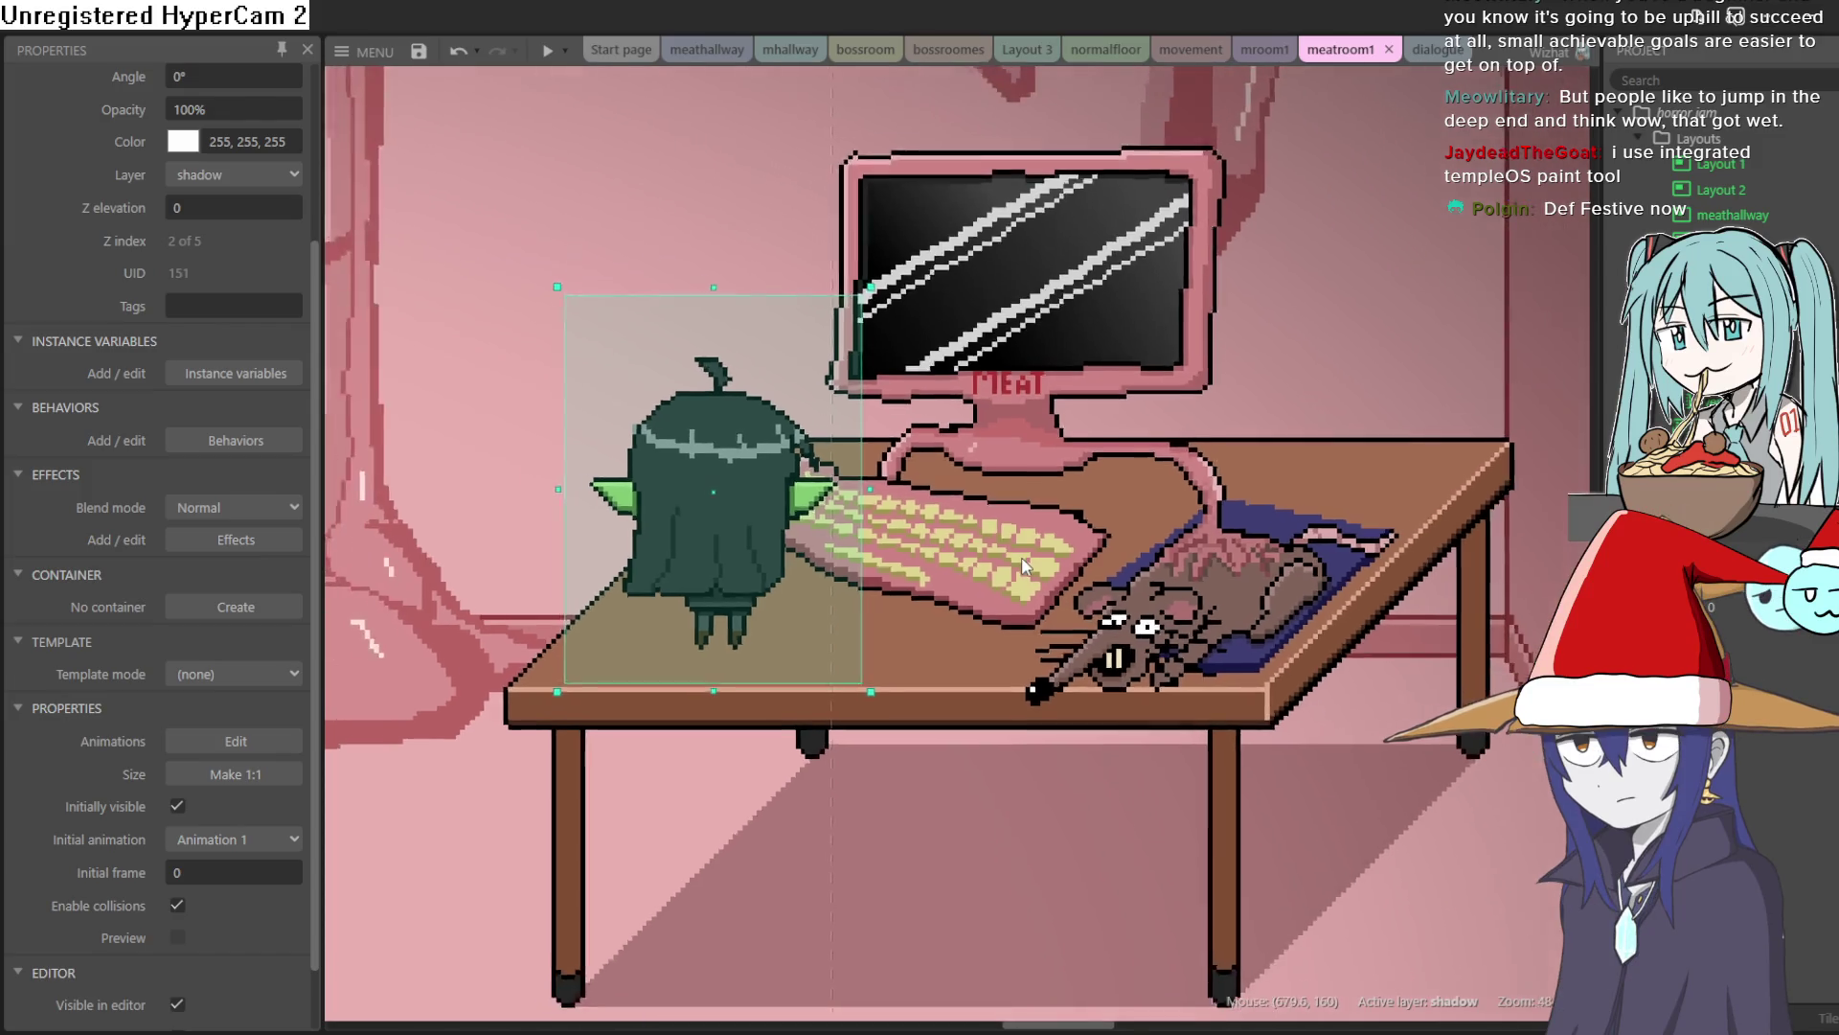
{"action": "scroll", "coordinate": [822, 599], "scroll_direction": "down", "scroll_amount": 5}
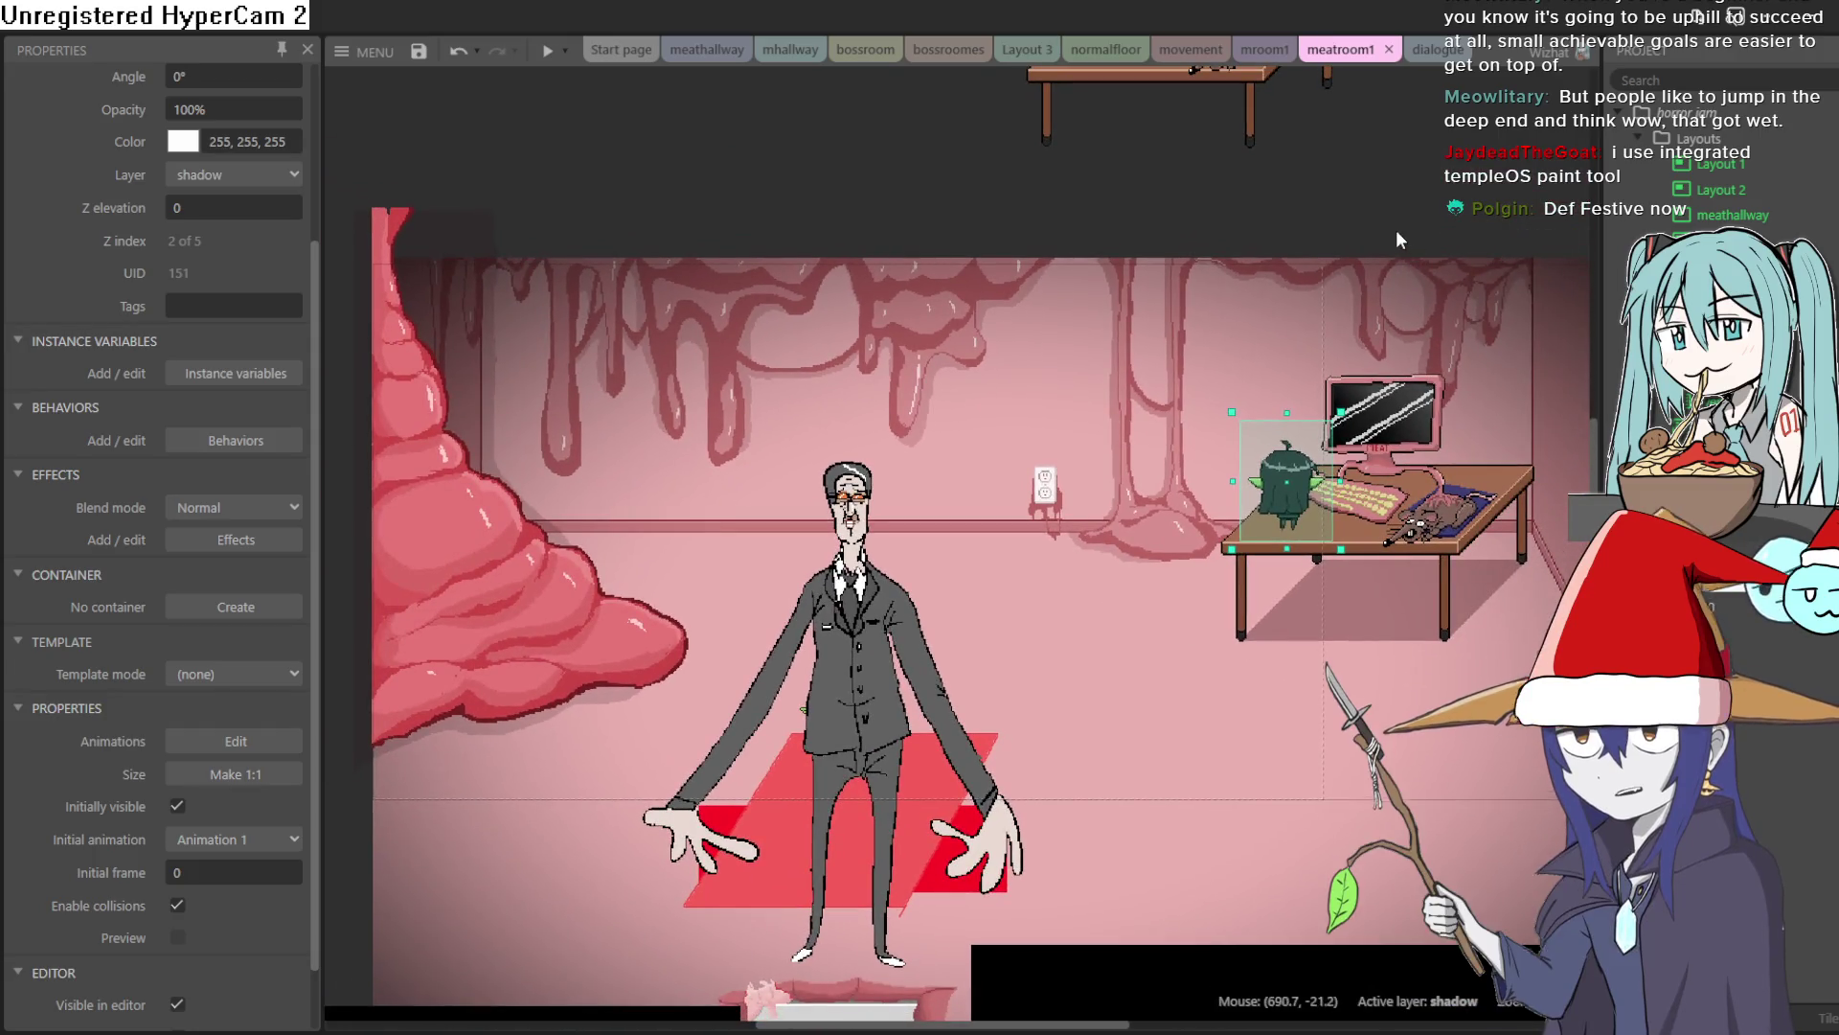
{"action": "left_click", "coordinate": [1392, 234]}
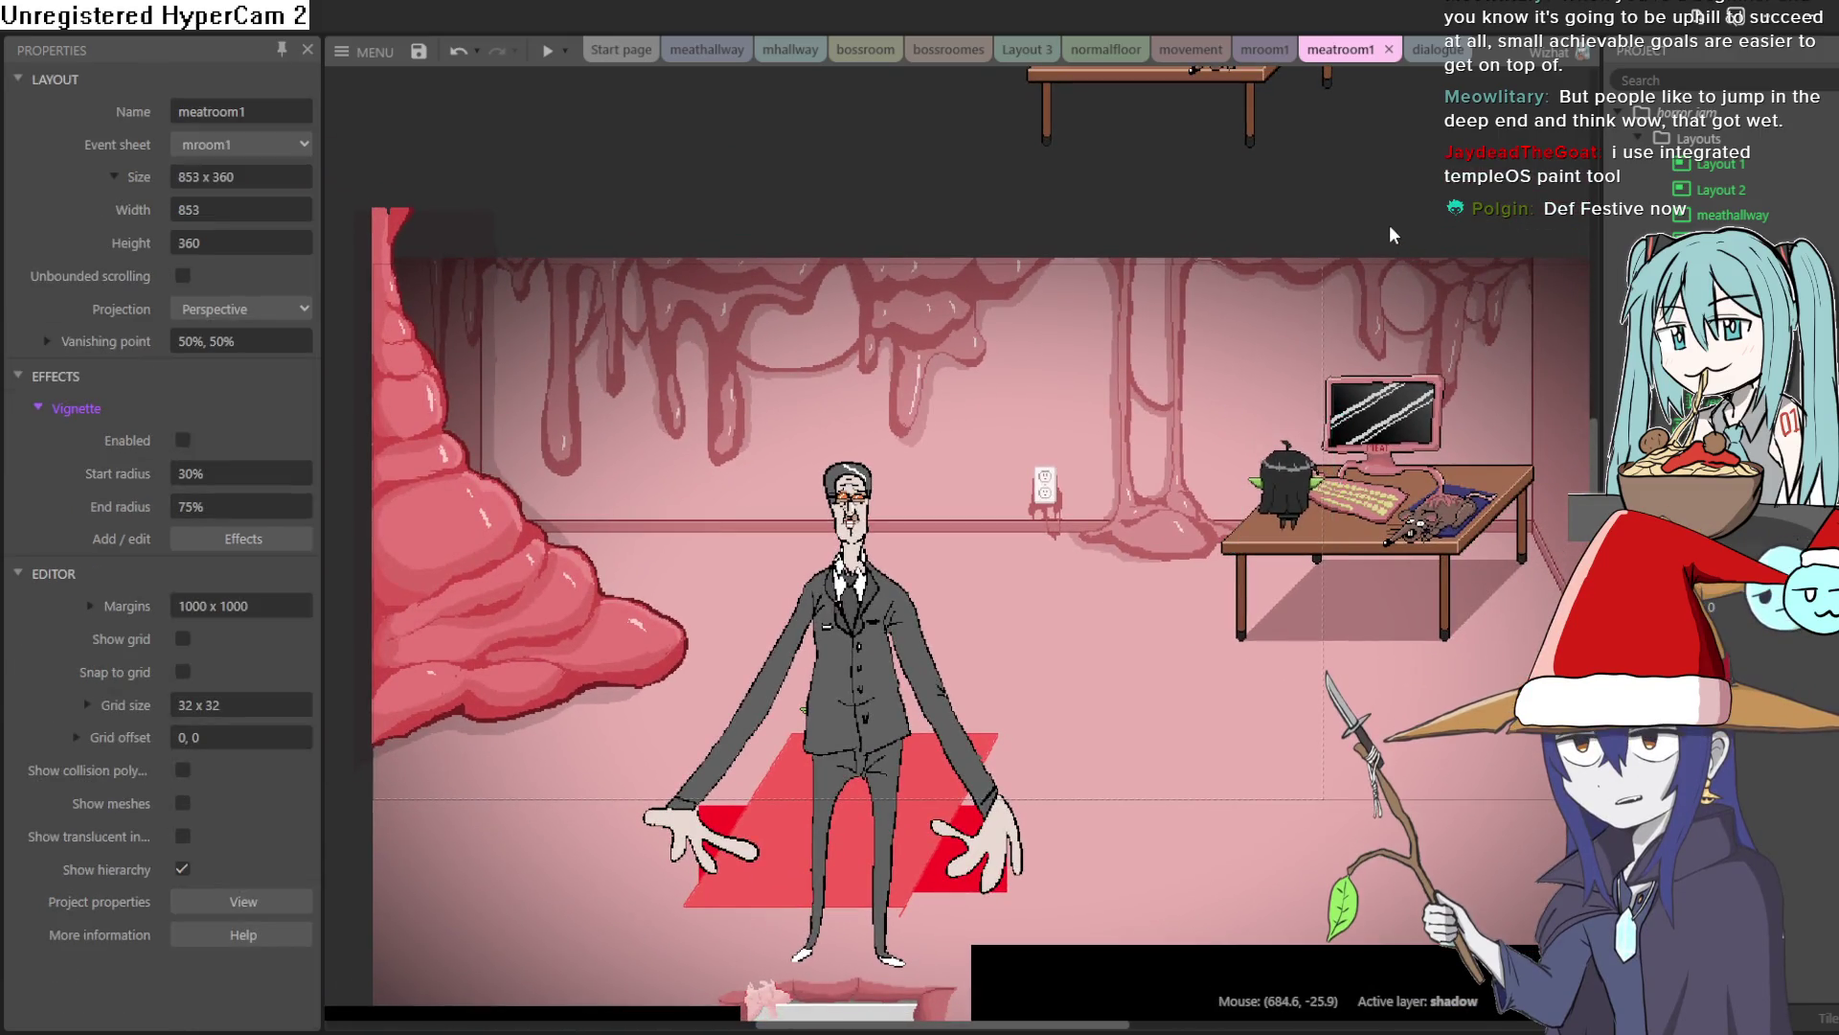
{"action": "scroll", "coordinate": [1157, 427], "scroll_direction": "down", "scroll_amount": 3}
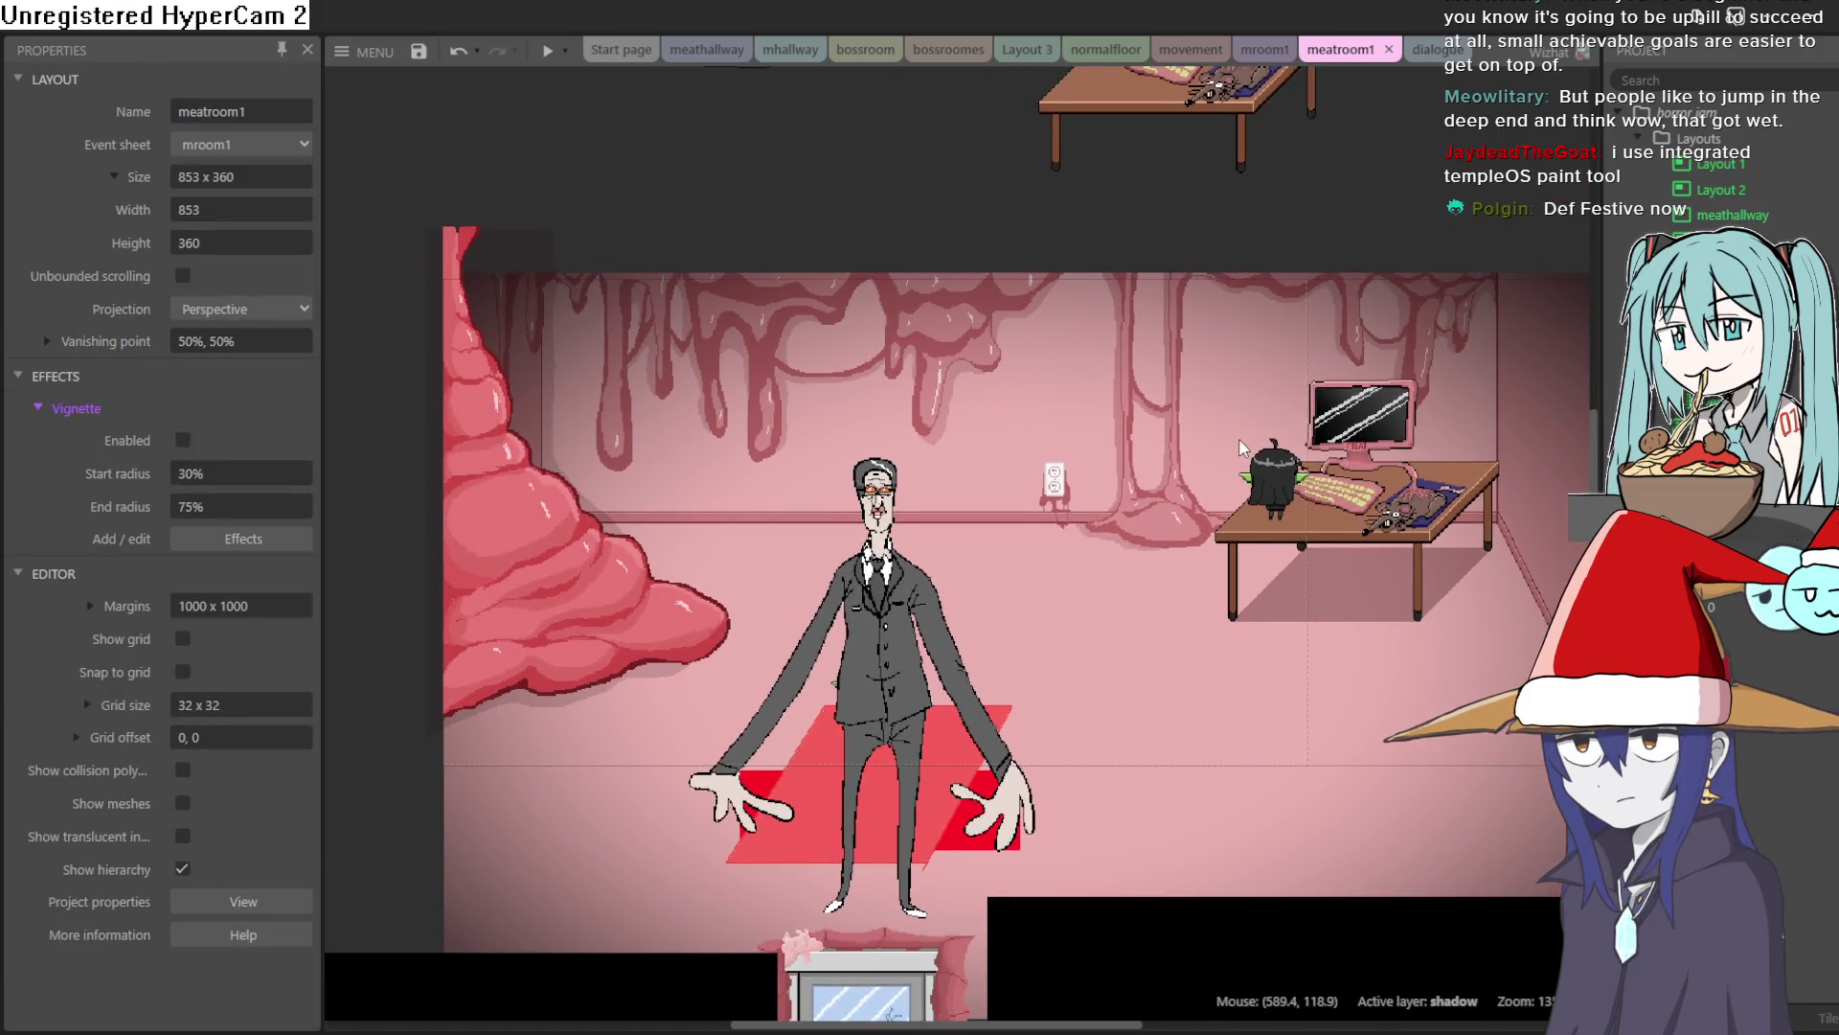
{"action": "mouse_move", "coordinate": [1148, 433]}
{"action": "left_mouse_down"}
{"action": "mouse_move", "coordinate": [1232, 439]}
{"action": "mouse_move", "coordinate": [1117, 439]}
{"action": "mouse_move", "coordinate": [1182, 441]}
{"action": "left_mouse_up"}
{"action": "scroll", "coordinate": [1180, 443], "scroll_direction": "up", "scroll_amount": 2}
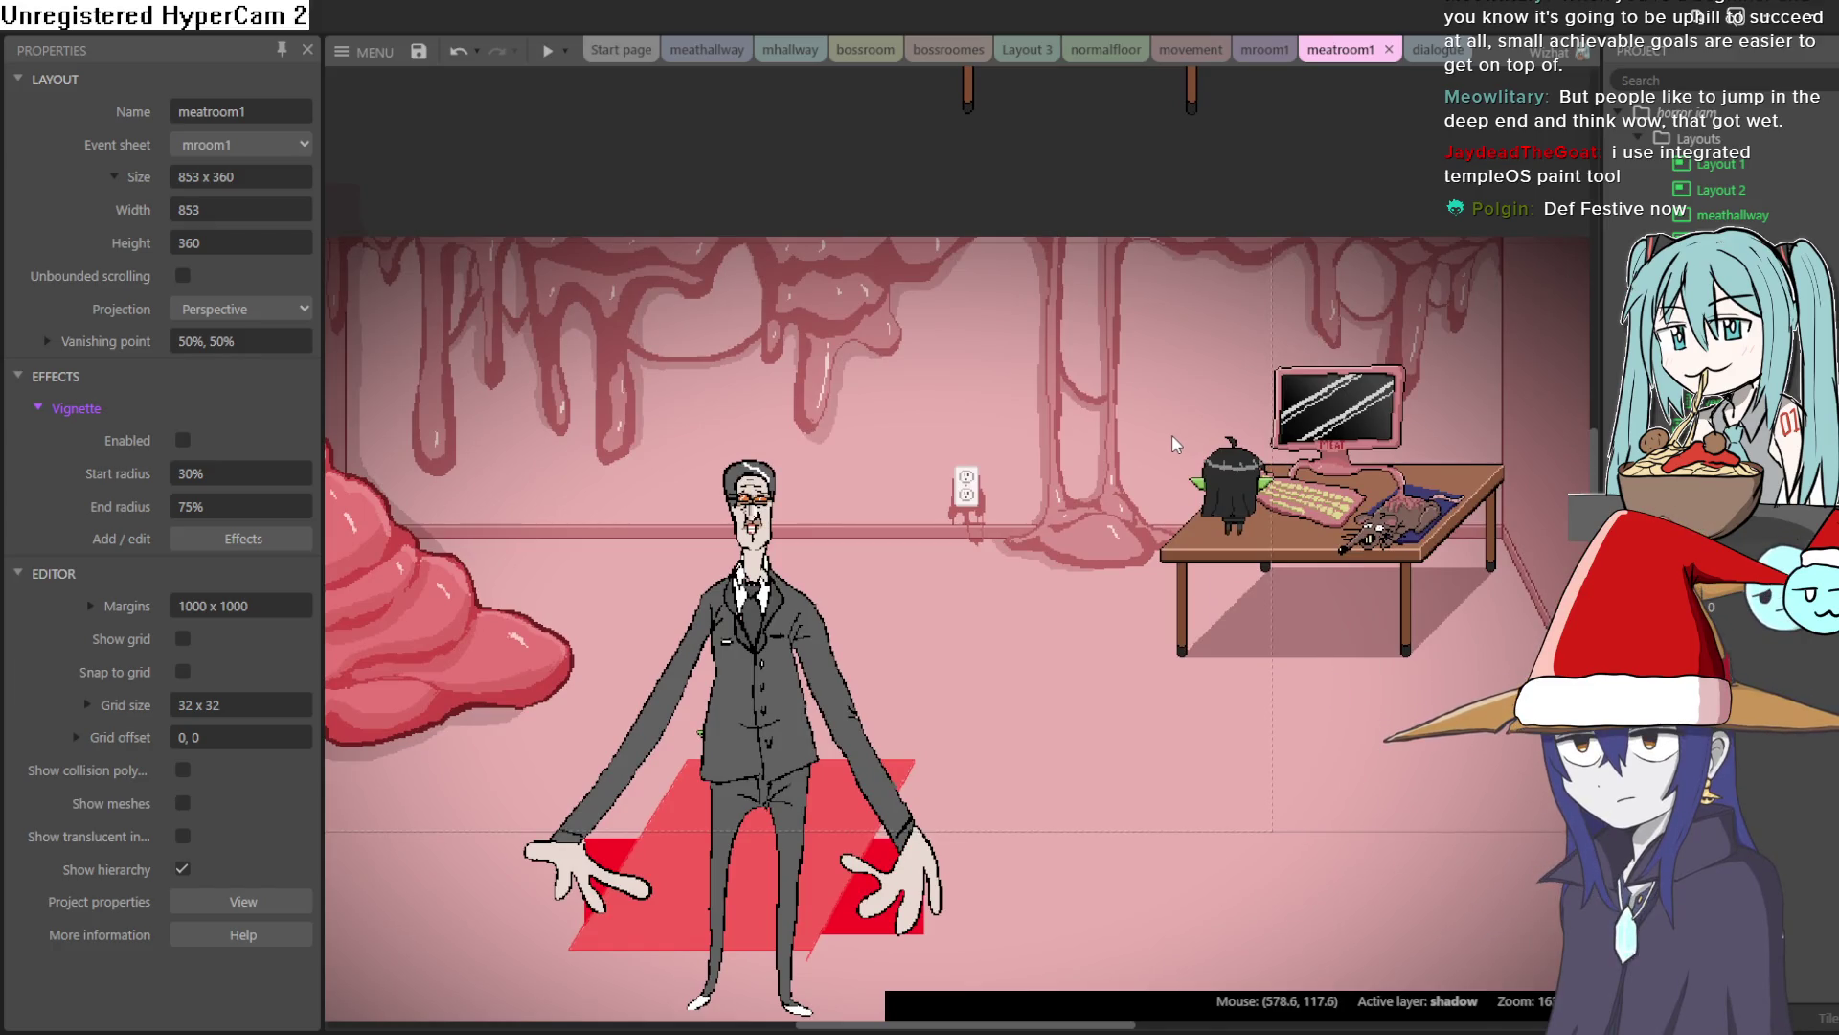
{"action": "scroll", "coordinate": [1122, 446], "scroll_direction": "down", "scroll_amount": 2}
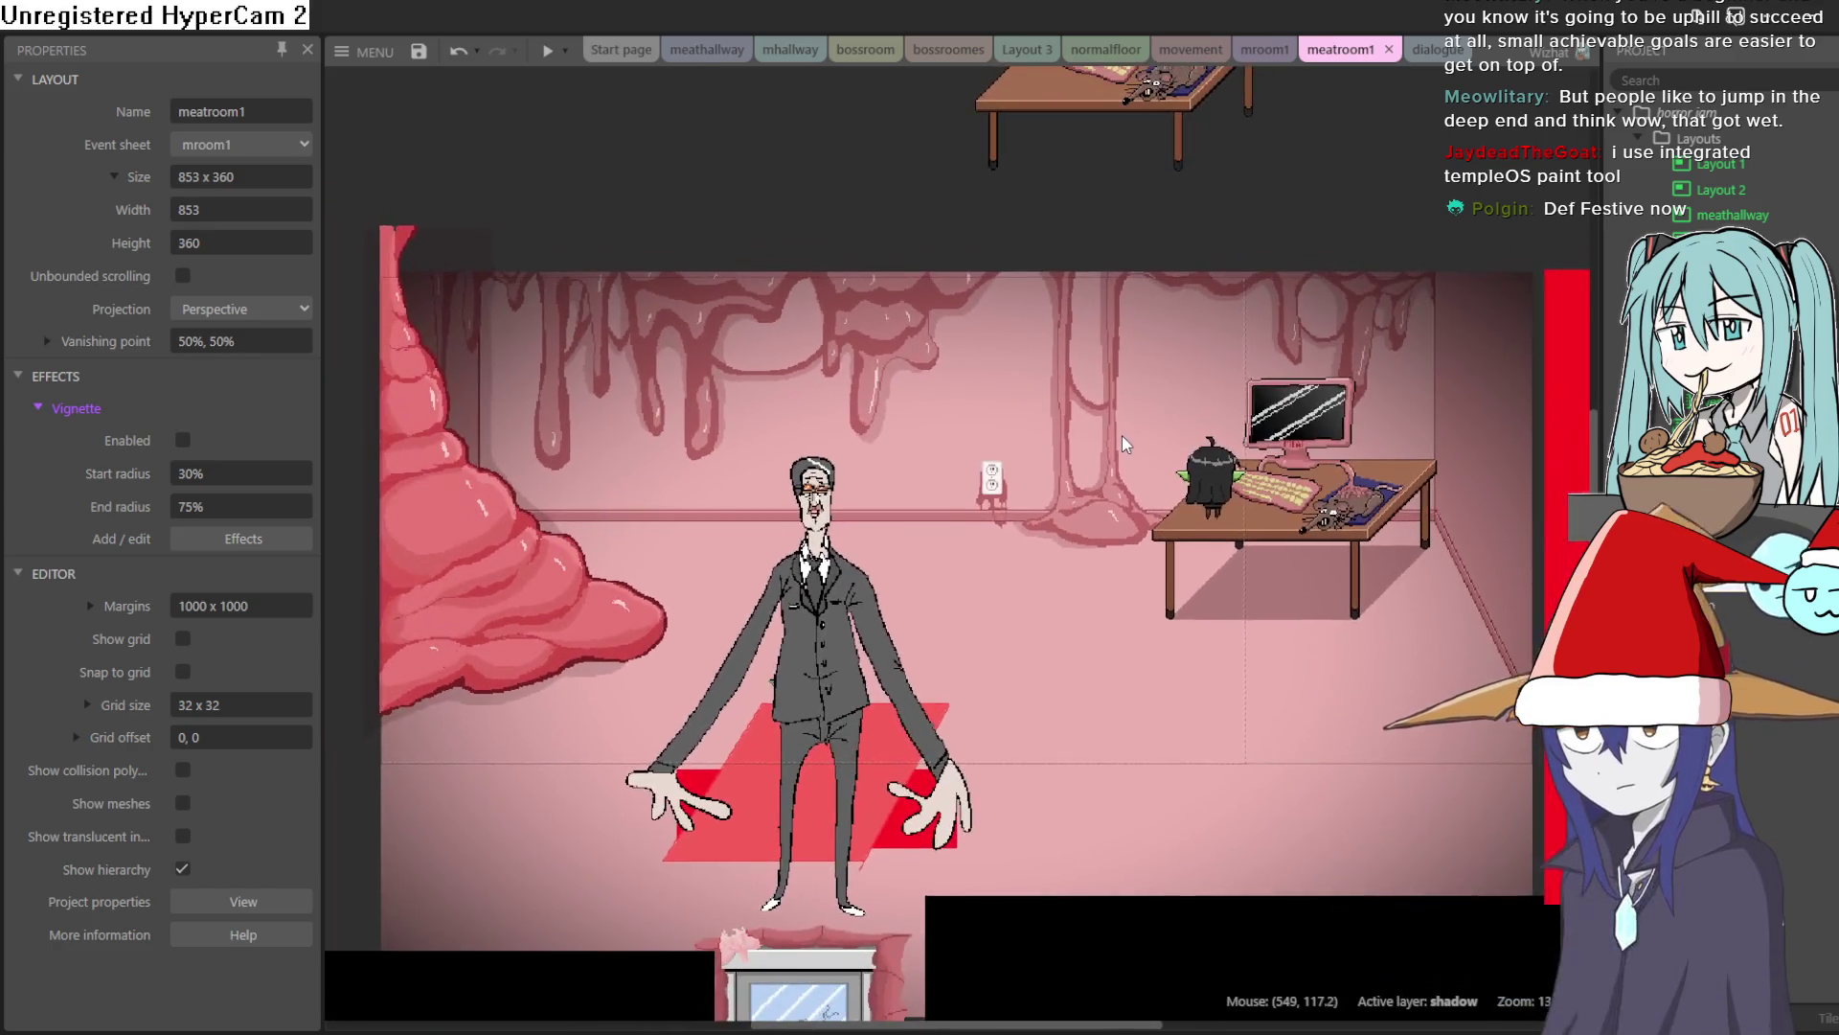
{"action": "scroll", "coordinate": [1122, 446], "scroll_direction": "up", "scroll_amount": 1}
{"action": "left_click_drag", "start_coordinate": [1123, 446], "coordinate": [1142, 419]}
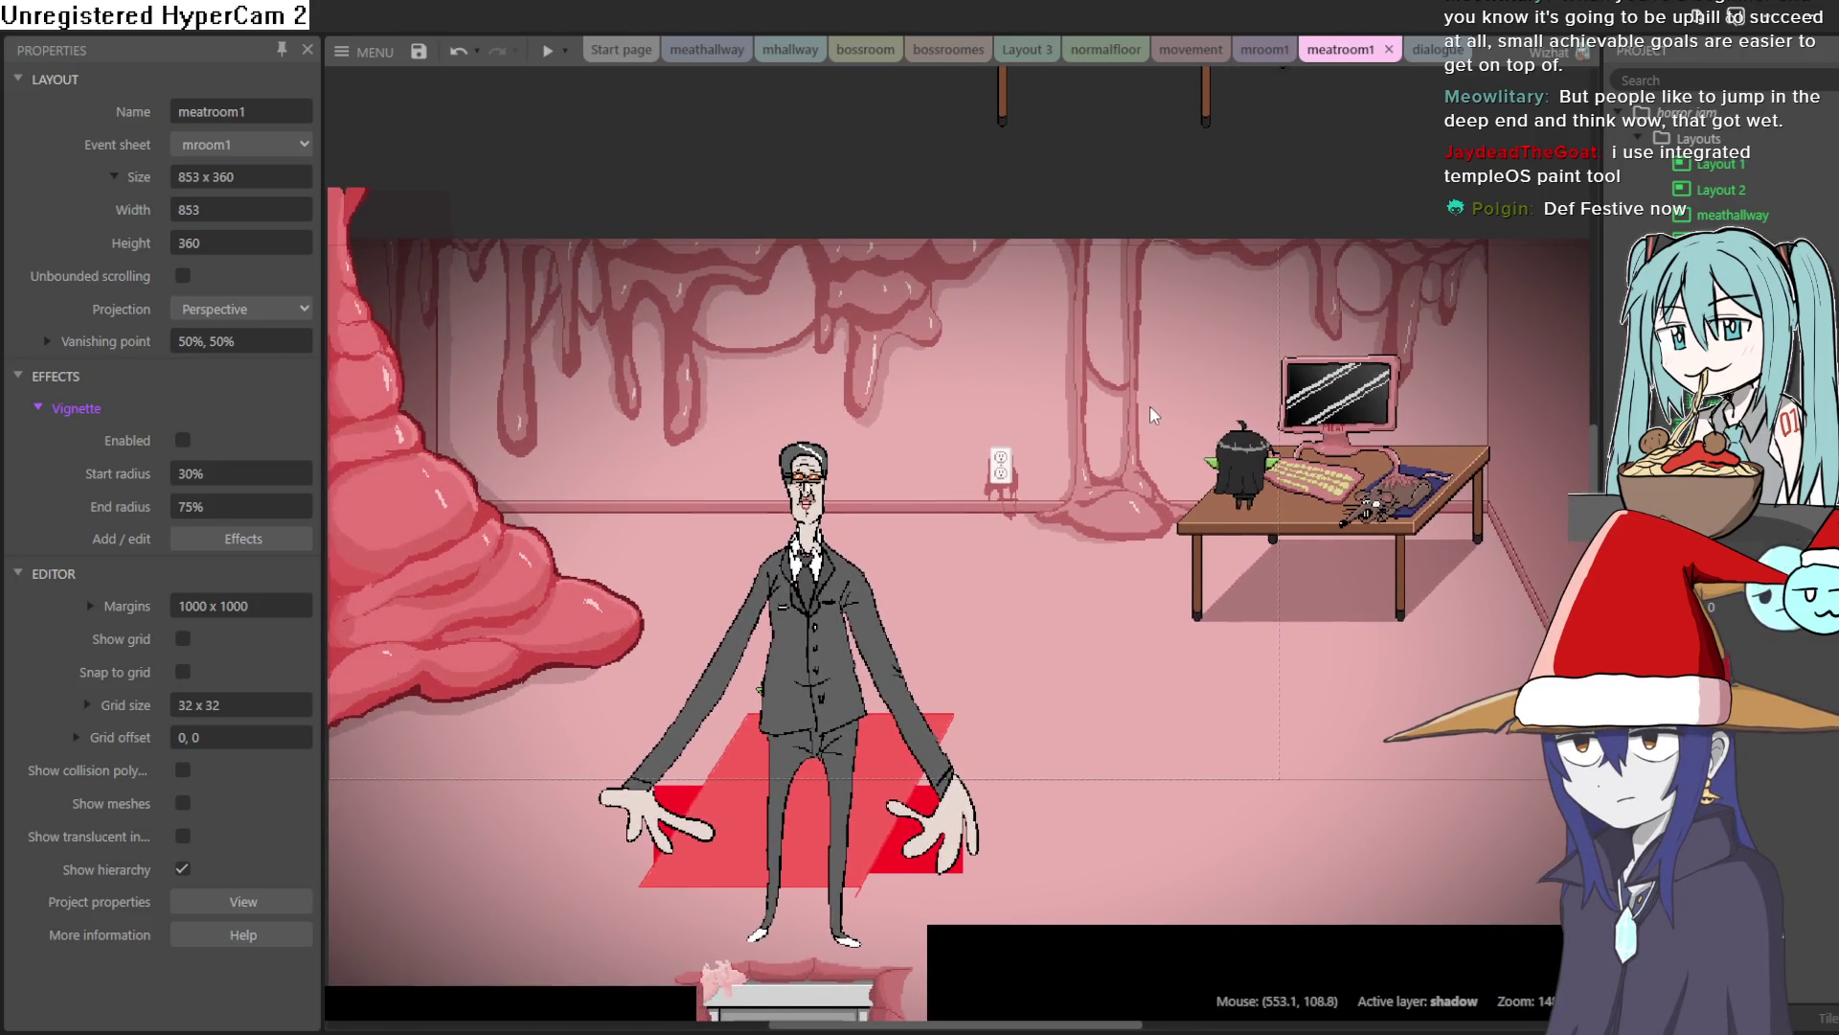
{"action": "left_click", "coordinate": [839, 599]}
{"action": "scroll", "coordinate": [835, 579], "scroll_direction": "up", "scroll_amount": 7}
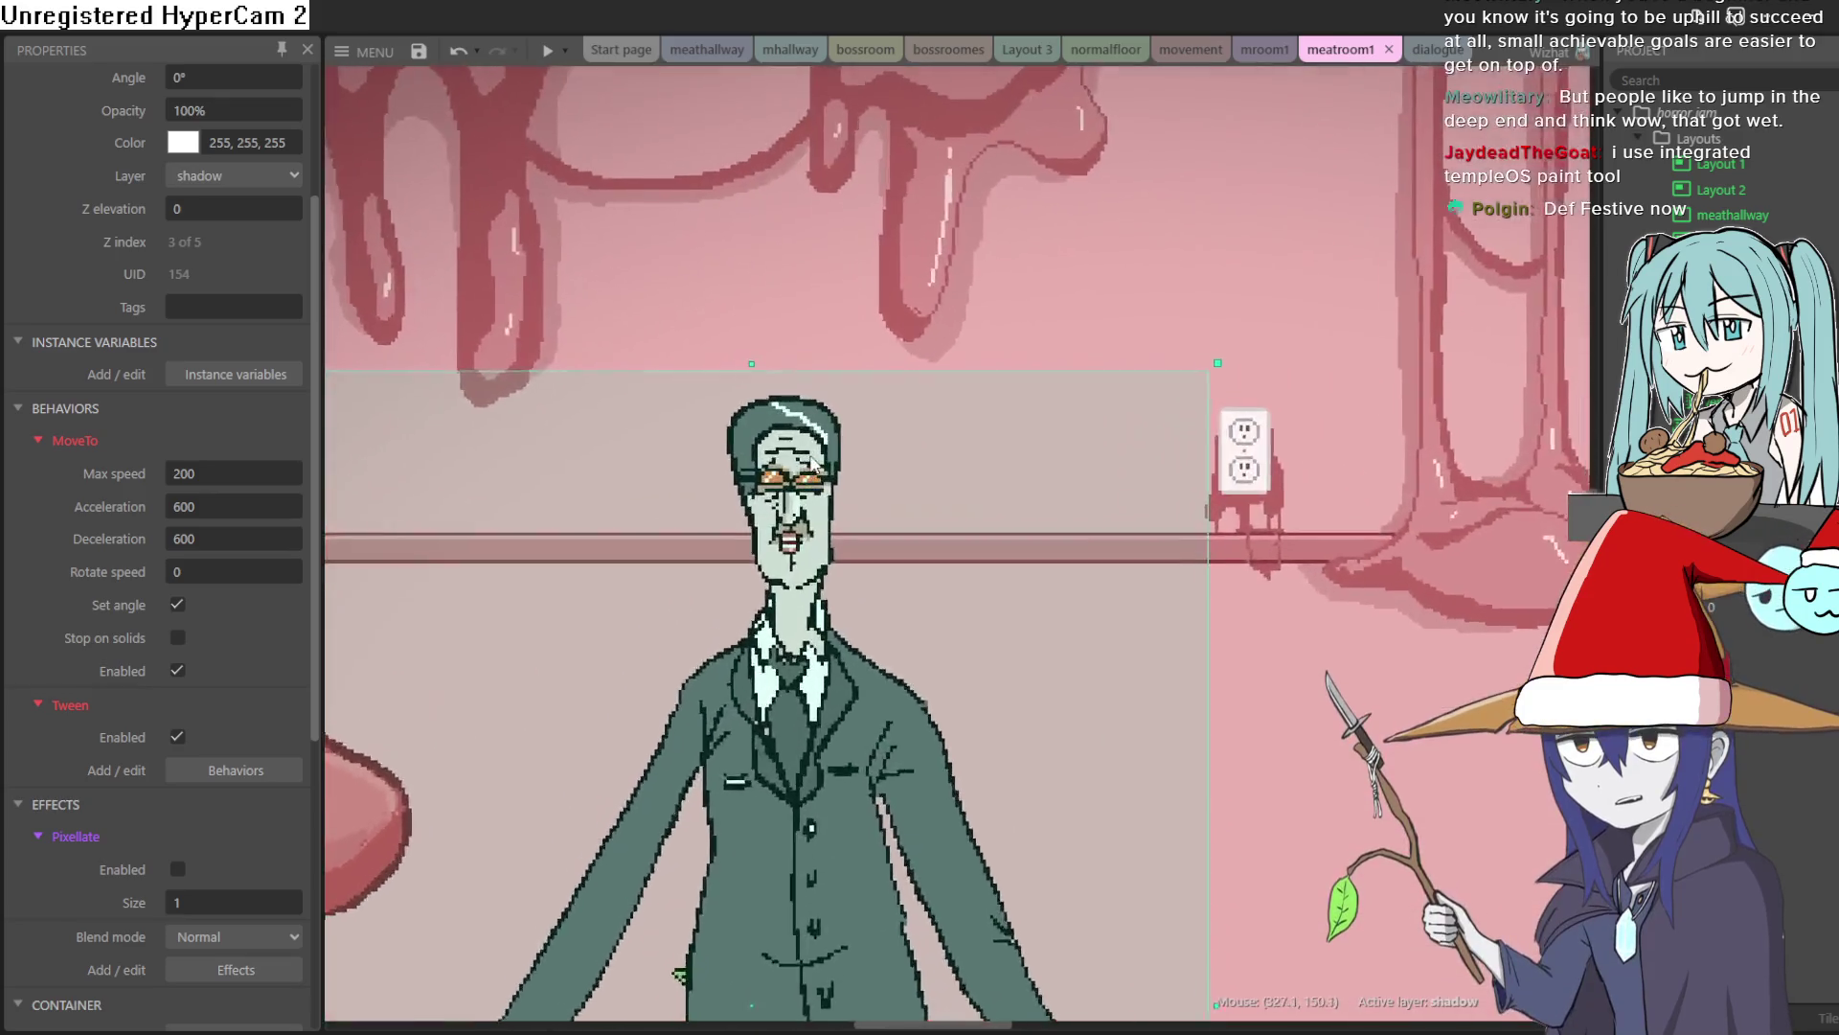
{"action": "double_click", "coordinate": [793, 522]}
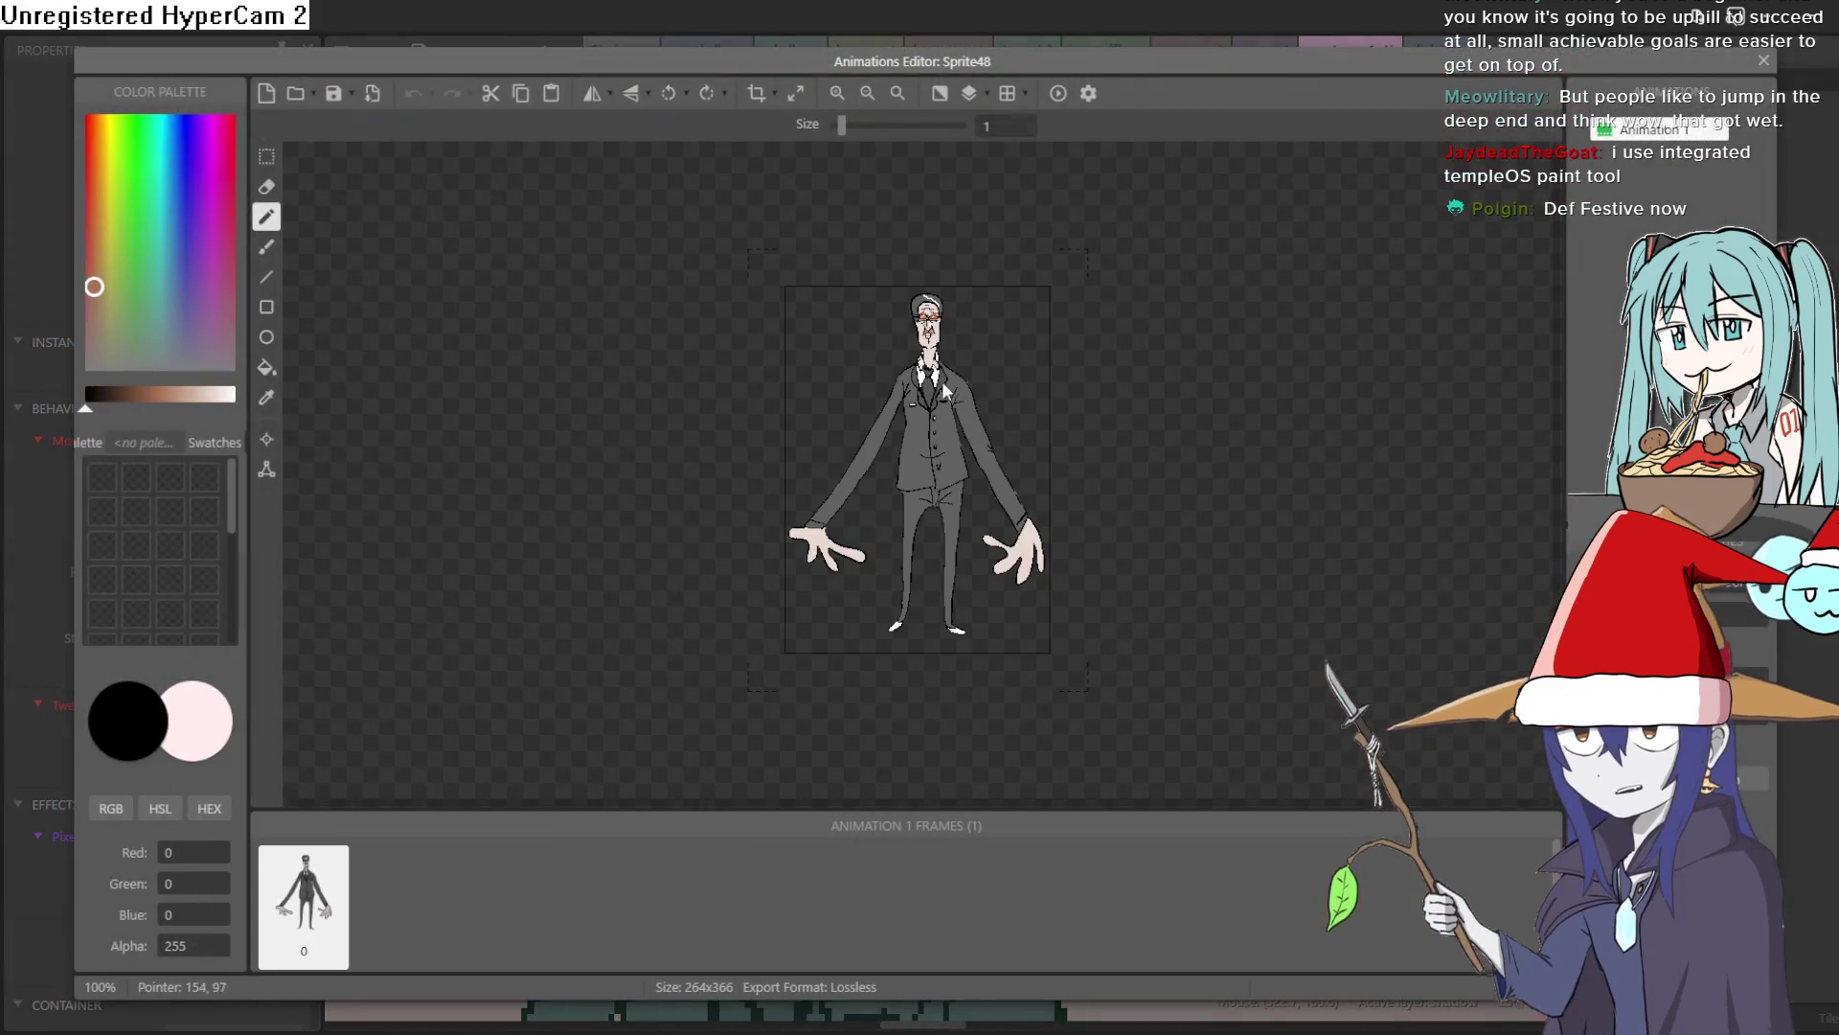
Add a black pixel at the top of the nose highlight
{"action": "scroll", "coordinate": [948, 347], "scroll_direction": "up", "scroll_amount": 3}
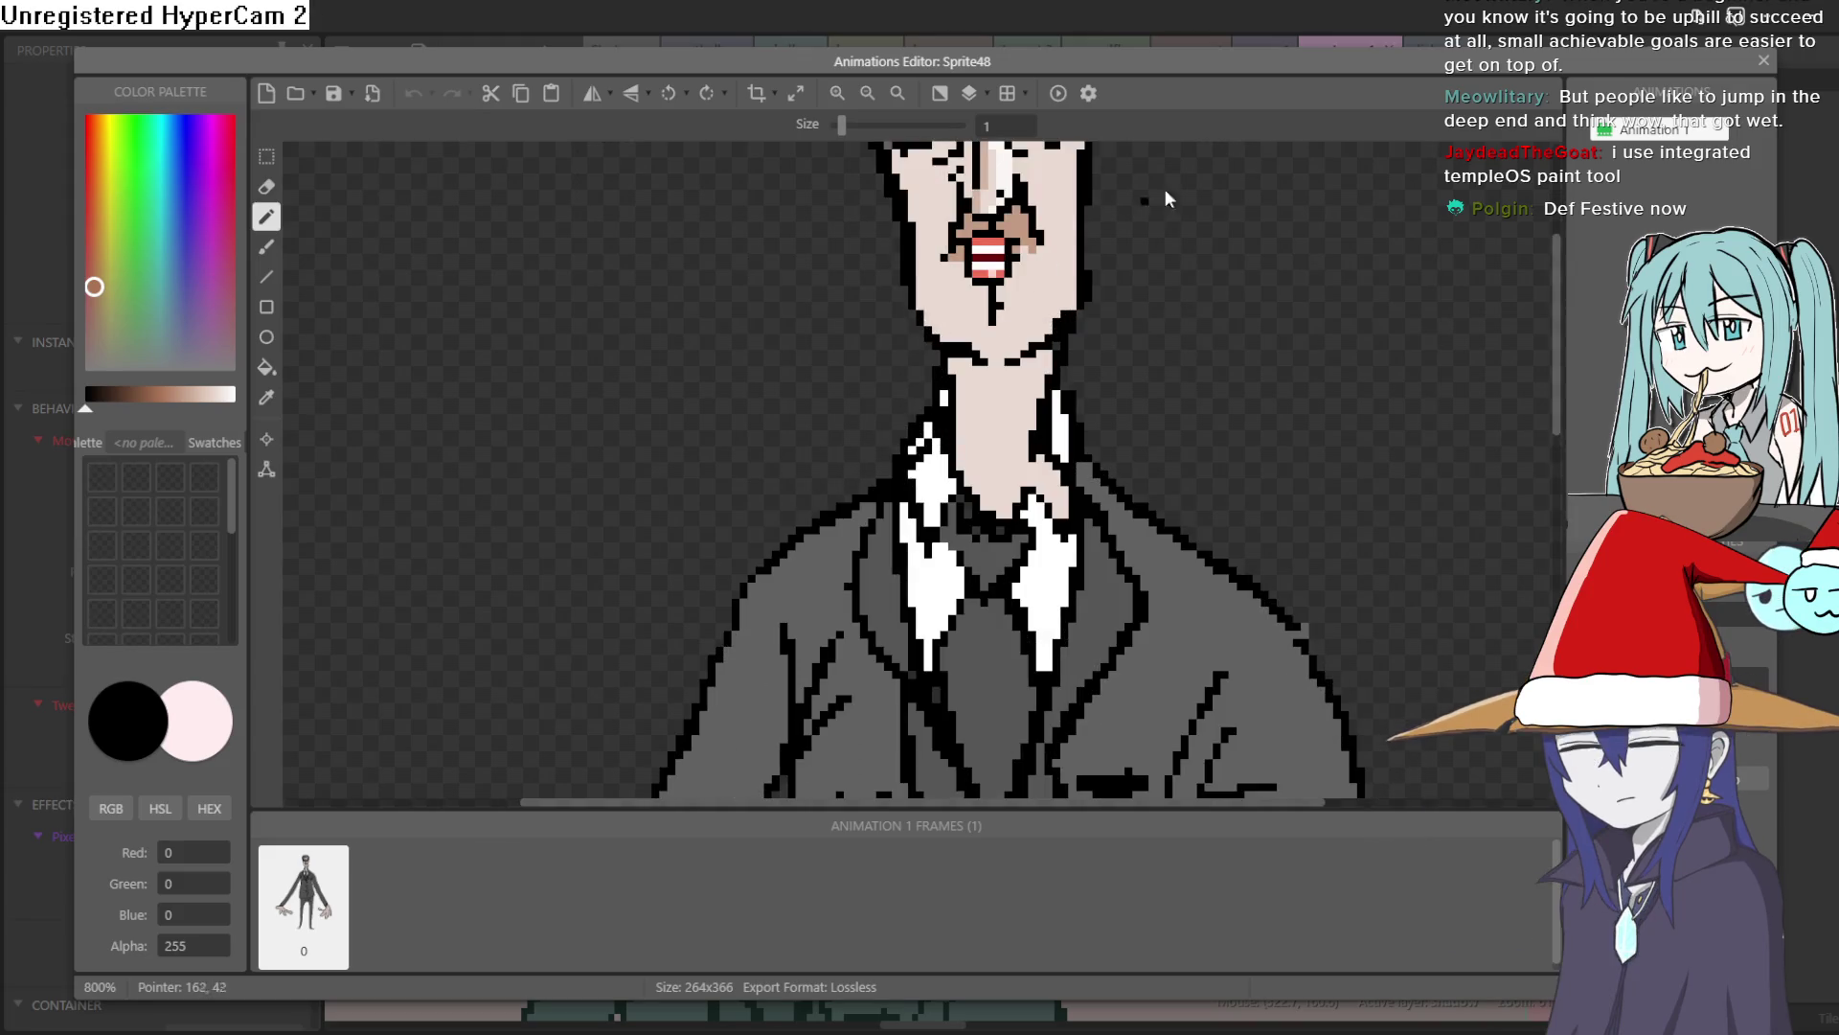
{"action": "left_click_drag", "start_coordinate": [1192, 454], "coordinate": [1139, 477]}
{"action": "scroll", "coordinate": [967, 496], "scroll_direction": "up", "scroll_amount": 3}
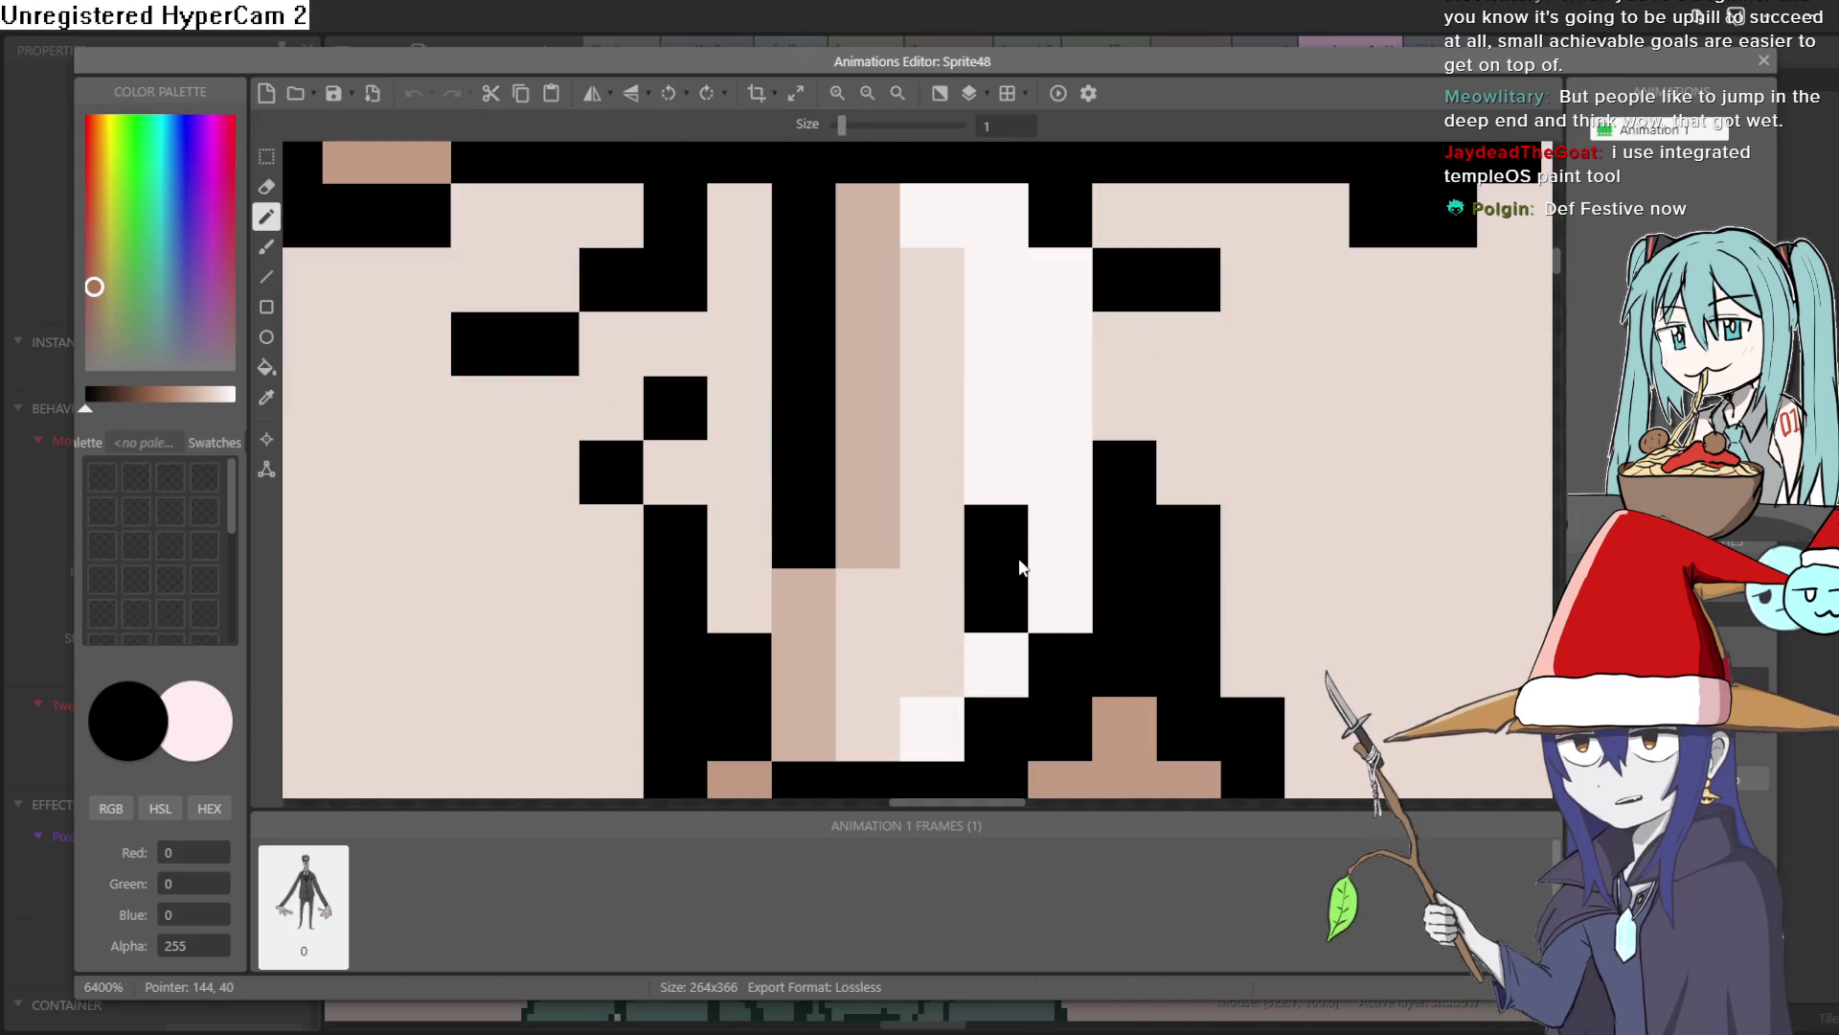
{"action": "left_click", "coordinate": [1016, 344]}
{"action": "scroll", "coordinate": [1260, 330], "scroll_direction": "down", "scroll_amount": 2}
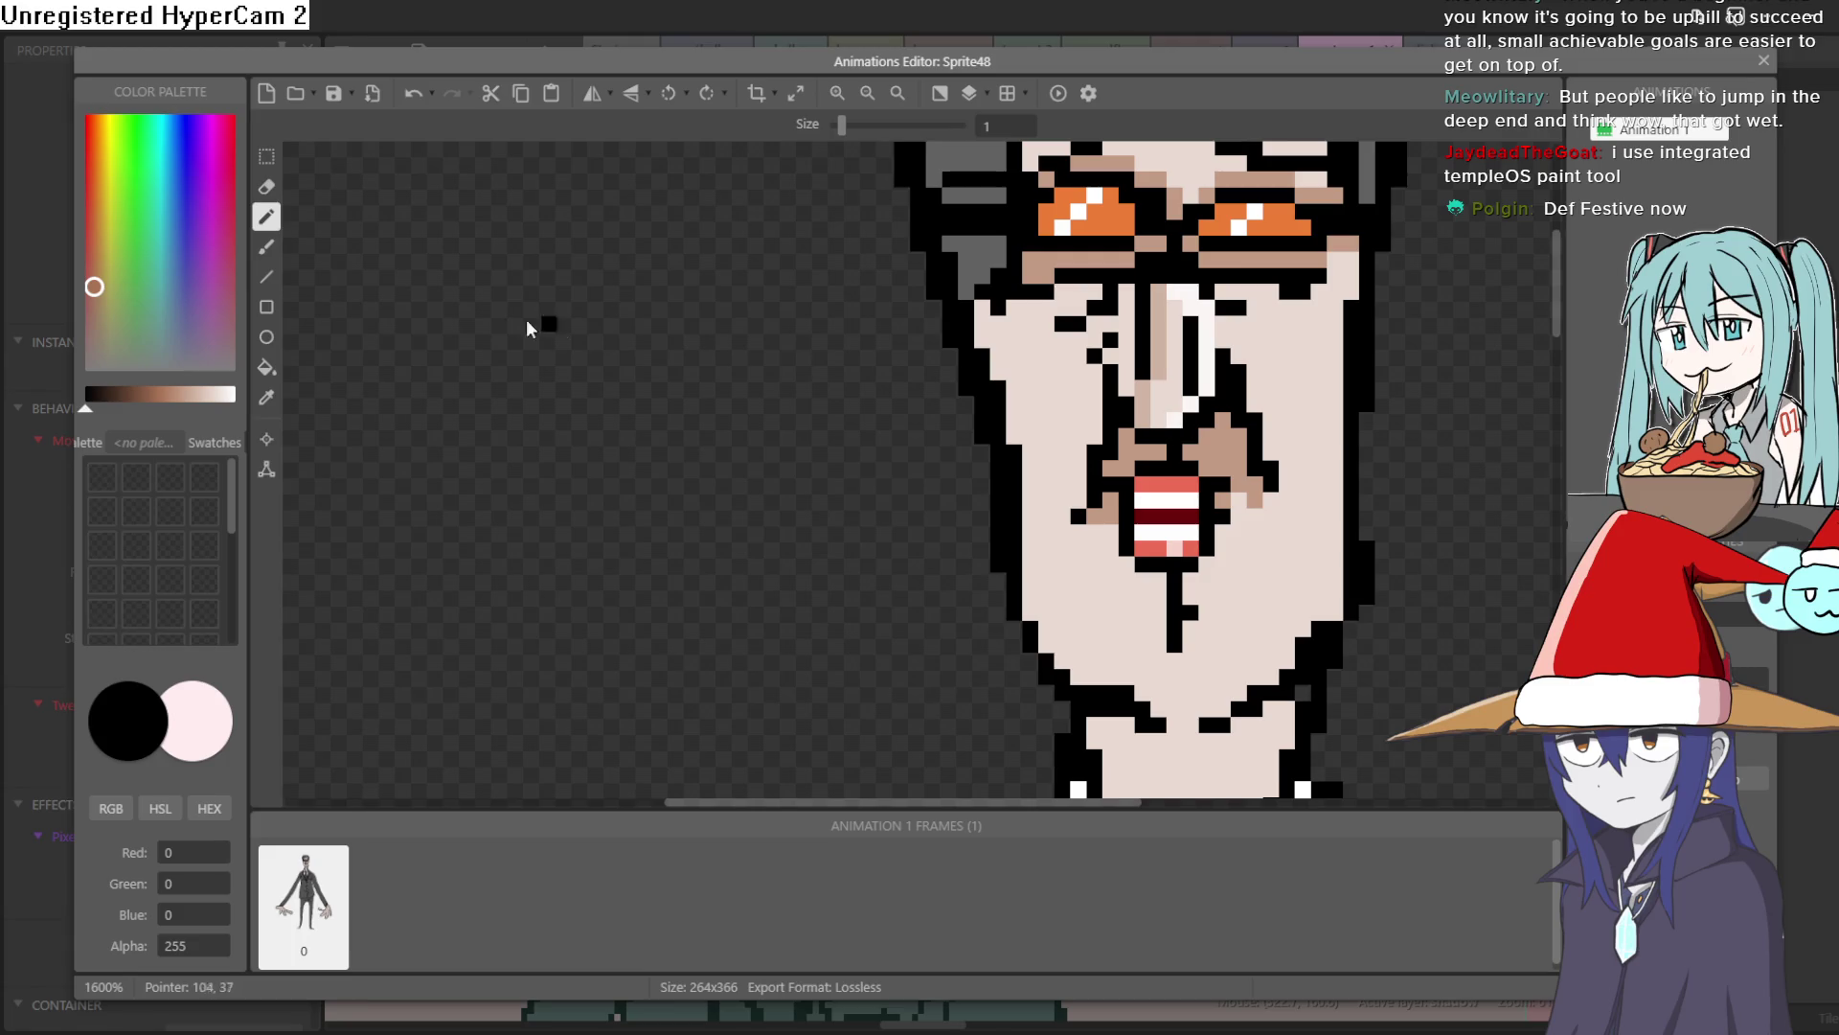
Sample the nose's near-white colour with the eyedropper and return to the pencil
{"action": "left_click", "coordinate": [266, 397]}
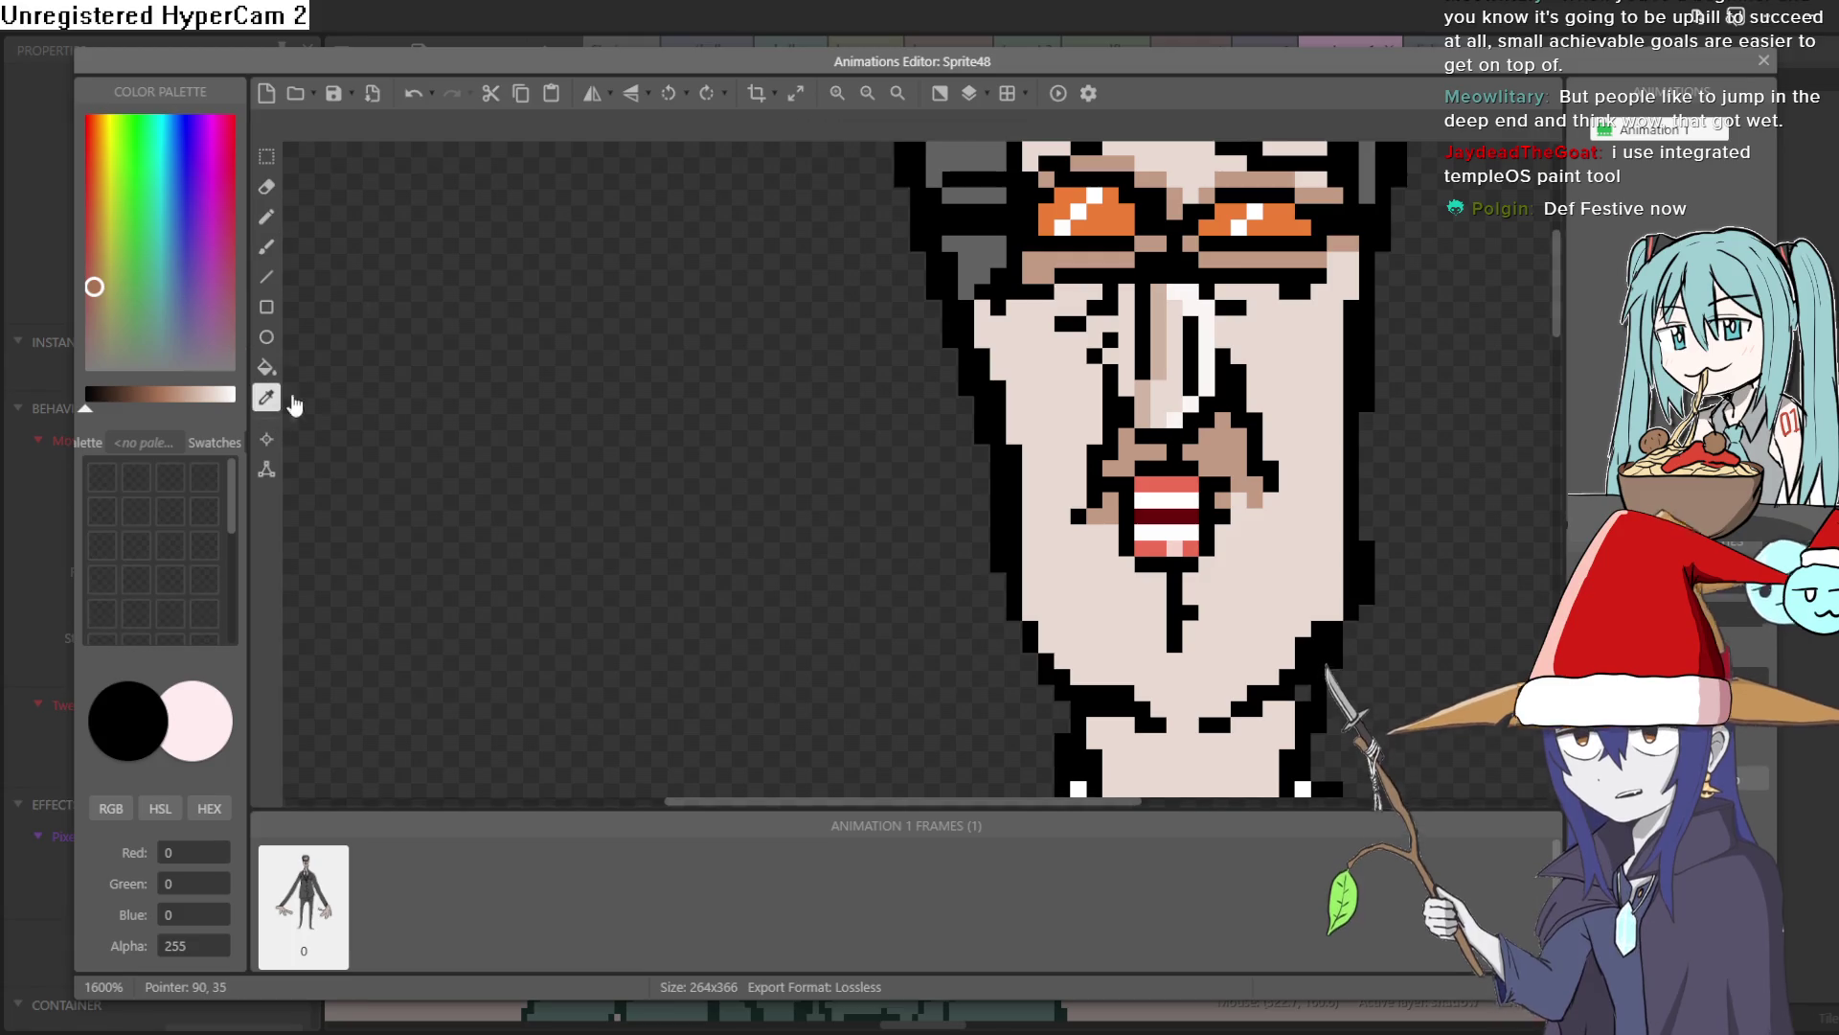
{"action": "left_click", "coordinate": [1188, 422]}
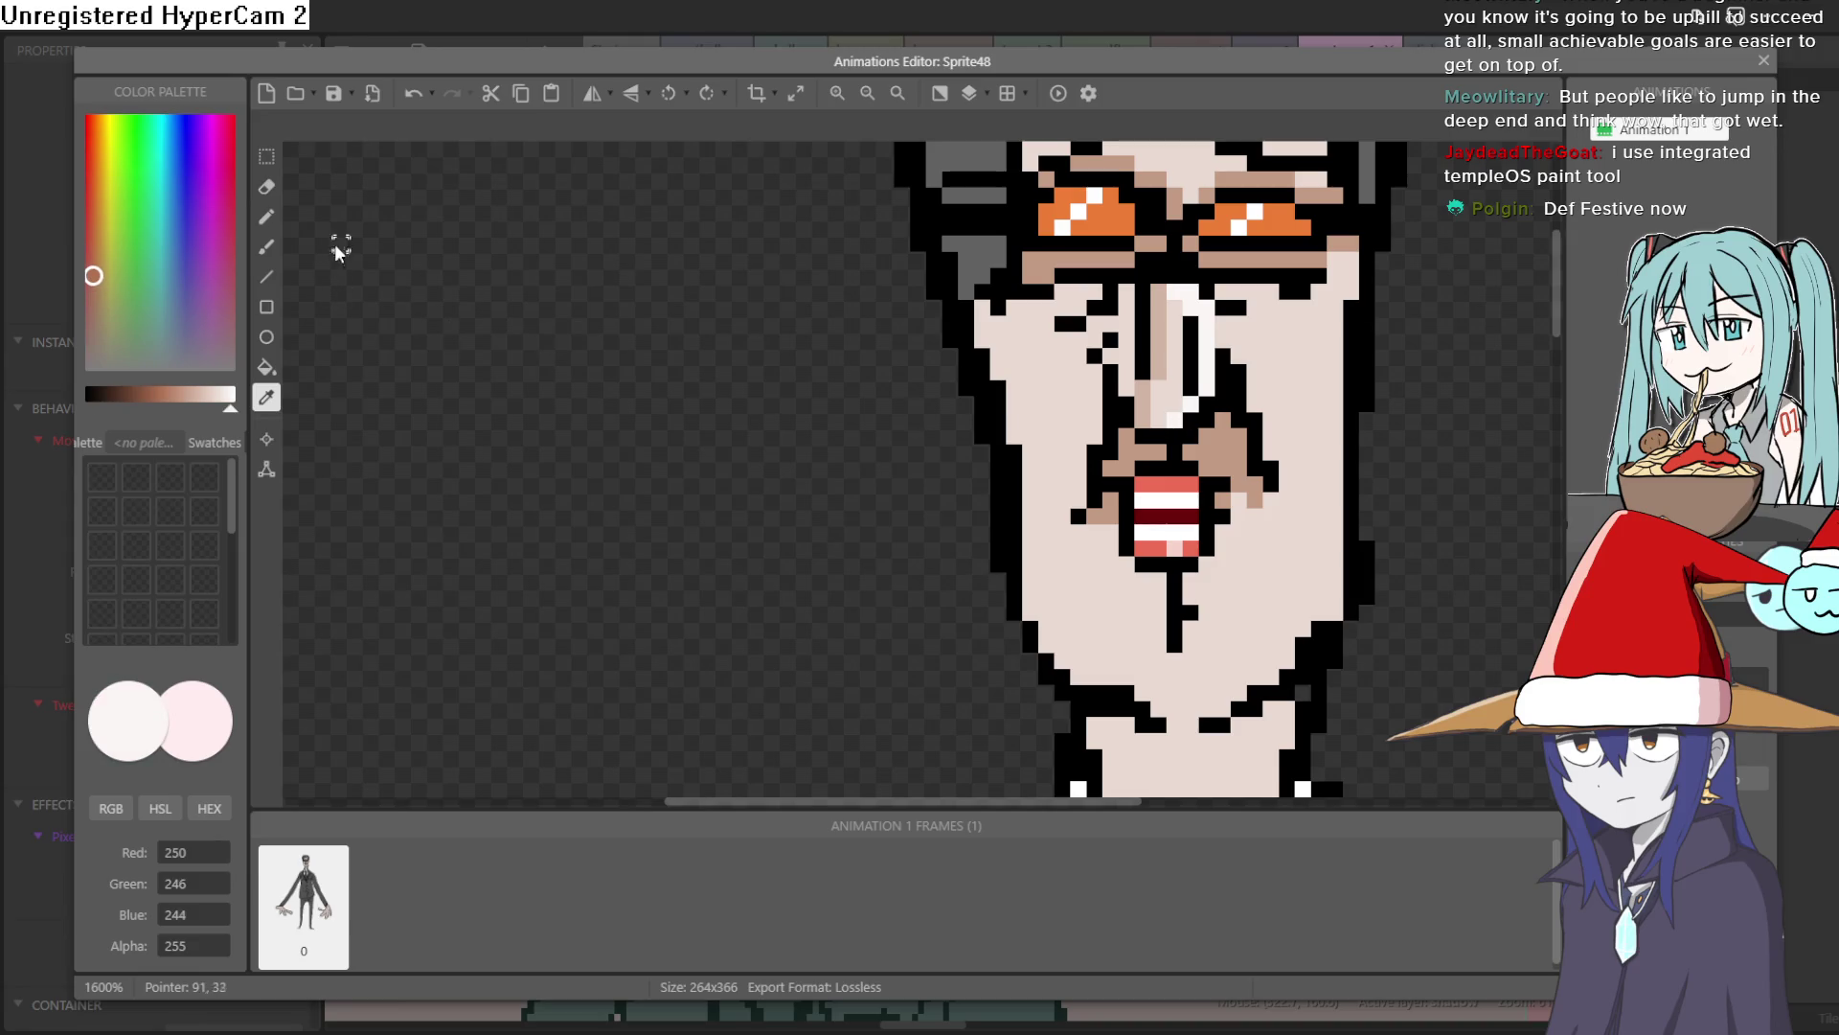
{"action": "left_click", "coordinate": [269, 220]}
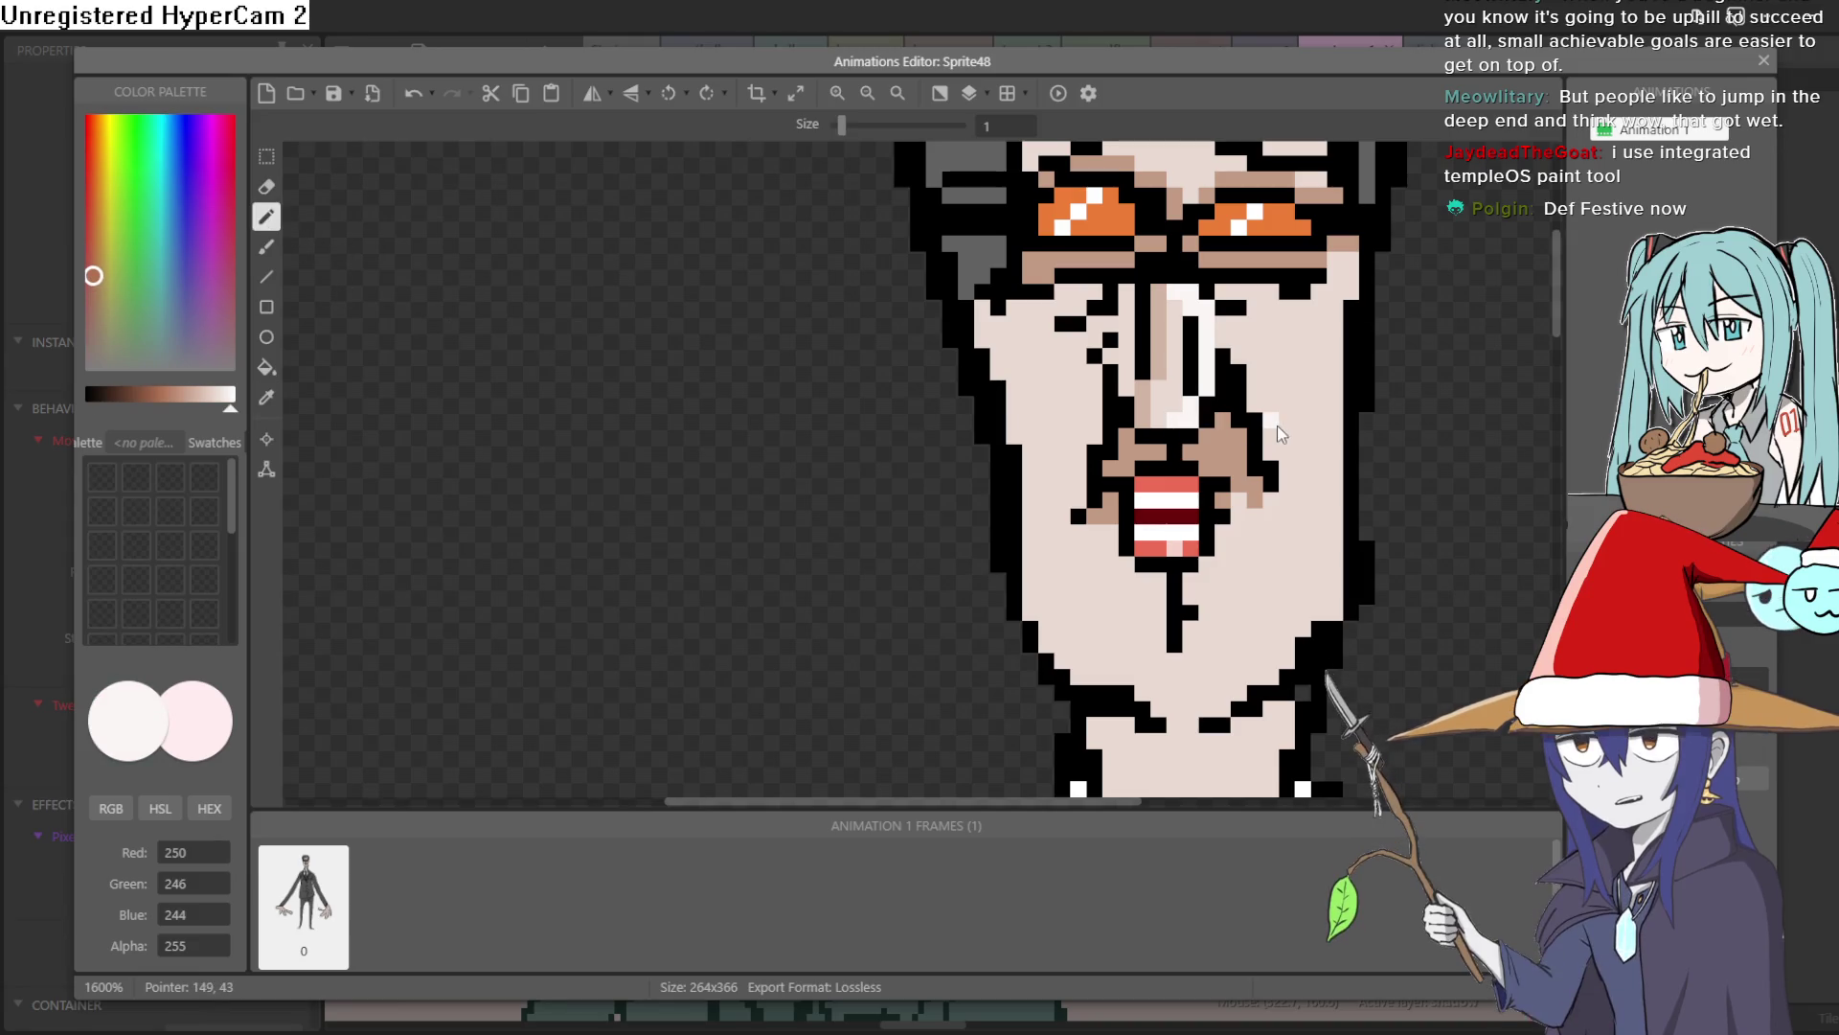
{"action": "scroll", "coordinate": [1276, 412], "scroll_direction": "down", "scroll_amount": 2}
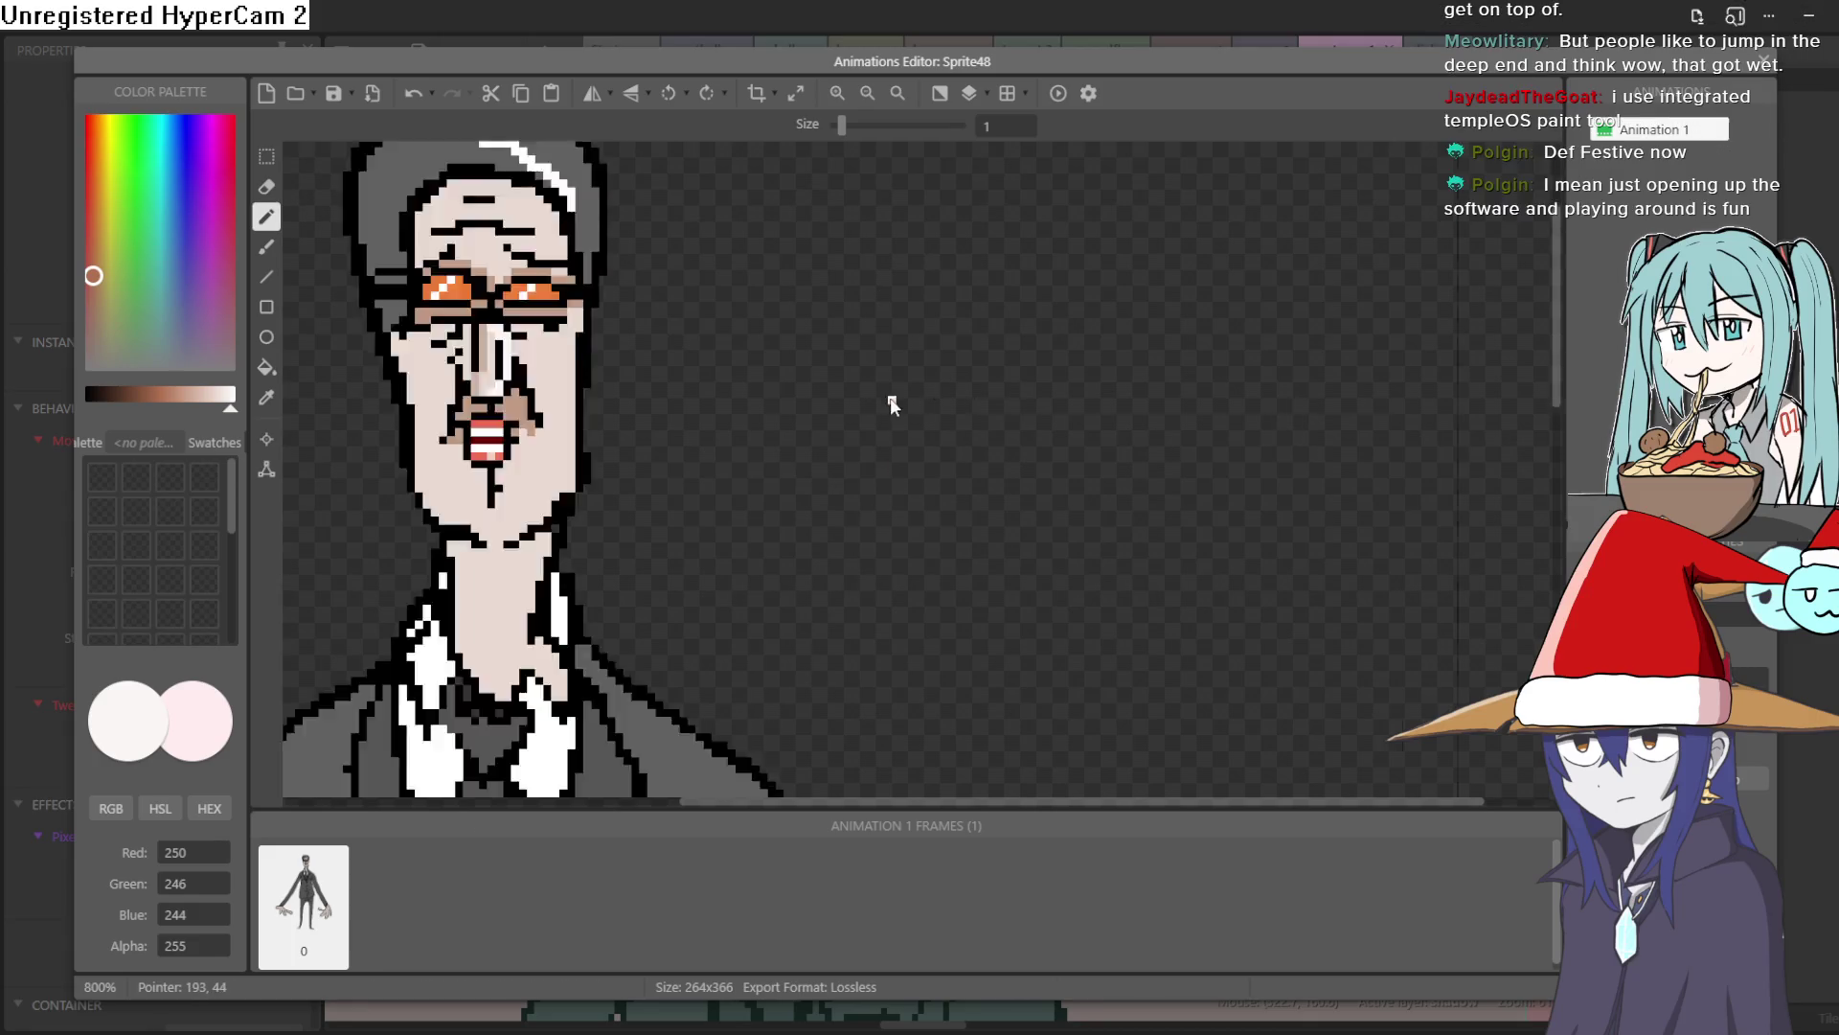
{"action": "scroll", "coordinate": [891, 395], "scroll_direction": "down", "scroll_amount": 1}
{"action": "scroll", "coordinate": [979, 417], "scroll_direction": "up", "scroll_amount": 3}
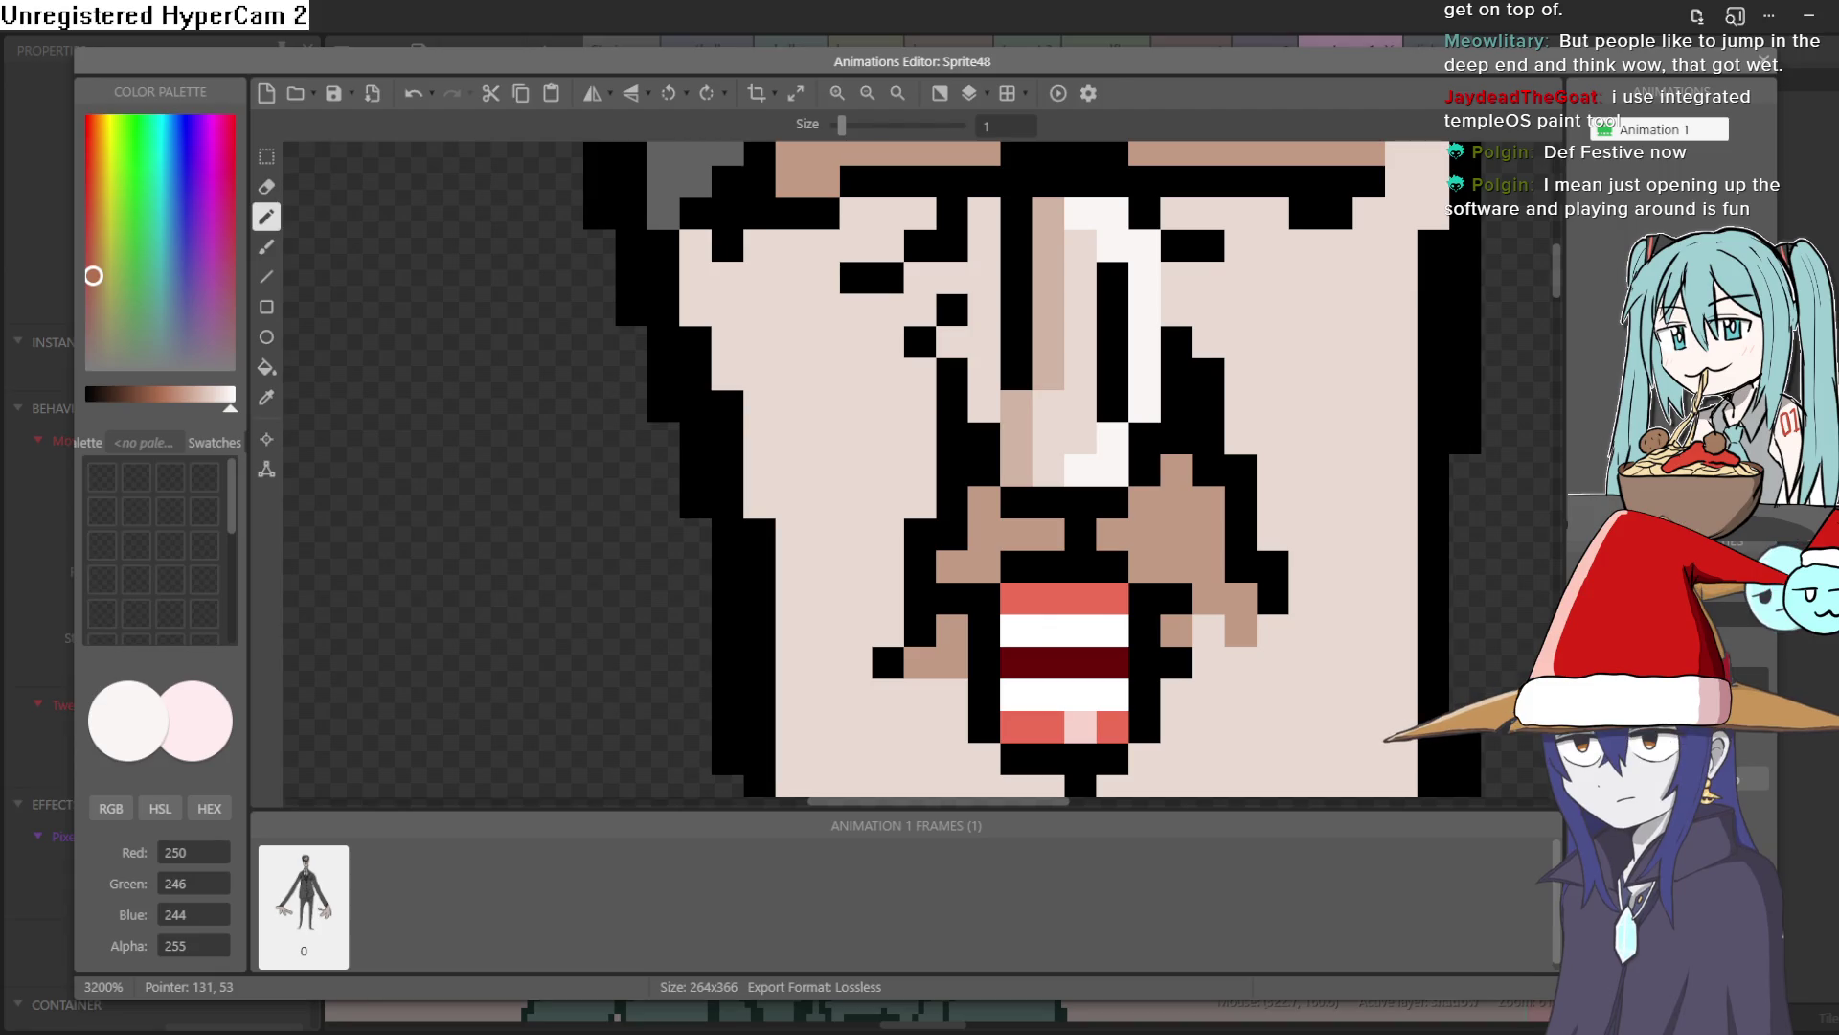
{"action": "scroll", "coordinate": [978, 412], "scroll_direction": "down", "scroll_amount": 3}
{"action": "scroll", "coordinate": [985, 410], "scroll_direction": "up", "scroll_amount": 5}
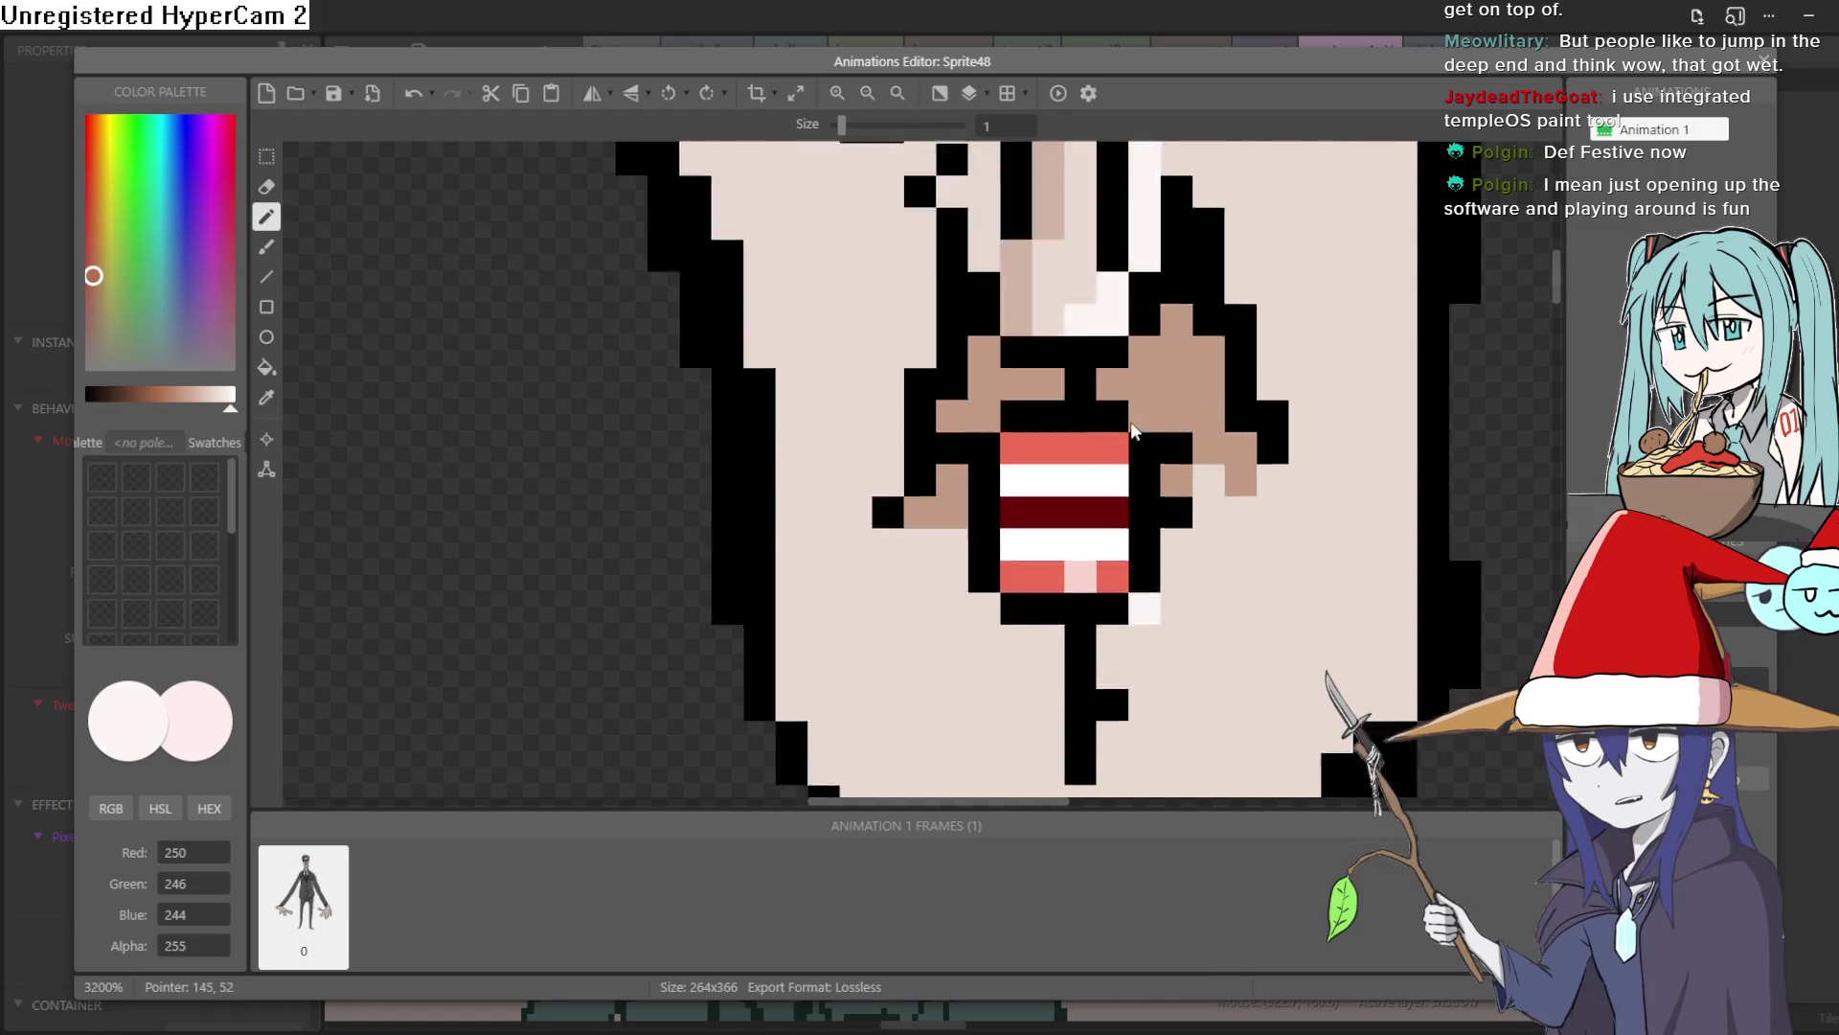
{"action": "scroll", "coordinate": [1228, 653], "scroll_direction": "down", "scroll_amount": 2}
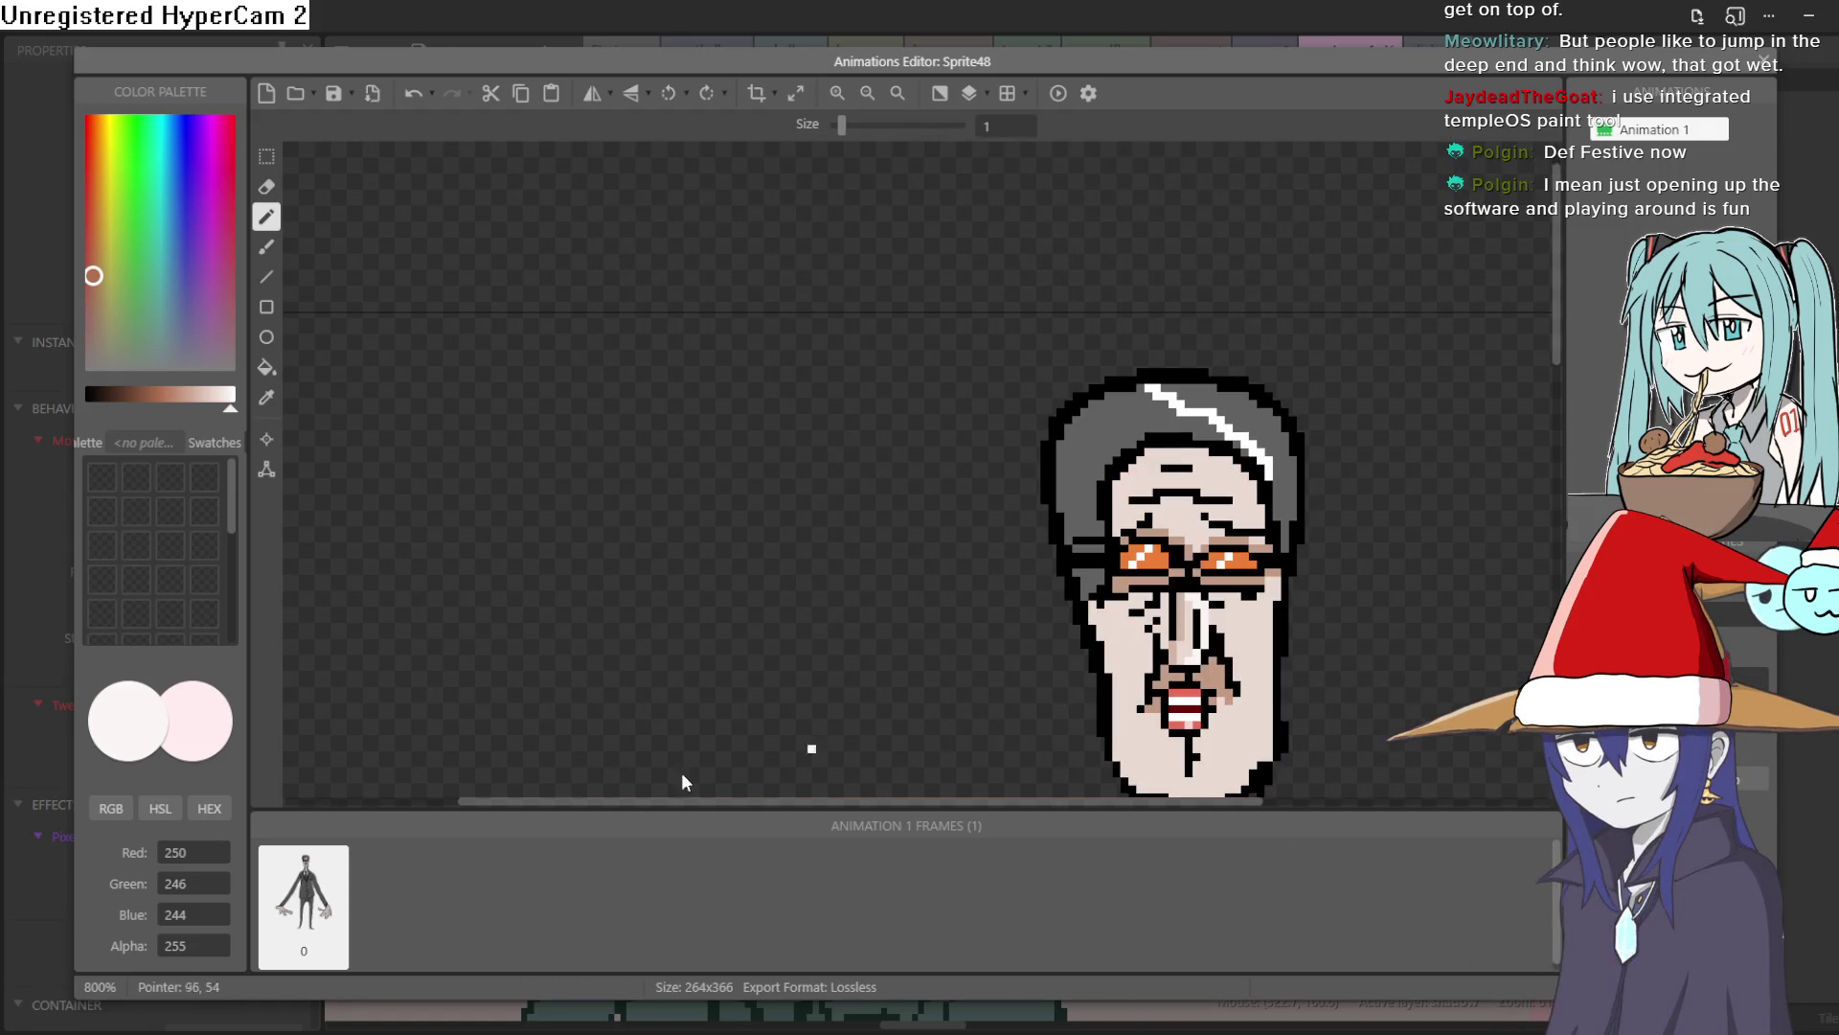
Try a near-black brown on the character's face, then undo the test stroke
{"action": "left_click", "coordinate": [154, 396]}
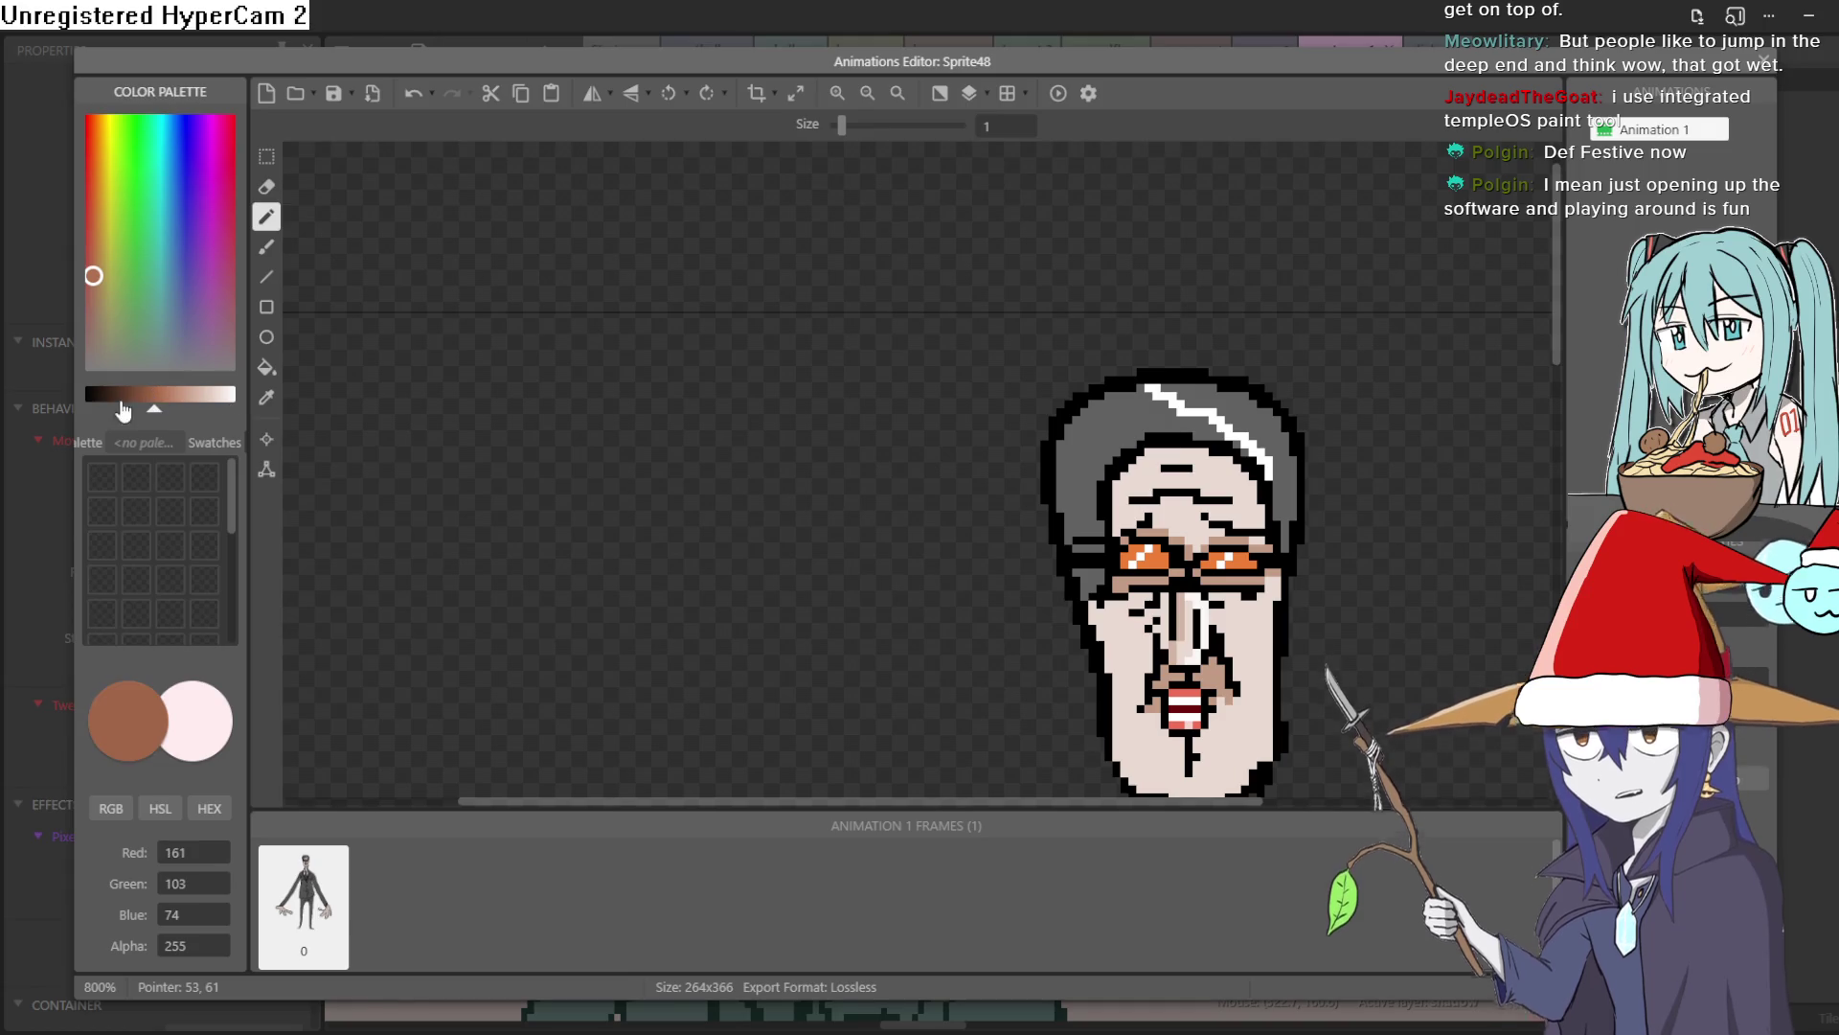
{"action": "left_click", "coordinate": [121, 400]}
{"action": "scroll", "coordinate": [1236, 613], "scroll_direction": "up", "scroll_amount": 2}
{"action": "left_click", "coordinate": [1327, 610]}
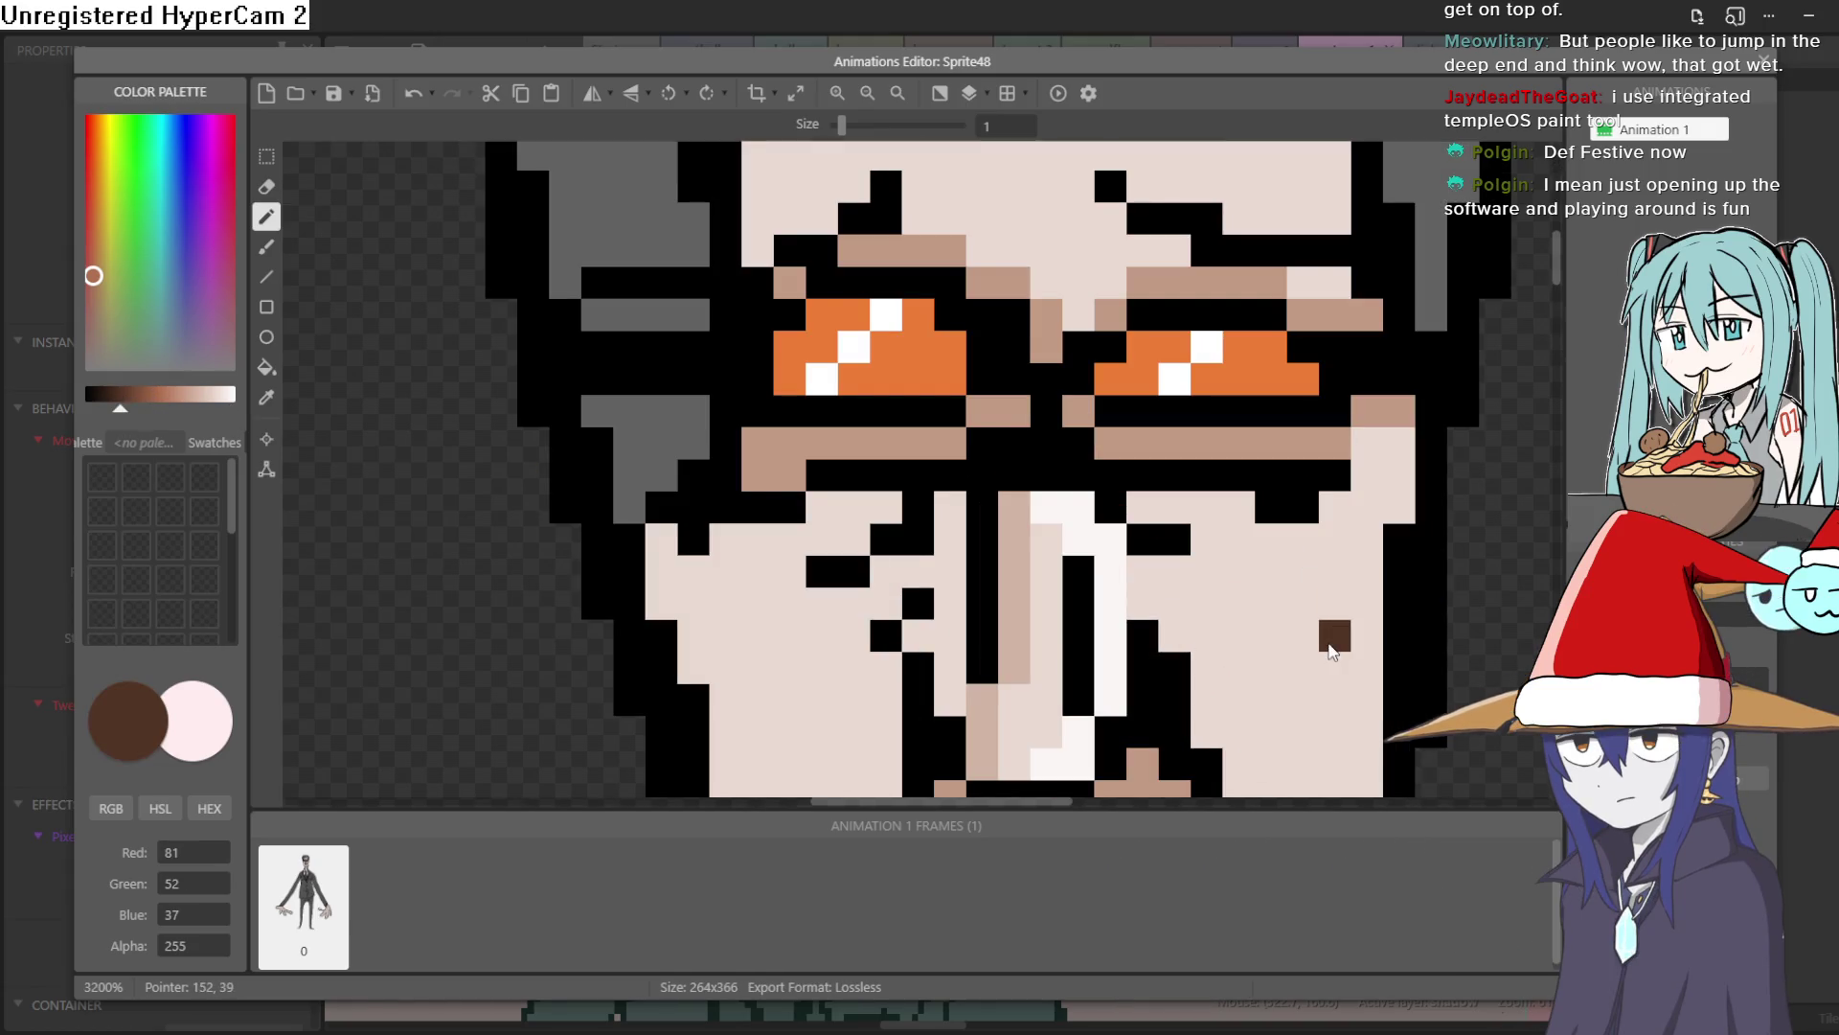
{"action": "left_click_drag", "start_coordinate": [121, 413], "coordinate": [102, 414]}
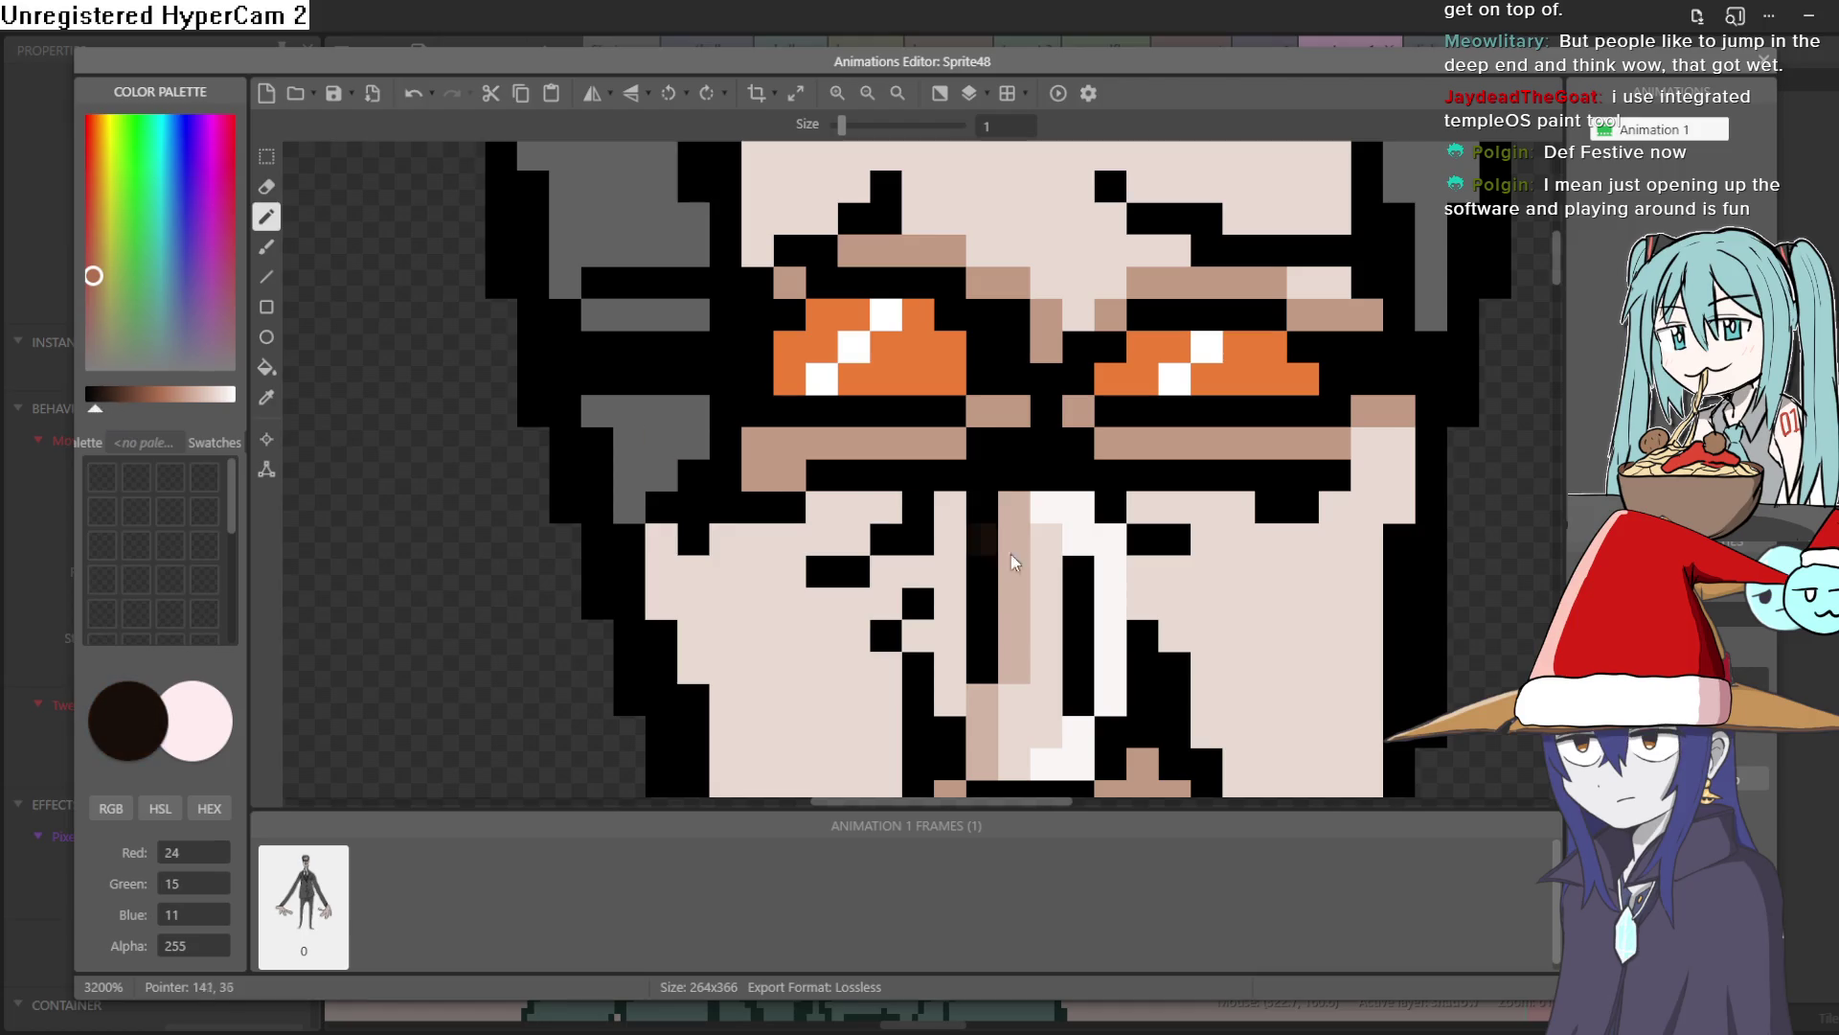
{"action": "scroll", "coordinate": [1244, 579], "scroll_direction": "down", "scroll_amount": 2}
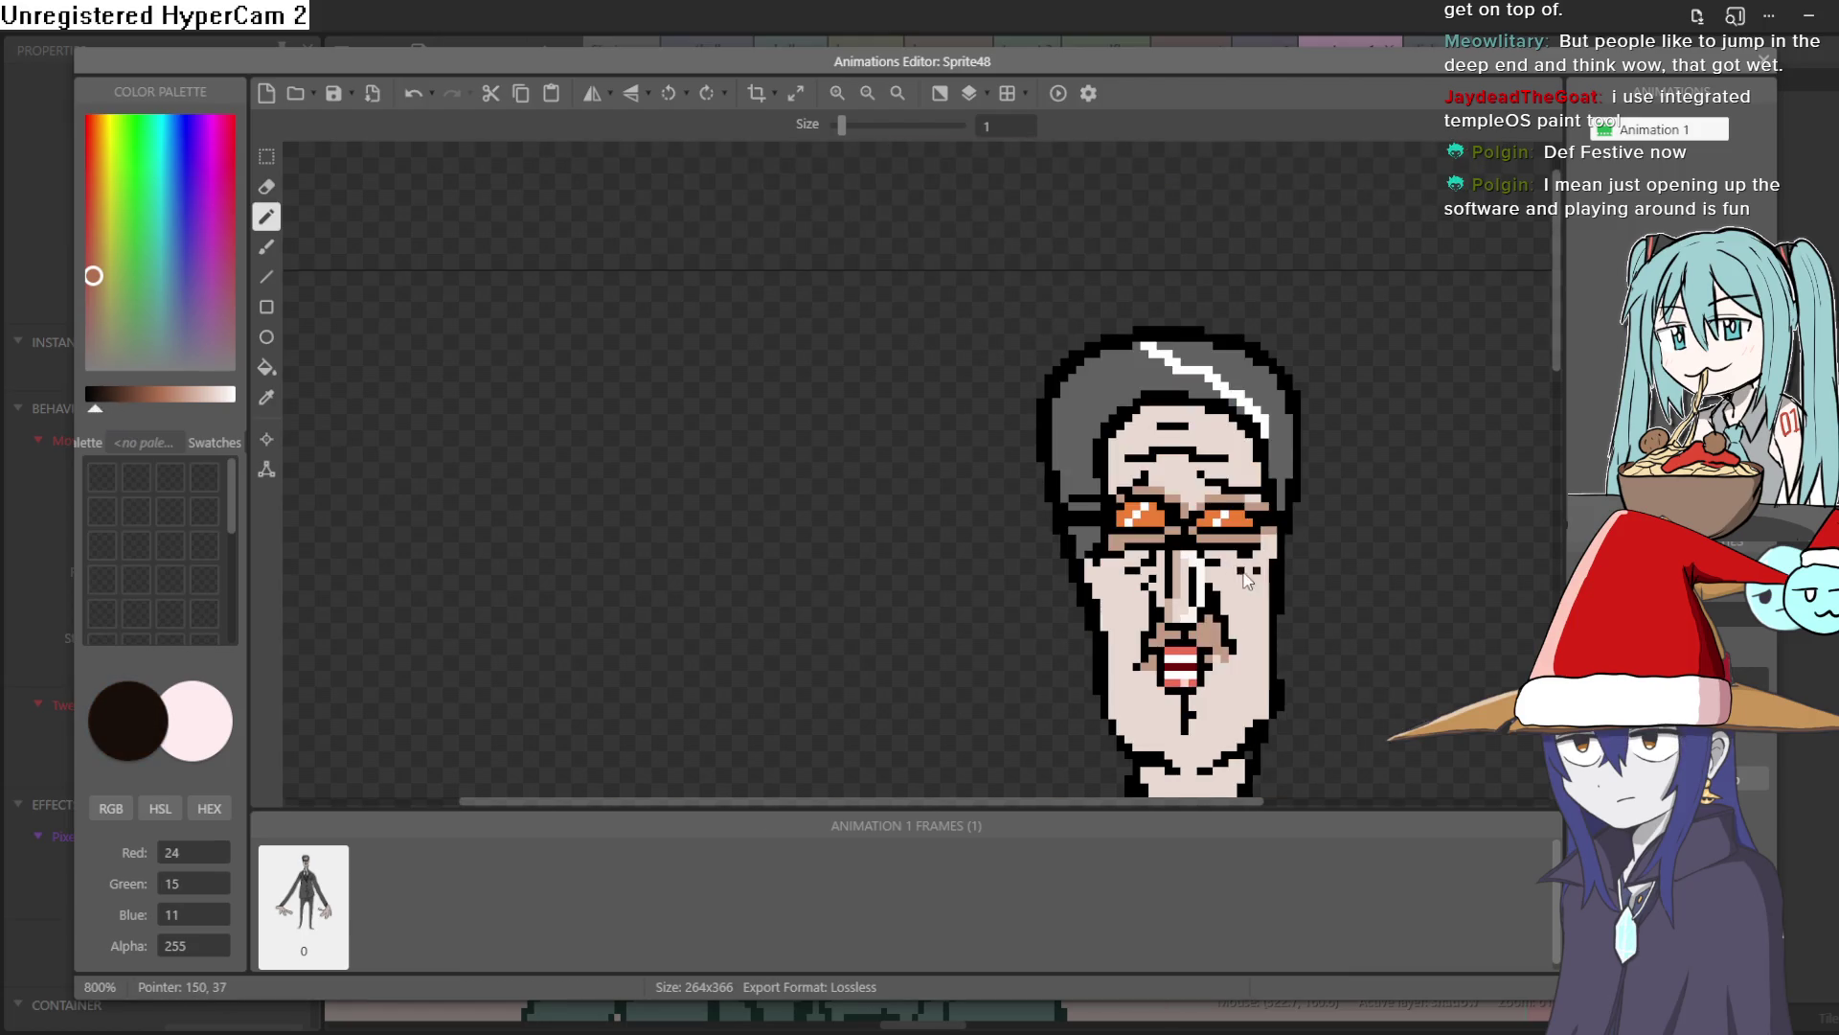
{"action": "left_click_drag", "start_coordinate": [1427, 628], "coordinate": [1324, 619]}
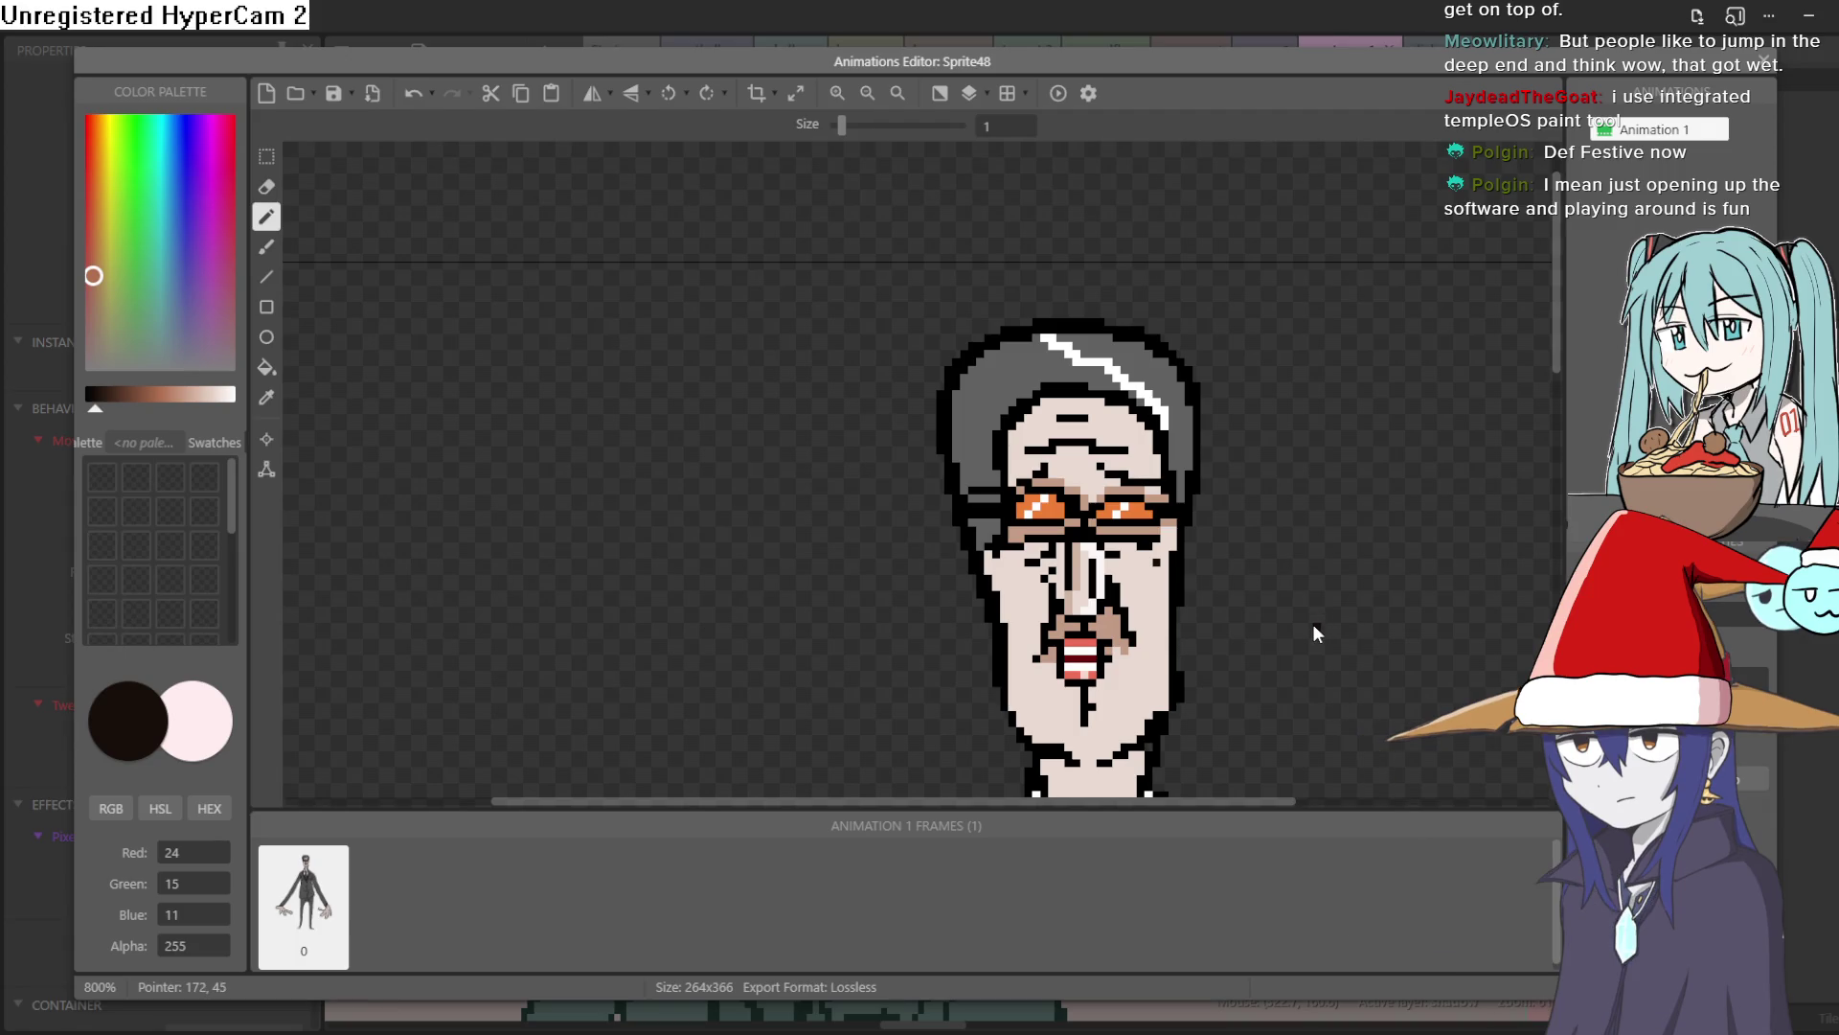
{"action": "key", "text": "ctrl+z"}
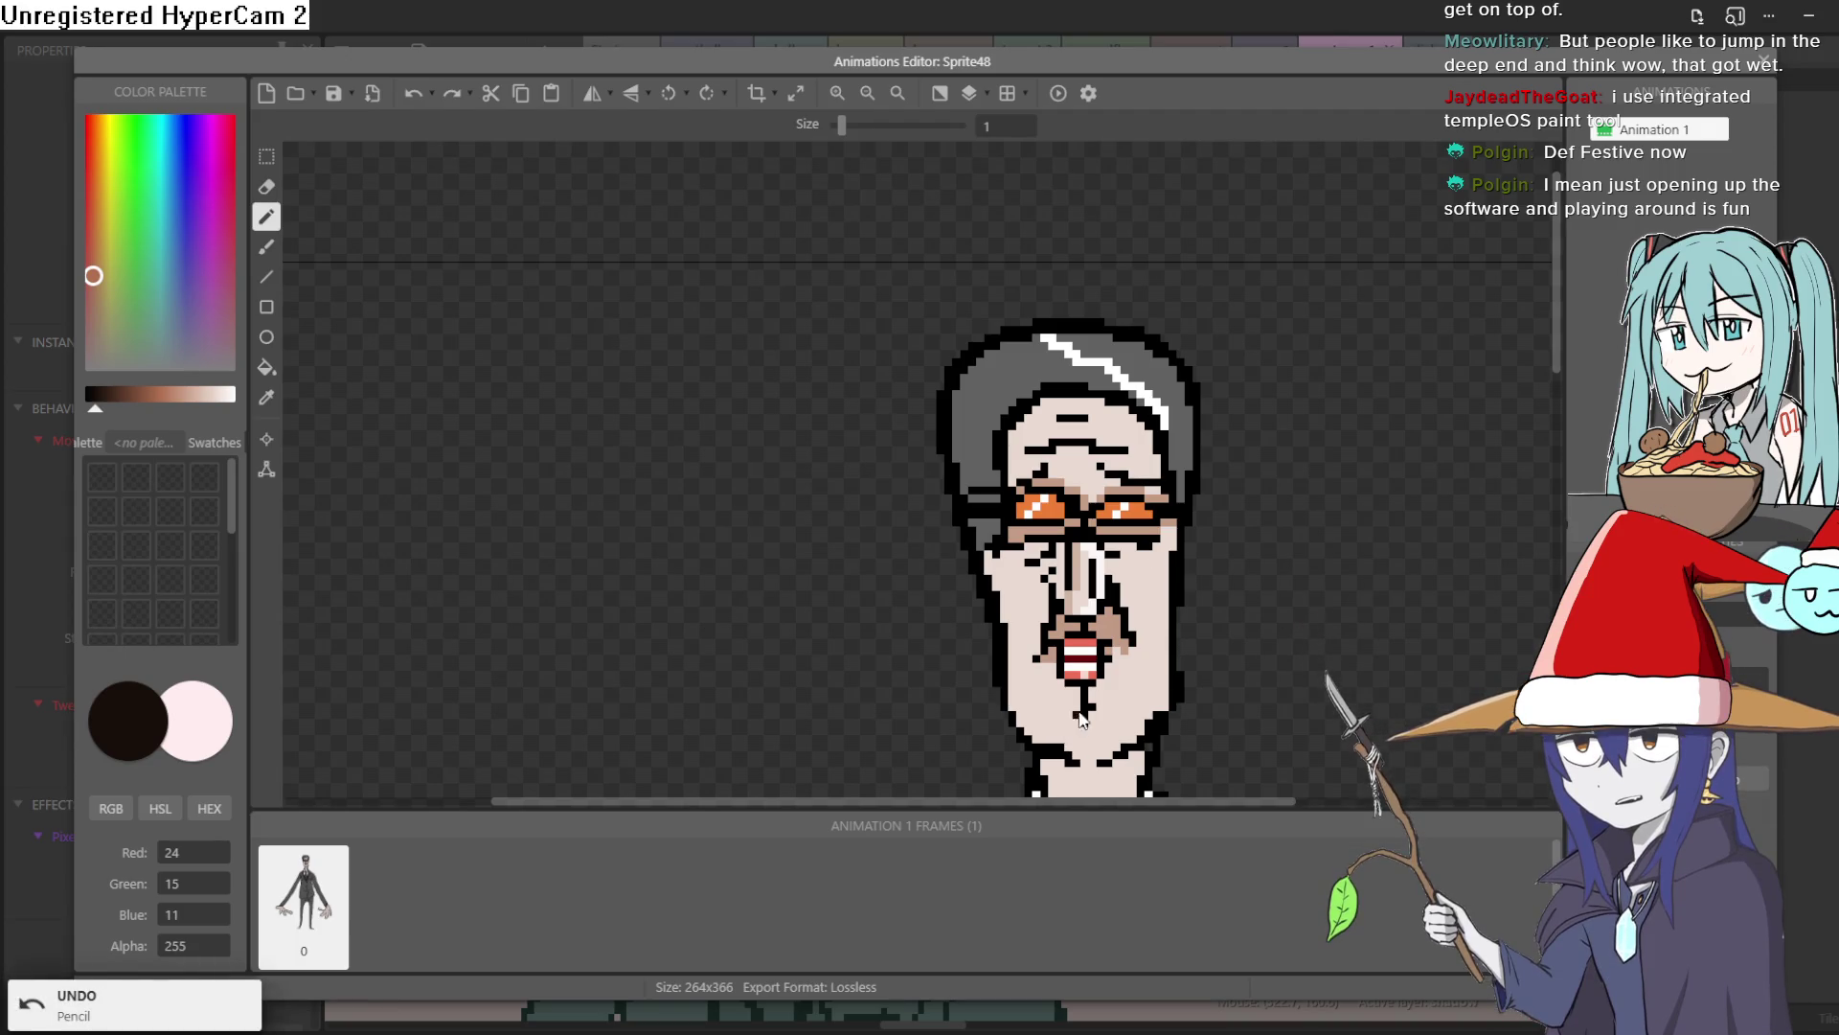
{"action": "left_click", "coordinate": [1043, 710]}
{"action": "scroll", "coordinate": [1313, 618], "scroll_direction": "down", "scroll_amount": 2}
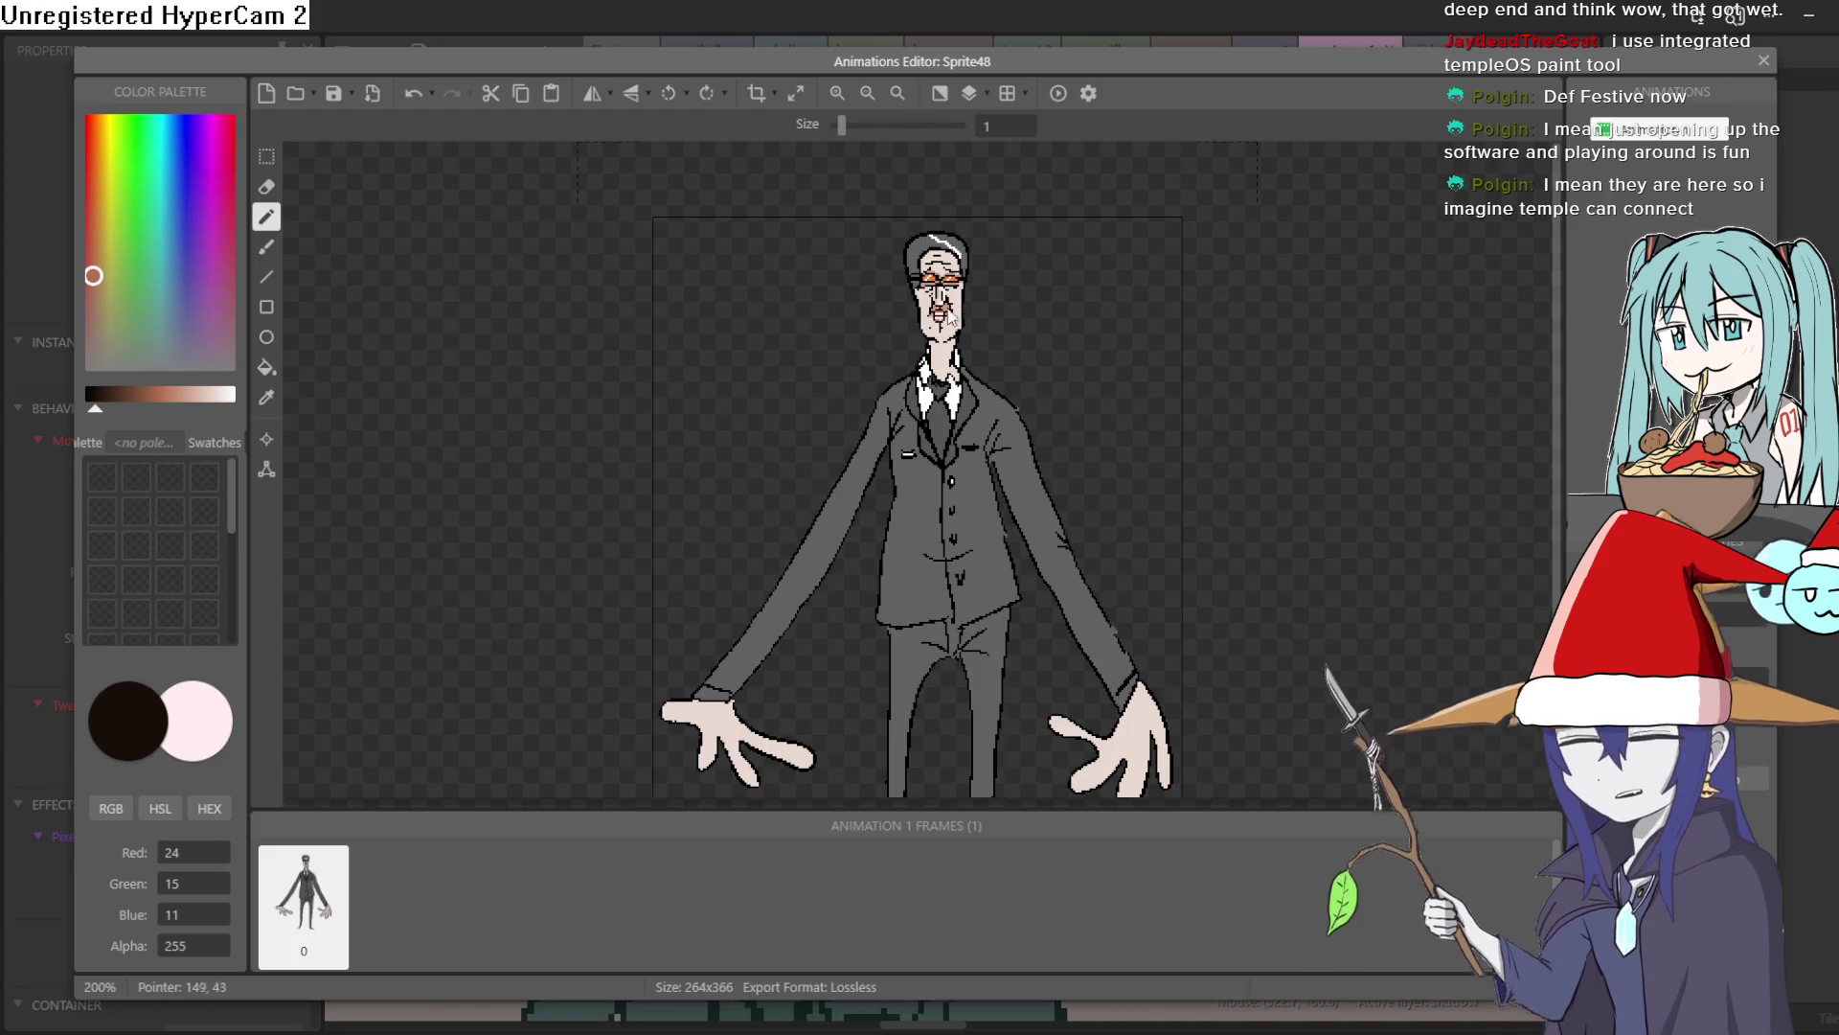
{"action": "scroll", "coordinate": [1256, 436], "scroll_direction": "up", "scroll_amount": 4}
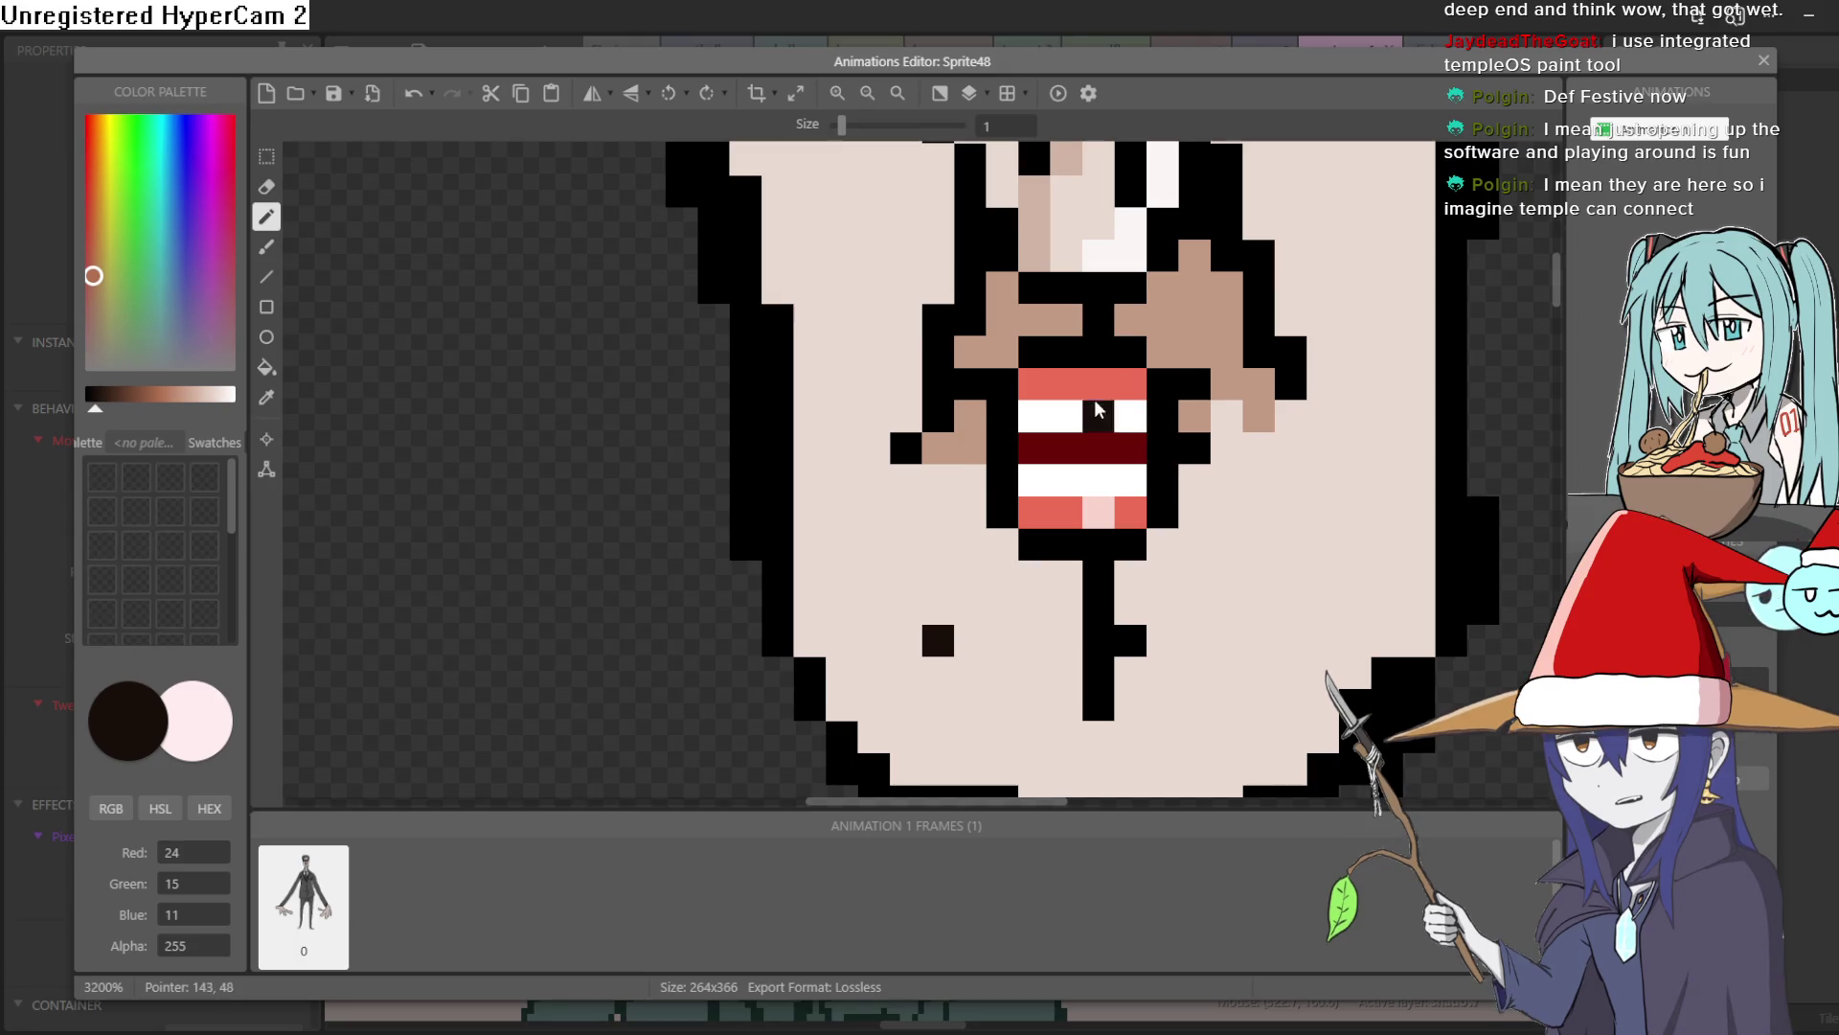
Paint the mouth's top and bottom stripes strong red, then undo those strokes
{"action": "left_click", "coordinate": [87, 183]}
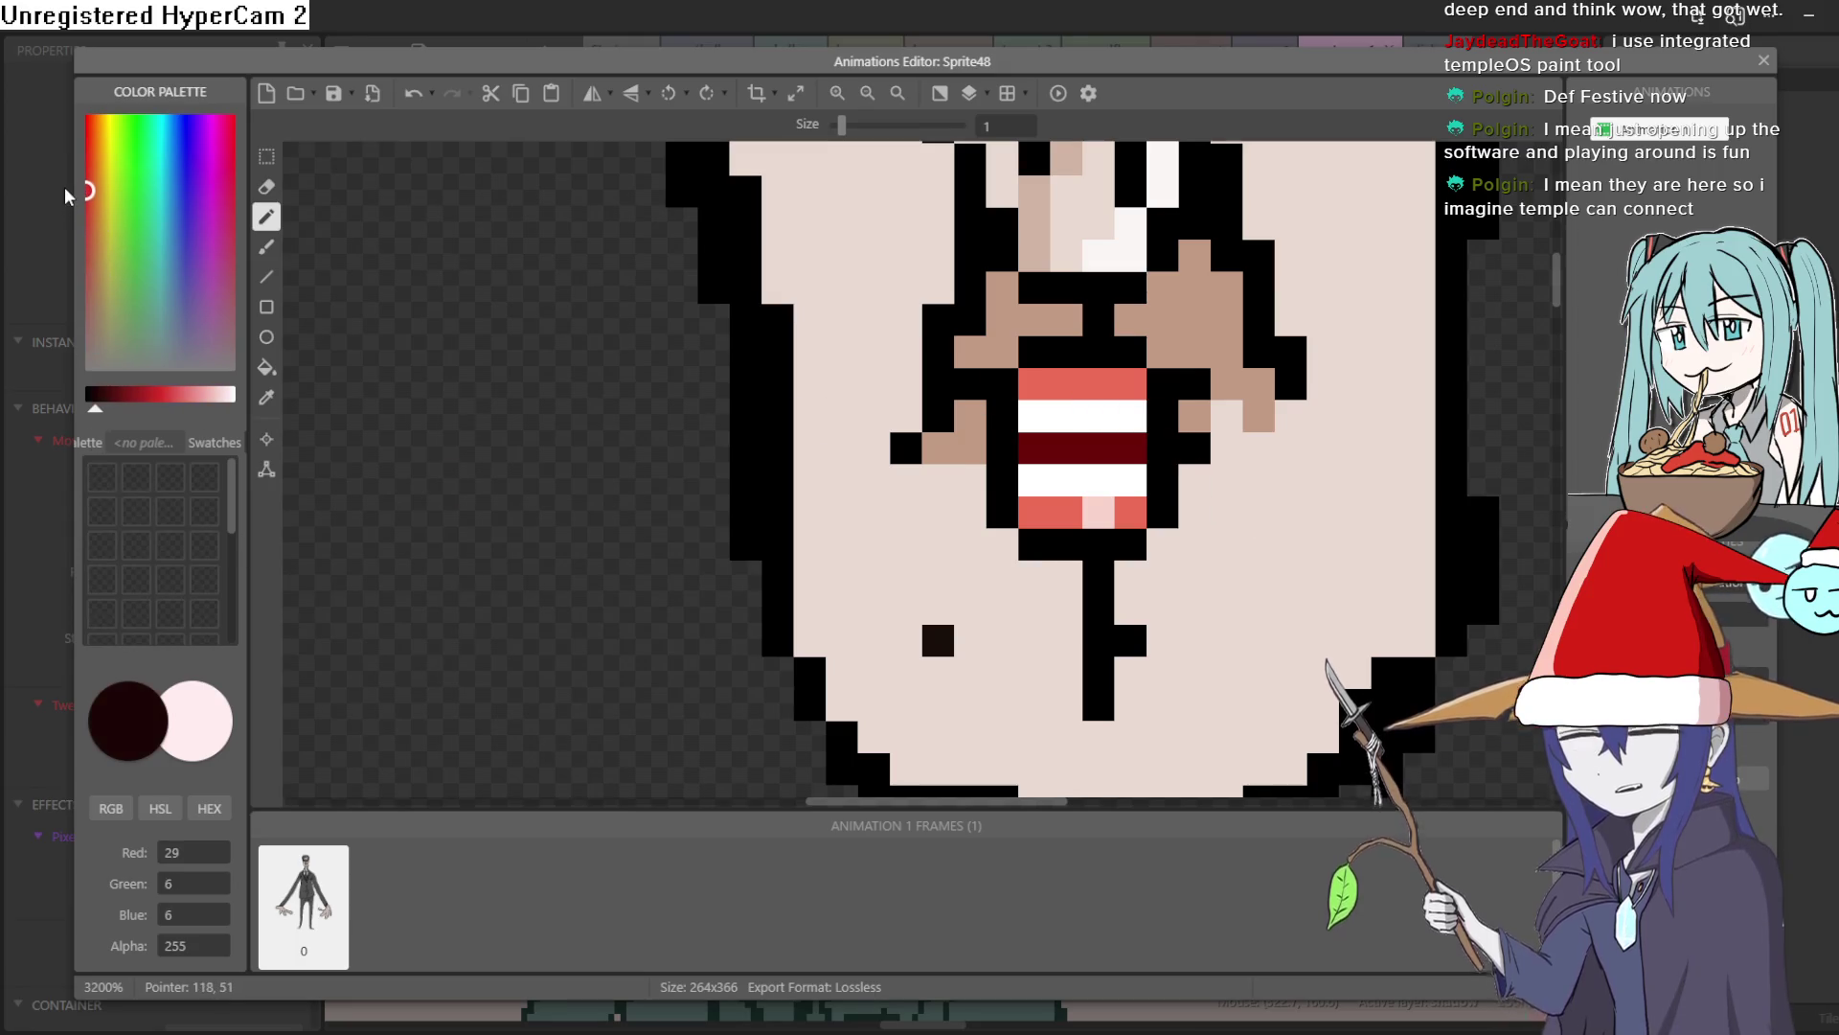
{"action": "left_click", "coordinate": [158, 402]}
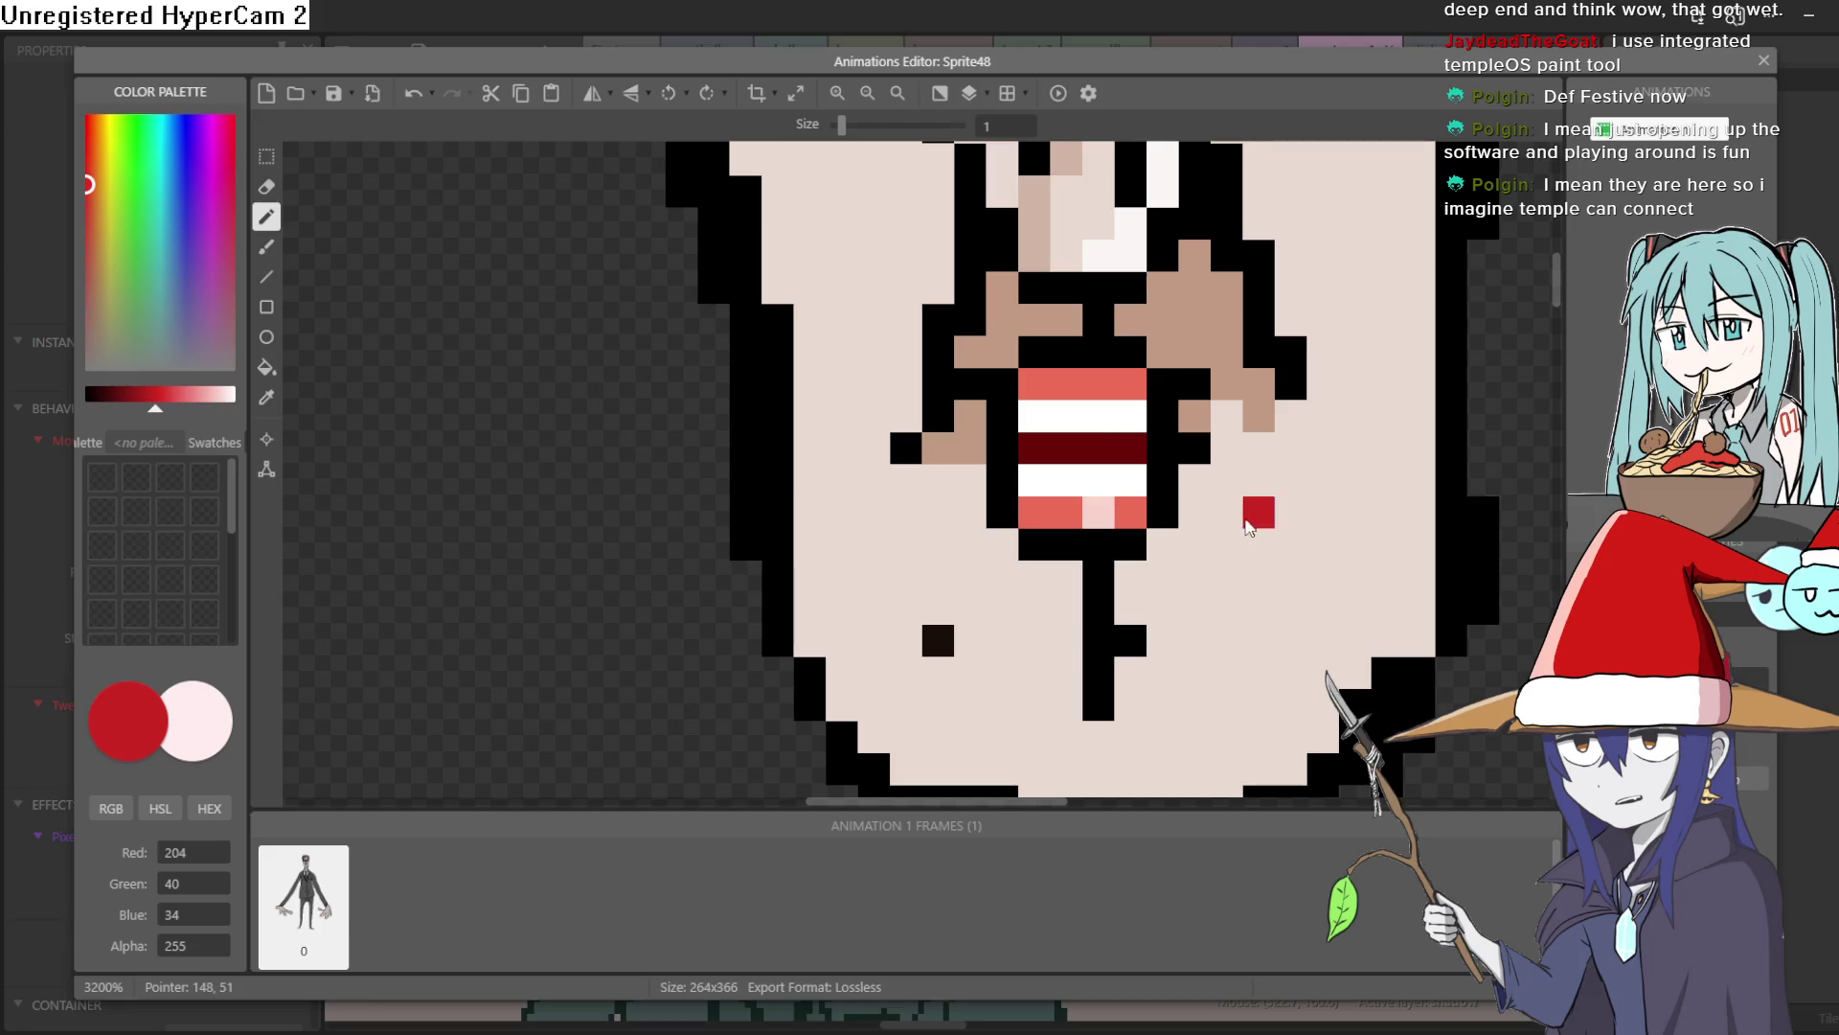
{"action": "left_click_drag", "start_coordinate": [1033, 383], "coordinate": [1131, 384]}
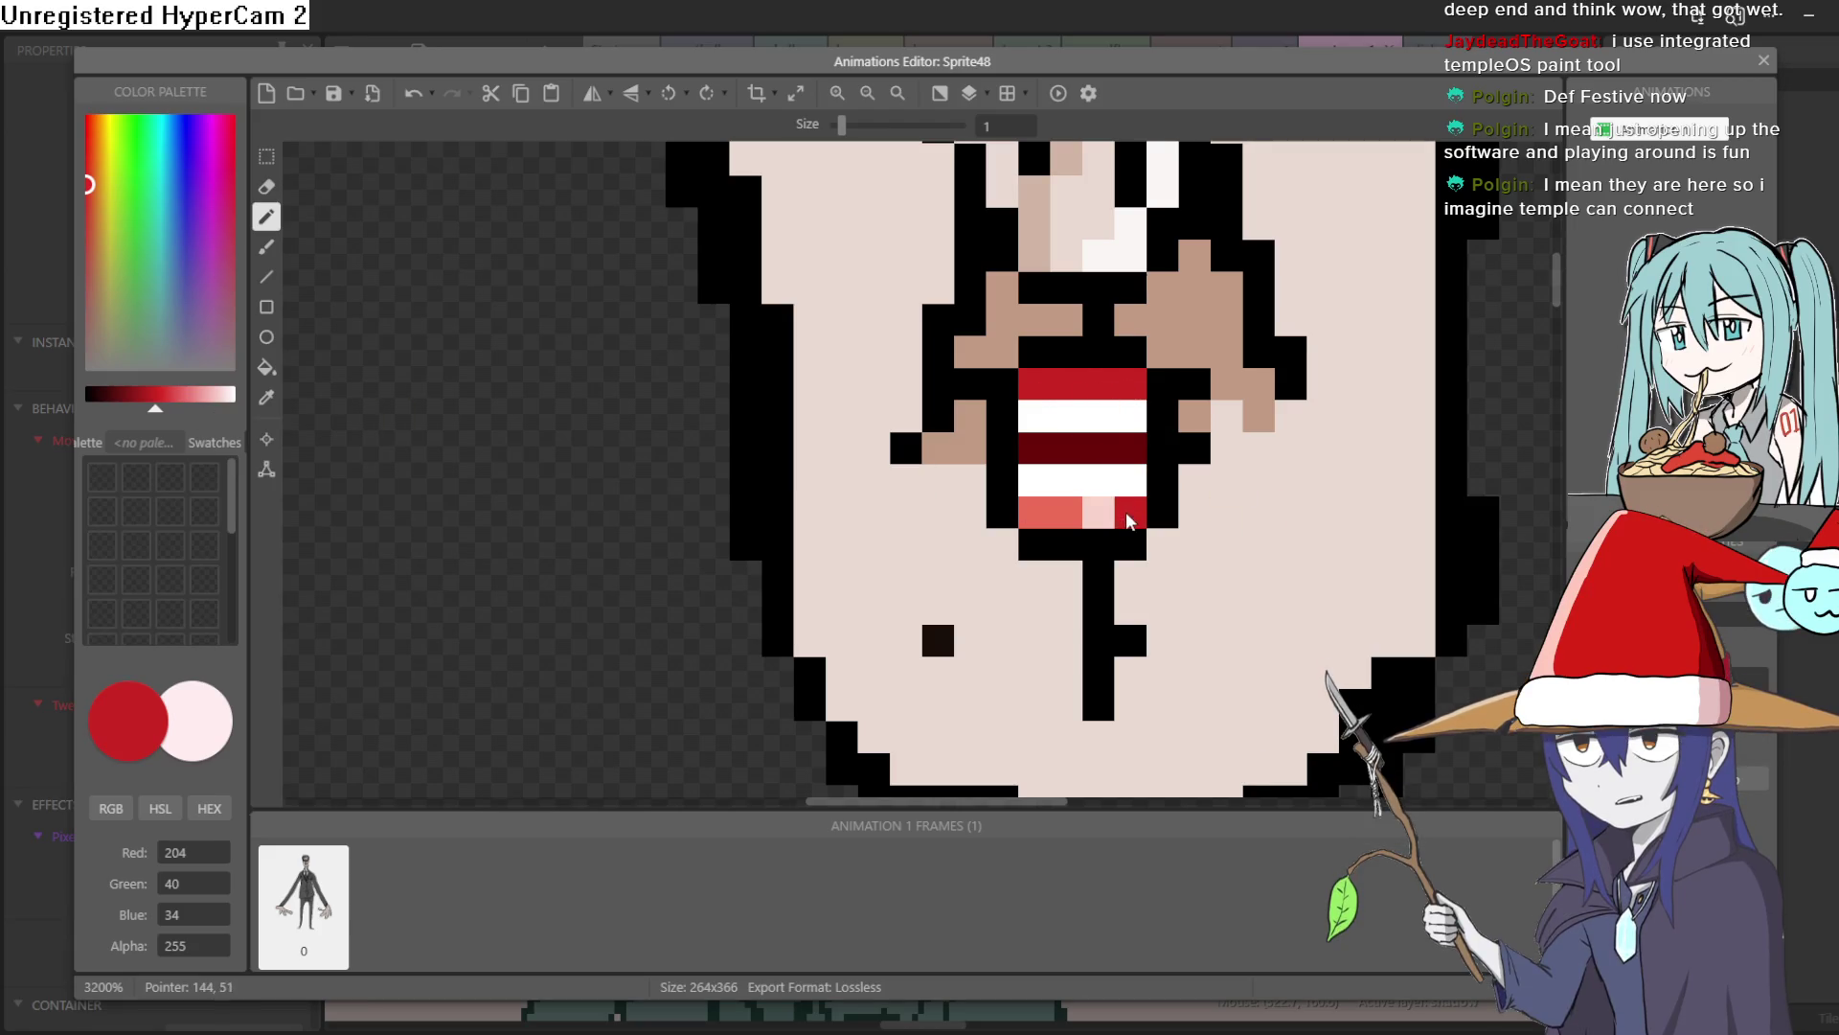
{"action": "left_click", "coordinate": [1073, 522]}
{"action": "scroll", "coordinate": [759, 551], "scroll_direction": "down", "scroll_amount": 1}
{"action": "key", "text": "ctrl+z"}
{"action": "key", "text": "ctrl+z"}
{"action": "key", "text": "ctrl+z"}
{"action": "scroll", "coordinate": [640, 542], "scroll_direction": "down", "scroll_amount": 2}
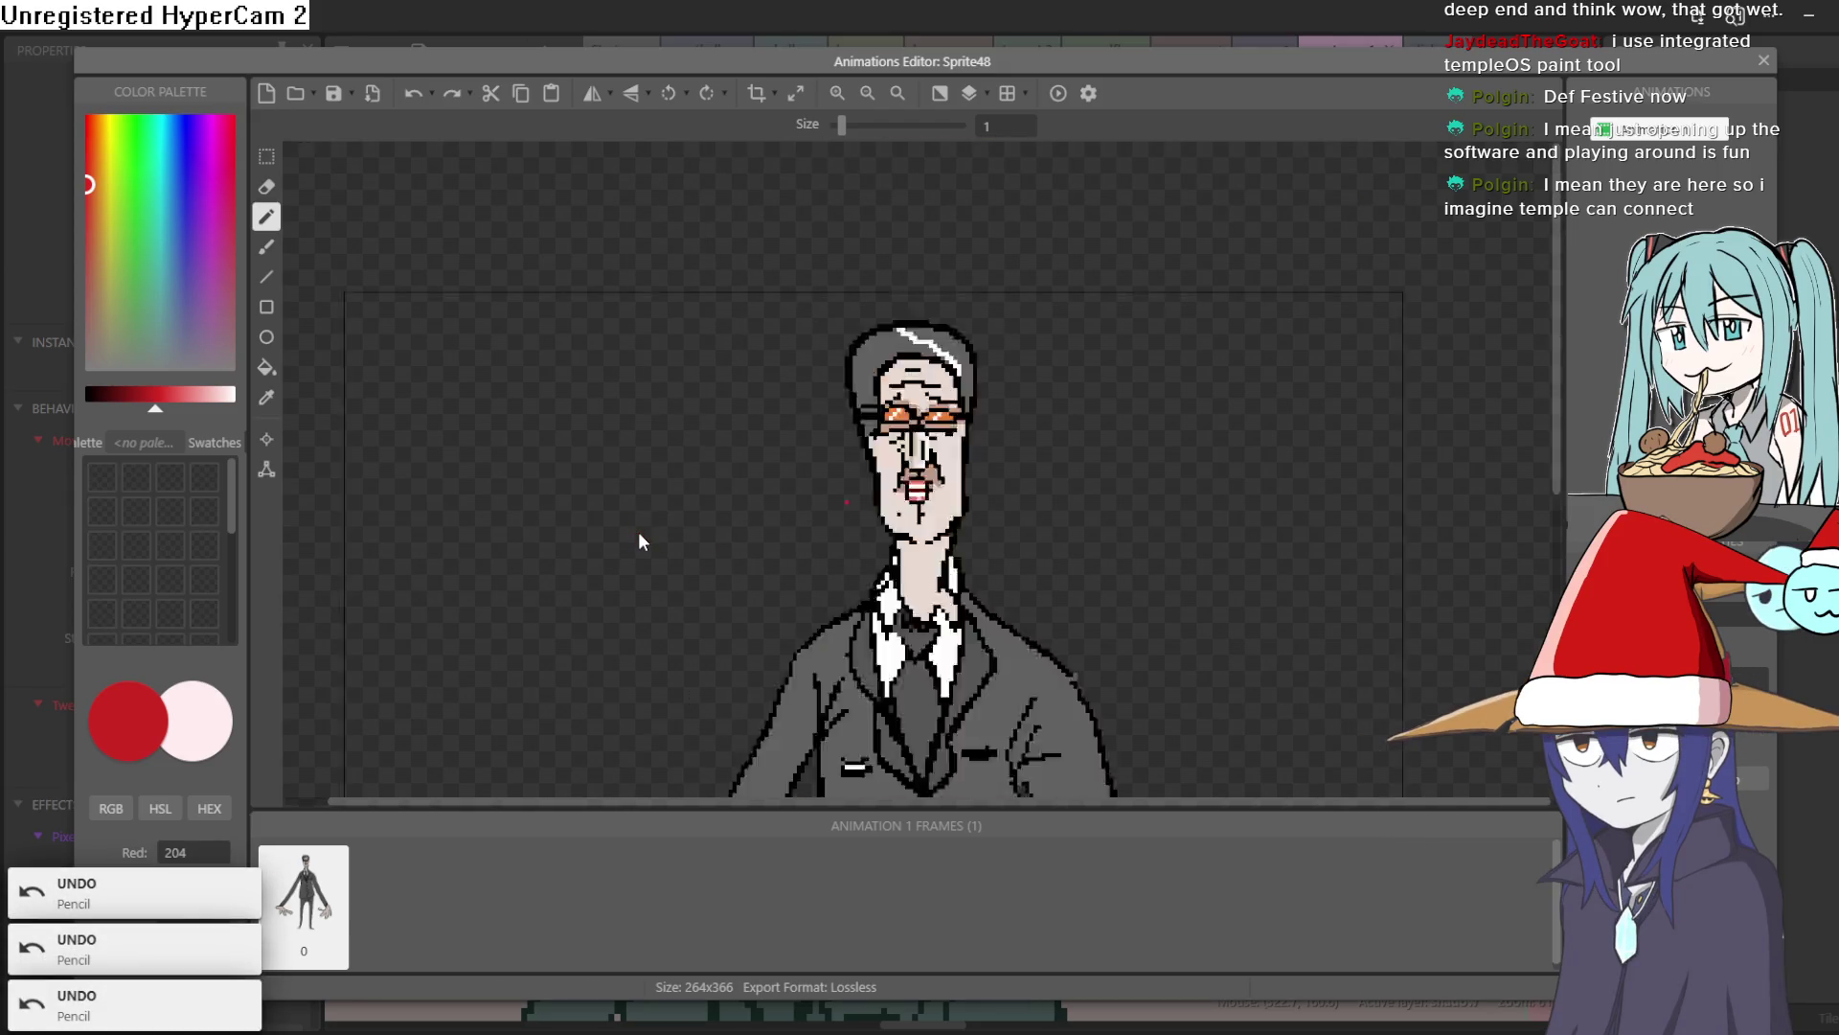
{"action": "scroll", "coordinate": [802, 393], "scroll_direction": "down", "scroll_amount": 1}
{"action": "scroll", "coordinate": [989, 351], "scroll_direction": "up", "scroll_amount": 6}
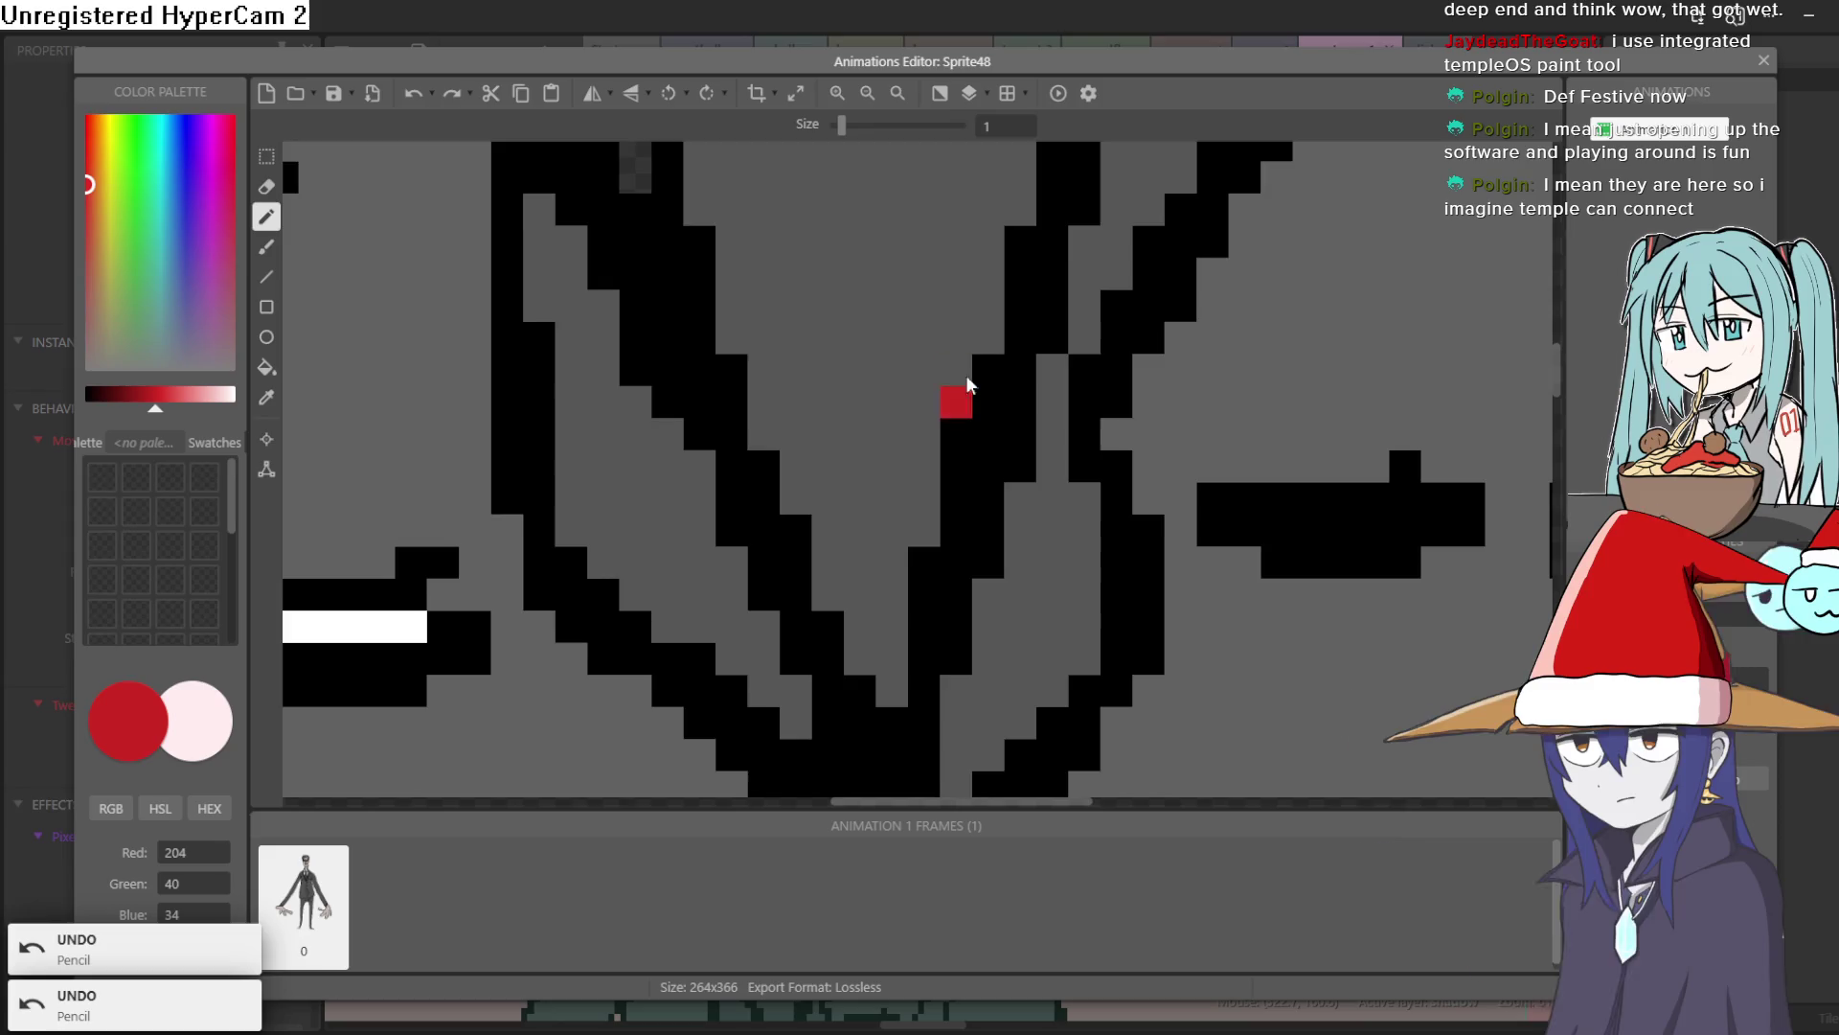
{"action": "scroll", "coordinate": [1022, 563], "scroll_direction": "down", "scroll_amount": 1}
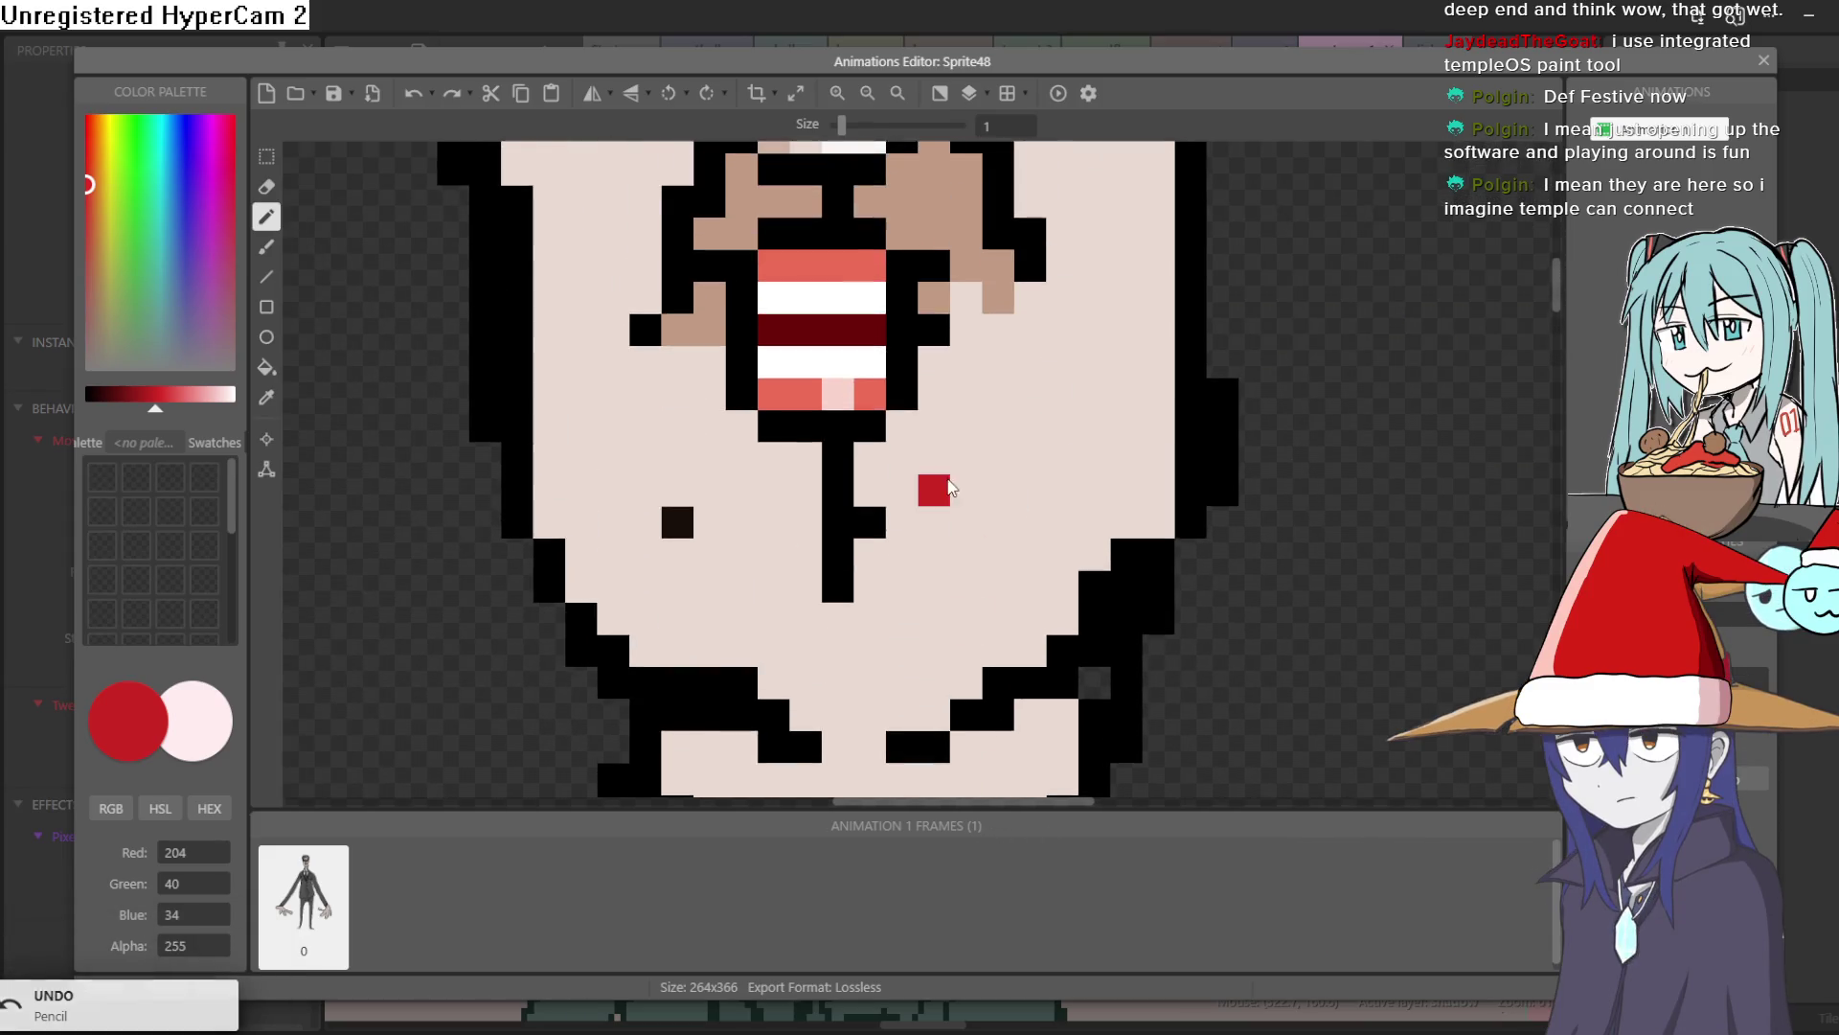
{"action": "scroll", "coordinate": [948, 536], "scroll_direction": "up", "scroll_amount": 1}
Sample the mouth's salmon and paint dark red upper and lower lip rows
{"action": "left_click", "coordinate": [268, 393]}
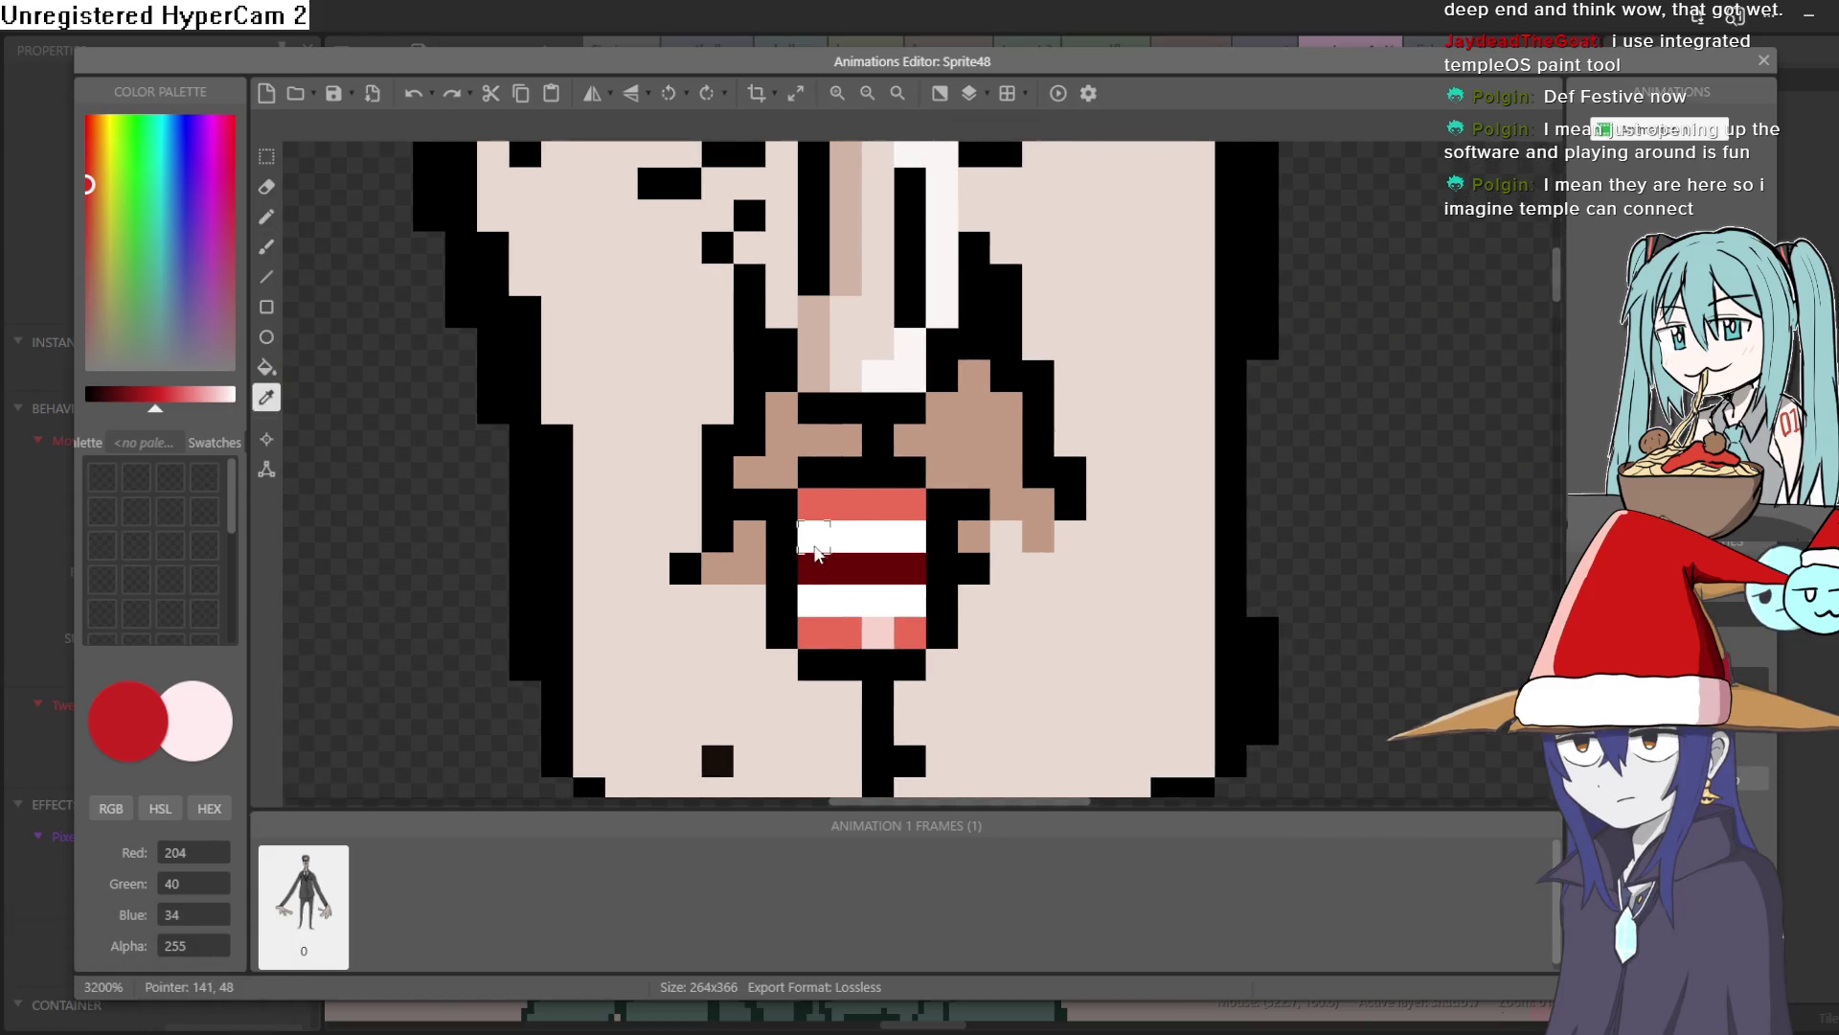
{"action": "left_click", "coordinate": [837, 513]}
{"action": "left_click", "coordinate": [267, 216]}
{"action": "left_click", "coordinate": [843, 473]}
{"action": "left_click_drag", "start_coordinate": [177, 410], "coordinate": [151, 410]}
{"action": "left_click_drag", "start_coordinate": [814, 472], "coordinate": [898, 476]}
{"action": "left_click", "coordinate": [782, 503]}
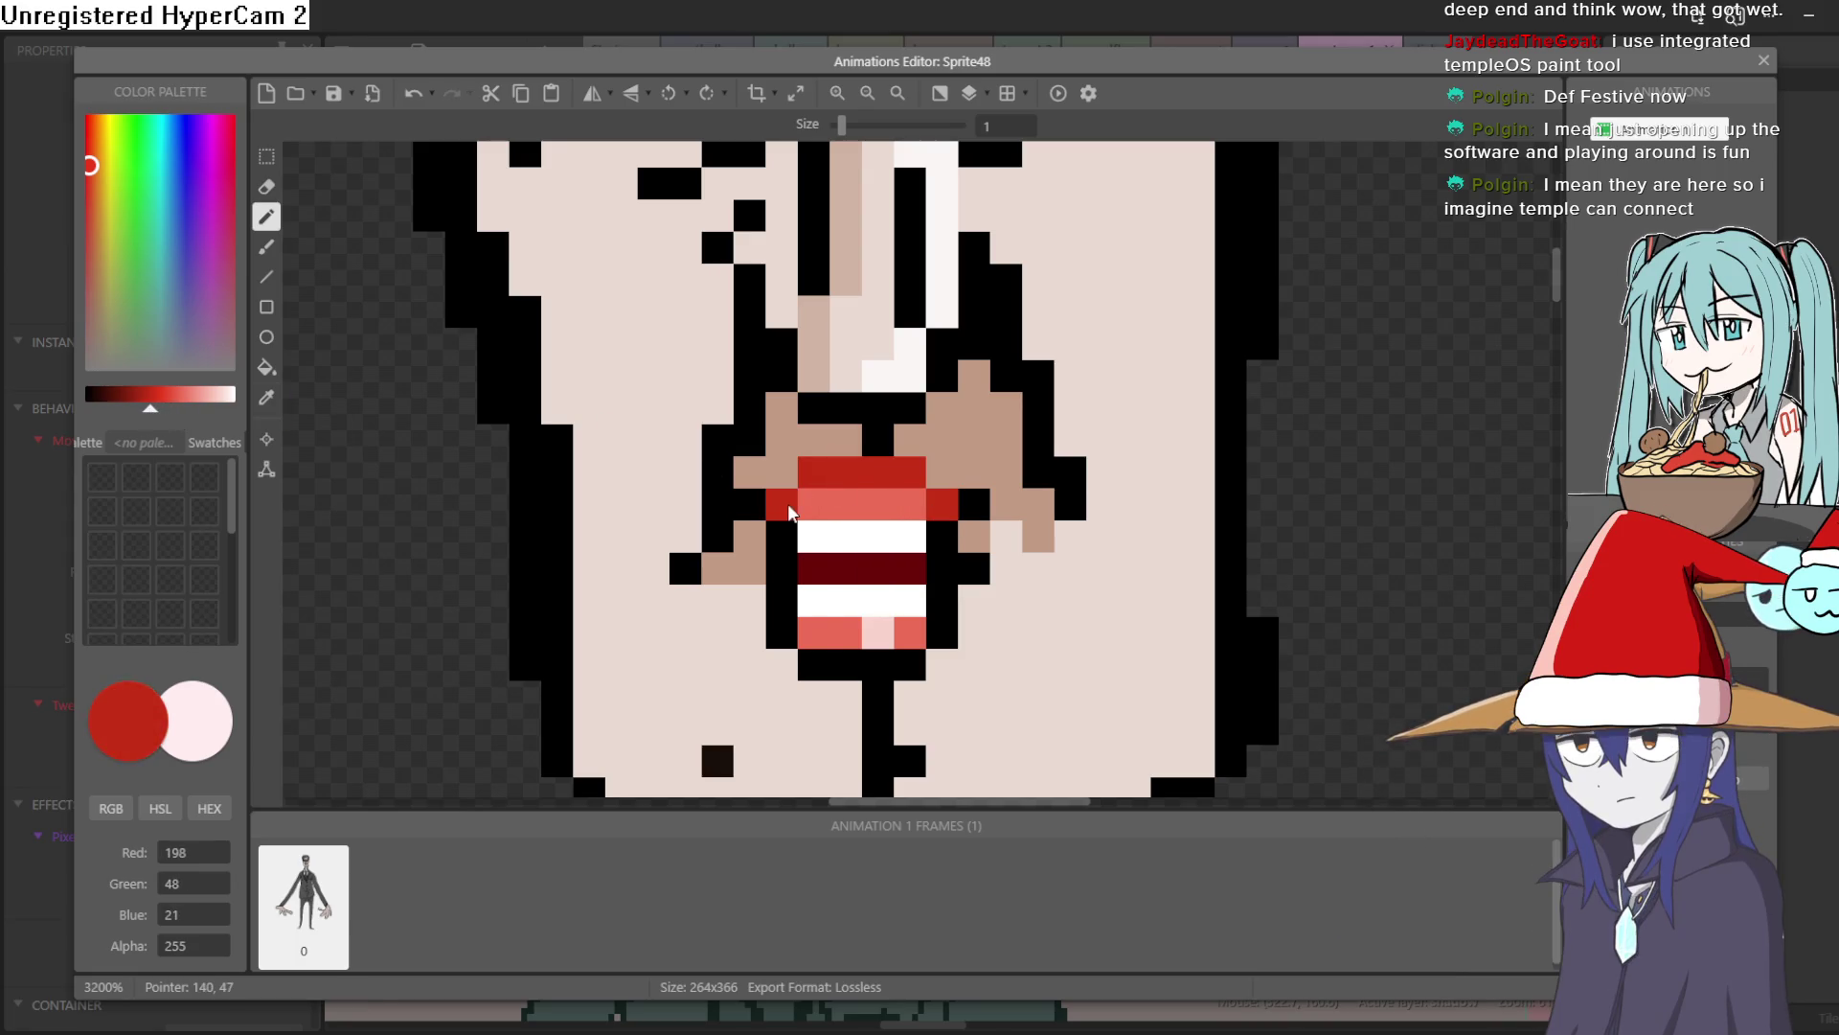
{"action": "left_click_drag", "start_coordinate": [804, 666], "coordinate": [916, 661]}
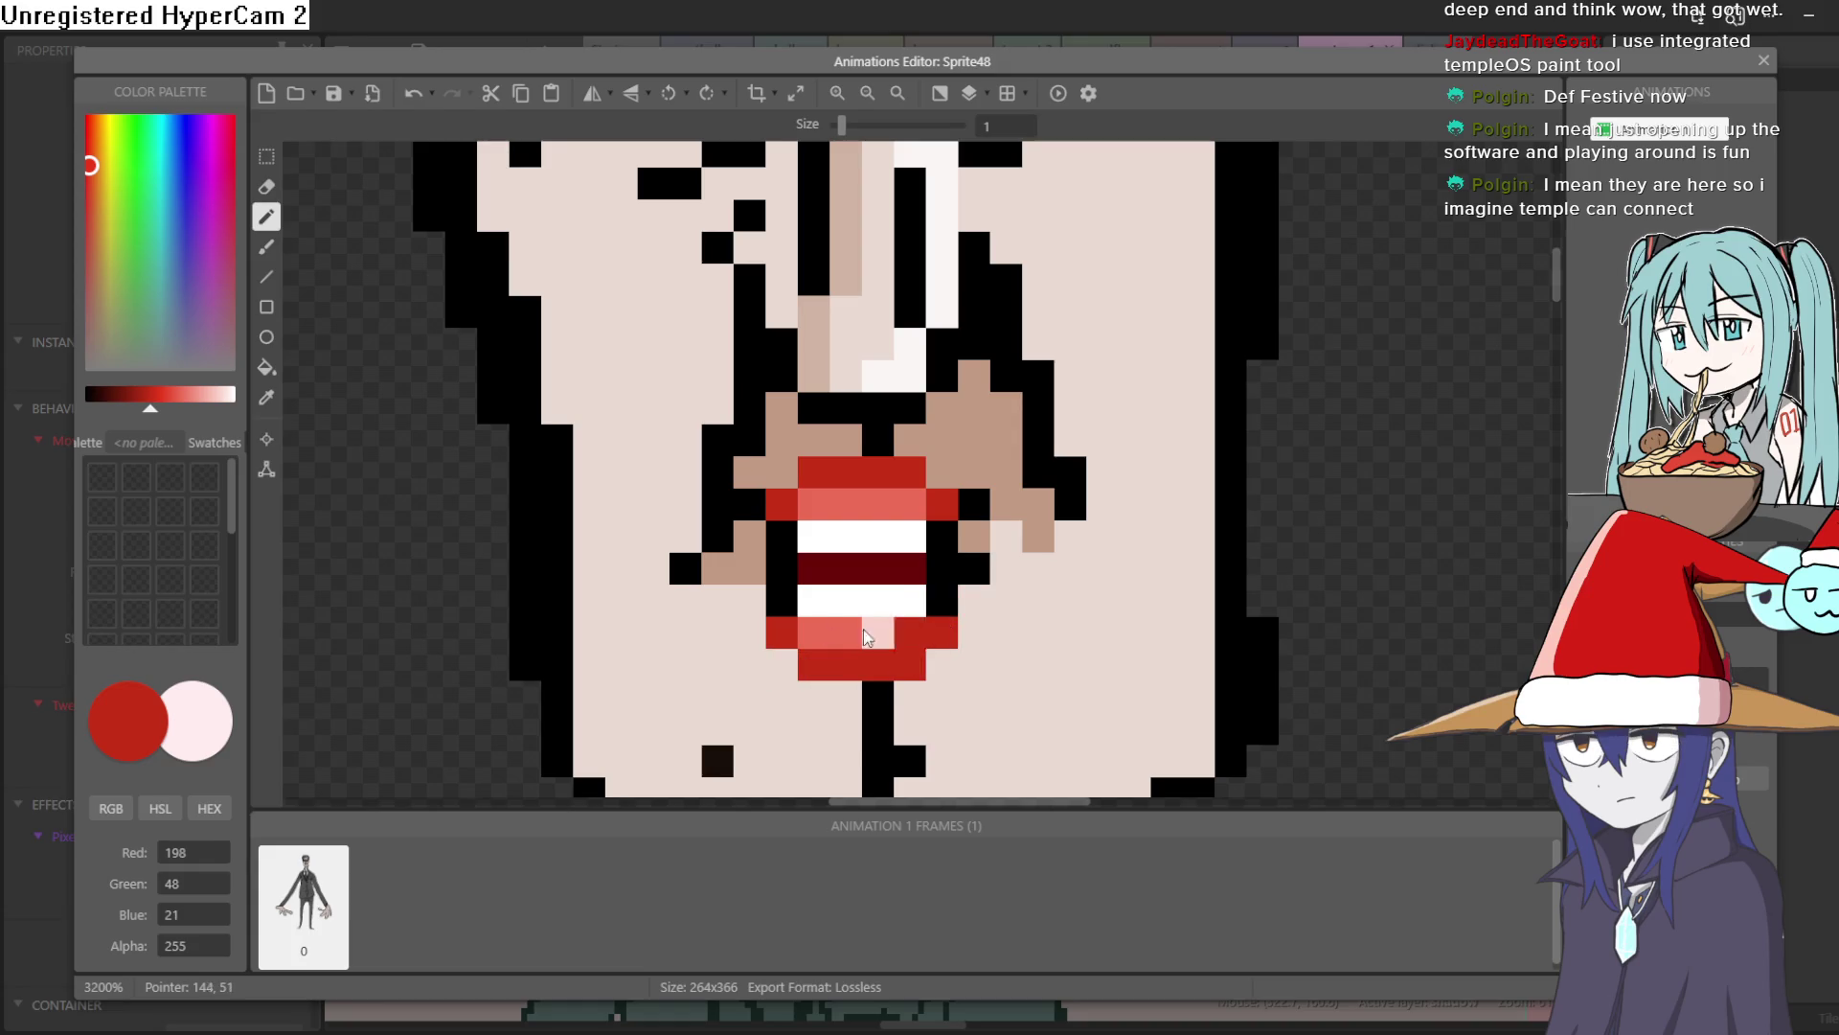
Shade the mouth's left and right corners near-black red, then undo them
{"action": "left_click_drag", "start_coordinate": [155, 418], "coordinate": [106, 418]}
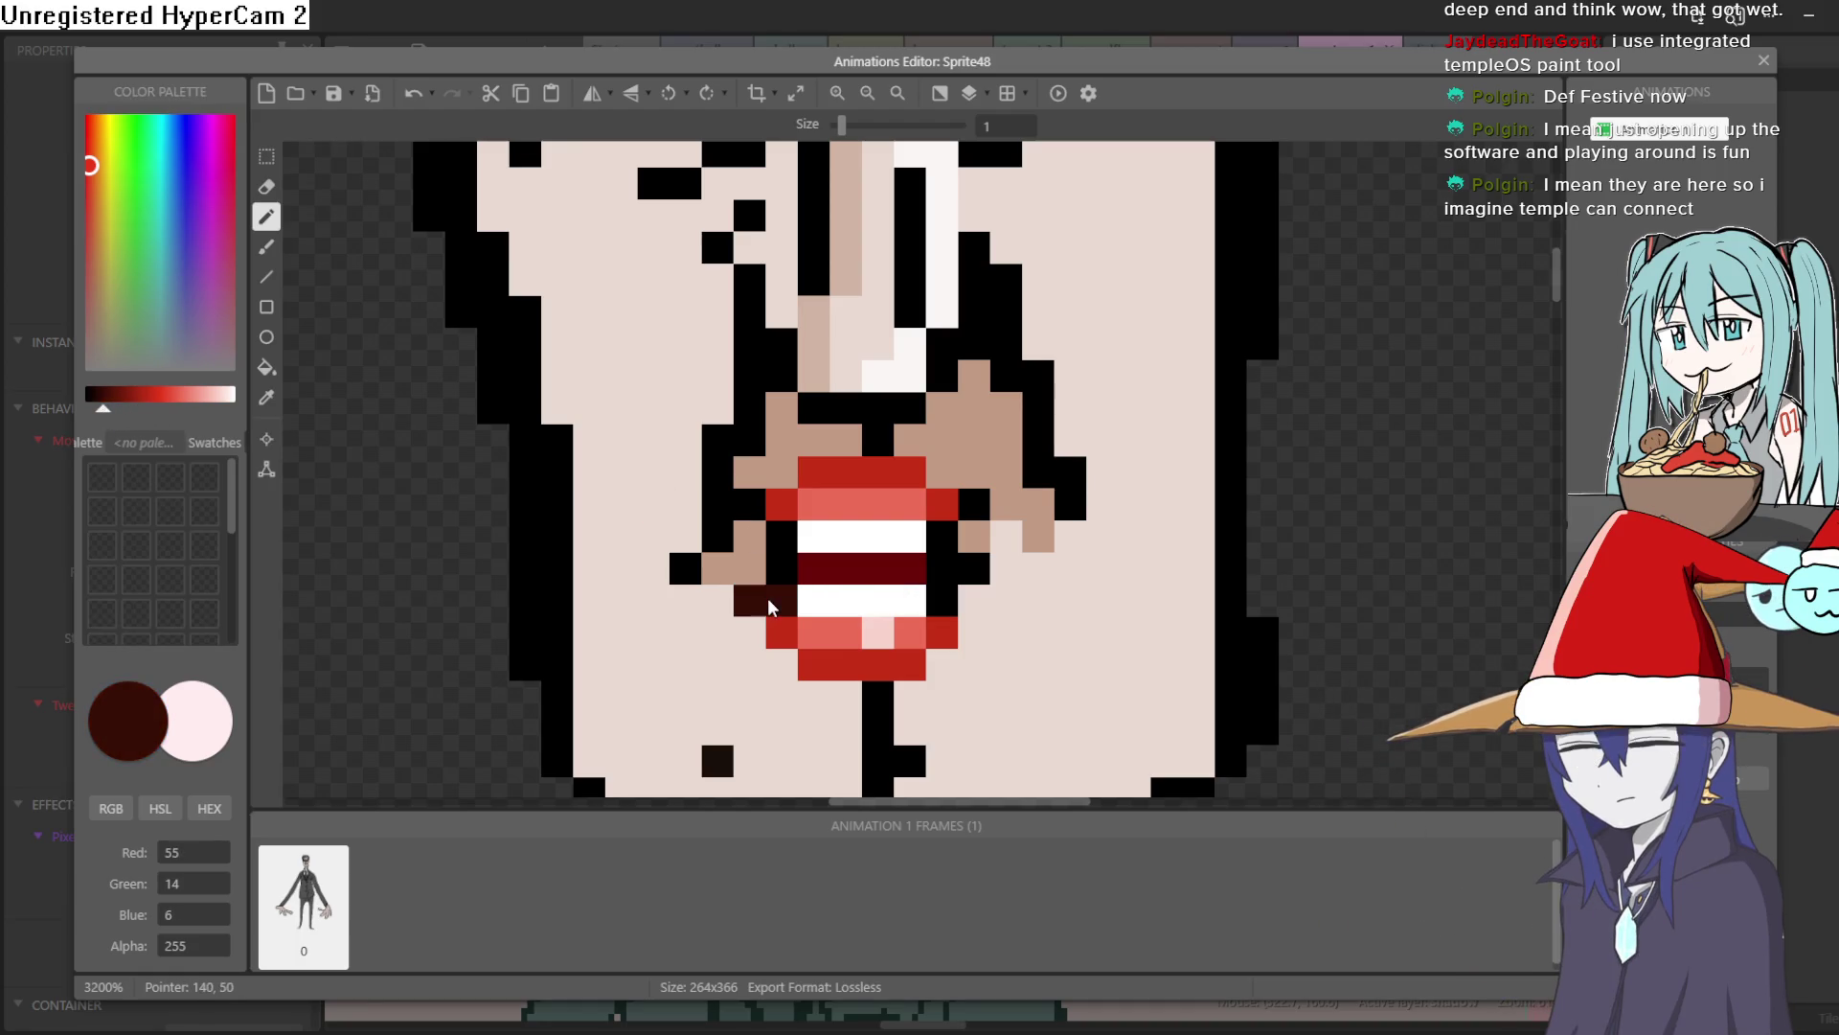
{"action": "key", "text": "ctrl+z"}
{"action": "left_click", "coordinate": [782, 566]}
{"action": "left_click", "coordinate": [944, 541]}
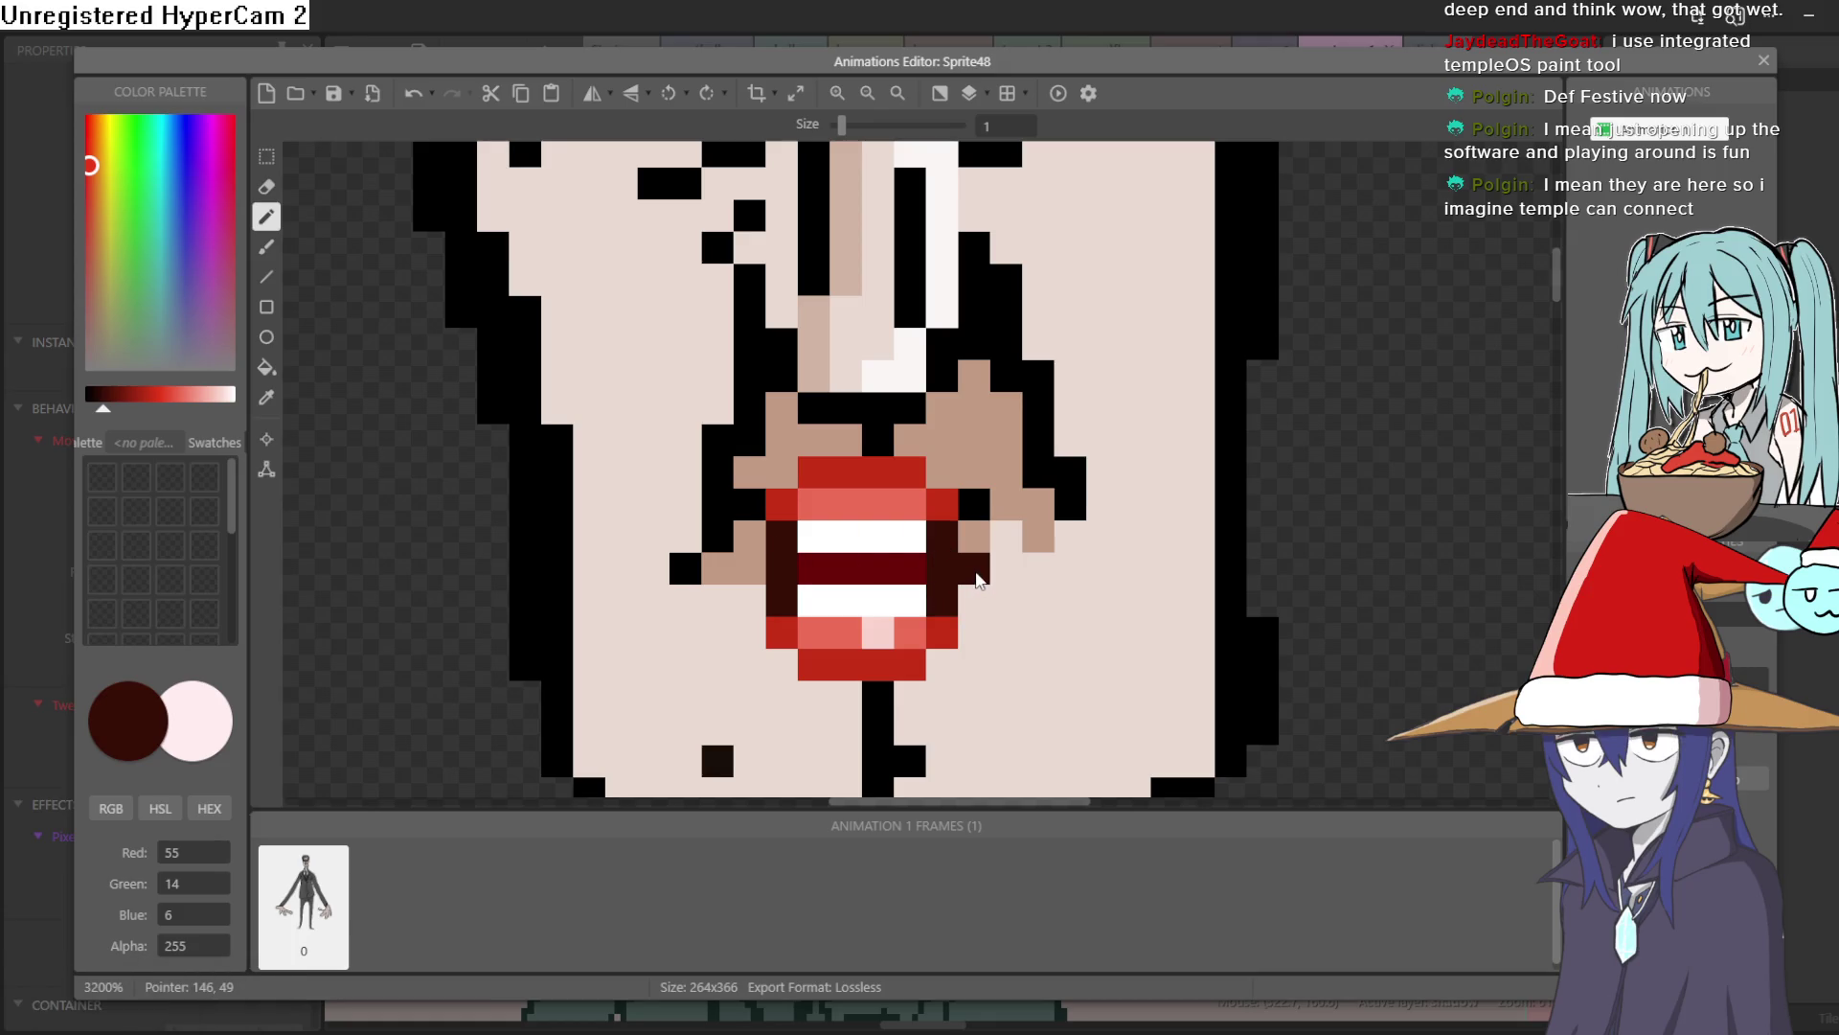
{"action": "scroll", "coordinate": [1154, 575], "scroll_direction": "down", "scroll_amount": 3}
{"action": "scroll", "coordinate": [1149, 570], "scroll_direction": "up", "scroll_amount": 1}
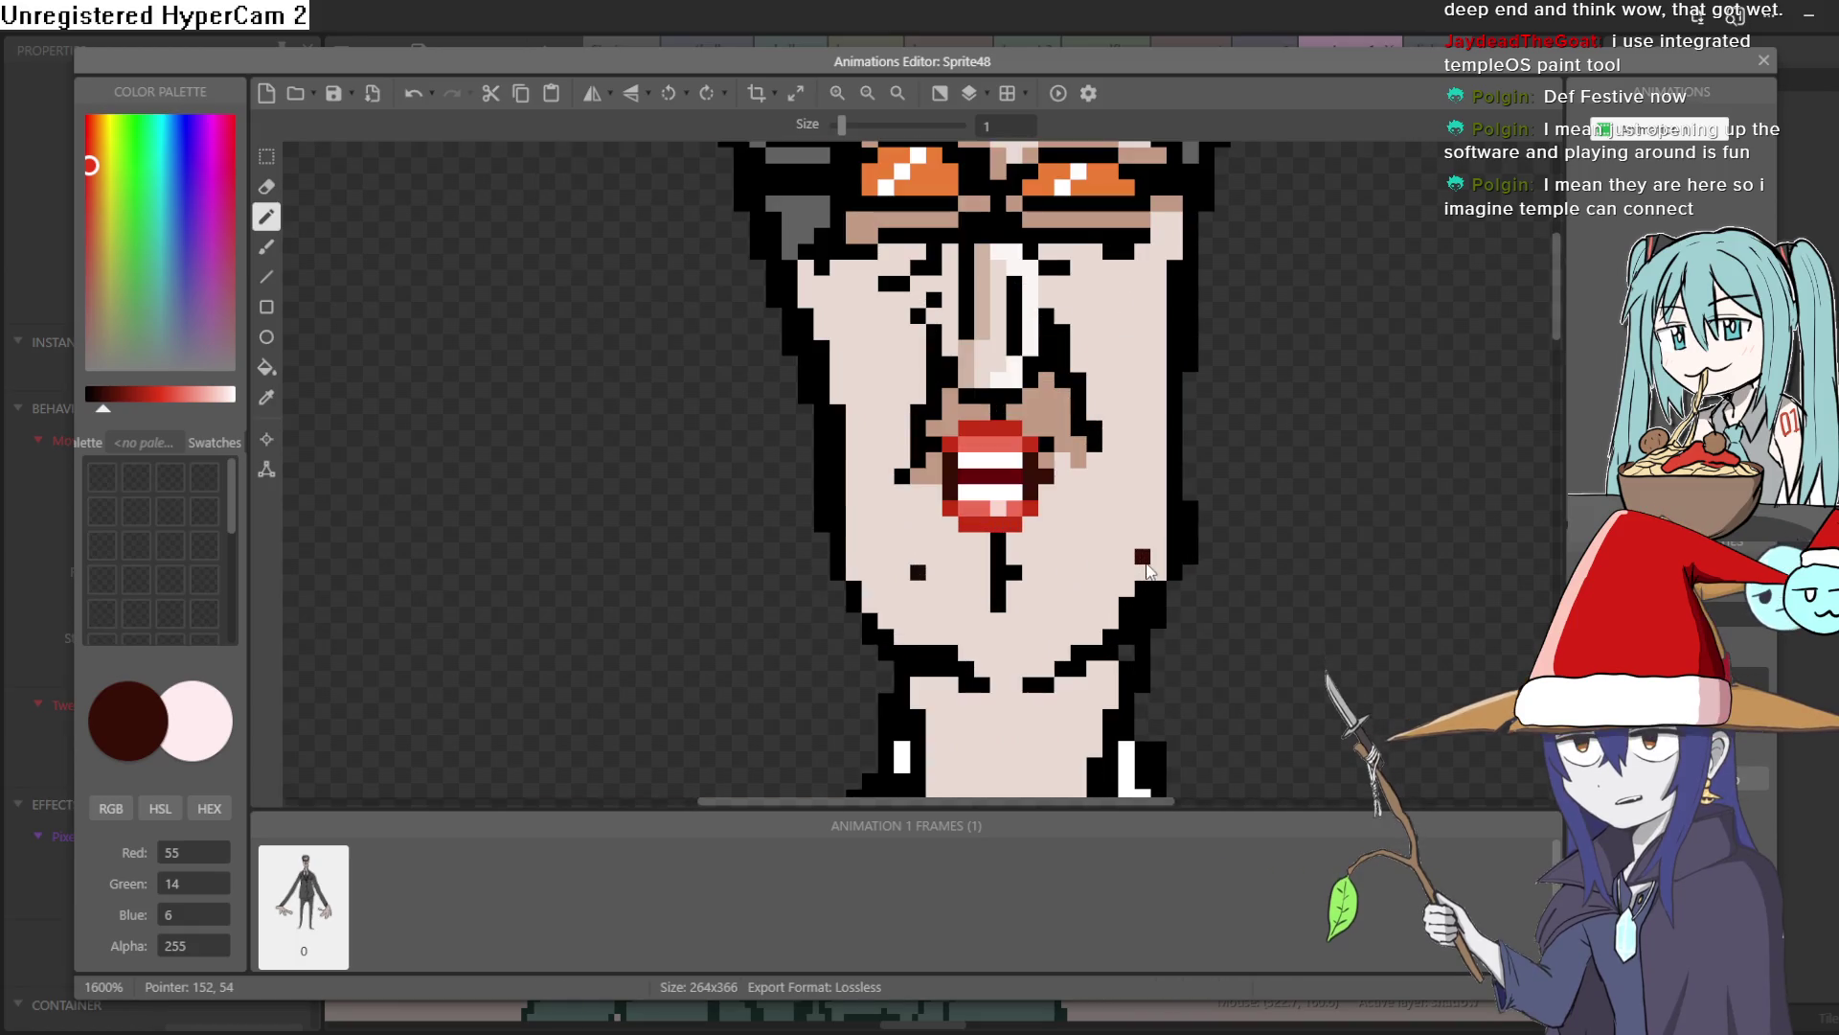
{"action": "key", "text": "ctrl+z"}
{"action": "key", "text": "ctrl+z"}
{"action": "key", "text": "ctrl+z"}
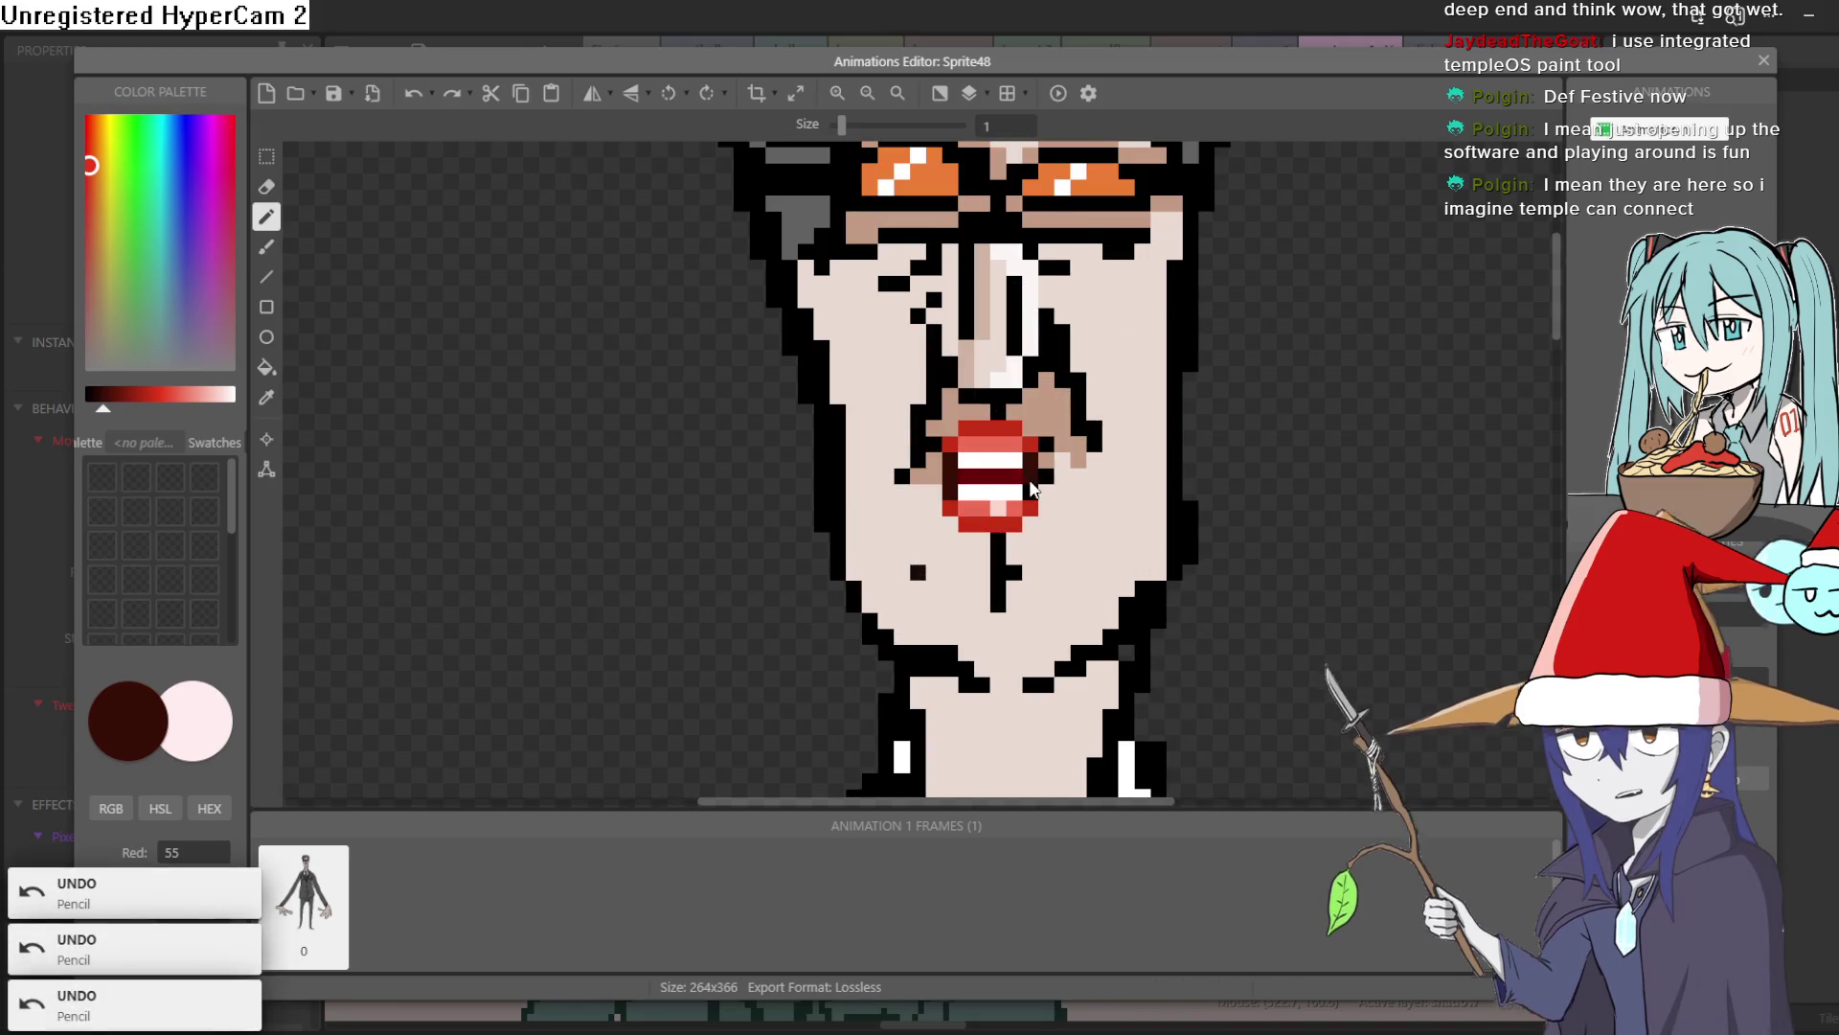
Sample the mouth's dark red stripe, repaint it near-black, then undo the repaint
{"action": "left_click", "coordinate": [405, 414]}
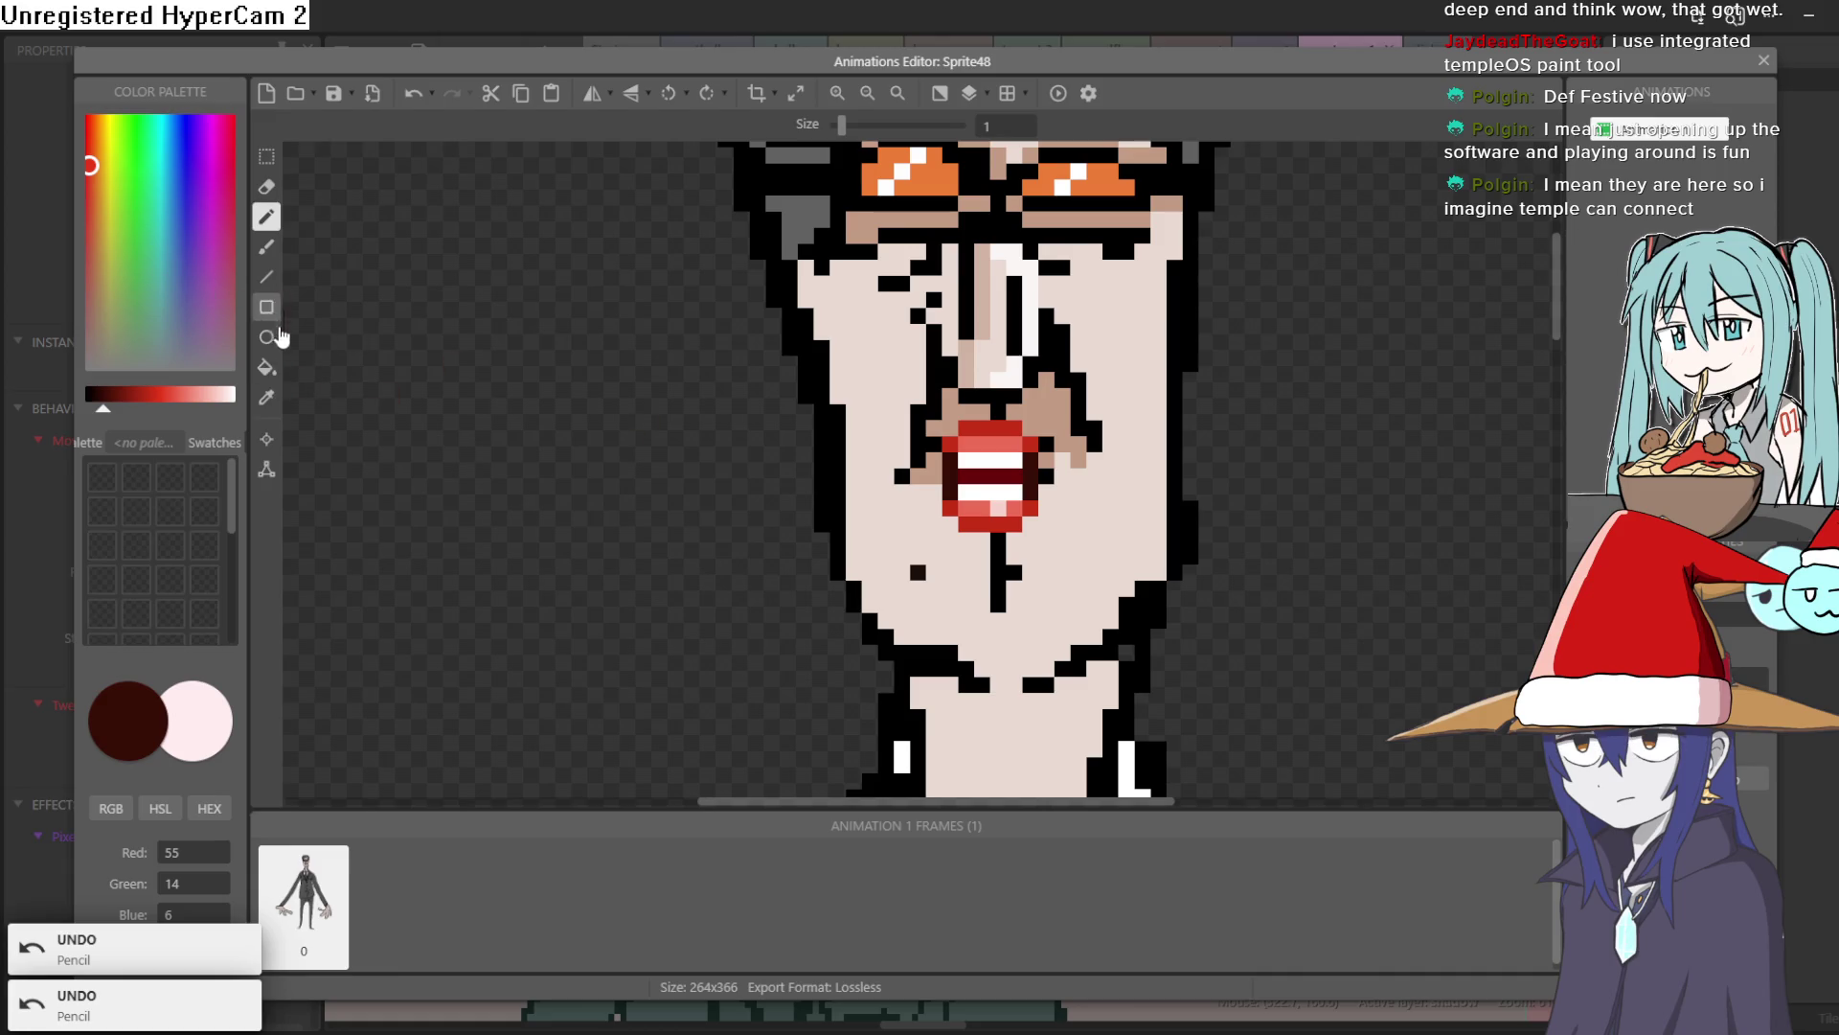
{"action": "left_click", "coordinate": [266, 396]}
{"action": "scroll", "coordinate": [976, 485], "scroll_direction": "down", "scroll_amount": 1}
{"action": "scroll", "coordinate": [976, 485], "scroll_direction": "up", "scroll_amount": 1}
{"action": "scroll", "coordinate": [976, 484], "scroll_direction": "up", "scroll_amount": 2}
{"action": "left_click", "coordinate": [976, 493]}
{"action": "left_click", "coordinate": [108, 412]}
{"action": "left_click_drag", "start_coordinate": [107, 412], "coordinate": [98, 414]}
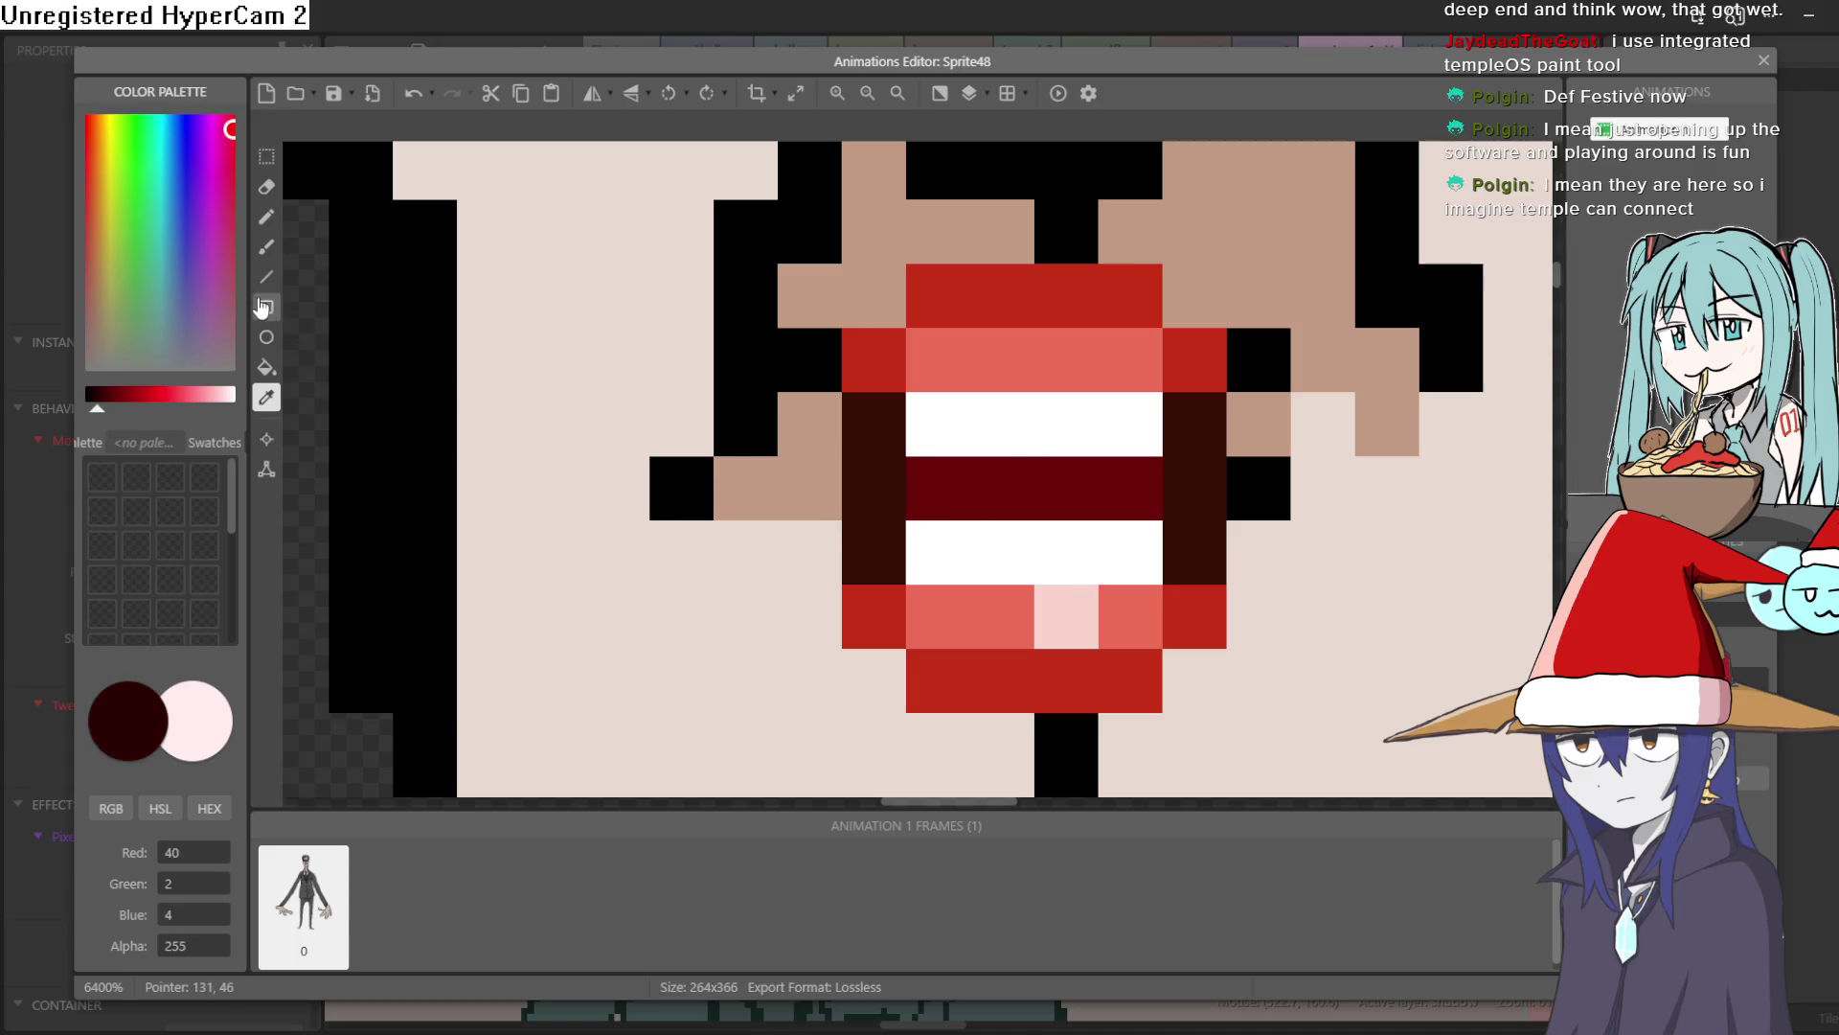
{"action": "left_click", "coordinate": [264, 247]}
{"action": "left_click_drag", "start_coordinate": [950, 489], "coordinate": [1134, 507]}
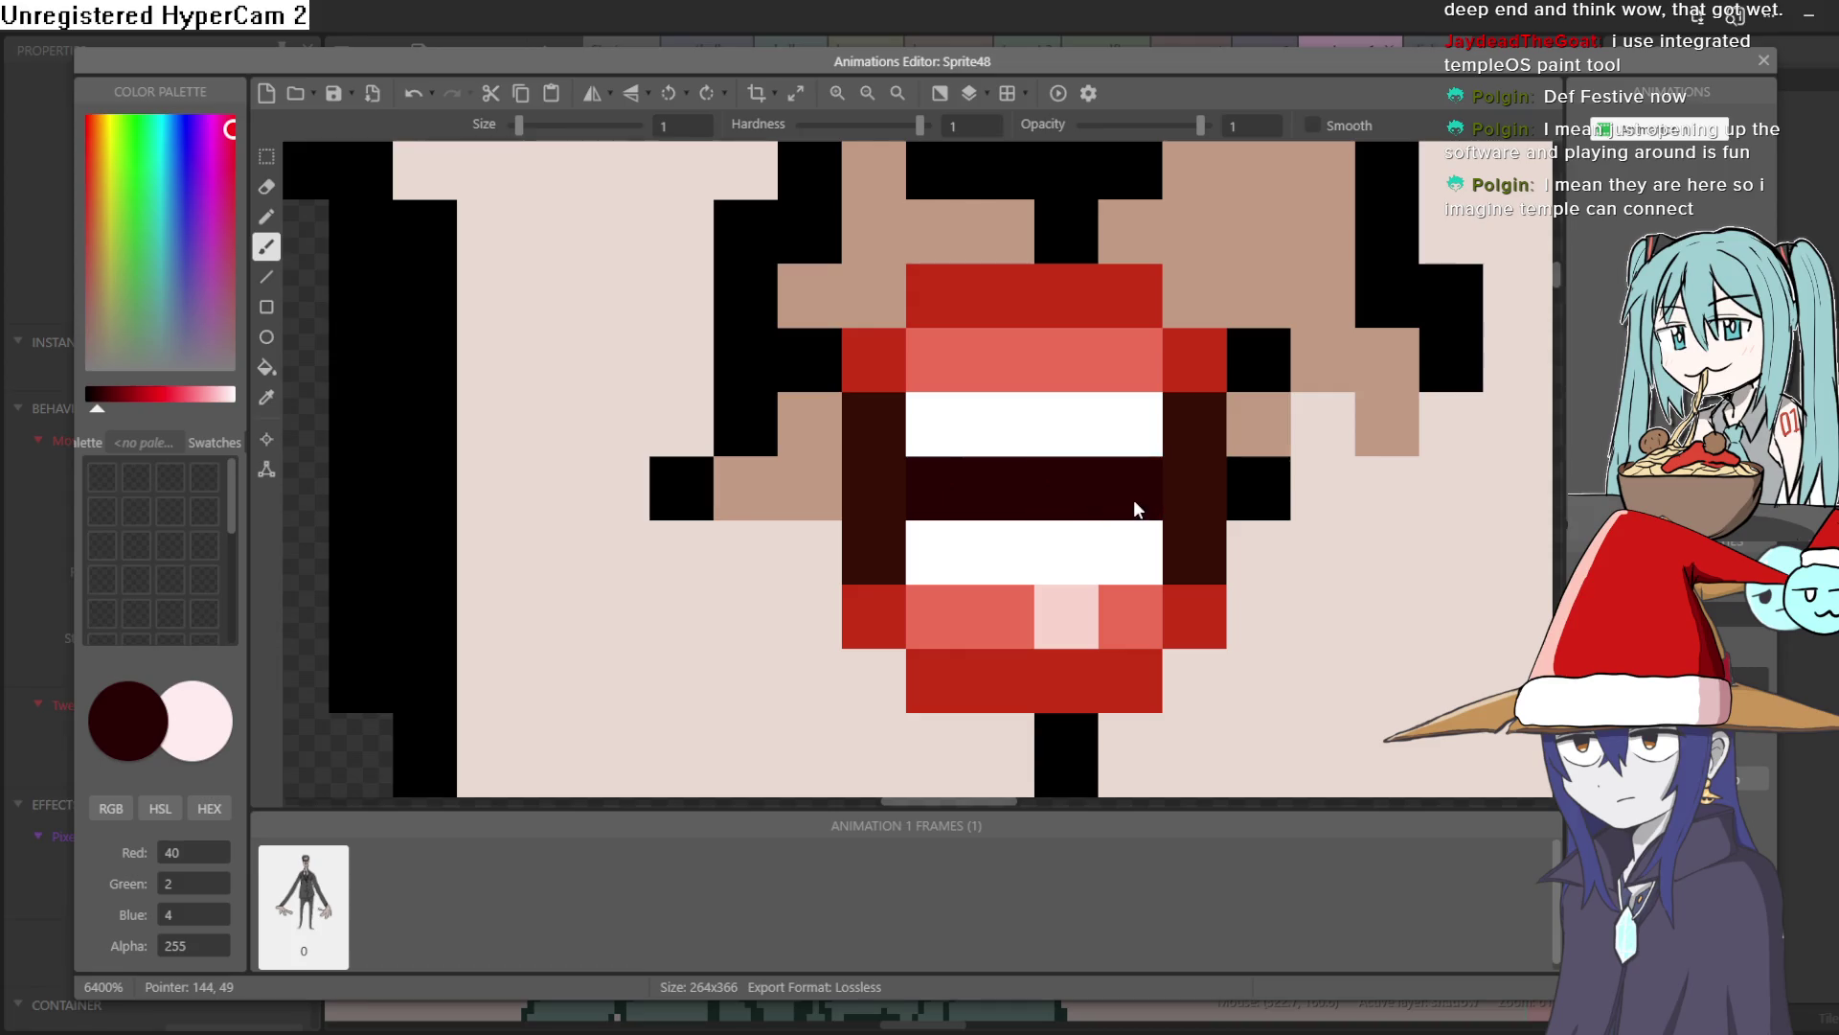
{"action": "scroll", "coordinate": [1136, 464], "scroll_direction": "down", "scroll_amount": 5}
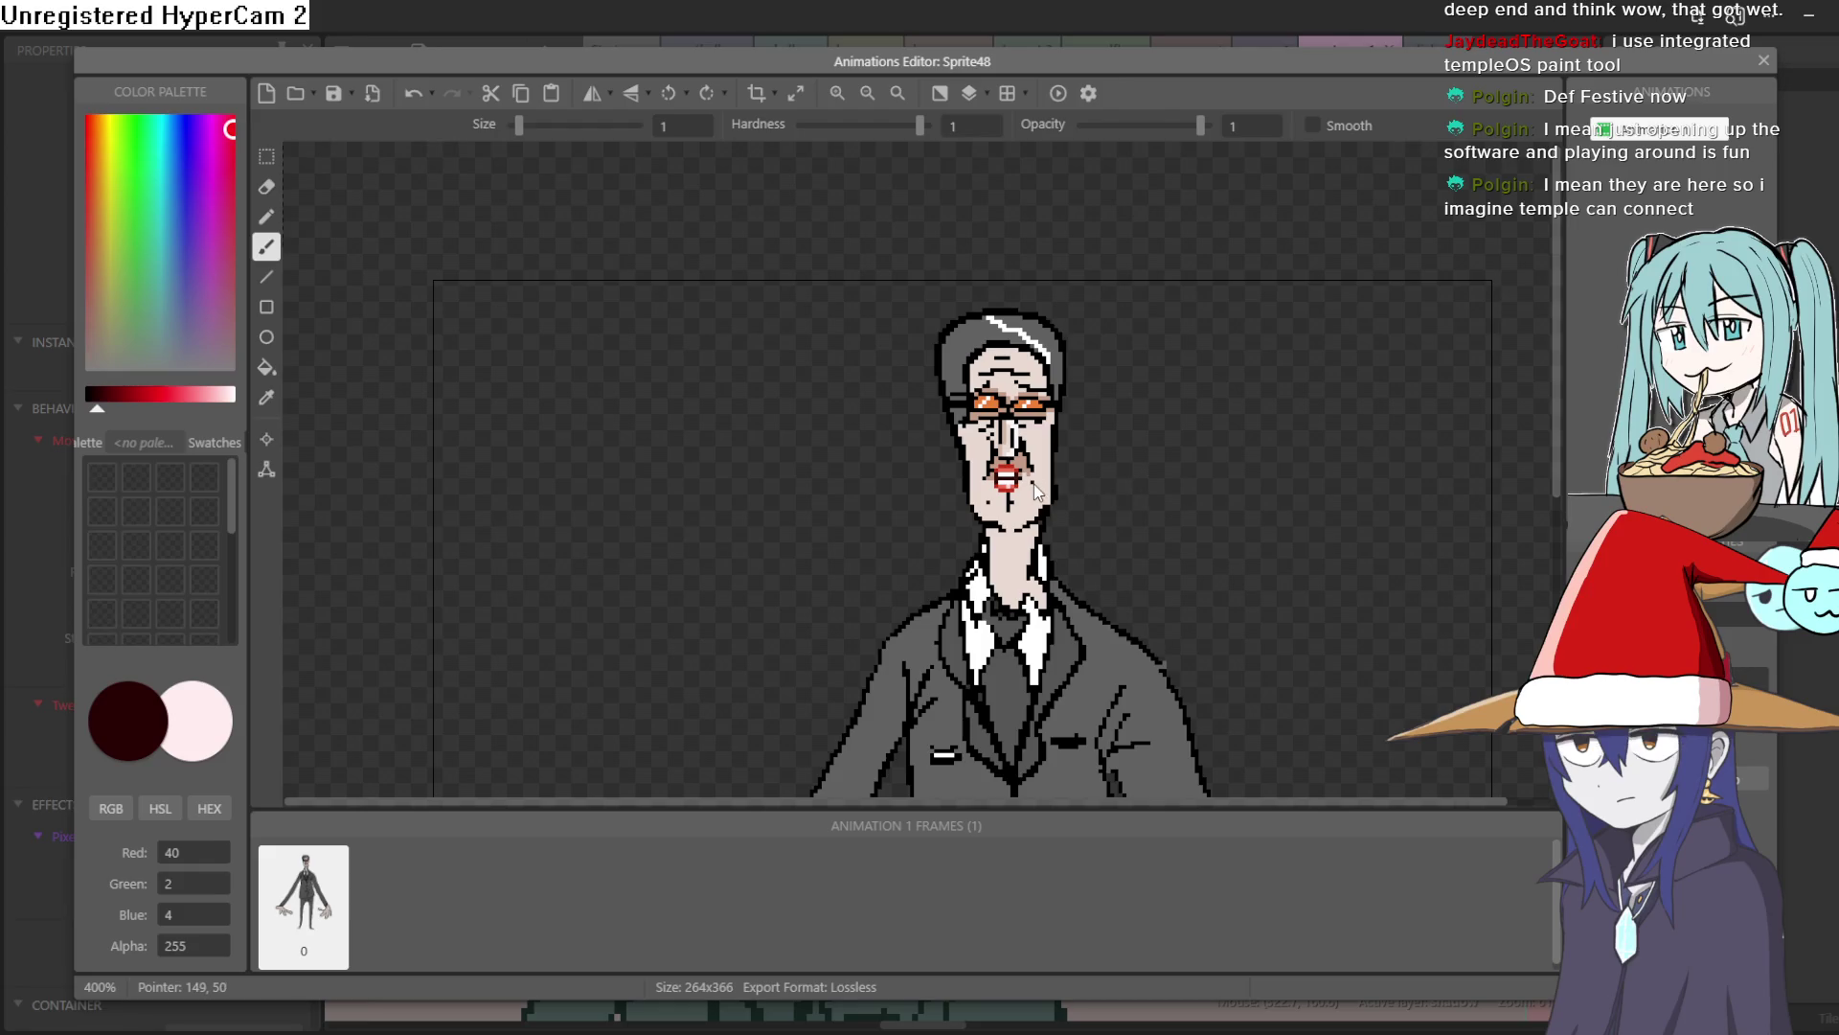
{"action": "key", "text": "ctrl+z"}
{"action": "key", "text": "ctrl+z"}
{"action": "key", "text": "ctrl+z"}
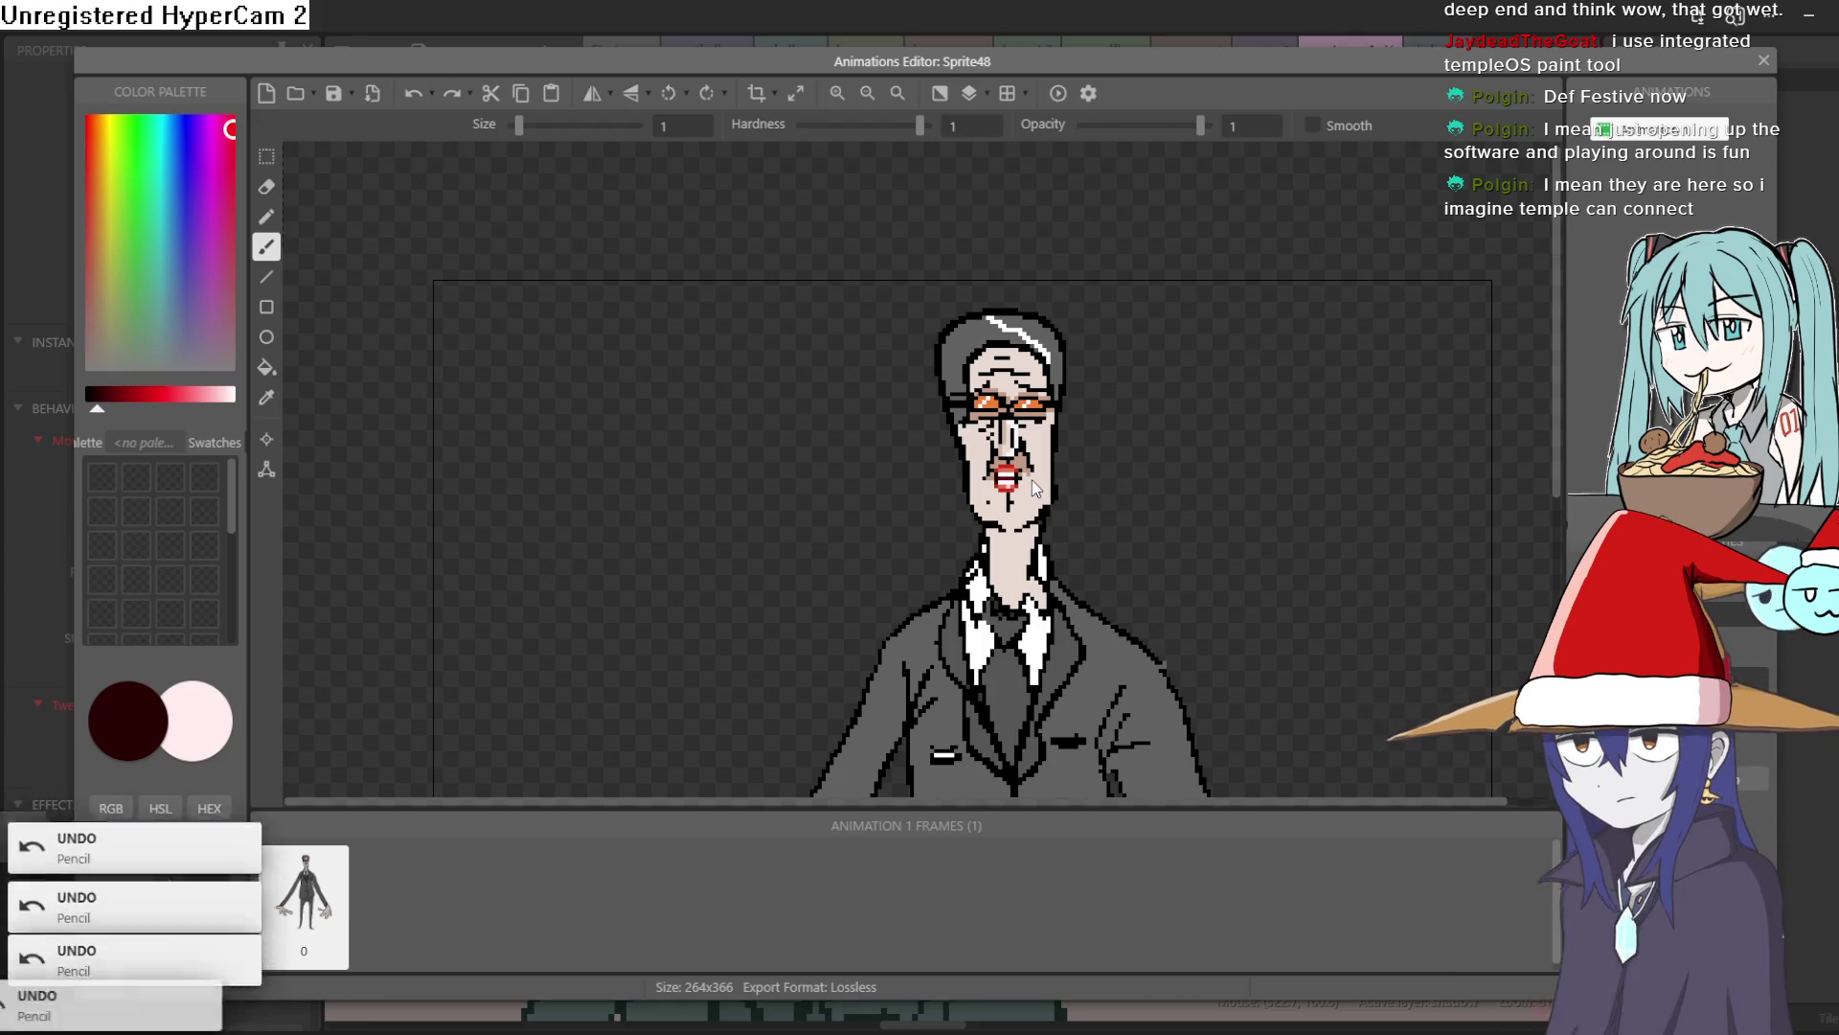
{"action": "key", "text": "ctrl+z"}
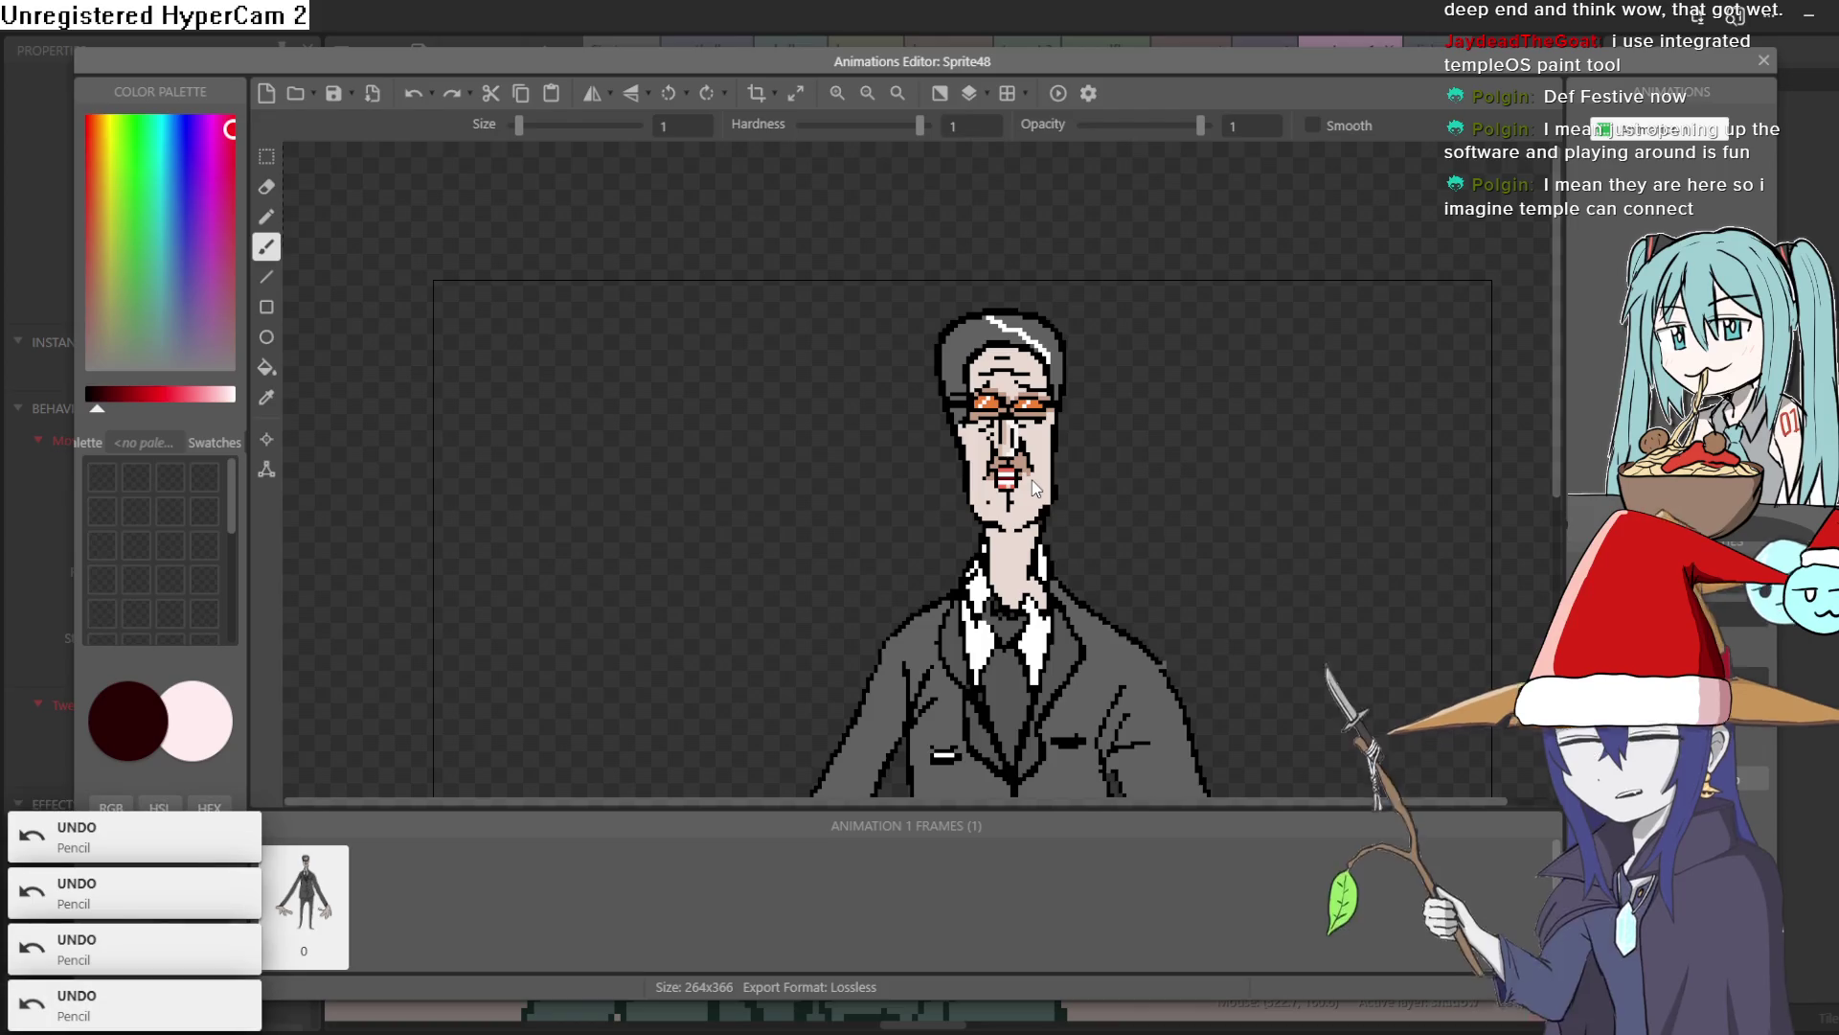
Pencil two dark pixels into the mouth and close the Animations Editor
{"action": "scroll", "coordinate": [1014, 482], "scroll_direction": "up", "scroll_amount": 5}
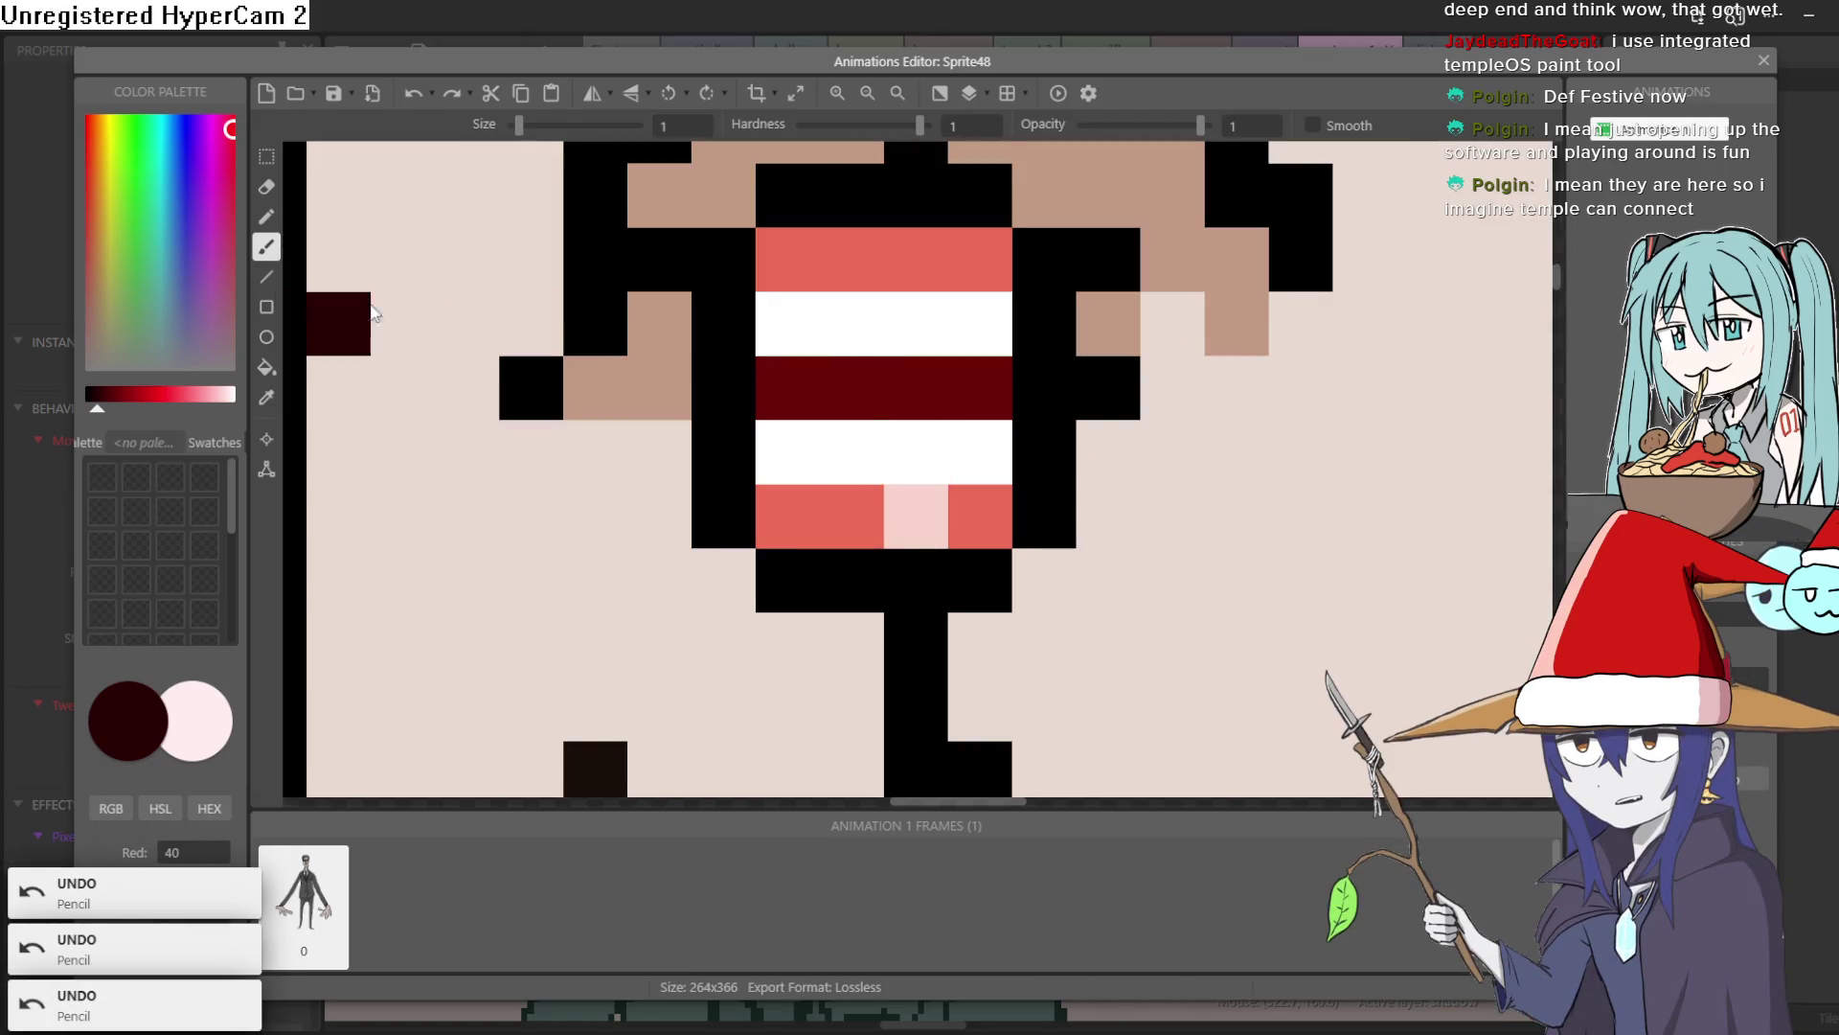
{"action": "left_click", "coordinate": [915, 403]}
{"action": "scroll", "coordinate": [1034, 412], "scroll_direction": "down", "scroll_amount": 3}
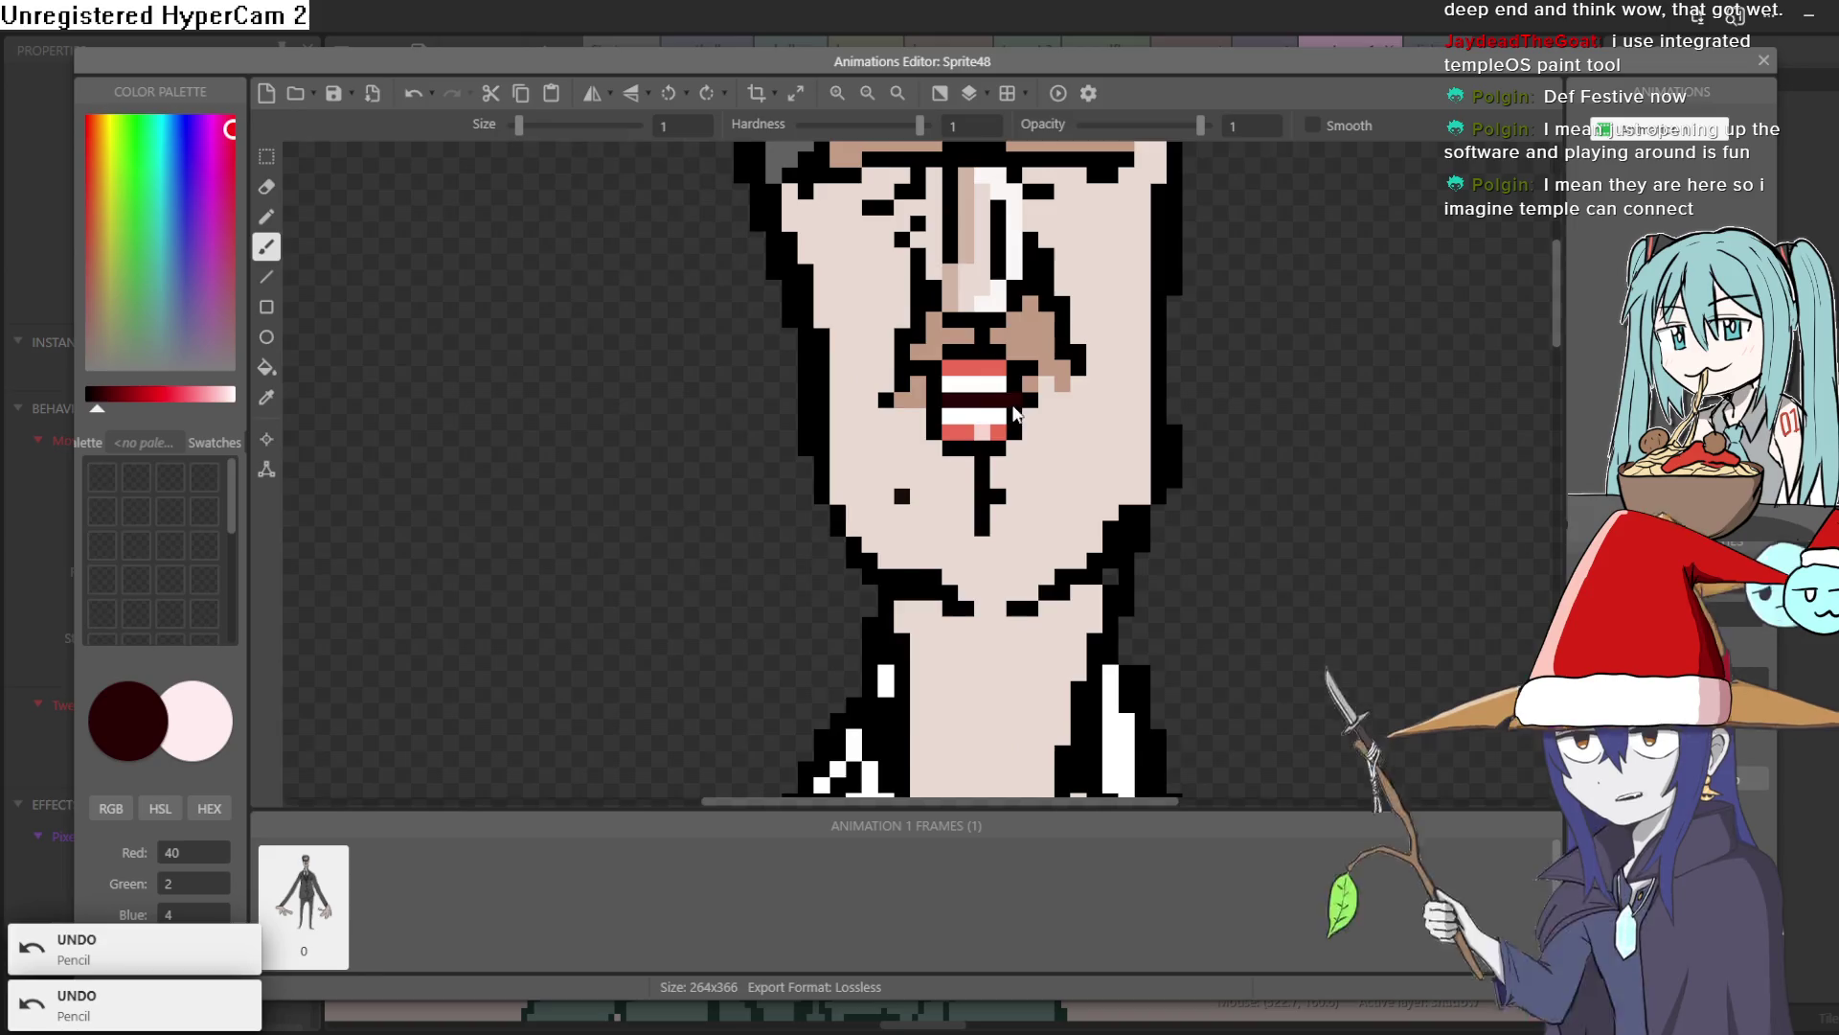
{"action": "scroll", "coordinate": [1129, 417], "scroll_direction": "down", "scroll_amount": 2}
{"action": "scroll", "coordinate": [1031, 421], "scroll_direction": "down", "scroll_amount": 3}
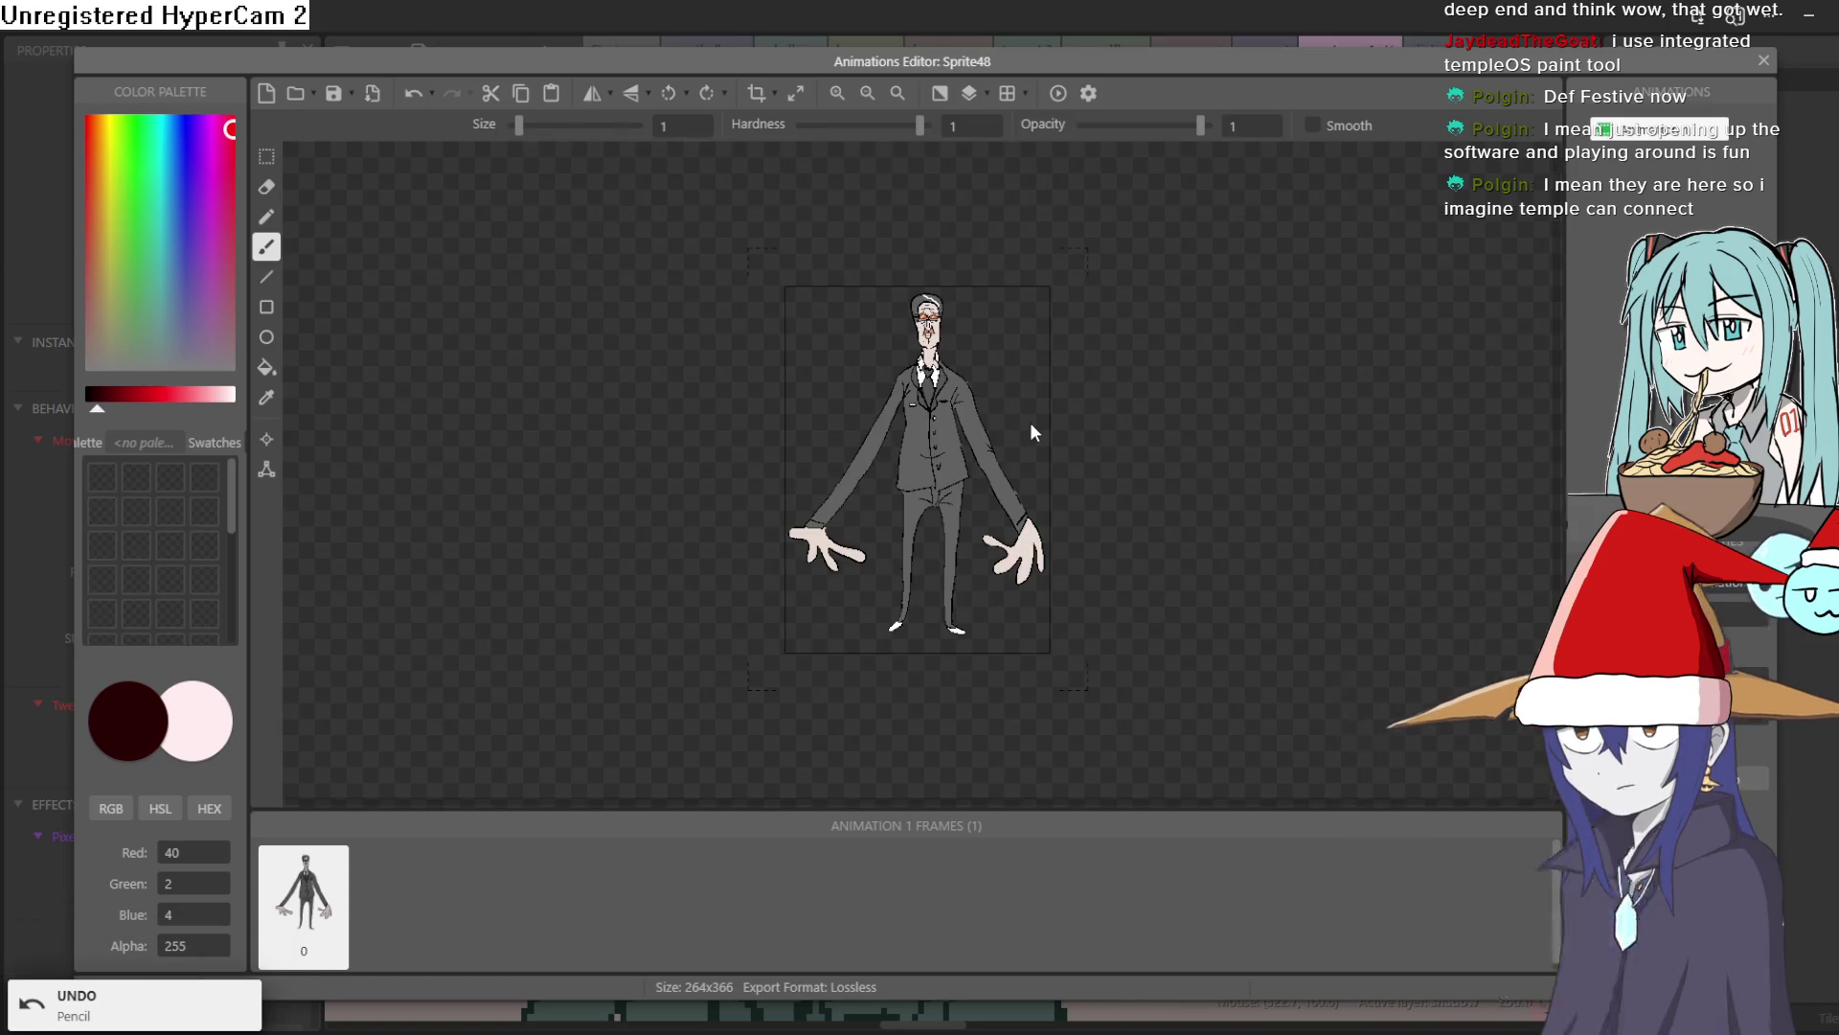
{"action": "scroll", "coordinate": [882, 378], "scroll_direction": "up", "scroll_amount": 4}
{"action": "scroll", "coordinate": [1047, 411], "scroll_direction": "down", "scroll_amount": 1}
{"action": "scroll", "coordinate": [1026, 390], "scroll_direction": "up", "scroll_amount": 1}
{"action": "scroll", "coordinate": [1149, 507], "scroll_direction": "up", "scroll_amount": 3}
{"action": "left_click", "coordinate": [1150, 495]}
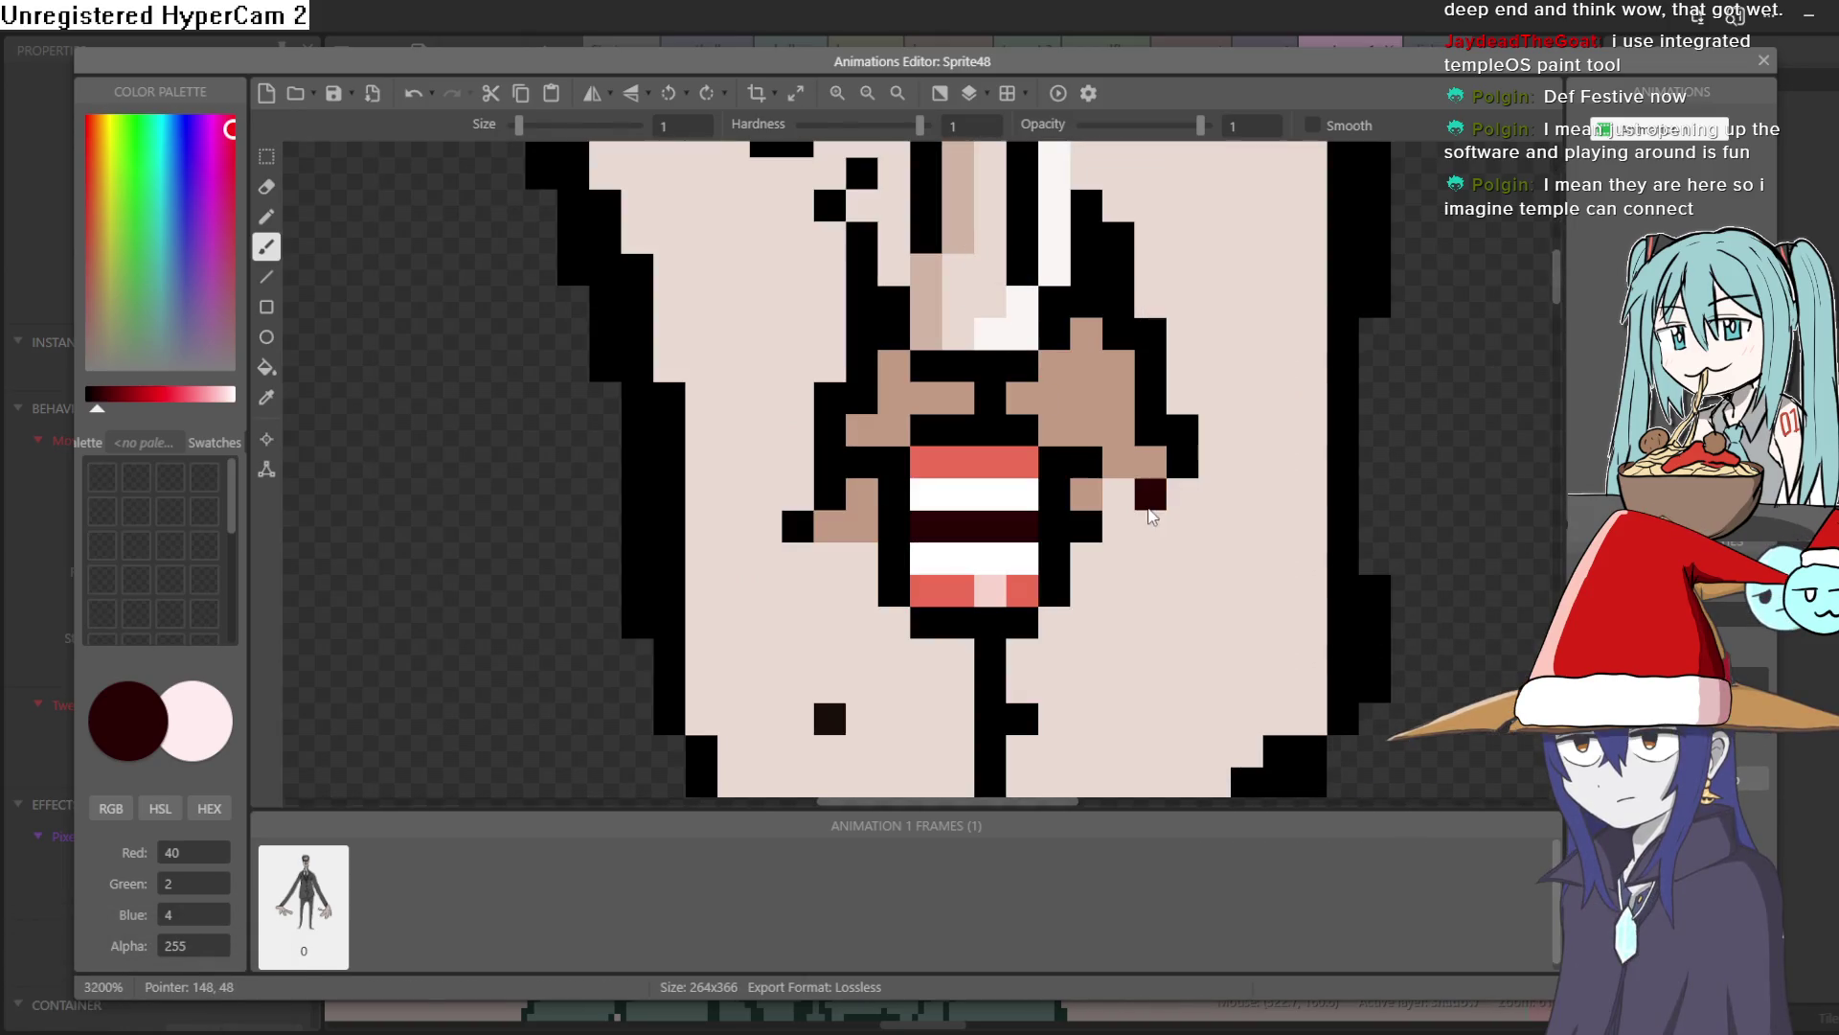
{"action": "scroll", "coordinate": [1113, 504], "scroll_direction": "down", "scroll_amount": 3}
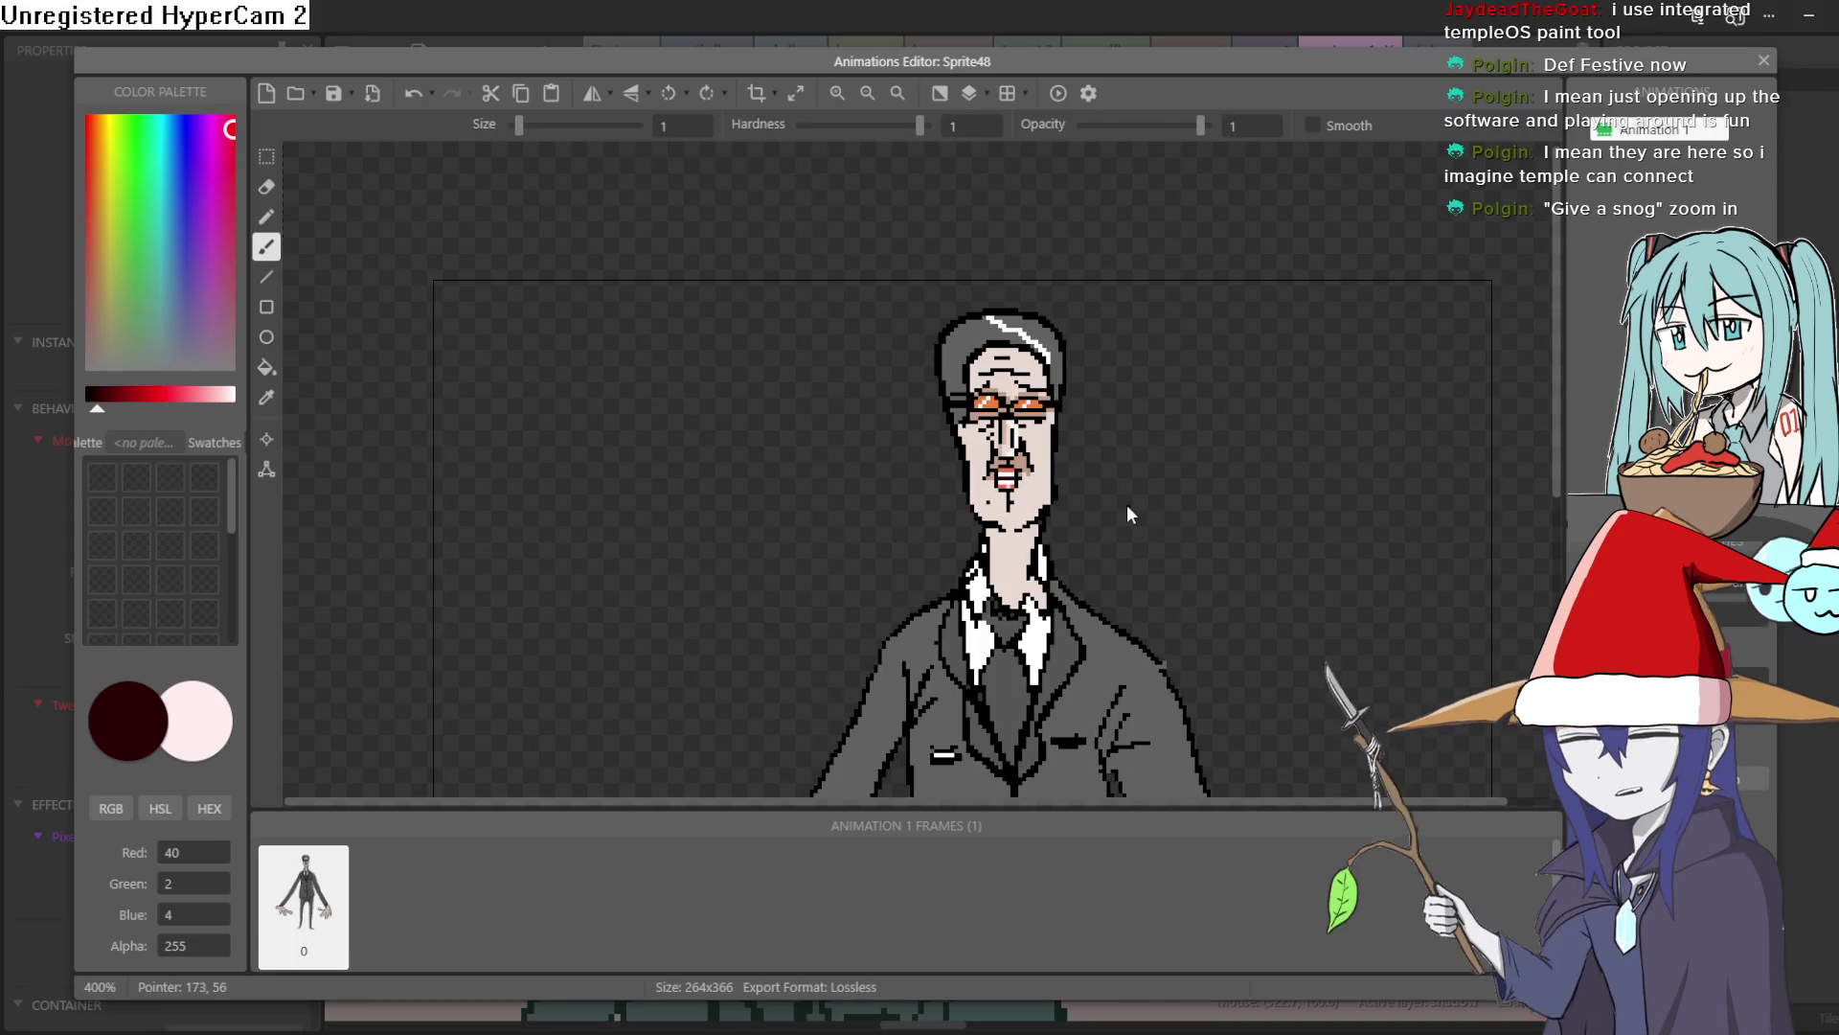
{"action": "left_click", "coordinate": [1764, 61]}
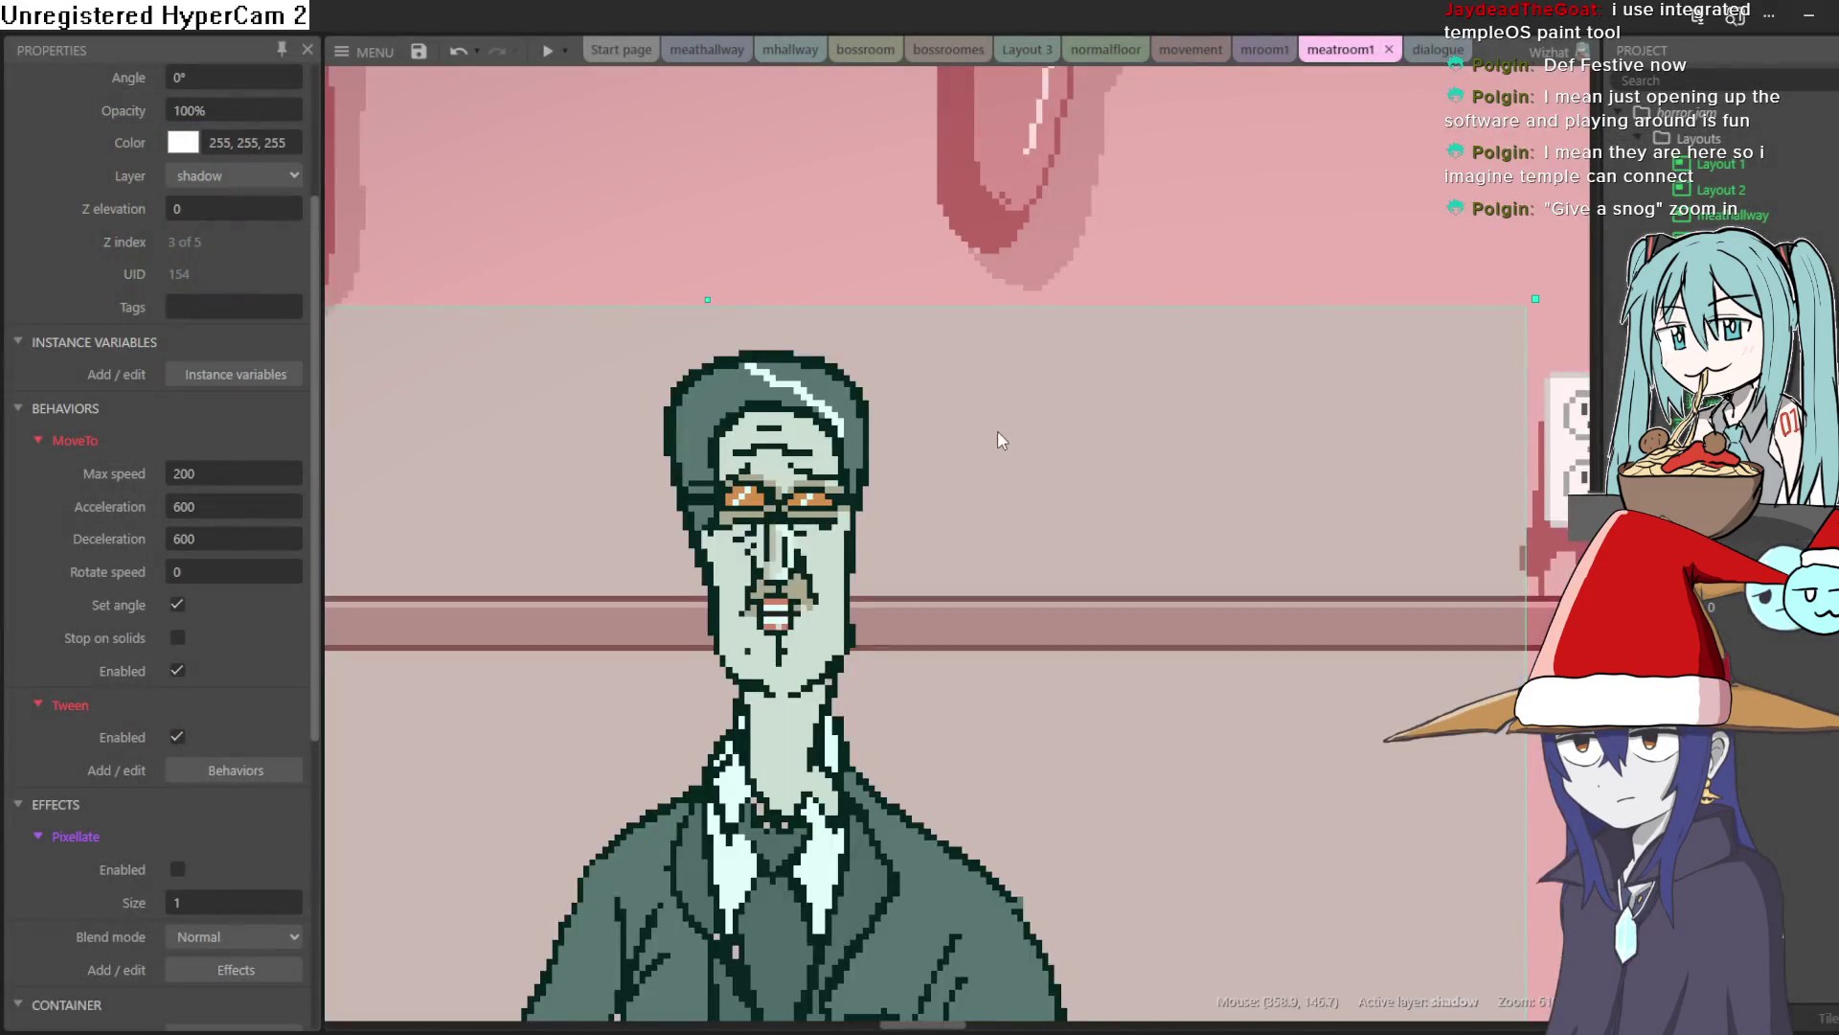
{"action": "scroll", "coordinate": [1004, 407], "scroll_direction": "down", "scroll_amount": 2}
{"action": "scroll", "coordinate": [1019, 393], "scroll_direction": "down", "scroll_amount": 2}
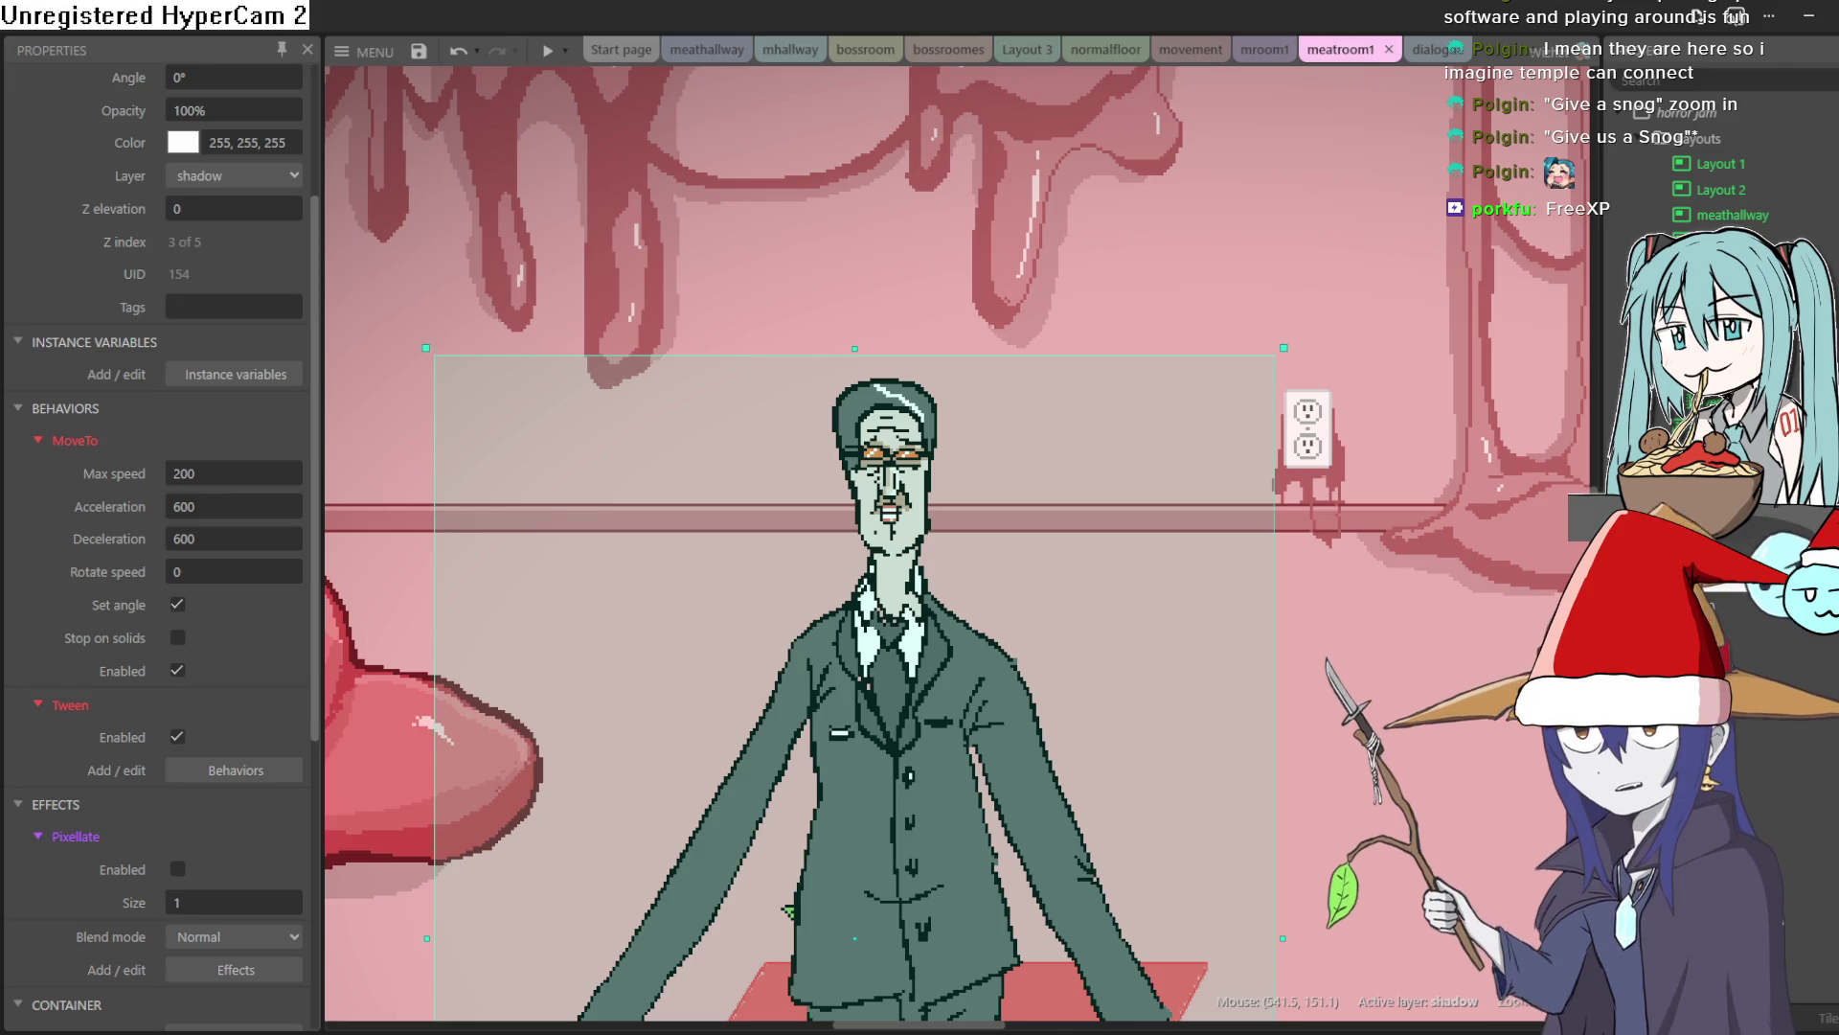
{"action": "scroll", "coordinate": [1365, 223], "scroll_direction": "down", "scroll_amount": 1}
{"action": "left_click_drag", "start_coordinate": [1365, 223], "coordinate": [1335, 626]}
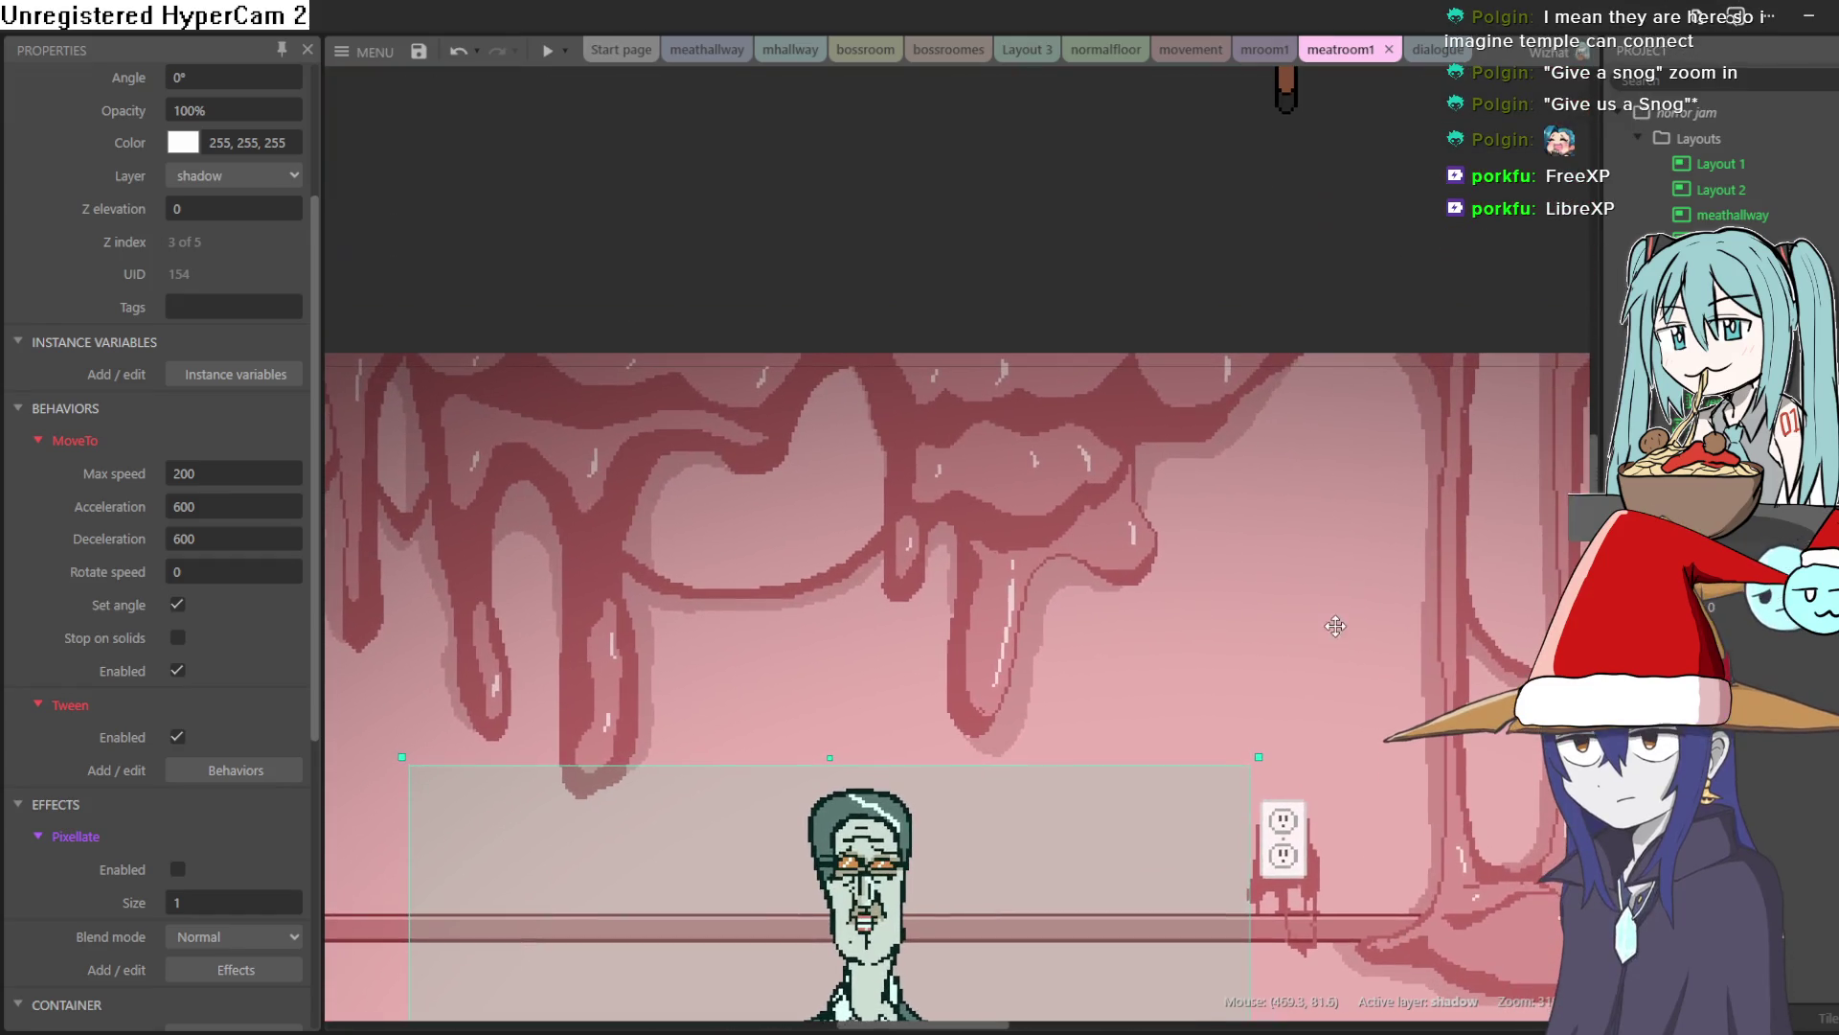
{"action": "left_click", "coordinate": [1184, 227]}
{"action": "left_click", "coordinate": [559, 230]}
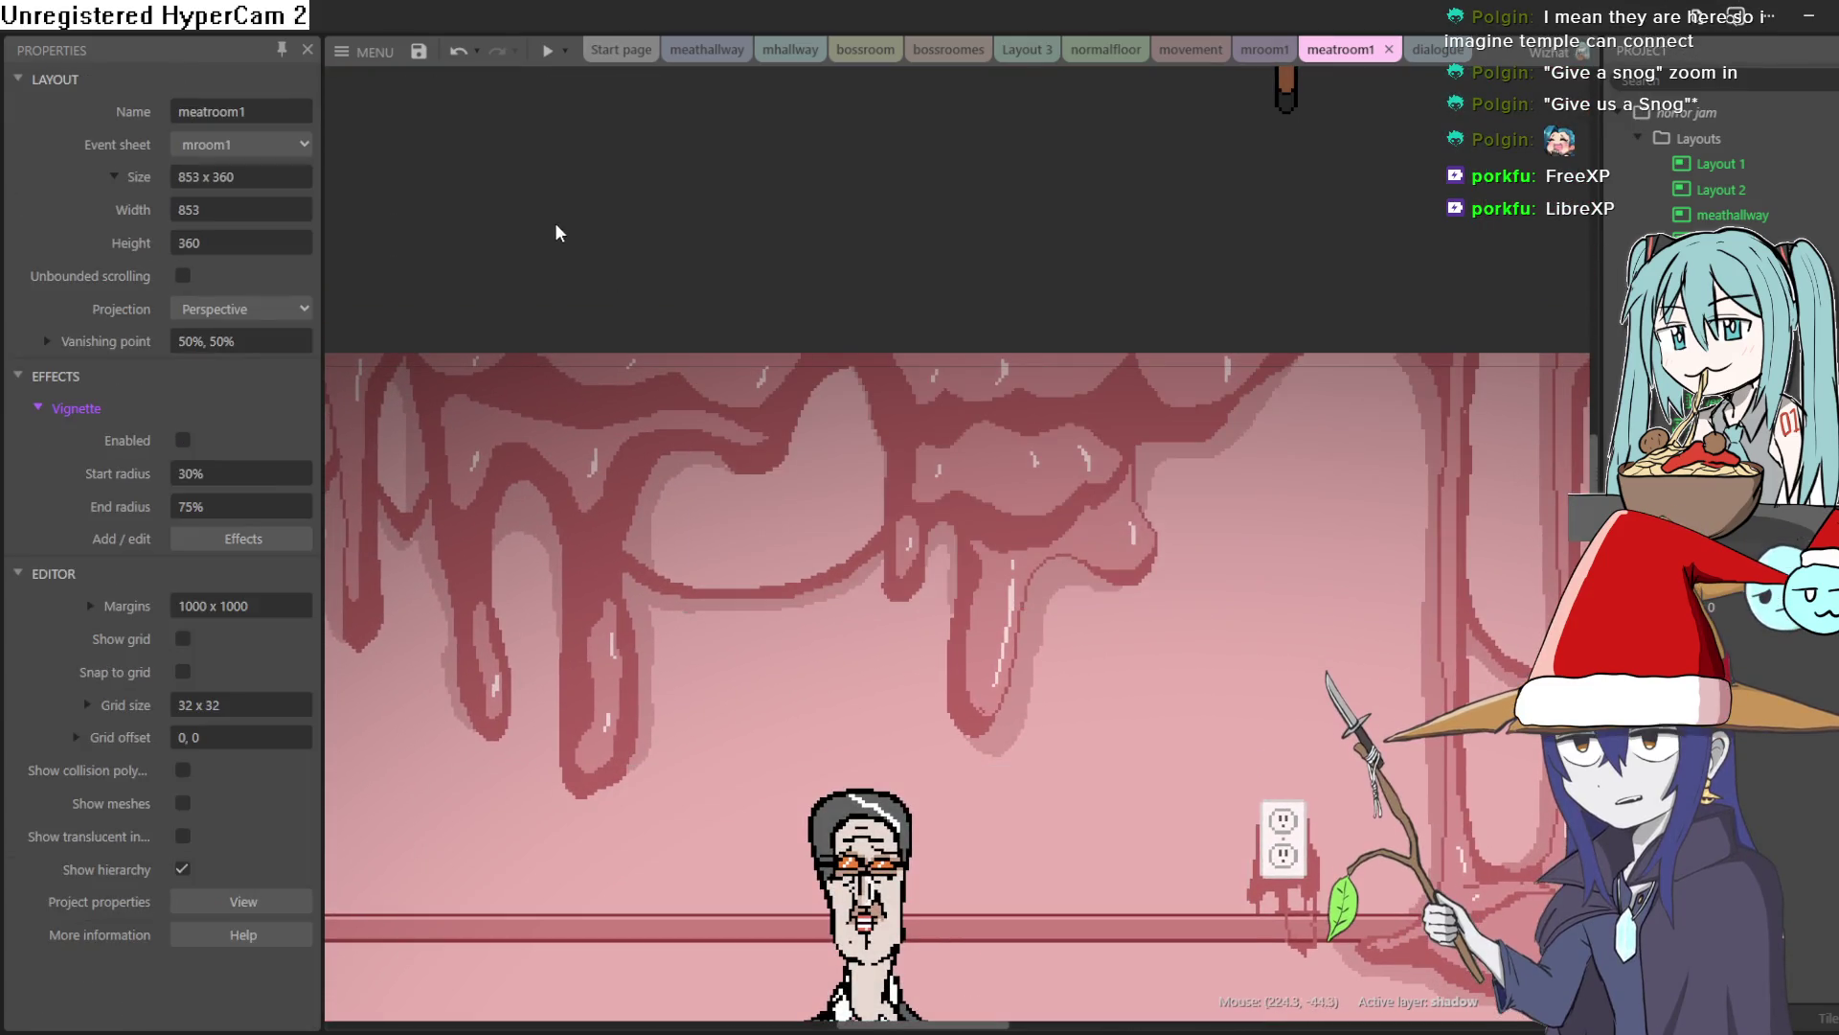
{"action": "scroll", "coordinate": [1045, 276], "scroll_direction": "down", "scroll_amount": 5}
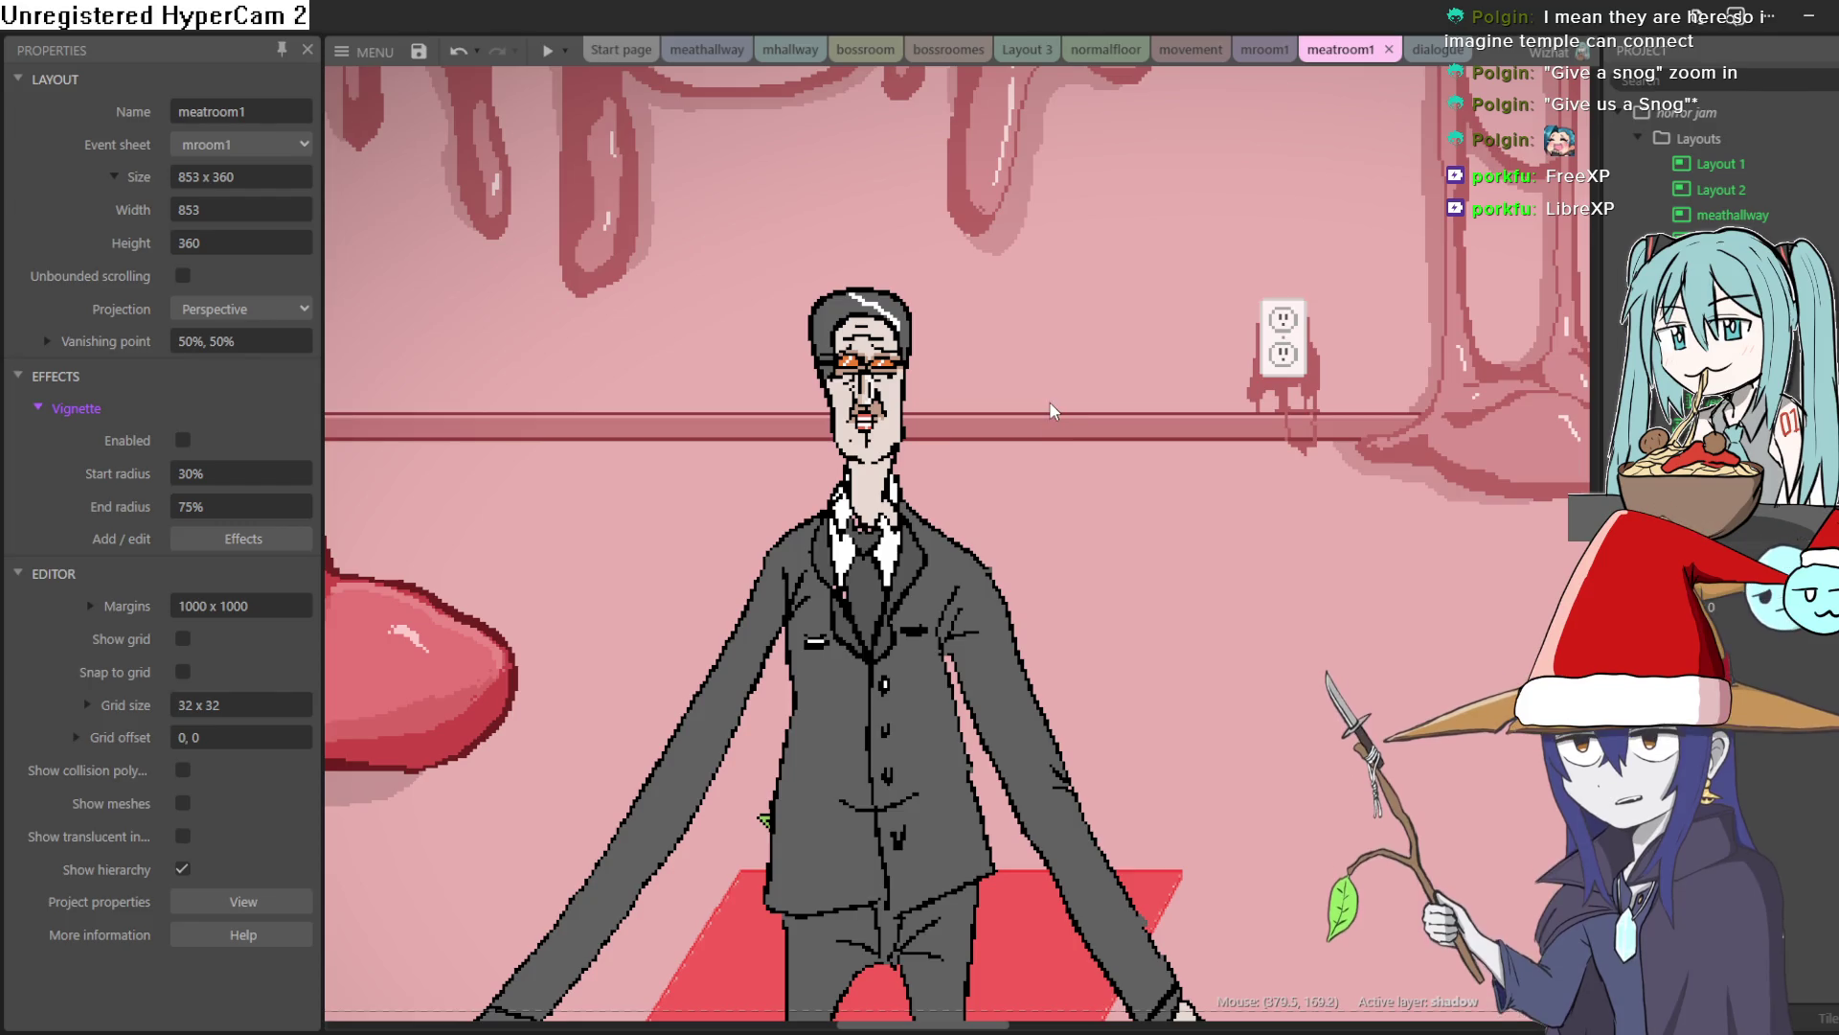
{"action": "left_click_drag", "start_coordinate": [1145, 351], "coordinate": [1166, 378]}
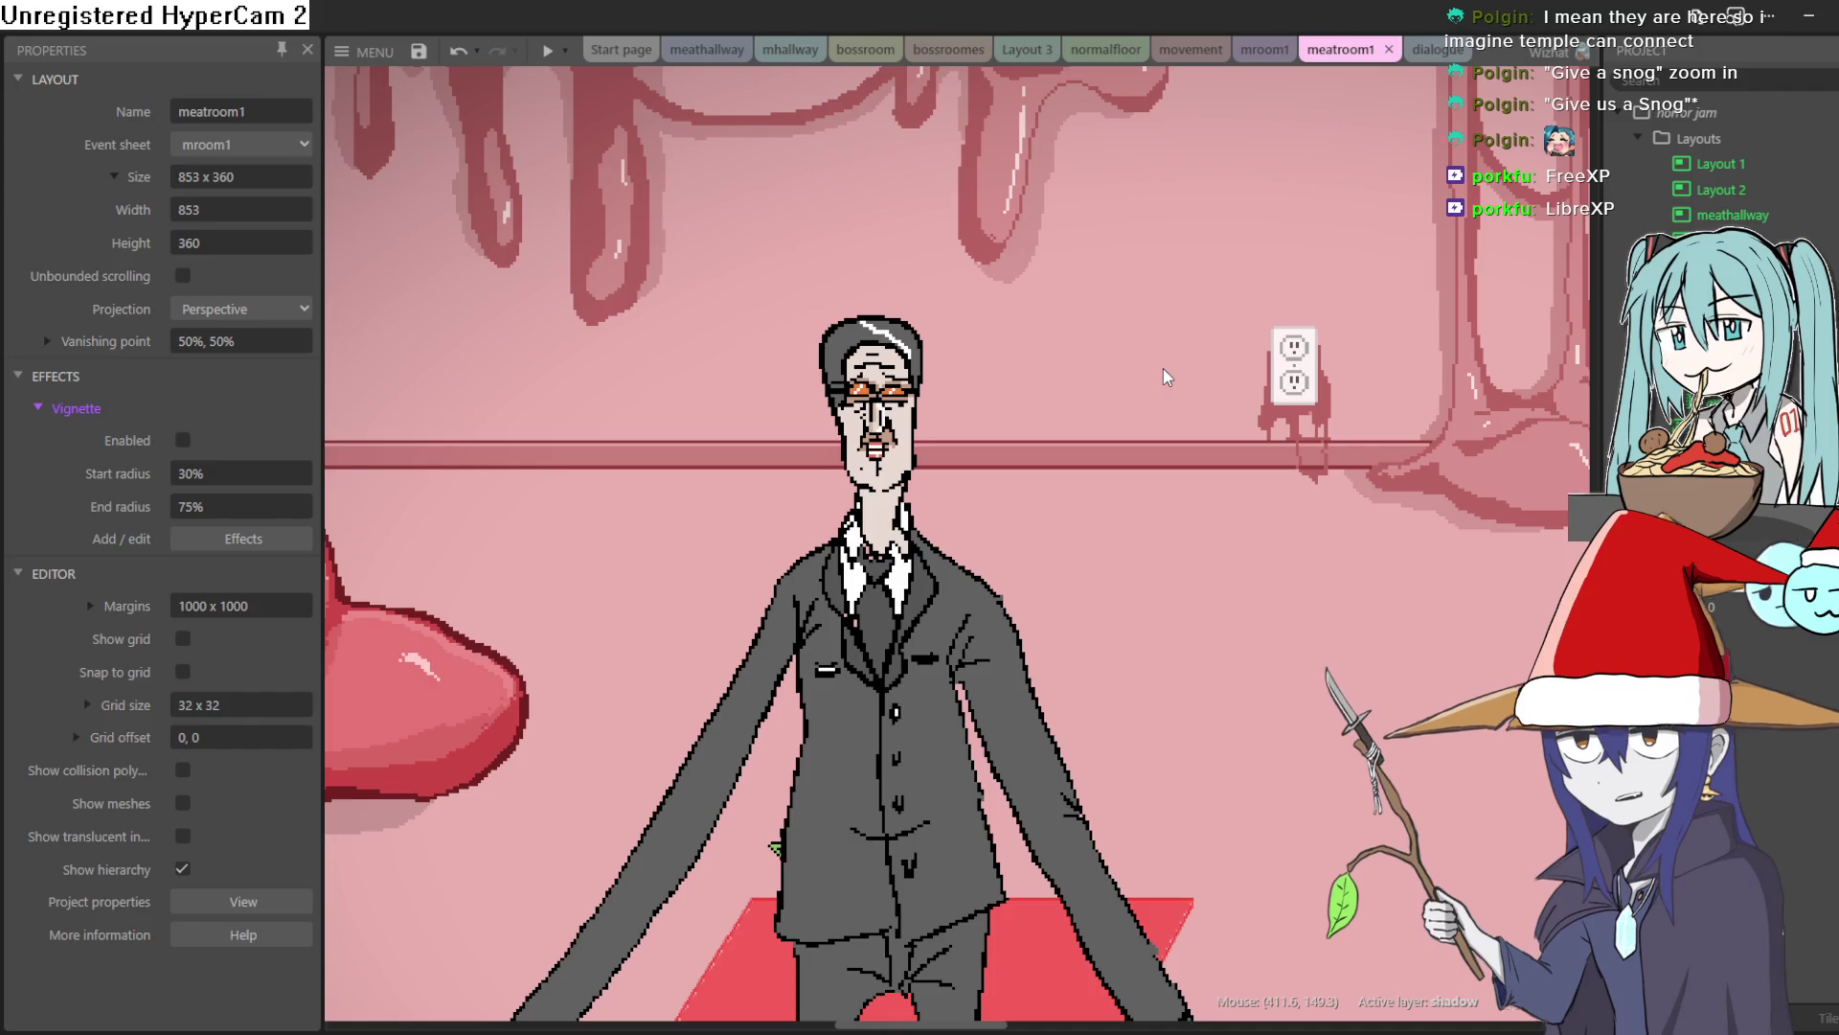
{"action": "left_click_drag", "start_coordinate": [953, 395], "coordinate": [1293, 635]}
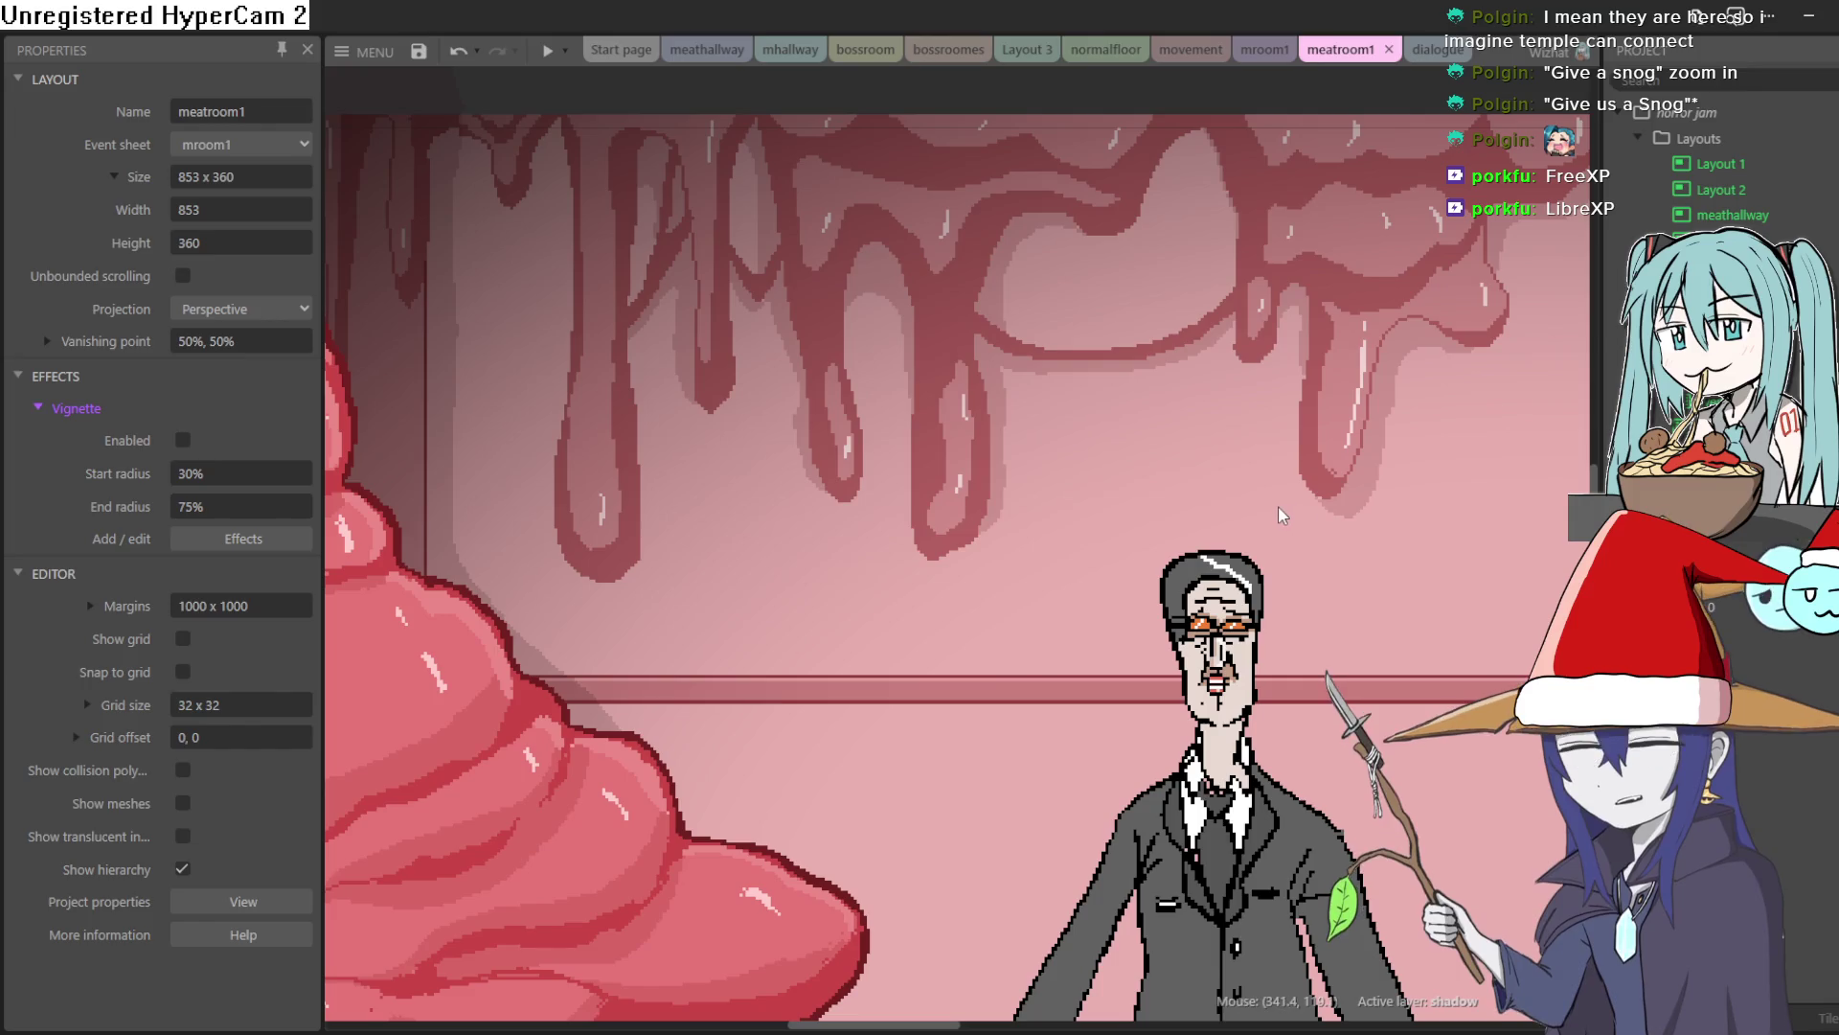
{"action": "scroll", "coordinate": [1276, 523], "scroll_direction": "down", "scroll_amount": 2}
{"action": "mouse_move", "coordinate": [1276, 523]}
{"action": "left_mouse_down"}
{"action": "mouse_move", "coordinate": [899, 495]}
{"action": "mouse_move", "coordinate": [1051, 441]}
{"action": "left_mouse_up"}
{"action": "scroll", "coordinate": [899, 495], "scroll_direction": "down", "scroll_amount": 1}
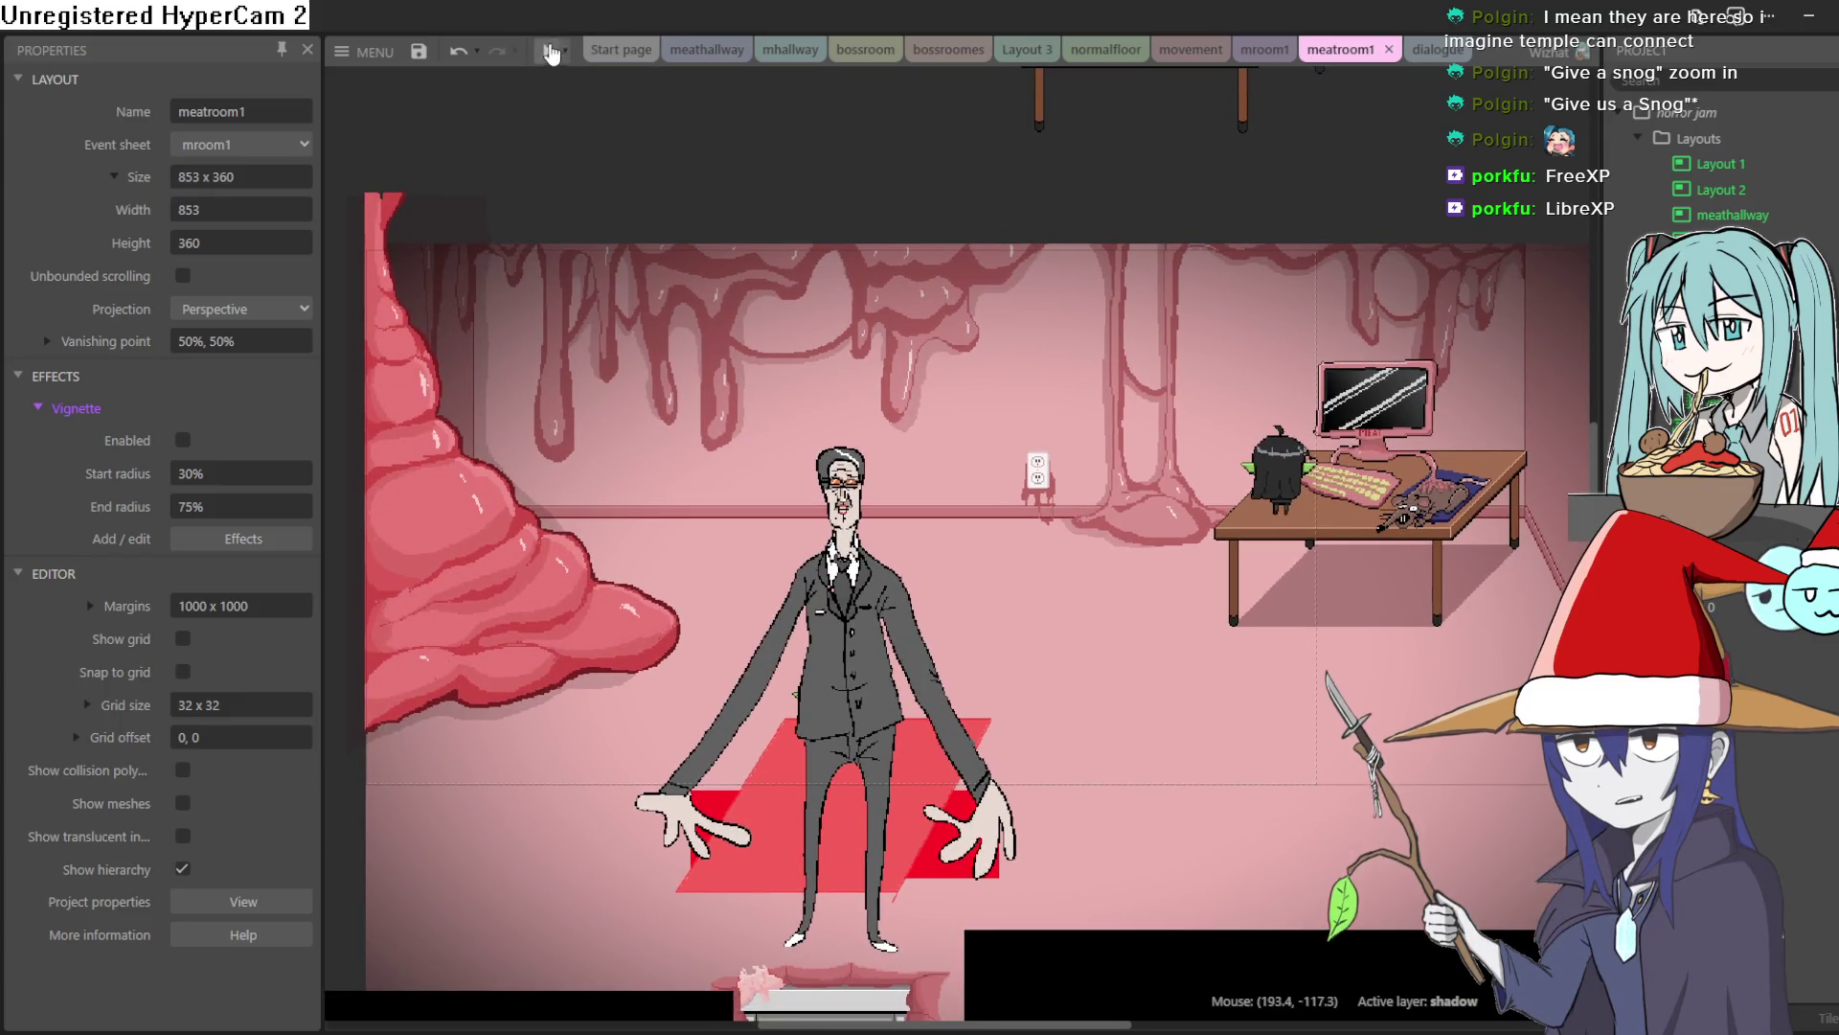
{"action": "left_click", "coordinate": [547, 57]}
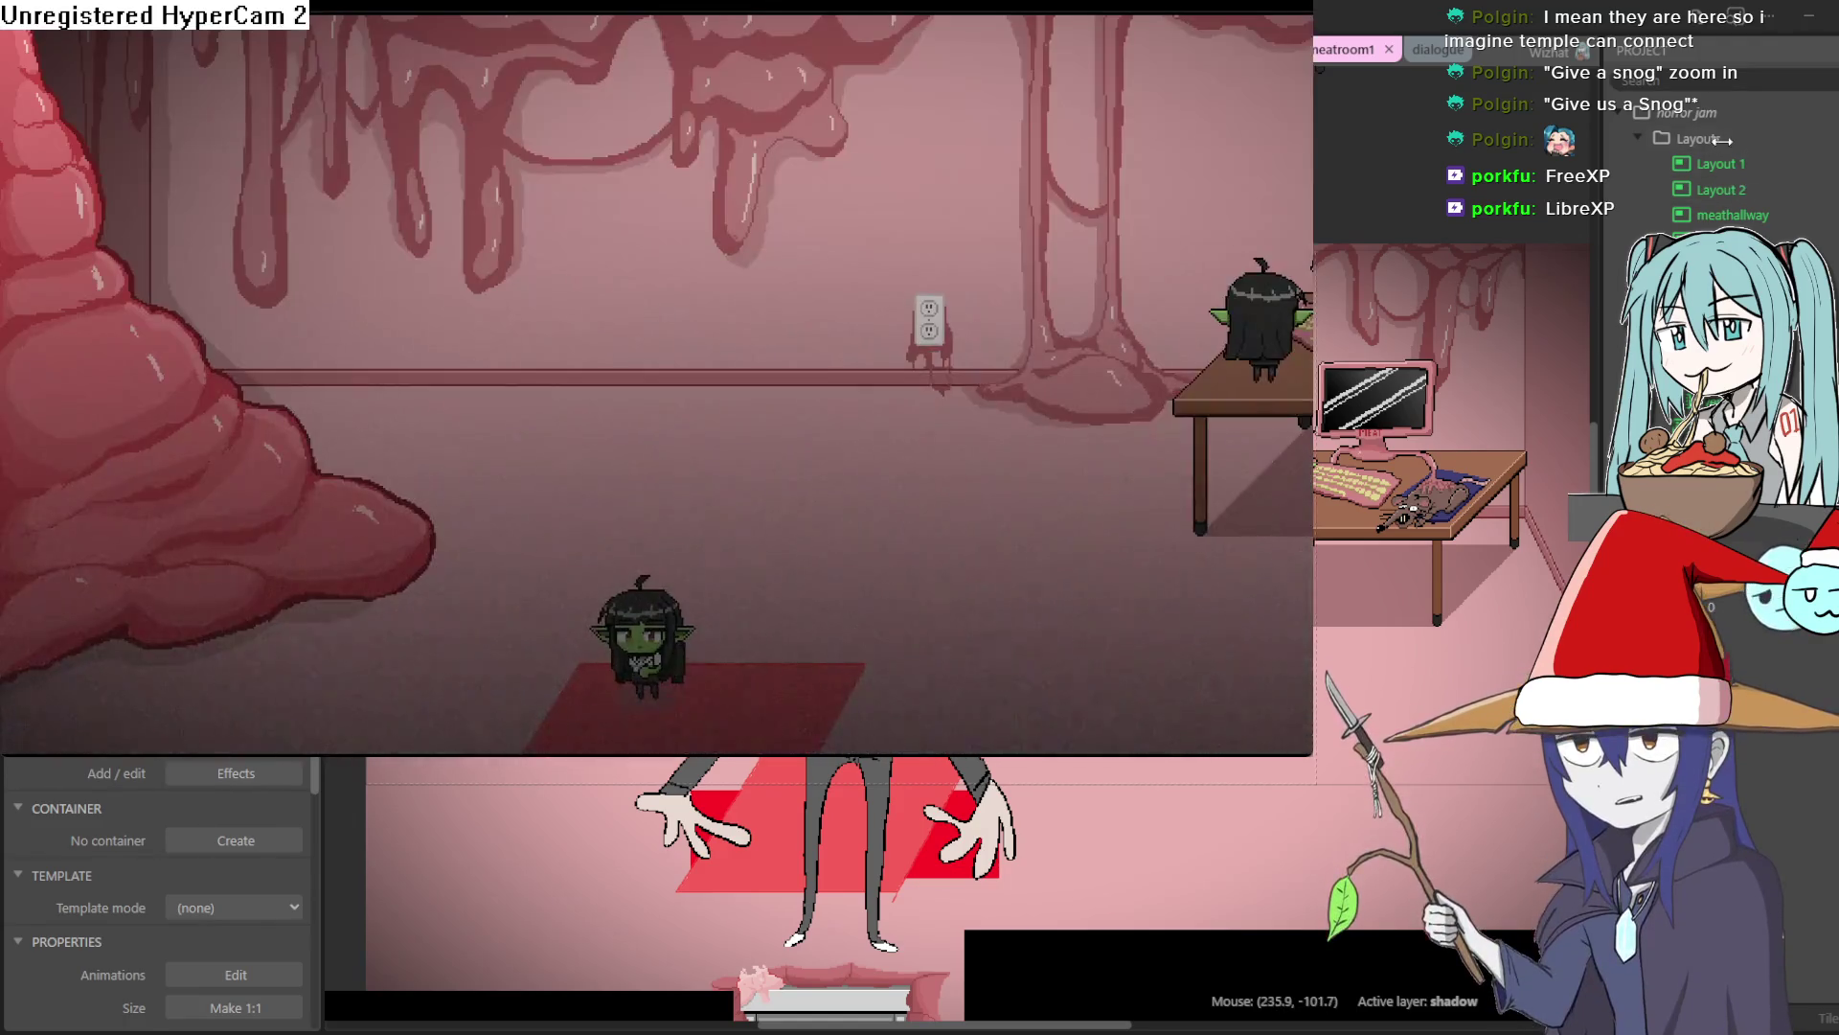
Close the game preview and switch back to TEMplate.png in Aseprite
{"action": "left_click", "coordinate": [1698, 113]}
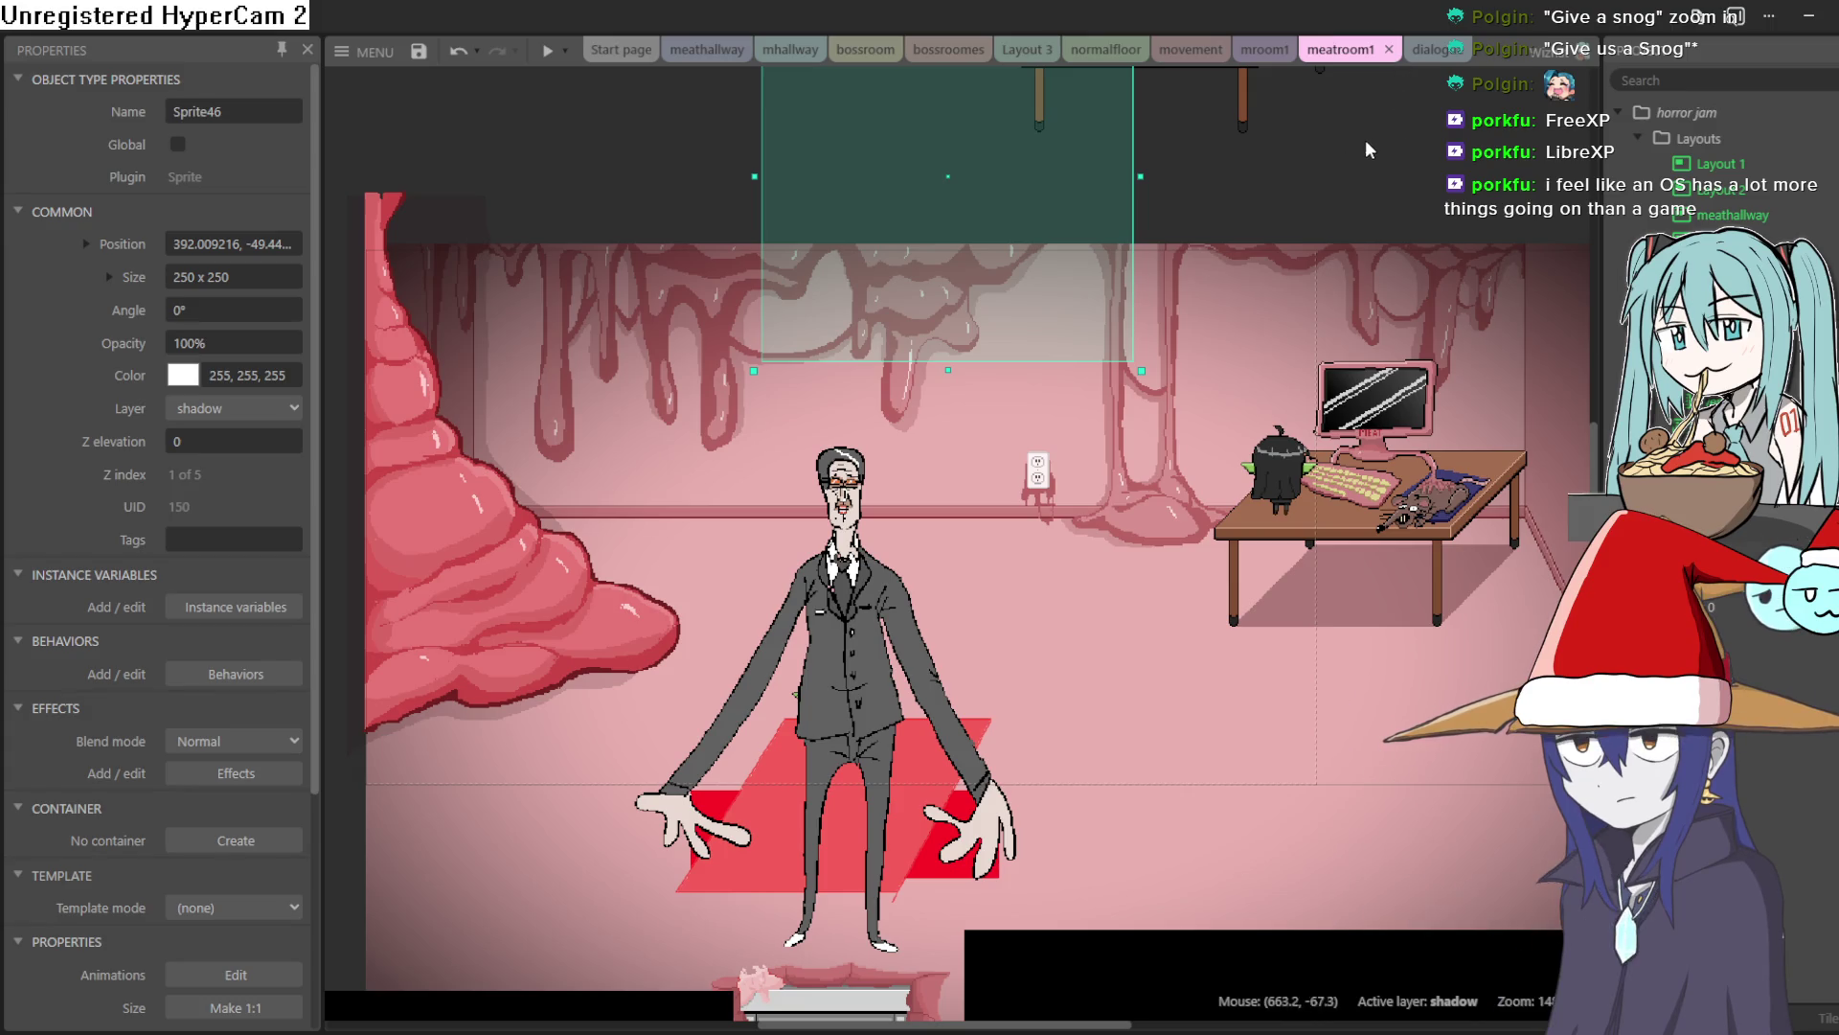
{"action": "key", "text": "alt+Tab"}
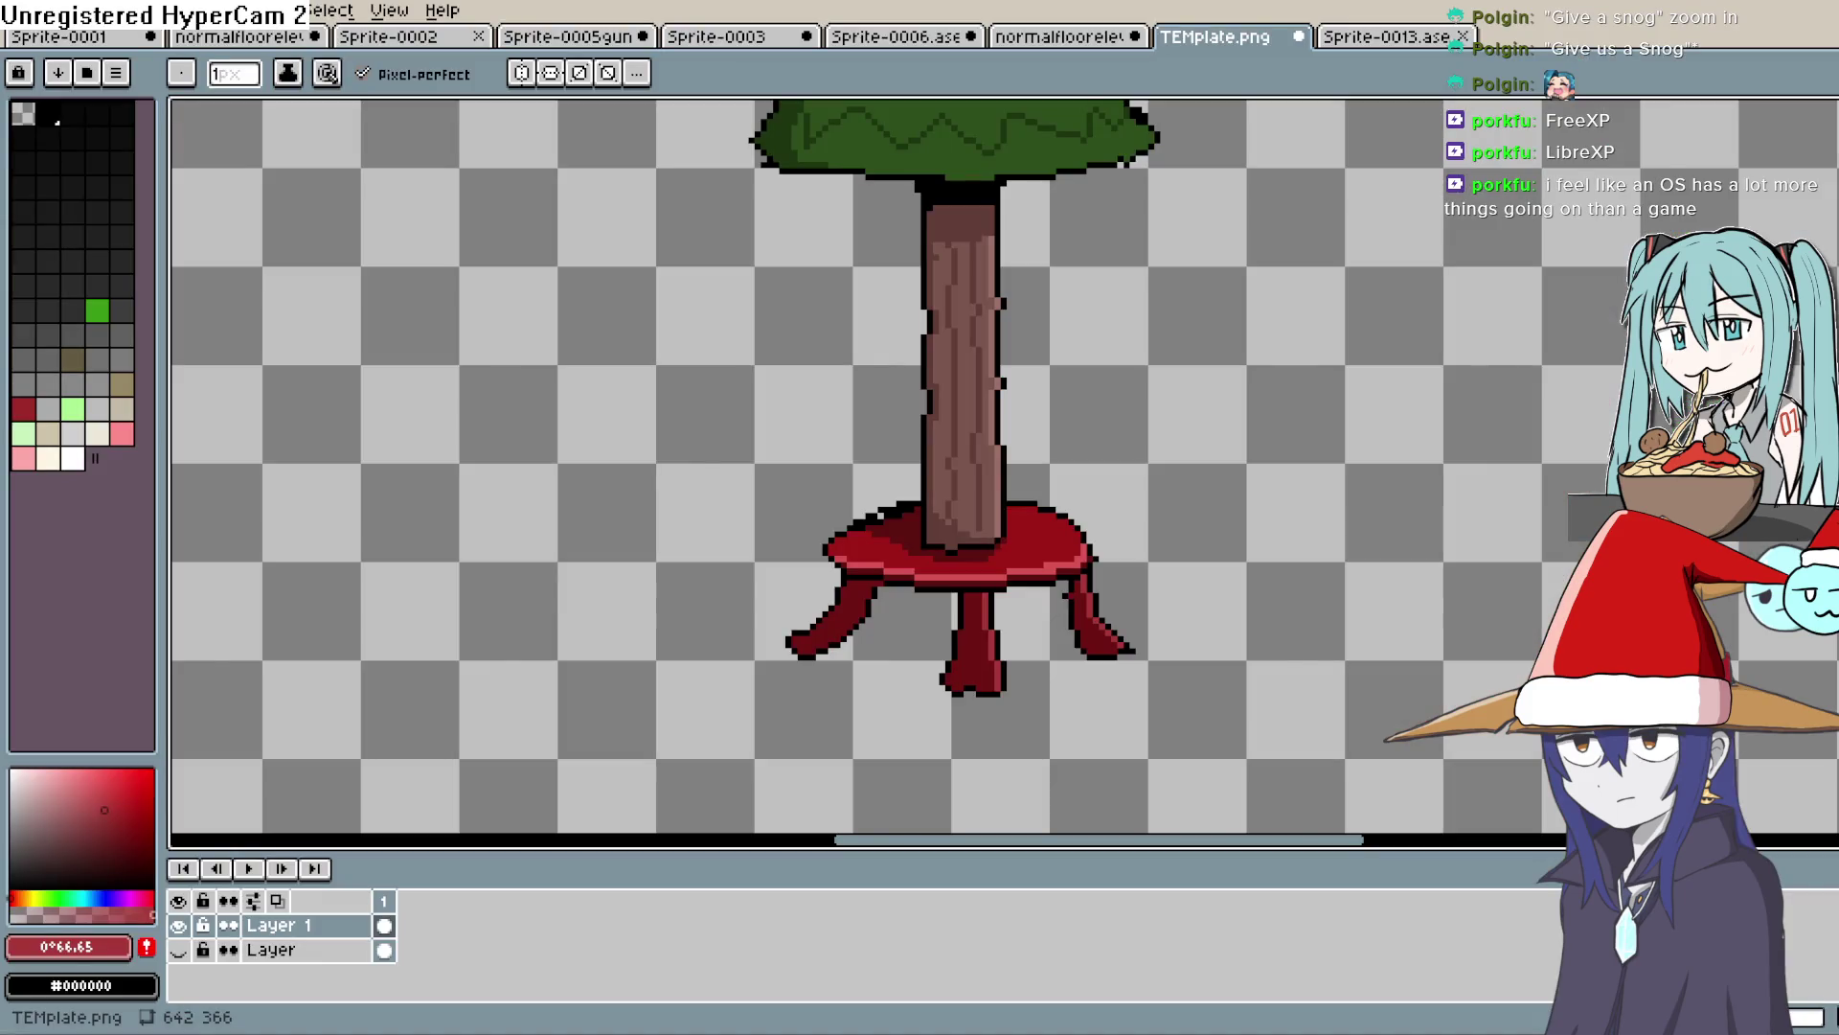
{"action": "mouse_move", "coordinate": [1225, 278]}
{"action": "left_mouse_down"}
{"action": "mouse_move", "coordinate": [1190, 501]}
{"action": "mouse_move", "coordinate": [1171, 450]}
{"action": "left_mouse_up"}
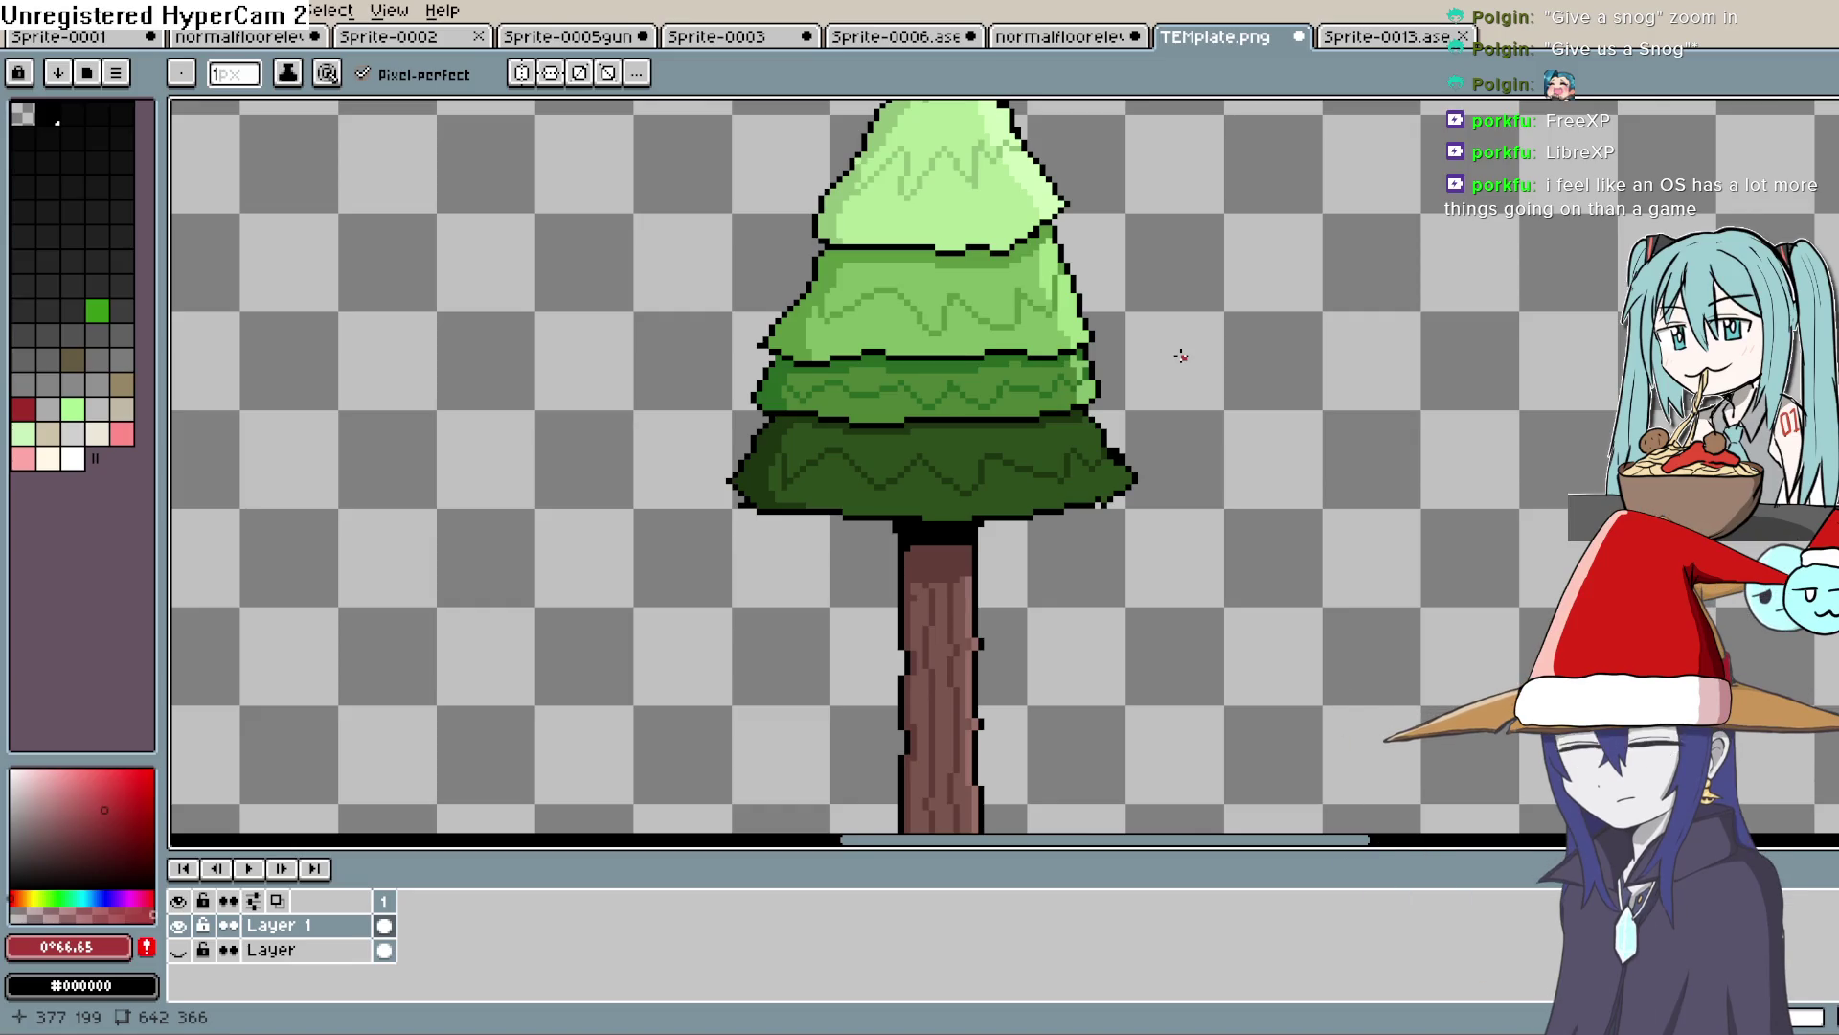
{"action": "key", "text": "z"}
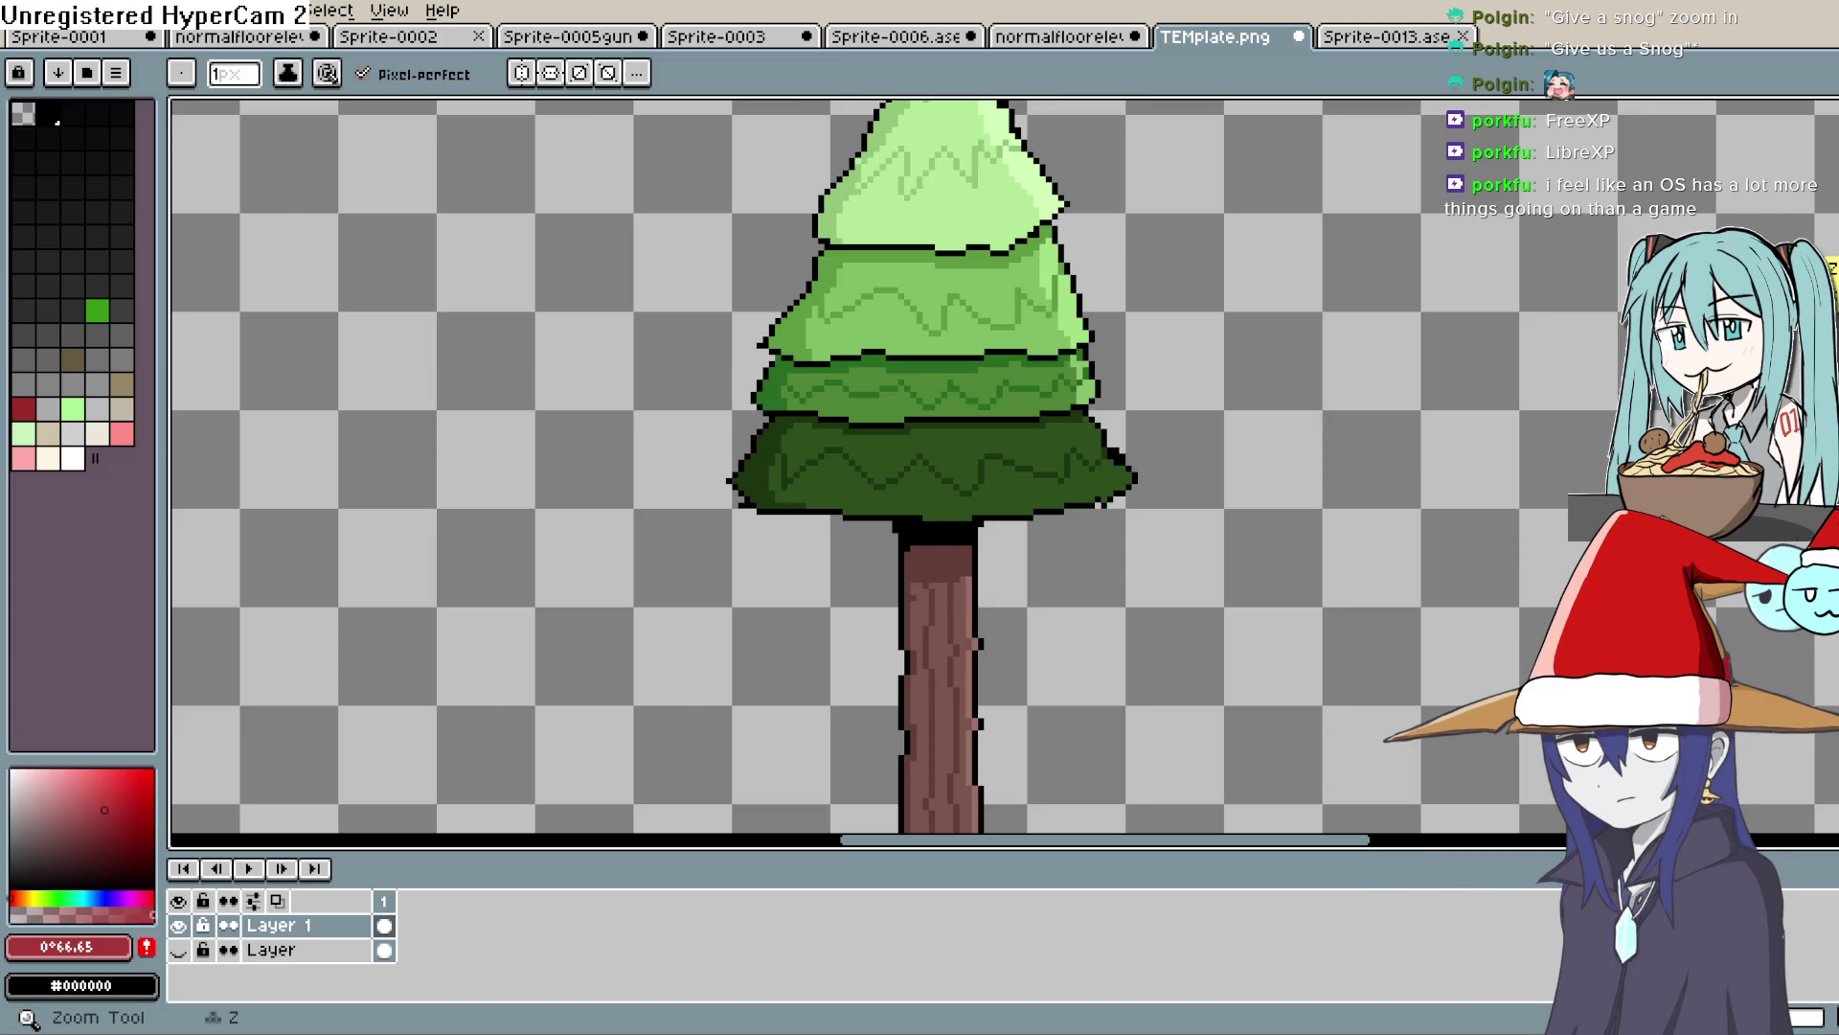
{"action": "mouse_move", "coordinate": [1227, 320]}
{"action": "left_mouse_down"}
{"action": "mouse_move", "coordinate": [1119, 471]}
{"action": "mouse_move", "coordinate": [1124, 397]}
{"action": "mouse_move", "coordinate": [1154, 418]}
{"action": "mouse_move", "coordinate": [1166, 374]}
{"action": "mouse_move", "coordinate": [1072, 415]}
{"action": "mouse_move", "coordinate": [1041, 407]}
{"action": "left_mouse_up"}
{"action": "scroll", "coordinate": [911, 295], "scroll_direction": "up", "scroll_amount": 2}
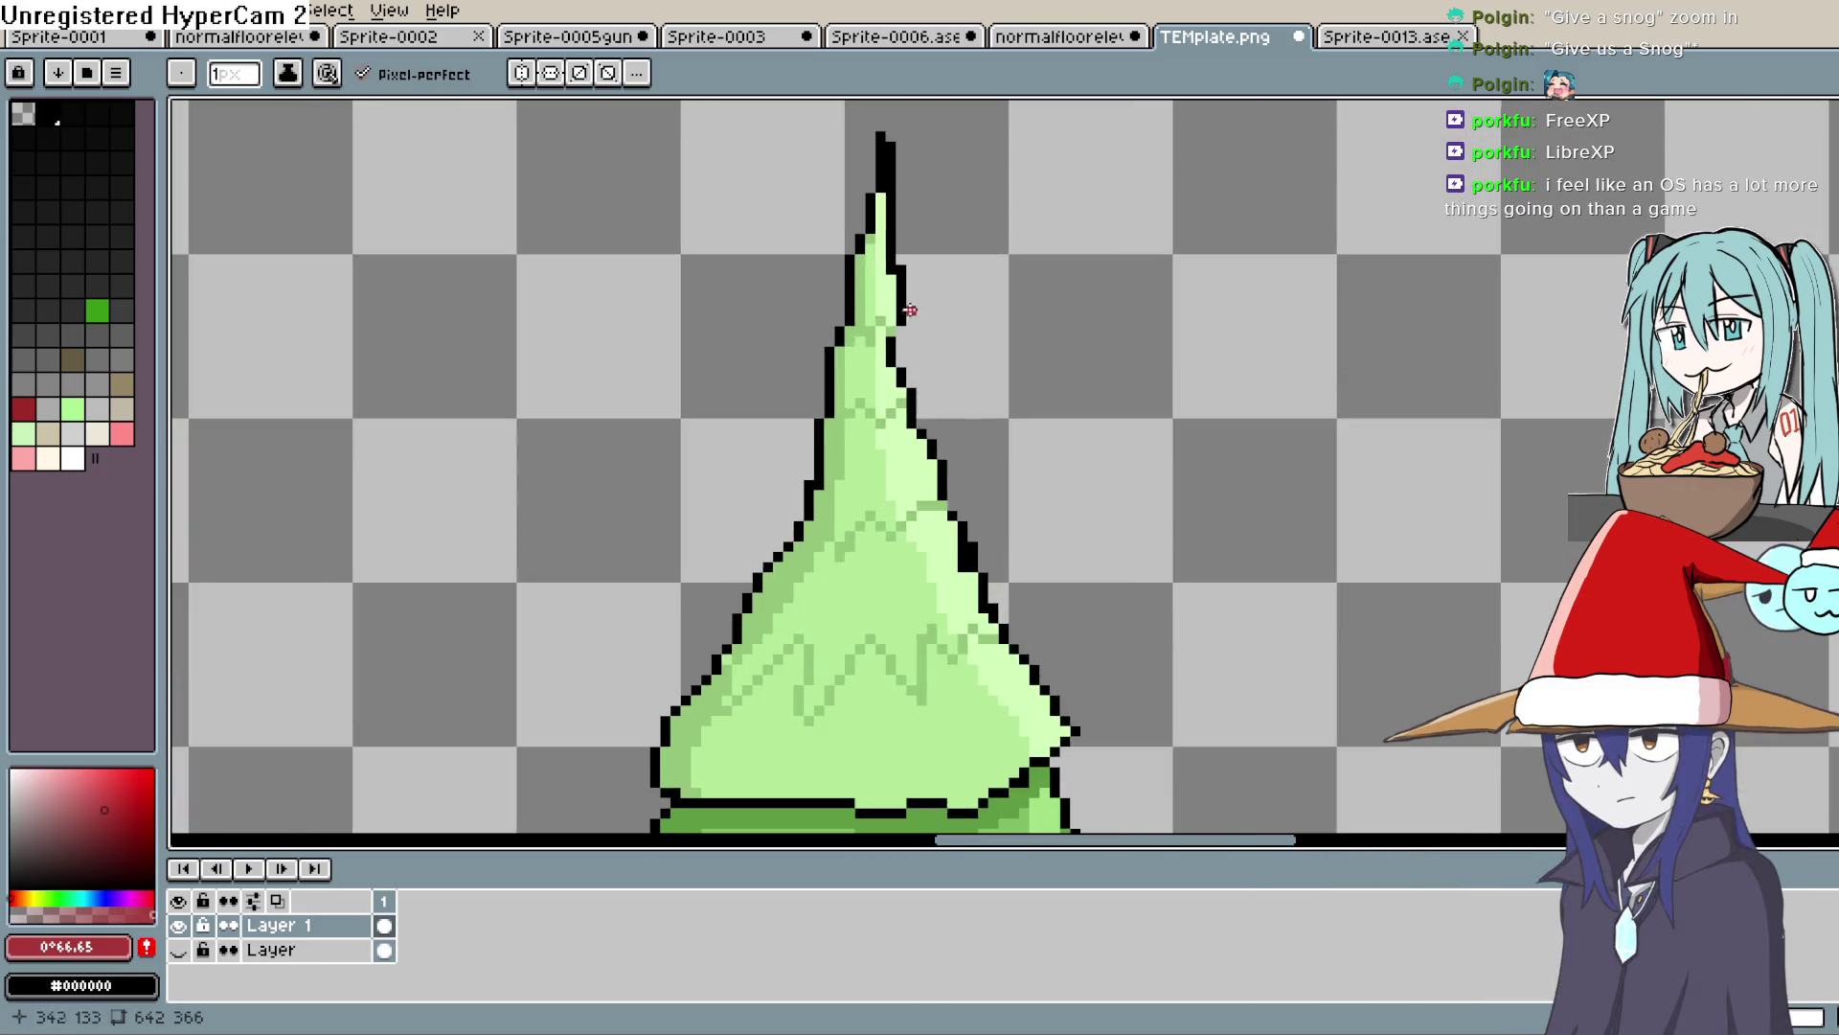
Eyedrop black from the outline and add a pixel on the tip's right edge
{"action": "key", "text": "i"}
{"action": "left_click", "coordinate": [833, 289]}
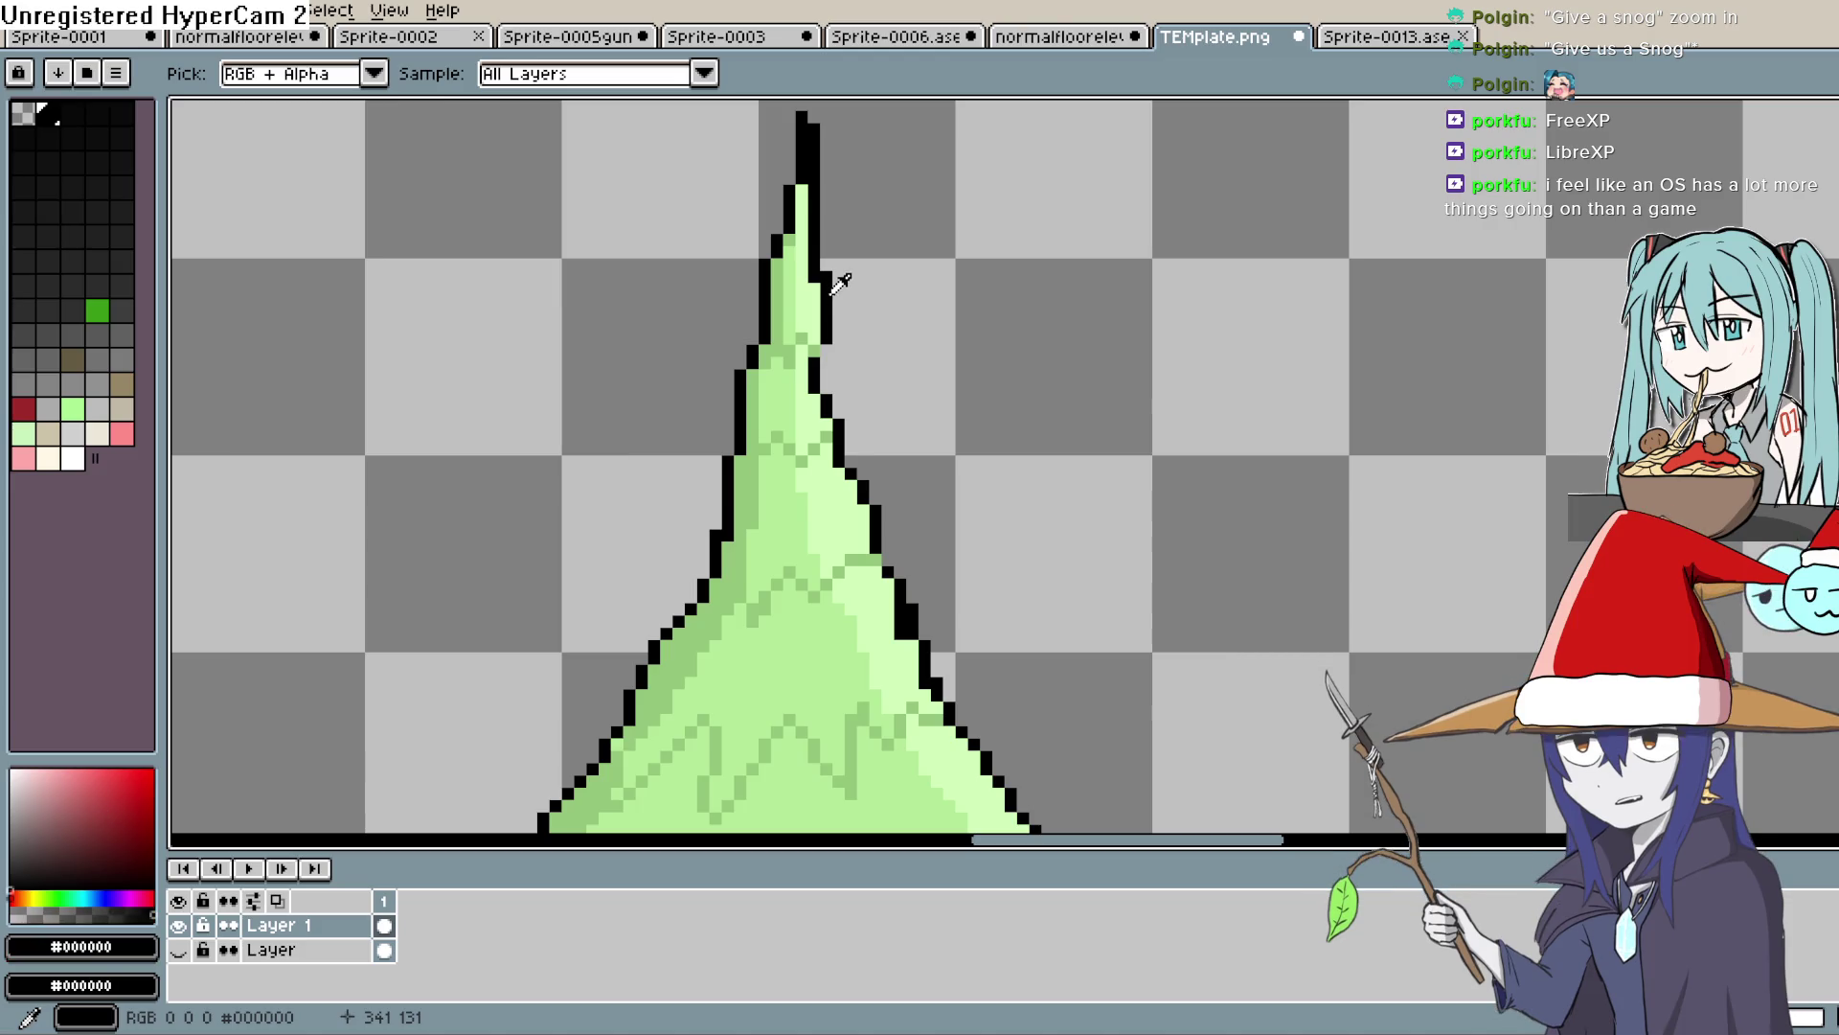
{"action": "key", "text": "b"}
{"action": "left_click", "coordinate": [820, 351]}
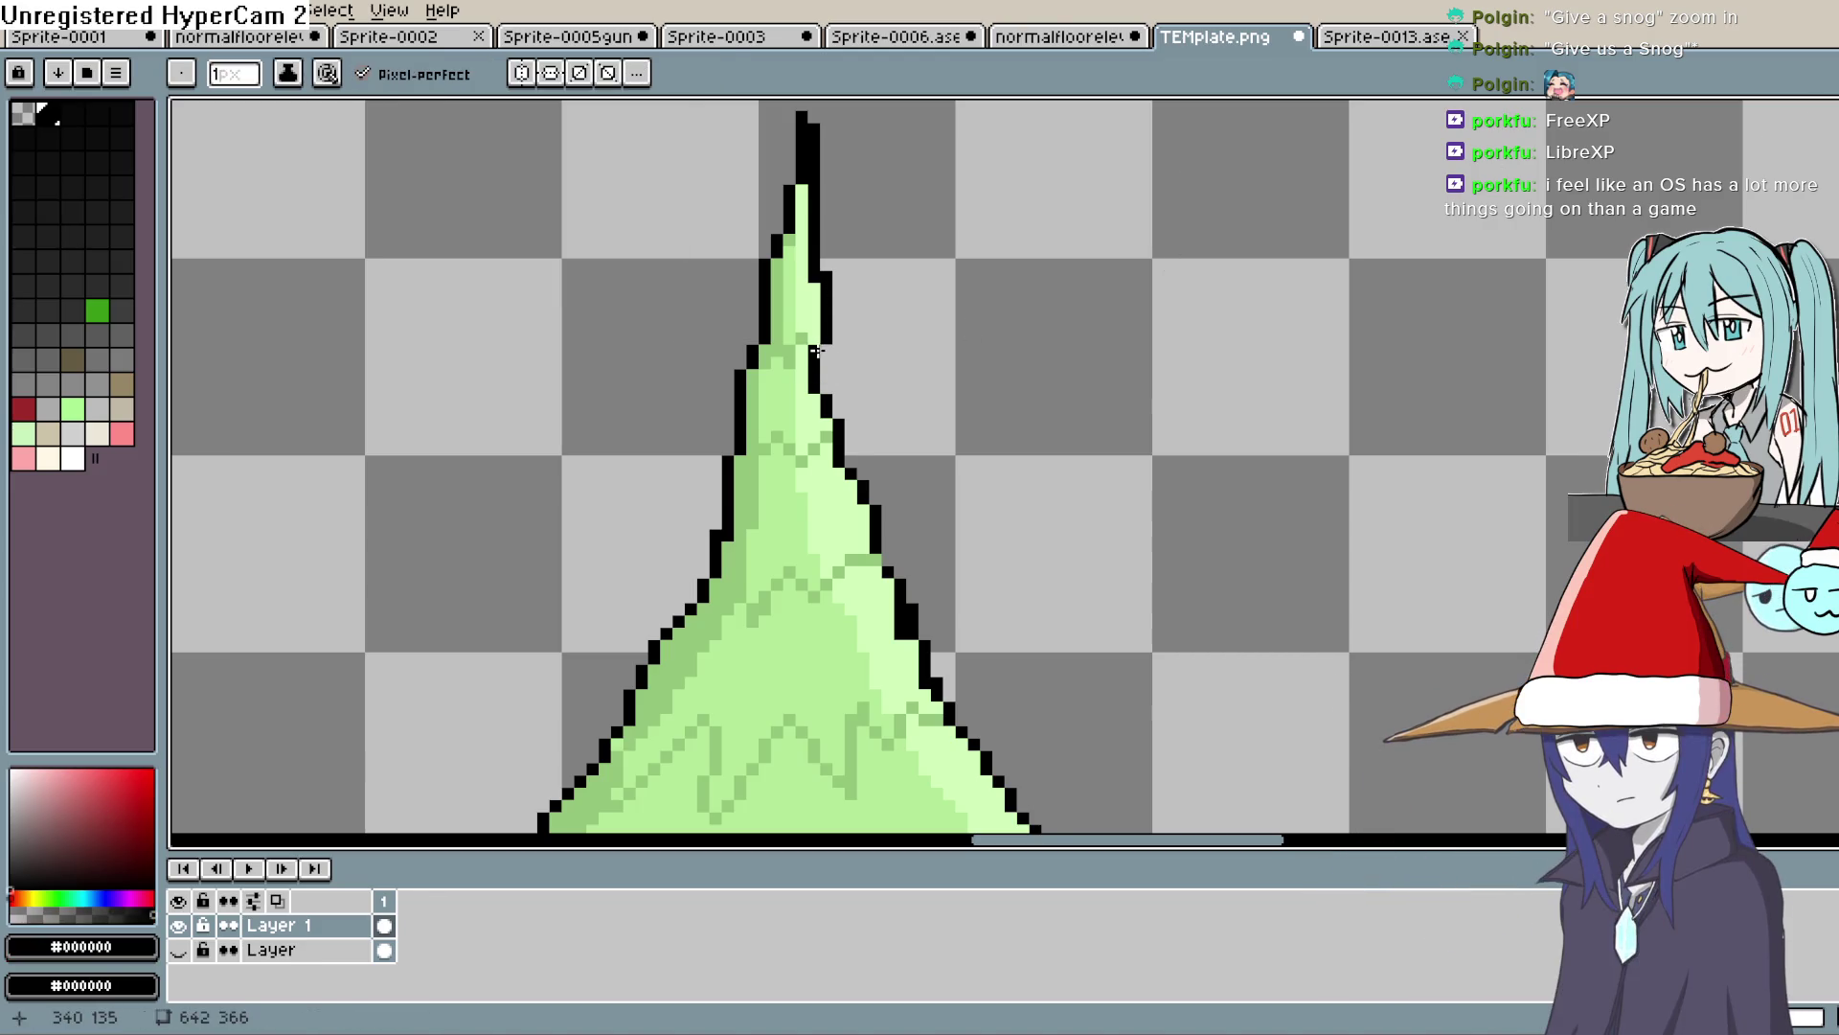
Sketch a zigzag above the tree's tip, then undo it with the recent tip edits
{"action": "scroll", "coordinate": [901, 383], "scroll_direction": "up", "scroll_amount": 2}
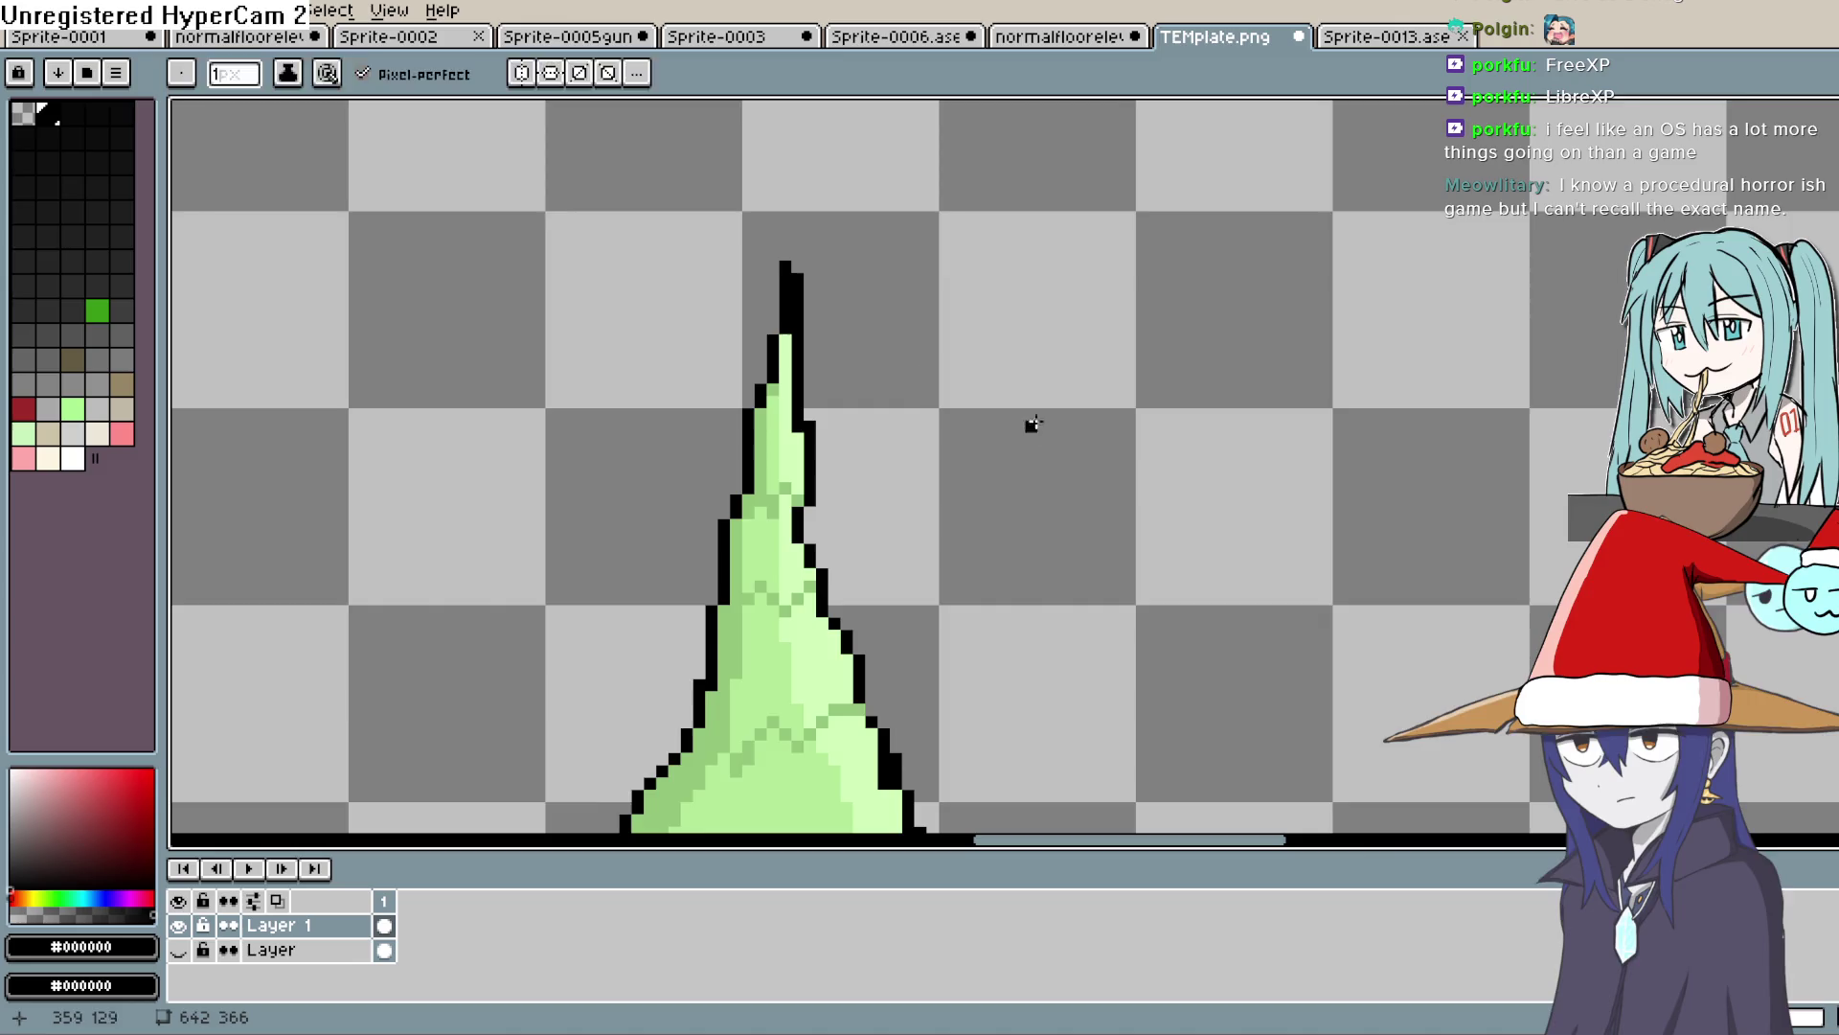
{"action": "left_click_drag", "start_coordinate": [921, 376], "coordinate": [937, 487]}
{"action": "scroll", "coordinate": [1011, 525], "scroll_direction": "down", "scroll_amount": 2}
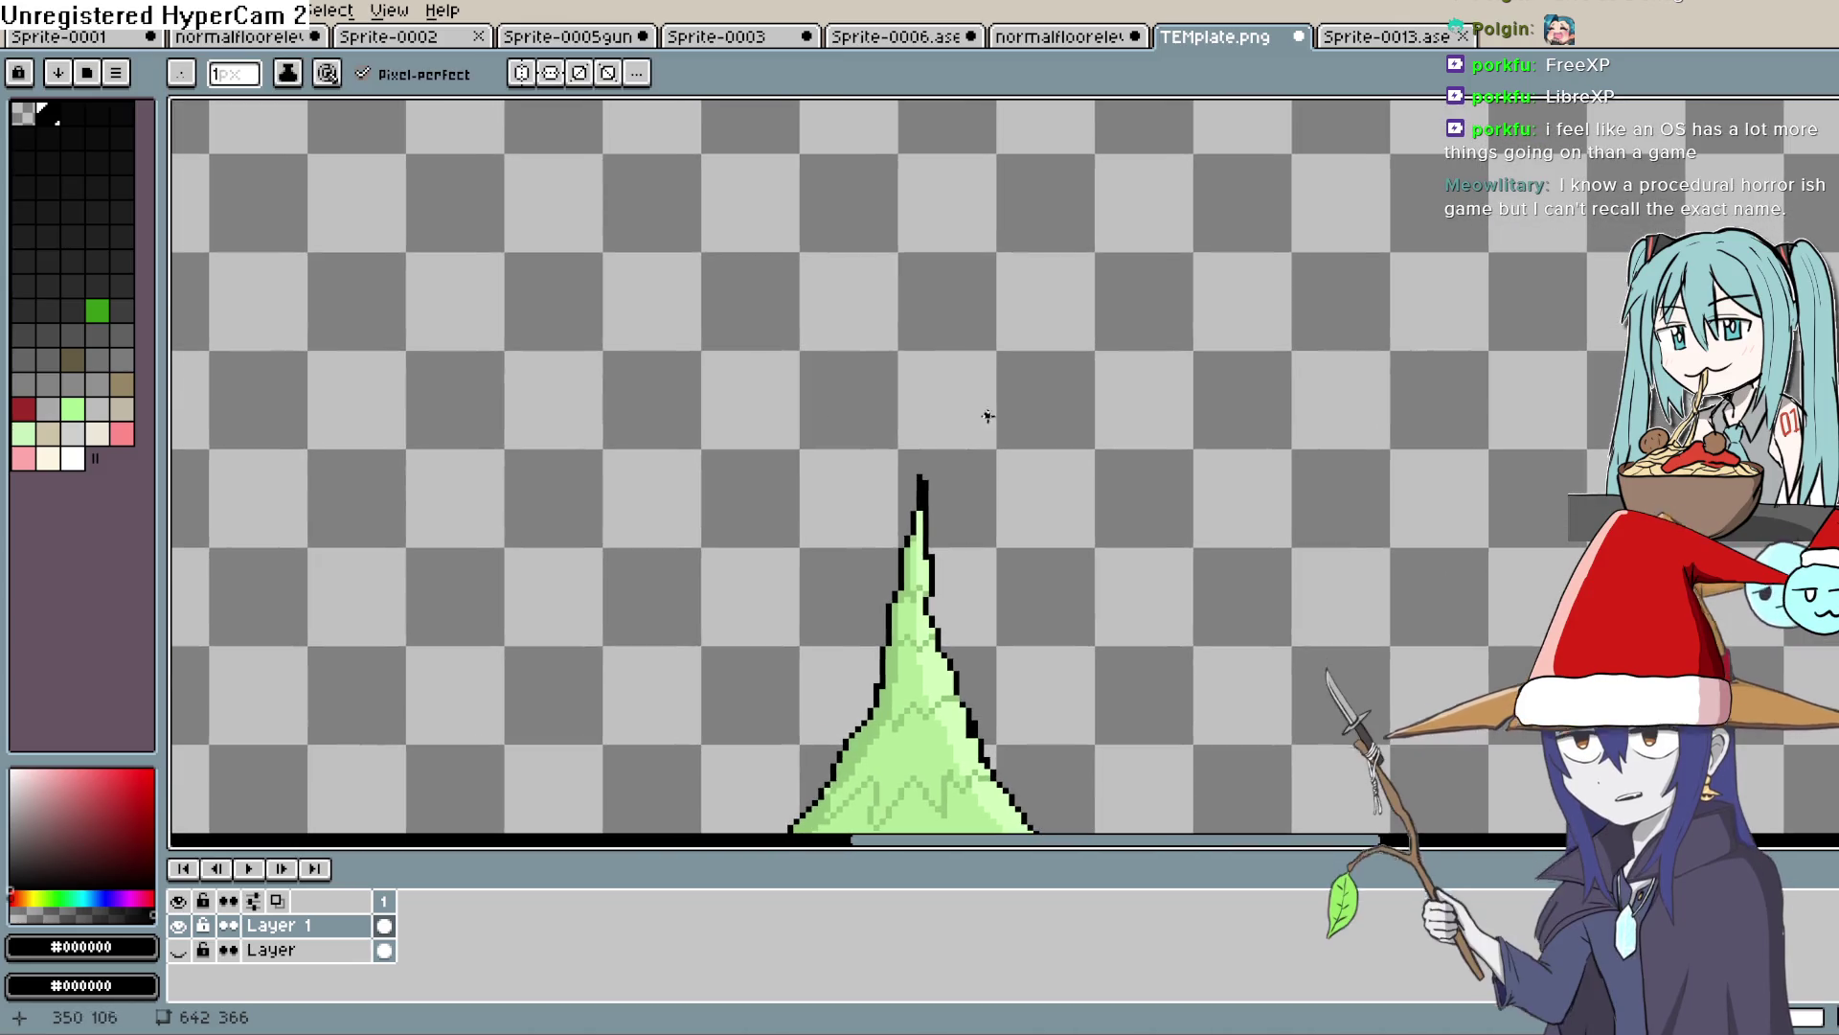
{"action": "mouse_move", "coordinate": [881, 341]}
{"action": "left_mouse_down"}
{"action": "mouse_move", "coordinate": [865, 375]}
{"action": "mouse_move", "coordinate": [954, 396]}
{"action": "left_mouse_up"}
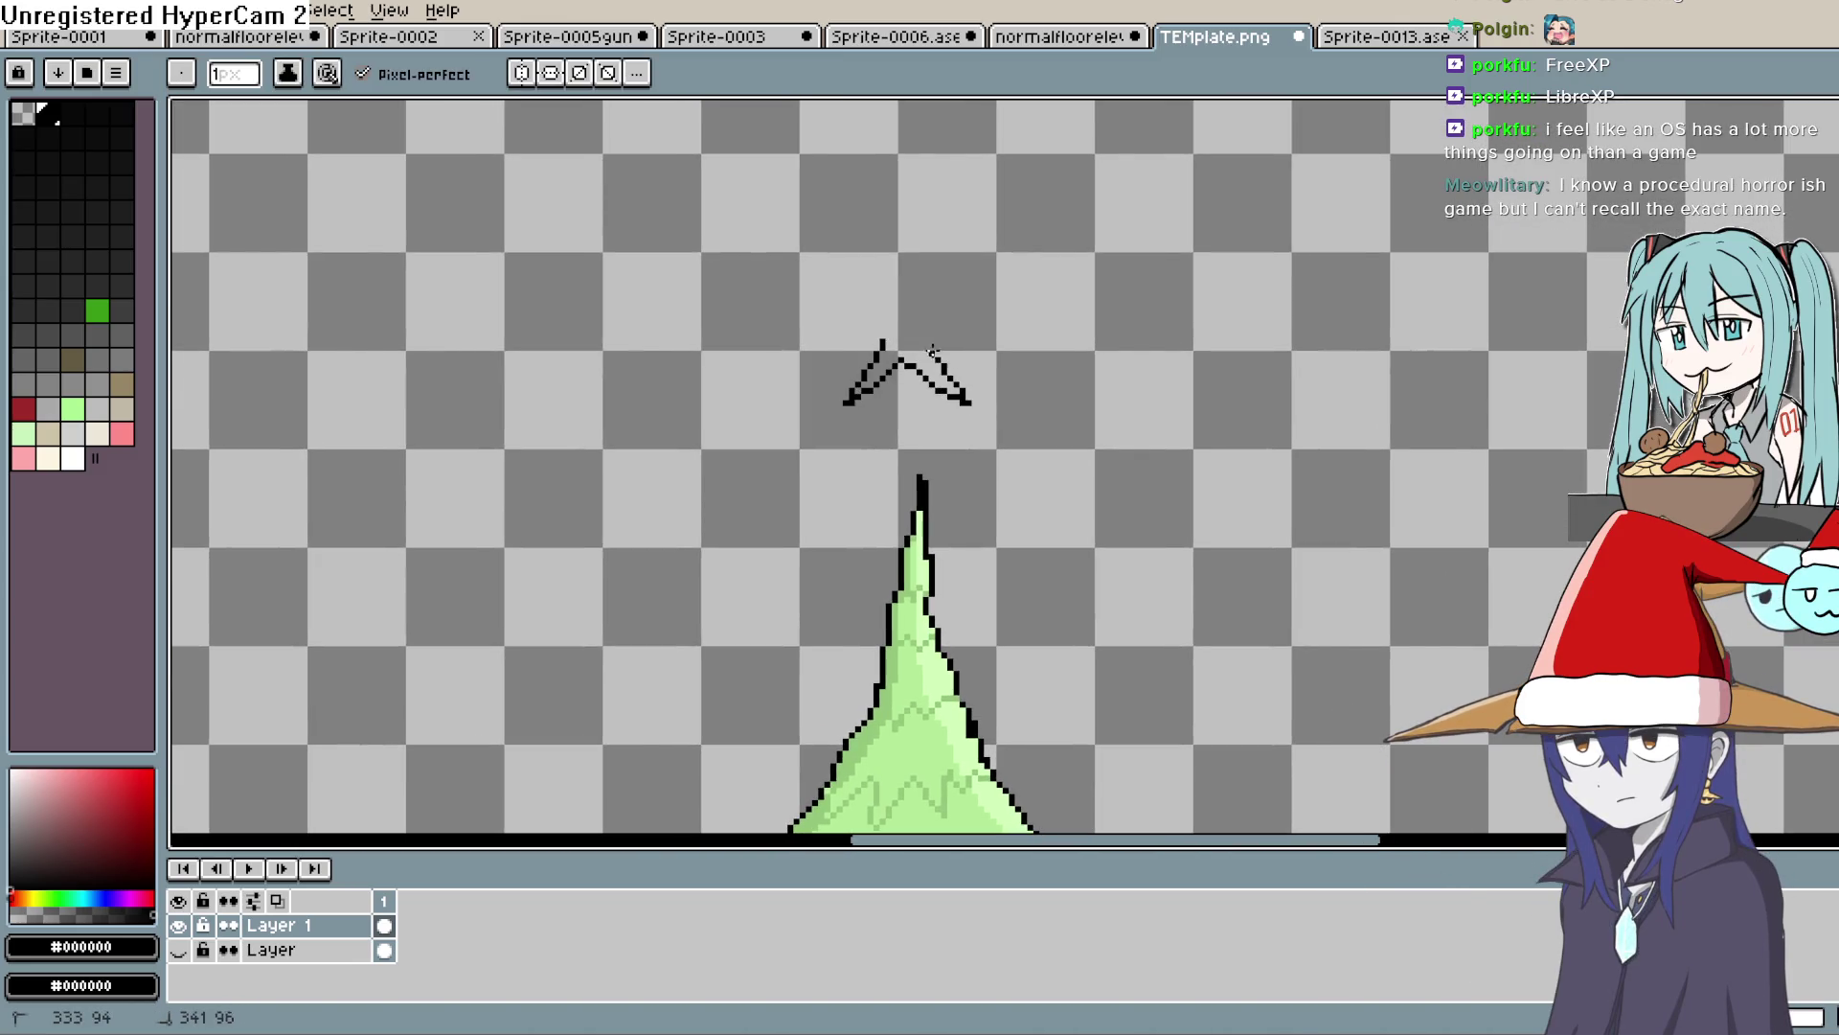
{"action": "key", "text": "ctrl+z"}
{"action": "key", "text": "ctrl+z"}
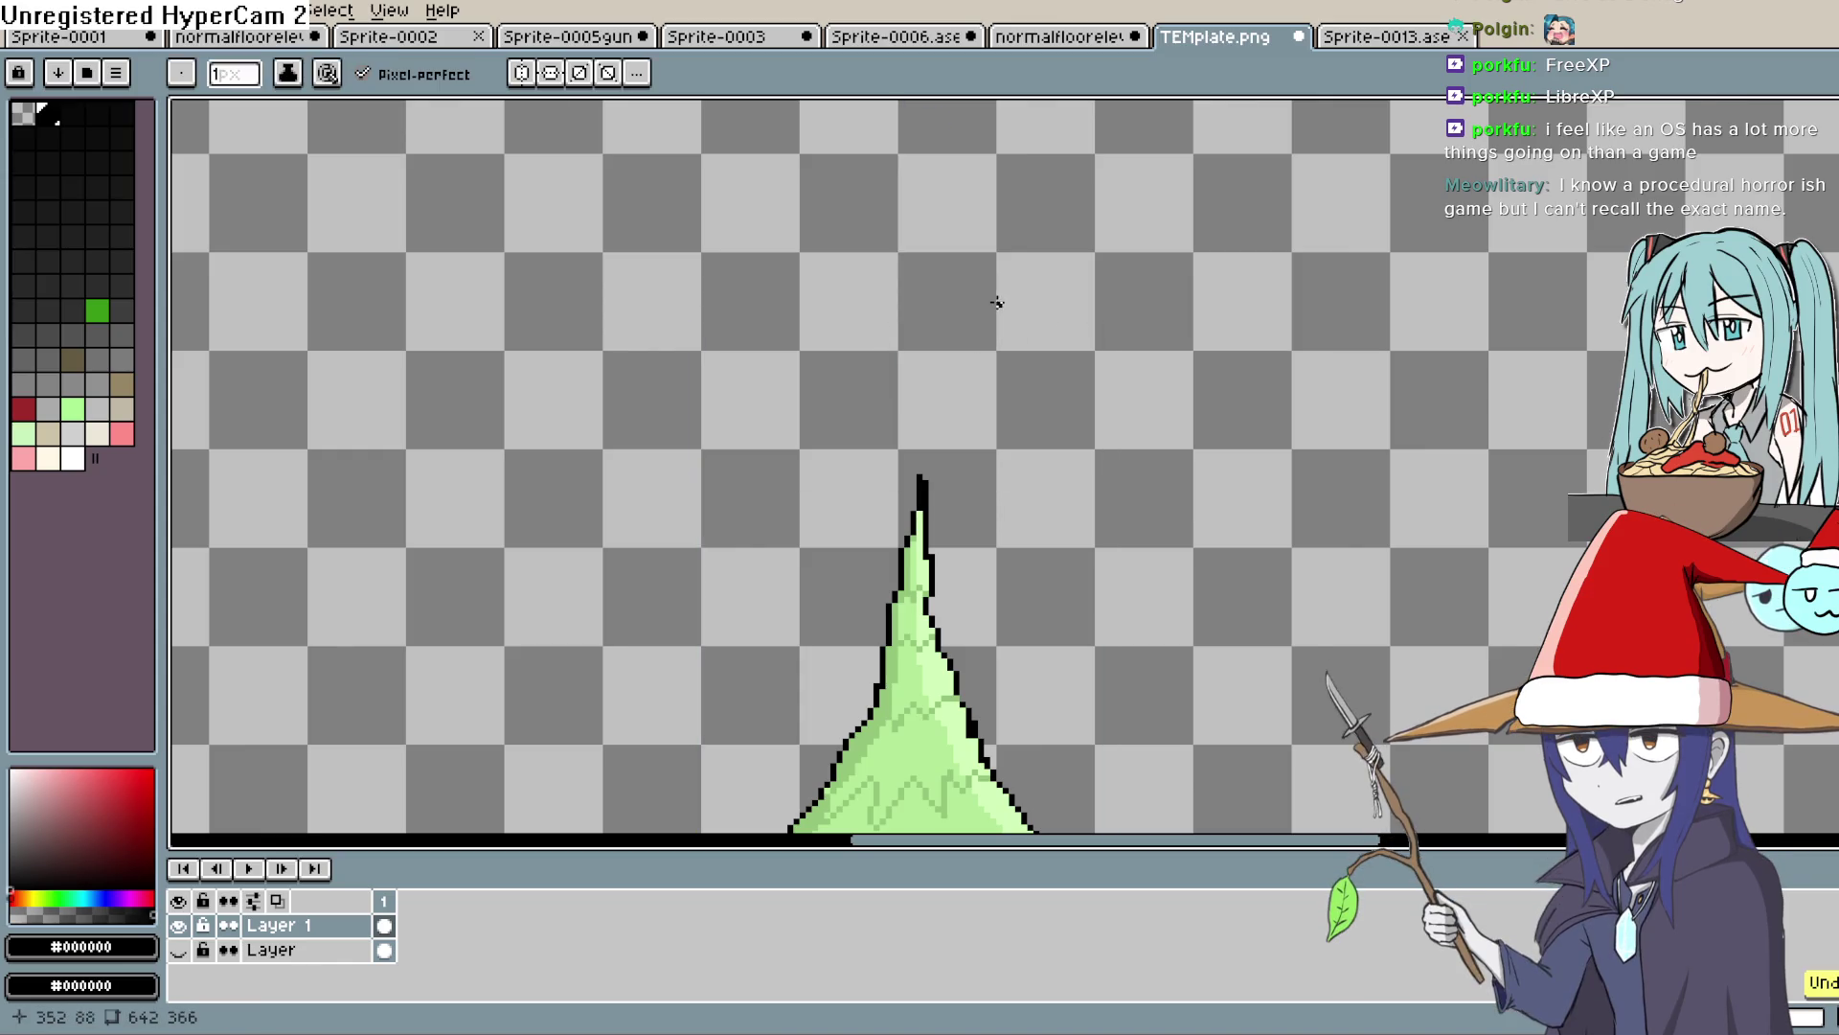
Glance at the Select menu, then turn on vertical symmetry drawing
{"action": "key", "text": "alt+f"}
{"action": "key", "text": "Right"}
{"action": "key", "text": "Right"}
{"action": "key", "text": "Right"}
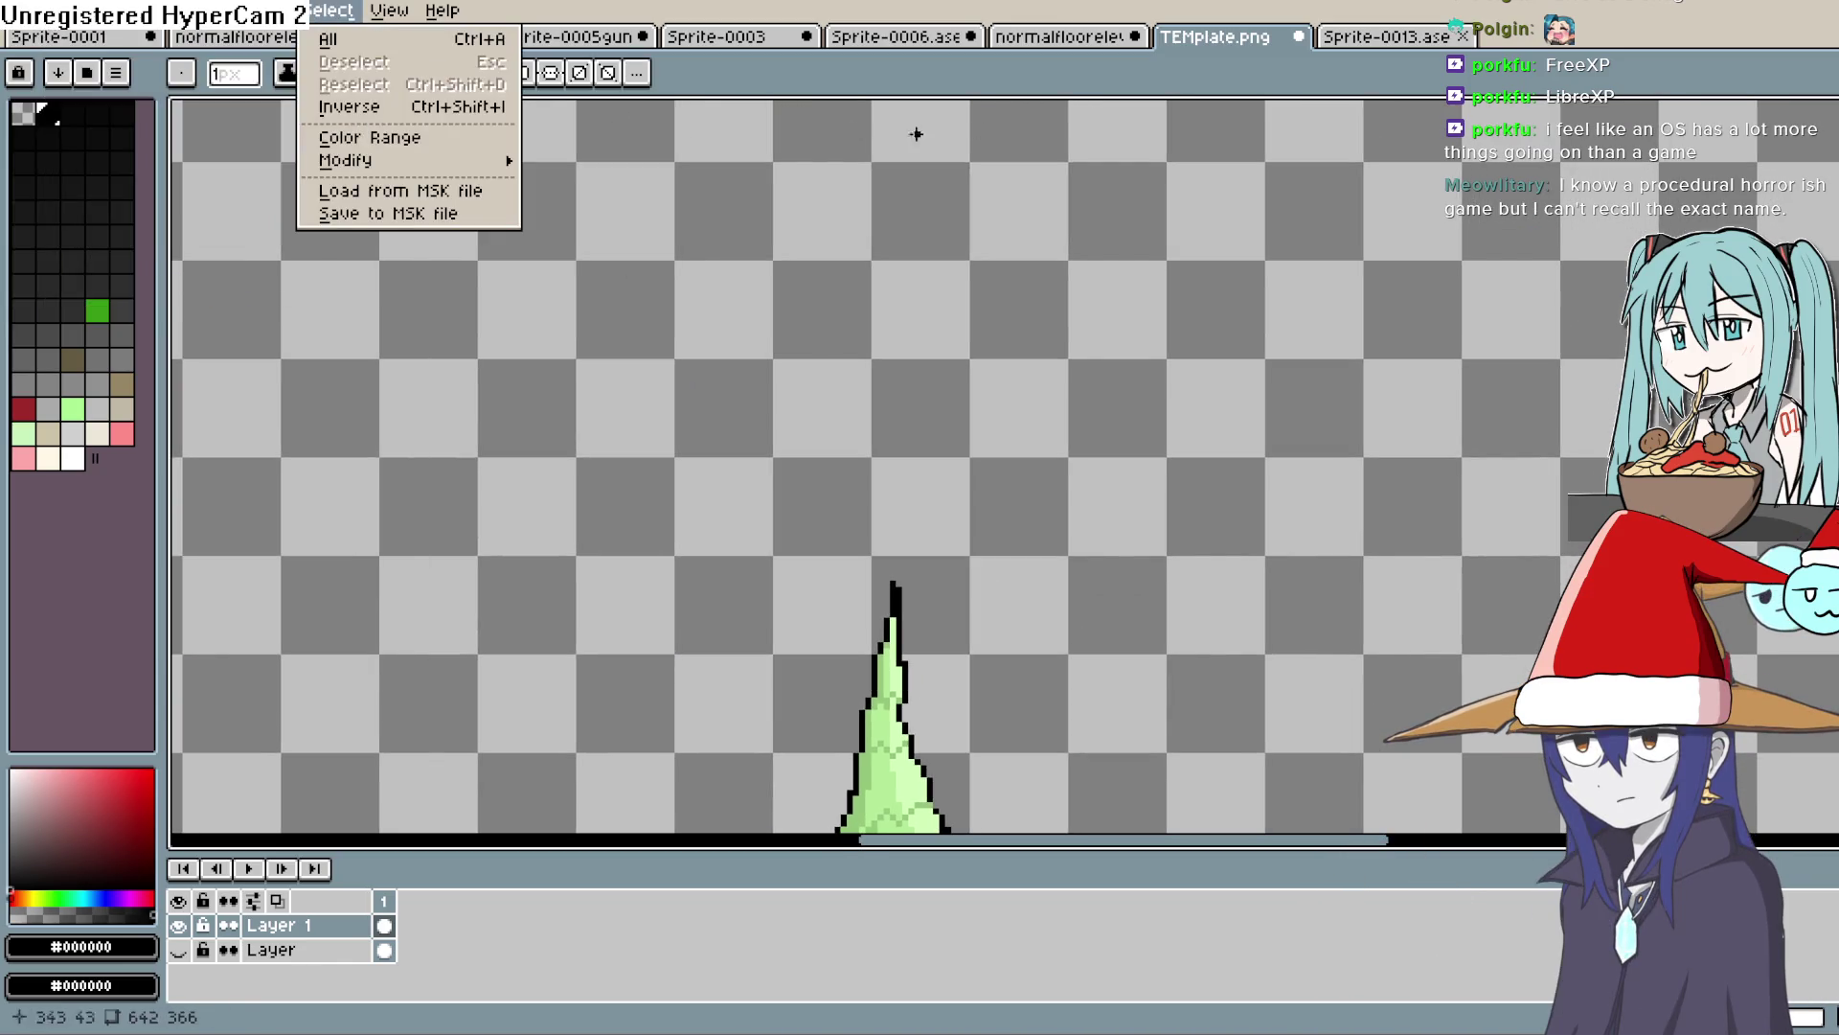
{"action": "key", "text": "Escape"}
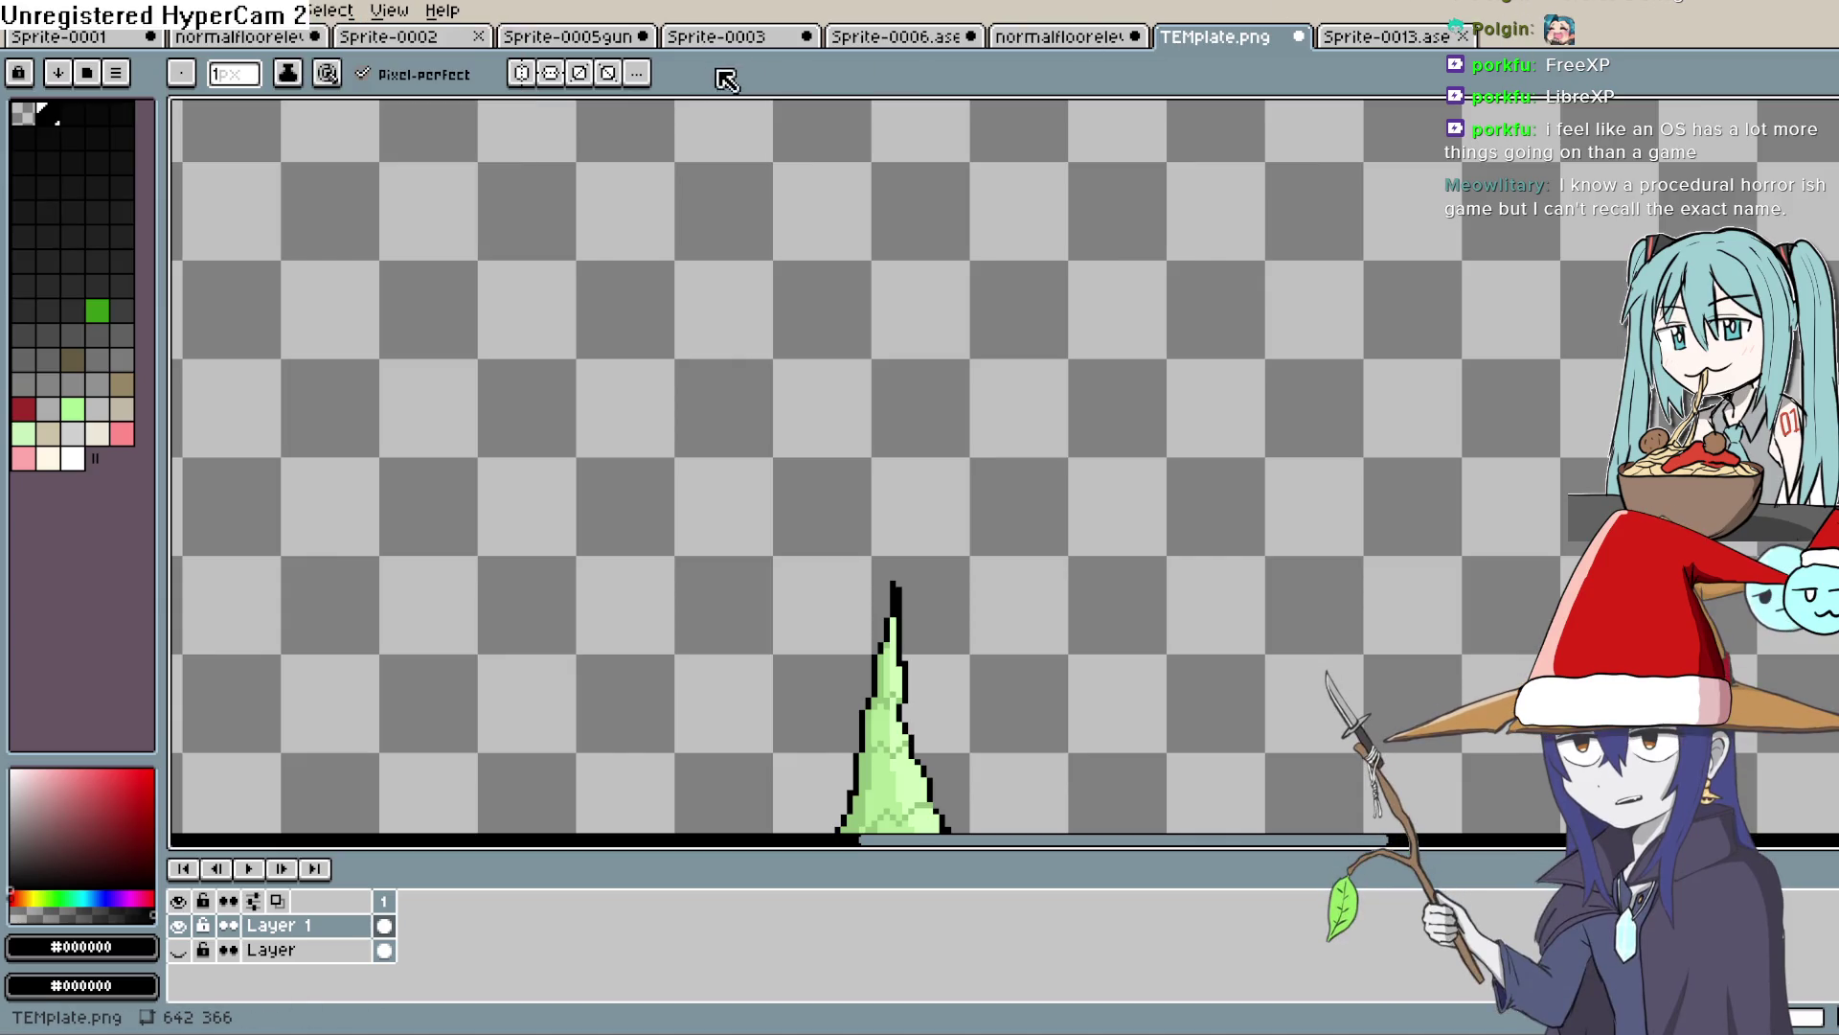
{"action": "left_click", "coordinate": [521, 73]}
Replace the mirrored peak with a mirrored star outline above the tree
{"action": "mouse_move", "coordinate": [1027, 394]}
{"action": "left_mouse_down"}
{"action": "mouse_move", "coordinate": [1133, 456]}
{"action": "mouse_move", "coordinate": [1170, 599]}
{"action": "left_mouse_up"}
{"action": "key", "text": "ctrl+z"}
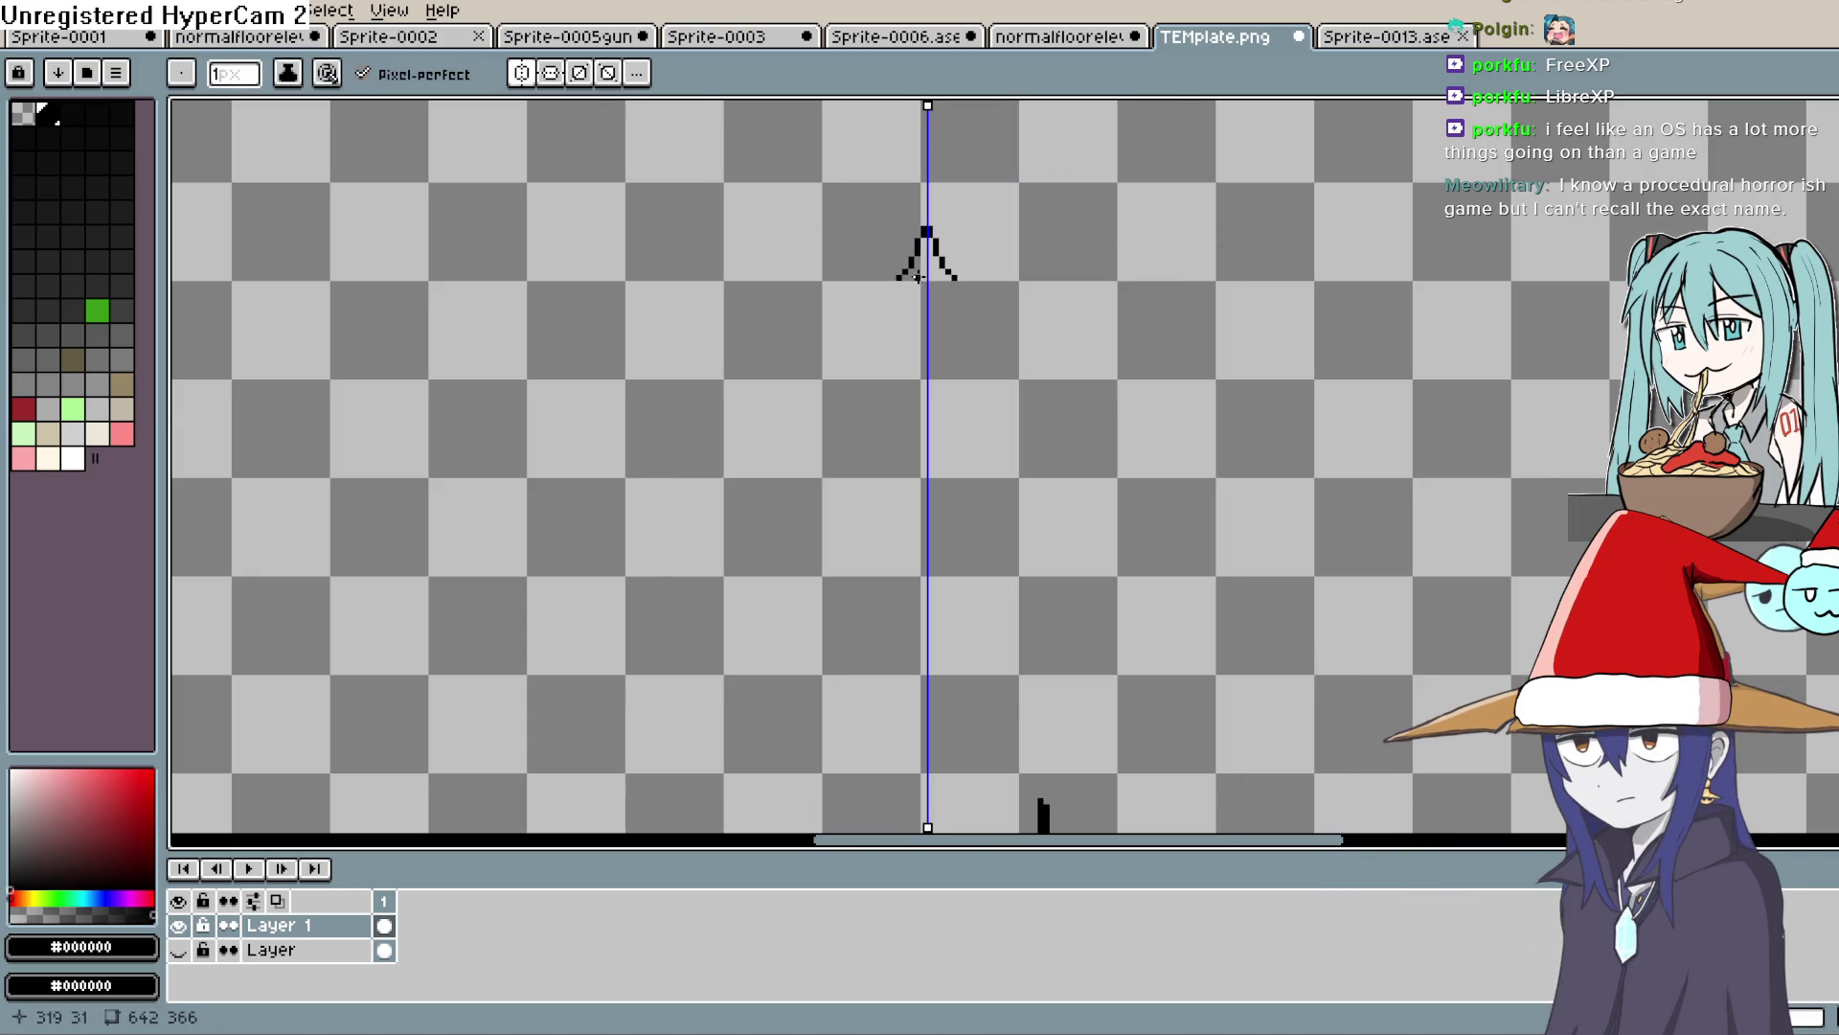
{"action": "scroll", "coordinate": [917, 277], "scroll_direction": "up", "scroll_amount": 4}
{"action": "mouse_move", "coordinate": [1008, 375]}
{"action": "left_mouse_down"}
{"action": "mouse_move", "coordinate": [1130, 410]}
{"action": "mouse_move", "coordinate": [990, 460]}
{"action": "mouse_move", "coordinate": [1040, 570]}
{"action": "mouse_move", "coordinate": [974, 526]}
{"action": "left_mouse_up"}
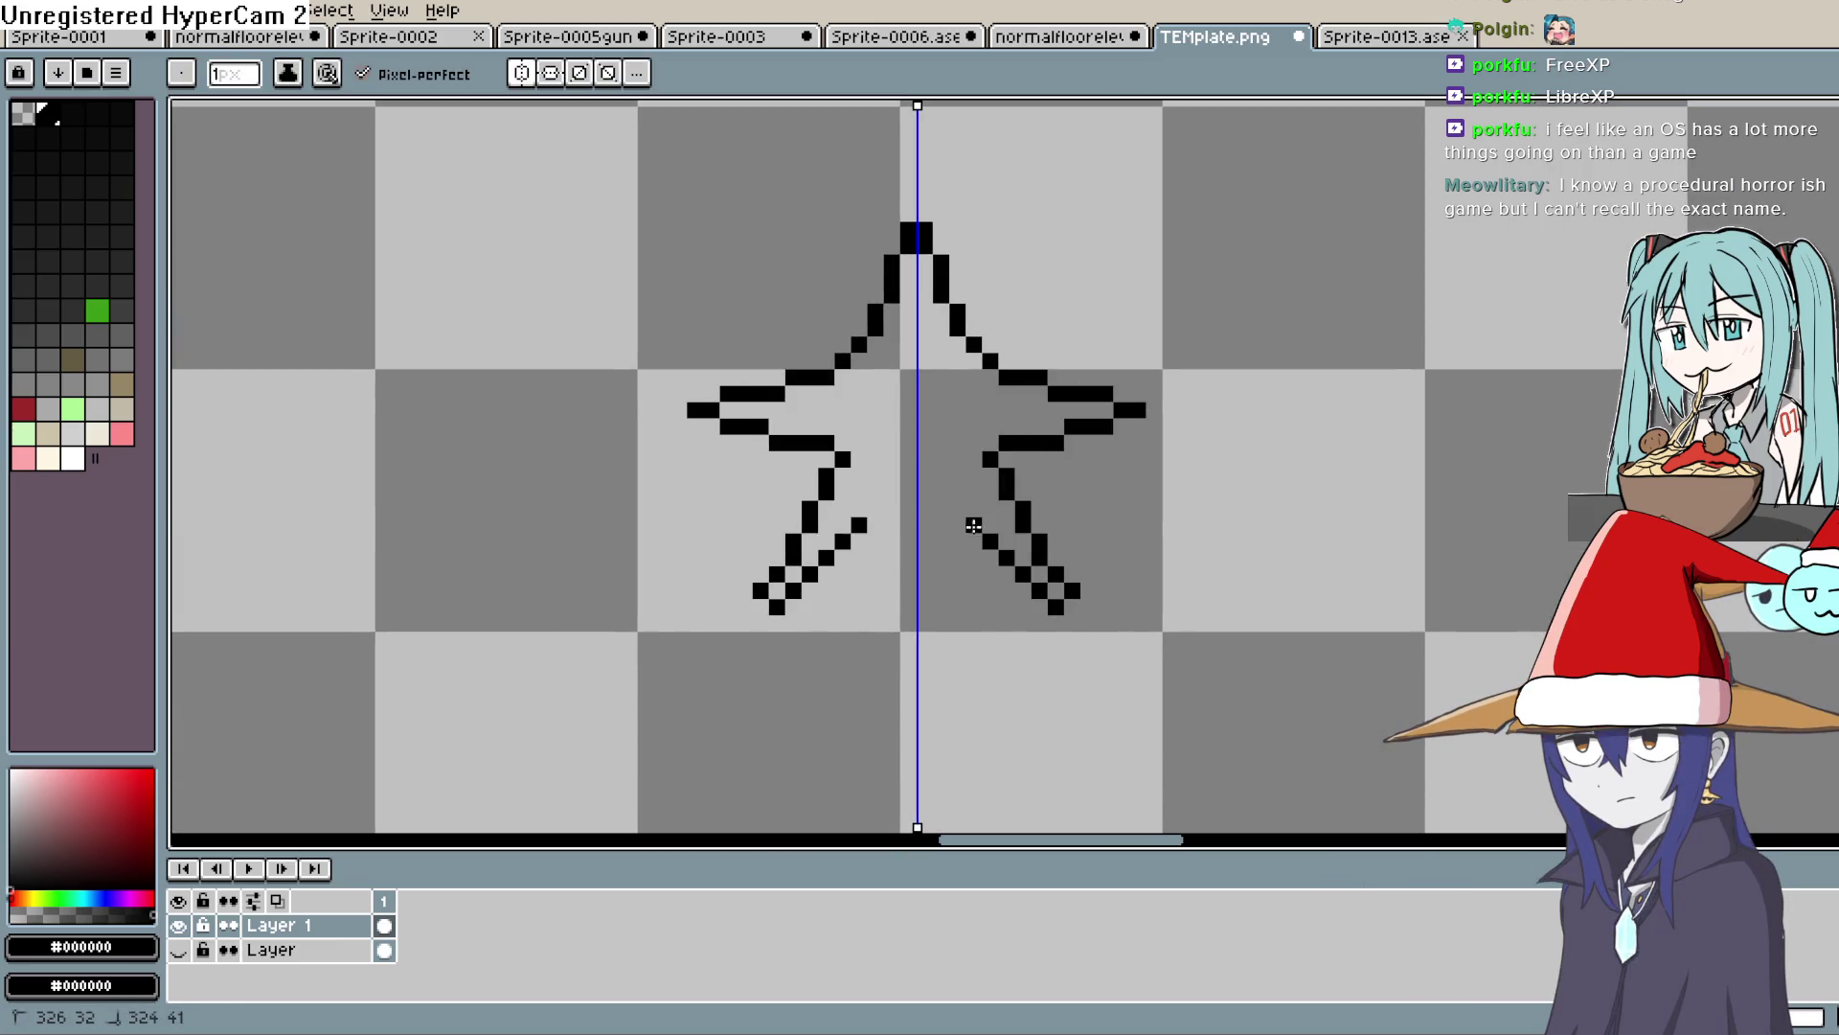
{"action": "scroll", "coordinate": [1059, 408], "scroll_direction": "up", "scroll_amount": 2}
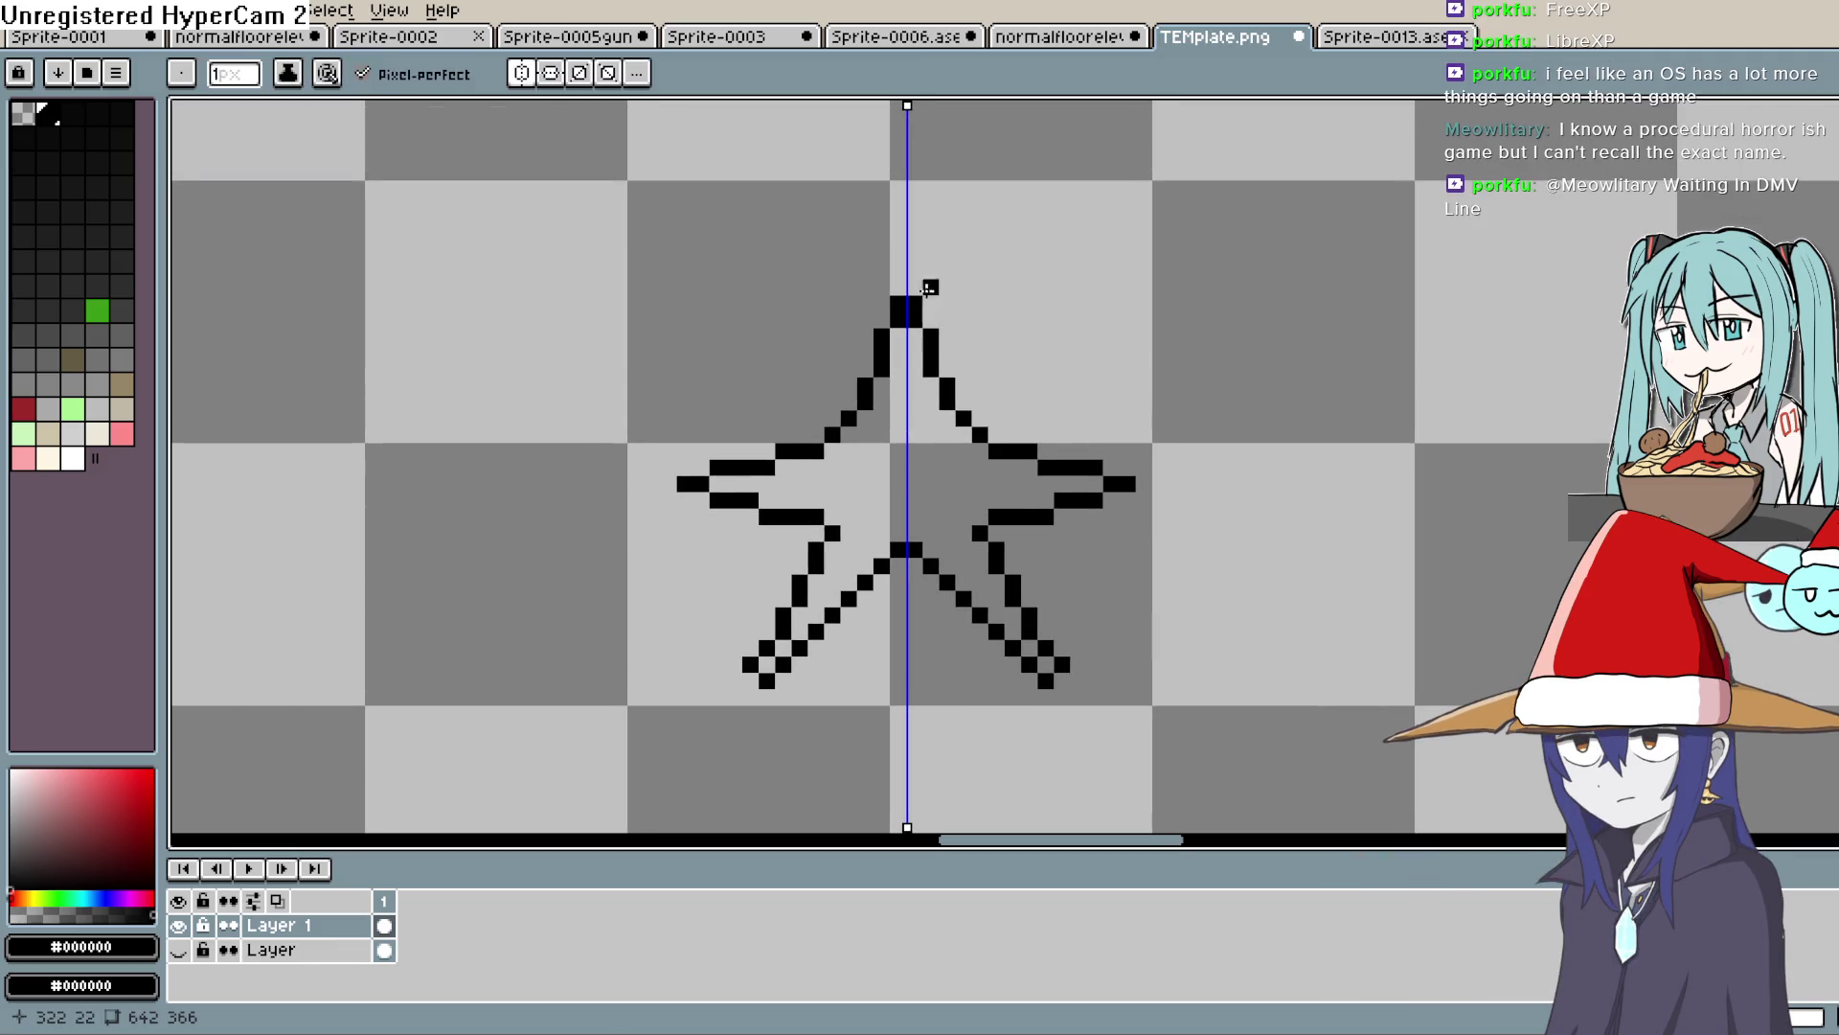
{"action": "left_click", "coordinate": [913, 287]}
{"action": "key", "text": "ctrl+z"}
Add black pixels to tidy the star's top tip, then turn symmetry off
{"action": "key", "text": "e"}
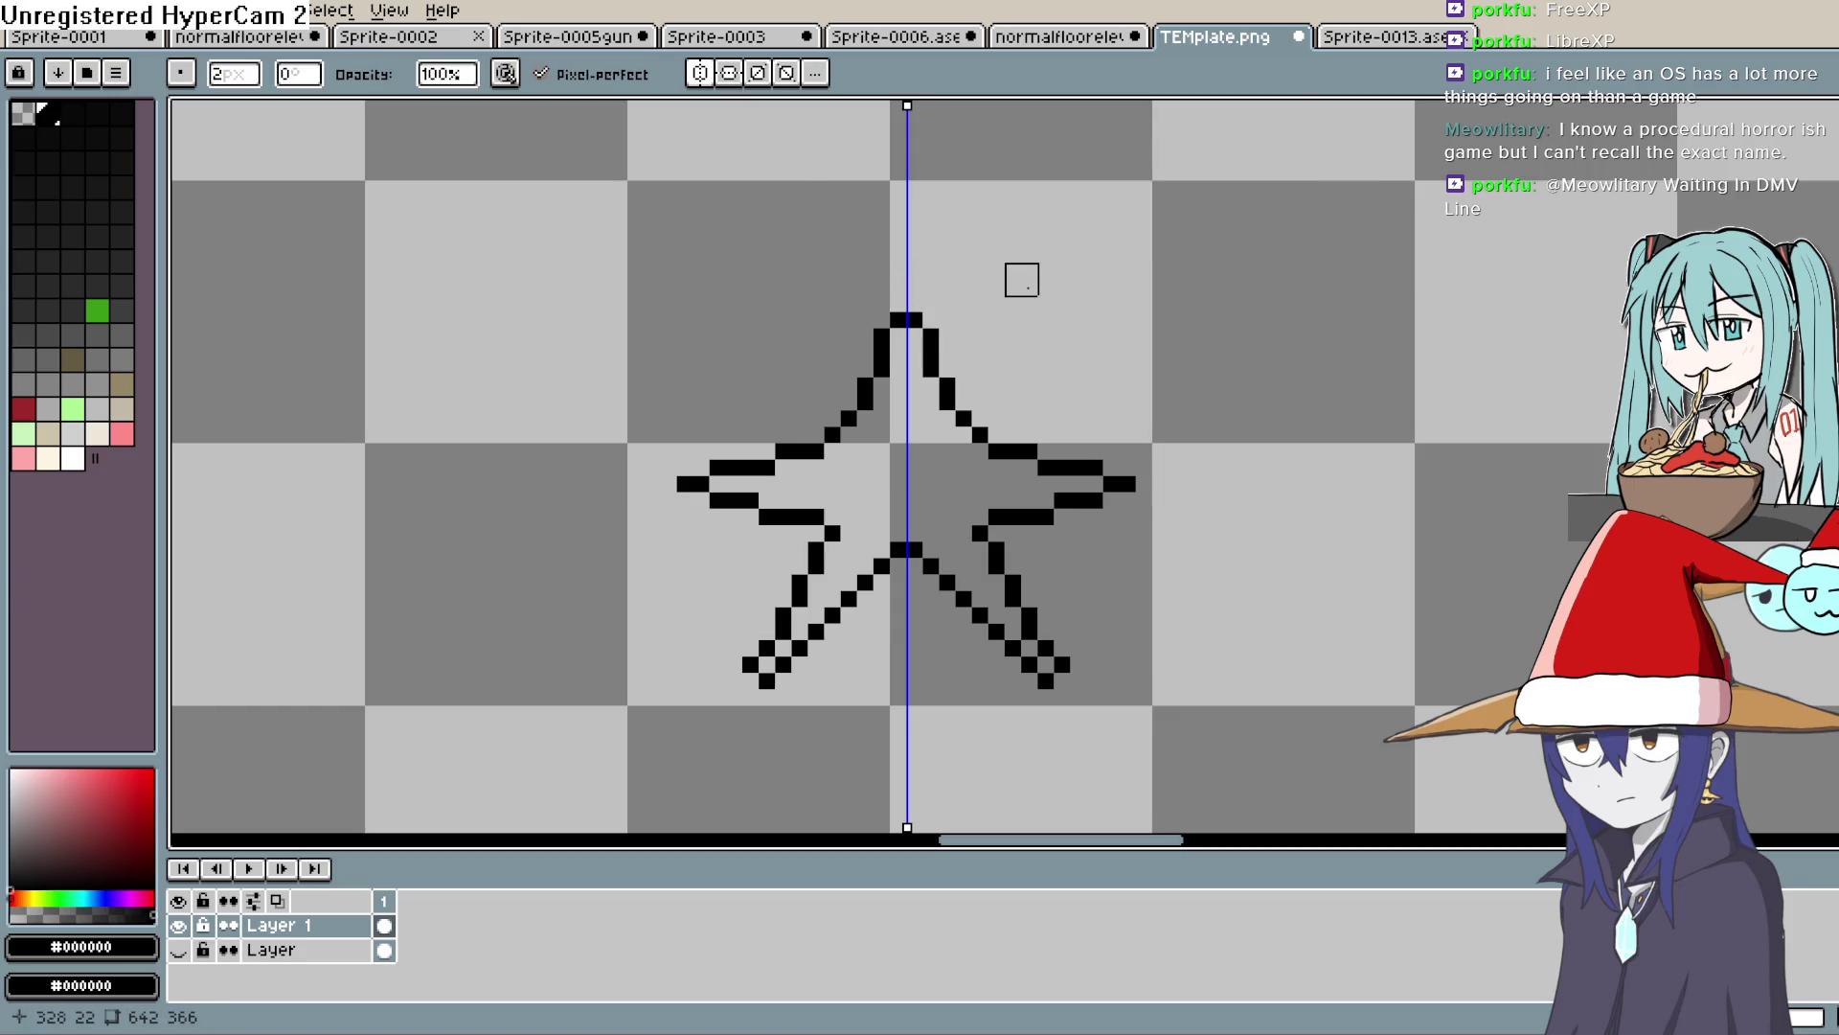
{"action": "key", "text": "b"}
{"action": "left_click", "coordinate": [913, 289]}
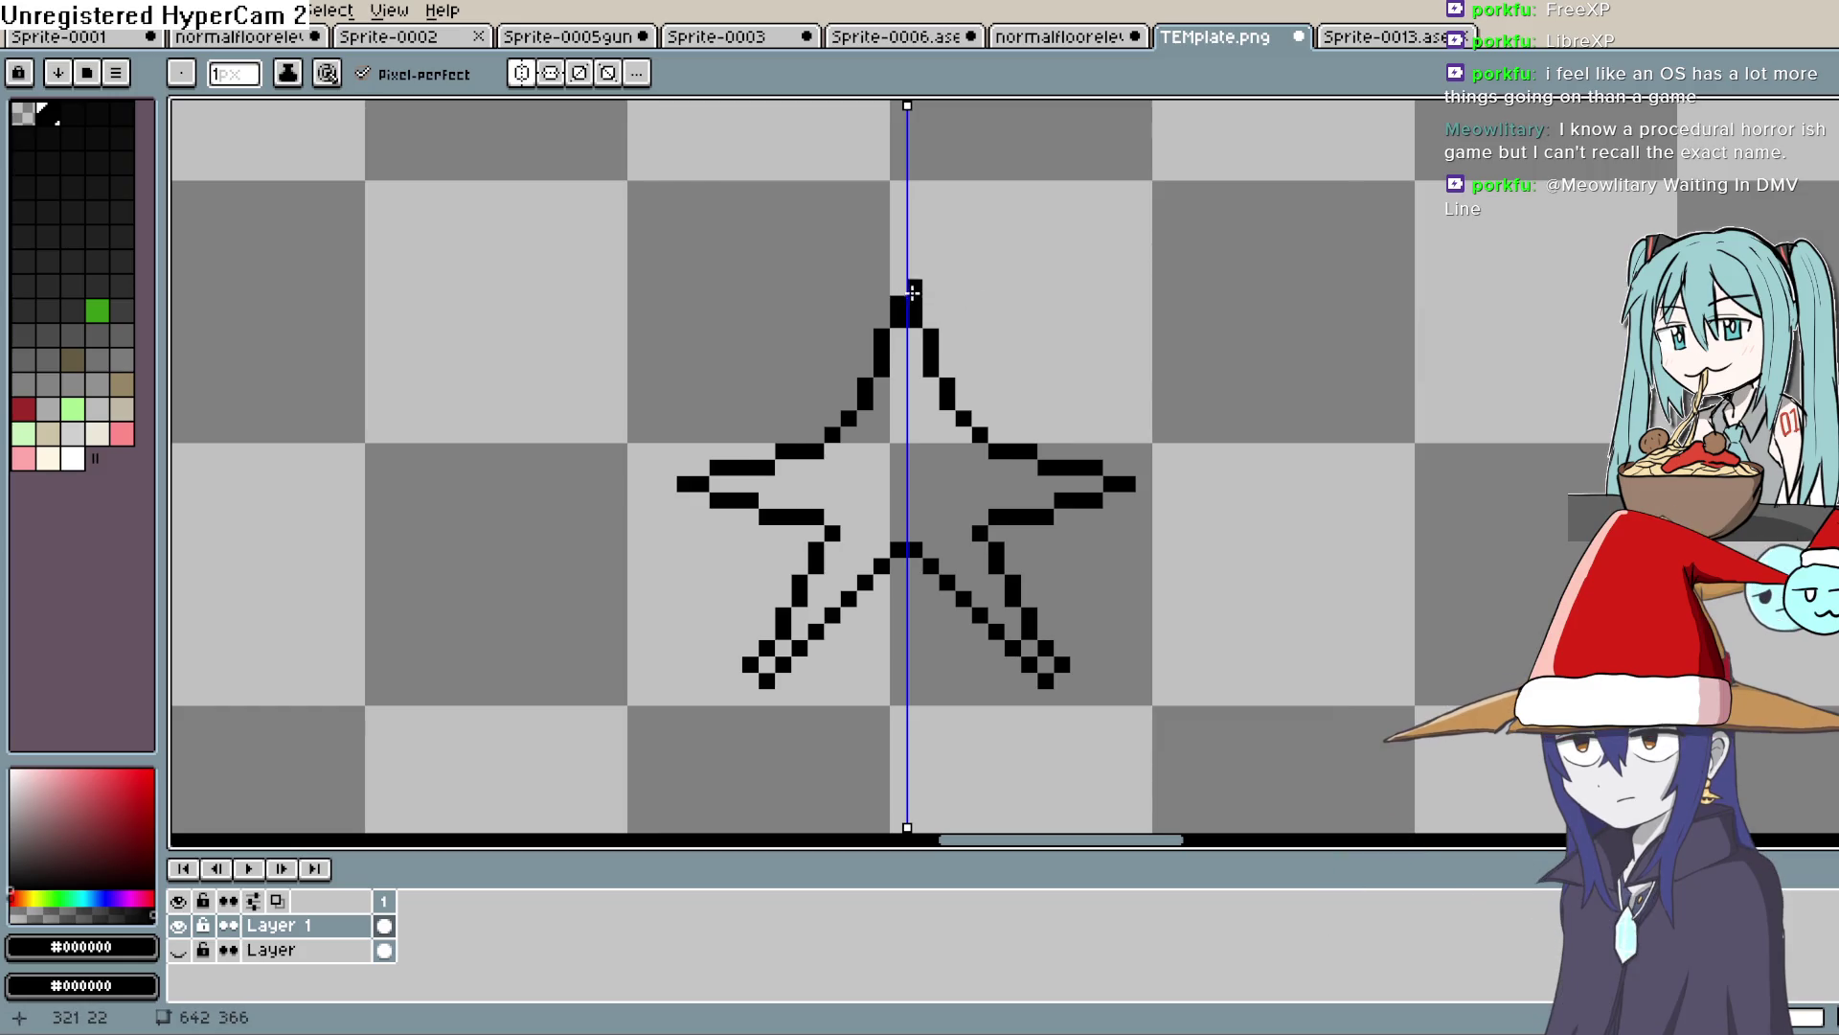
{"action": "key", "text": "ctrl+z"}
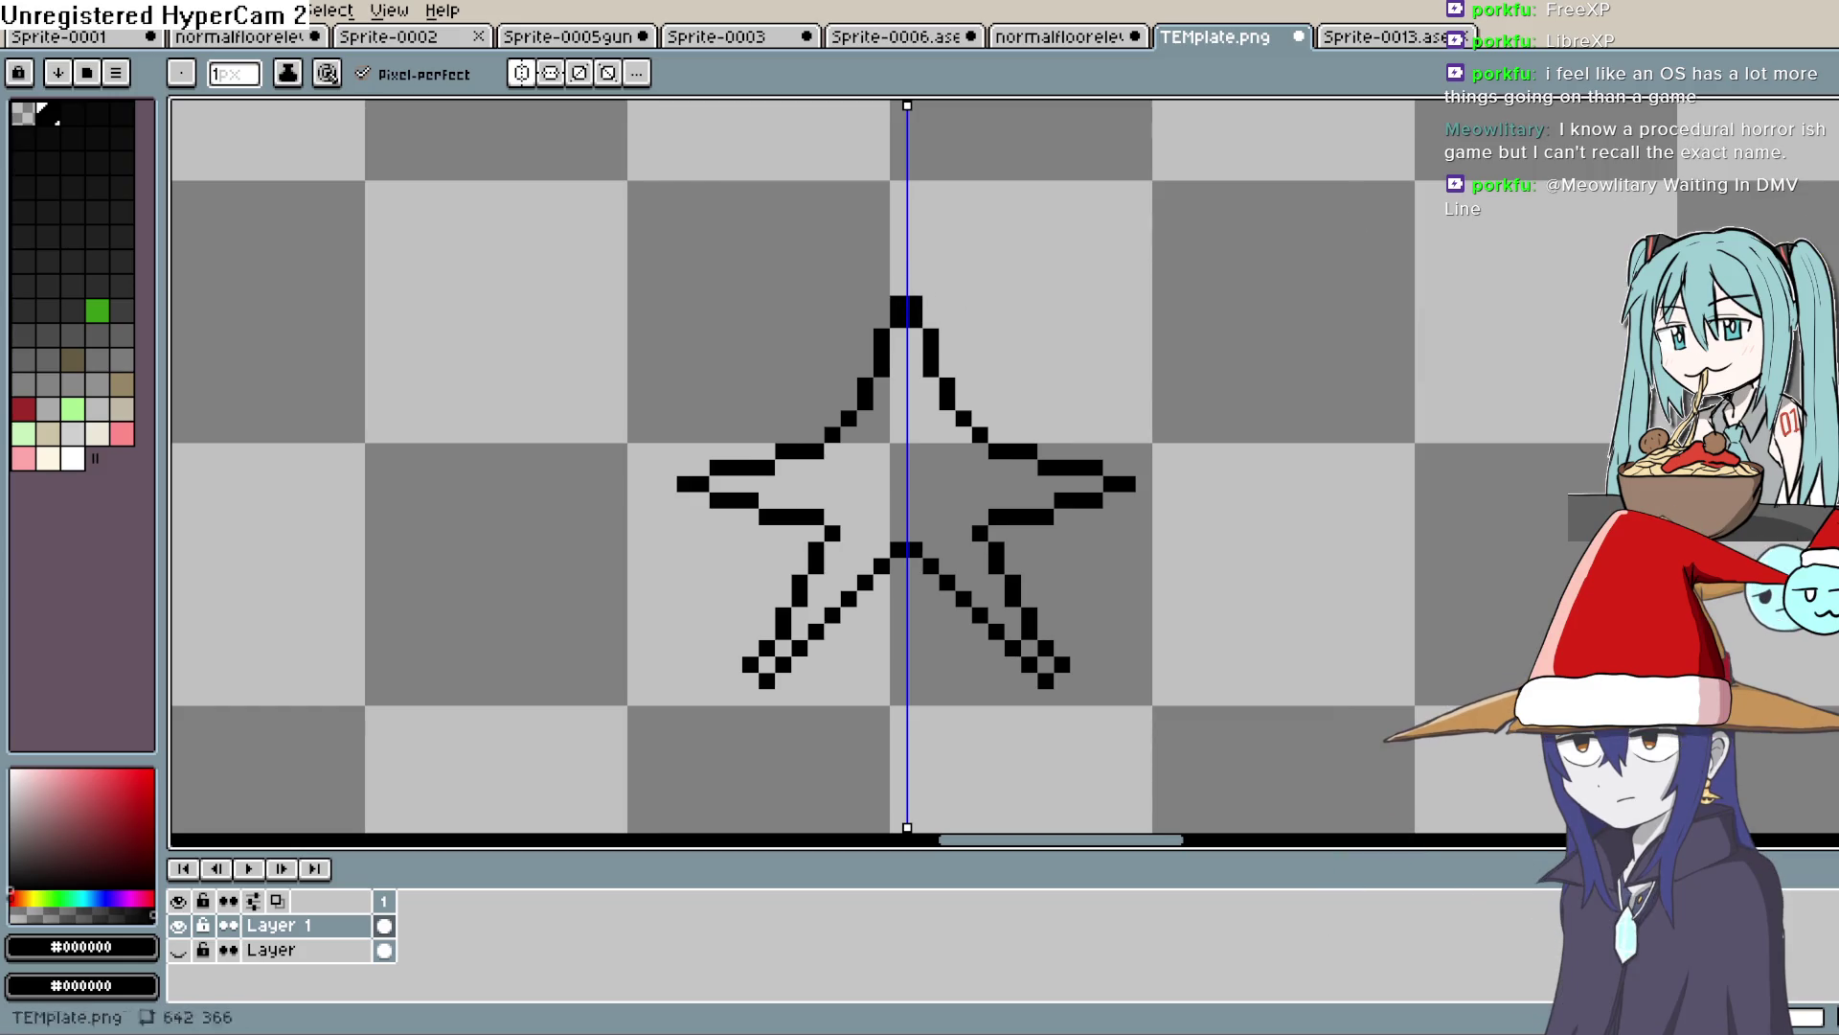
{"action": "key", "text": "e"}
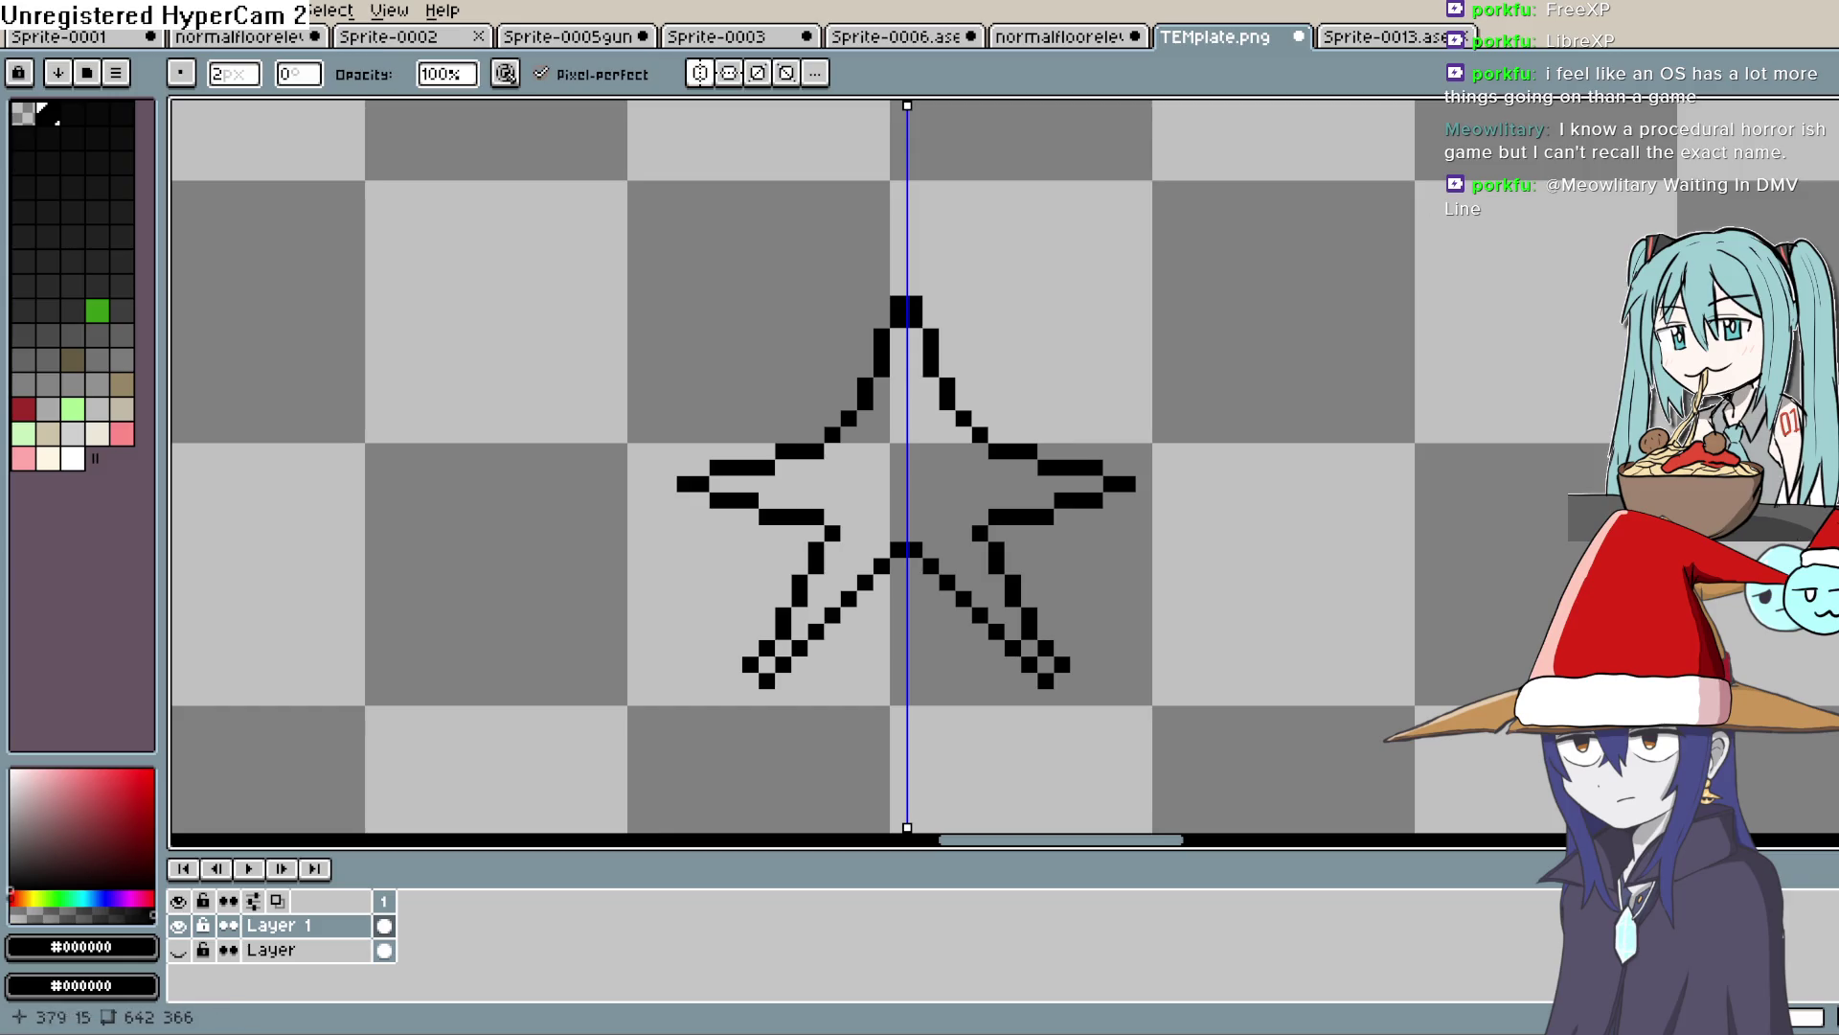
{"action": "key", "text": "b"}
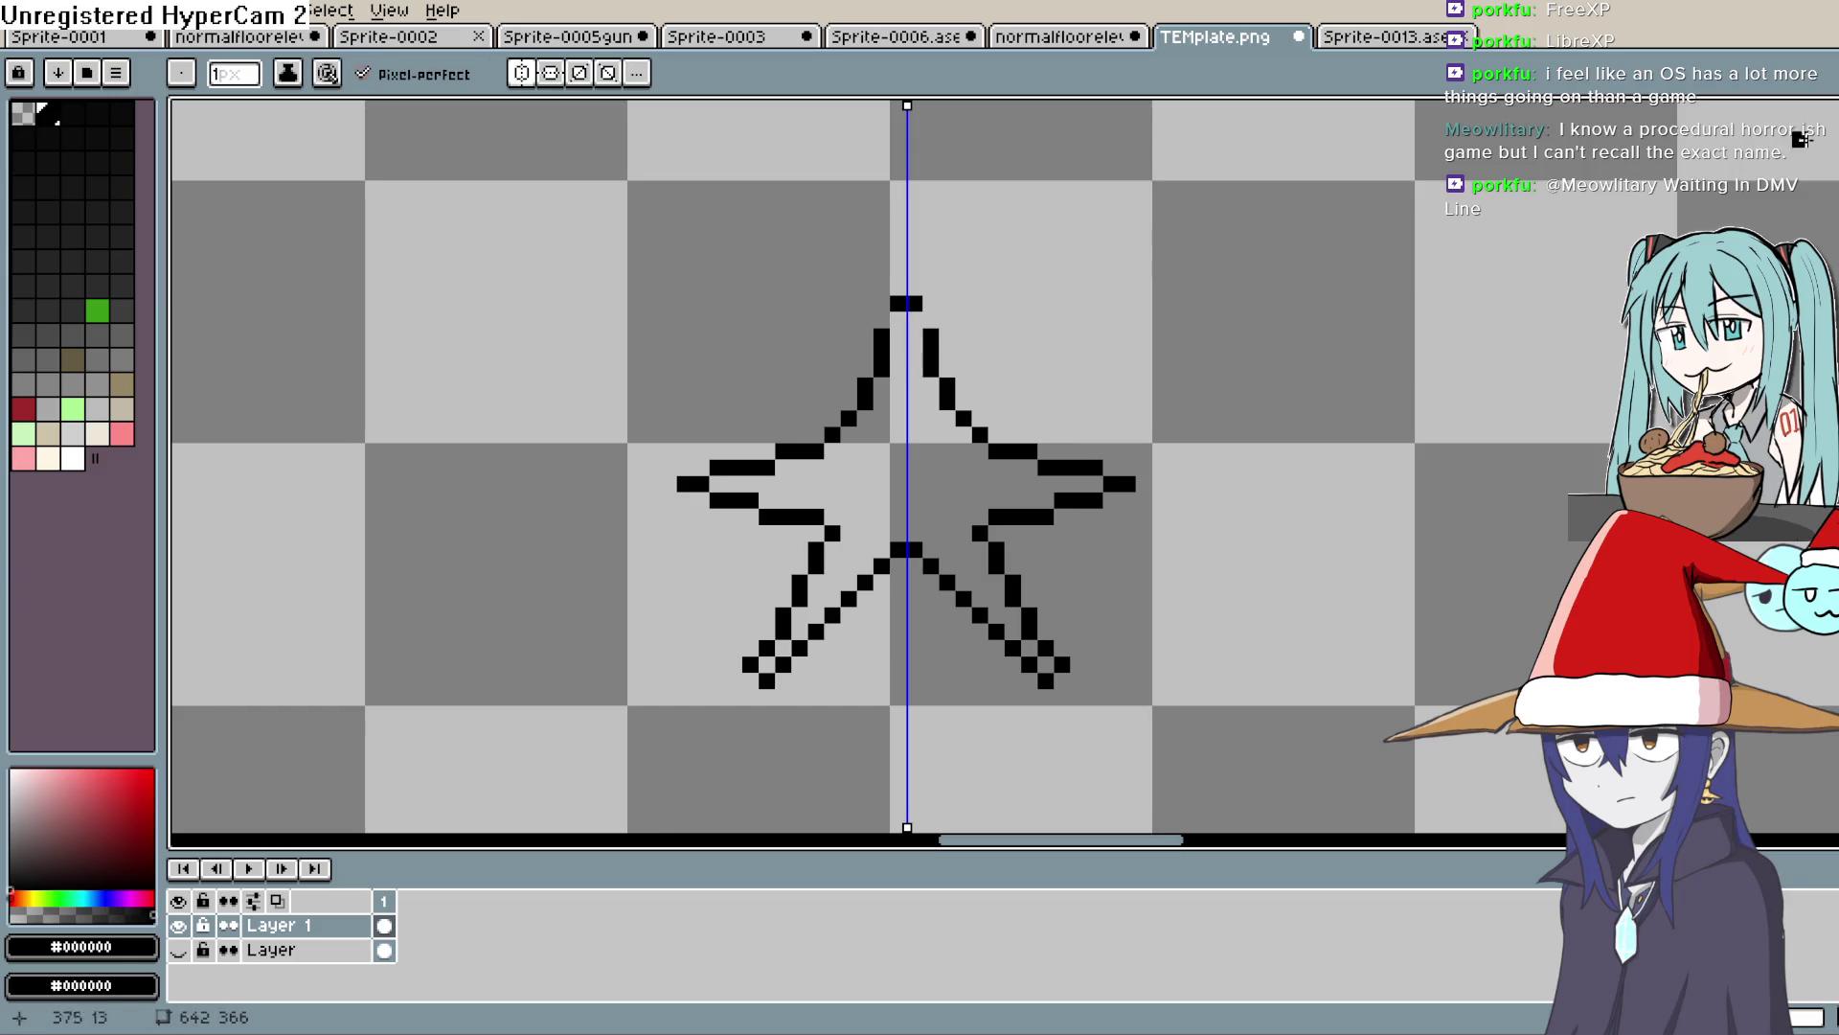
{"action": "left_click", "coordinate": [921, 319]}
{"action": "left_click_drag", "start_coordinate": [926, 318], "coordinate": [947, 321]}
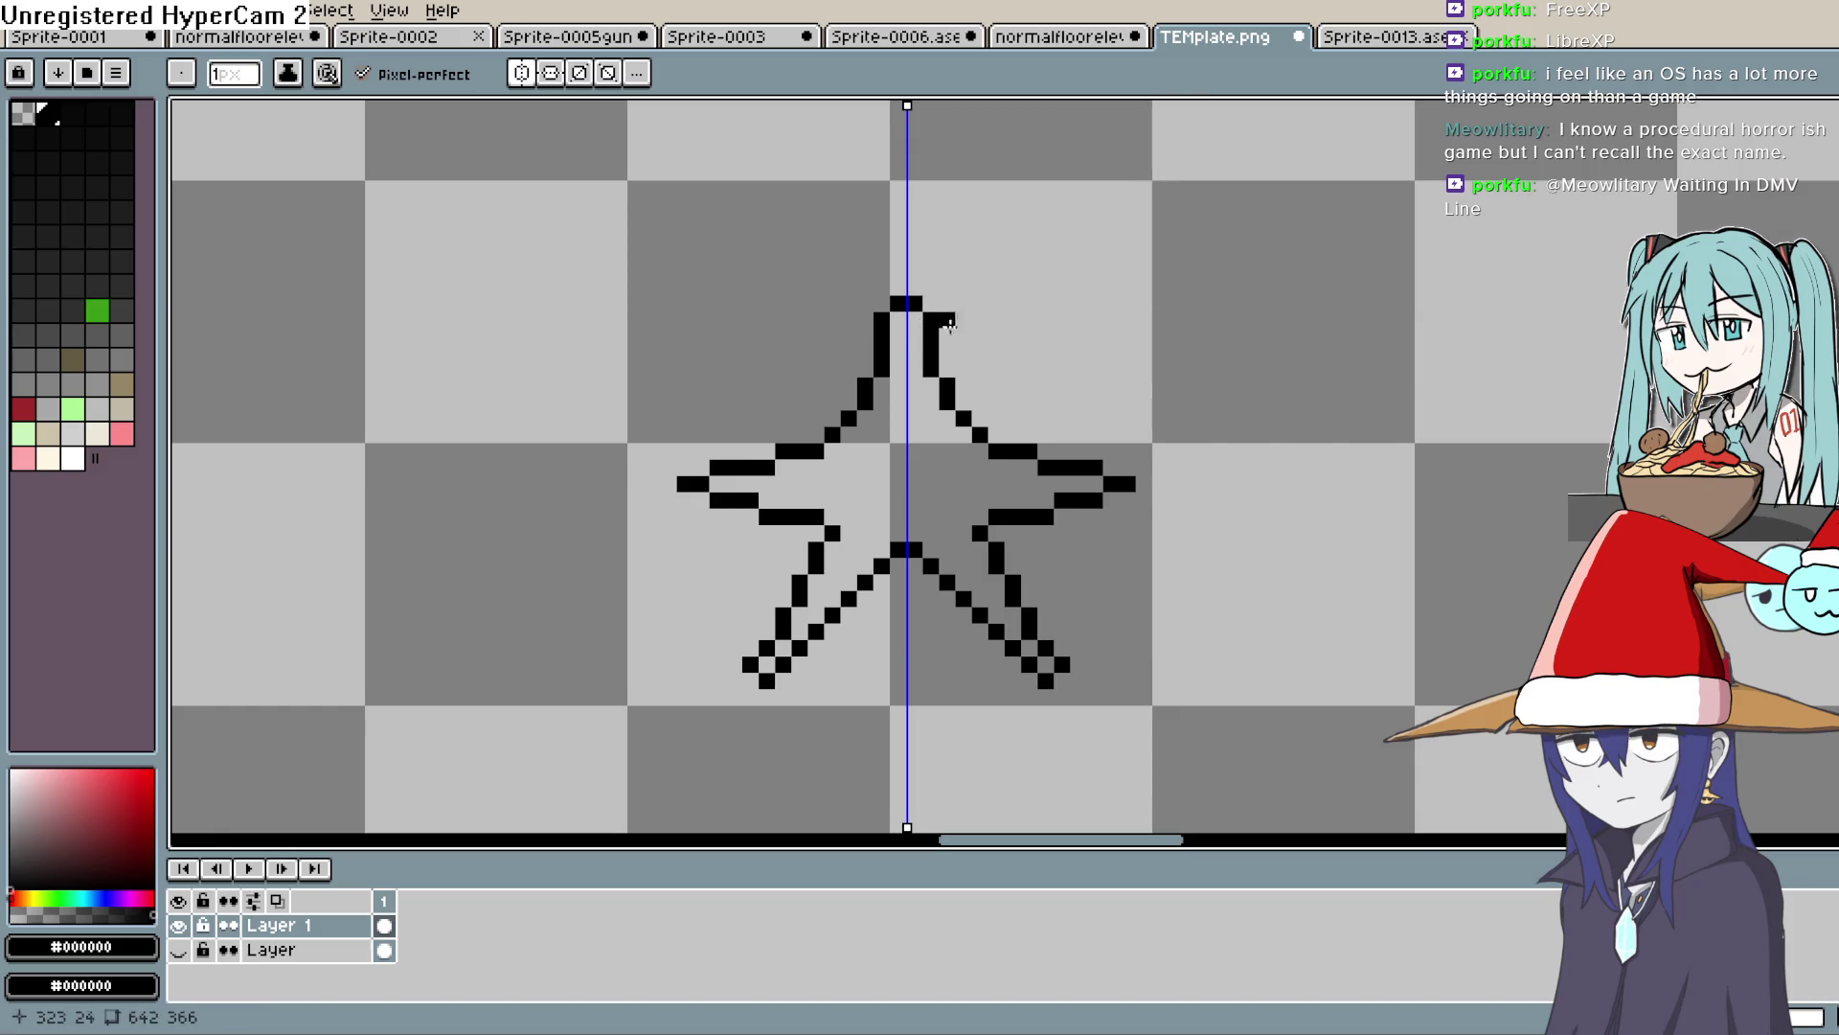
{"action": "left_click", "coordinate": [522, 74]}
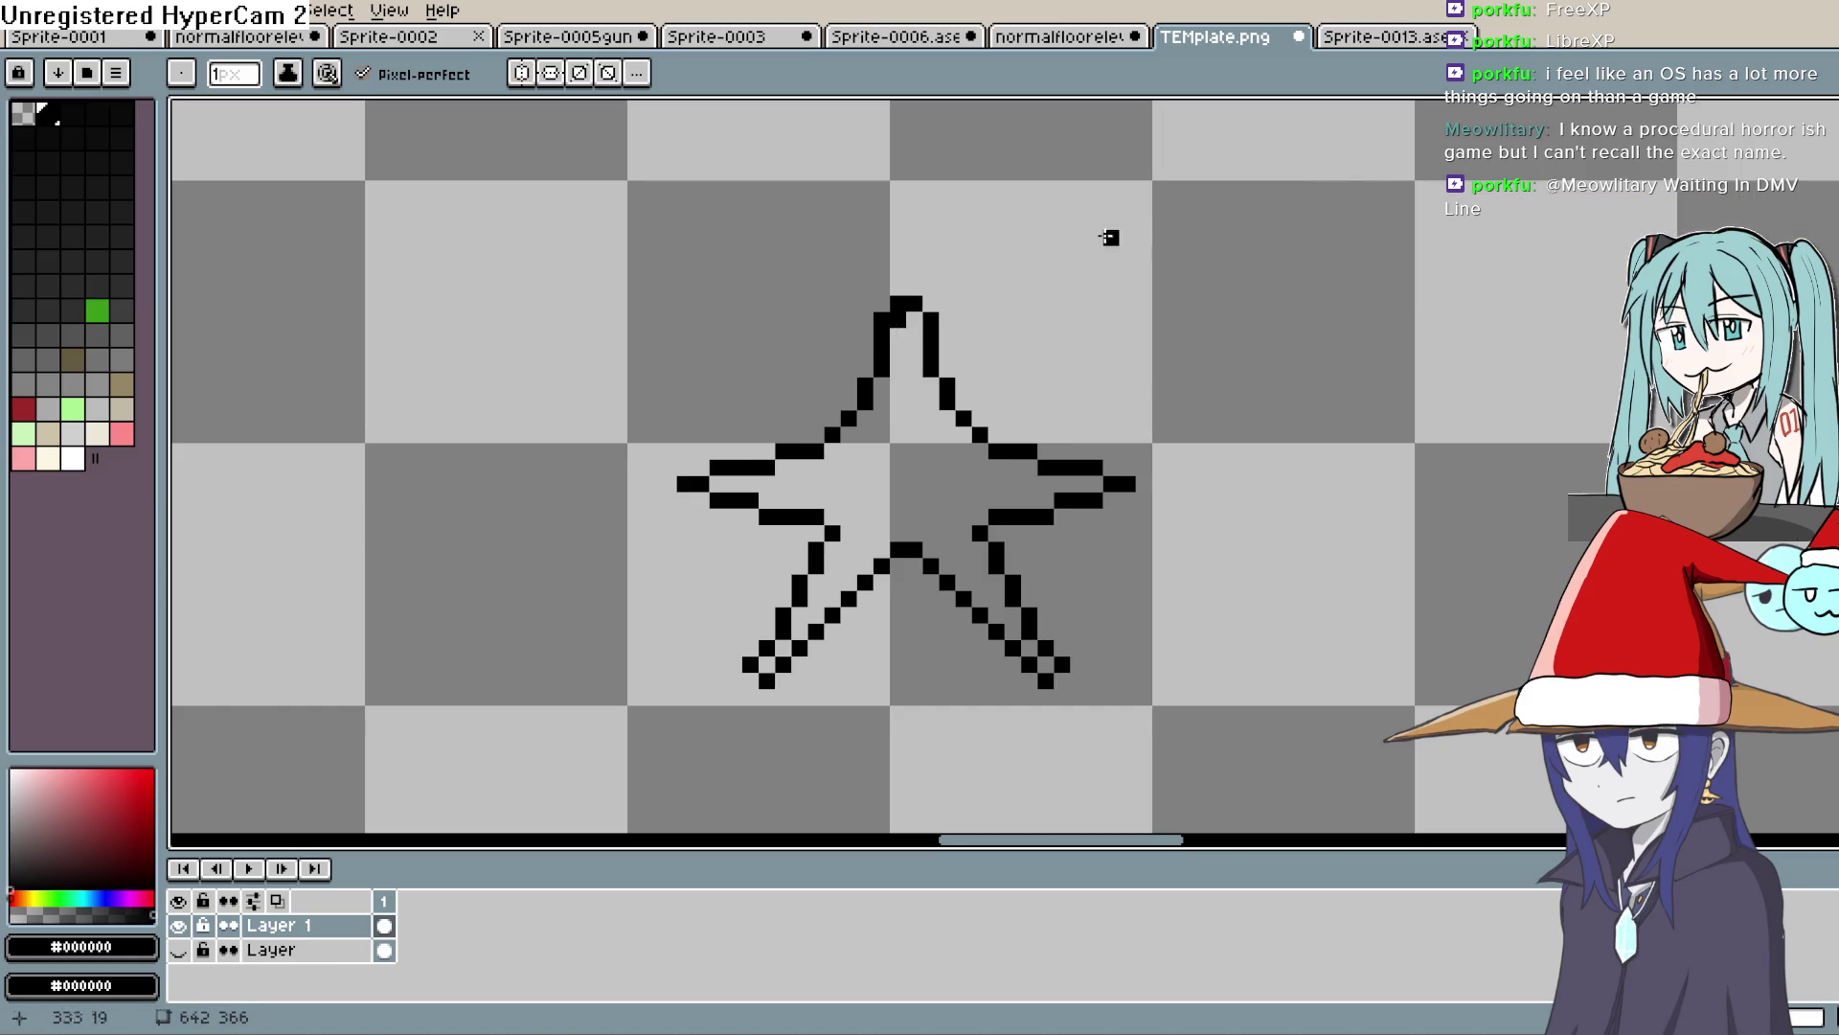
{"action": "key", "text": "e"}
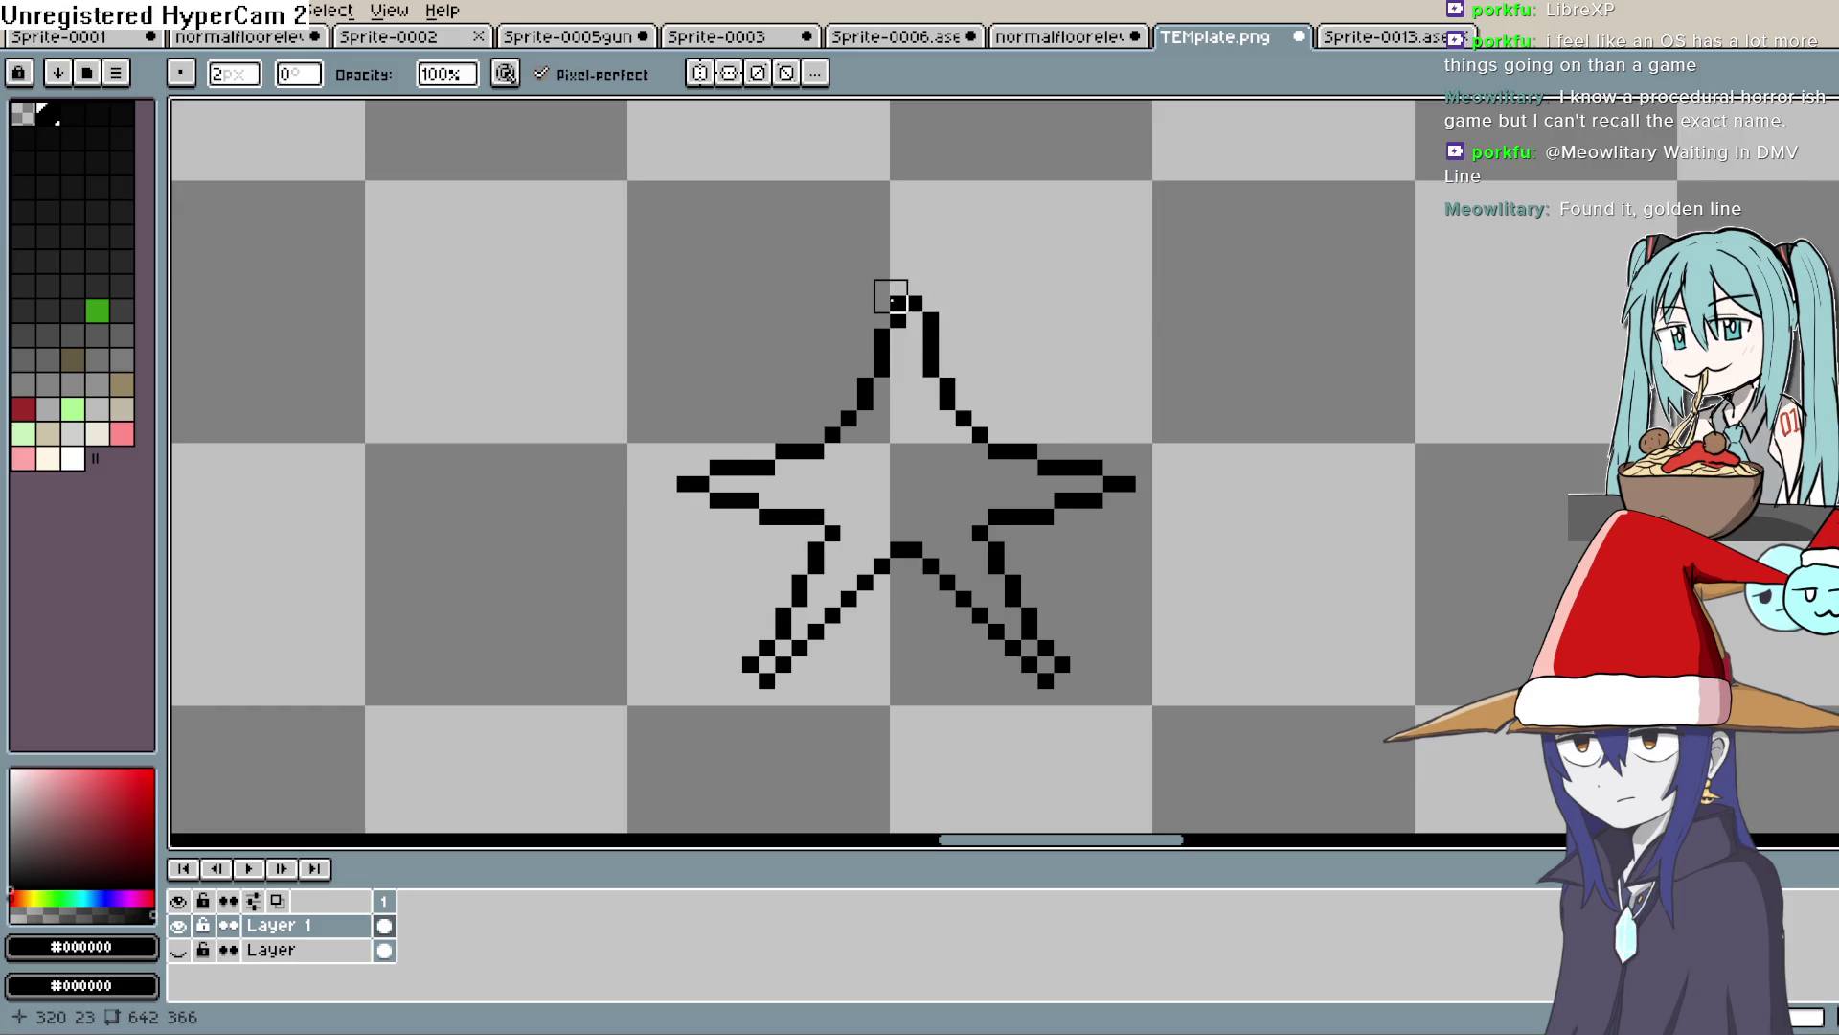
Choose bright yellow and bucket-fill the inside of the star outline
{"action": "scroll", "coordinate": [1103, 296], "scroll_direction": "down", "scroll_amount": 4}
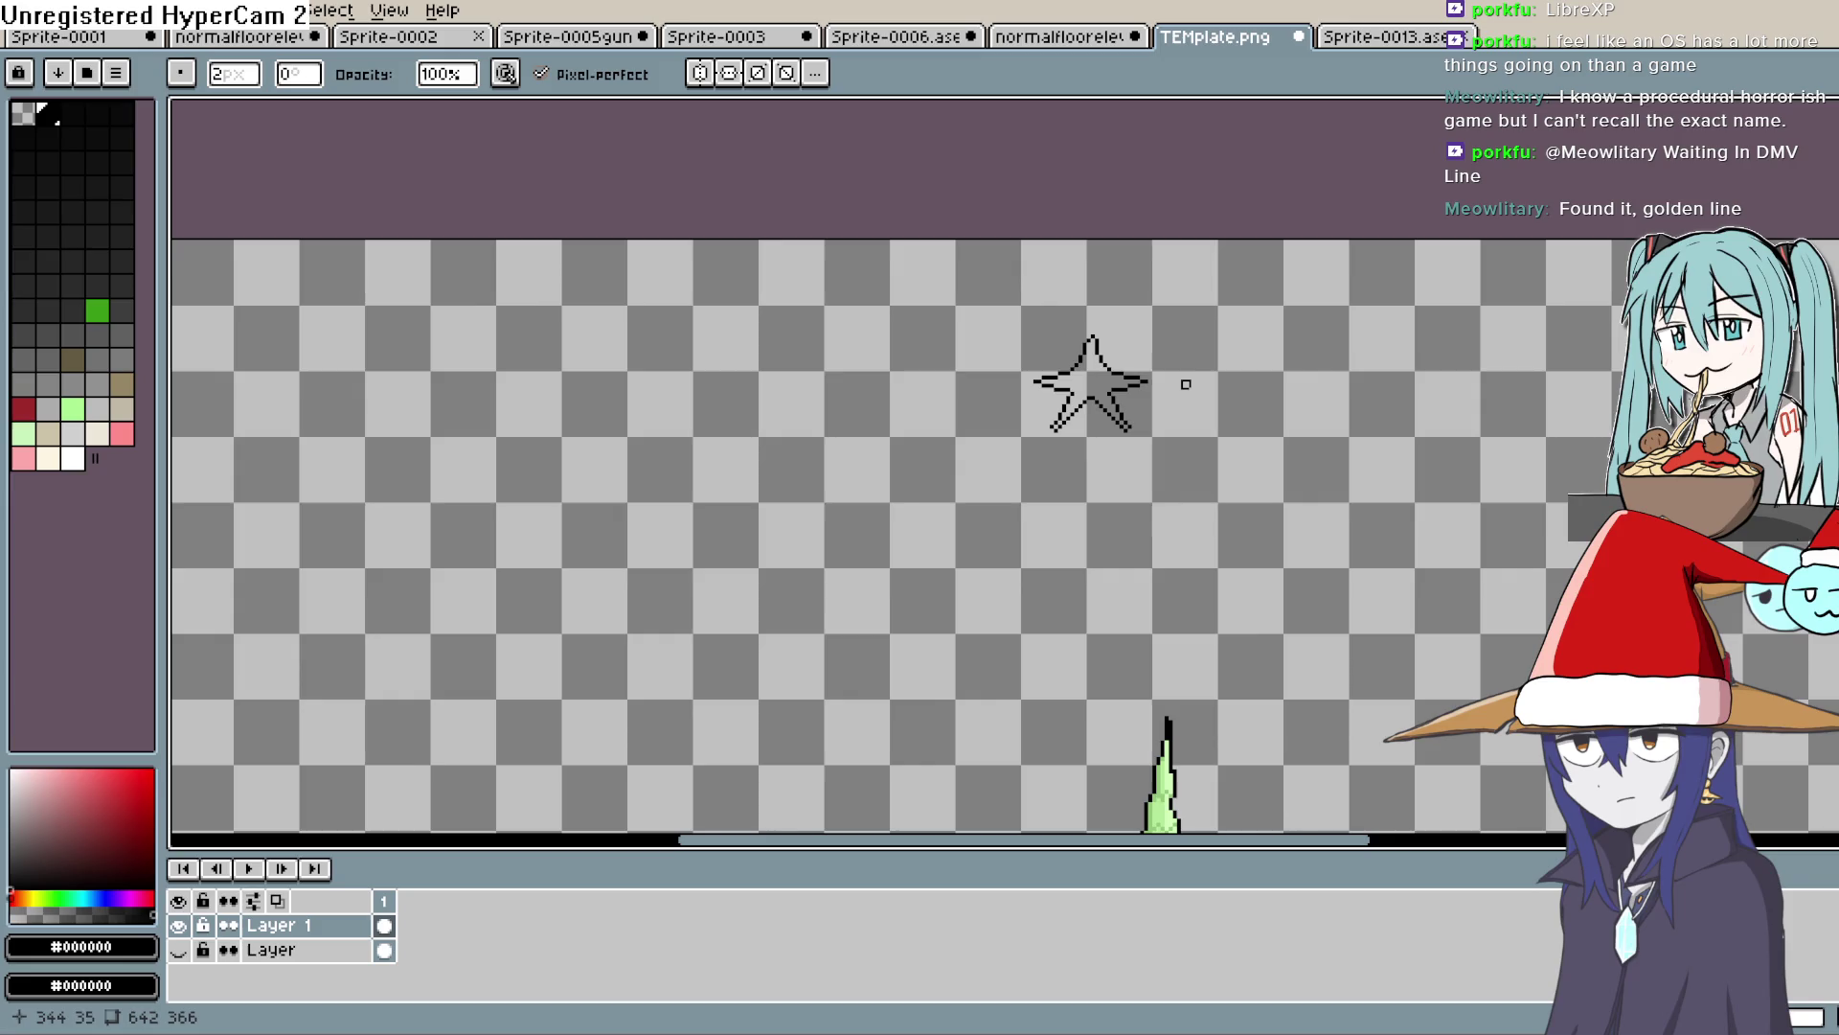
{"action": "scroll", "coordinate": [1168, 375], "scroll_direction": "up", "scroll_amount": 4}
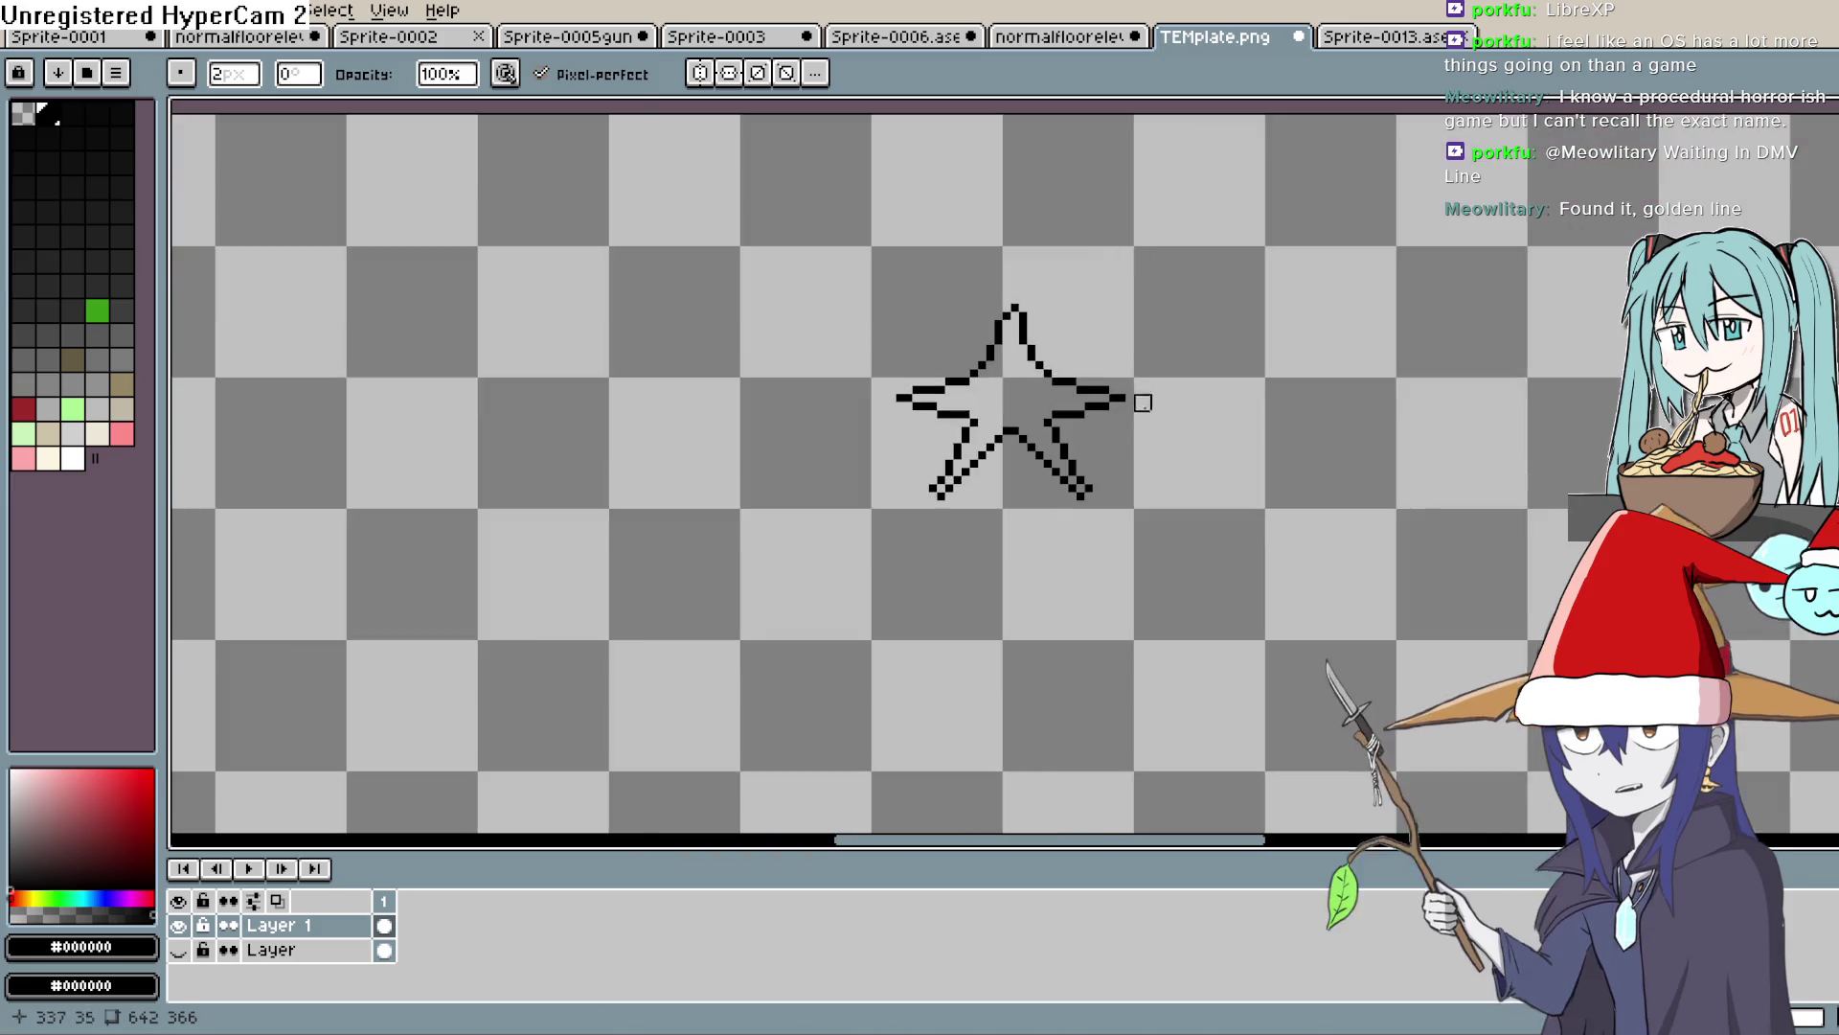
{"action": "key", "text": "i"}
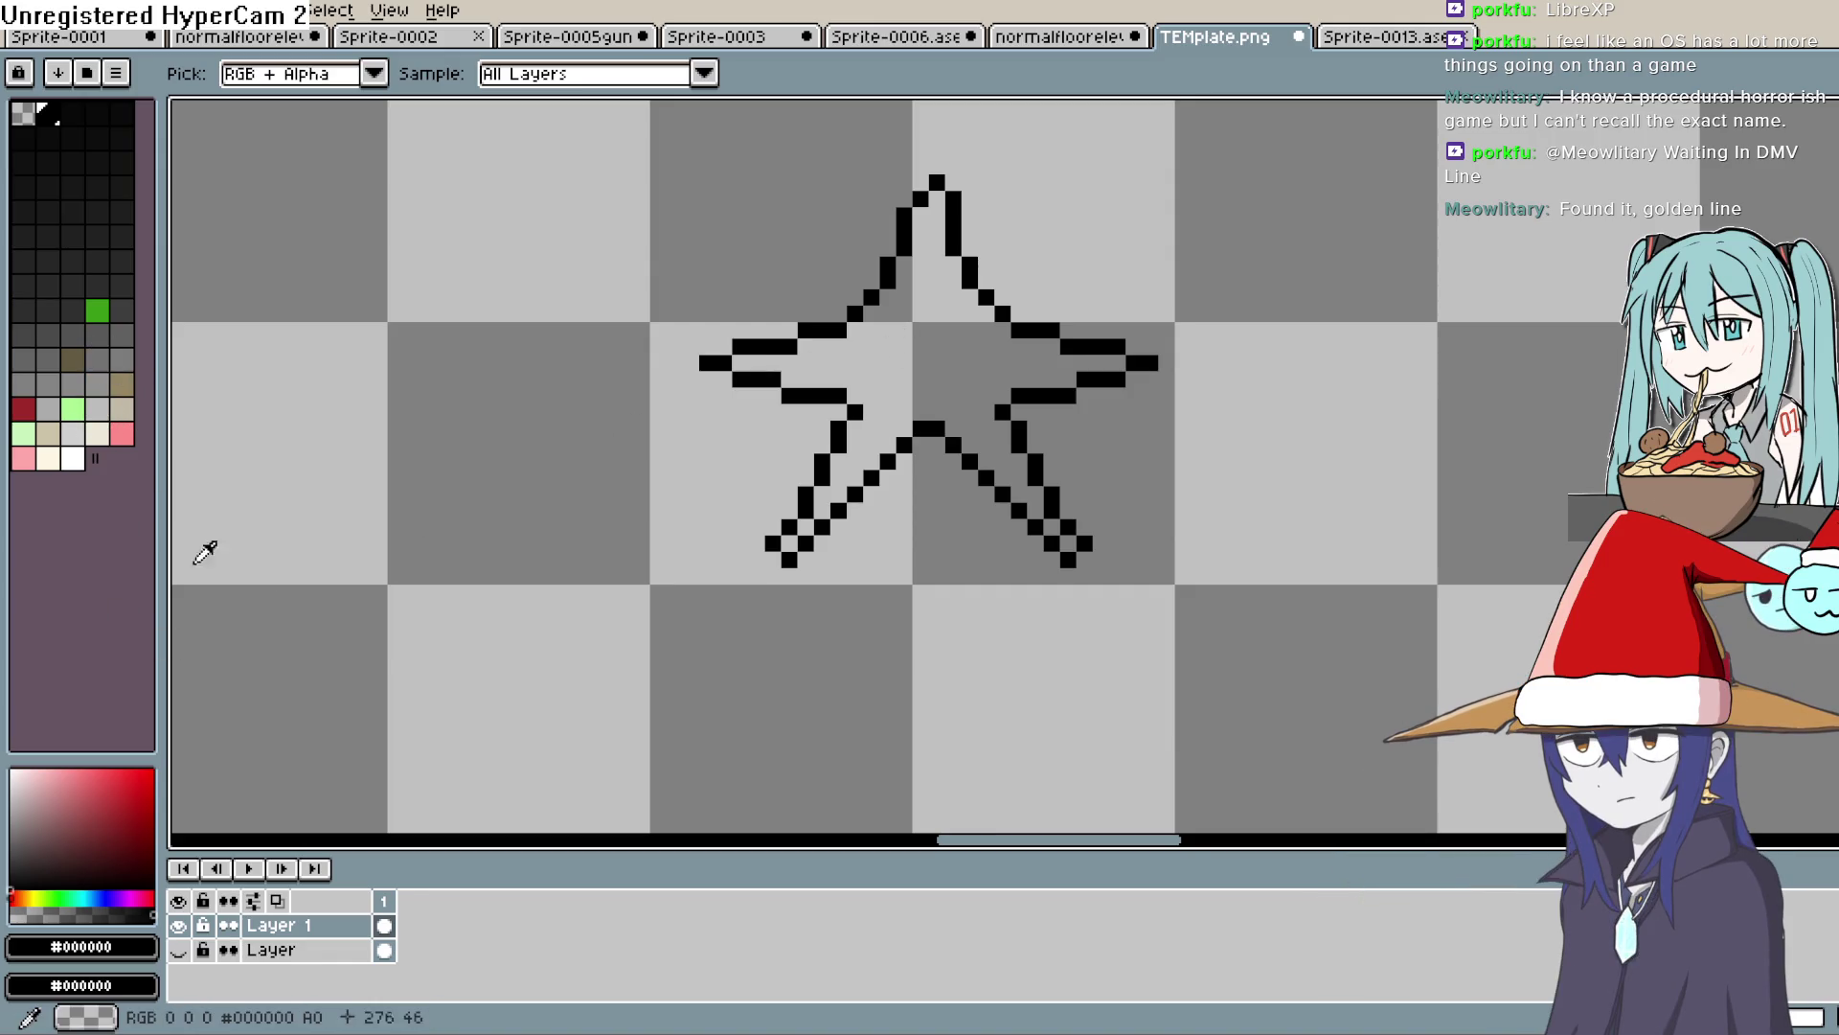
{"action": "left_click", "coordinate": [30, 898]}
{"action": "left_click", "coordinate": [124, 769]}
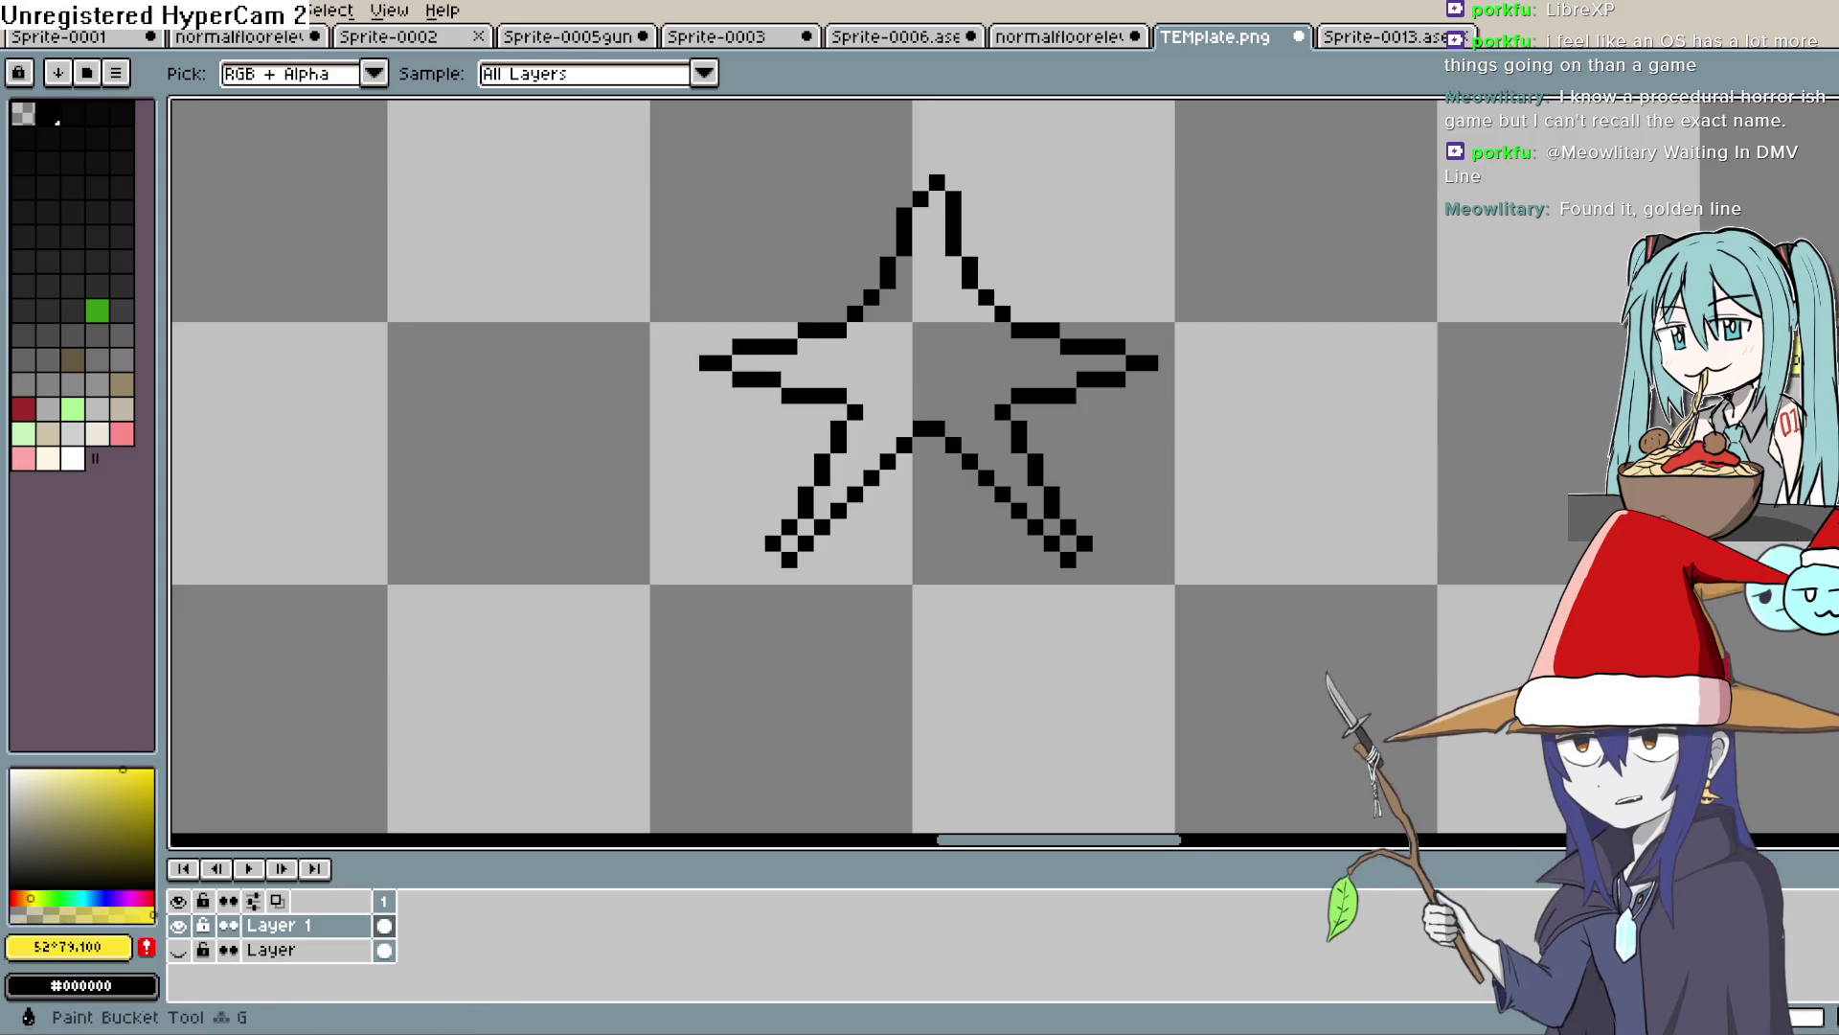
{"action": "key", "text": "g"}
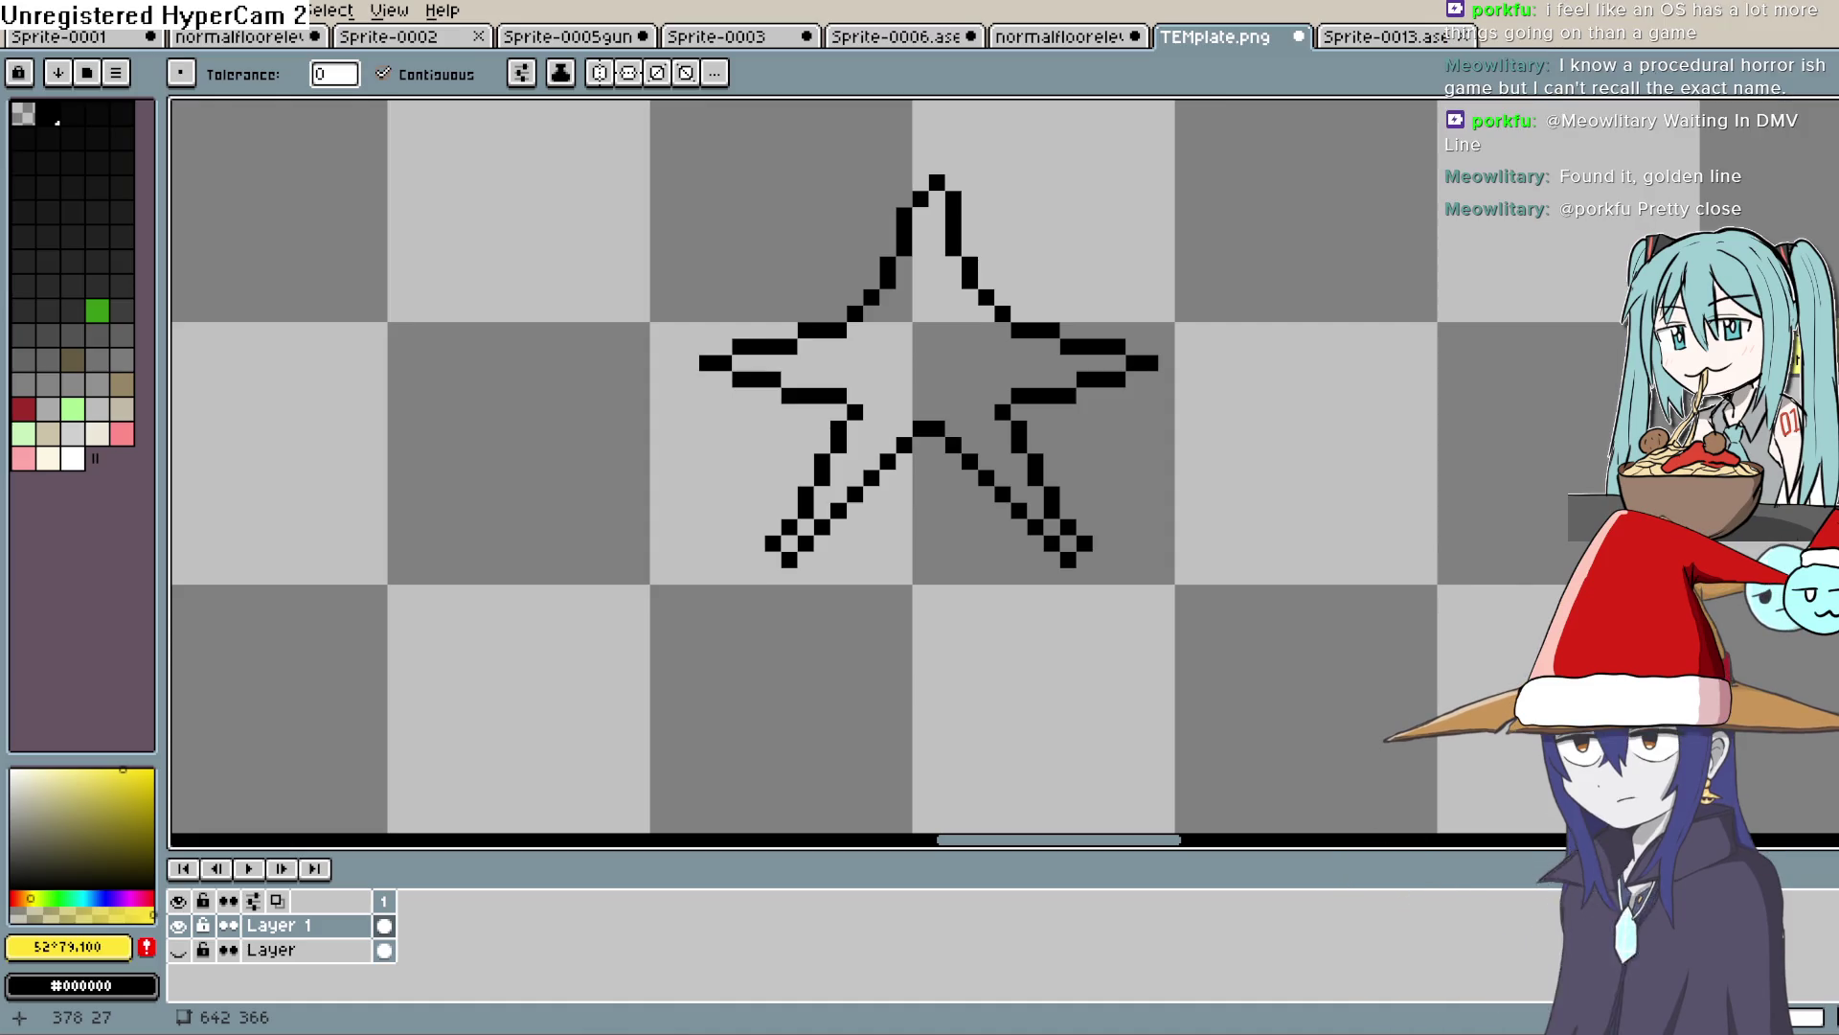
{"action": "left_click", "coordinate": [953, 334]}
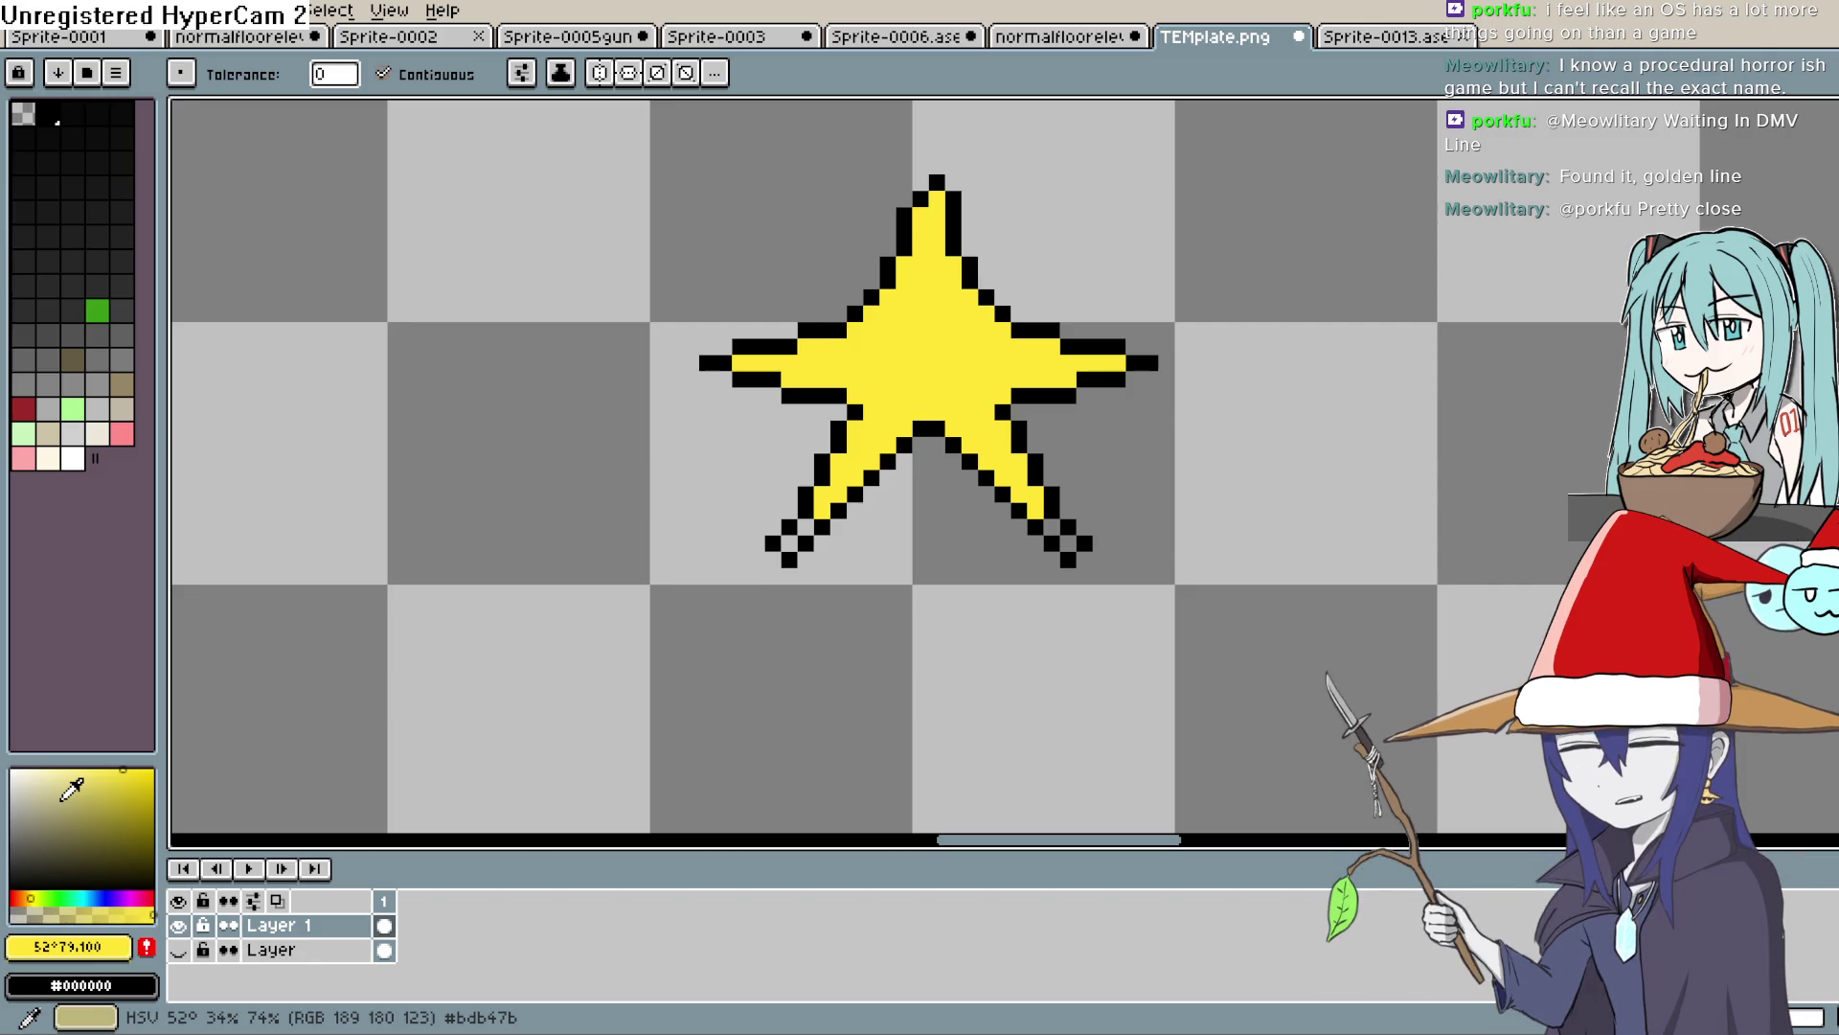
Draw pale-yellow diagonal highlights on the star's lower-left arm and upper-left area
{"action": "left_click", "coordinate": [46, 769]}
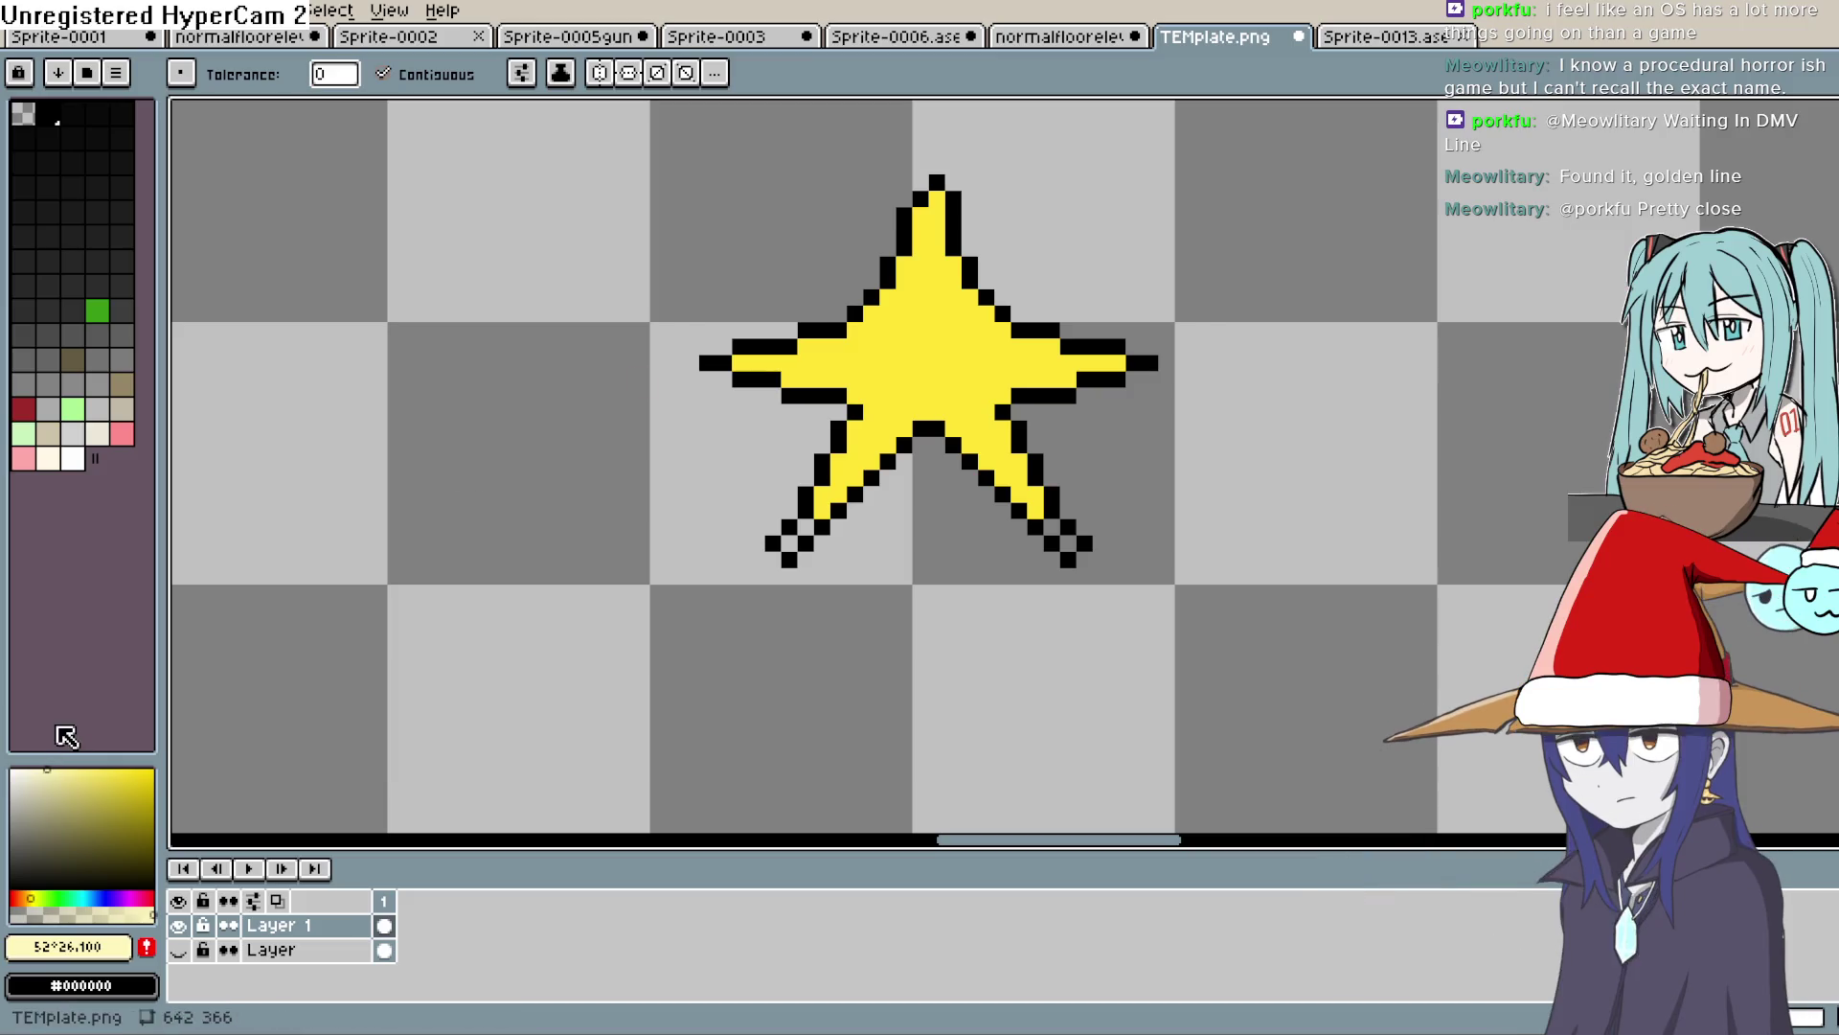
{"action": "key", "text": "b"}
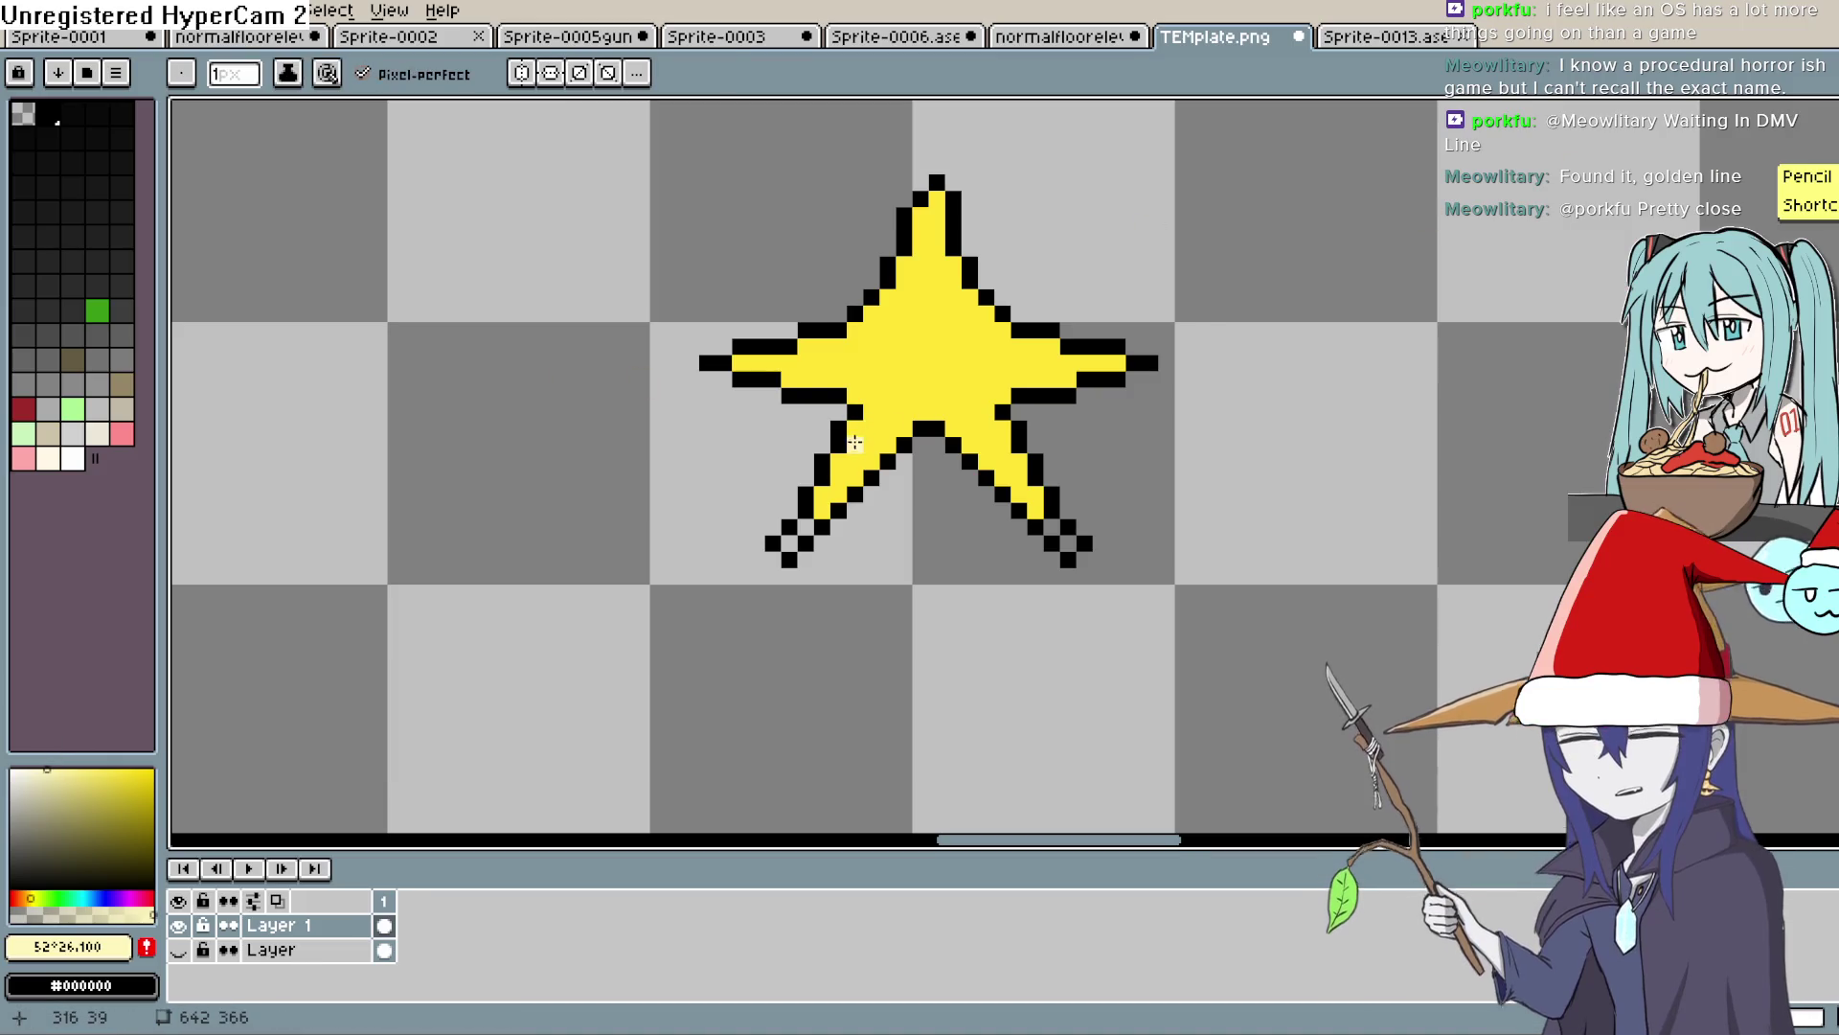
{"action": "left_click_drag", "start_coordinate": [847, 461], "coordinate": [883, 417]}
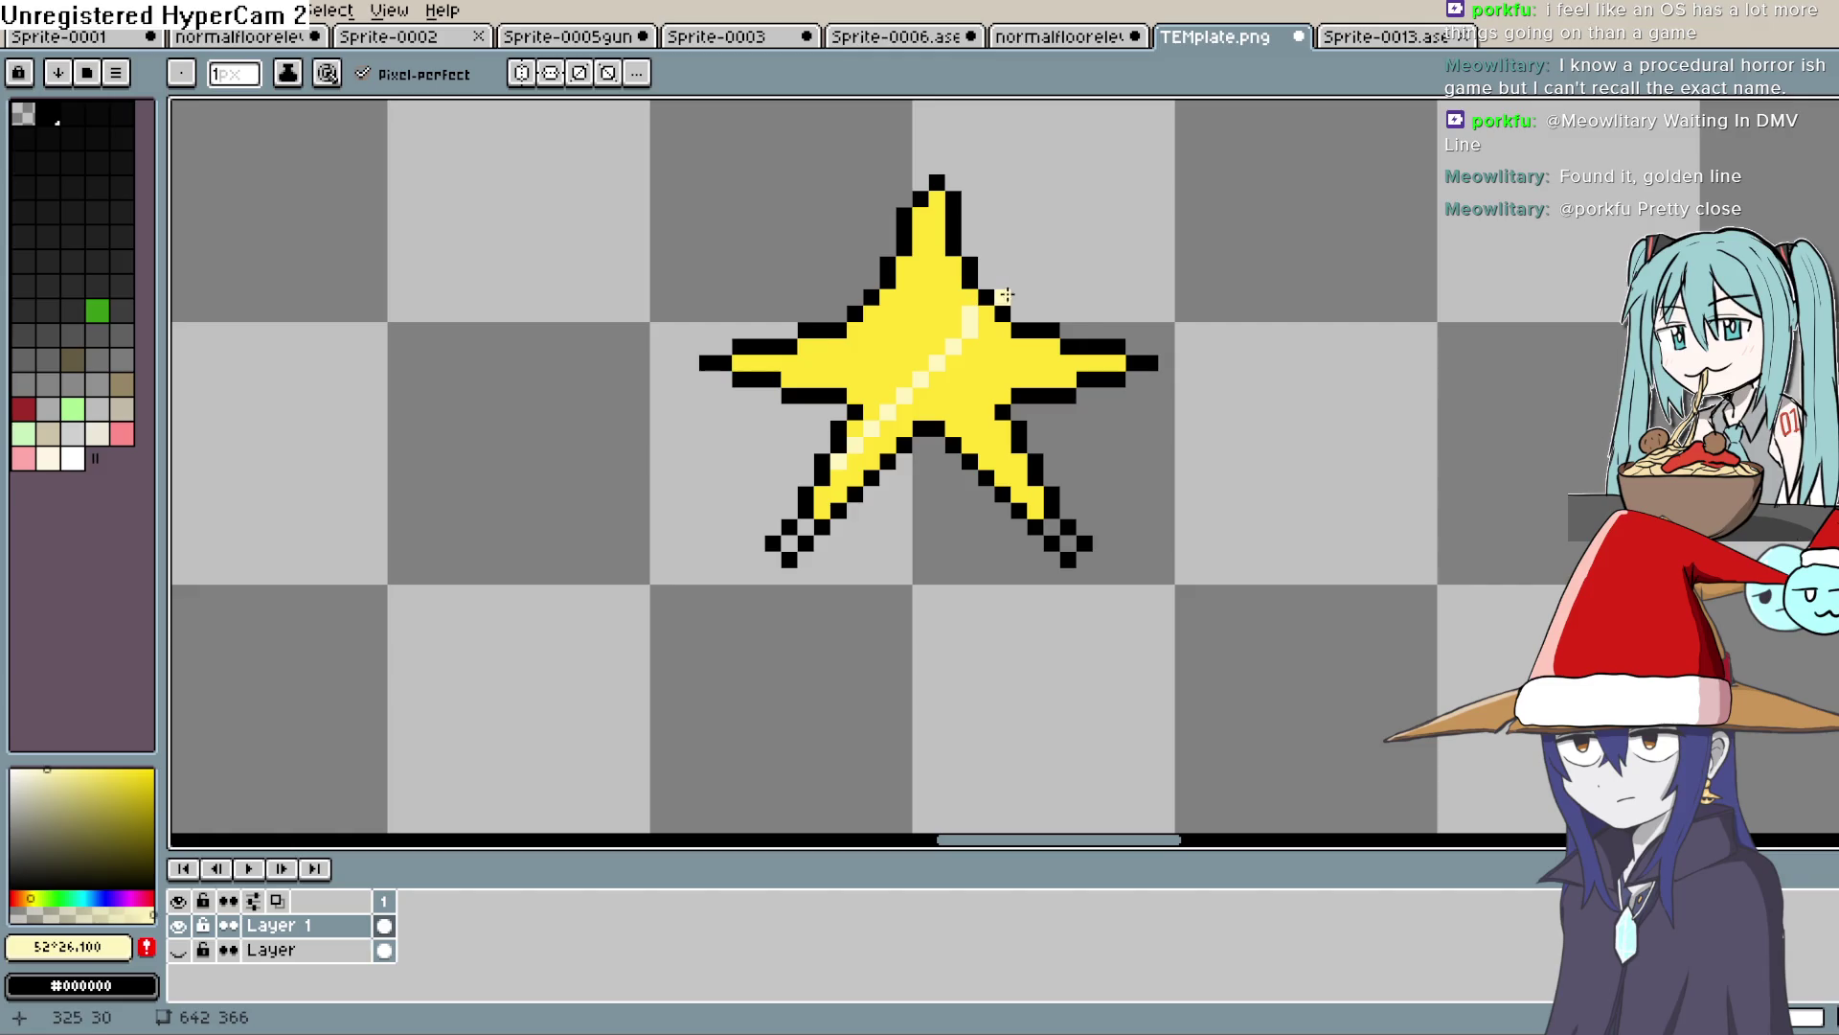
{"action": "key", "text": "v"}
{"action": "key", "text": "b"}
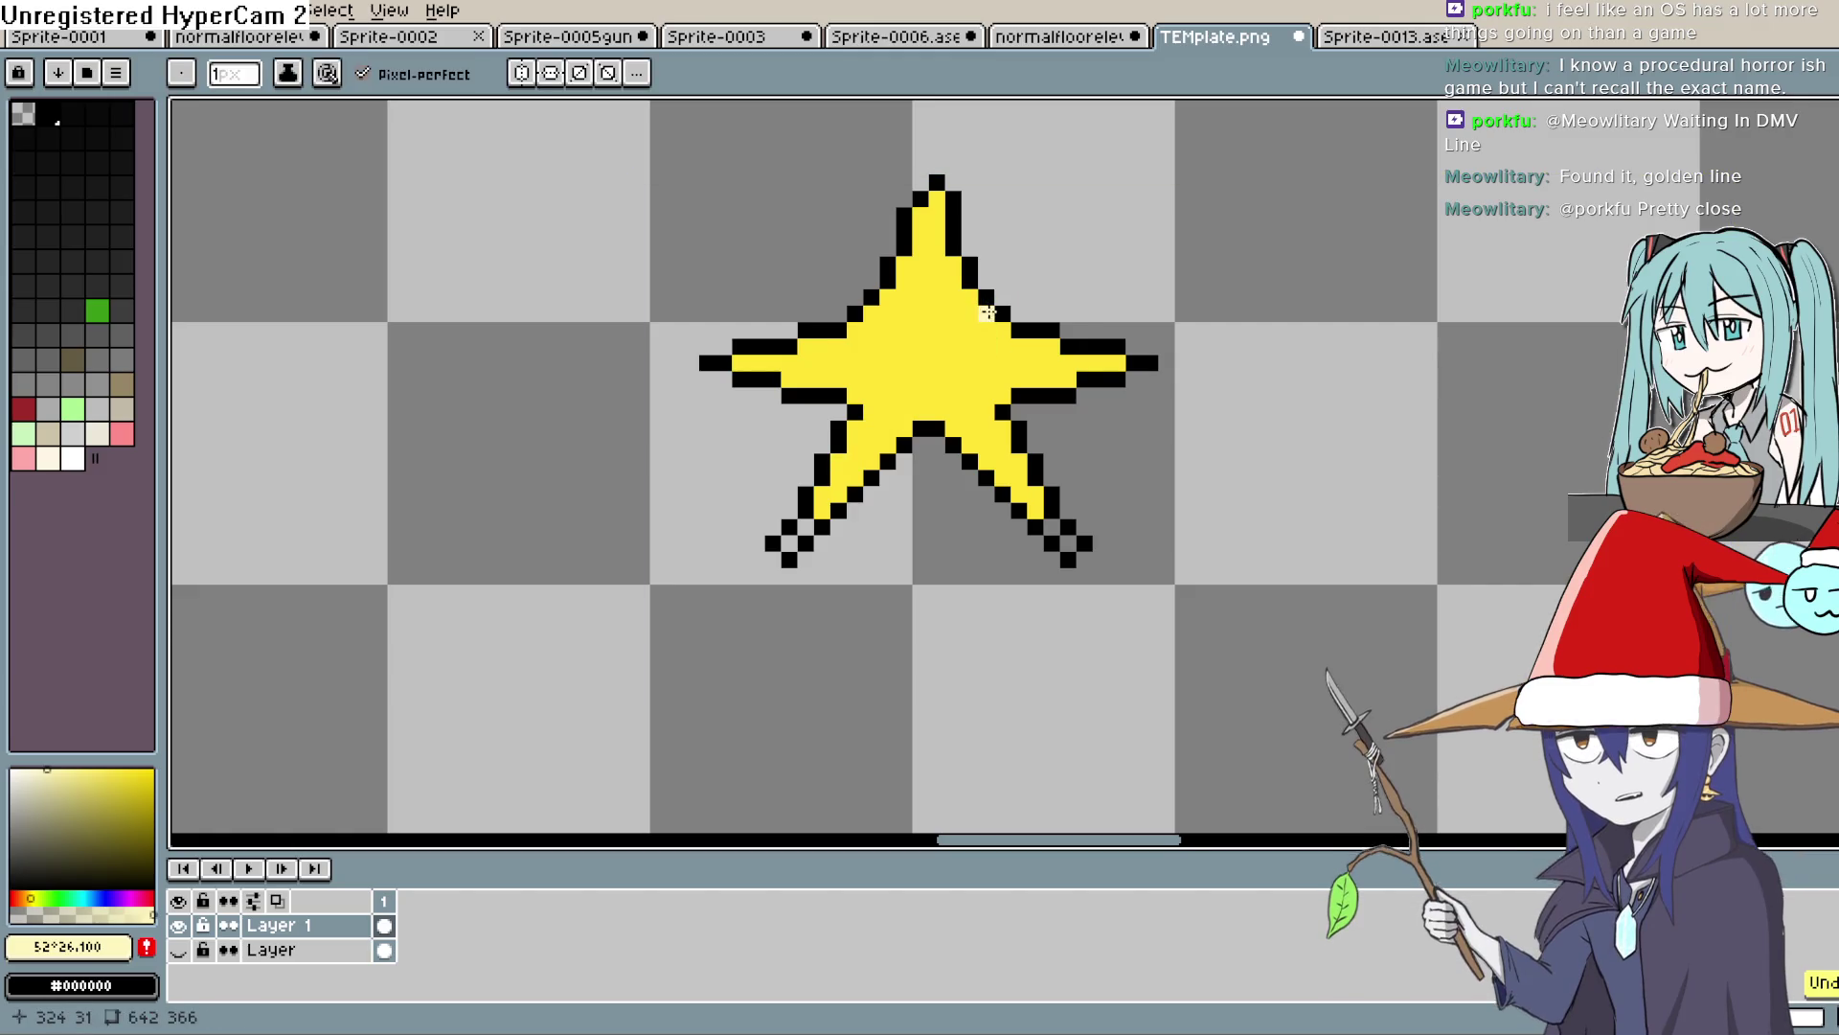
{"action": "left_click_drag", "start_coordinate": [873, 428], "coordinate": [842, 462]}
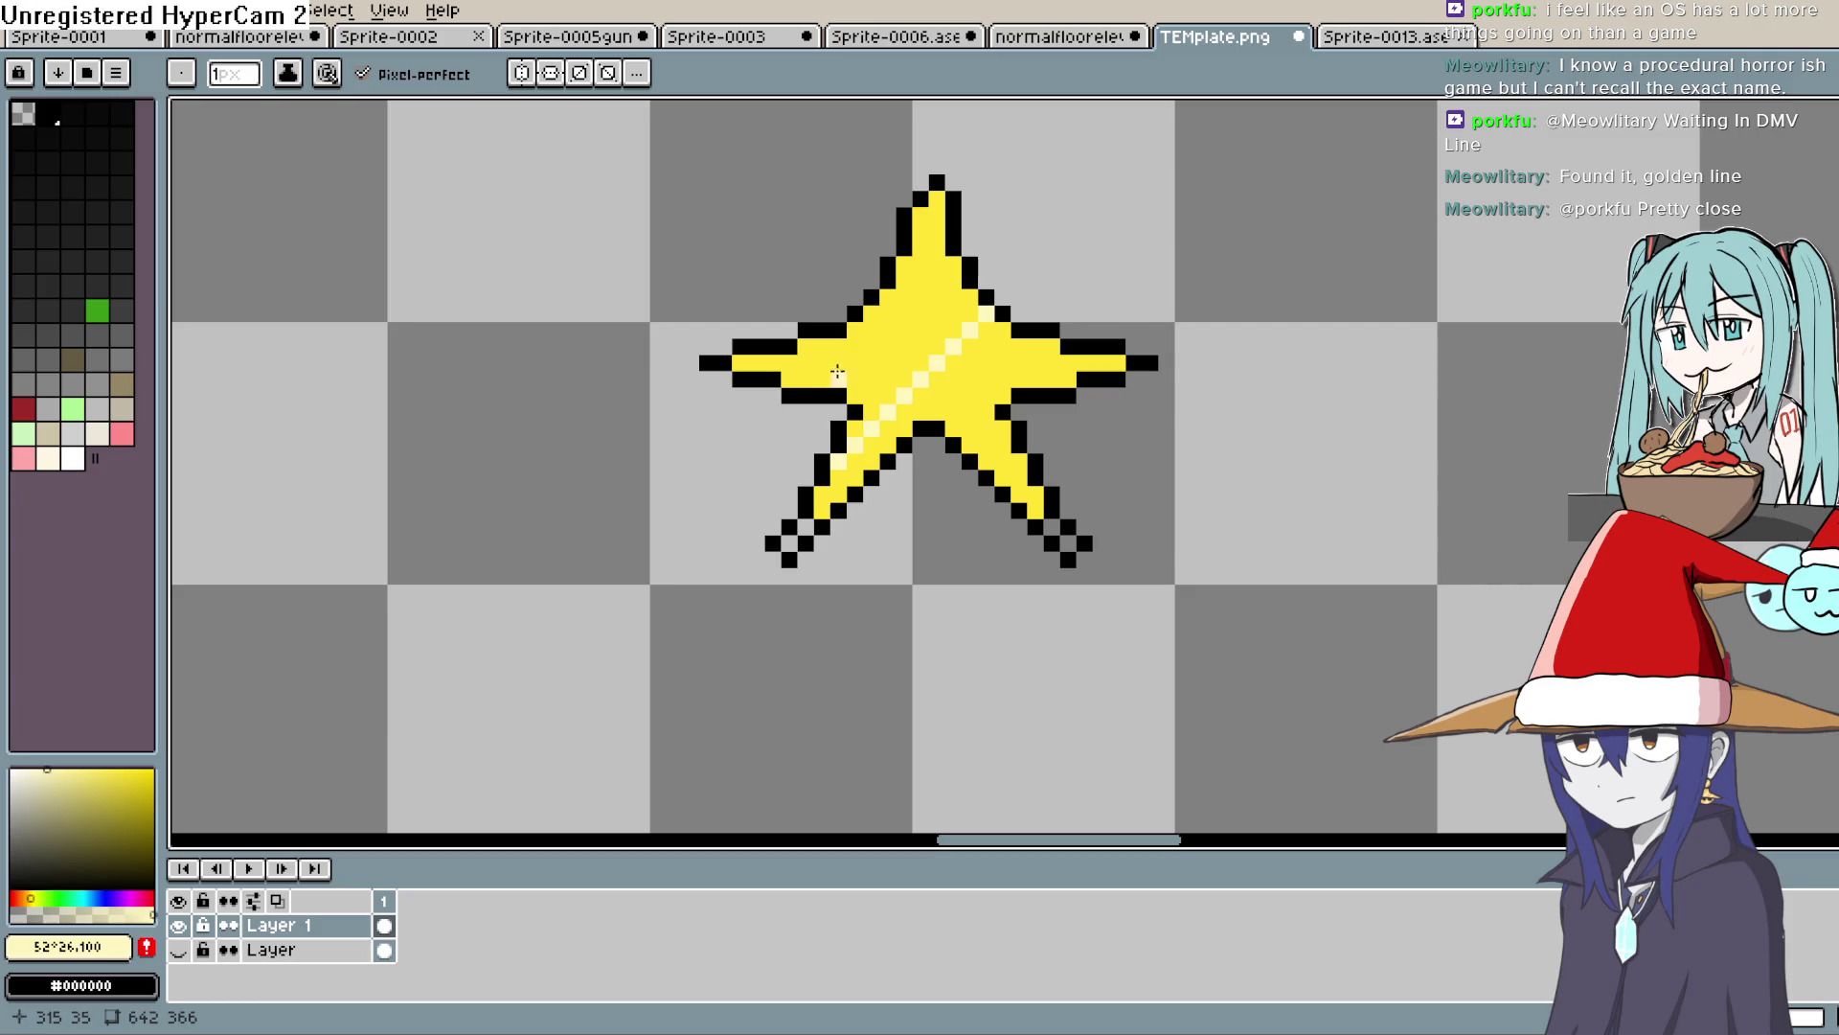
{"action": "mouse_move", "coordinate": [817, 379]}
{"action": "left_mouse_down"}
{"action": "mouse_move", "coordinate": [797, 379]}
{"action": "mouse_move", "coordinate": [983, 267]}
{"action": "left_mouse_up"}
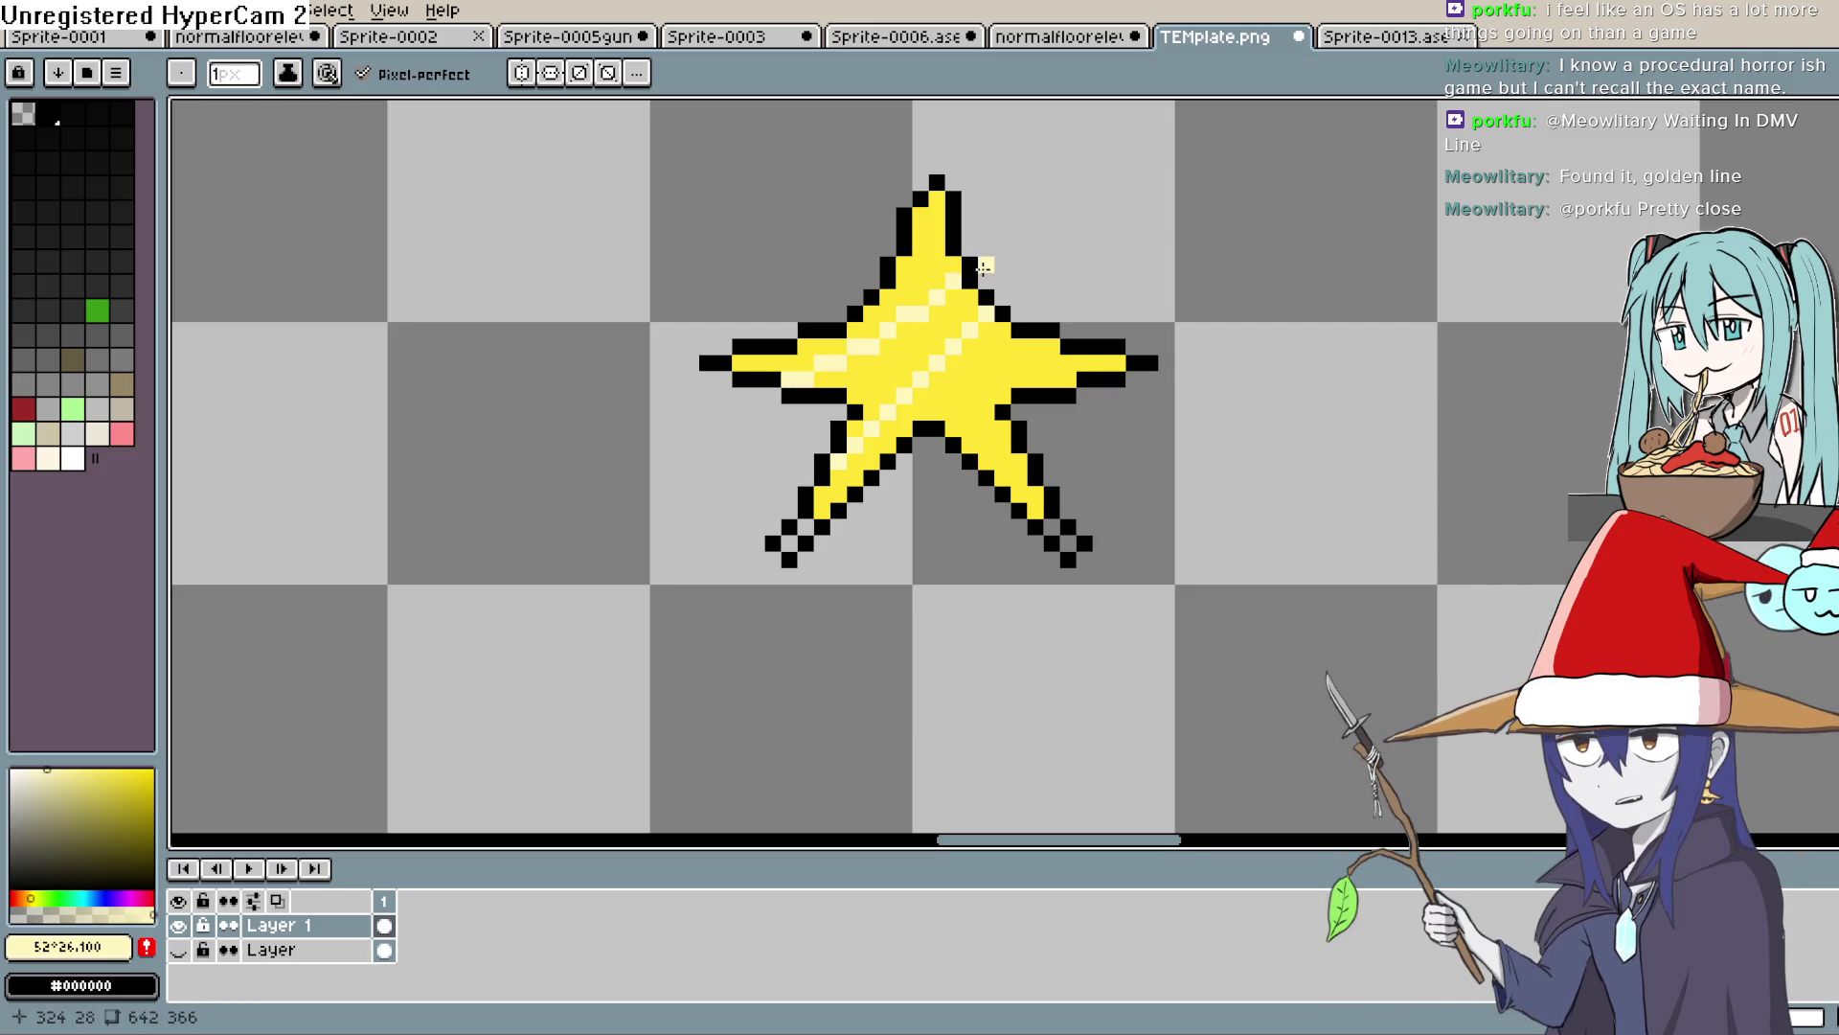
{"action": "key", "text": "ctrl+z"}
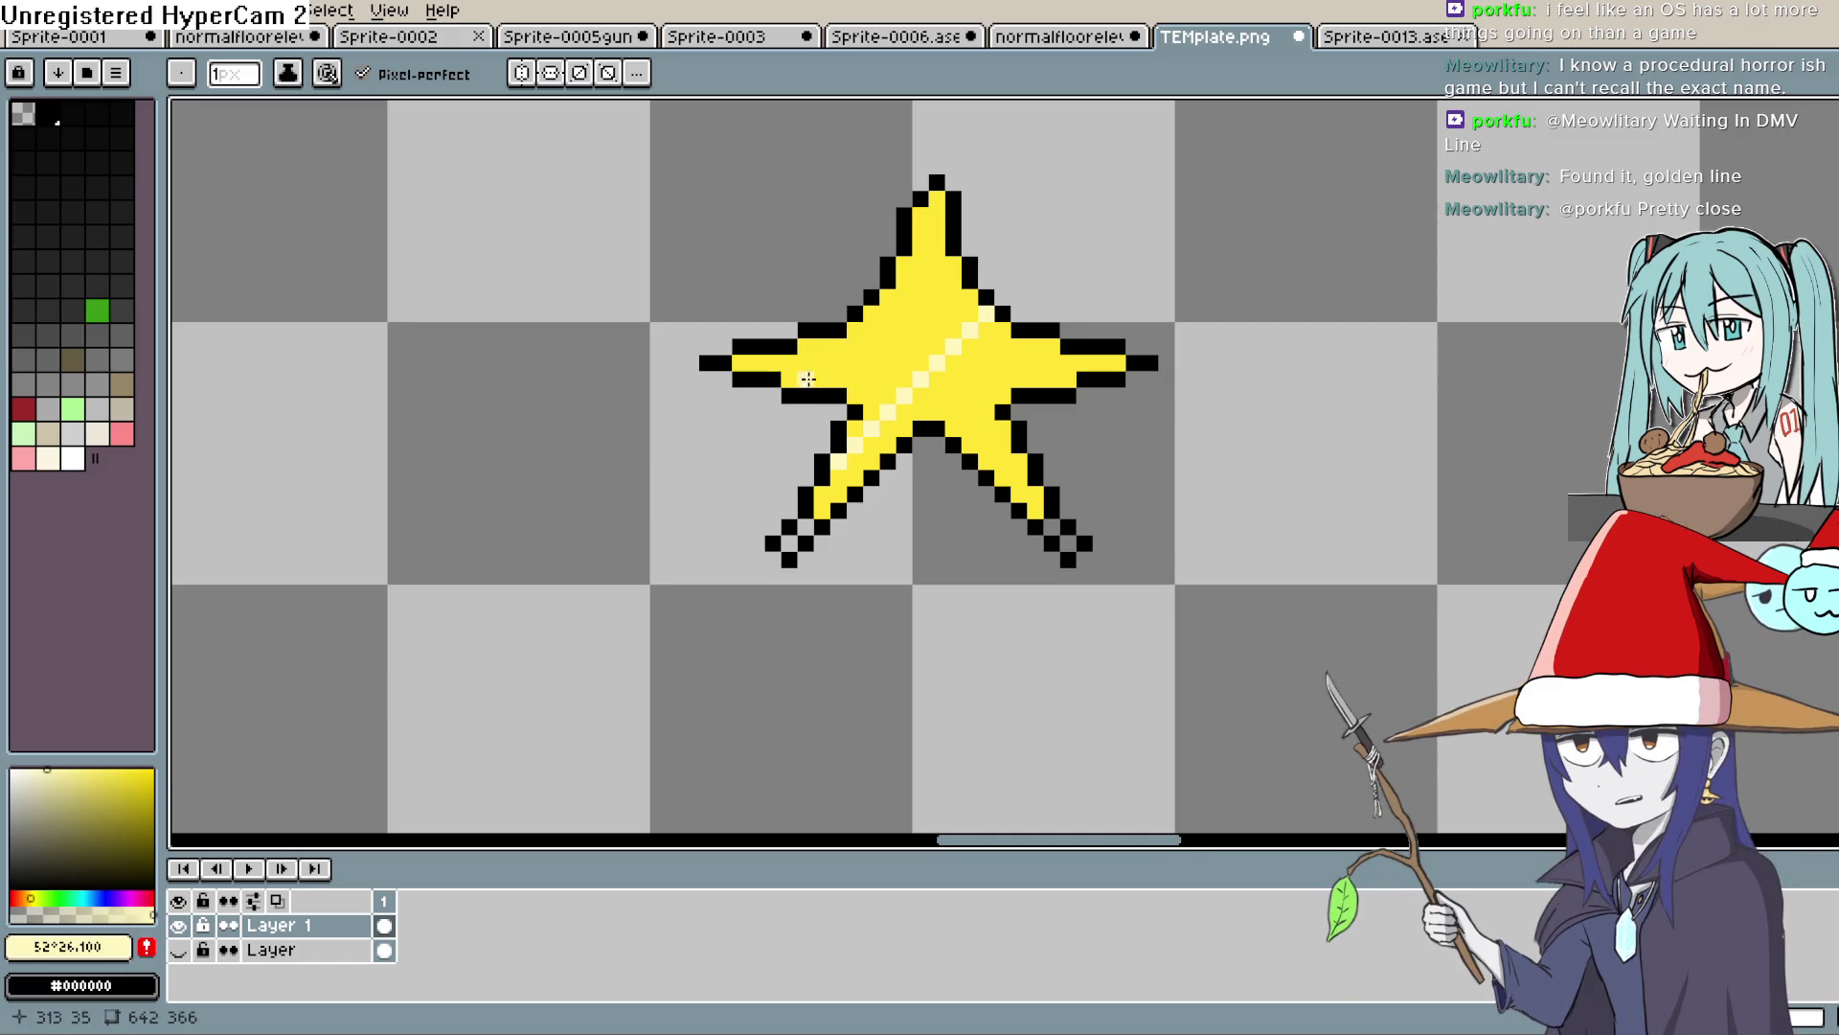
{"action": "left_click_drag", "start_coordinate": [837, 379], "coordinate": [899, 319]}
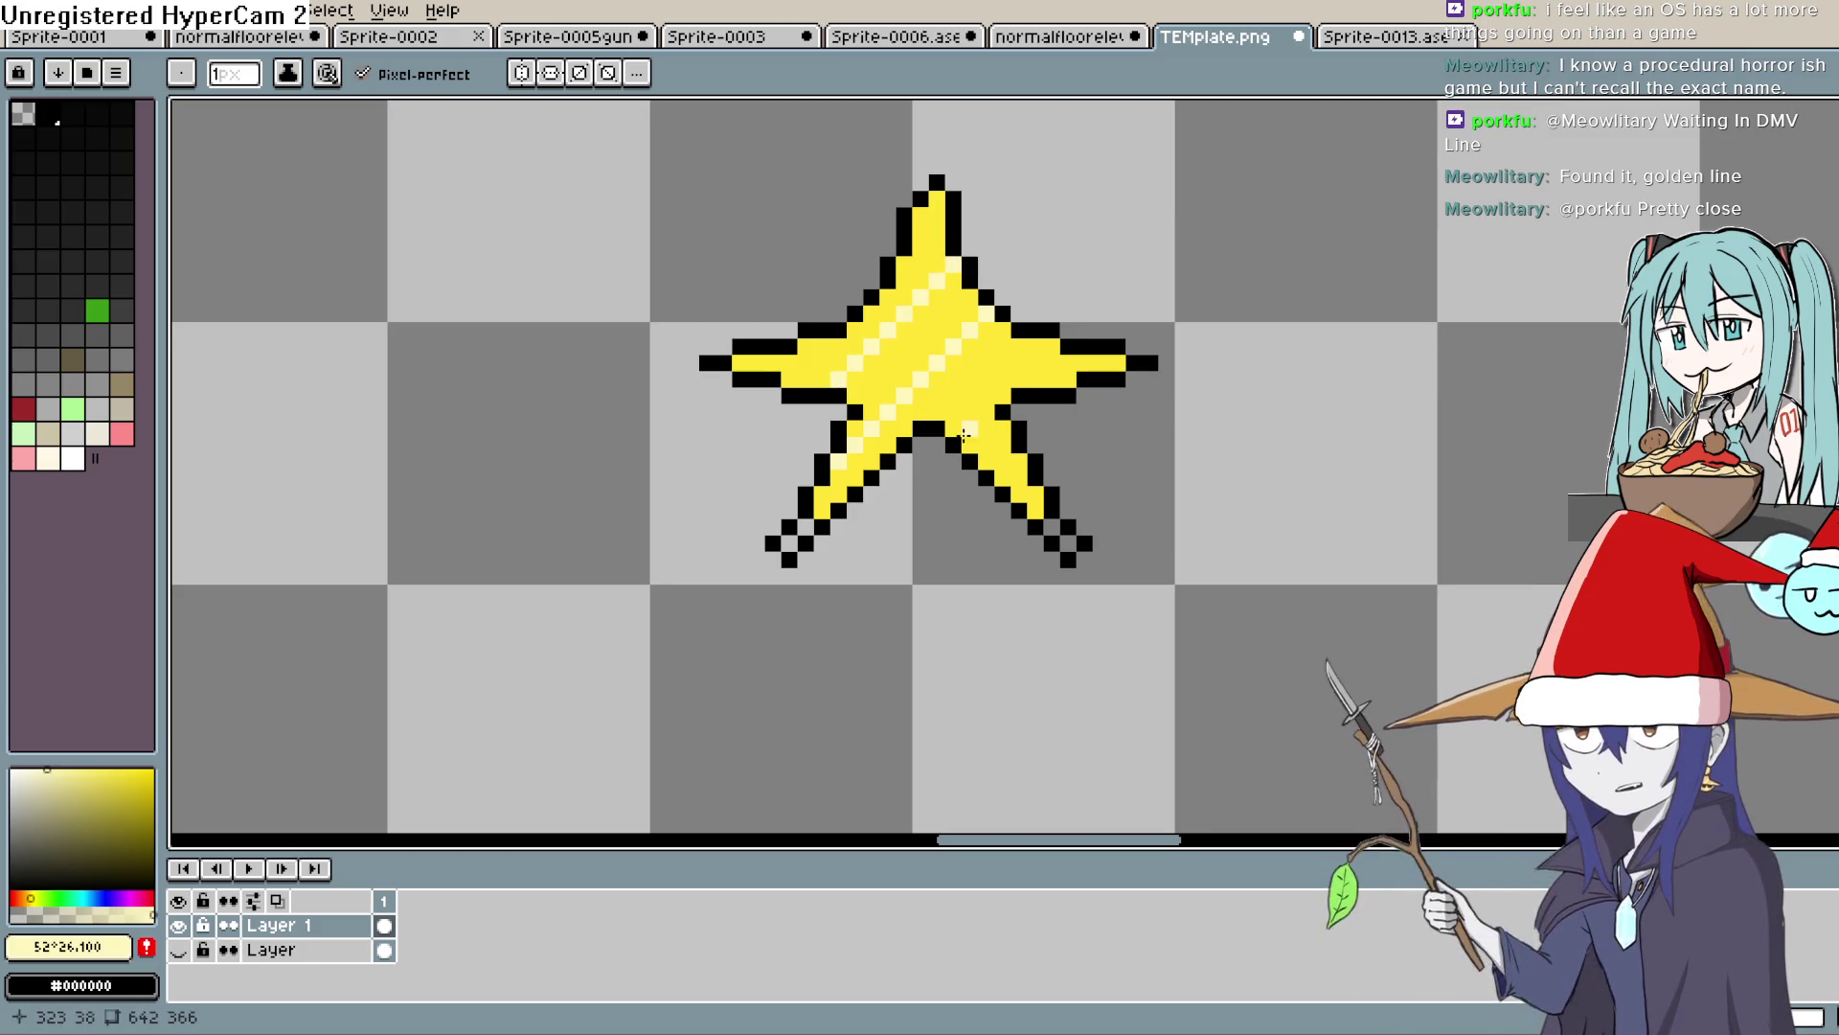
{"action": "left_click_drag", "start_coordinate": [1038, 347], "coordinate": [1040, 347]}
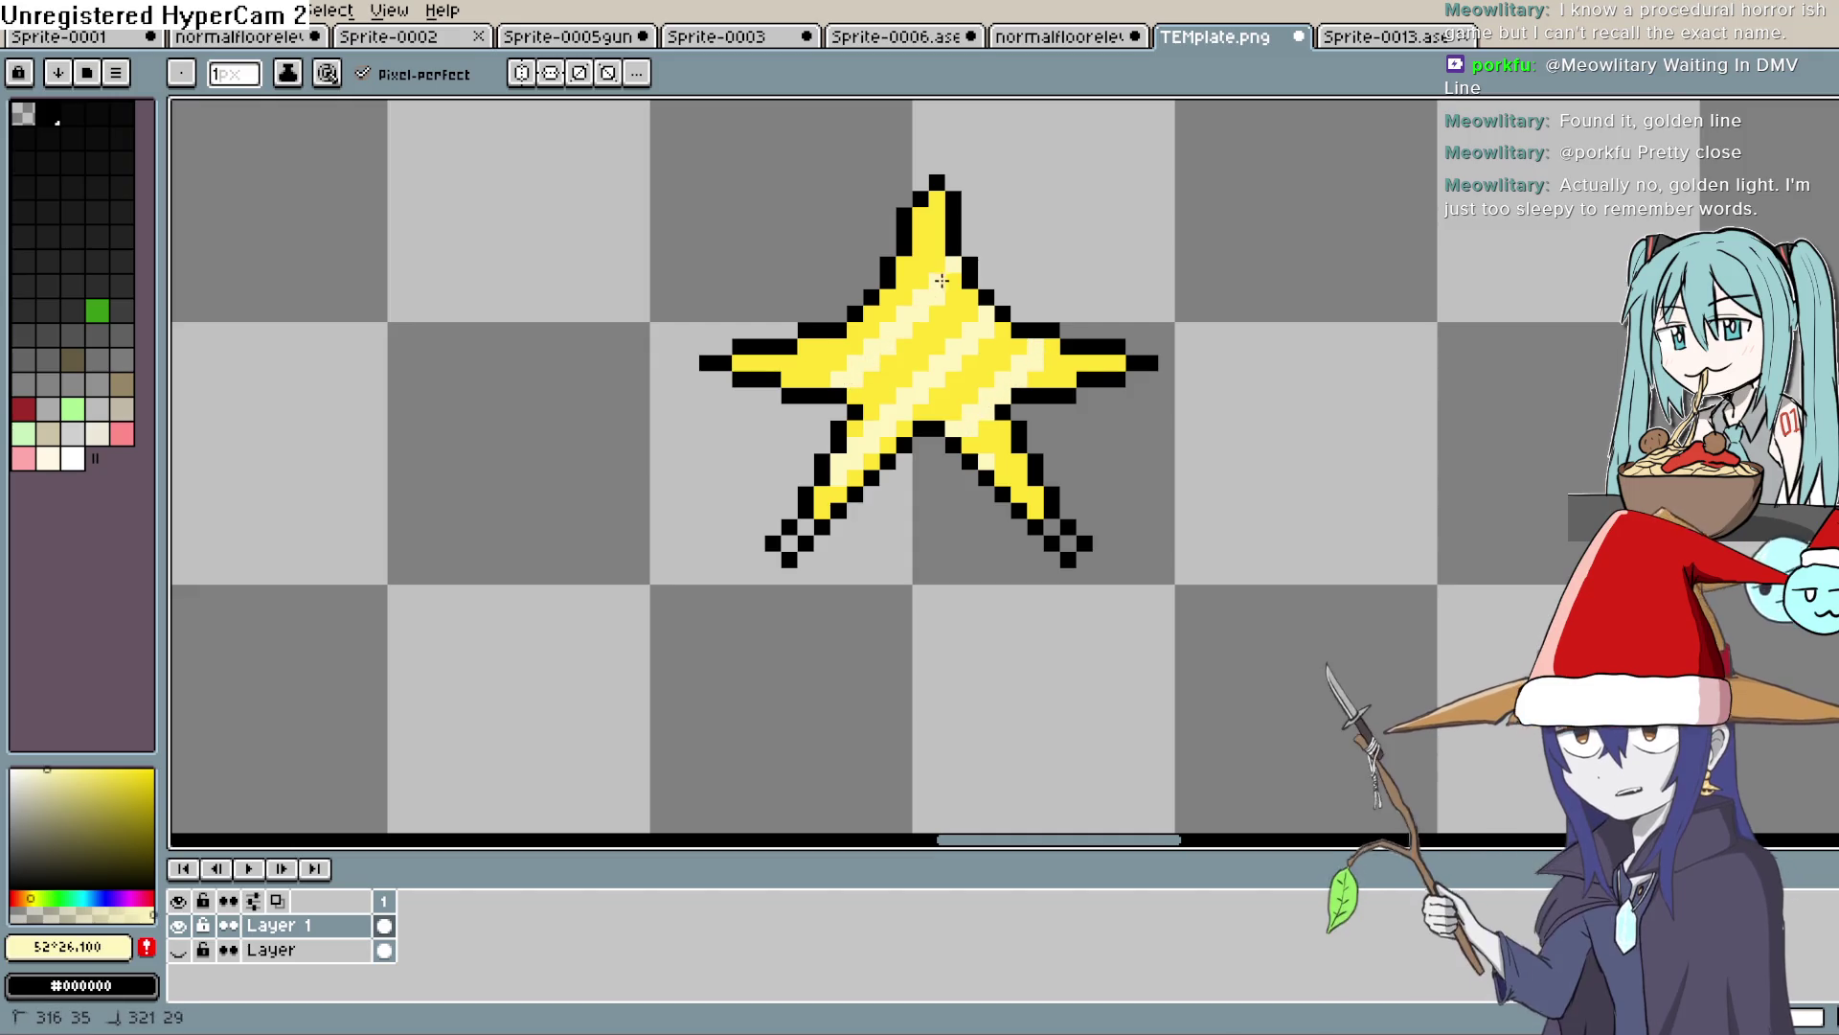
Sample the star's bright yellow and darken it into a shadow shade
{"action": "key", "text": "i"}
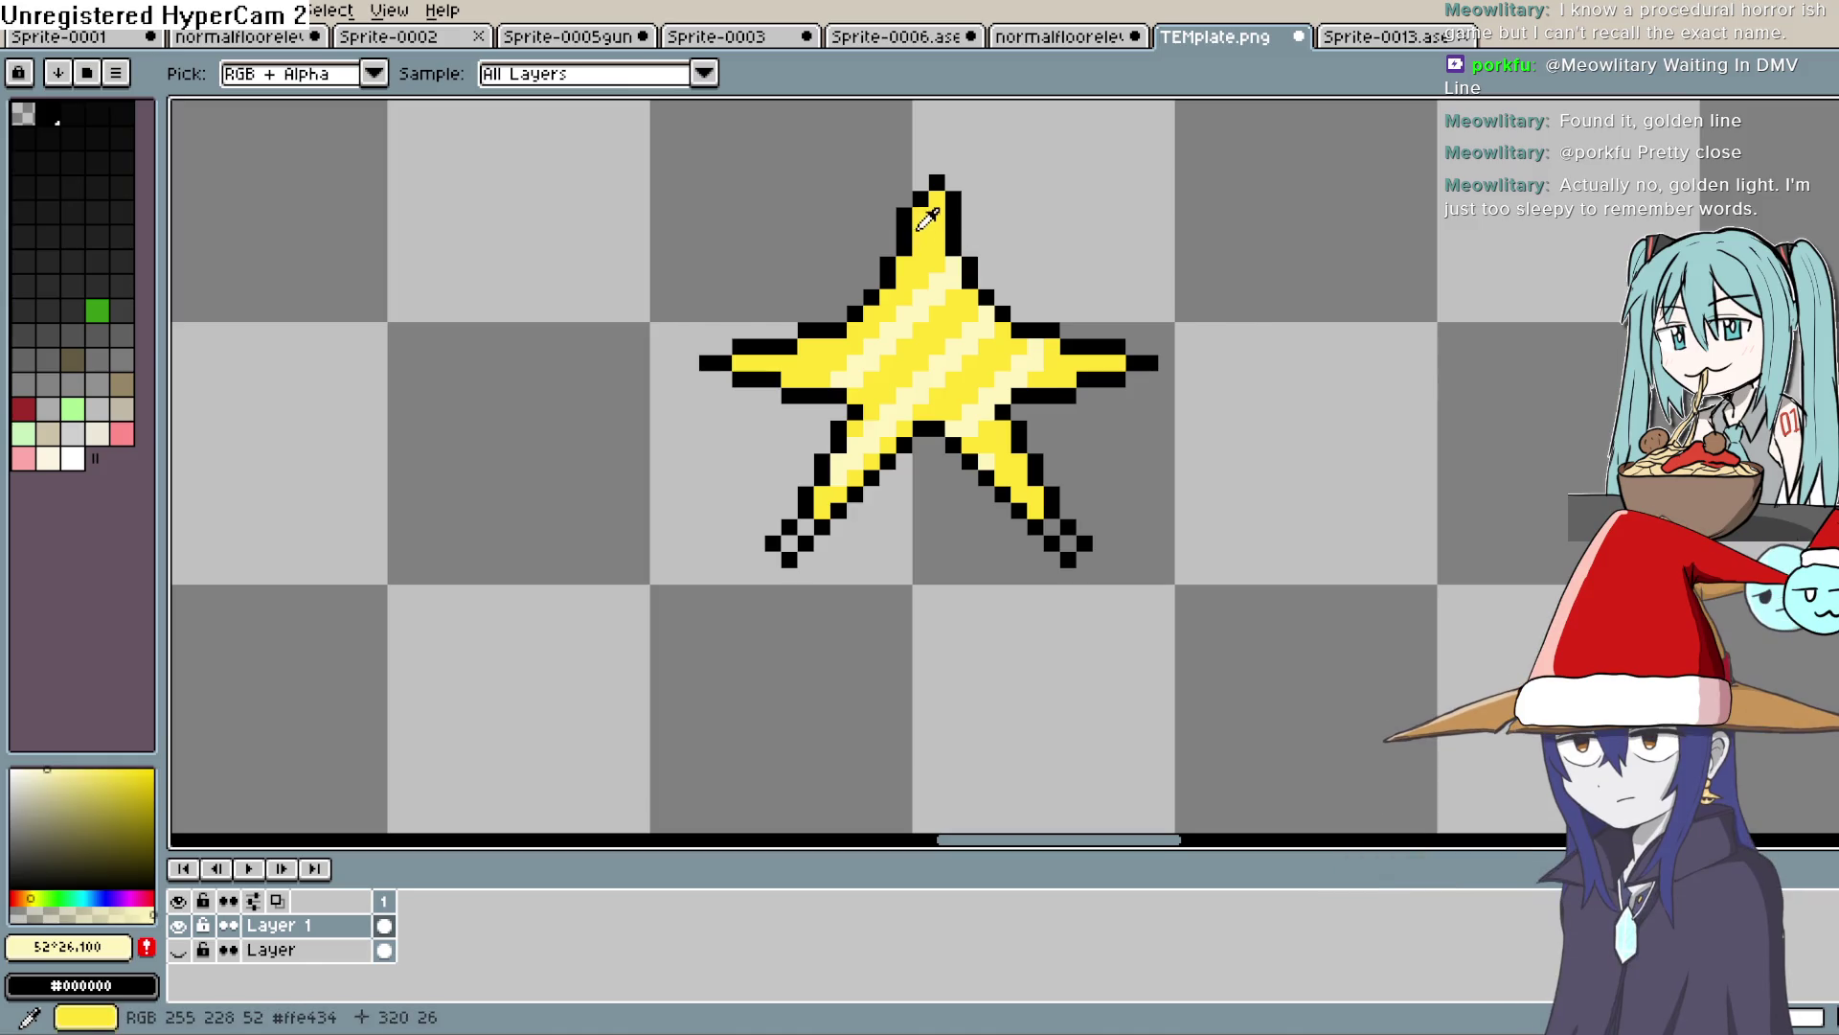
{"action": "left_click", "coordinate": [1030, 192]}
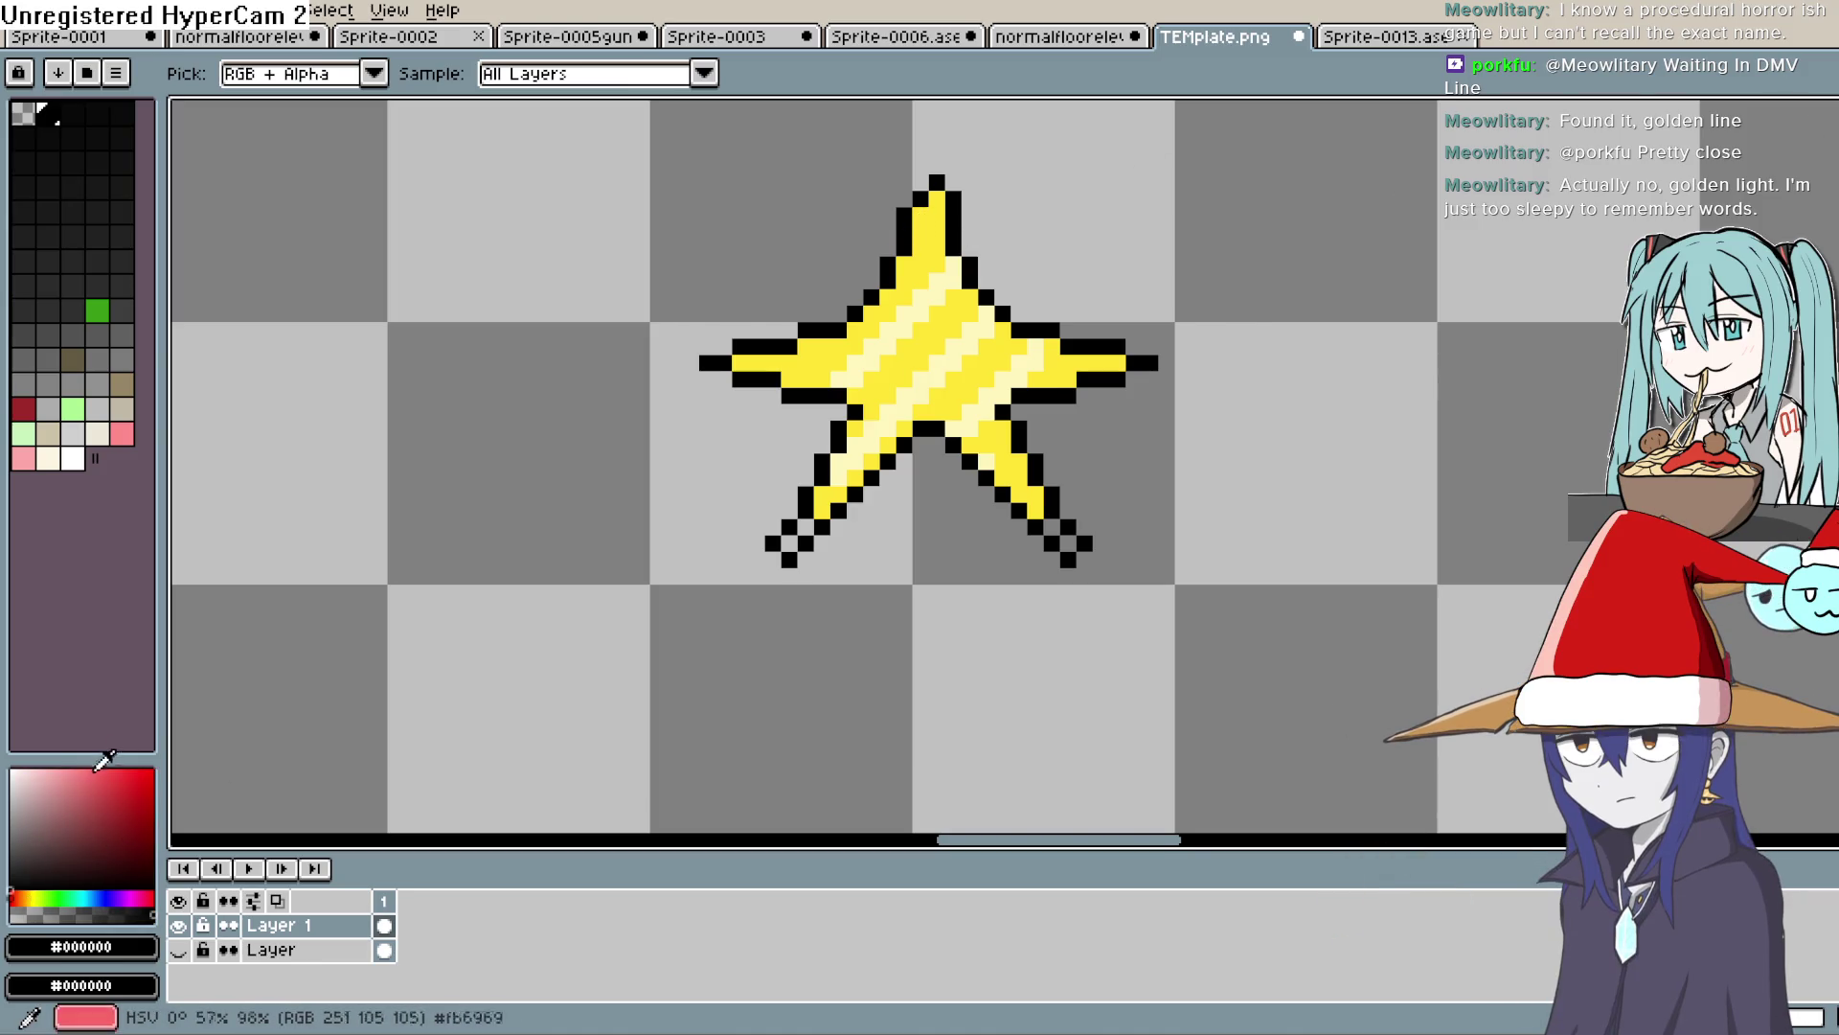
{"action": "left_click", "coordinate": [757, 362]}
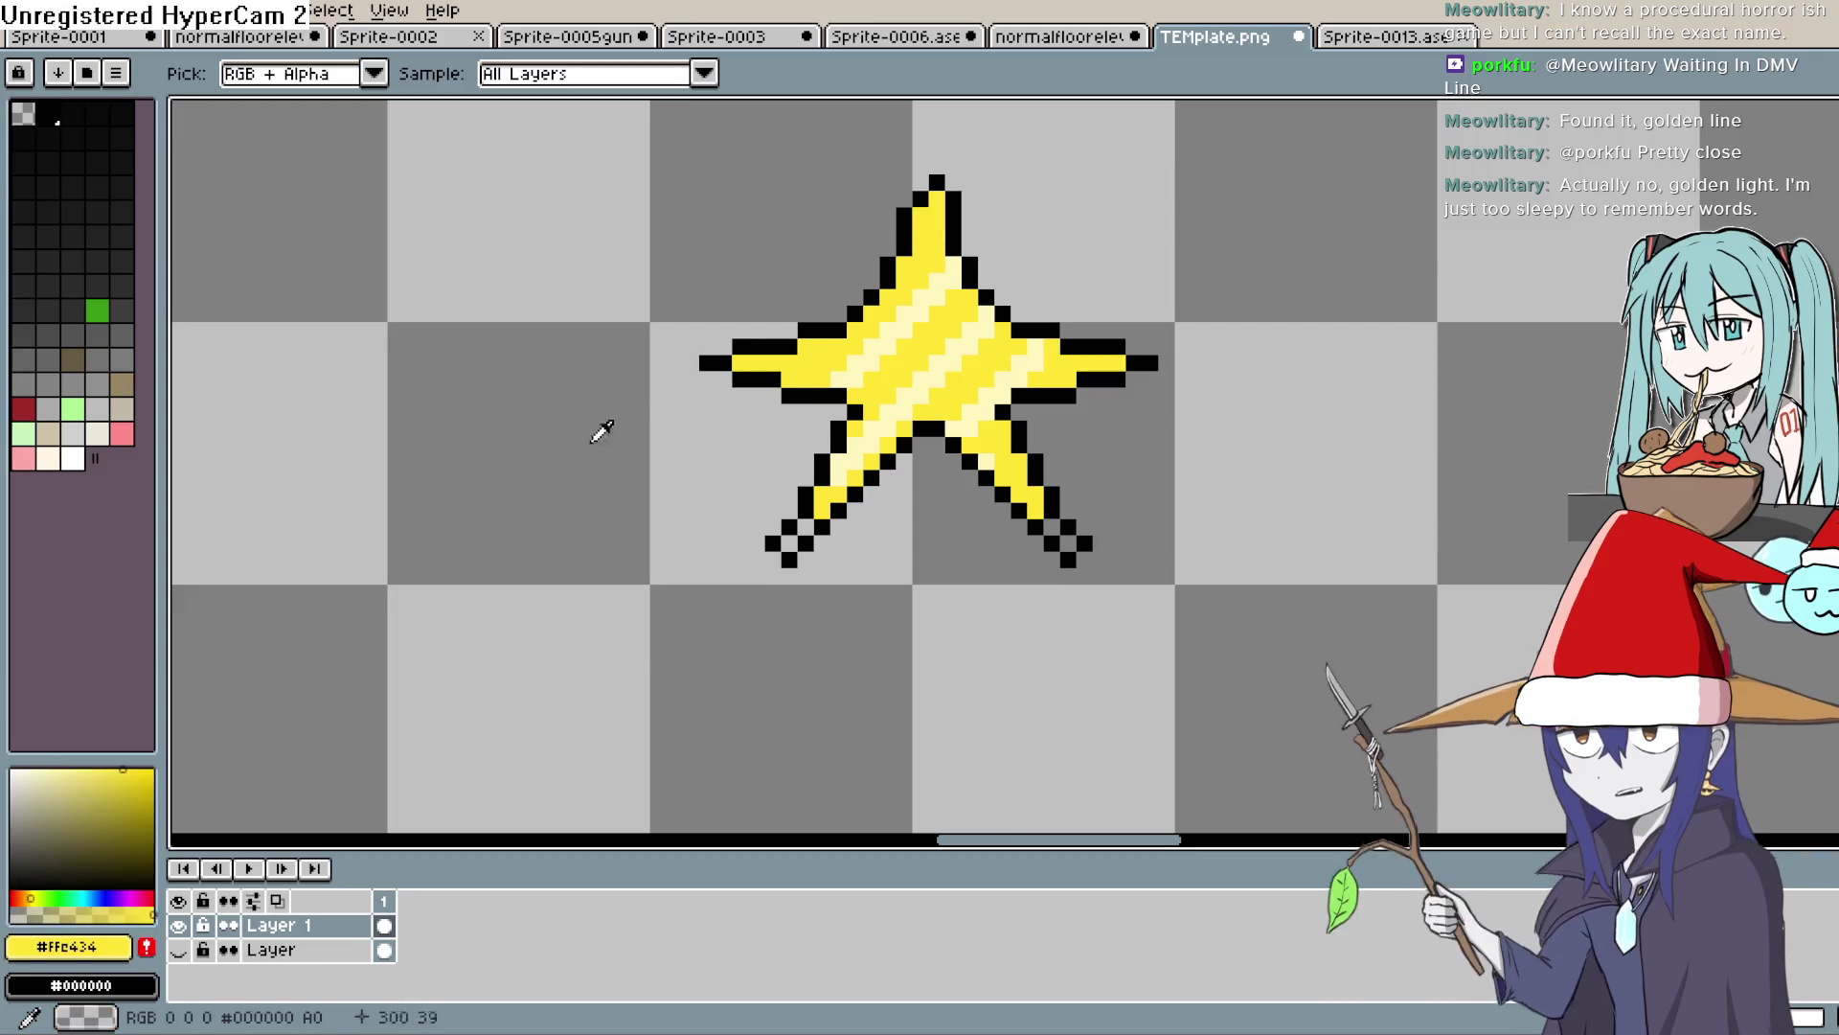
{"action": "left_click", "coordinate": [127, 797]}
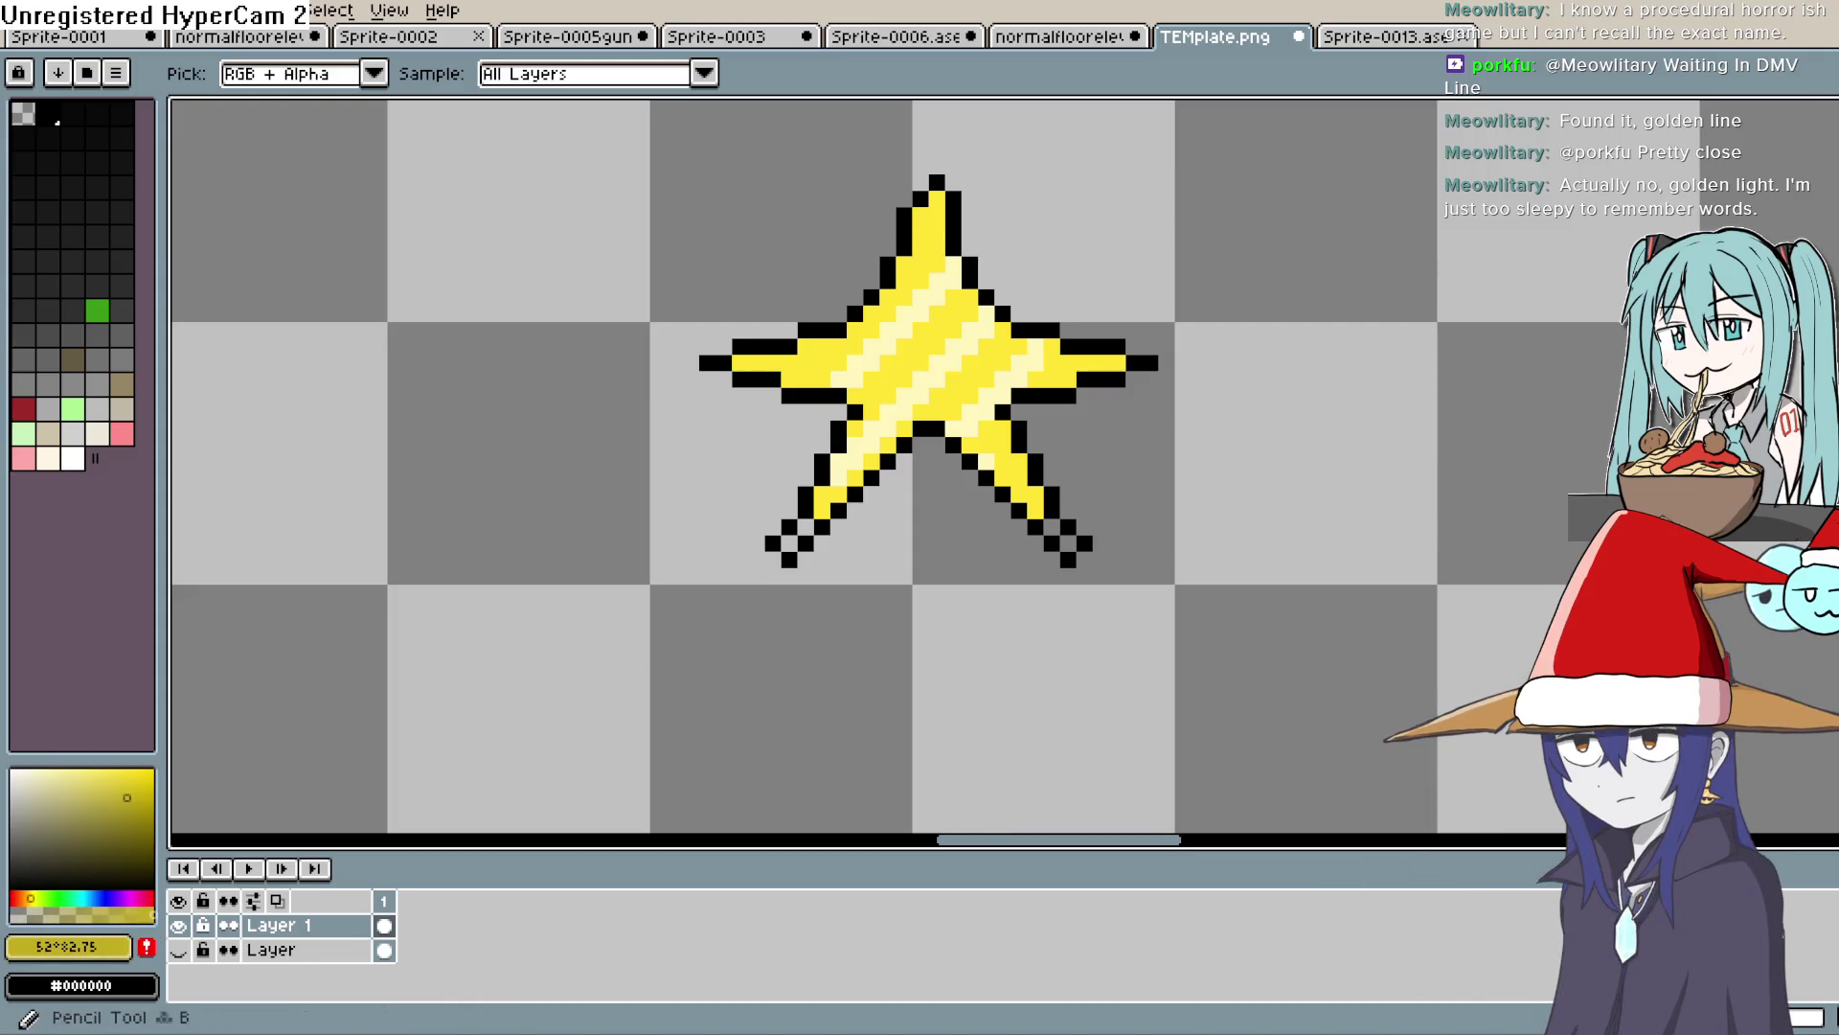
{"action": "key", "text": "b"}
Repaint the star's top, upper-left, left and lower-left outline pixels dark yellow
{"action": "left_click_drag", "start_coordinate": [937, 184], "coordinate": [871, 297]}
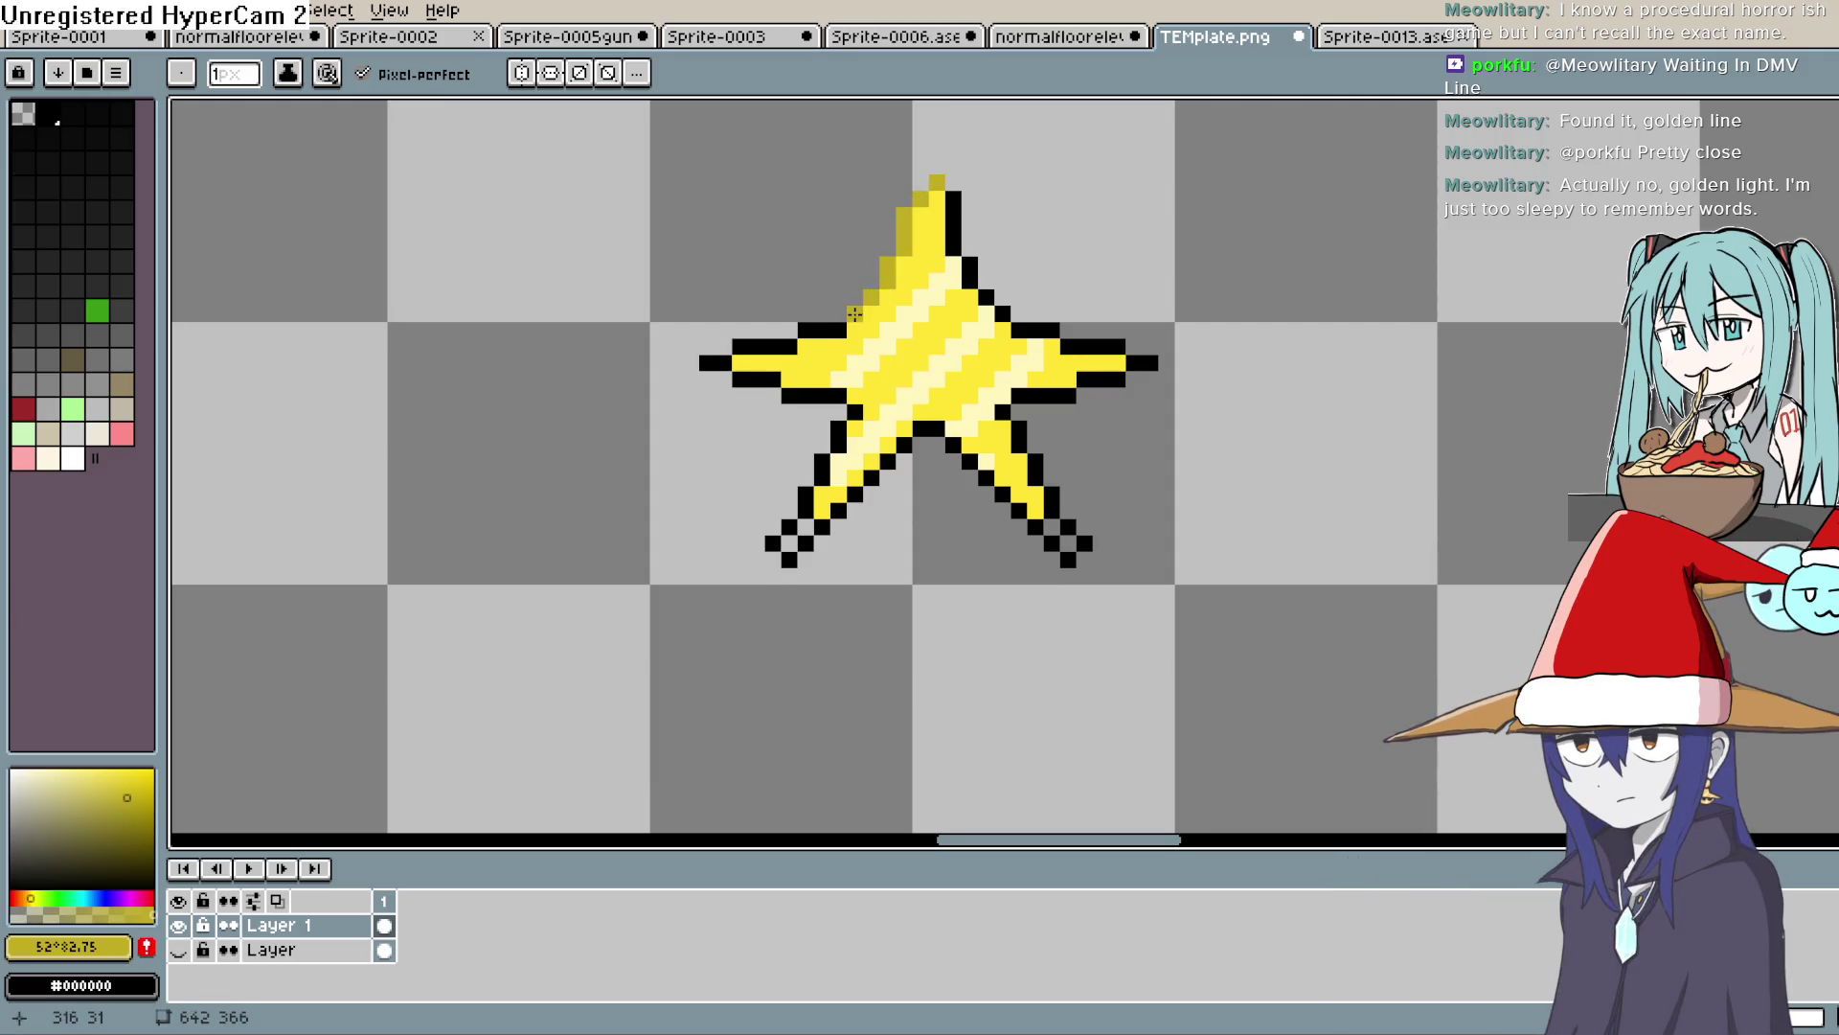
{"action": "mouse_move", "coordinate": [750, 347]}
{"action": "left_mouse_down"}
{"action": "mouse_move", "coordinate": [756, 379]}
{"action": "mouse_move", "coordinate": [709, 364]}
{"action": "mouse_move", "coordinate": [788, 396]}
{"action": "mouse_move", "coordinate": [842, 372]}
{"action": "mouse_move", "coordinate": [835, 437]}
{"action": "left_mouse_up"}
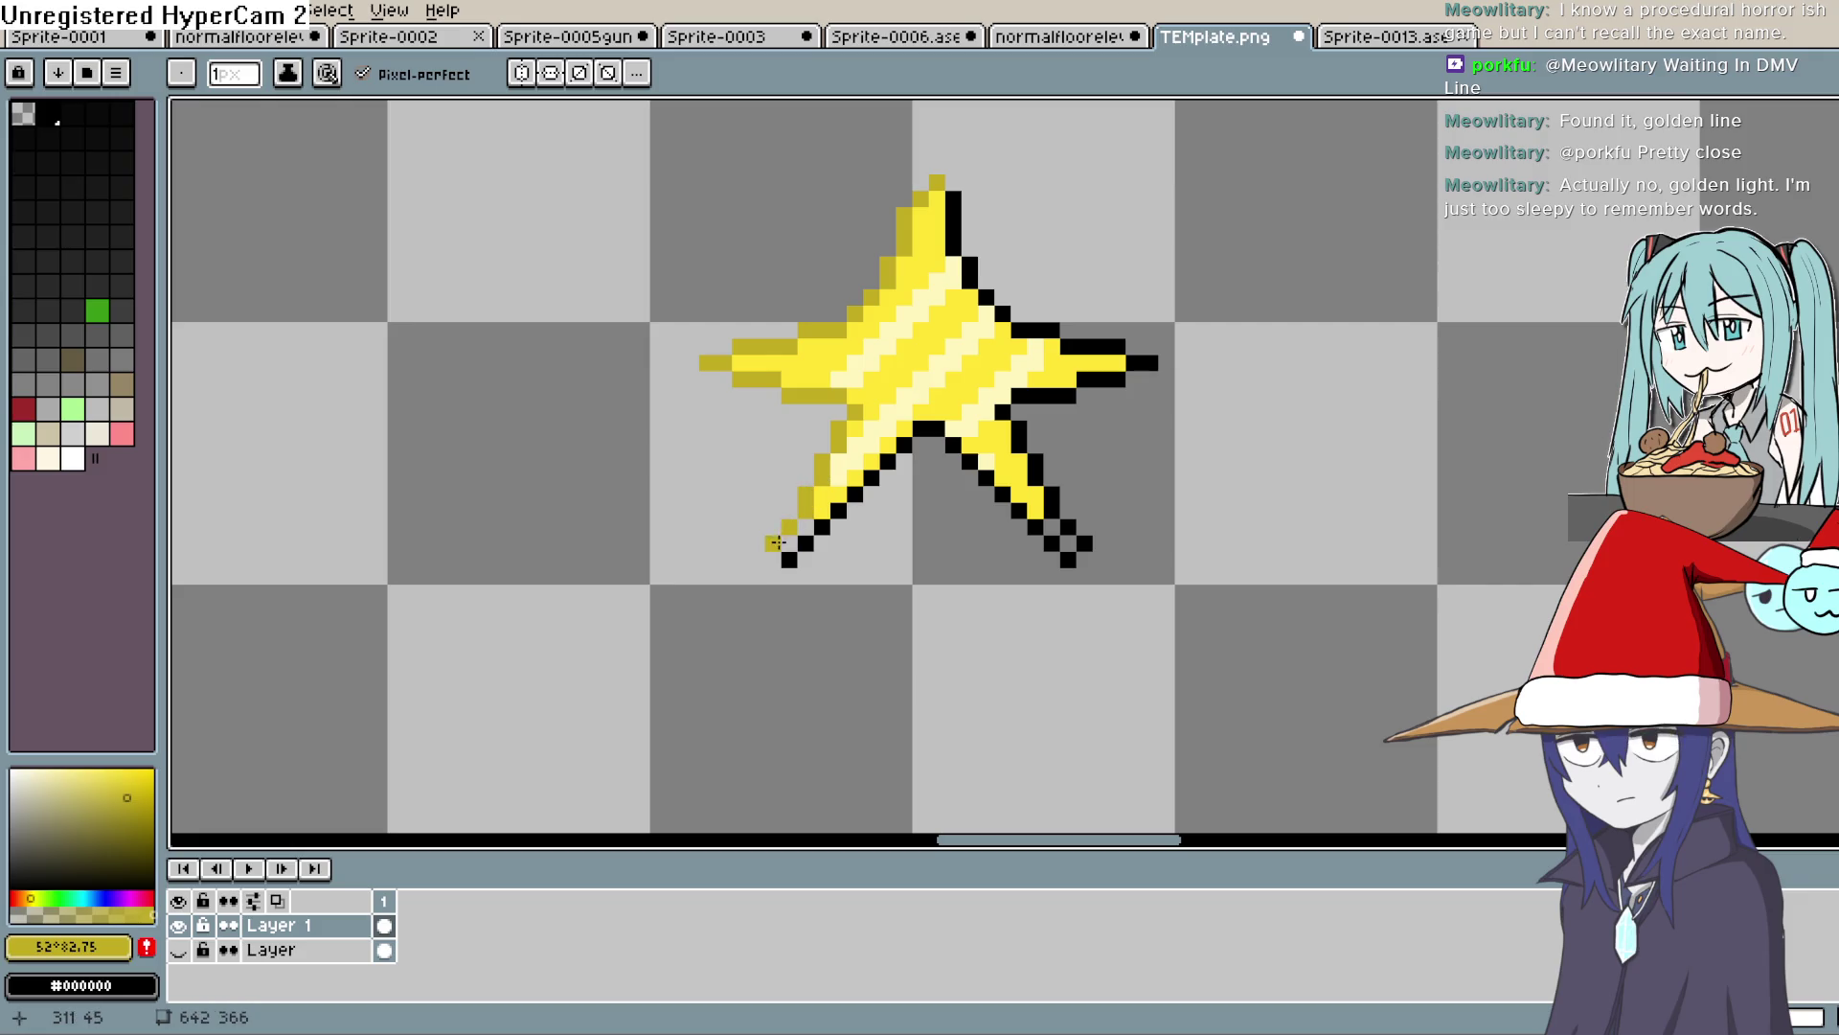
{"action": "left_click", "coordinate": [920, 183]}
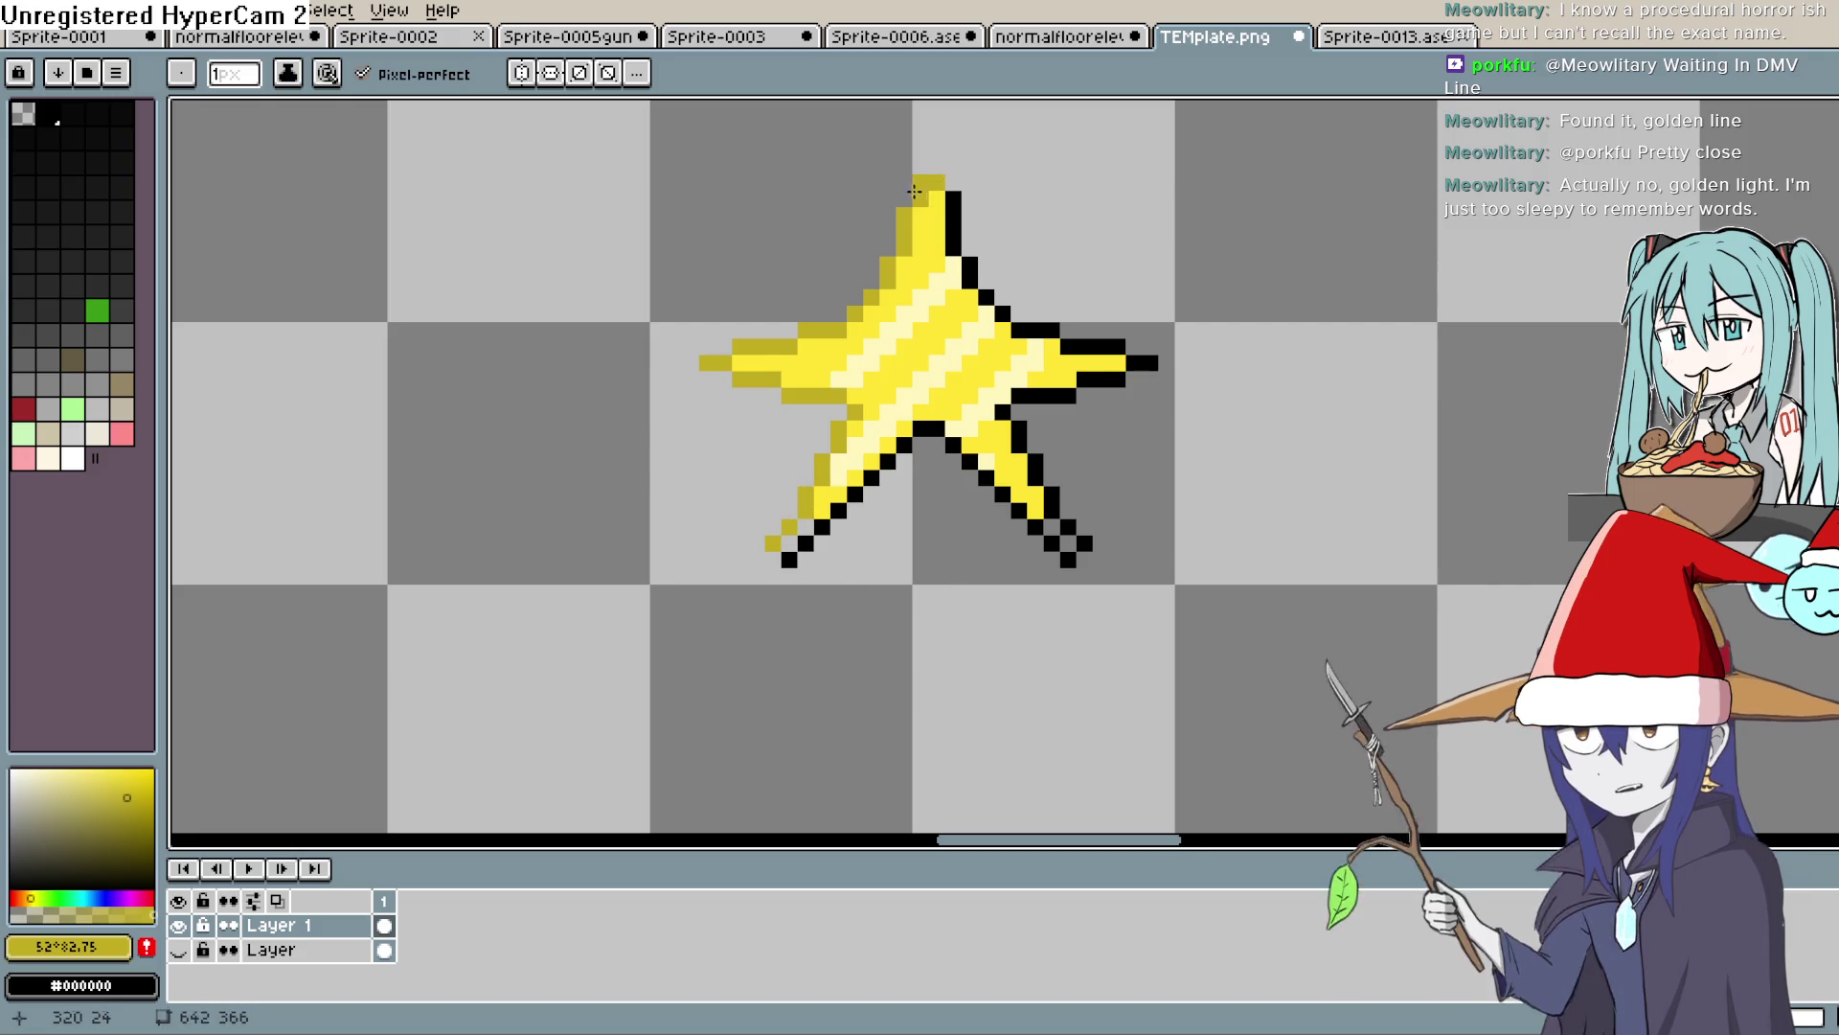
{"action": "left_click", "coordinate": [873, 268]}
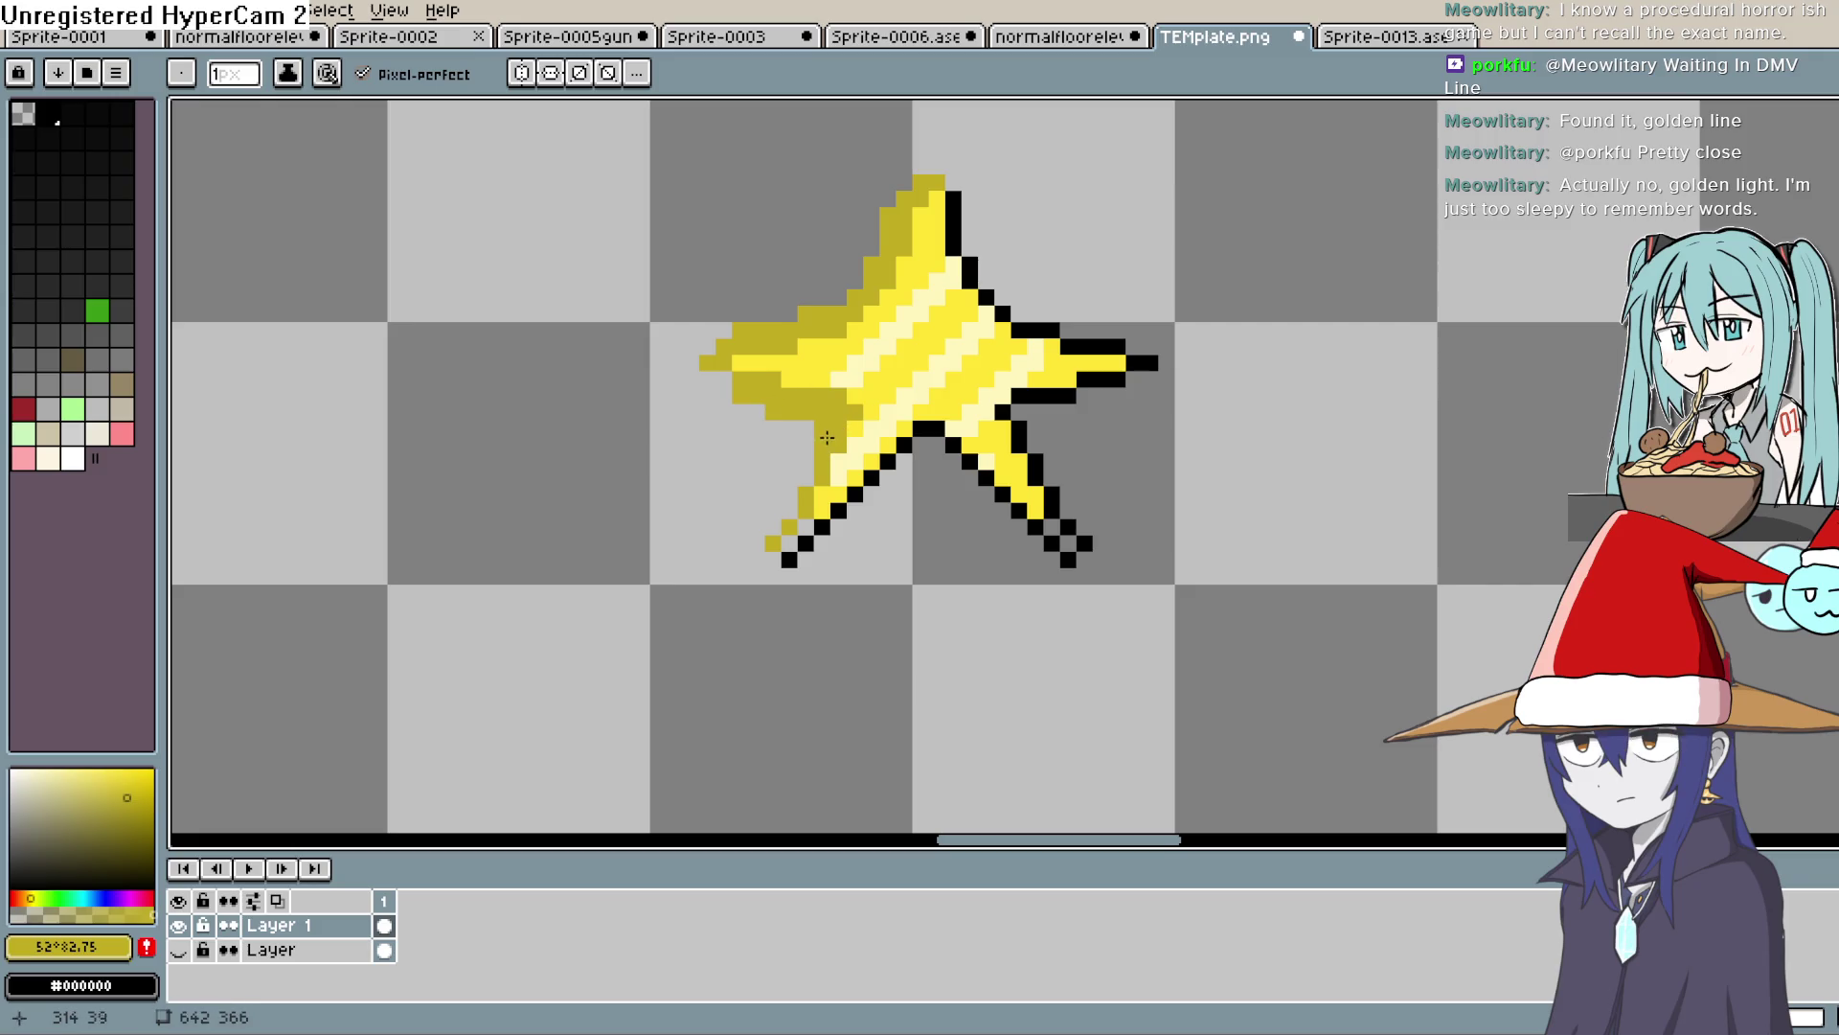
{"action": "left_click_drag", "start_coordinate": [775, 527], "coordinate": [760, 557]}
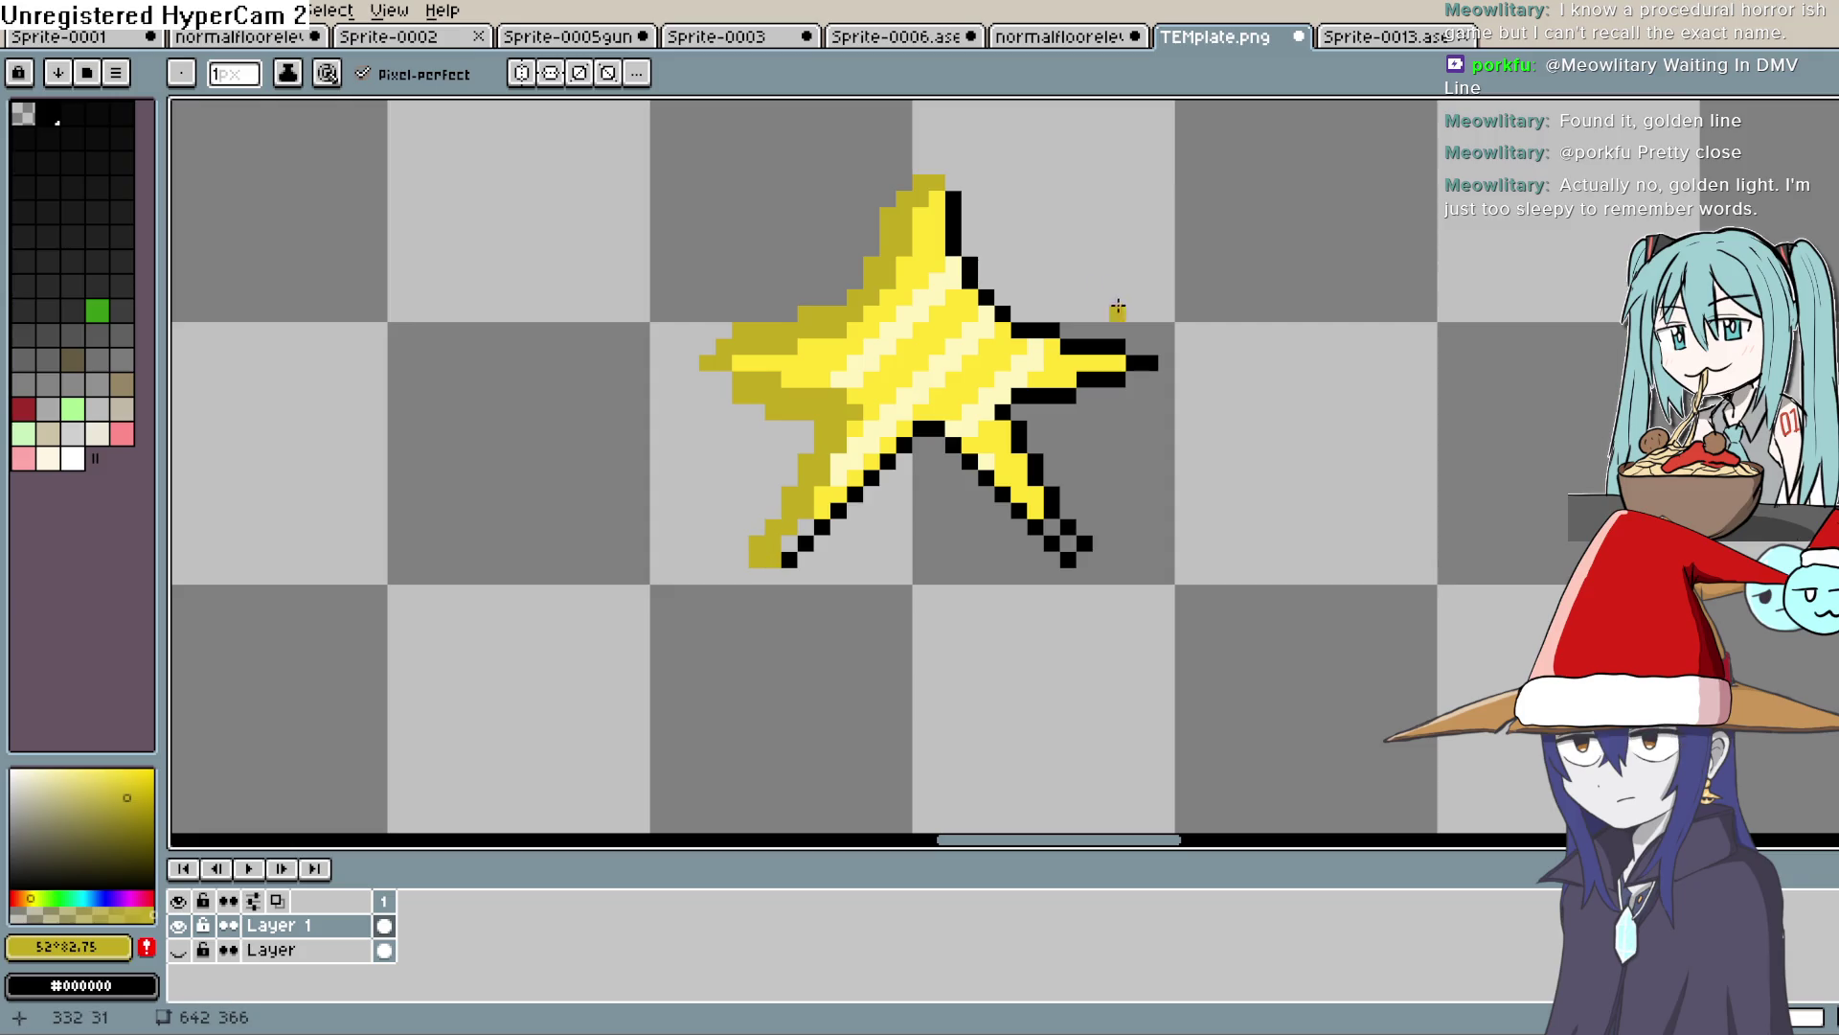
{"action": "left_click", "coordinate": [955, 215], "text": "alt"}
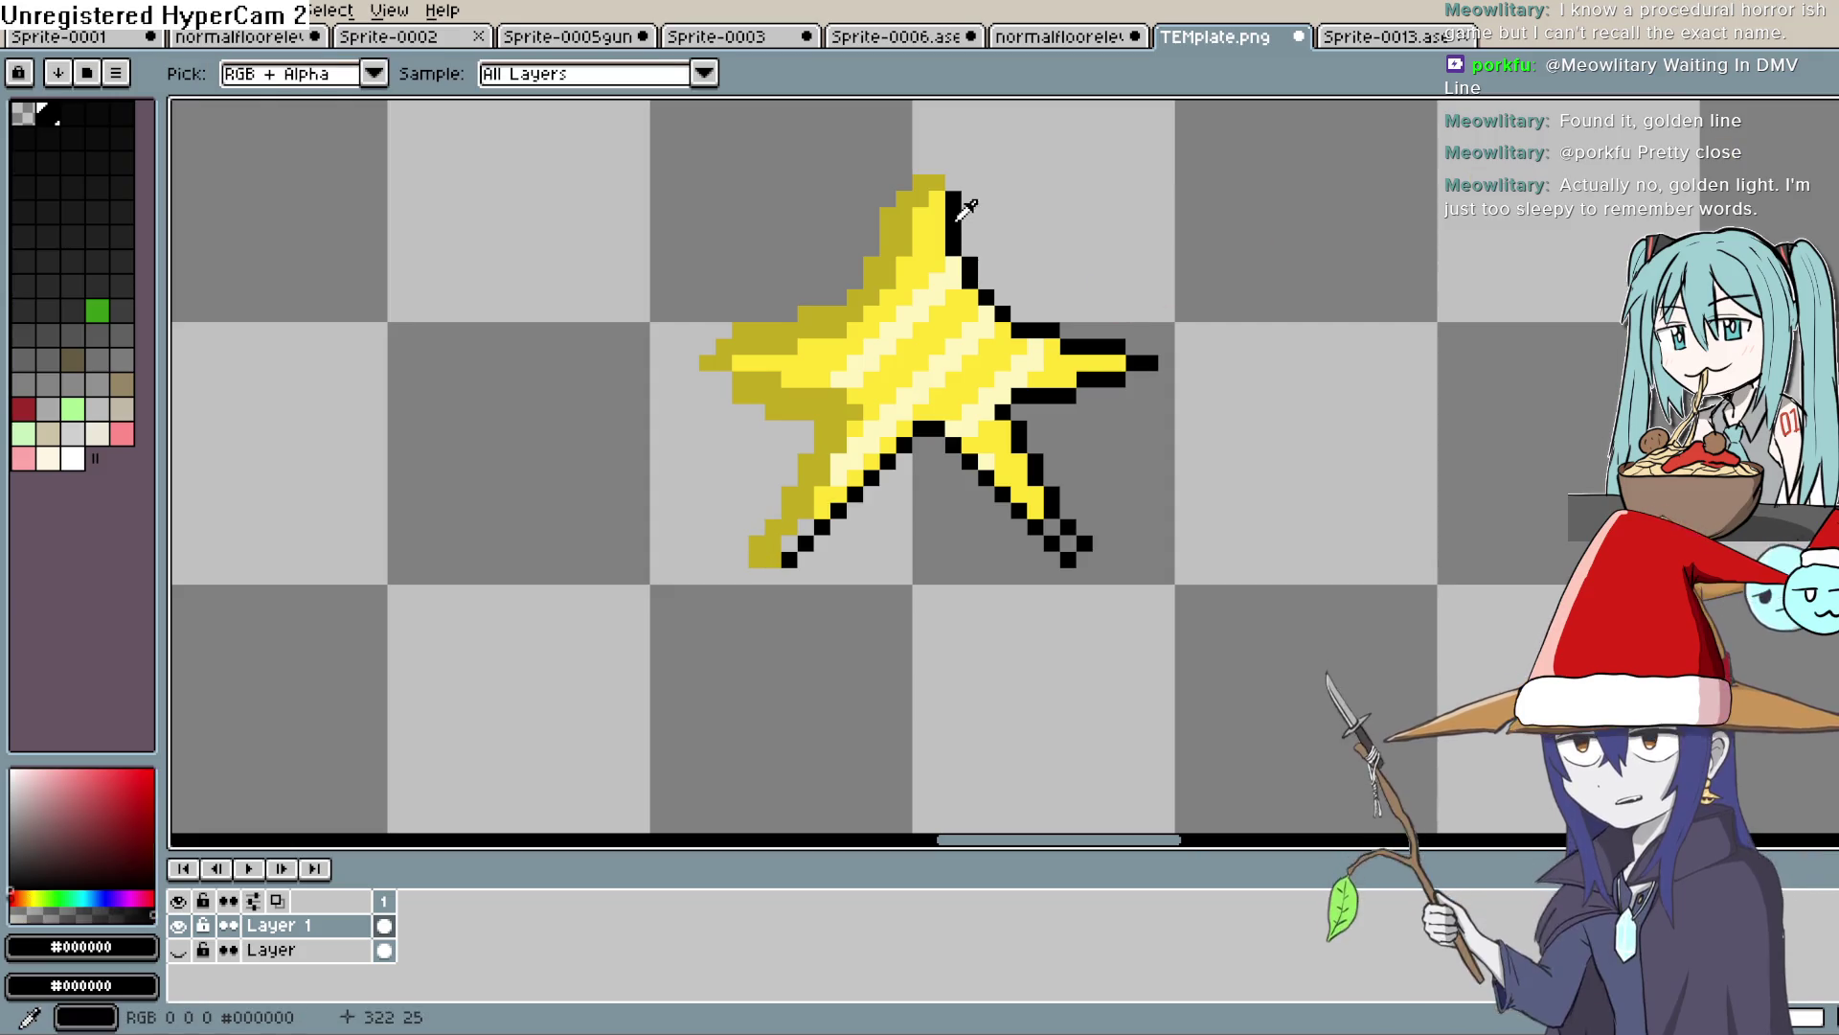
Add black outline pixels at the star's left tip and along its lower-left edge
{"action": "mouse_move", "coordinate": [937, 166]}
{"action": "left_mouse_down"}
{"action": "mouse_move", "coordinate": [838, 298]}
{"action": "mouse_move", "coordinate": [725, 331]}
{"action": "left_mouse_up"}
{"action": "key", "text": "ctrl+z"}
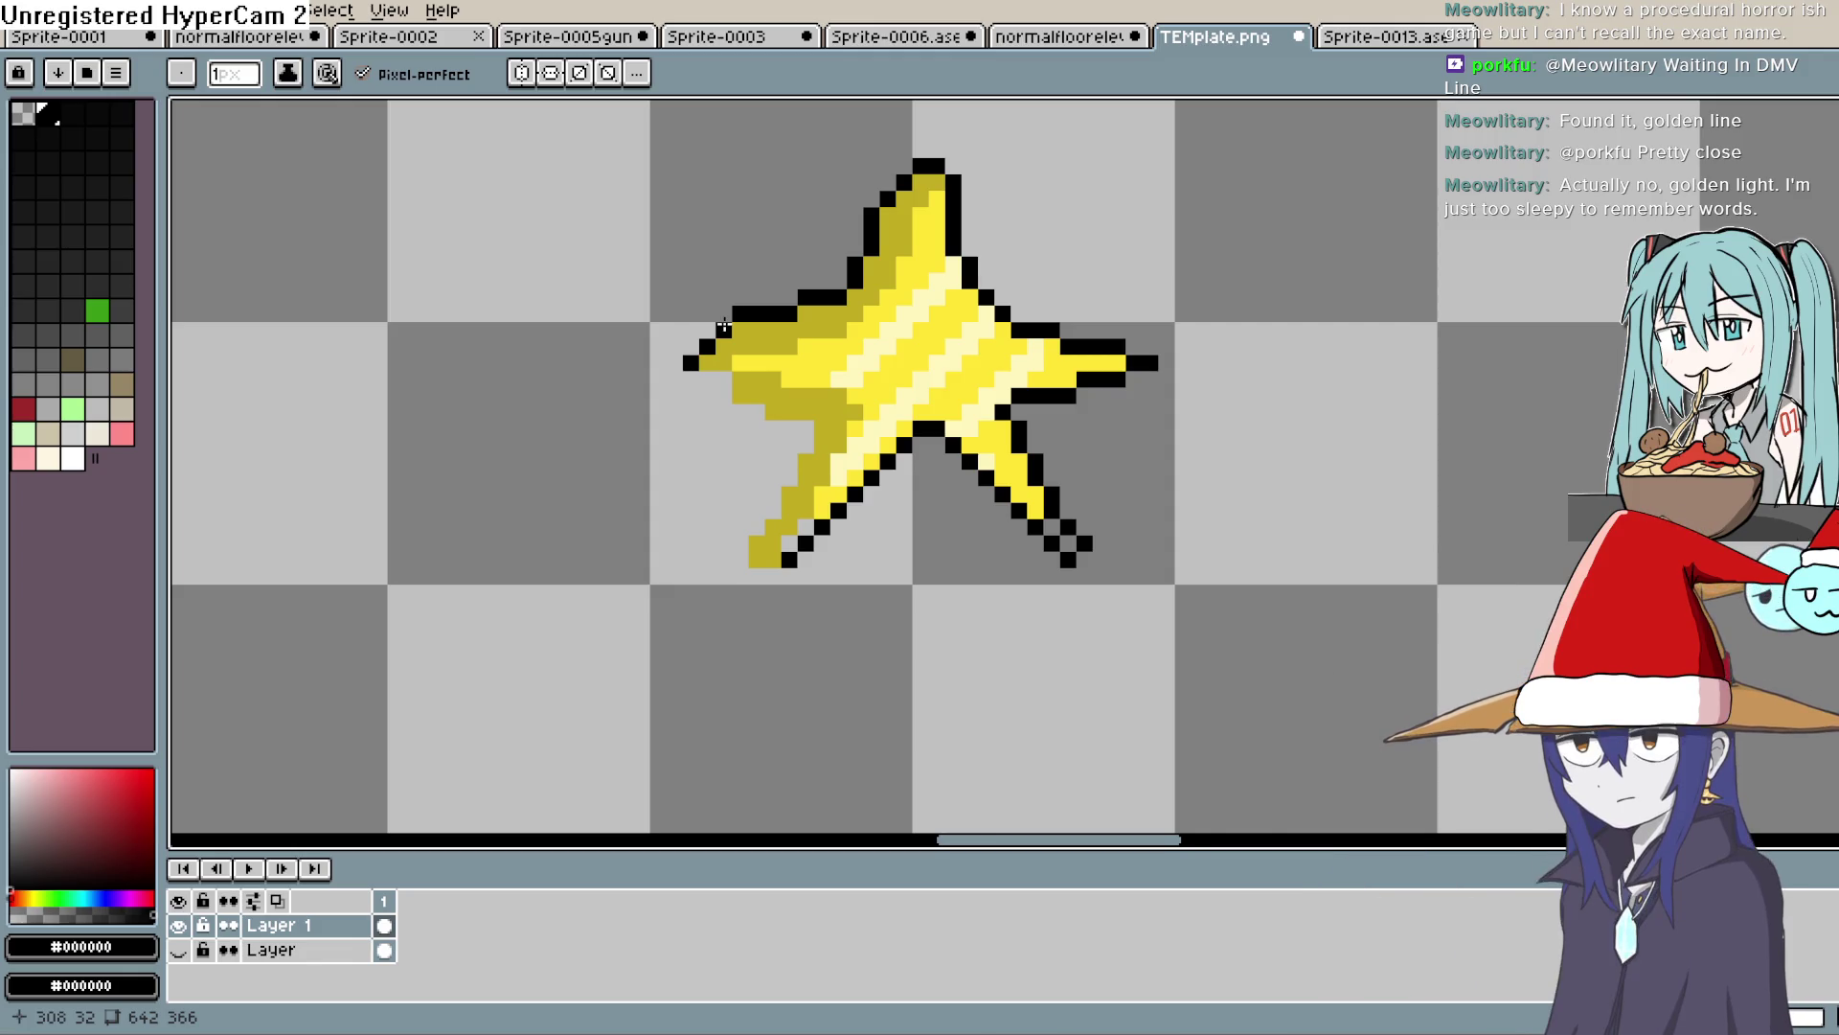
{"action": "left_click", "coordinate": [698, 361]}
{"action": "left_click", "coordinate": [734, 395]}
{"action": "left_click", "coordinate": [724, 394]}
{"action": "left_click", "coordinate": [756, 412]}
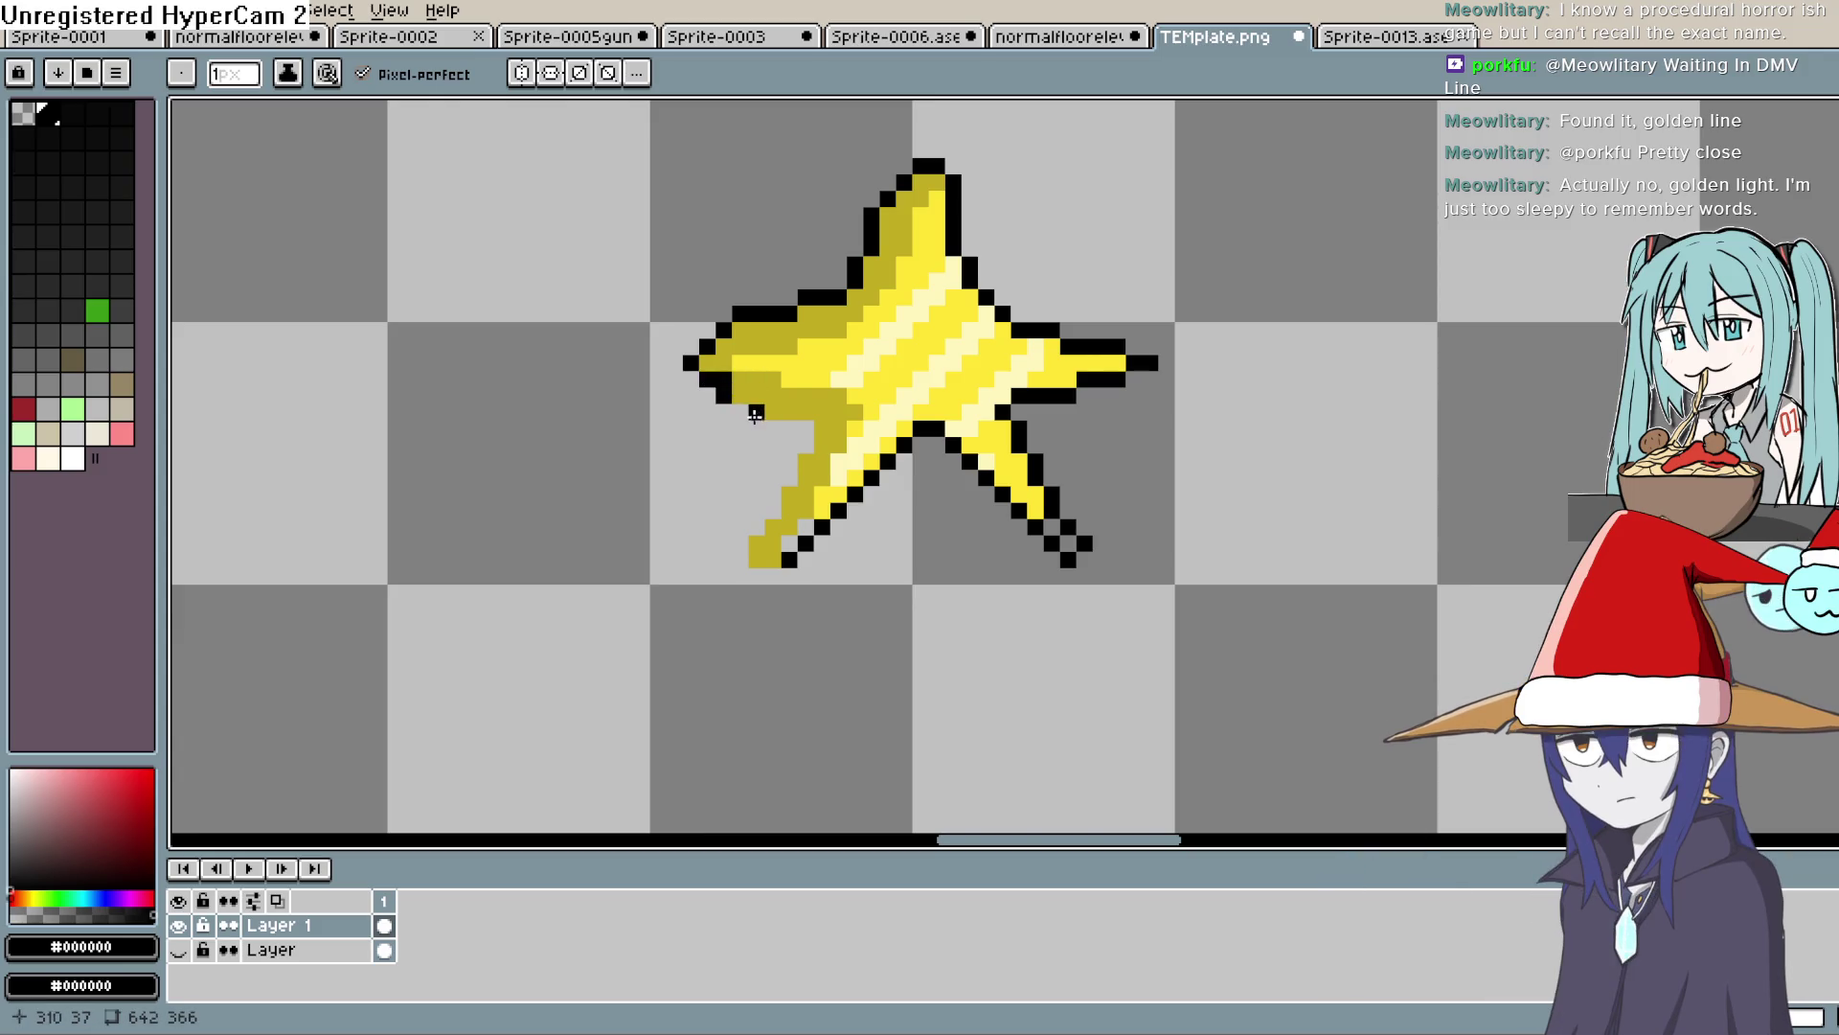
{"action": "mouse_move", "coordinate": [772, 429]}
{"action": "left_mouse_down"}
{"action": "mouse_move", "coordinate": [795, 428]}
{"action": "mouse_move", "coordinate": [789, 474]}
{"action": "mouse_move", "coordinate": [742, 546]}
{"action": "left_mouse_up"}
{"action": "left_click", "coordinate": [806, 432]}
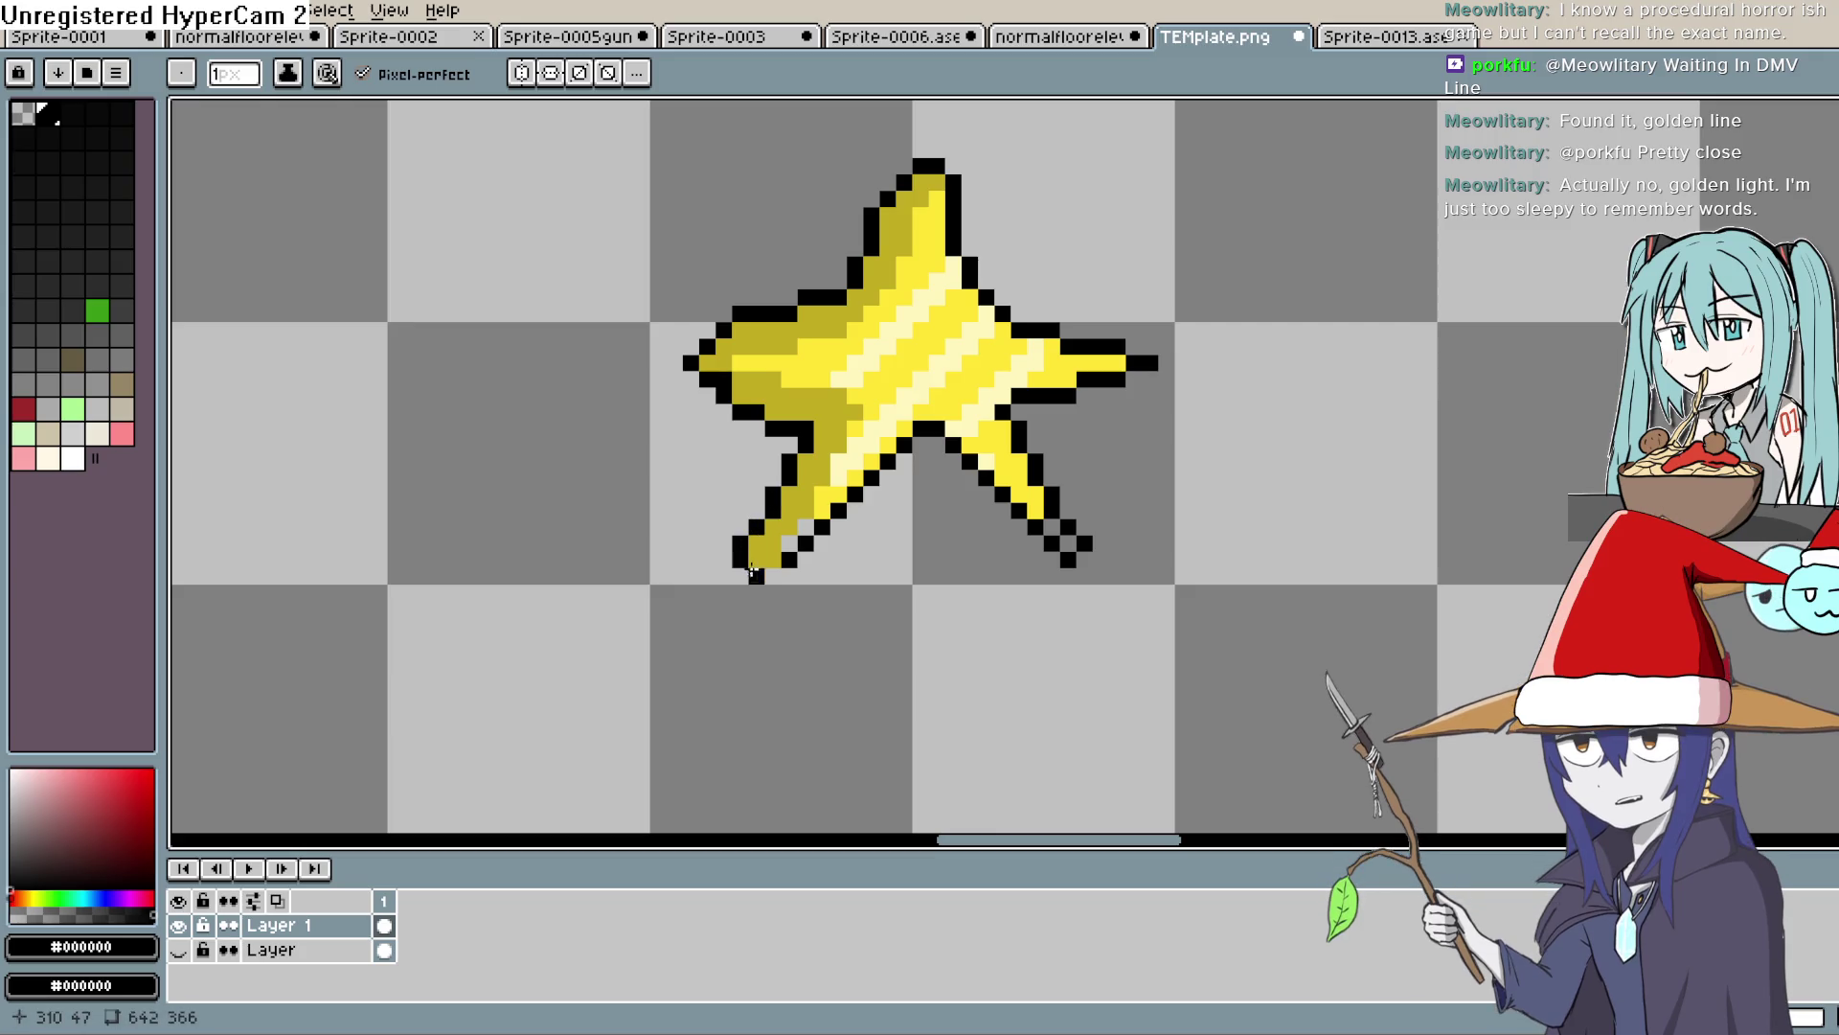
Repaint the dark pixels of the star's lower-left arm in bright yellow #ffe434
{"action": "key", "text": "i"}
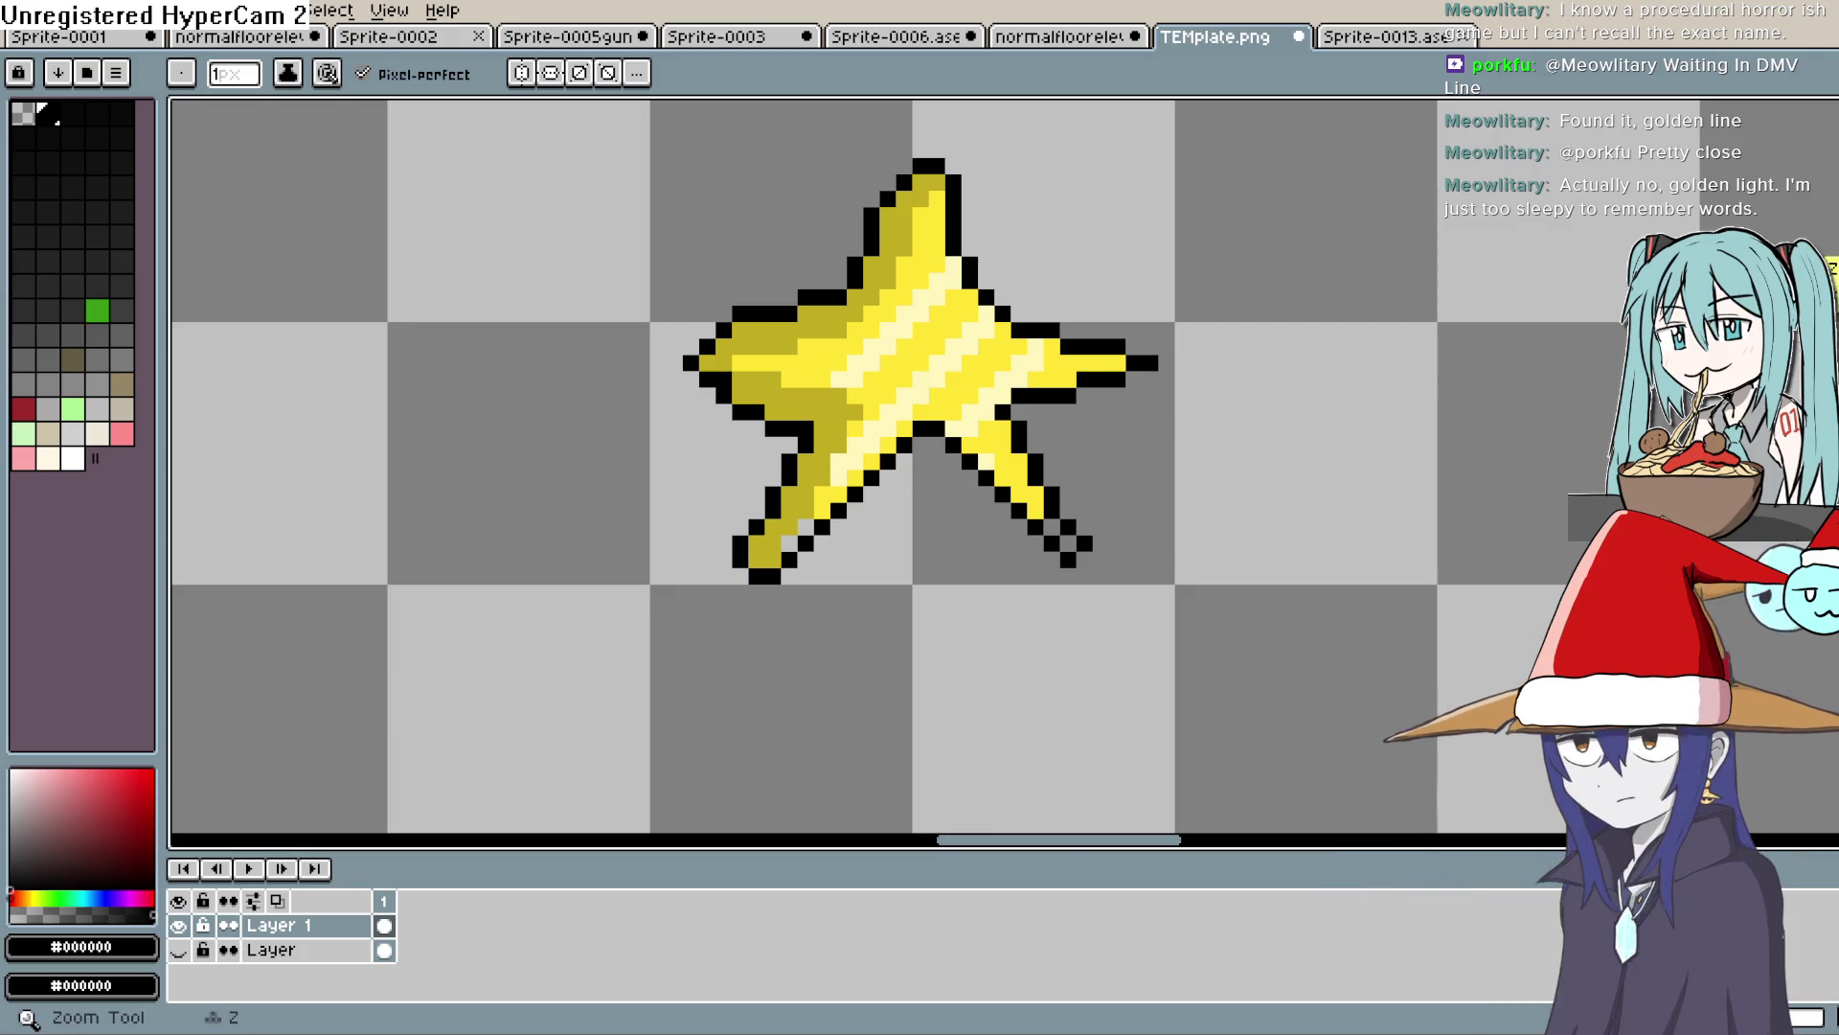
{"action": "left_click", "coordinate": [874, 443]}
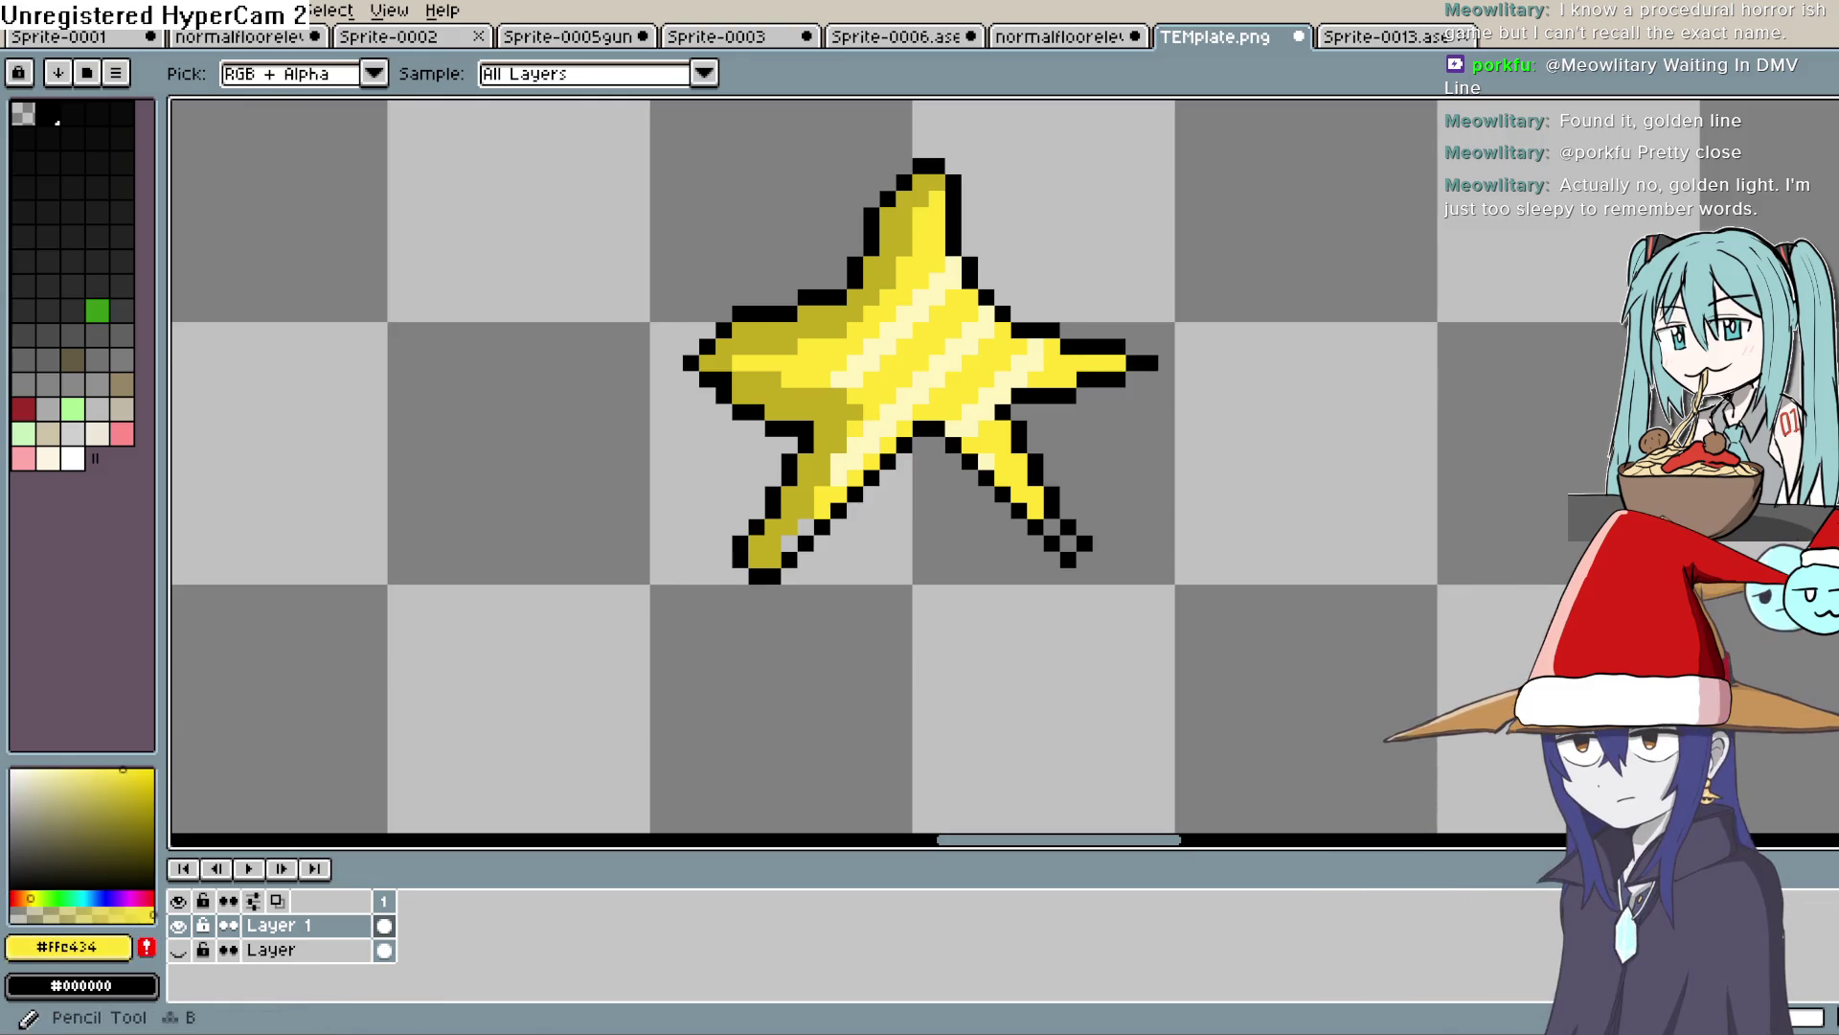
{"action": "key", "text": "b"}
{"action": "left_click", "coordinate": [839, 444]}
{"action": "left_click", "coordinate": [829, 459]}
{"action": "left_click", "coordinate": [822, 470]}
{"action": "left_click_drag", "start_coordinate": [815, 489], "coordinate": [785, 542]}
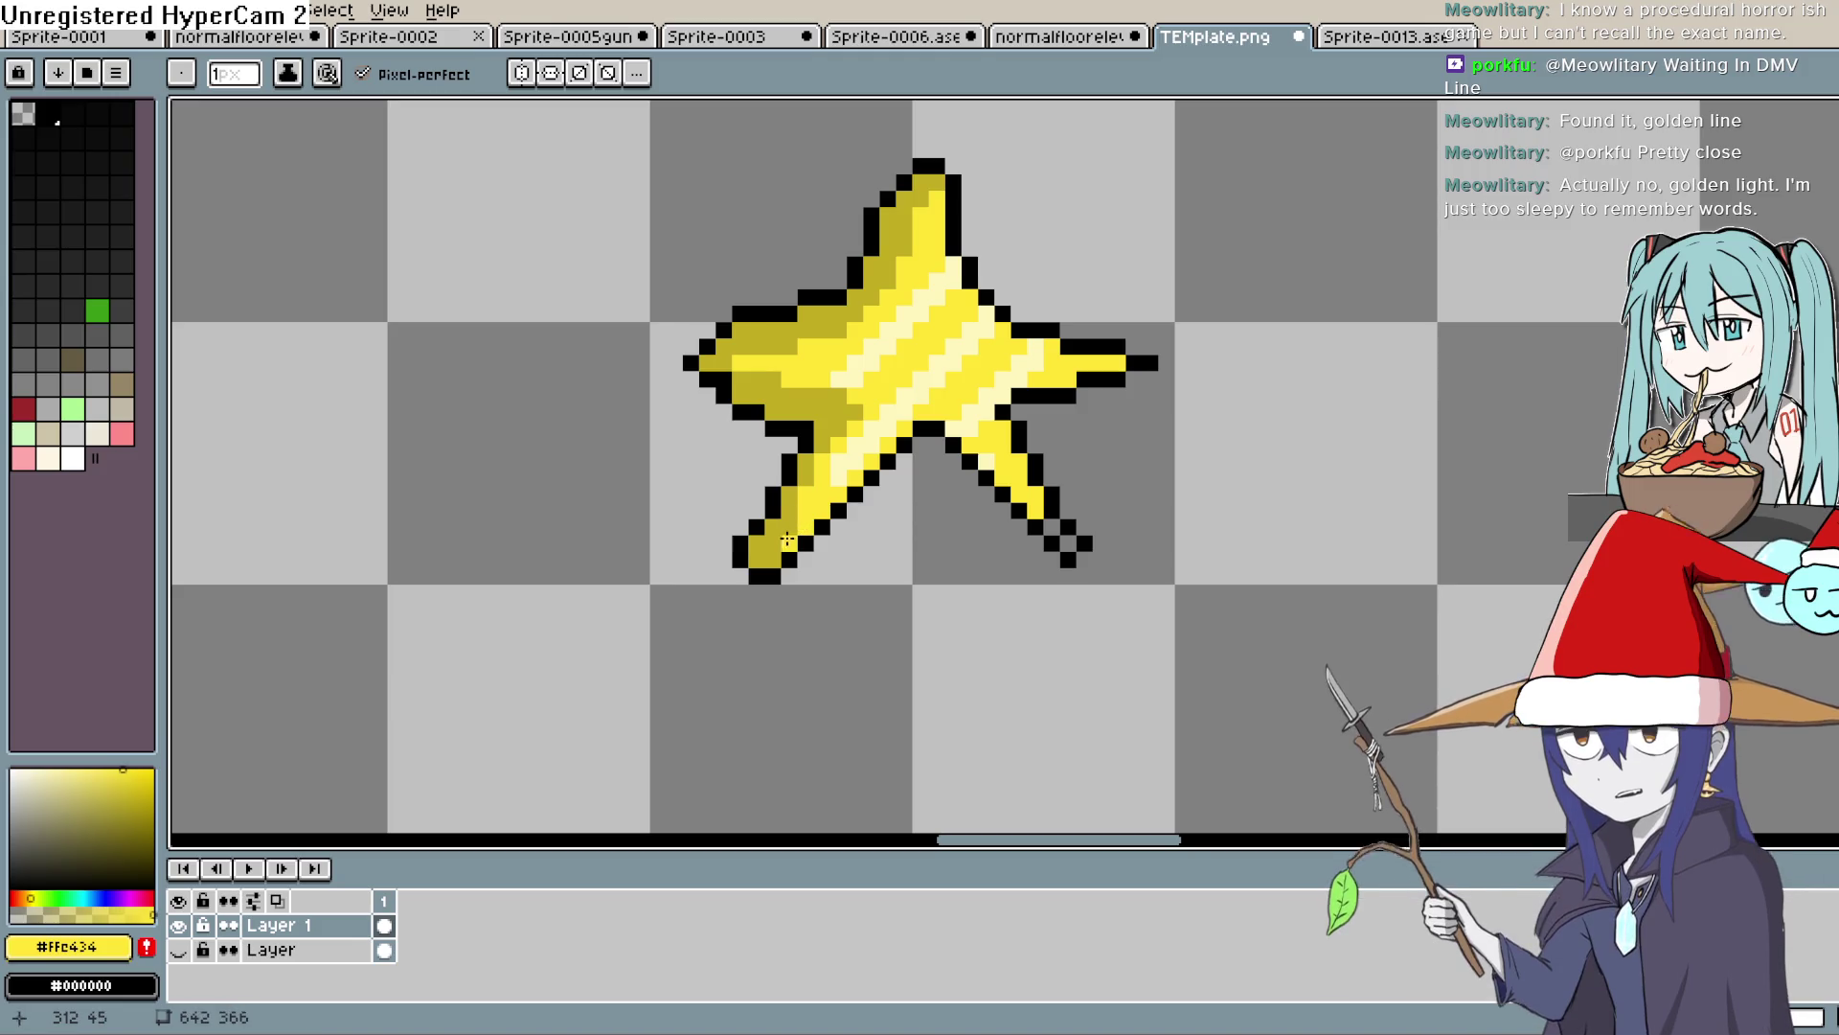
{"action": "left_click", "coordinate": [772, 555]}
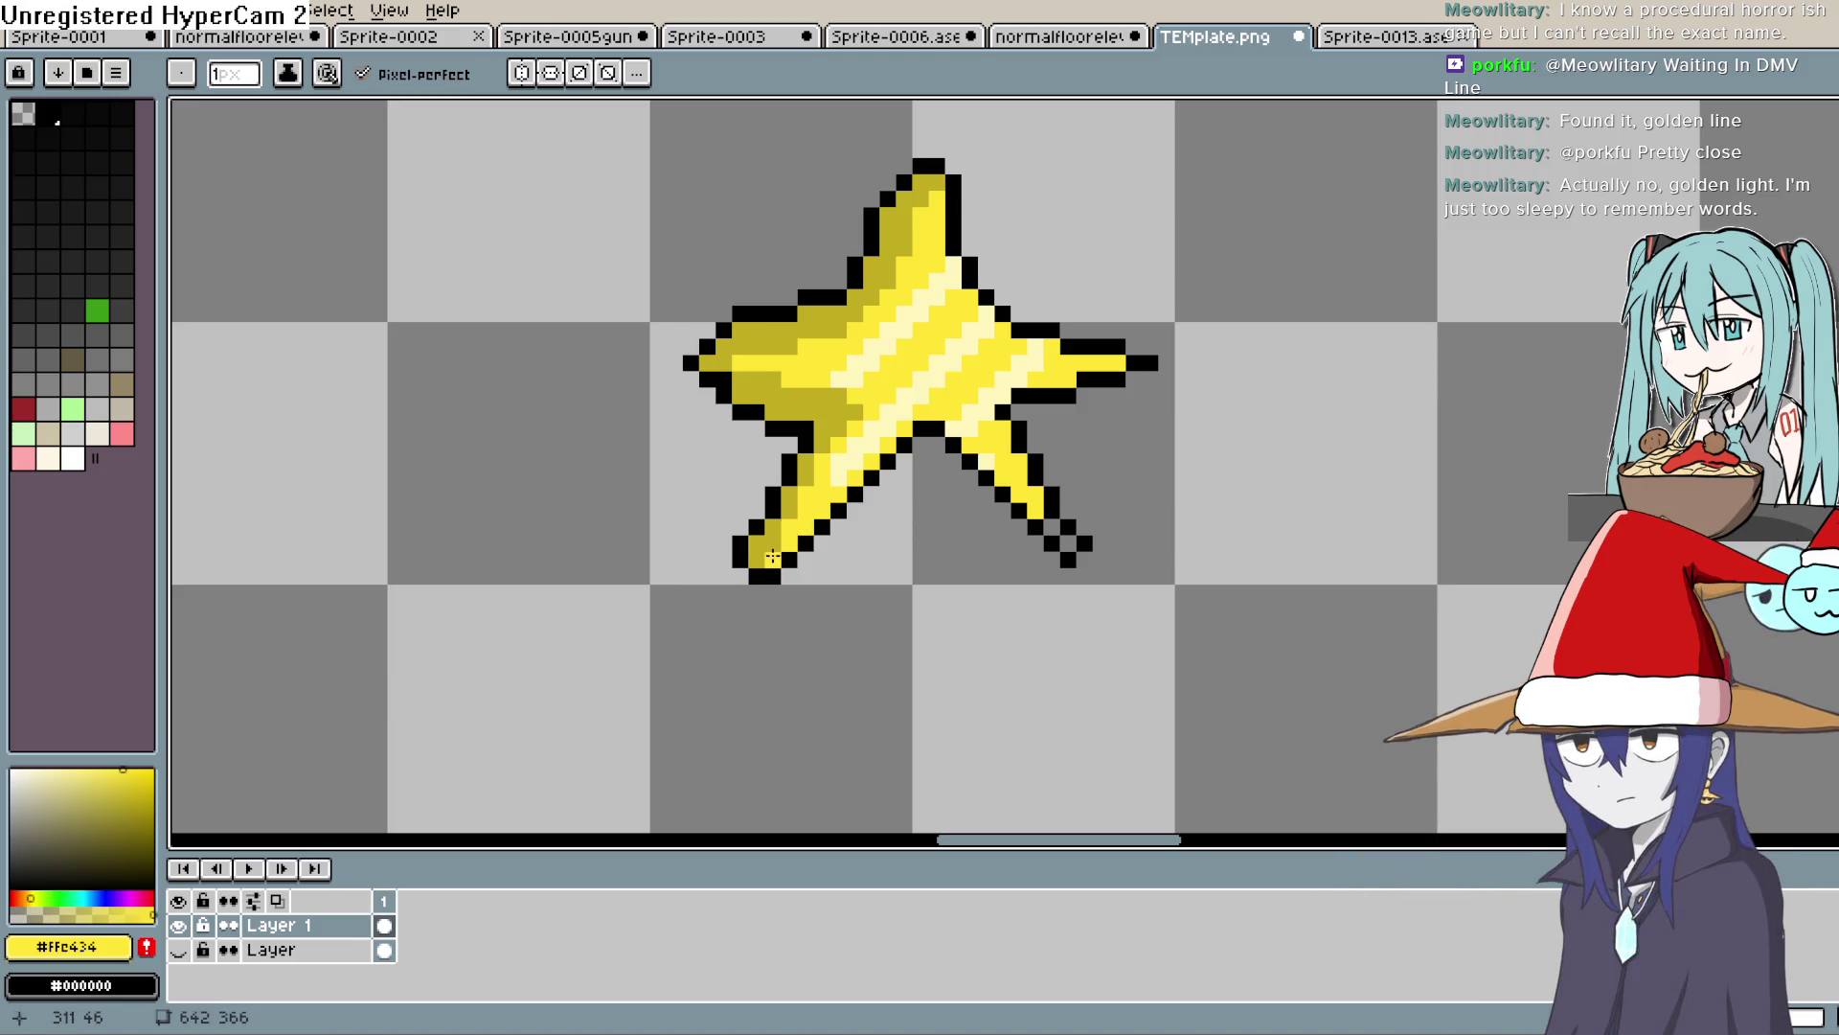
{"action": "left_click", "coordinate": [845, 419]}
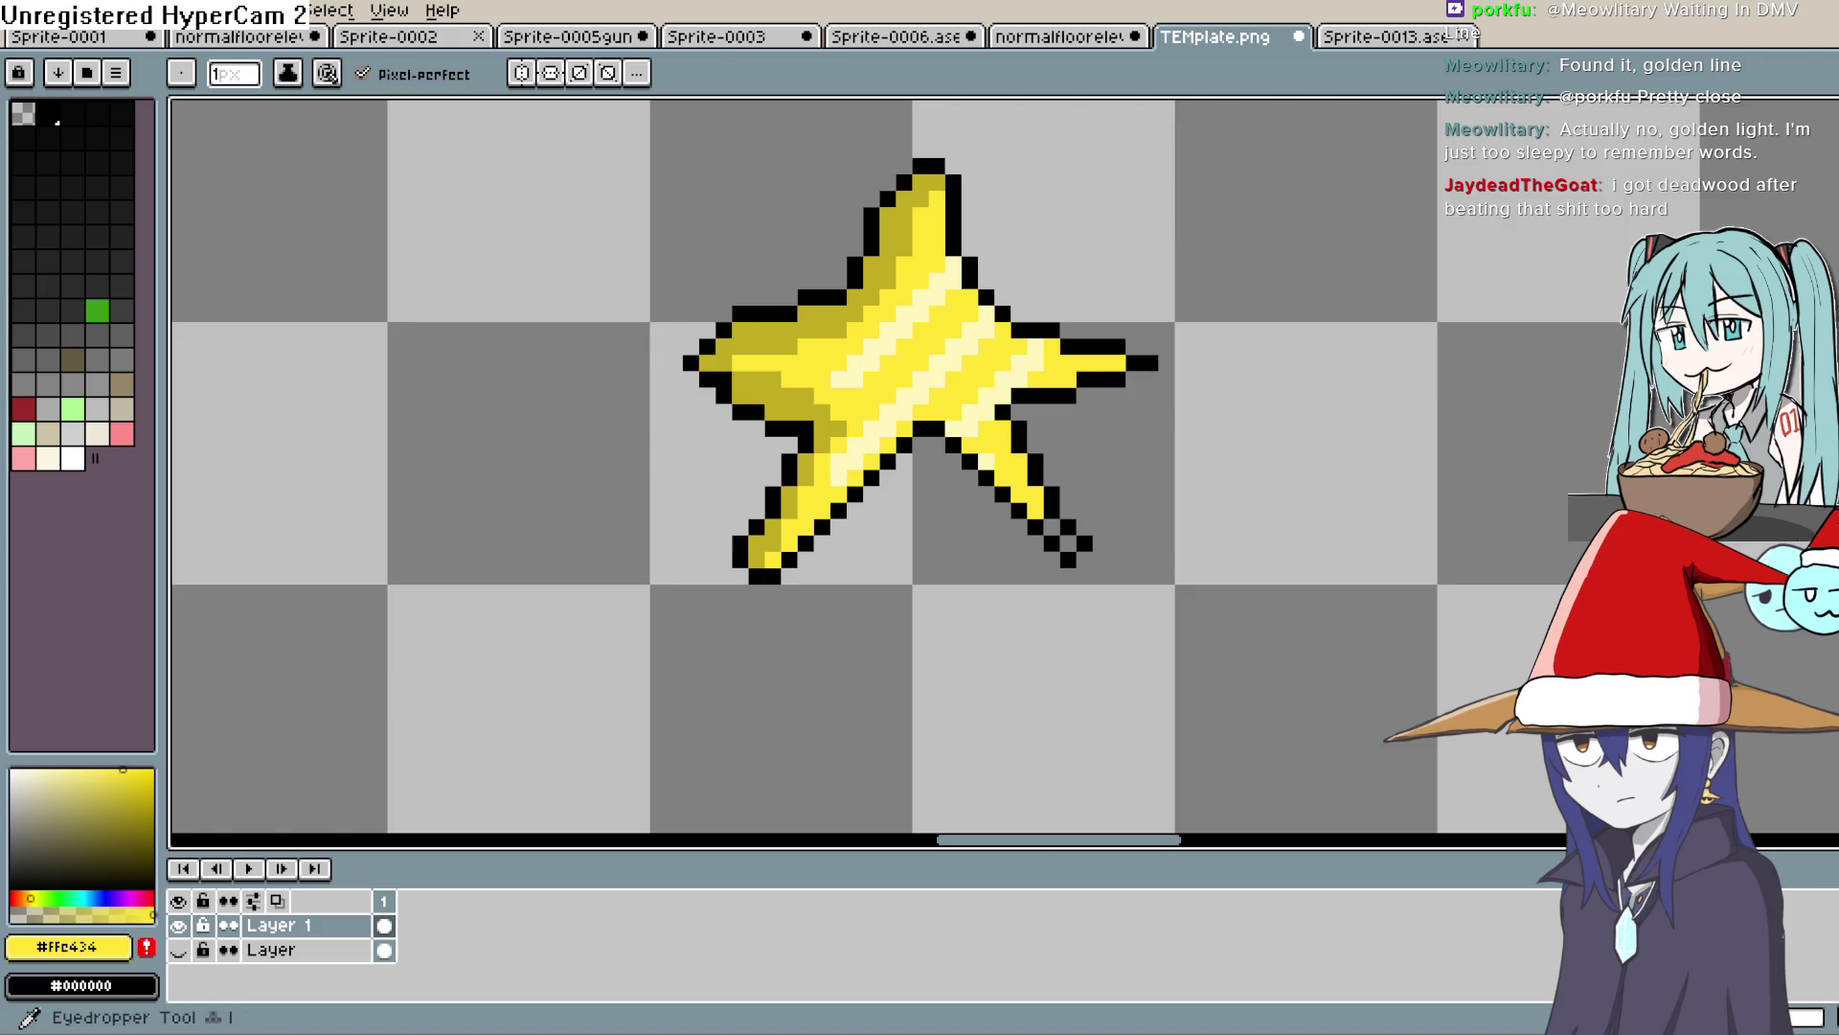
Shade the lower-left arm's edge dark yellow #c1ac22 and add a black outline pixel
{"action": "key", "text": "alt"}
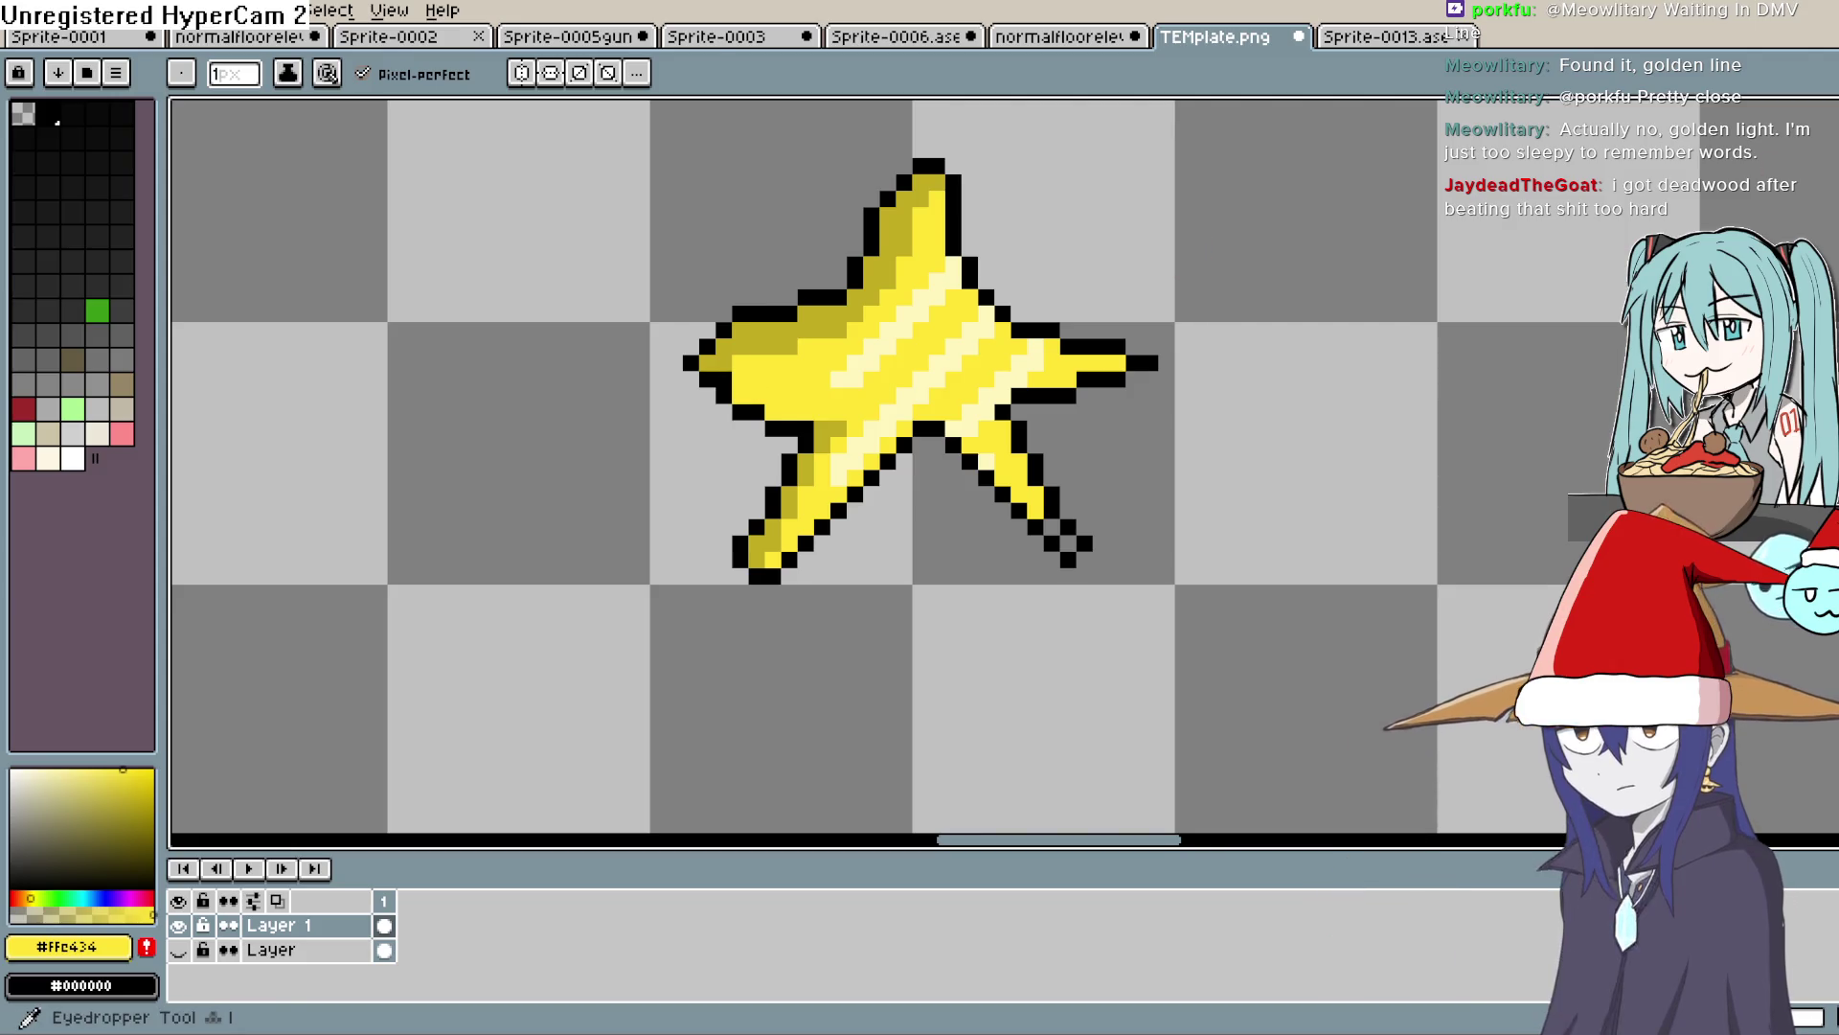
{"action": "left_click", "coordinate": [829, 421], "text": "alt"}
{"action": "key", "text": "b"}
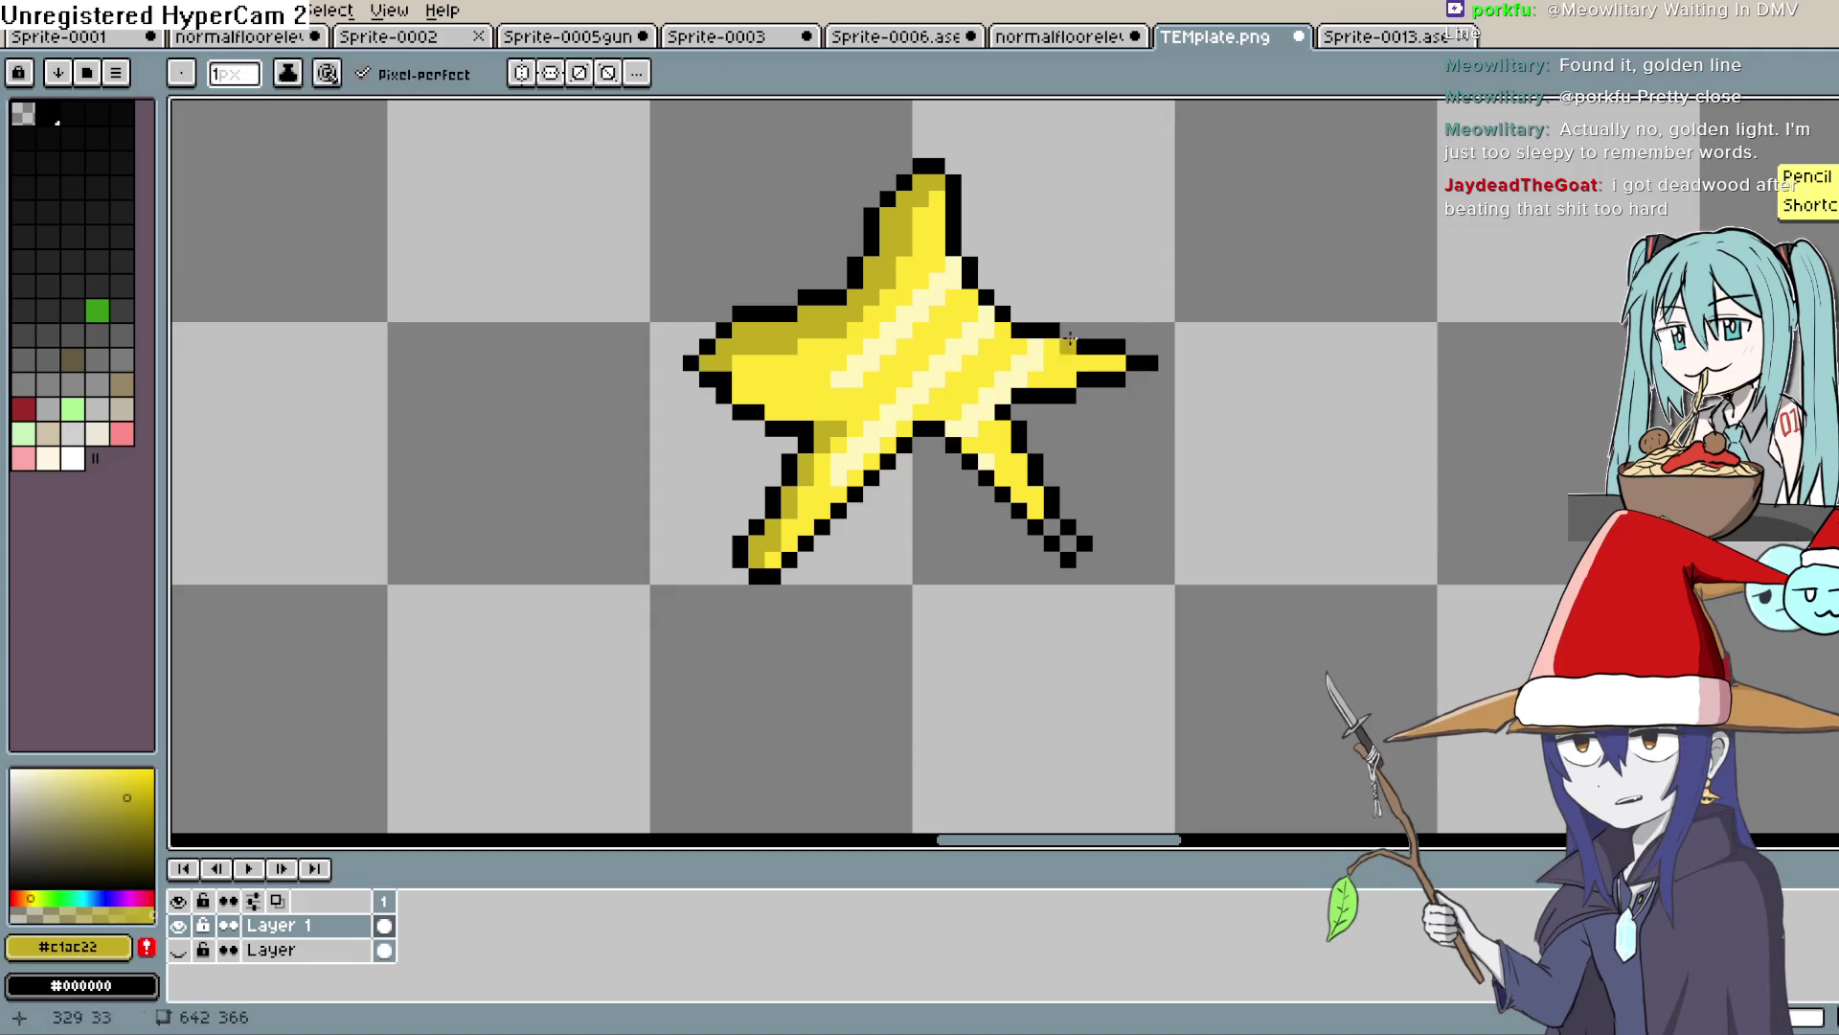
{"action": "left_click_drag", "start_coordinate": [802, 446], "coordinate": [753, 538]}
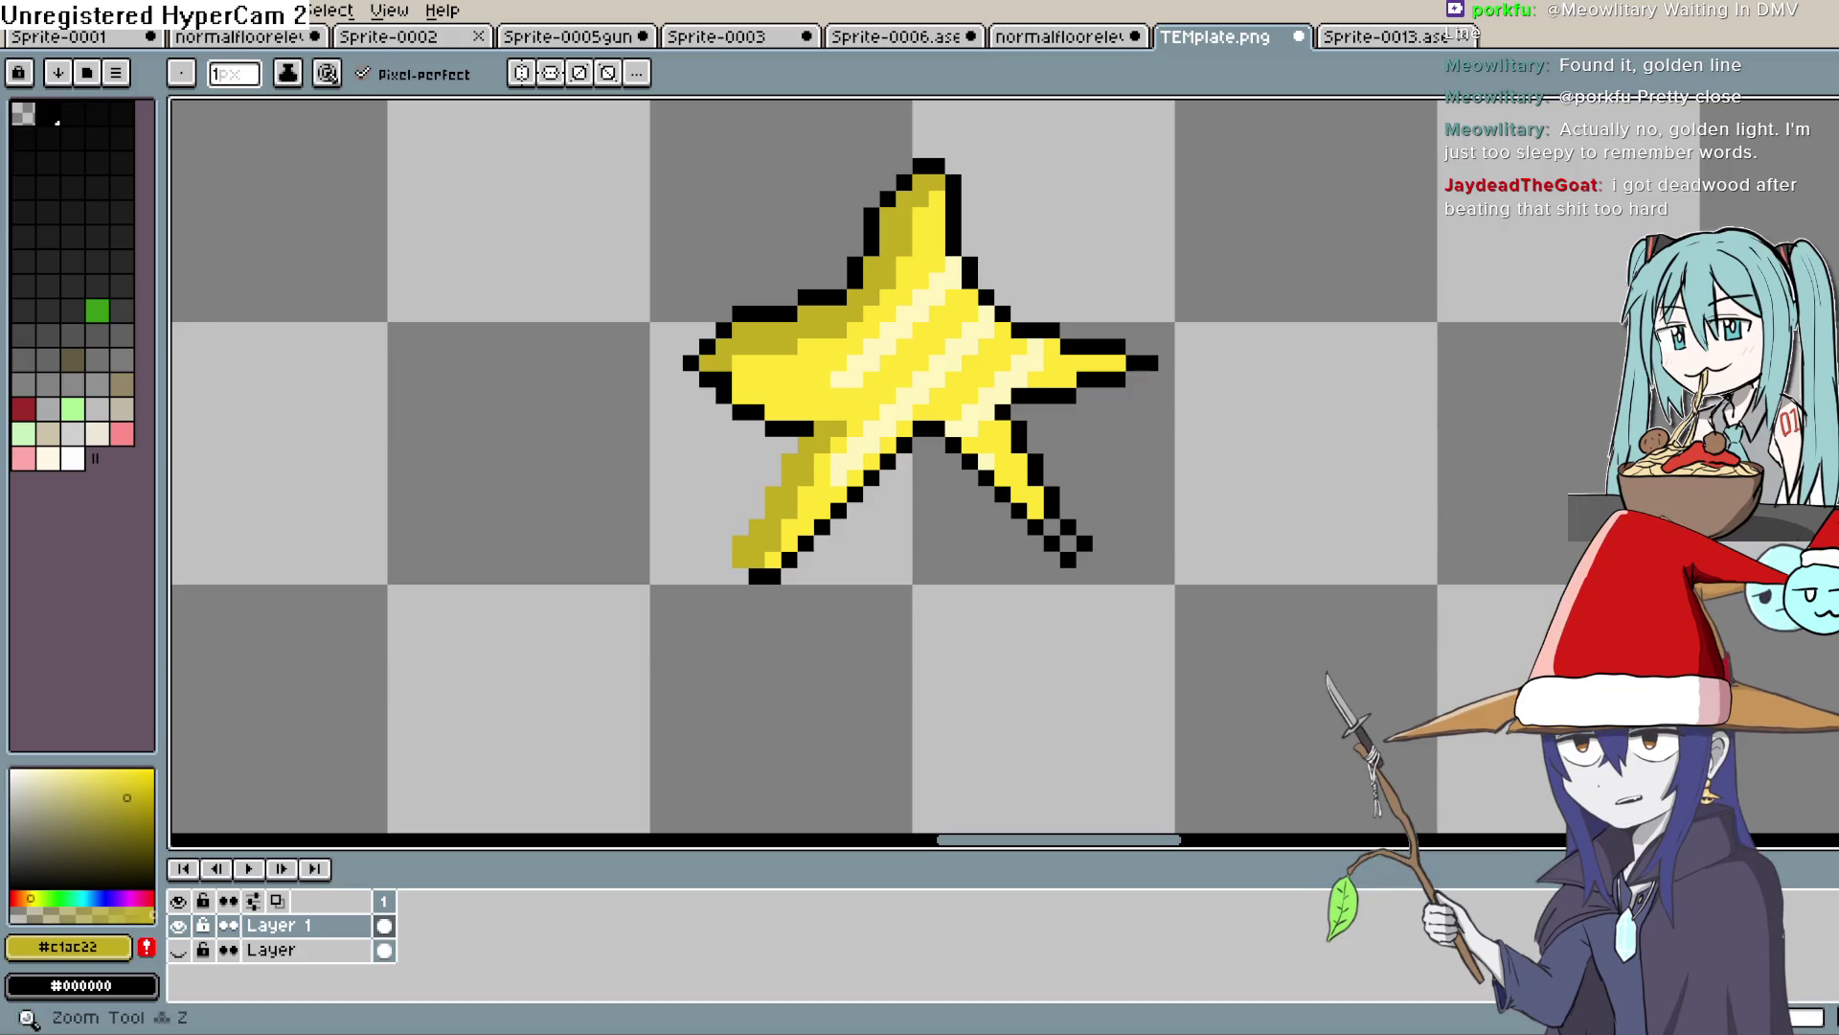
{"action": "key", "text": "alt"}
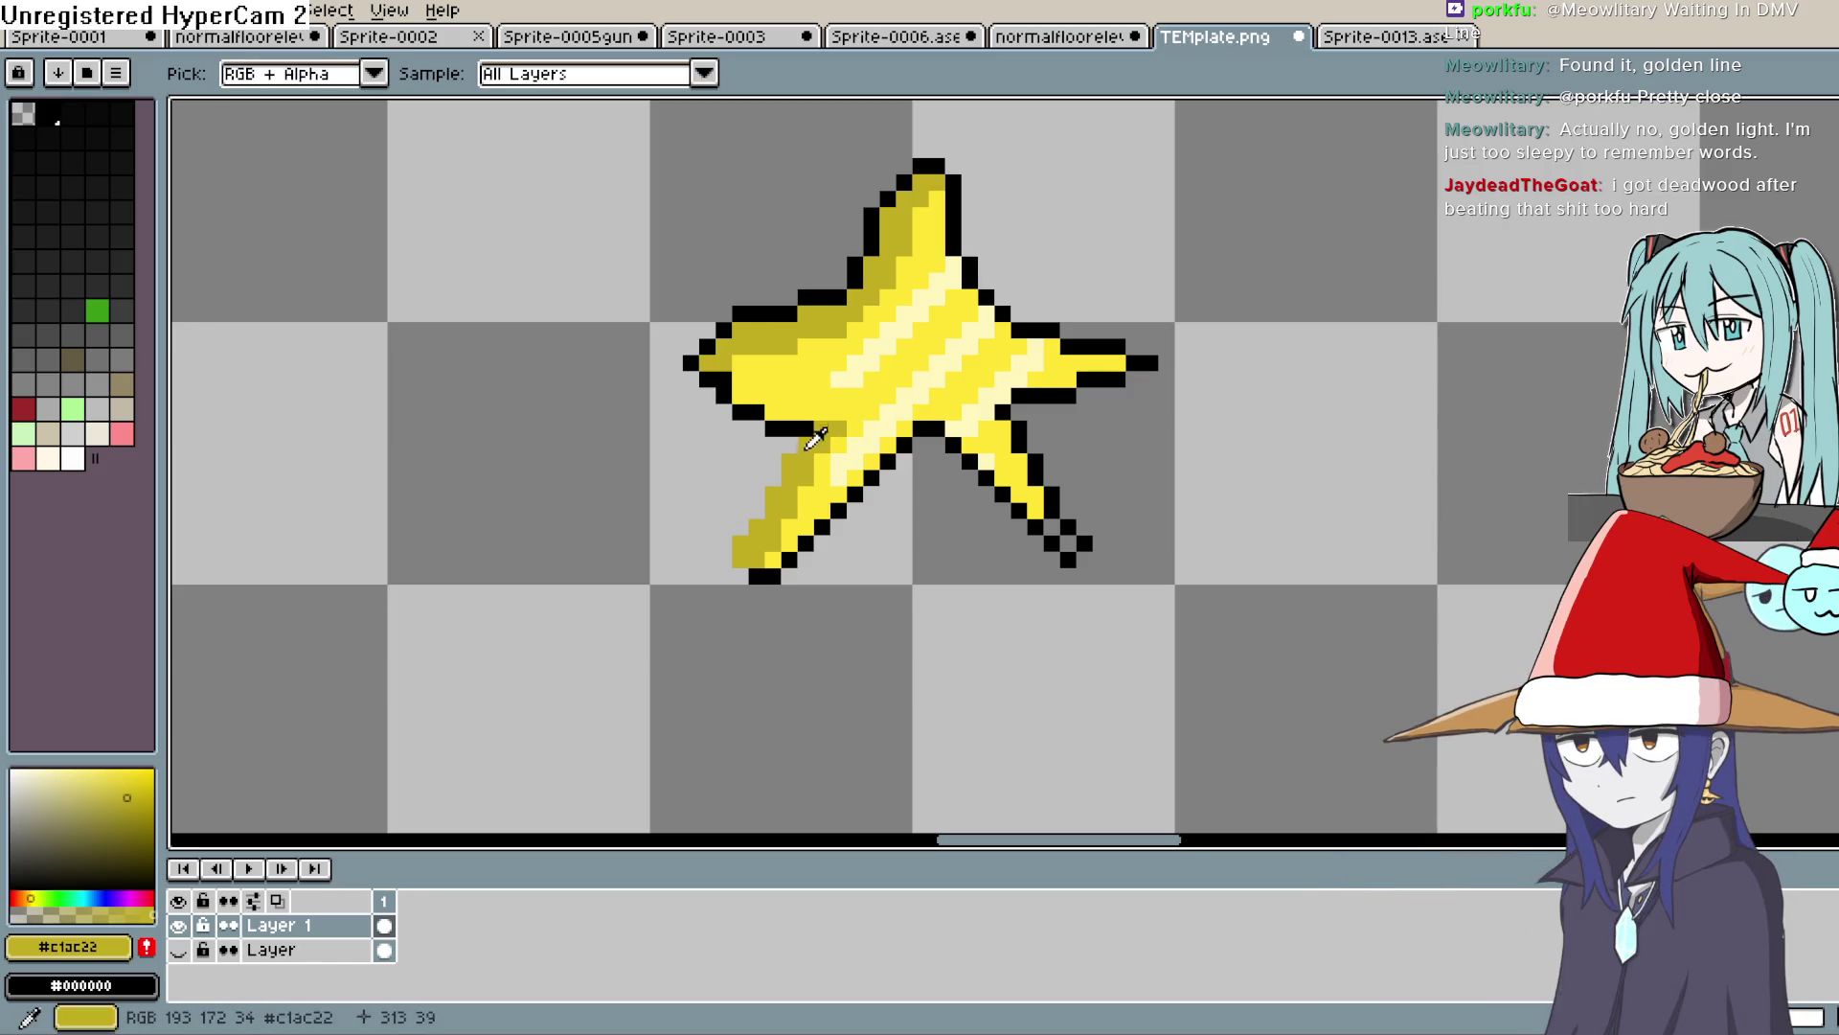
{"action": "left_click", "coordinate": [822, 429], "text": "alt"}
{"action": "mouse_move", "coordinate": [822, 429]}
{"action": "left_mouse_down"}
{"action": "mouse_move", "coordinate": [790, 446]}
{"action": "mouse_move", "coordinate": [729, 546]}
{"action": "mouse_move", "coordinate": [743, 565]}
{"action": "left_mouse_up"}
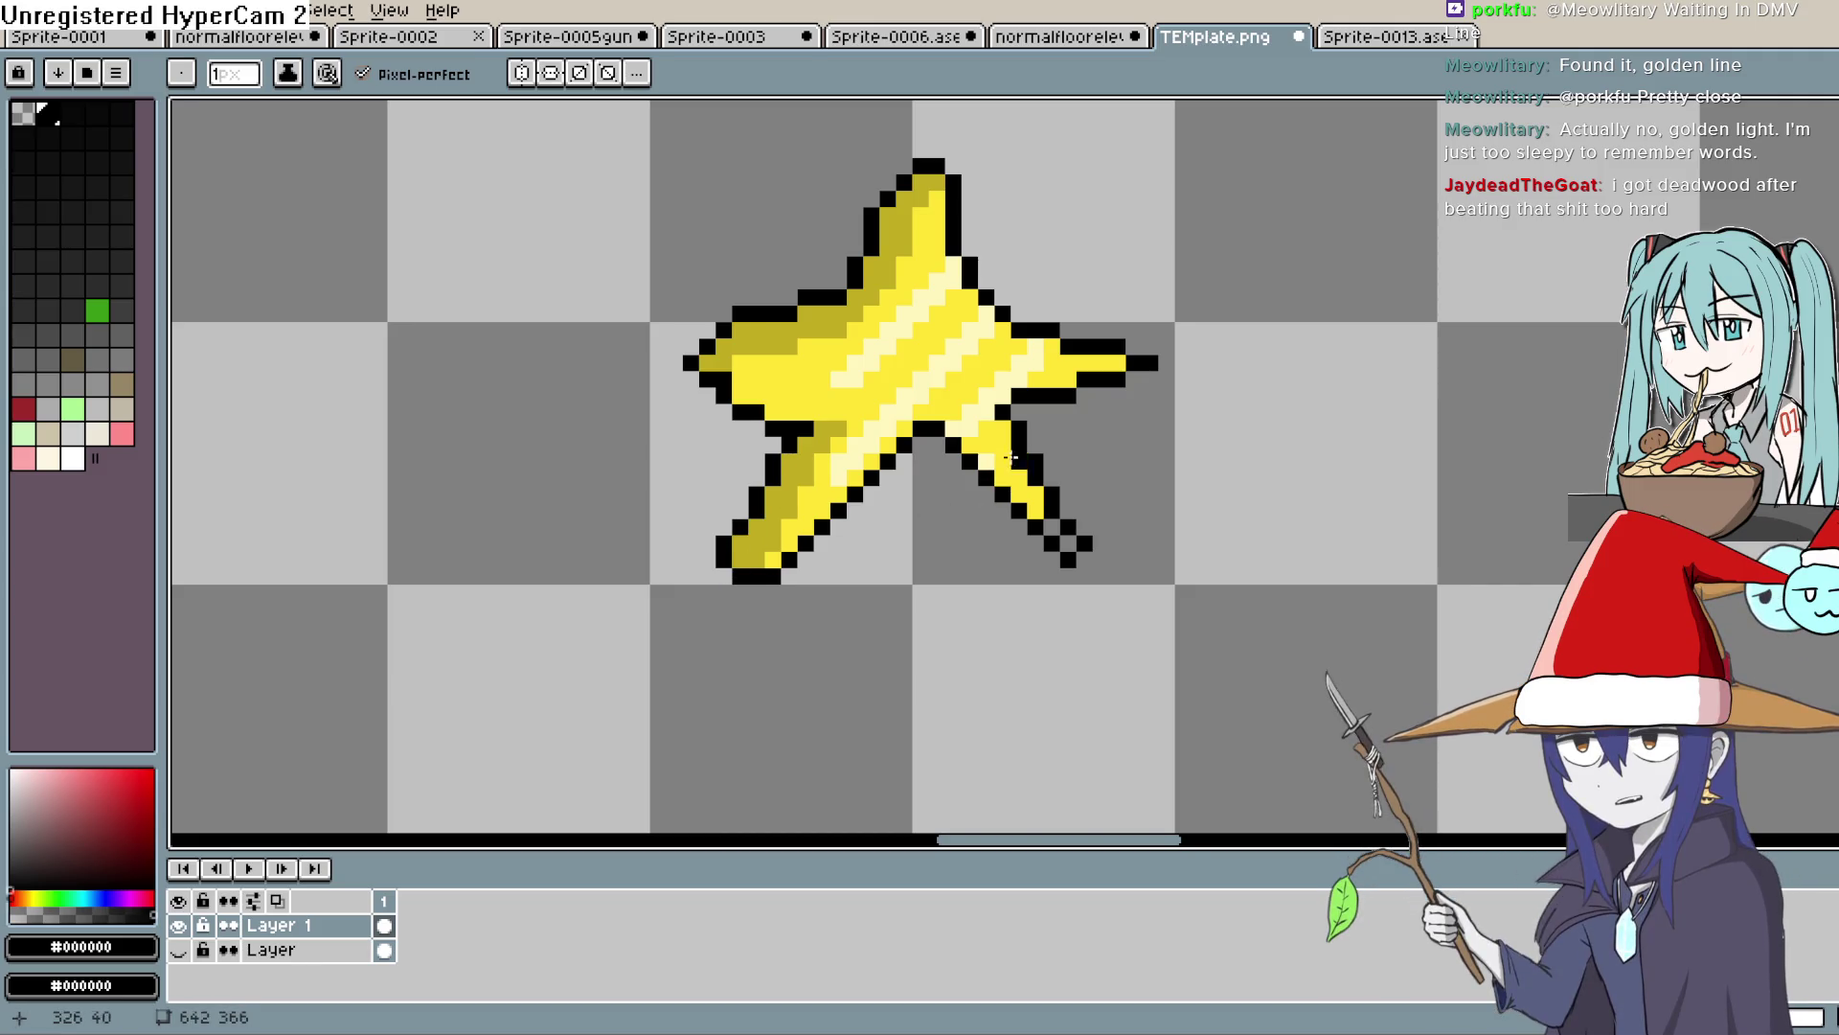
Paint white pixels across the star's face for the eyes
{"action": "key", "text": "i"}
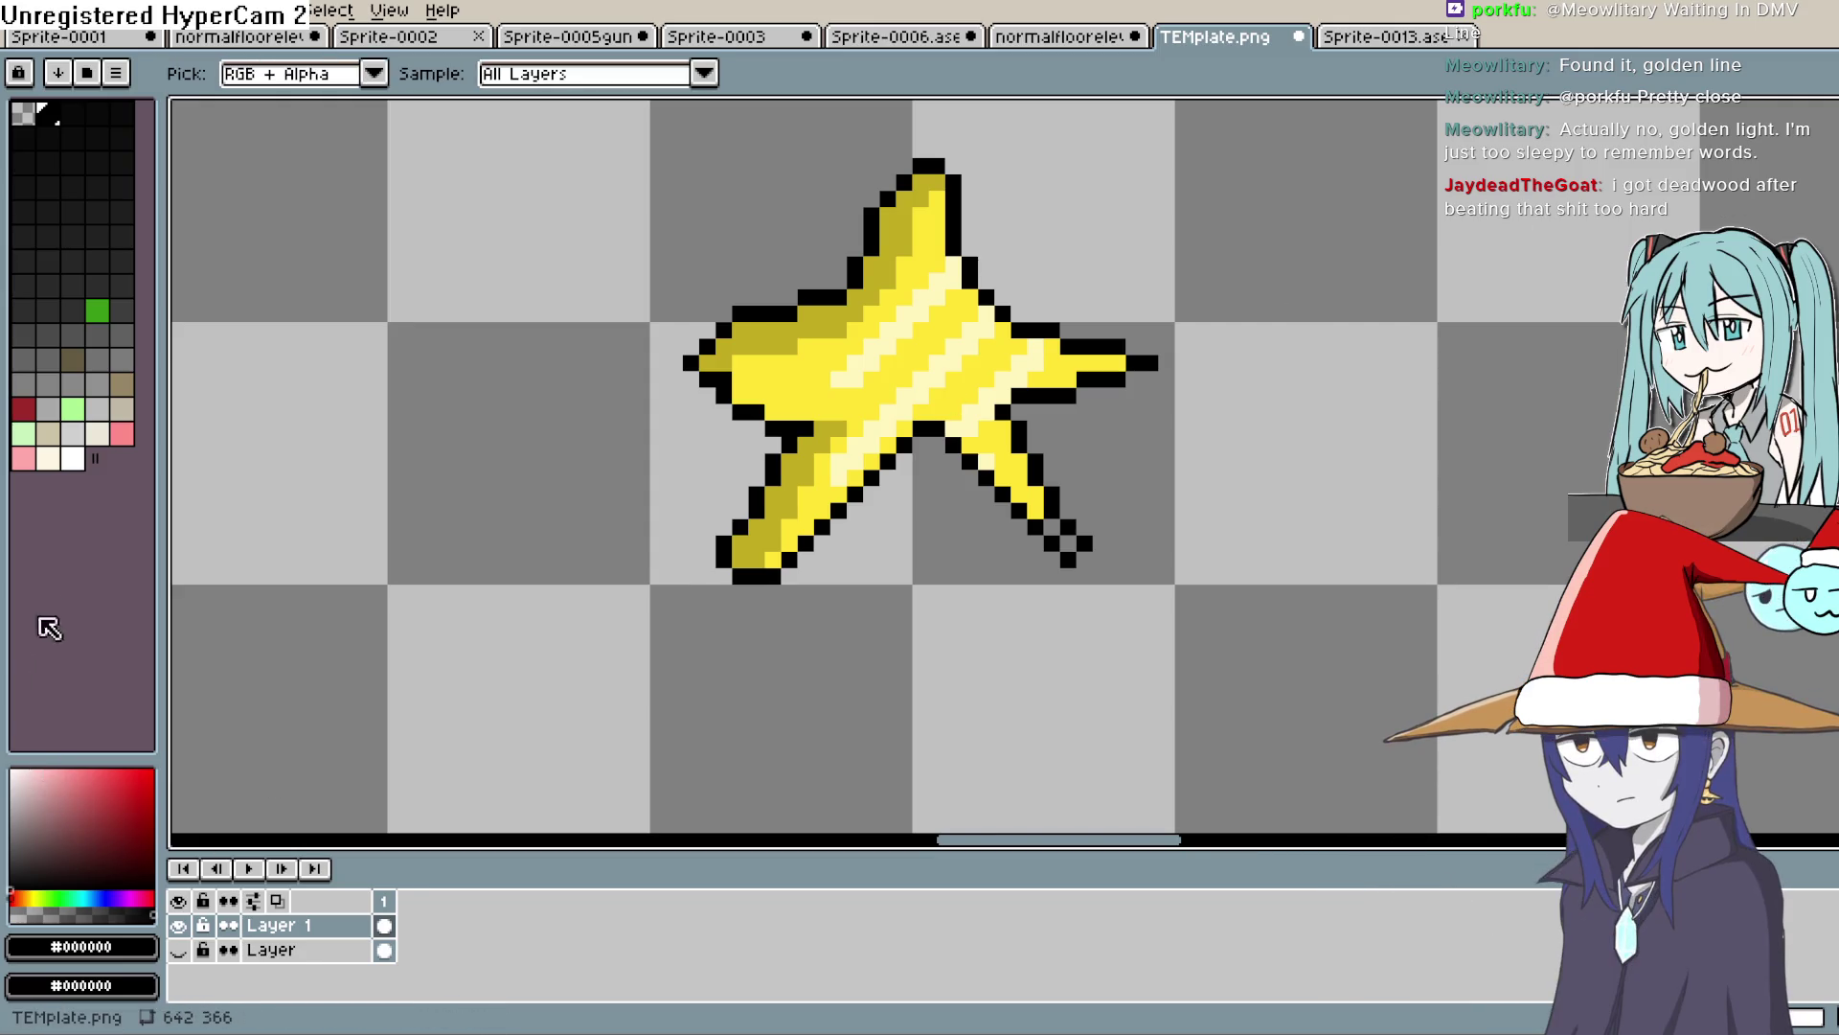
{"action": "left_click", "coordinate": [72, 458]}
{"action": "key", "text": "b"}
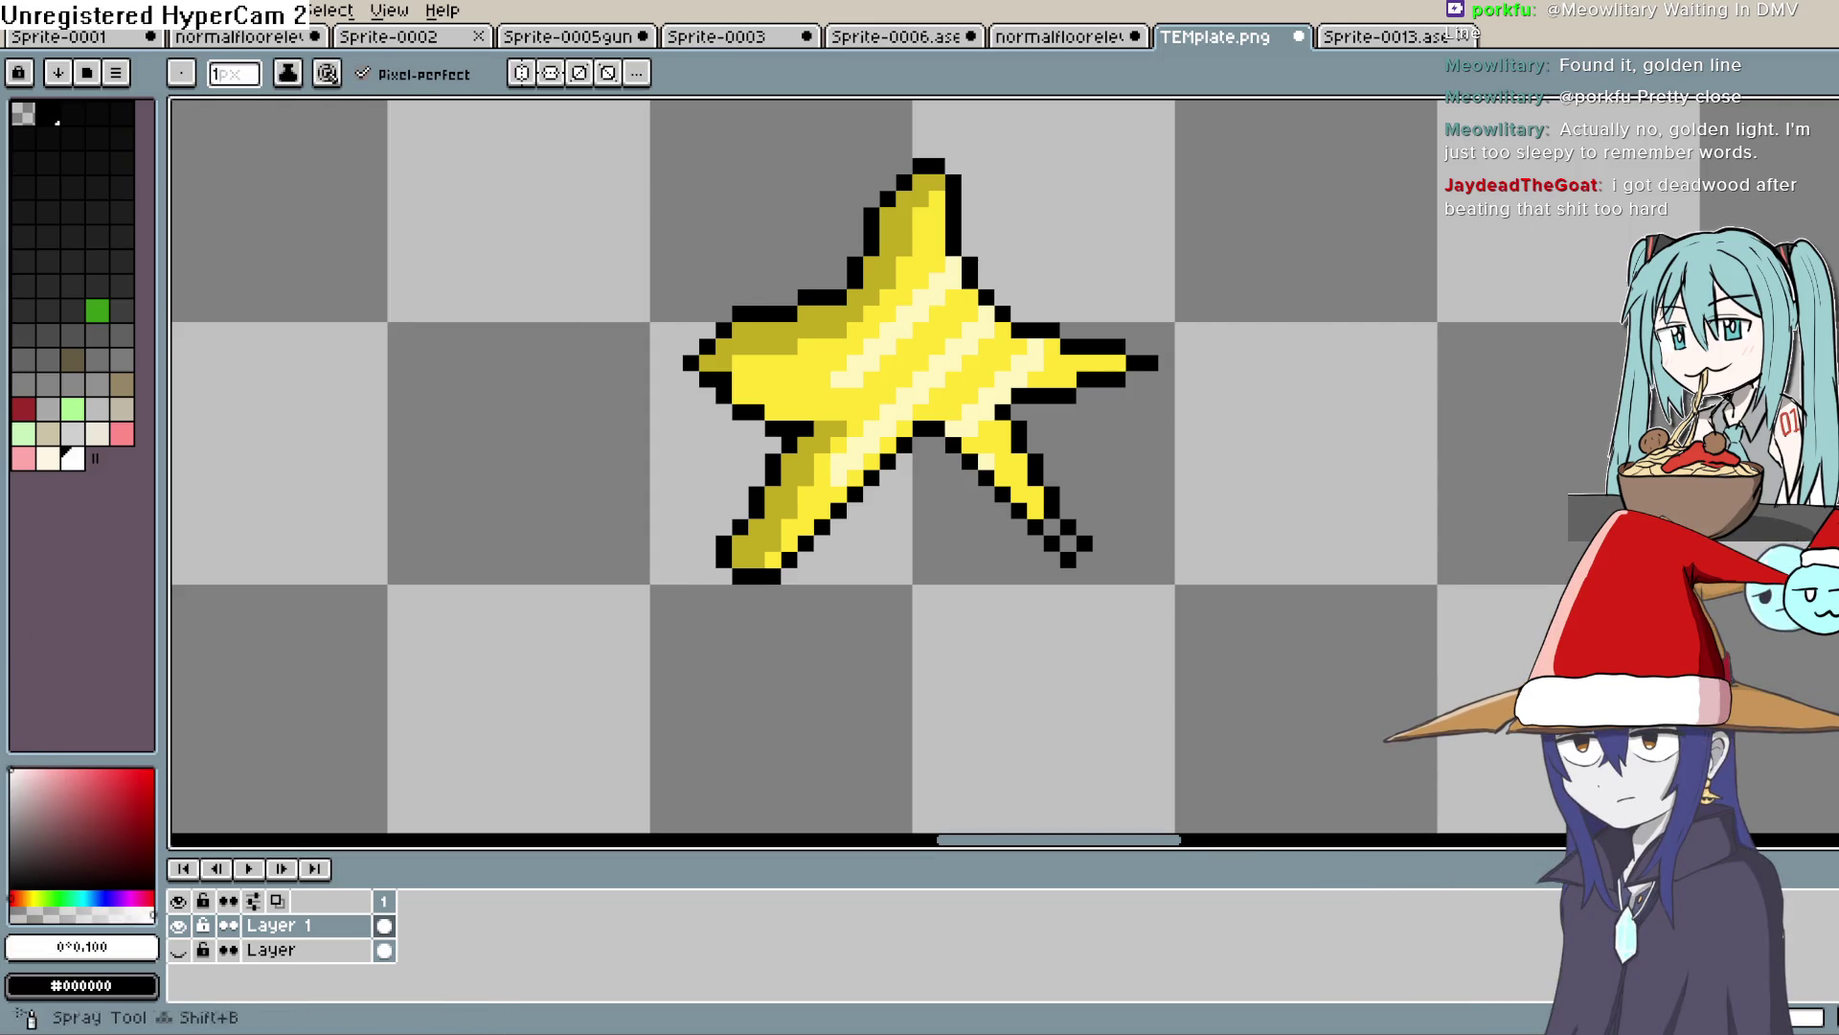
{"action": "left_click_drag", "start_coordinate": [871, 331], "coordinate": [855, 347]}
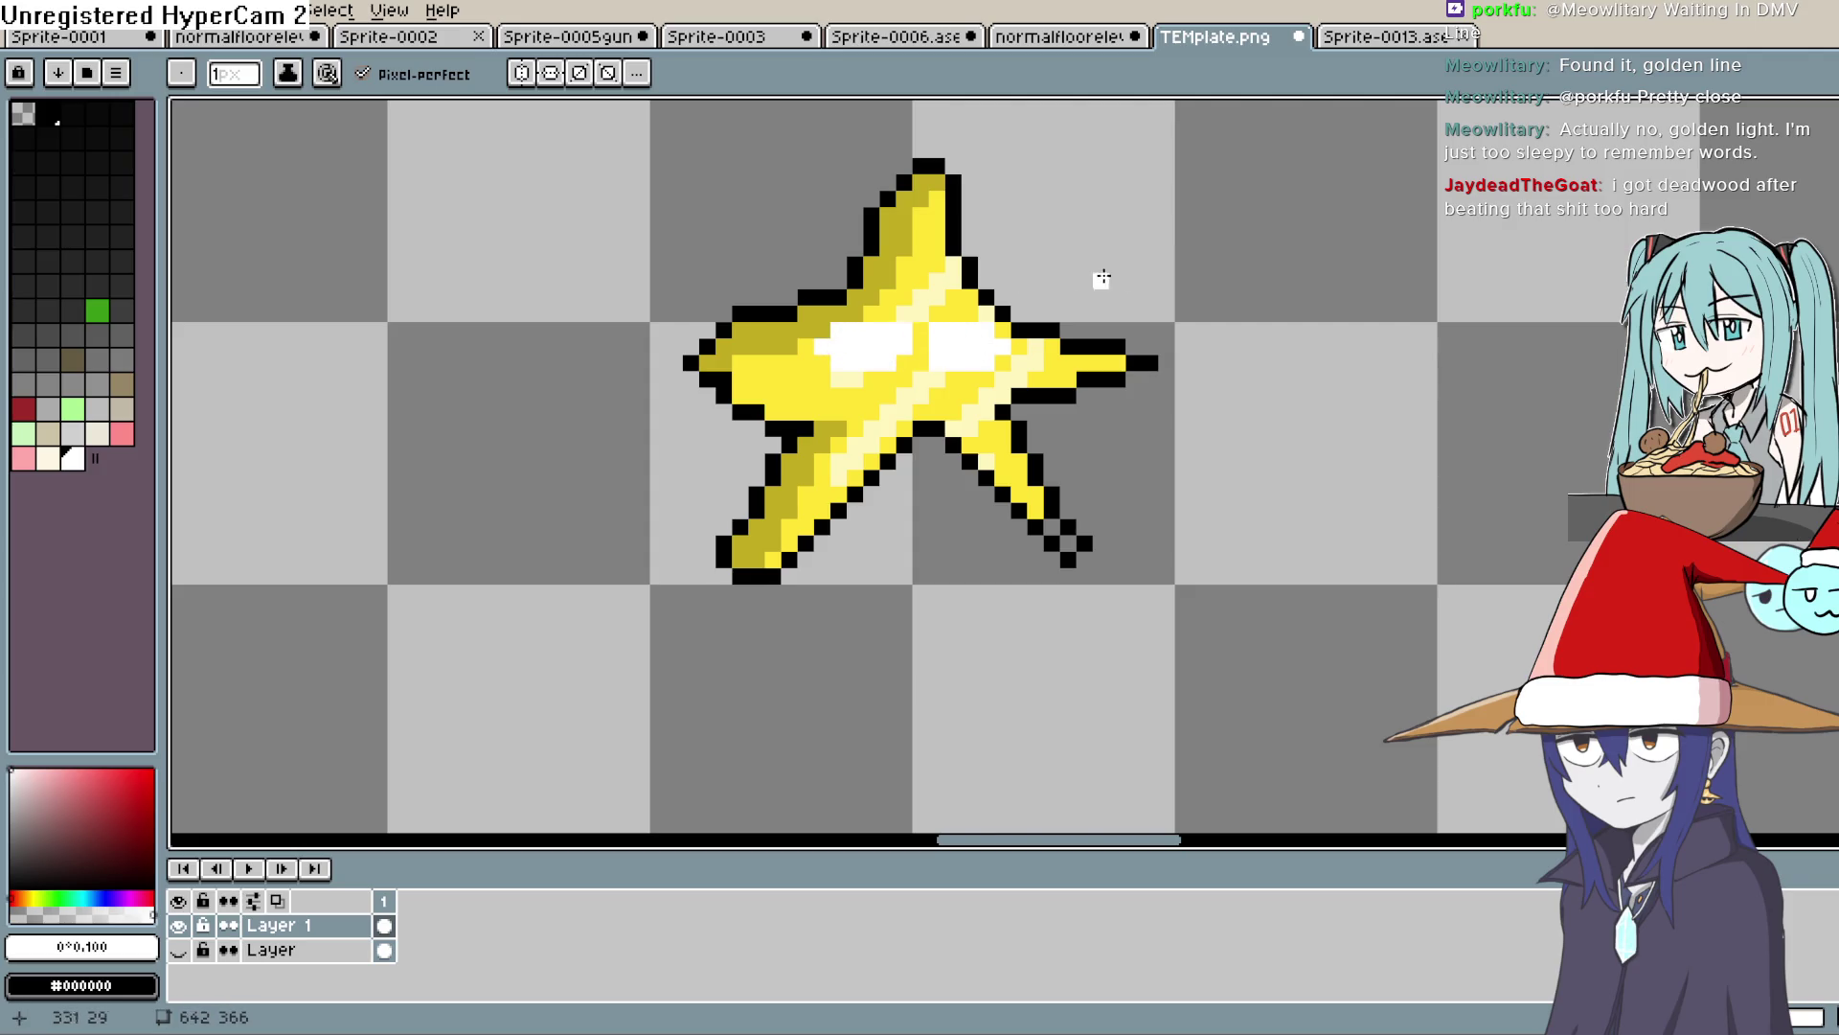
Add black pupils and light grey shading under both of the star's eyes
{"action": "left_click", "coordinate": [774, 470], "text": "alt"}
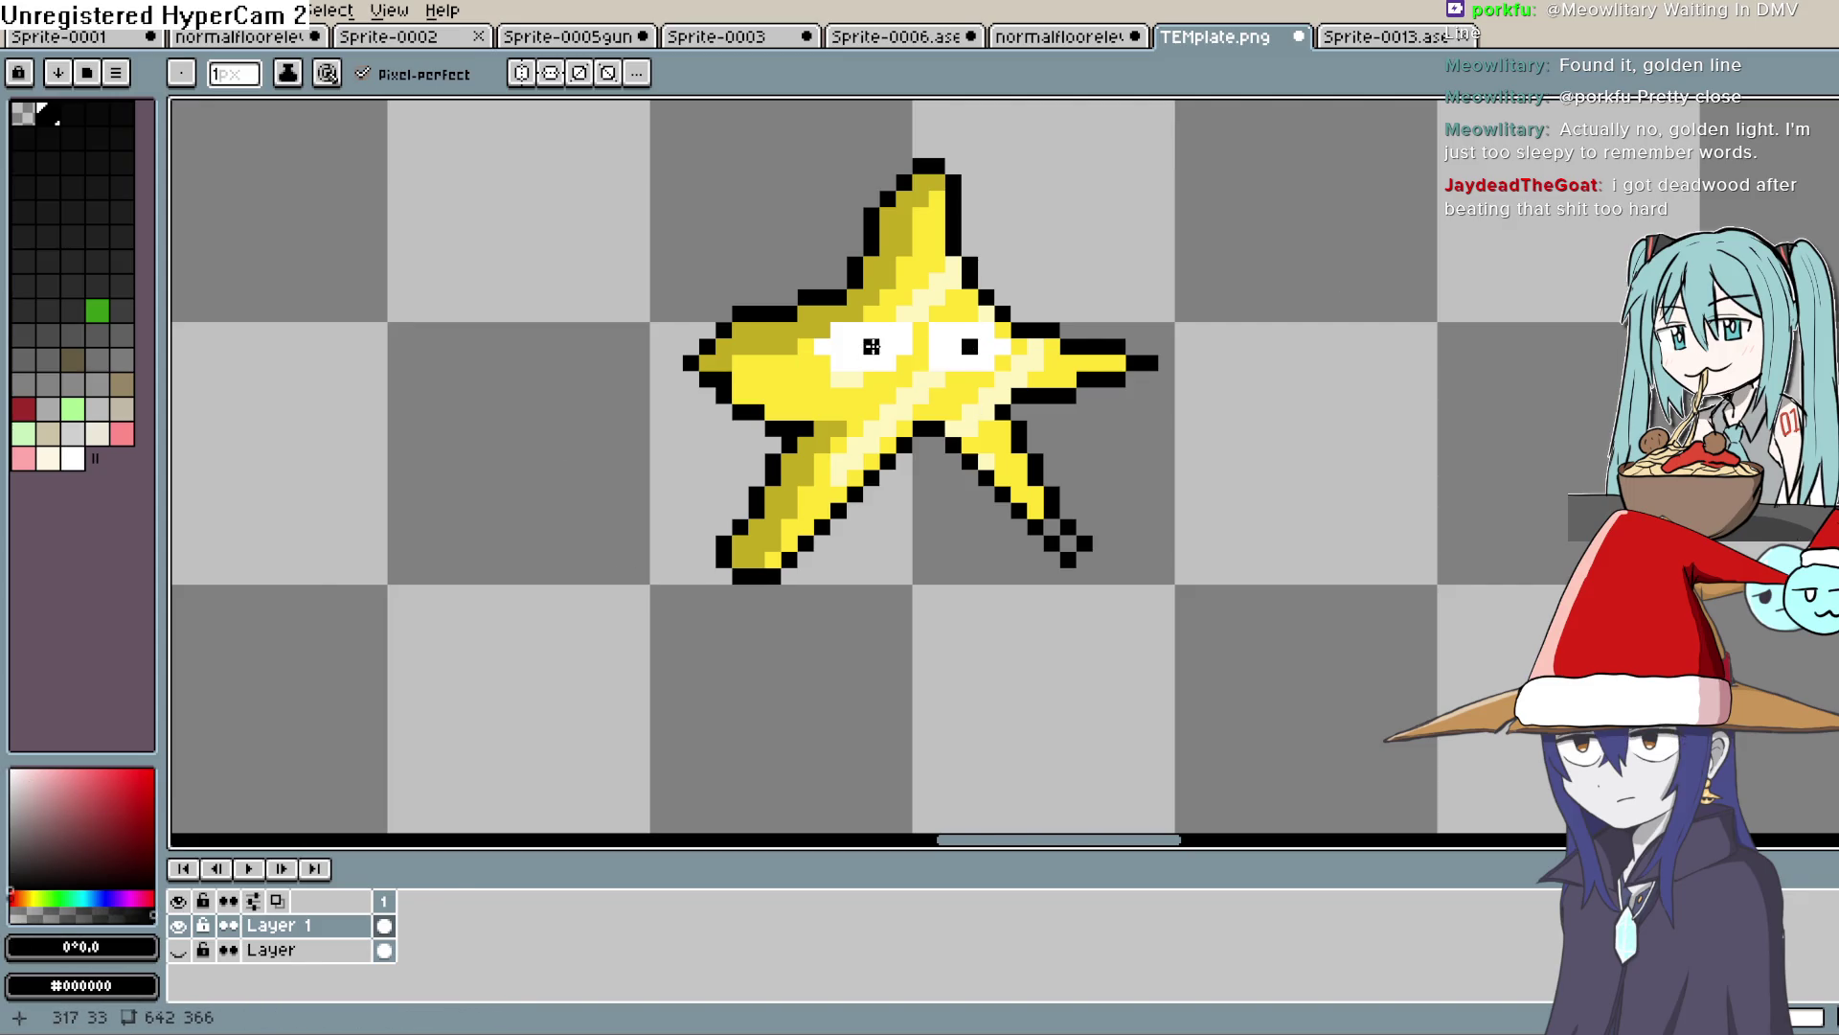
{"action": "left_click", "coordinate": [94, 406]}
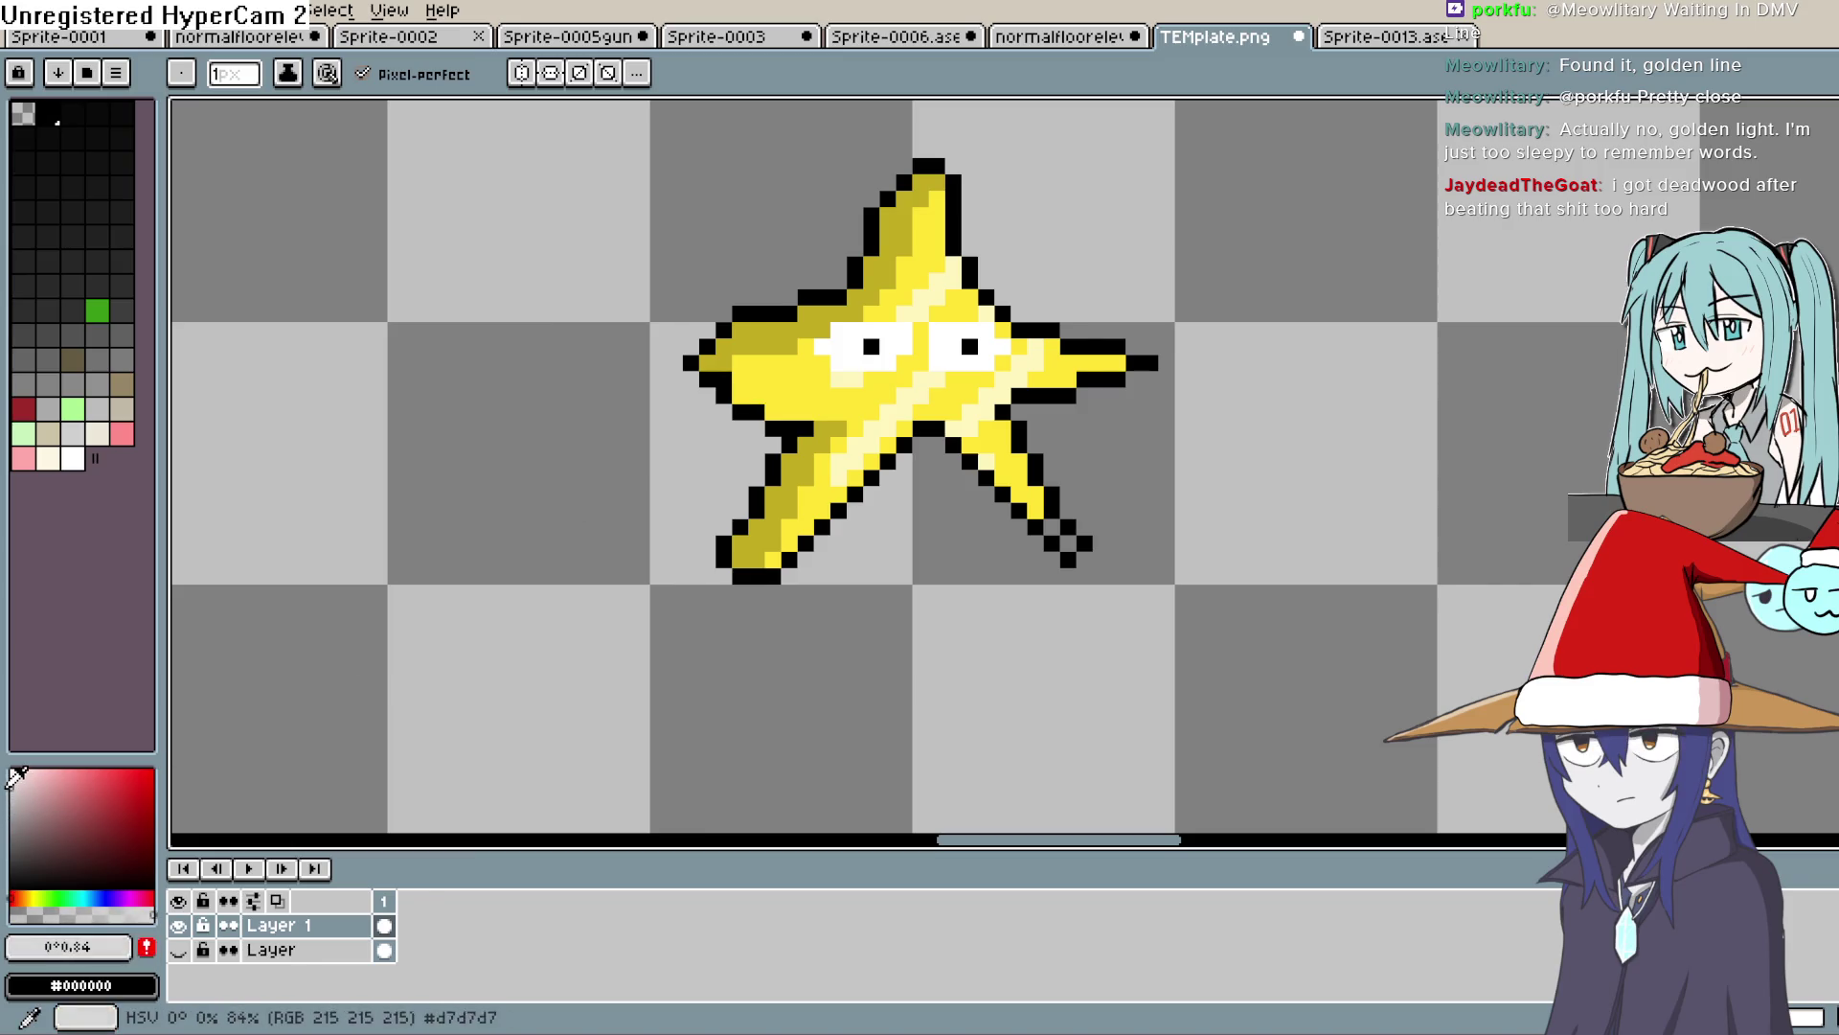
{"action": "scroll", "coordinate": [1102, 326], "scroll_direction": "up", "scroll_amount": 2}
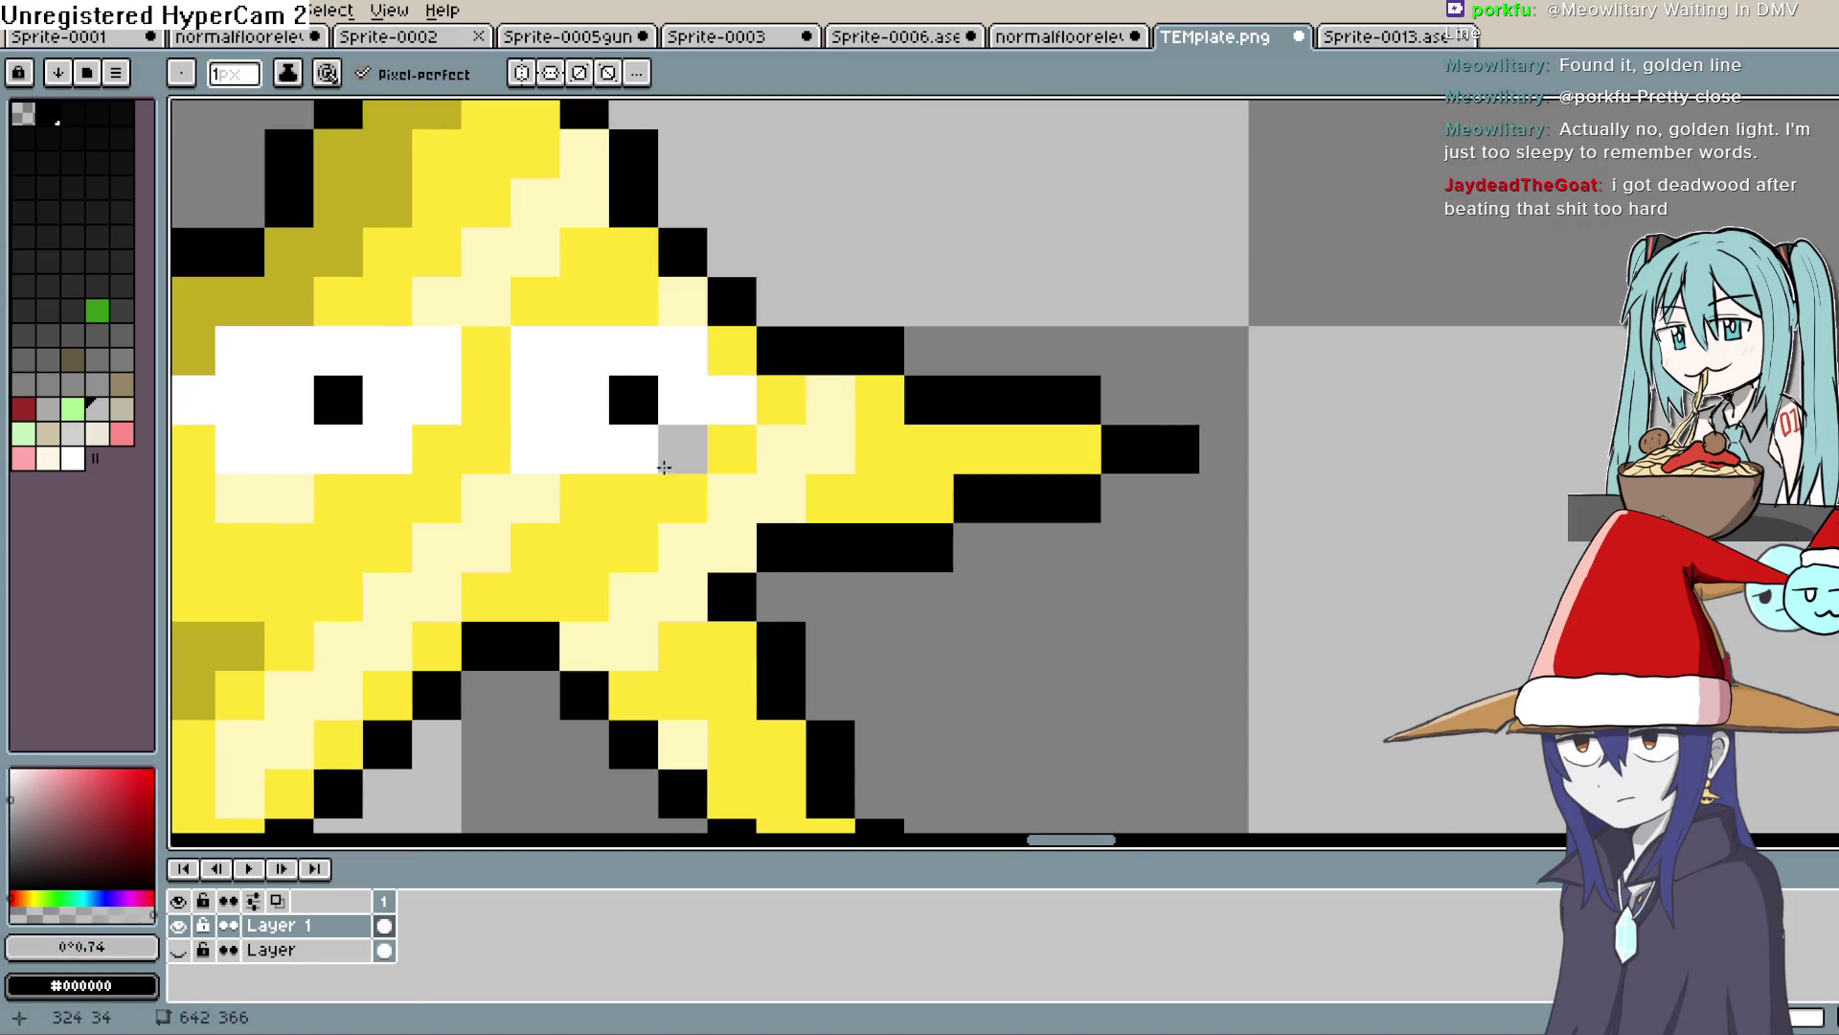
{"action": "left_click_drag", "start_coordinate": [682, 448], "coordinate": [538, 460]}
{"action": "scroll", "coordinate": [709, 469], "scroll_direction": "left", "scroll_amount": 5}
{"action": "mouse_move", "coordinate": [872, 450]}
{"action": "left_mouse_down"}
{"action": "mouse_move", "coordinate": [699, 436]}
{"action": "mouse_move", "coordinate": [712, 417]}
{"action": "left_mouse_up"}
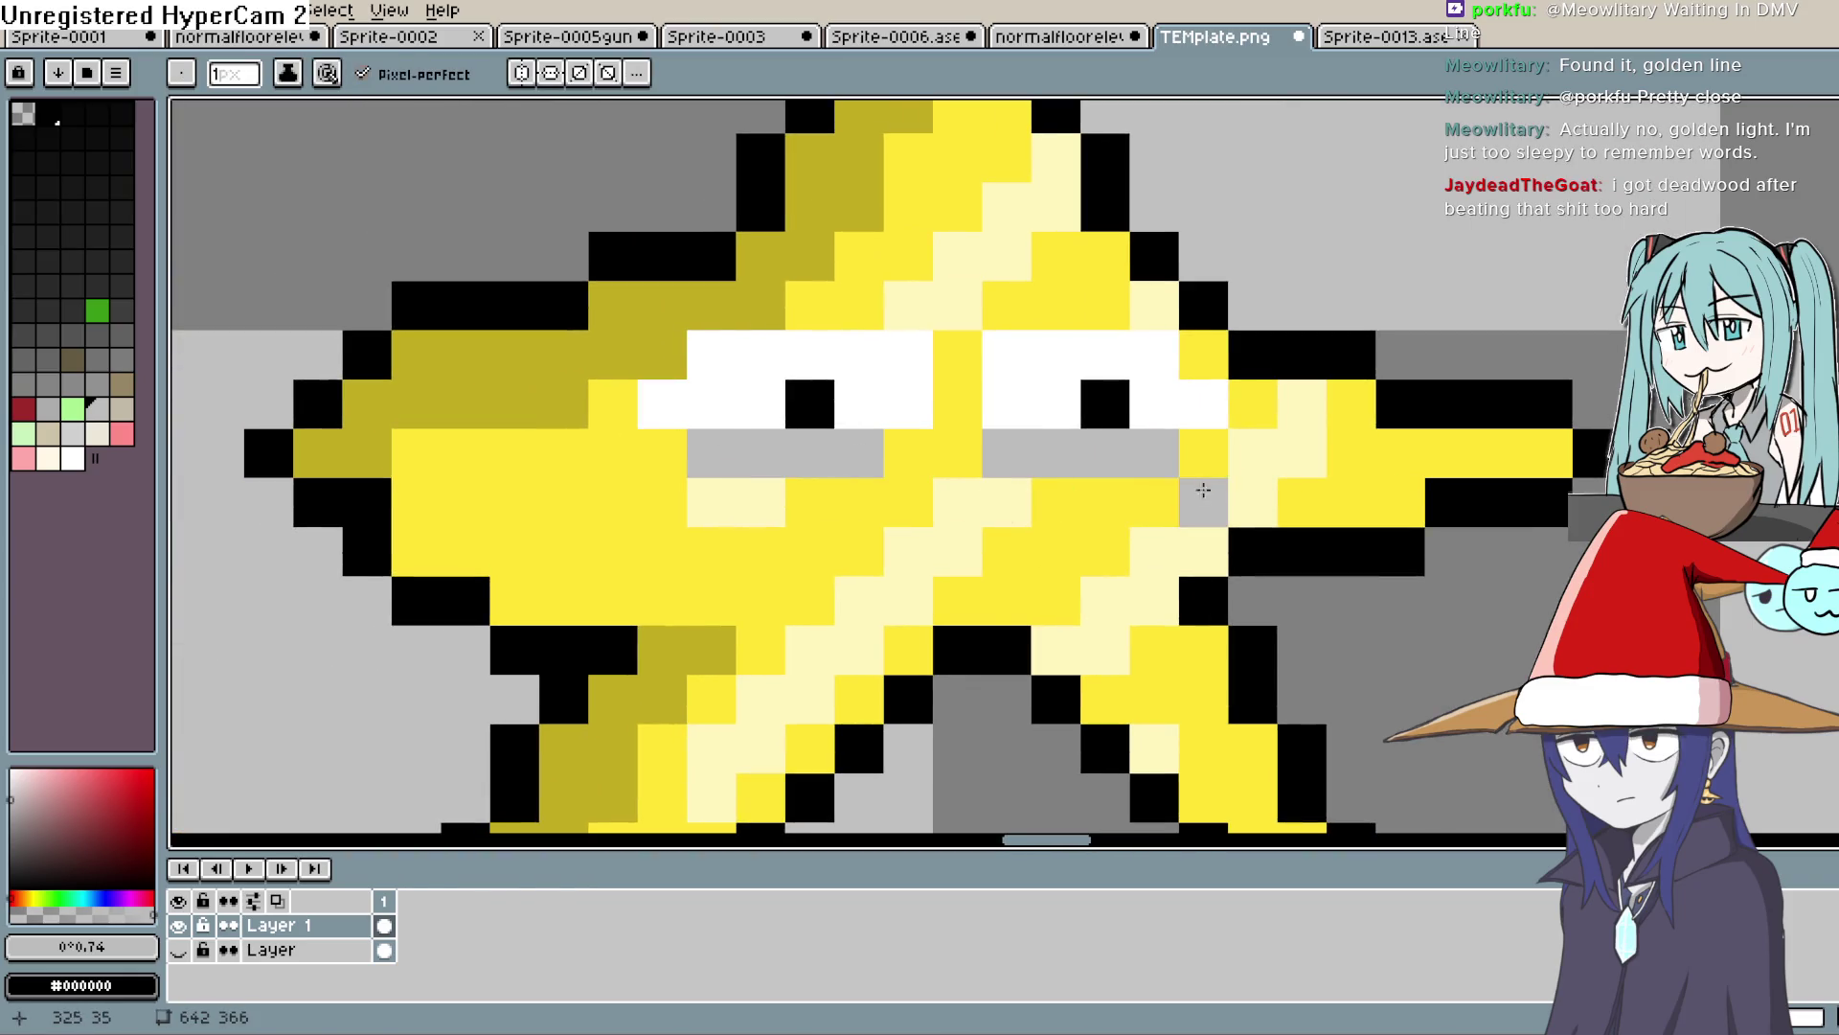
Redo the under-eye shading below the left eye in a lighter grey
{"action": "left_click", "coordinate": [10, 861]}
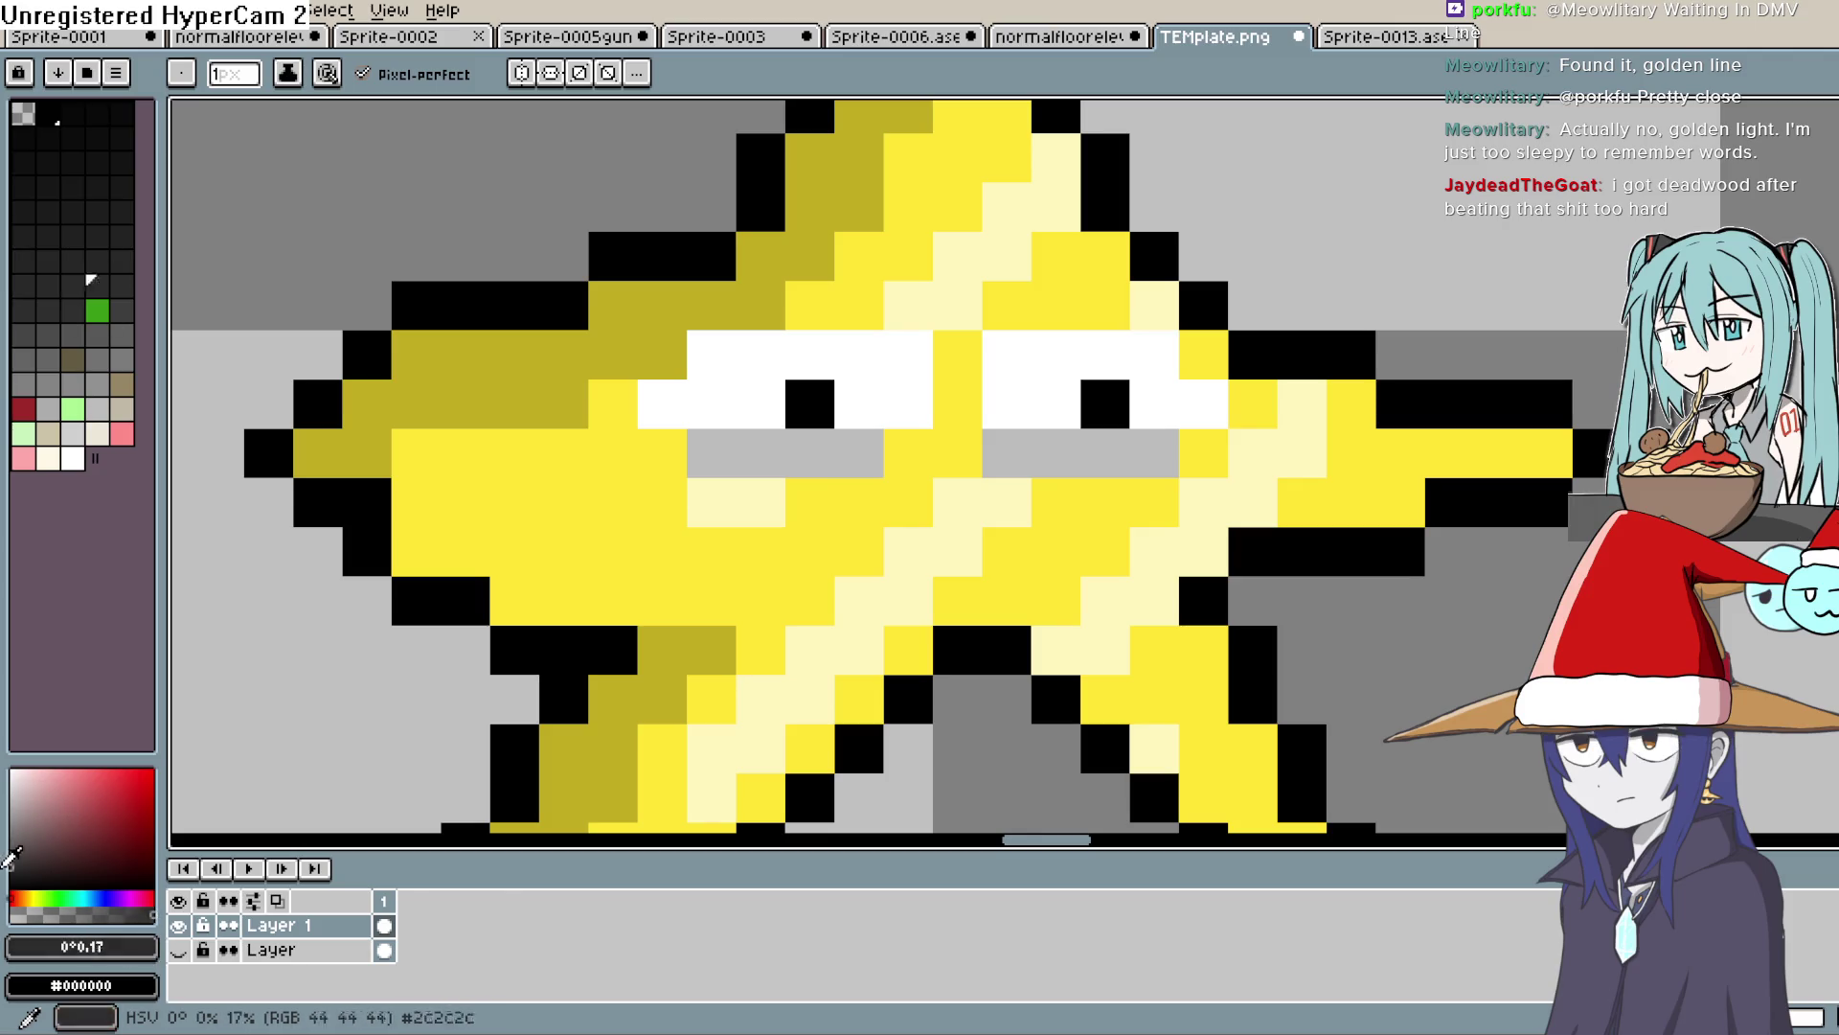
{"action": "key", "text": "ctrl+z"}
{"action": "key", "text": "ctrl+z"}
{"action": "left_click", "coordinate": [14, 786]}
{"action": "left_click", "coordinate": [12, 780]}
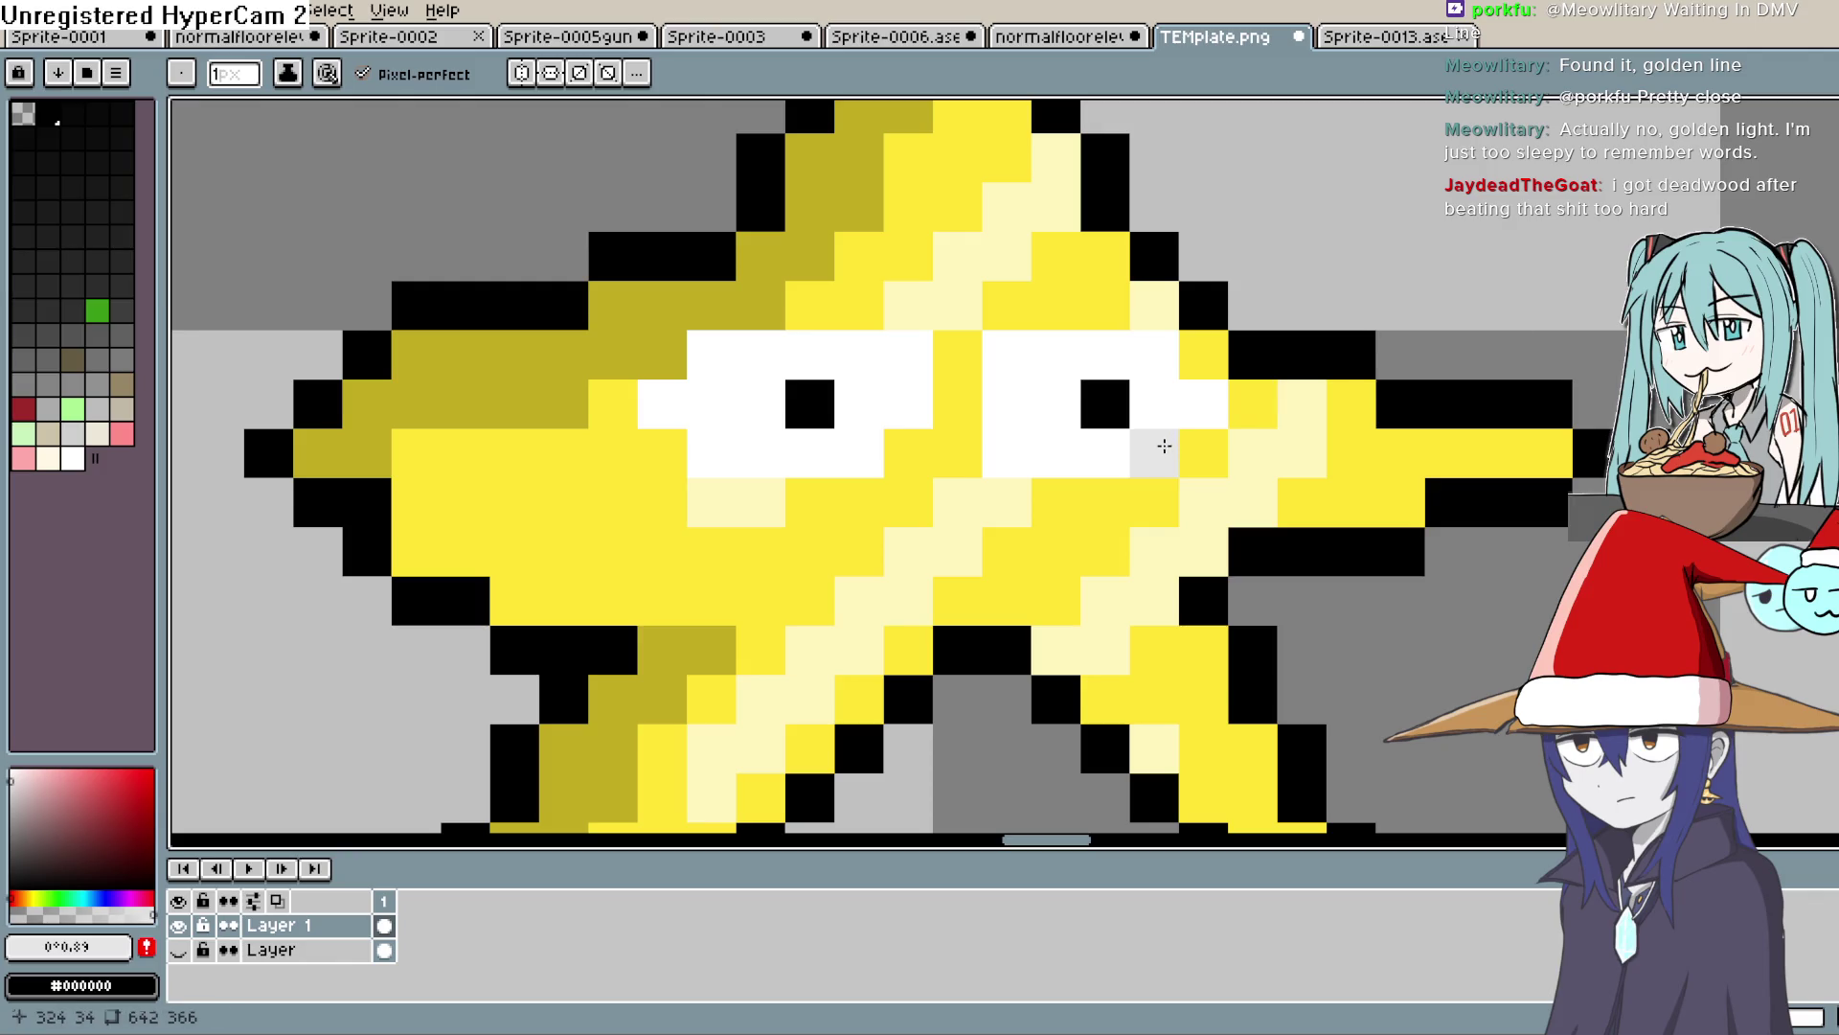
{"action": "left_click_drag", "start_coordinate": [859, 451], "coordinate": [808, 453]}
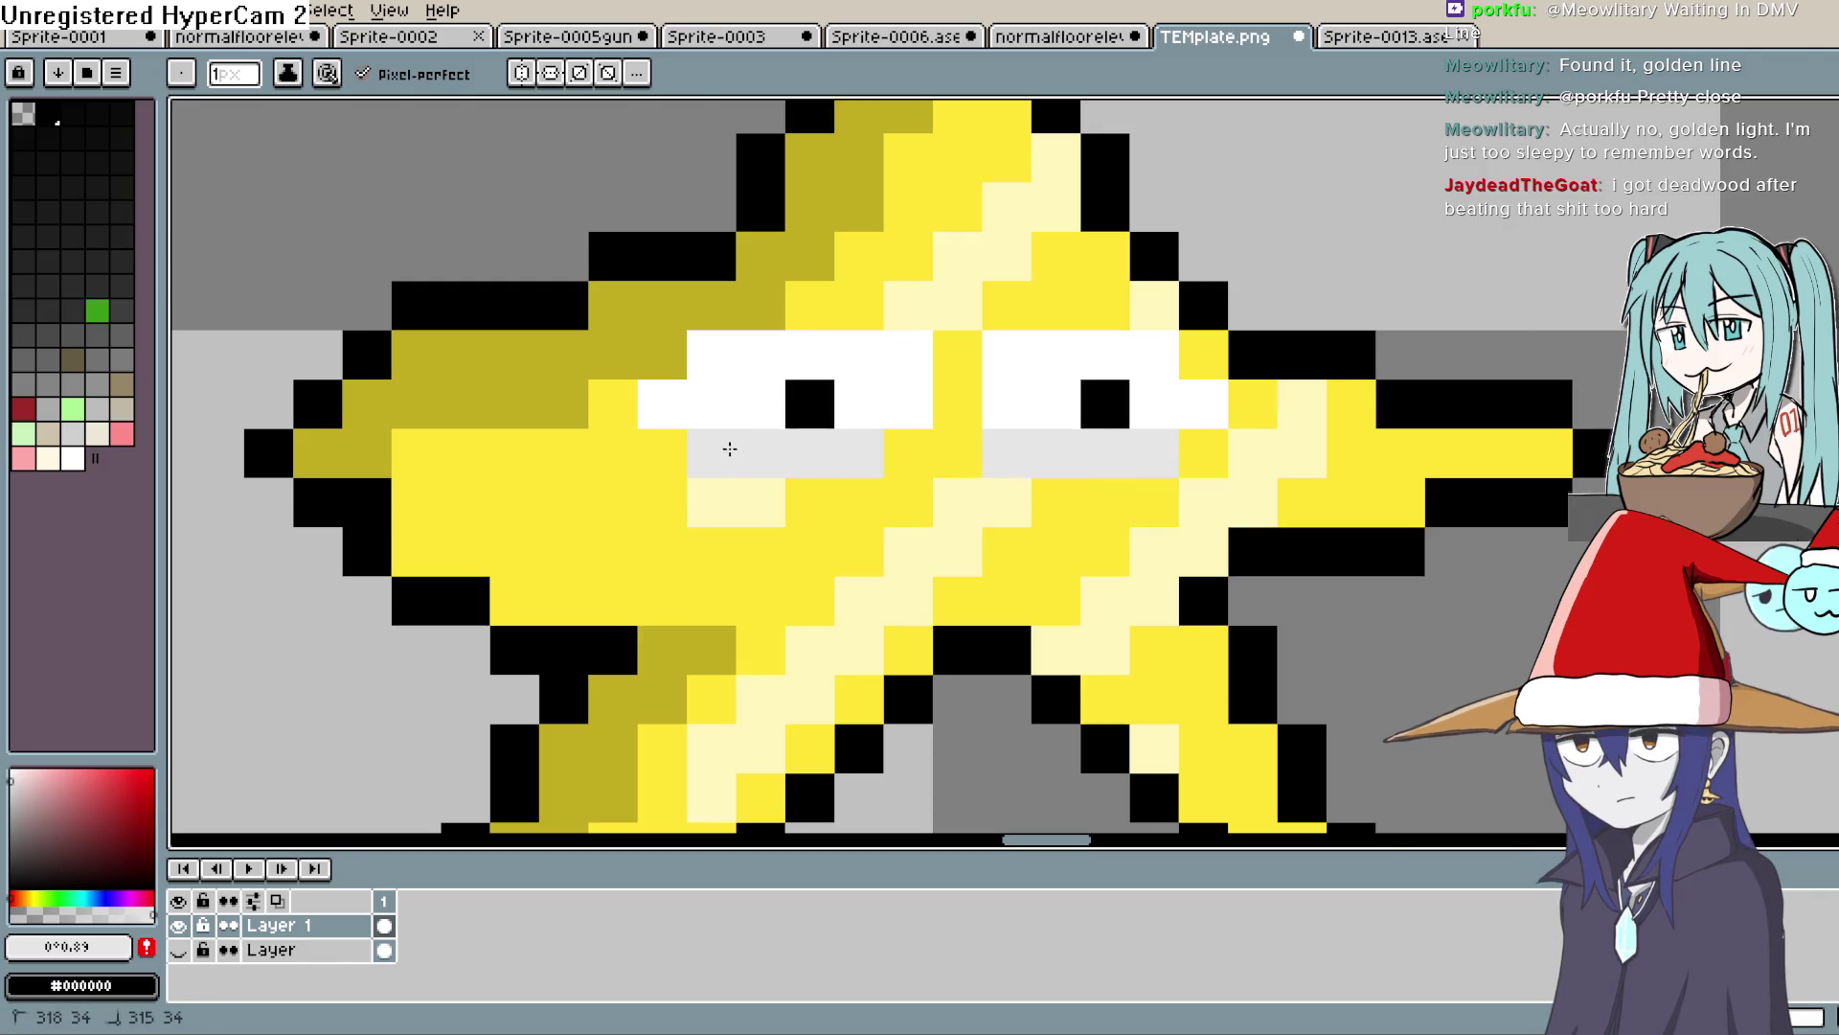
Draw a wide black mouth line with down-turned ends on the star
{"action": "left_click", "coordinate": [10, 888]}
{"action": "mouse_move", "coordinate": [859, 551]}
{"action": "left_mouse_down"}
{"action": "mouse_move", "coordinate": [1107, 550]}
{"action": "mouse_move", "coordinate": [1107, 600]}
{"action": "left_mouse_up"}
{"action": "left_click", "coordinate": [810, 601]}
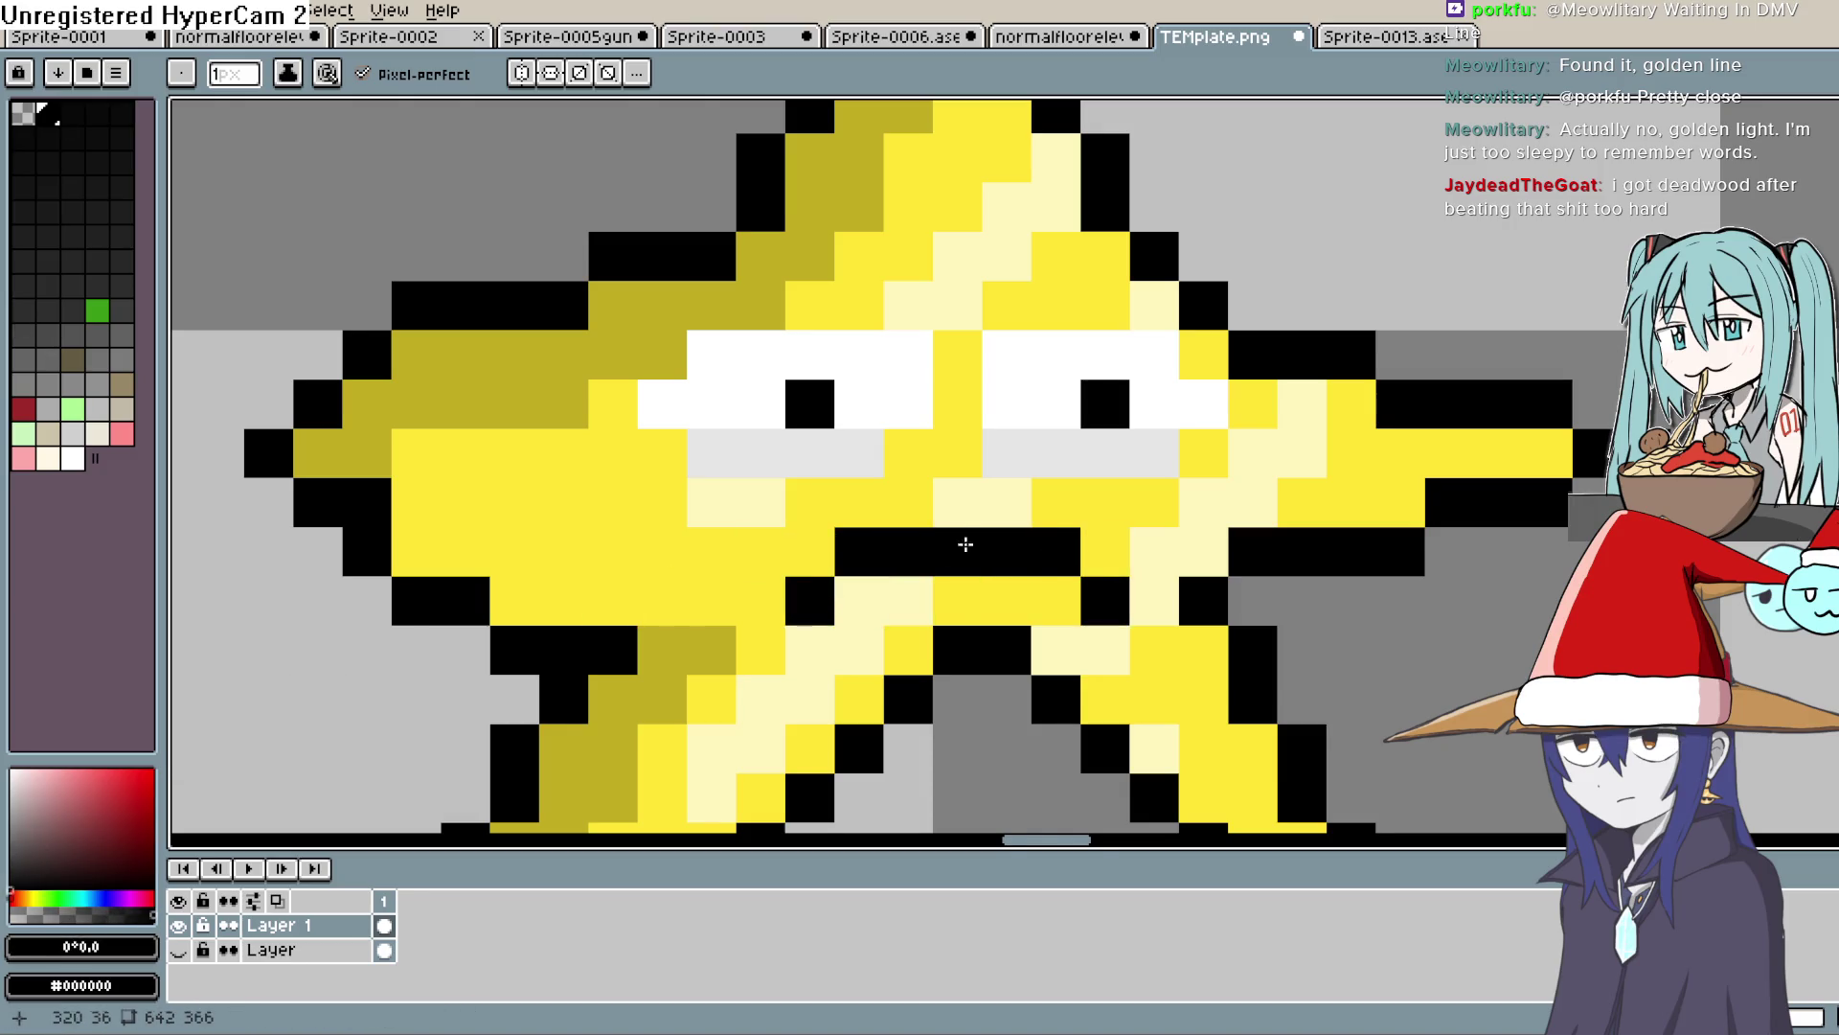
{"action": "scroll", "coordinate": [1333, 505], "scroll_direction": "down", "scroll_amount": 3}
{"action": "scroll", "coordinate": [1334, 505], "scroll_direction": "down", "scroll_amount": 2}
{"action": "scroll", "coordinate": [1384, 522], "scroll_direction": "up", "scroll_amount": 1}
{"action": "scroll", "coordinate": [1380, 527], "scroll_direction": "down", "scroll_amount": 1}
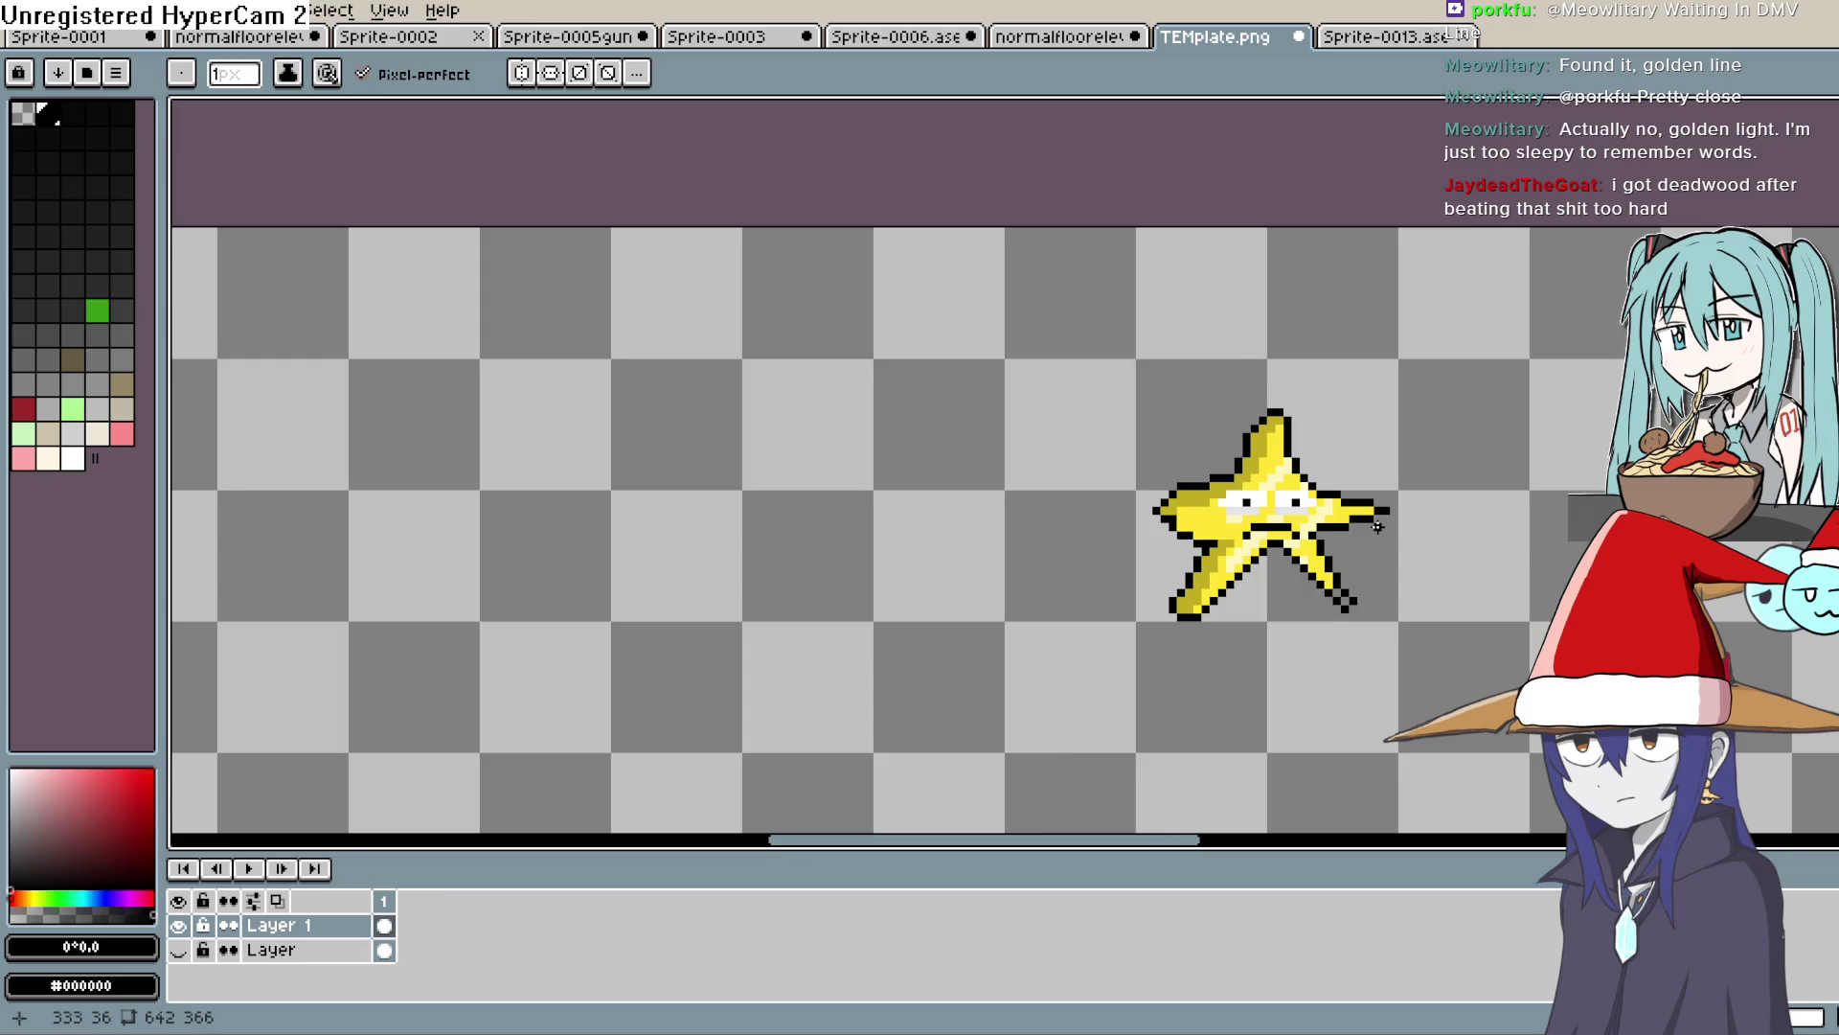
{"action": "scroll", "coordinate": [1338, 517], "scroll_direction": "up", "scroll_amount": 2}
{"action": "scroll", "coordinate": [1338, 517], "scroll_direction": "up", "scroll_amount": 3}
{"action": "left_click", "coordinate": [87, 769]}
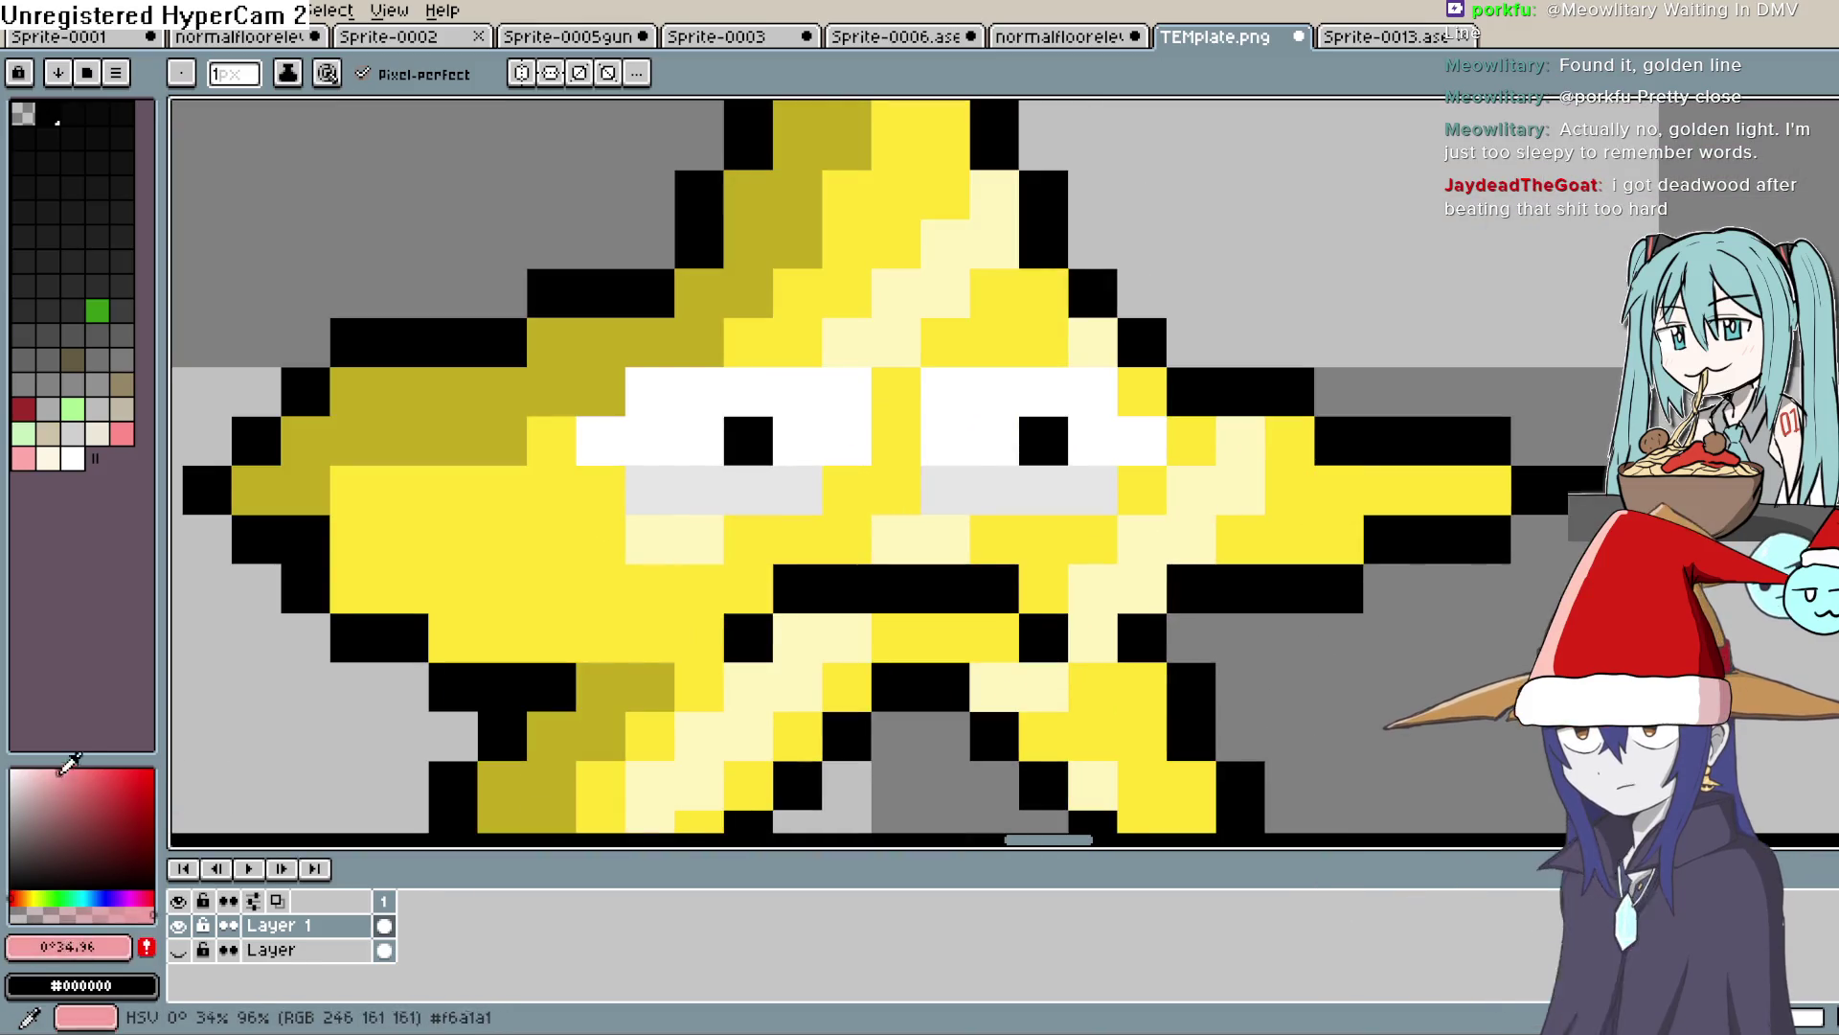
{"action": "left_click_drag", "start_coordinate": [945, 489], "coordinate": [1082, 490]}
{"action": "key", "text": "ctrl+z"}
{"action": "key", "text": "ctrl+z"}
{"action": "left_click", "coordinate": [80, 789]}
{"action": "left_click_drag", "start_coordinate": [944, 489], "coordinate": [1079, 492]}
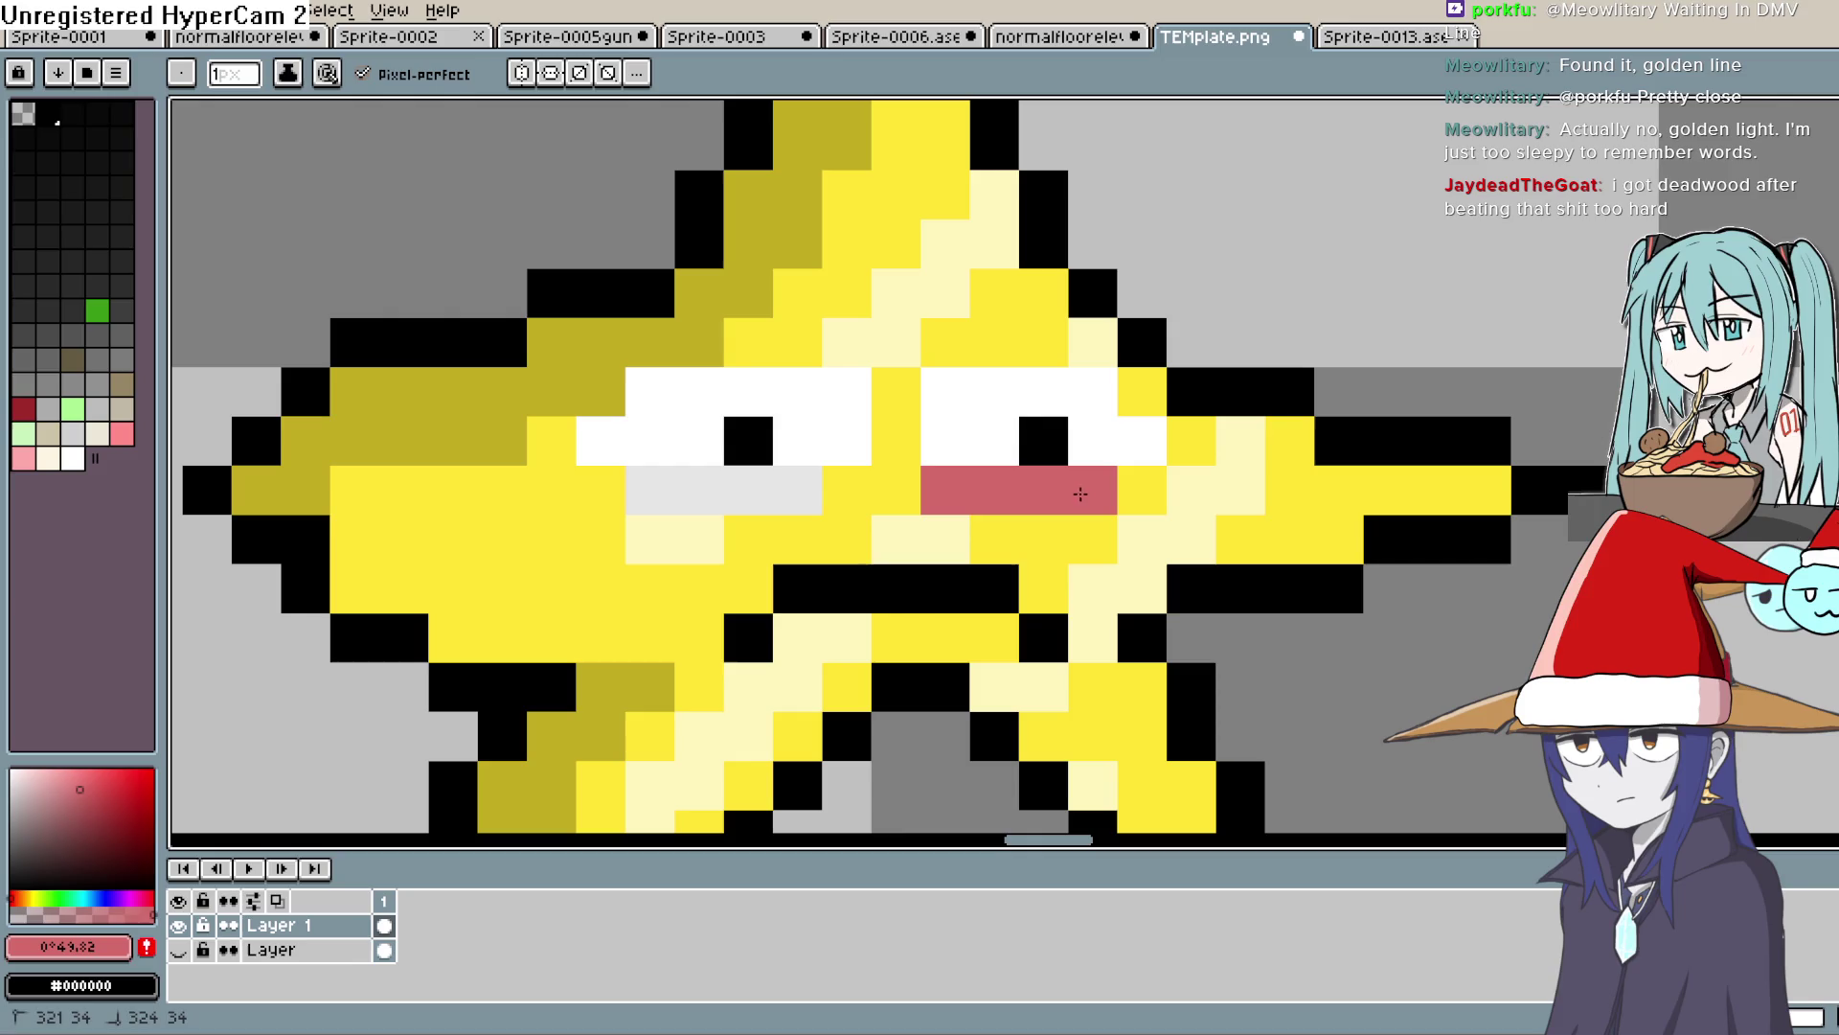
{"action": "left_click_drag", "start_coordinate": [796, 495], "coordinate": [645, 488]}
{"action": "left_click_drag", "start_coordinate": [650, 391], "coordinate": [839, 383]}
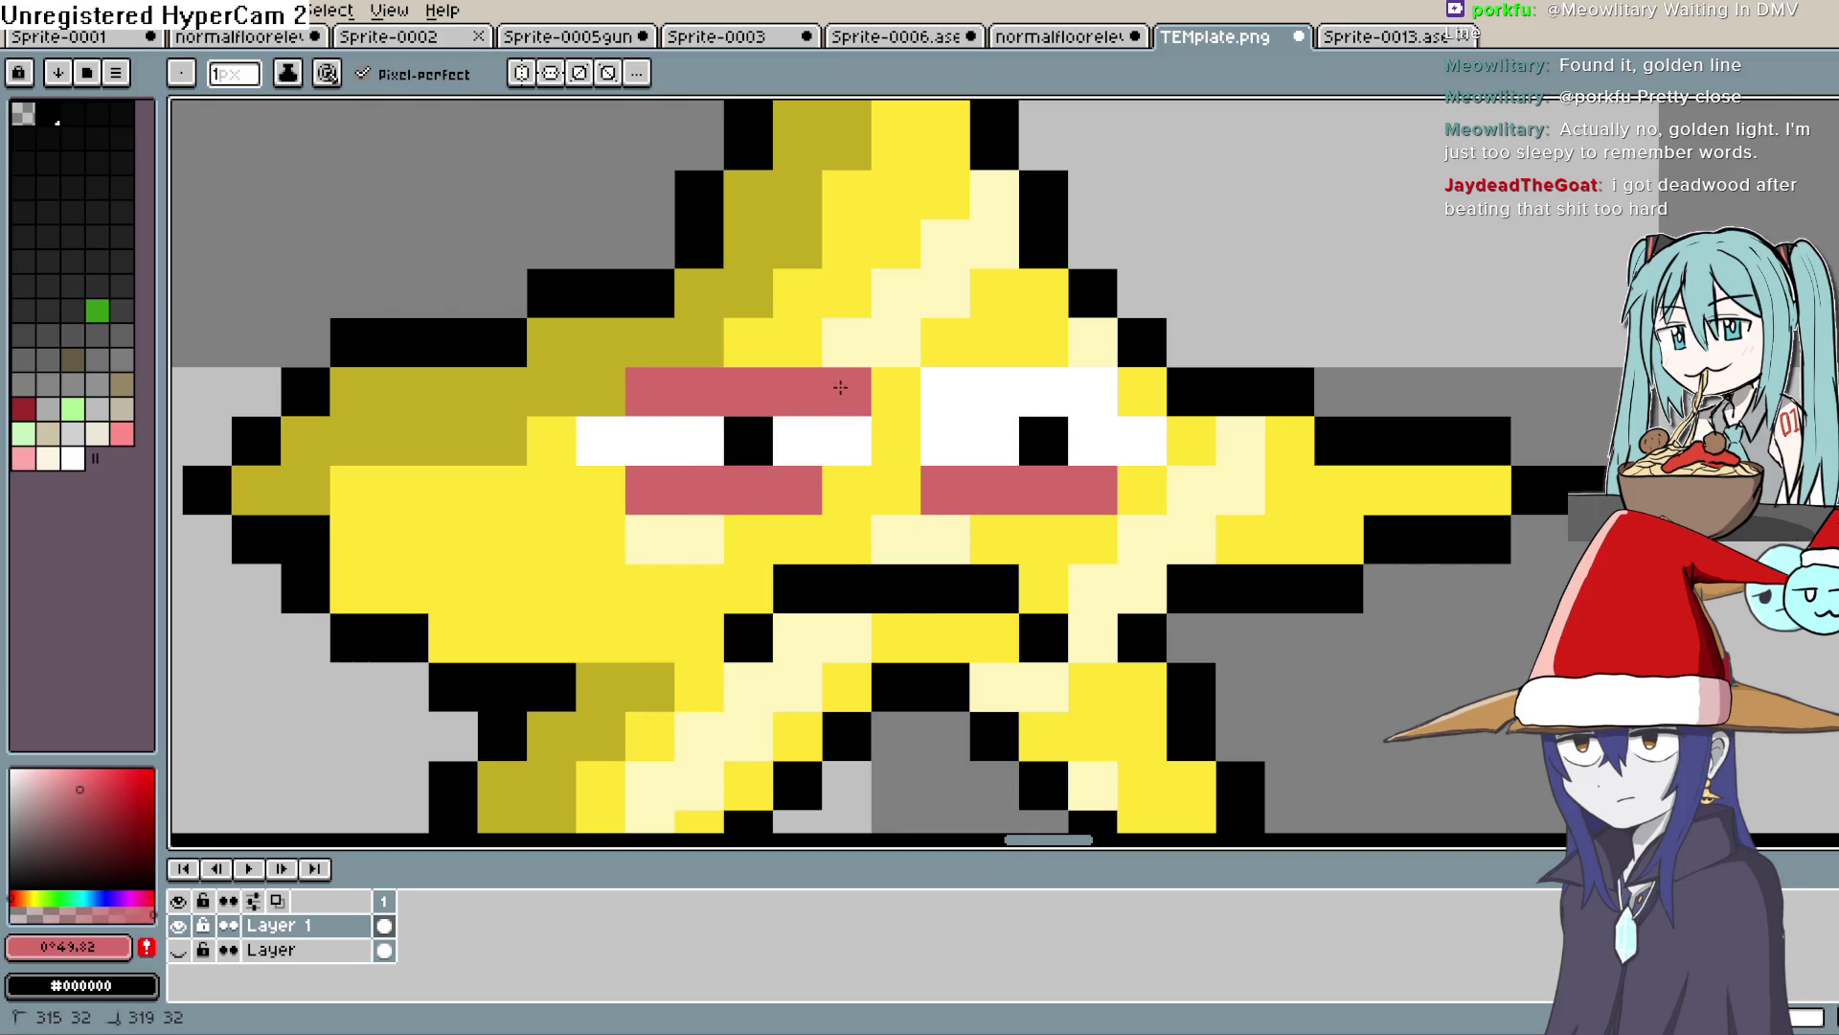
{"action": "left_click_drag", "start_coordinate": [962, 389], "coordinate": [1092, 391]}
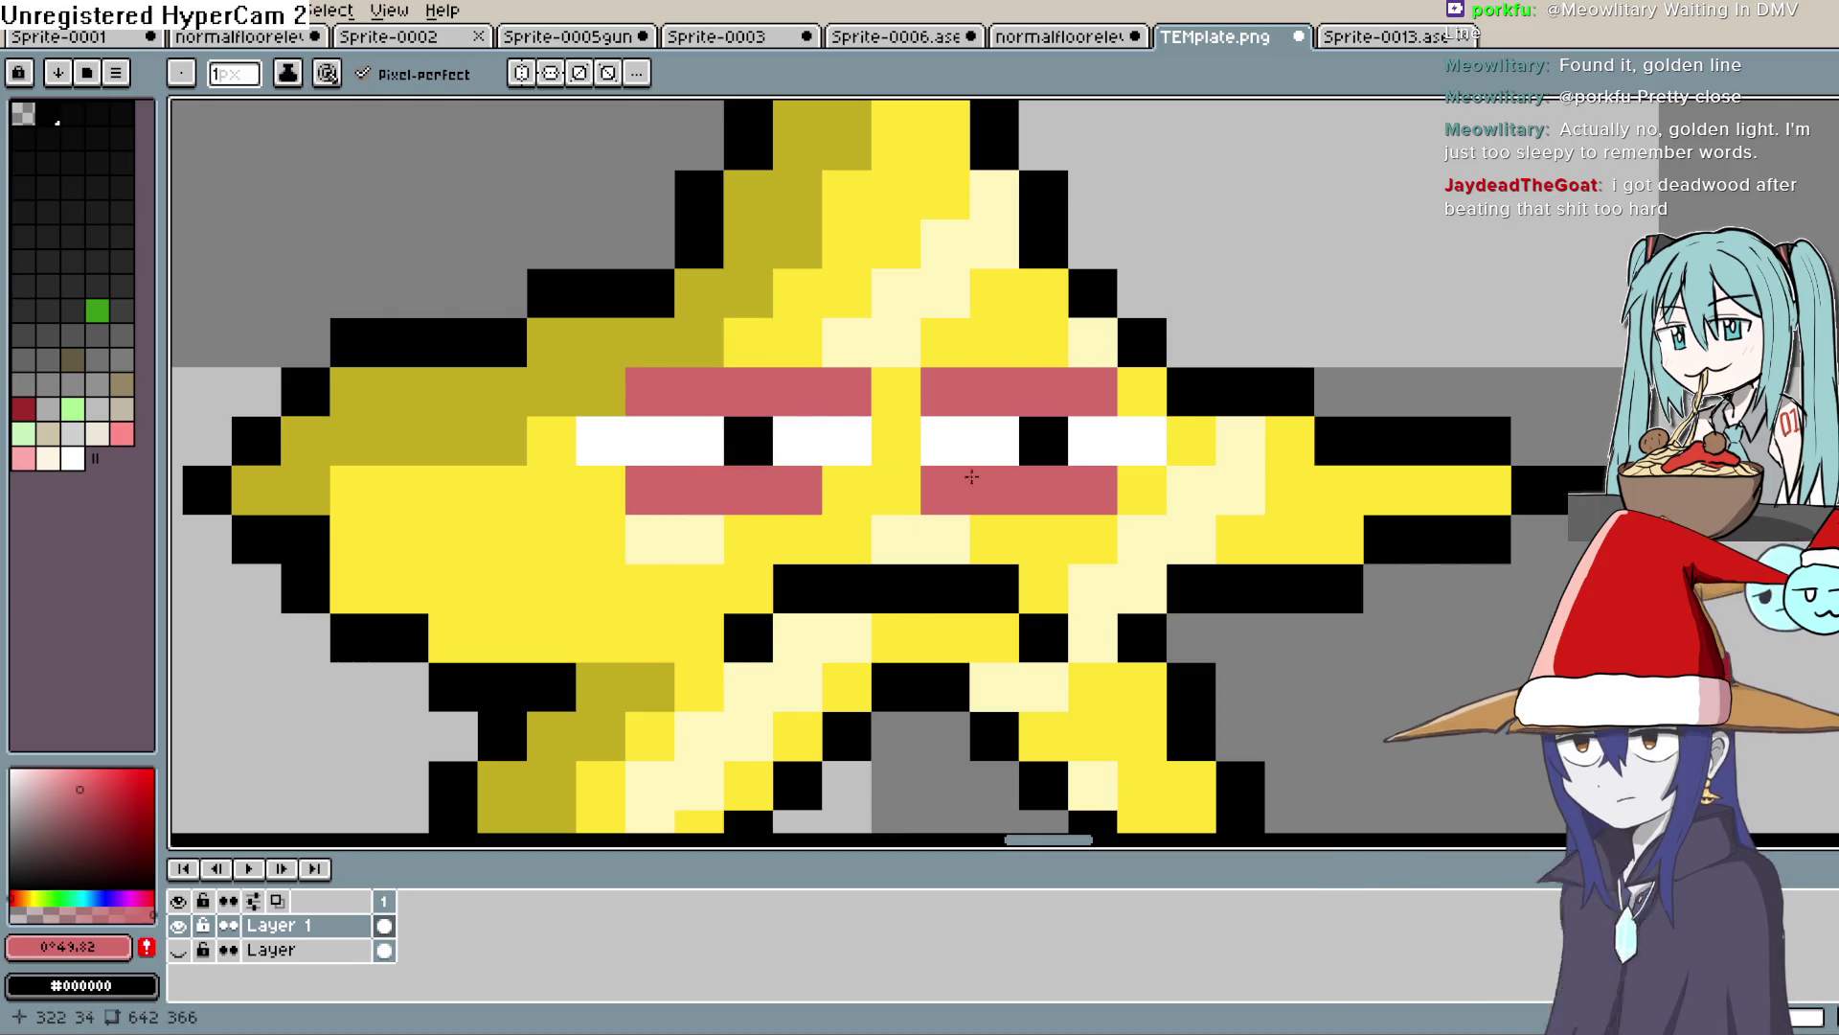
{"action": "left_click", "coordinate": [45, 769]}
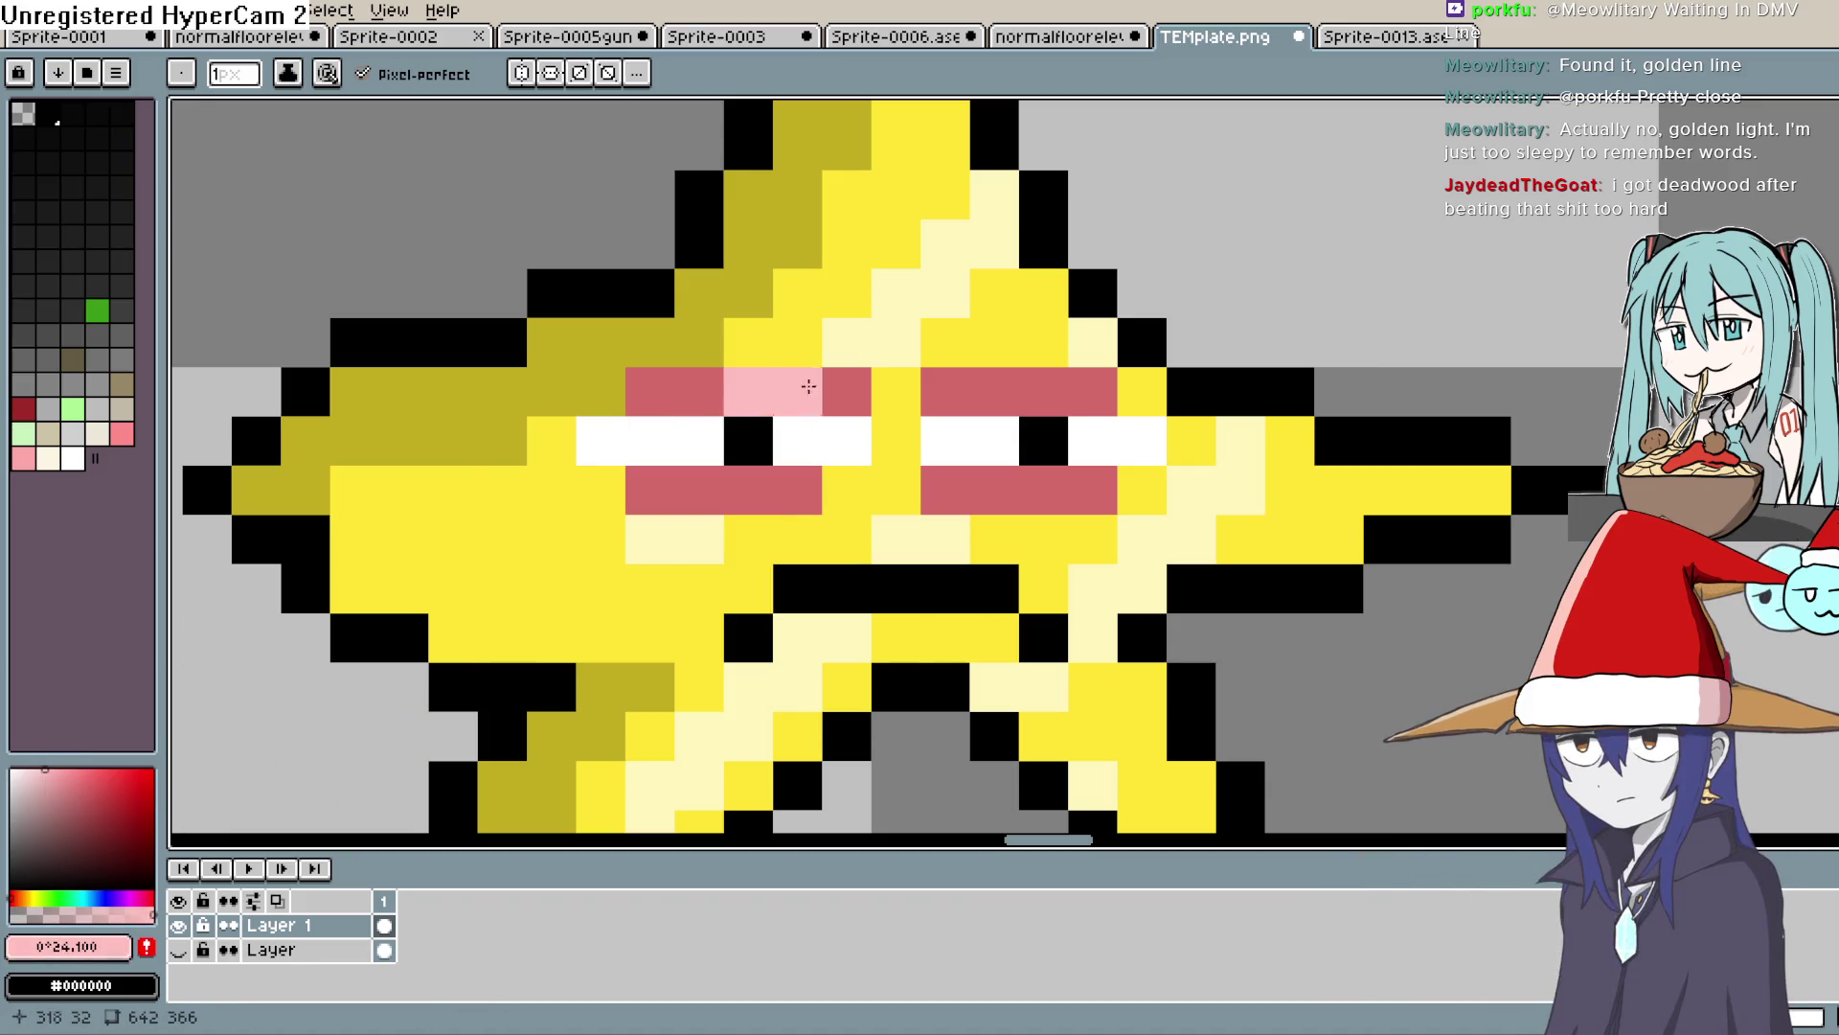
{"action": "scroll", "coordinate": [1276, 528], "scroll_direction": "down", "scroll_amount": 5}
{"action": "scroll", "coordinate": [1276, 528], "scroll_direction": "down", "scroll_amount": 1}
{"action": "scroll", "coordinate": [1269, 517], "scroll_direction": "up", "scroll_amount": 5}
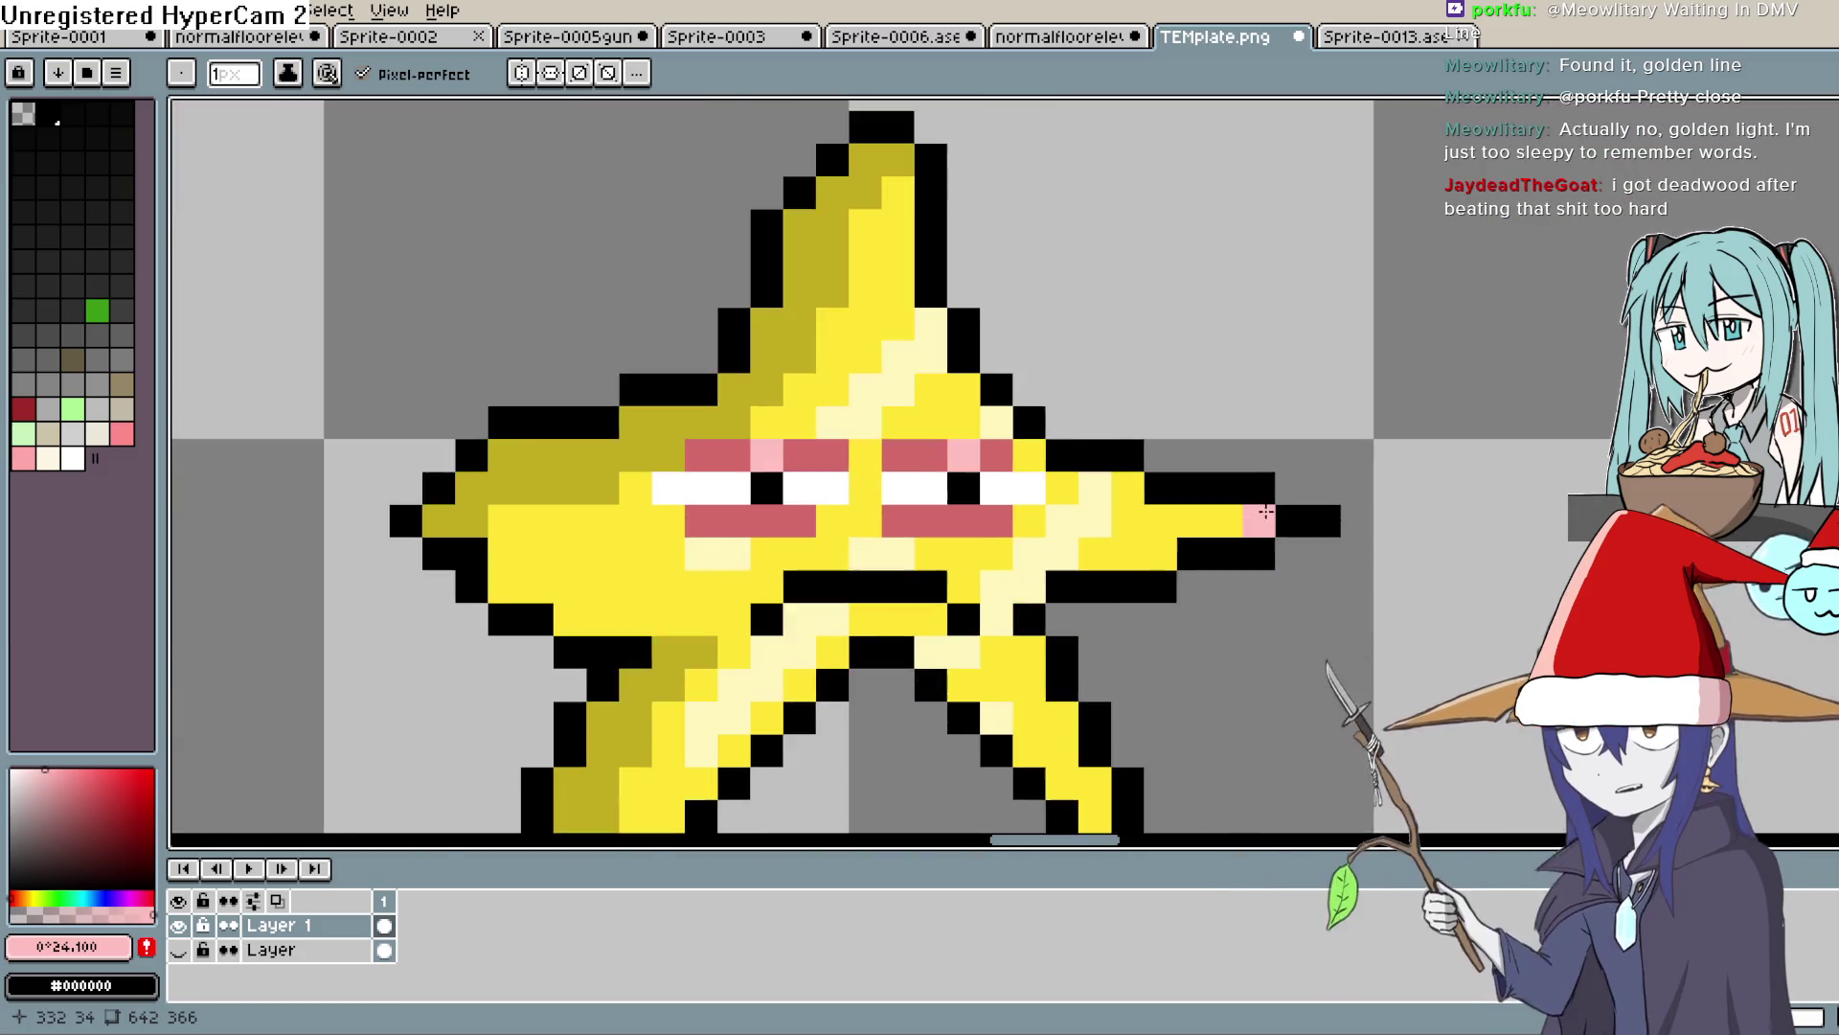
{"action": "scroll", "coordinate": [1267, 513], "scroll_direction": "up", "scroll_amount": 1}
{"action": "scroll", "coordinate": [1117, 575], "scroll_direction": "up", "scroll_amount": 1}
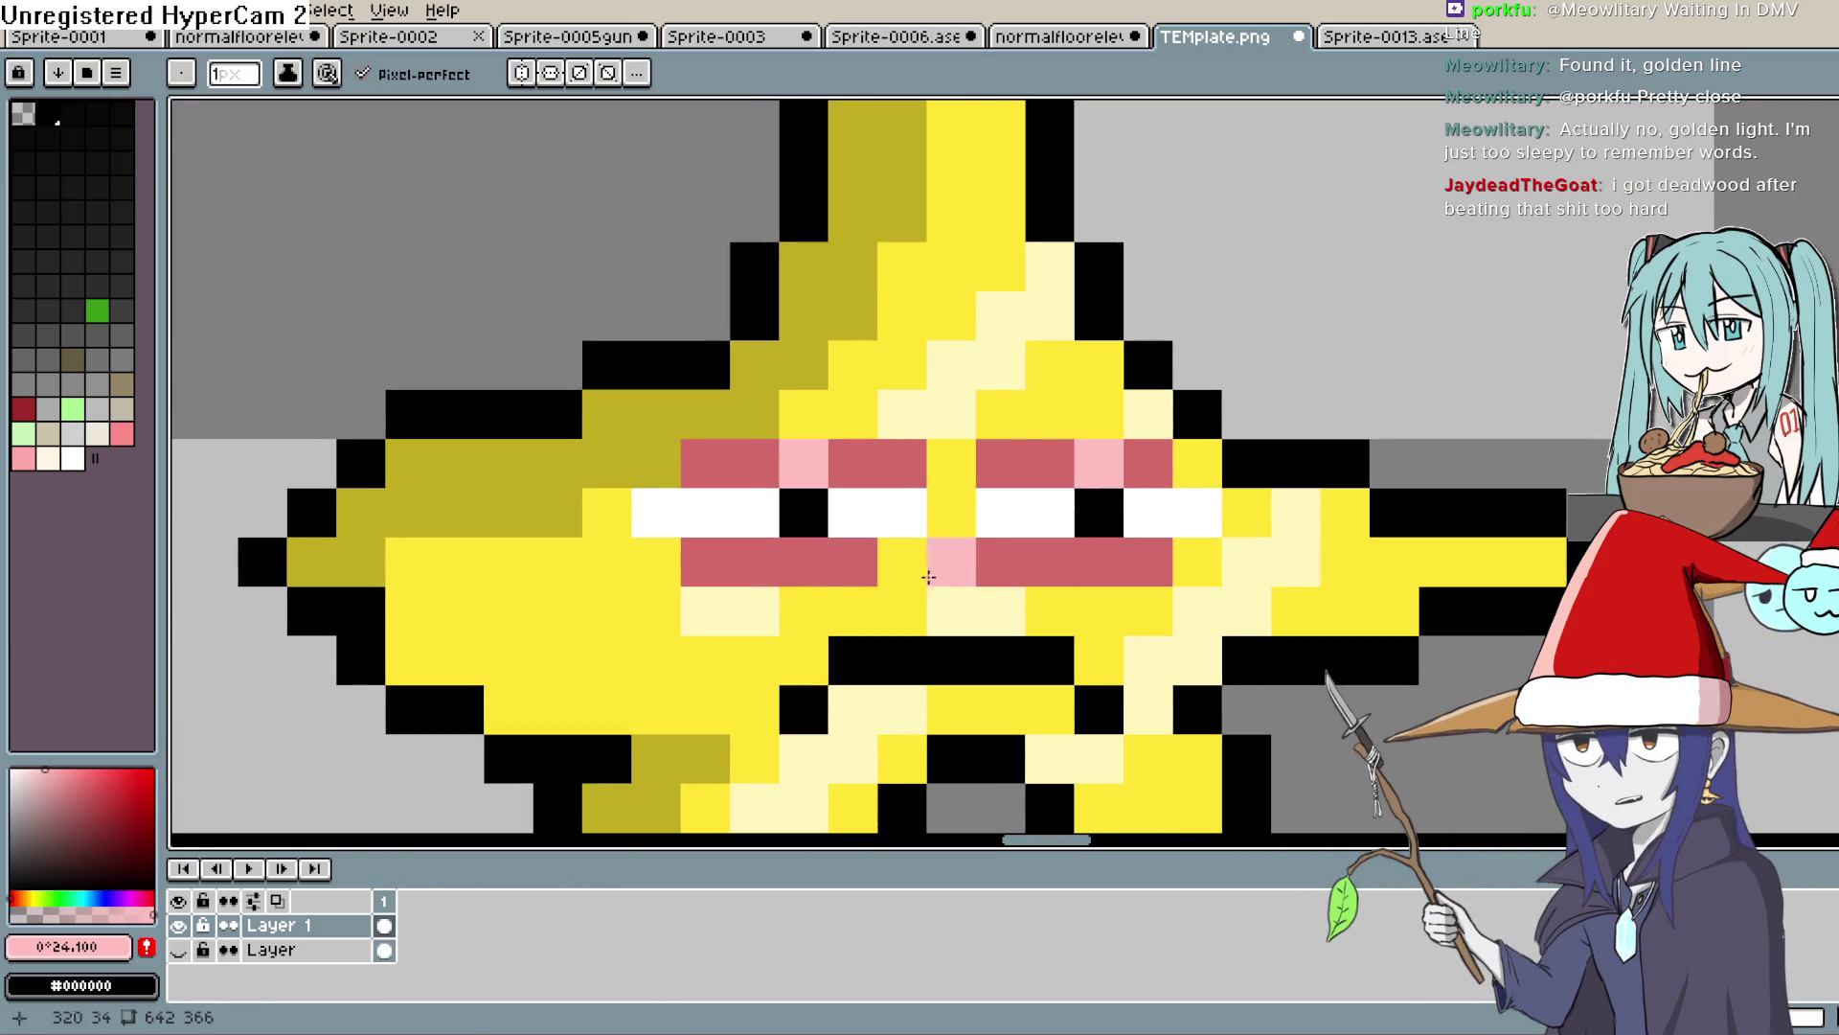
{"action": "scroll", "coordinate": [949, 576], "scroll_direction": "down", "scroll_amount": 1}
{"action": "key", "text": "space"}
{"action": "left_click_drag", "start_coordinate": [902, 512], "coordinate": [904, 537]}
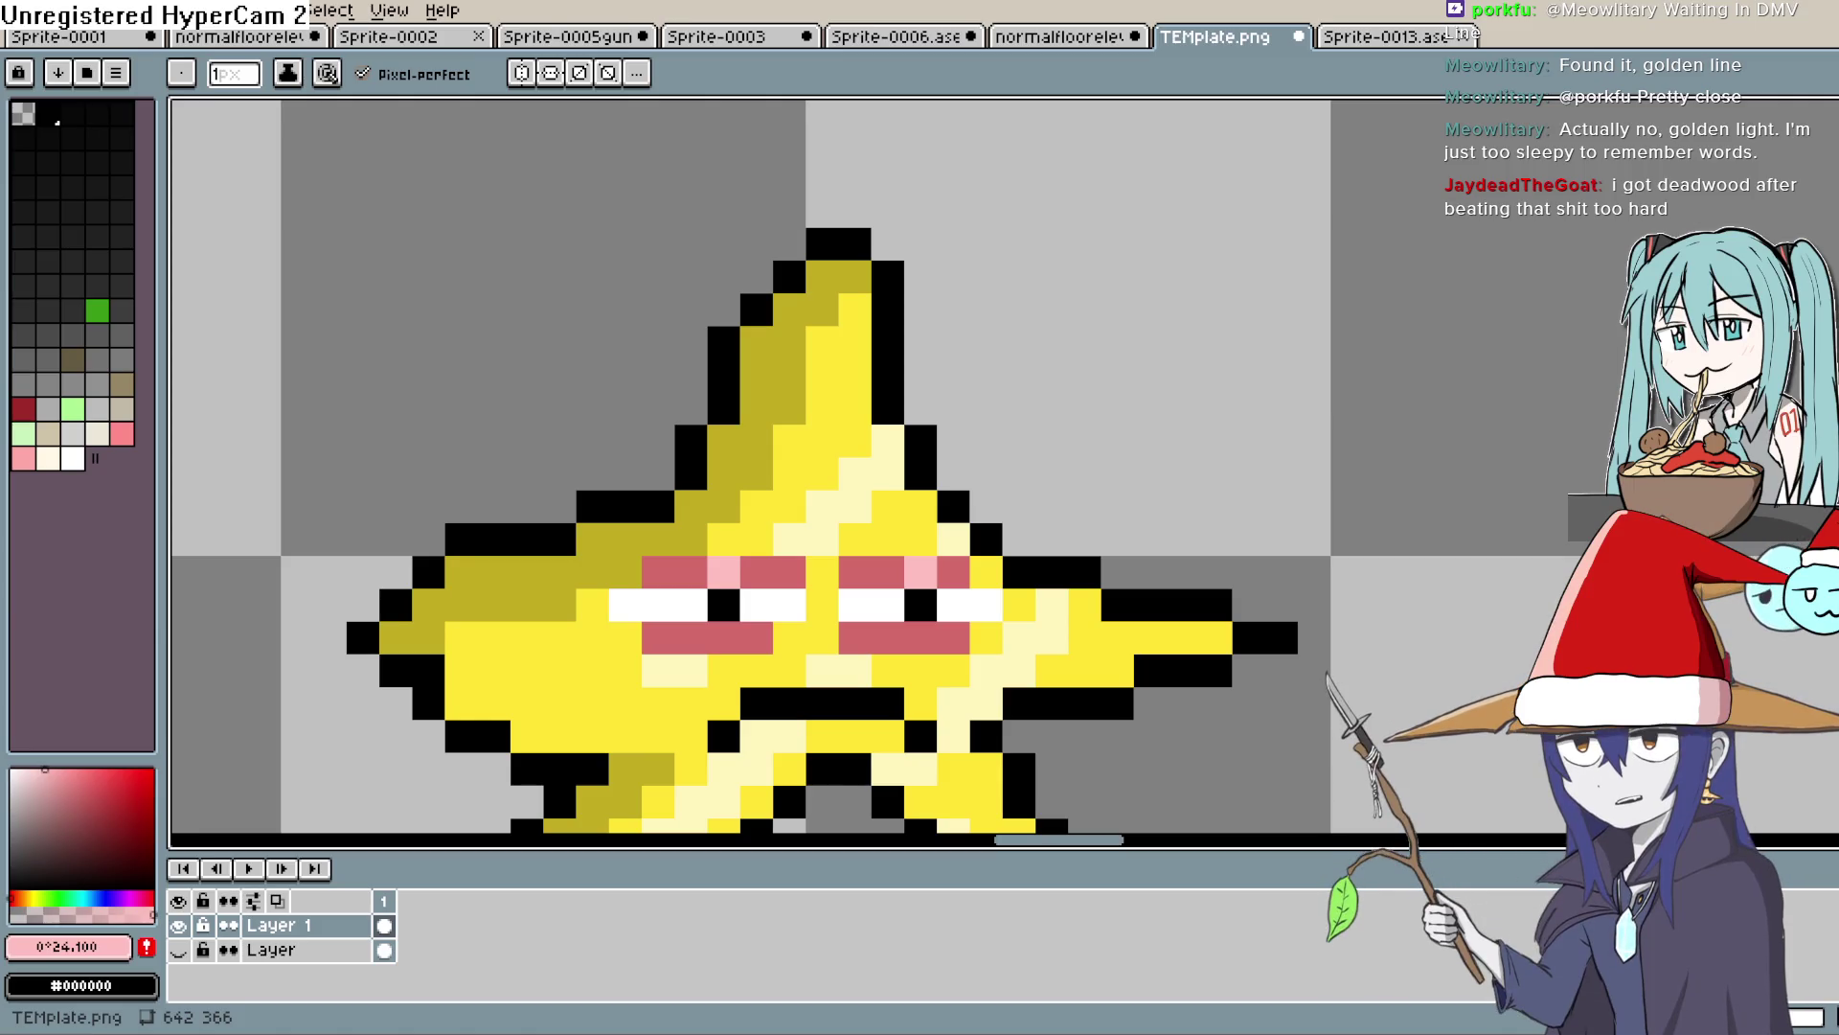
Dab a pixel on the star's upper-left outline, then switch to the web browser
{"action": "left_click", "coordinate": [722, 445]}
{"action": "key", "text": "alt+Tab"}
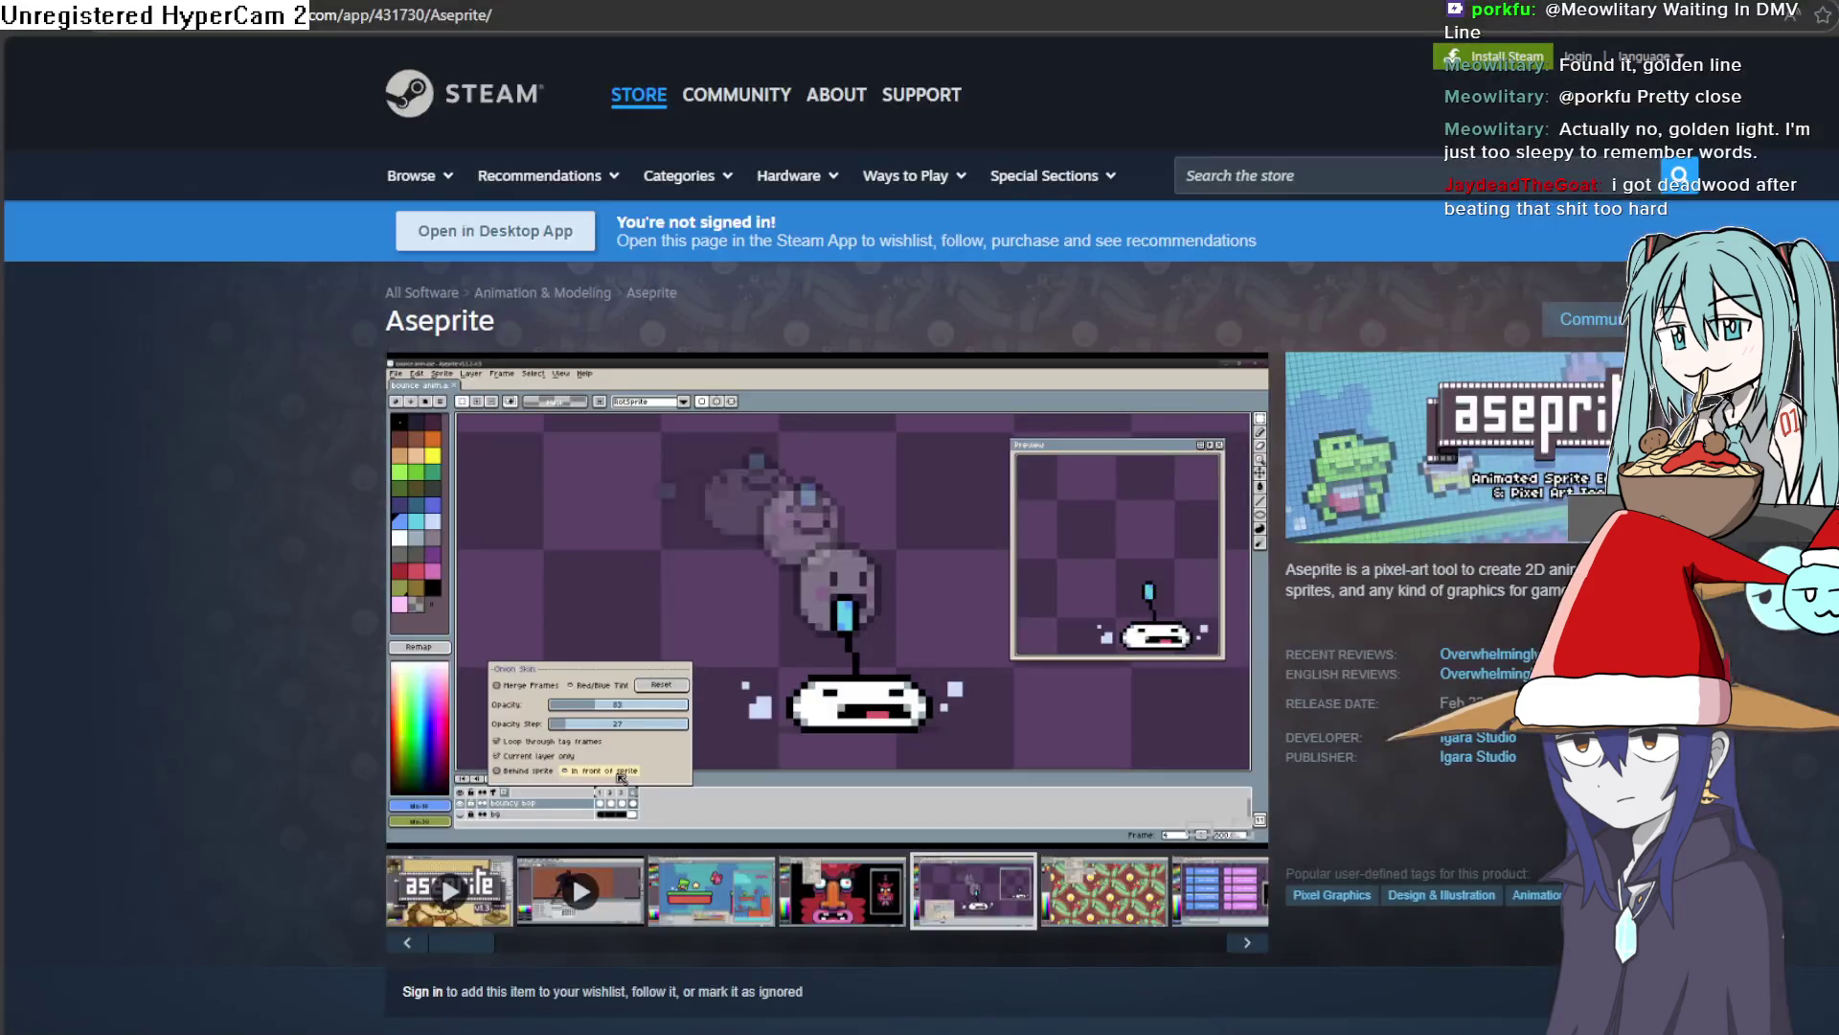
Search the web for 'golden light' and open the Golden Light Steam store page
{"action": "key", "text": "ctrl+t"}
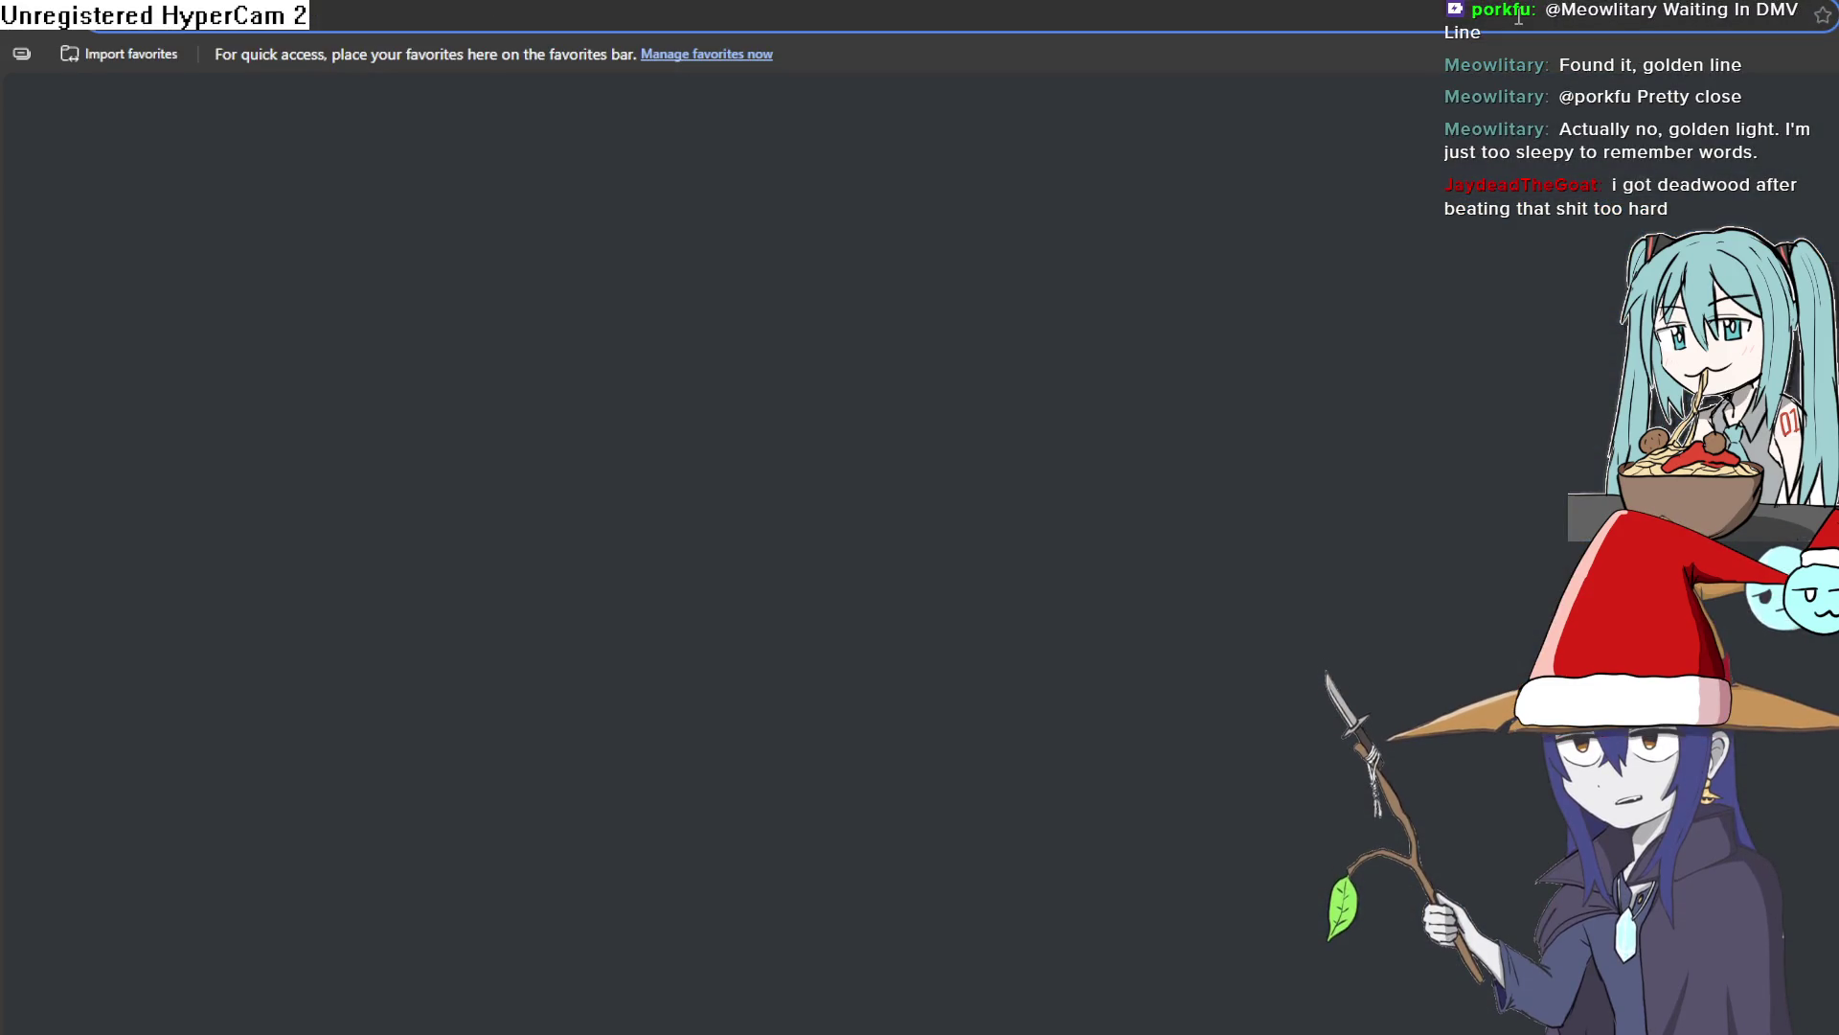
{"action": "type", "text": "golden light"}
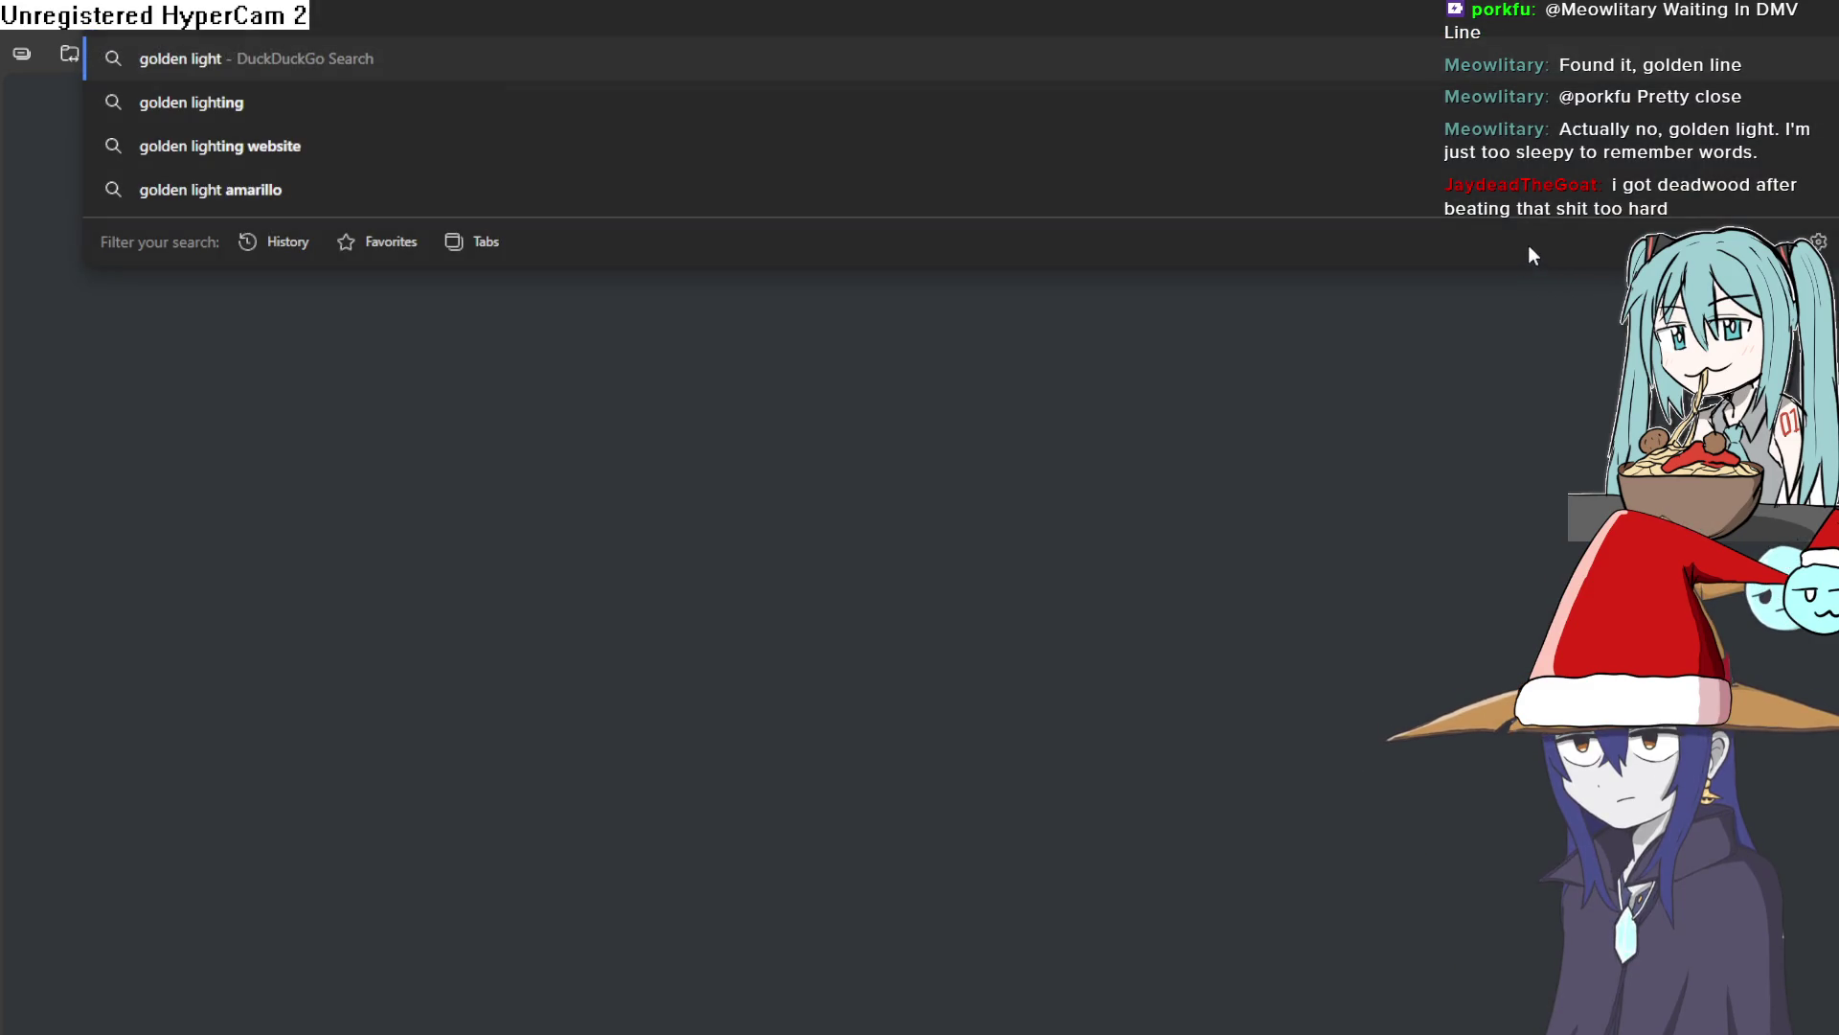
{"action": "key", "text": "Return"}
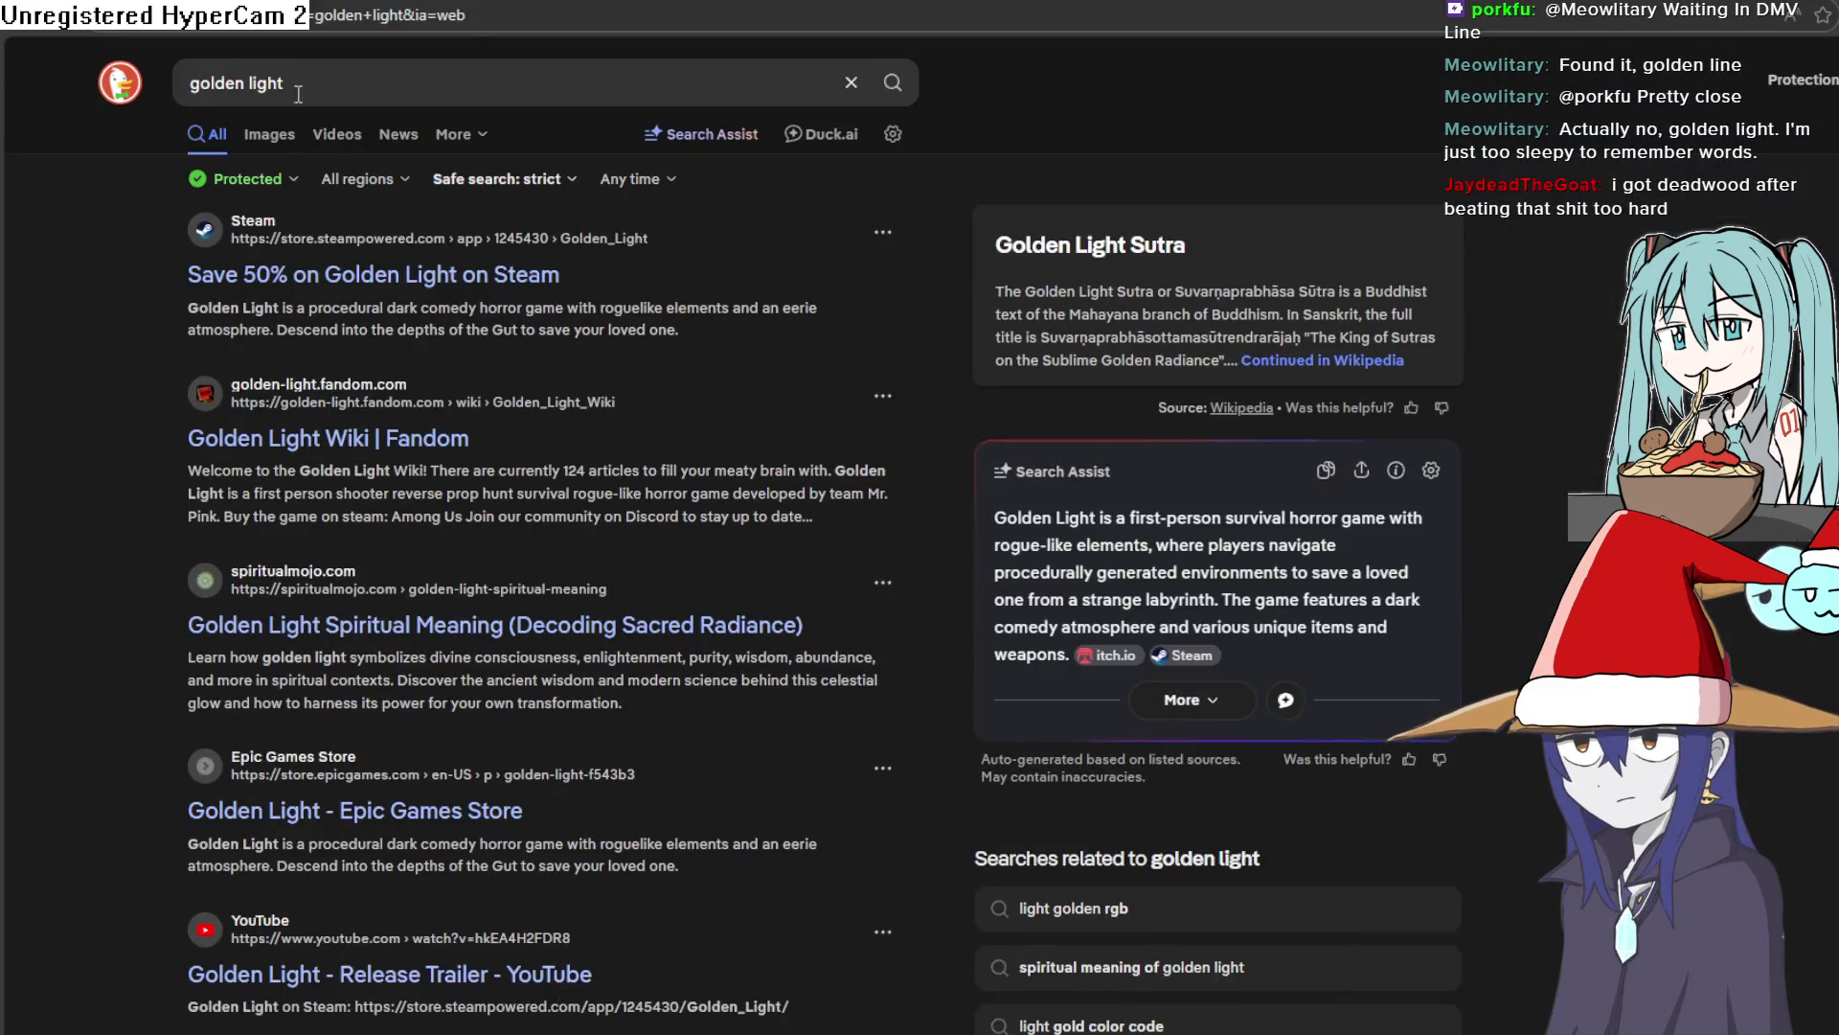
{"action": "left_click", "coordinate": [365, 287]}
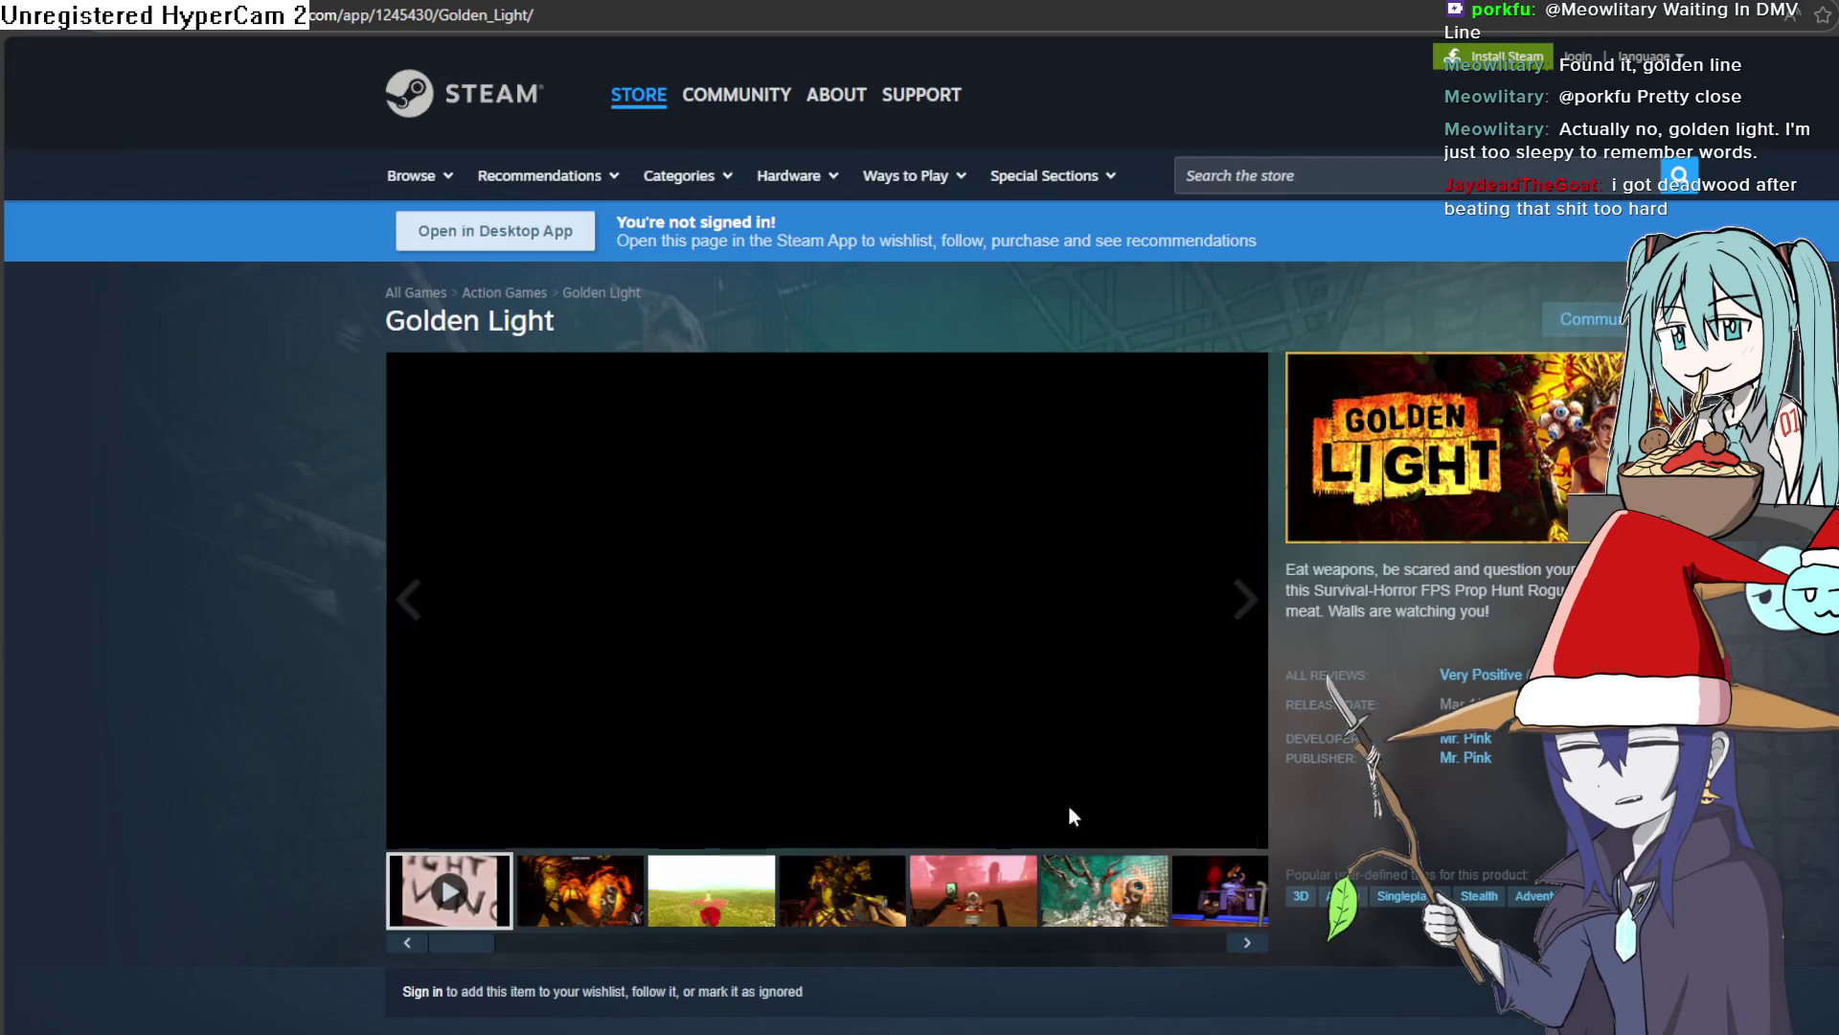
Page through Golden Light's screenshots in the full-size viewer, then return to Aseprite
{"action": "left_click", "coordinate": [683, 901]}
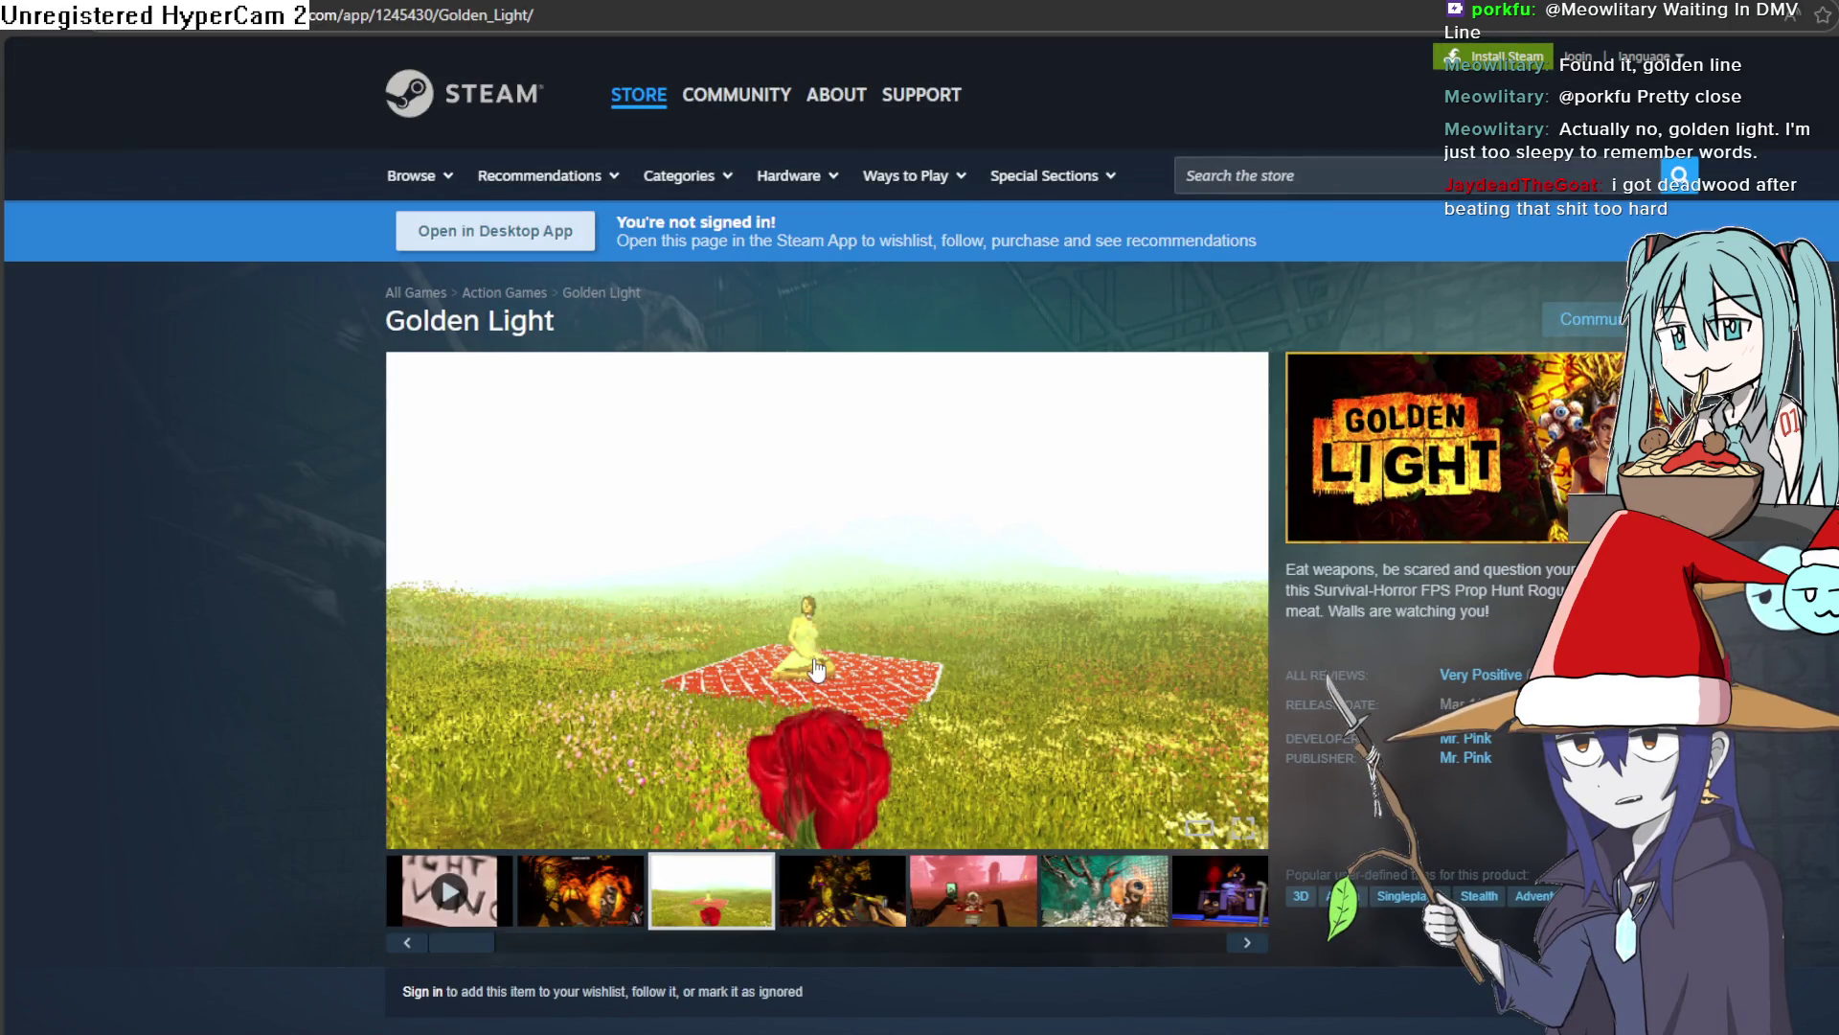
{"action": "left_click", "coordinate": [816, 667]}
{"action": "key", "text": "Right"}
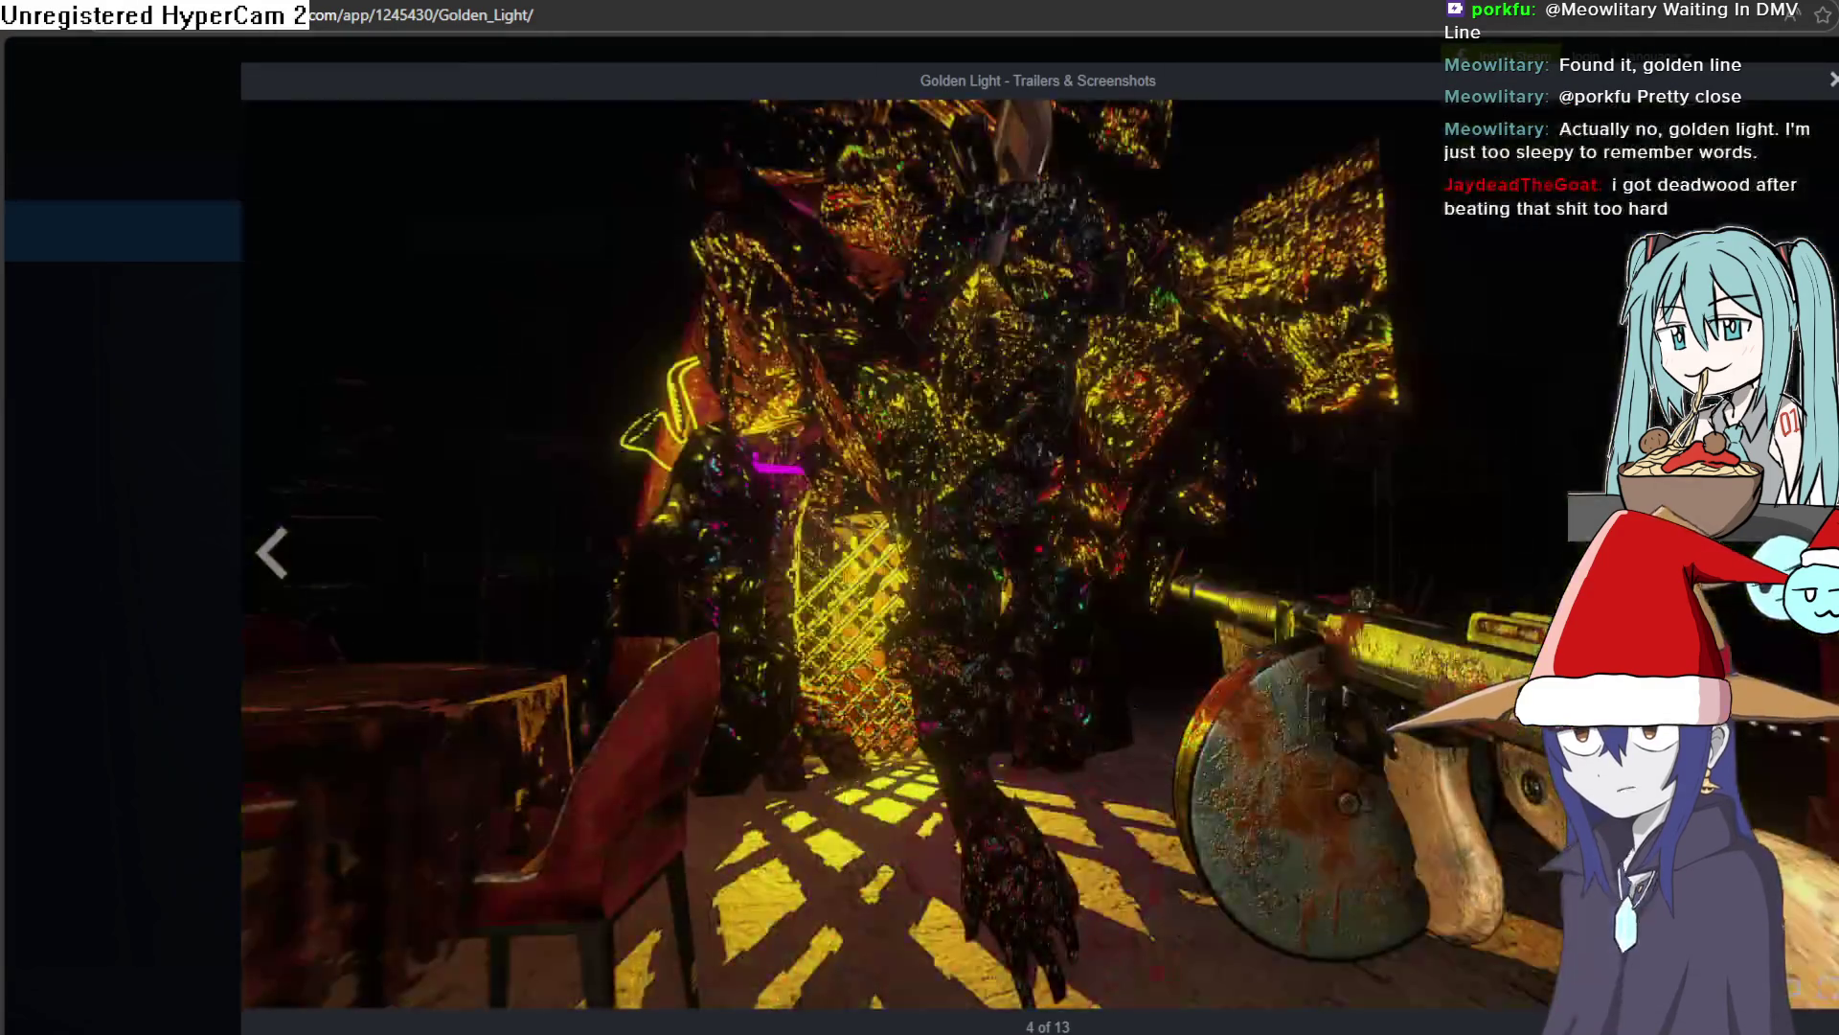
{"action": "key", "text": "Right"}
{"action": "key", "text": "Right"}
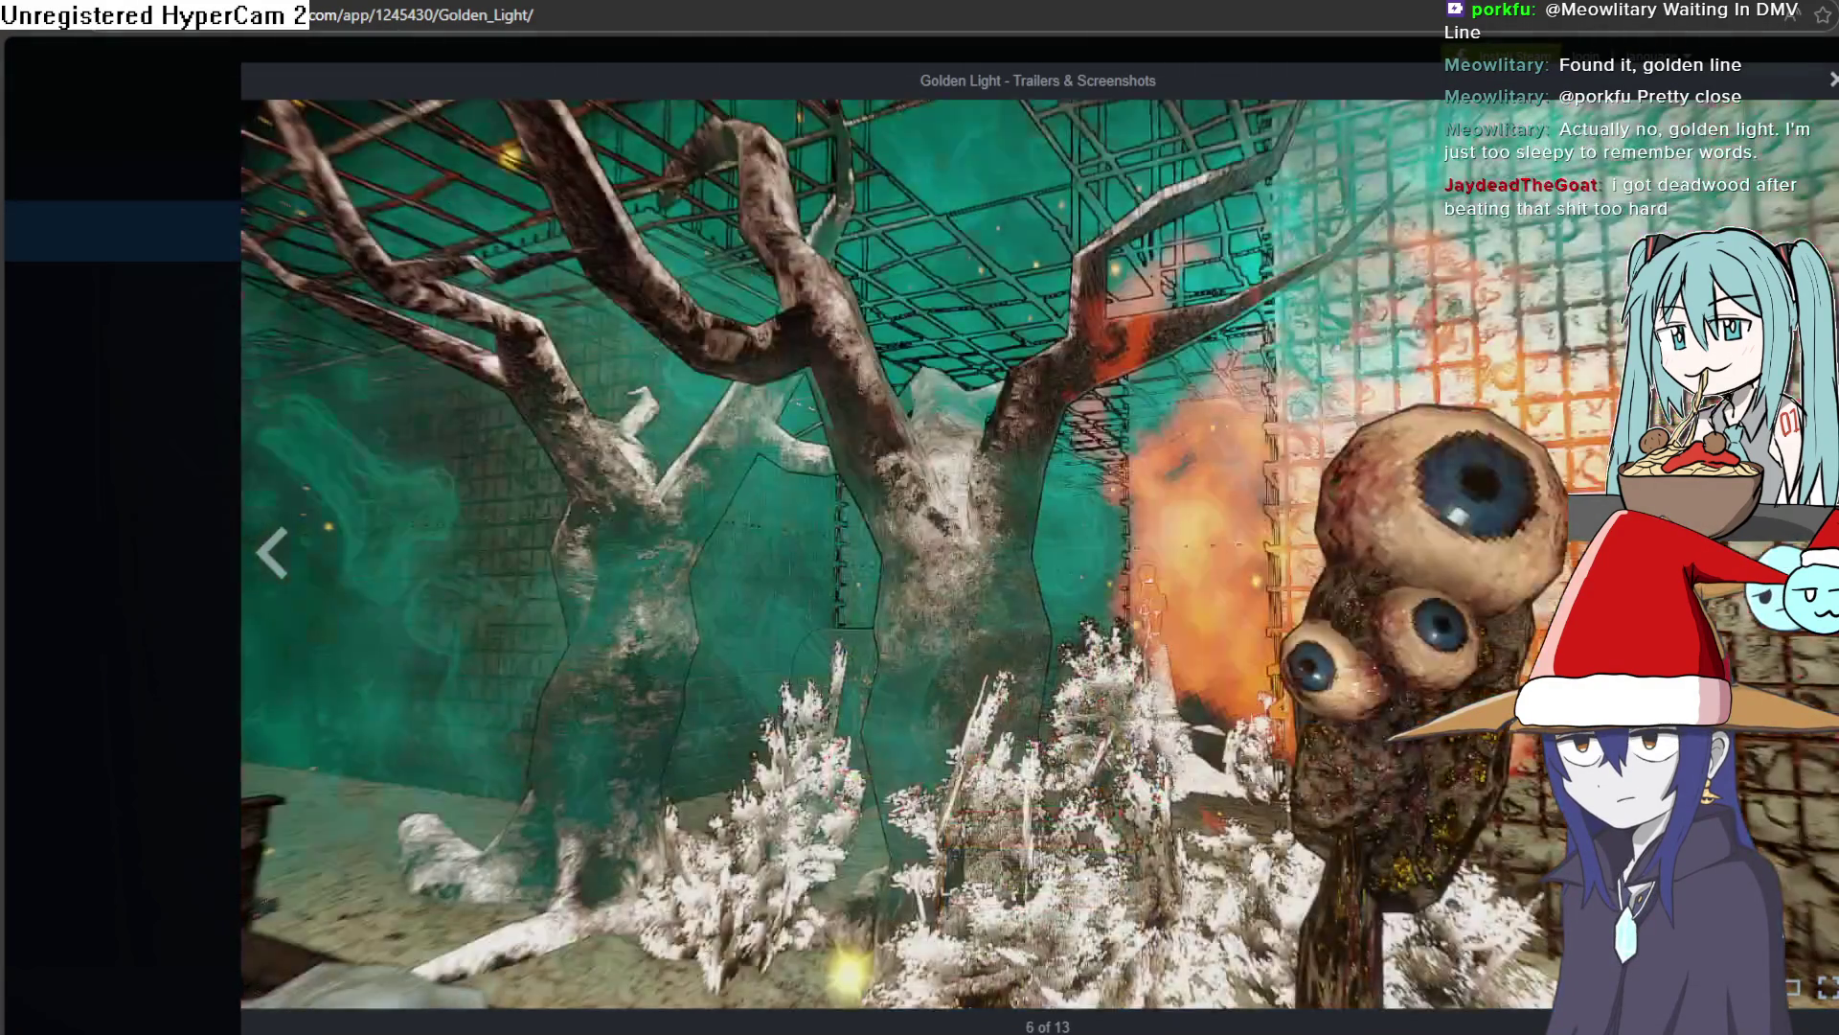
{"action": "key", "text": "Right"}
{"action": "key", "text": "Right"}
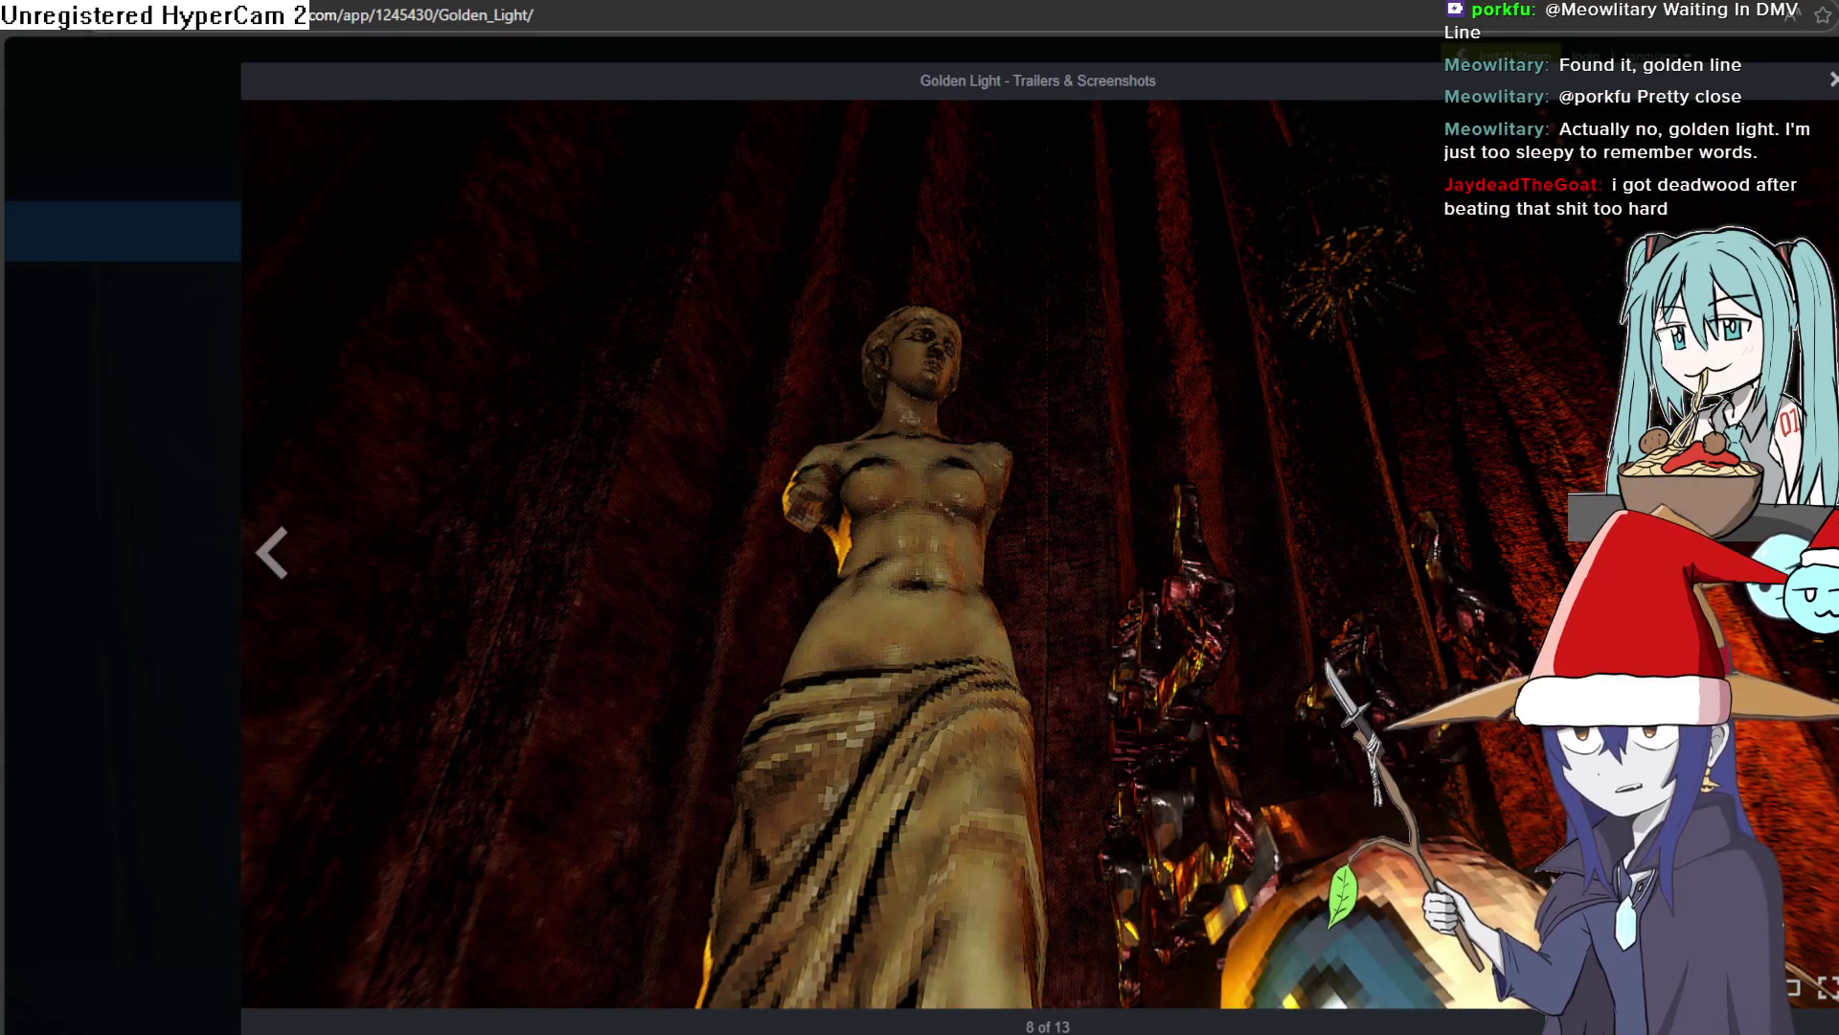
{"action": "key", "text": "Right"}
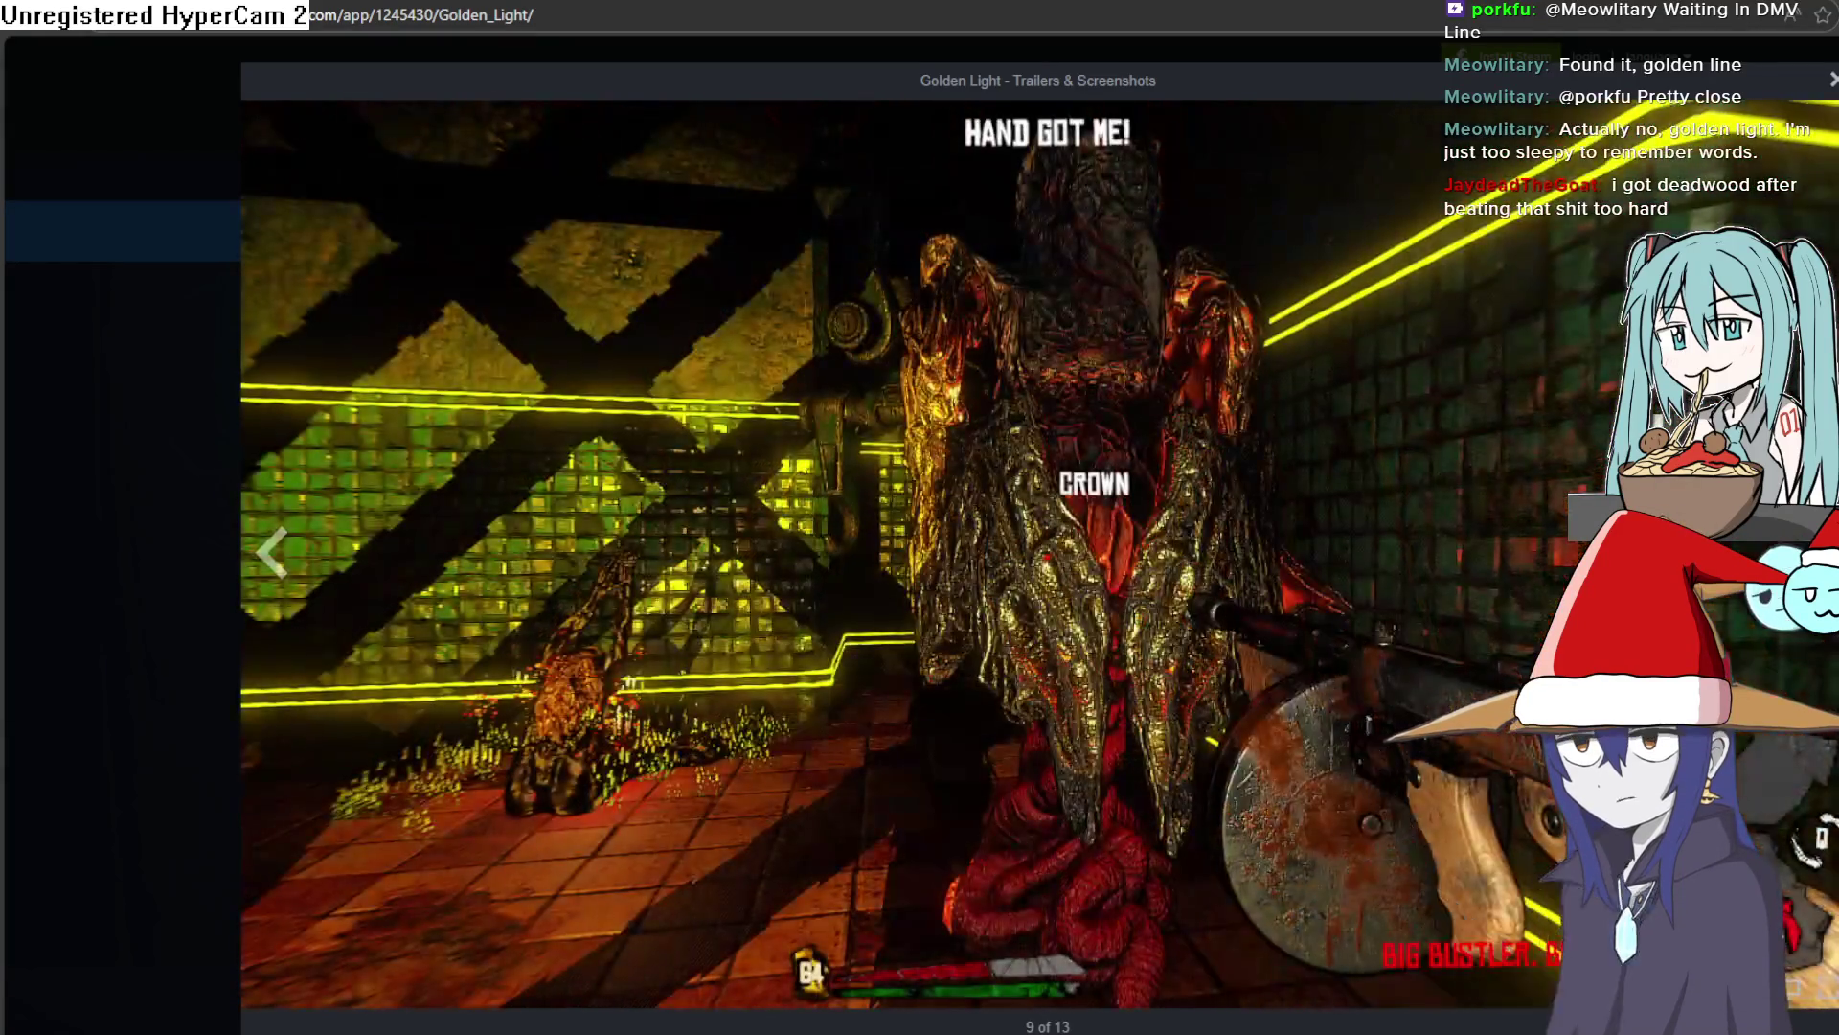
{"action": "key", "text": "Right"}
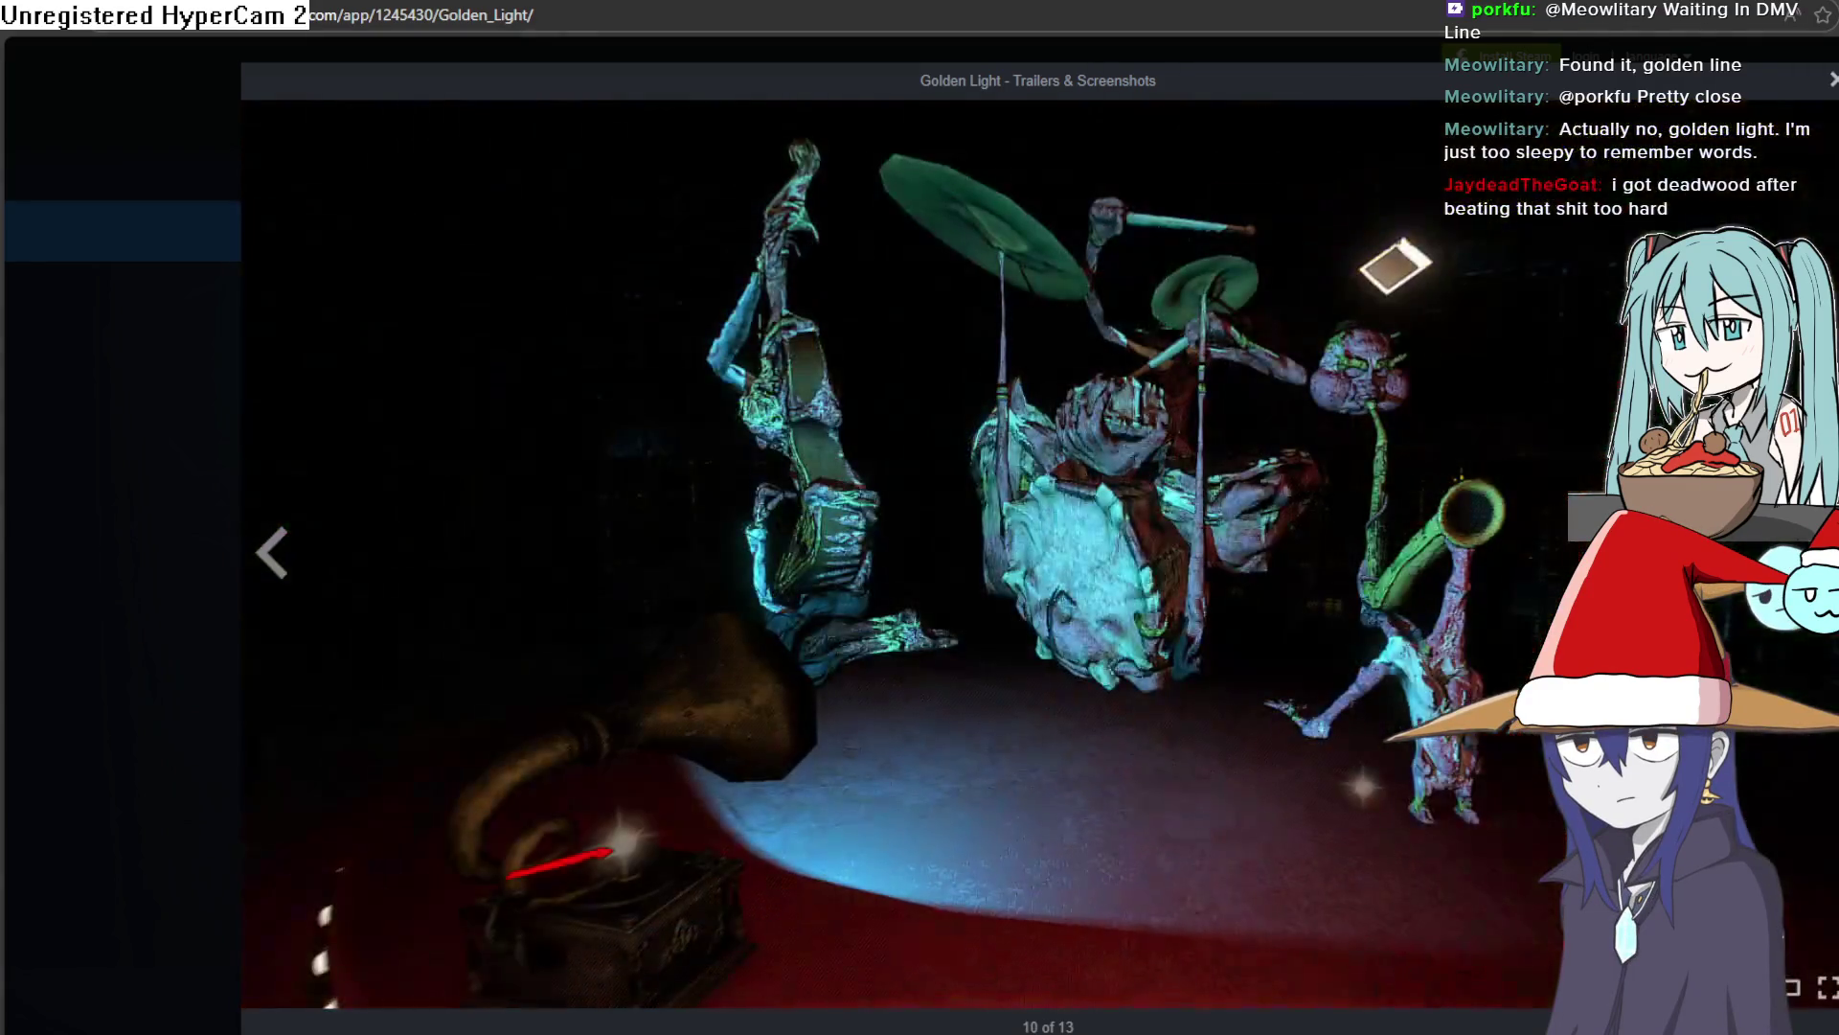
{"action": "key", "text": "Right"}
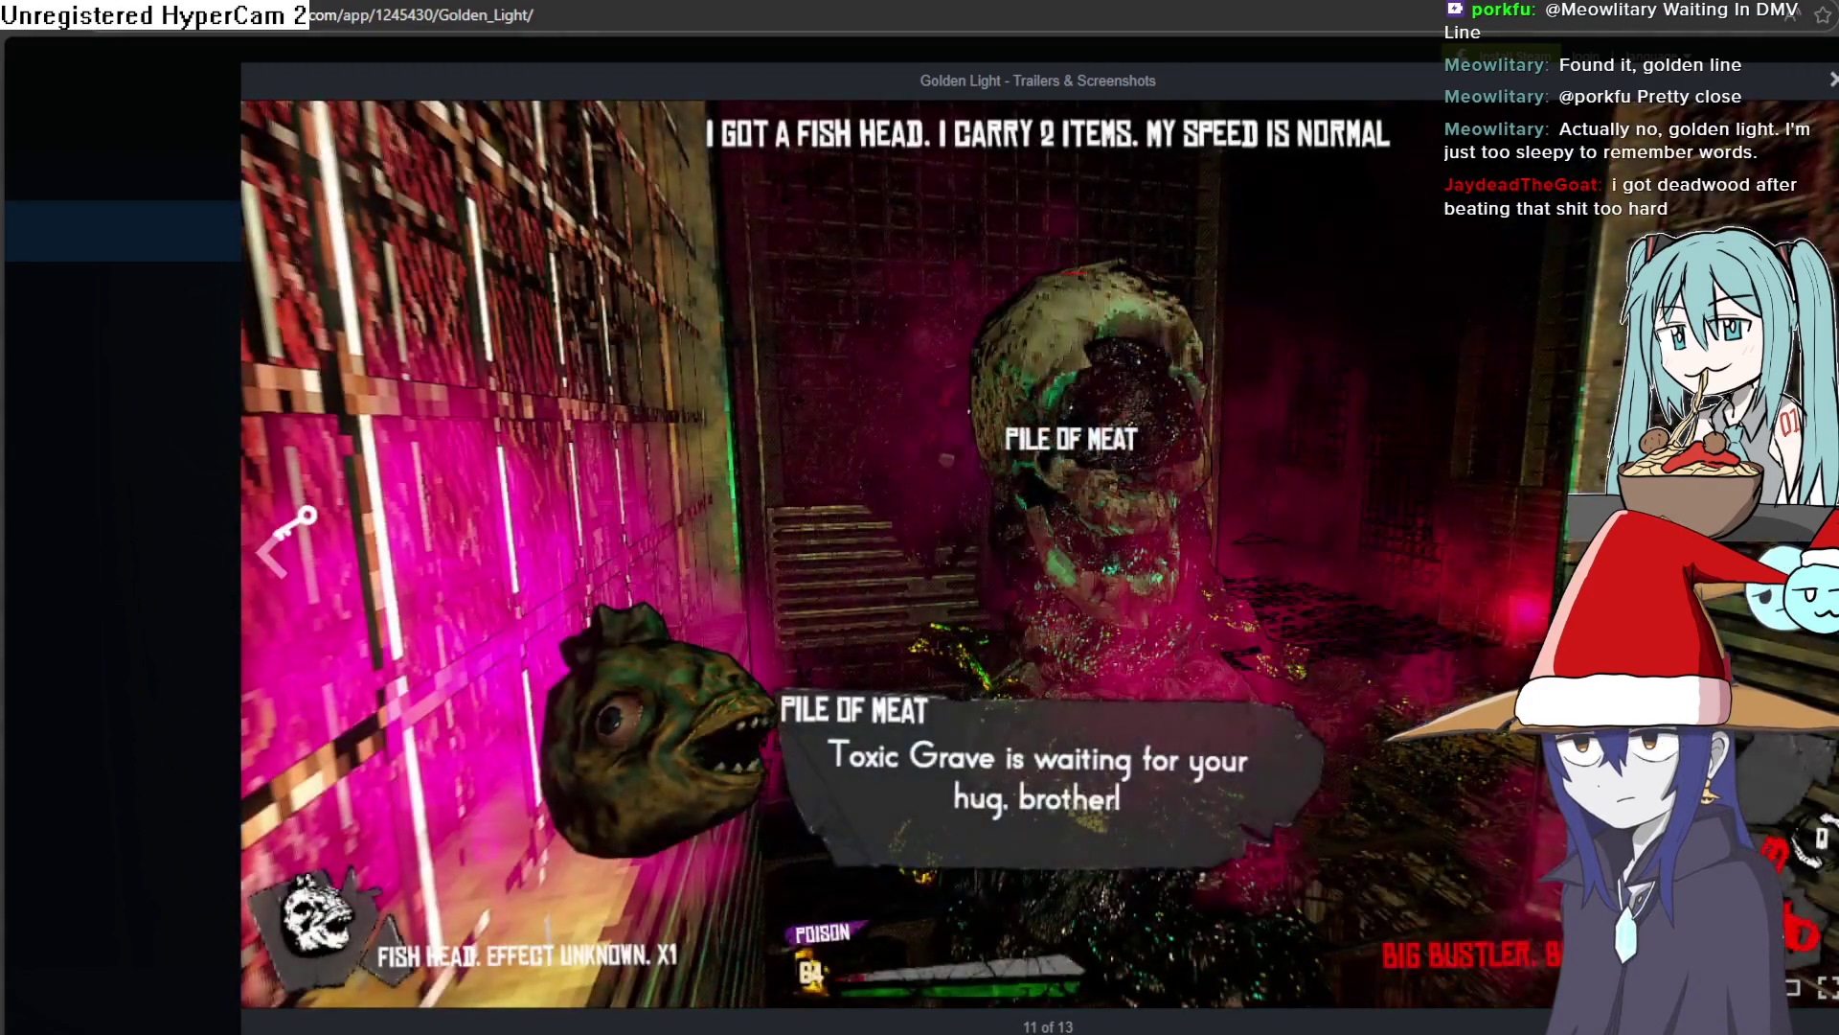
{"action": "key", "text": "Right"}
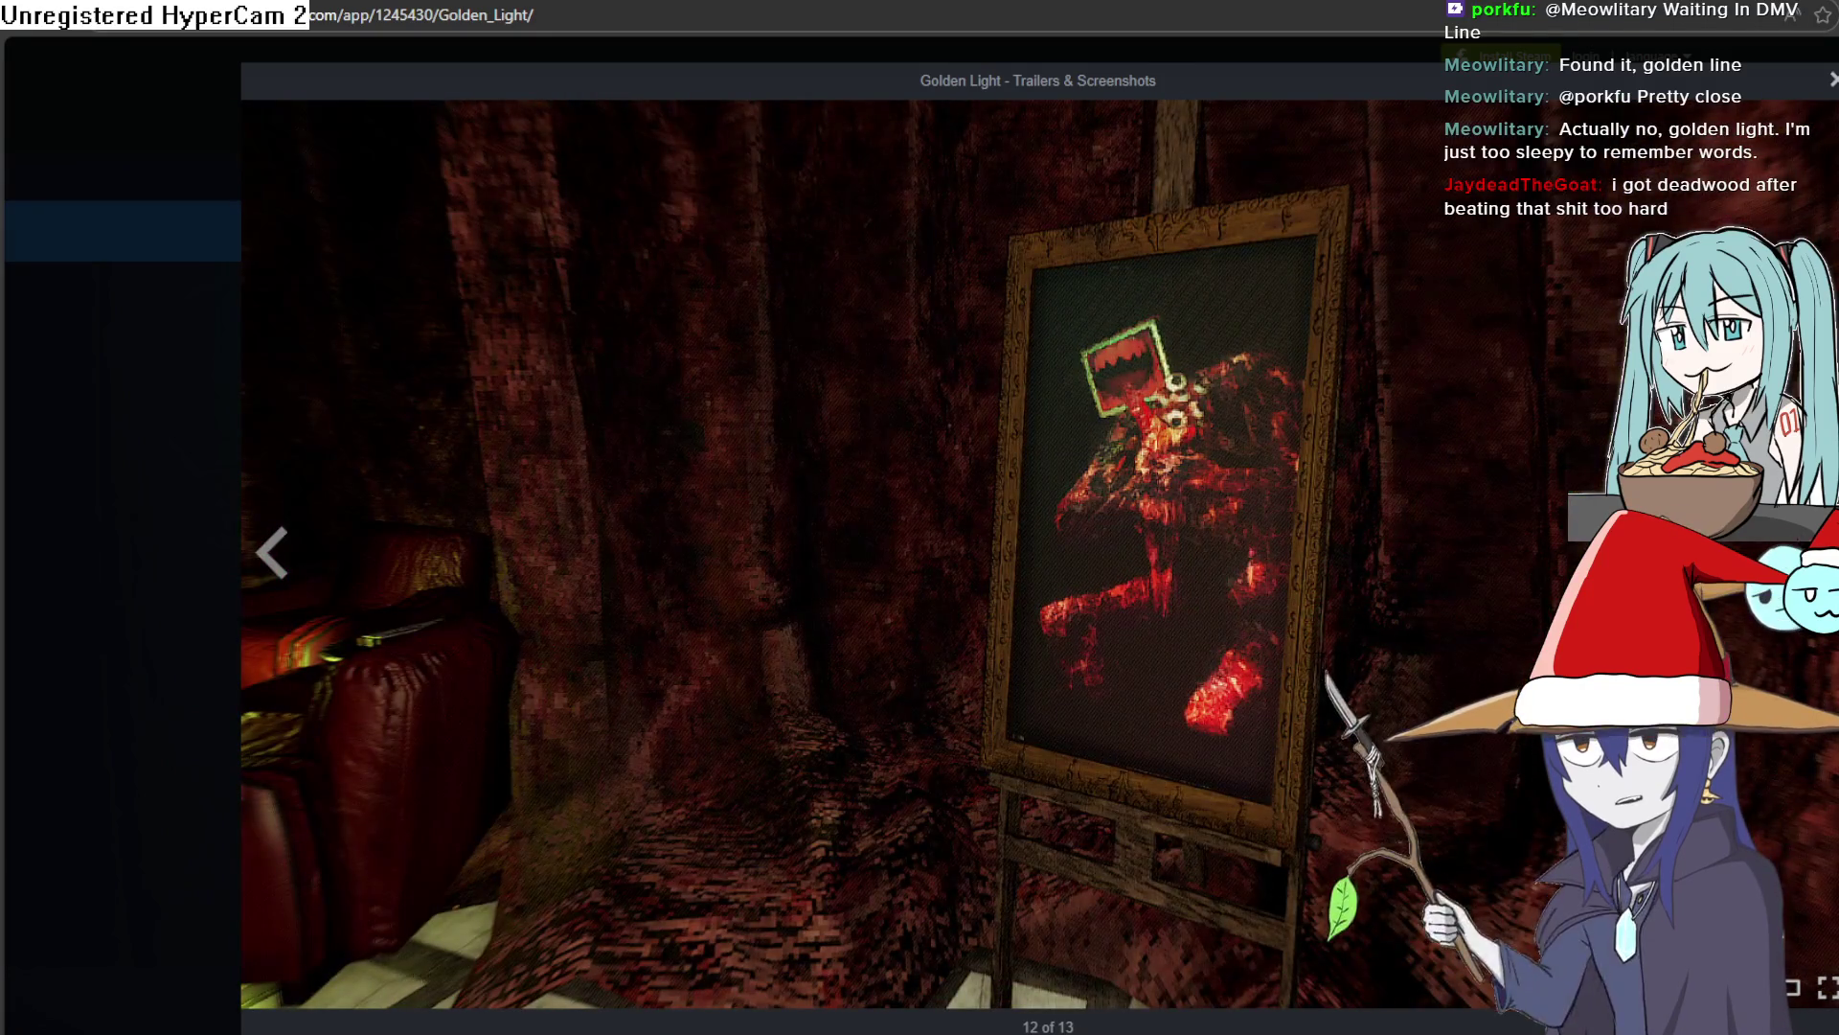
{"action": "key", "text": "Right"}
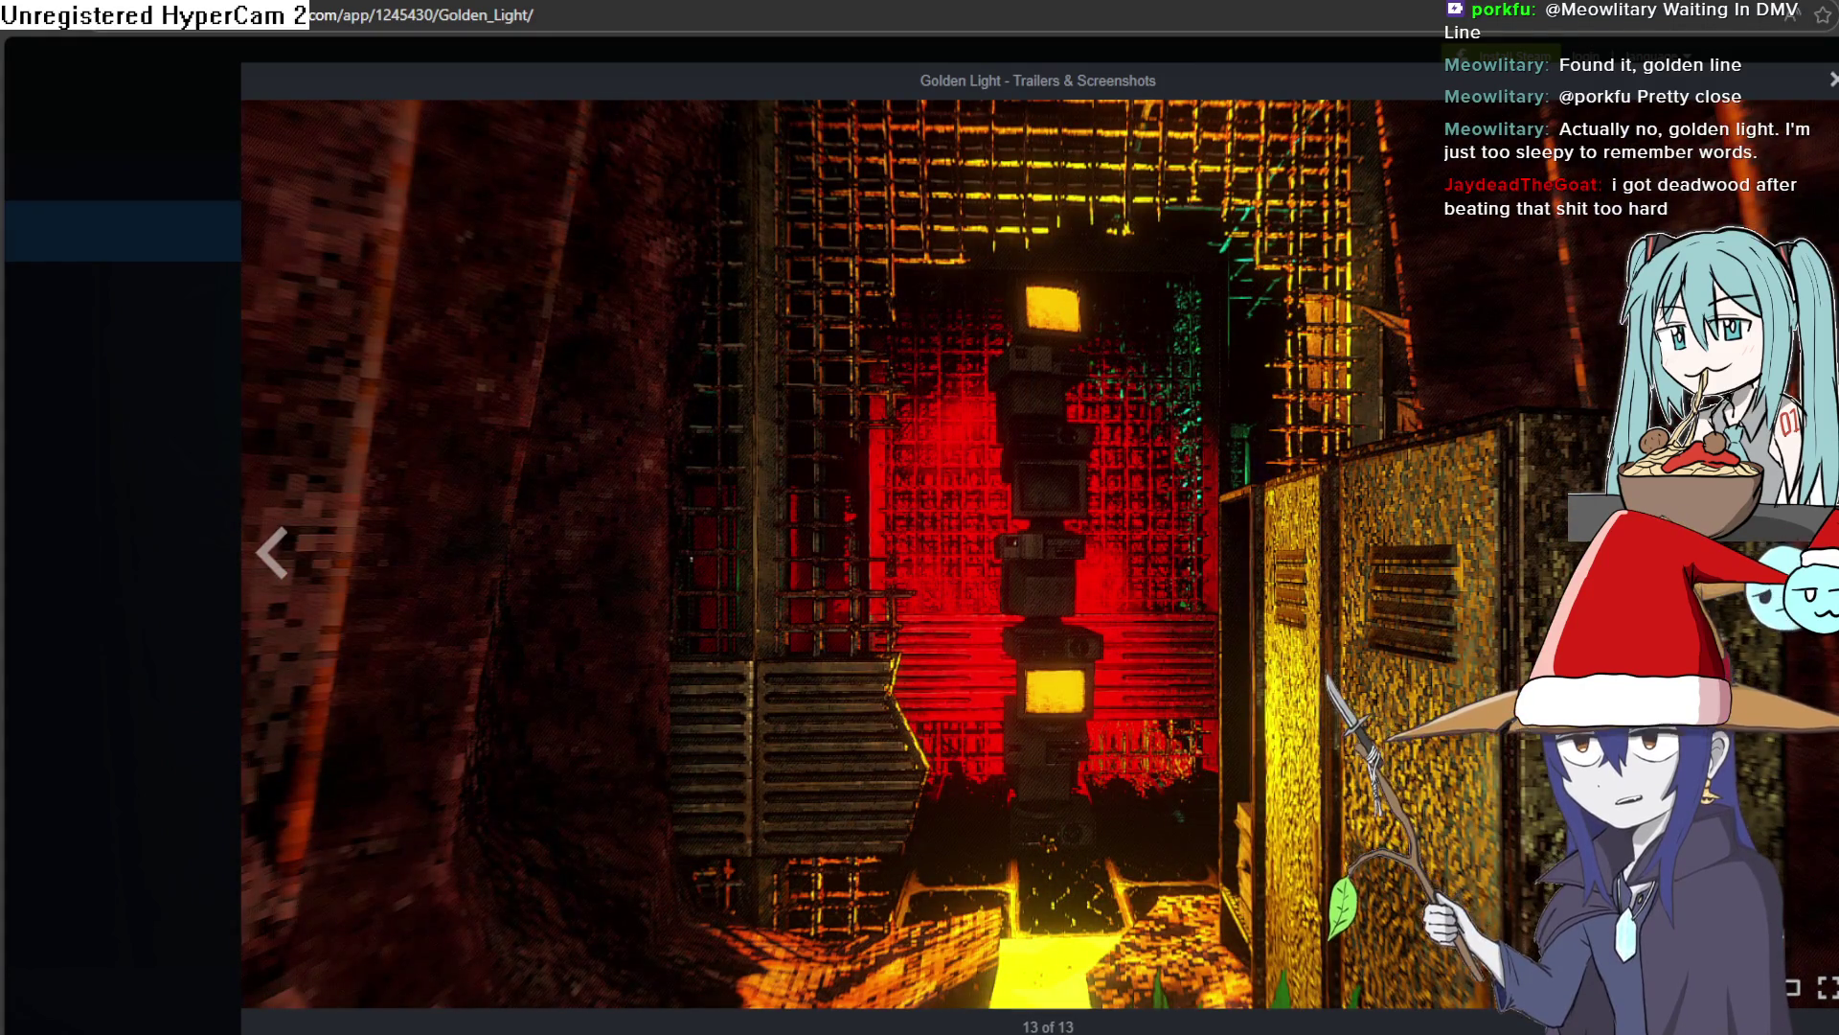
{"action": "key", "text": "Right"}
{"action": "key", "text": "Right"}
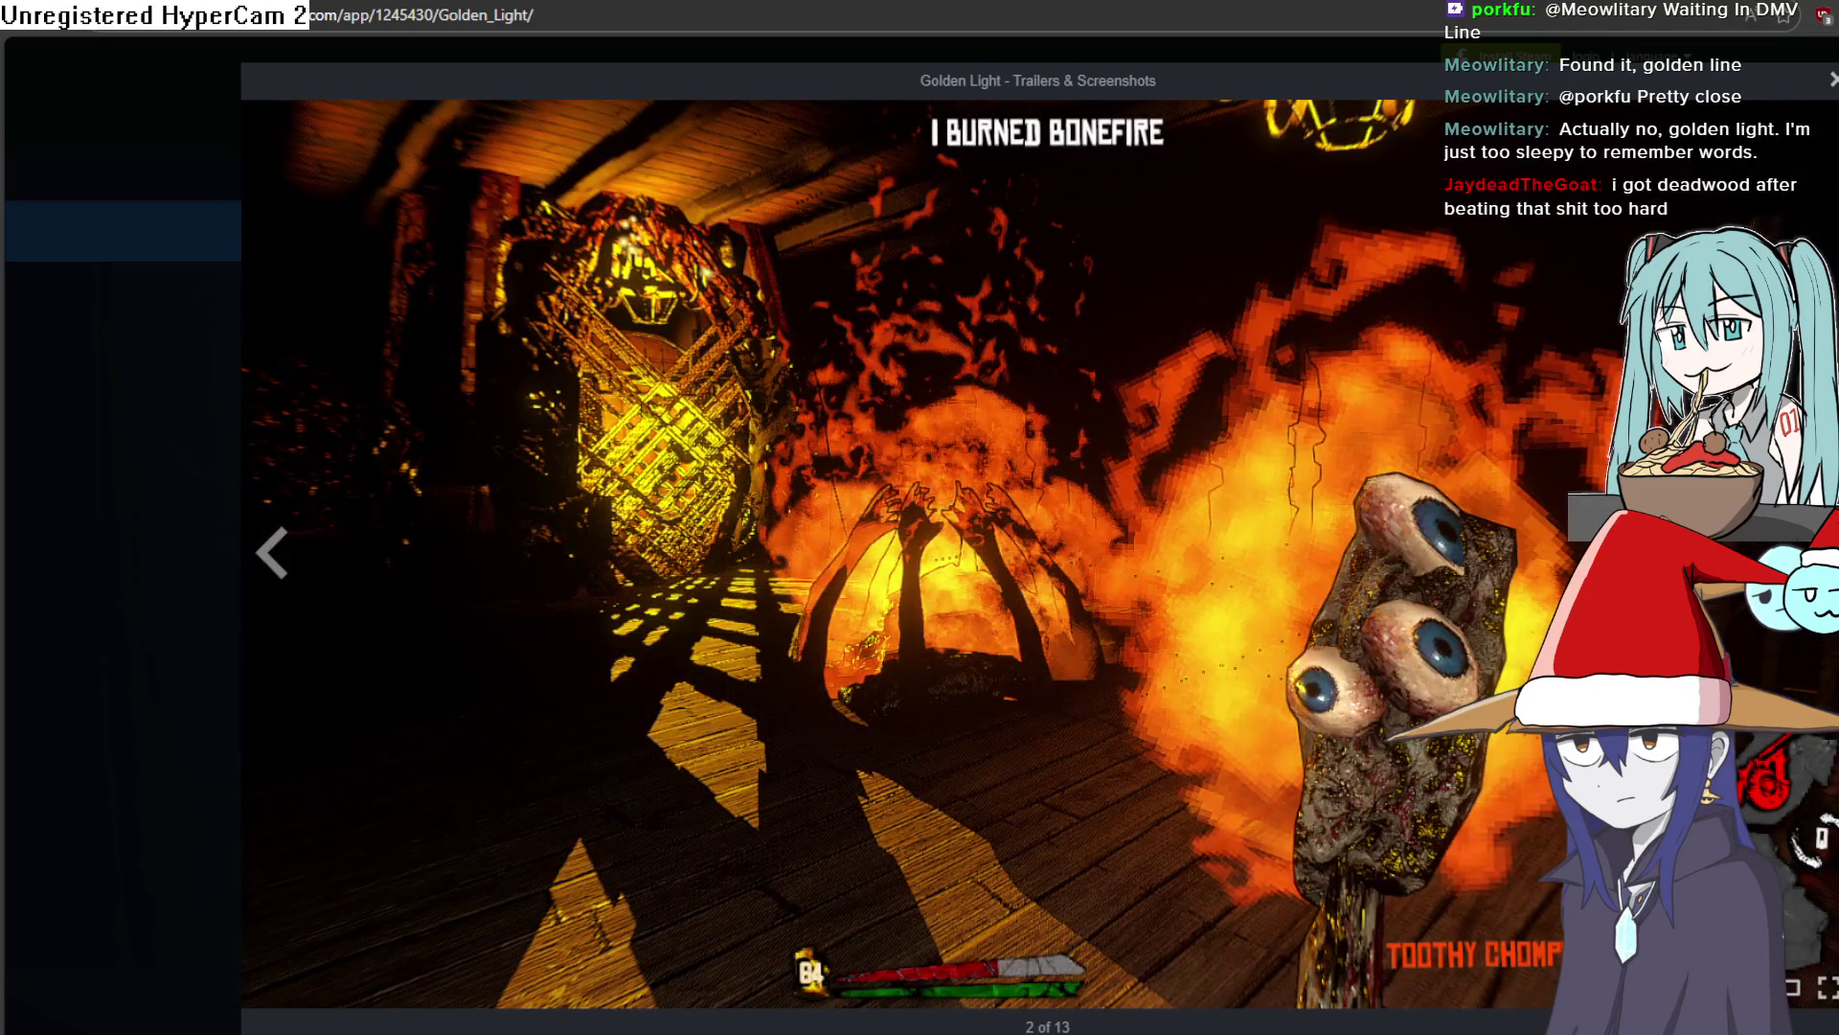
{"action": "key", "text": "Escape"}
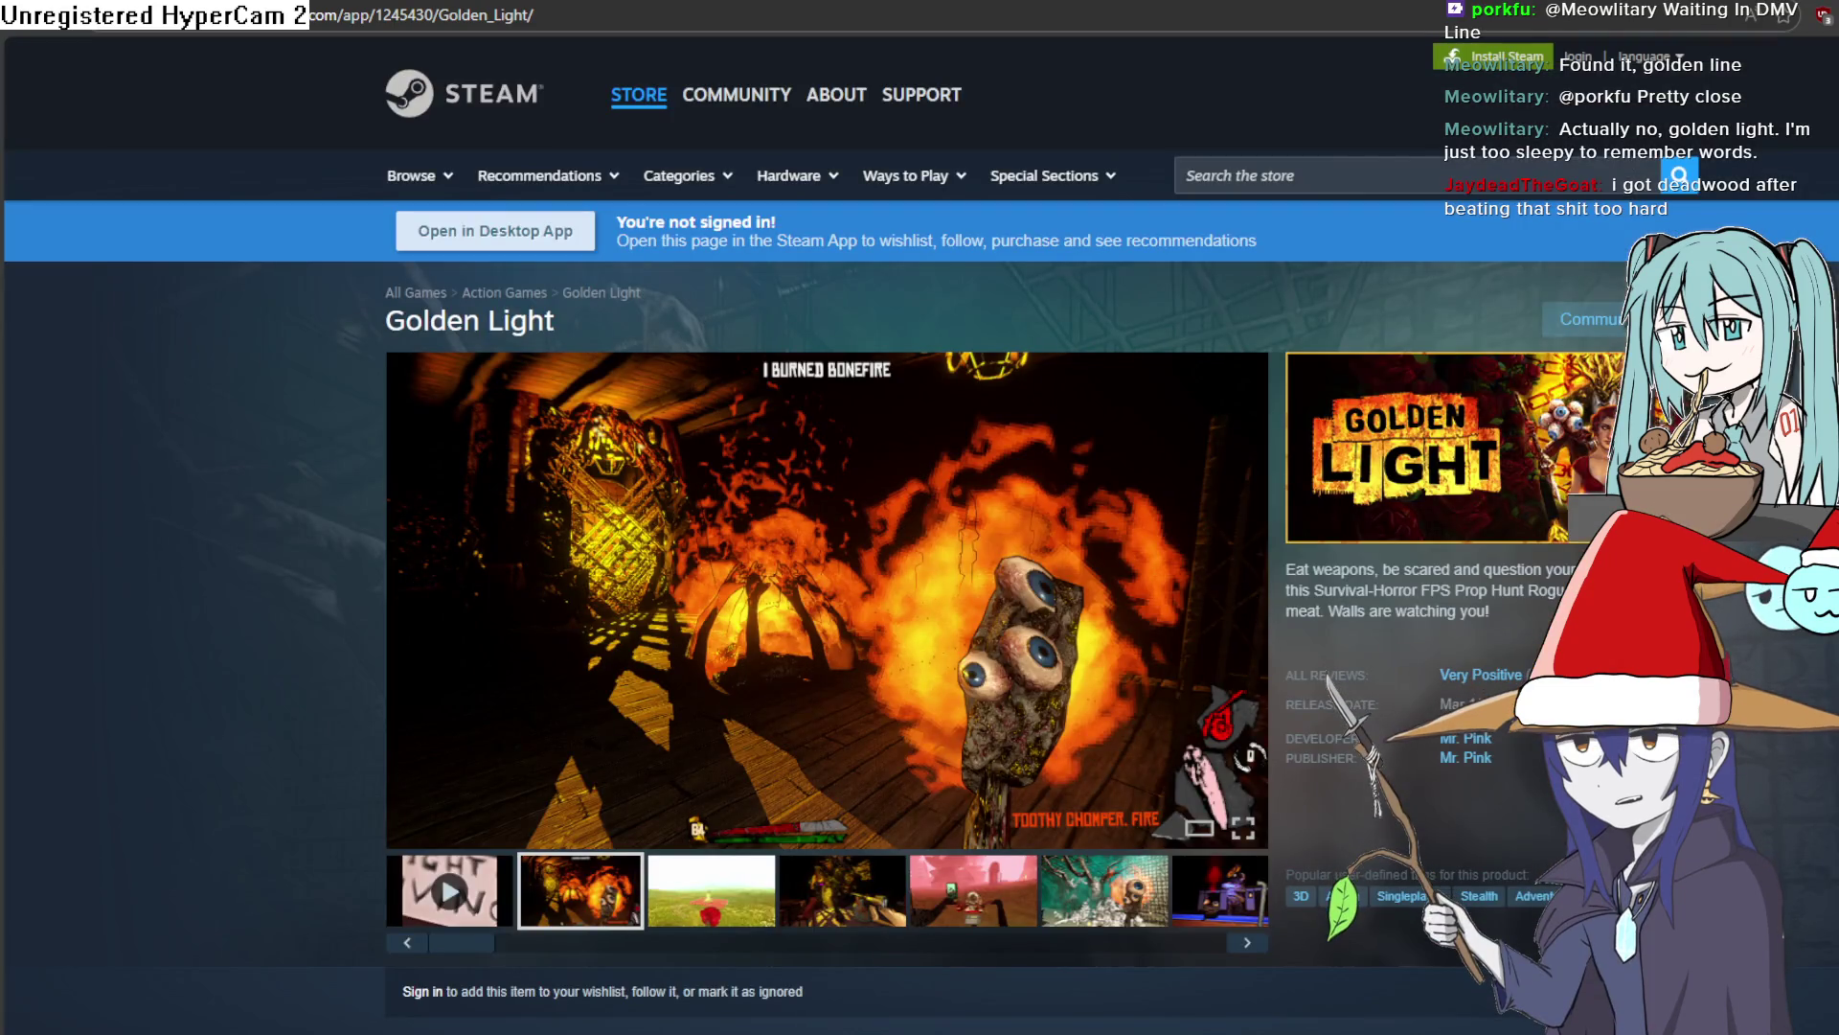
{"action": "key", "text": "alt+Tab"}
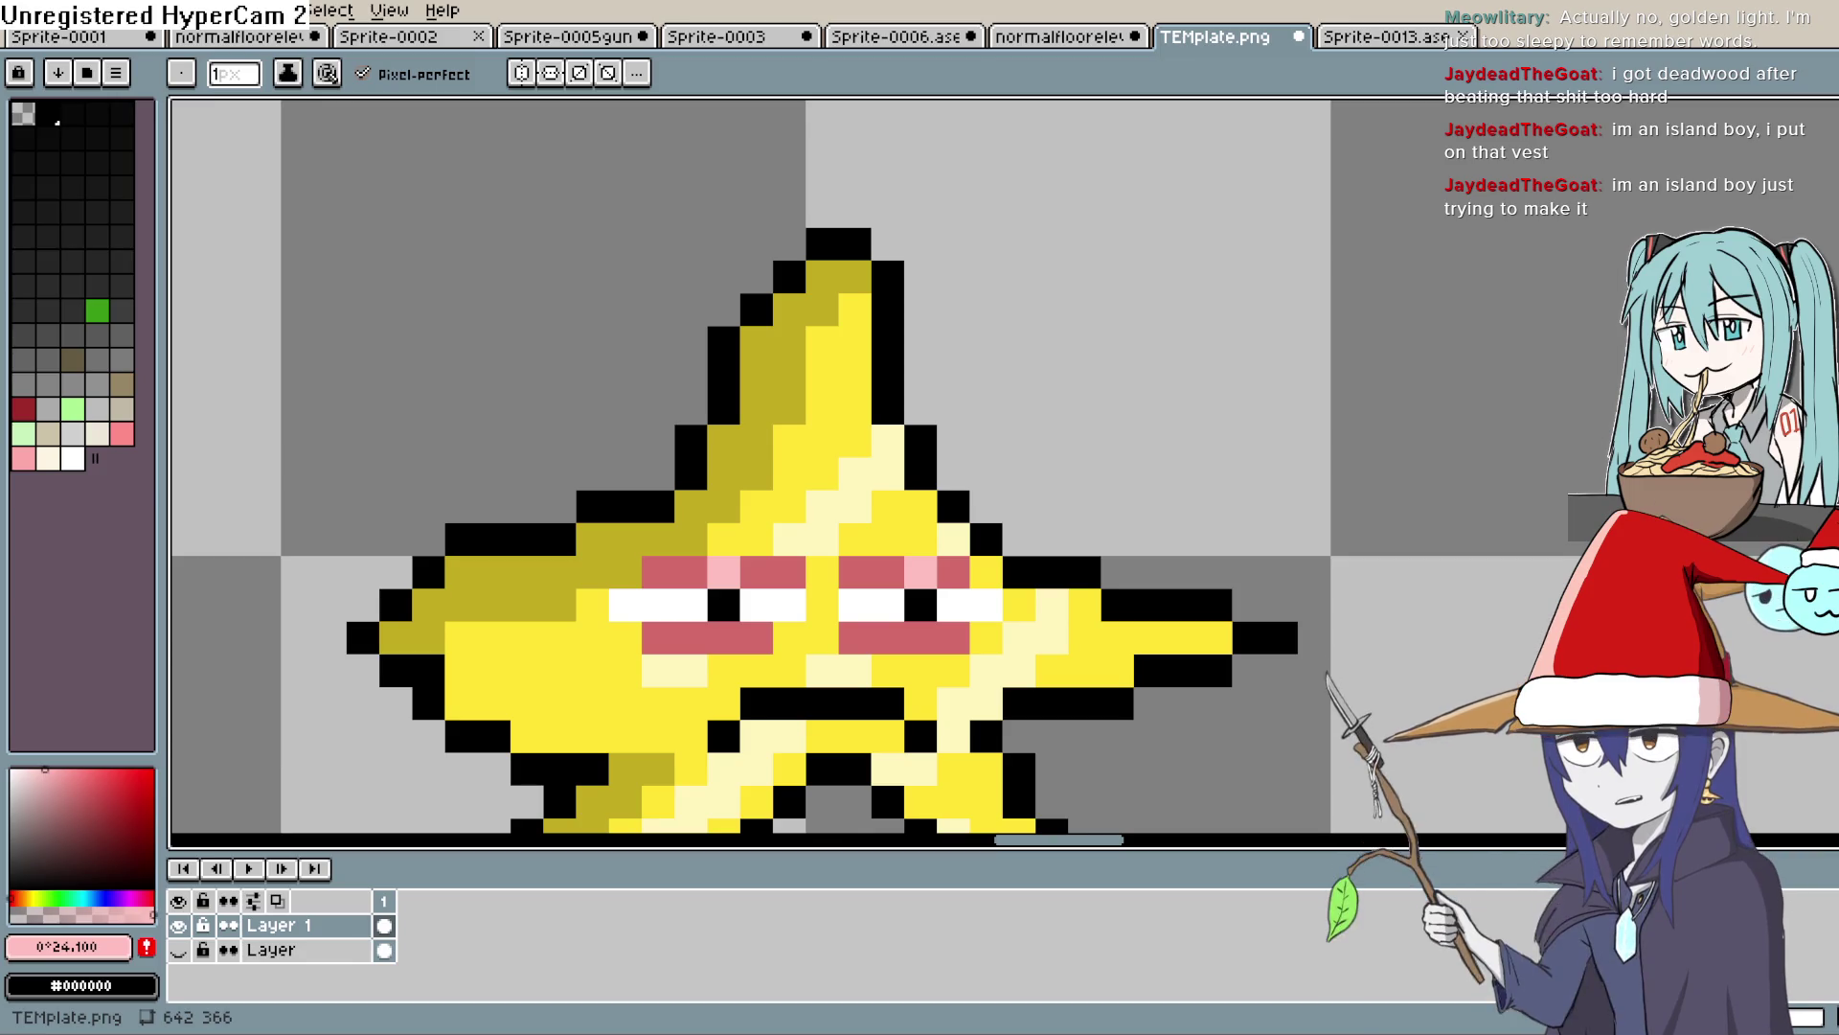
{"action": "mouse_move", "coordinate": [1014, 440]}
{"action": "left_mouse_down"}
{"action": "mouse_move", "coordinate": [1108, 259]}
{"action": "mouse_move", "coordinate": [1146, 296]}
{"action": "mouse_move", "coordinate": [1161, 396]}
{"action": "left_mouse_up"}
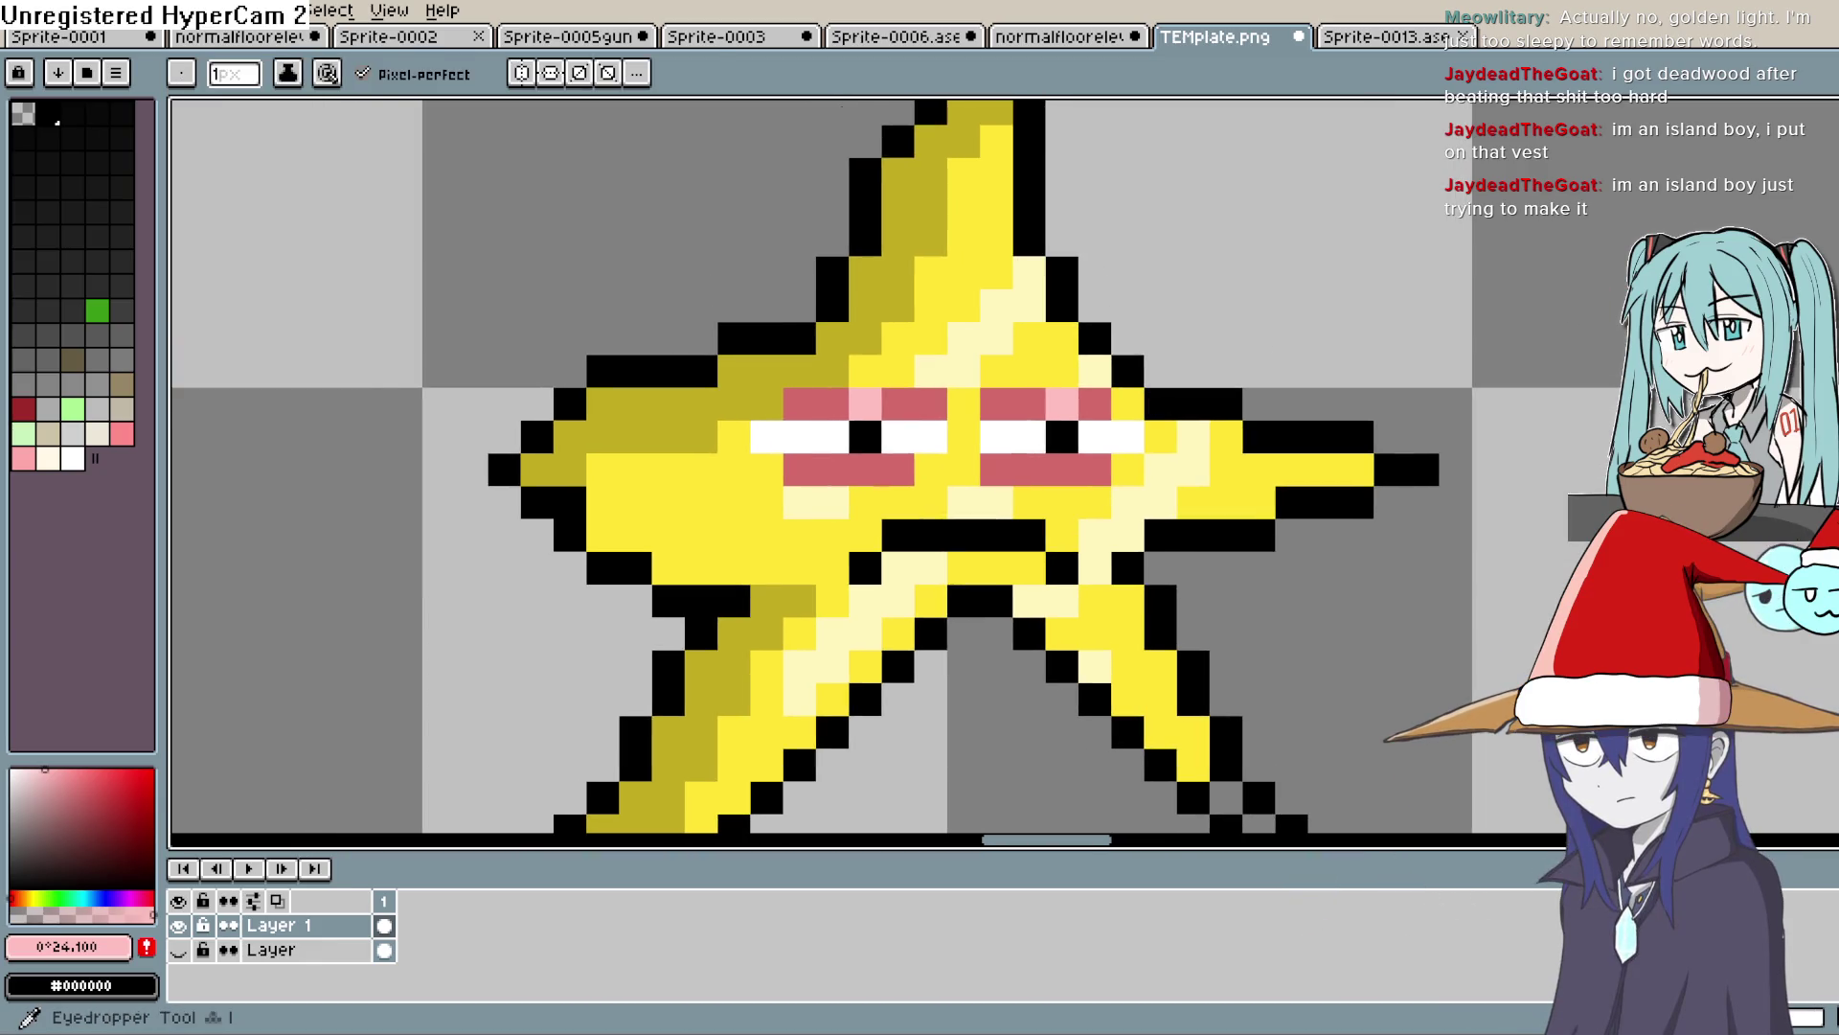
Try pale yellow highlights on the star's top tip and upper arm, then undo them
{"action": "key", "text": "i"}
{"action": "left_click", "coordinate": [998, 279]}
{"action": "left_click", "coordinate": [60, 769]}
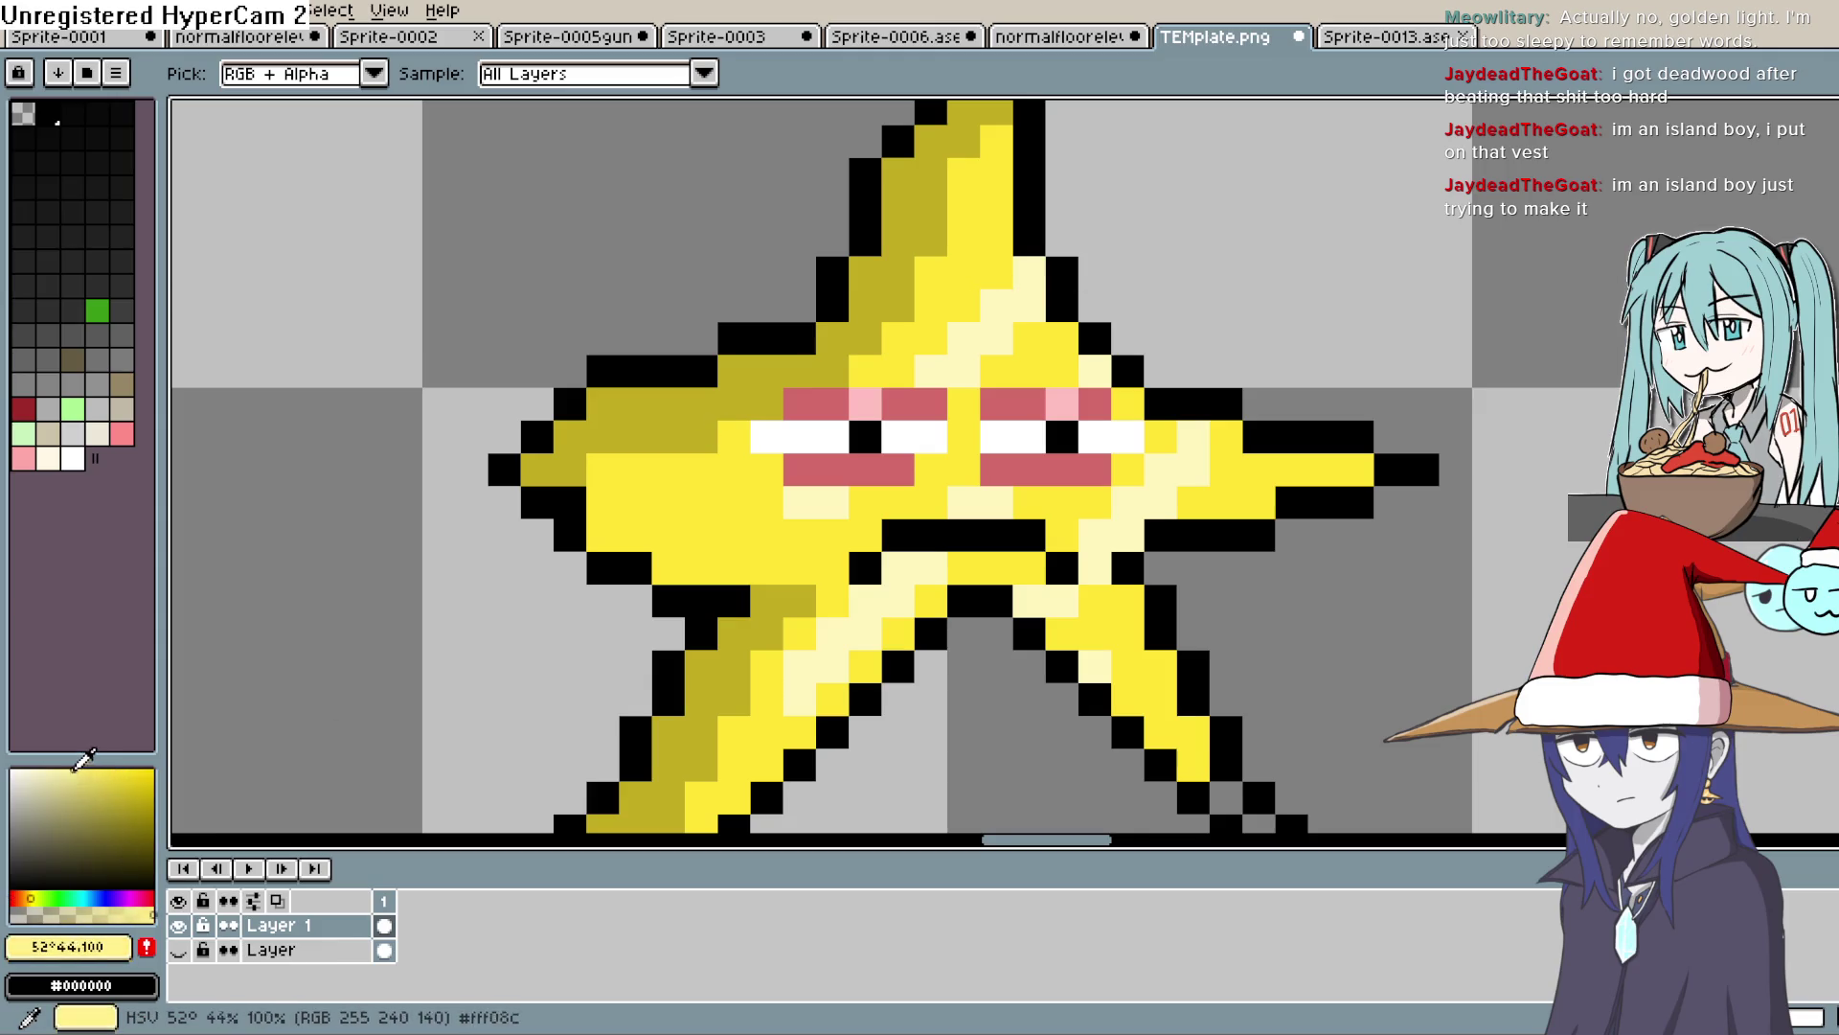
{"action": "key", "text": "b"}
{"action": "left_click", "coordinate": [997, 113]}
{"action": "left_click", "coordinate": [963, 142]}
{"action": "left_click_drag", "start_coordinate": [936, 203], "coordinate": [867, 341]}
{"action": "key", "text": "ctrl+z"}
{"action": "key", "text": "ctrl+z"}
{"action": "key", "text": "ctrl+z"}
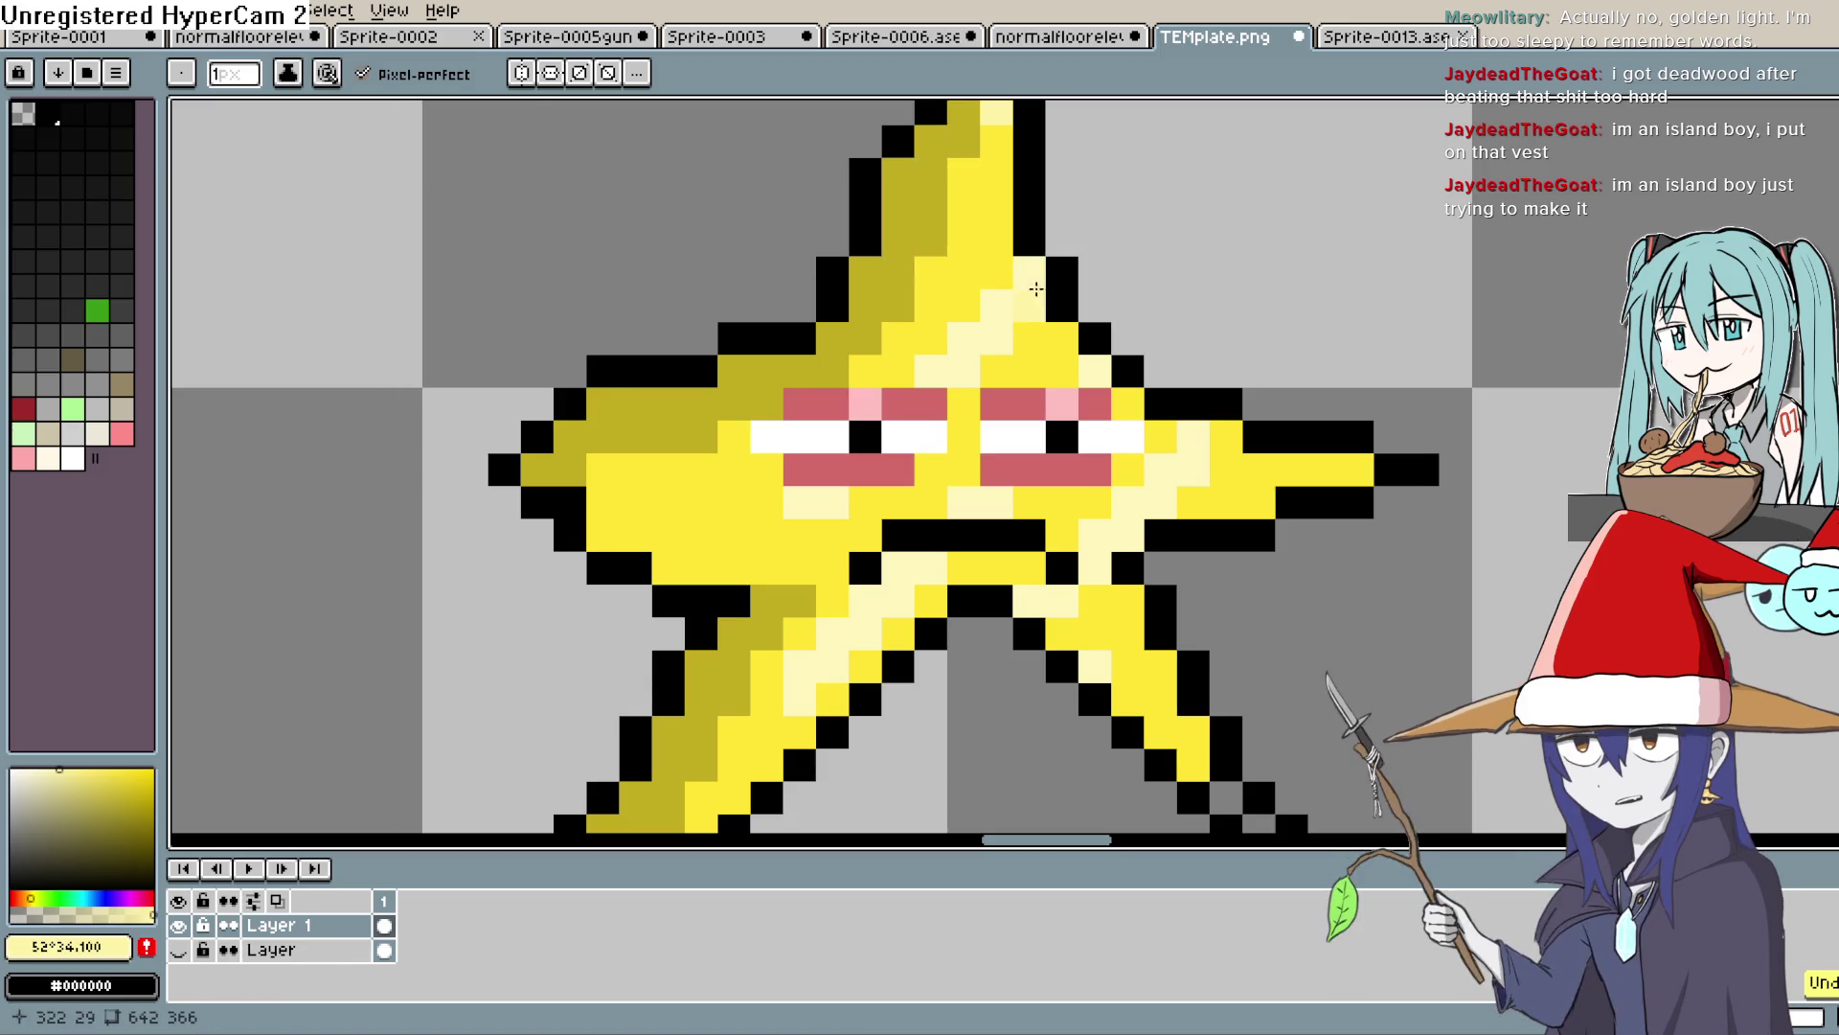
Fill the empty pixels at the star's lower-right tip with #ffe434 yellow
{"action": "scroll", "coordinate": [1022, 456], "scroll_direction": "down", "scroll_amount": 1}
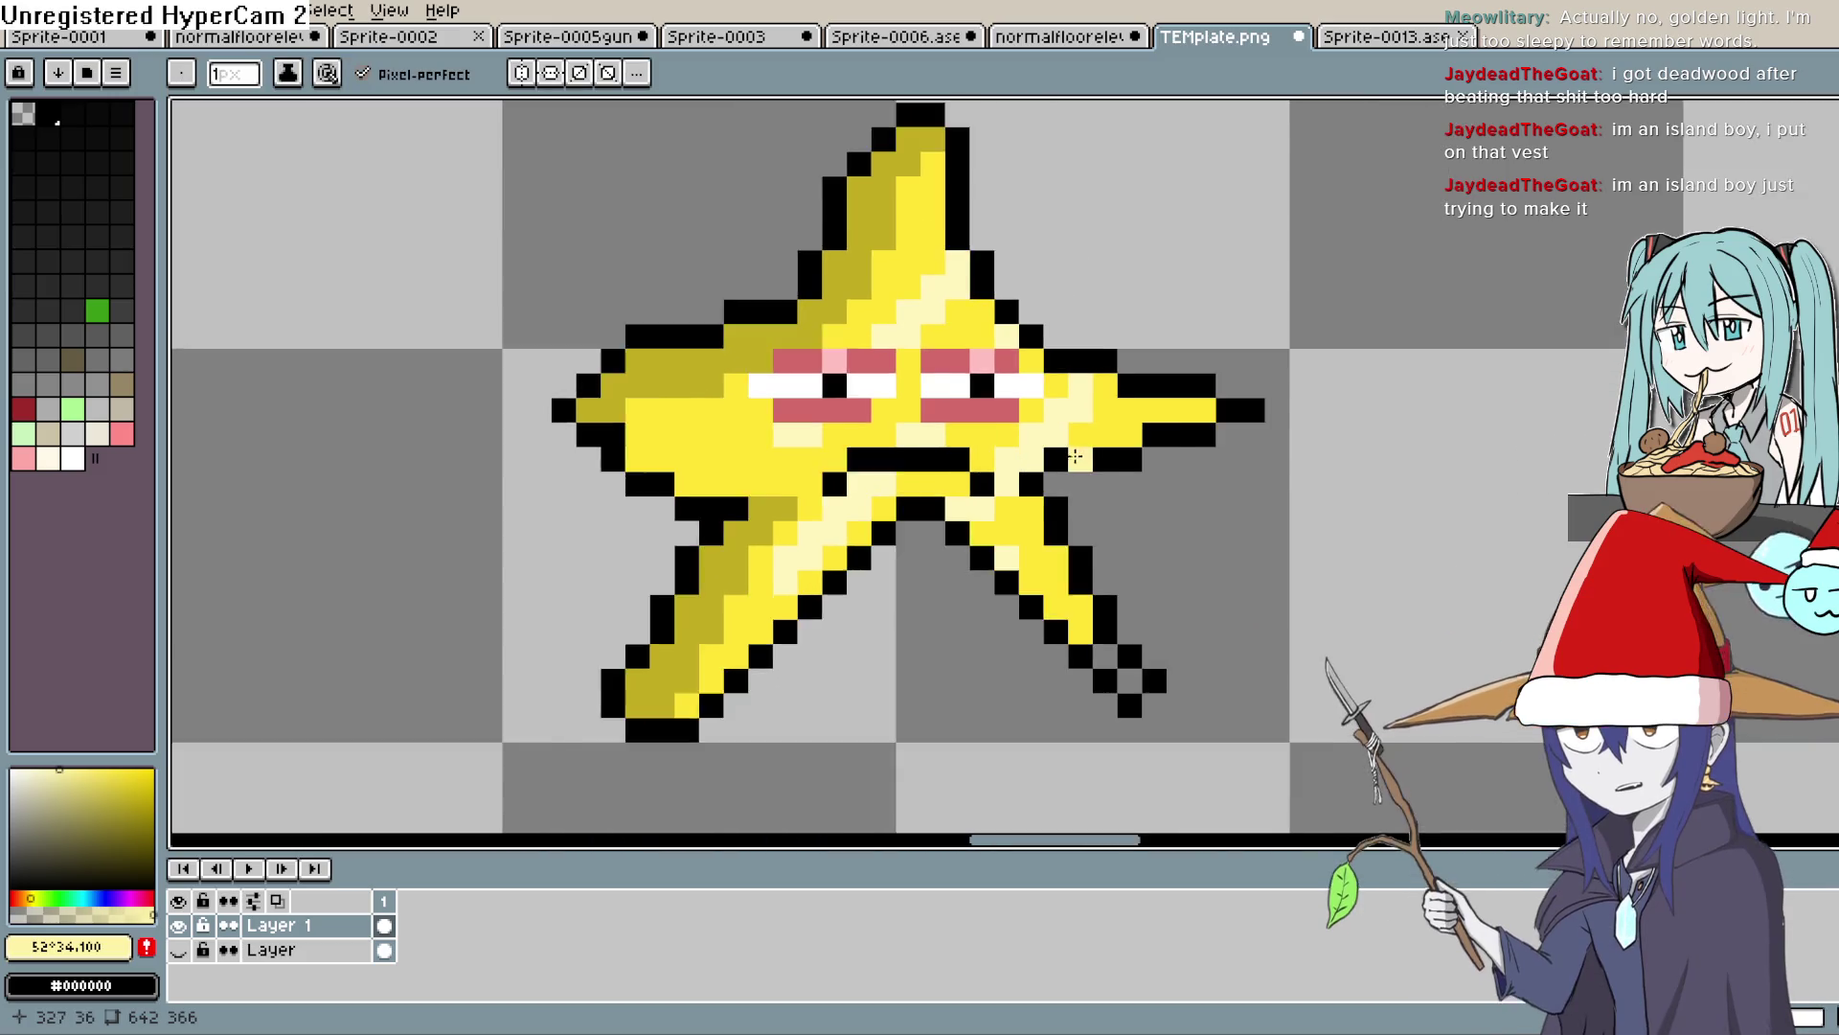
{"action": "scroll", "coordinate": [1074, 457], "scroll_direction": "down", "scroll_amount": 3}
{"action": "scroll", "coordinate": [1163, 547], "scroll_direction": "up", "scroll_amount": 2}
{"action": "key", "text": "i"}
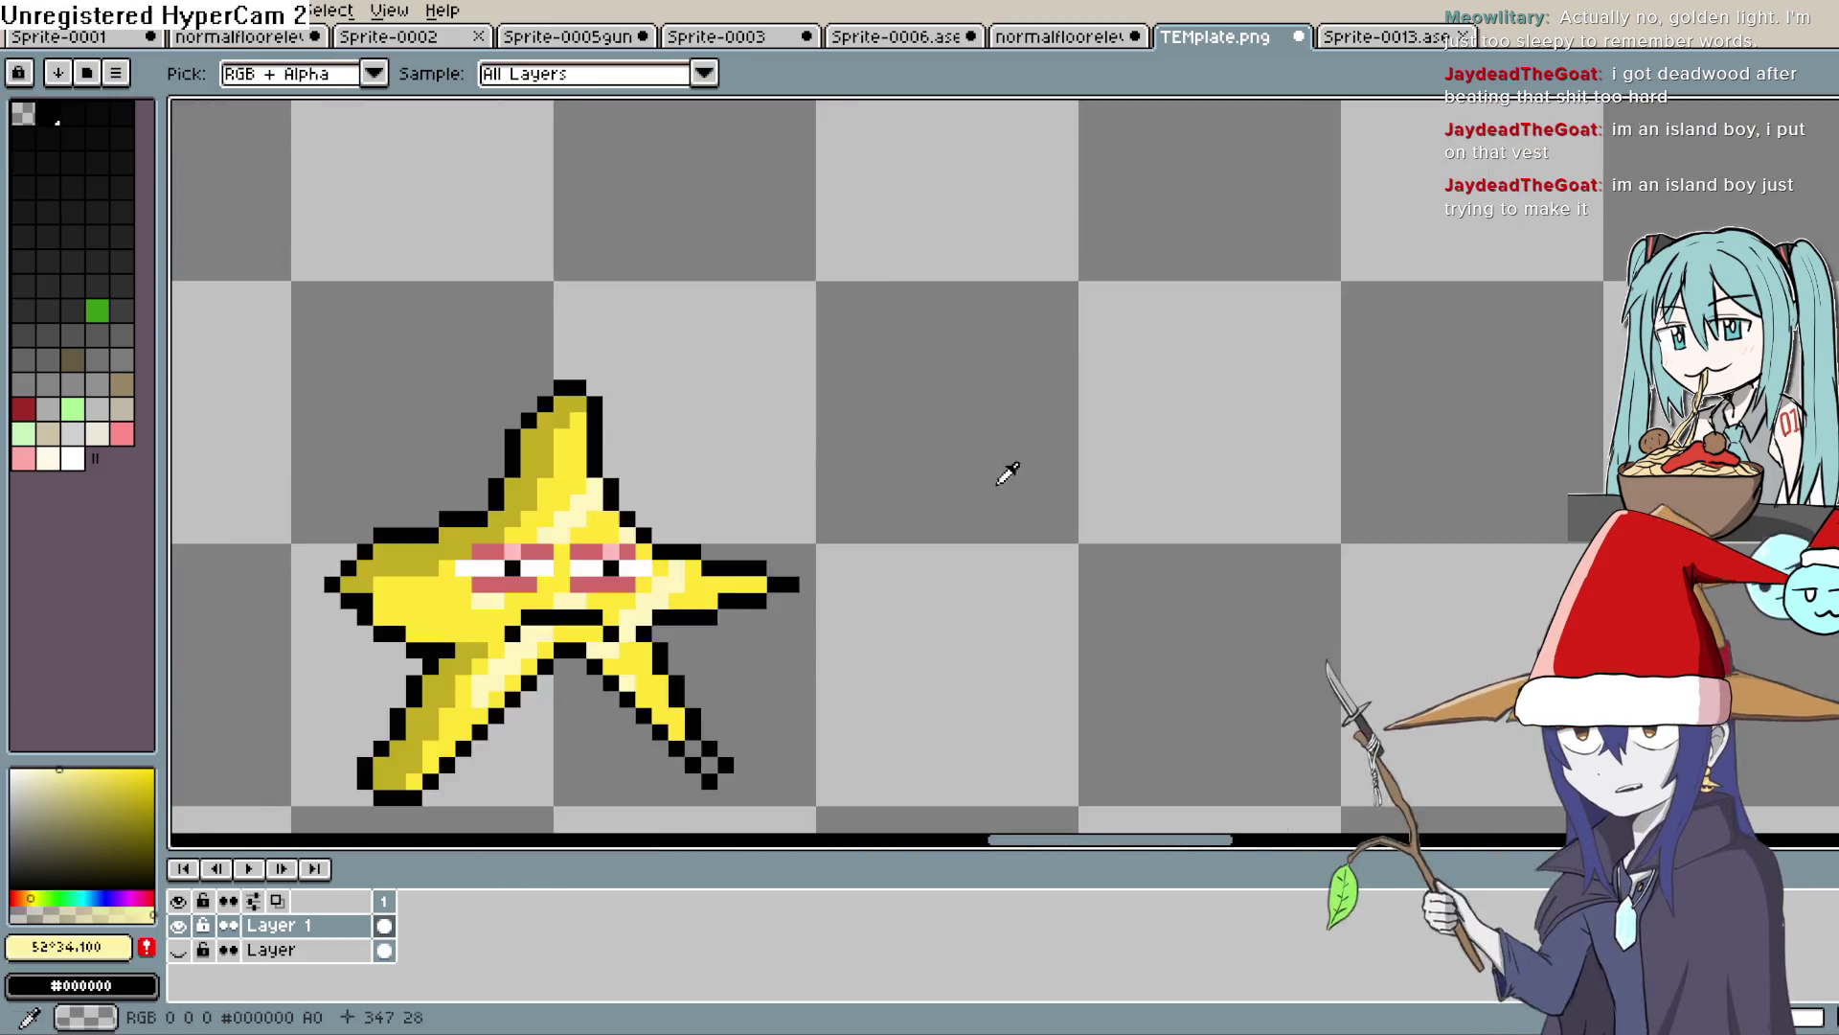
{"action": "scroll", "coordinate": [751, 678], "scroll_direction": "up", "scroll_amount": 2}
{"action": "left_click", "coordinate": [1099, 537]}
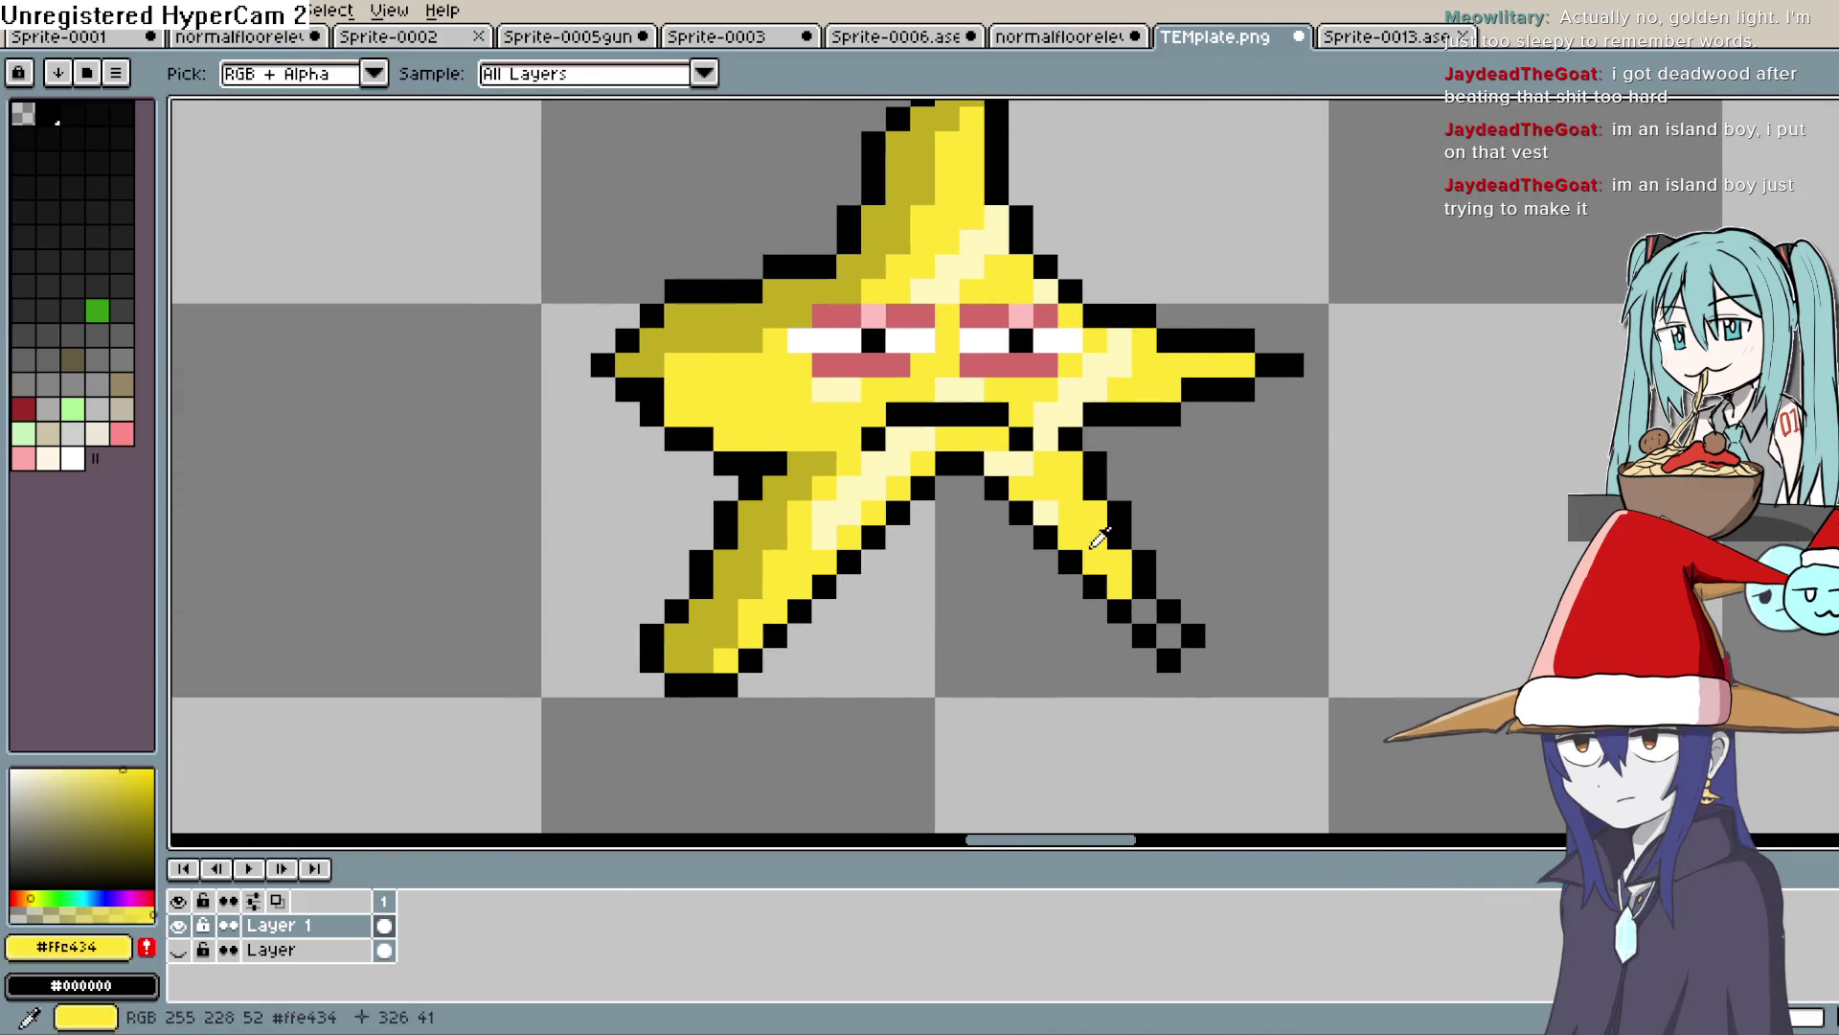
{"action": "key", "text": "b"}
{"action": "left_click", "coordinate": [1144, 610]}
{"action": "left_click", "coordinate": [1169, 634]}
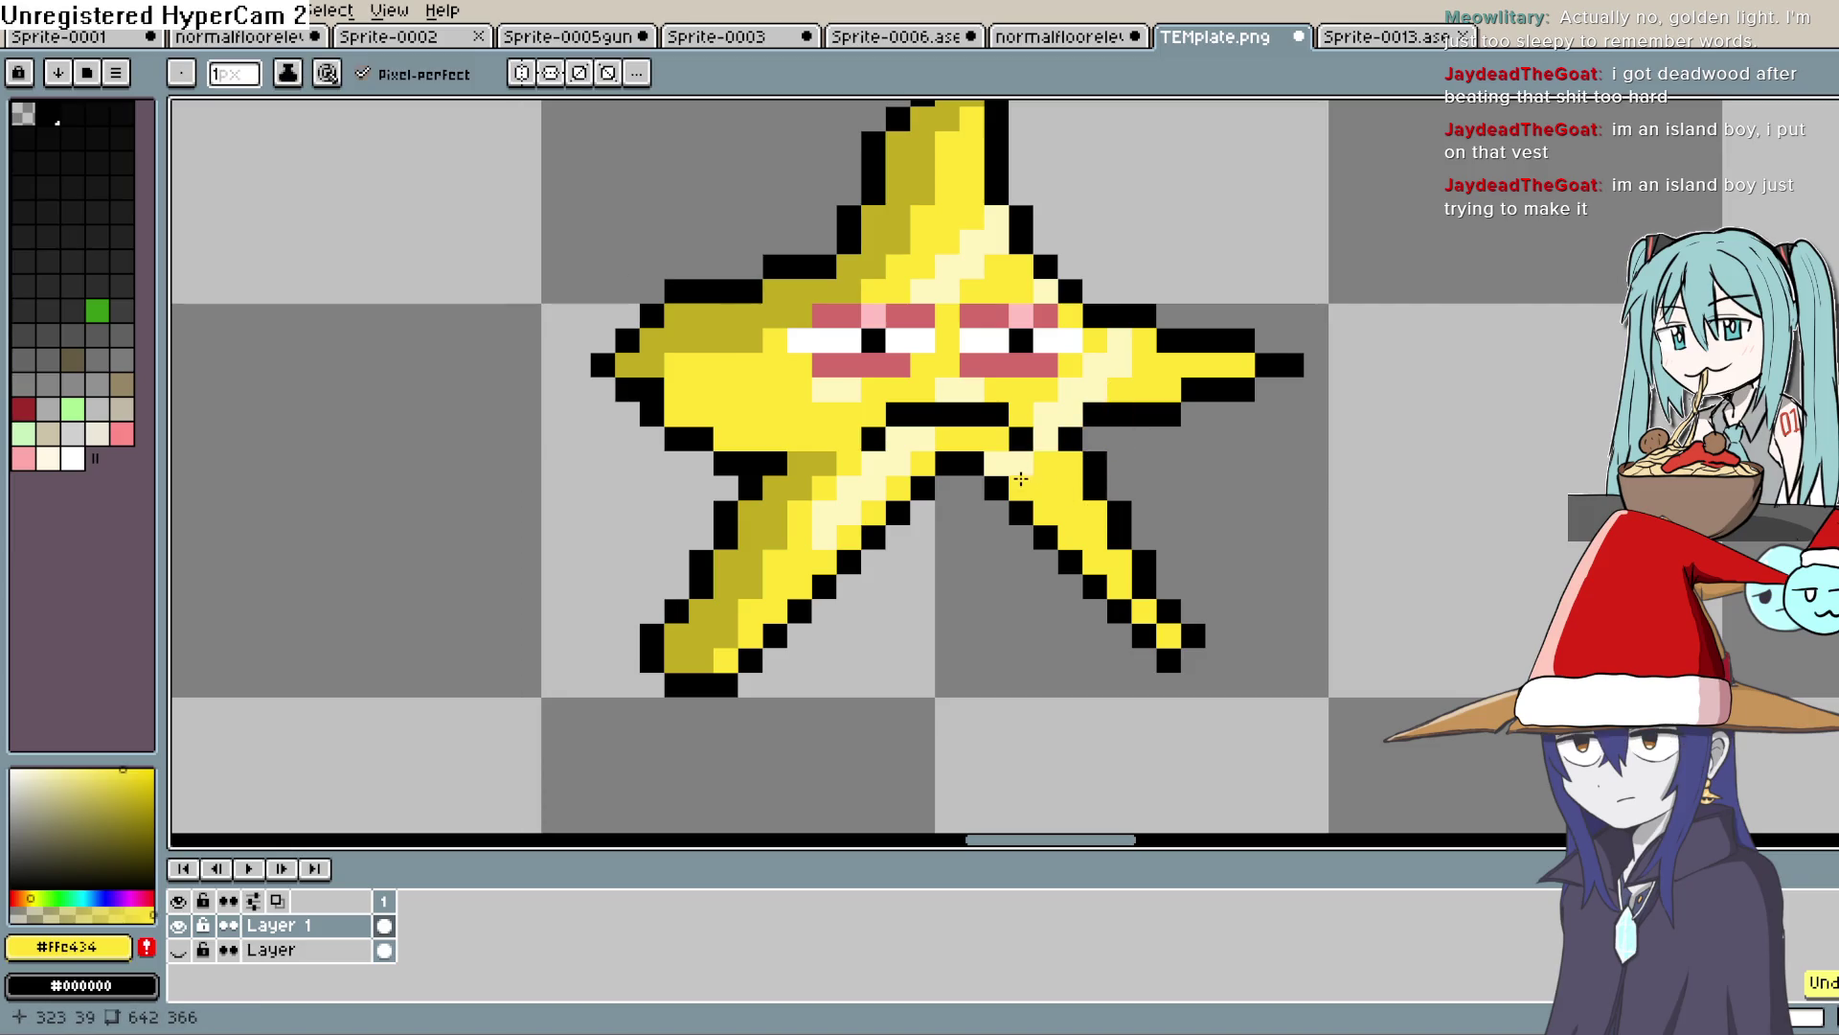
{"action": "scroll", "coordinate": [1190, 485], "scroll_direction": "down", "scroll_amount": 3}
{"action": "scroll", "coordinate": [1278, 551], "scroll_direction": "down", "scroll_amount": 2}
{"action": "mouse_move", "coordinate": [1278, 551]}
{"action": "left_mouse_down"}
{"action": "mouse_move", "coordinate": [1276, 399]}
{"action": "mouse_move", "coordinate": [1221, 491]}
{"action": "left_mouse_up"}
{"action": "key", "text": "b"}
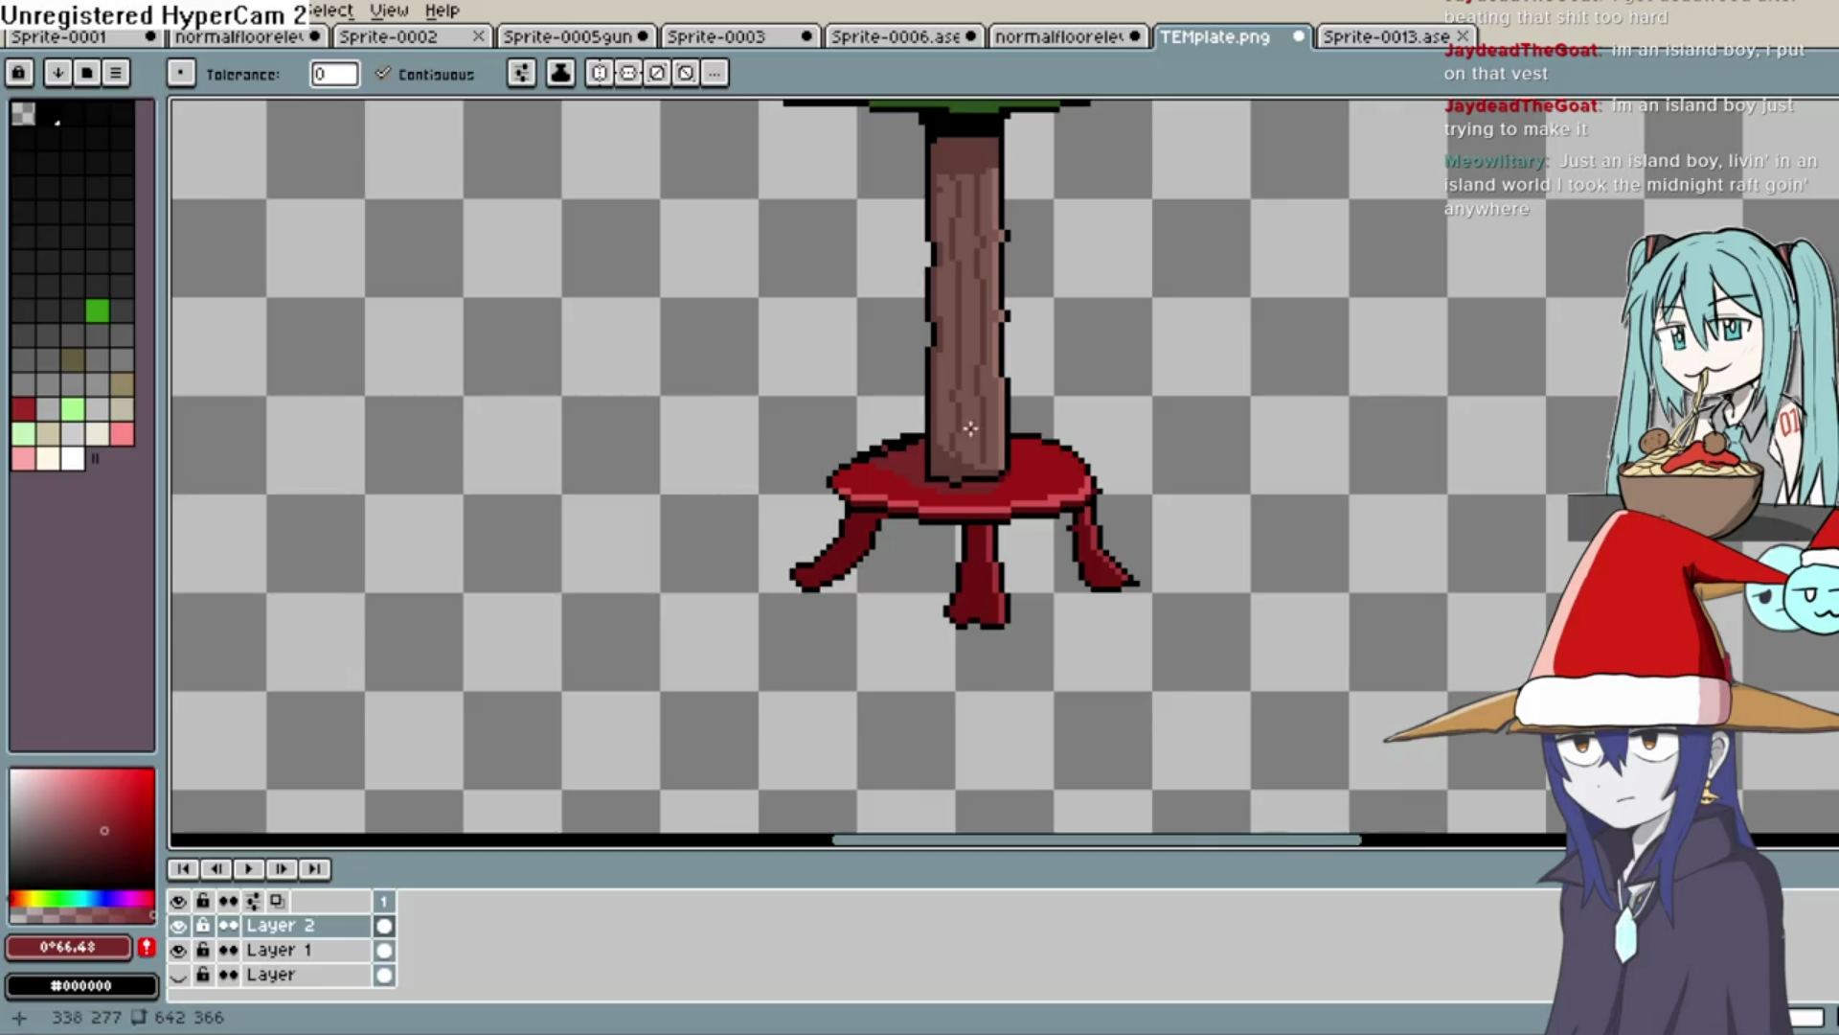
Paint dark red shading on the stand's tabletop beside the trunk
{"action": "key", "text": "b"}
{"action": "scroll", "coordinate": [1154, 373], "scroll_direction": "up", "scroll_amount": 3}
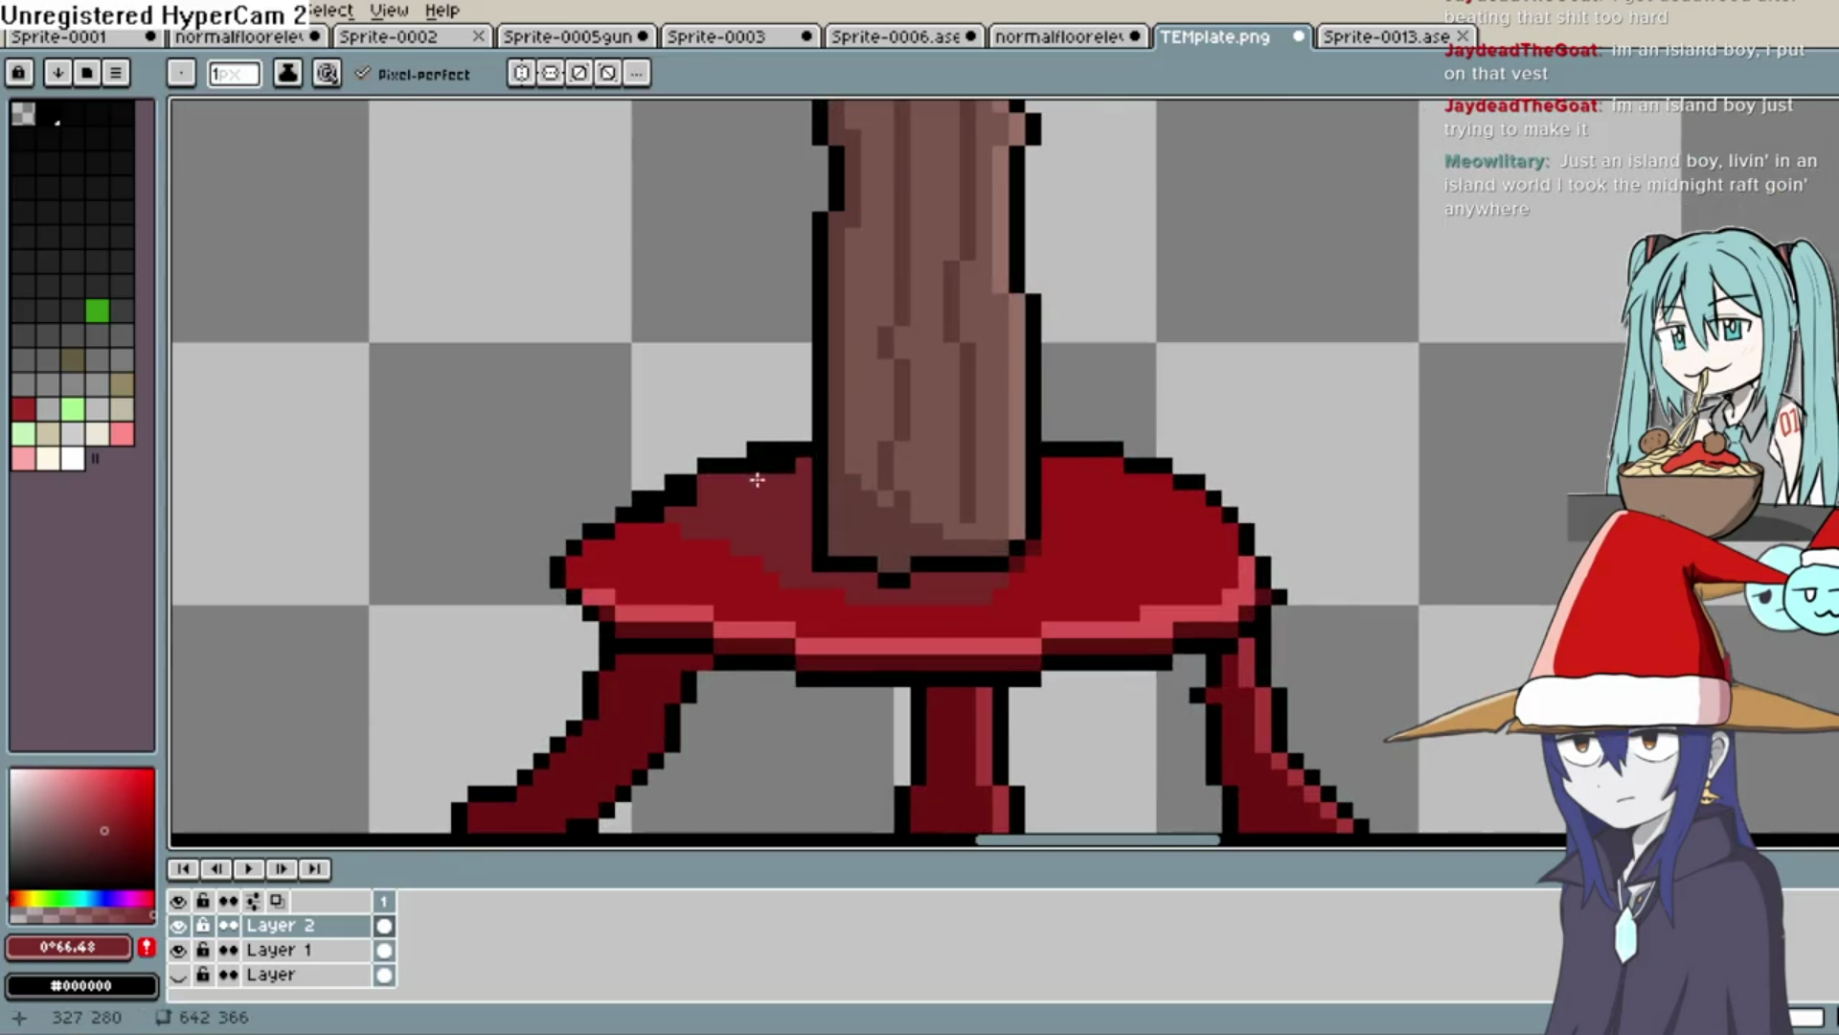
{"action": "left_click_drag", "start_coordinate": [760, 471], "coordinate": [774, 469]}
{"action": "scroll", "coordinate": [1193, 440], "scroll_direction": "down", "scroll_amount": 3}
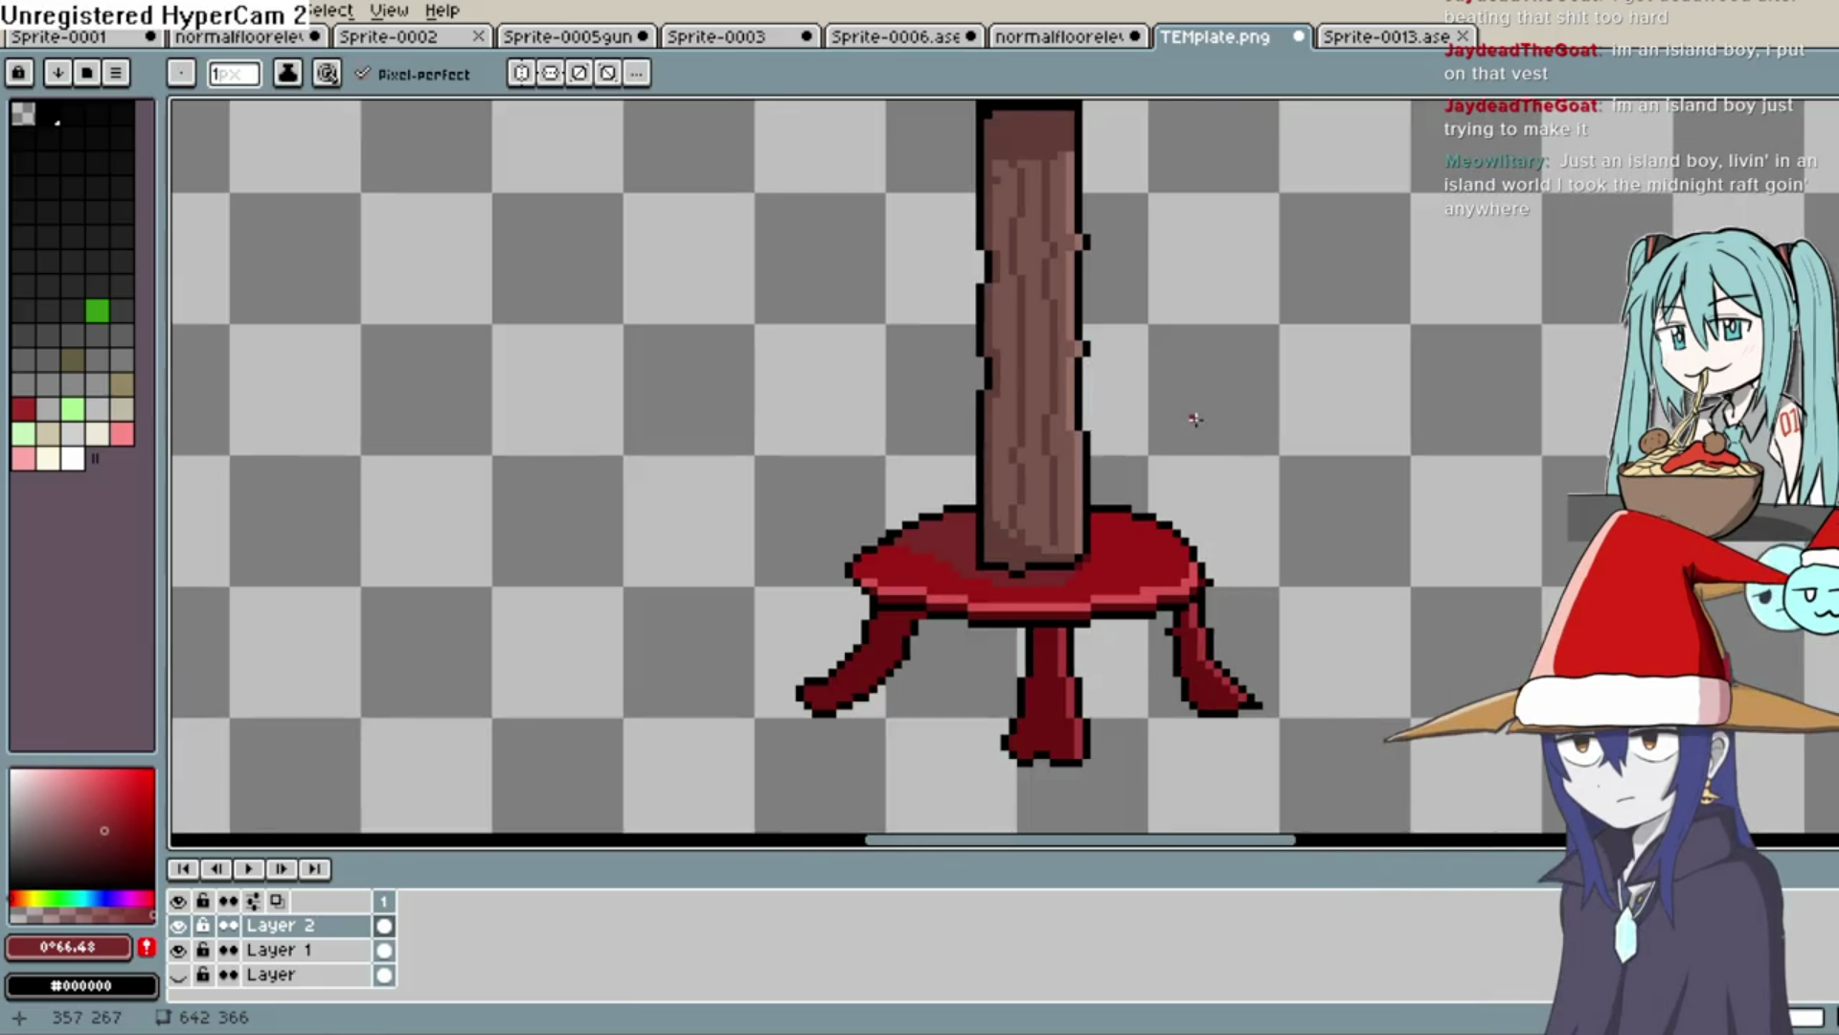
Draw a light green line, sampled from the top tier, along that tier's bottom edge
{"action": "key", "text": "h"}
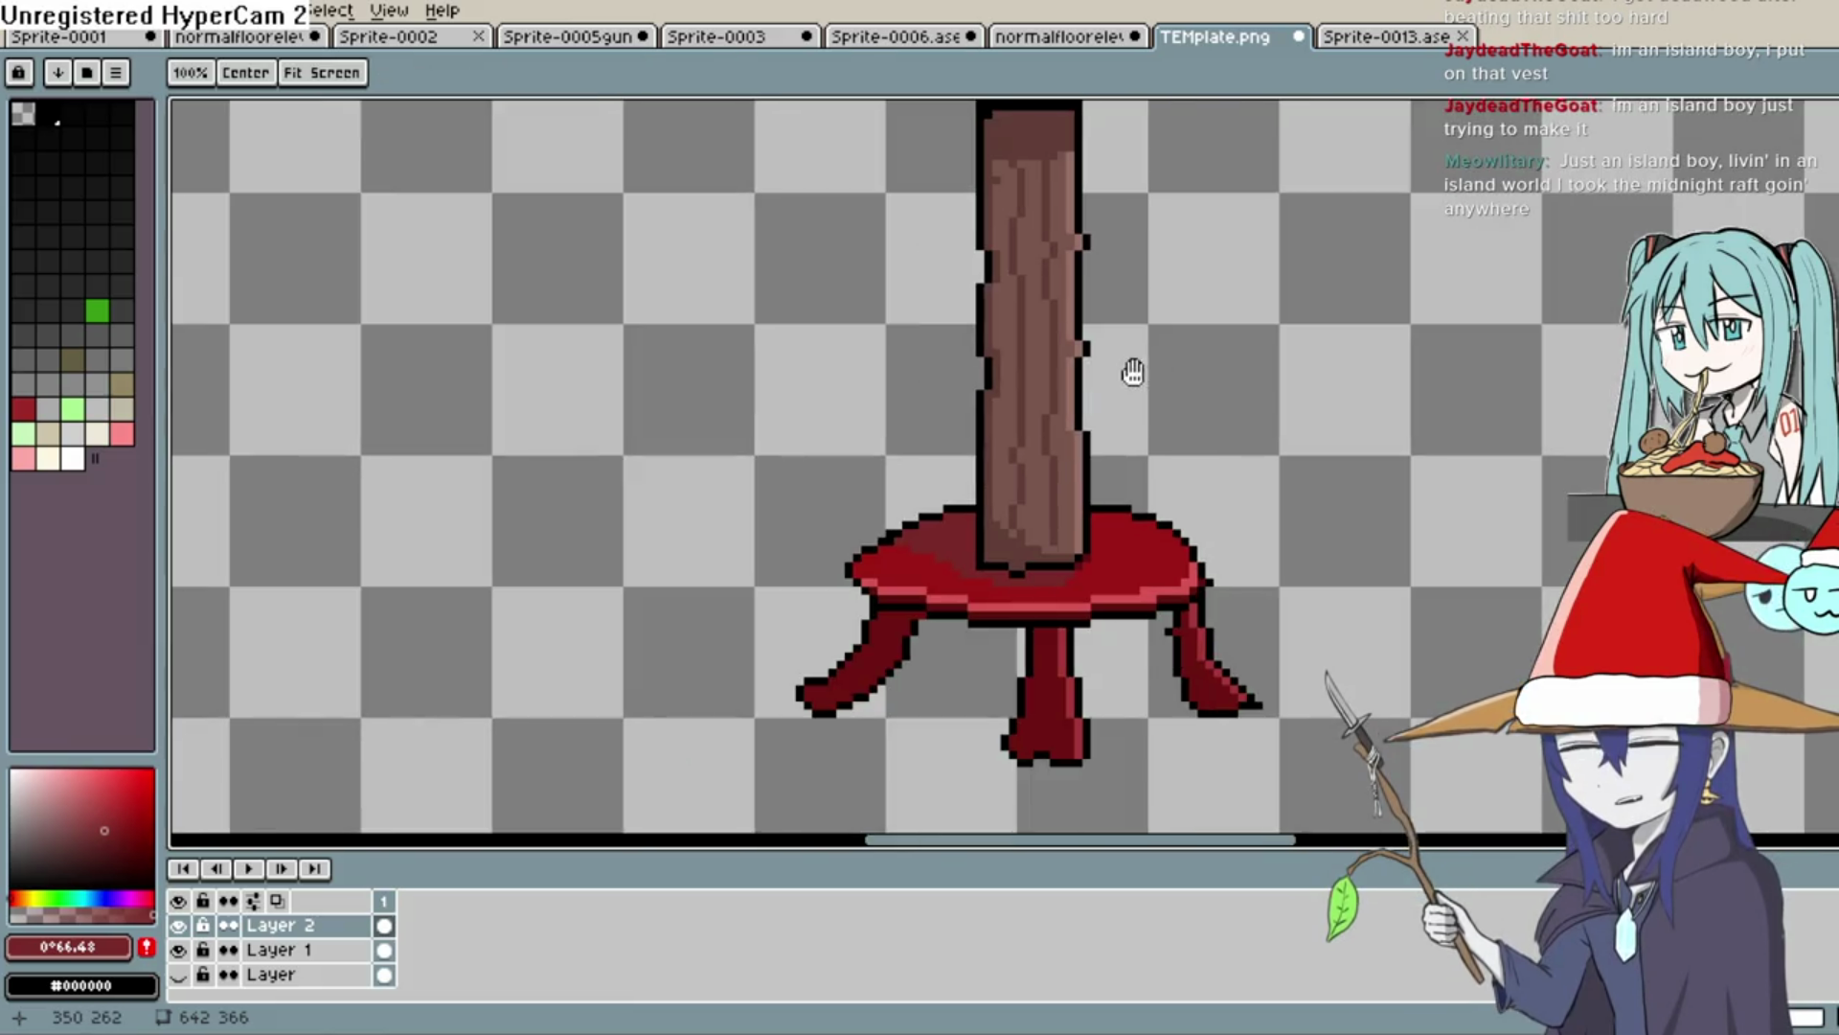
{"action": "scroll", "coordinate": [1189, 377], "scroll_direction": "down", "scroll_amount": 1}
{"action": "key", "text": "b"}
{"action": "scroll", "coordinate": [1245, 445], "scroll_direction": "down", "scroll_amount": 2}
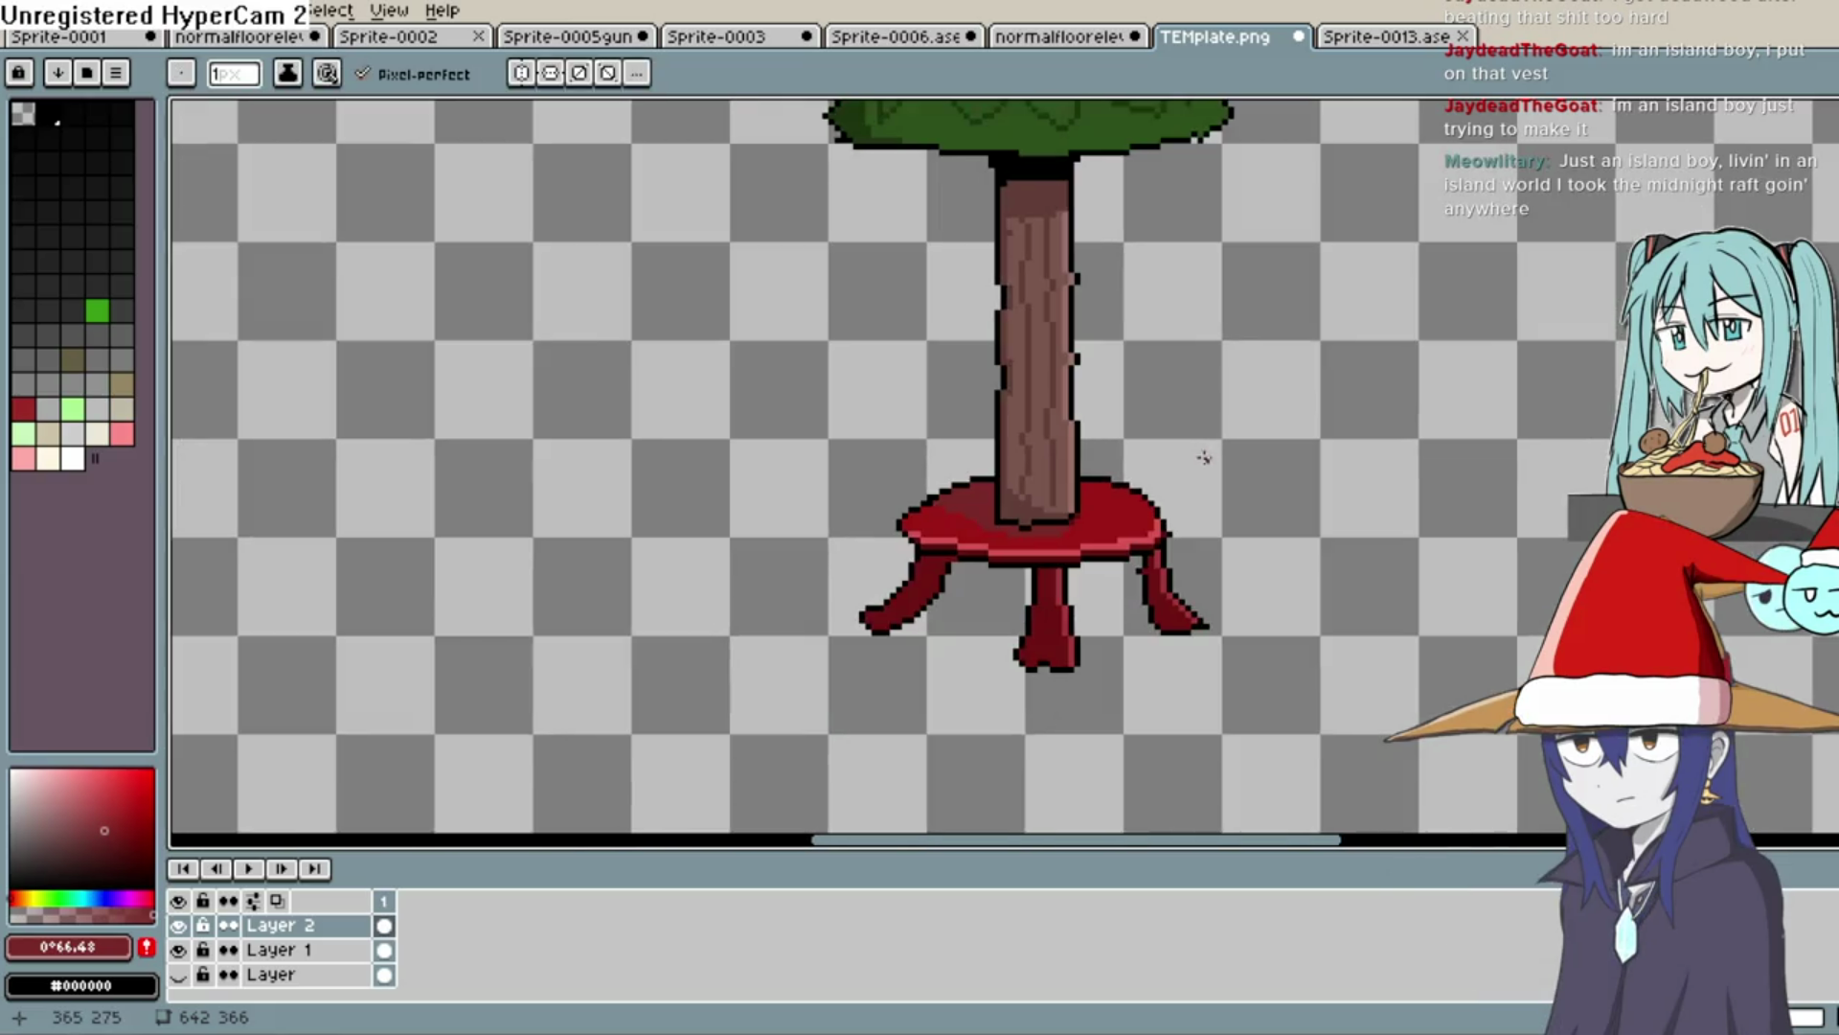
{"action": "scroll", "coordinate": [1204, 462], "scroll_direction": "down", "scroll_amount": 2}
{"action": "scroll", "coordinate": [1150, 638], "scroll_direction": "up", "scroll_amount": 2}
{"action": "key", "text": "h"}
{"action": "scroll", "coordinate": [1150, 637], "scroll_direction": "down", "scroll_amount": 3}
{"action": "key", "text": "b"}
{"action": "scroll", "coordinate": [1128, 533], "scroll_direction": "up", "scroll_amount": 4}
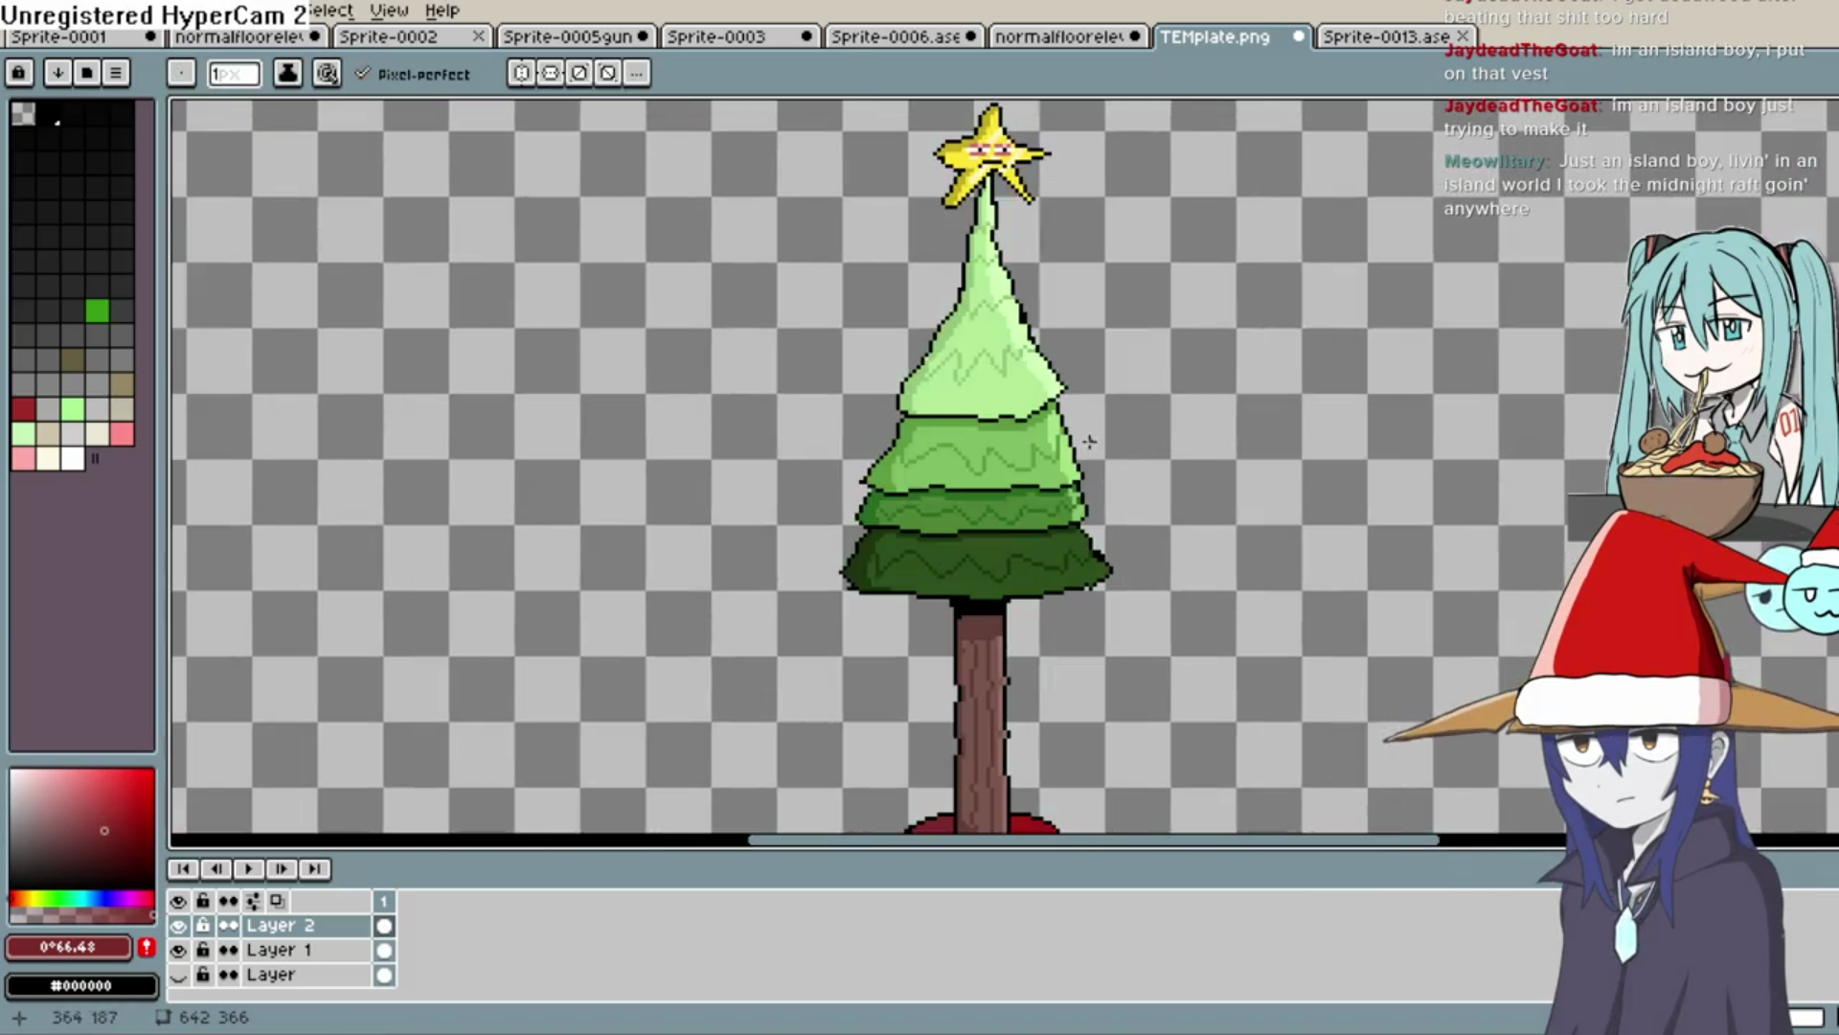
{"action": "scroll", "coordinate": [1102, 479], "scroll_direction": "down", "scroll_amount": 3}
{"action": "key", "text": "h"}
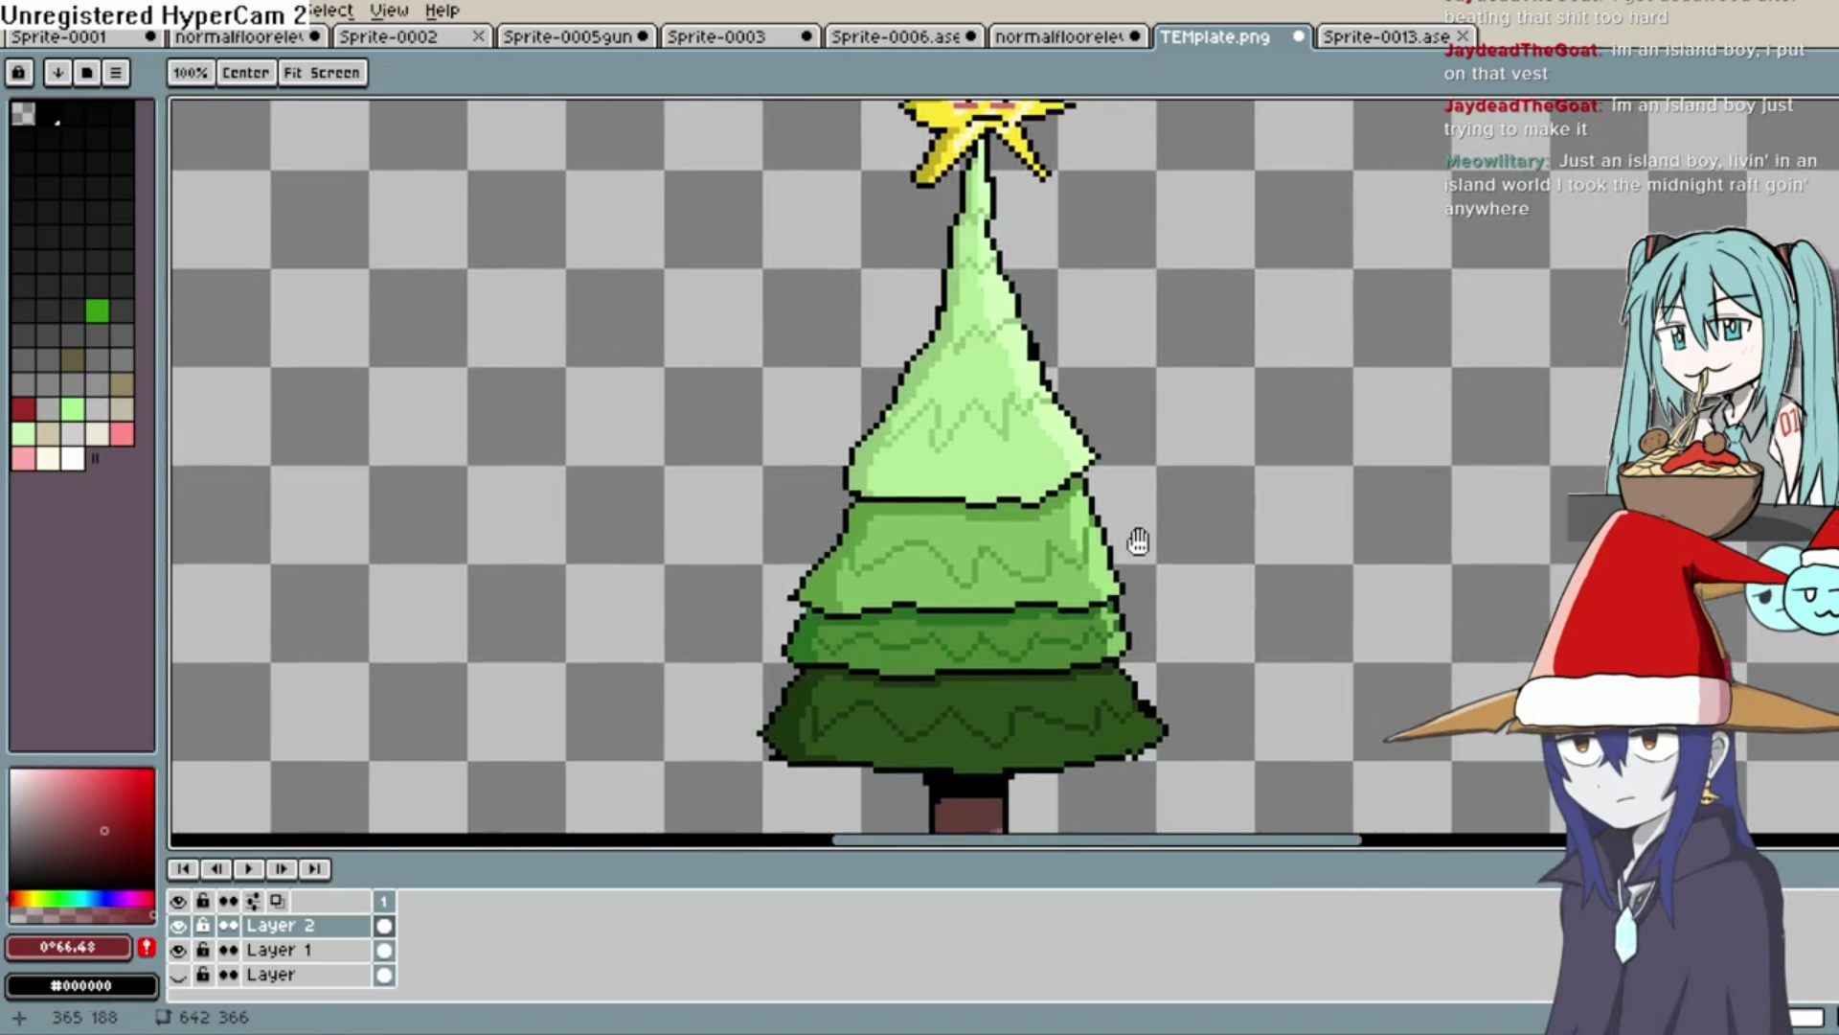
{"action": "scroll", "coordinate": [1134, 537], "scroll_direction": "up", "scroll_amount": 1}
{"action": "mouse_move", "coordinate": [1138, 543]}
{"action": "left_mouse_down"}
{"action": "mouse_move", "coordinate": [1137, 562]}
{"action": "mouse_move", "coordinate": [1127, 398]}
{"action": "left_mouse_up"}
{"action": "key", "text": "i"}
{"action": "scroll", "coordinate": [1024, 228], "scroll_direction": "up", "scroll_amount": 2}
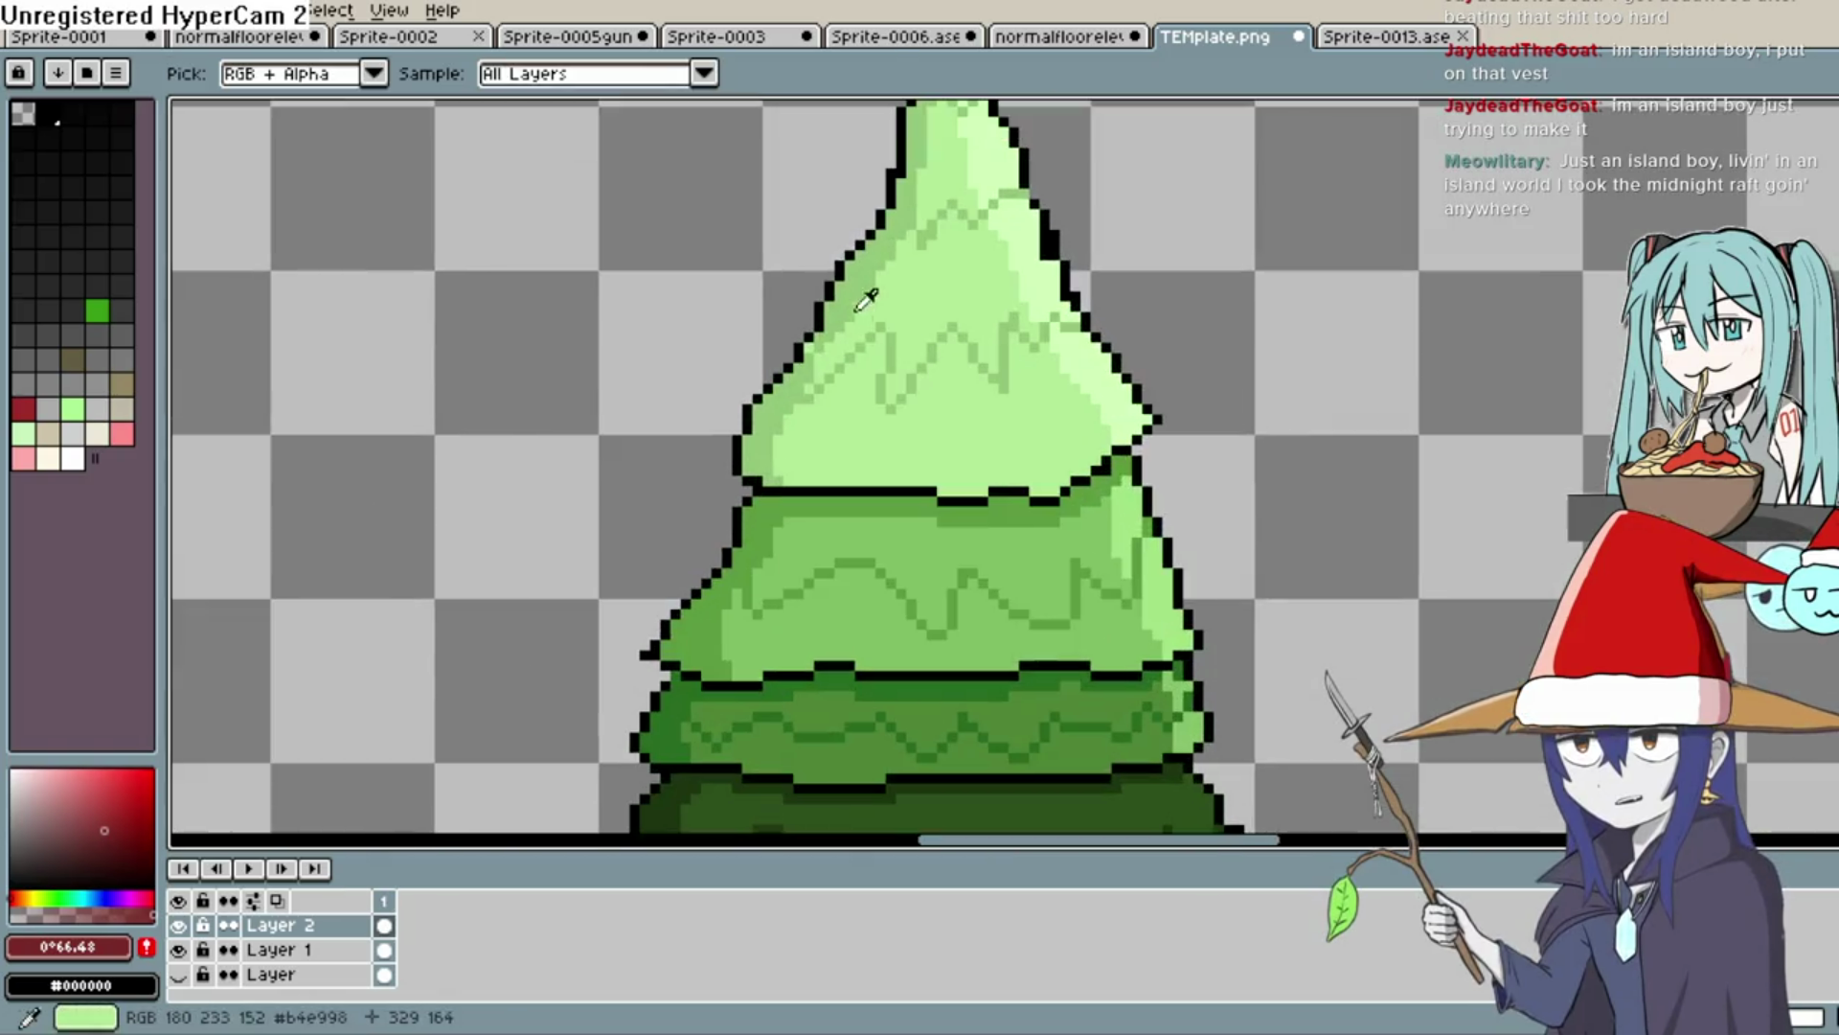
{"action": "left_click", "coordinate": [1014, 237]}
{"action": "key", "text": "b"}
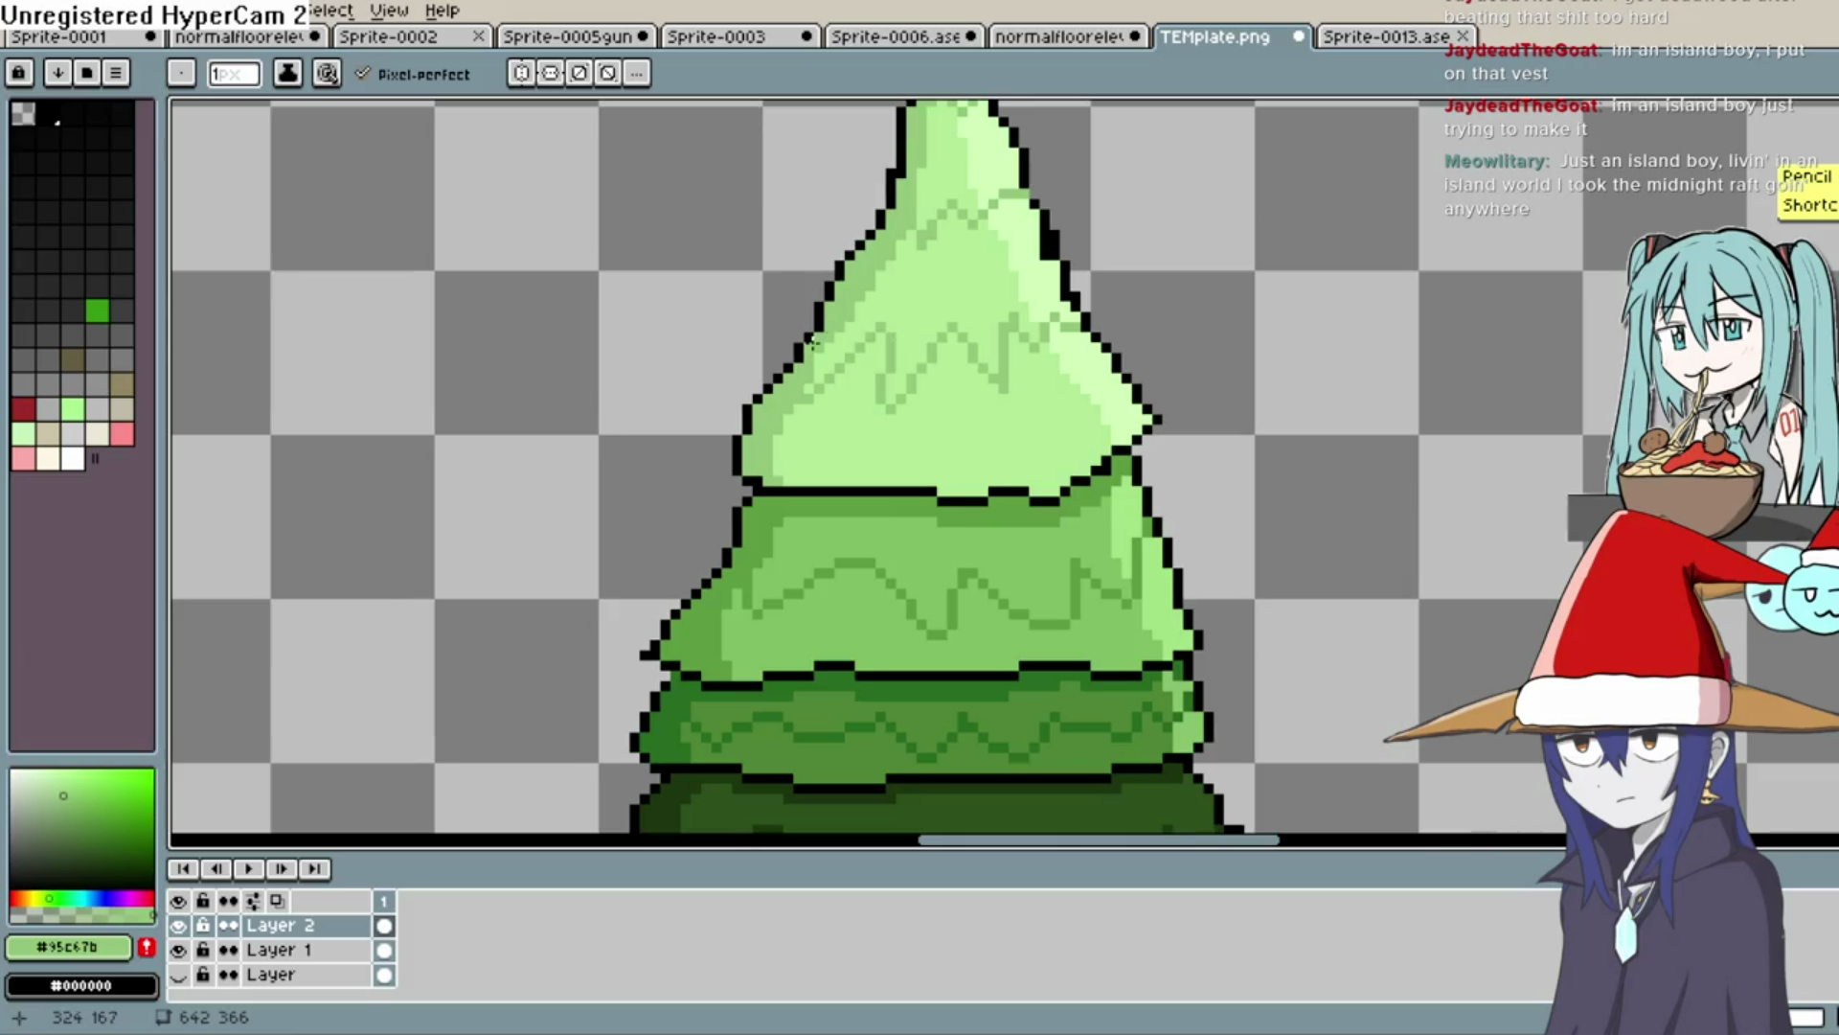
{"action": "mouse_move", "coordinate": [788, 422]}
{"action": "left_mouse_down"}
{"action": "mouse_move", "coordinate": [793, 482]}
{"action": "mouse_move", "coordinate": [987, 466]}
{"action": "left_mouse_up"}
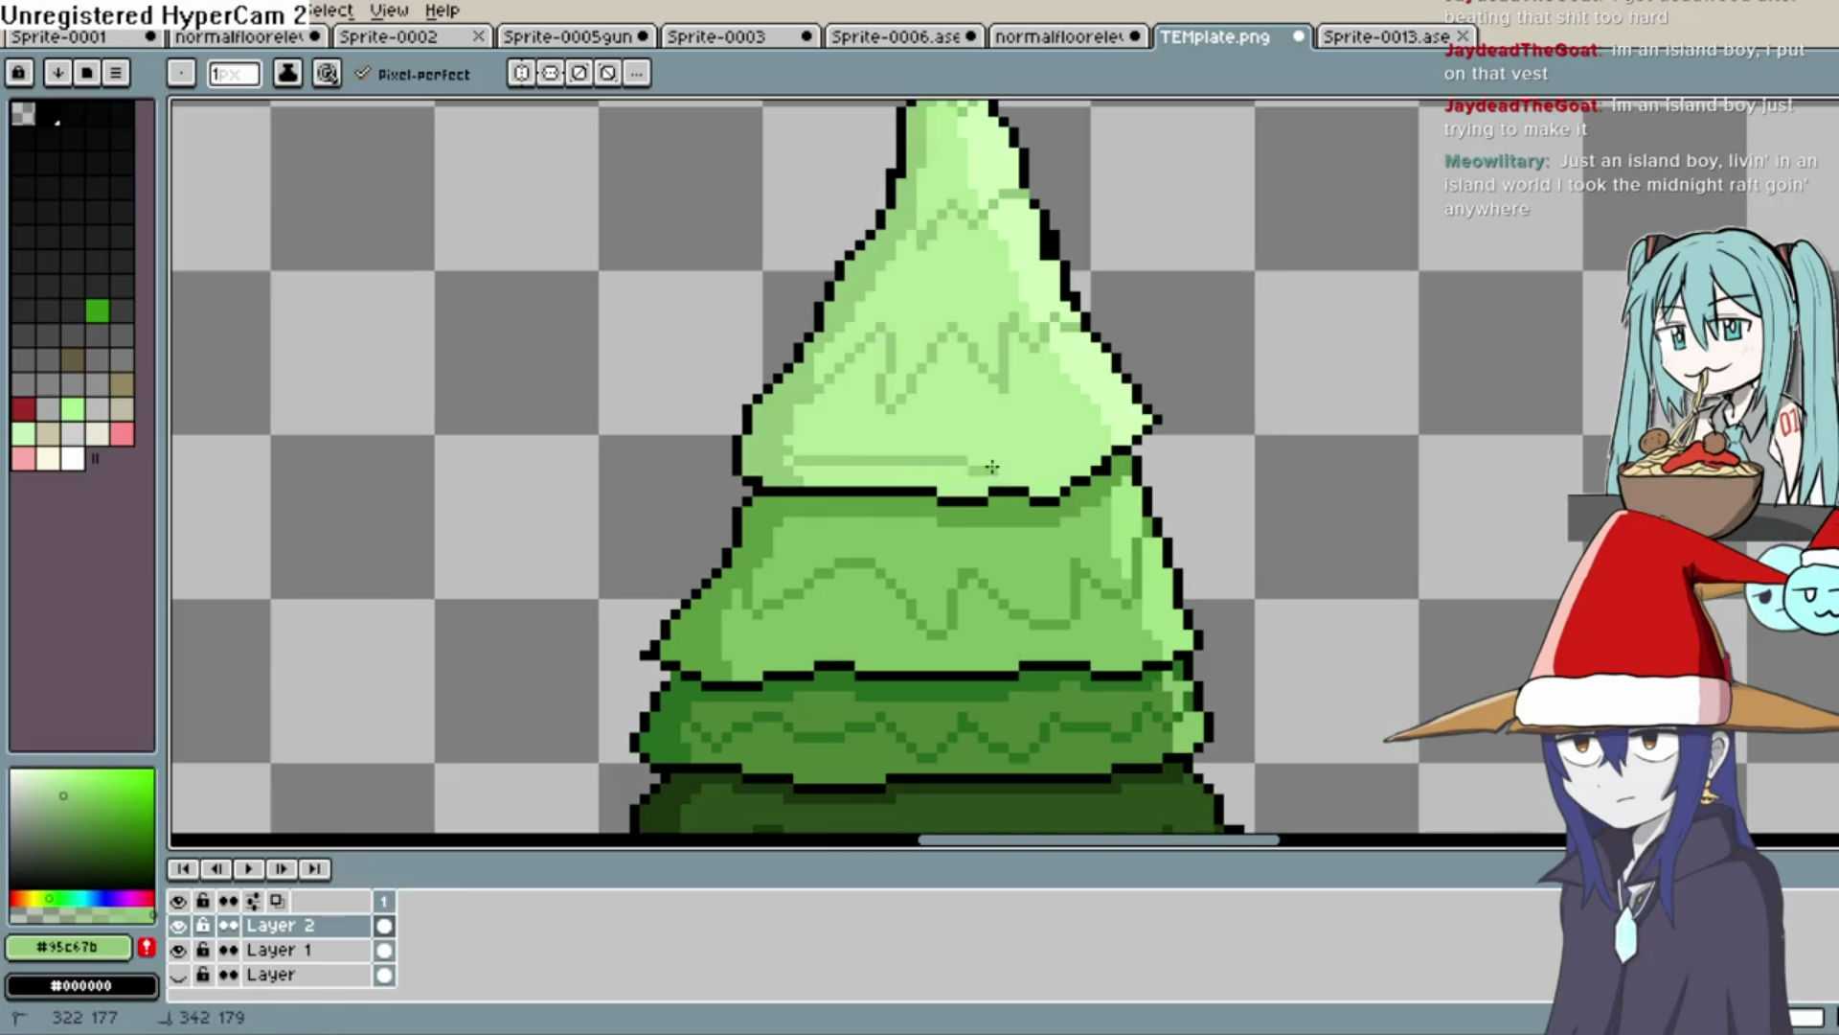
Flood-fill the stray light green pixels back to the base green
{"action": "key", "text": "g"}
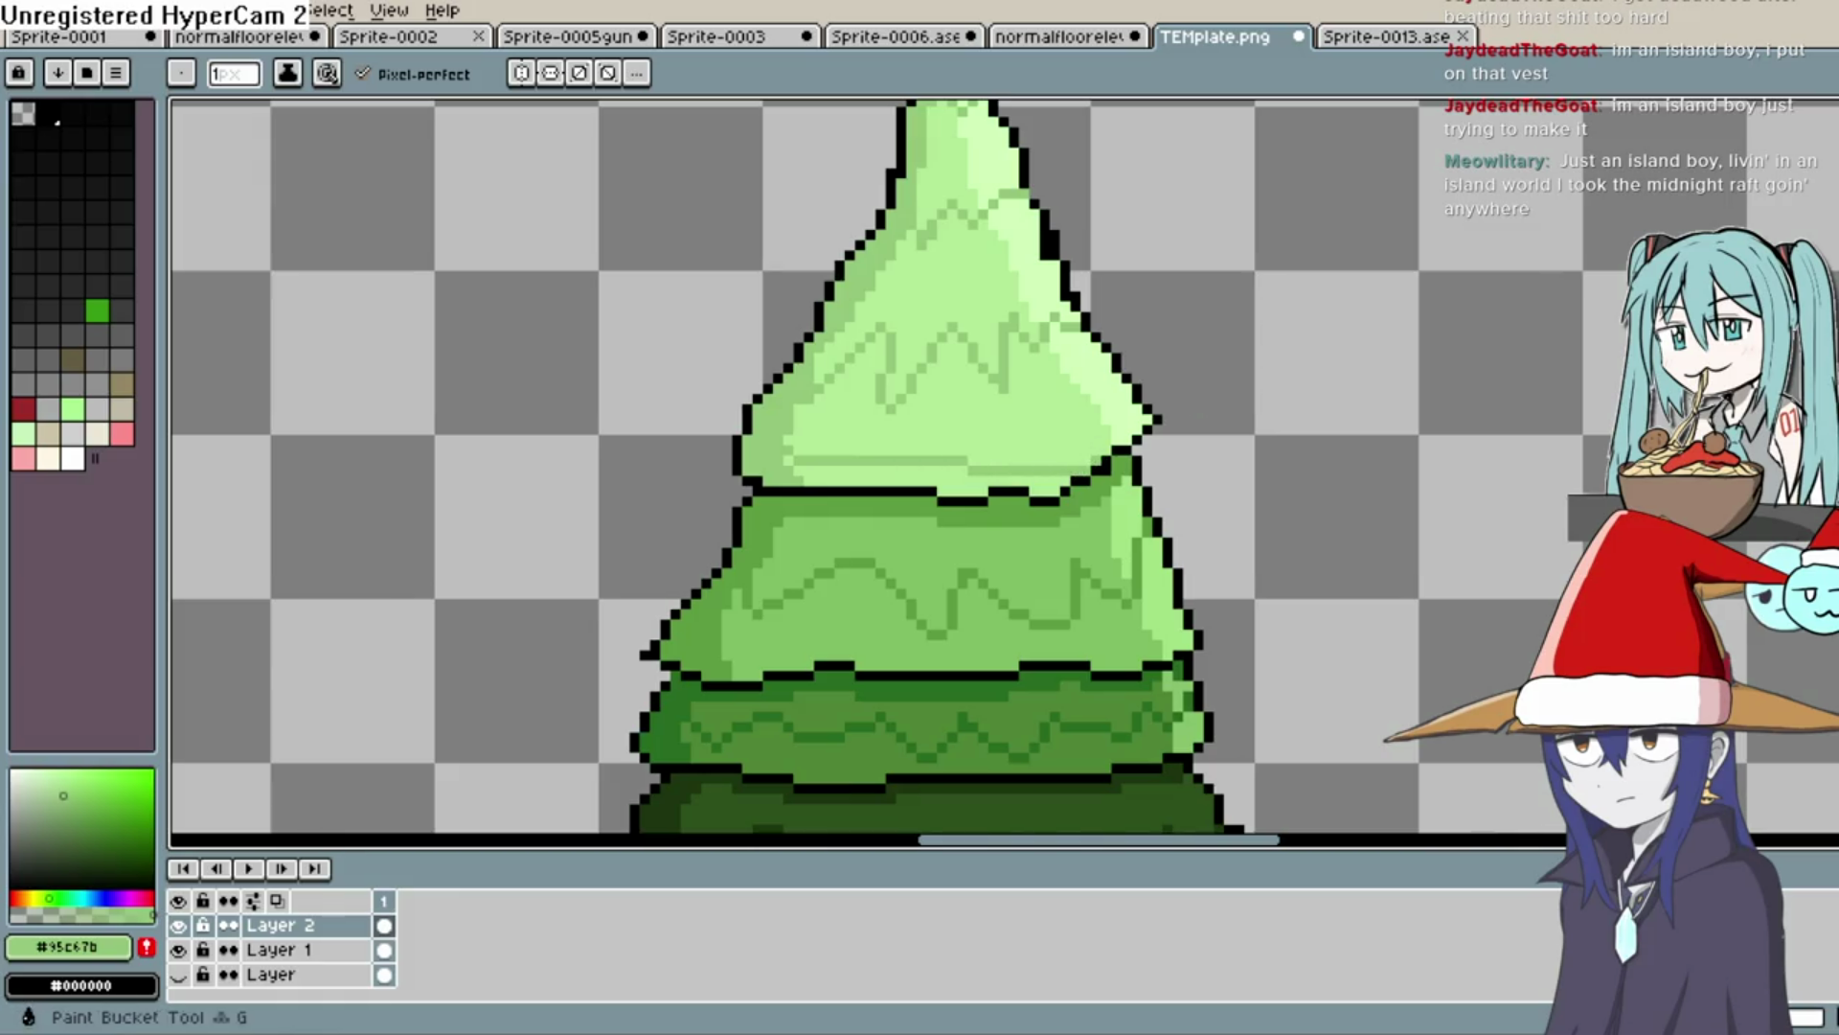
{"action": "left_click", "coordinate": [930, 460]}
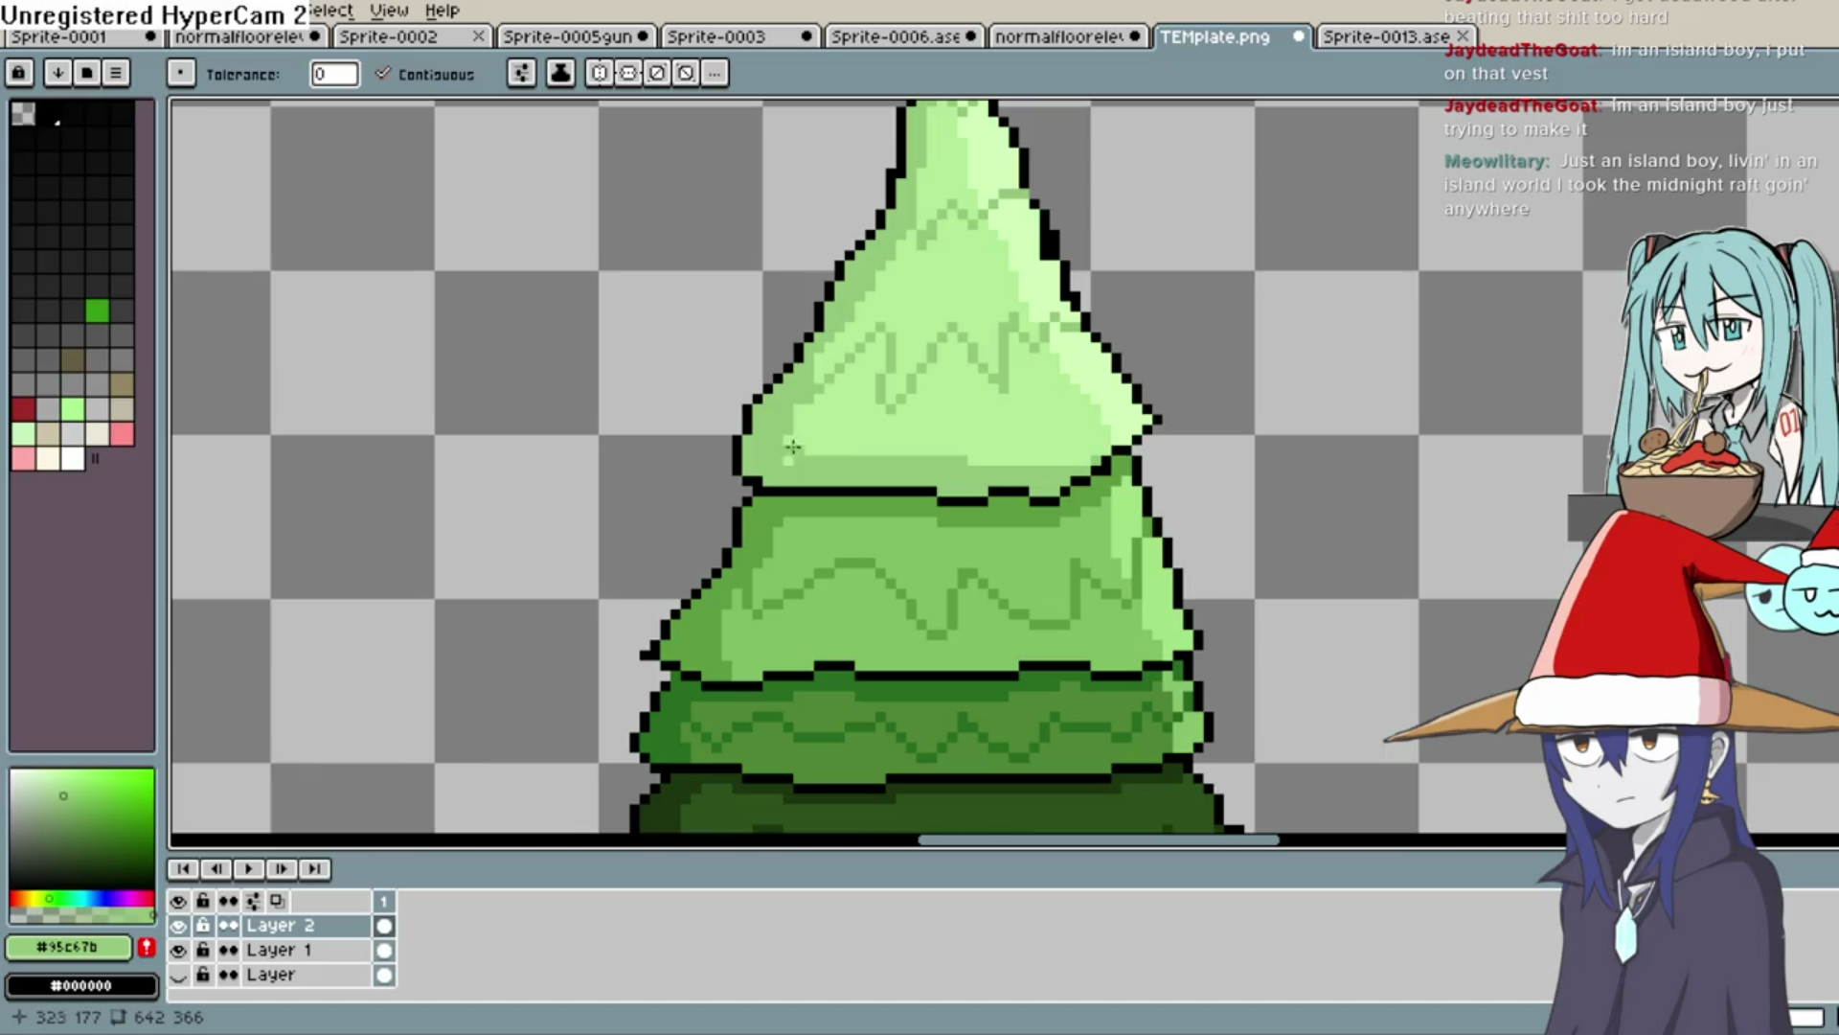
{"action": "key", "text": "i"}
{"action": "left_click_drag", "start_coordinate": [876, 687], "coordinate": [896, 522]}
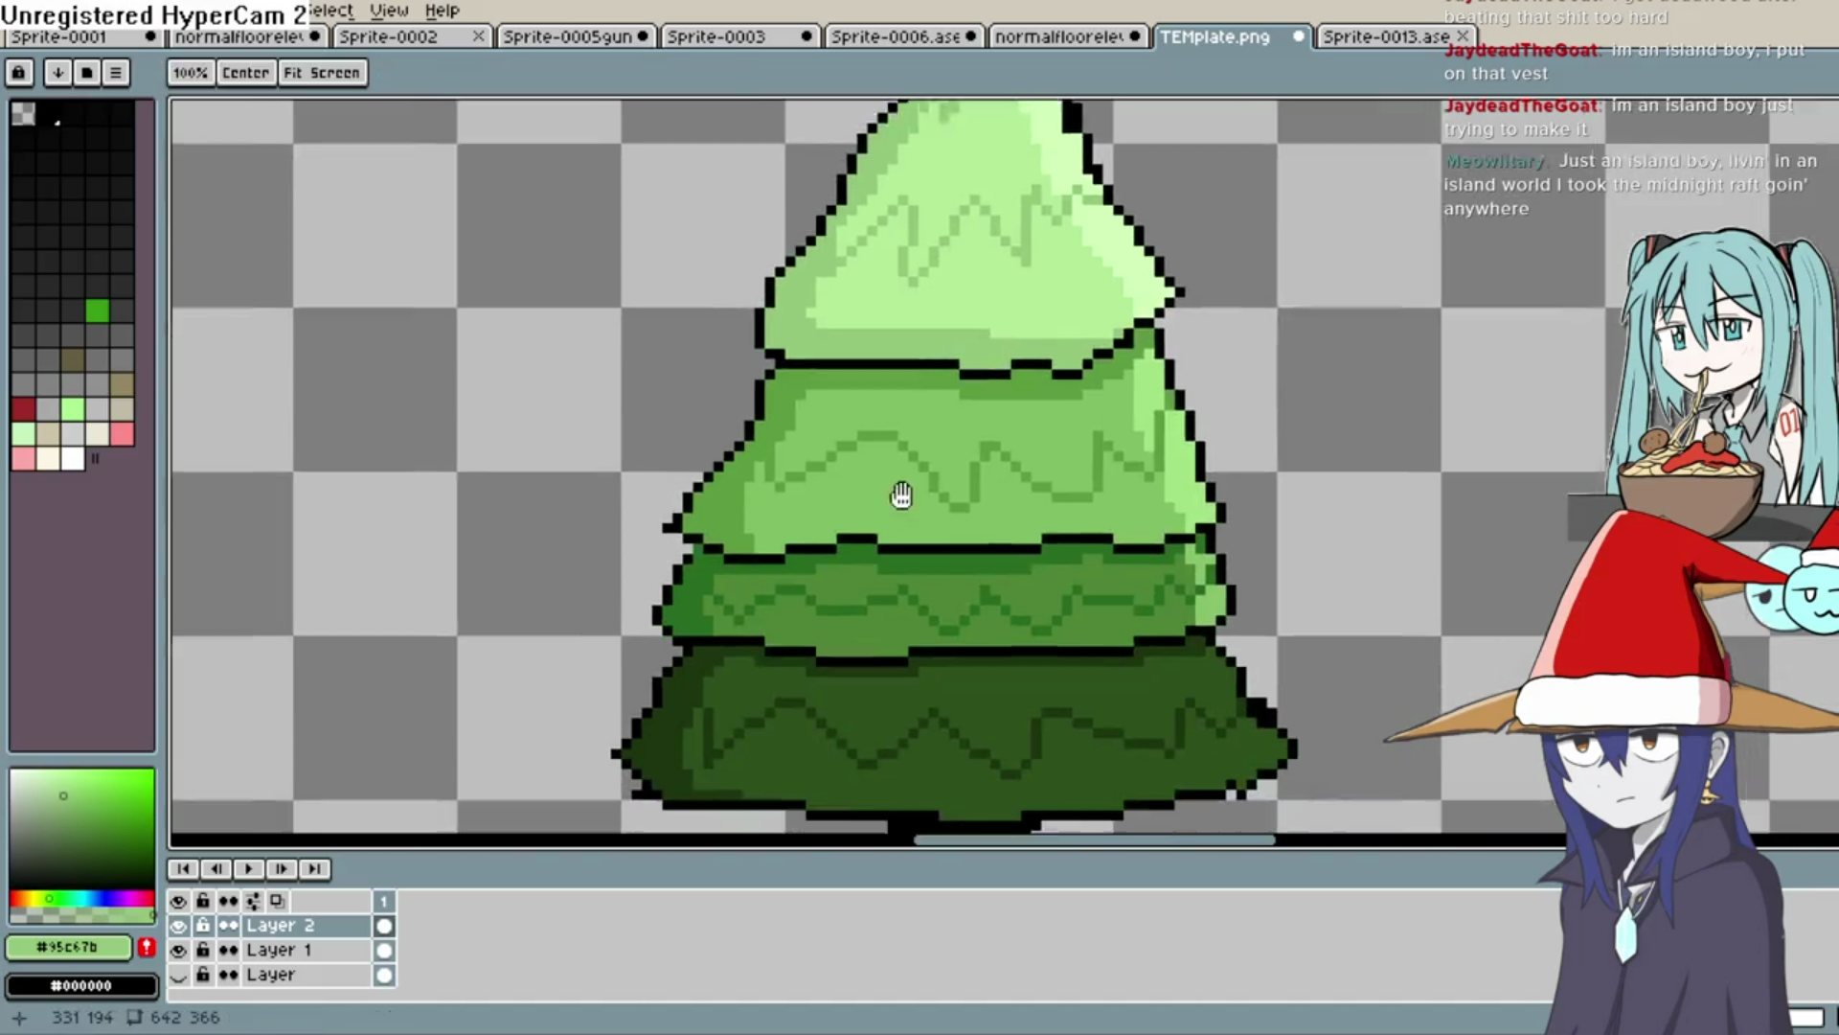
{"action": "left_click", "coordinate": [728, 527]}
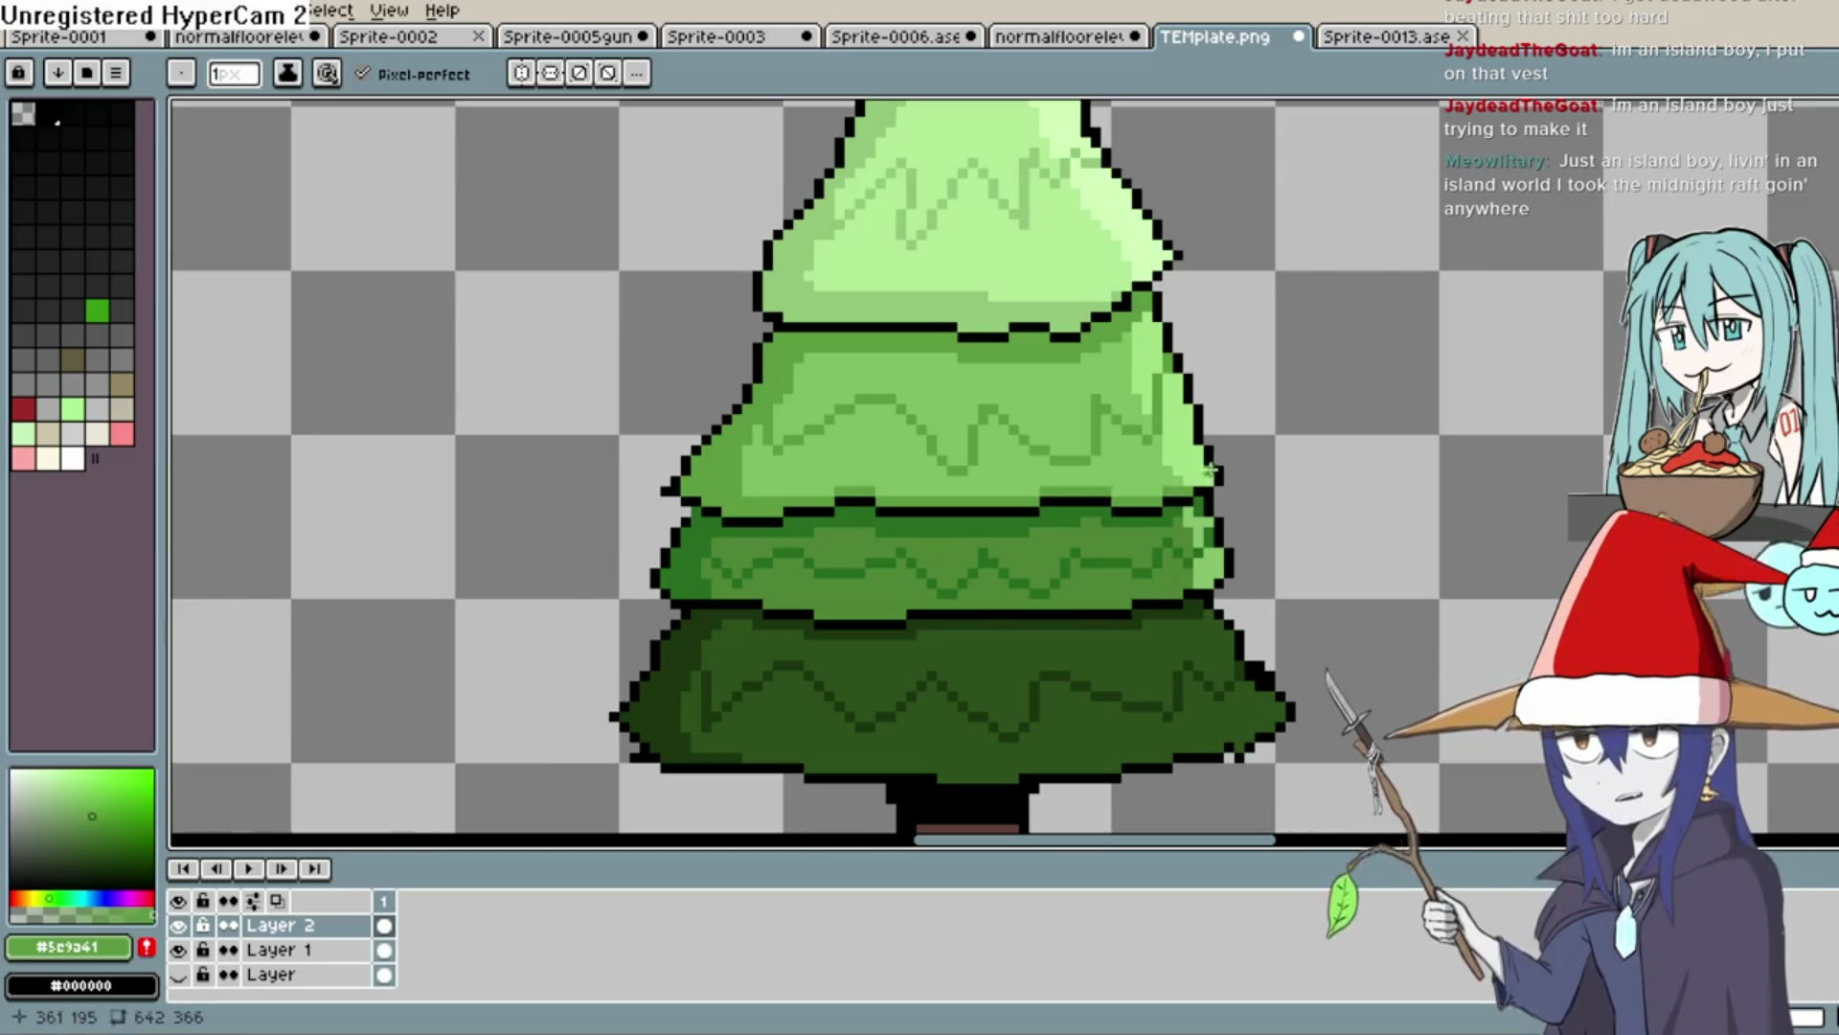
Paint sampled dark green along the seam between the lower foliage tiers
{"action": "left_click_drag", "start_coordinate": [1209, 471], "coordinate": [1242, 309]}
{"action": "key", "text": "i"}
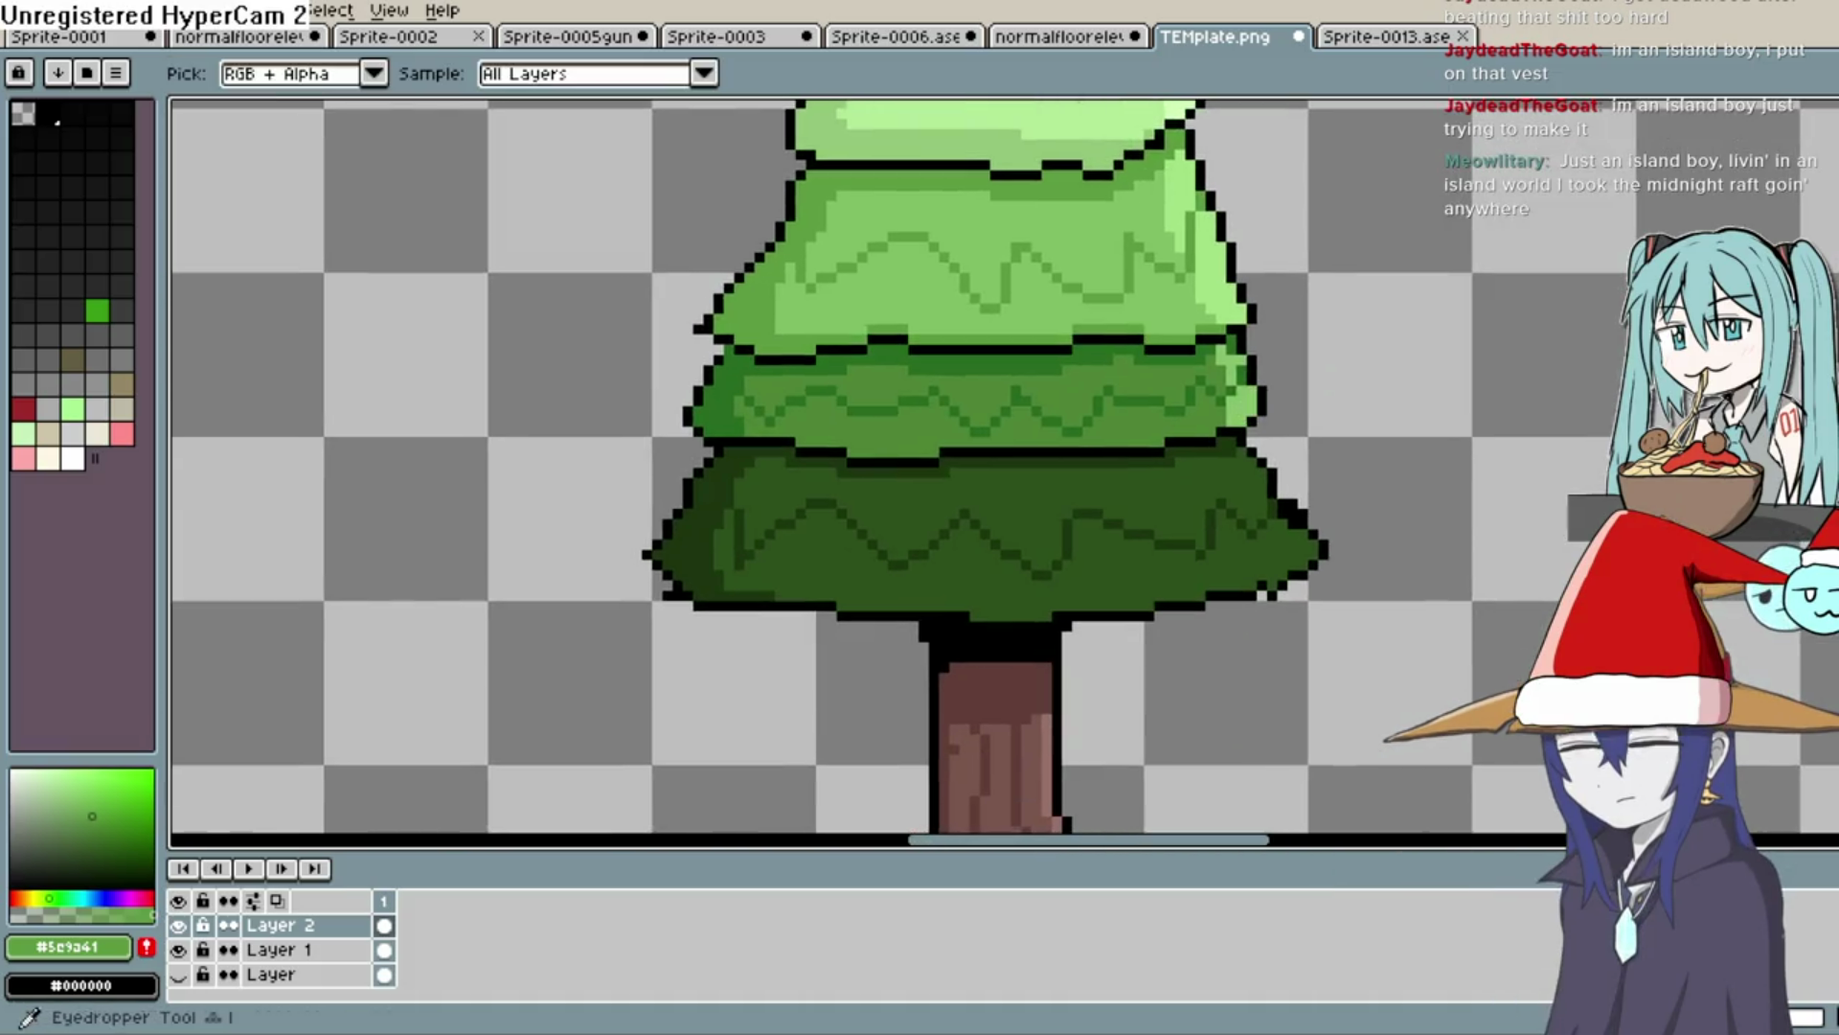
{"action": "left_click", "coordinate": [745, 405]}
{"action": "key", "text": "b"}
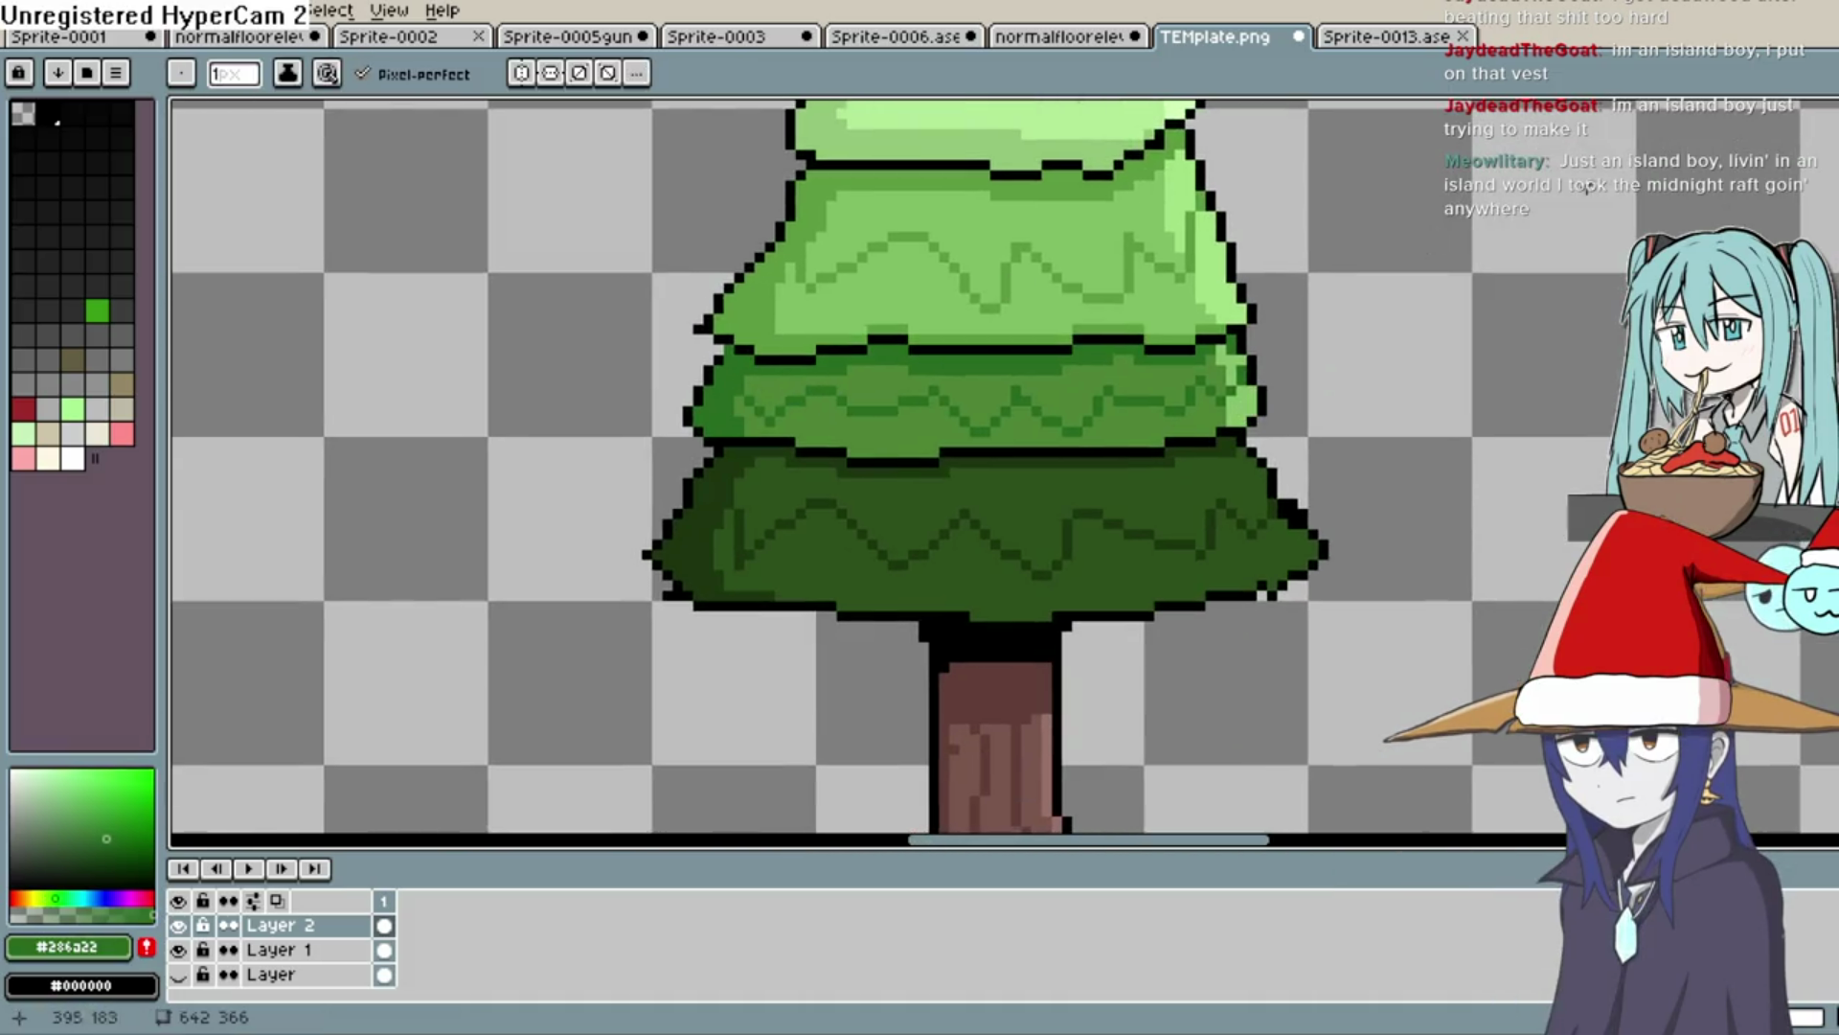
{"action": "left_click_drag", "start_coordinate": [804, 439], "coordinate": [845, 439]}
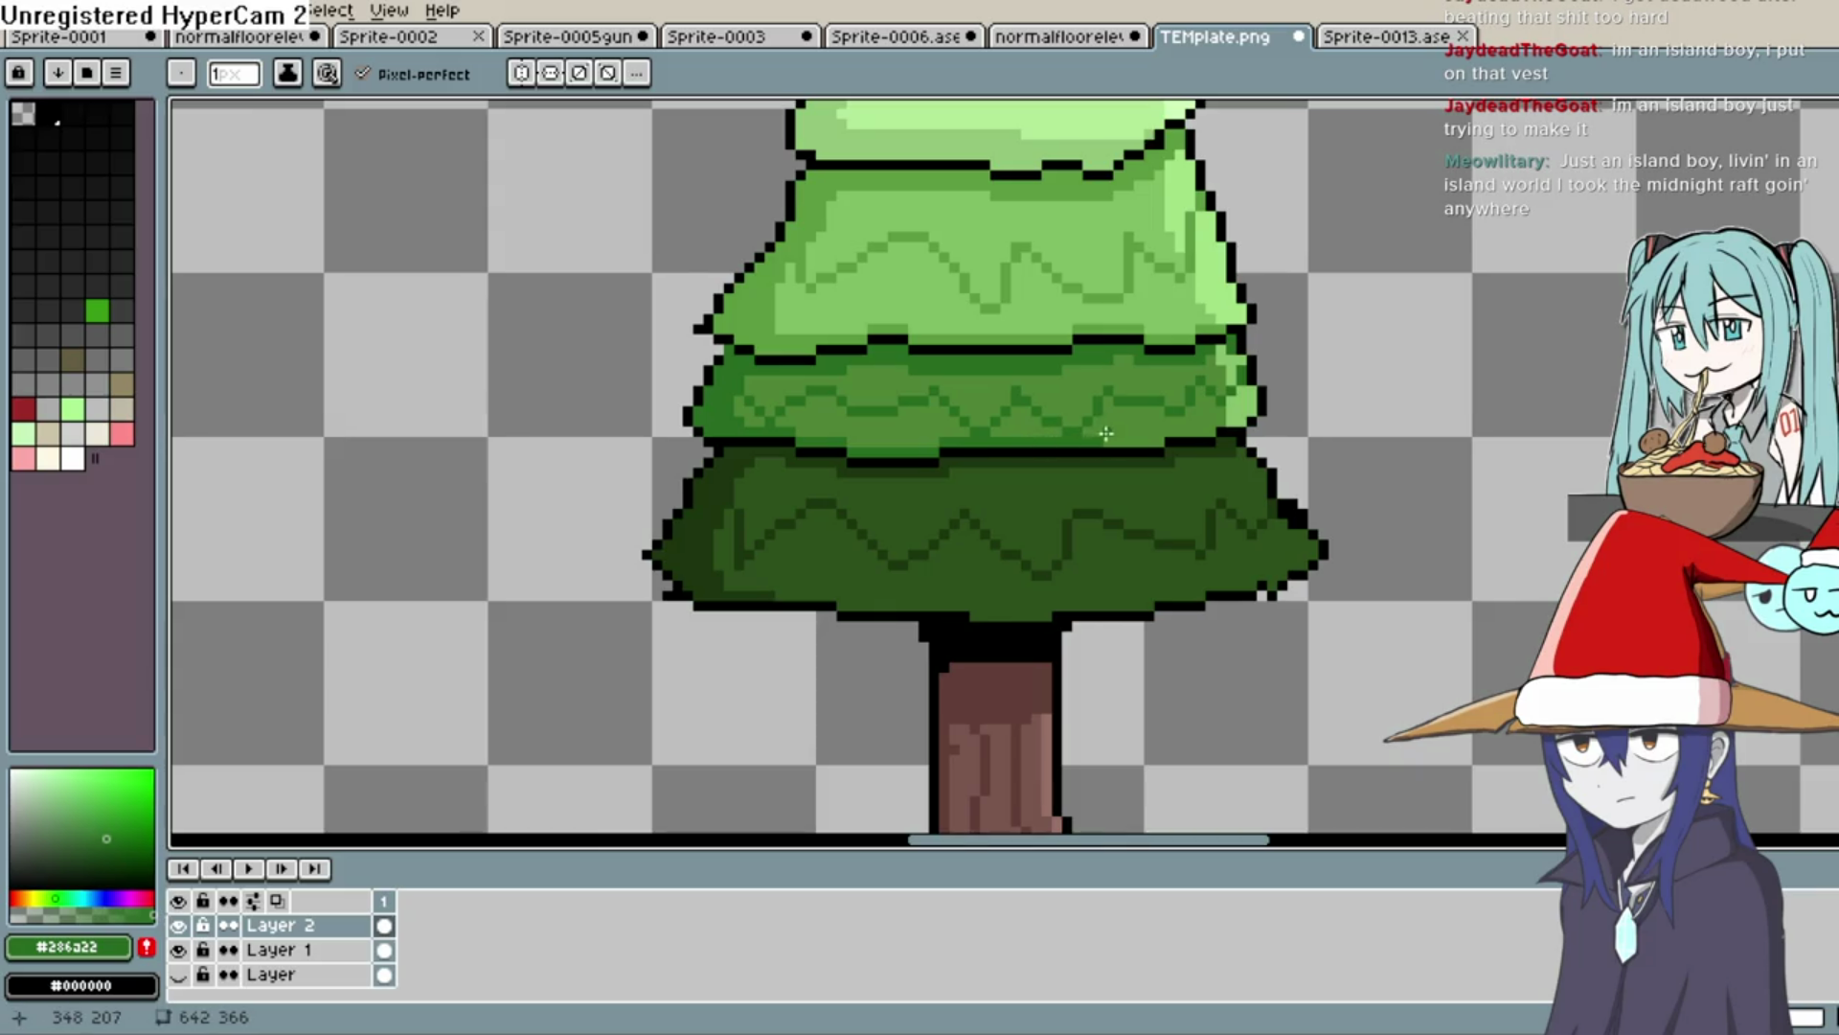
{"action": "left_click_drag", "start_coordinate": [1197, 431], "coordinate": [1225, 421]}
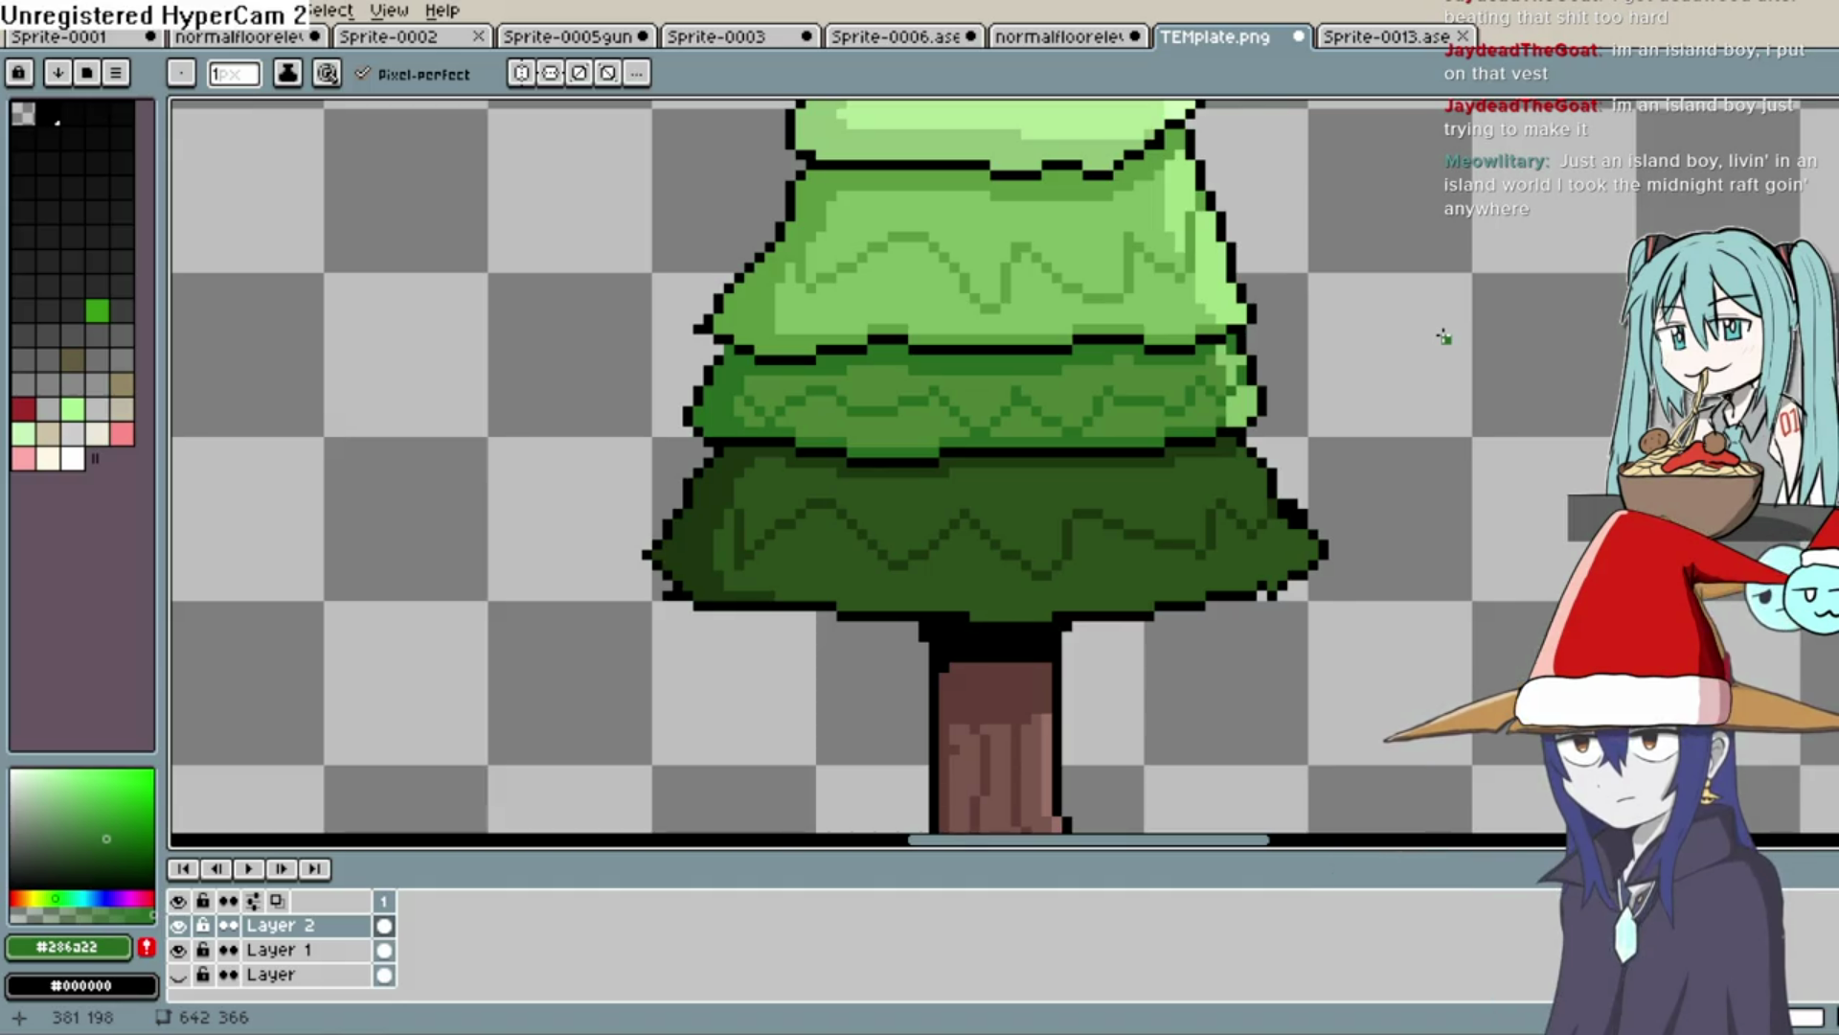
Sample the darkest bottom-tier green and undo the last dark pixels
{"action": "key", "text": "i"}
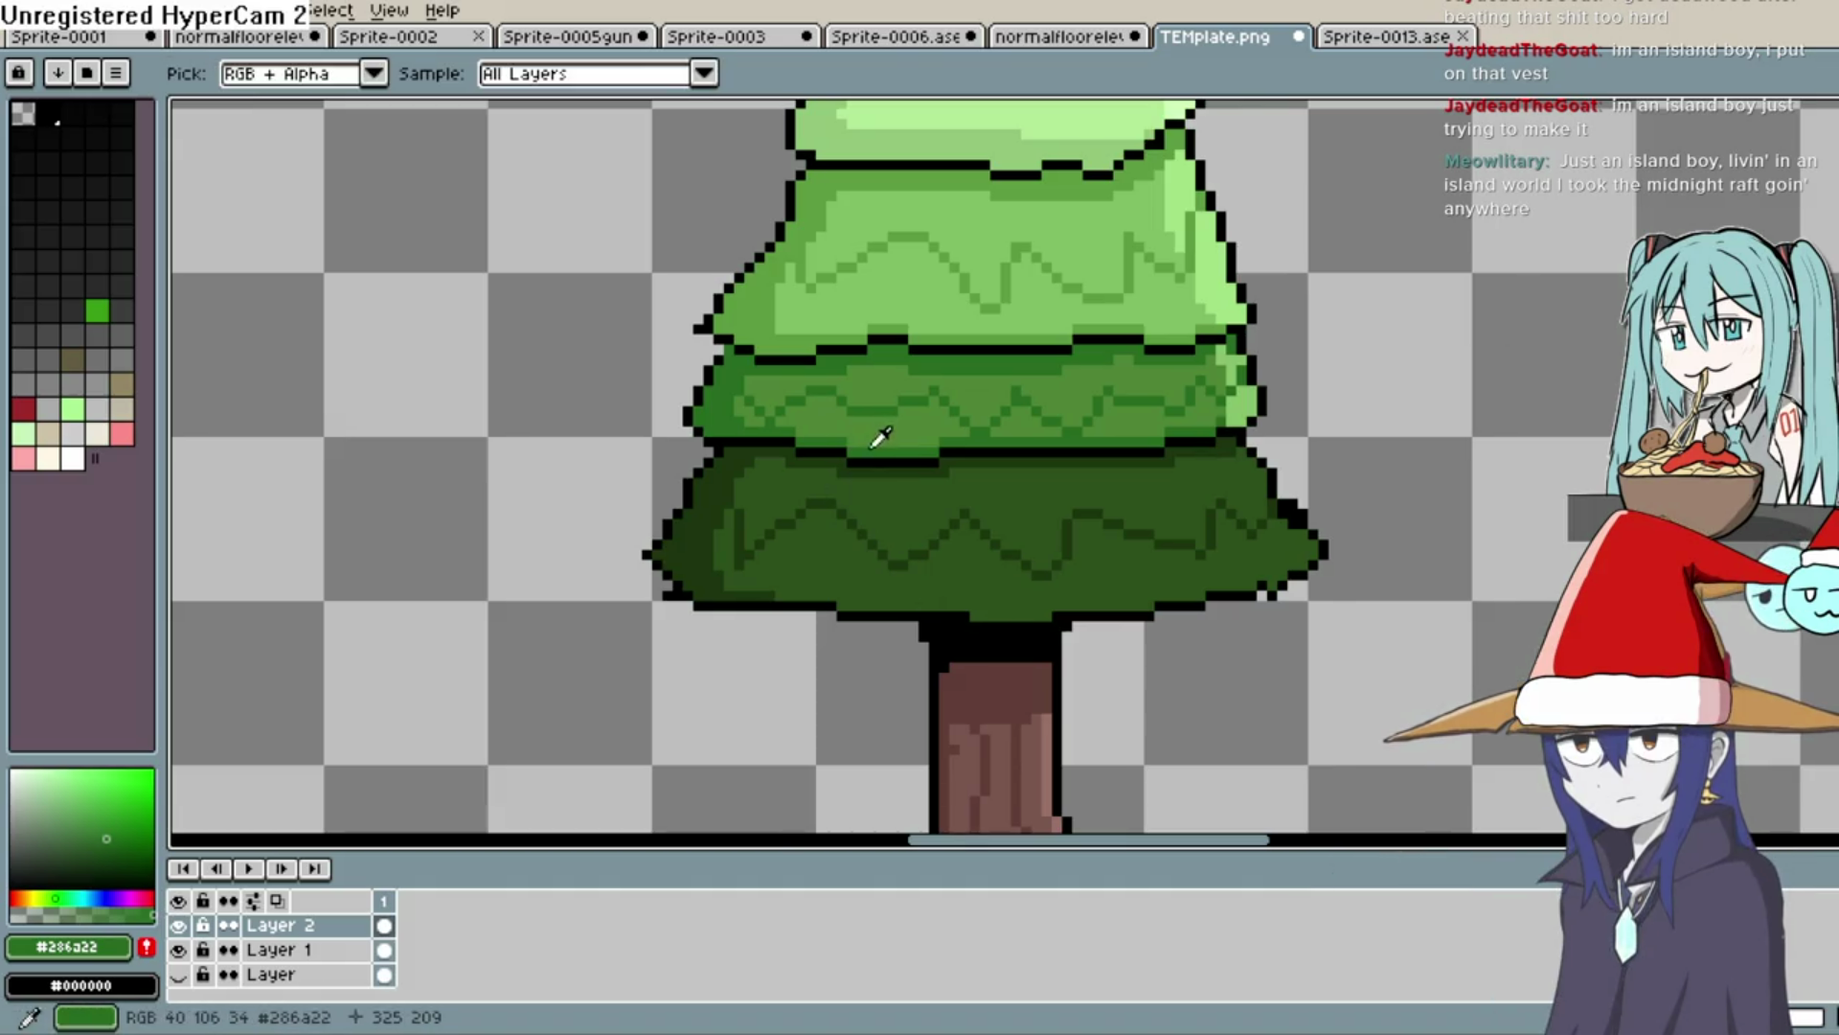
{"action": "key", "text": "b"}
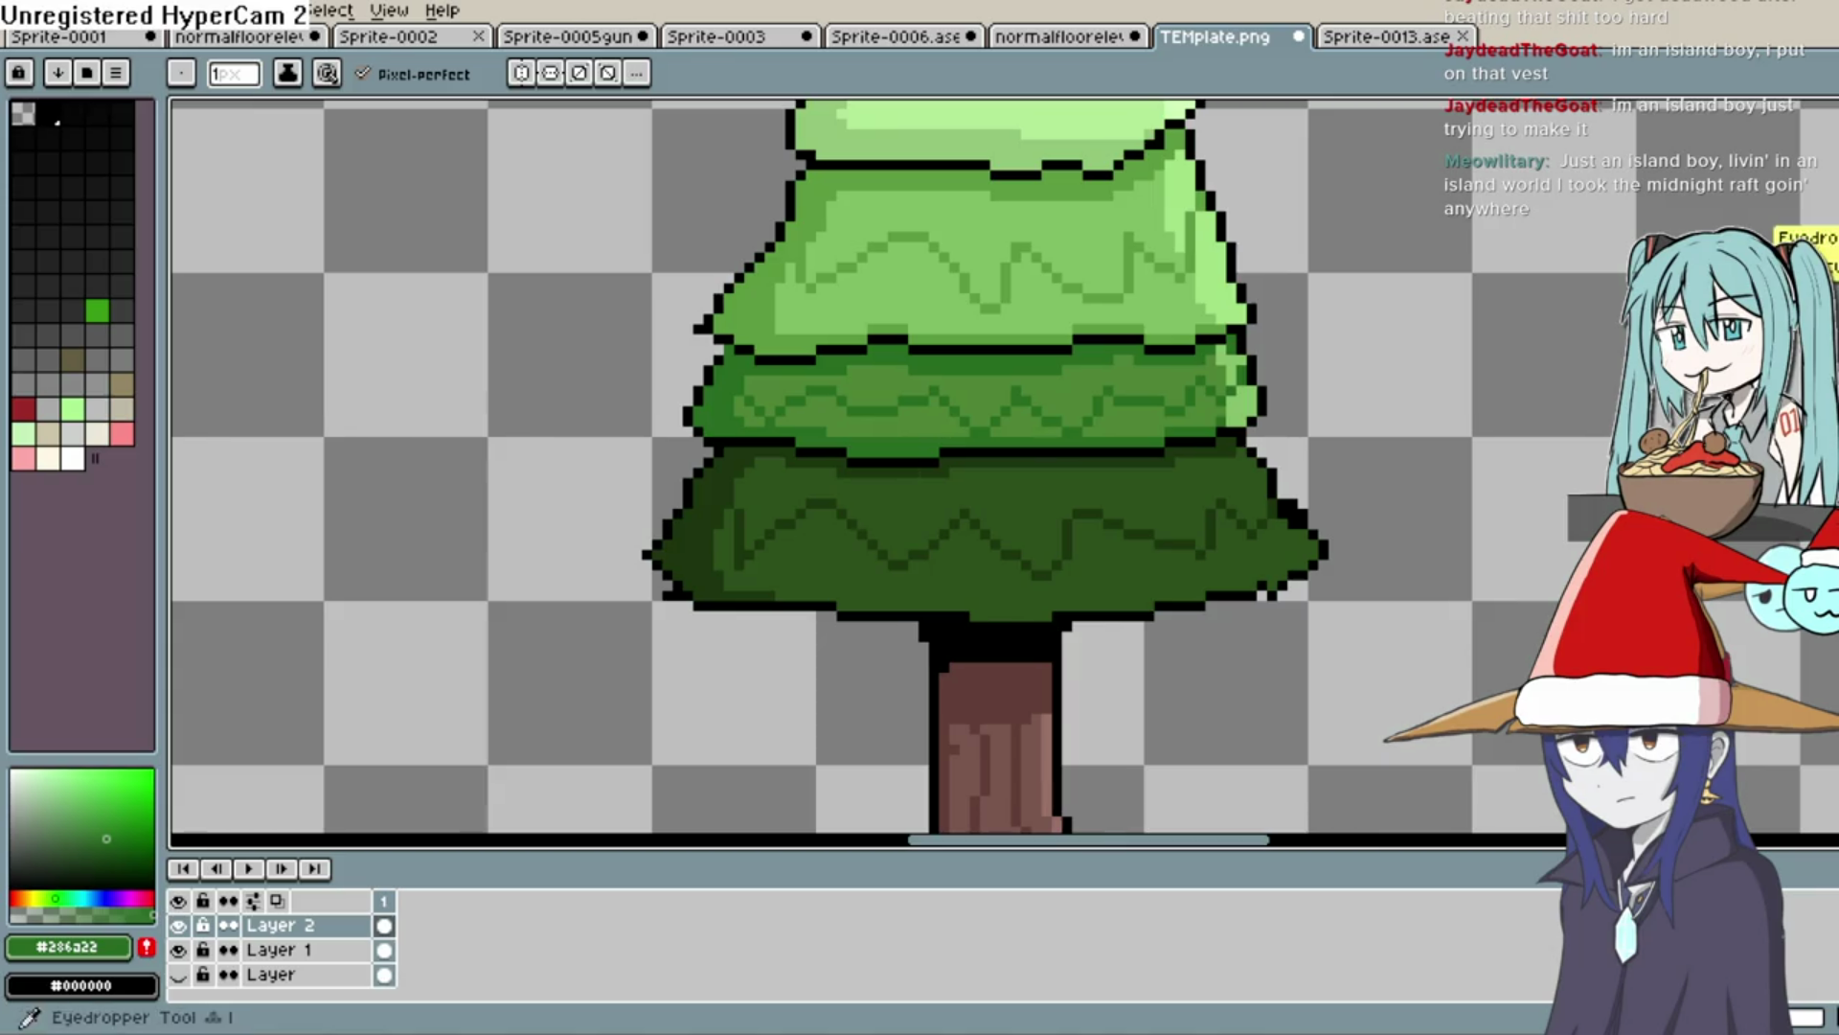
{"action": "key", "text": "i"}
{"action": "left_click", "coordinate": [968, 522]}
{"action": "key", "text": "b"}
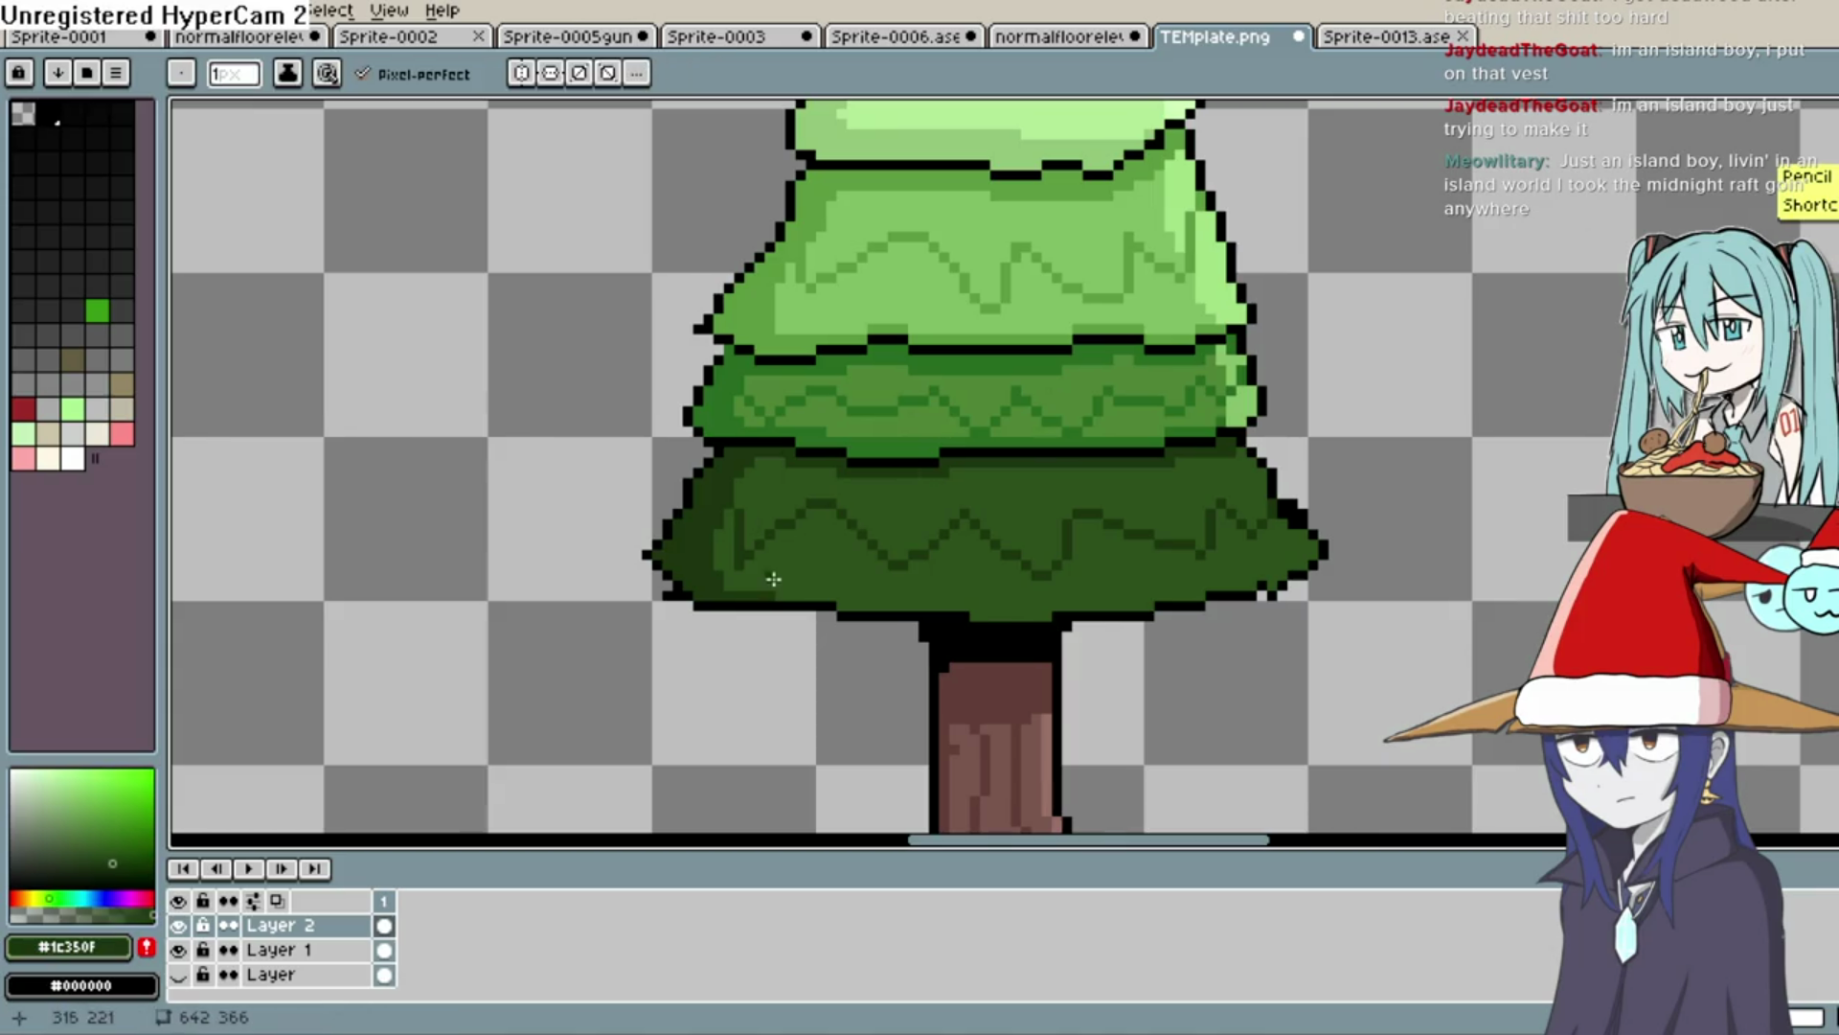
{"action": "key", "text": "ctrl+z"}
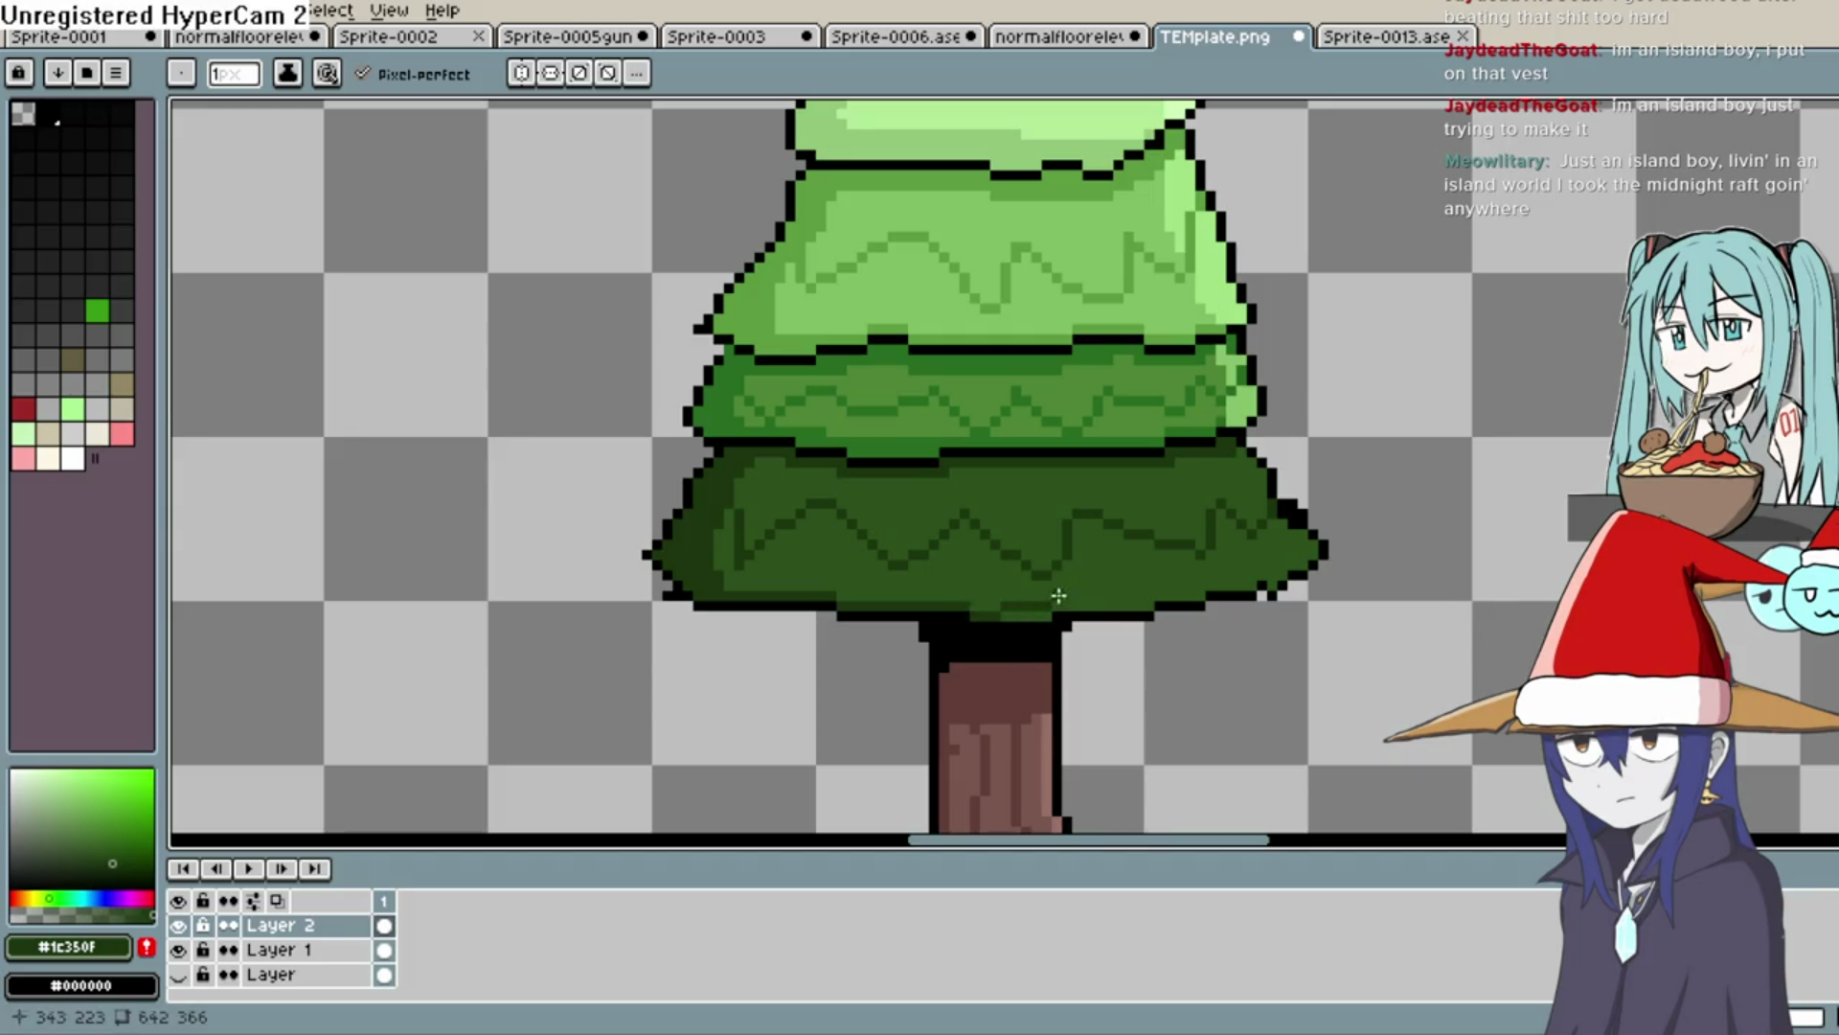
{"action": "scroll", "coordinate": [1043, 610], "scroll_direction": "up", "scroll_amount": 1}
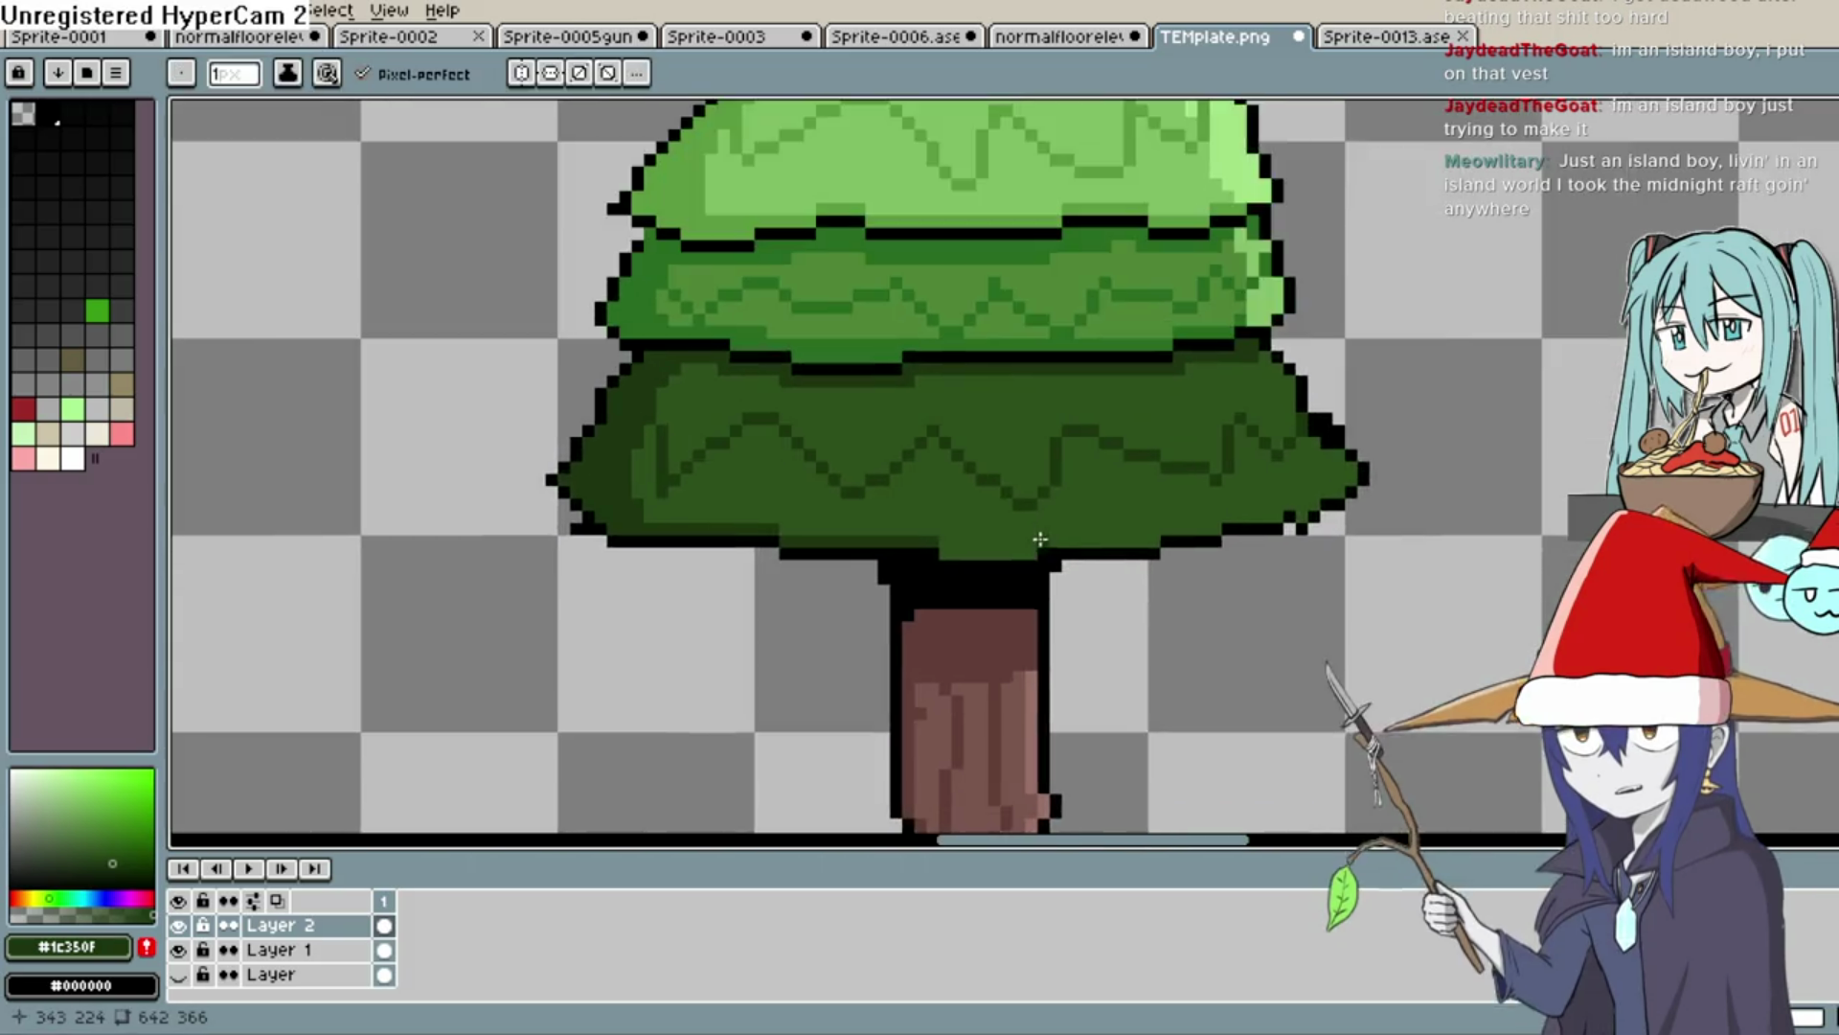
Pencil a darker green row along the bottom edge of the lowest canopy tier
{"action": "scroll", "coordinate": [1041, 538], "scroll_direction": "up", "scroll_amount": 1}
{"action": "mouse_move", "coordinate": [895, 551]}
{"action": "left_mouse_down"}
{"action": "mouse_move", "coordinate": [1039, 555]}
{"action": "mouse_move", "coordinate": [1051, 538]}
{"action": "mouse_move", "coordinate": [986, 534]}
{"action": "mouse_move", "coordinate": [1094, 542]}
{"action": "mouse_move", "coordinate": [1195, 497]}
{"action": "mouse_move", "coordinate": [1268, 509]}
{"action": "mouse_move", "coordinate": [1182, 501]}
{"action": "left_mouse_up"}
{"action": "scroll", "coordinate": [989, 538], "scroll_direction": "right", "scroll_amount": 3}
{"action": "scroll", "coordinate": [1181, 501], "scroll_direction": "right", "scroll_amount": 5}
{"action": "mouse_move", "coordinate": [990, 533]}
{"action": "left_mouse_down"}
{"action": "mouse_move", "coordinate": [1104, 534]}
{"action": "mouse_move", "coordinate": [1232, 485]}
{"action": "left_mouse_up"}
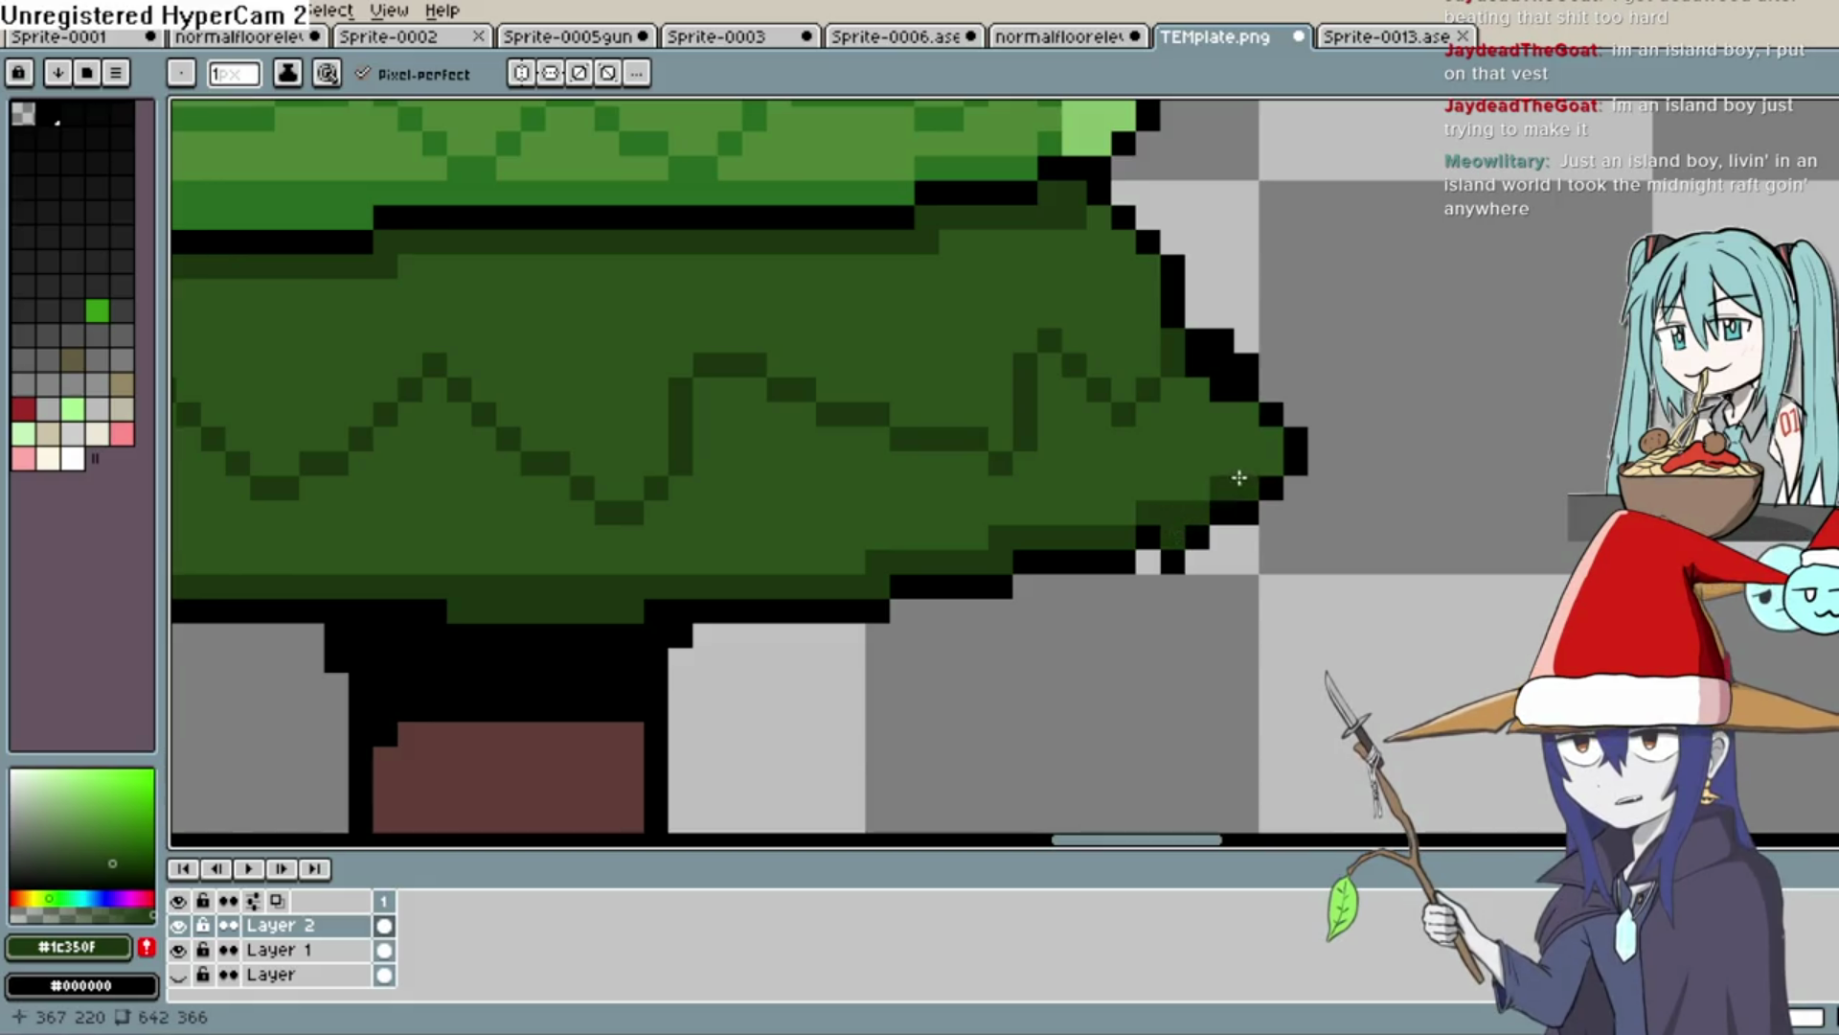
Sample the third tier's light green, pick a slightly darker shade, and recolour a right-edge pixel
{"action": "scroll", "coordinate": [1150, 479], "scroll_direction": "down", "scroll_amount": 2}
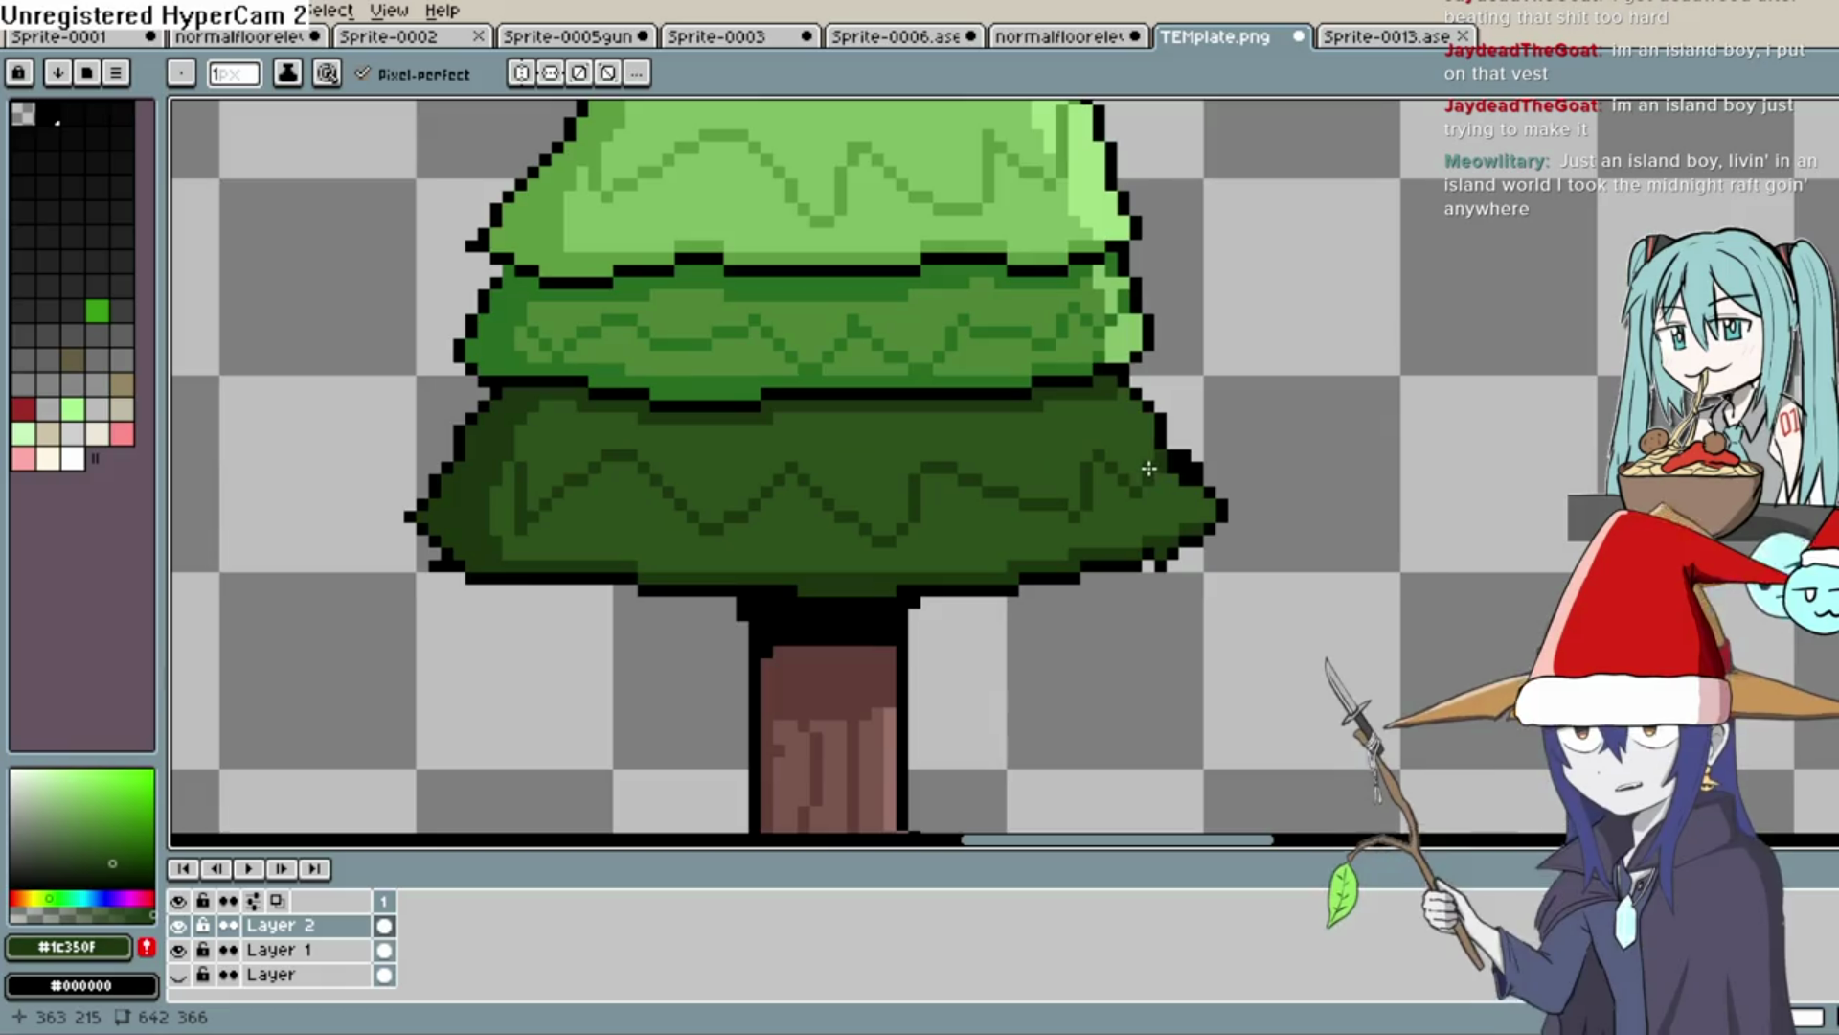
{"action": "scroll", "coordinate": [1146, 469], "scroll_direction": "down", "scroll_amount": 4}
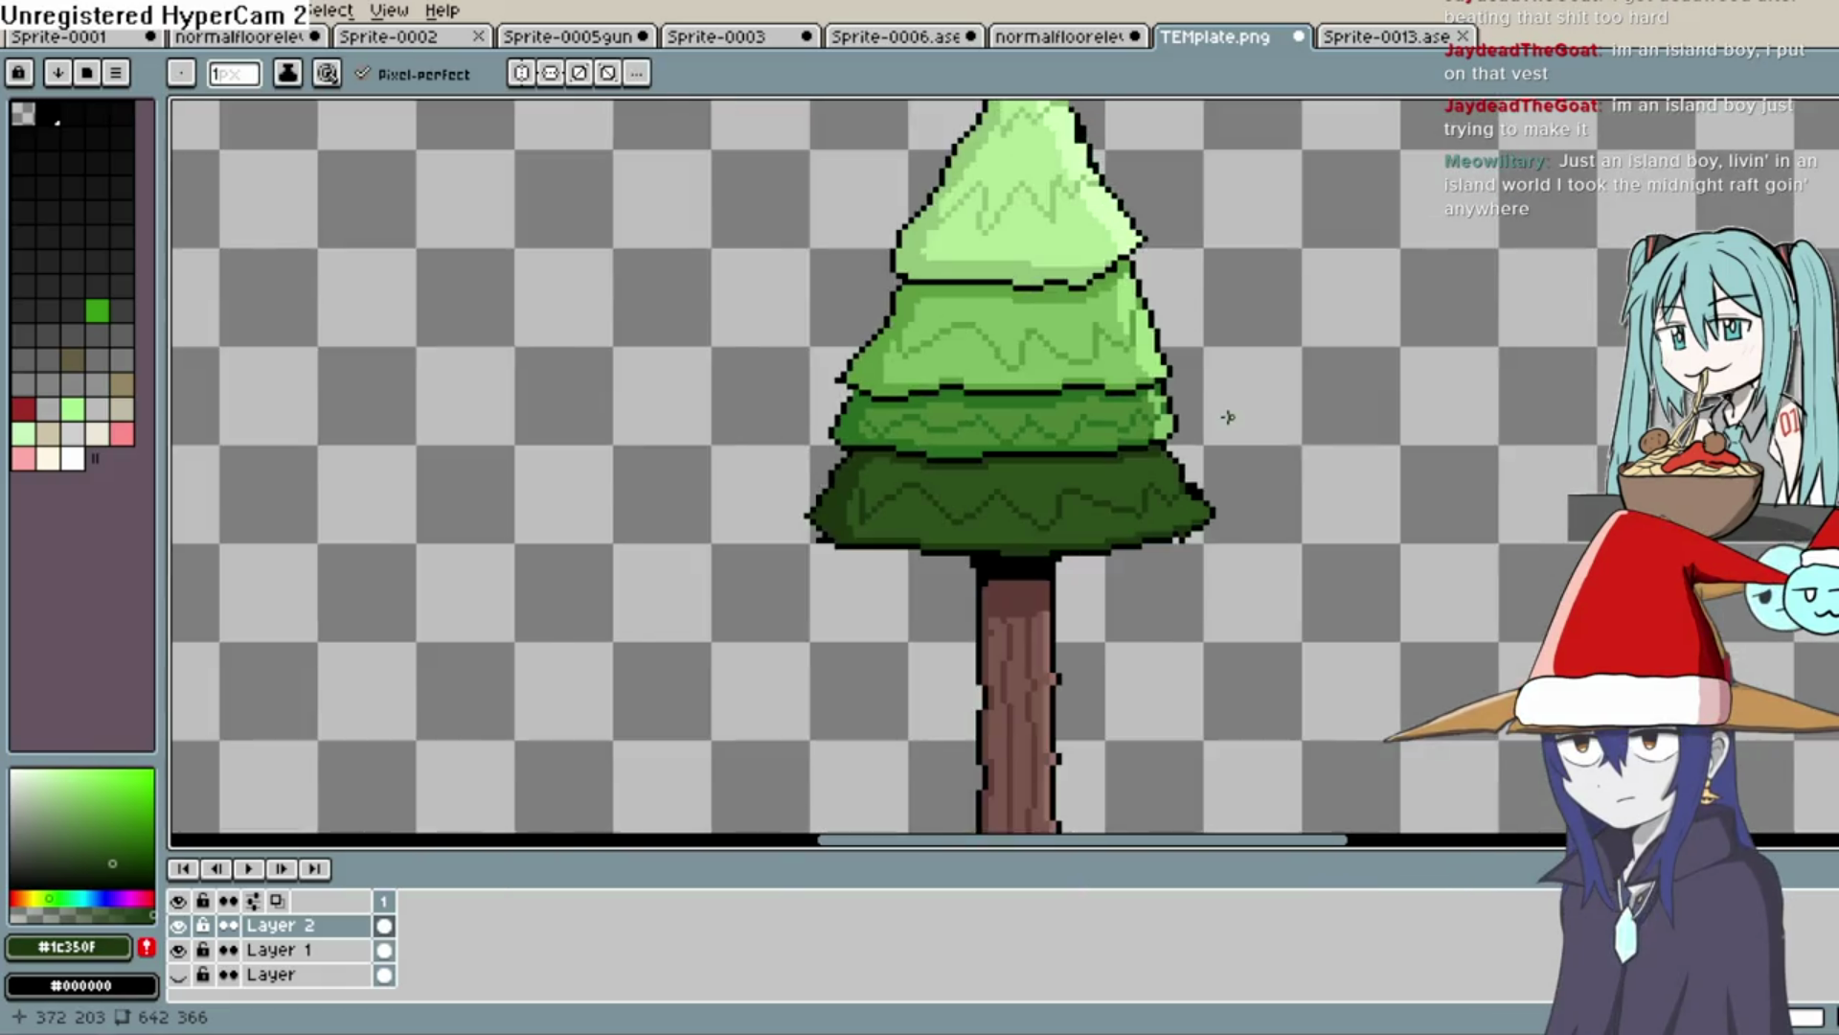
{"action": "scroll", "coordinate": [1243, 399], "scroll_direction": "up", "scroll_amount": 5}
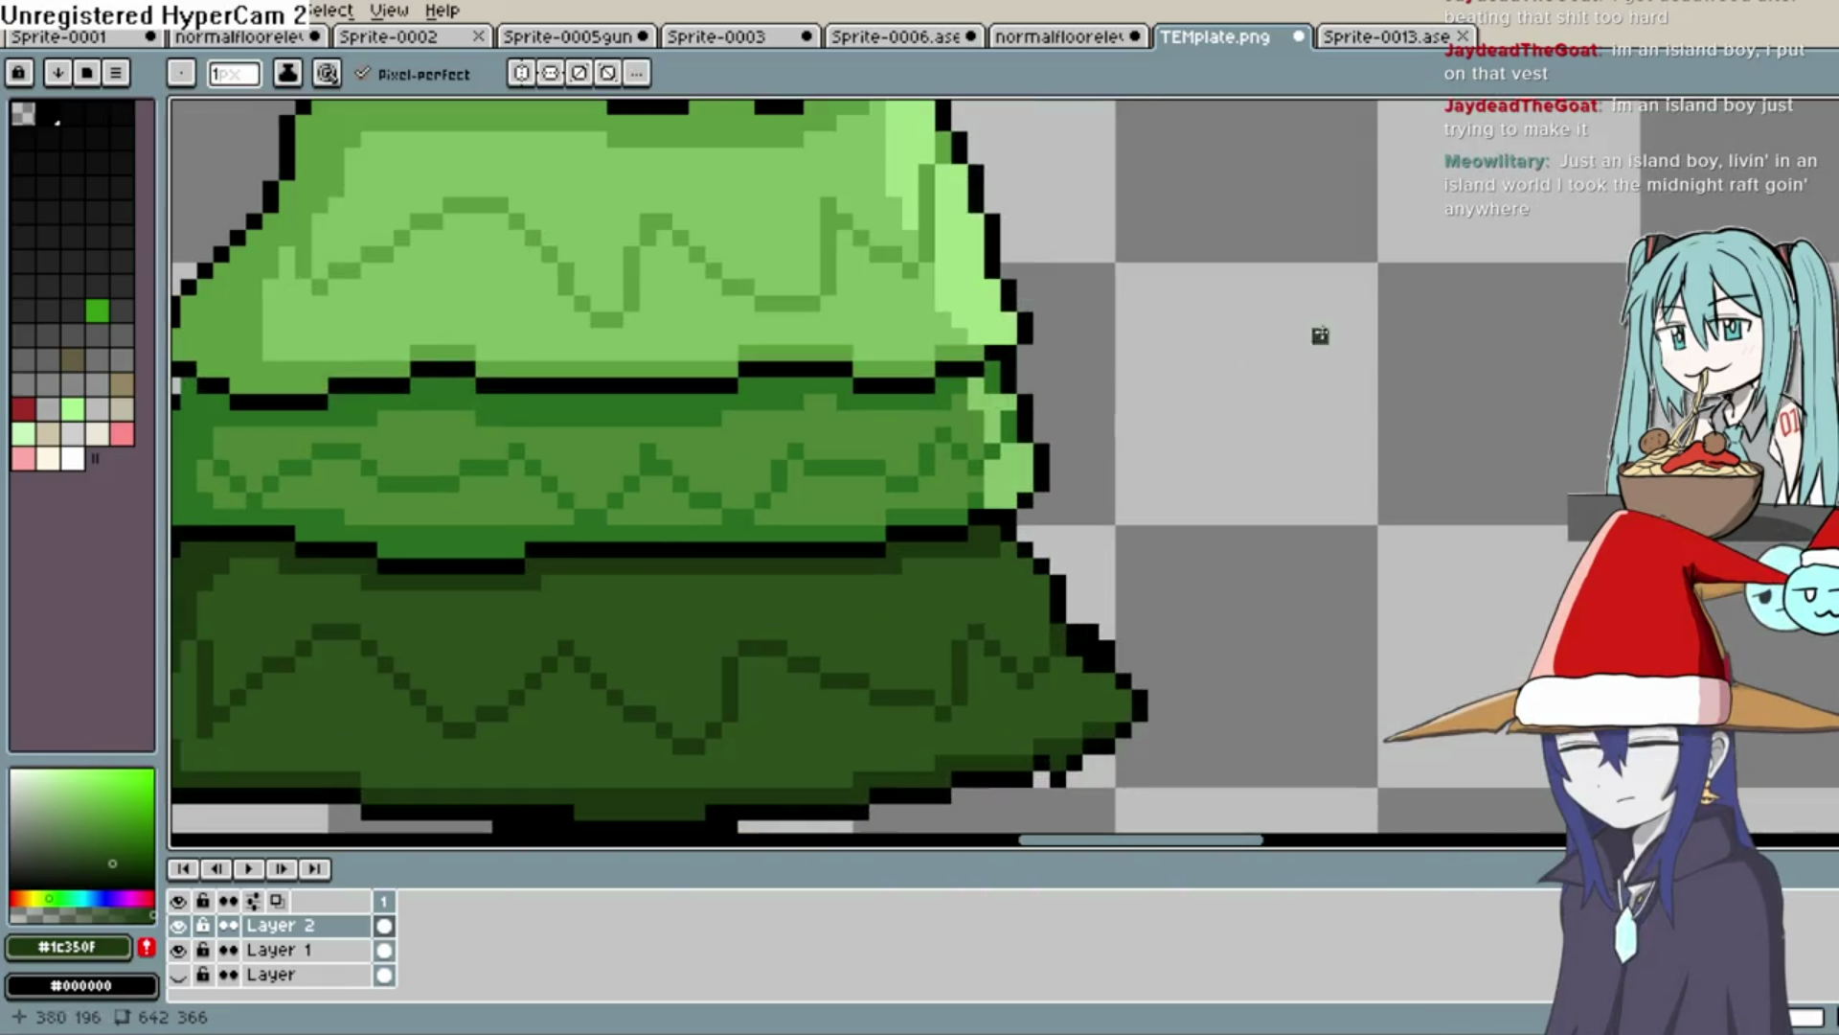
{"action": "key", "text": "i"}
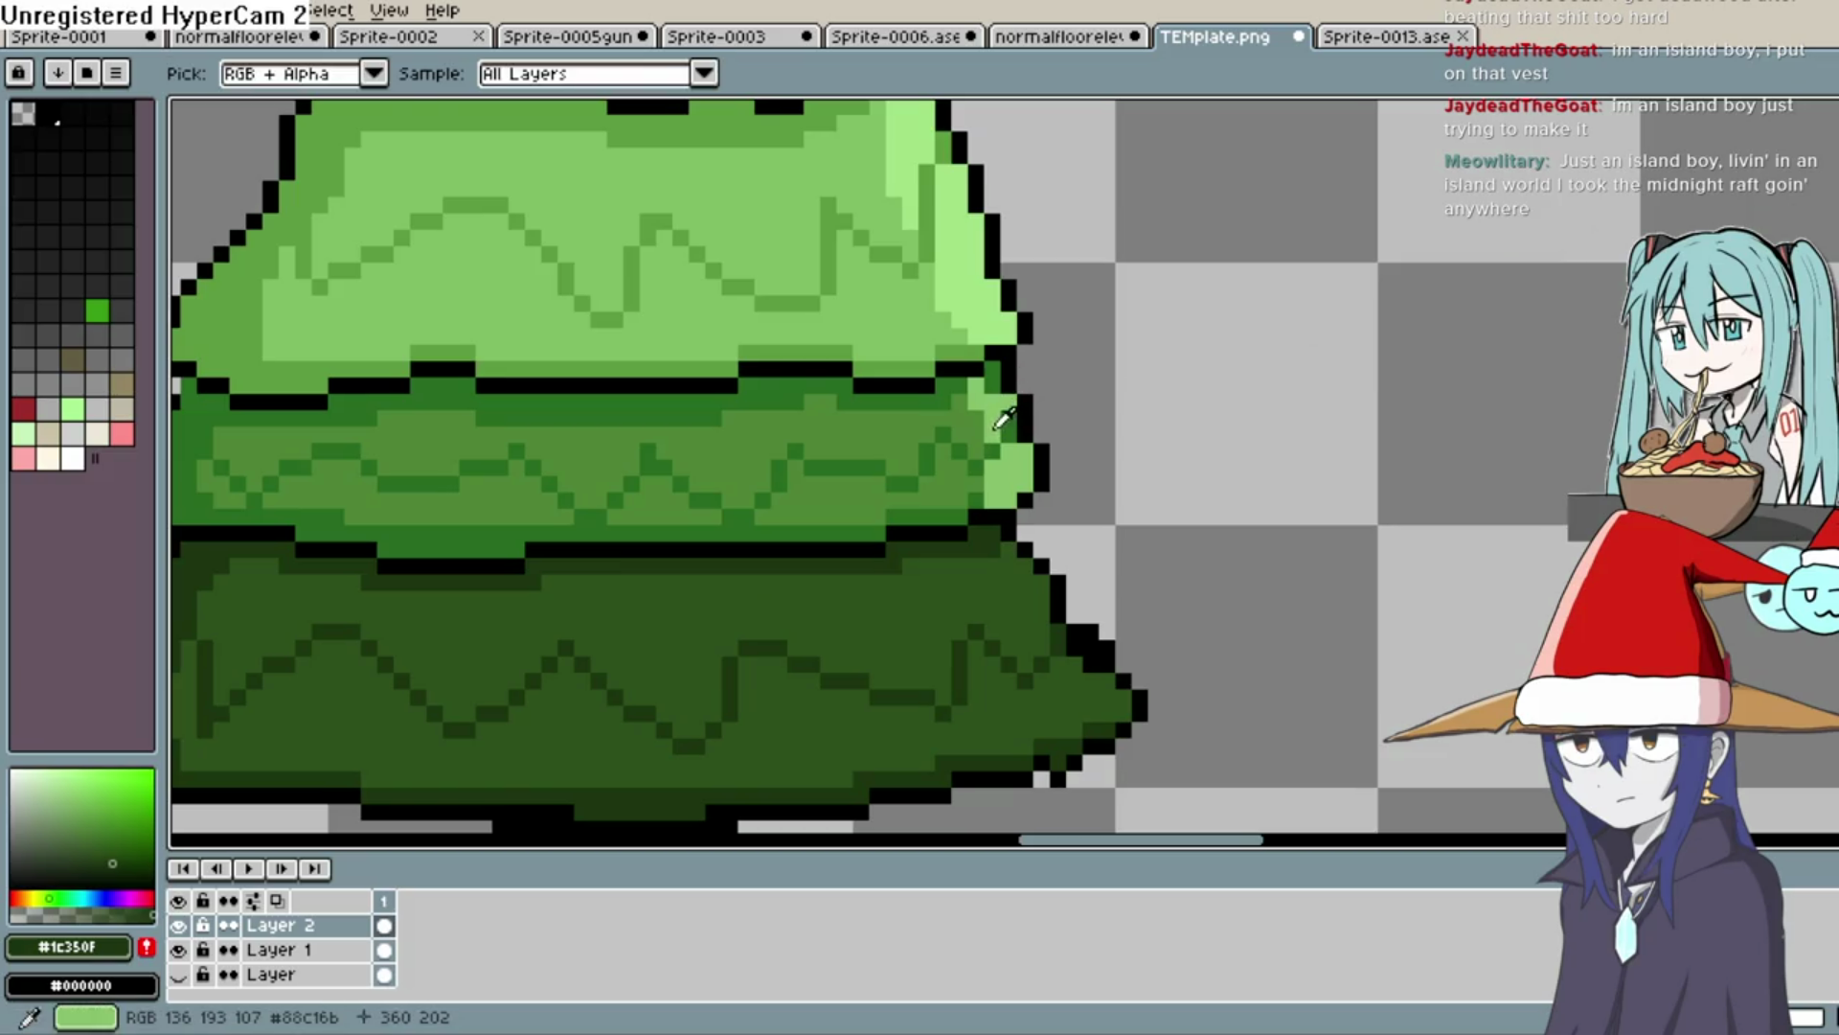
{"action": "left_click", "coordinate": [997, 422]}
{"action": "left_click", "coordinate": [79, 816]}
{"action": "key", "text": "b"}
{"action": "left_click", "coordinate": [994, 452]}
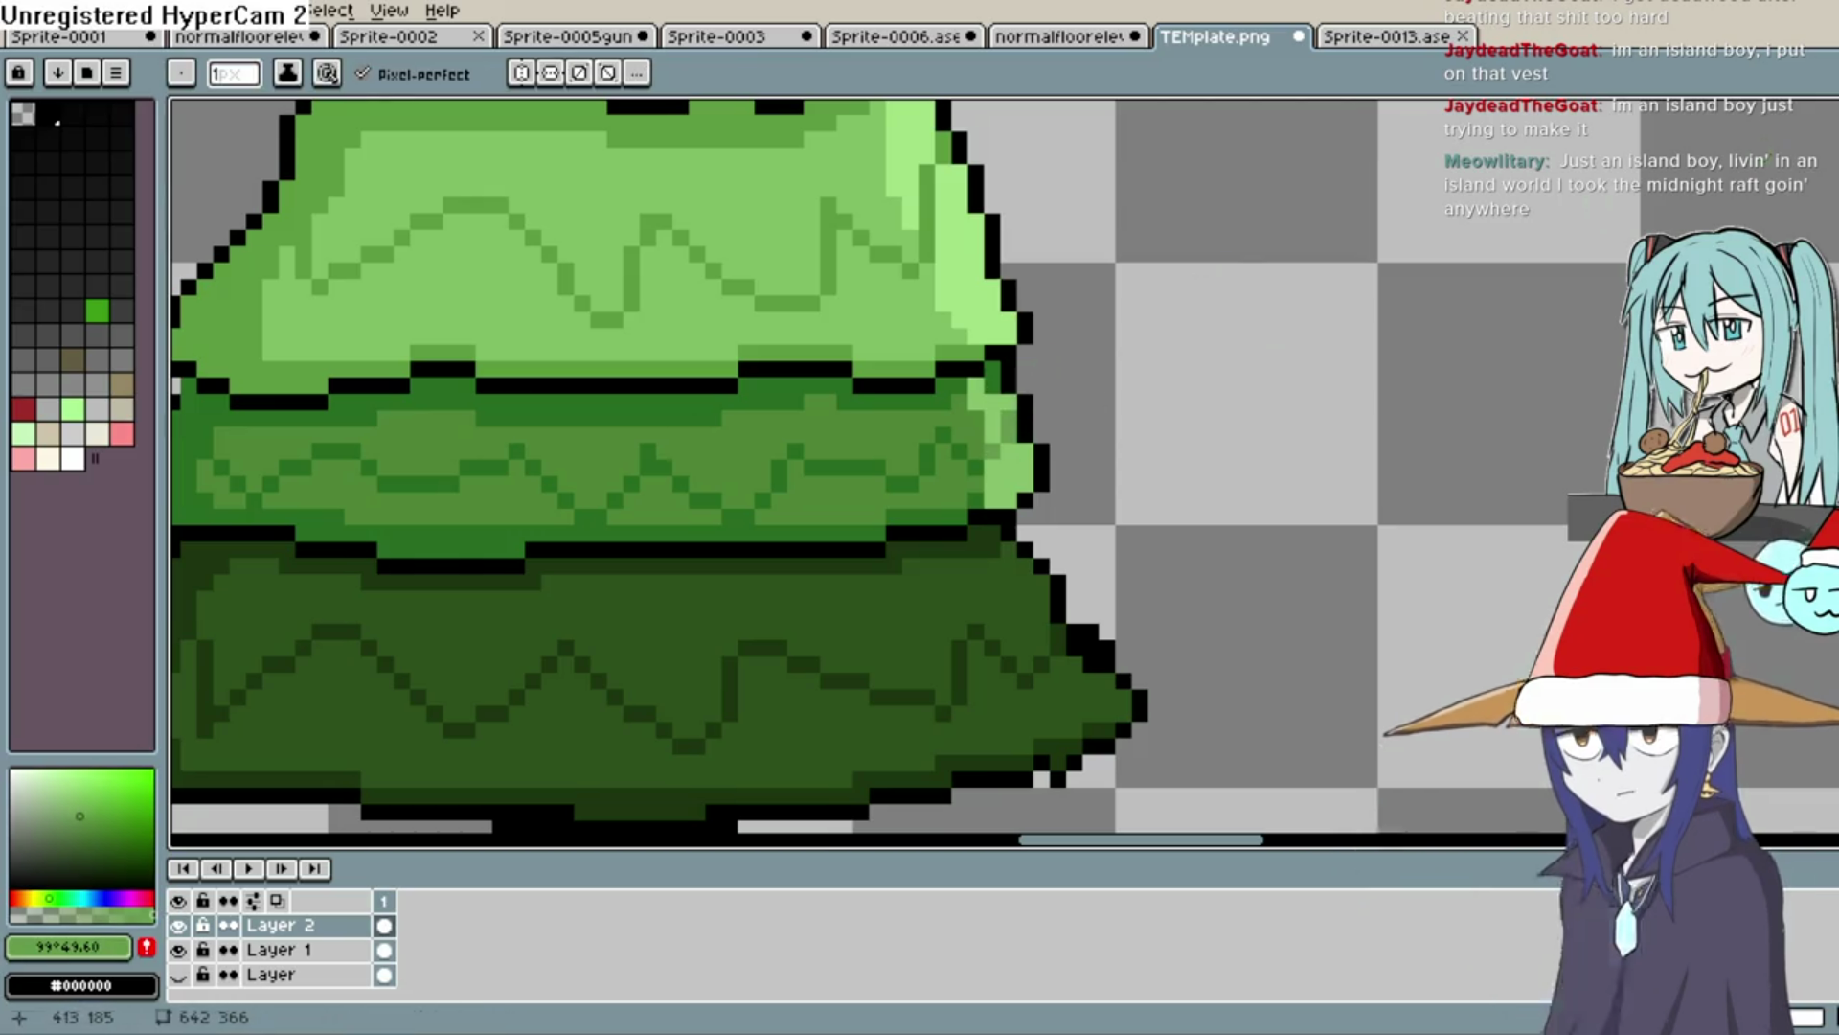
Eyedrop the third tier's mid green and the bottom tier's dark green for further touch-ups
{"action": "key", "text": "i"}
{"action": "left_click", "coordinate": [1008, 388]}
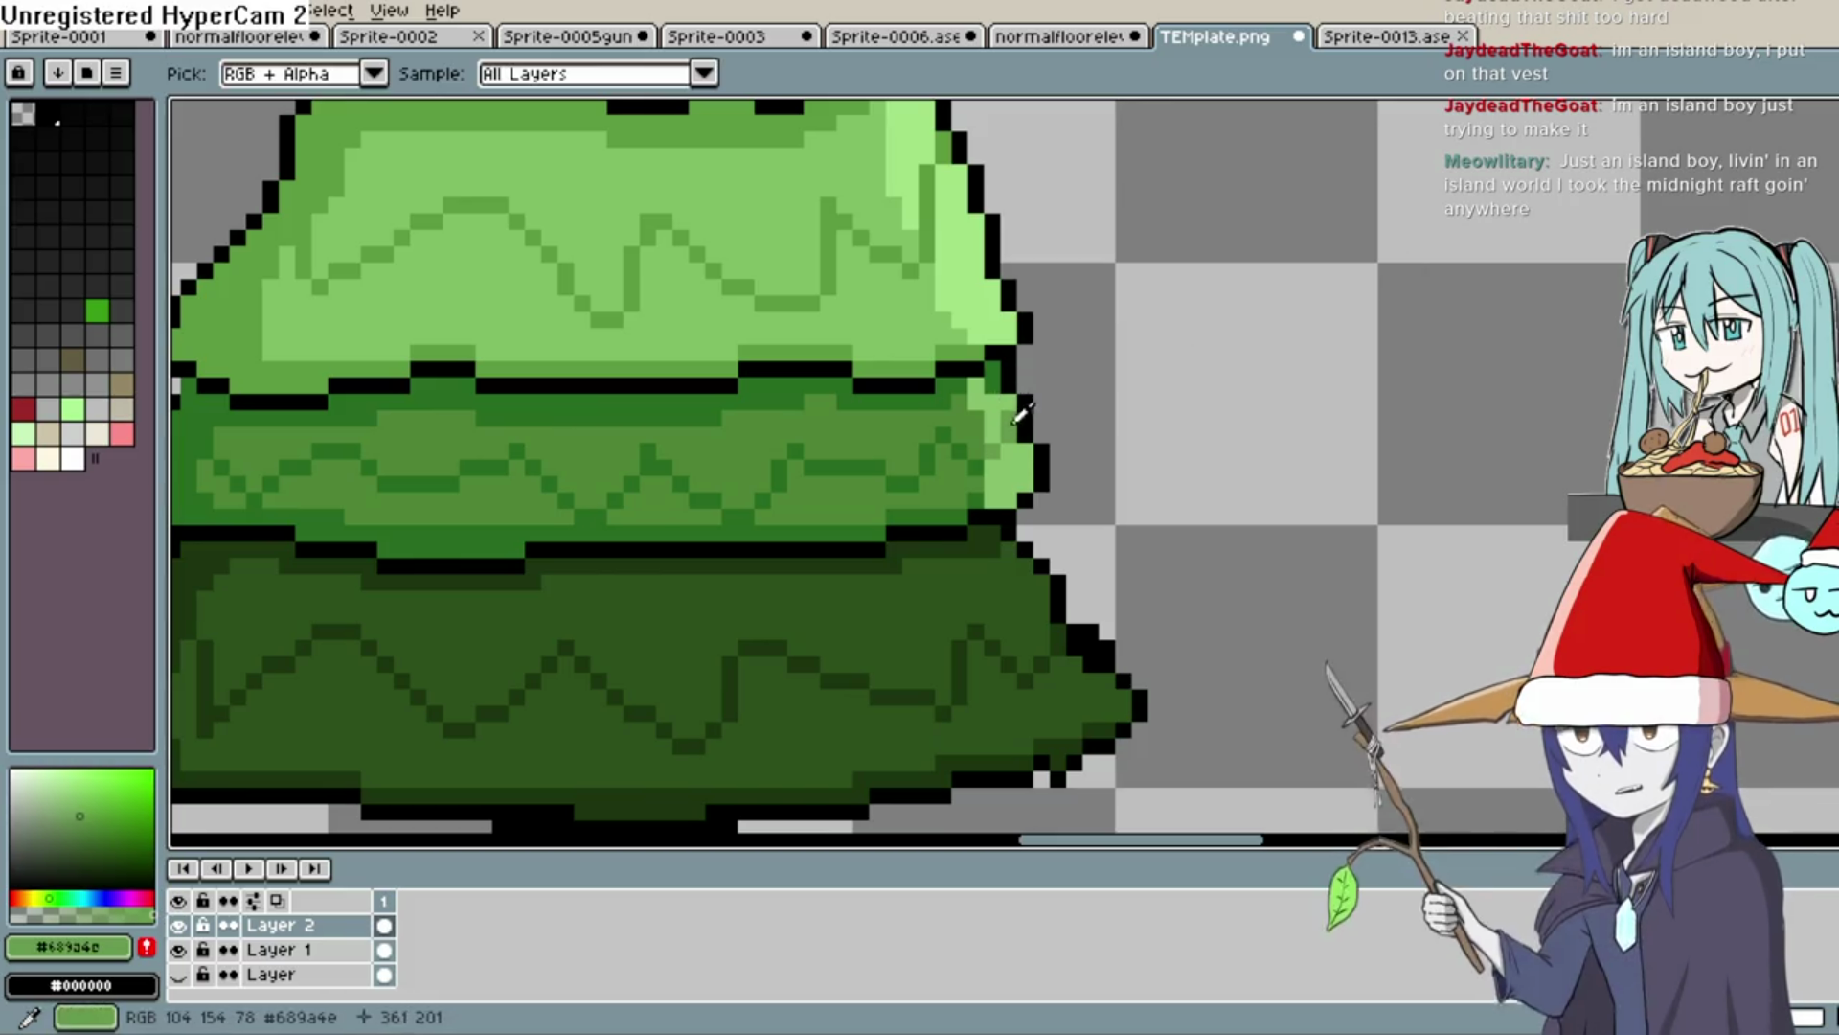
{"action": "key", "text": "b"}
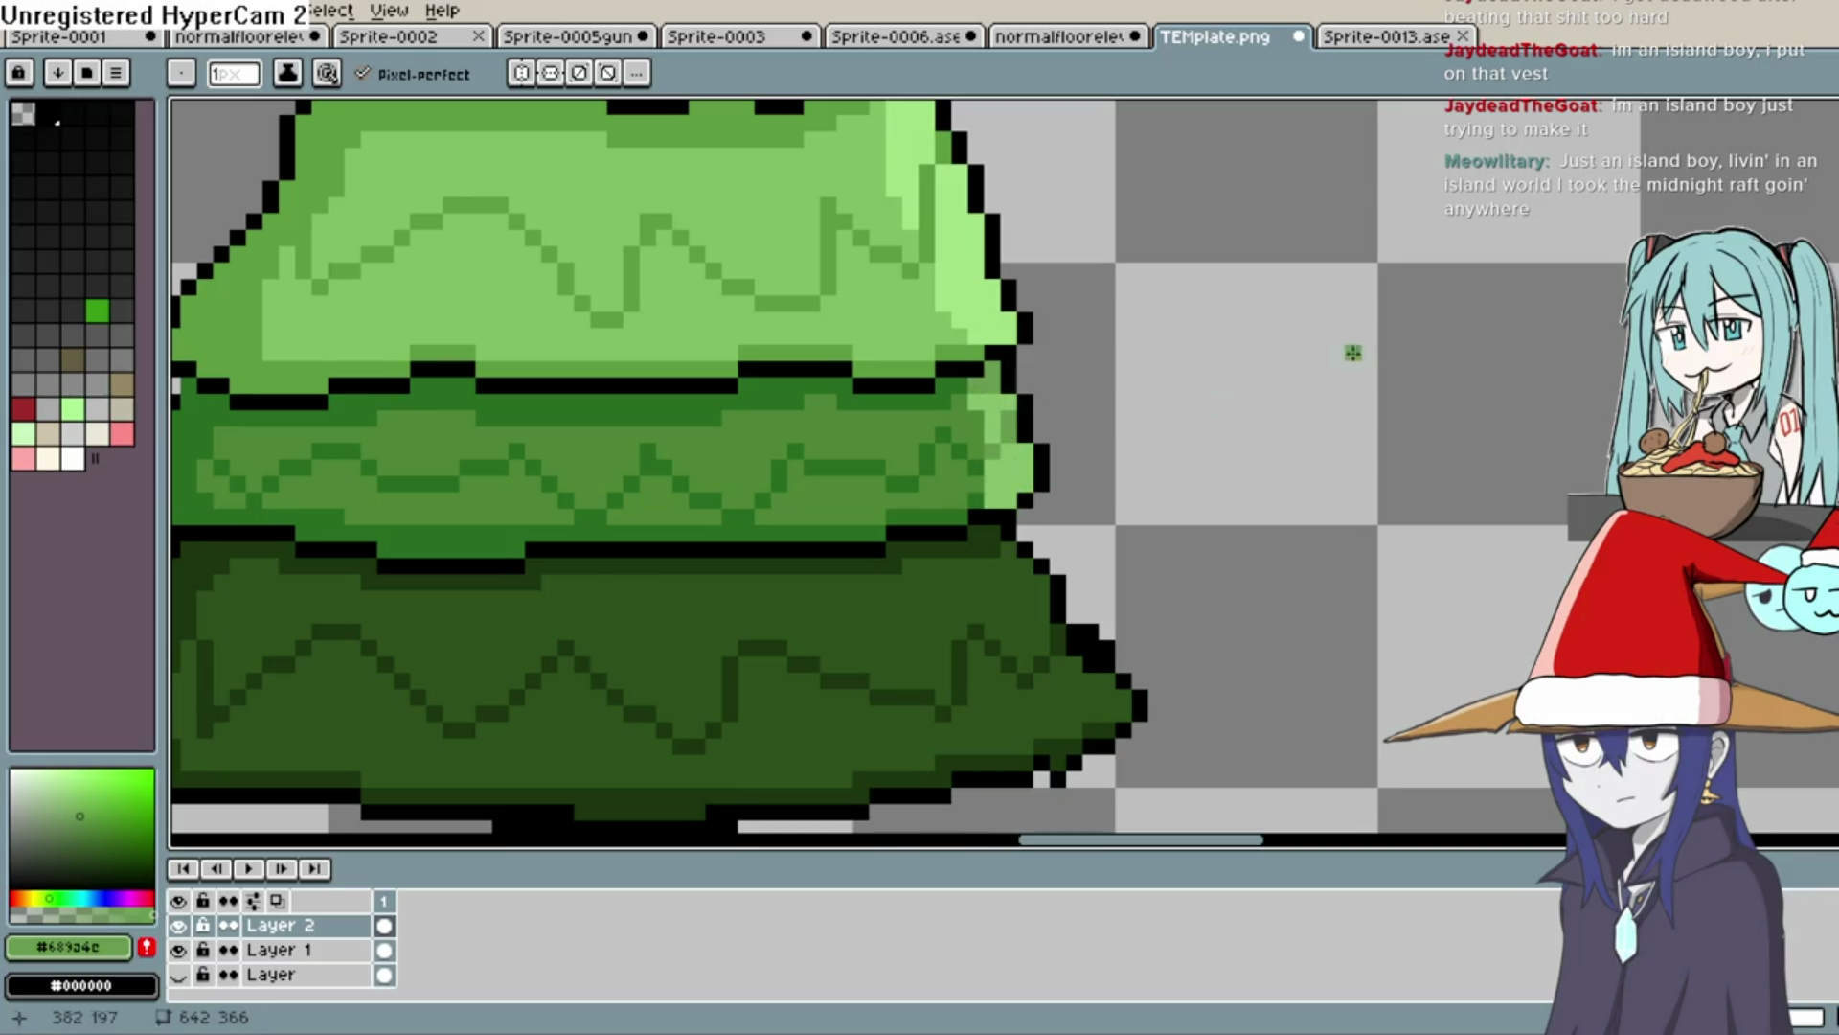
{"action": "key", "text": "i"}
{"action": "left_click", "coordinate": [996, 537]}
{"action": "key", "text": "b"}
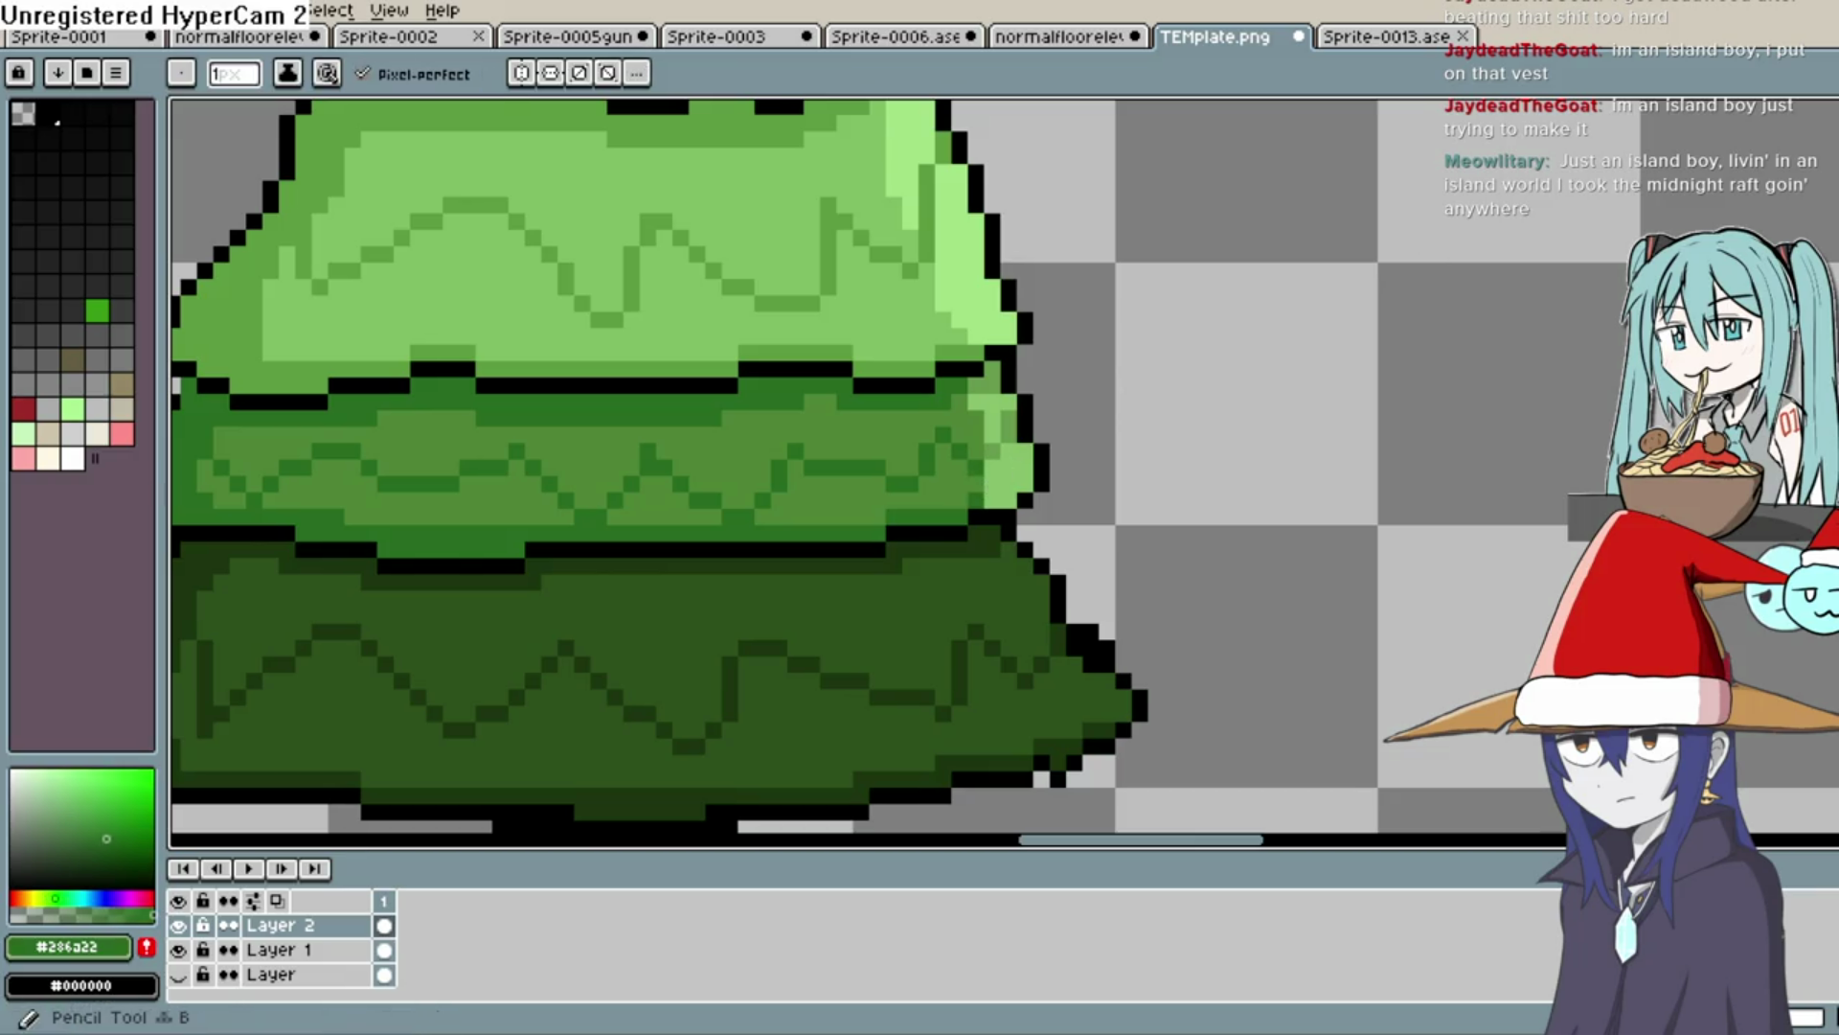
{"action": "scroll", "coordinate": [1149, 431], "scroll_direction": "down", "scroll_amount": 3}
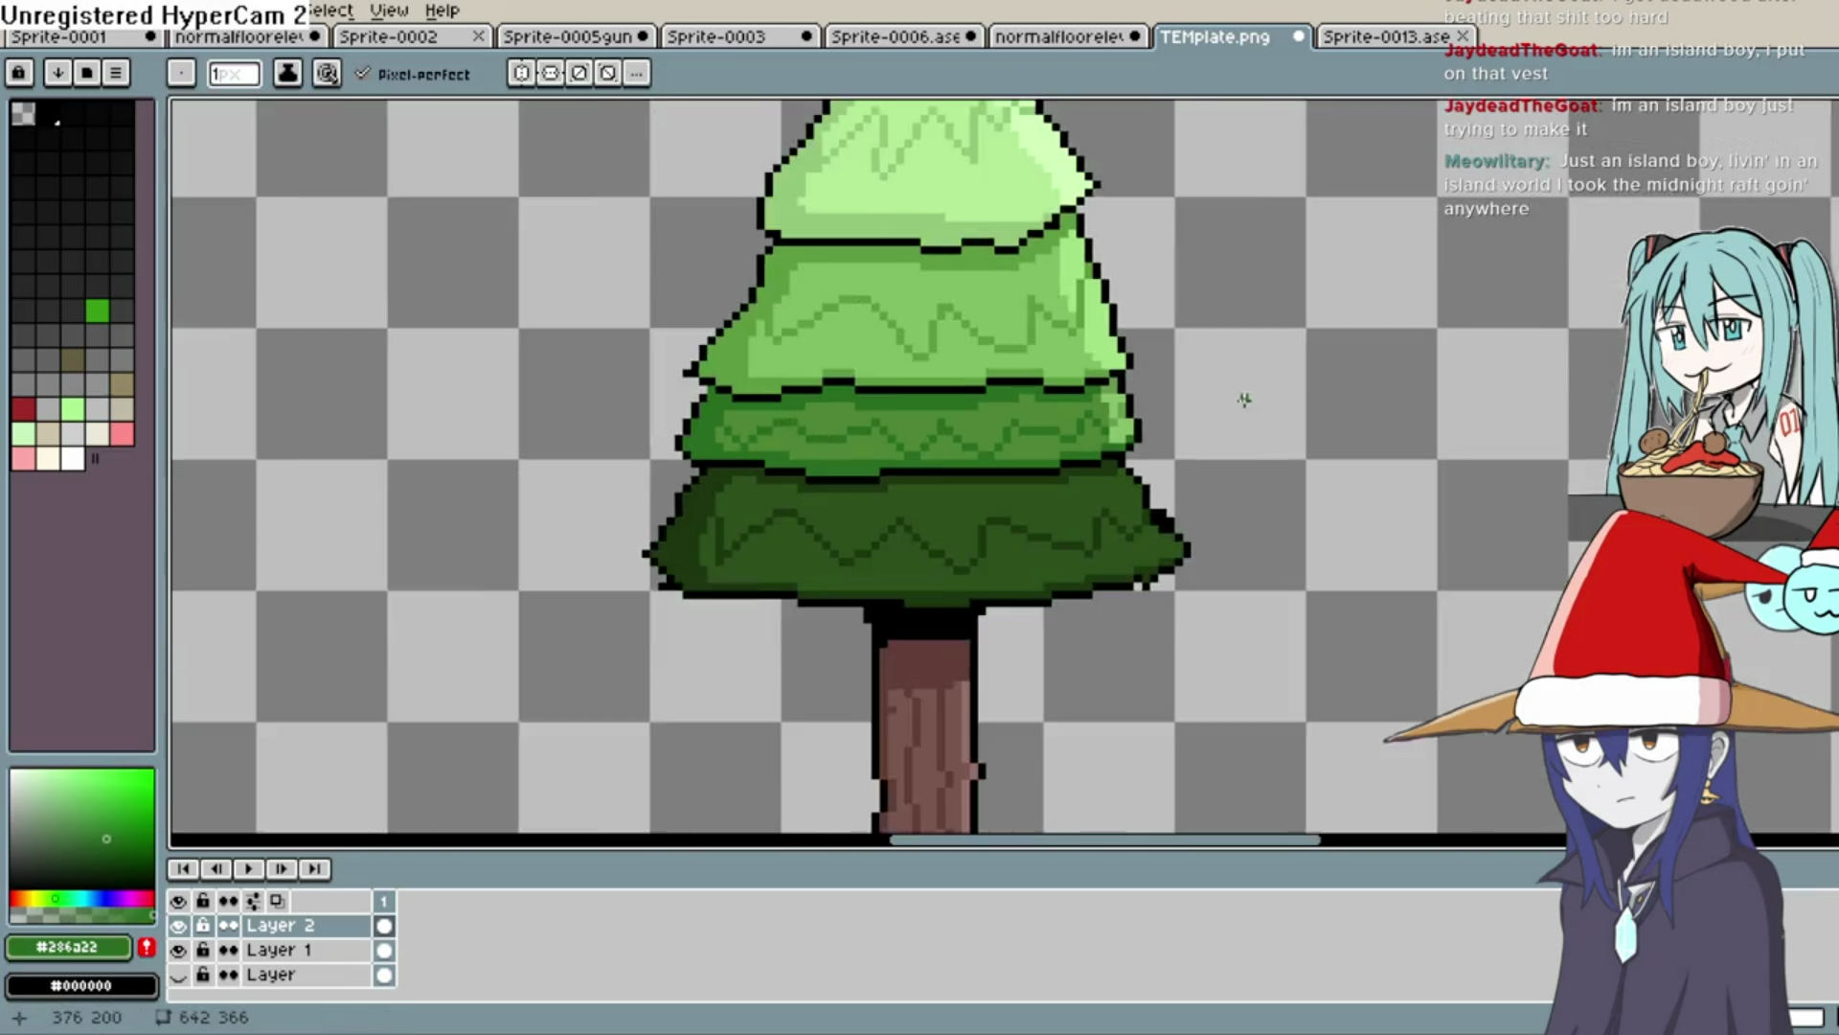
{"action": "scroll", "coordinate": [1226, 469], "scroll_direction": "up", "scroll_amount": 1}
{"action": "left_click_drag", "start_coordinate": [1212, 538], "coordinate": [1199, 586]}
{"action": "scroll", "coordinate": [1198, 584], "scroll_direction": "down", "scroll_amount": 4}
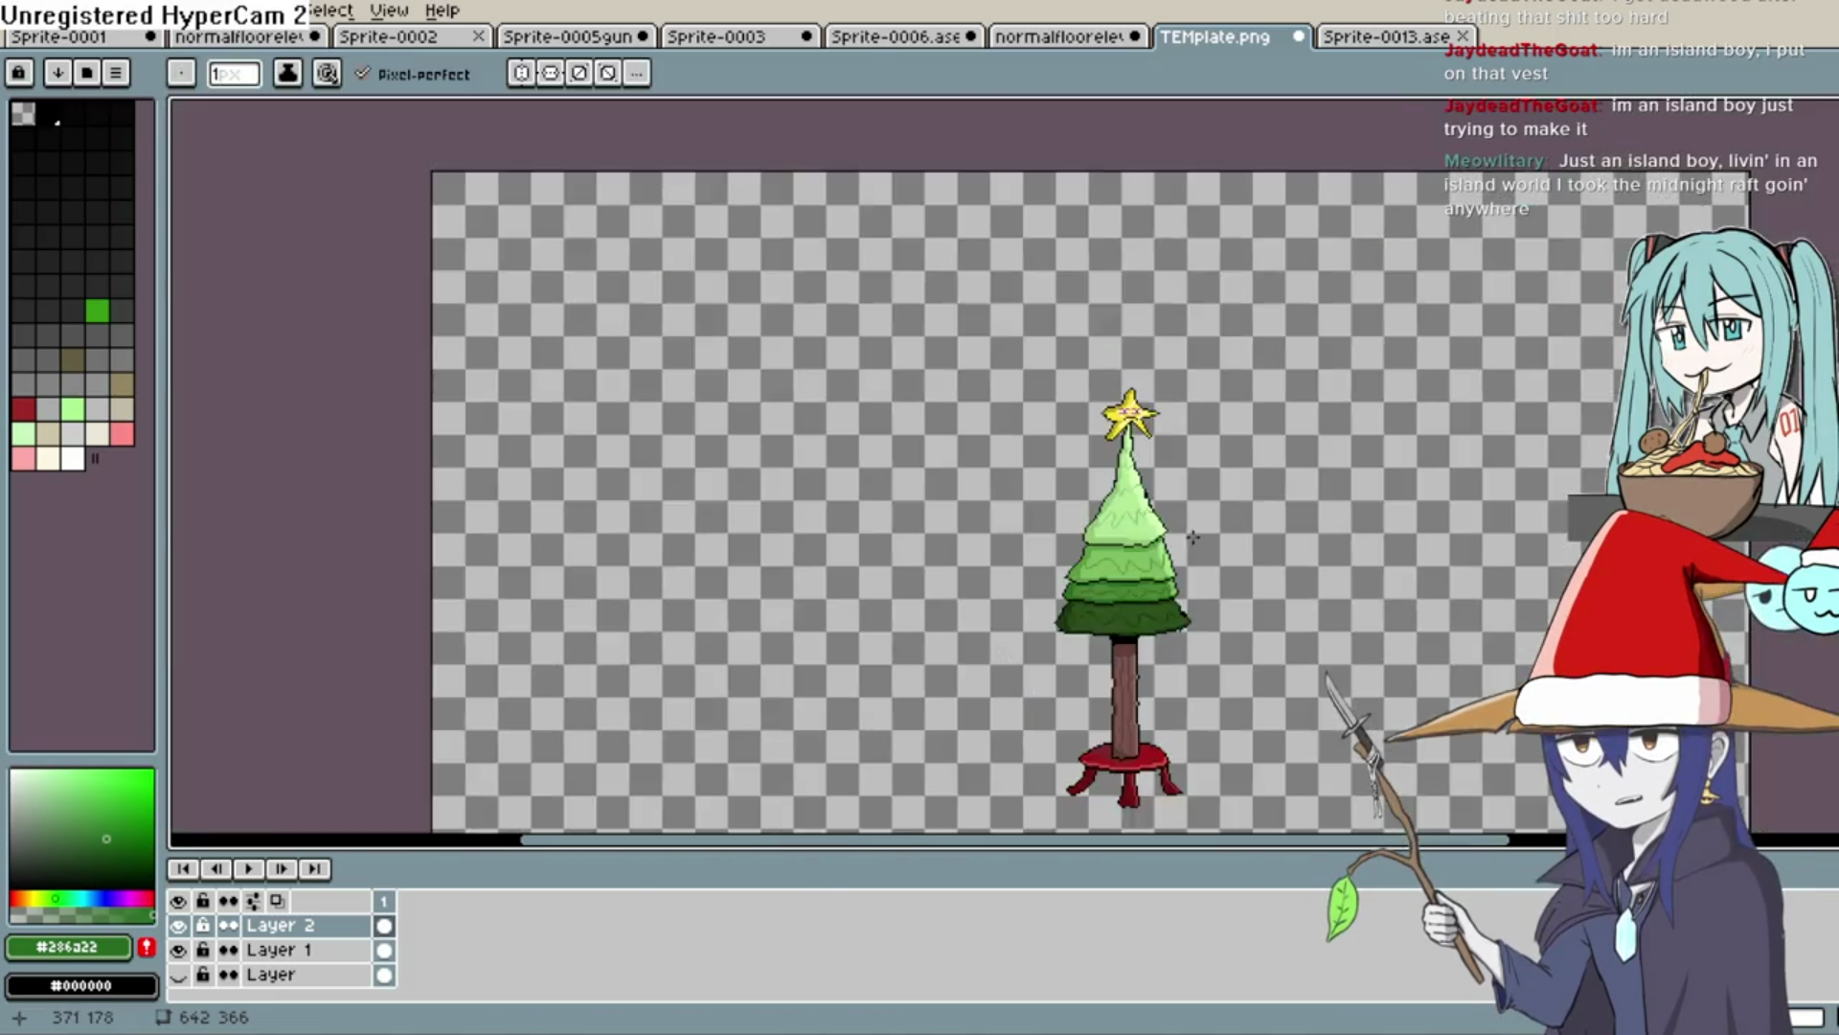
{"action": "scroll", "coordinate": [1191, 595], "scroll_direction": "up", "scroll_amount": 2}
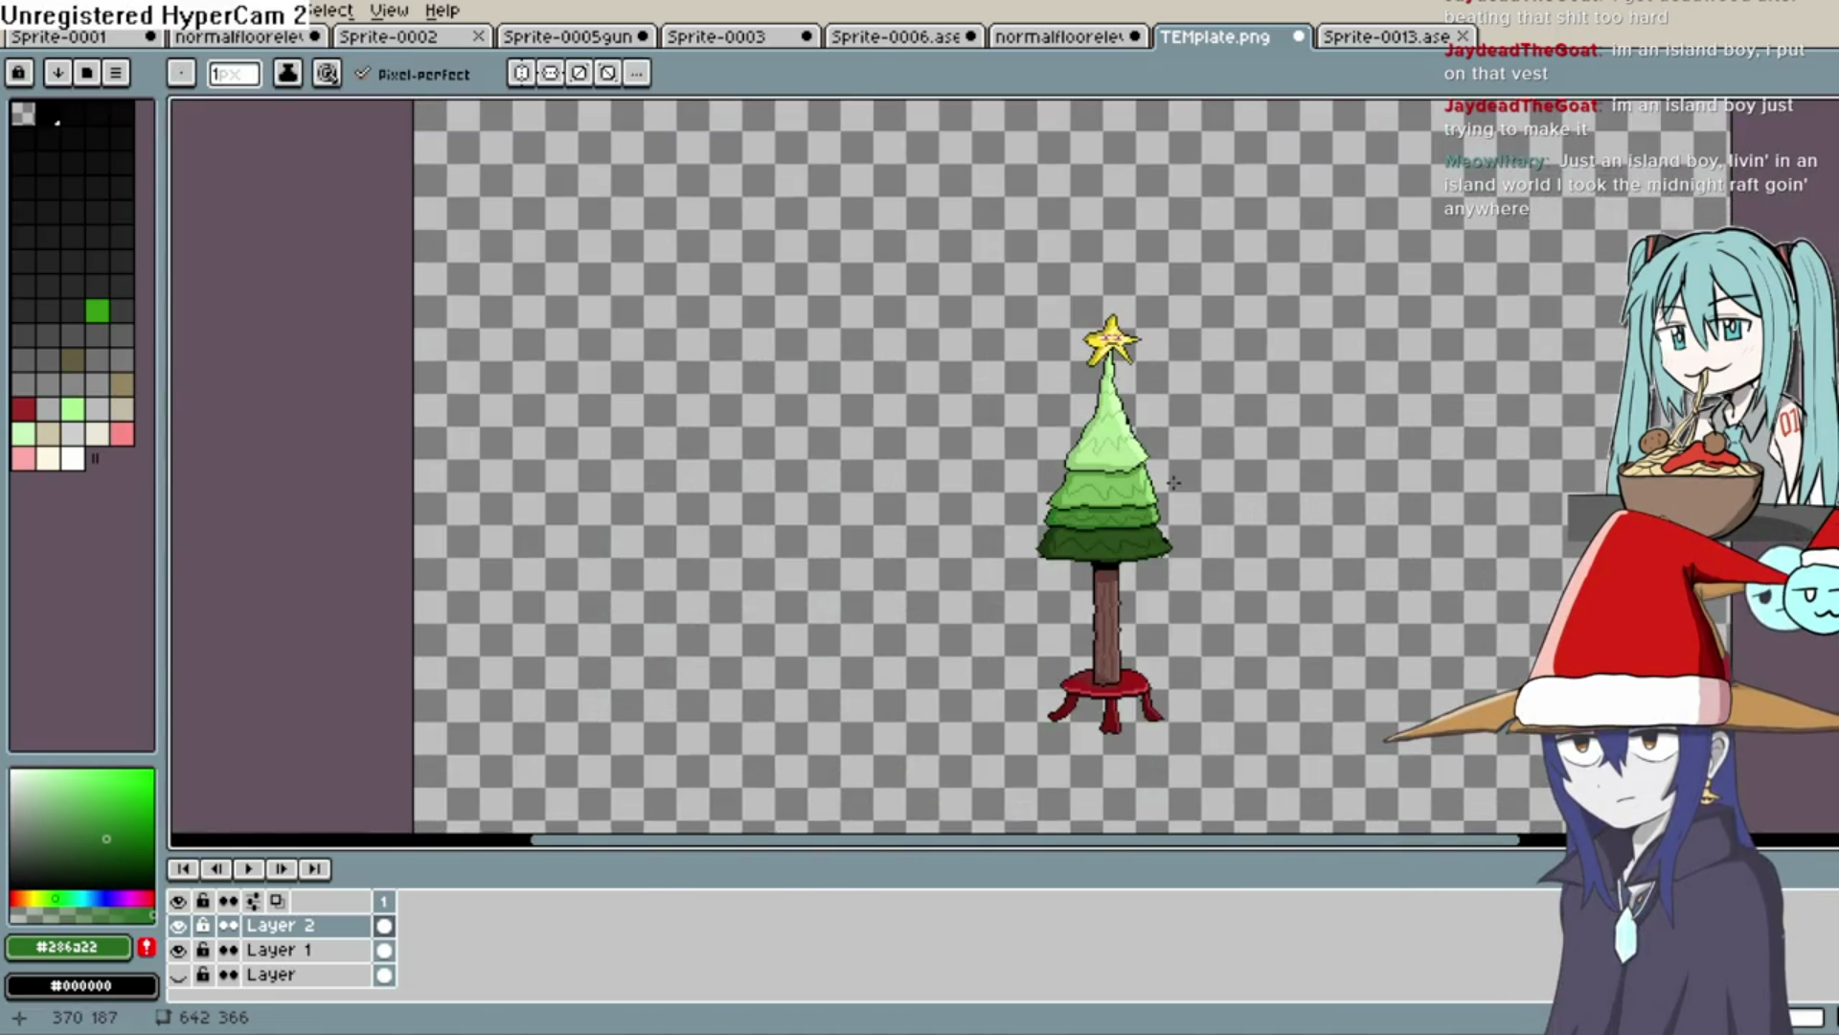
{"action": "scroll", "coordinate": [1174, 482], "scroll_direction": "up", "scroll_amount": 2}
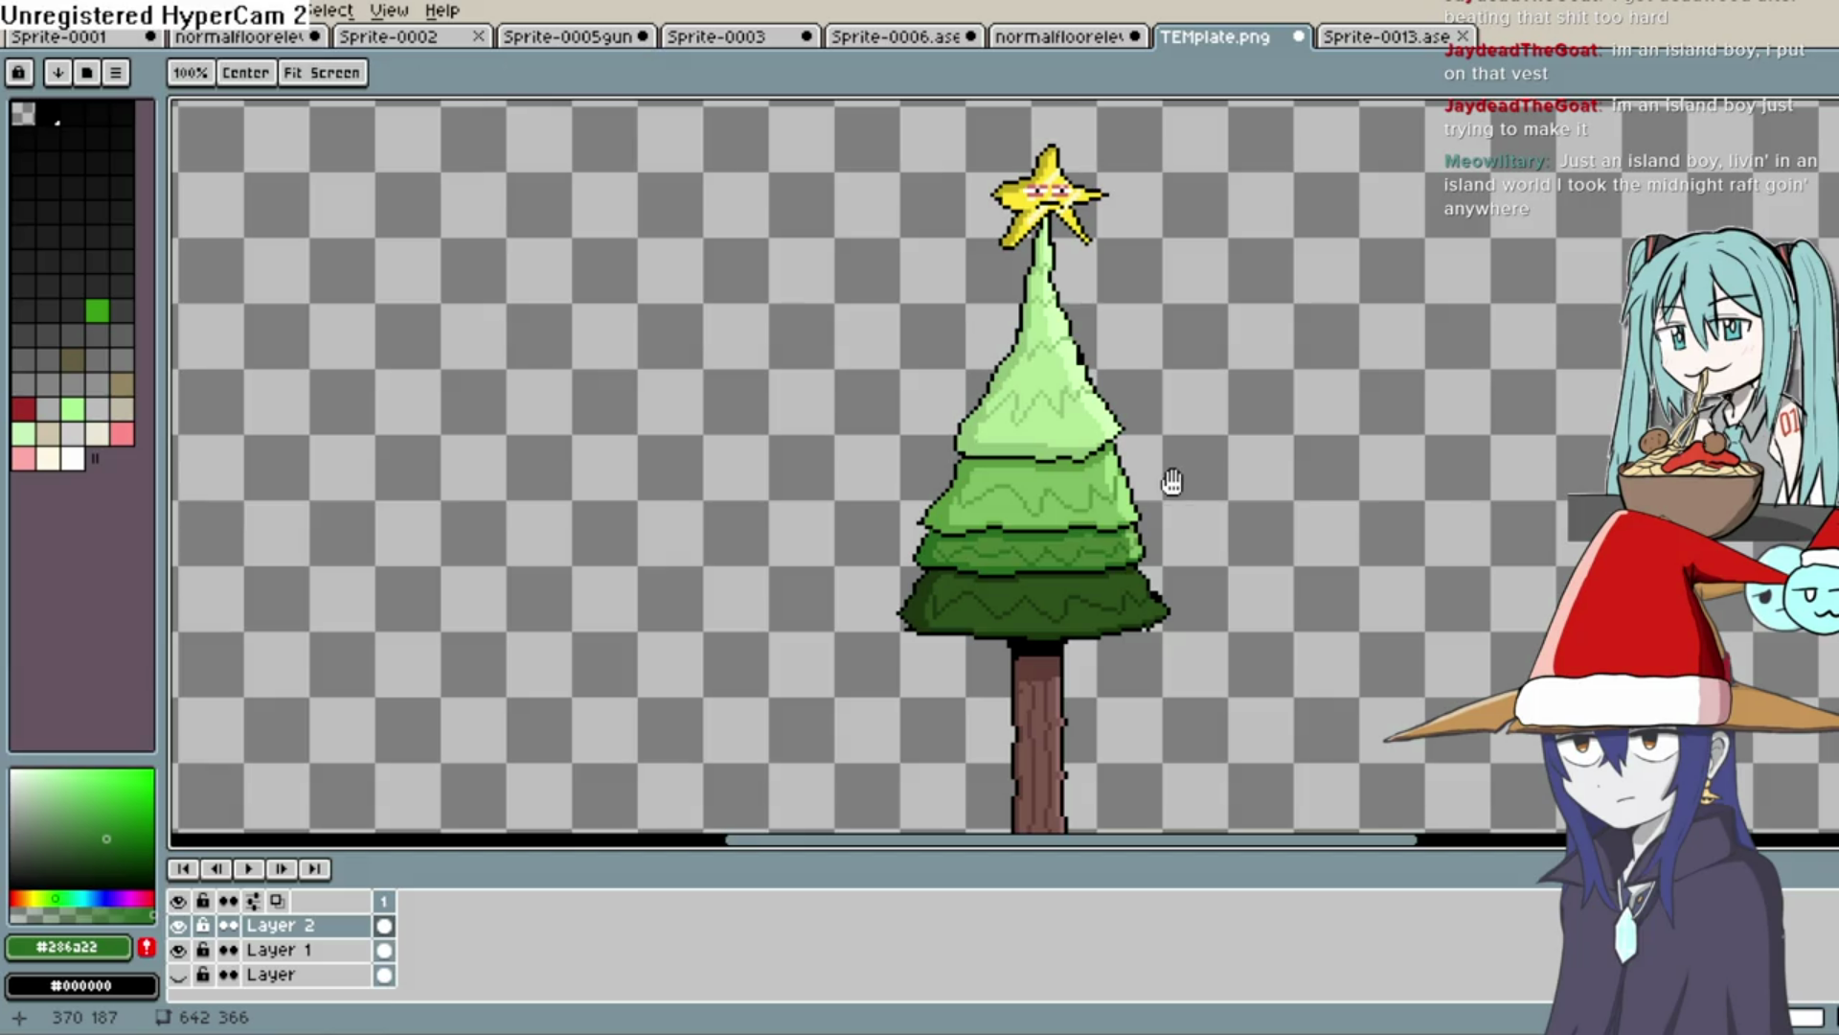
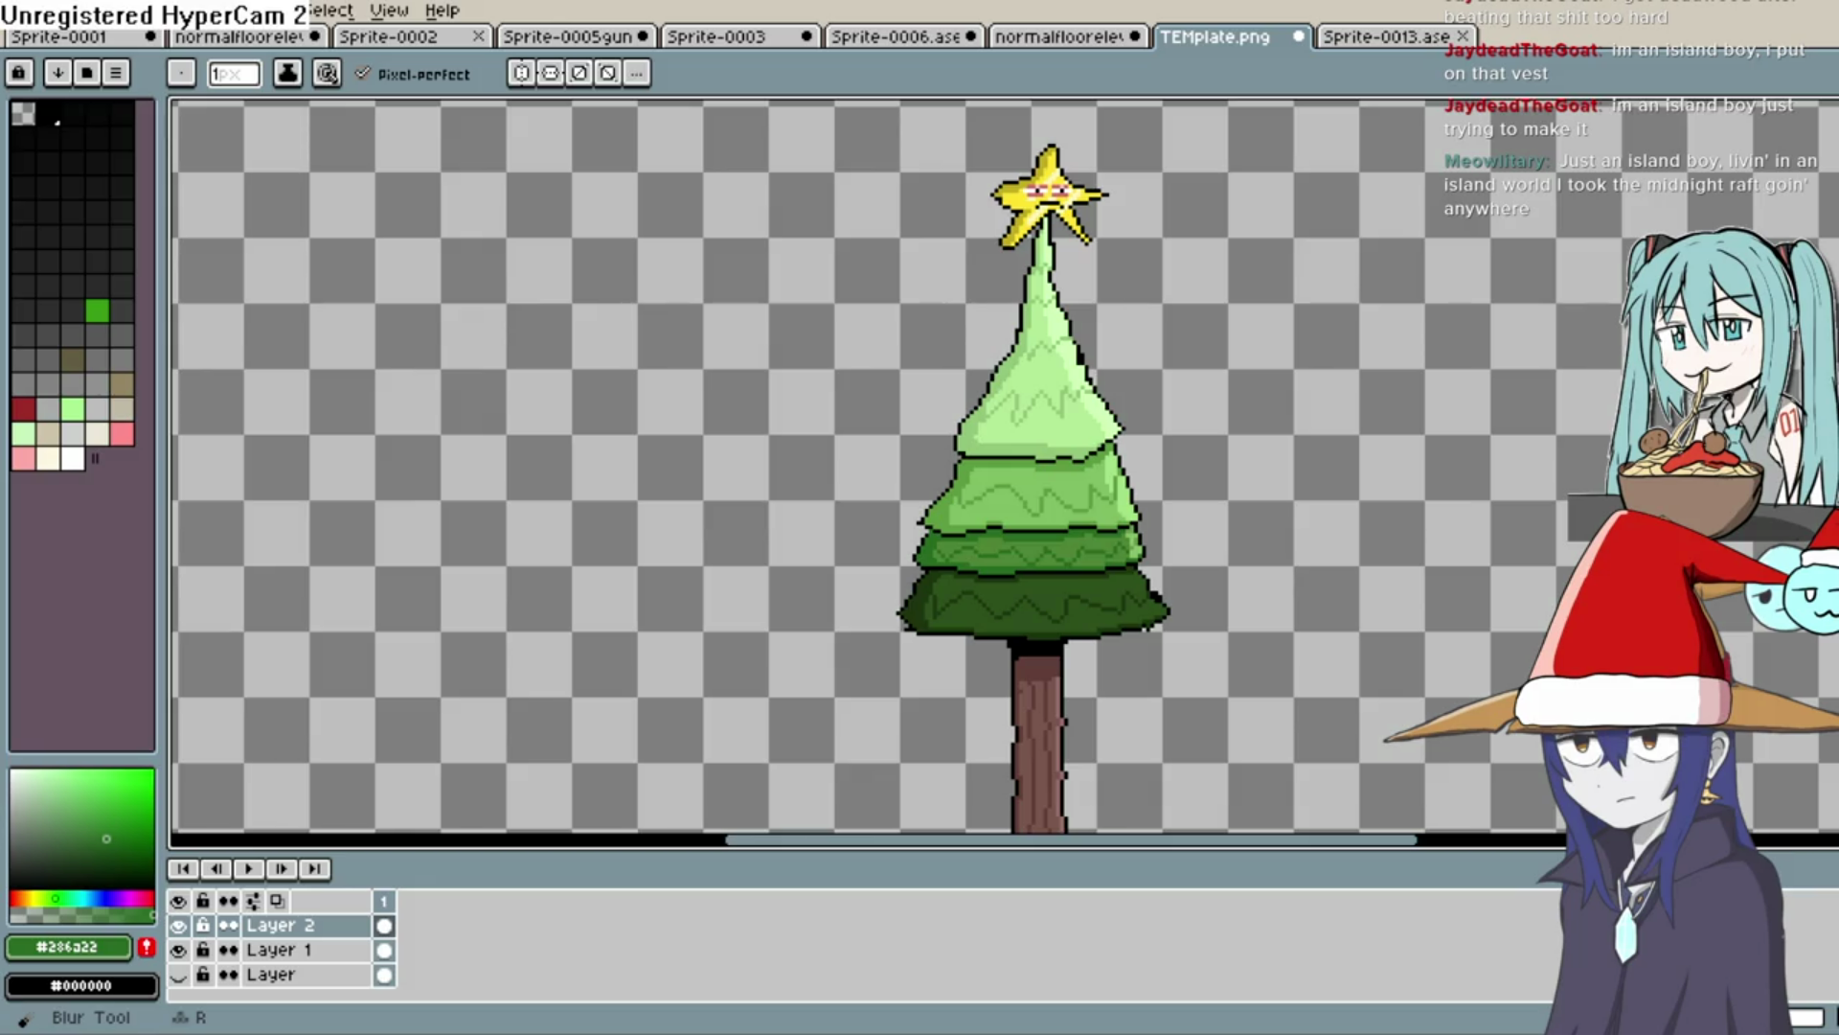
Extend the star's mouth with black pixels sampled from its outline at both ends
{"action": "mouse_move", "coordinate": [1230, 393]}
{"action": "left_mouse_down"}
{"action": "mouse_move", "coordinate": [1277, 357]}
{"action": "mouse_move", "coordinate": [1154, 249]}
{"action": "mouse_move", "coordinate": [1114, 347]}
{"action": "mouse_move", "coordinate": [1140, 298]}
{"action": "mouse_move", "coordinate": [1137, 526]}
{"action": "mouse_move", "coordinate": [1162, 459]}
{"action": "left_mouse_up"}
{"action": "key", "text": "b"}
{"action": "key", "text": "h"}
{"action": "scroll", "coordinate": [1096, 431], "scroll_direction": "down", "scroll_amount": 3}
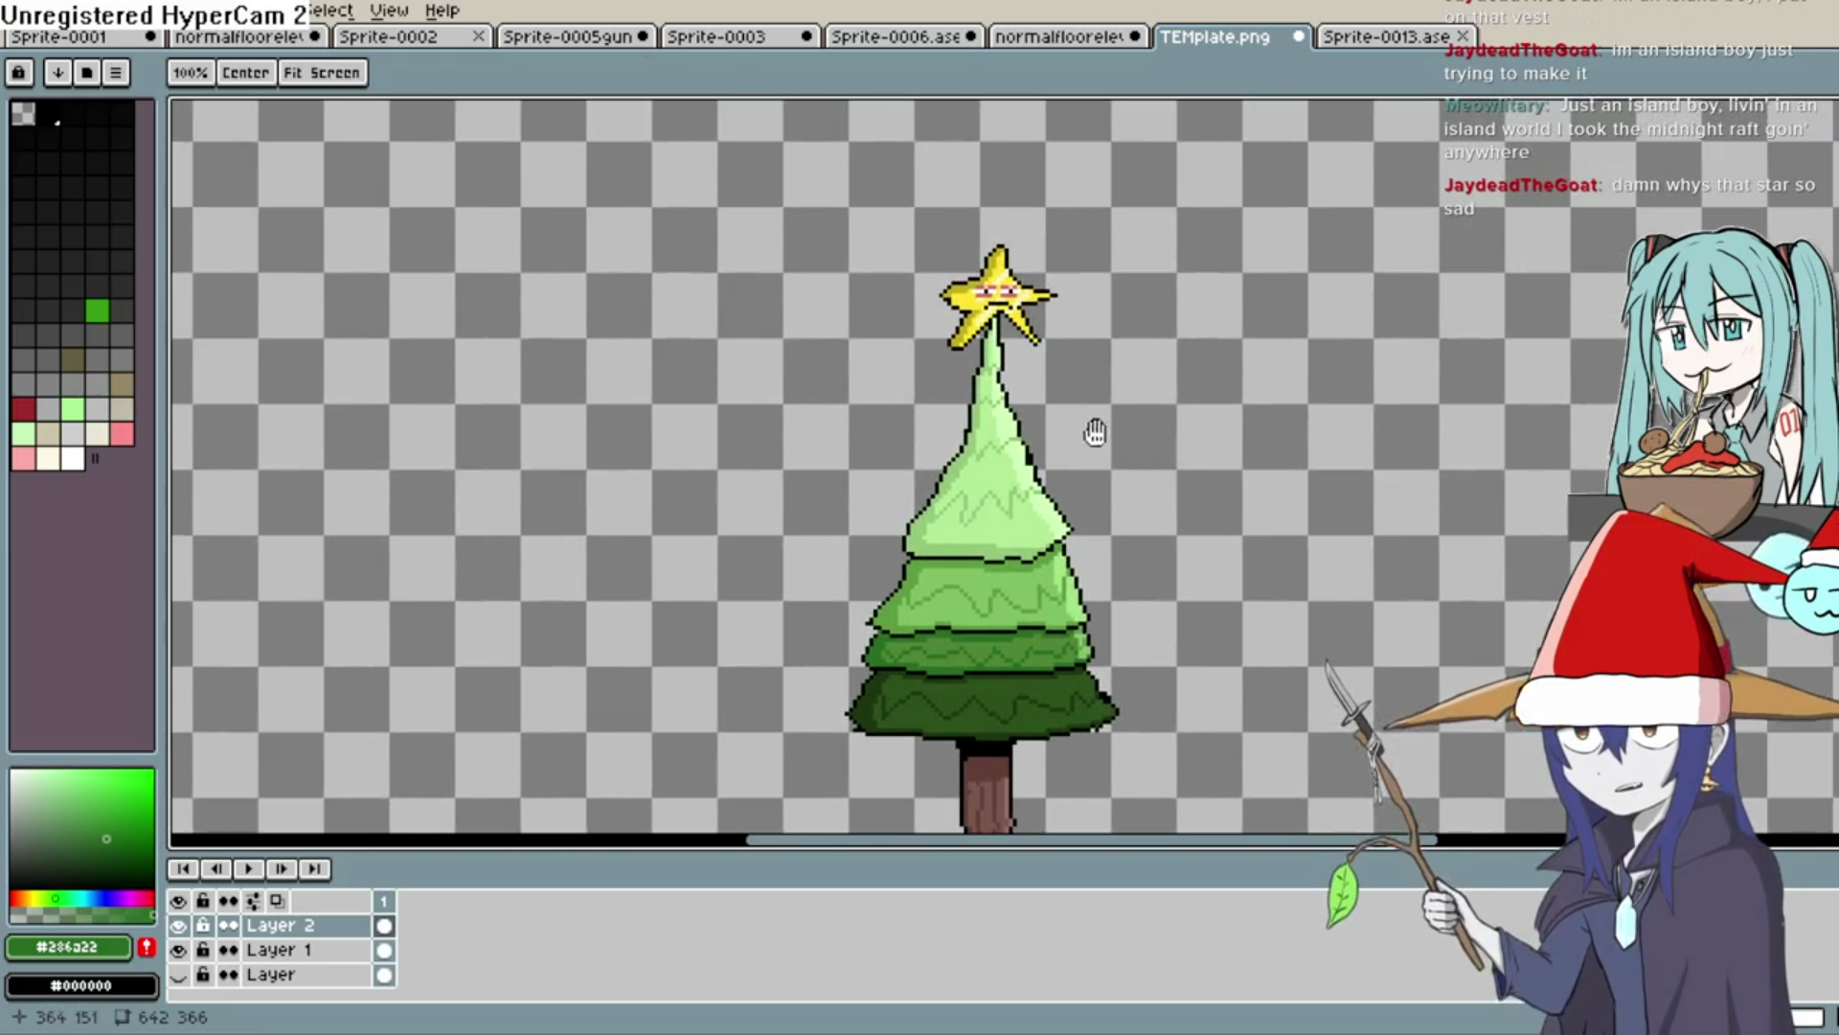
{"action": "key", "text": "b"}
{"action": "scroll", "coordinate": [1037, 403], "scroll_direction": "up", "scroll_amount": 5}
{"action": "scroll", "coordinate": [1036, 403], "scroll_direction": "up", "scroll_amount": 4}
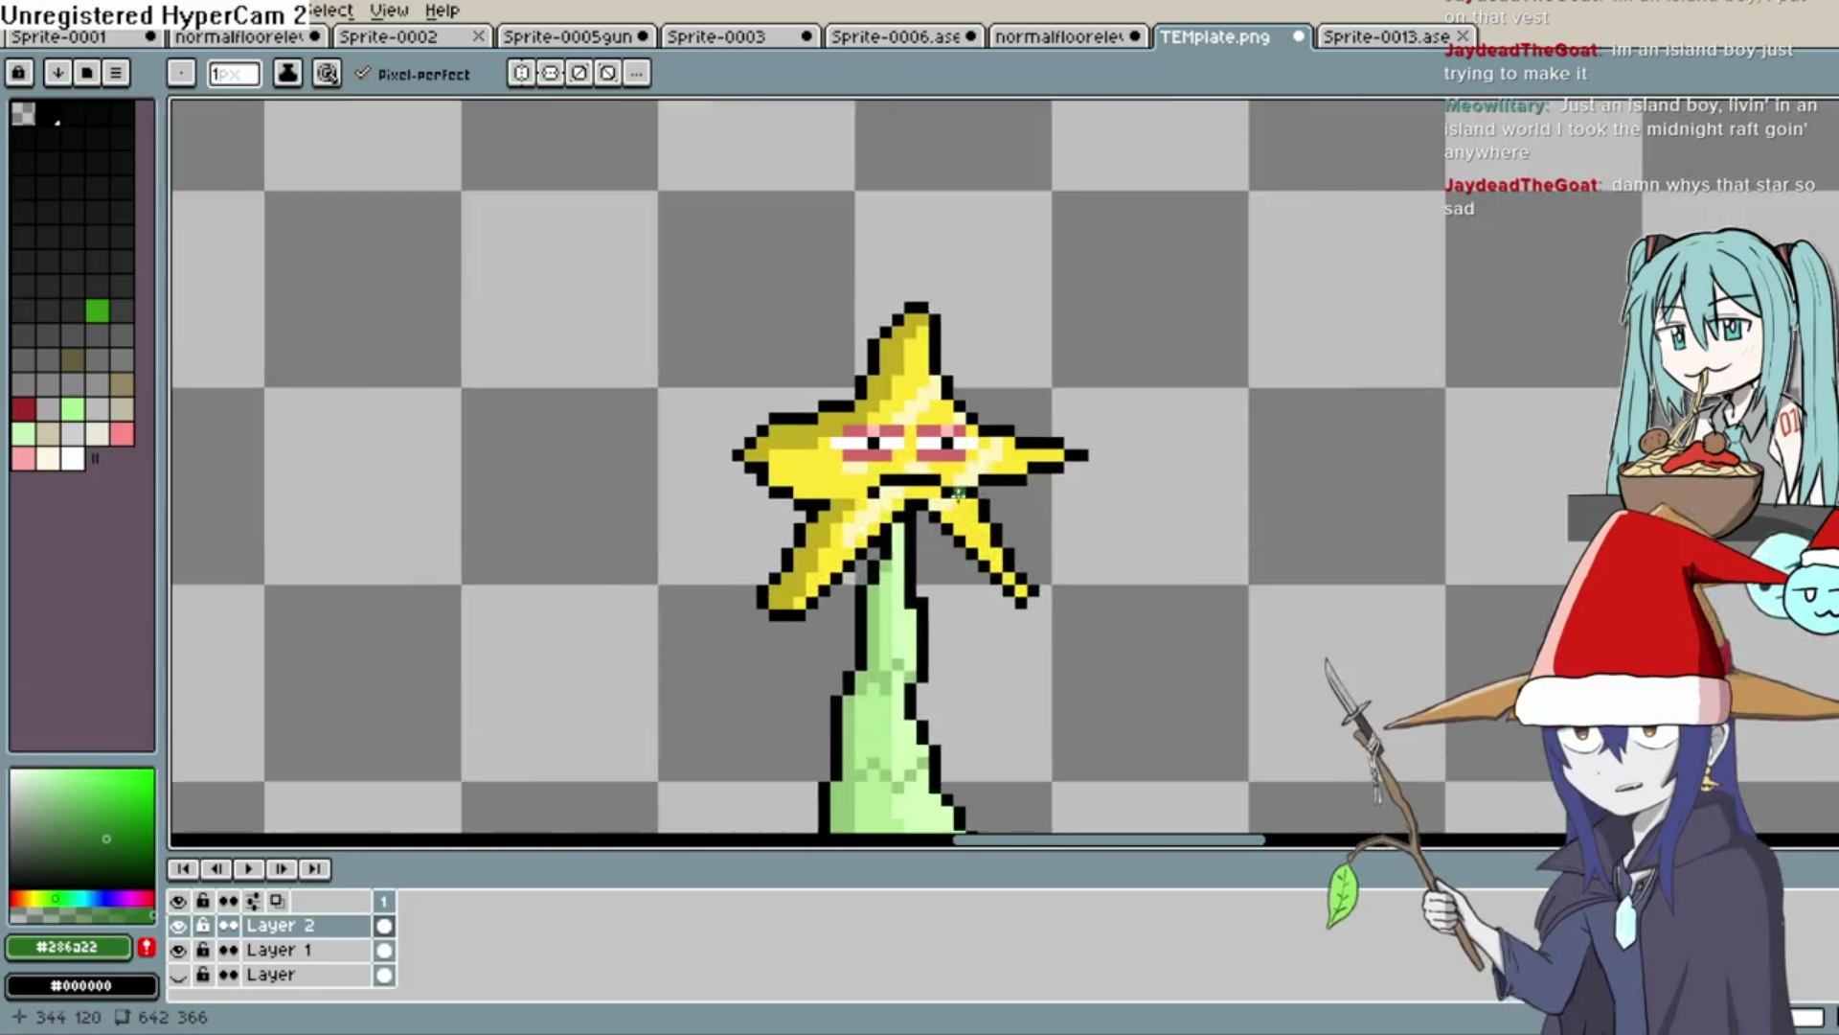
{"action": "key", "text": "i"}
{"action": "left_click", "coordinate": [886, 457]}
{"action": "key", "text": "b"}
{"action": "left_click", "coordinate": [910, 458]}
{"action": "left_click", "coordinate": [955, 437]}
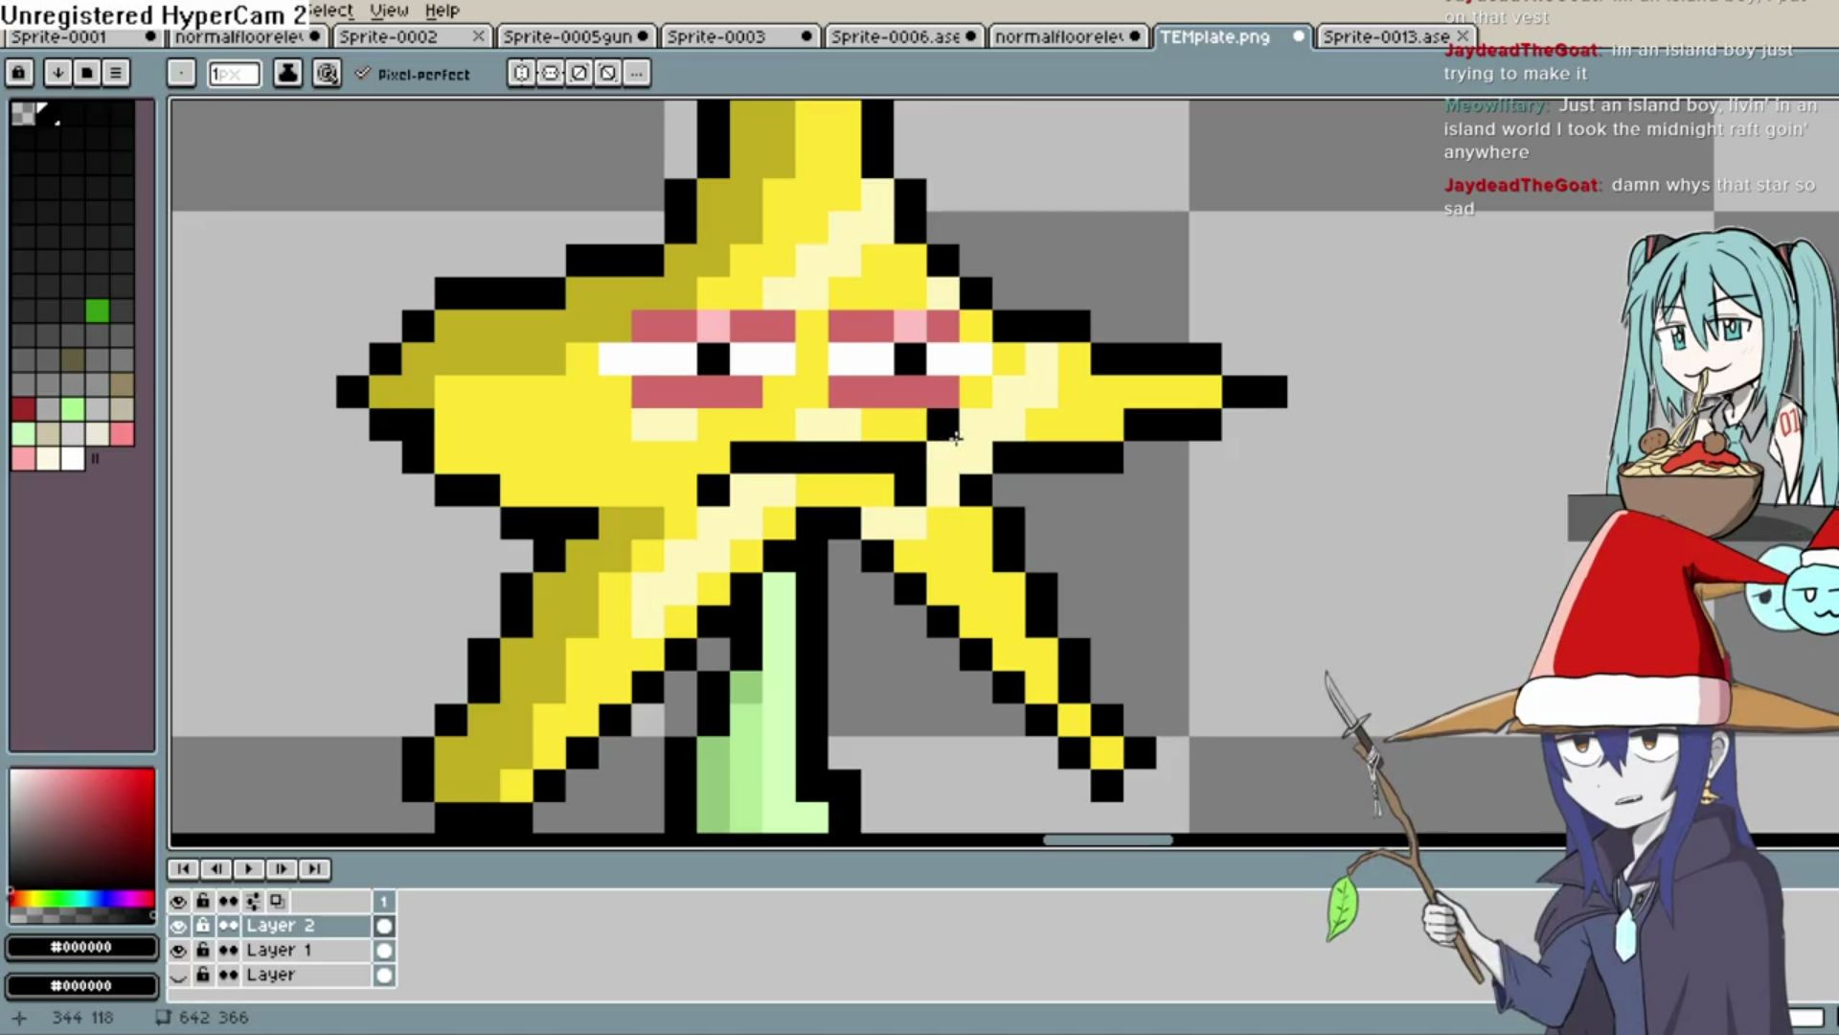
{"action": "left_click_drag", "start_coordinate": [752, 456], "coordinate": [681, 424]}
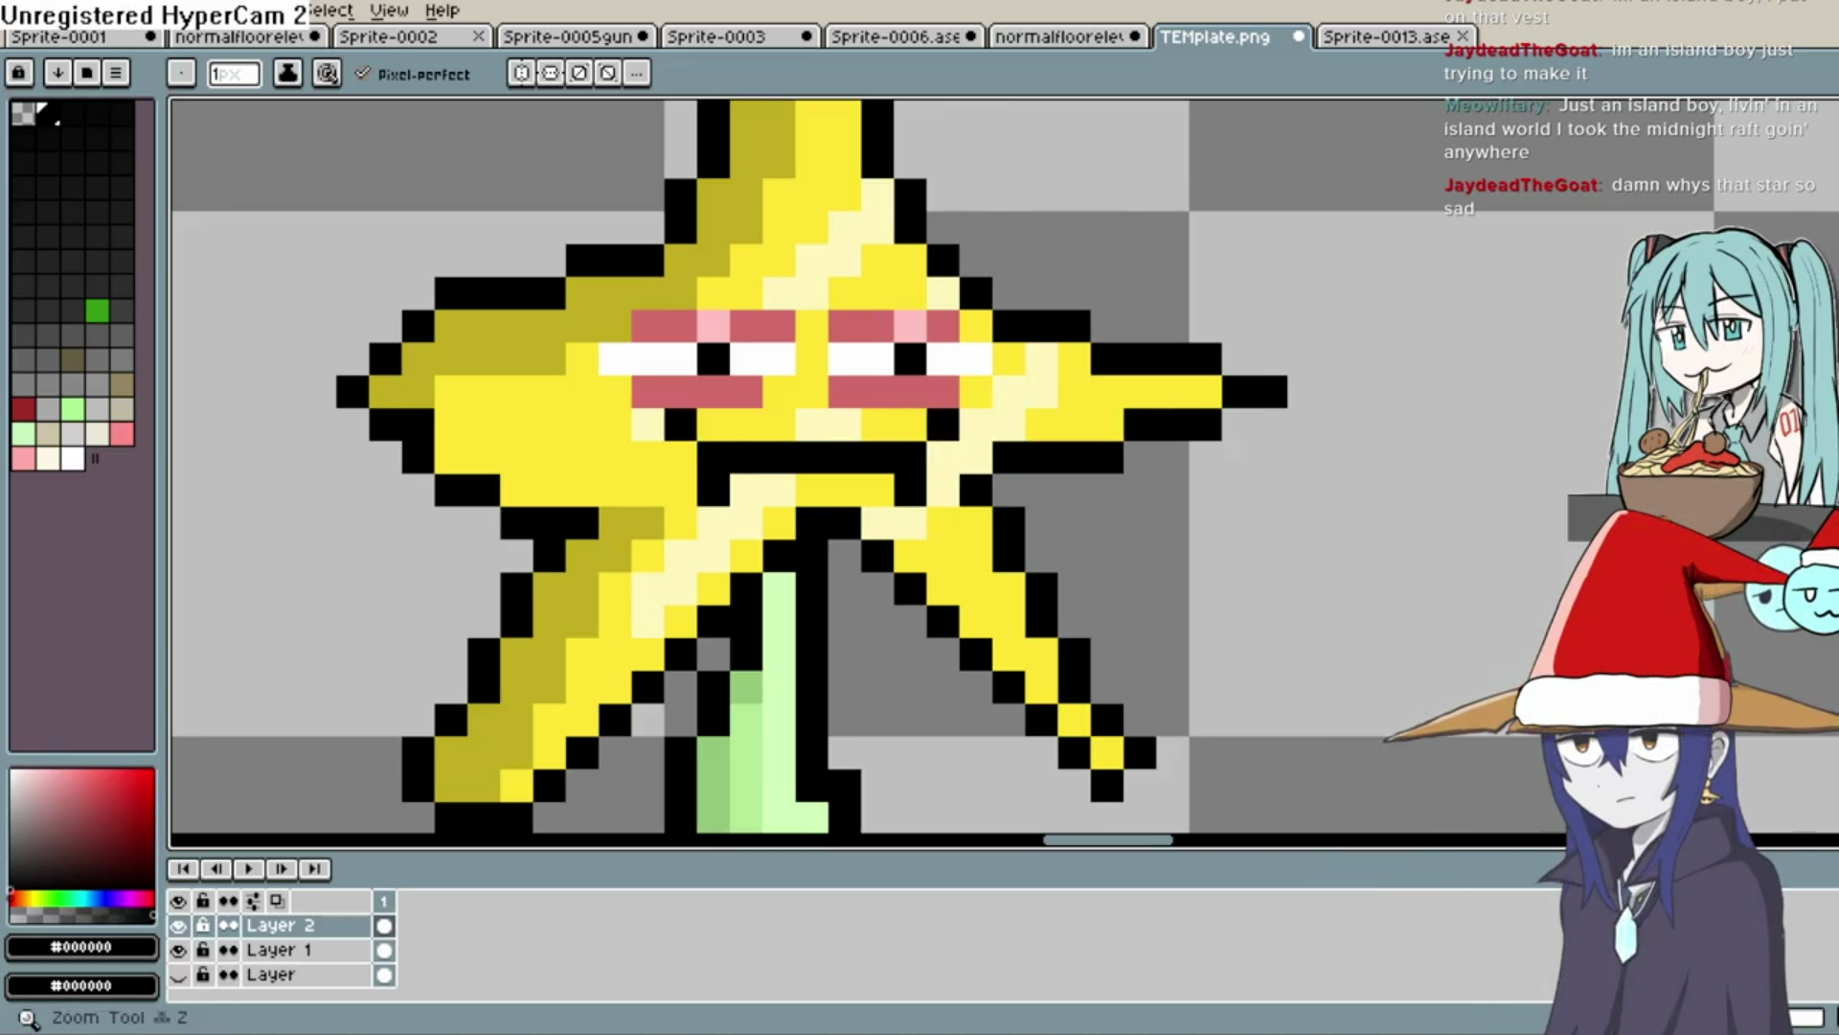
Paint a pink tongue pixel below the star's mouth, undoing the misplaced pink pixels
{"action": "left_click", "coordinate": [944, 488], "text": "alt"}
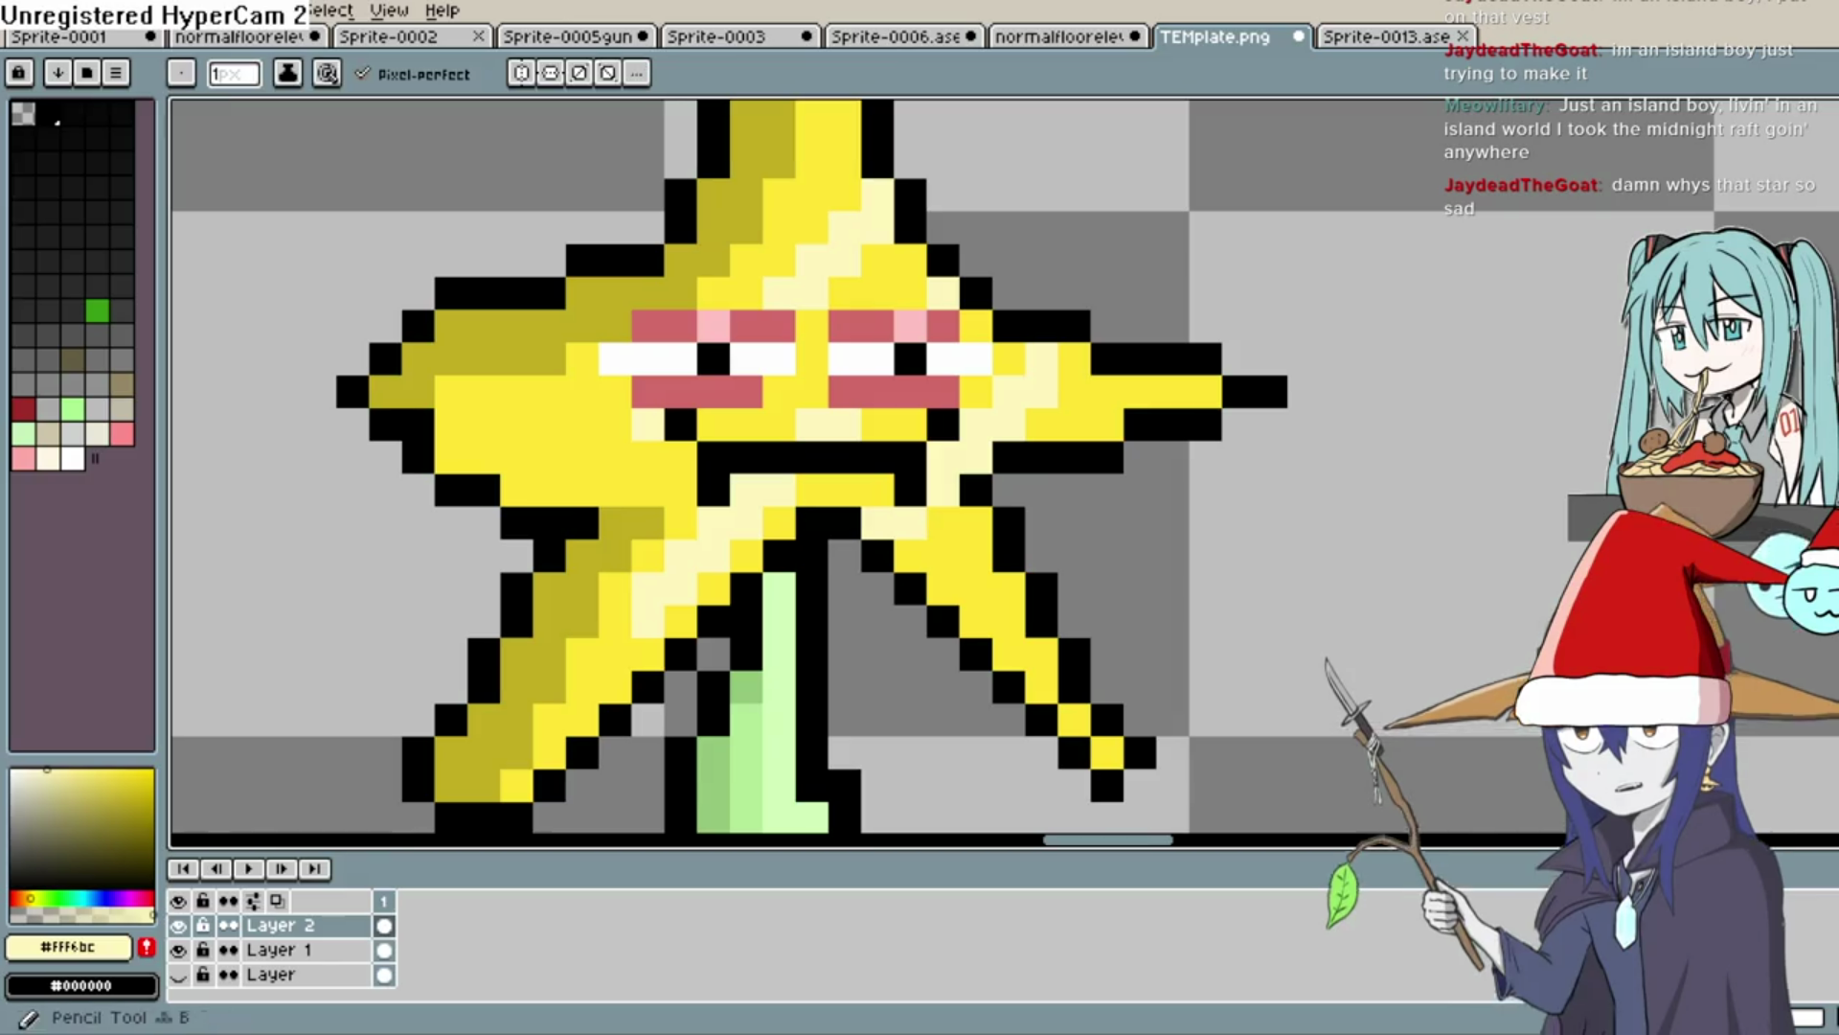
{"action": "scroll", "coordinate": [1276, 443], "scroll_direction": "down", "scroll_amount": 2}
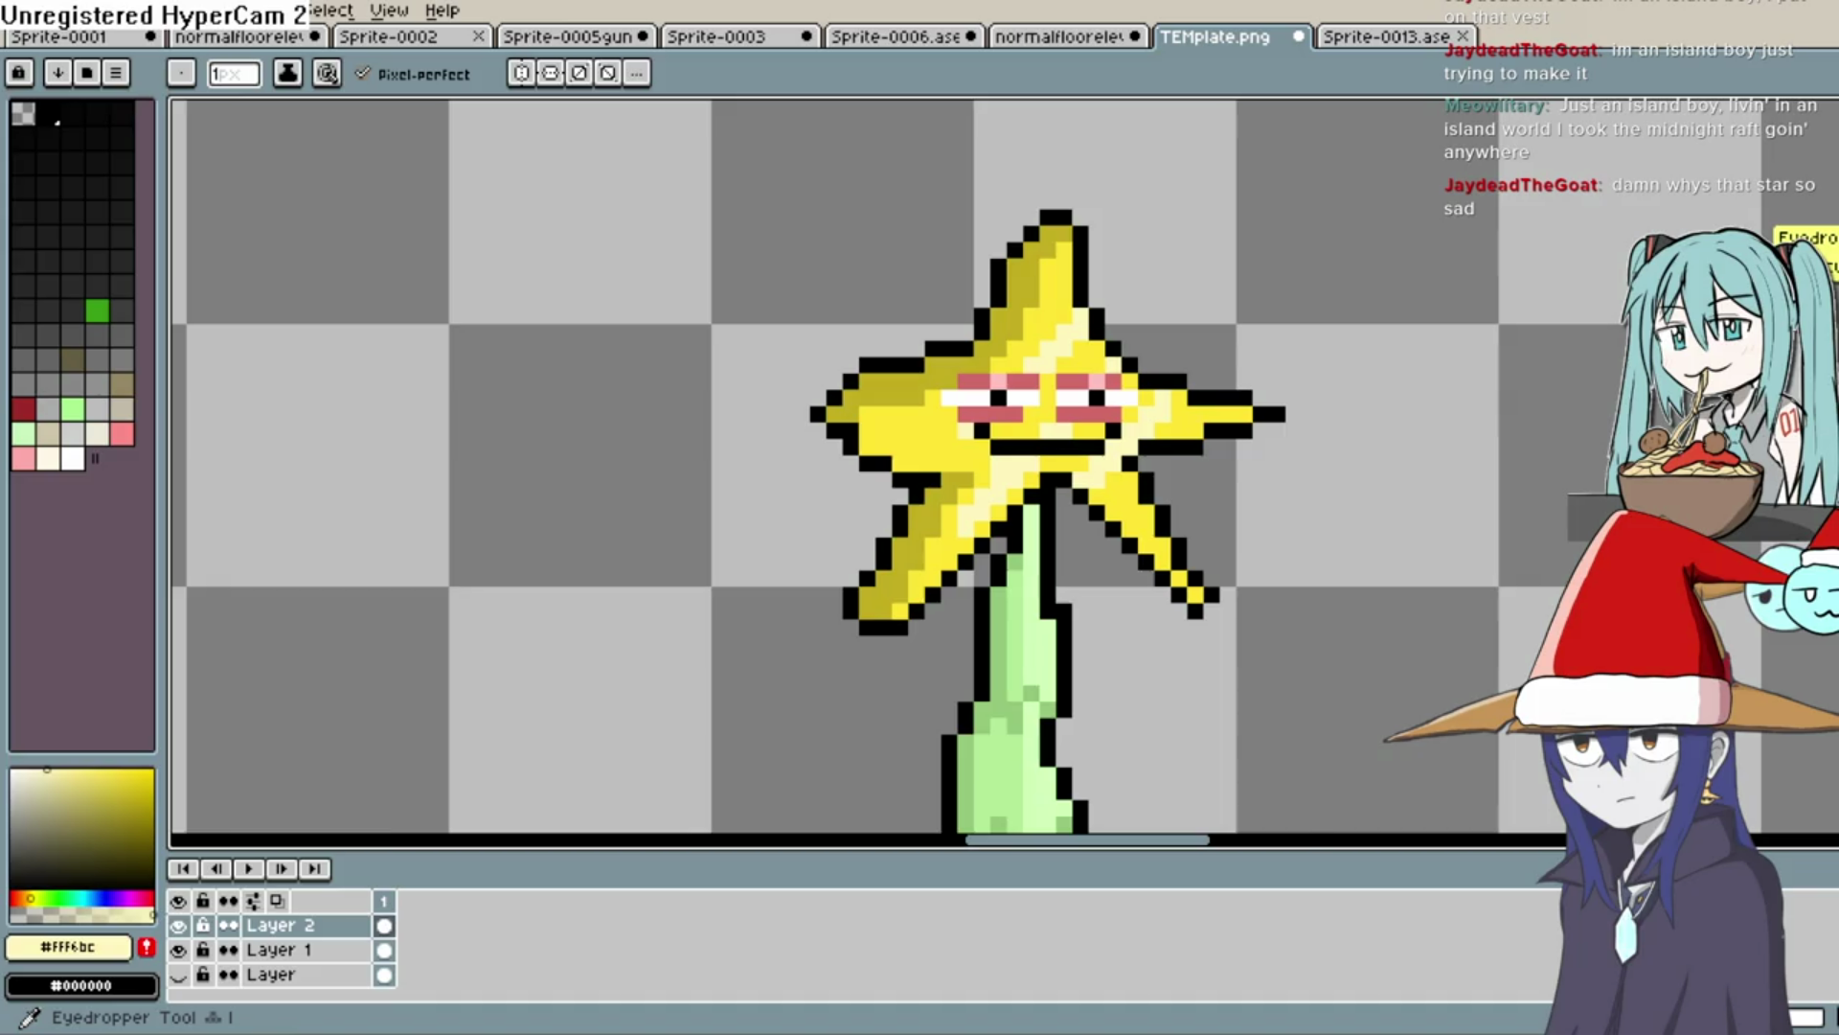
{"action": "left_click", "coordinate": [1820, 244]}
{"action": "left_click", "coordinate": [23, 458]}
{"action": "scroll", "coordinate": [1127, 379], "scroll_direction": "up", "scroll_amount": 1}
{"action": "scroll", "coordinate": [1030, 412], "scroll_direction": "up", "scroll_amount": 1}
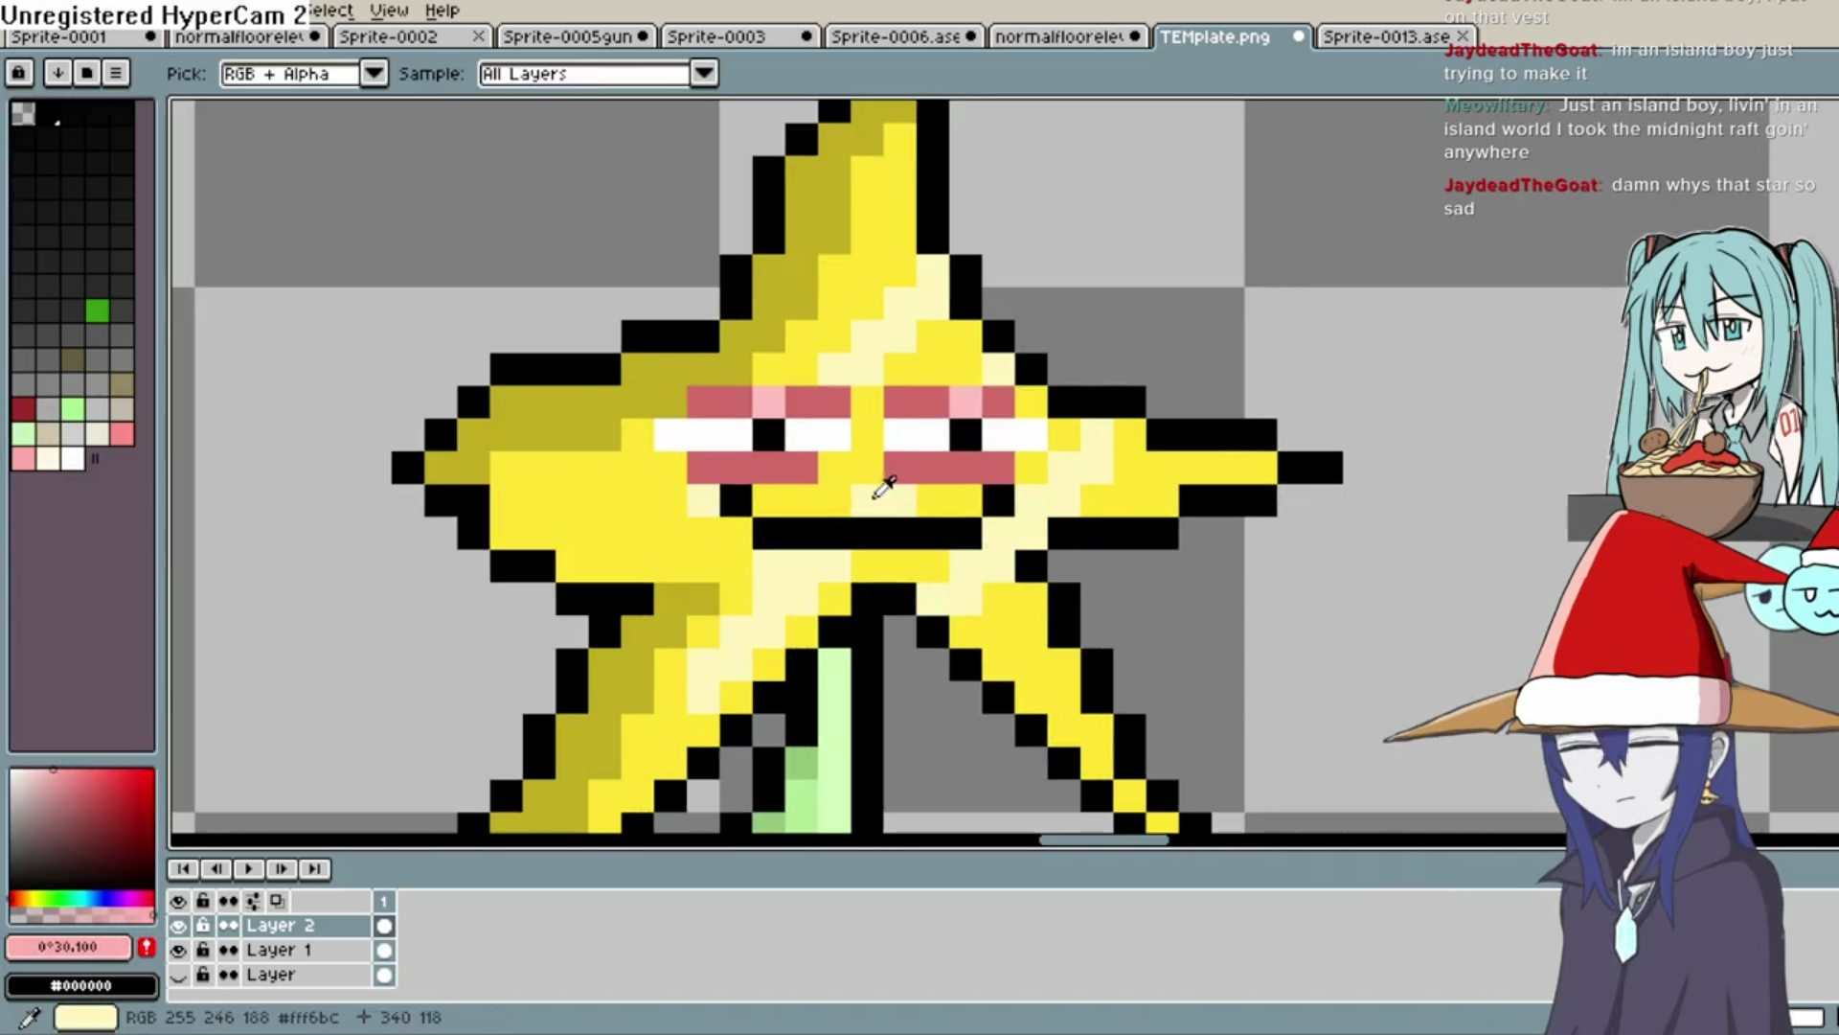
{"action": "key", "text": "b"}
{"action": "left_click", "coordinate": [830, 529]}
{"action": "key", "text": "ctrl+z"}
{"action": "left_click", "coordinate": [833, 500]}
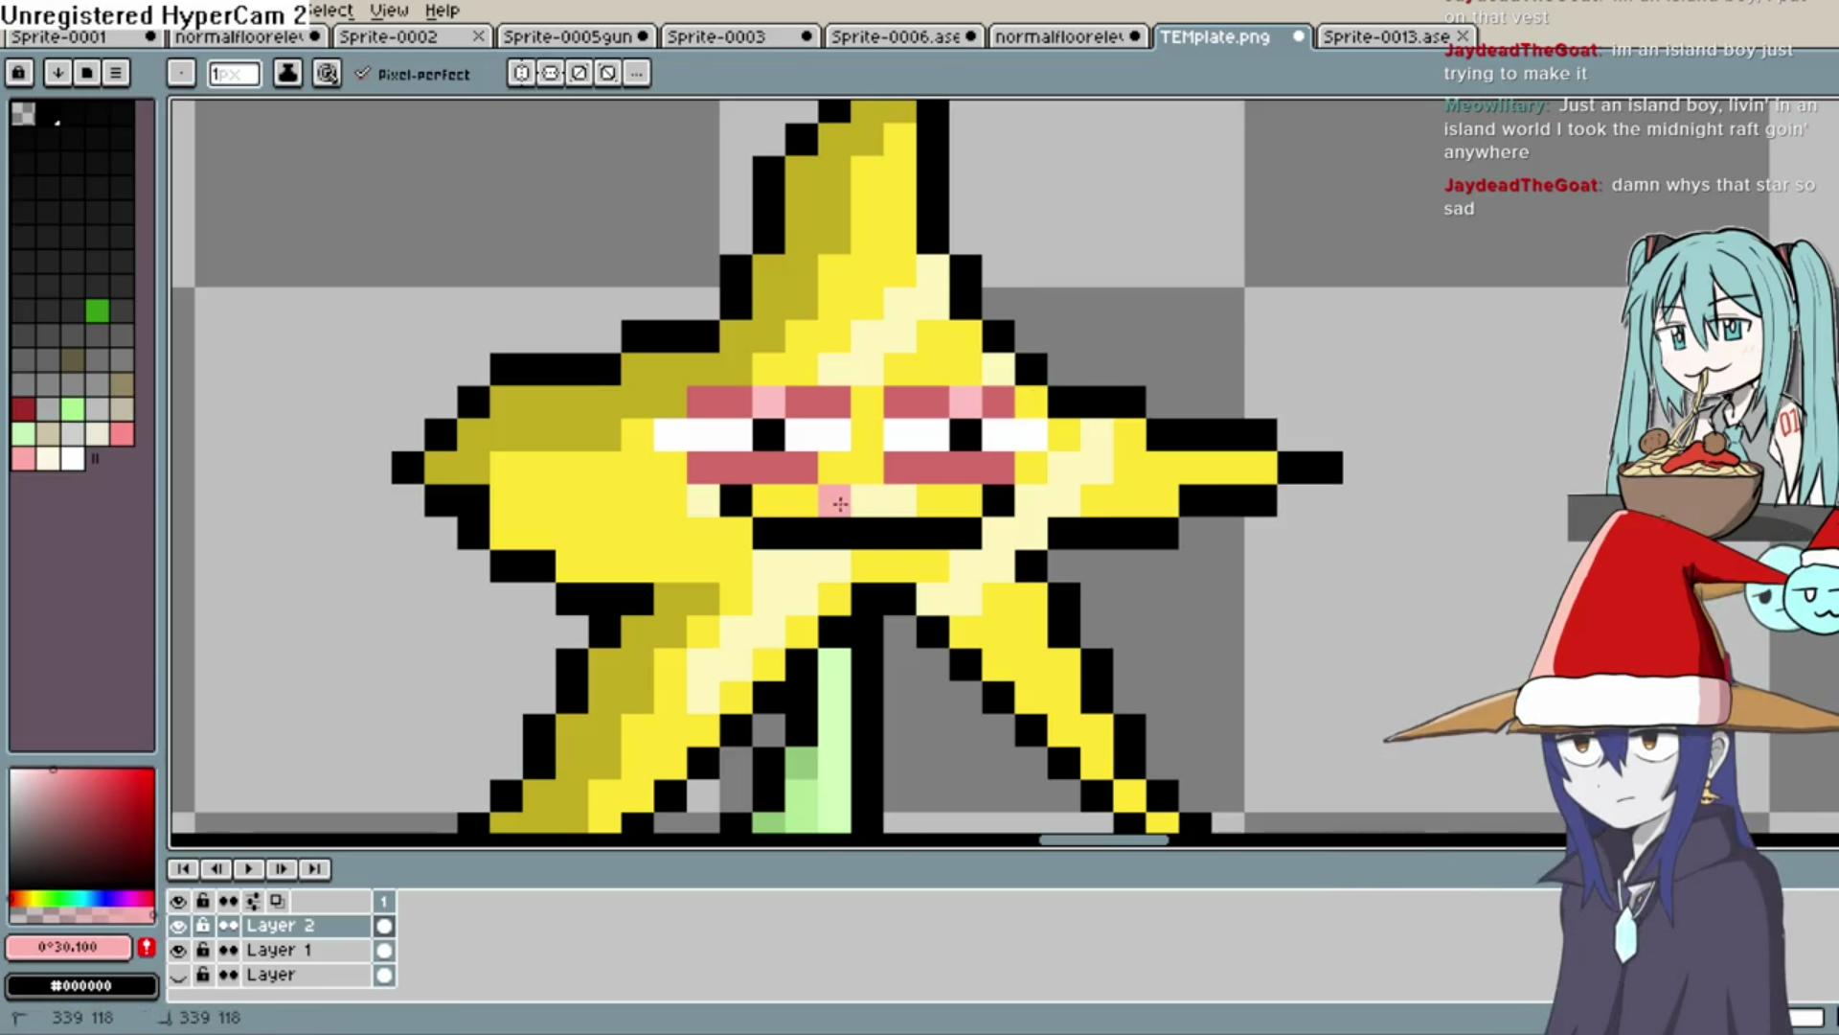
{"action": "scroll", "coordinate": [1102, 536], "scroll_direction": "down", "scroll_amount": 3}
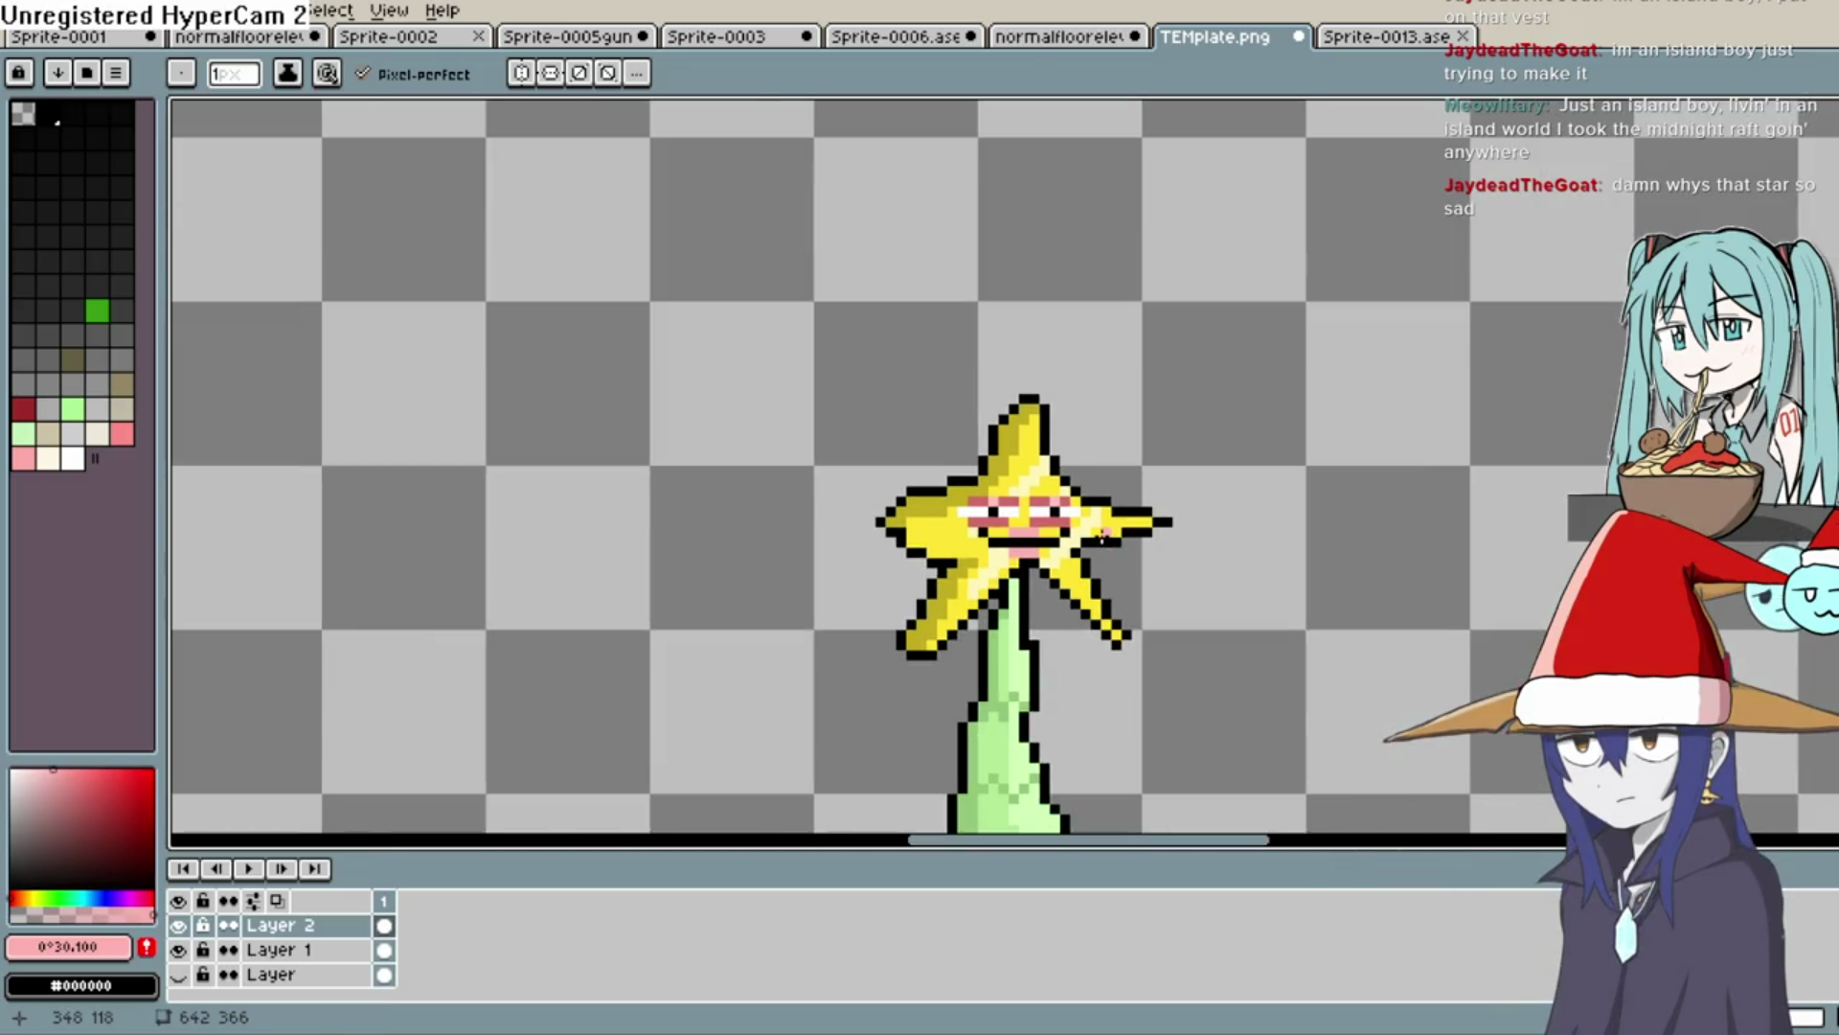
{"action": "key", "text": "ctrl+z"}
{"action": "scroll", "coordinate": [1104, 536], "scroll_direction": "down", "scroll_amount": 2}
{"action": "scroll", "coordinate": [1111, 498], "scroll_direction": "up", "scroll_amount": 1}
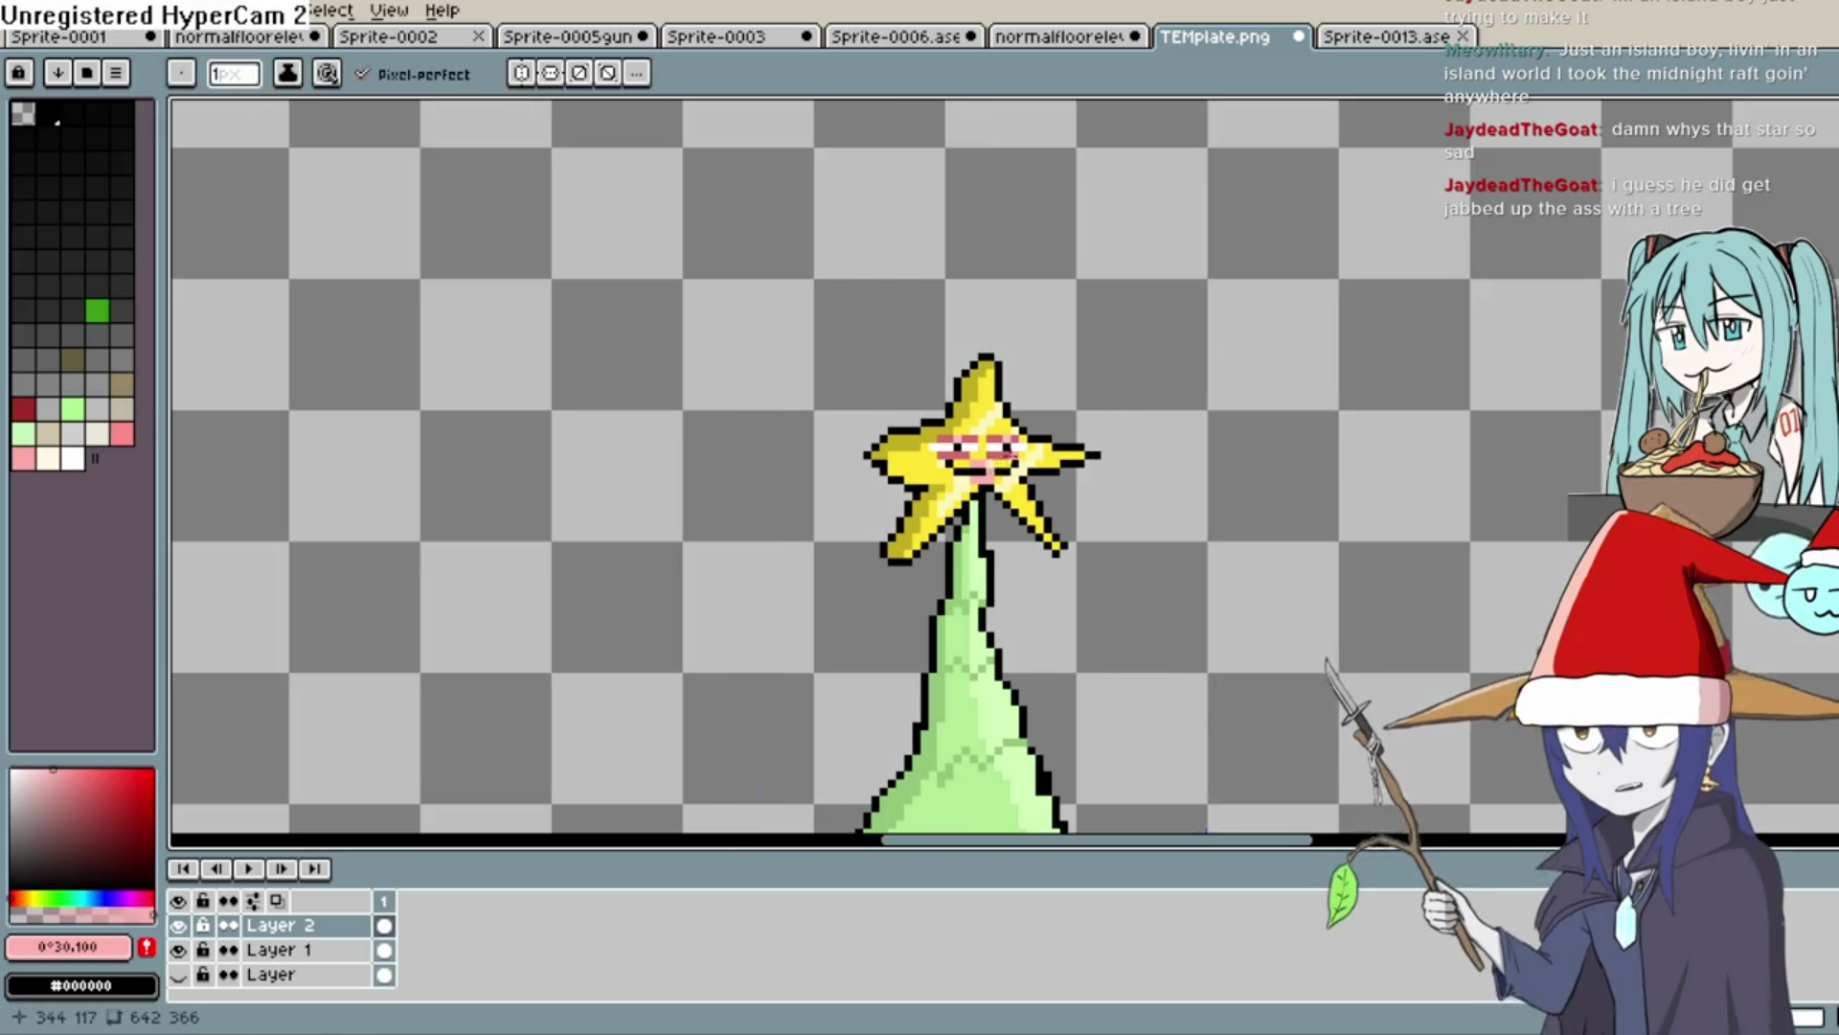
{"action": "scroll", "coordinate": [920, 527], "scroll_direction": "up", "scroll_amount": 3}
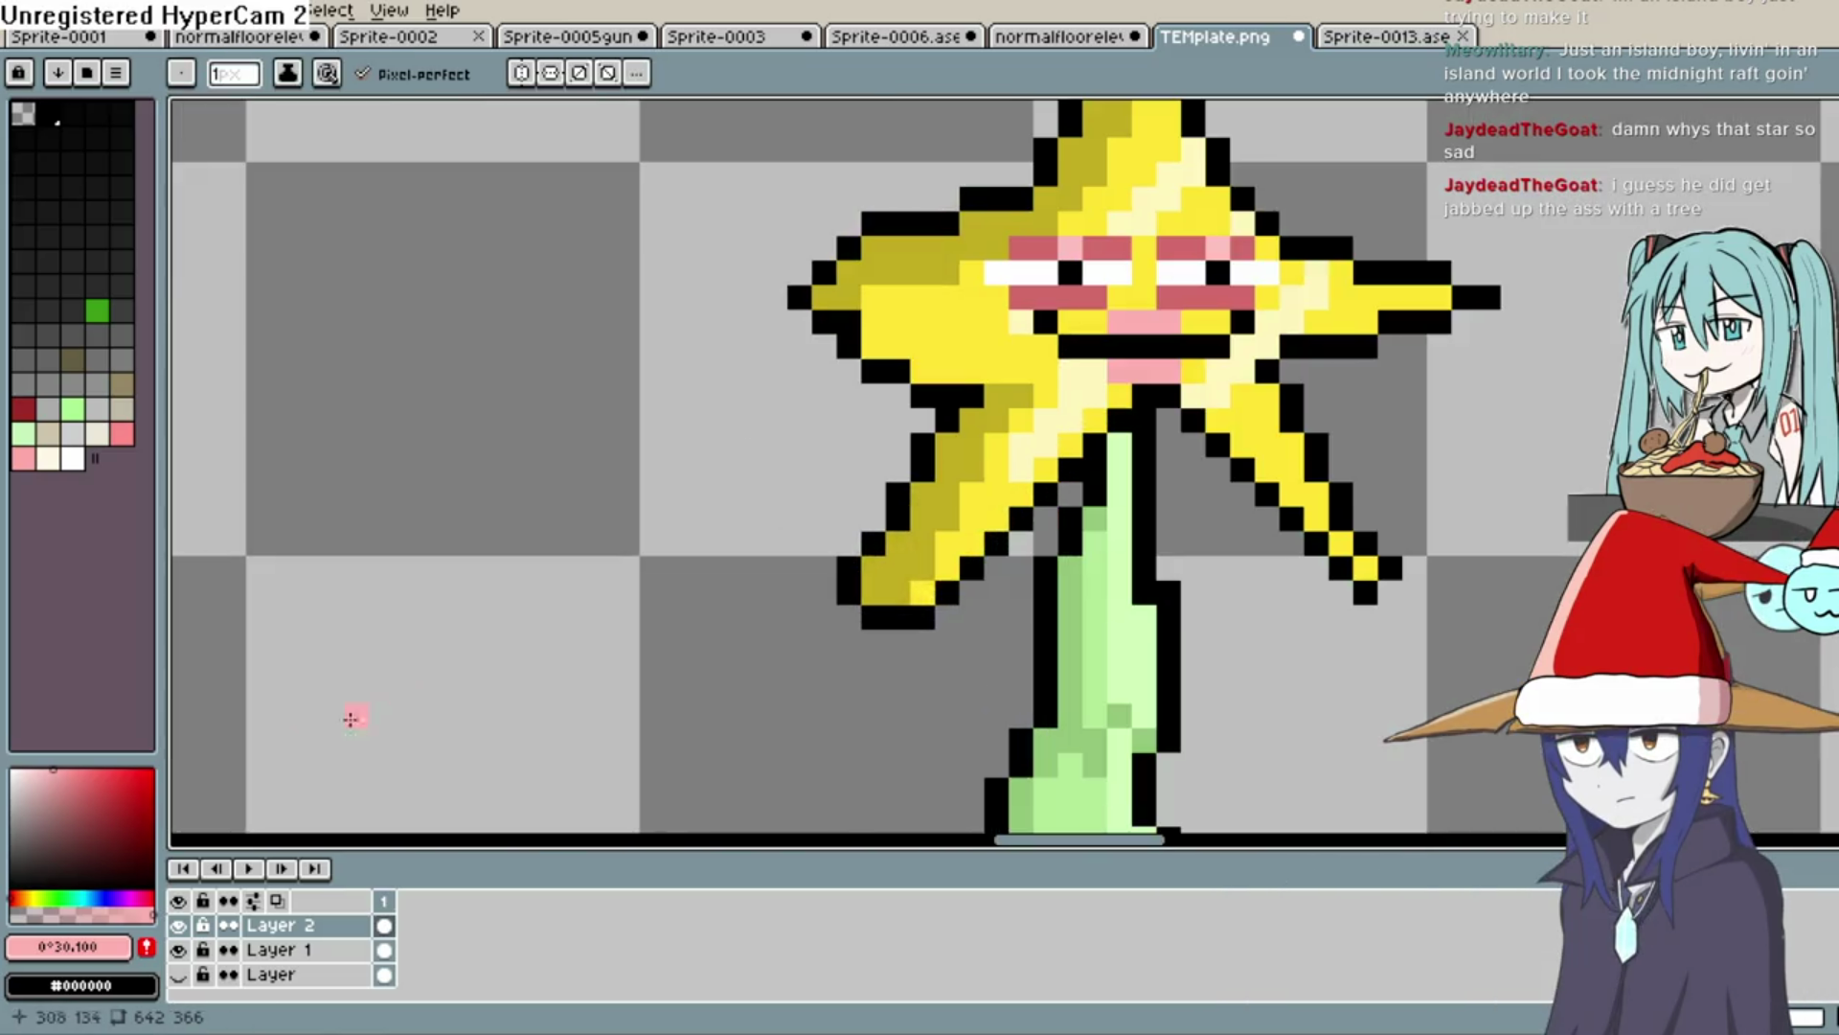
Repaint the left end of the star's mouth in yellow #ffe434
{"action": "left_click", "coordinate": [20, 768]}
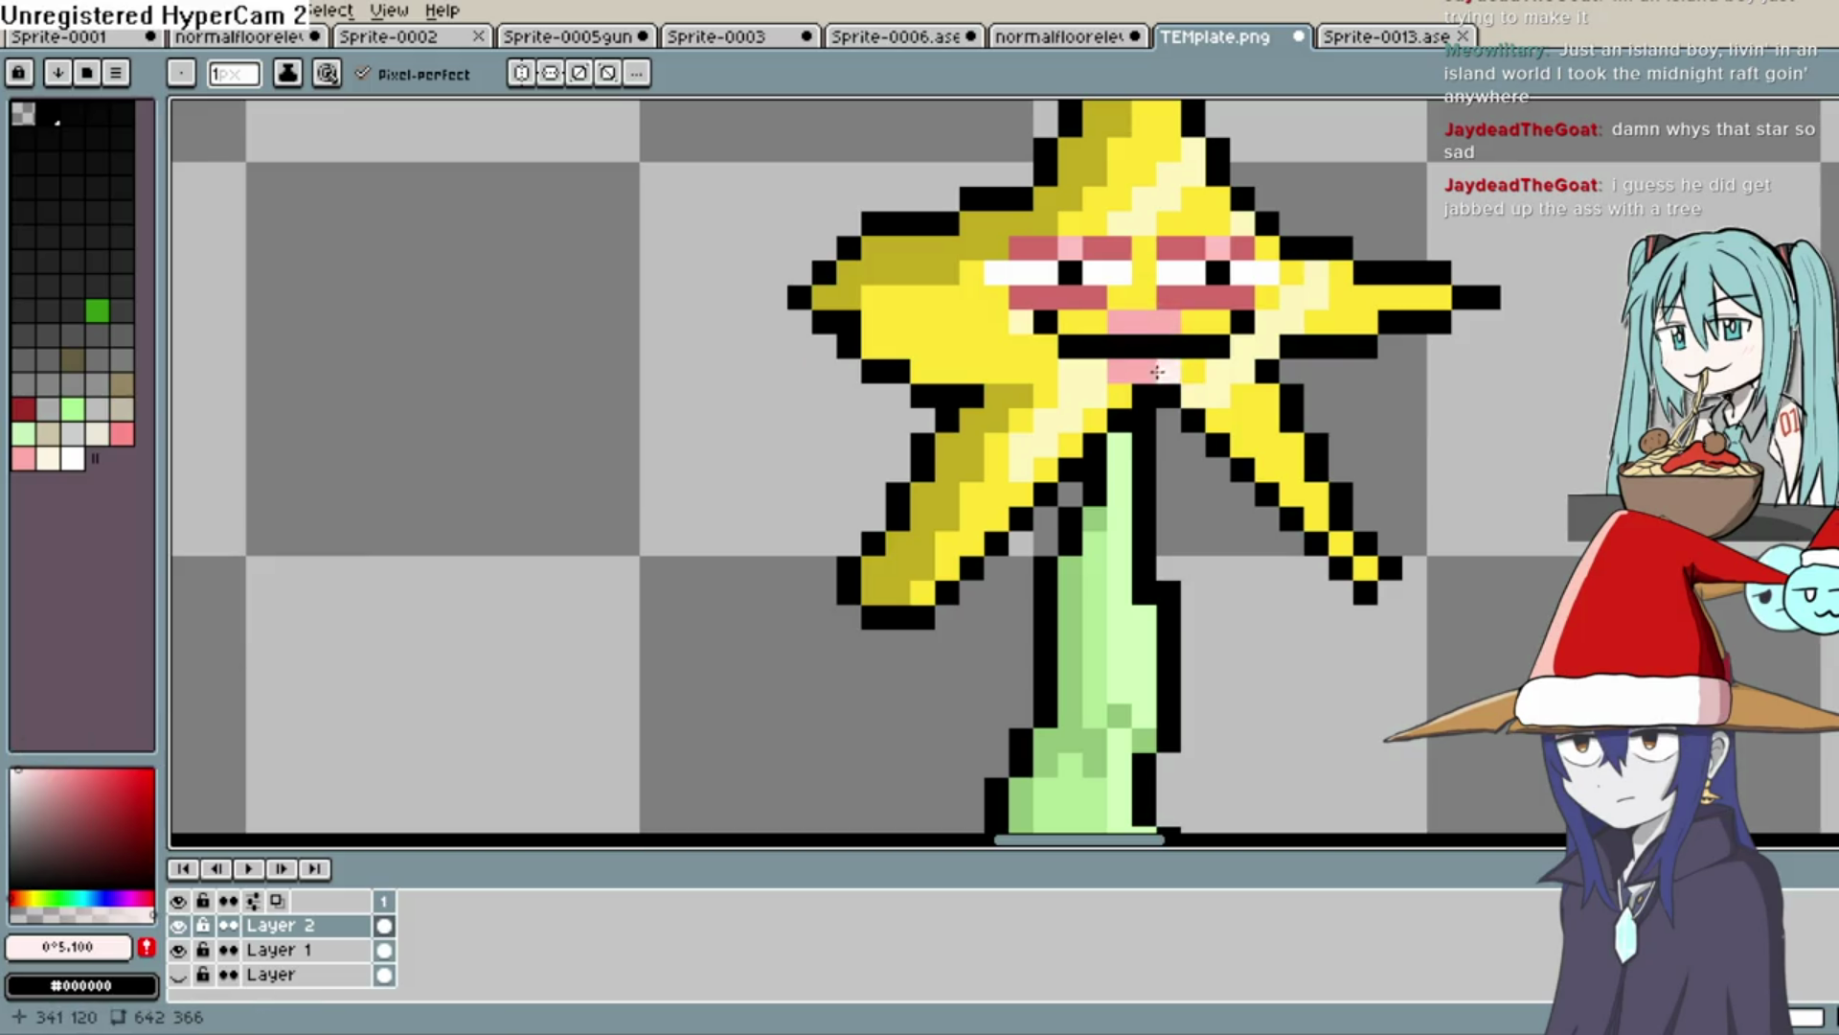
{"action": "scroll", "coordinate": [1368, 357], "scroll_direction": "down", "scroll_amount": 5}
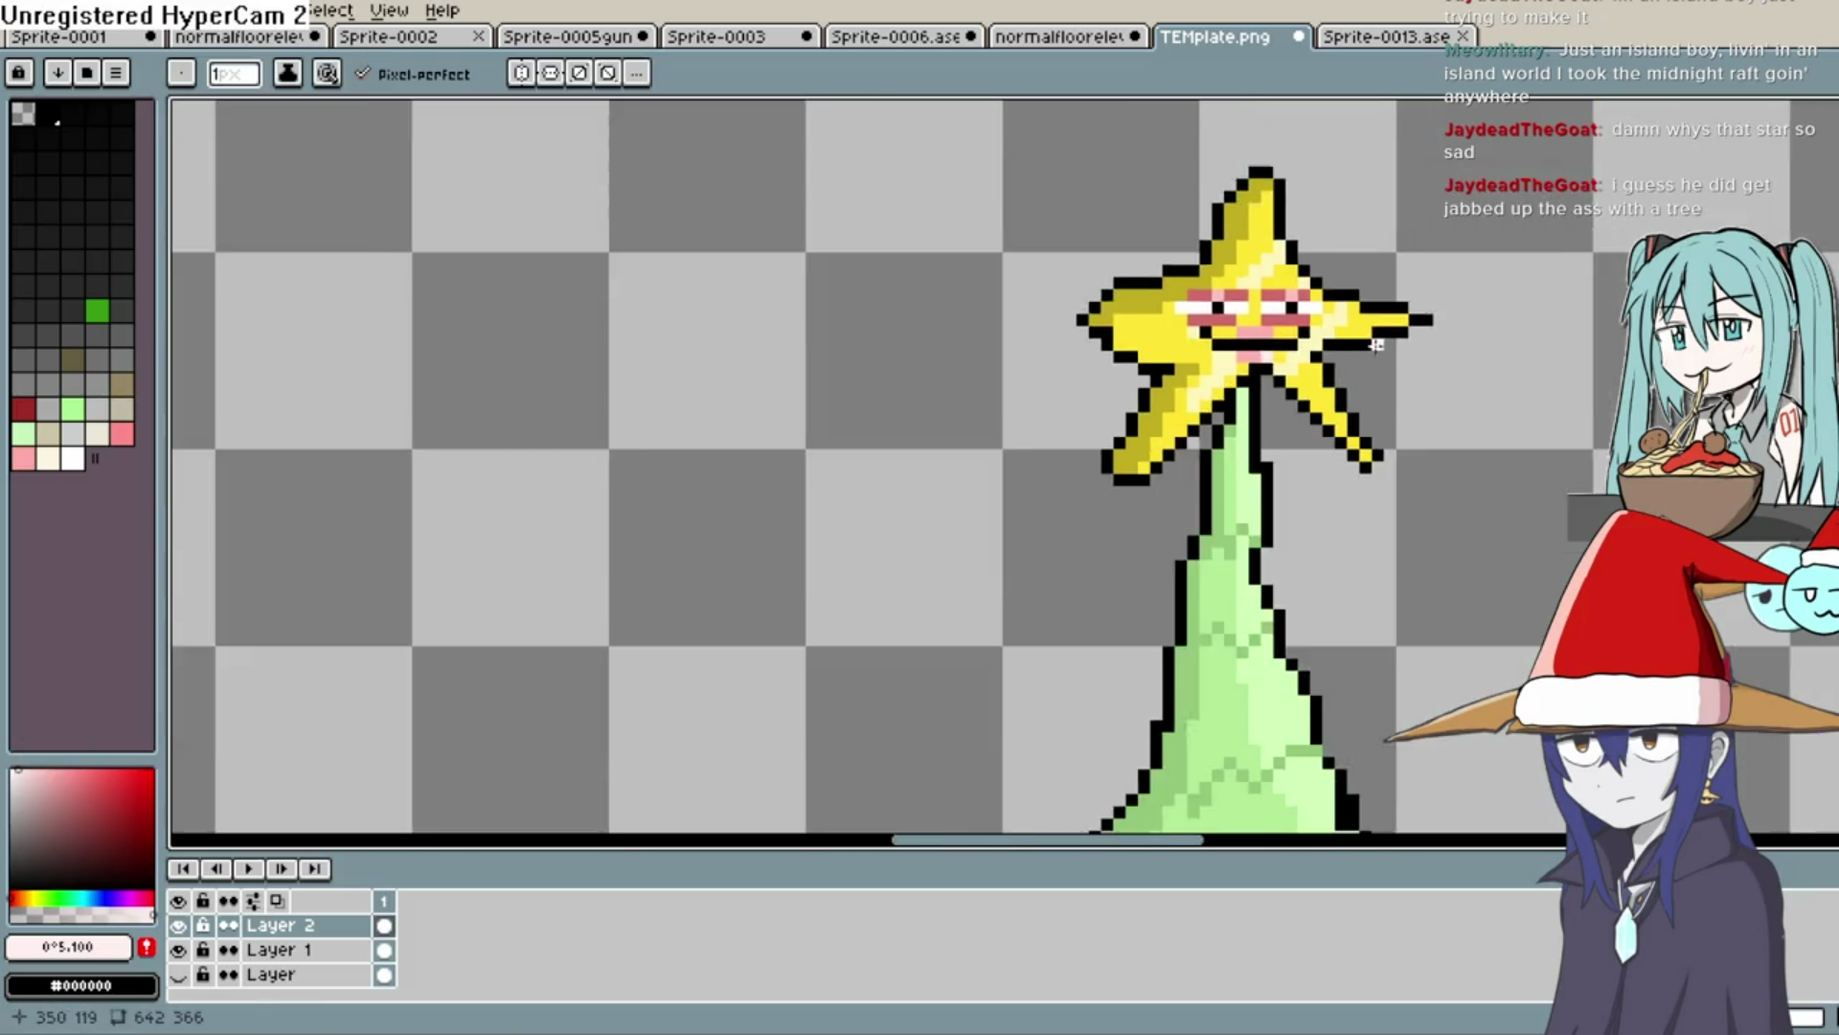
{"action": "key", "text": "z"}
{"action": "key", "text": "b"}
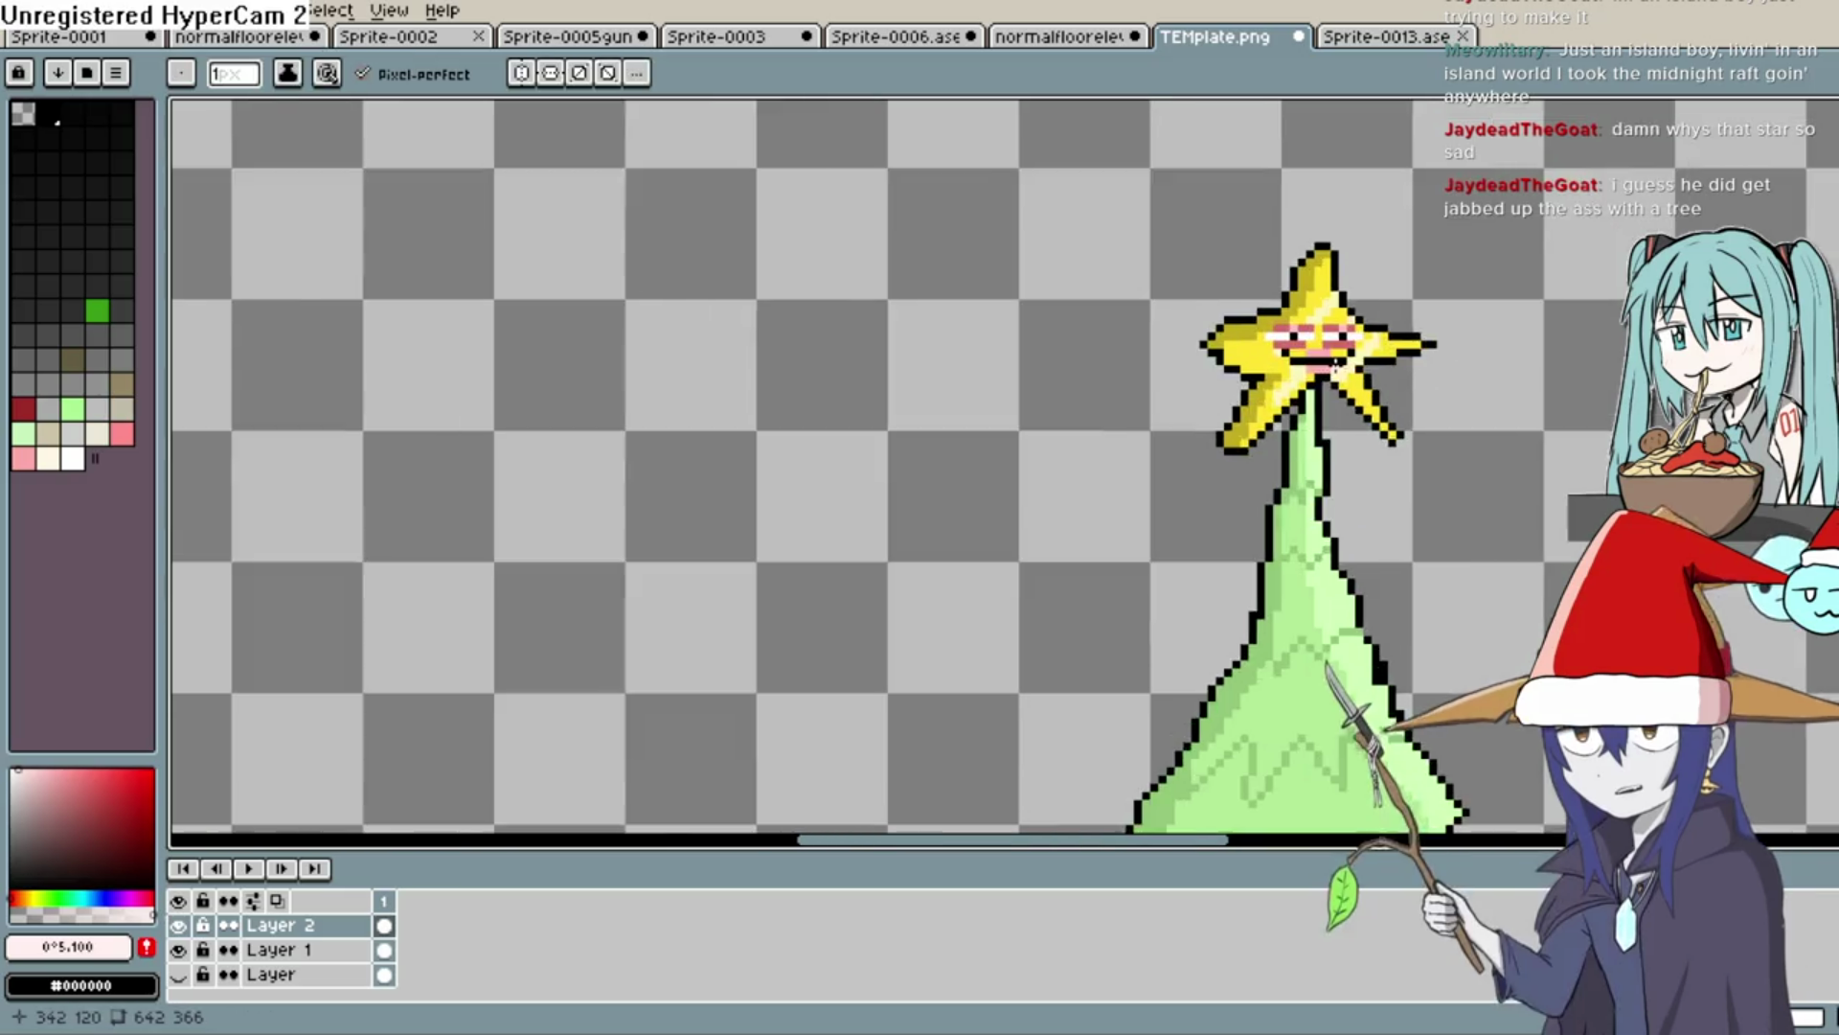
{"action": "scroll", "coordinate": [1328, 372], "scroll_direction": "up", "scroll_amount": 3}
{"action": "mouse_move", "coordinate": [1314, 367]}
{"action": "left_mouse_down"}
{"action": "mouse_move", "coordinate": [1102, 551]}
{"action": "mouse_move", "coordinate": [1017, 546]}
{"action": "left_mouse_up"}
{"action": "scroll", "coordinate": [1023, 530], "scroll_direction": "down", "scroll_amount": 4}
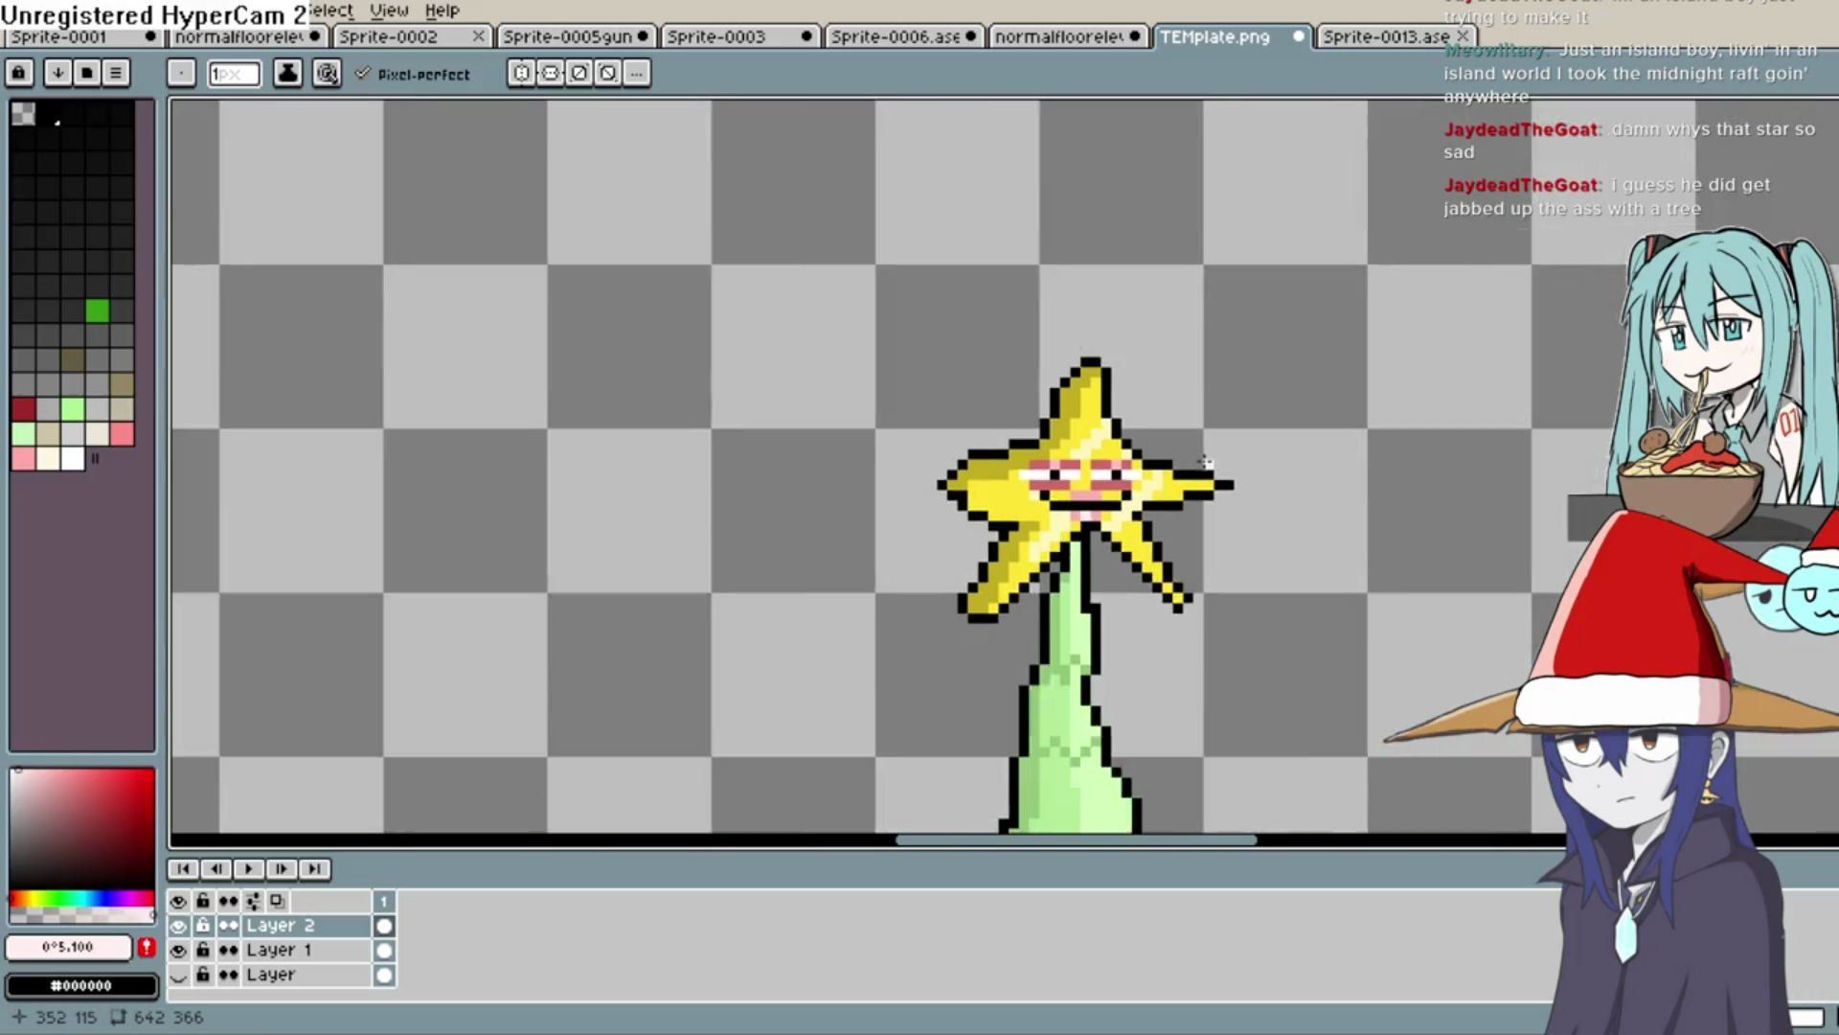
{"action": "scroll", "coordinate": [1023, 530], "scroll_direction": "up", "scroll_amount": 3}
{"action": "key", "text": "i"}
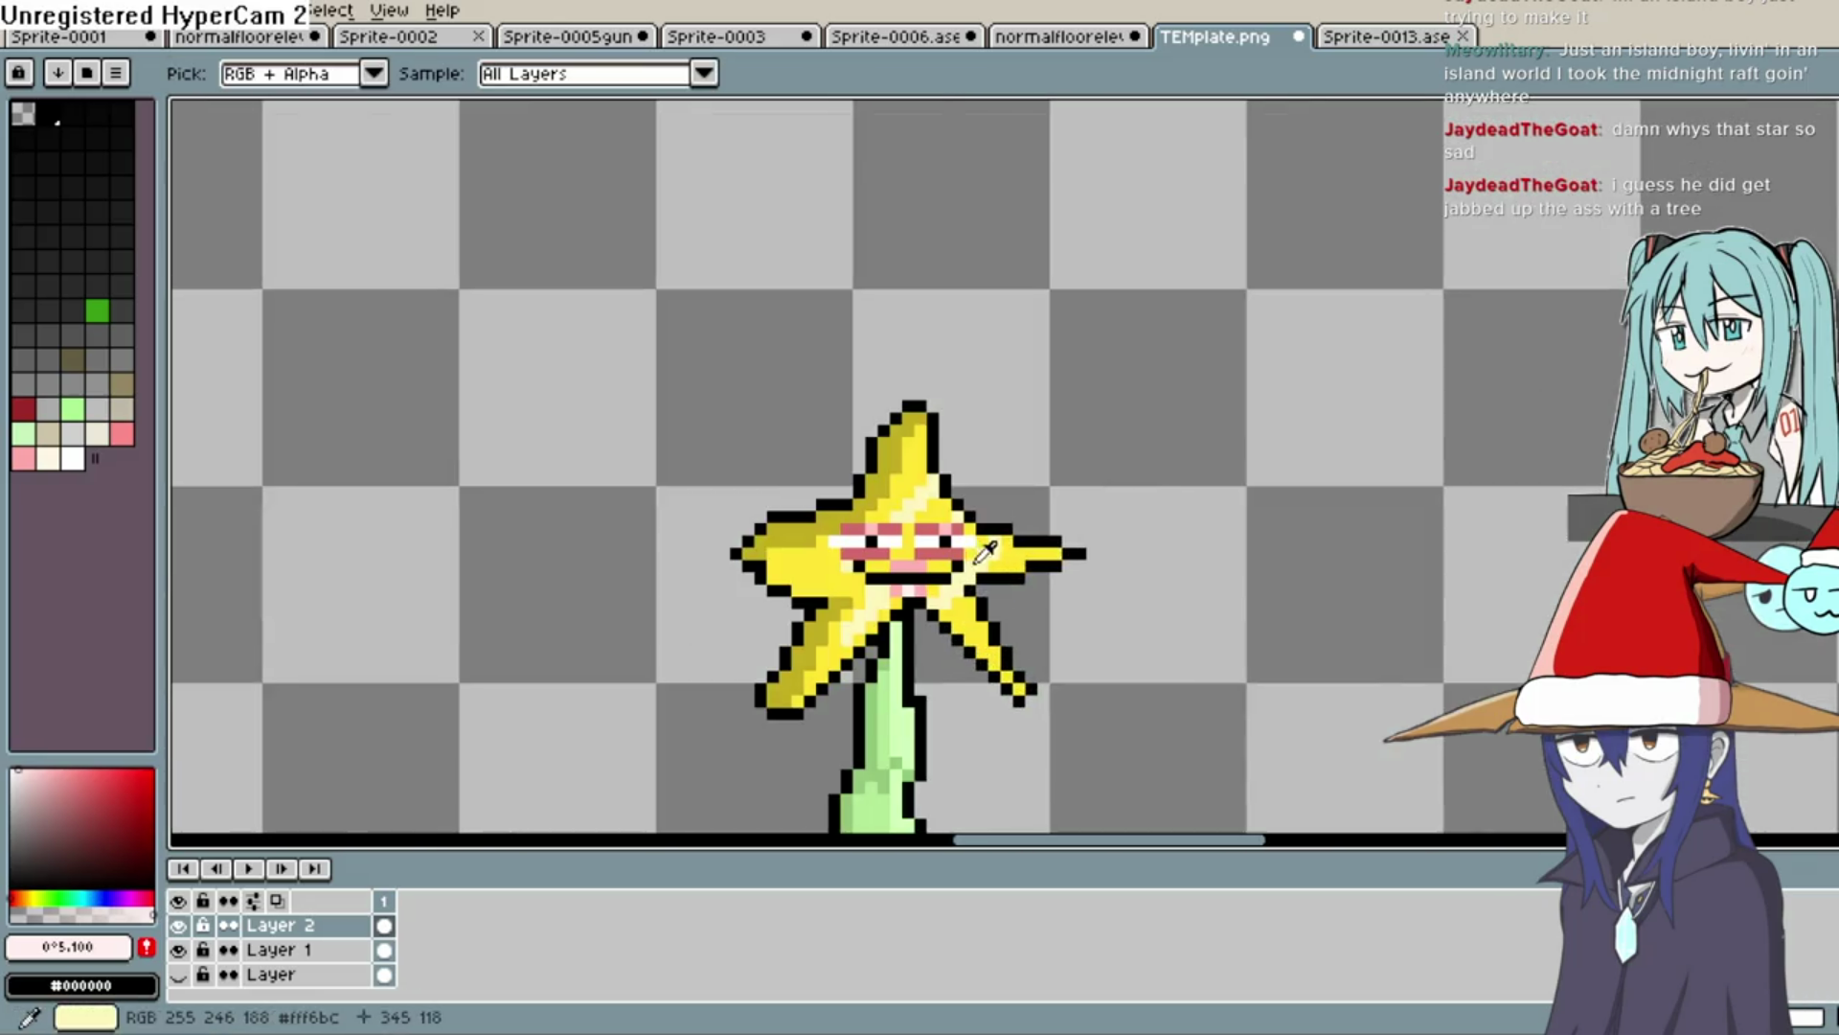
{"action": "left_click", "coordinate": [996, 564]}
{"action": "key", "text": "space"}
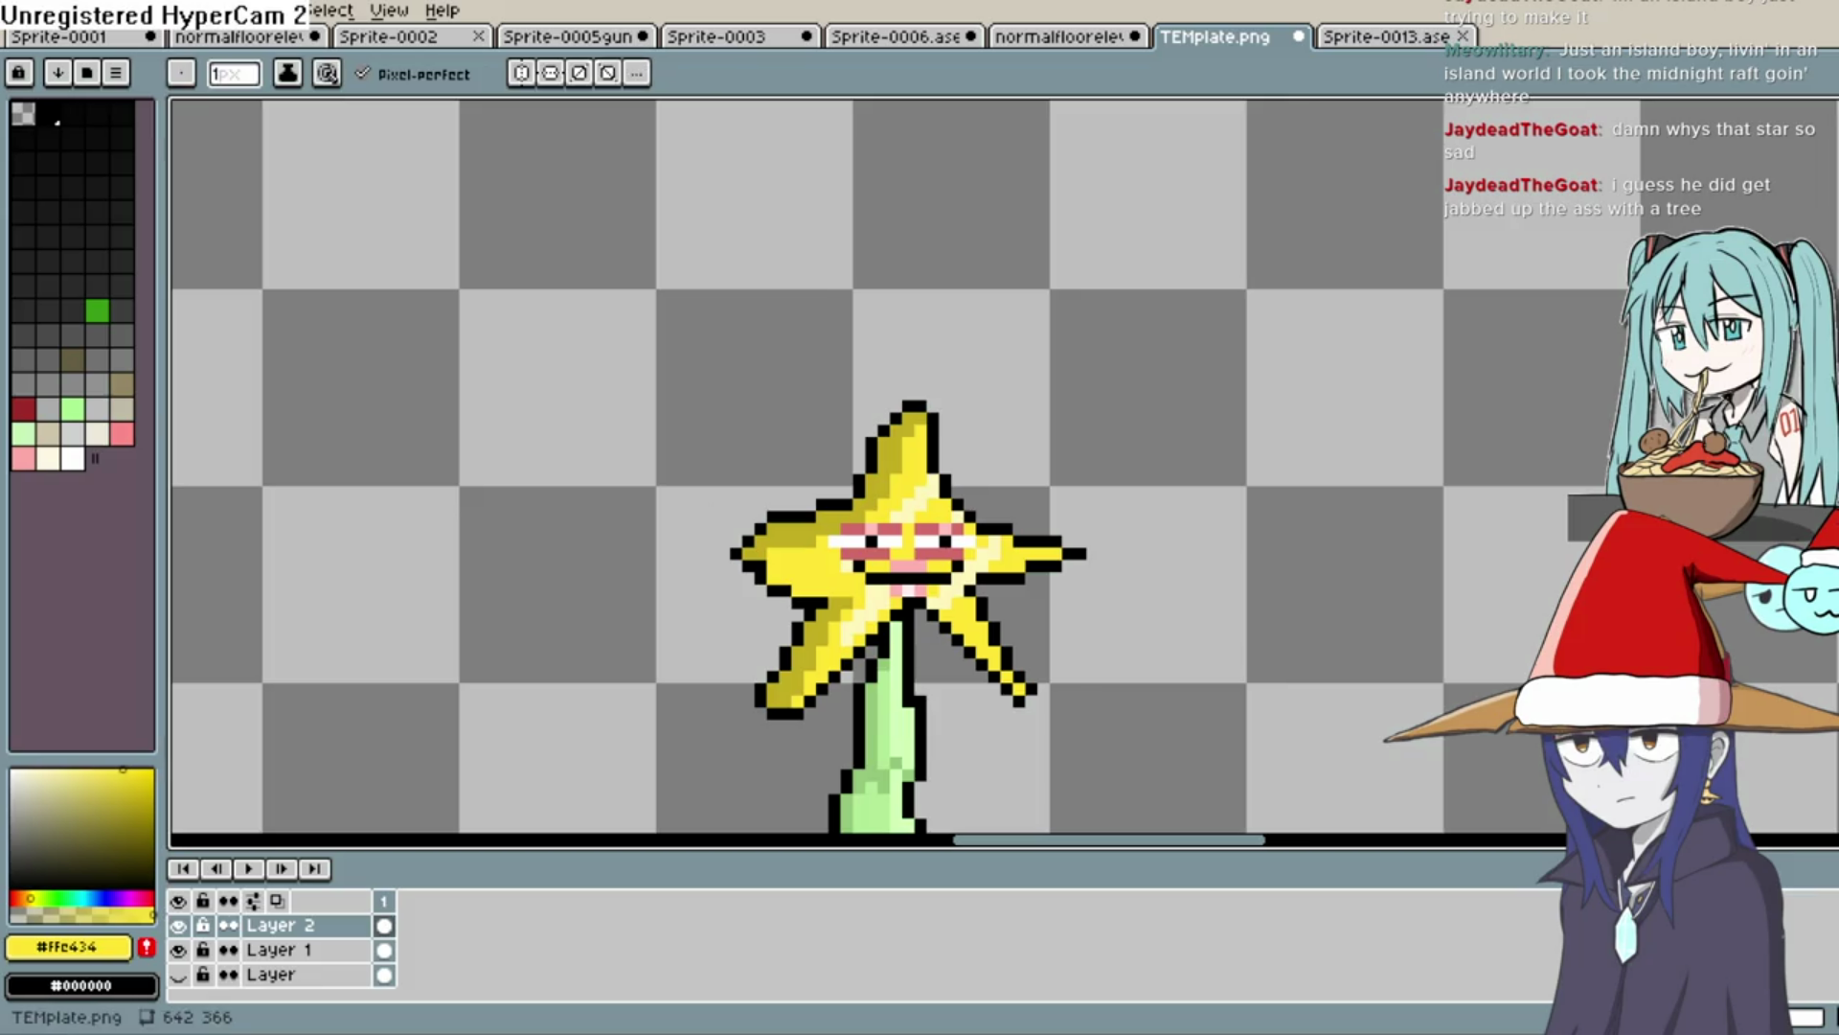
{"action": "left_click_drag", "start_coordinate": [1006, 505], "coordinate": [1050, 447]}
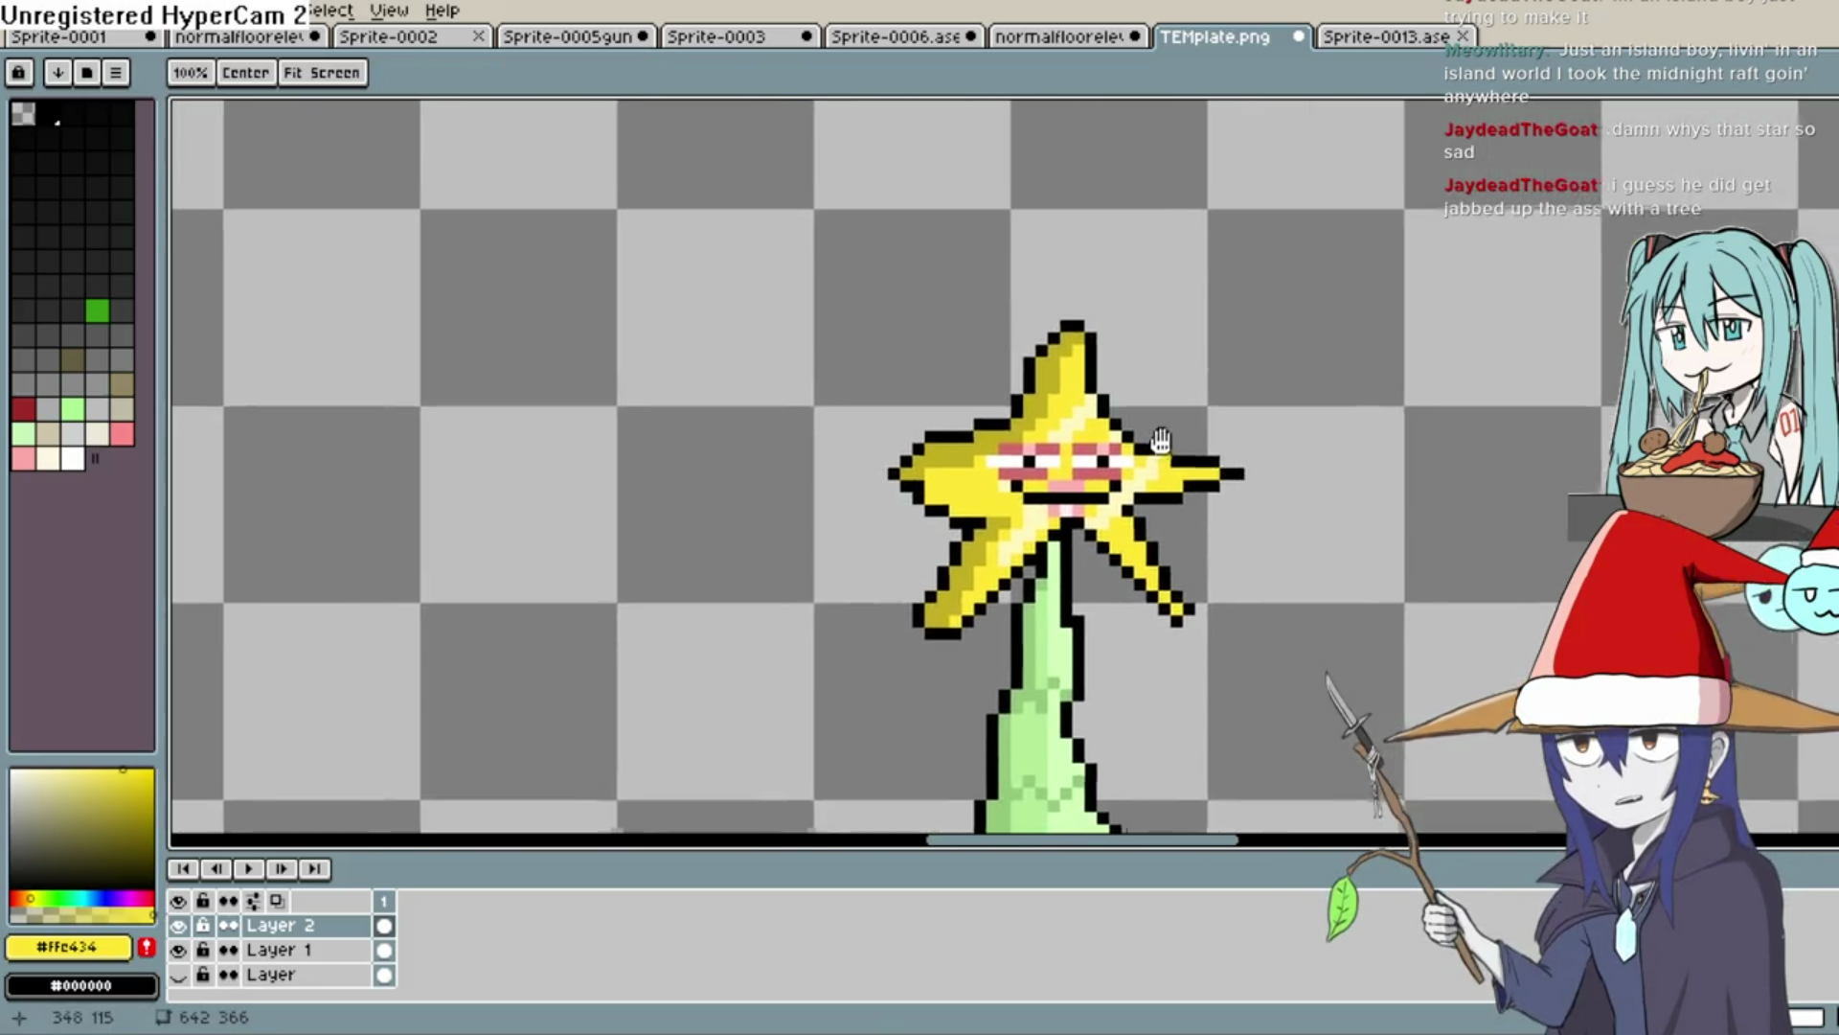
{"action": "key", "text": "b"}
{"action": "scroll", "coordinate": [1052, 526], "scroll_direction": "up", "scroll_amount": 3}
{"action": "left_click_drag", "start_coordinate": [767, 539], "coordinate": [797, 567]}
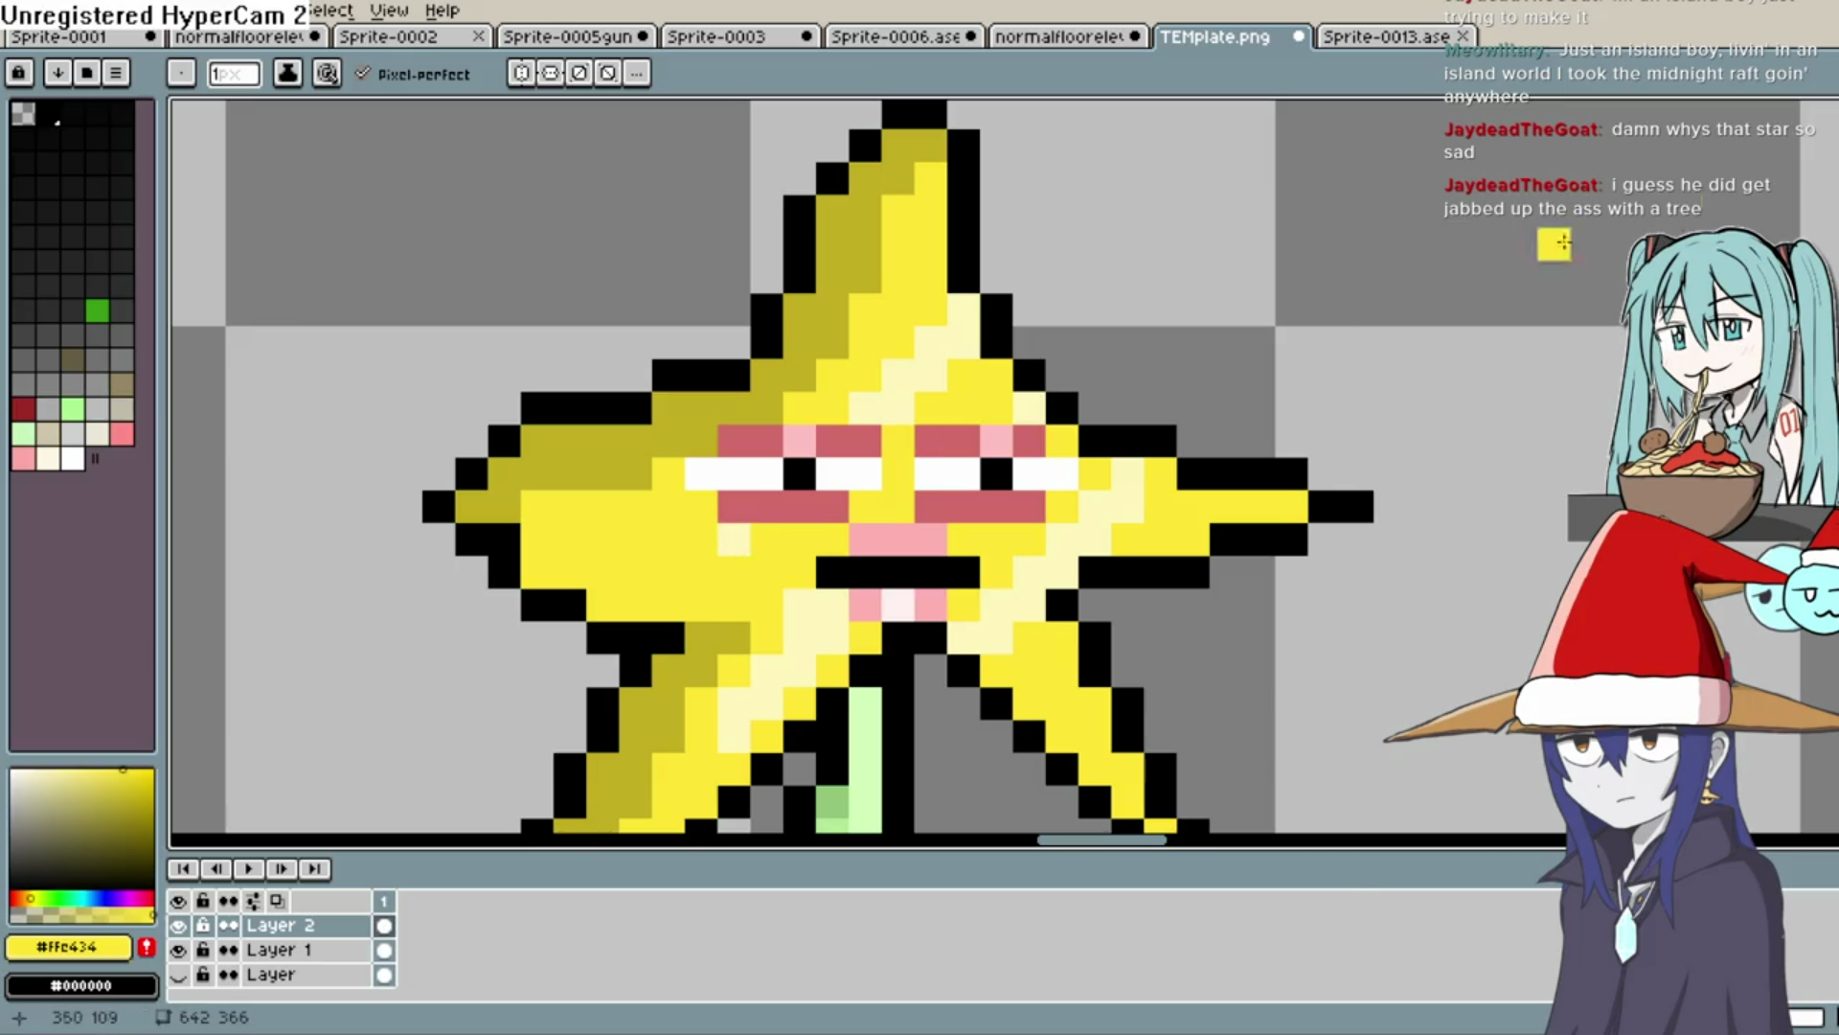
Add a pale-yellow #fff6bc highlight pixel on the star, then create Layer 3
{"action": "key", "text": "i"}
{"action": "left_click", "coordinate": [734, 539]}
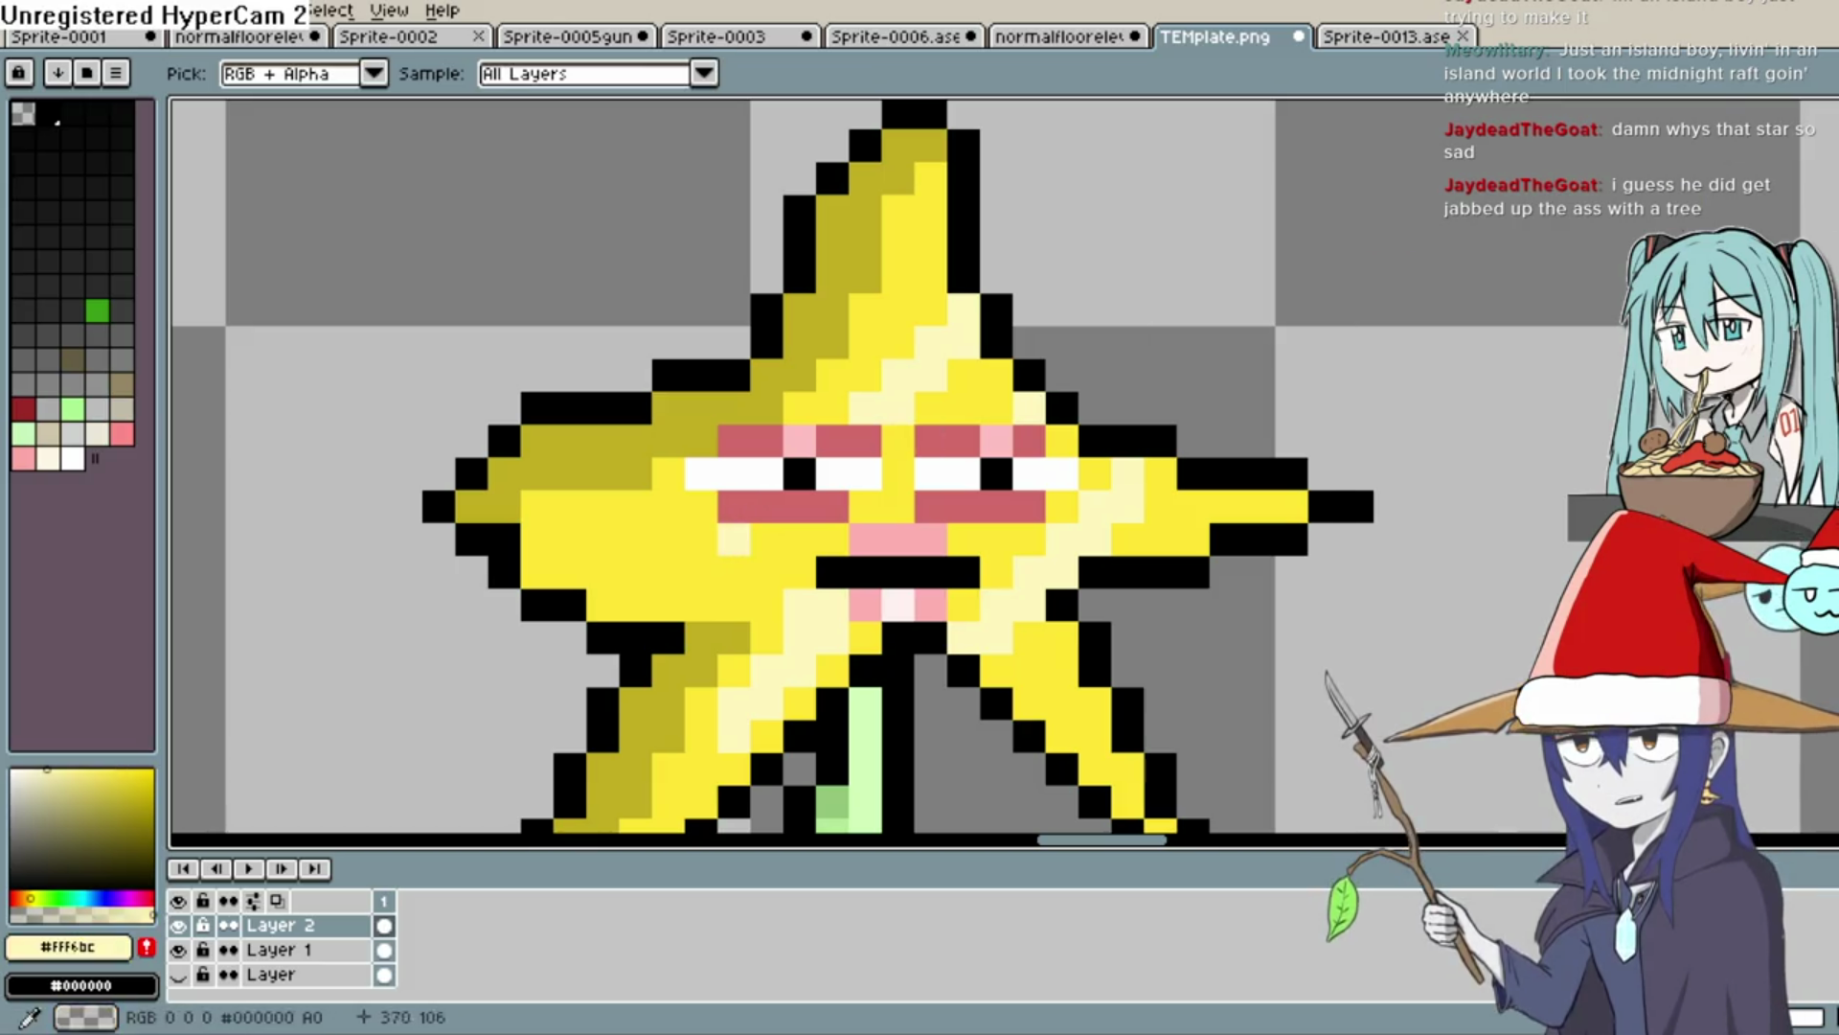
{"action": "key", "text": "b"}
{"action": "left_click", "coordinate": [701, 572]}
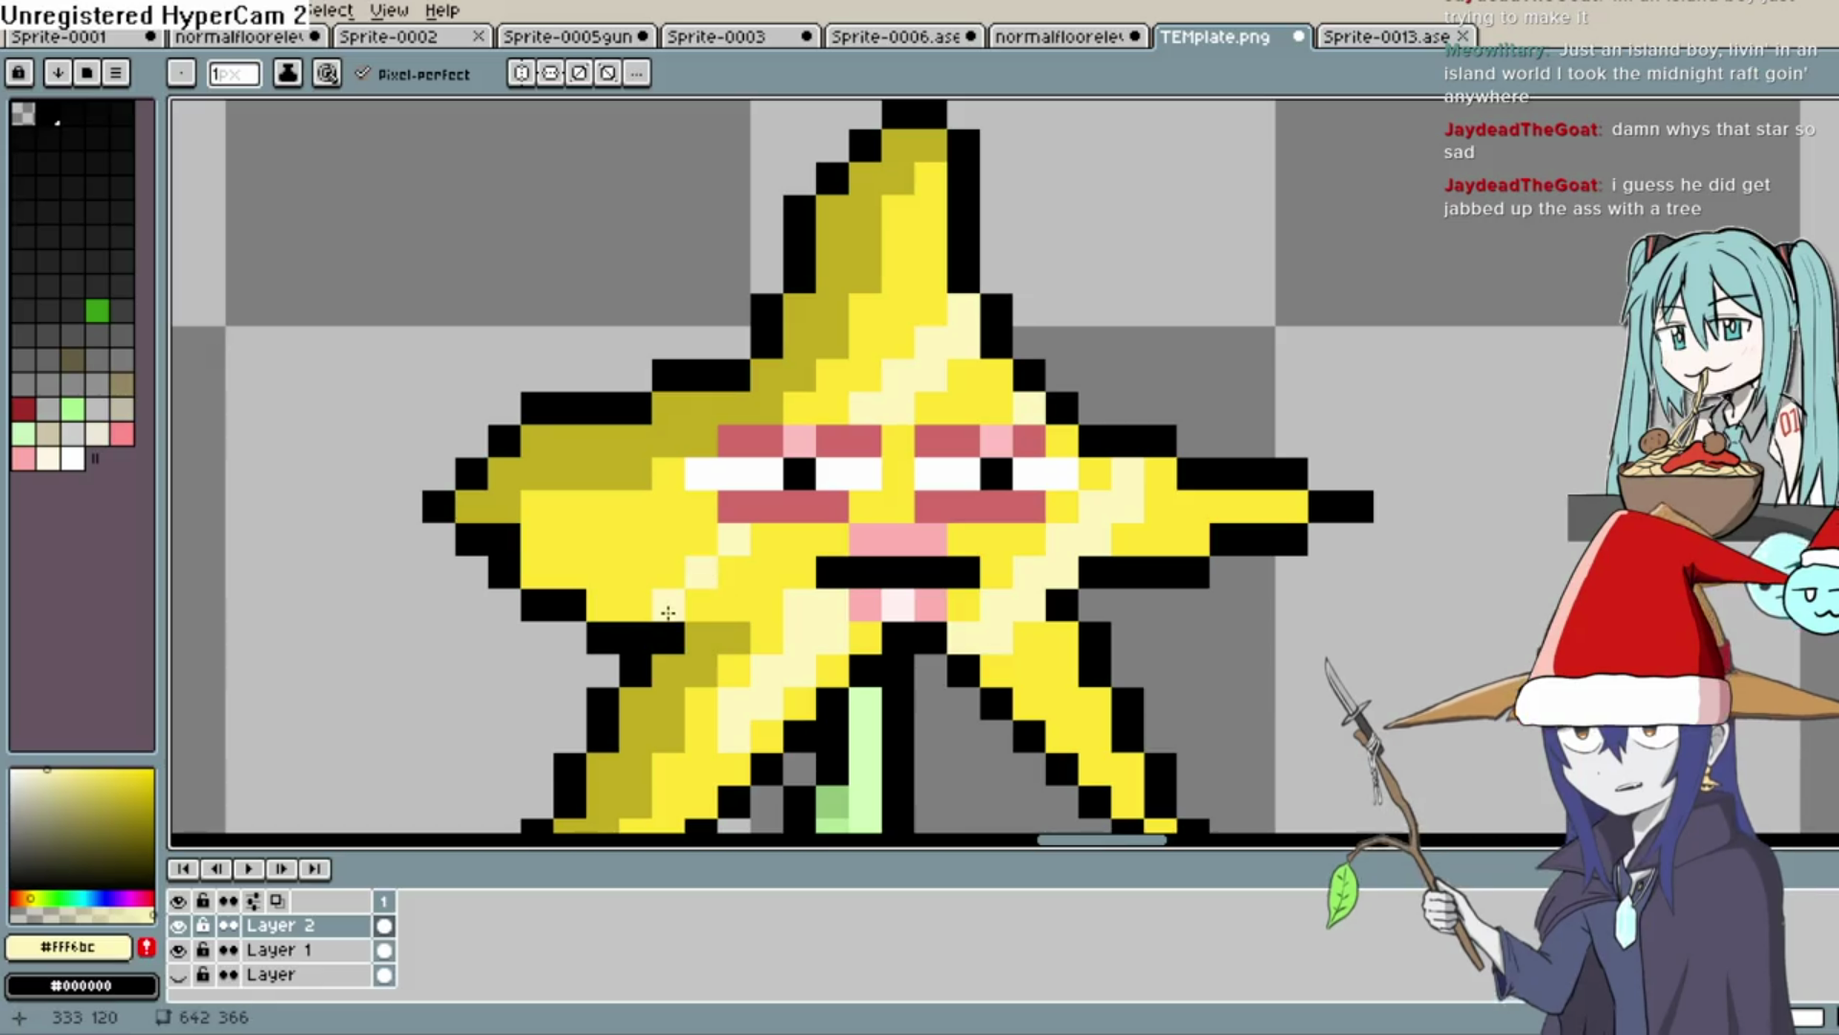
{"action": "left_click_drag", "start_coordinate": [1334, 295], "coordinate": [1297, 398]}
{"action": "scroll", "coordinate": [1295, 379], "scroll_direction": "down", "scroll_amount": 1}
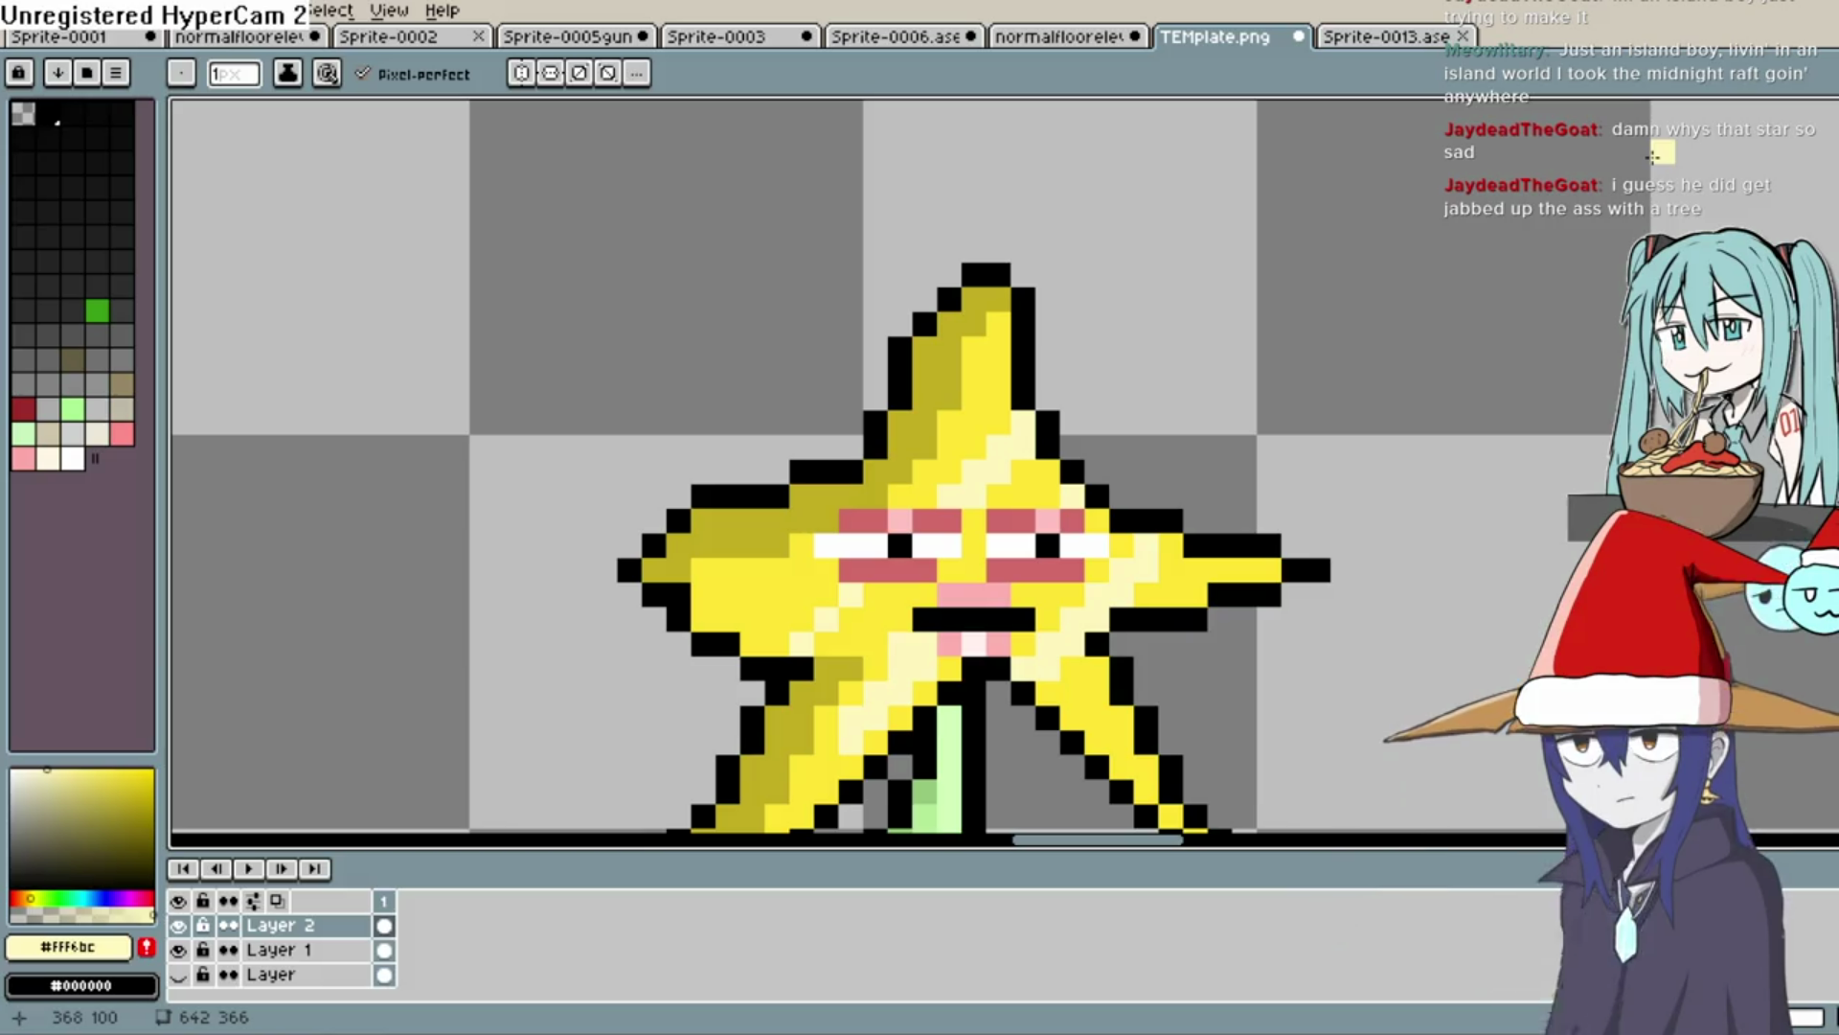
{"action": "scroll", "coordinate": [1290, 414], "scroll_direction": "down", "scroll_amount": 4}
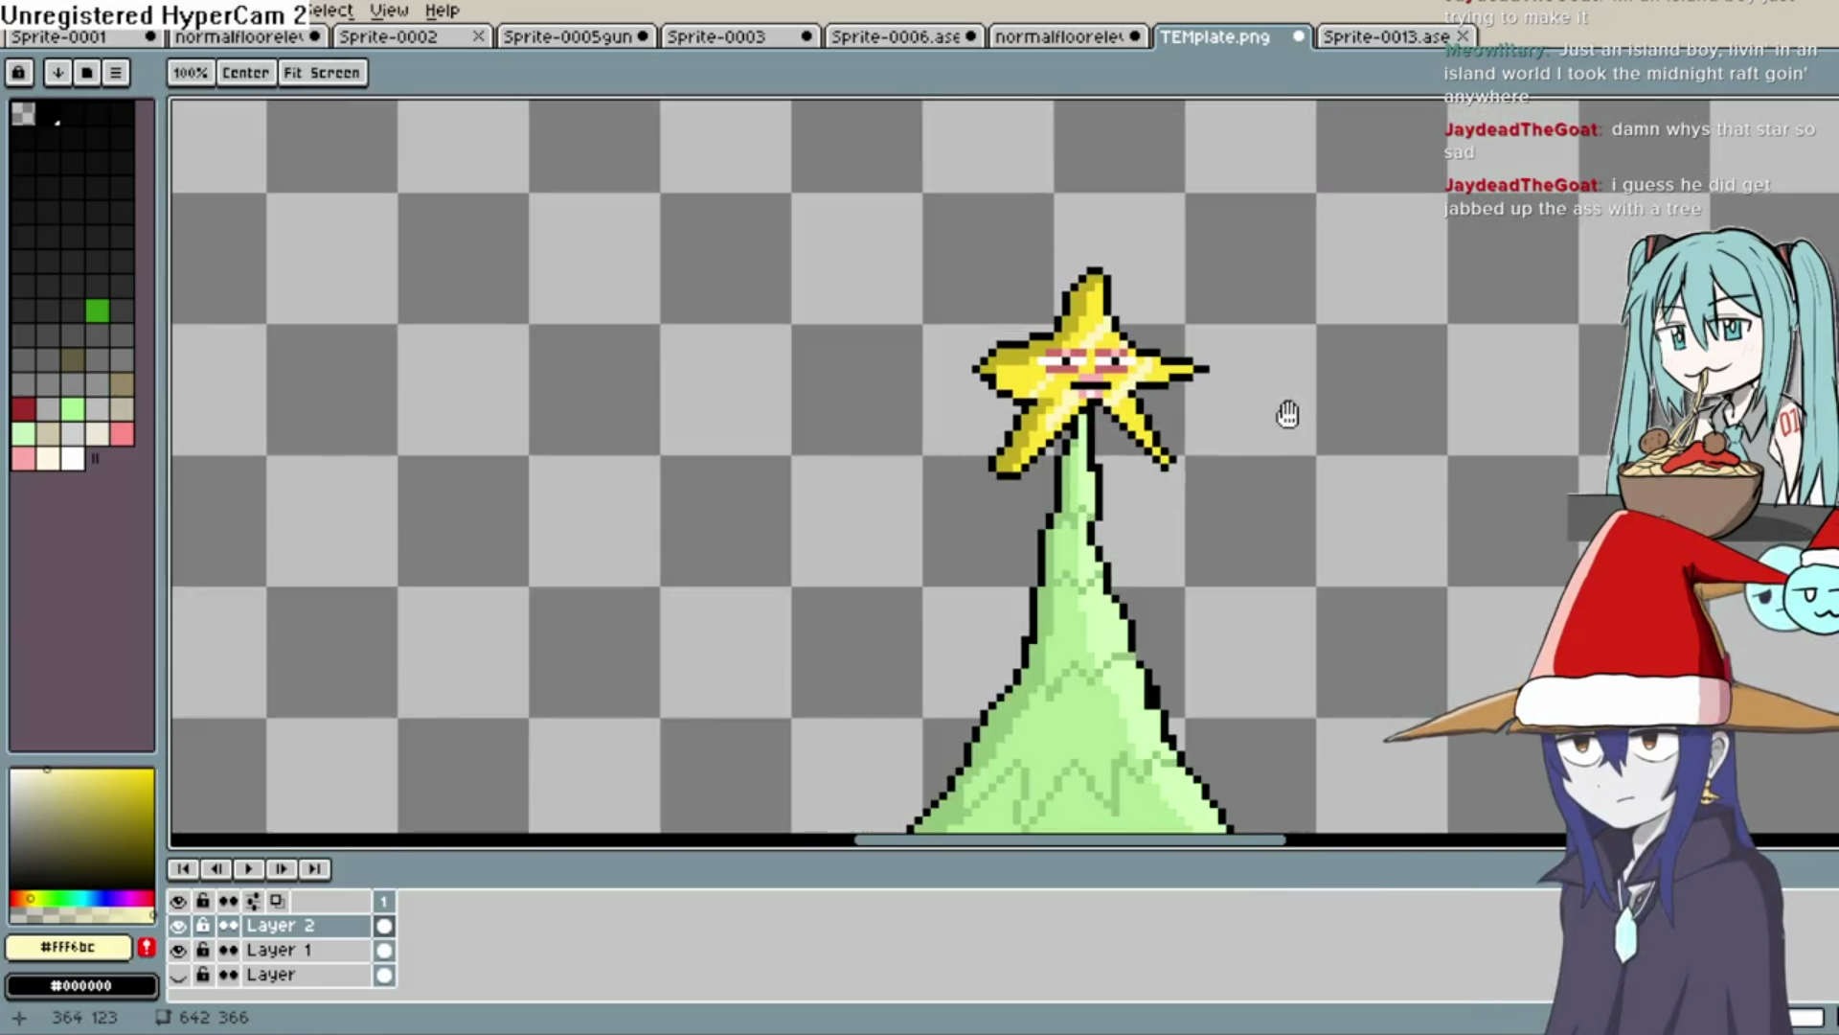
{"action": "left_click_drag", "start_coordinate": [1291, 414], "coordinate": [1108, 380]}
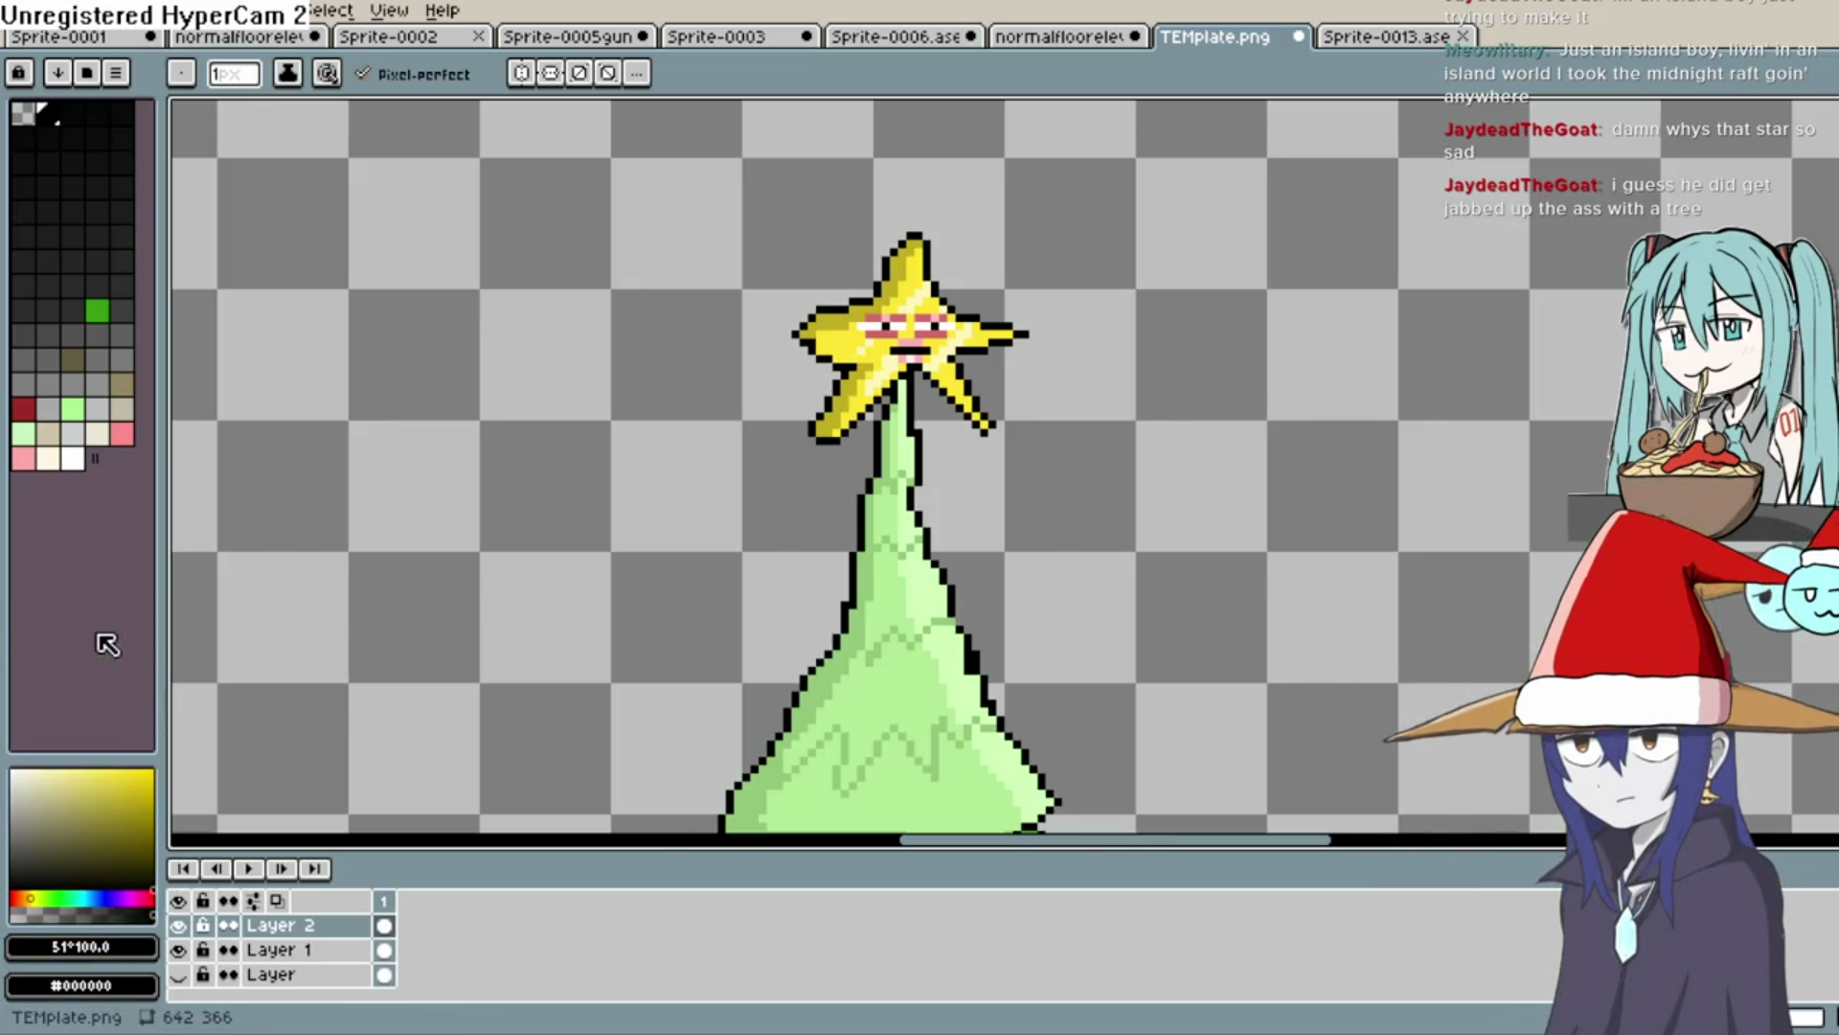
{"action": "key", "text": "shift+n"}
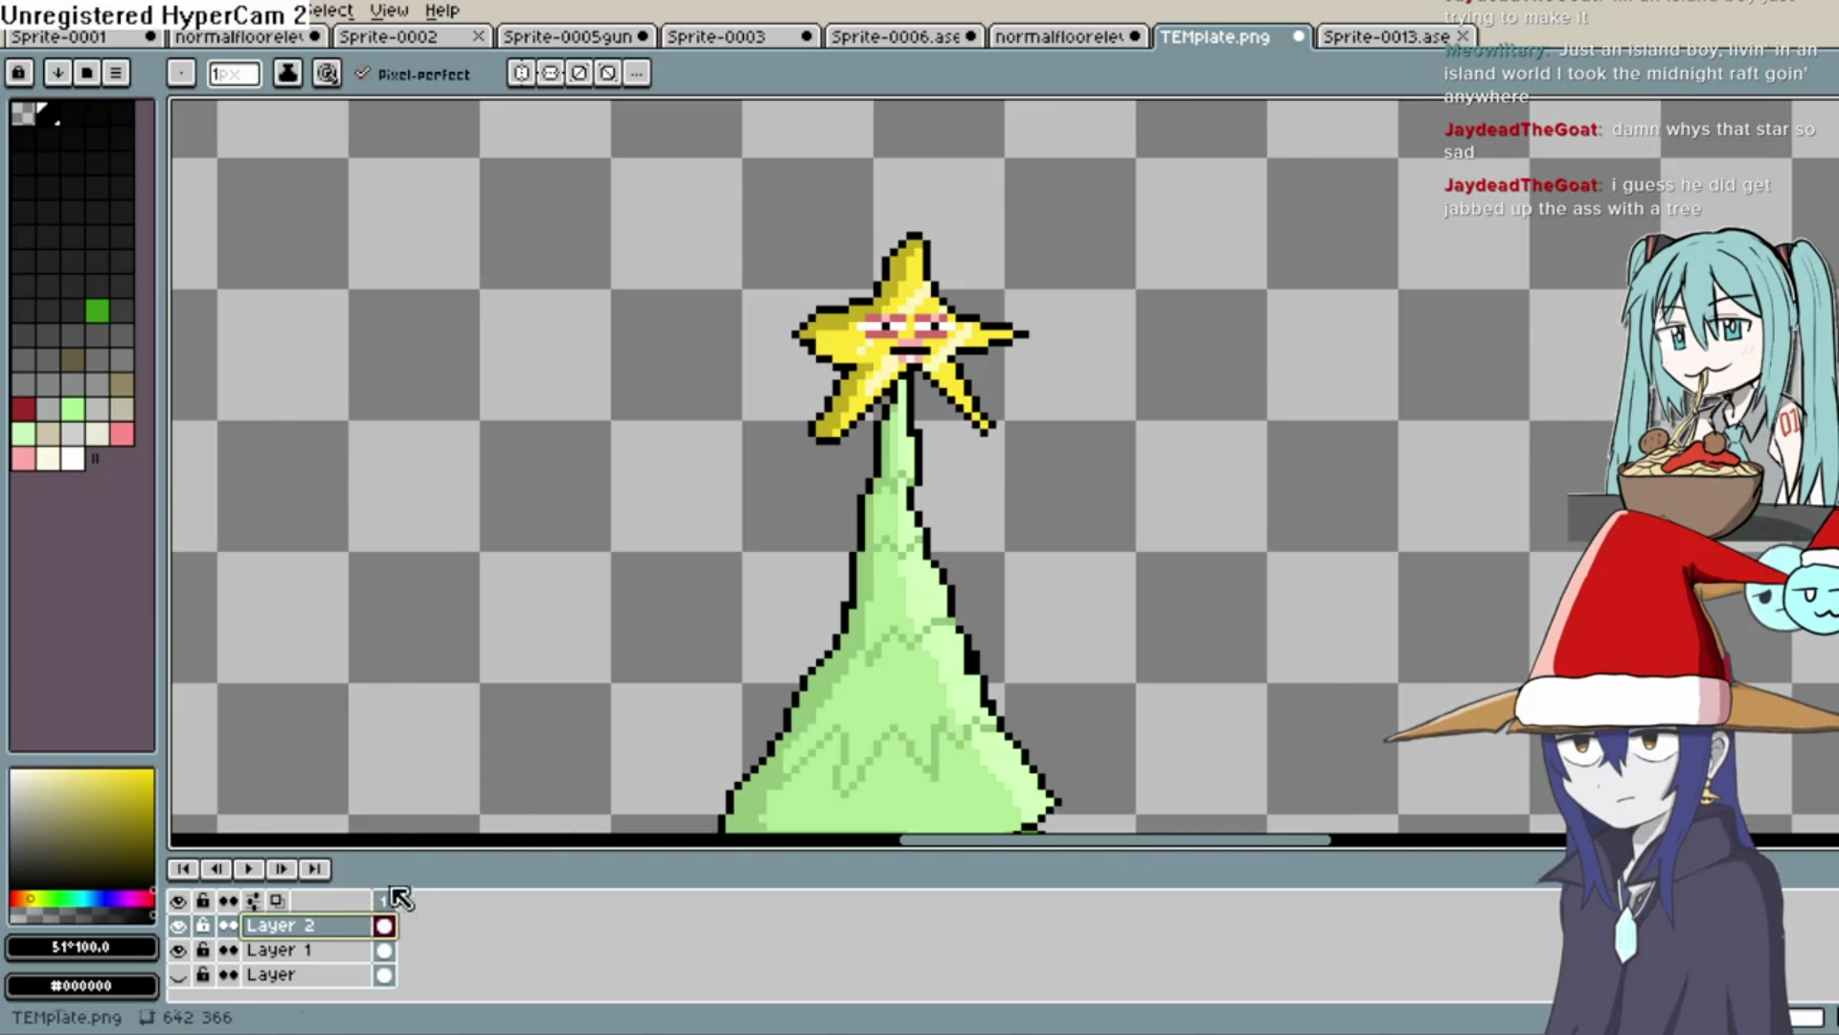
{"action": "mouse_move", "coordinate": [1313, 487]}
{"action": "left_mouse_down"}
{"action": "mouse_move", "coordinate": [1204, 504]}
{"action": "mouse_move", "coordinate": [1076, 480]}
{"action": "mouse_move", "coordinate": [1047, 568]}
{"action": "mouse_move", "coordinate": [1058, 543]}
{"action": "mouse_move", "coordinate": [1338, 411]}
{"action": "mouse_move", "coordinate": [1059, 398]}
{"action": "mouse_move", "coordinate": [1062, 431]}
{"action": "left_mouse_up"}
Repaint the pink nose and centre mouth yellow #ffe434 and fill the mouth gap black
{"action": "scroll", "coordinate": [1062, 431], "scroll_direction": "up", "scroll_amount": 3}
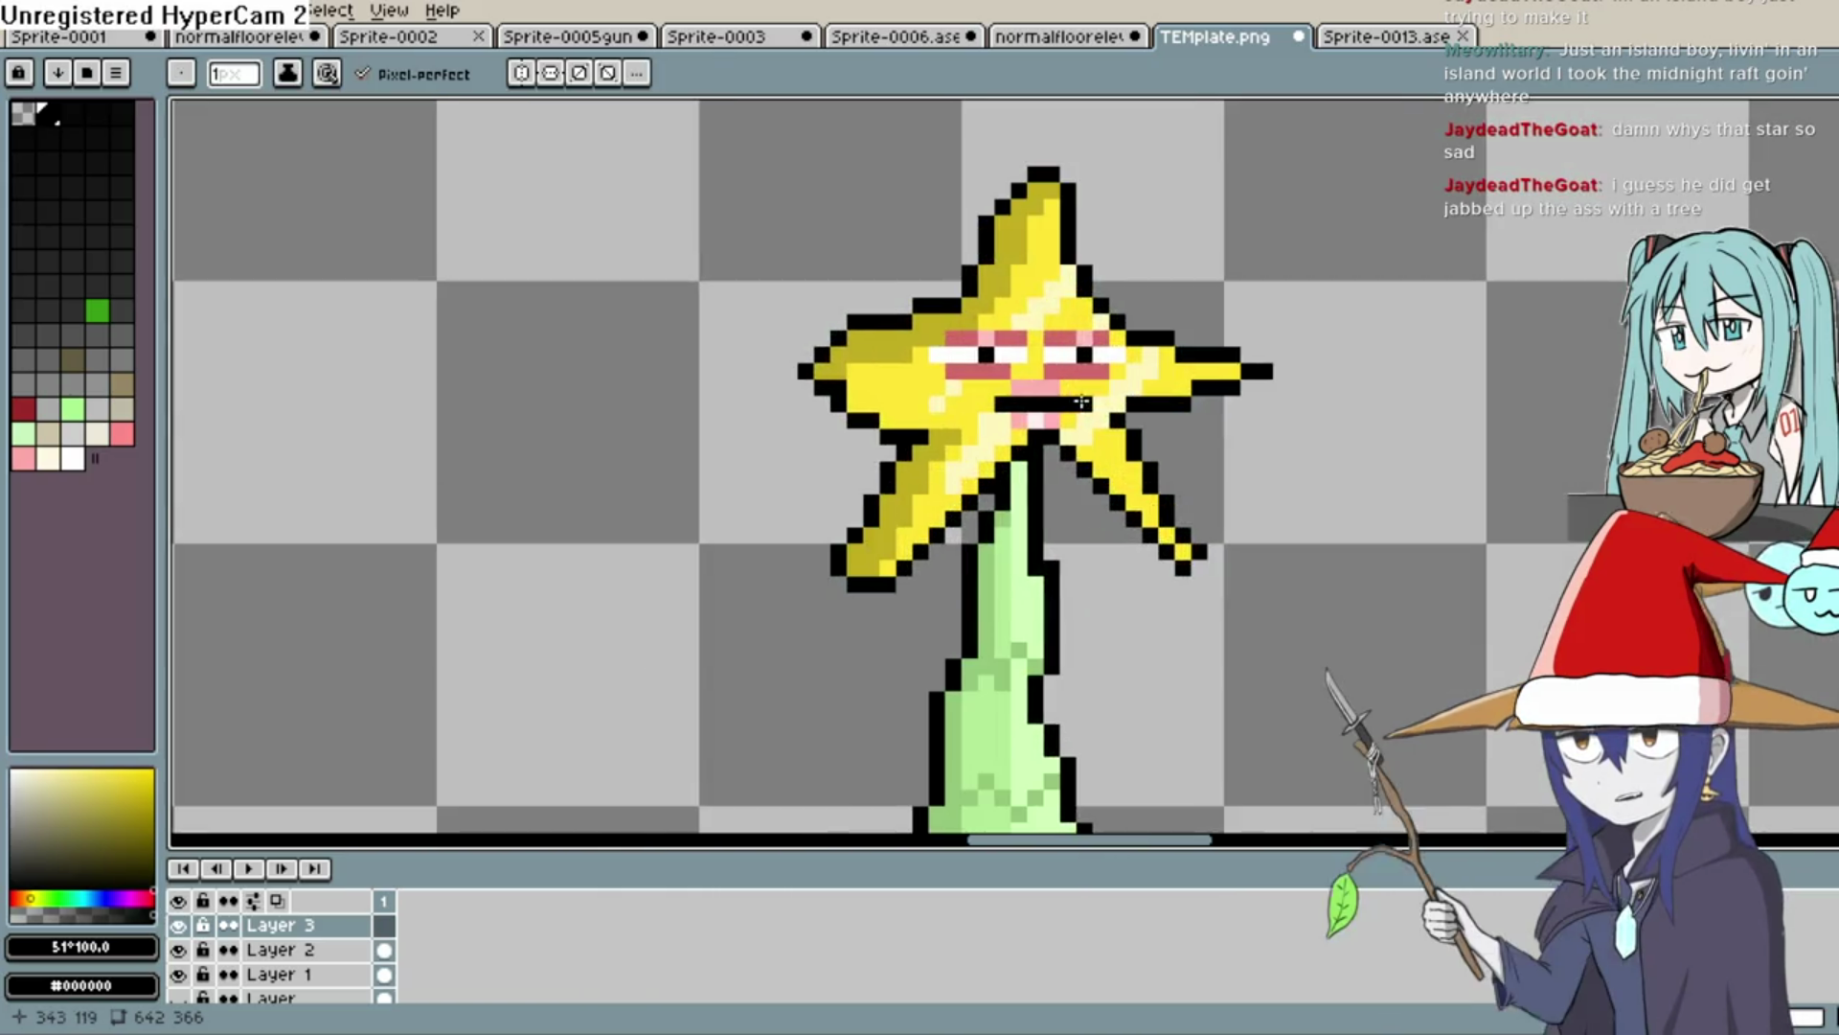
{"action": "scroll", "coordinate": [1083, 402], "scroll_direction": "up", "scroll_amount": 3}
{"action": "left_click_drag", "start_coordinate": [1083, 402], "coordinate": [1067, 439]}
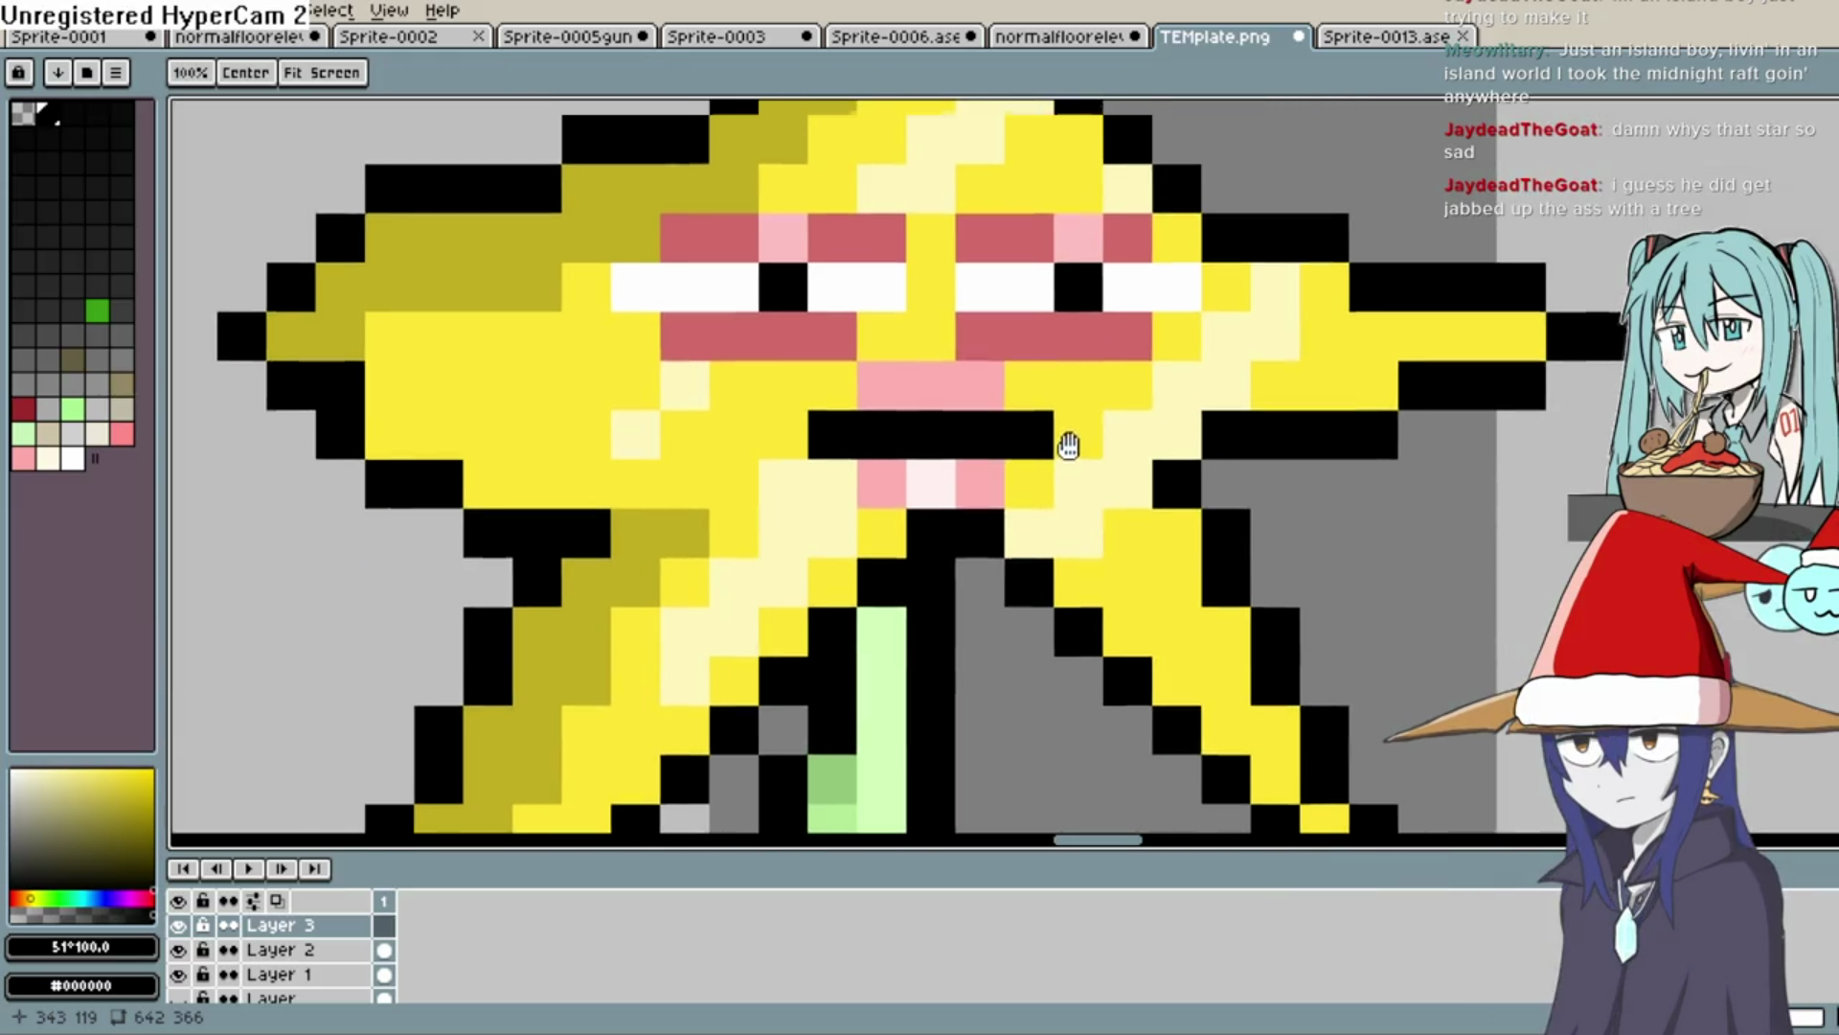
{"action": "left_click", "coordinate": [1083, 423]}
{"action": "key", "text": "i"}
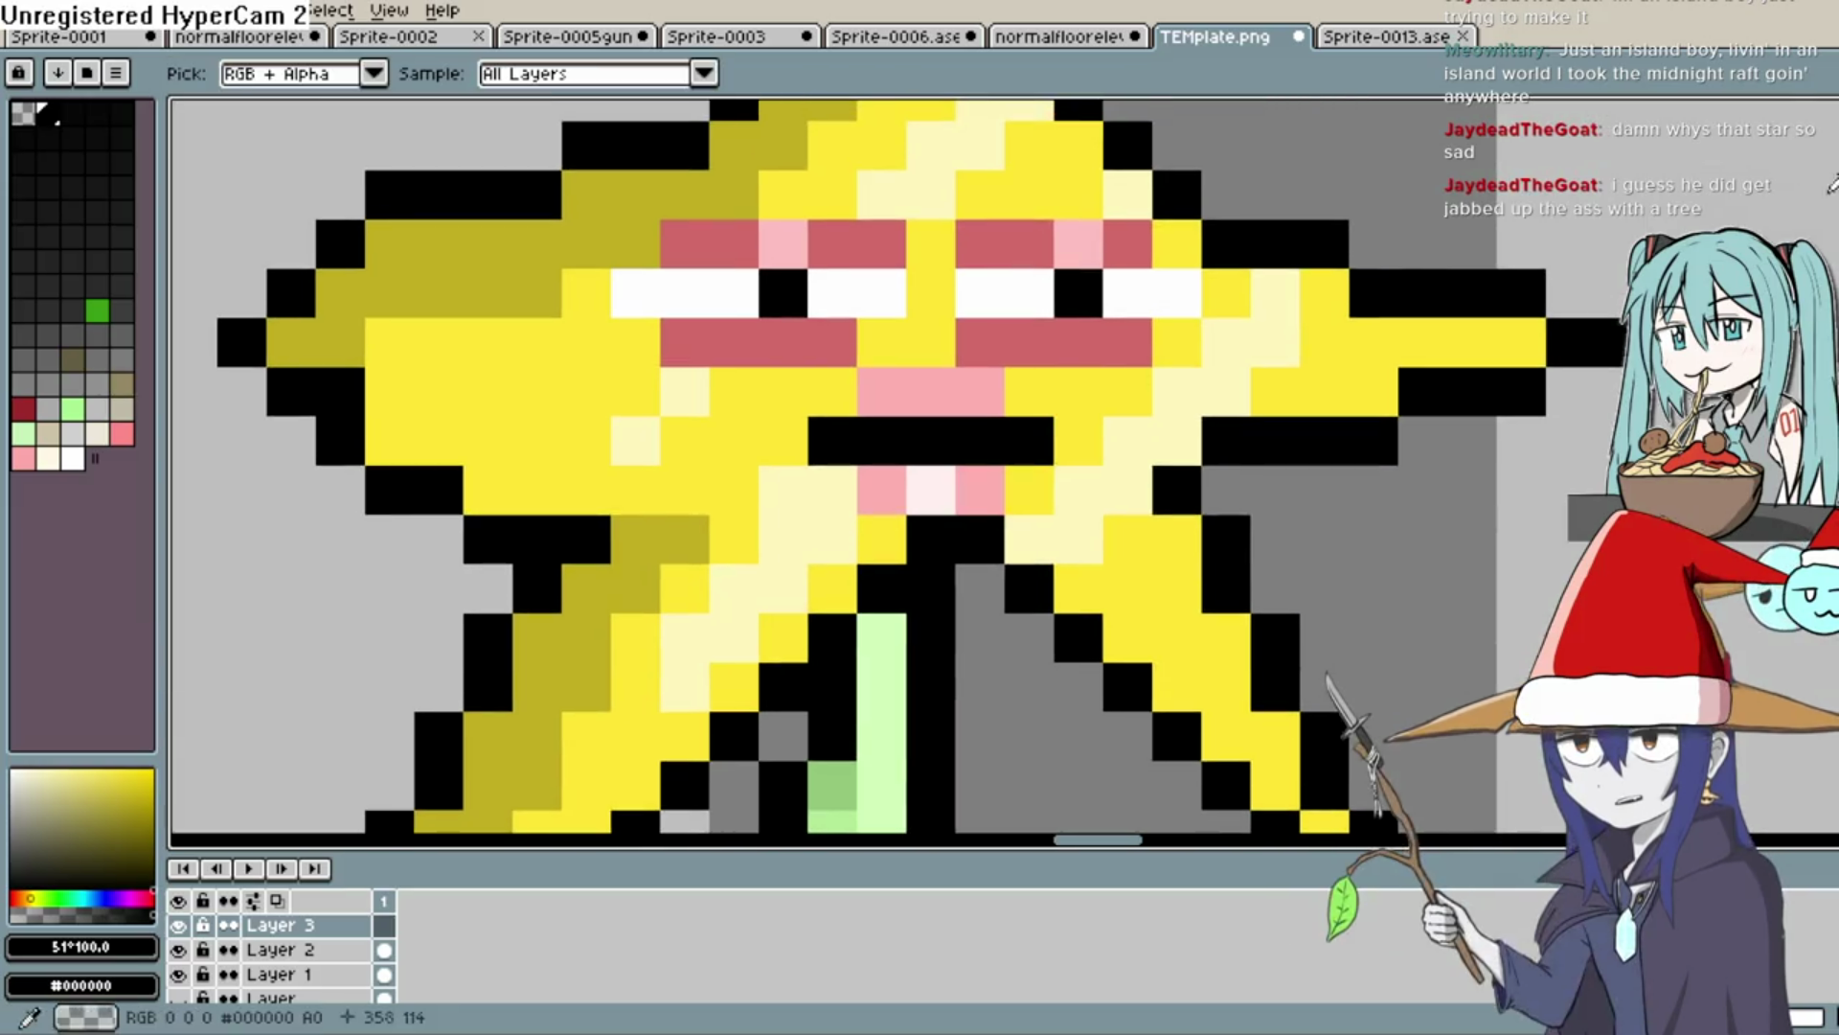
{"action": "left_click", "coordinate": [1044, 383]}
{"action": "key", "text": "b"}
{"action": "mouse_move", "coordinate": [977, 394]}
{"action": "left_mouse_down"}
{"action": "mouse_move", "coordinate": [921, 458]}
{"action": "mouse_move", "coordinate": [982, 488]}
{"action": "left_mouse_up"}
{"action": "right_click", "coordinate": [921, 458]}
{"action": "scroll", "coordinate": [1054, 450], "scroll_direction": "down", "scroll_amount": 2}
{"action": "scroll", "coordinate": [1054, 450], "scroll_direction": "up", "scroll_amount": 2}
{"action": "left_click_drag", "start_coordinate": [1127, 434], "coordinate": [1016, 476]}
Paint red eyebrow pixels out to the outer ends of both eyes, undoing one stray pixel
{"action": "left_click", "coordinate": [1017, 345], "text": "alt"}
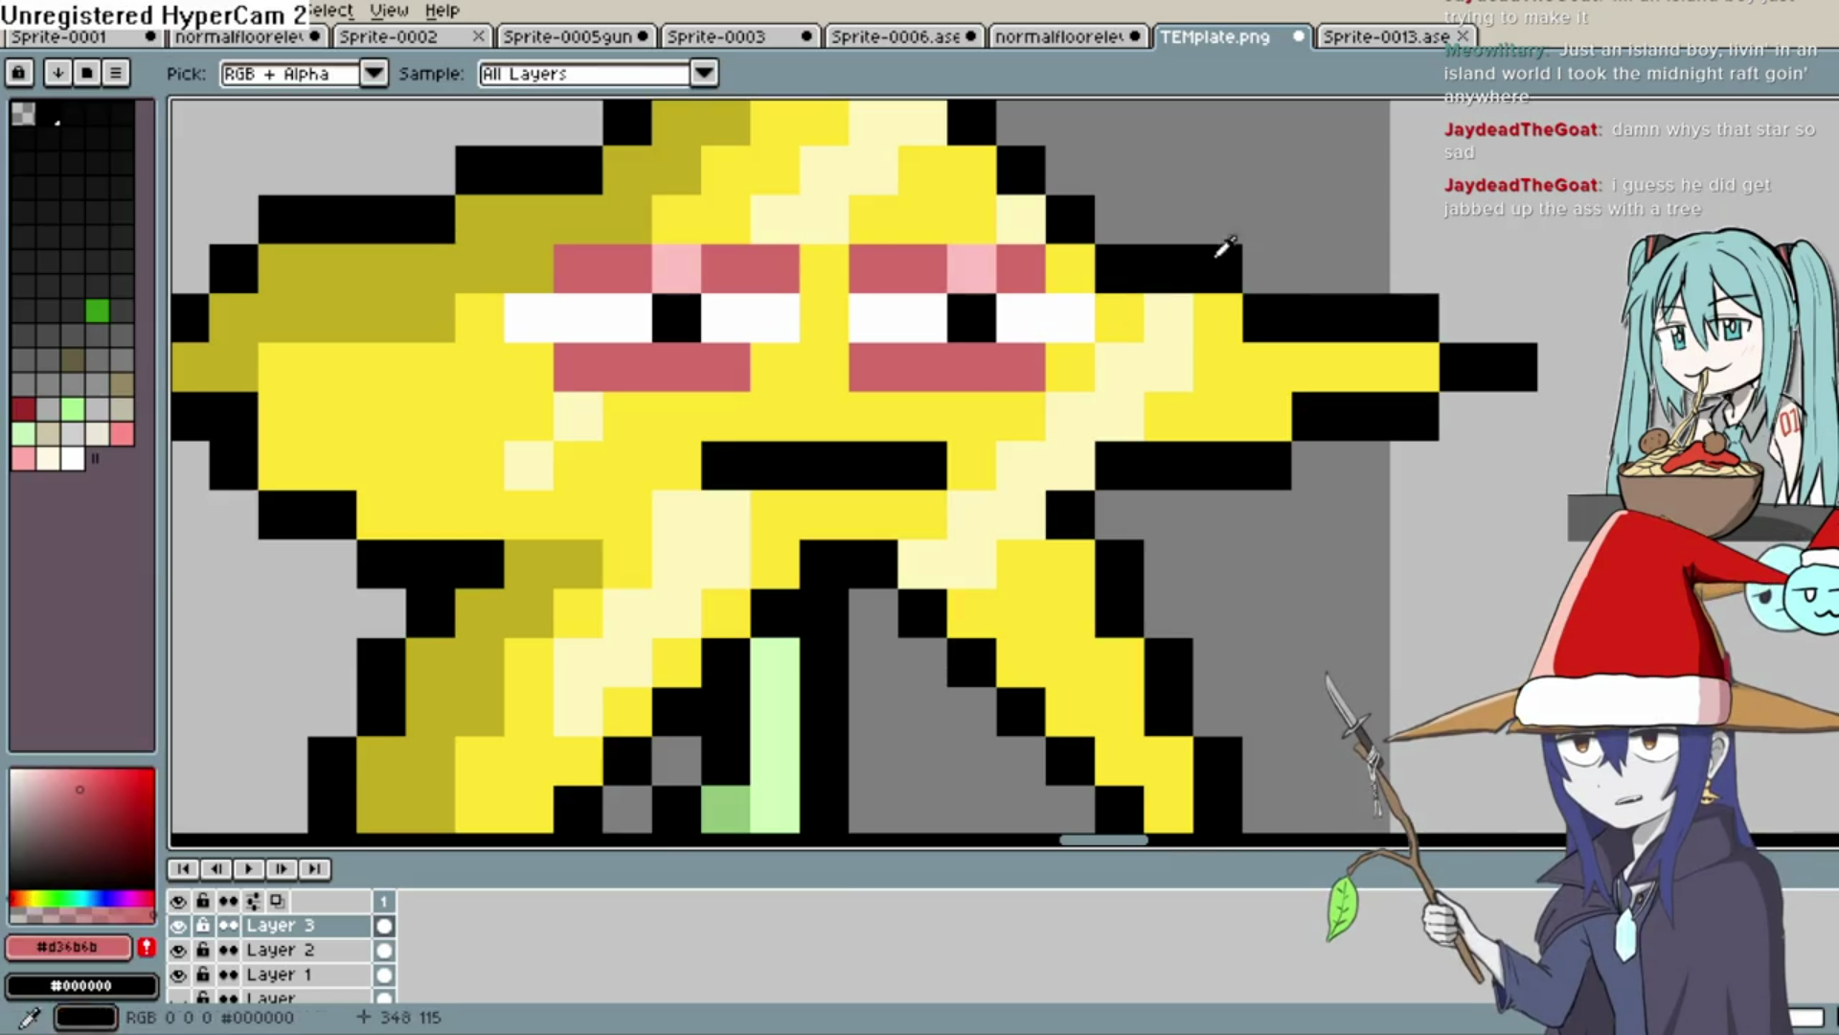
{"action": "key", "text": "b"}
{"action": "left_click", "coordinate": [1070, 367]}
{"action": "left_click", "coordinate": [1070, 268]}
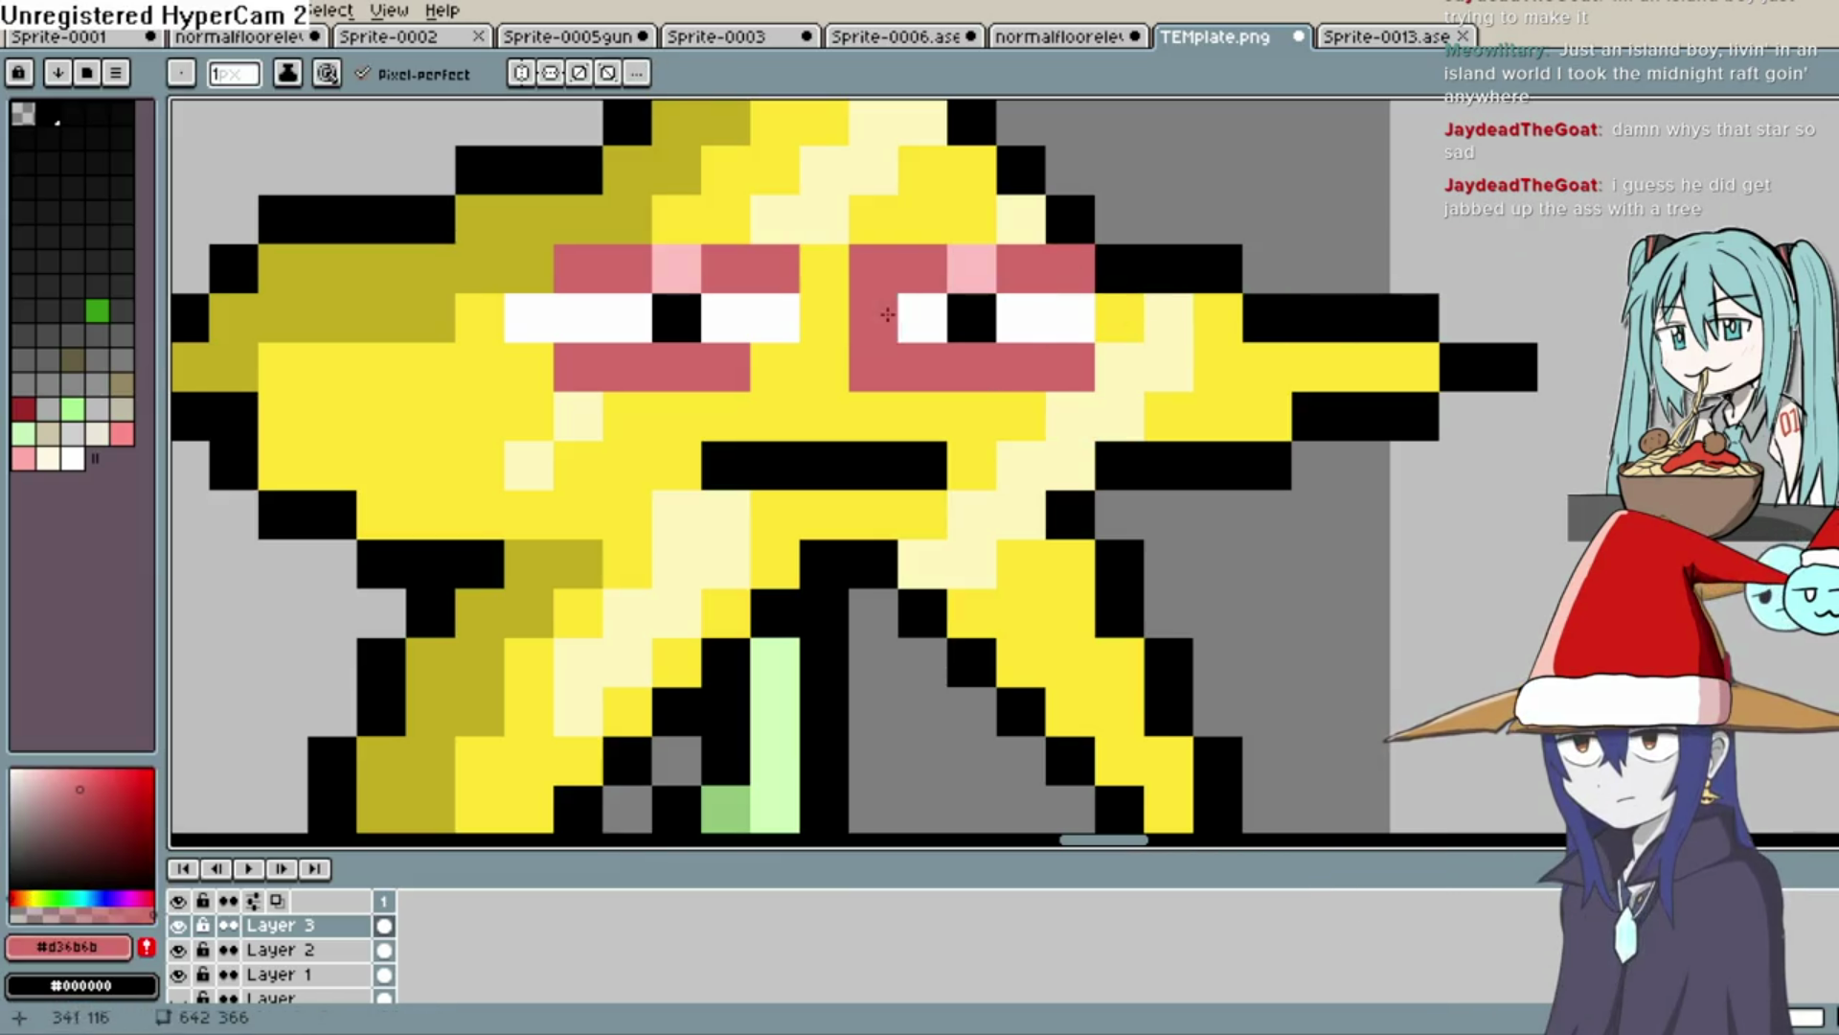
{"action": "left_click", "coordinate": [756, 368]}
{"action": "left_click", "coordinate": [525, 270]}
{"action": "scroll", "coordinate": [1035, 278], "scroll_direction": "down", "scroll_amount": 2}
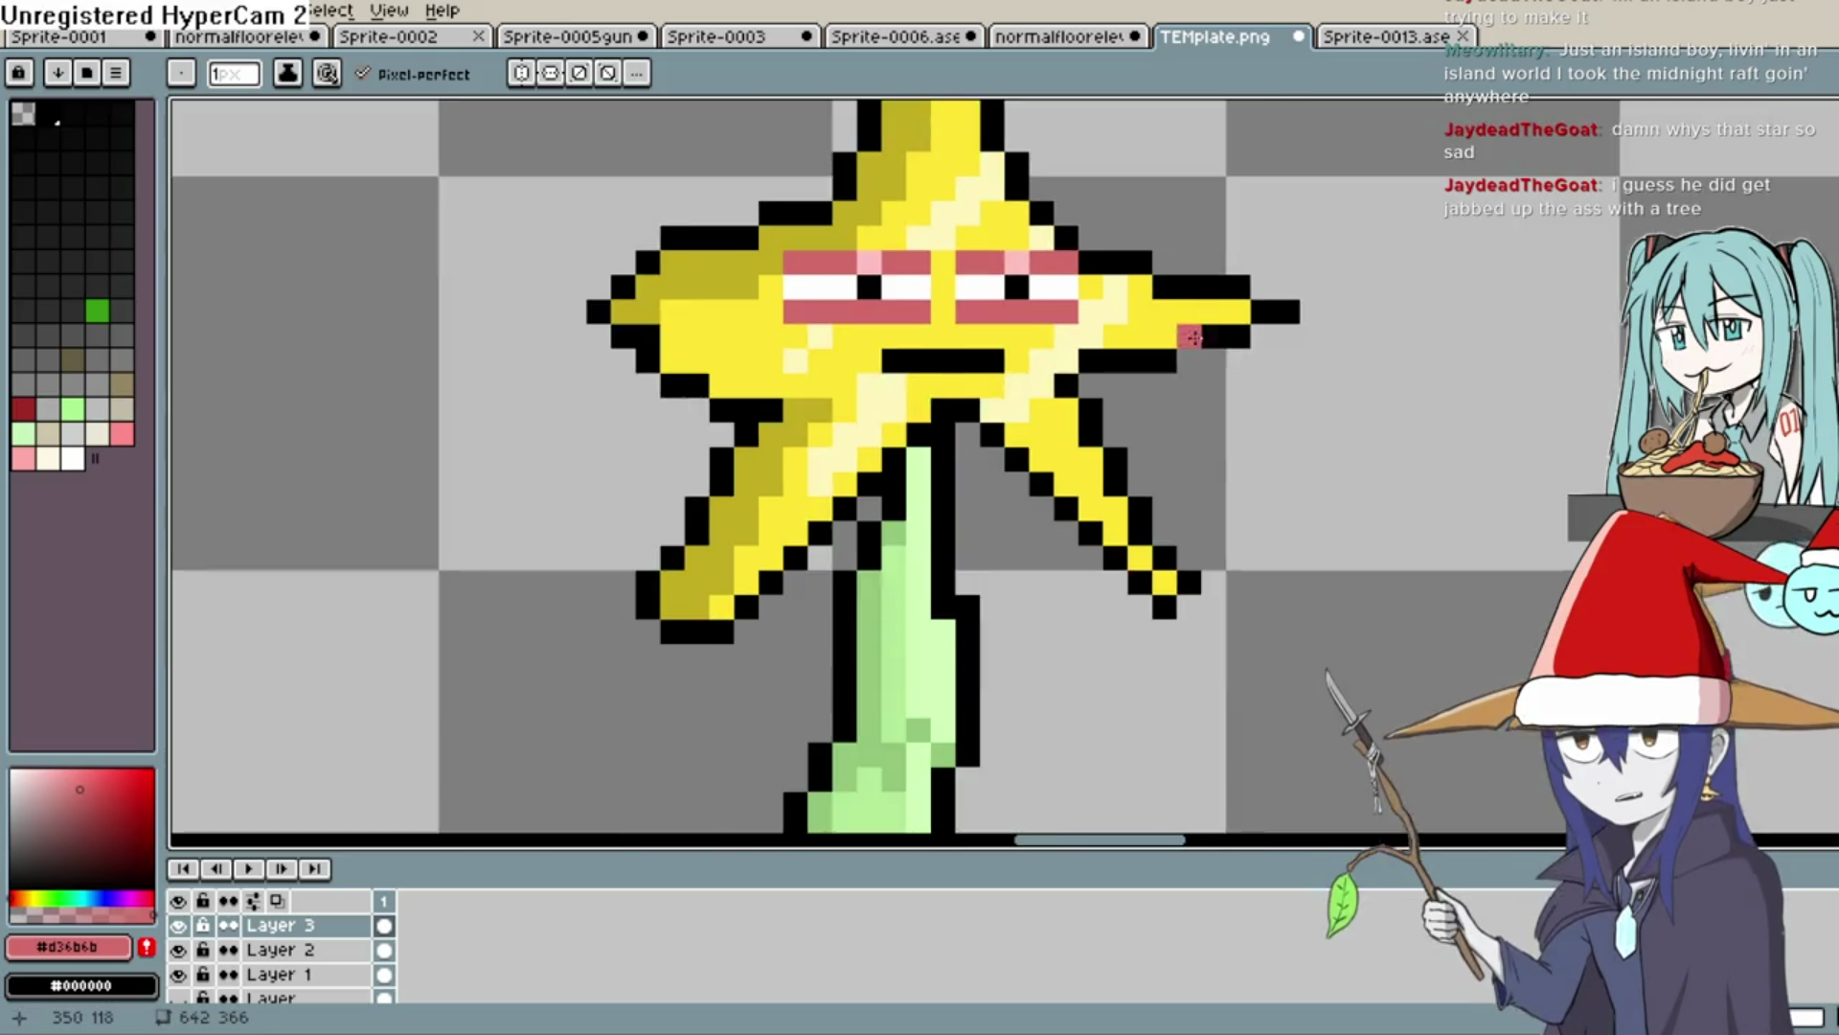
{"action": "scroll", "coordinate": [1054, 285], "scroll_direction": "up", "scroll_amount": 1}
{"action": "left_click", "coordinate": [1079, 284]}
{"action": "left_click", "coordinate": [654, 287]}
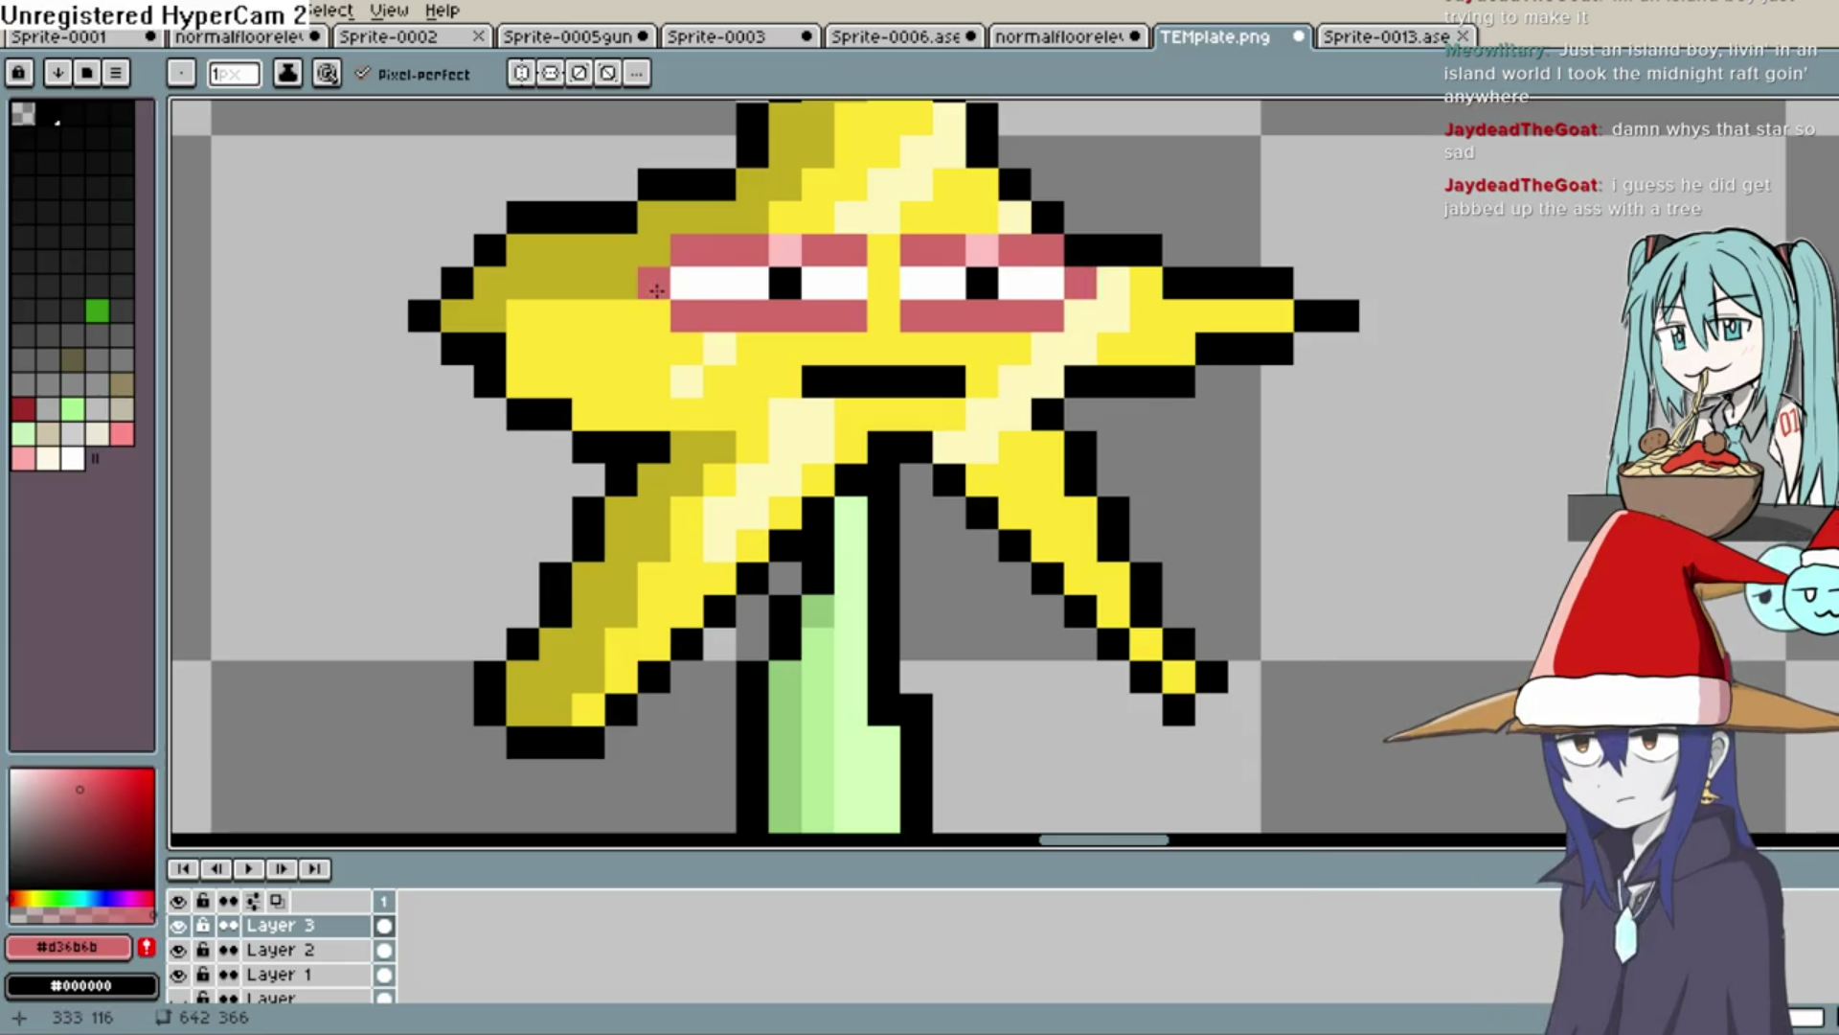
{"action": "scroll", "coordinate": [892, 275], "scroll_direction": "down", "scroll_amount": 2}
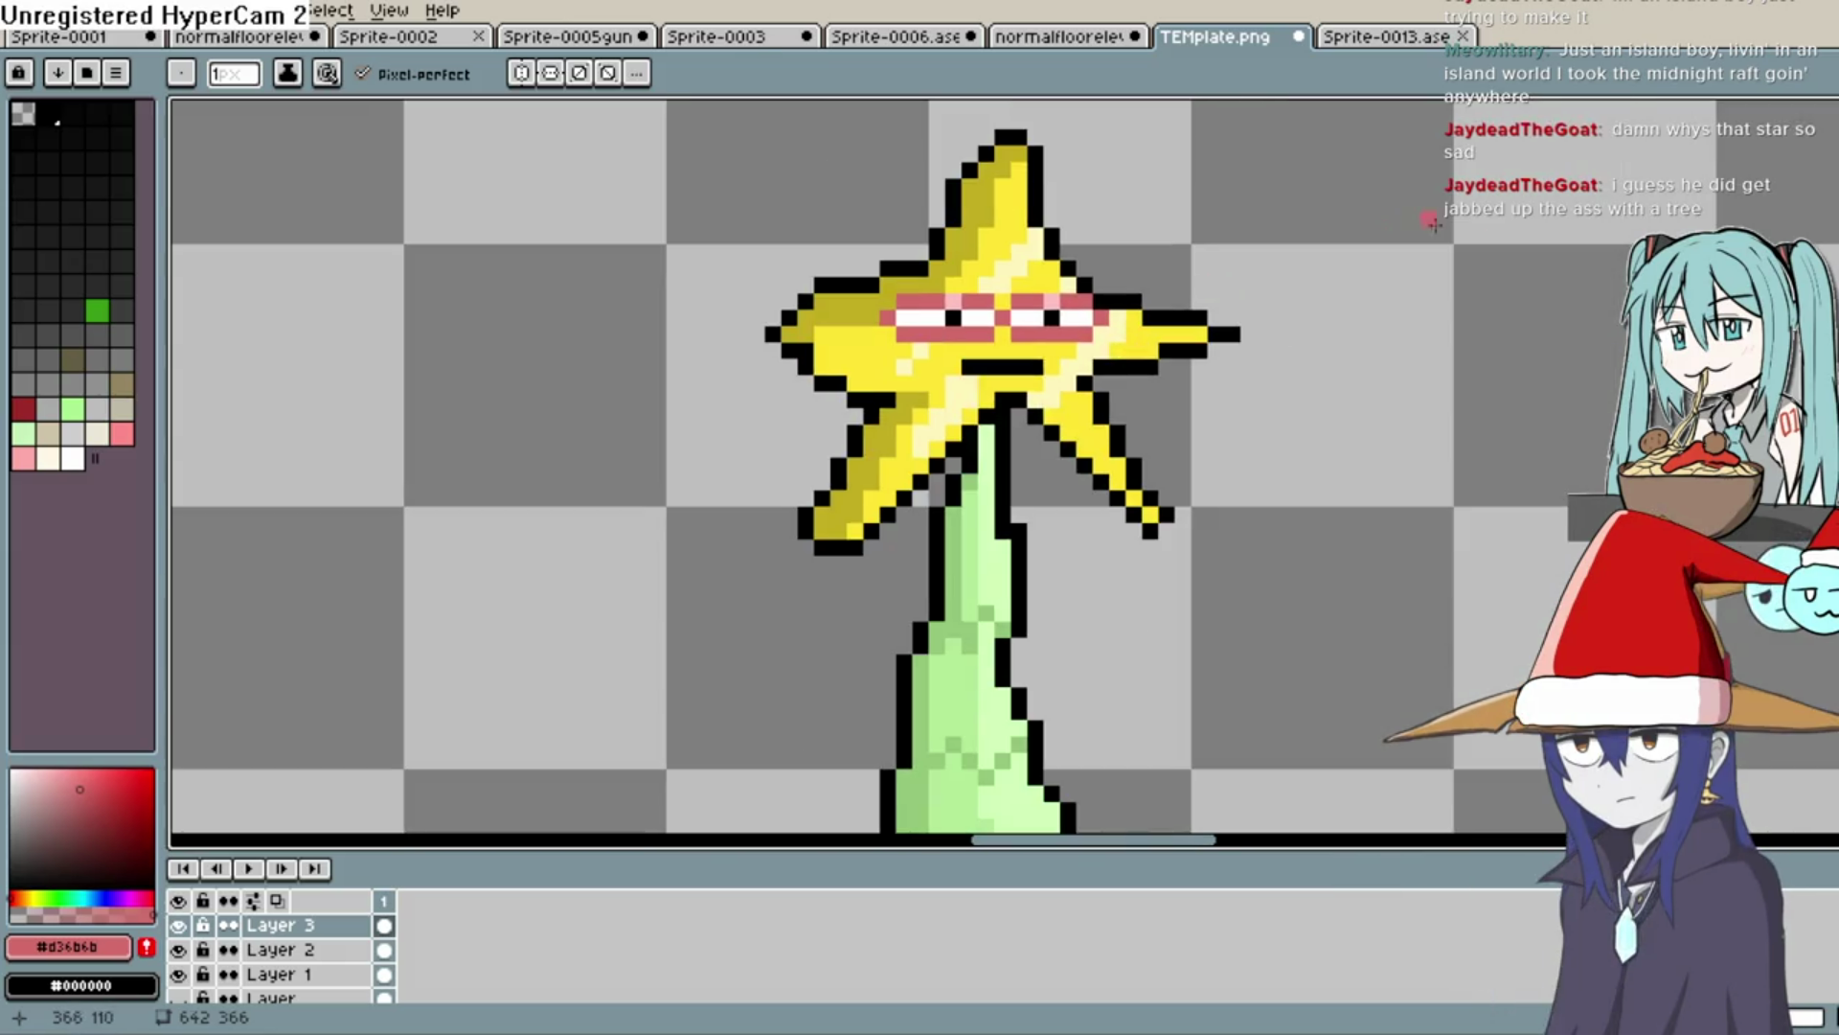
{"action": "left_click", "coordinate": [871, 317]}
{"action": "left_click", "coordinate": [826, 332]}
{"action": "key", "text": "ctrl+z"}
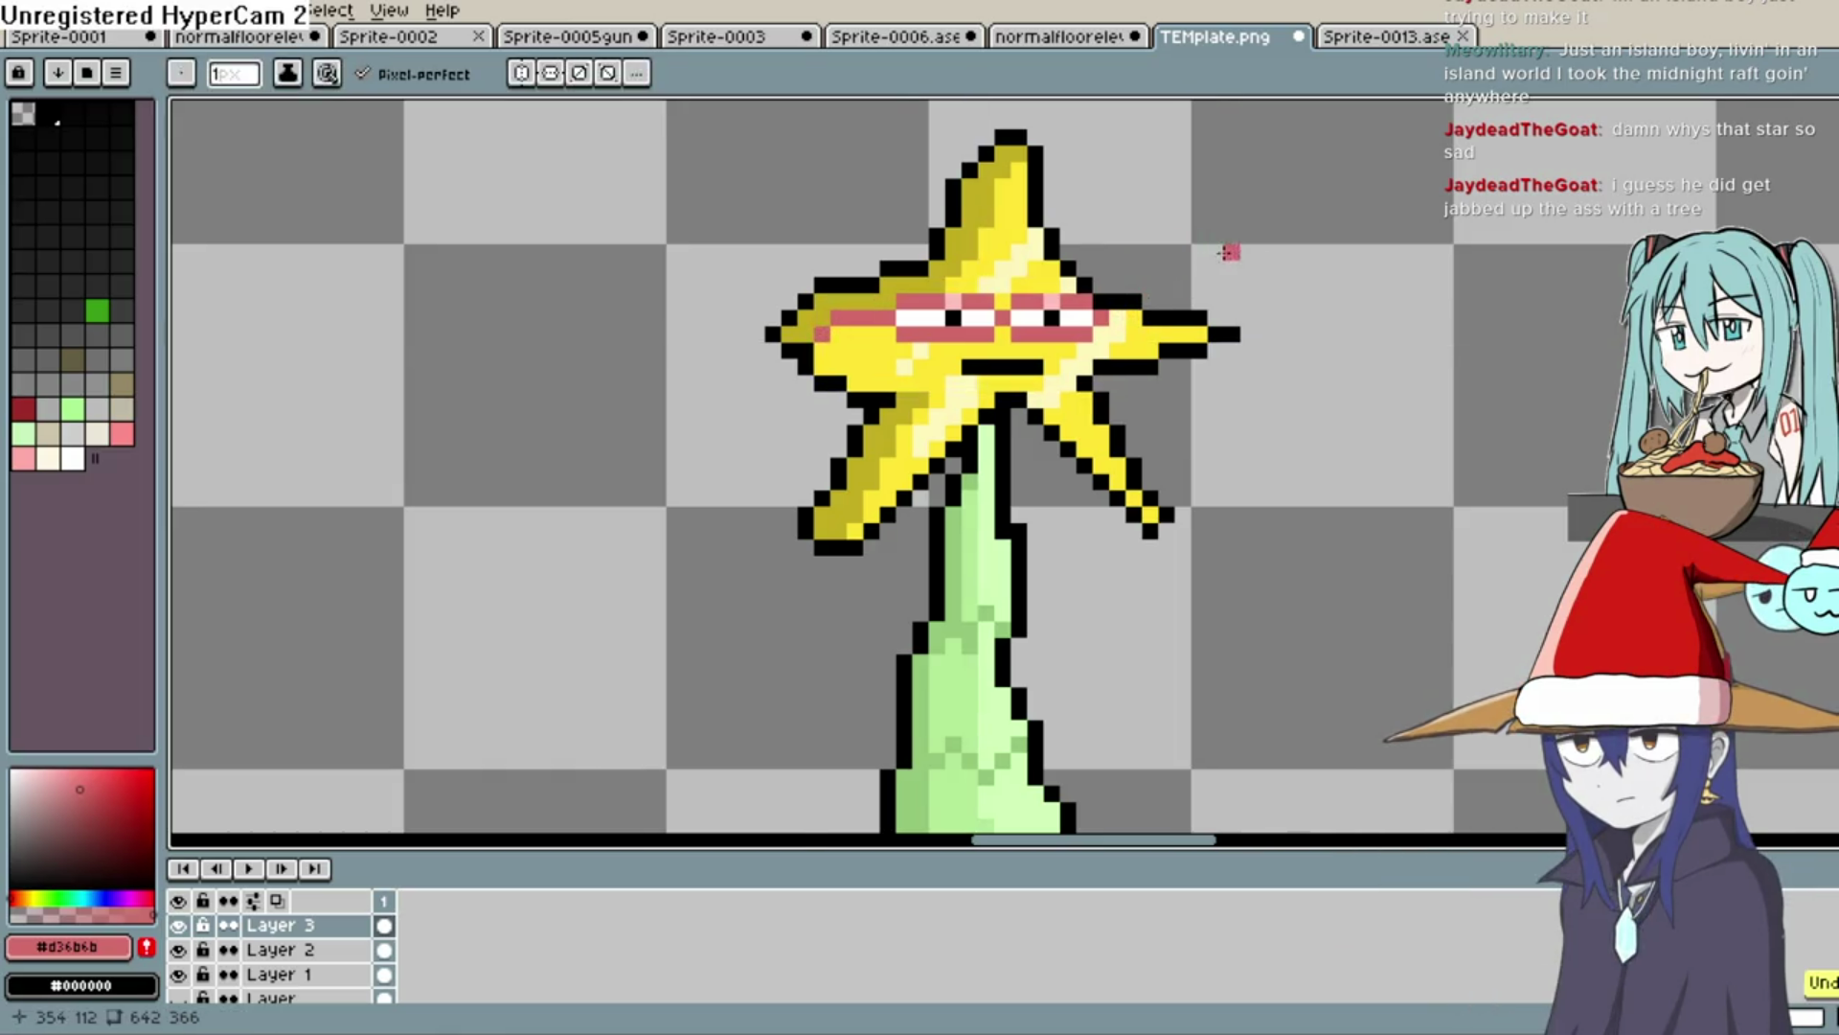
Undo accidental erasures beside the mouth and pick the transparent colour from empty canvas
{"action": "scroll", "coordinate": [1235, 251], "scroll_direction": "down", "scroll_amount": 4}
{"action": "key", "text": "space"}
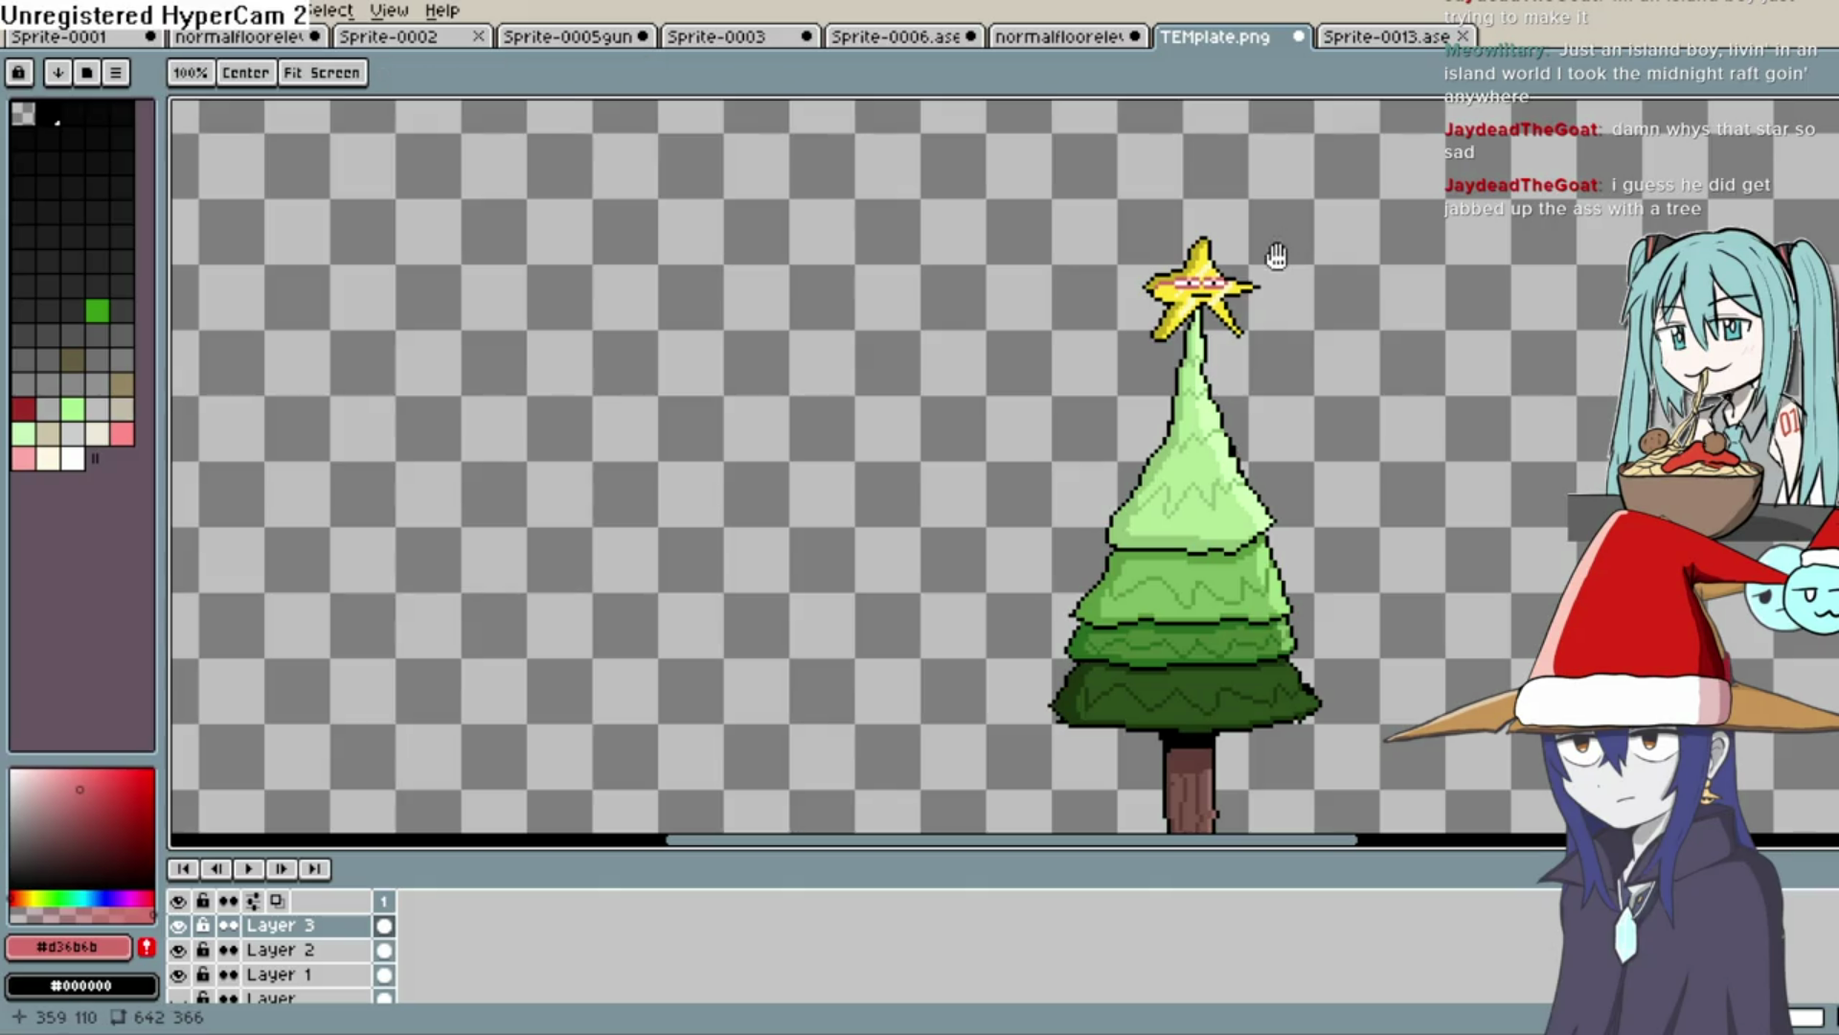
{"action": "scroll", "coordinate": [1158, 345], "scroll_direction": "down", "scroll_amount": 1}
{"action": "scroll", "coordinate": [1159, 345], "scroll_direction": "up", "scroll_amount": 4}
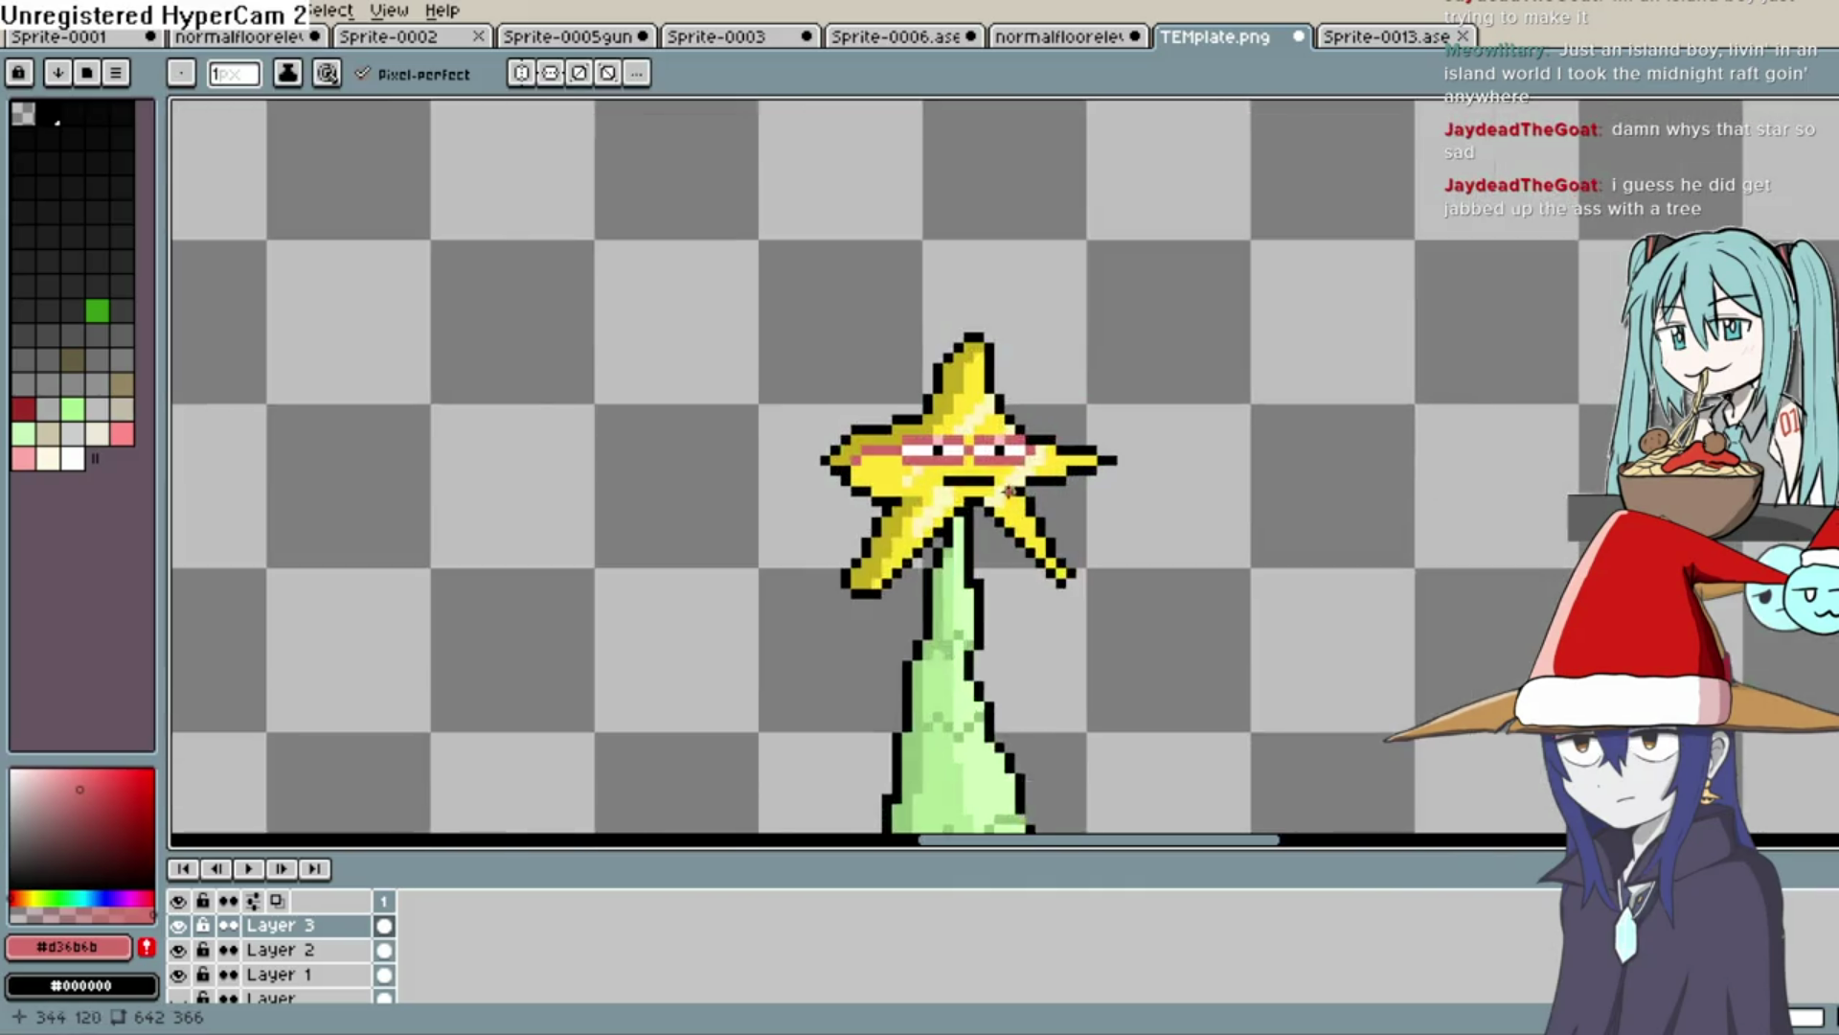
{"action": "scroll", "coordinate": [1011, 489], "scroll_direction": "up", "scroll_amount": 4}
{"action": "key", "text": "e"}
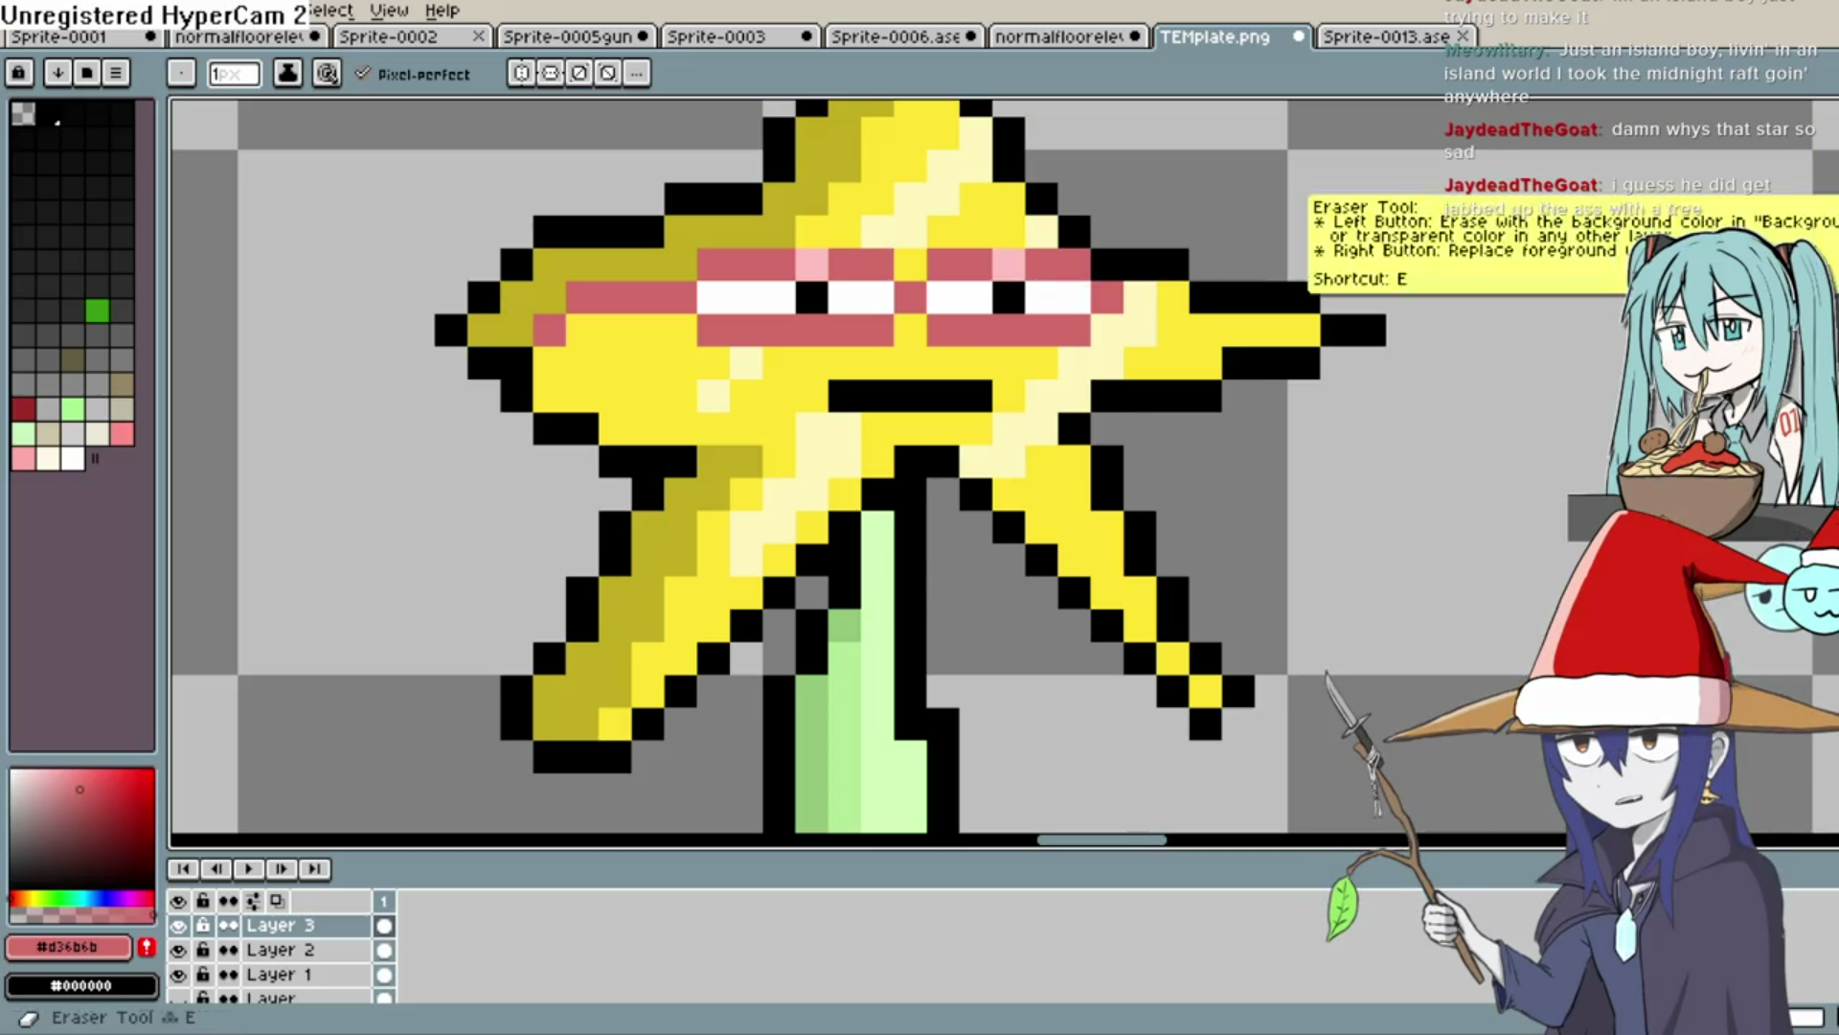
{"action": "left_click", "coordinate": [803, 383]}
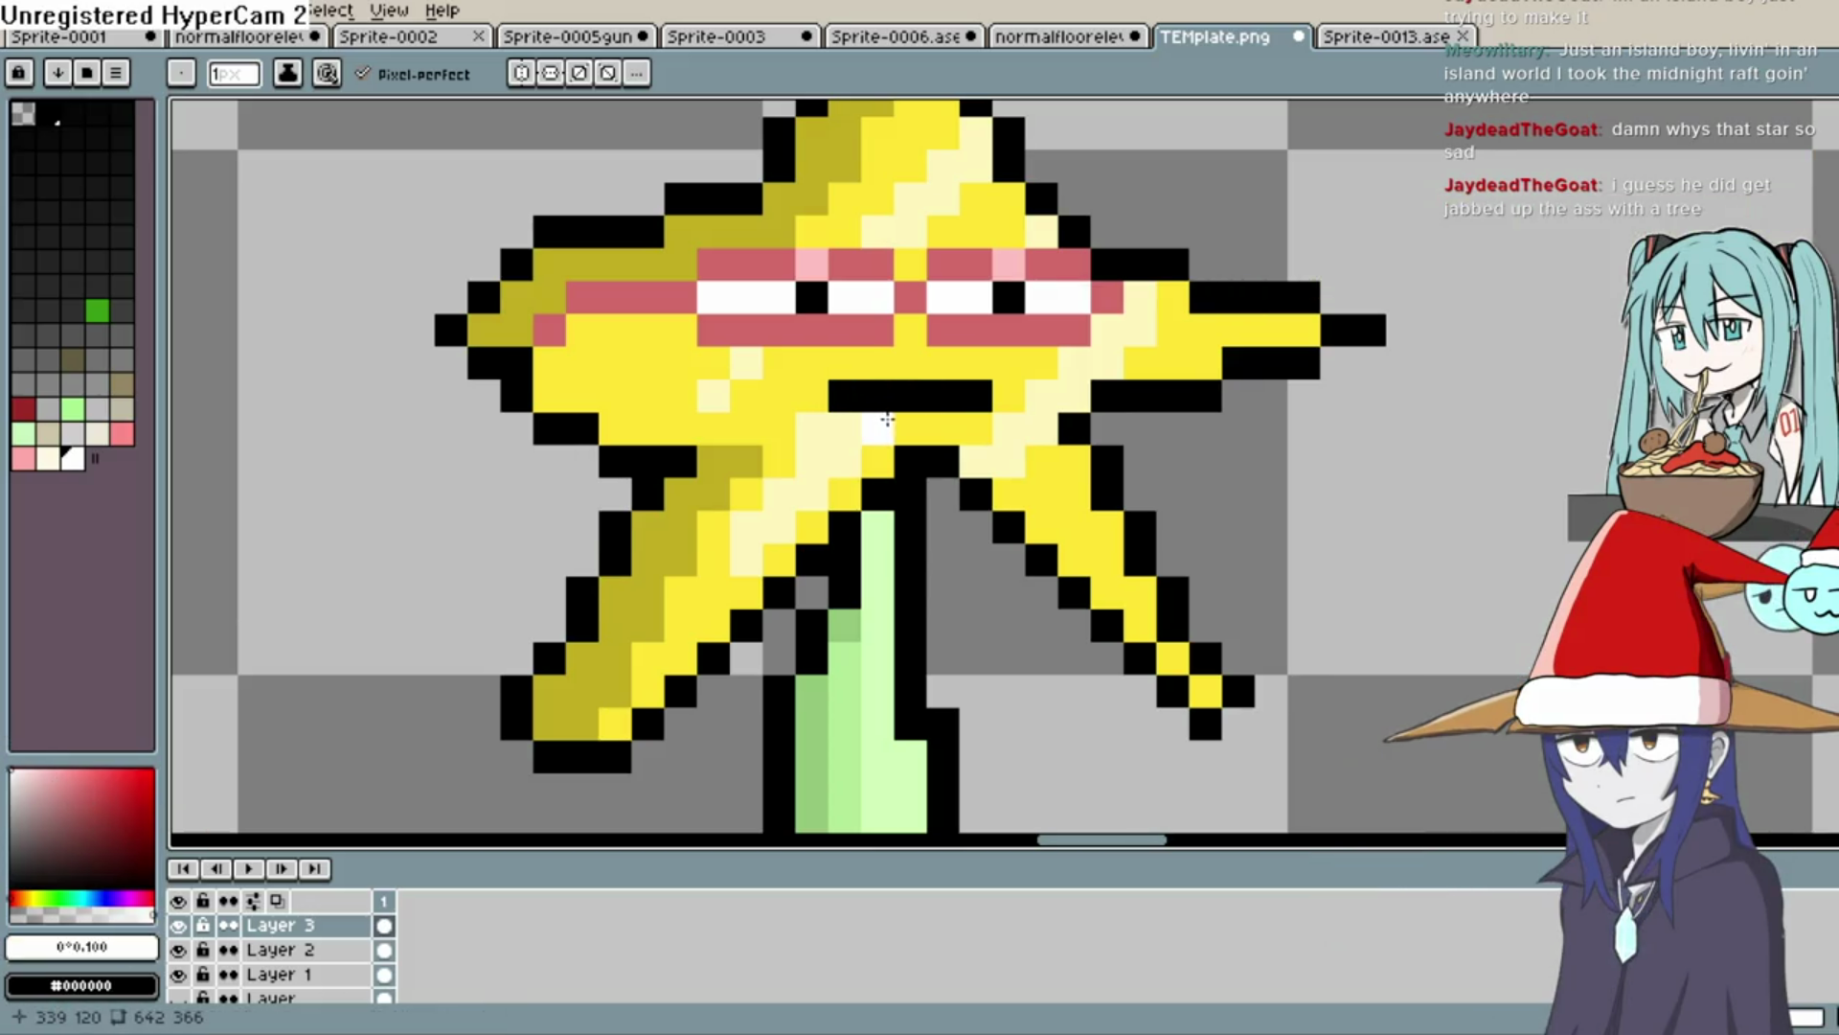
{"action": "key", "text": "ctrl+z"}
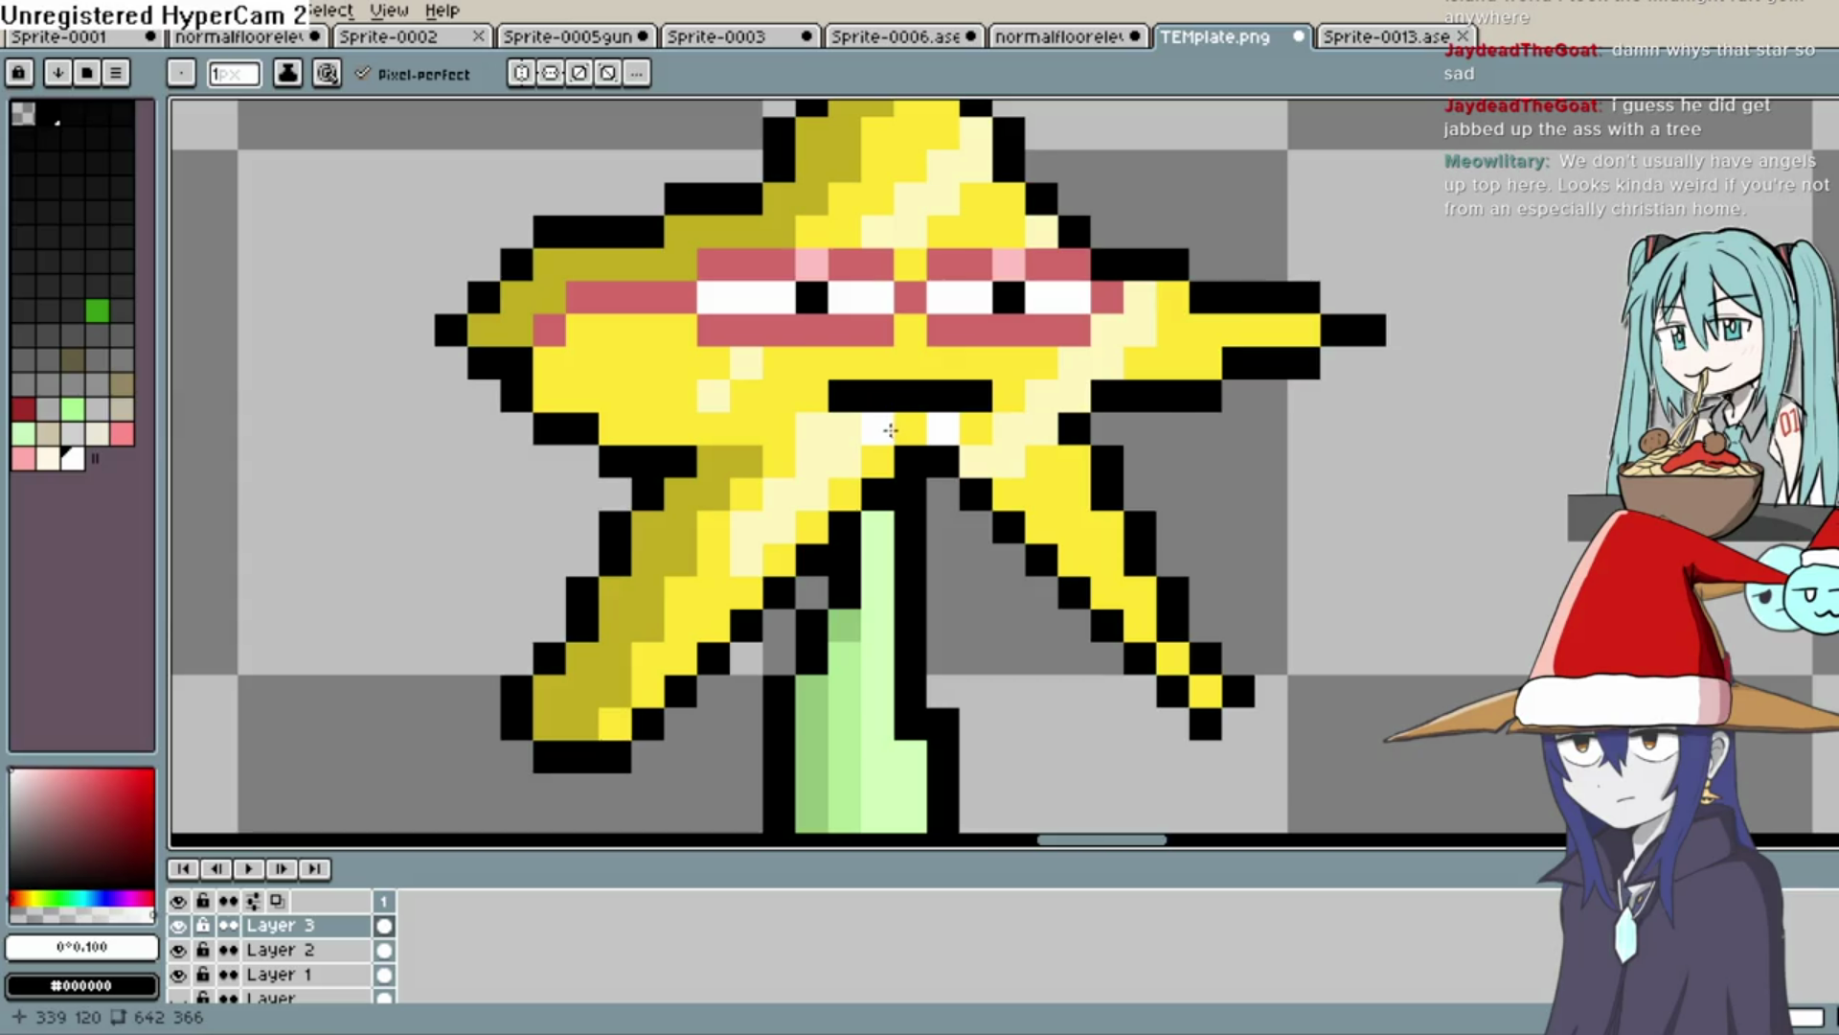
{"action": "key", "text": "ctrl+z"}
{"action": "key", "text": "ctrl+z"}
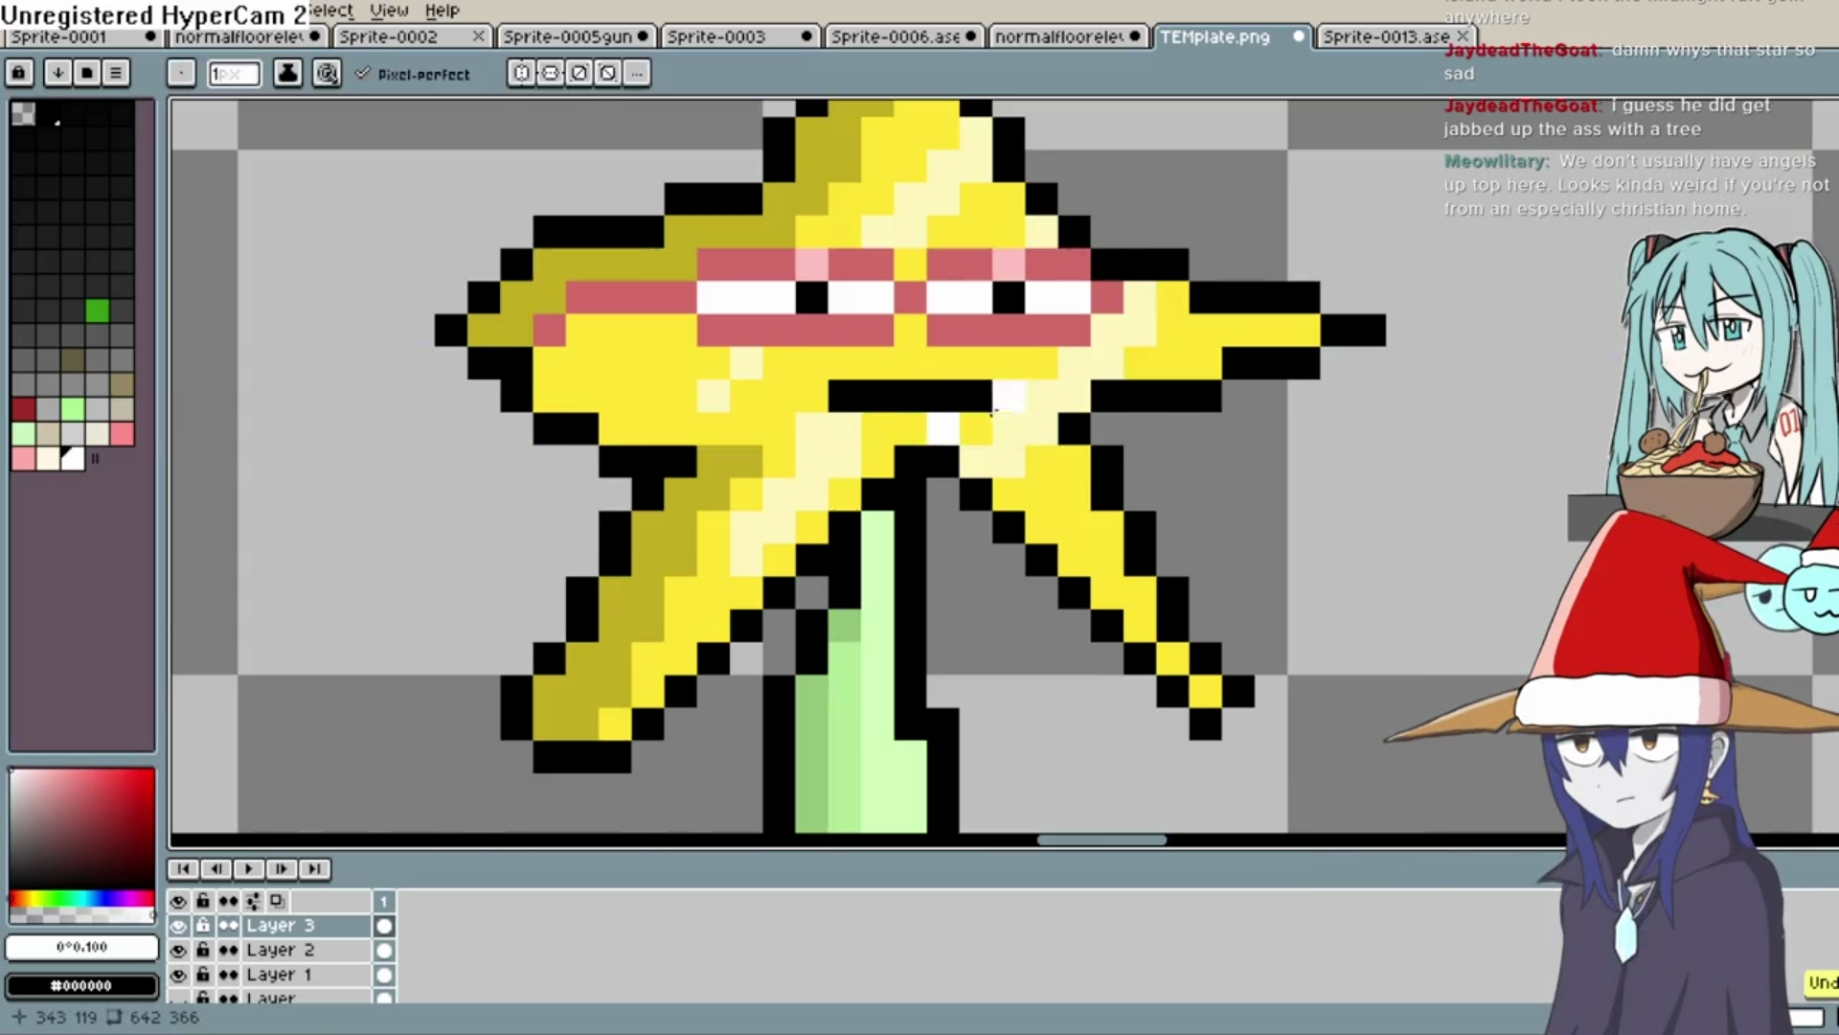
{"action": "key", "text": "i"}
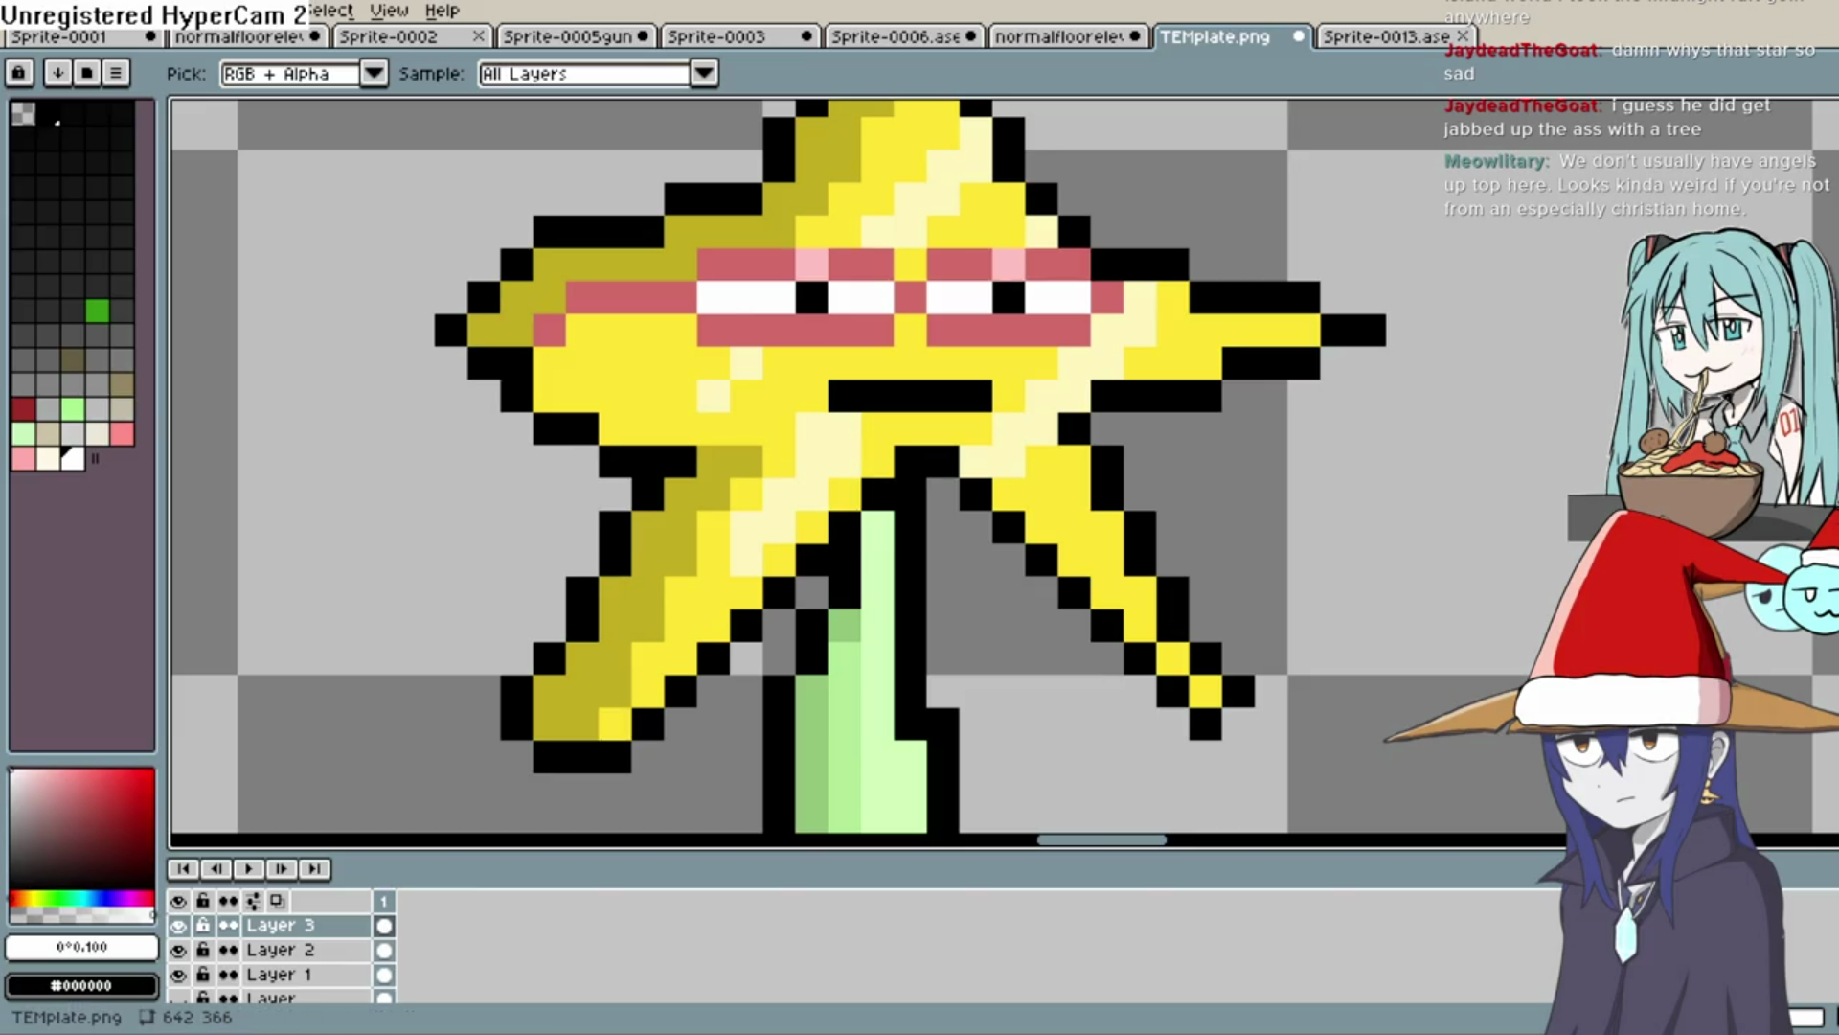
{"action": "scroll", "coordinate": [1188, 438], "scroll_direction": "down", "scroll_amount": 5}
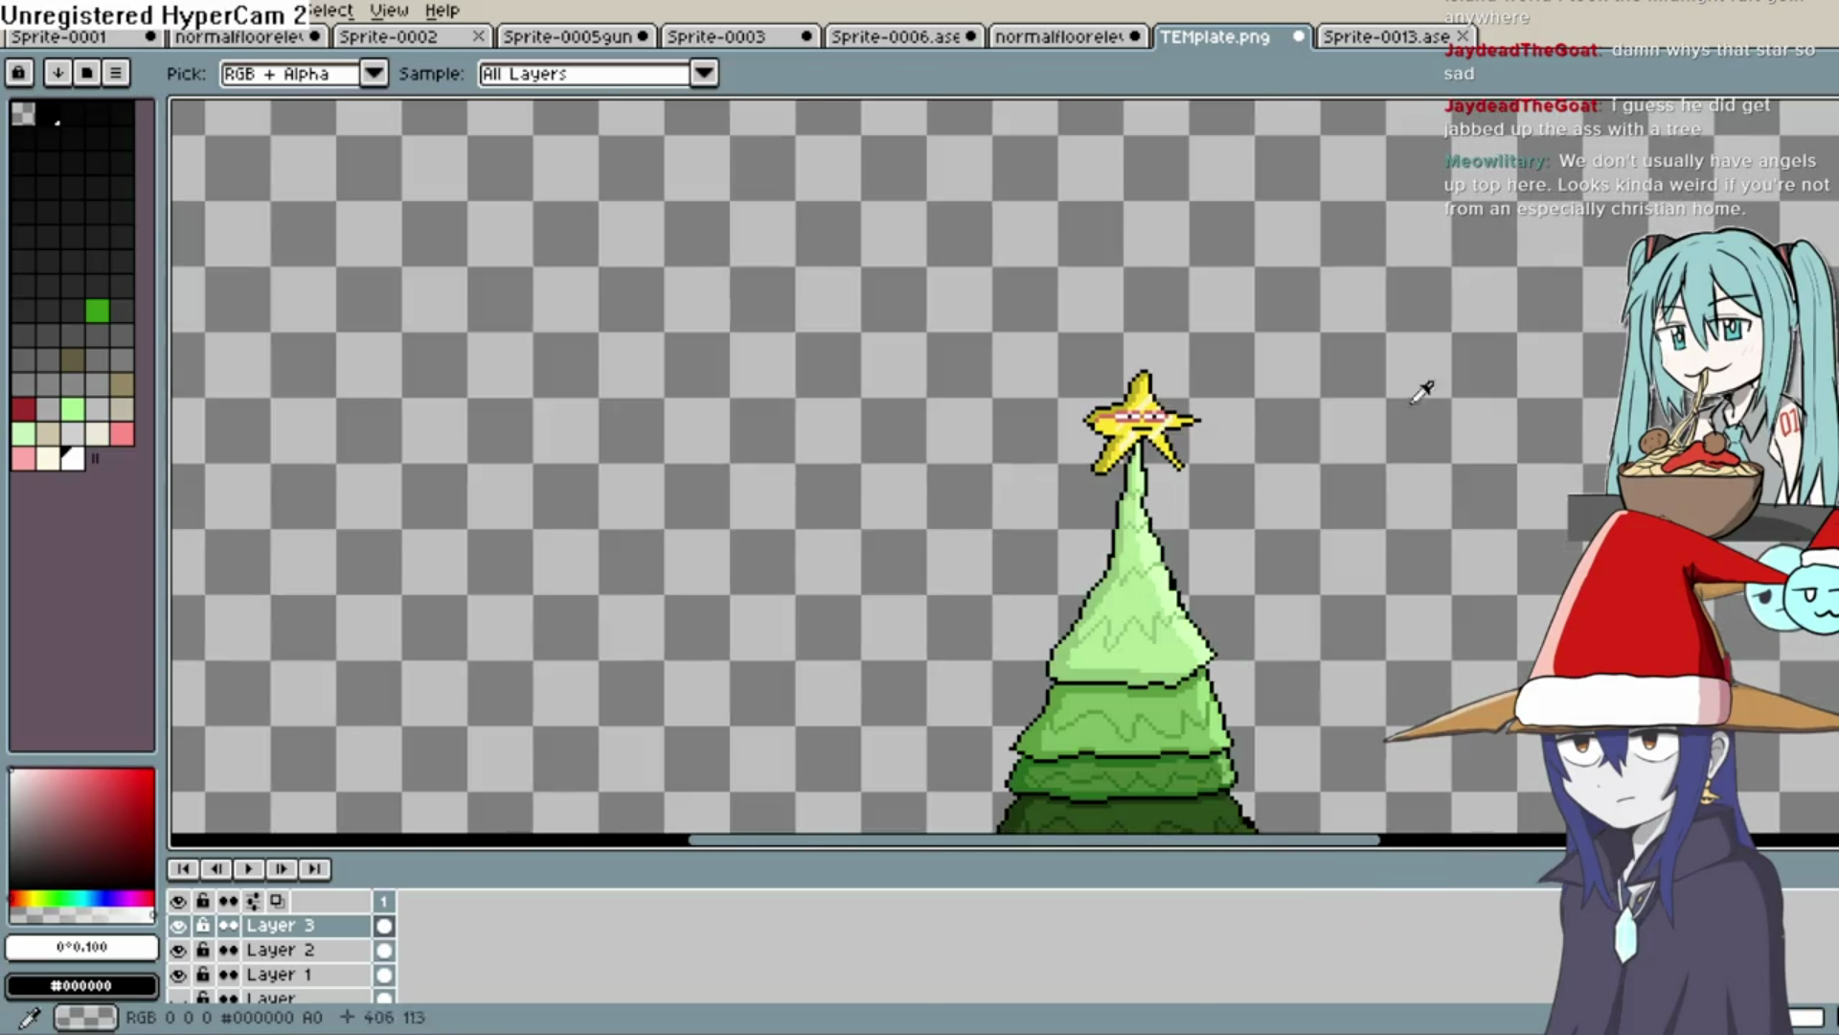
{"action": "left_click", "coordinate": [1524, 385]}
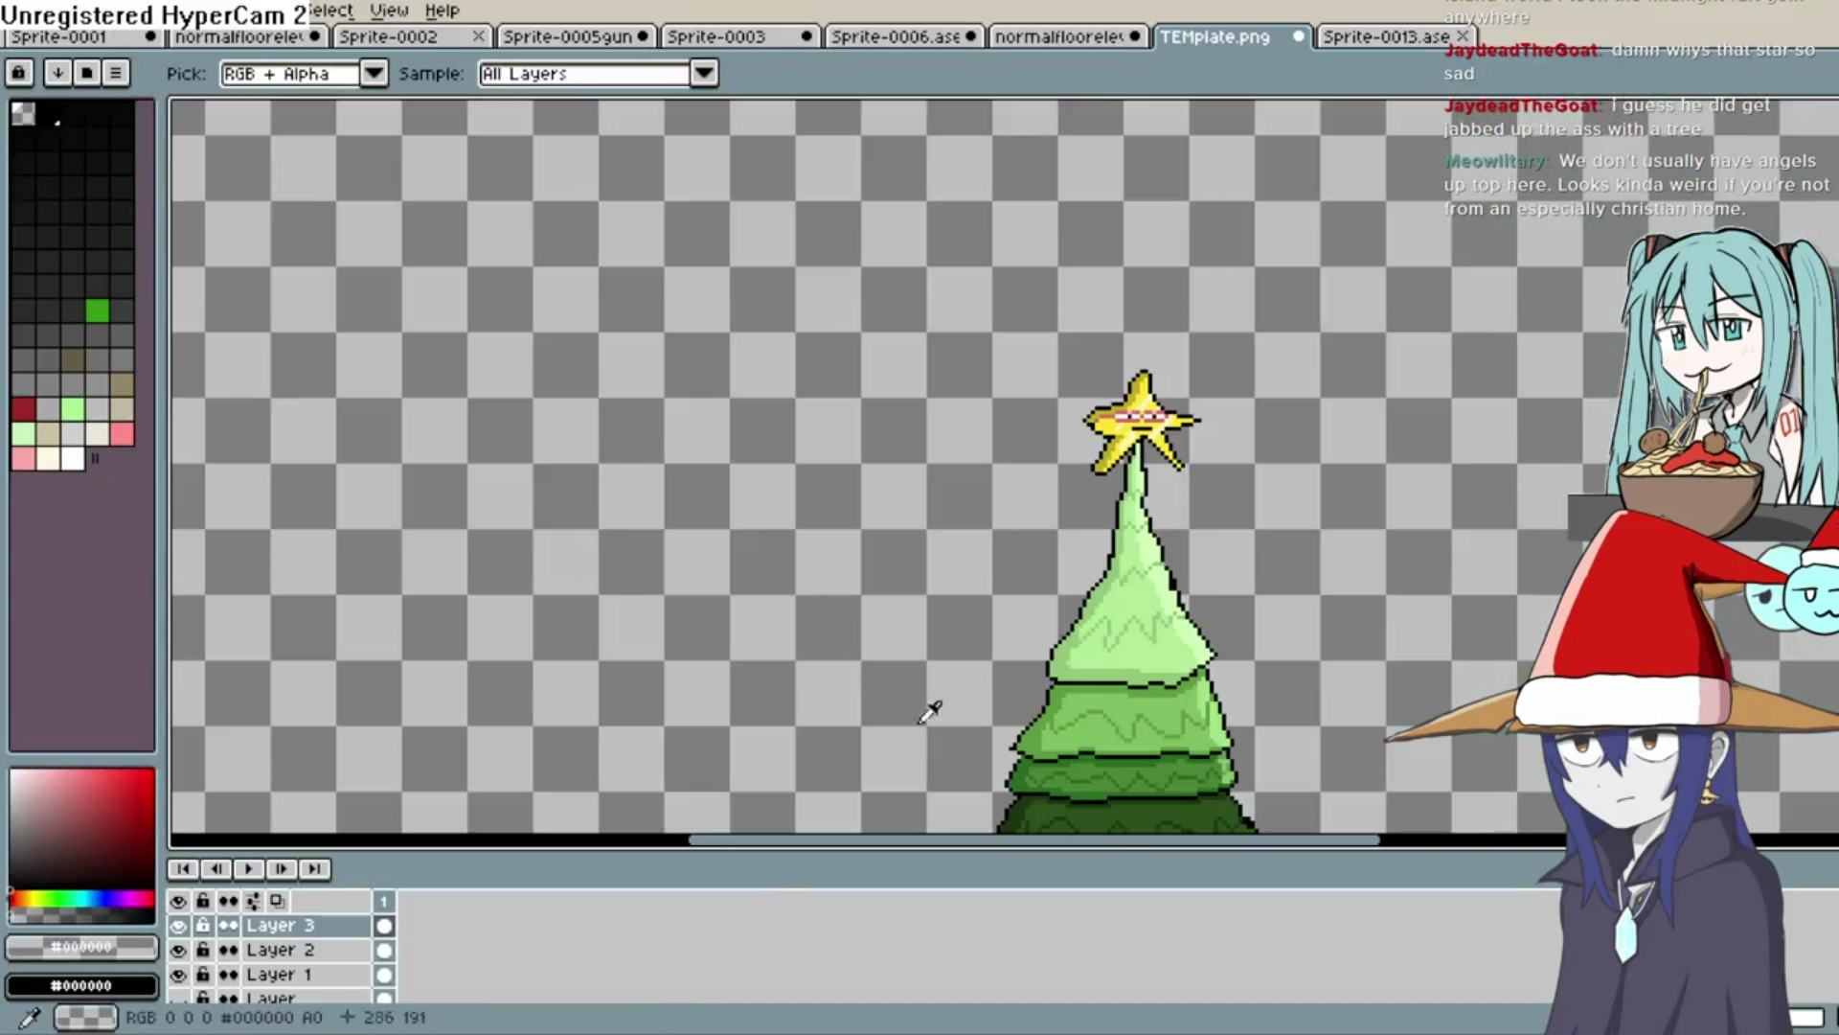
Unhide the room template layer and set its opacity to 100%
{"action": "scroll", "coordinate": [1150, 374], "scroll_direction": "up", "scroll_amount": 3}
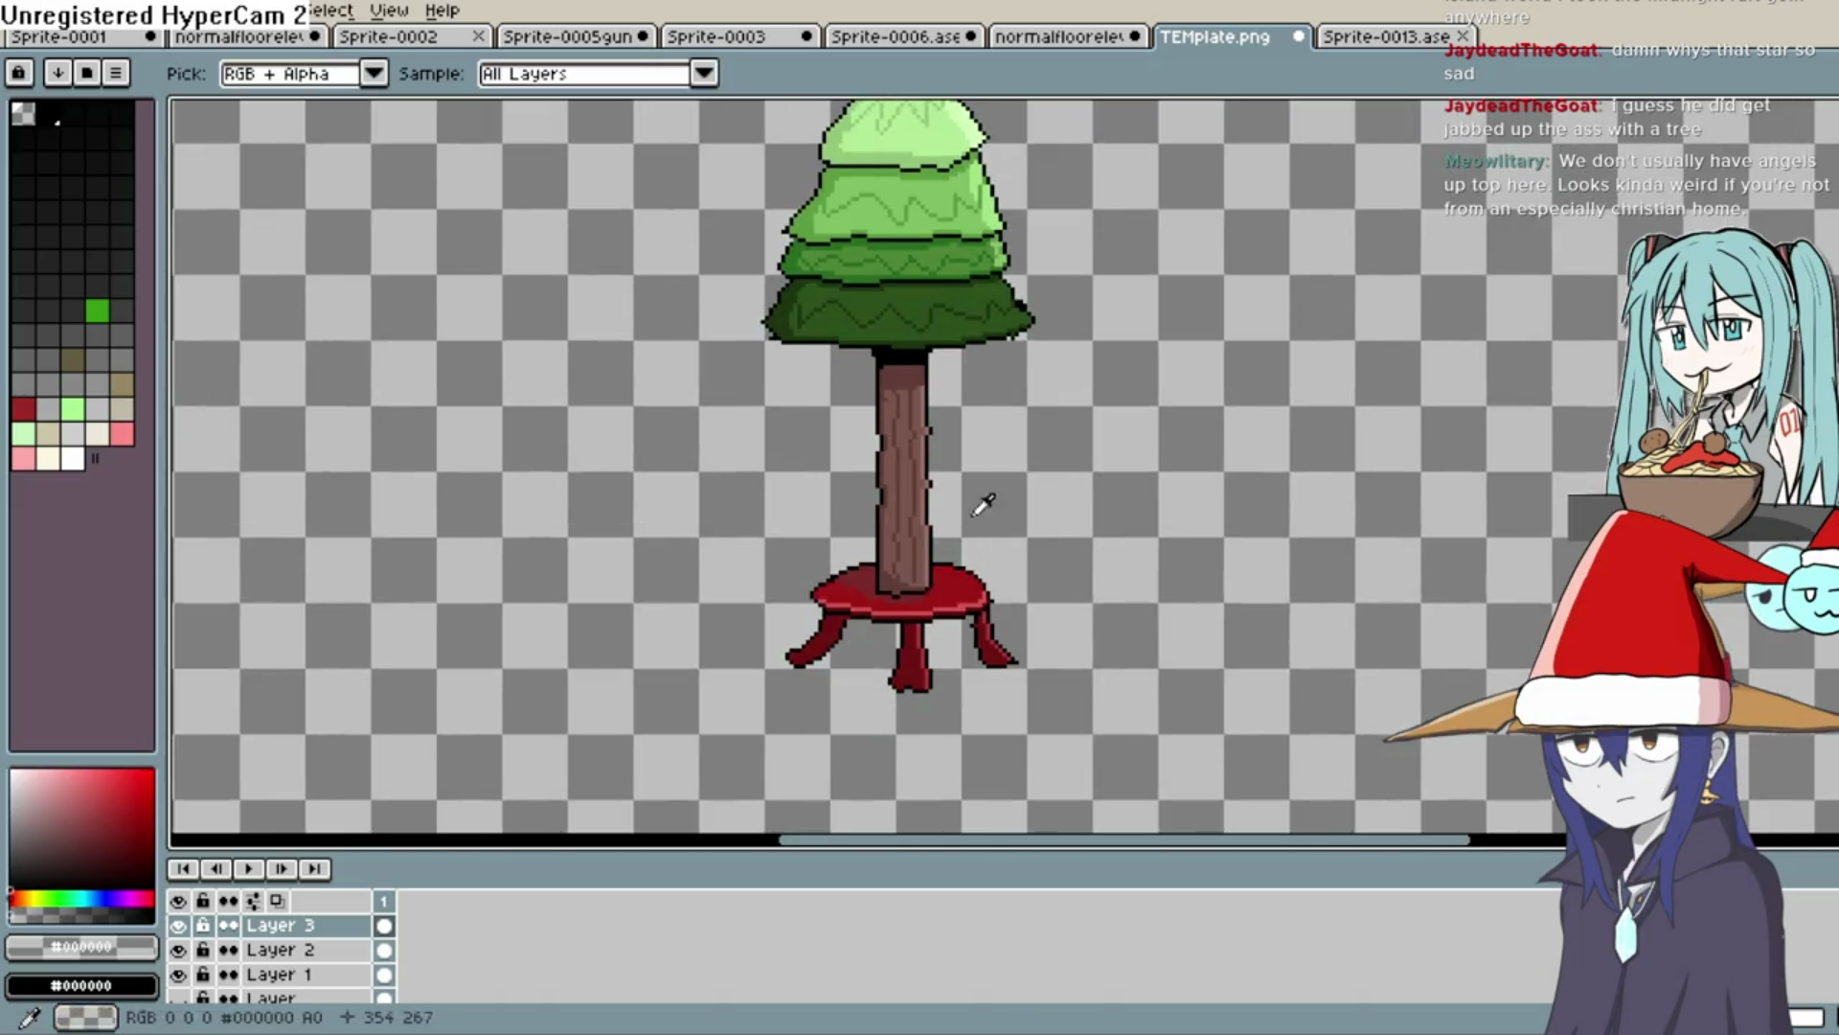
{"action": "mouse_move", "coordinate": [986, 501]}
{"action": "left_mouse_down"}
{"action": "mouse_move", "coordinate": [978, 644]}
{"action": "mouse_move", "coordinate": [972, 604]}
{"action": "mouse_move", "coordinate": [932, 719]}
{"action": "mouse_move", "coordinate": [1005, 449]}
{"action": "left_mouse_up"}
{"action": "key", "text": "i"}
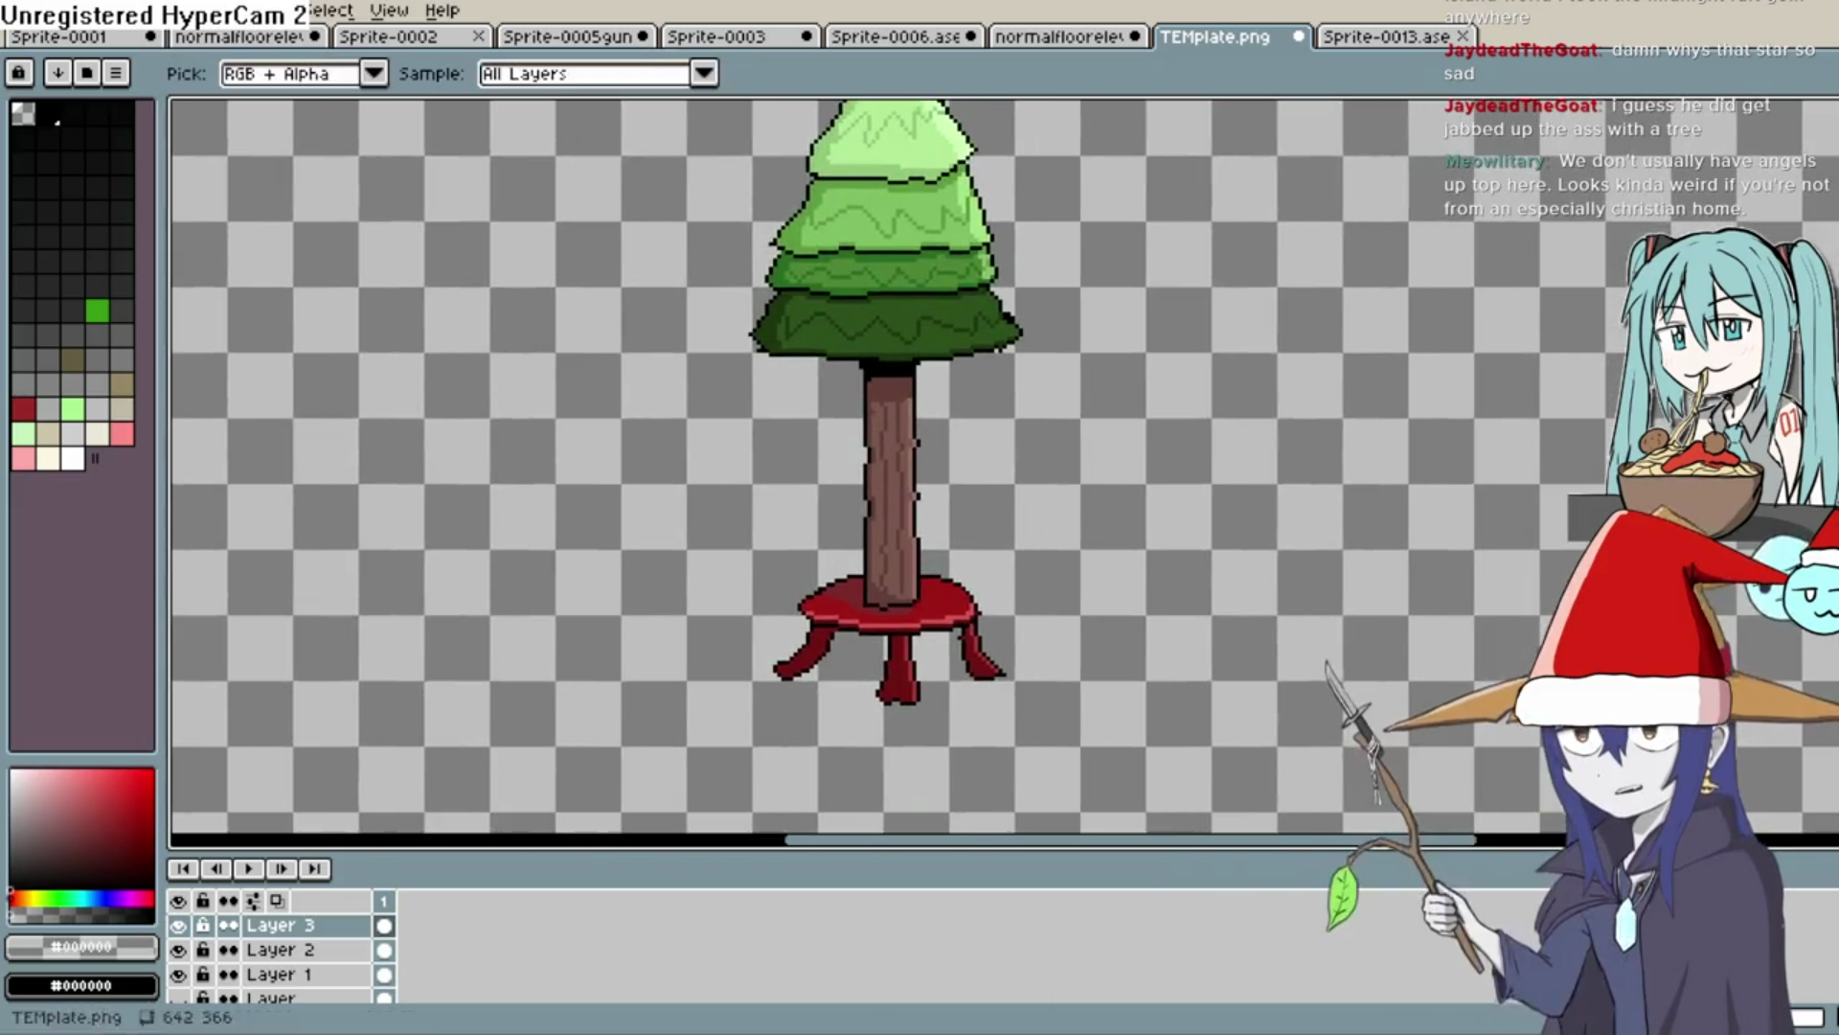
{"action": "scroll", "coordinate": [1088, 440], "scroll_direction": "down", "scroll_amount": 1}
{"action": "scroll", "coordinate": [221, 963], "scroll_direction": "down", "scroll_amount": 1}
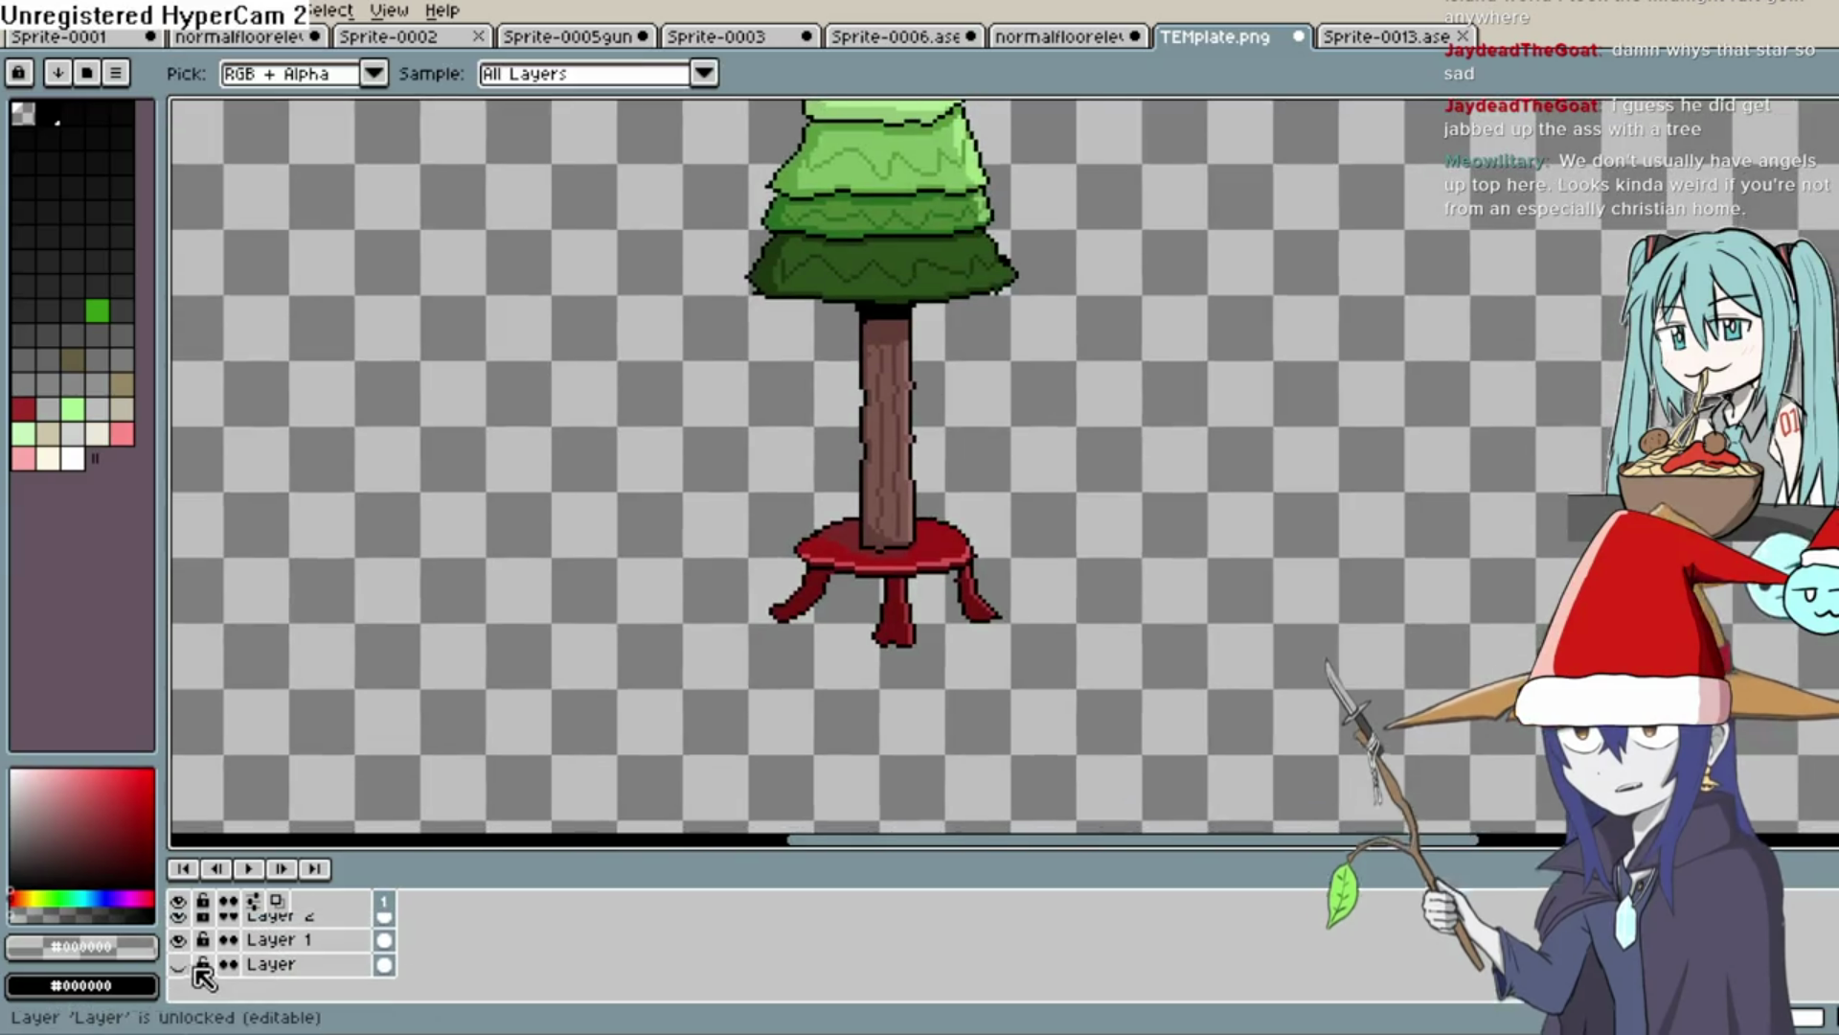
{"action": "left_click", "coordinate": [178, 965]}
{"action": "double_click", "coordinate": [300, 966]}
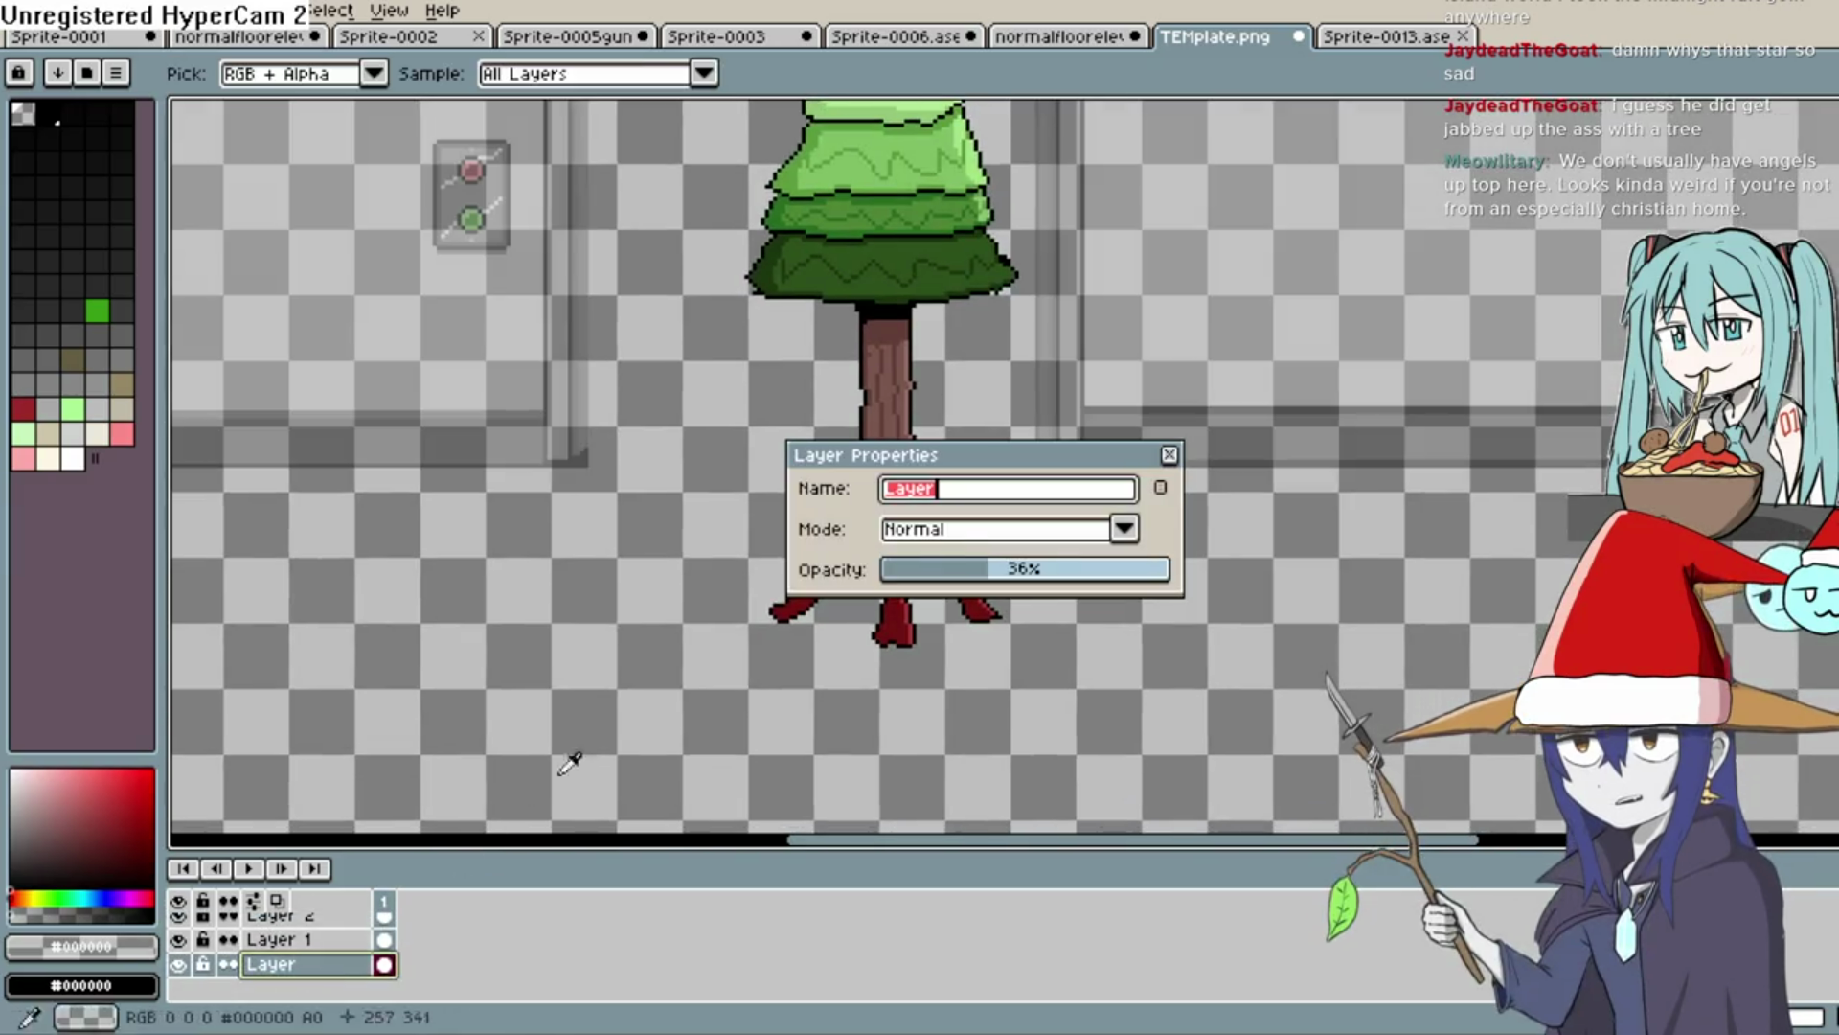
{"action": "left_click_drag", "start_coordinate": [1006, 571], "coordinate": [1162, 570]}
{"action": "left_click", "coordinate": [1170, 456]}
Select the Line tool and move Layer 4 just above the template in the layer stack
{"action": "left_click_drag", "start_coordinate": [1201, 509], "coordinate": [962, 600]}
{"action": "key", "text": "b"}
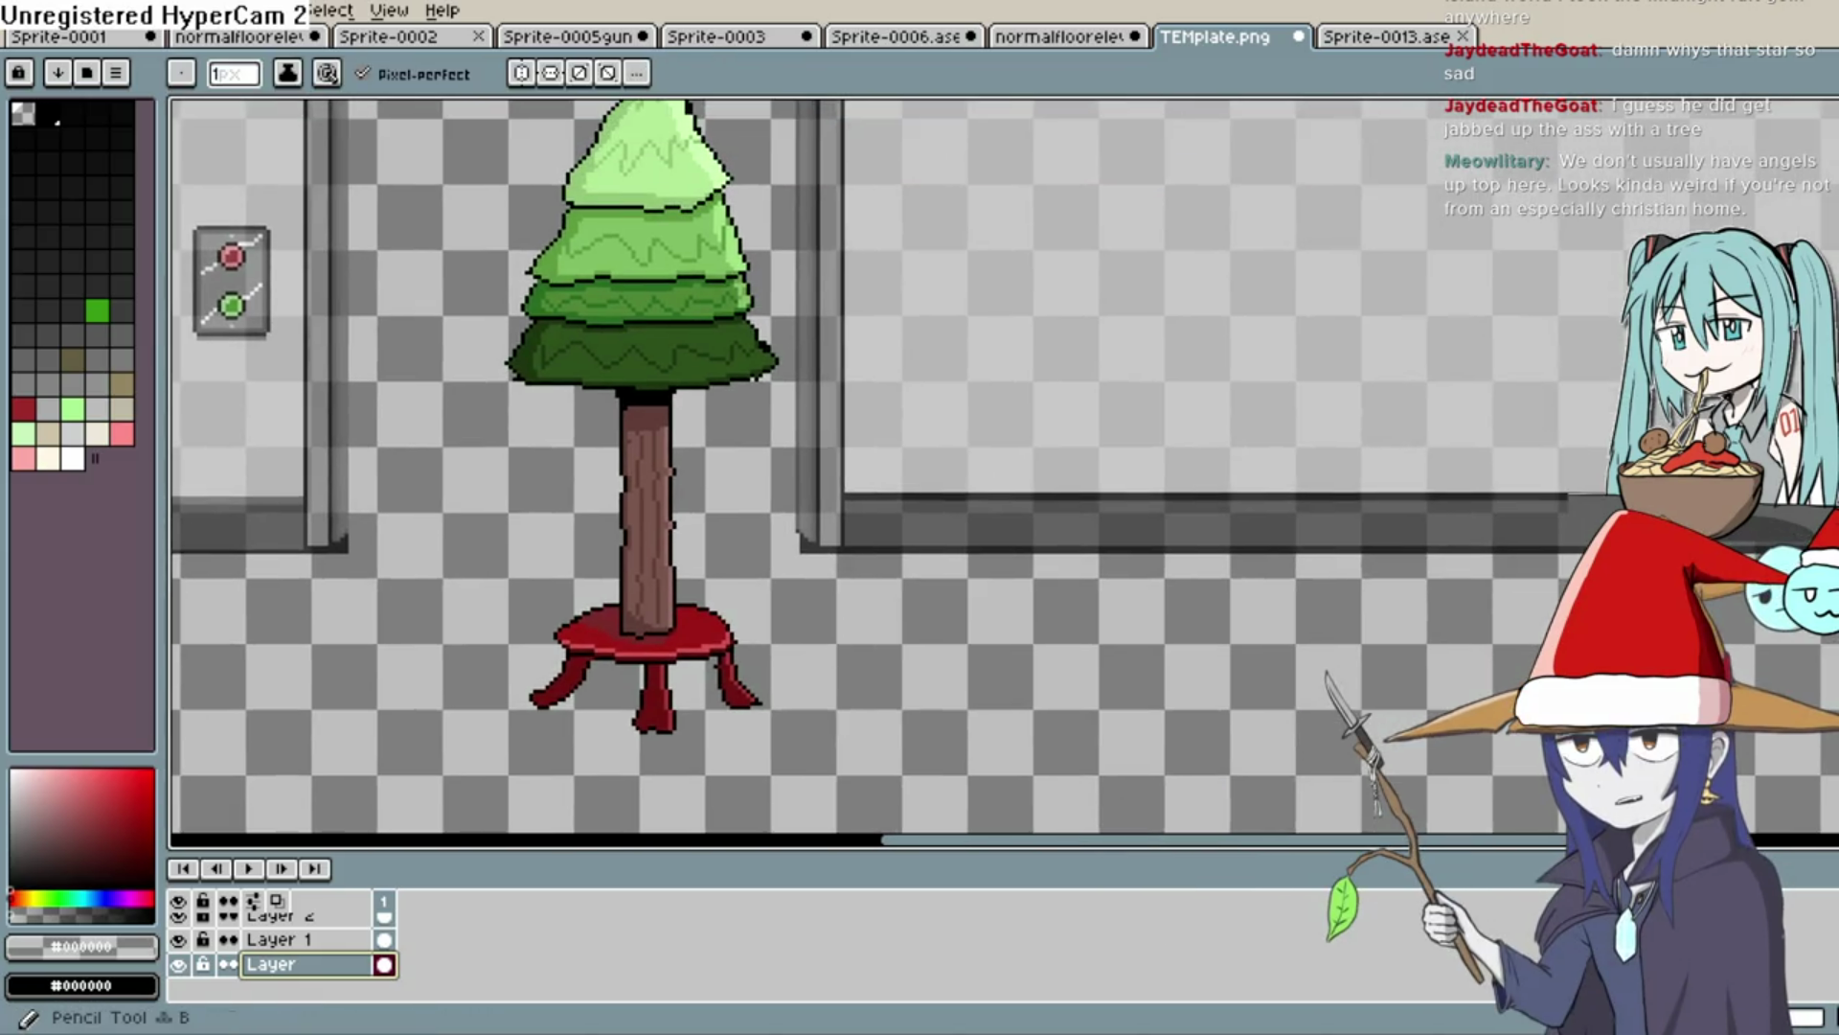
{"action": "key", "text": "l"}
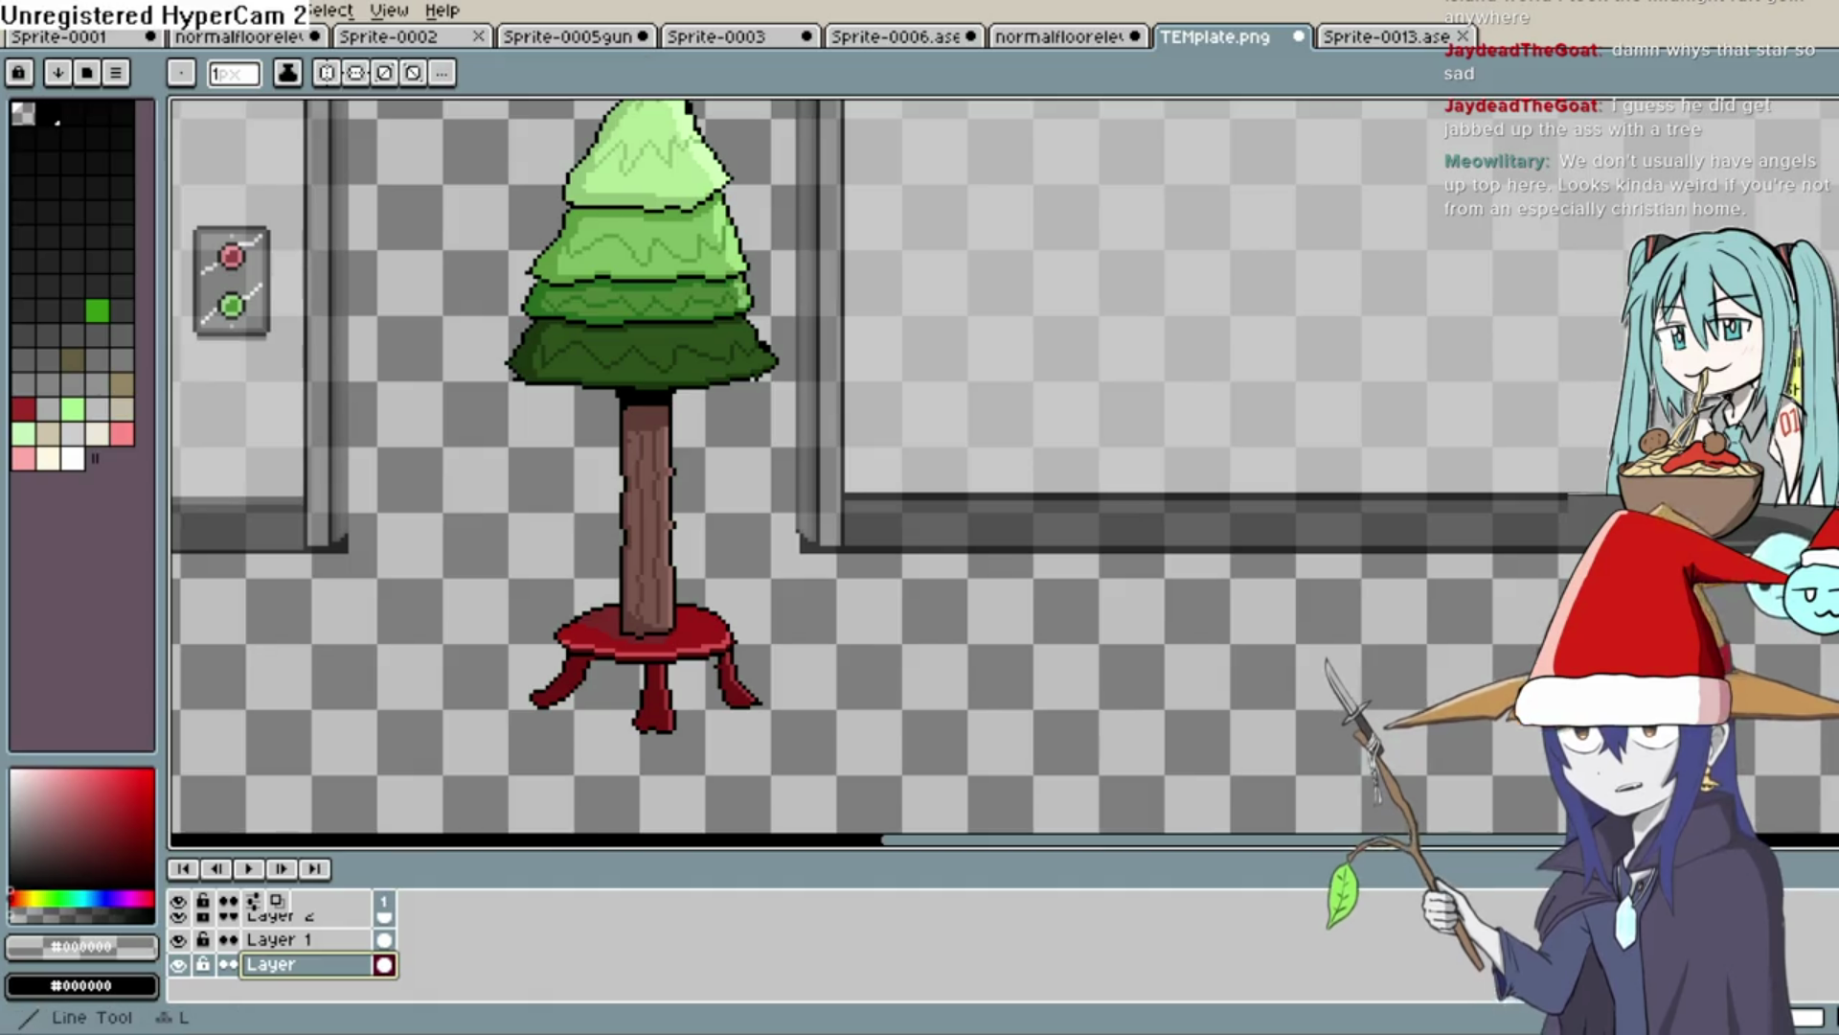
{"action": "left_click_drag", "start_coordinate": [880, 622], "coordinate": [970, 497]}
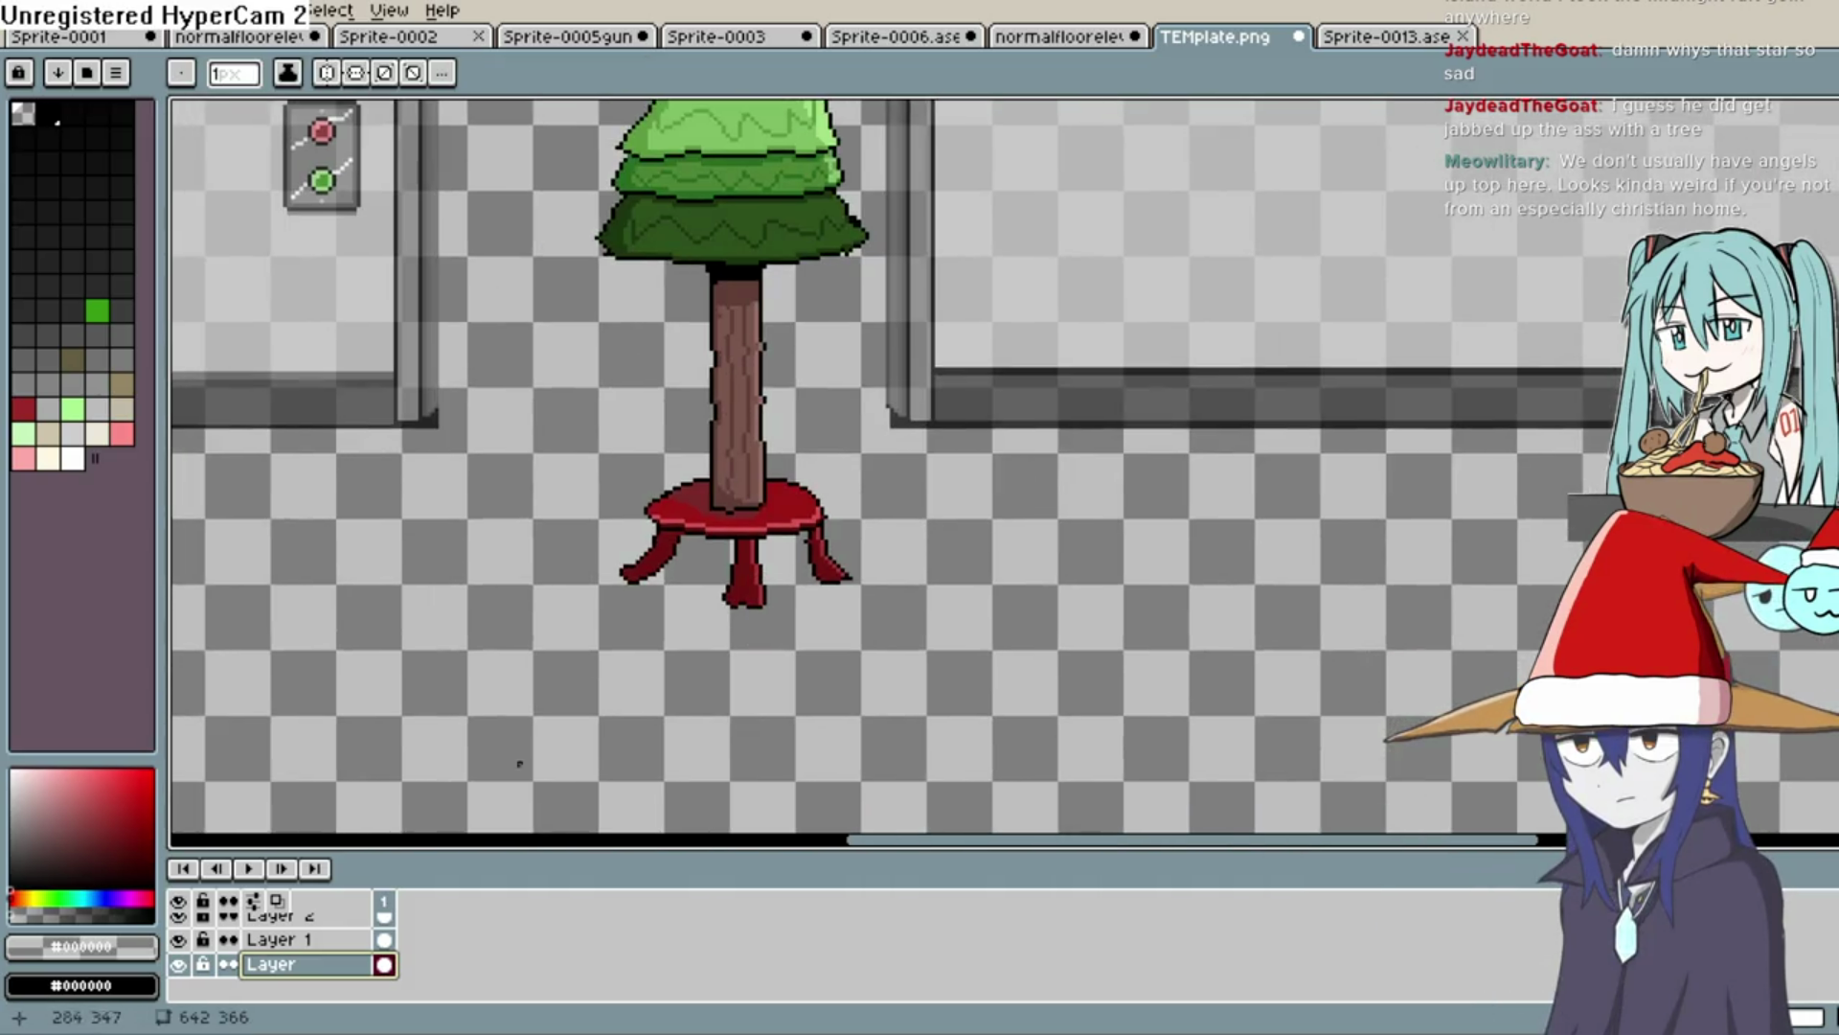
{"action": "left_click_drag", "start_coordinate": [354, 968], "coordinate": [384, 970]}
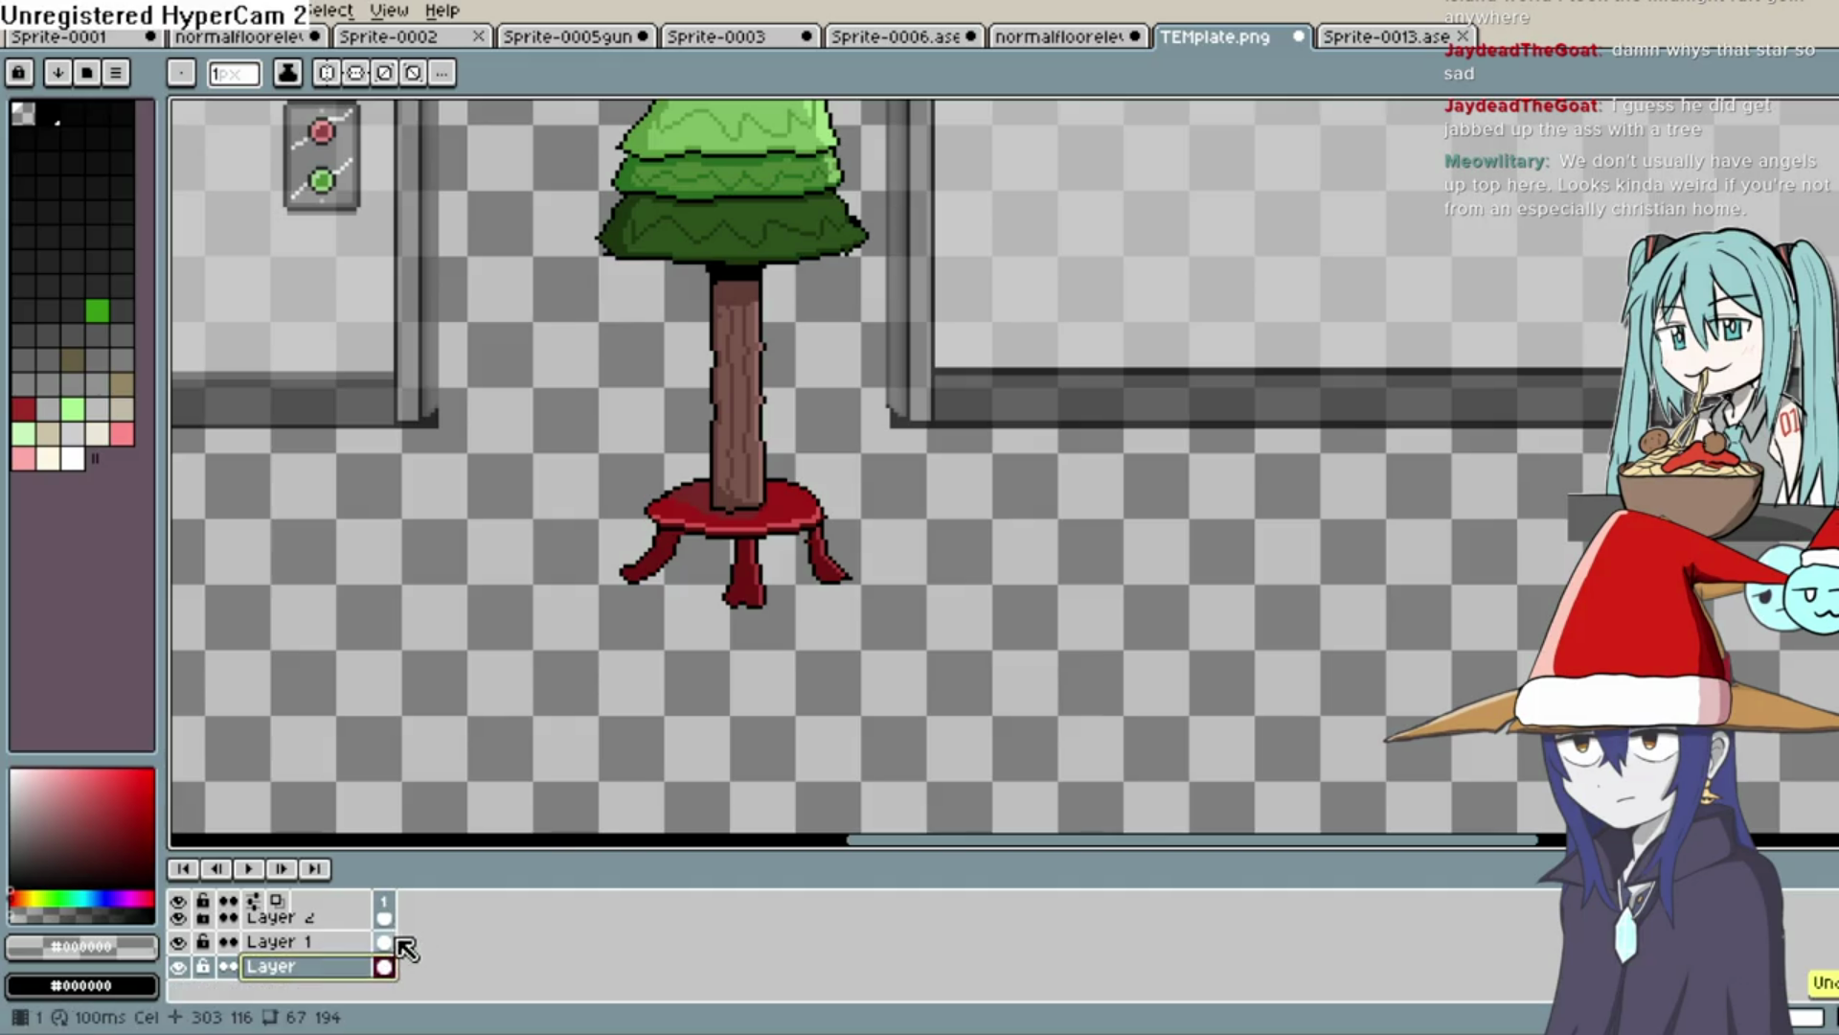
{"action": "left_click_drag", "start_coordinate": [369, 978], "coordinate": [399, 968]}
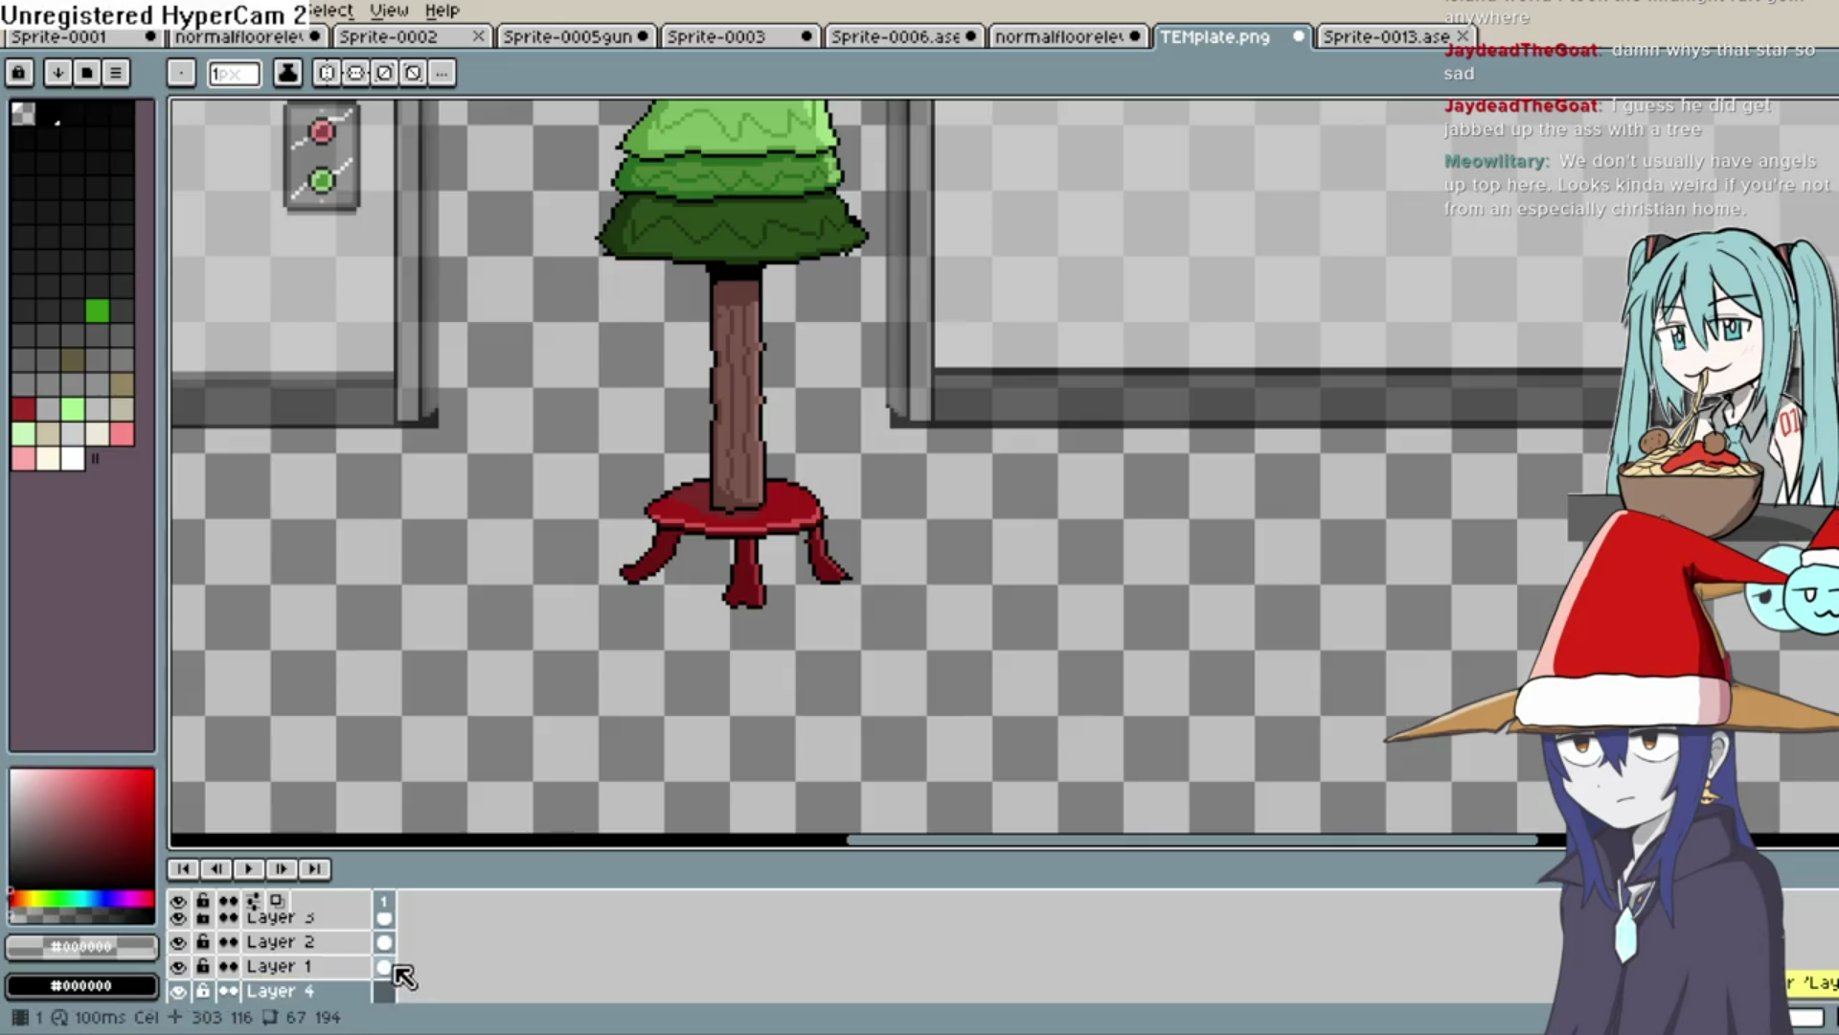
Draw the gift box top's black edges on Layer 4, undoing the extra bottom and side lines
{"action": "scroll", "coordinate": [424, 924], "scroll_direction": "down", "scroll_amount": 2}
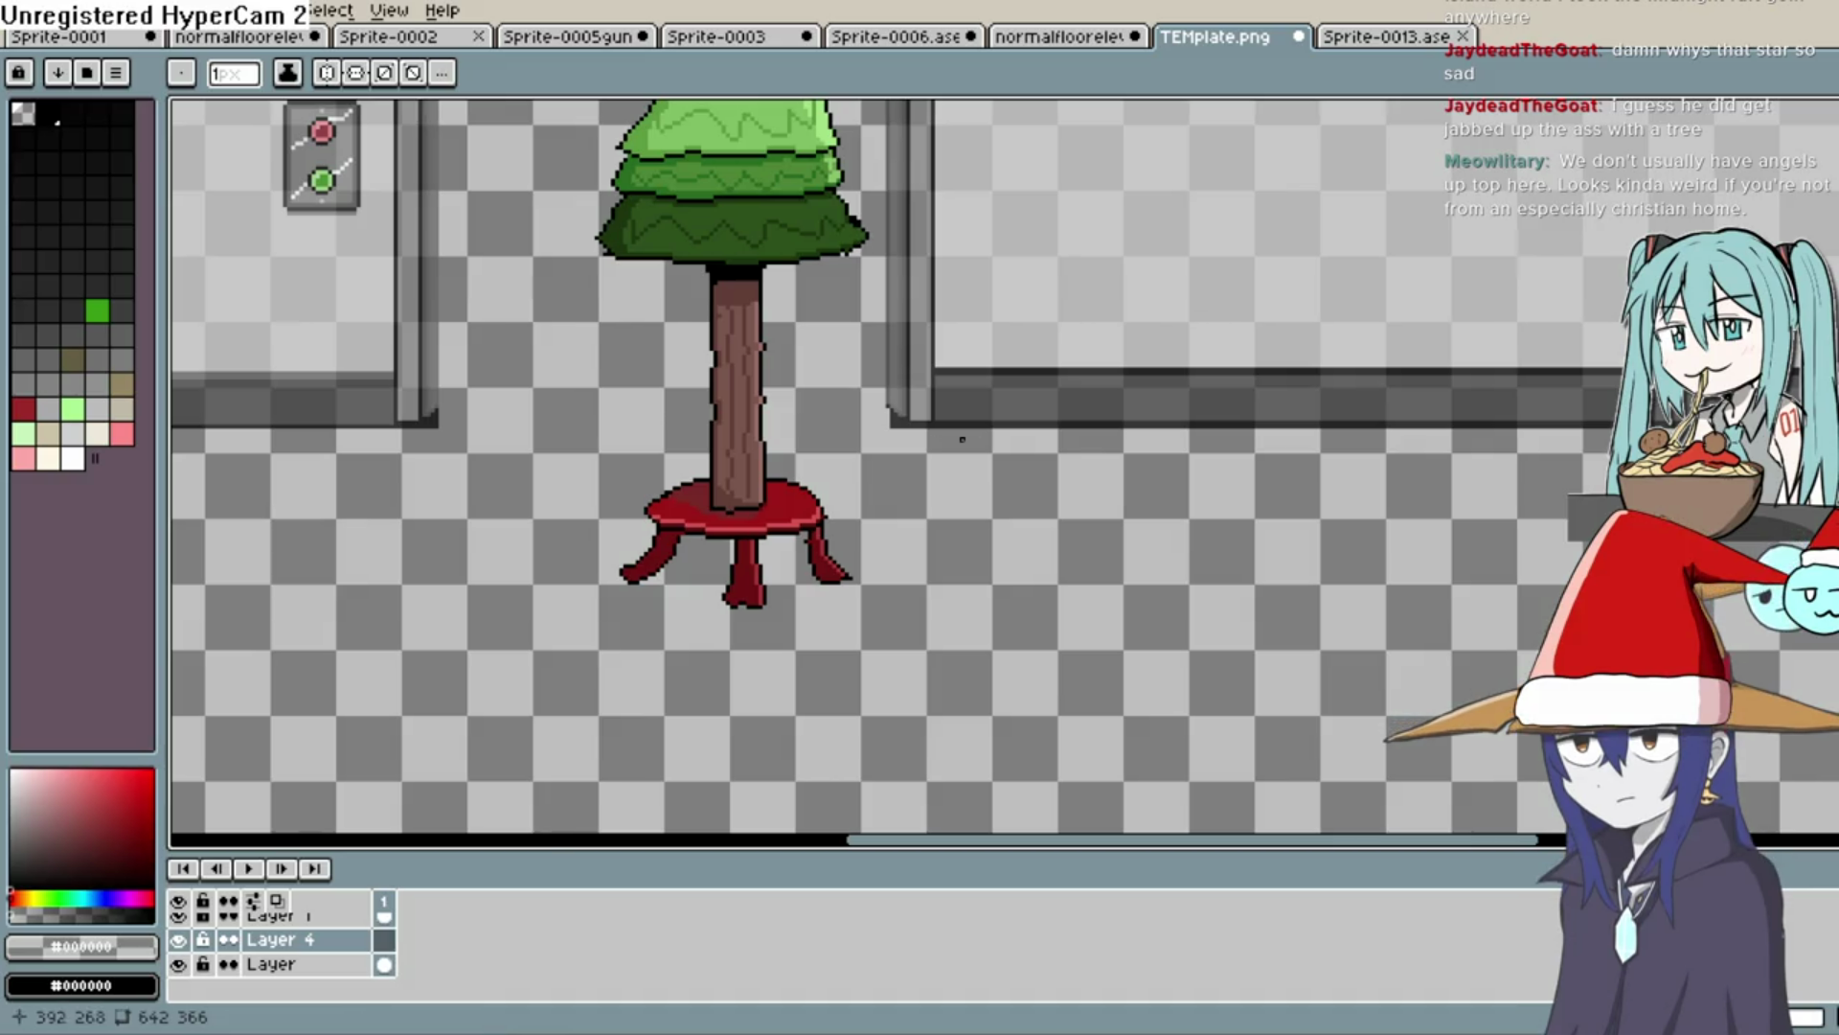
{"action": "left_click", "coordinate": [58, 117]}
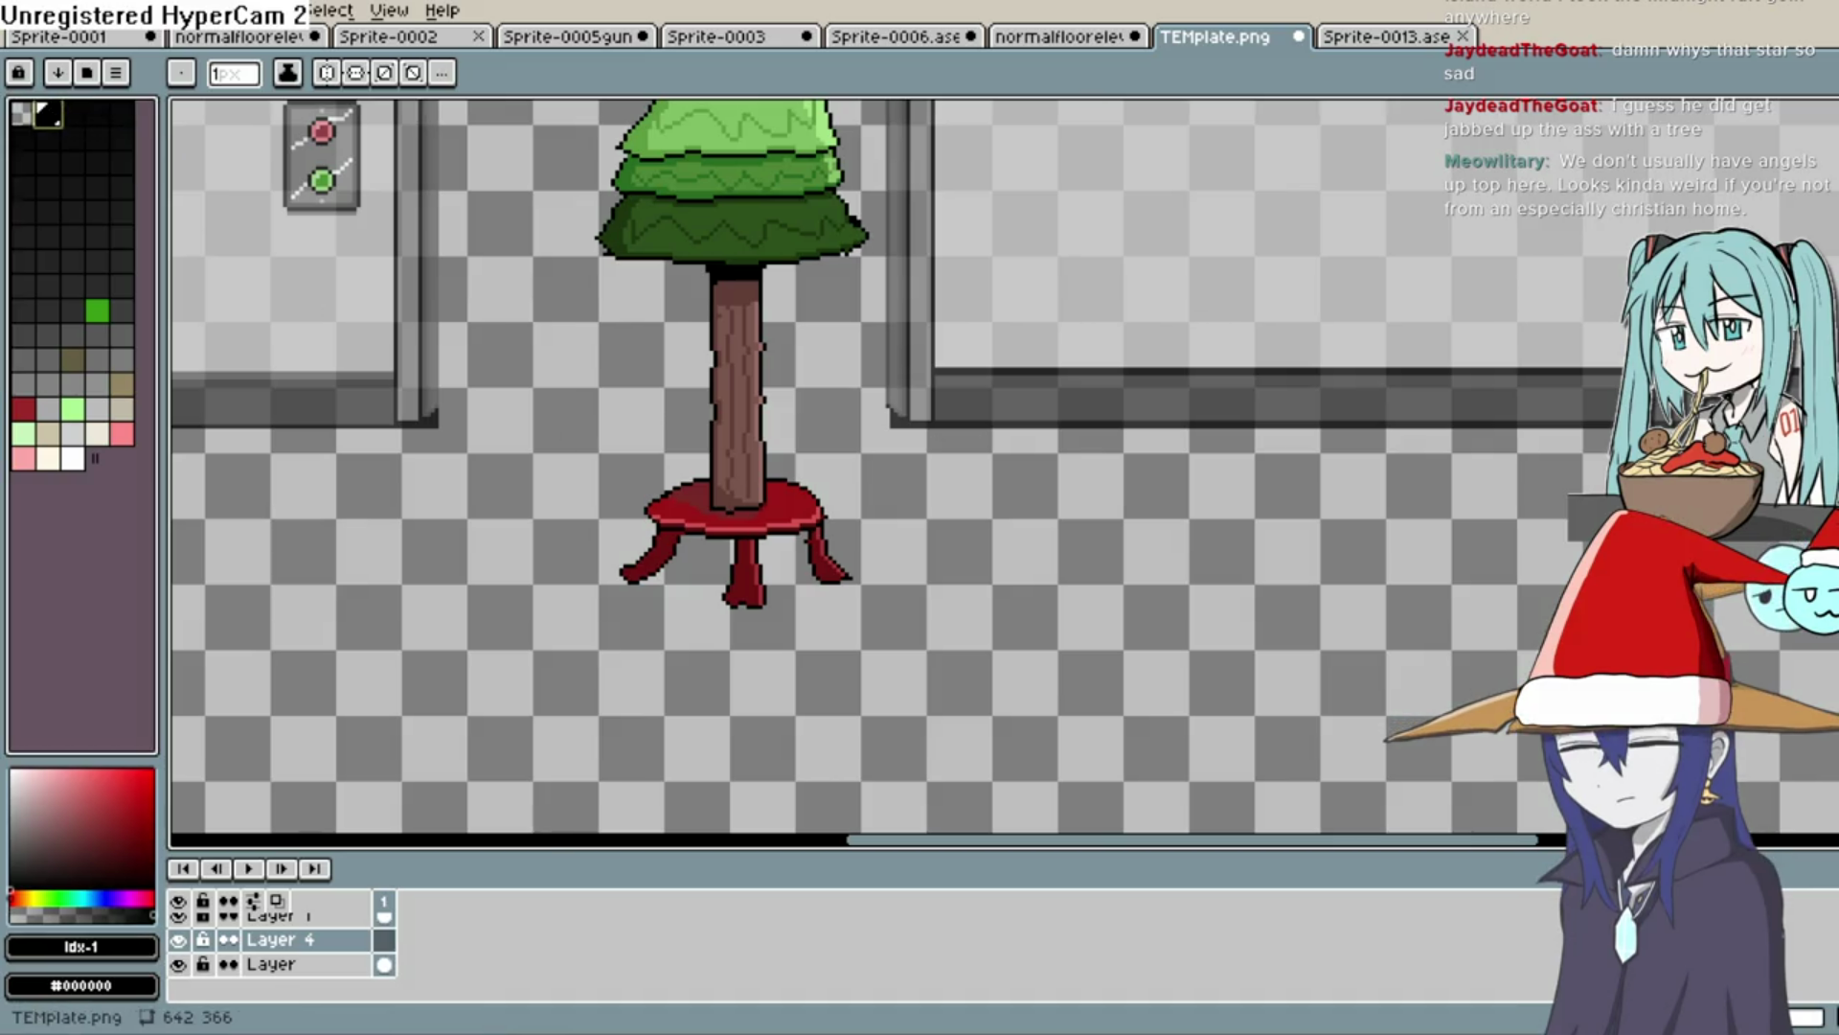
{"action": "left_click", "coordinate": [386, 943]}
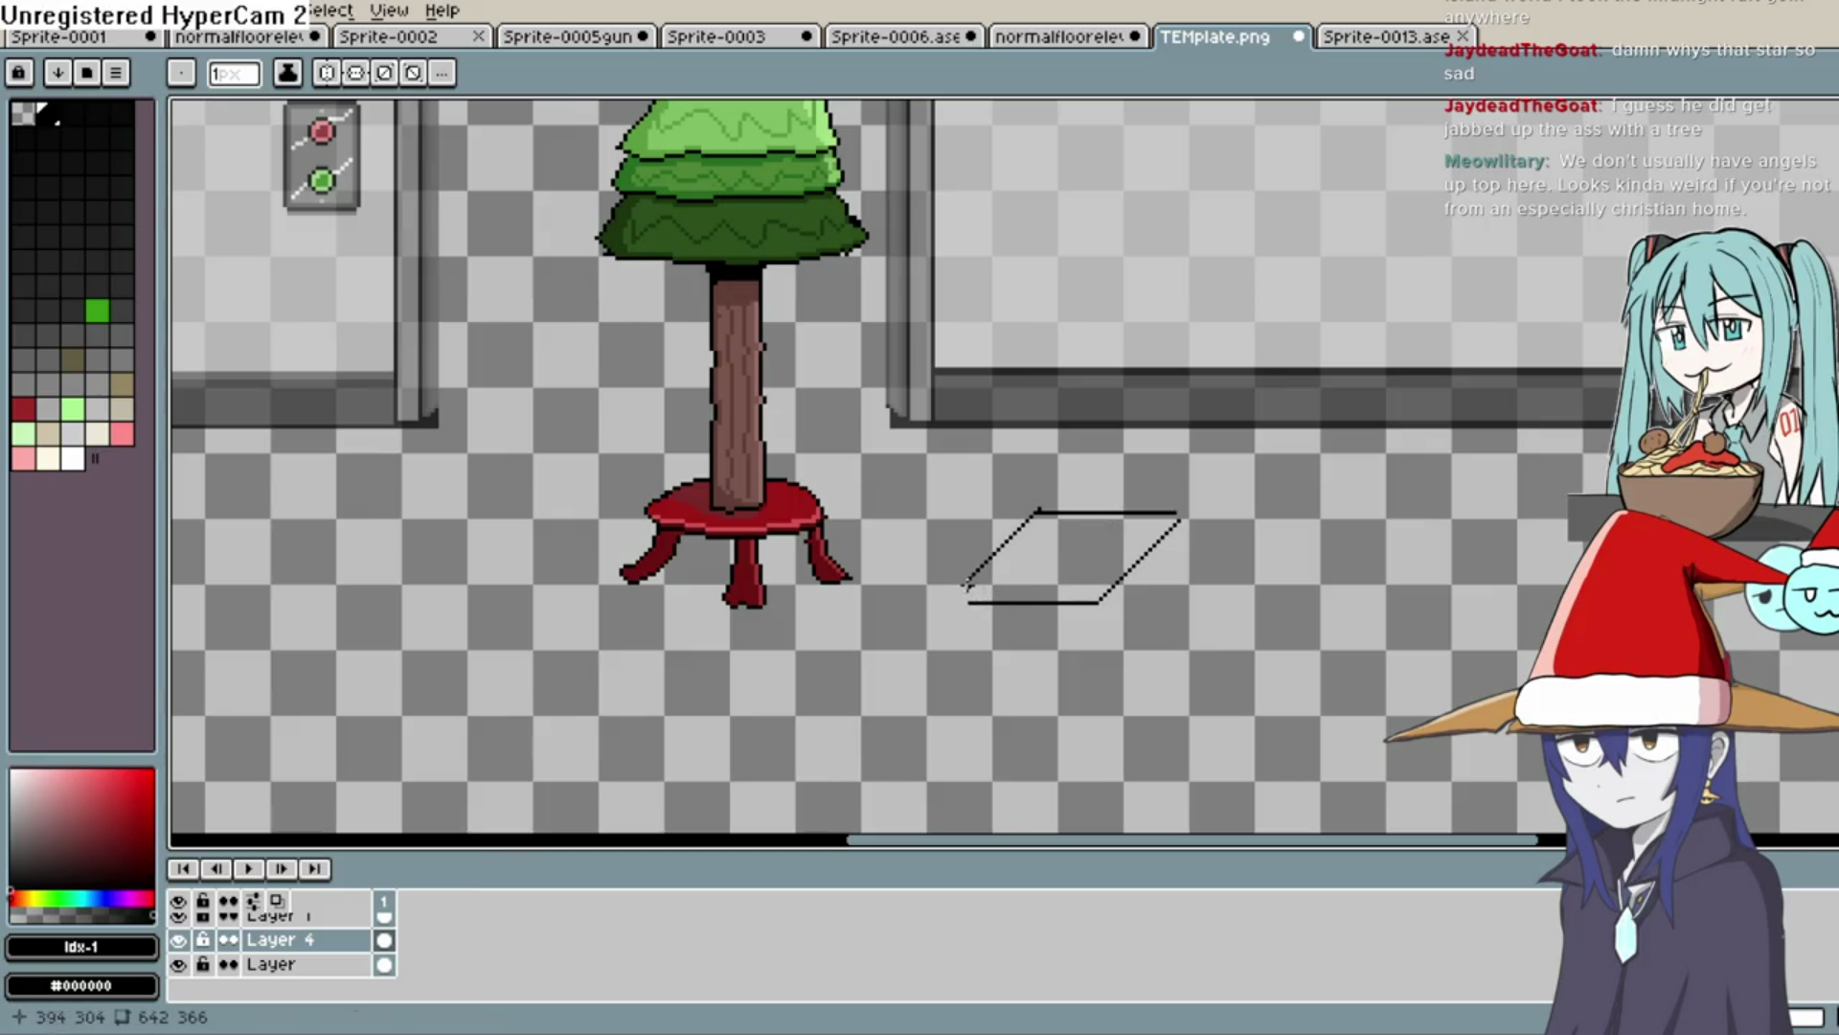
{"action": "left_click", "coordinate": [971, 690]}
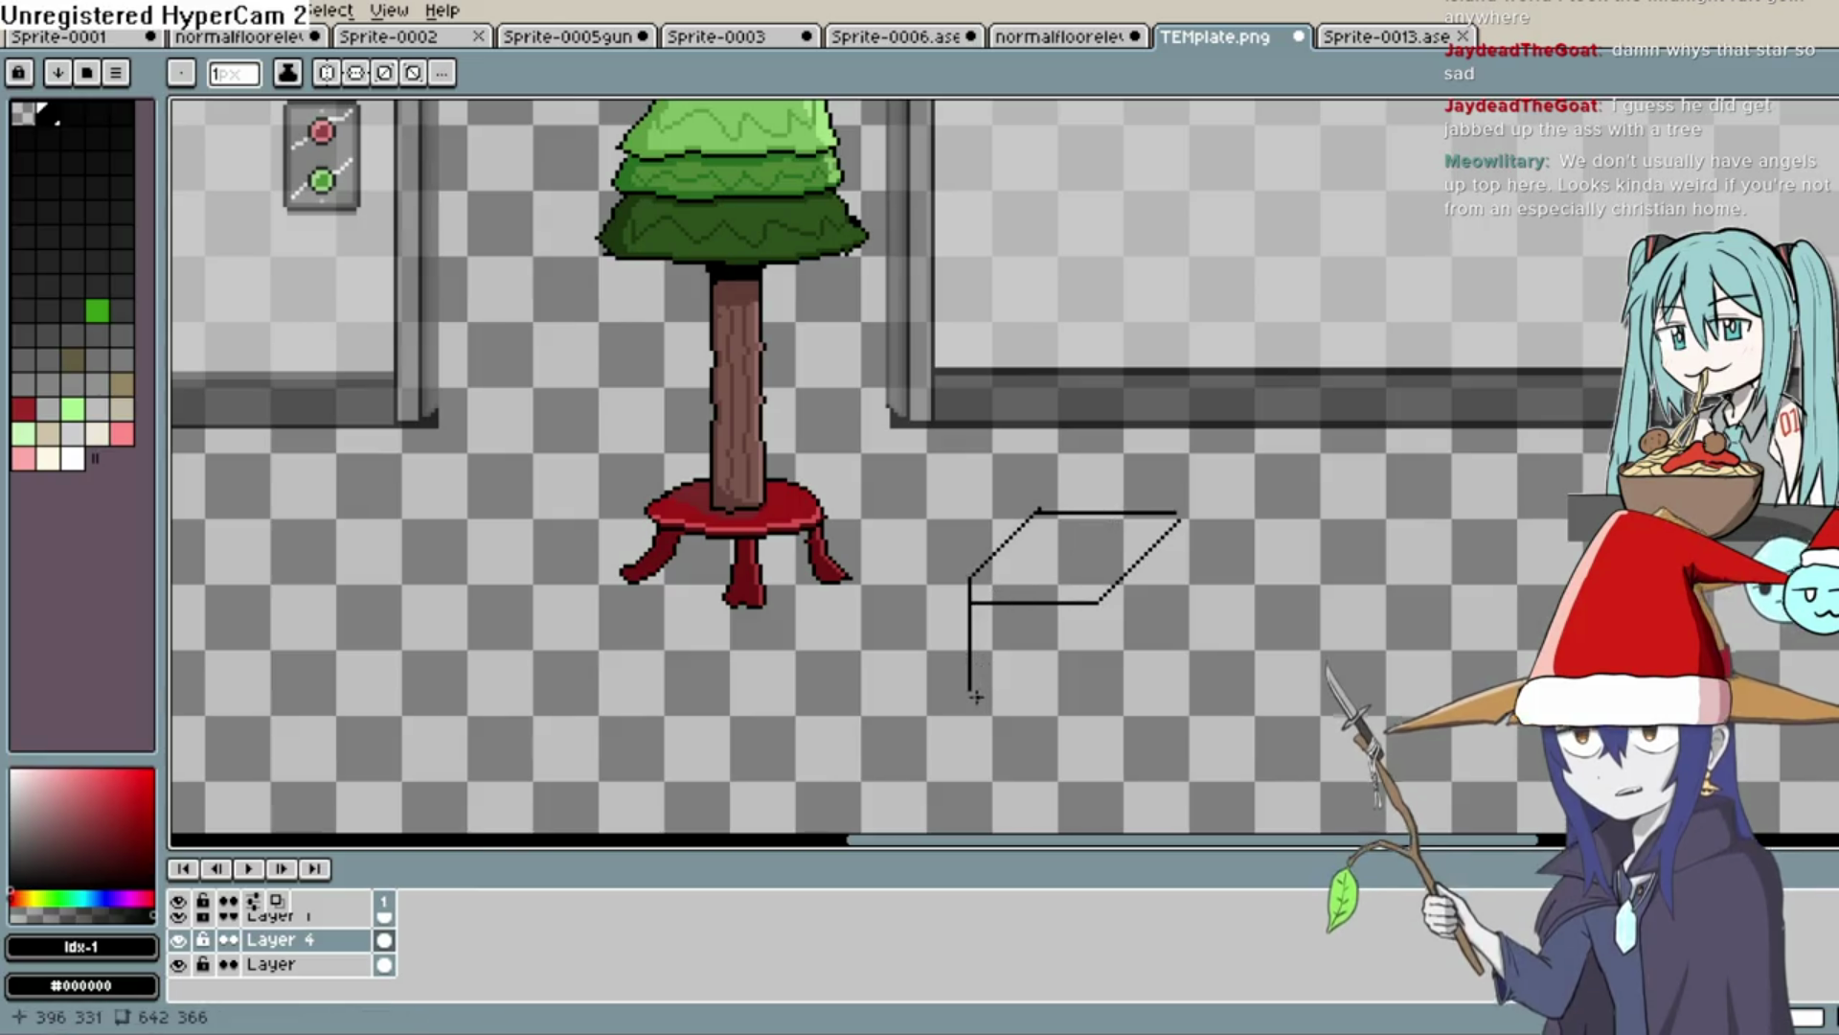
{"action": "key", "text": "ctrl+z"}
{"action": "key", "text": "ctrl+z"}
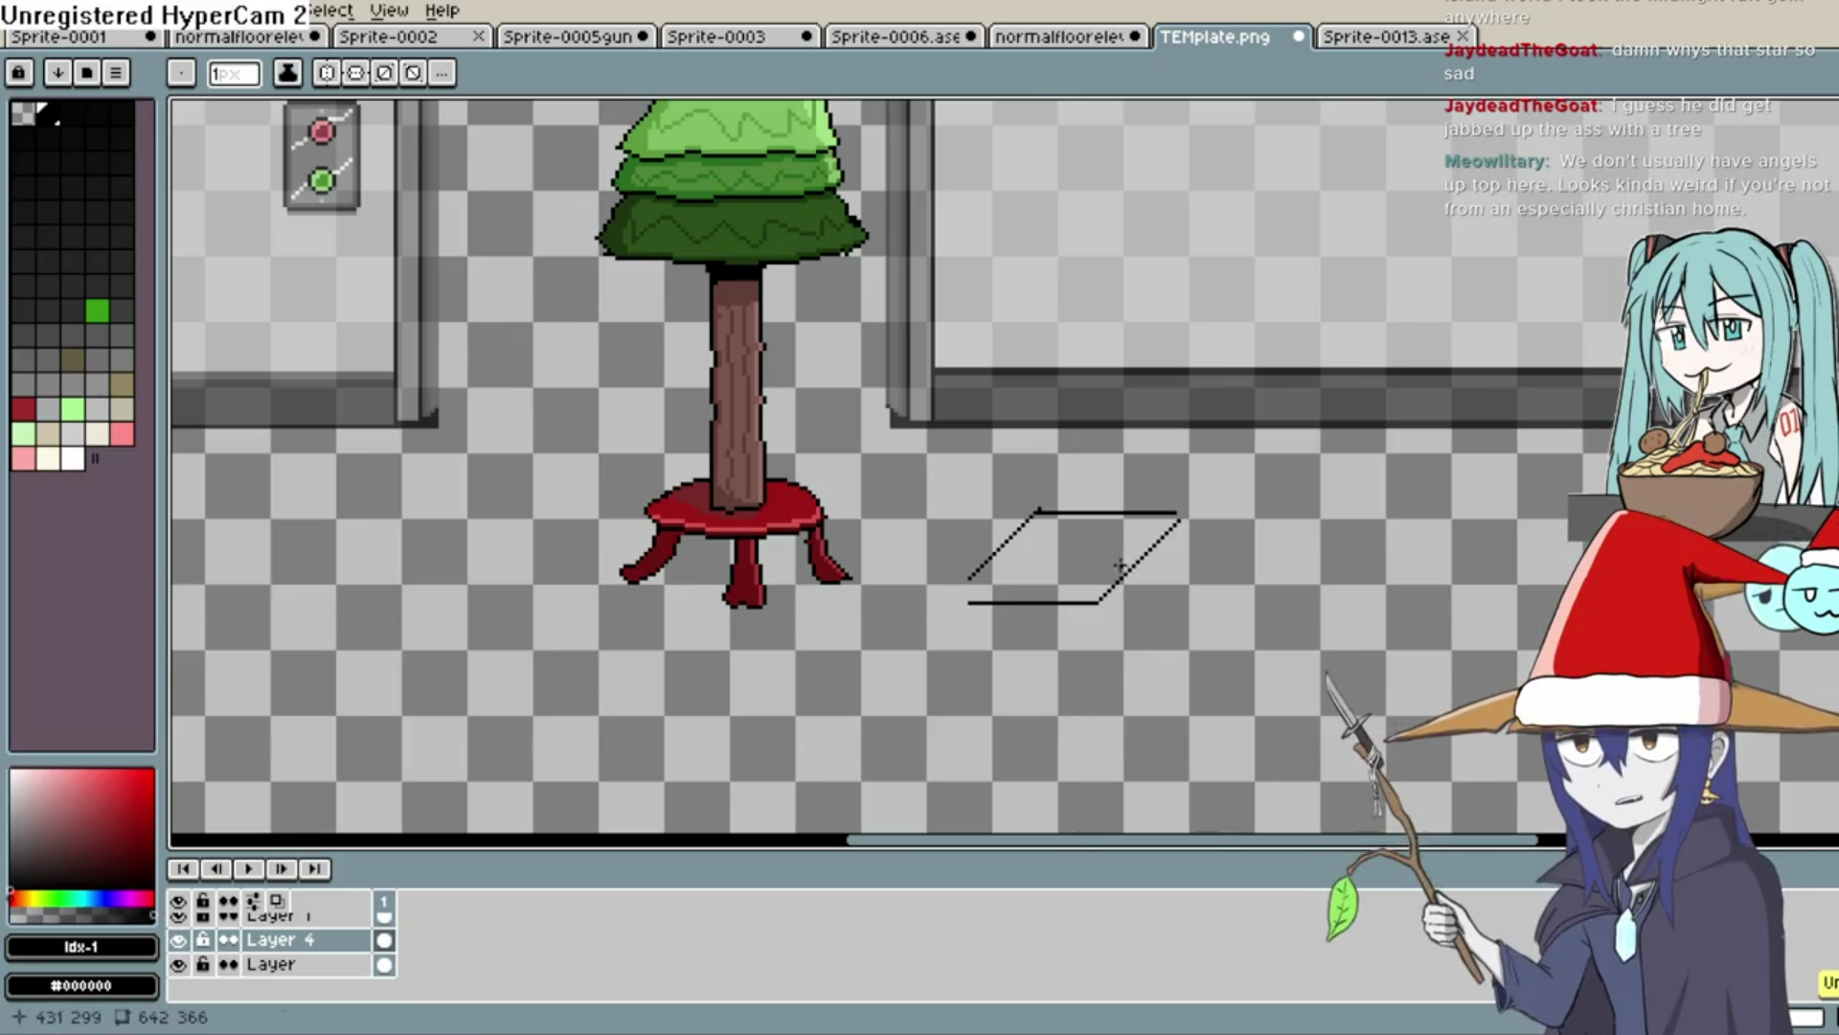
{"action": "left_click", "coordinate": [968, 604]}
{"action": "left_click_drag", "start_coordinate": [968, 604], "coordinate": [955, 600]}
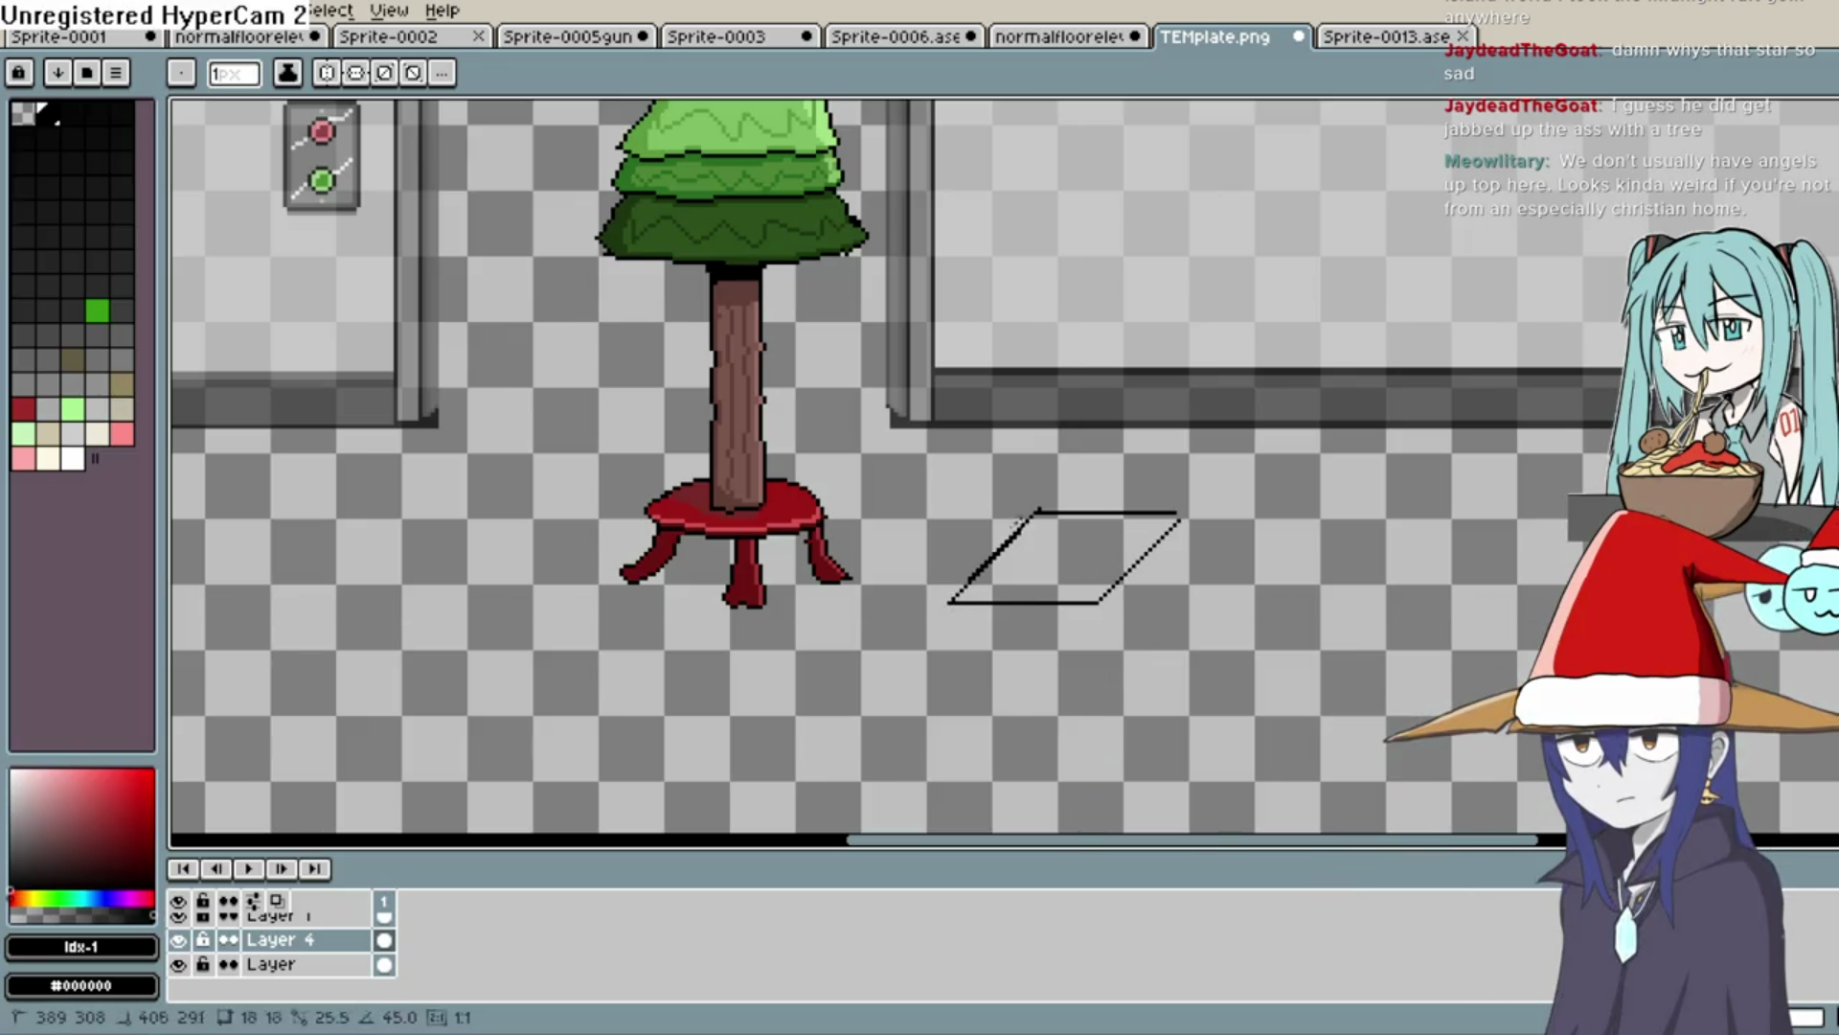
{"action": "left_click_drag", "start_coordinate": [1102, 604], "coordinate": [1102, 618]}
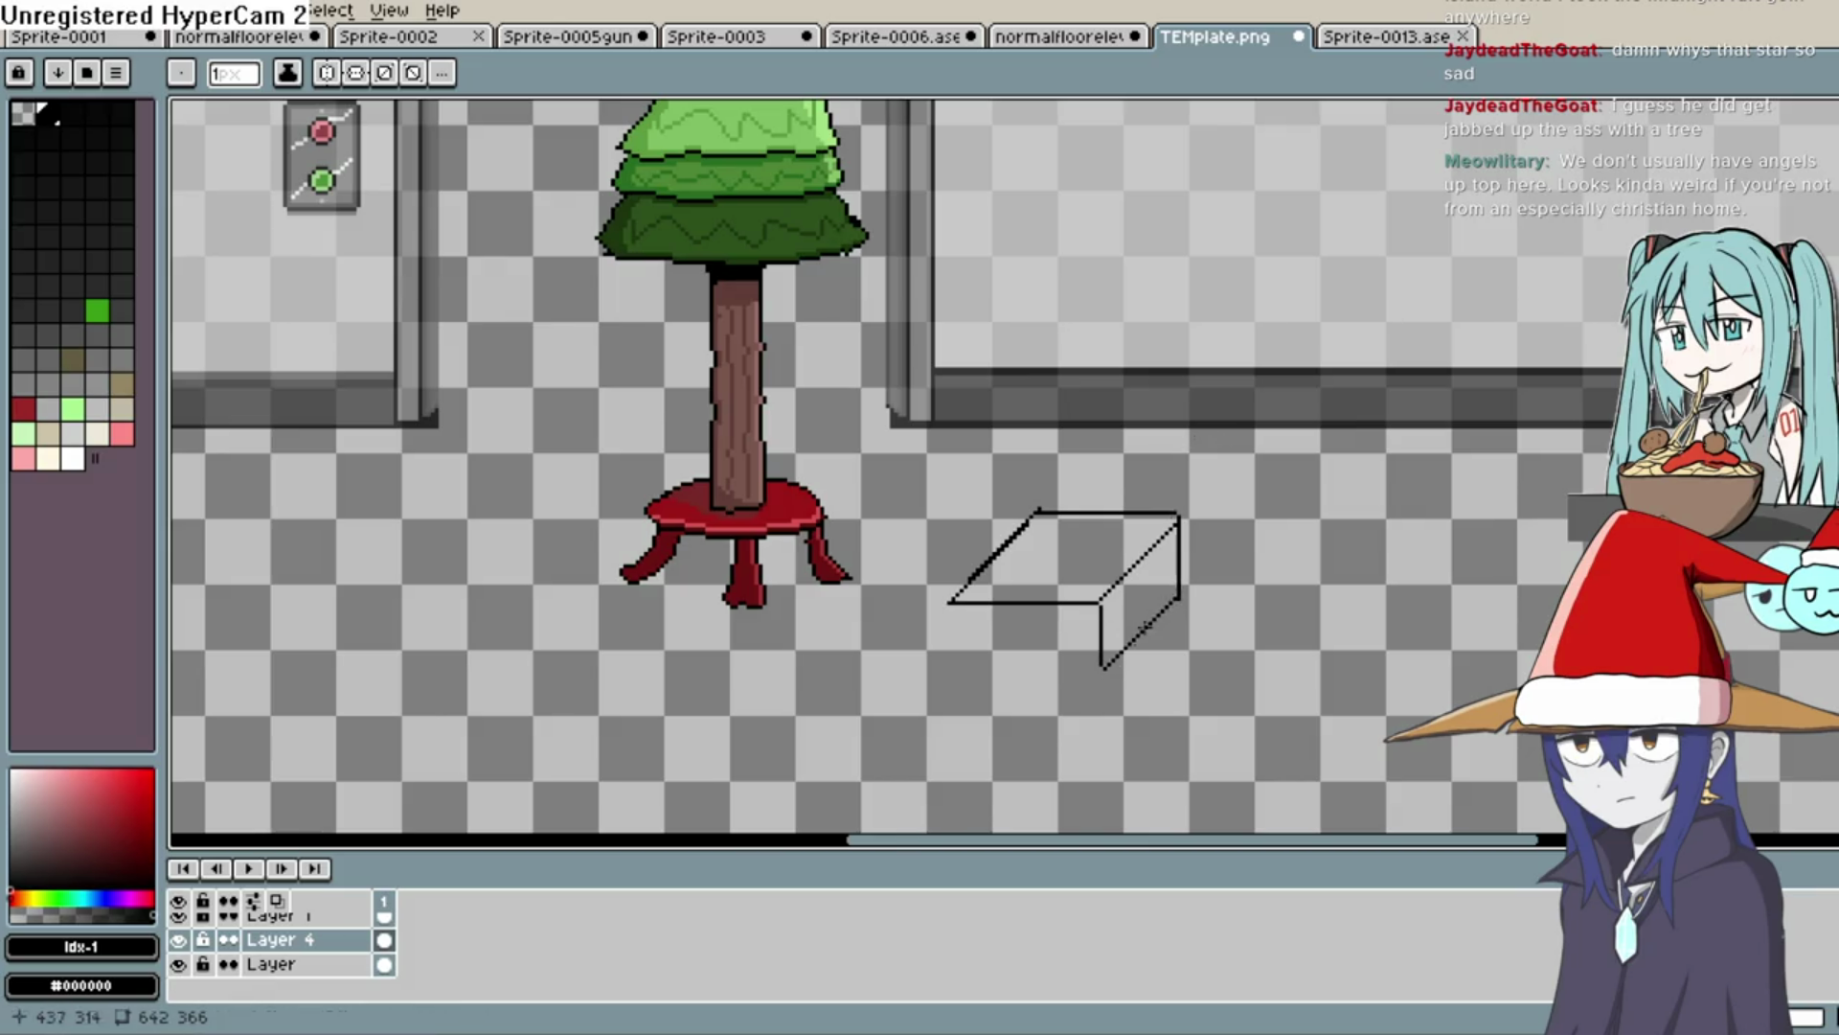
{"action": "left_click_drag", "start_coordinate": [1028, 672], "coordinate": [972, 673]}
{"action": "key", "text": "ctrl+z"}
{"action": "key", "text": "ctrl+z"}
{"action": "key", "text": "ctrl+z"}
{"action": "key", "text": "ctrl+d"}
{"action": "key", "text": "ctrl+z"}
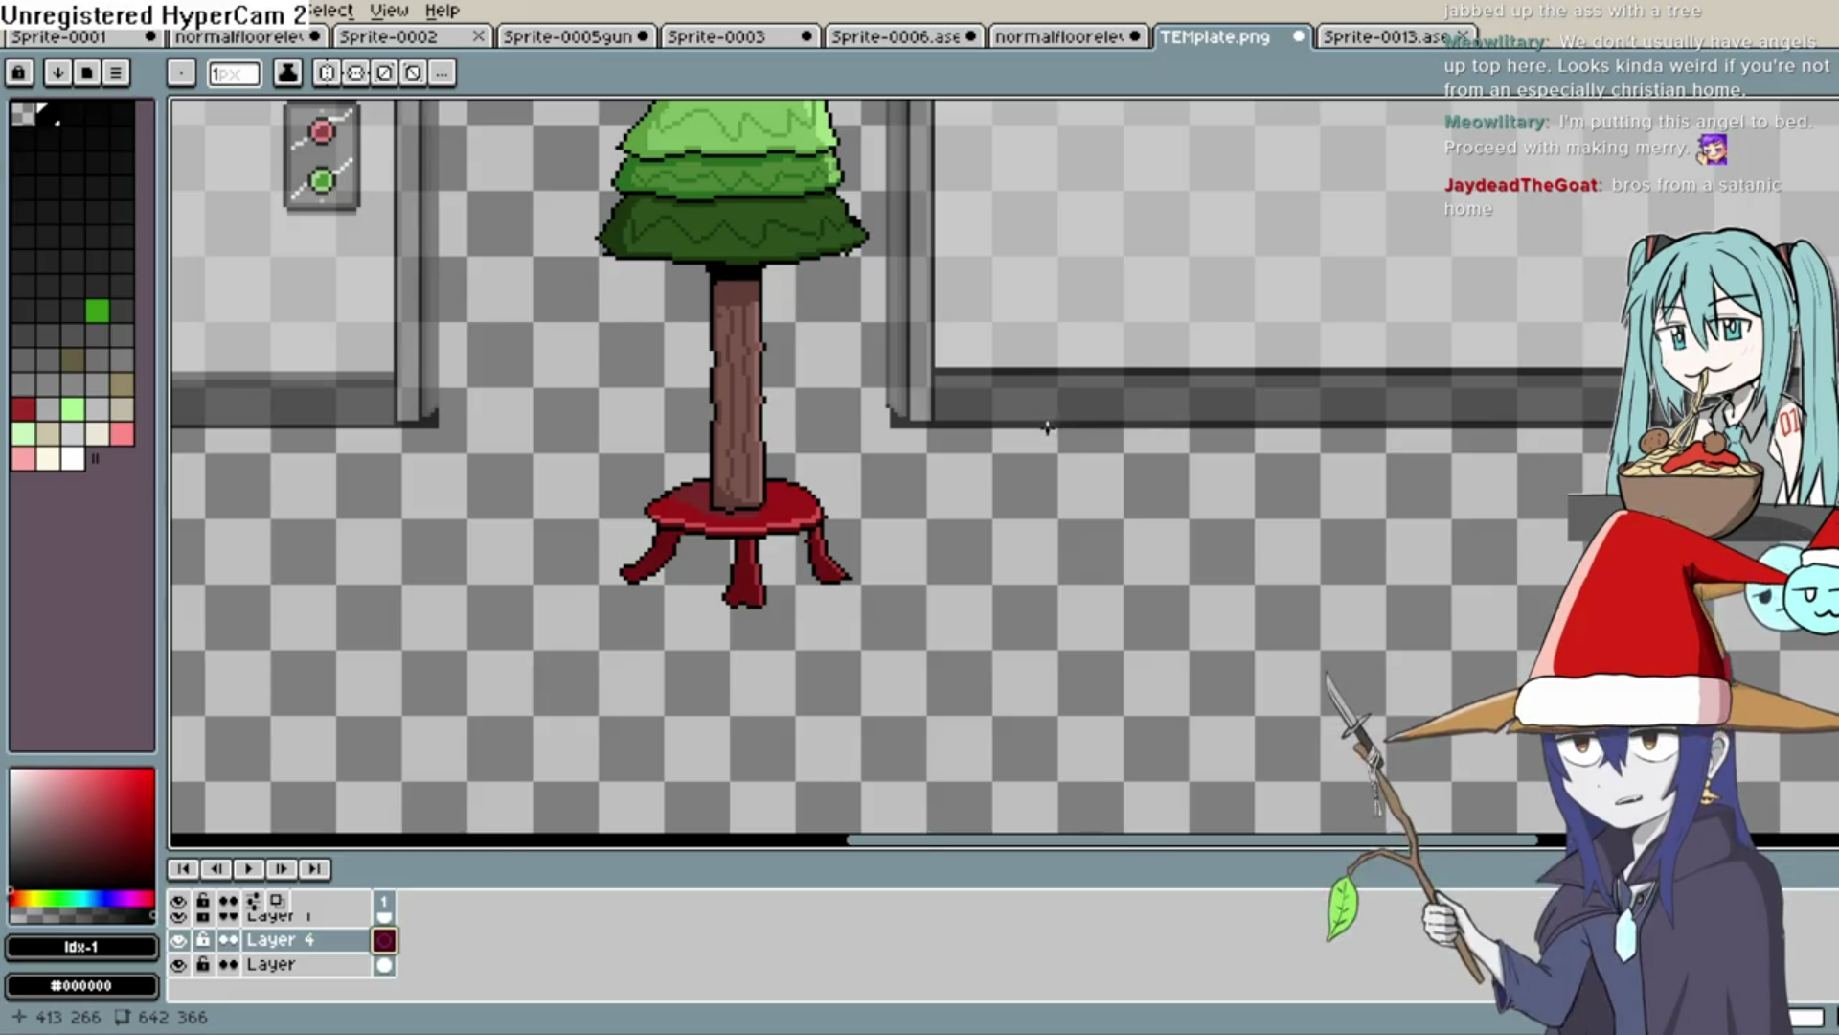
Draw a diagonal and a vertical line from a common top point plus a horizontal crossbar
{"action": "left_click_drag", "start_coordinate": [1050, 425], "coordinate": [958, 519]}
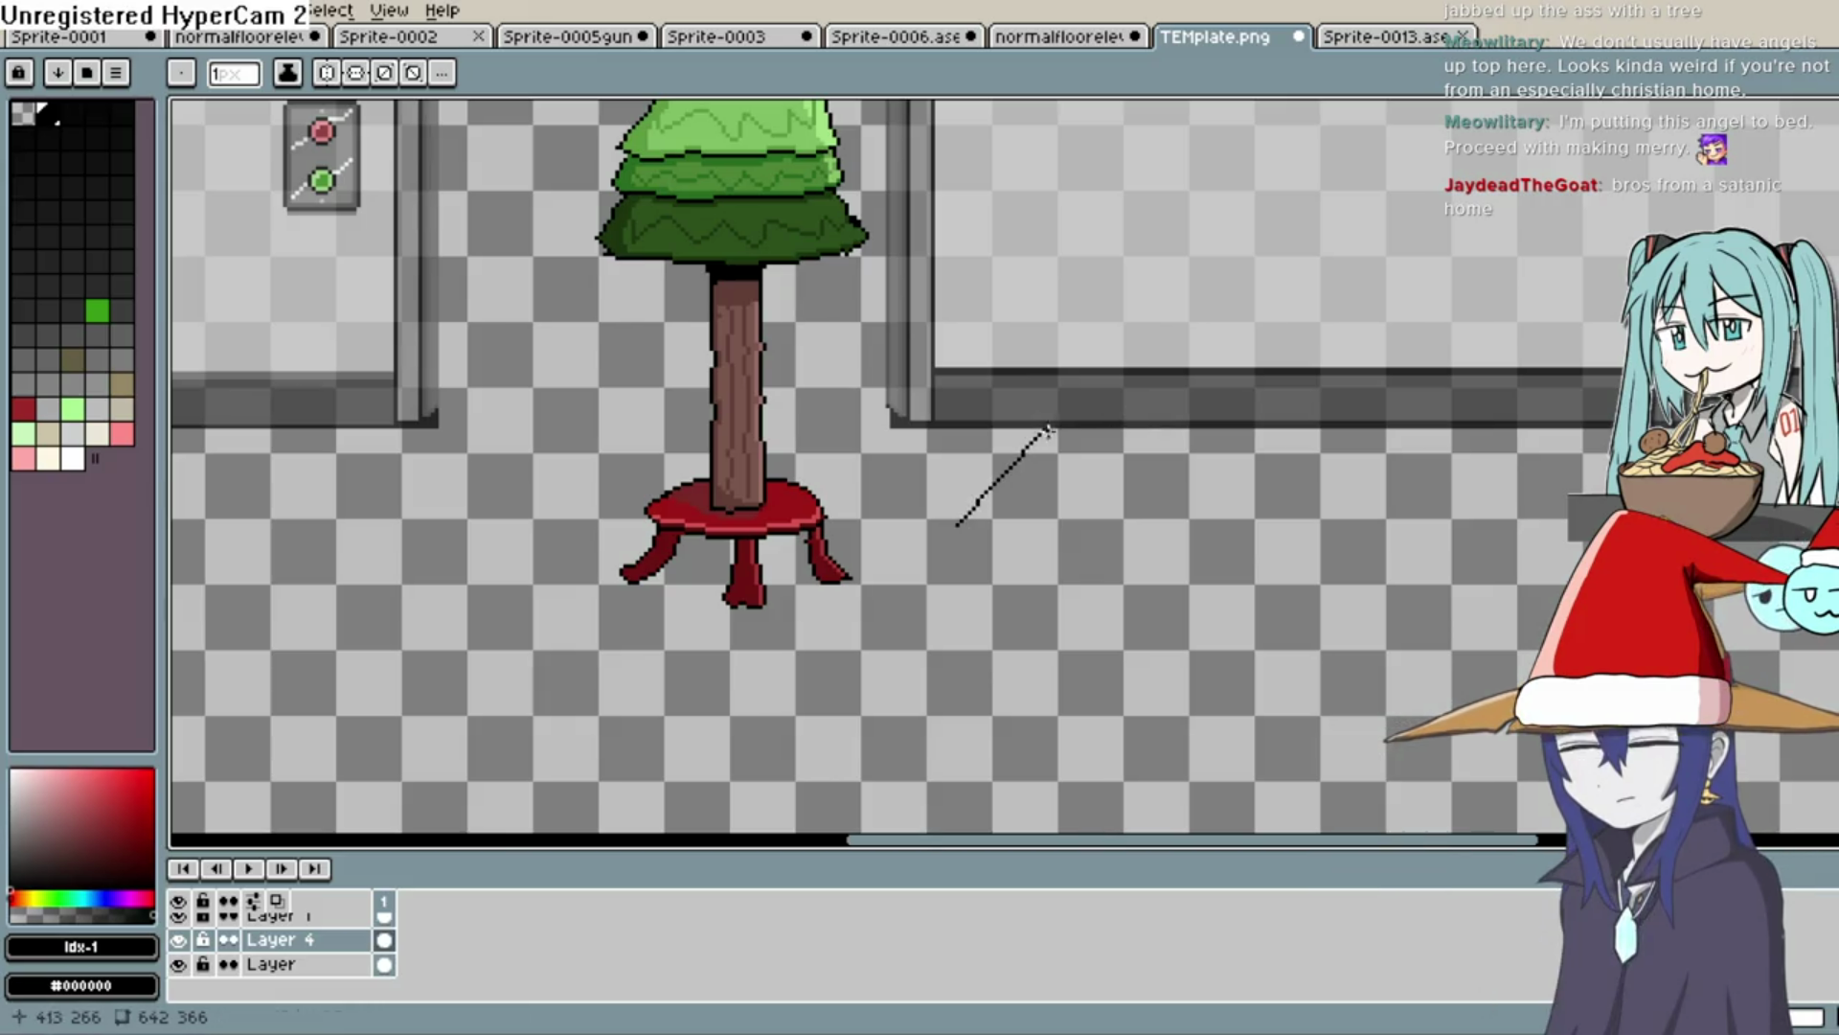
{"action": "key", "text": "ctrl+z"}
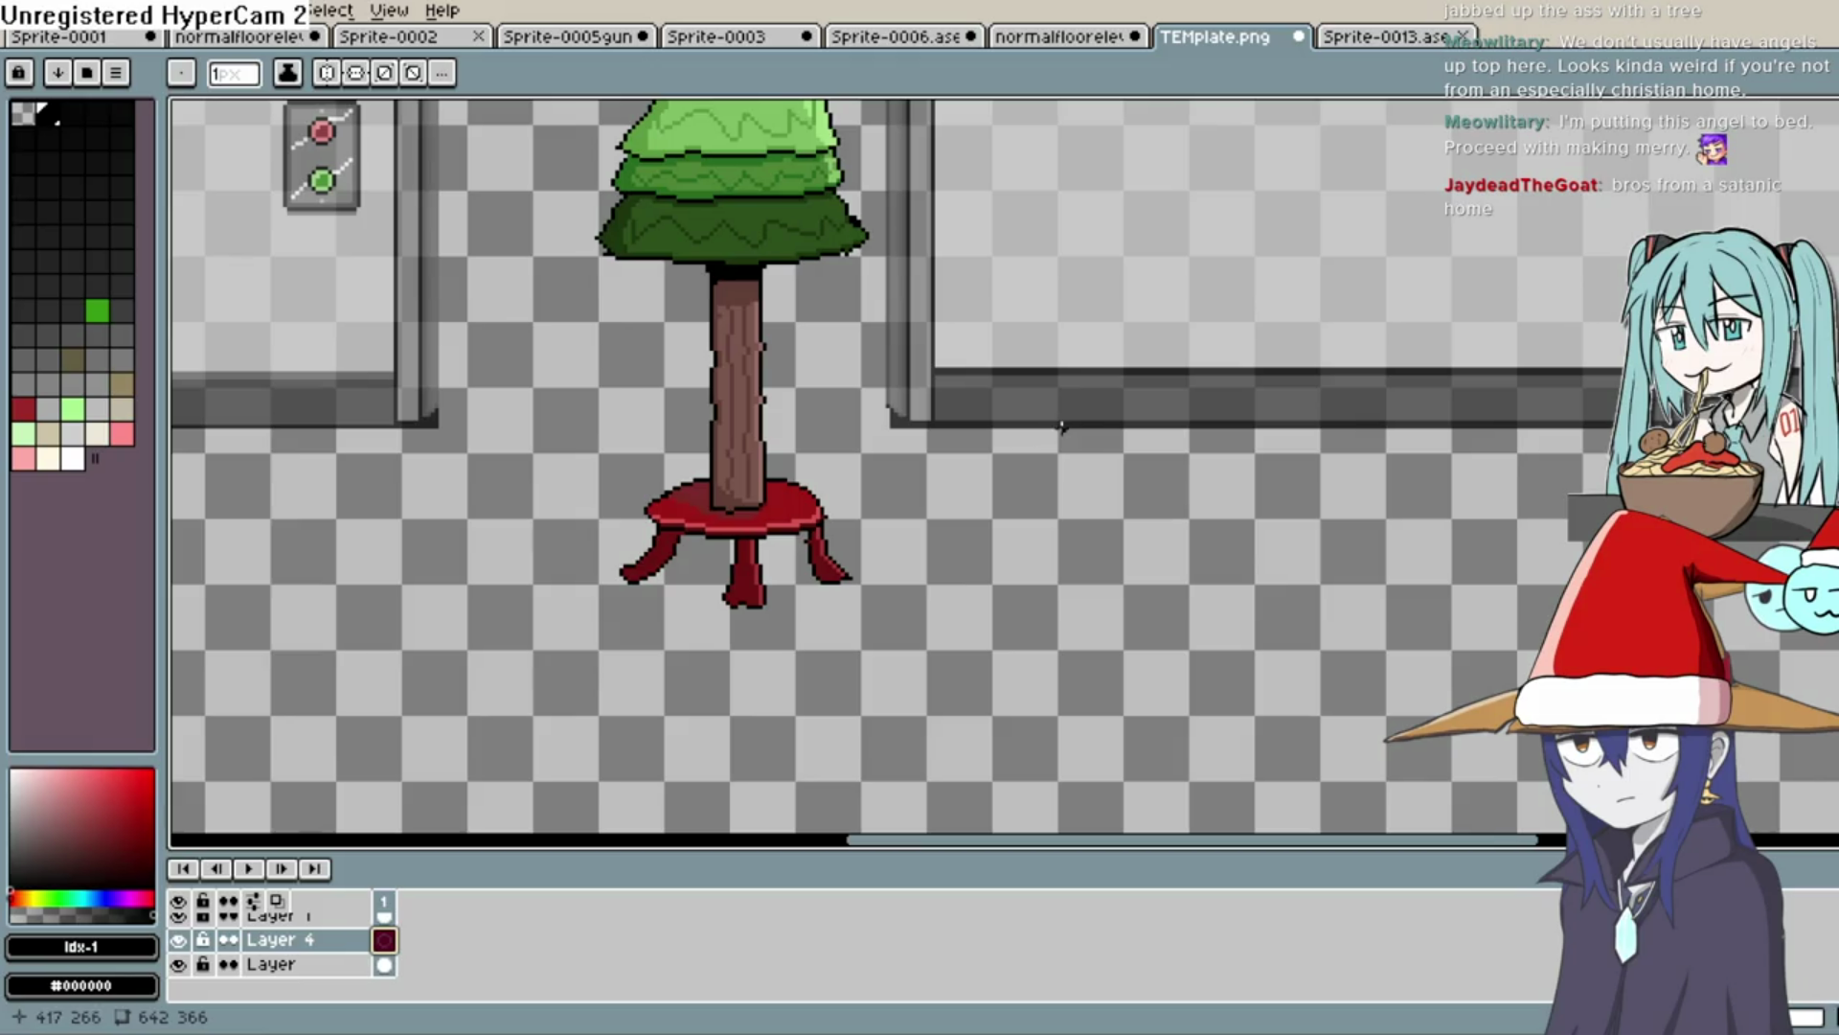
{"action": "left_click_drag", "start_coordinate": [1072, 428], "coordinate": [963, 559]}
{"action": "left_click_drag", "start_coordinate": [1073, 427], "coordinate": [1088, 647]}
{"action": "left_click_drag", "start_coordinate": [965, 556], "coordinate": [1159, 557]}
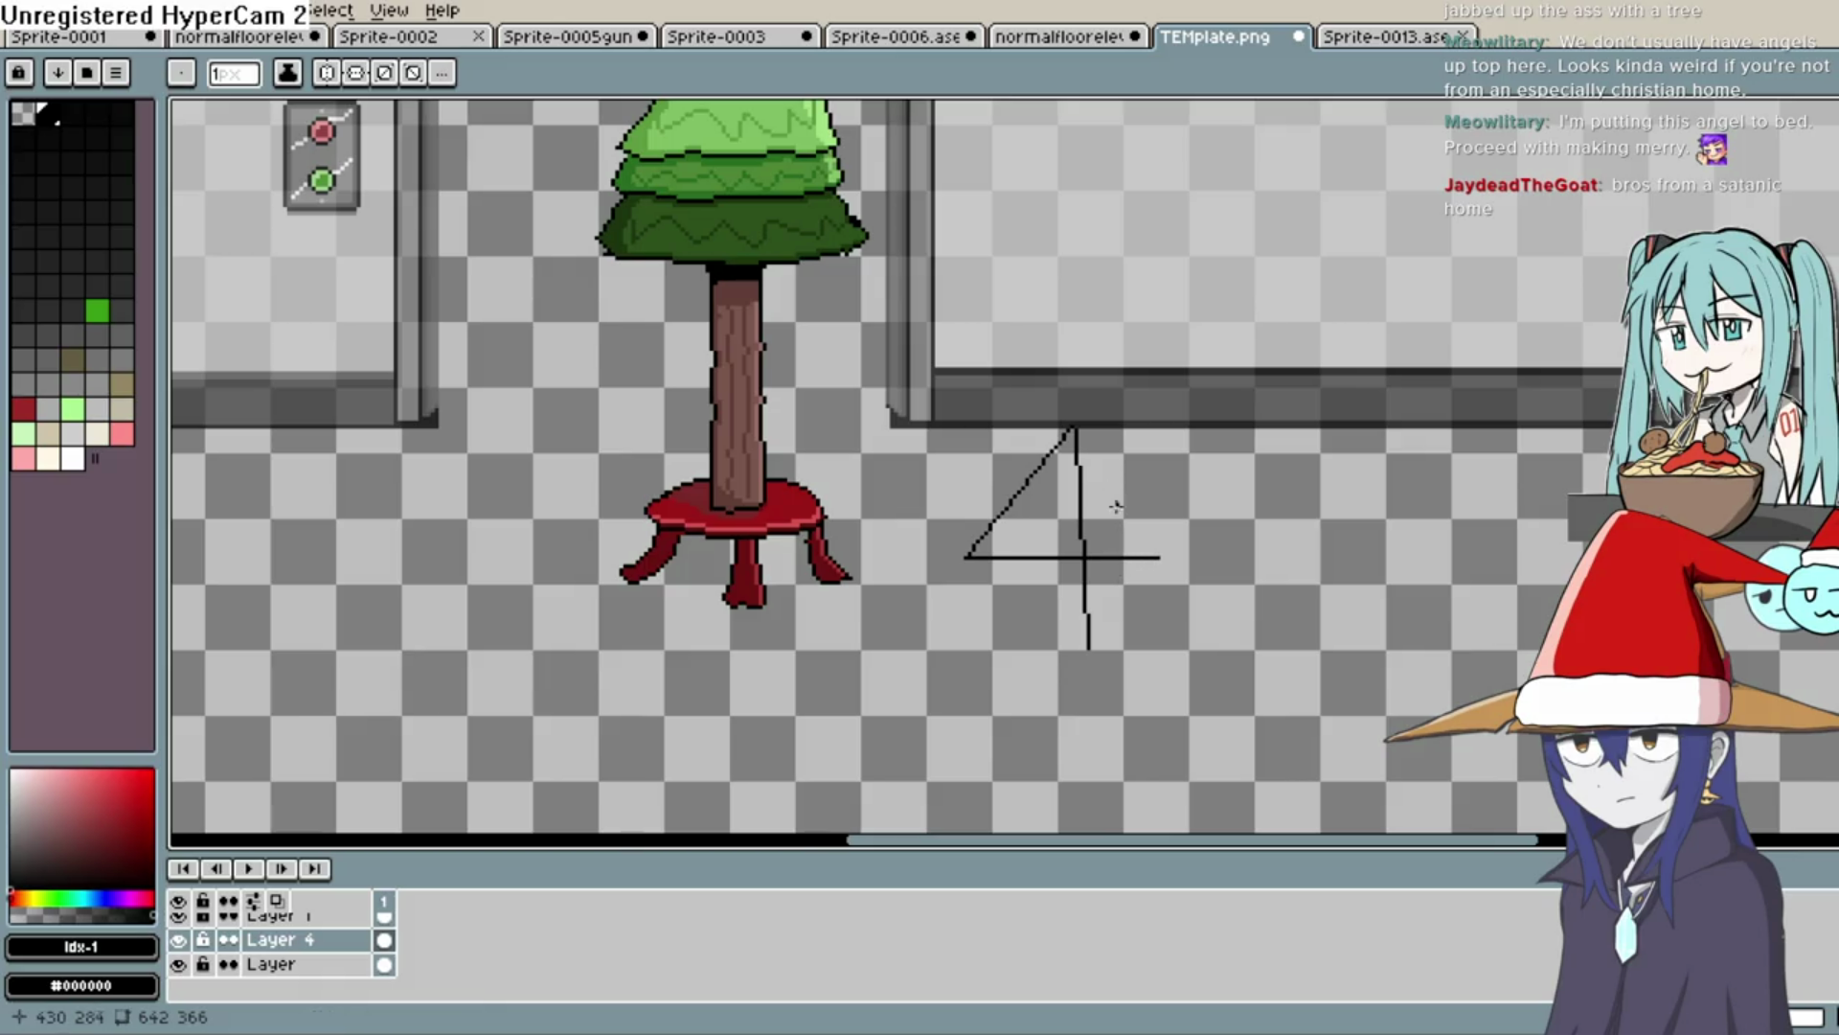
Add longer diagonal and vertical lines, close the box's left and bottom edges, and a lower horizontal line
{"action": "left_click_drag", "start_coordinate": [1073, 428], "coordinate": [961, 664]}
{"action": "left_click_drag", "start_coordinate": [1073, 429], "coordinate": [1066, 659]}
{"action": "mouse_move", "coordinate": [966, 556]}
{"action": "left_mouse_down"}
{"action": "mouse_move", "coordinate": [961, 661]}
{"action": "mouse_move", "coordinate": [1063, 656]}
{"action": "left_mouse_up"}
{"action": "key", "text": "ctrl+z"}
{"action": "key", "text": "ctrl+z"}
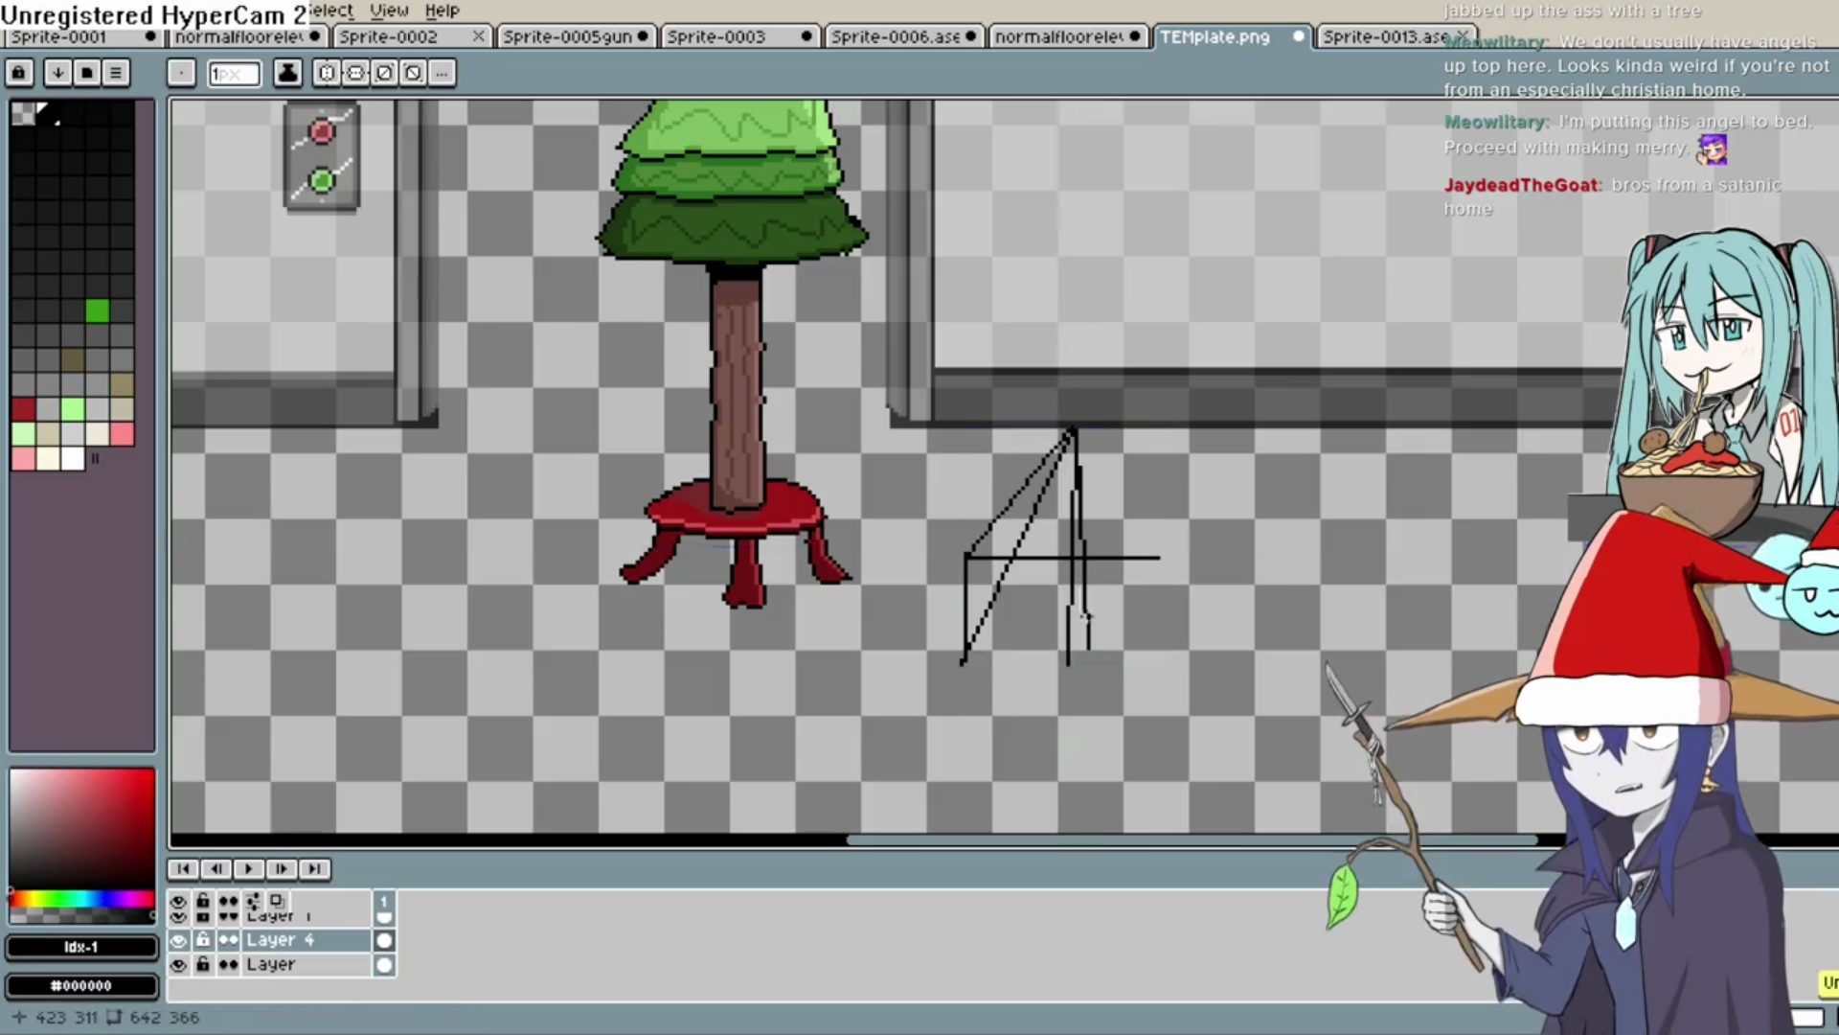
{"action": "key", "text": "ctrl+y"}
{"action": "key", "text": "ctrl+y"}
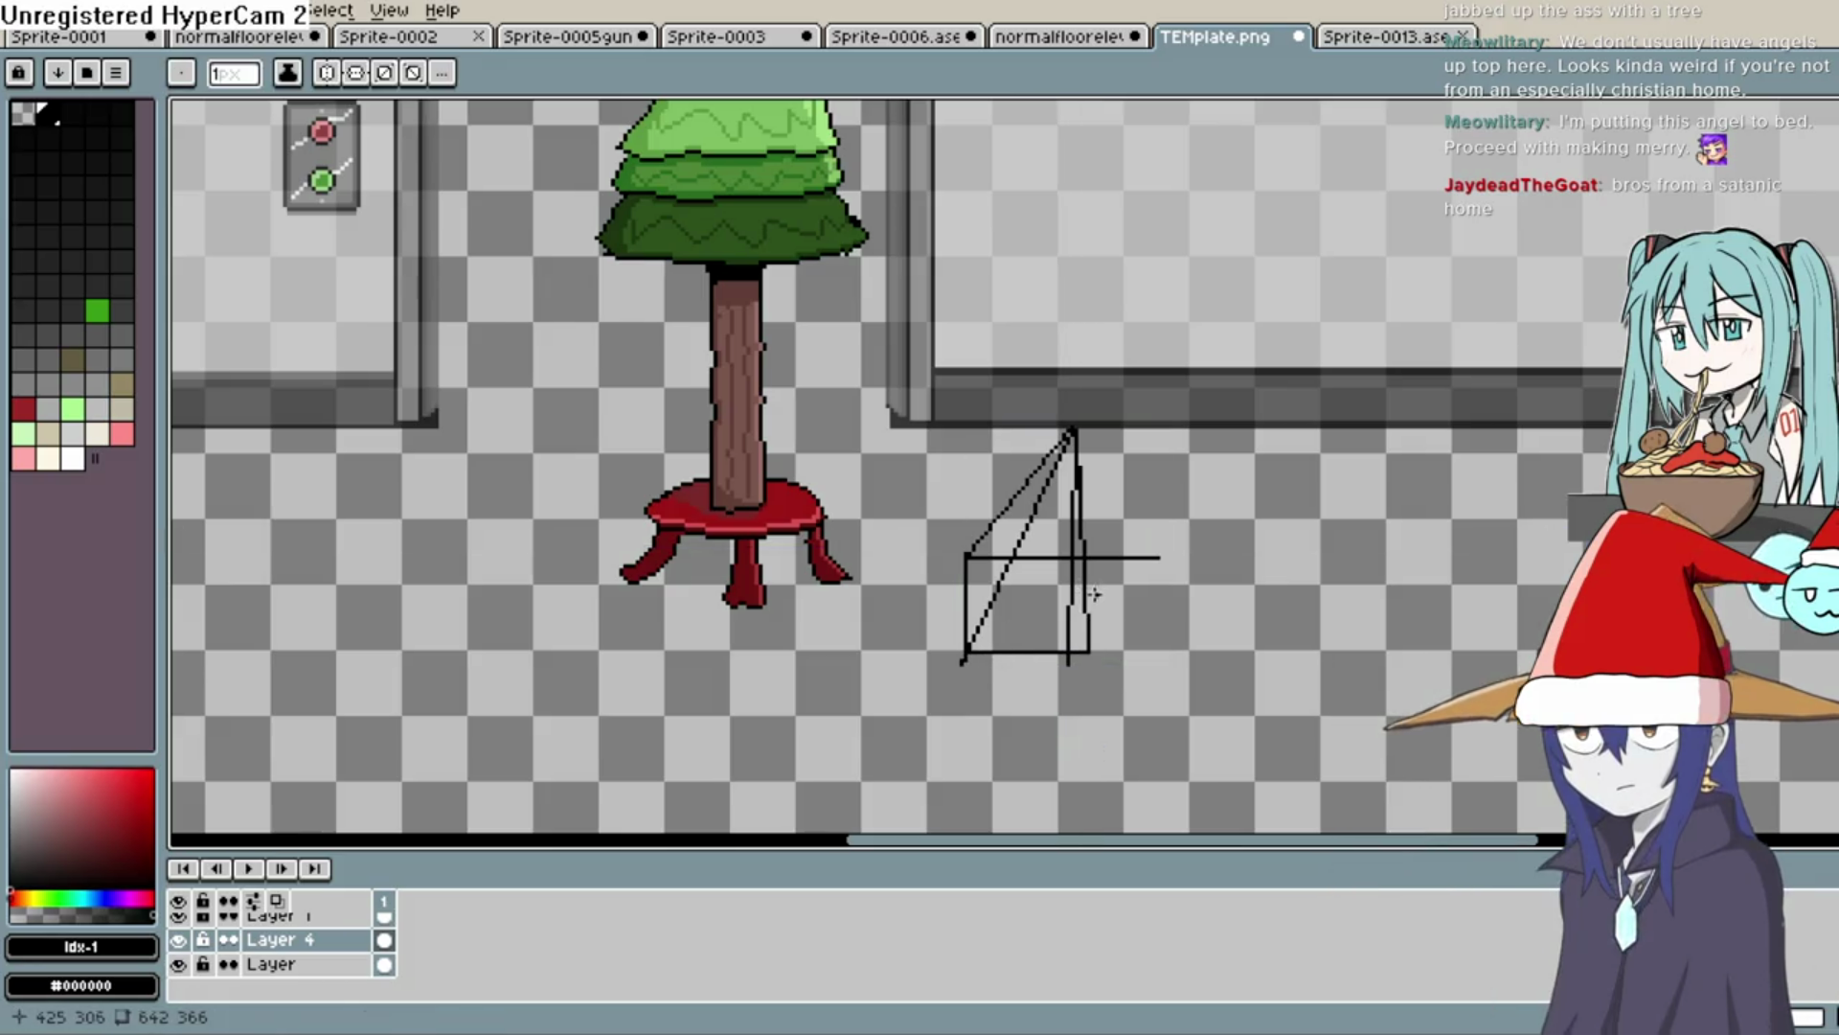
{"action": "mouse_move", "coordinate": [1010, 513]}
{"action": "left_mouse_down"}
{"action": "mouse_move", "coordinate": [1080, 513]}
{"action": "mouse_move", "coordinate": [1064, 521]}
{"action": "left_mouse_up"}
{"action": "key", "text": "ctrl+z"}
{"action": "left_click_drag", "start_coordinate": [966, 565], "coordinate": [1079, 566]}
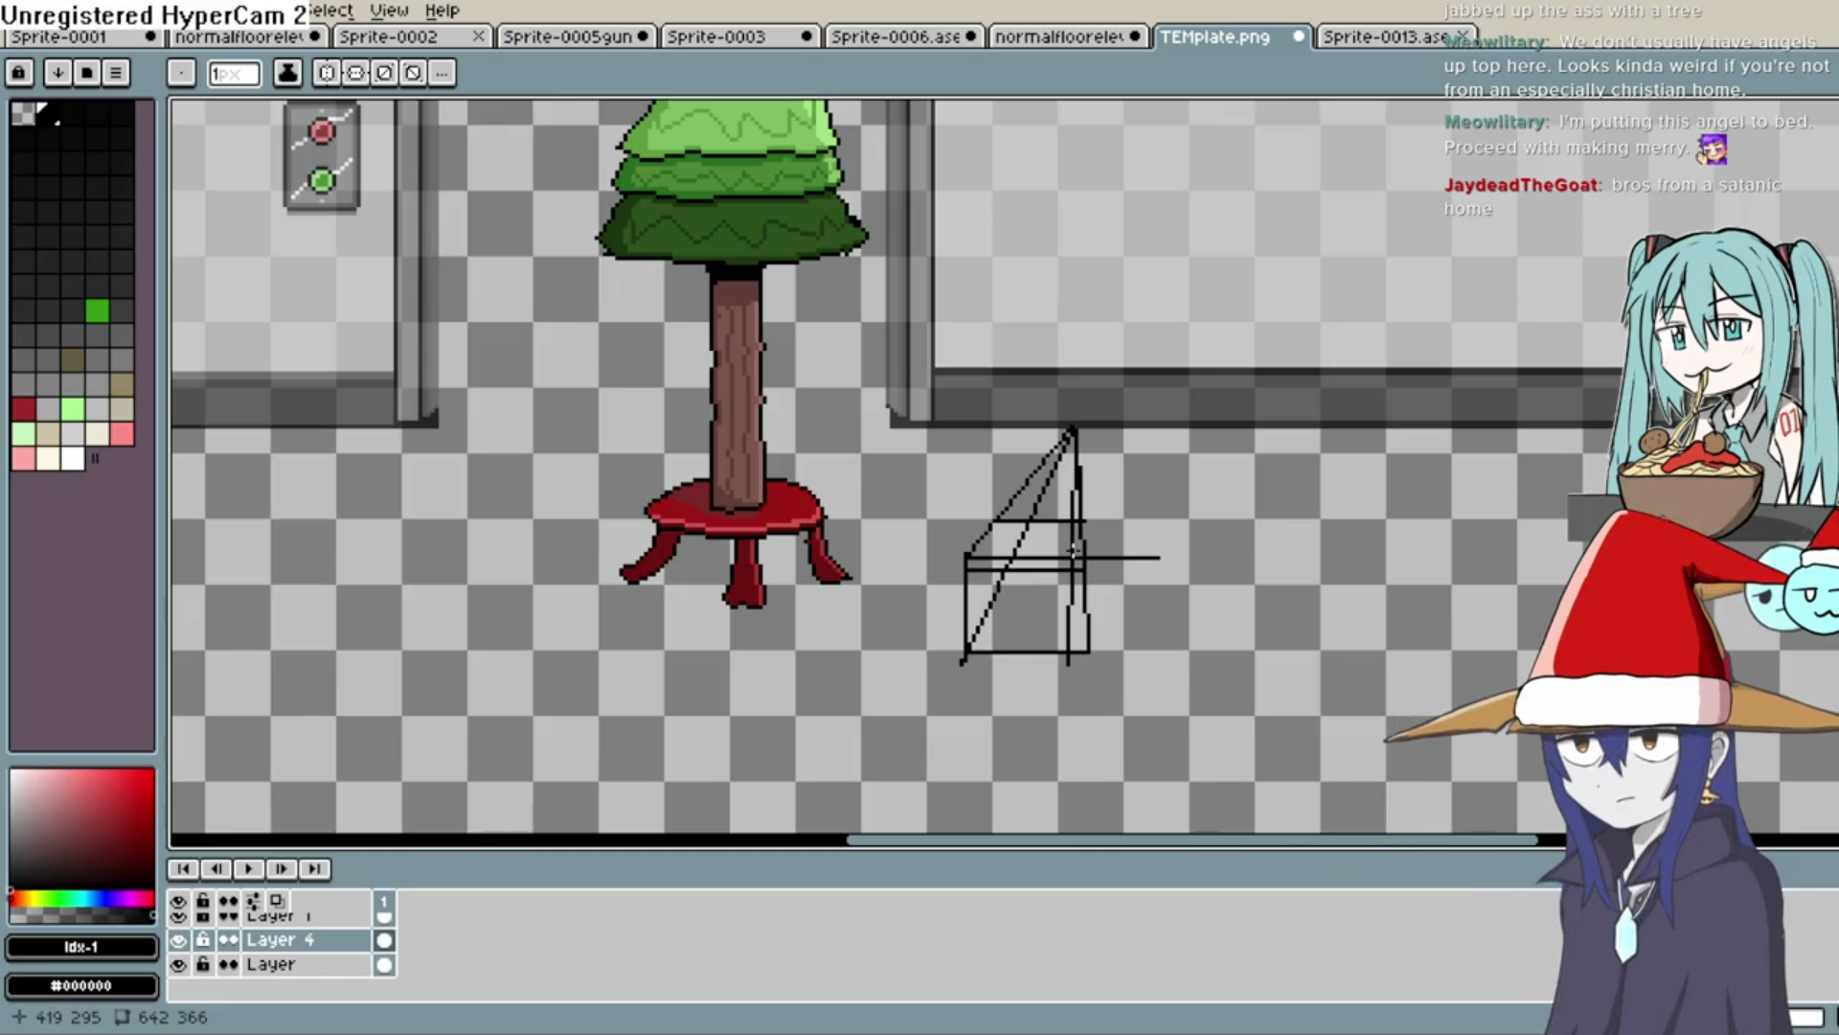
{"action": "left_click", "coordinate": [1825, 211]}
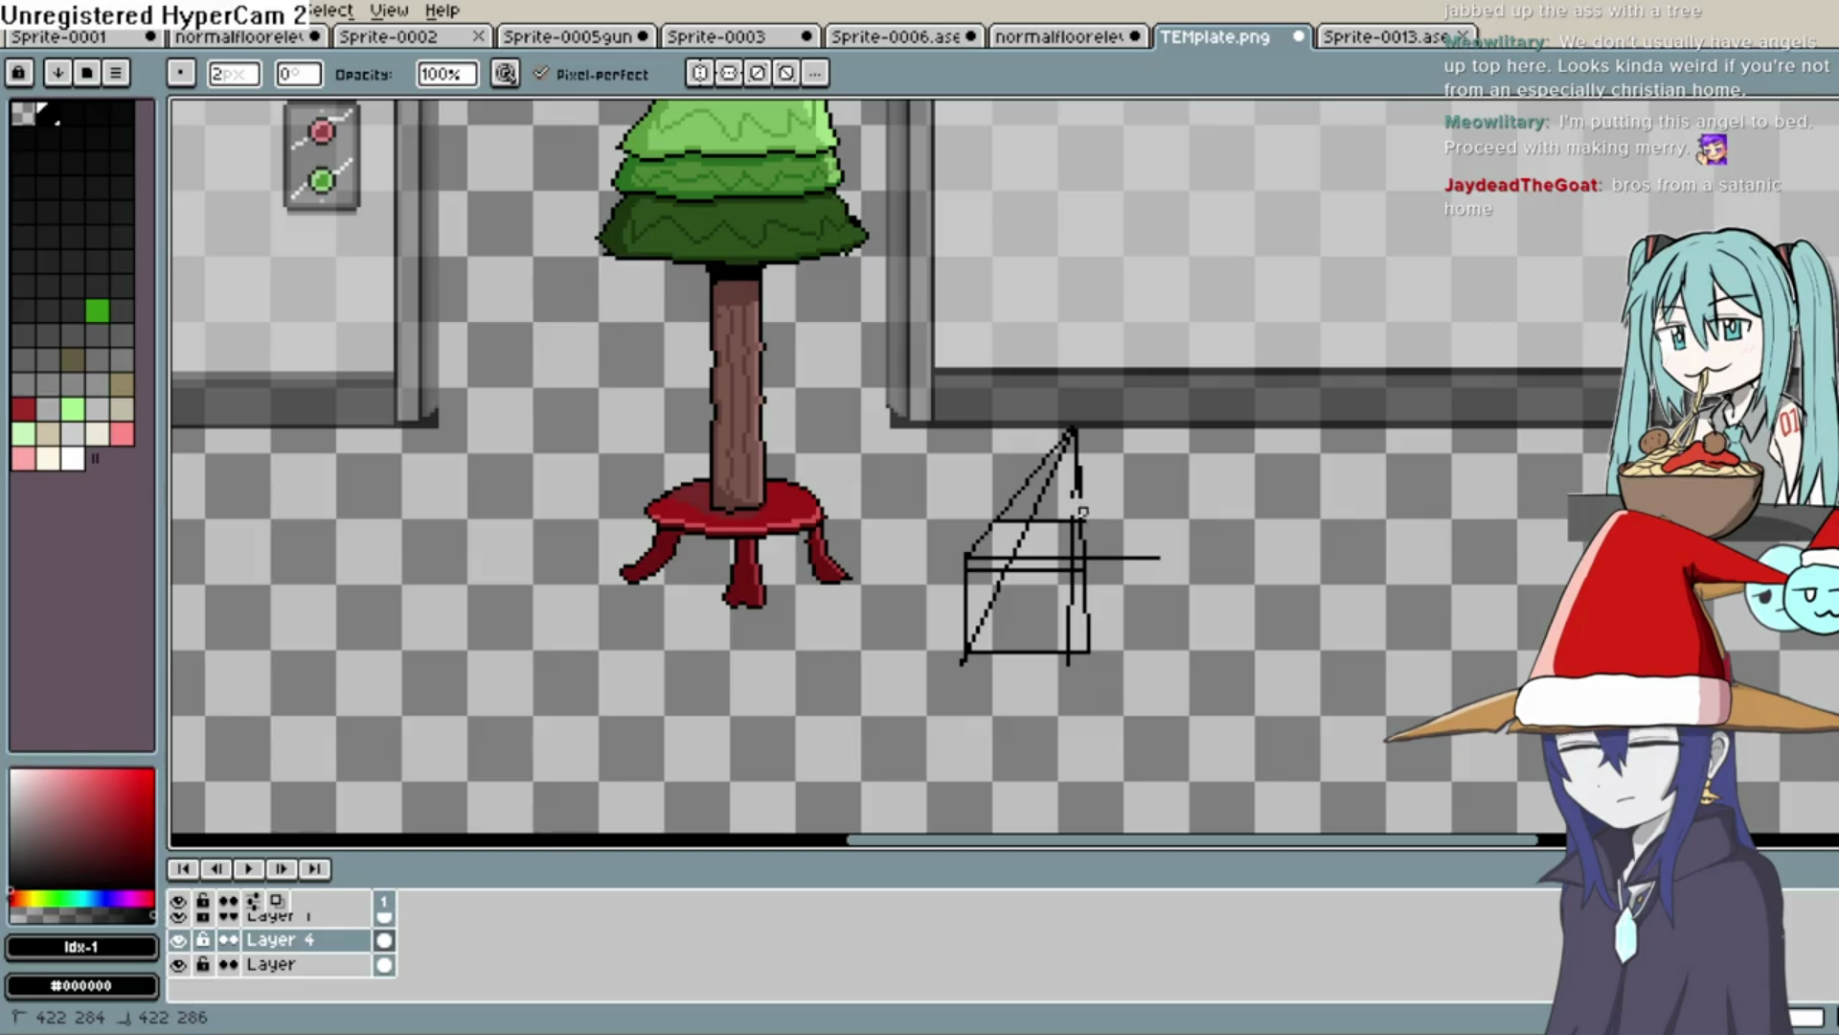
Erase the stray diagonal, vertical and horizontal strokes and dots around the box's top and inside
{"action": "mouse_move", "coordinate": [1080, 508]}
{"action": "left_mouse_down"}
{"action": "mouse_move", "coordinate": [1078, 437]}
{"action": "mouse_move", "coordinate": [1039, 470]}
{"action": "mouse_move", "coordinate": [1054, 450]}
{"action": "mouse_move", "coordinate": [1035, 509]}
{"action": "left_mouse_up"}
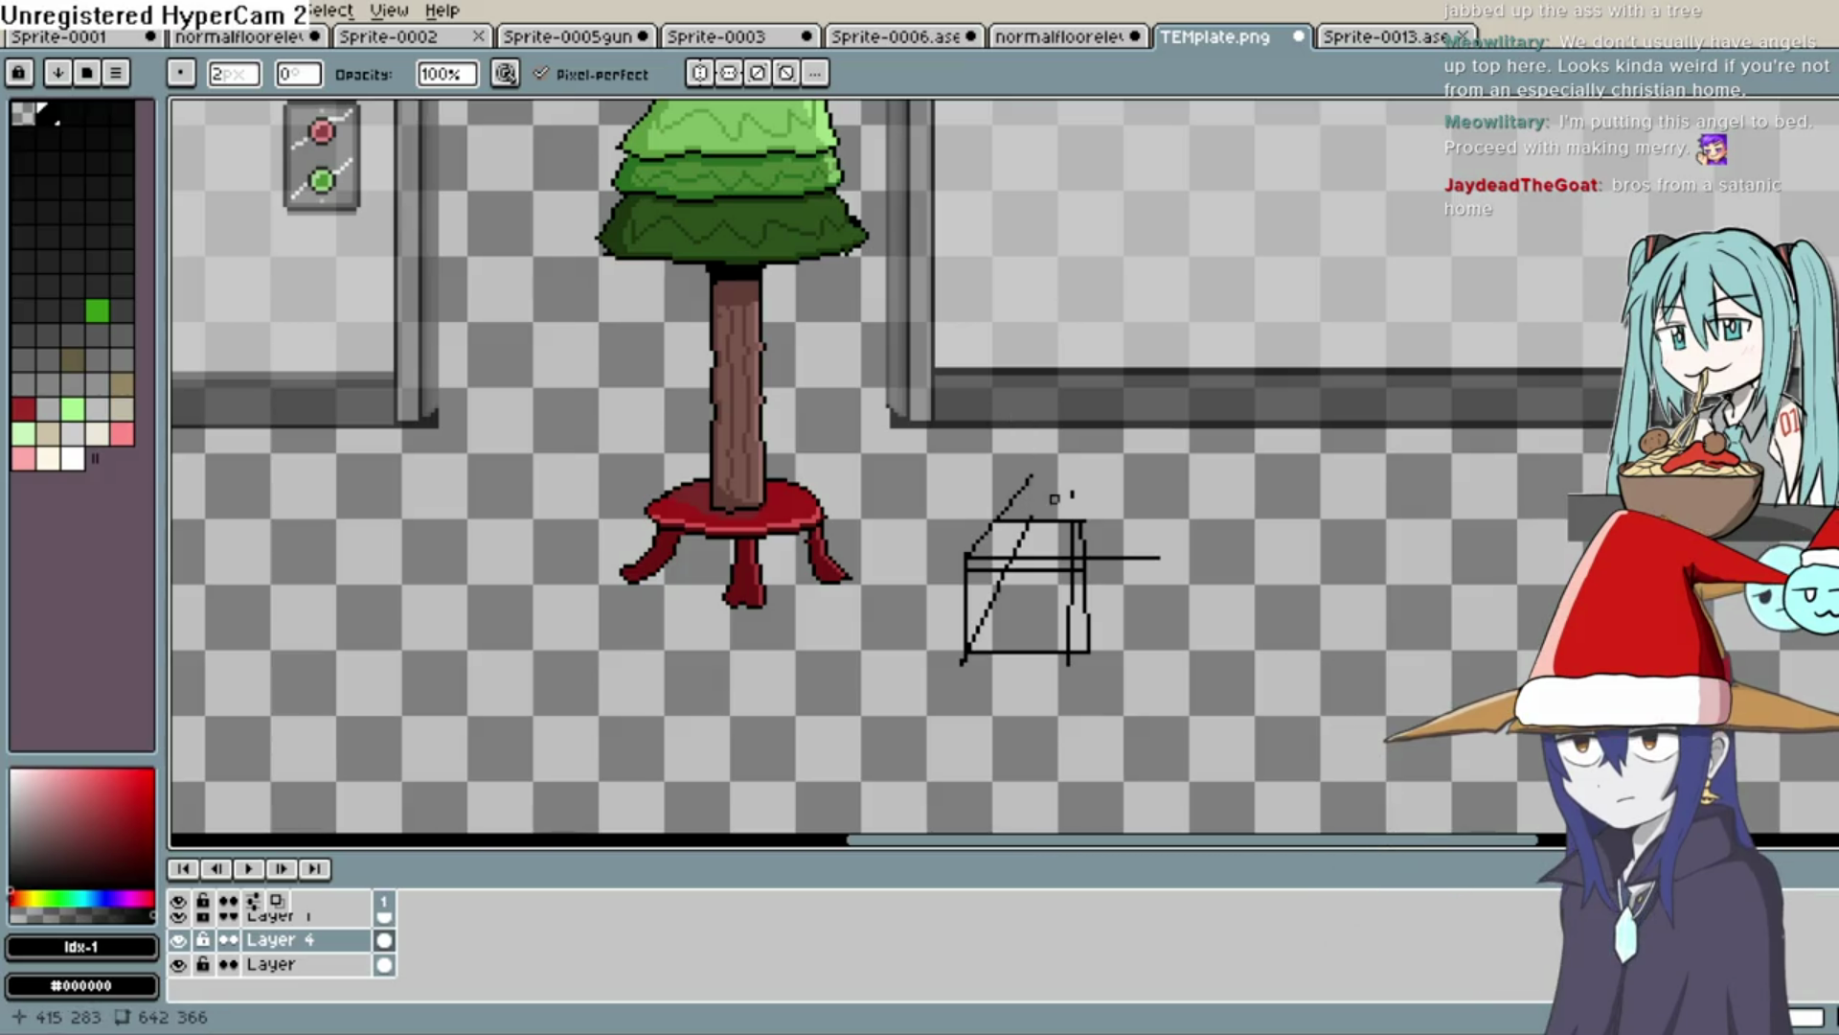
{"action": "left_click", "coordinate": [1071, 494]}
{"action": "left_click_drag", "start_coordinate": [1029, 477], "coordinate": [1017, 492]}
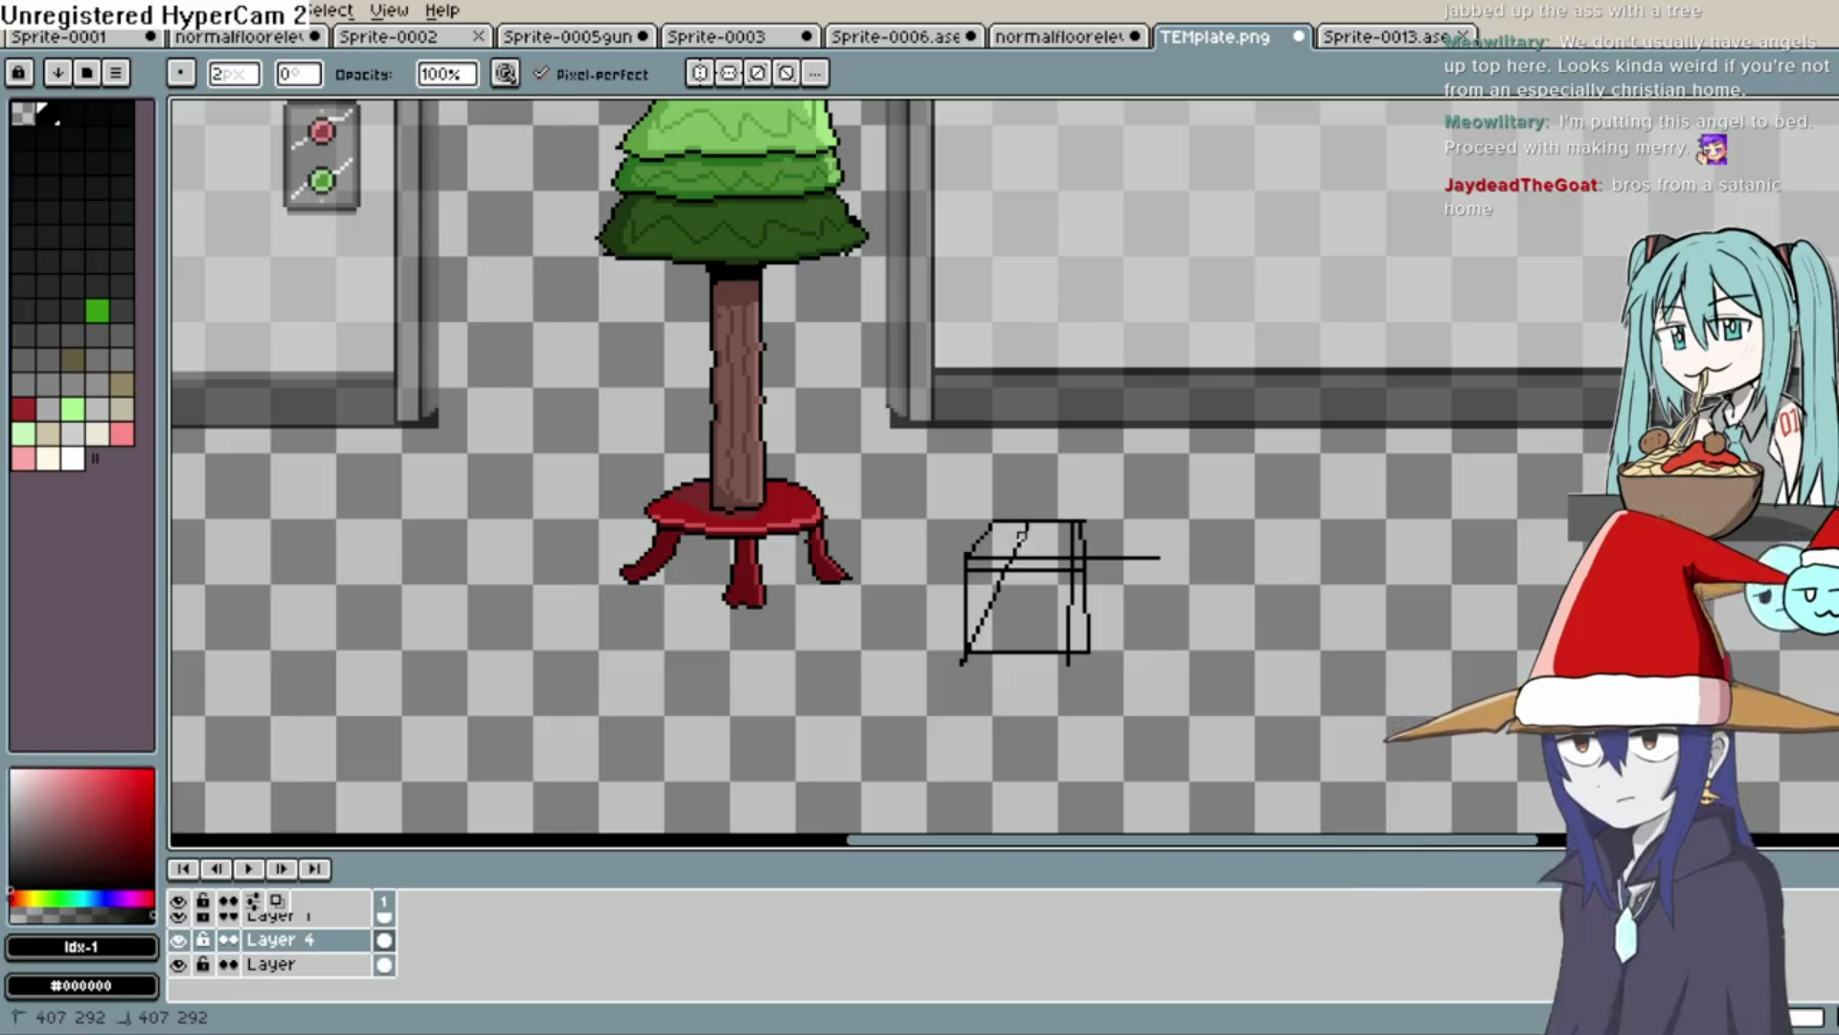
{"action": "left_click_drag", "start_coordinate": [1021, 529], "coordinate": [1014, 551]}
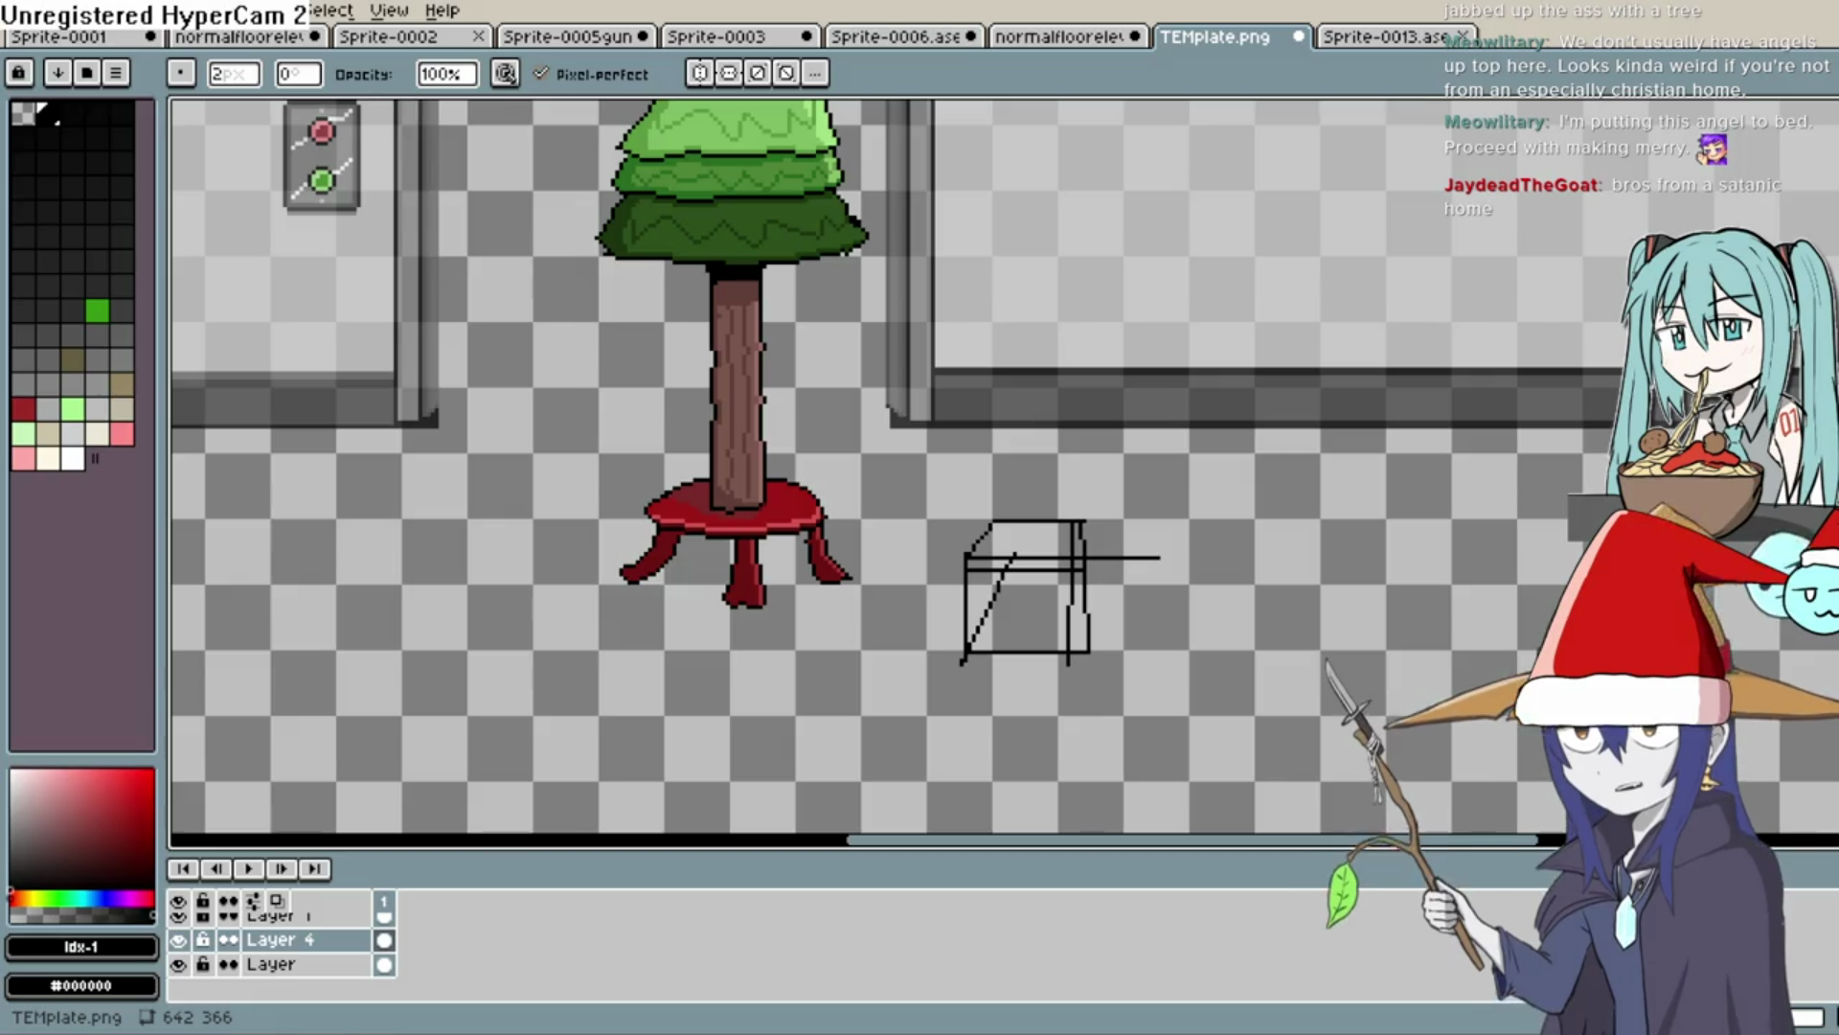
{"action": "mouse_move", "coordinate": [1102, 557]}
{"action": "left_mouse_down"}
{"action": "mouse_move", "coordinate": [1149, 557]}
{"action": "mouse_move", "coordinate": [1128, 565]}
{"action": "left_mouse_up"}
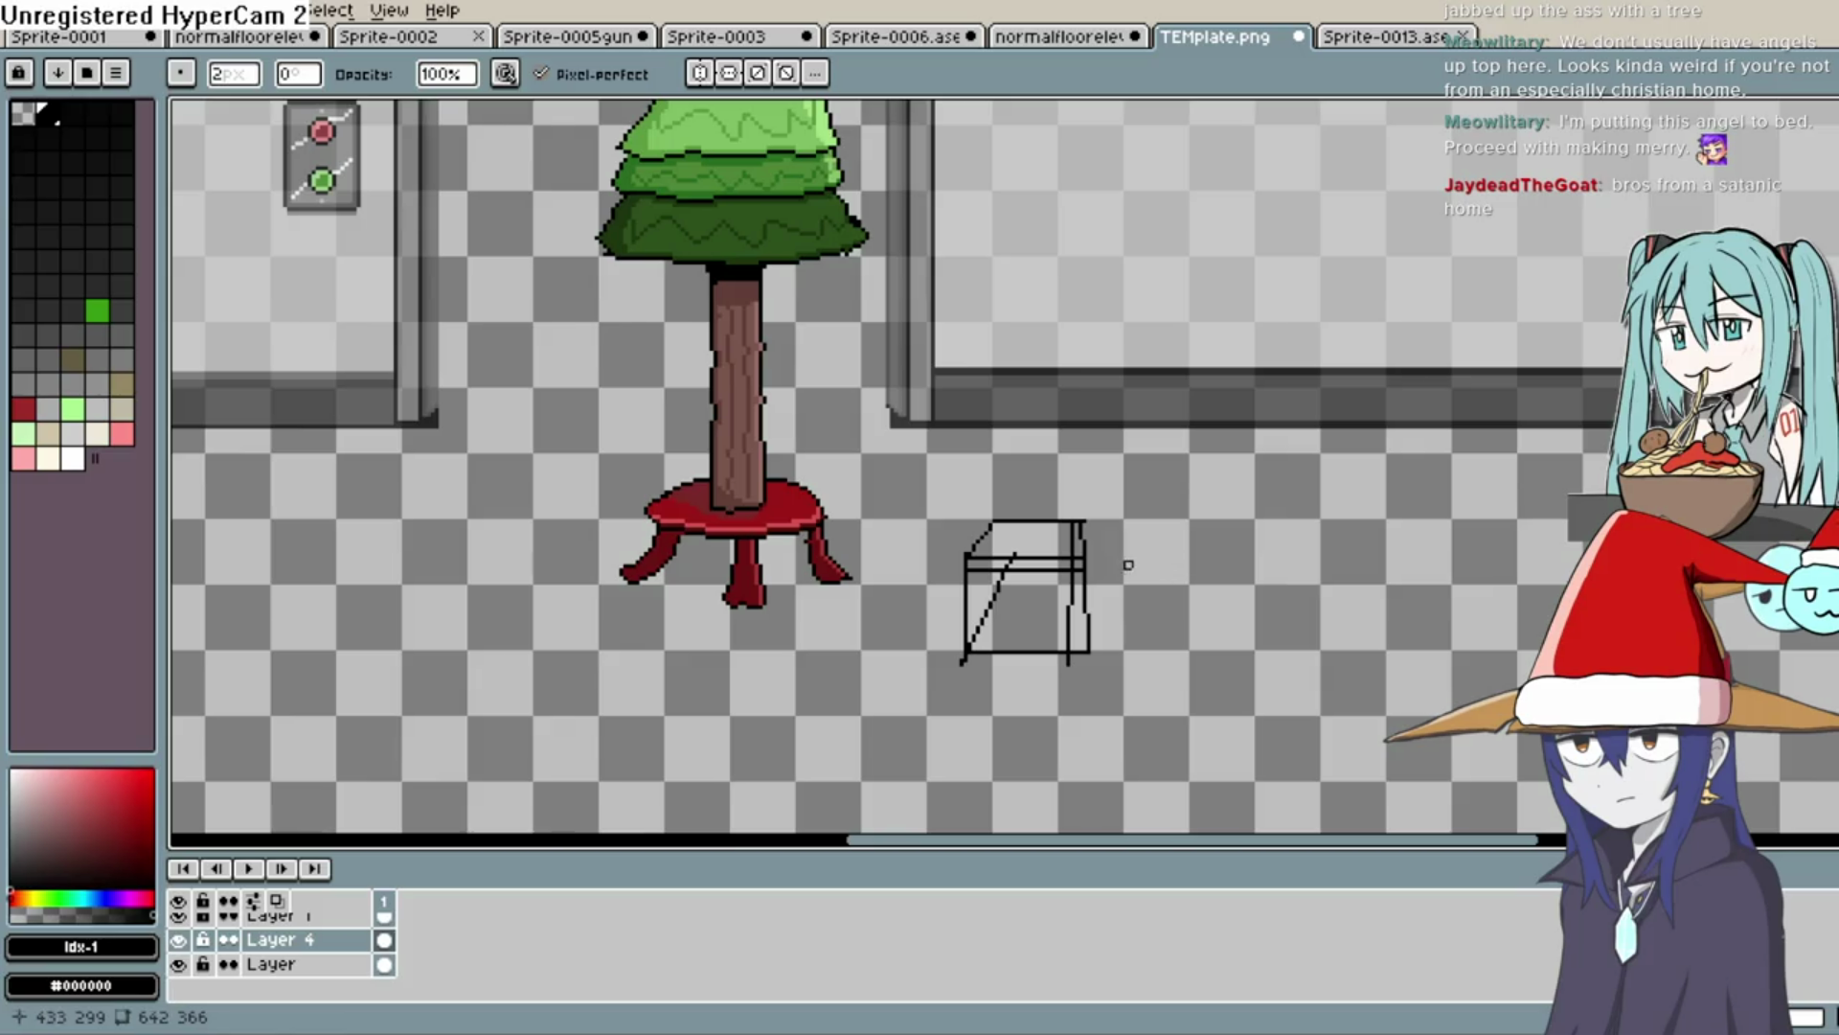
{"action": "left_click_drag", "start_coordinate": [1071, 642], "coordinate": [1071, 594]}
{"action": "left_click", "coordinate": [1018, 549]}
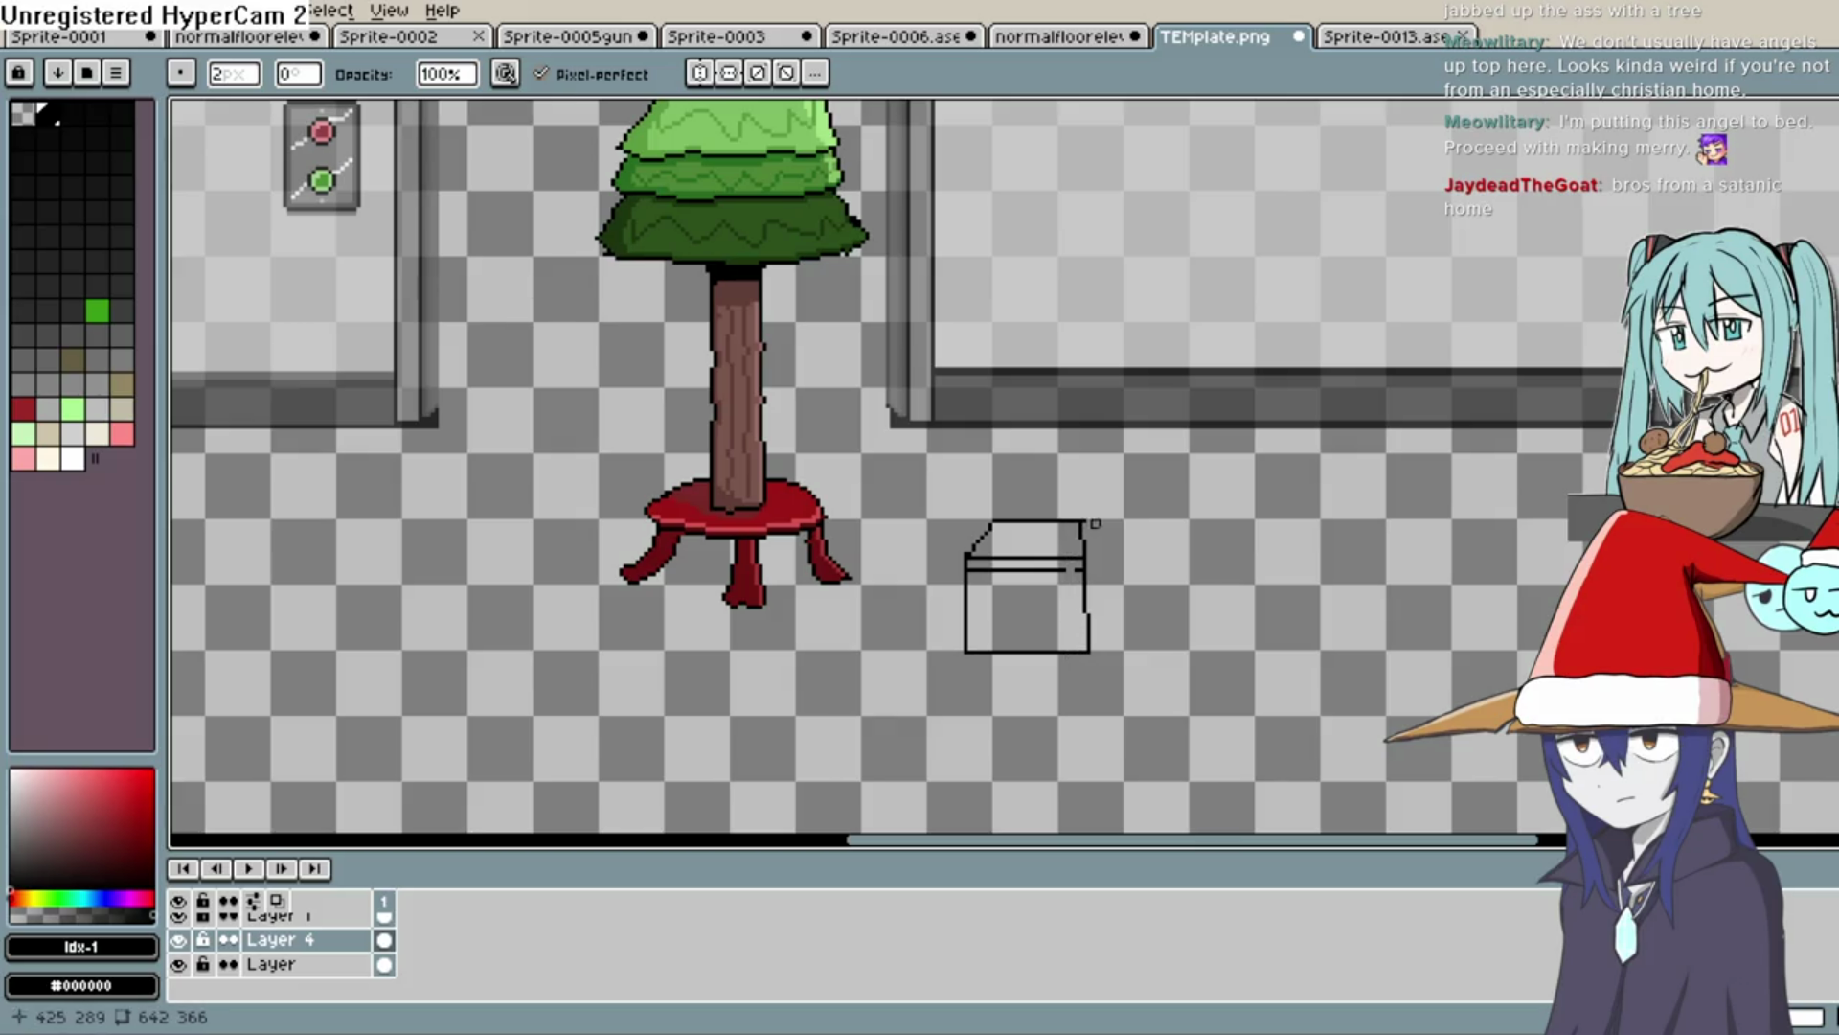
{"action": "left_click", "coordinate": [1083, 520]}
Redraw the box's right edge as a single black line and thin the doubled outer and left edges
{"action": "key", "text": "e"}
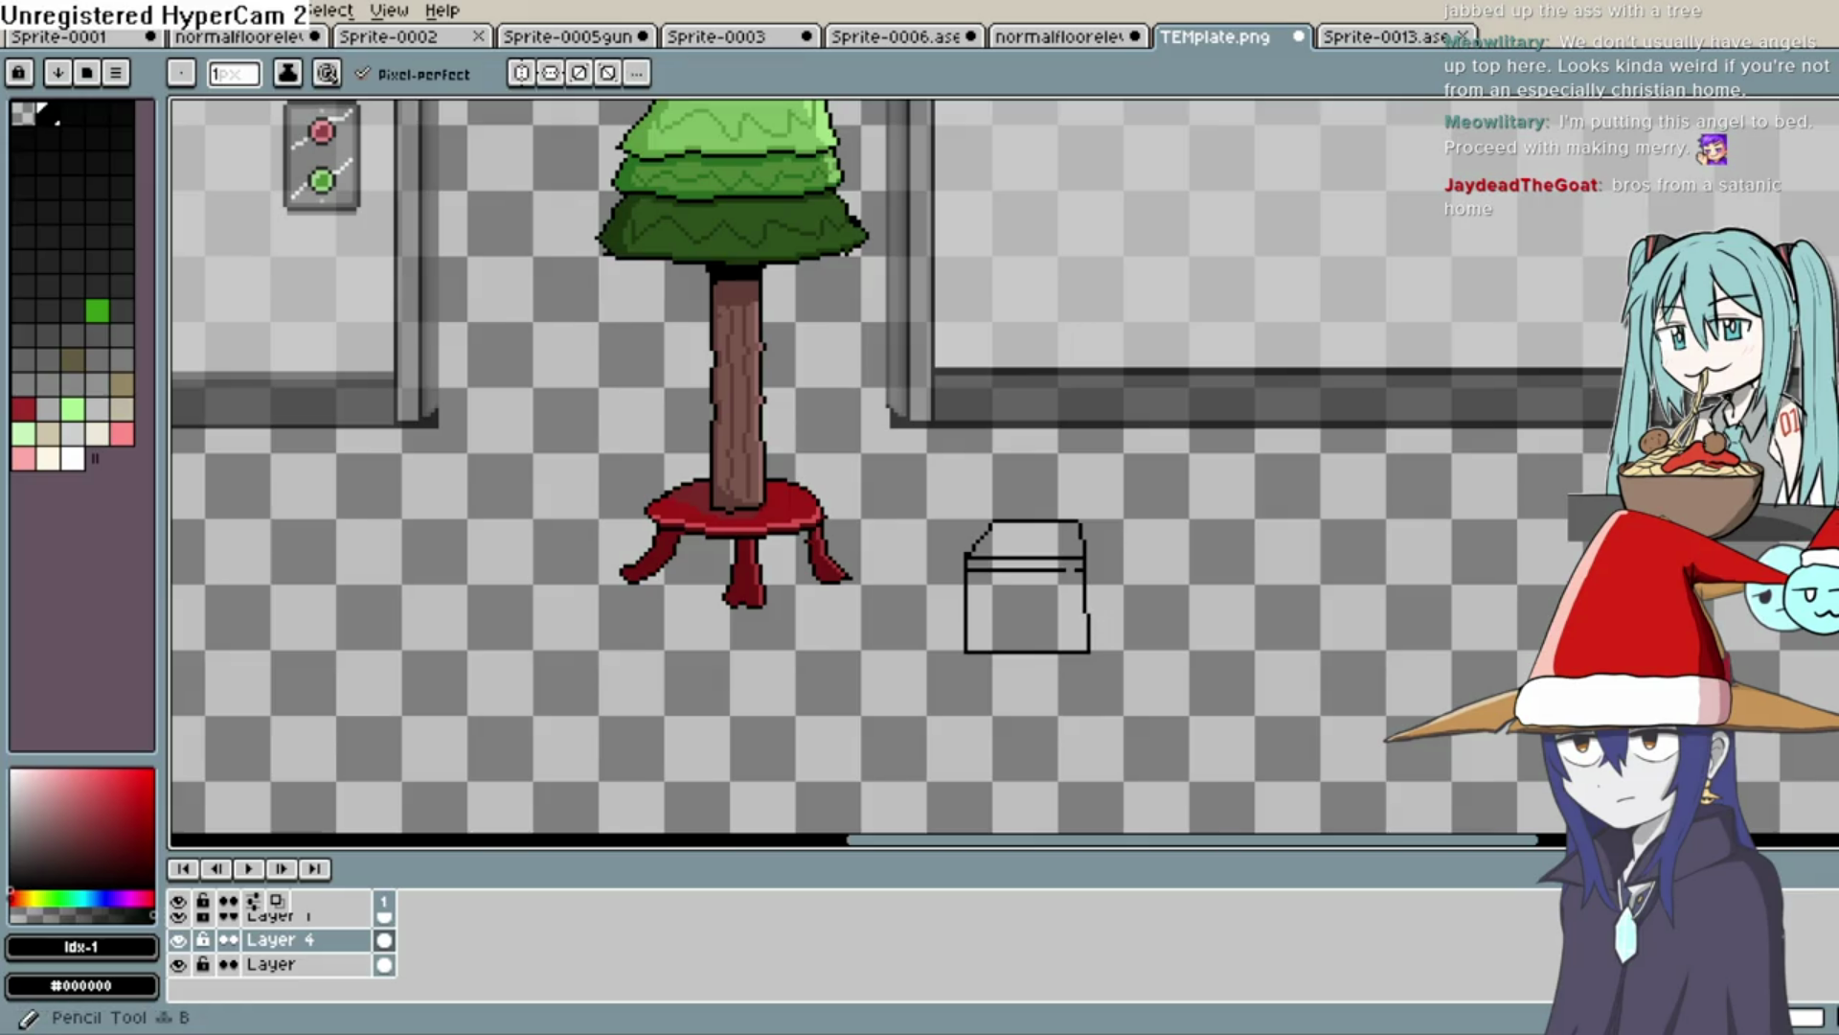
{"action": "scroll", "coordinate": [1025, 575], "scroll_direction": "down", "scroll_amount": 2}
{"action": "scroll", "coordinate": [1011, 527], "scroll_direction": "up", "scroll_amount": 5}
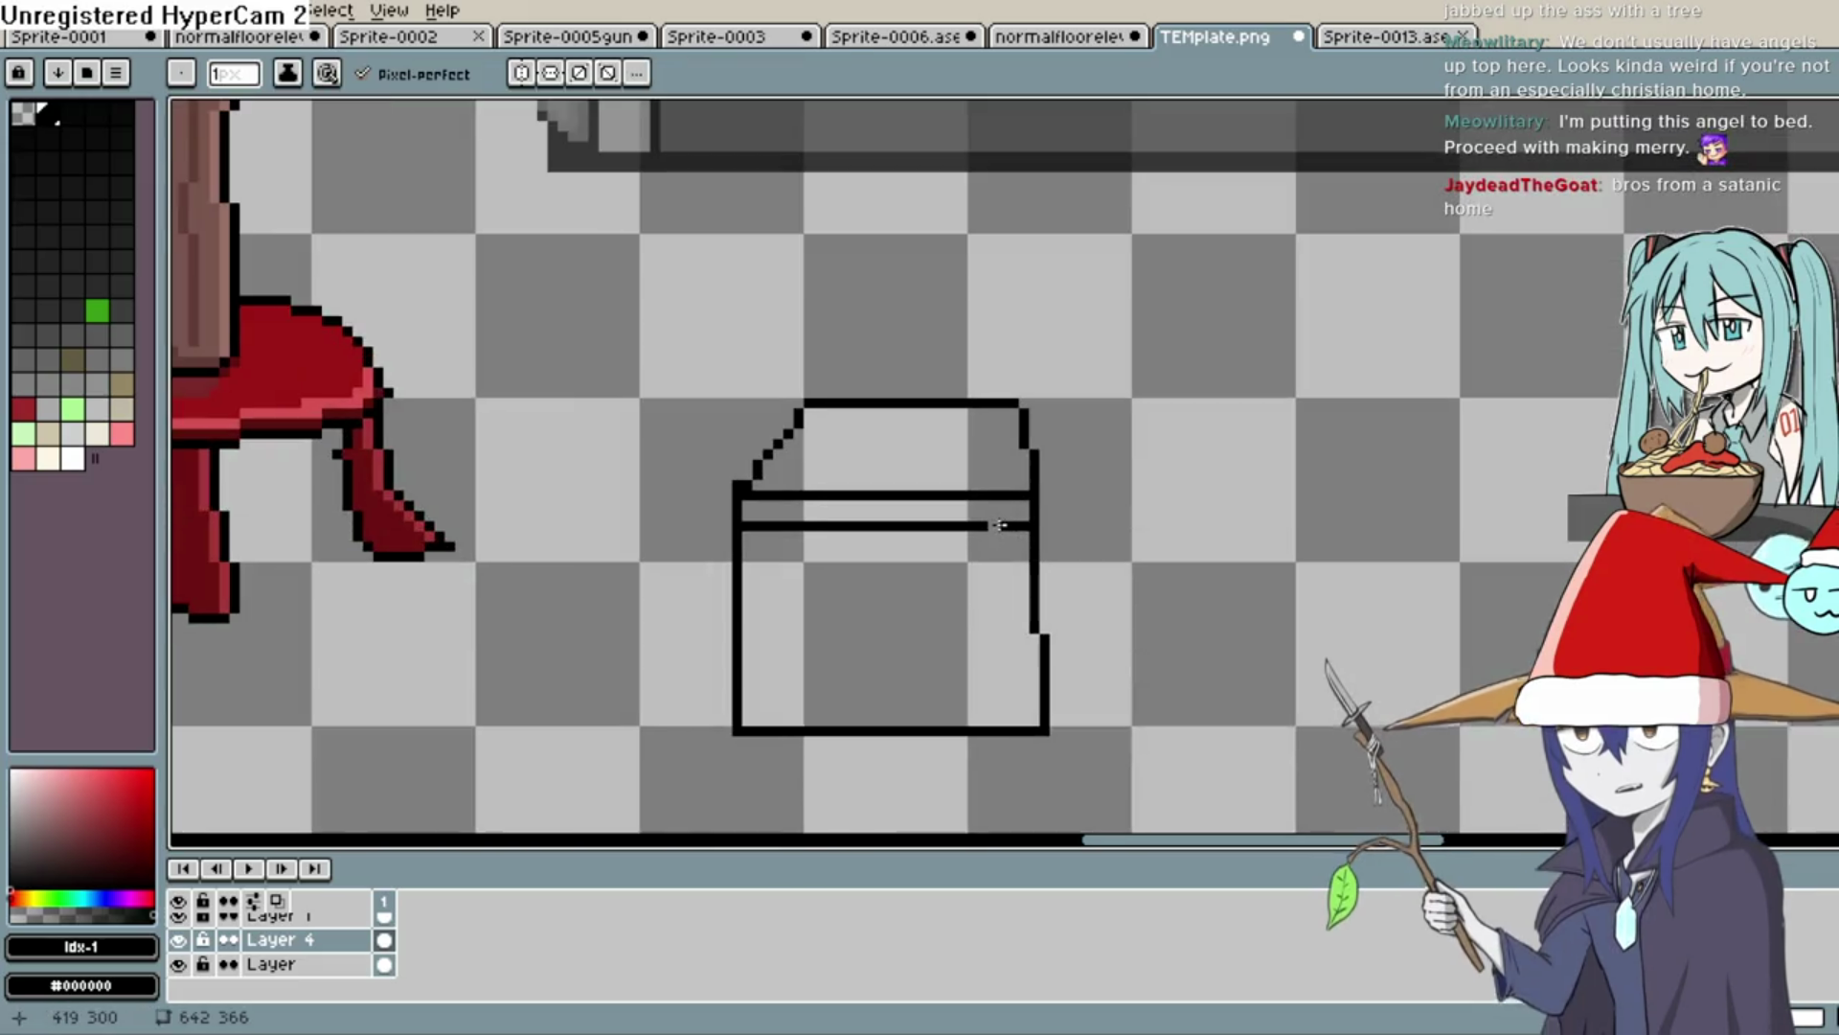
{"action": "key", "text": "space"}
{"action": "mouse_move", "coordinate": [1055, 509]}
{"action": "left_mouse_down"}
{"action": "mouse_move", "coordinate": [1100, 464]}
{"action": "mouse_move", "coordinate": [1054, 391]}
{"action": "mouse_move", "coordinate": [1076, 414]}
{"action": "mouse_move", "coordinate": [1055, 469]}
{"action": "mouse_move", "coordinate": [1150, 497]}
{"action": "left_mouse_up"}
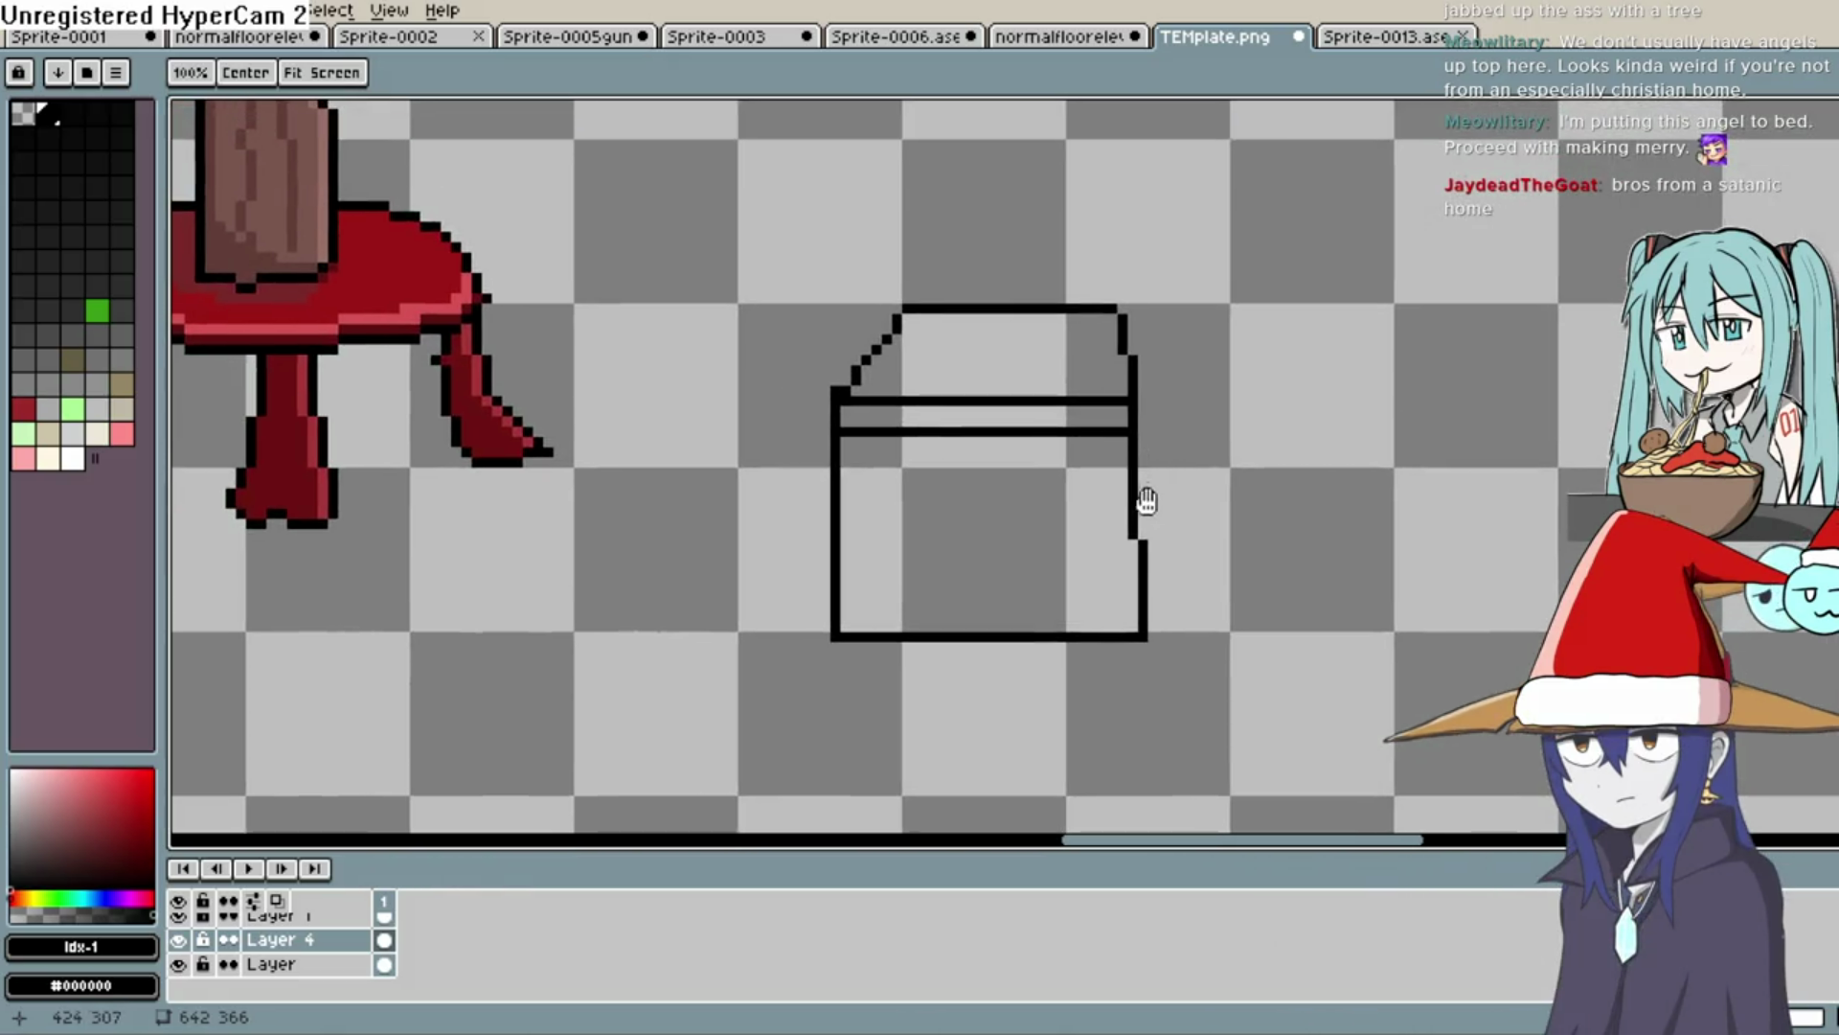
{"action": "left_click_drag", "start_coordinate": [1123, 436], "coordinate": [1111, 623]}
{"action": "key", "text": "ctrl+z"}
{"action": "left_click_drag", "start_coordinate": [1123, 543], "coordinate": [1120, 624]}
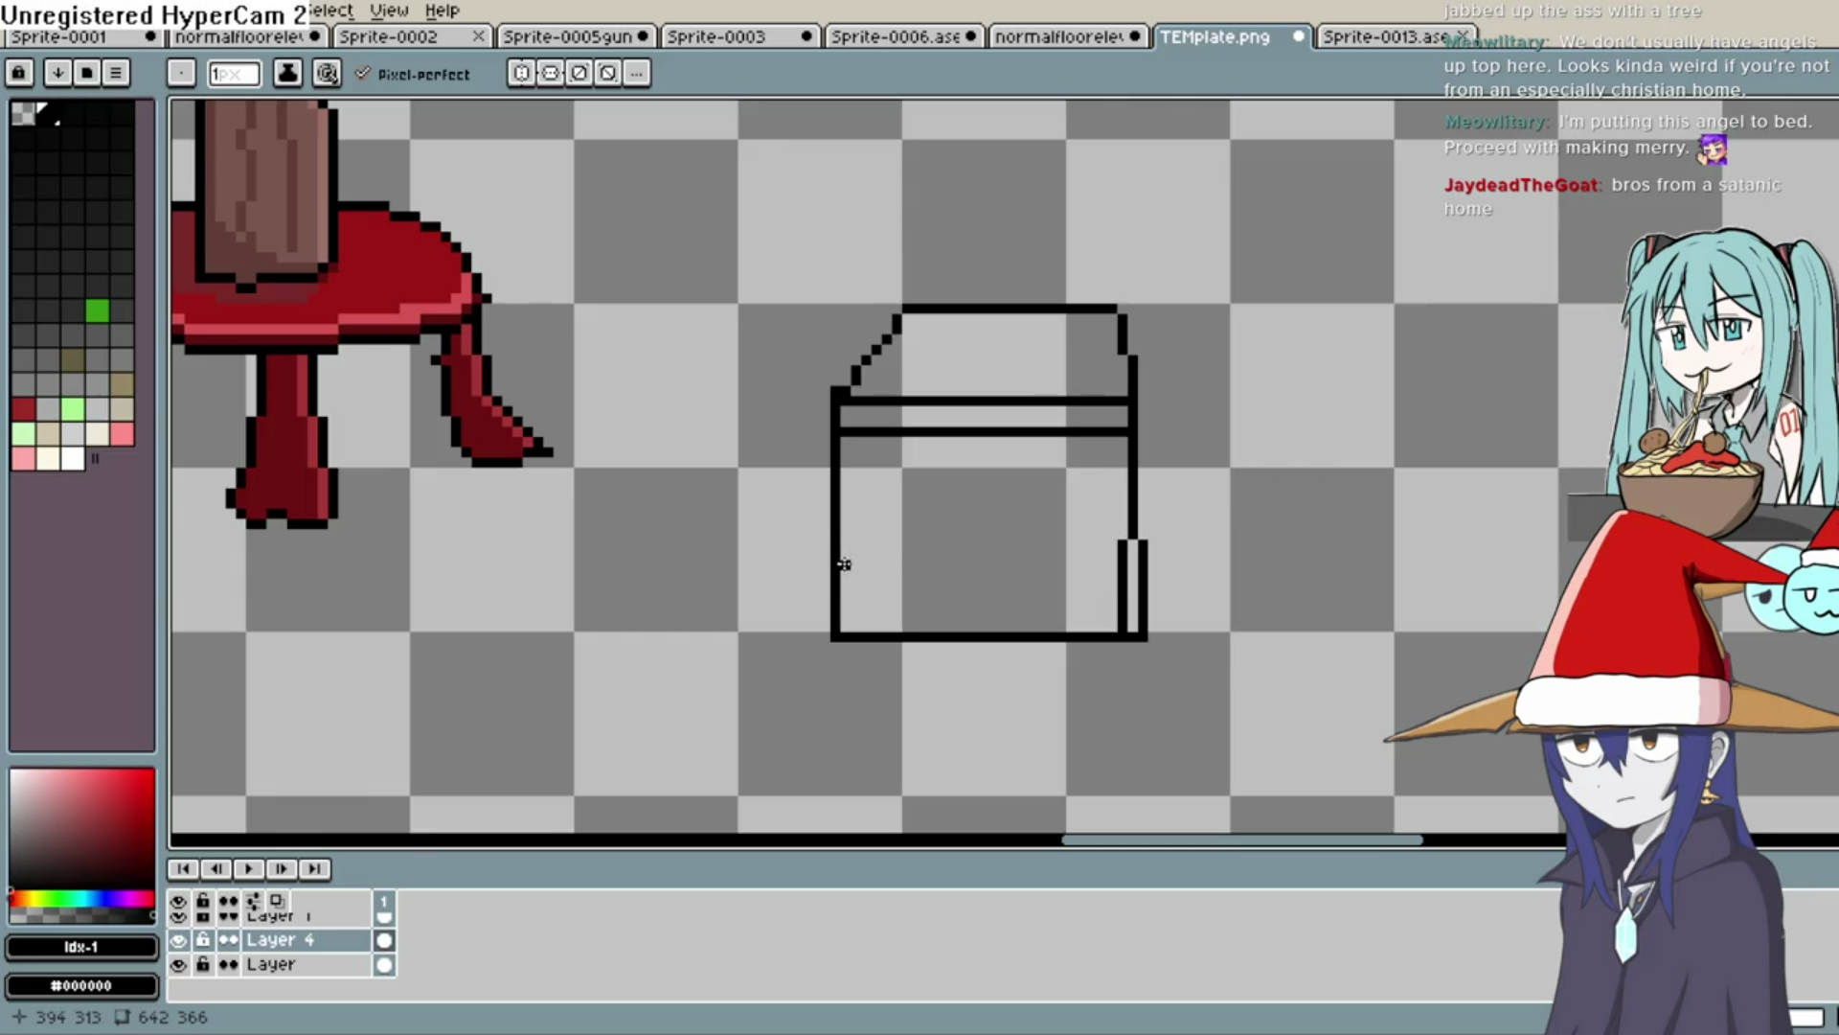
{"action": "key", "text": "e"}
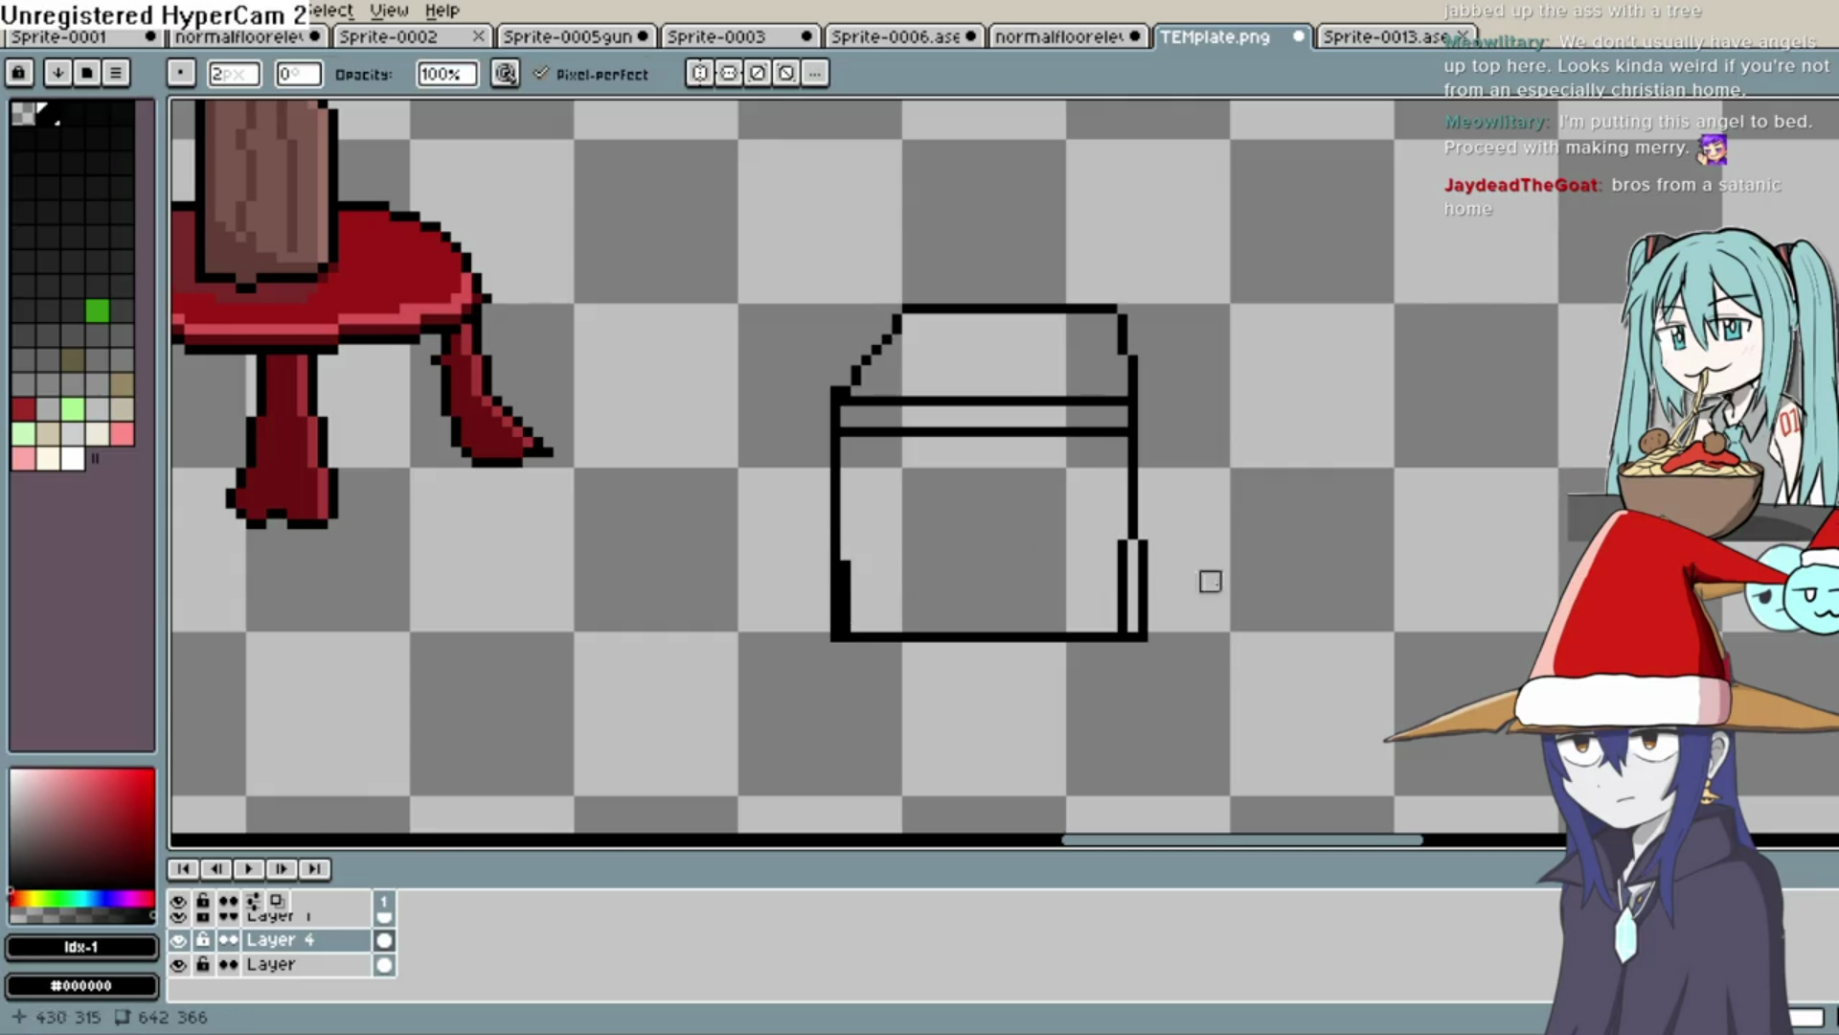
{"action": "left_click_drag", "start_coordinate": [1138, 633], "coordinate": [1136, 548]}
{"action": "left_click", "coordinate": [1138, 634]}
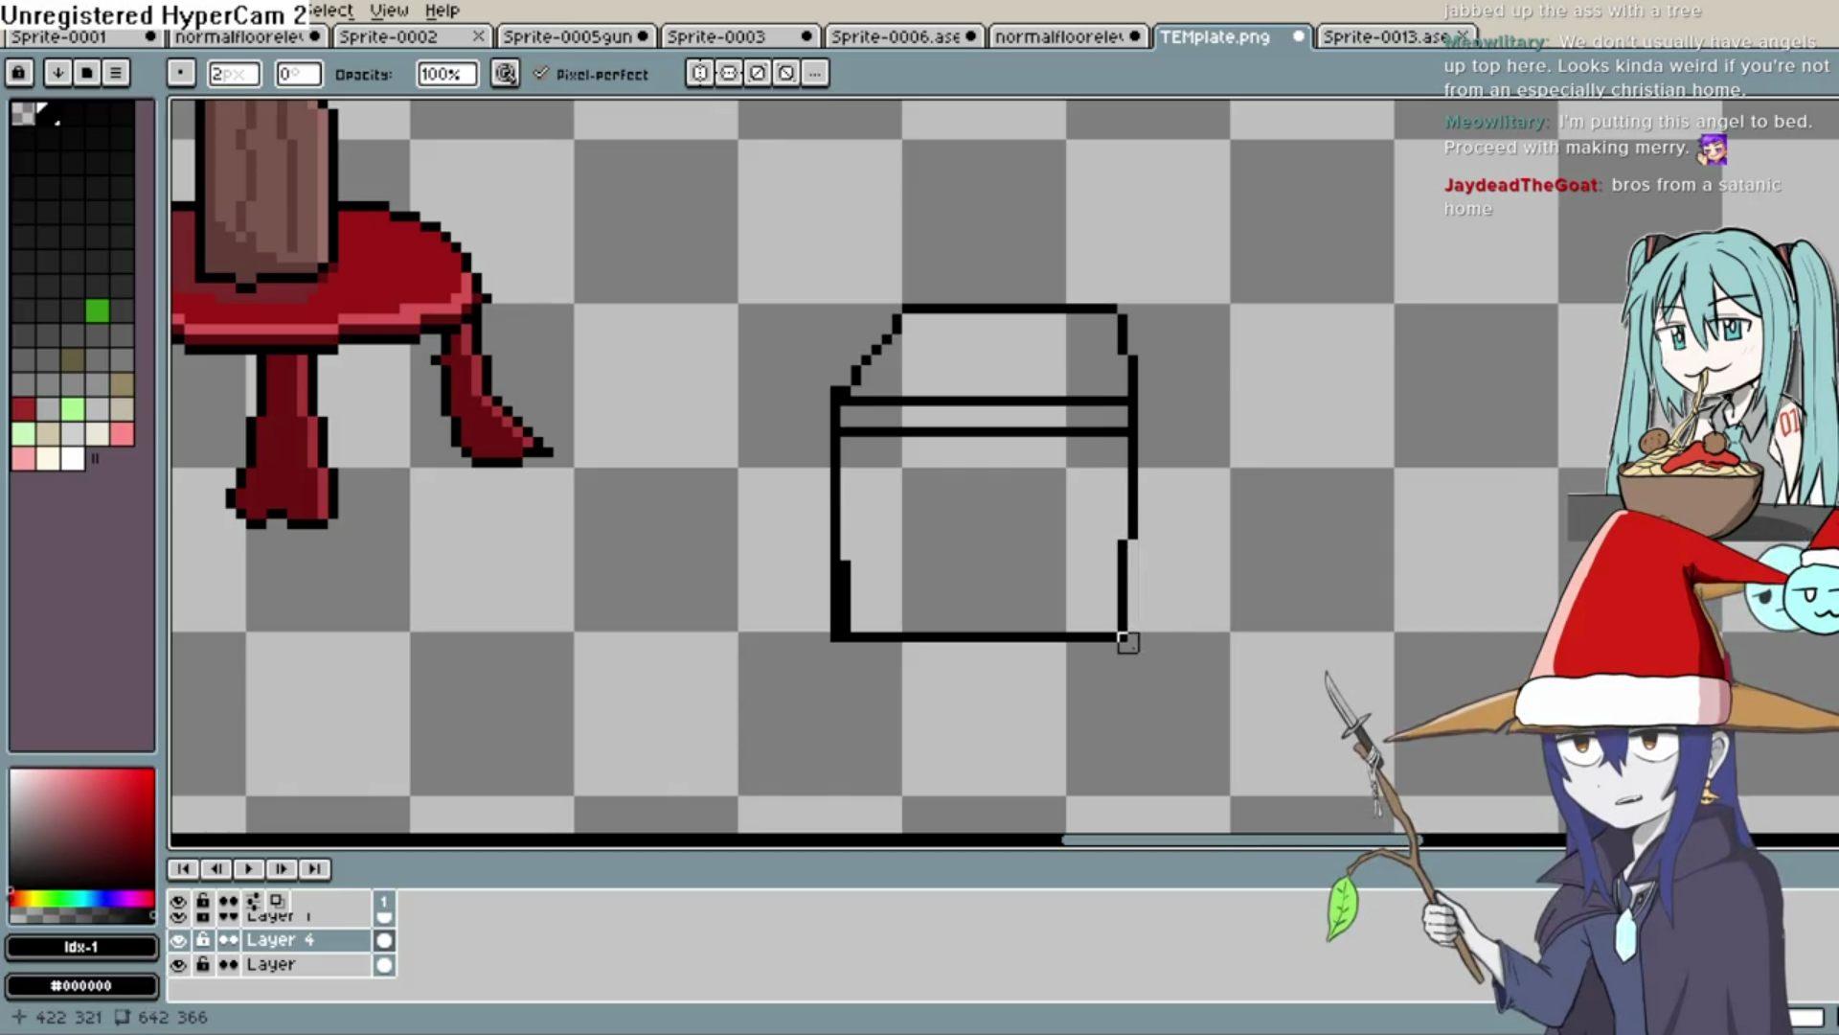
{"action": "left_click_drag", "start_coordinate": [833, 566], "coordinate": [831, 632]}
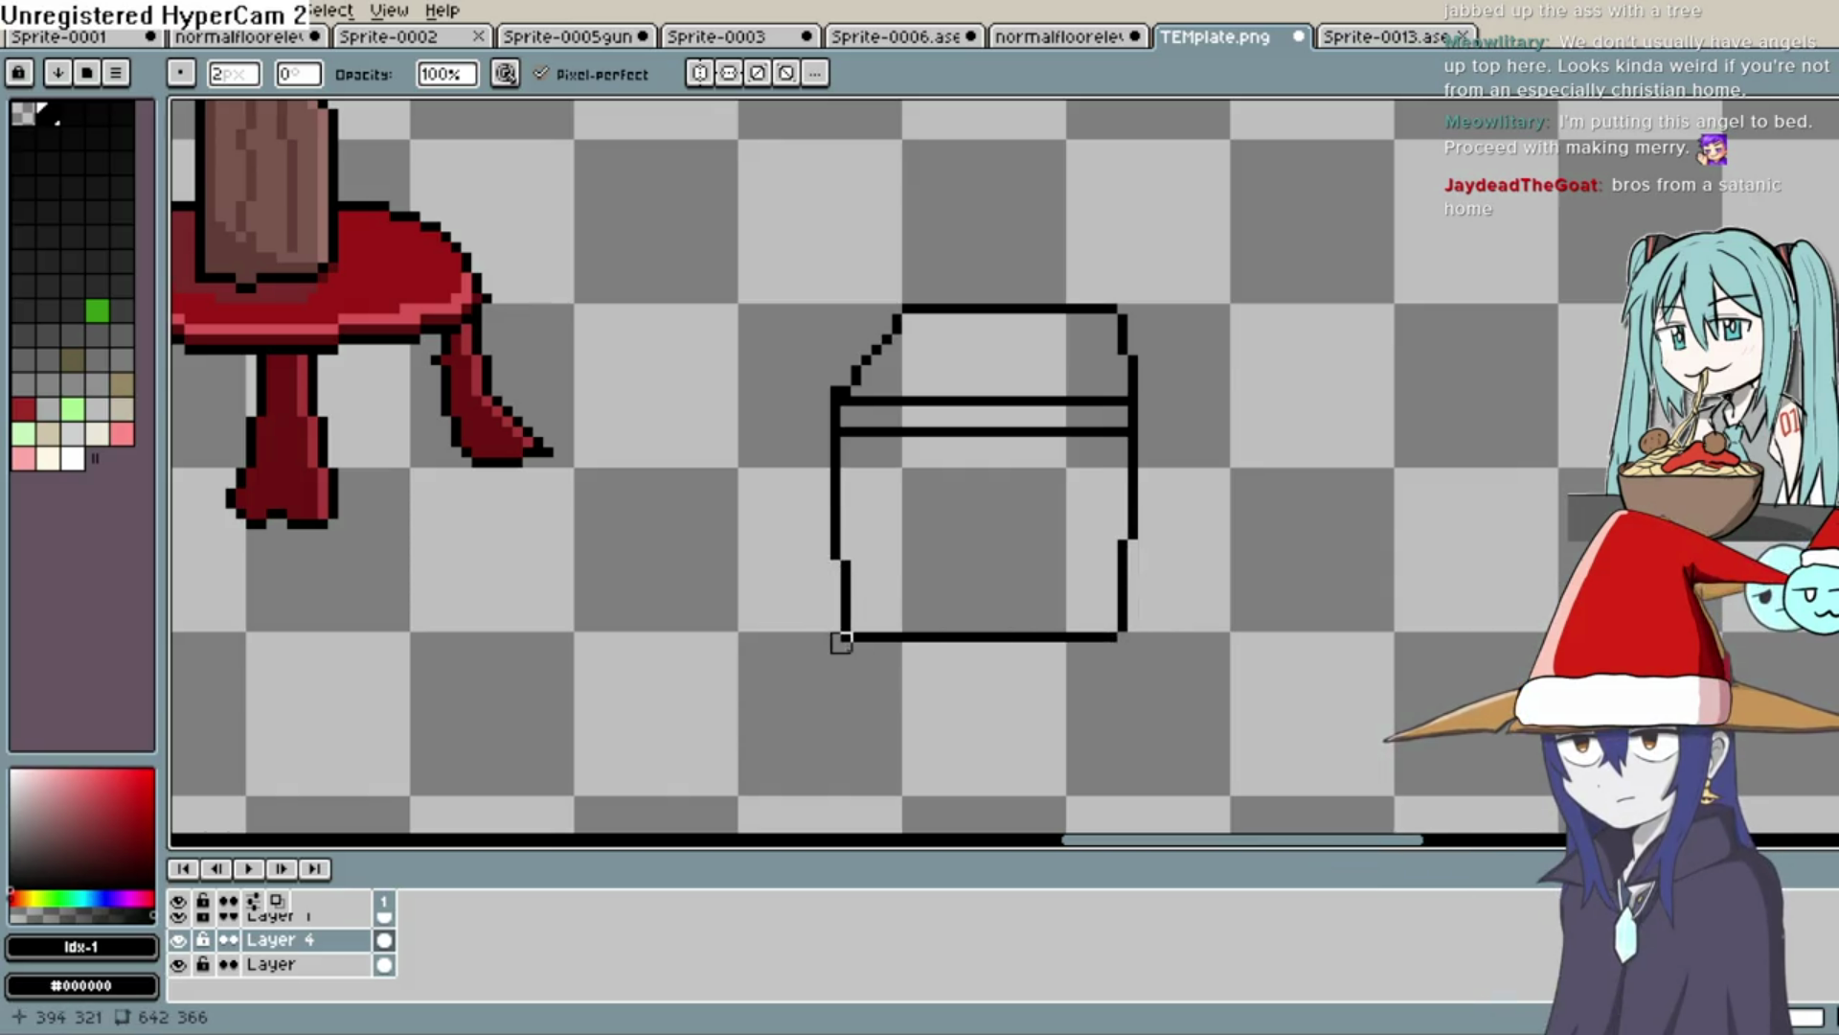
Draw a black diagonal ribbon line across the box lid, discarding the trial strokes
{"action": "scroll", "coordinate": [1302, 519], "scroll_direction": "down", "scroll_amount": 4}
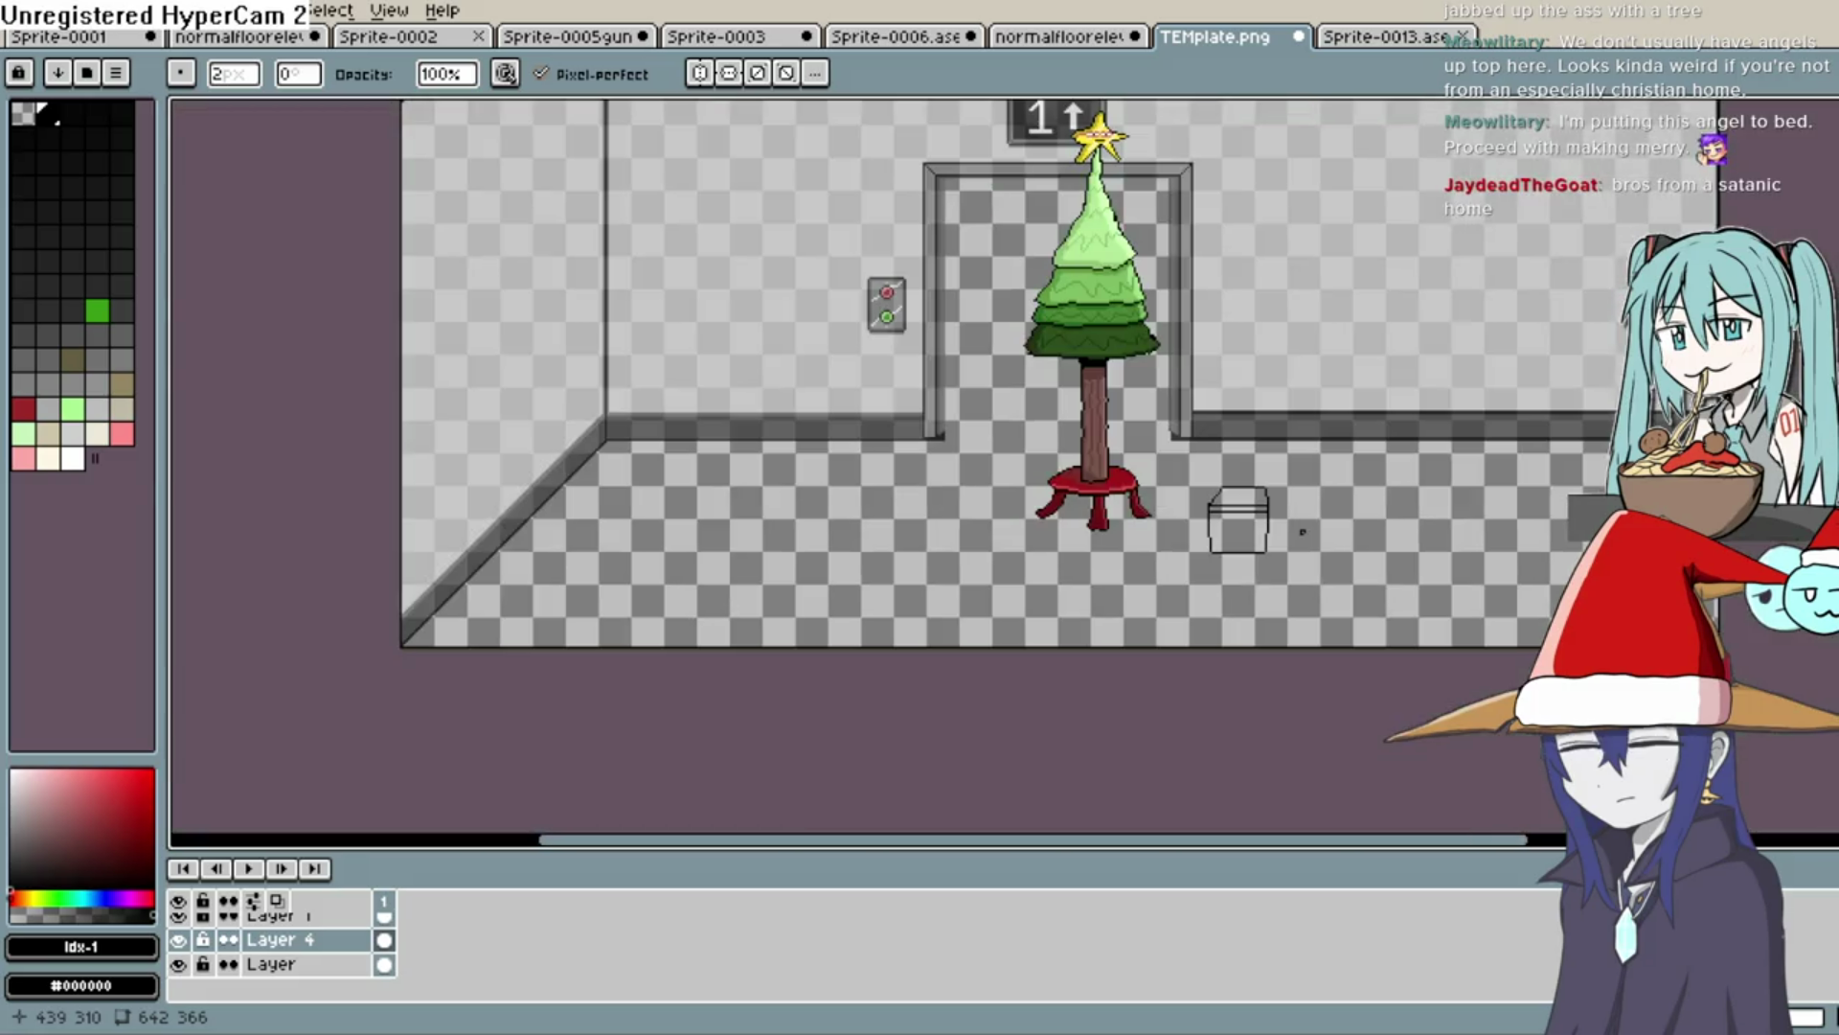
{"action": "scroll", "coordinate": [1300, 524], "scroll_direction": "up", "scroll_amount": 3}
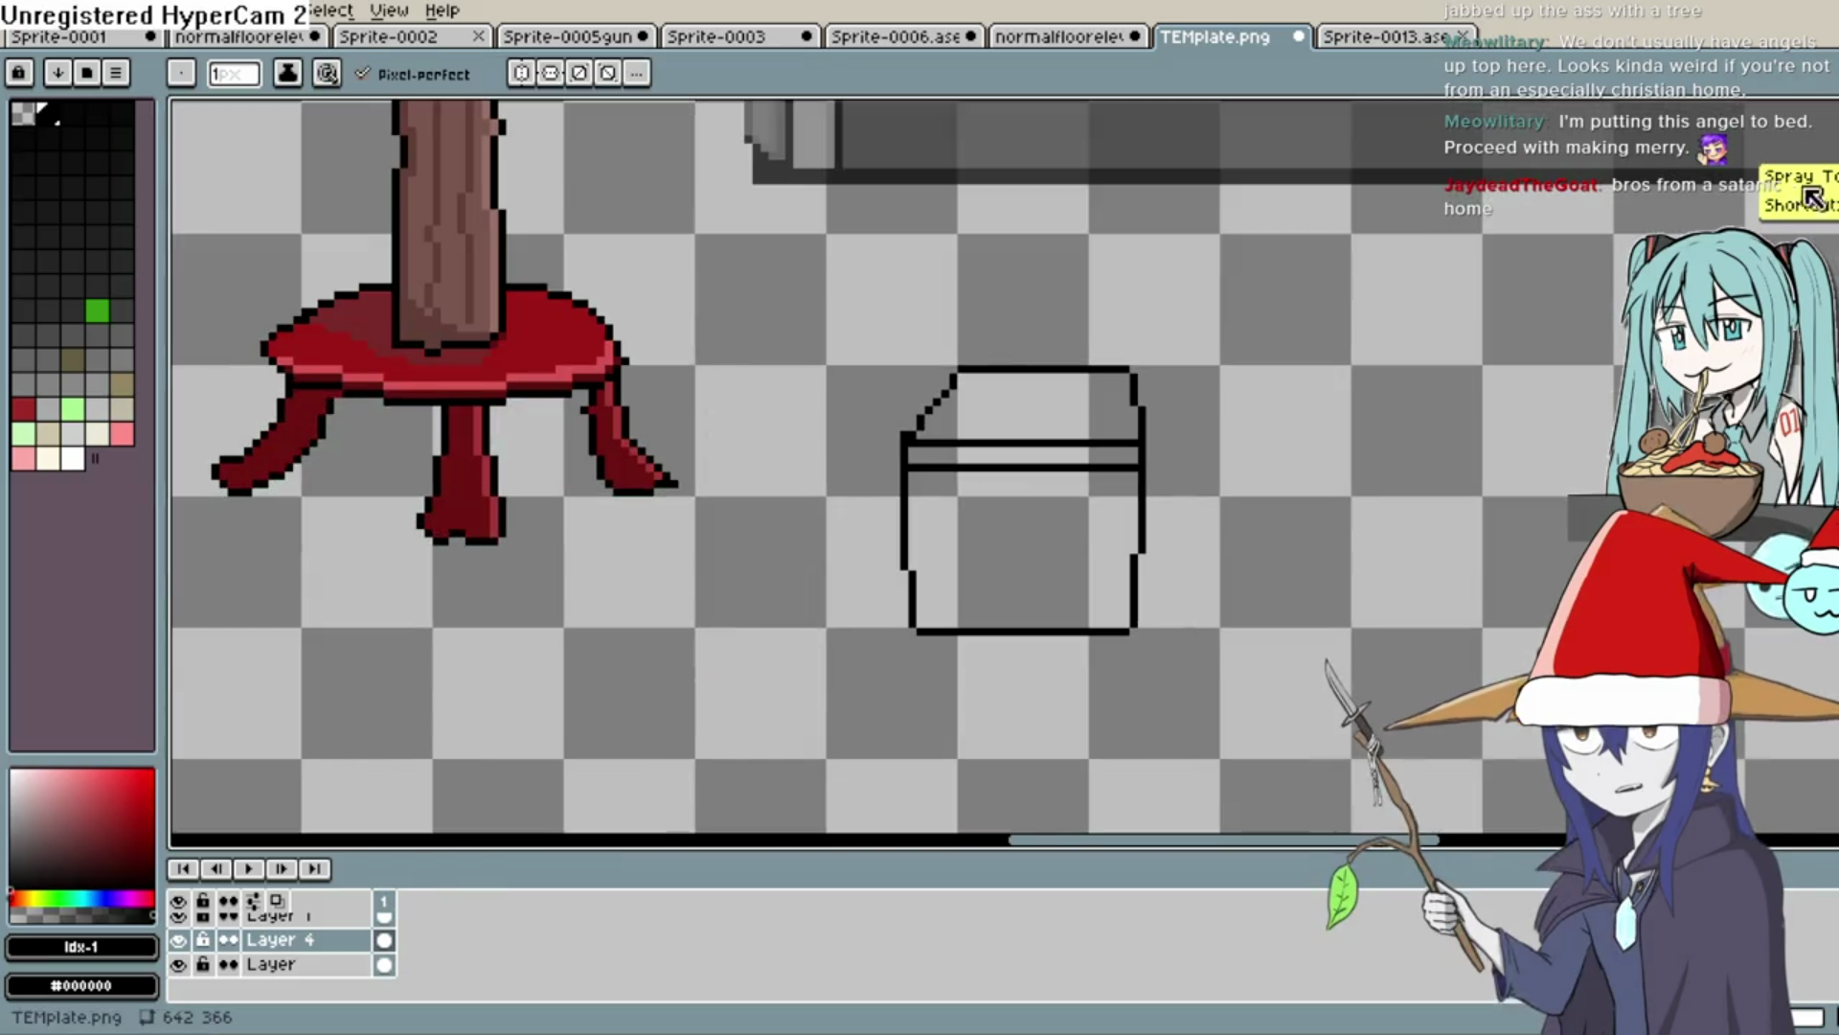
{"action": "left_click_drag", "start_coordinate": [1061, 412], "coordinate": [1059, 393]}
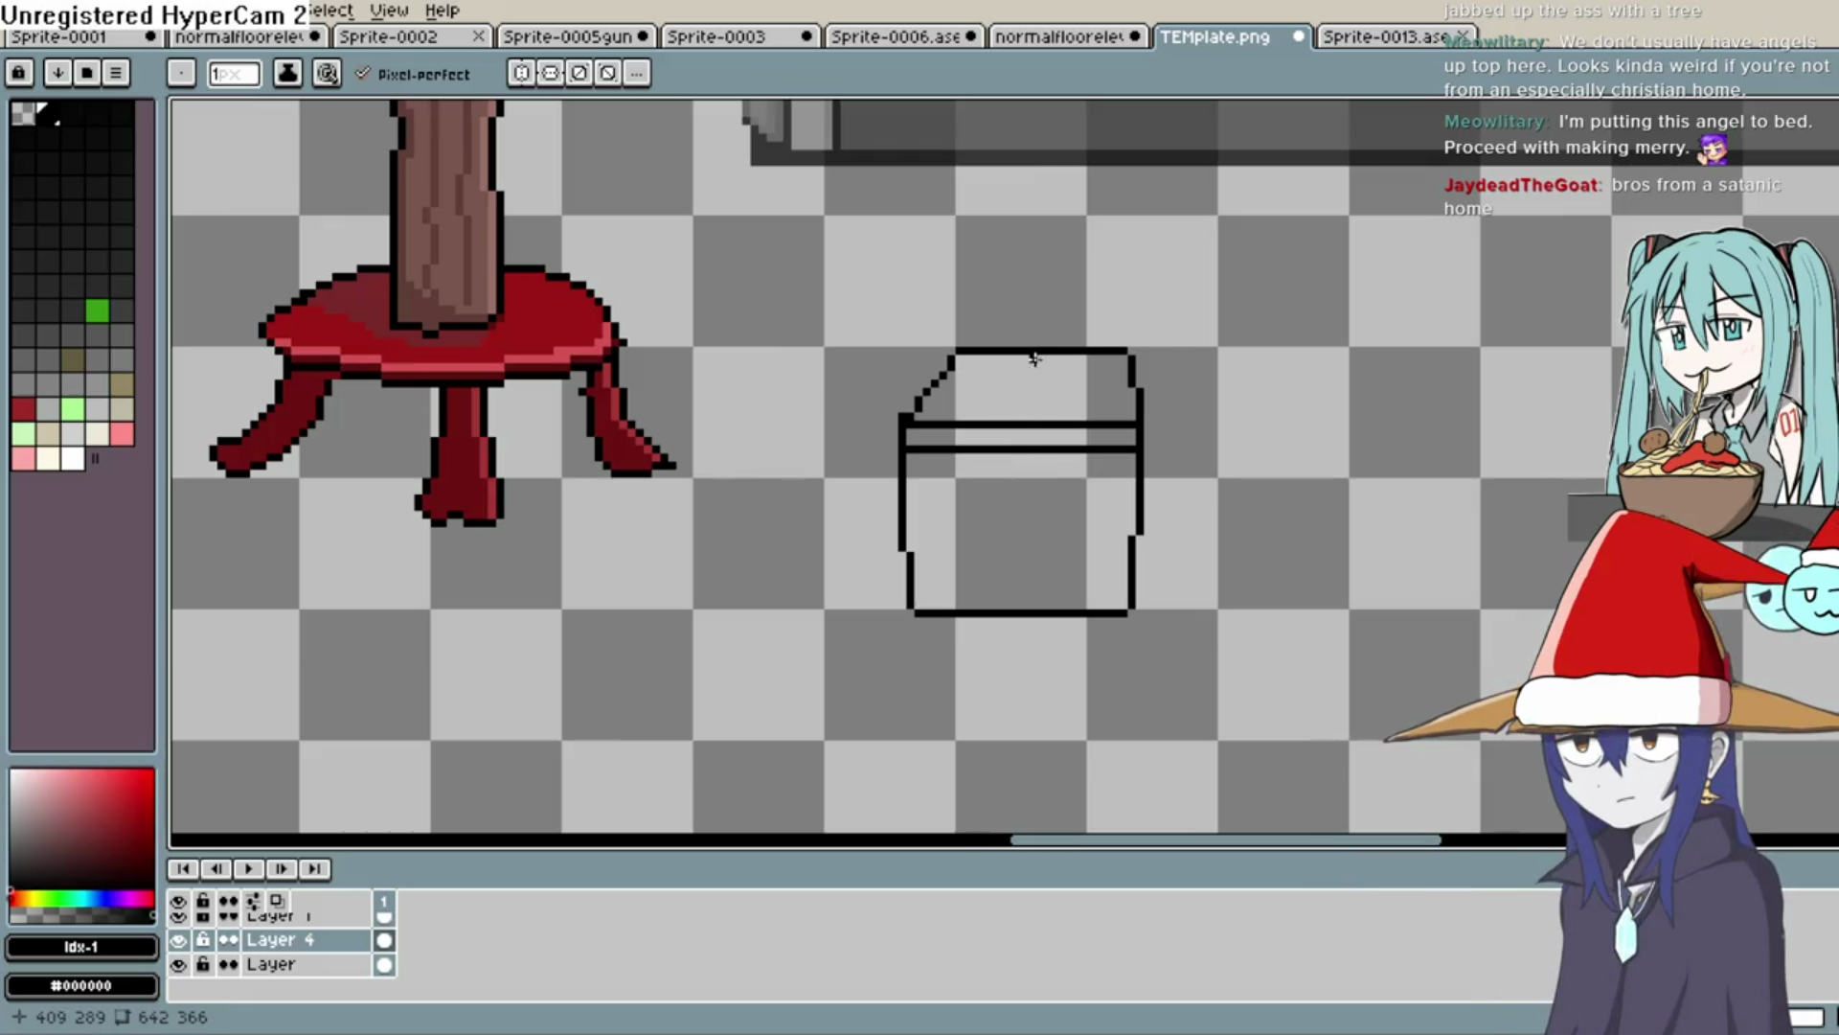
{"action": "left_click_drag", "start_coordinate": [1038, 354], "coordinate": [989, 419]}
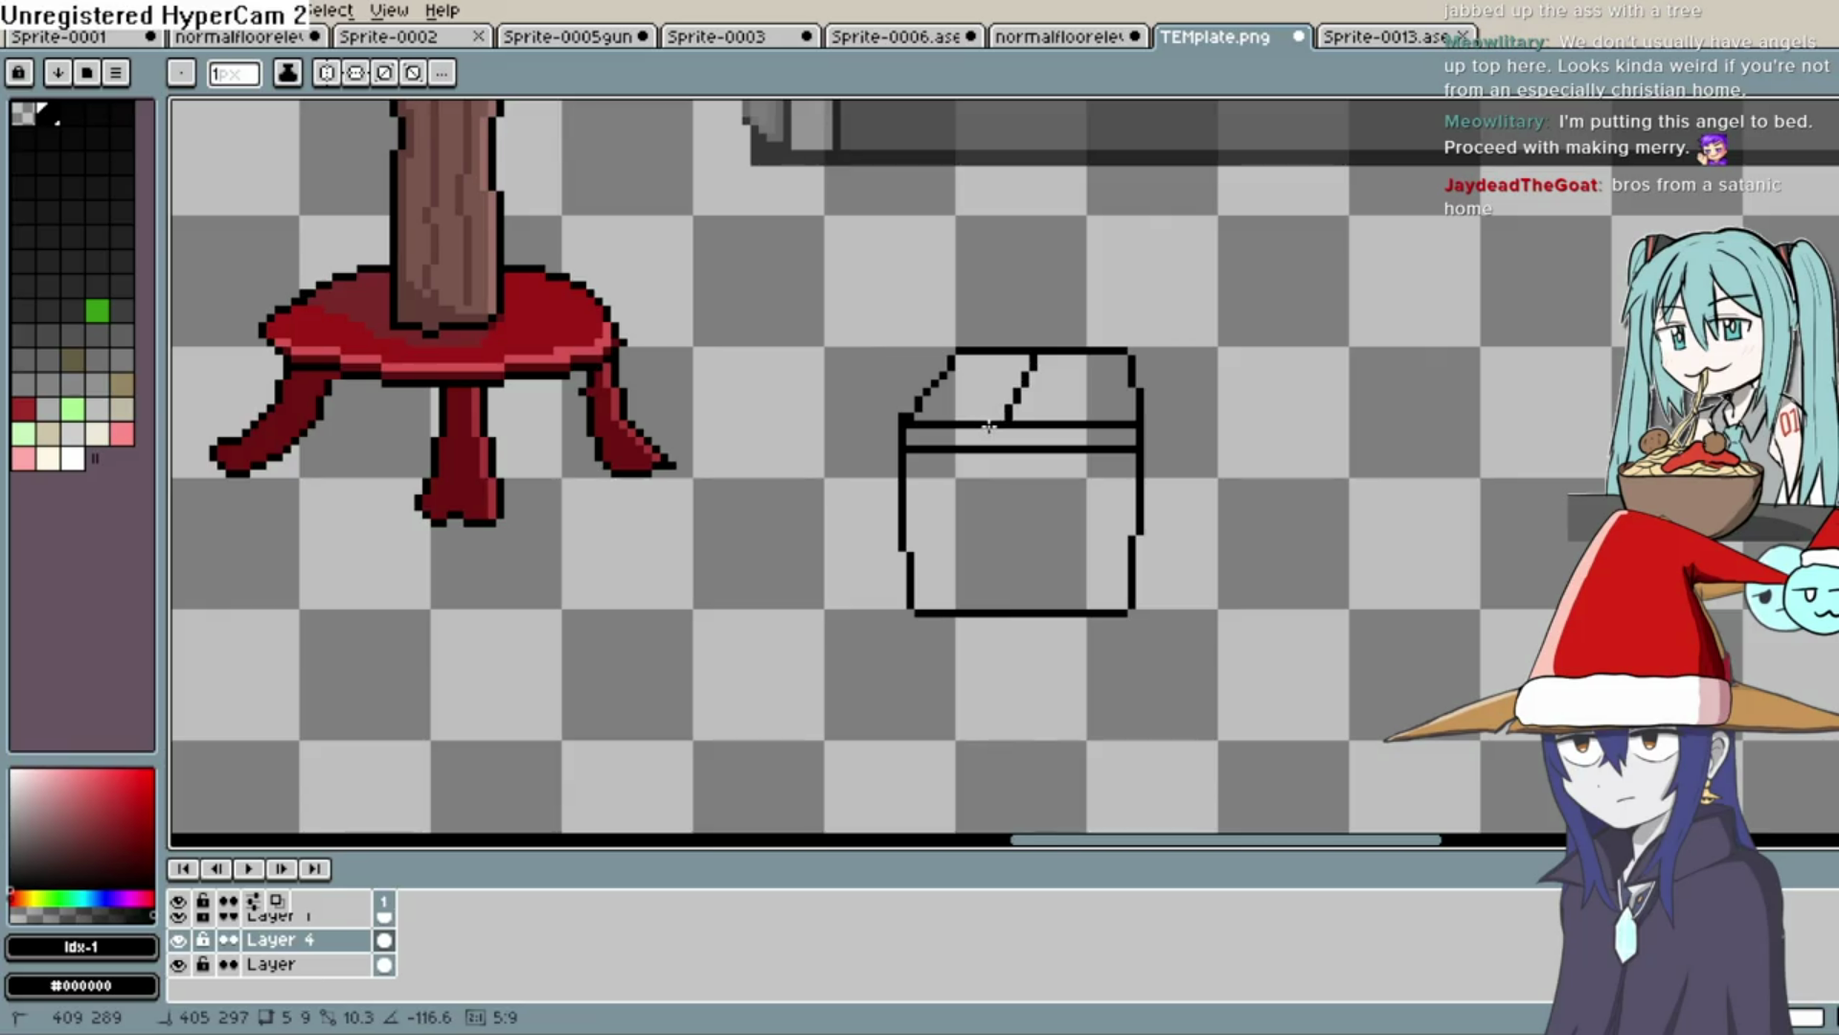
{"action": "left_click_drag", "start_coordinate": [1083, 357], "coordinate": [1043, 422]}
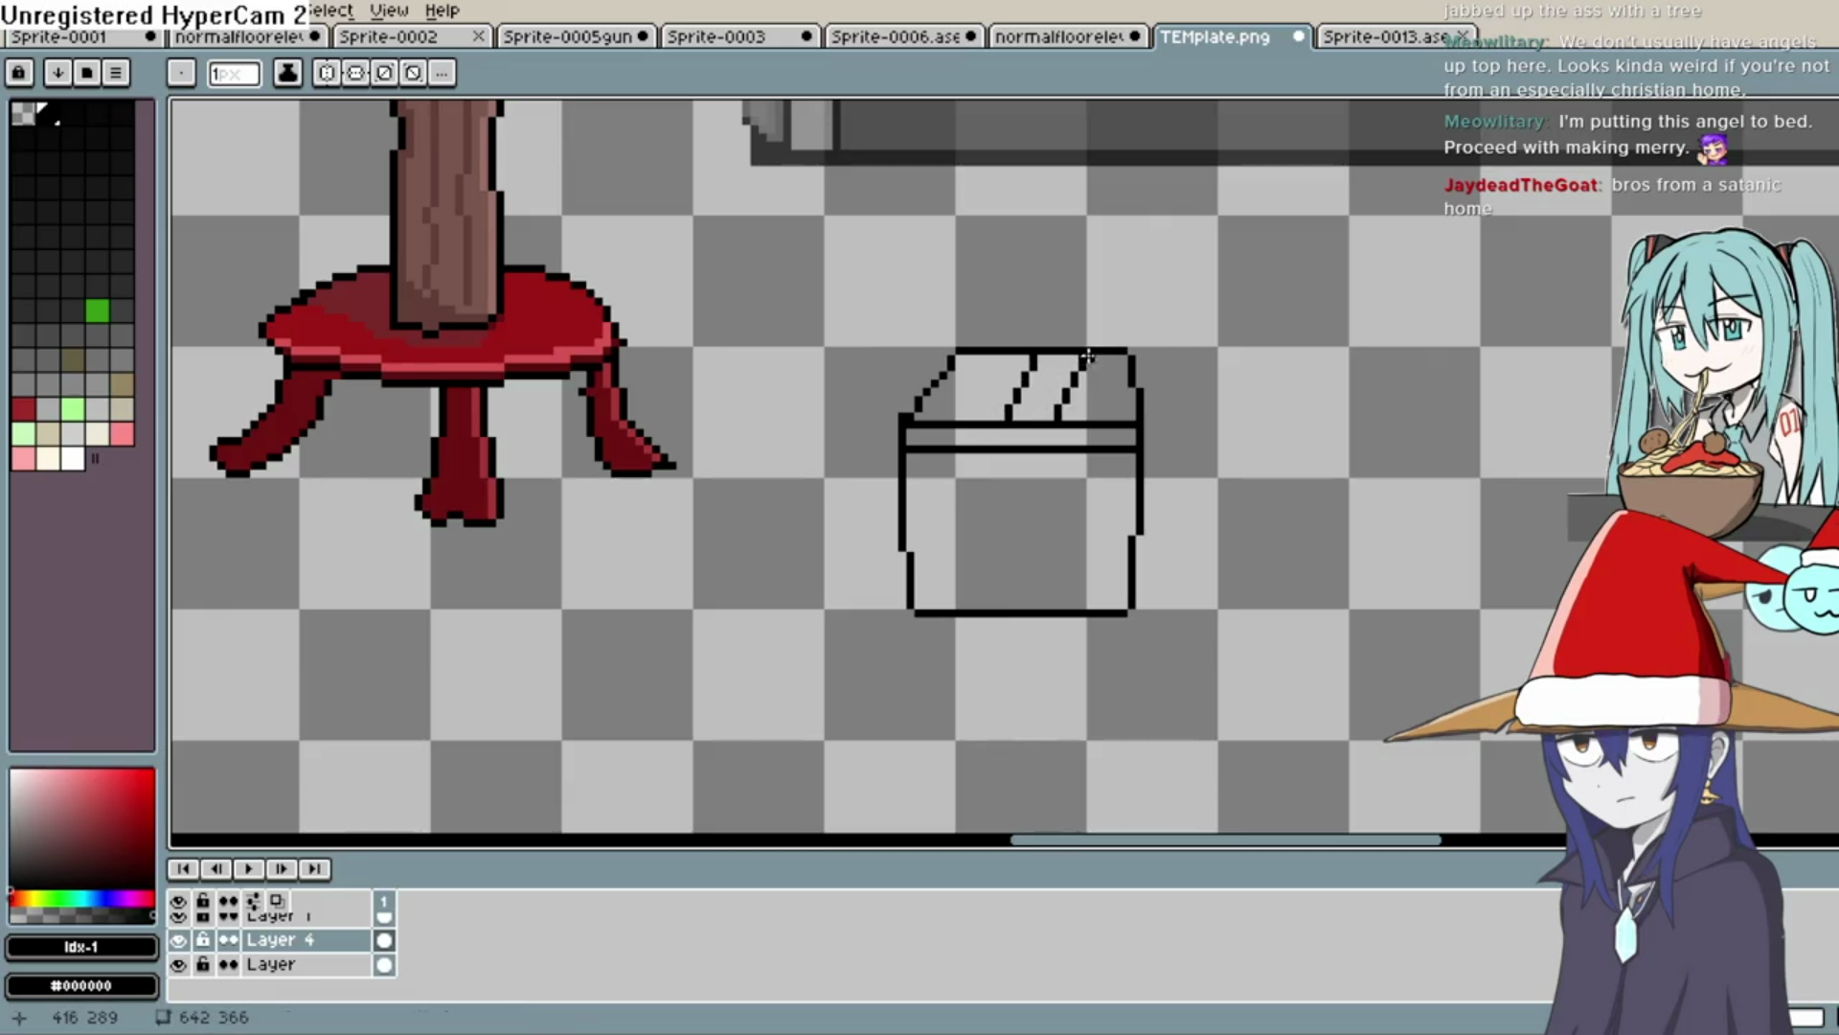
{"action": "key", "text": "ctrl+z"}
{"action": "key", "text": "ctrl+z"}
{"action": "left_click_drag", "start_coordinate": [1027, 357], "coordinate": [970, 420]}
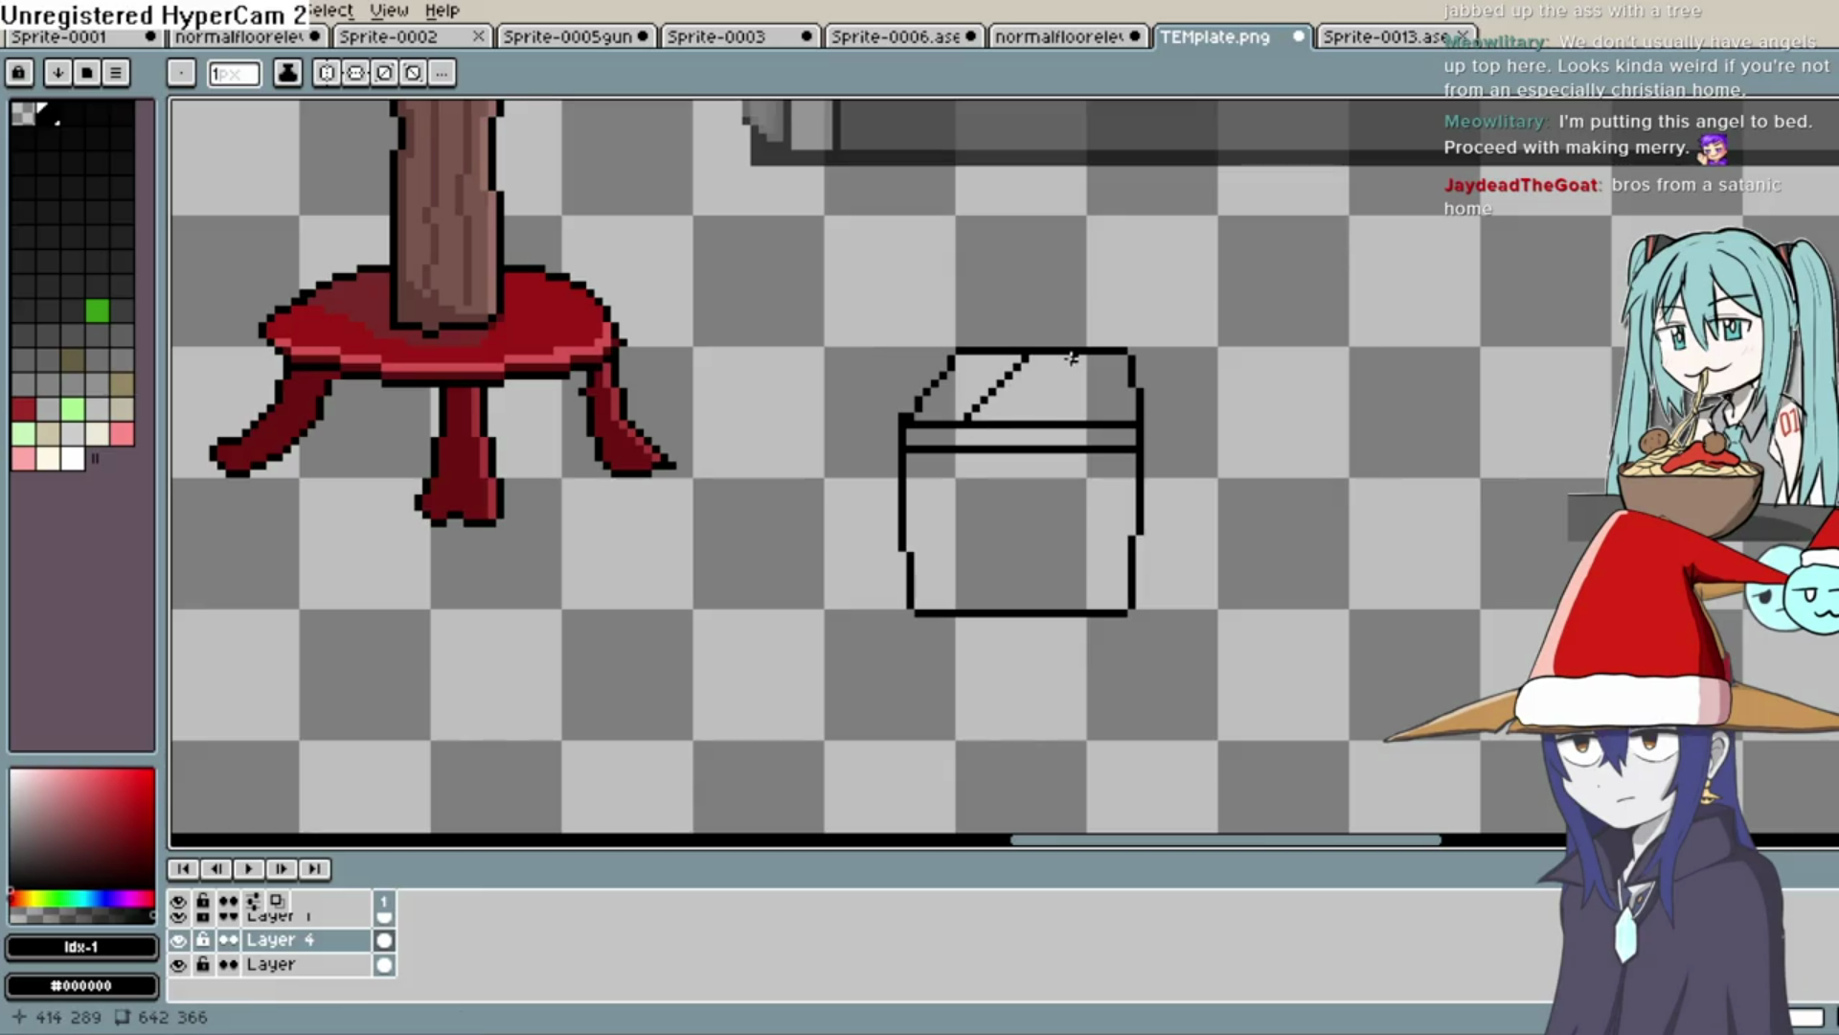
{"action": "key", "text": "ctrl+z"}
{"action": "left_click_drag", "start_coordinate": [1031, 358], "coordinate": [974, 420]}
{"action": "mouse_move", "coordinate": [1082, 359]}
{"action": "left_mouse_down"}
{"action": "mouse_move", "coordinate": [1027, 422]}
{"action": "mouse_move", "coordinate": [980, 539]}
{"action": "mouse_move", "coordinate": [981, 607]}
{"action": "mouse_move", "coordinate": [981, 426]}
{"action": "mouse_move", "coordinate": [982, 611]}
{"action": "left_mouse_up"}
{"action": "key", "text": "ctrl+z"}
Draw the vertical ribbon line down the box front and shade a stripe on the top darker grey
{"action": "left_click_drag", "start_coordinate": [1031, 426], "coordinate": [1031, 612]}
{"action": "mouse_move", "coordinate": [1049, 392]}
{"action": "left_mouse_down"}
{"action": "mouse_move", "coordinate": [1129, 386]}
{"action": "mouse_move", "coordinate": [1102, 371]}
{"action": "mouse_move", "coordinate": [928, 398]}
{"action": "left_mouse_up"}
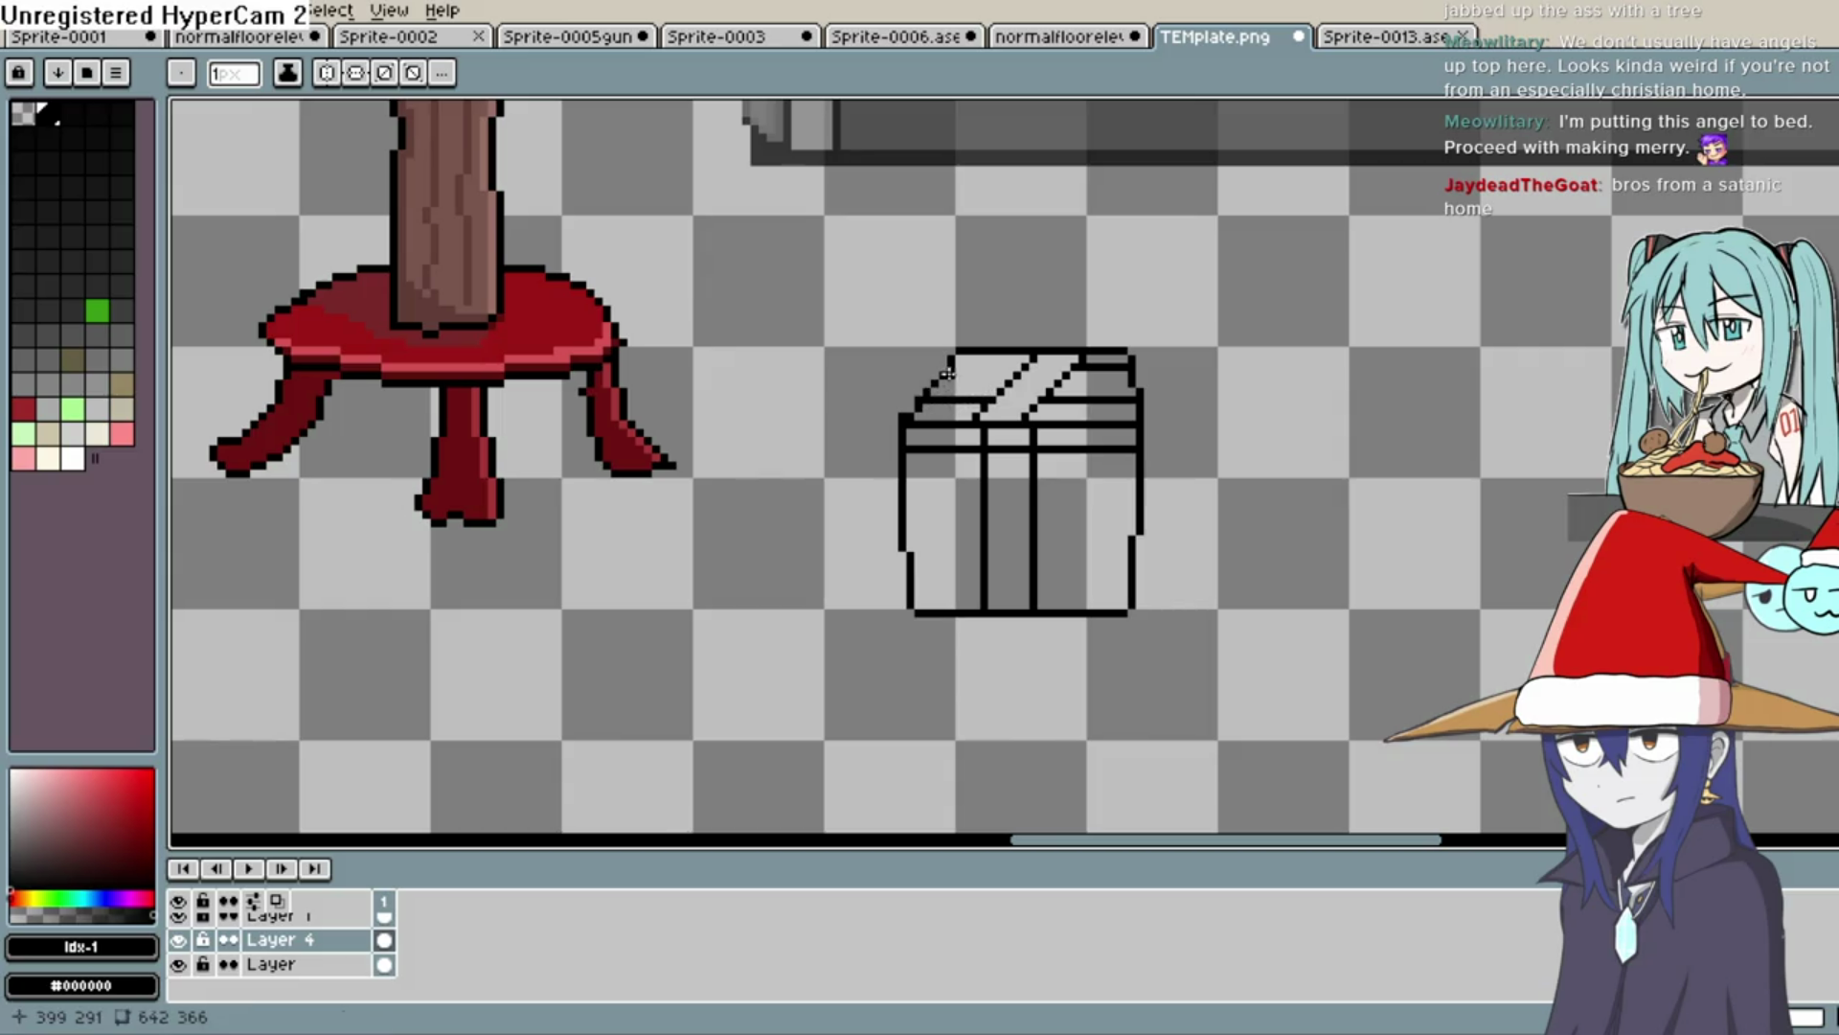
{"action": "left_click_drag", "start_coordinate": [1024, 365], "coordinate": [972, 372]}
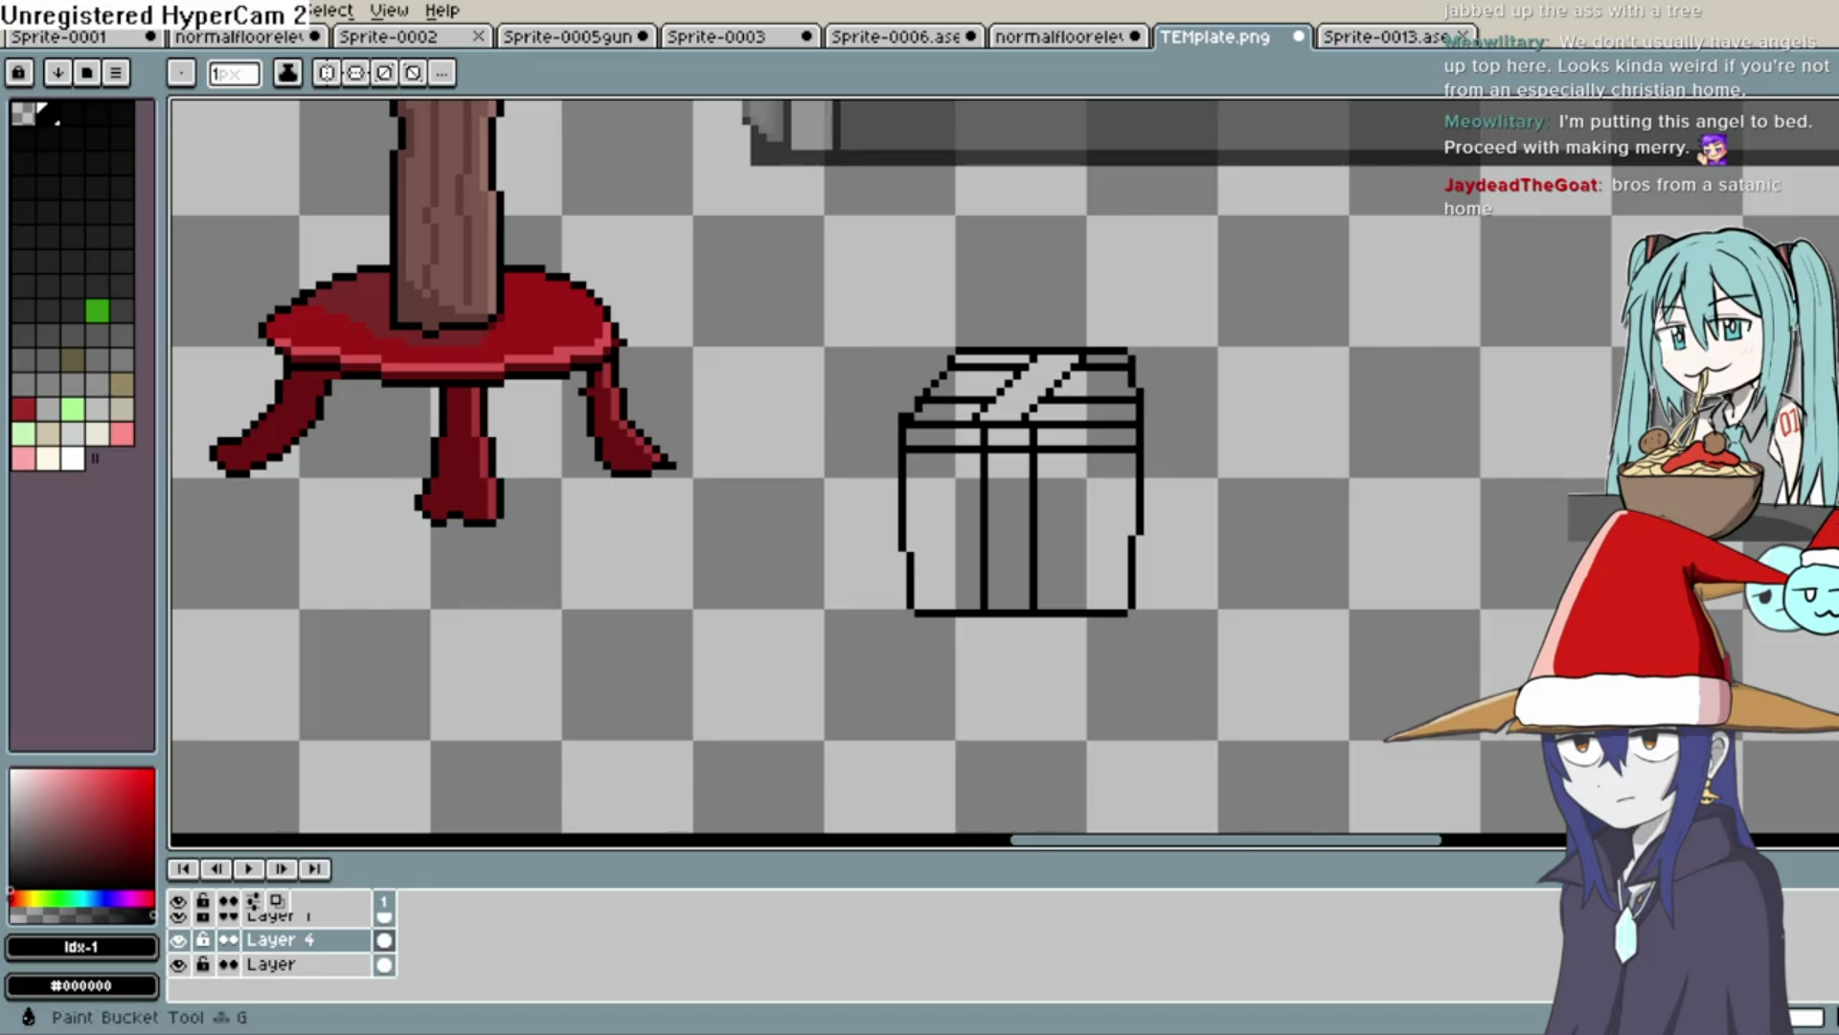
{"action": "key", "text": "g"}
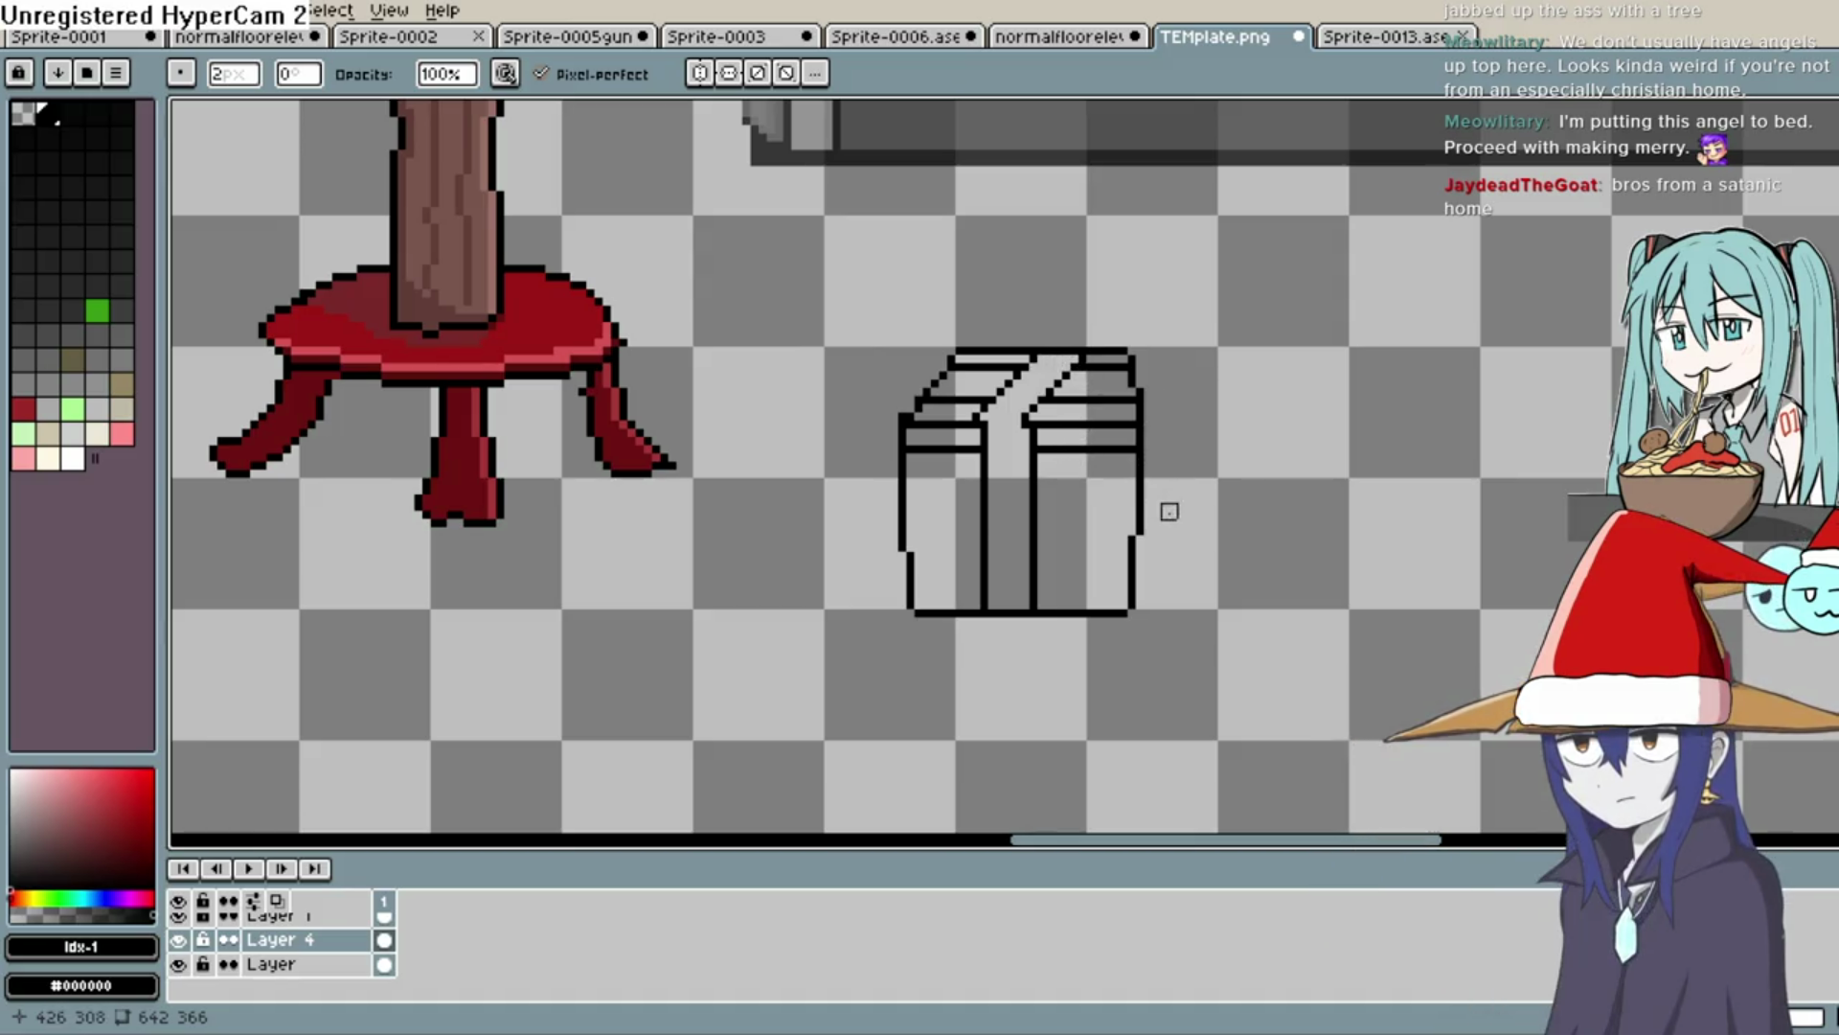
{"action": "left_click", "coordinate": [76, 774]}
Fill the box's front panels and lid-side strips with deep red
{"action": "left_click_drag", "start_coordinate": [77, 774], "coordinate": [121, 785]}
{"action": "key", "text": "g"}
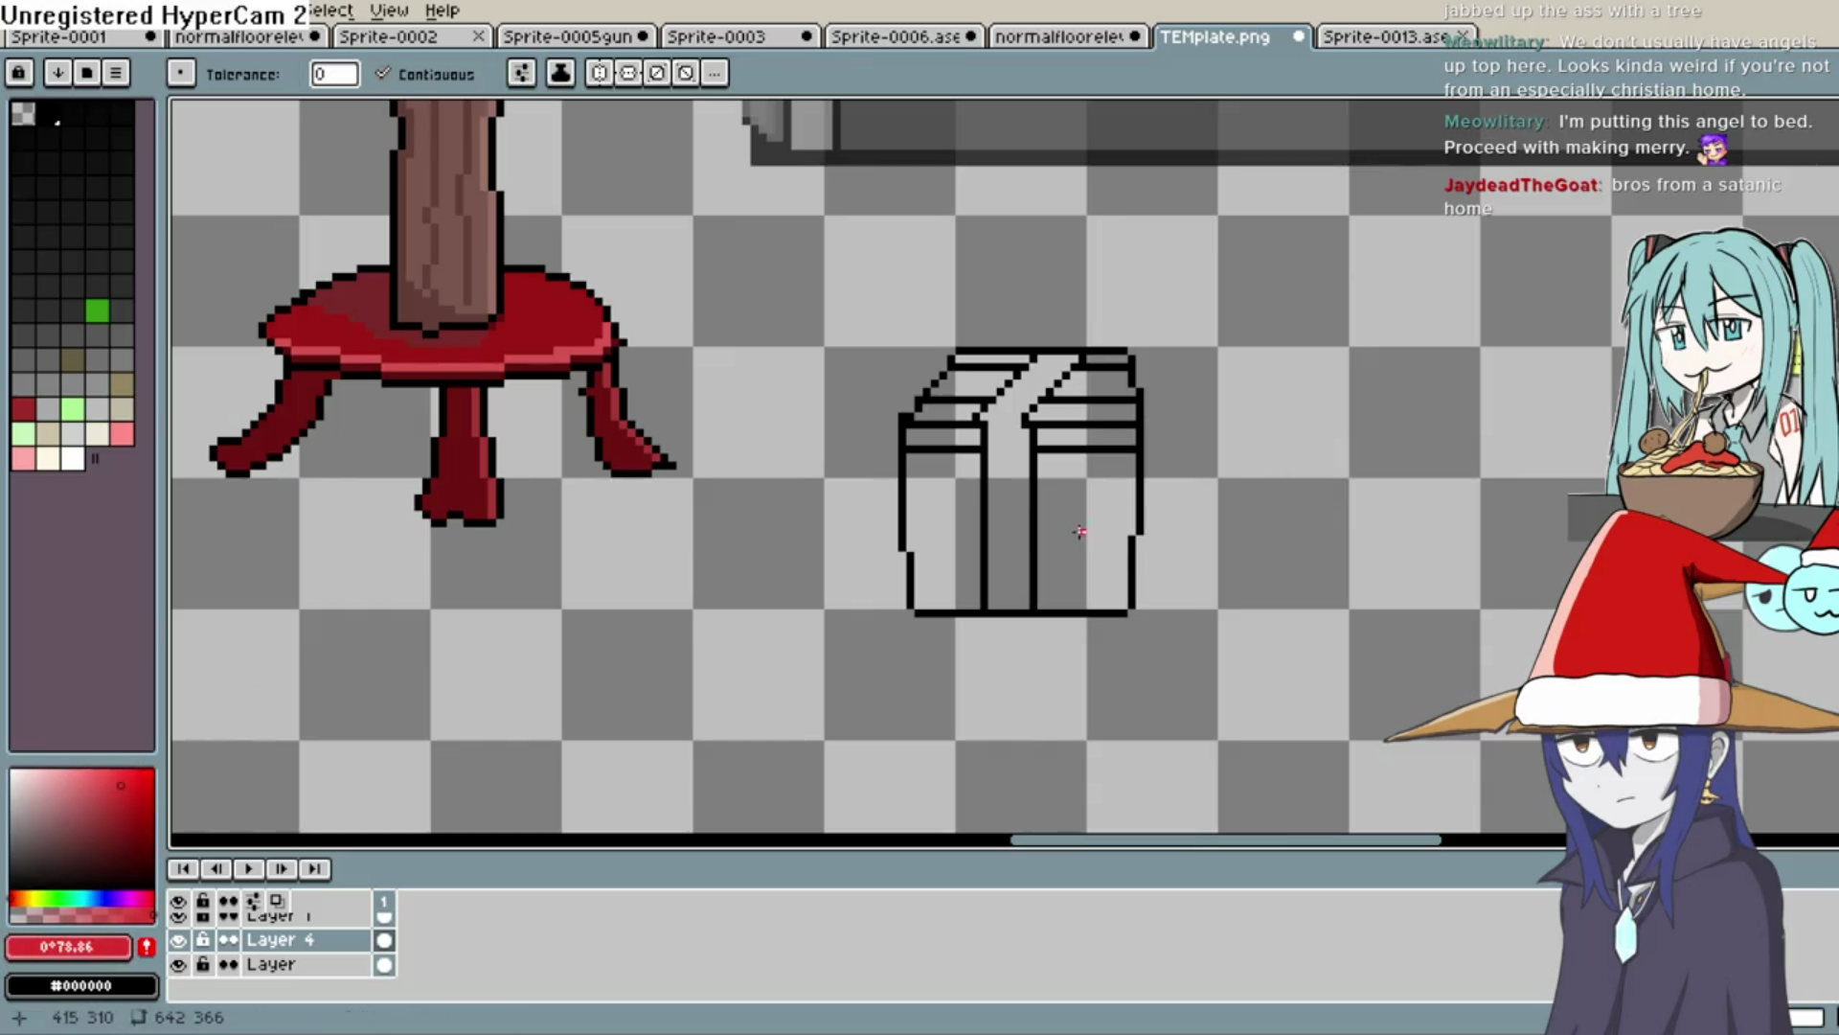
{"action": "left_click", "coordinate": [1079, 531]}
{"action": "left_click", "coordinate": [961, 523]}
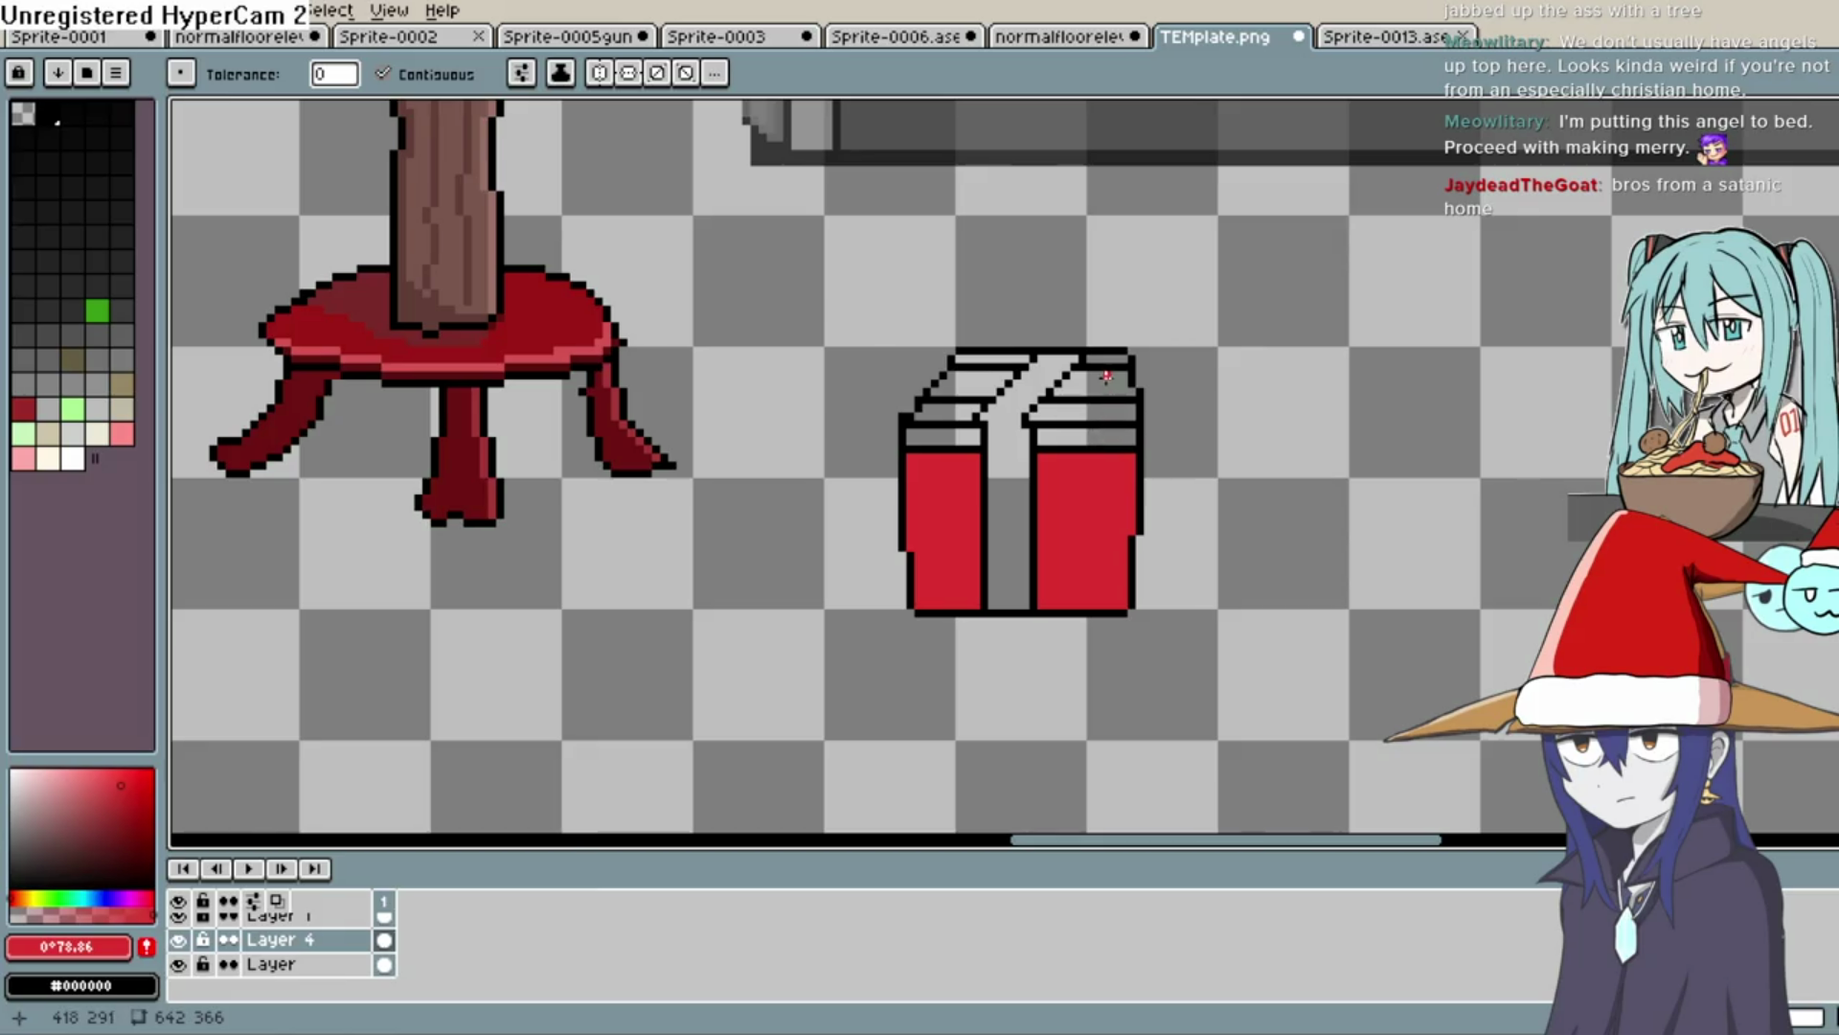
{"action": "left_click", "coordinate": [1091, 414]}
{"action": "left_click", "coordinate": [965, 412]}
{"action": "left_click", "coordinate": [992, 359]}
Fill the vertical, lid and diagonal ribbon parts white instead of pale pink
{"action": "left_click", "coordinate": [24, 460]}
{"action": "left_click_drag", "start_coordinate": [60, 758], "coordinate": [32, 757]}
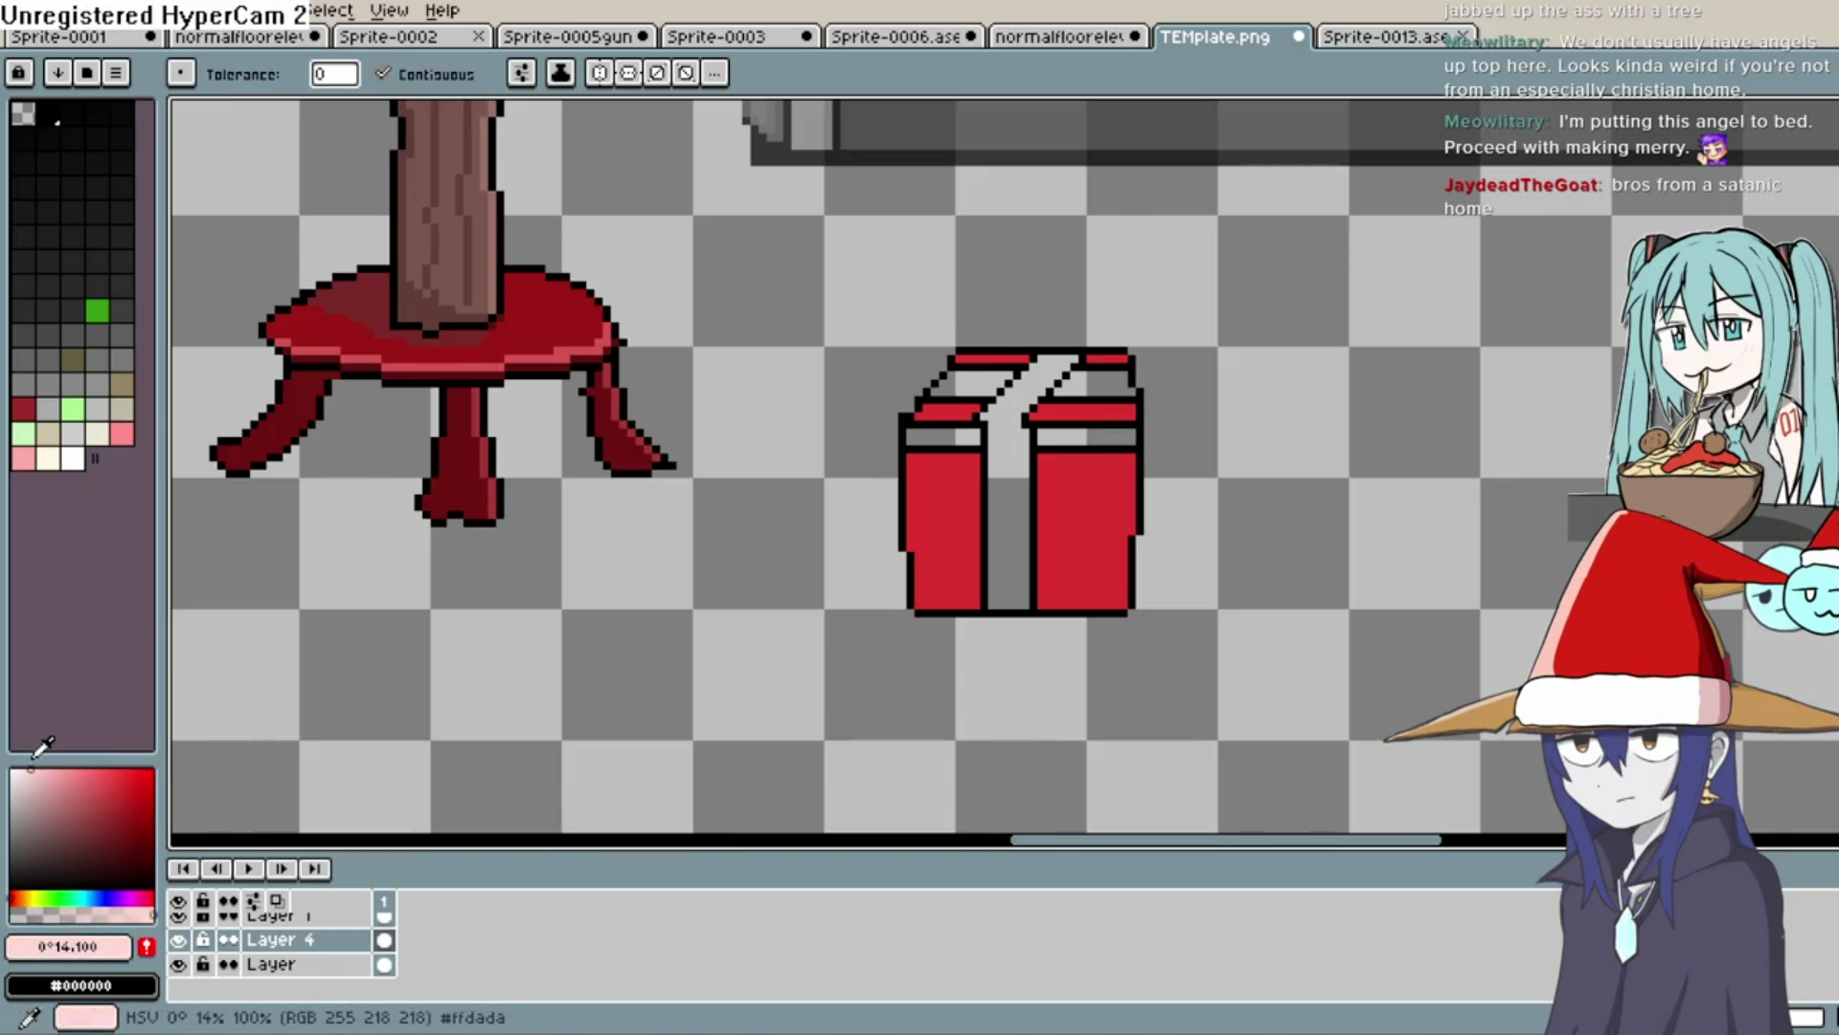
{"action": "left_click", "coordinate": [1019, 489]}
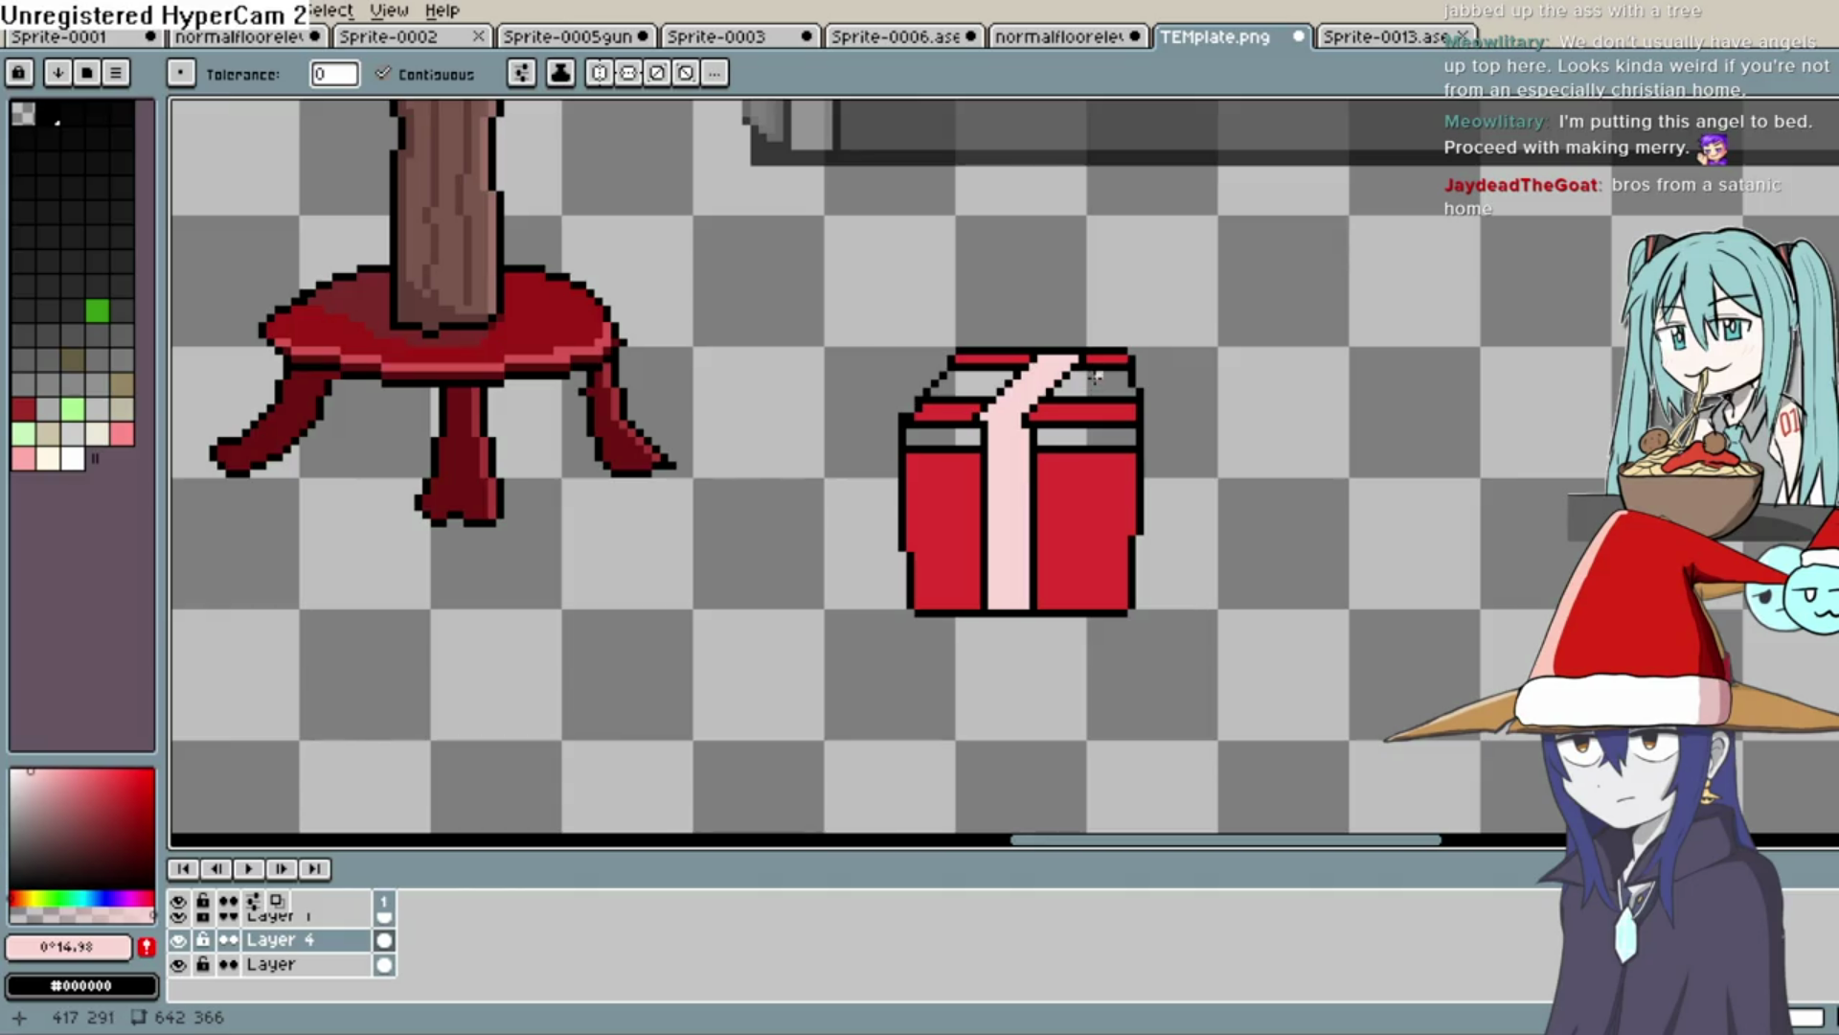
{"action": "key", "text": "ctrl+z"}
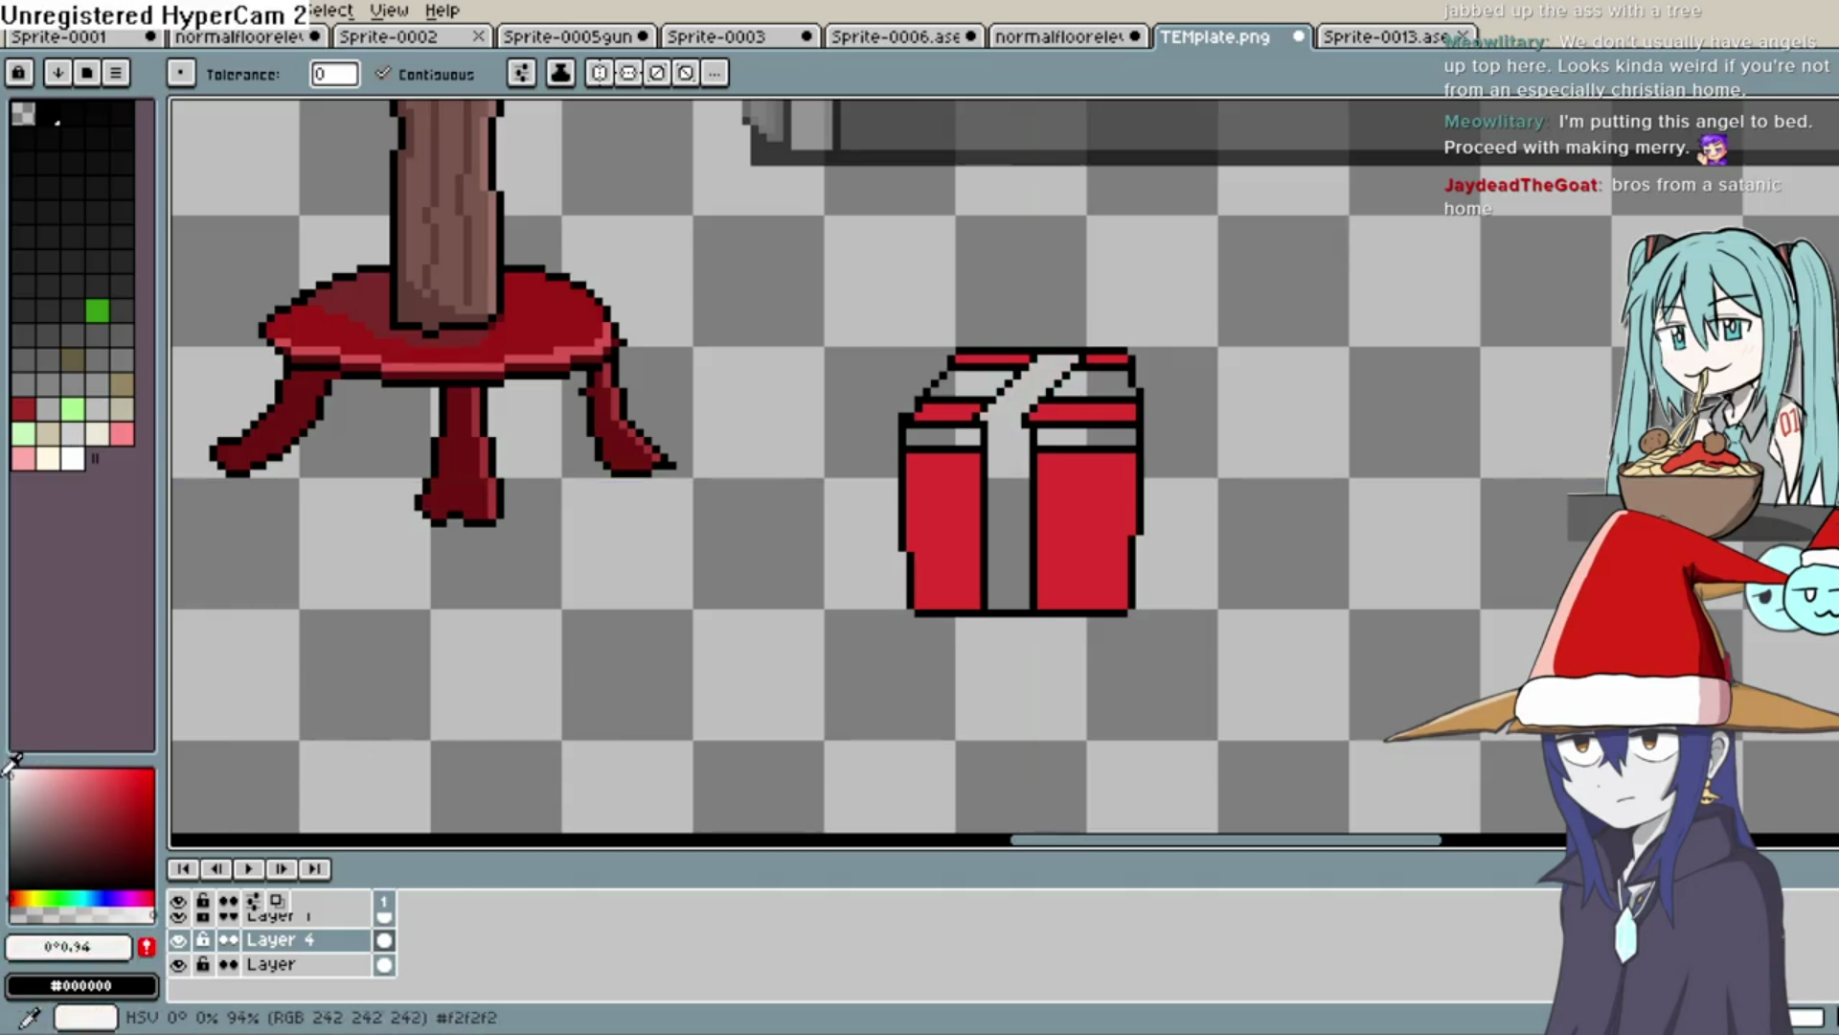
{"action": "left_click", "coordinate": [1020, 455]}
{"action": "left_click", "coordinate": [1089, 391]}
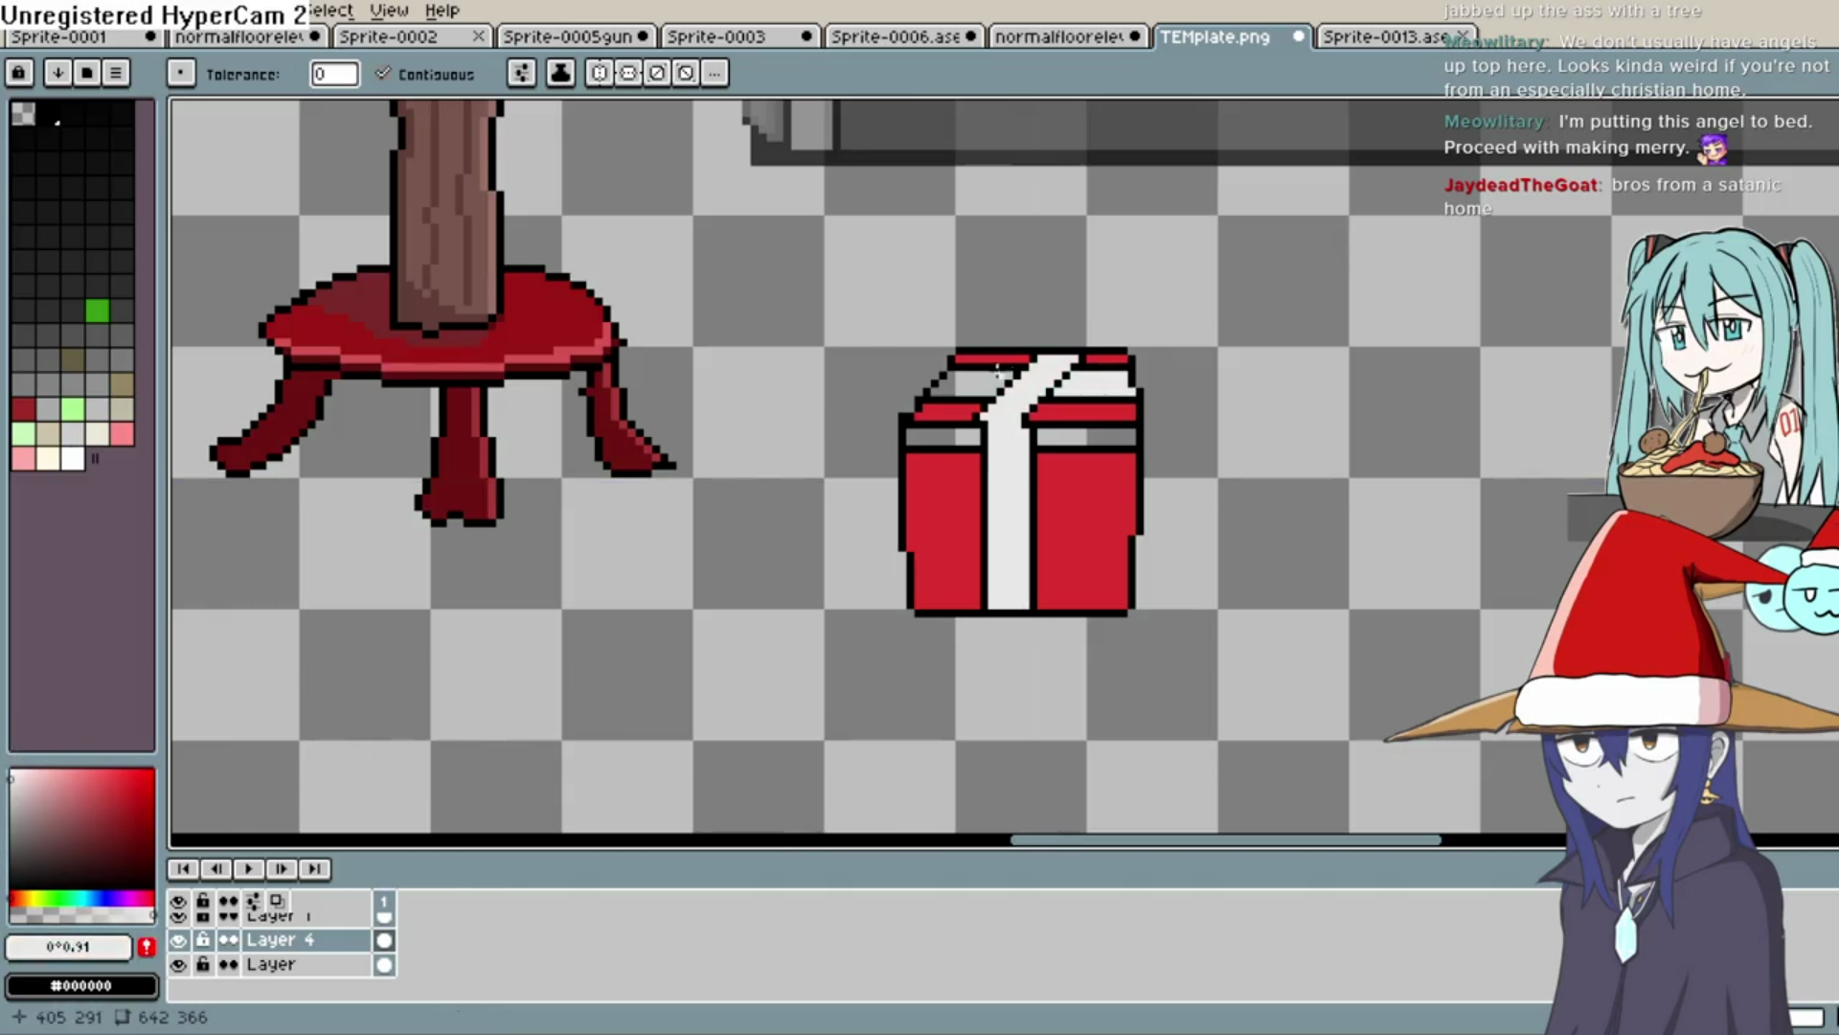
{"action": "left_click", "coordinate": [1020, 356]}
Fill the left and right lid bands under the lid with a darker red
{"action": "key", "text": "i"}
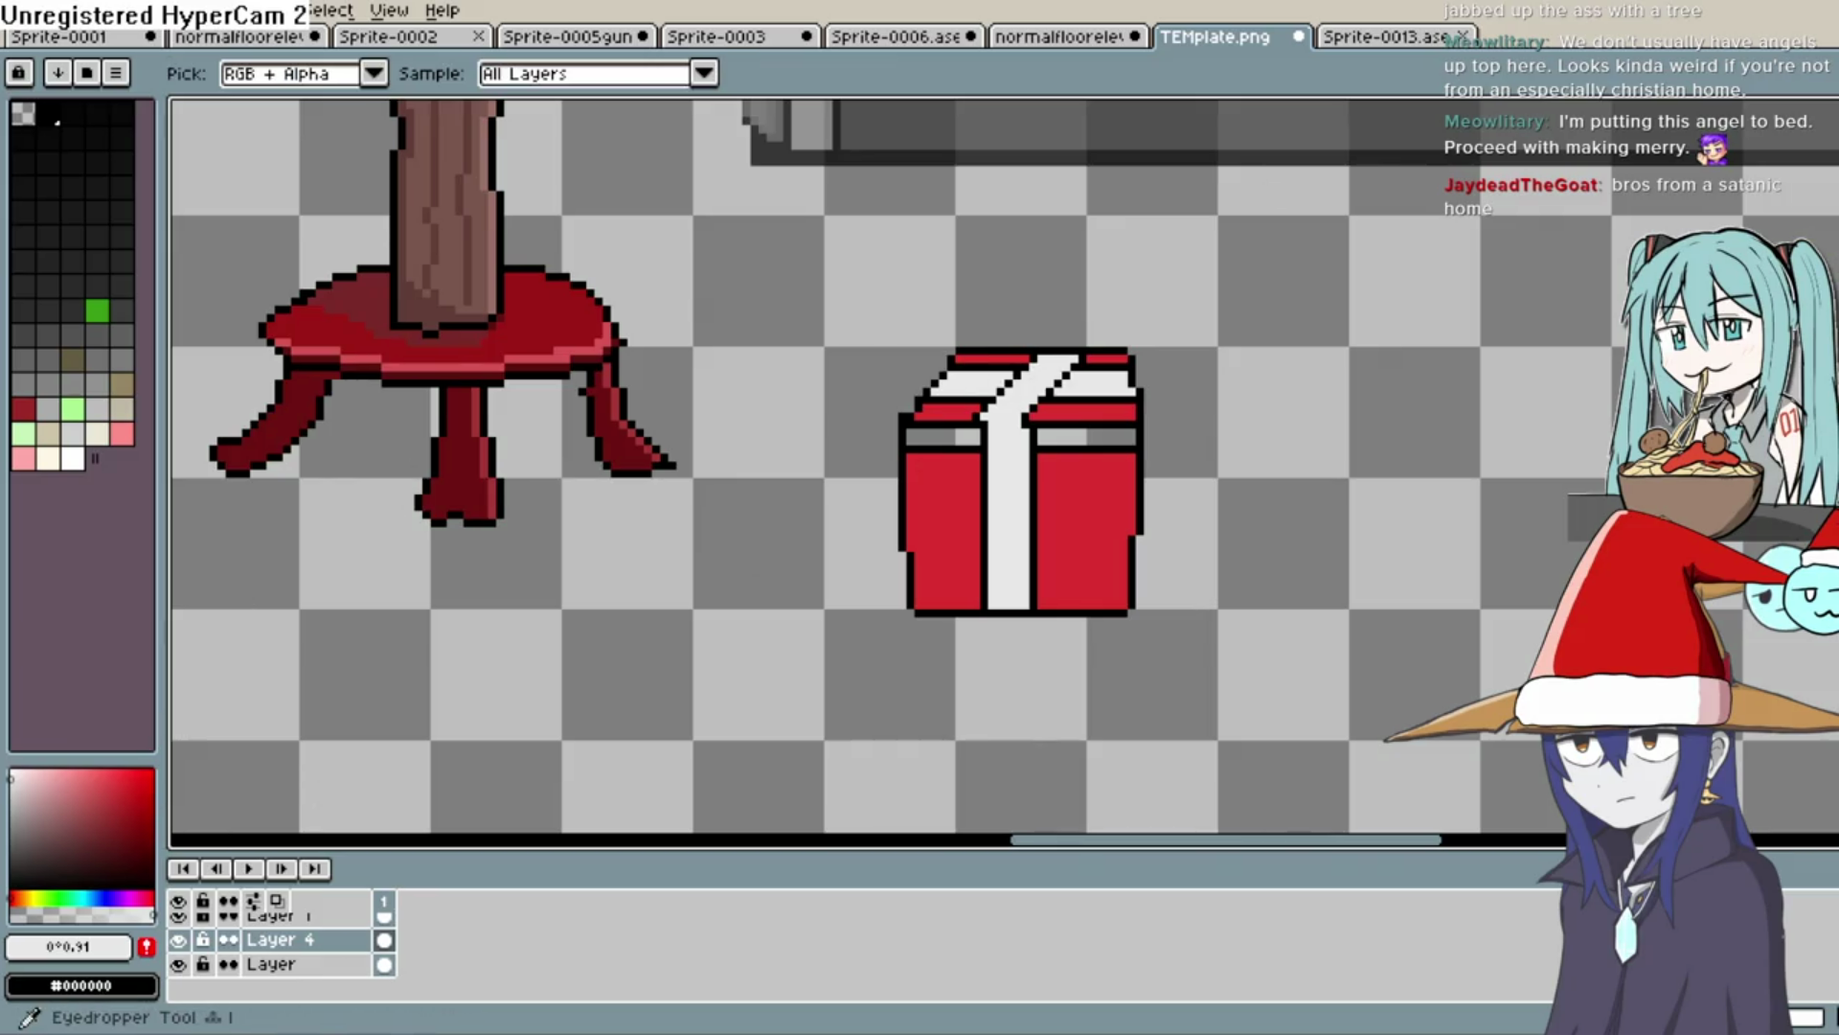
{"action": "left_click", "coordinate": [1108, 542]}
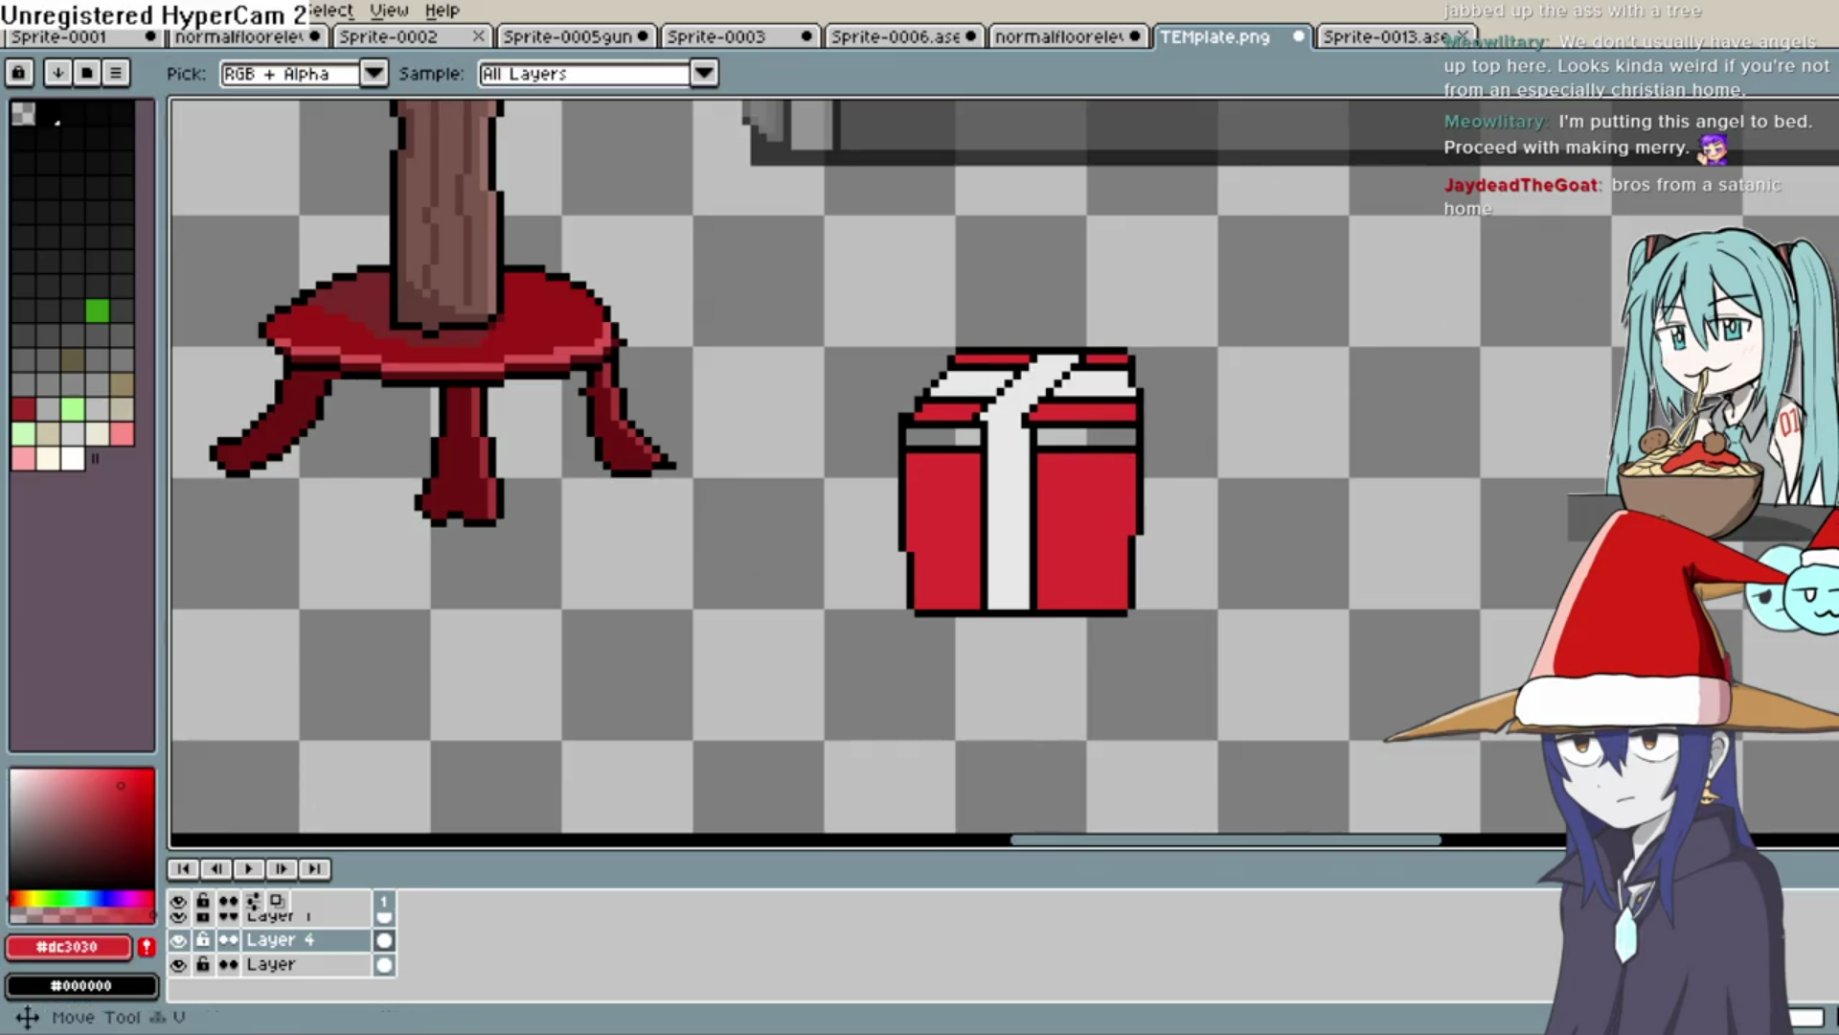
{"action": "key", "text": "g"}
{"action": "left_click", "coordinate": [1128, 412]}
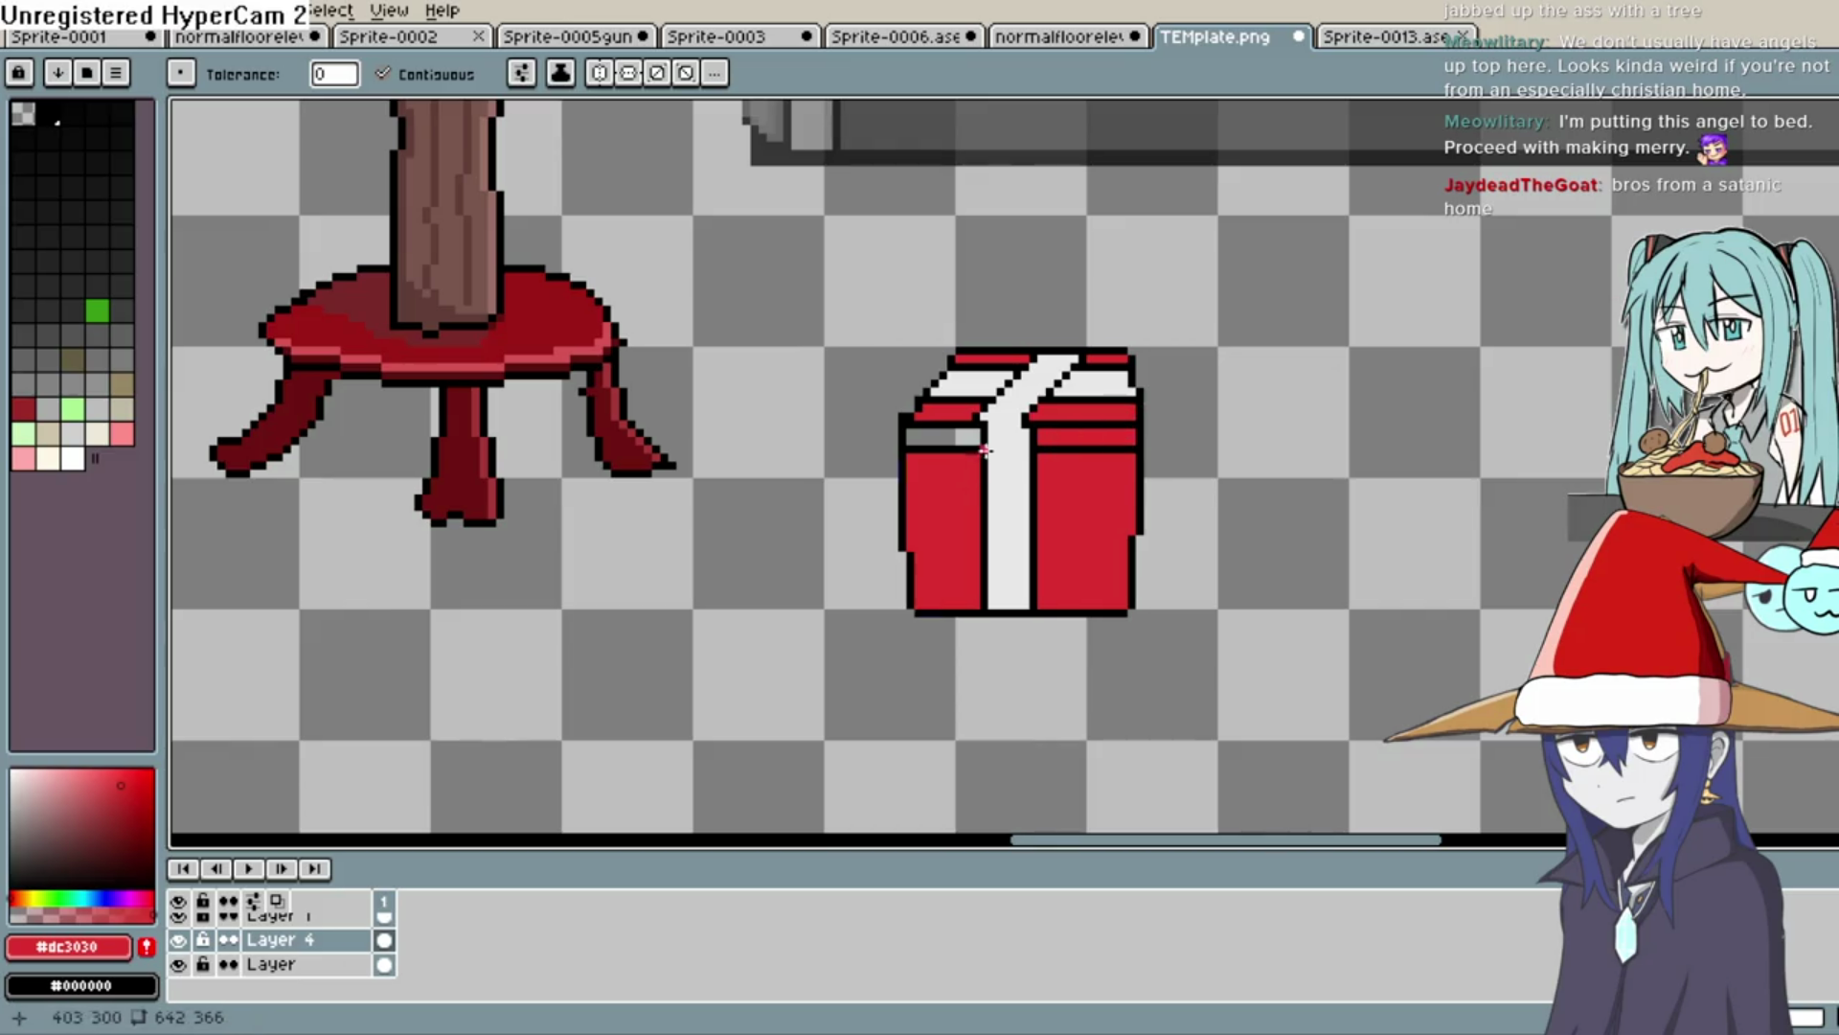
{"action": "key", "text": "ctrl+z"}
{"action": "left_click", "coordinate": [122, 809]}
{"action": "left_click", "coordinate": [1106, 438]}
{"action": "left_click", "coordinate": [949, 442]}
{"action": "scroll", "coordinate": [1273, 370], "scroll_direction": "down", "scroll_amount": 2}
{"action": "scroll", "coordinate": [1236, 425], "scroll_direction": "up", "scroll_amount": 2}
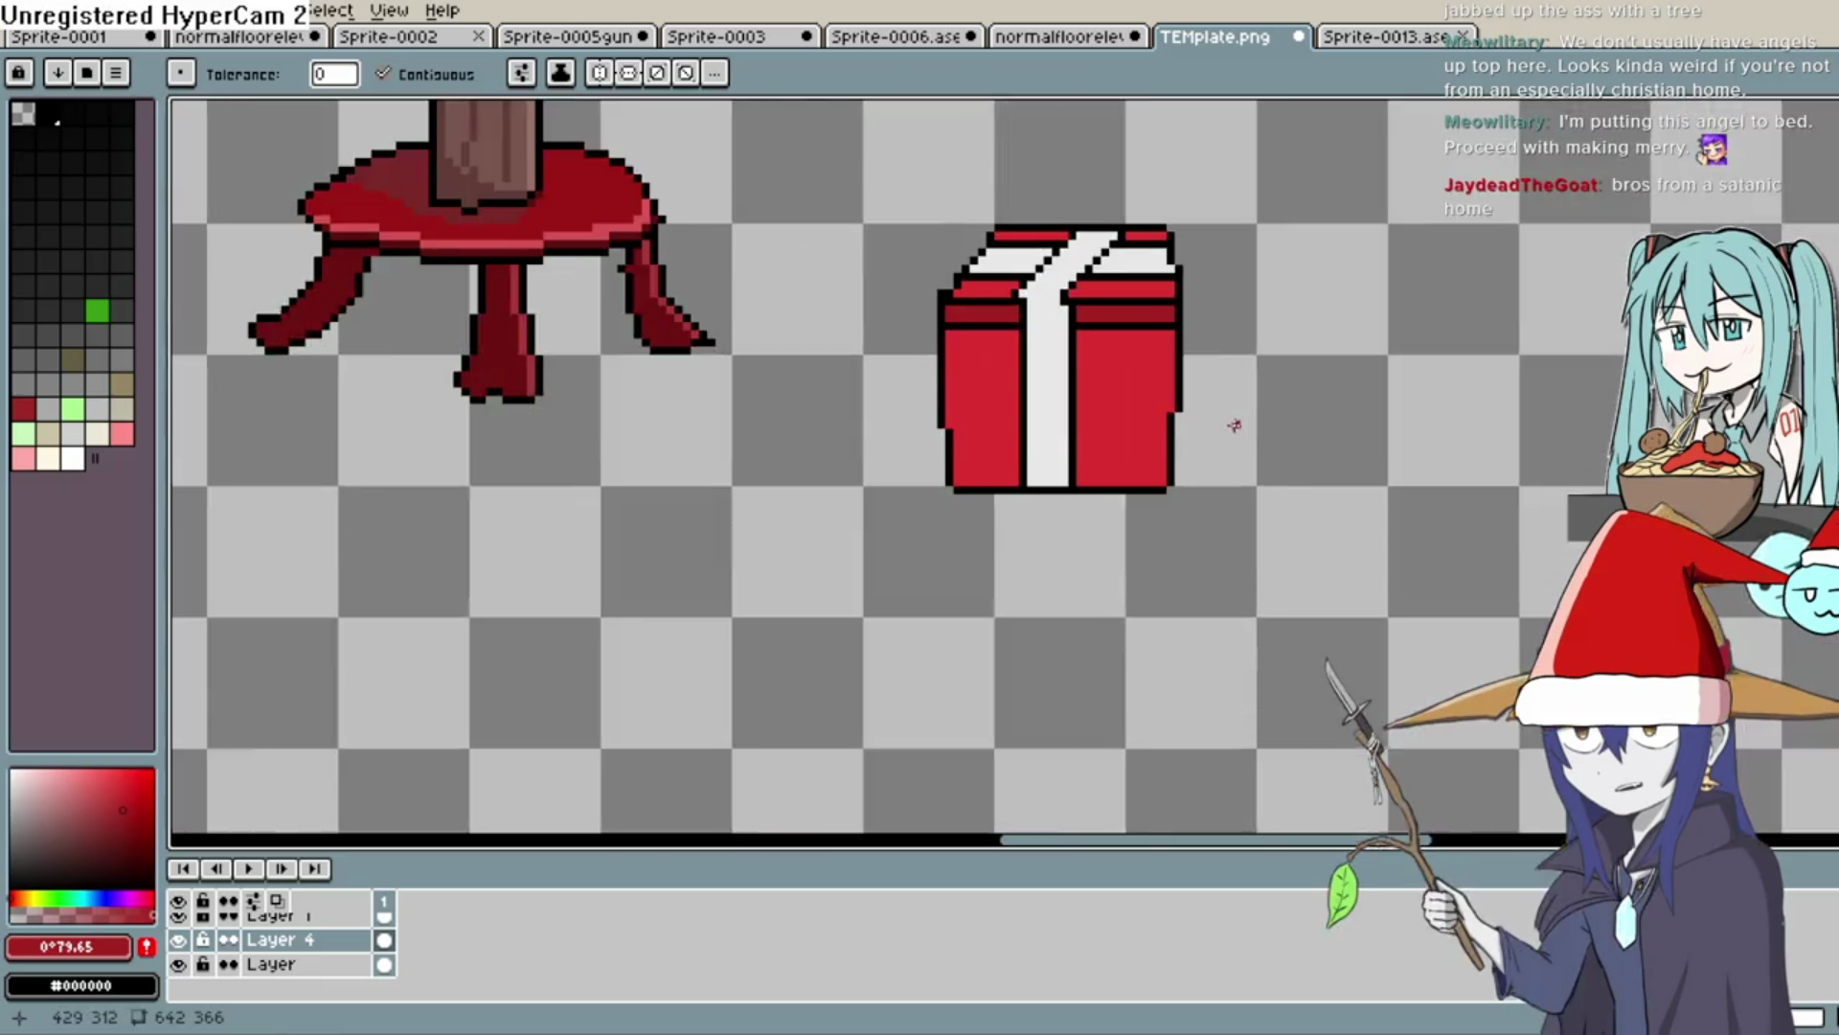
{"action": "scroll", "coordinate": [1236, 424], "scroll_direction": "up", "scroll_amount": 1}
{"action": "left_click_drag", "start_coordinate": [1180, 424], "coordinate": [1161, 591]}
Draw black lines across the right and left red panels beneath the lid bands
{"action": "key", "text": "i"}
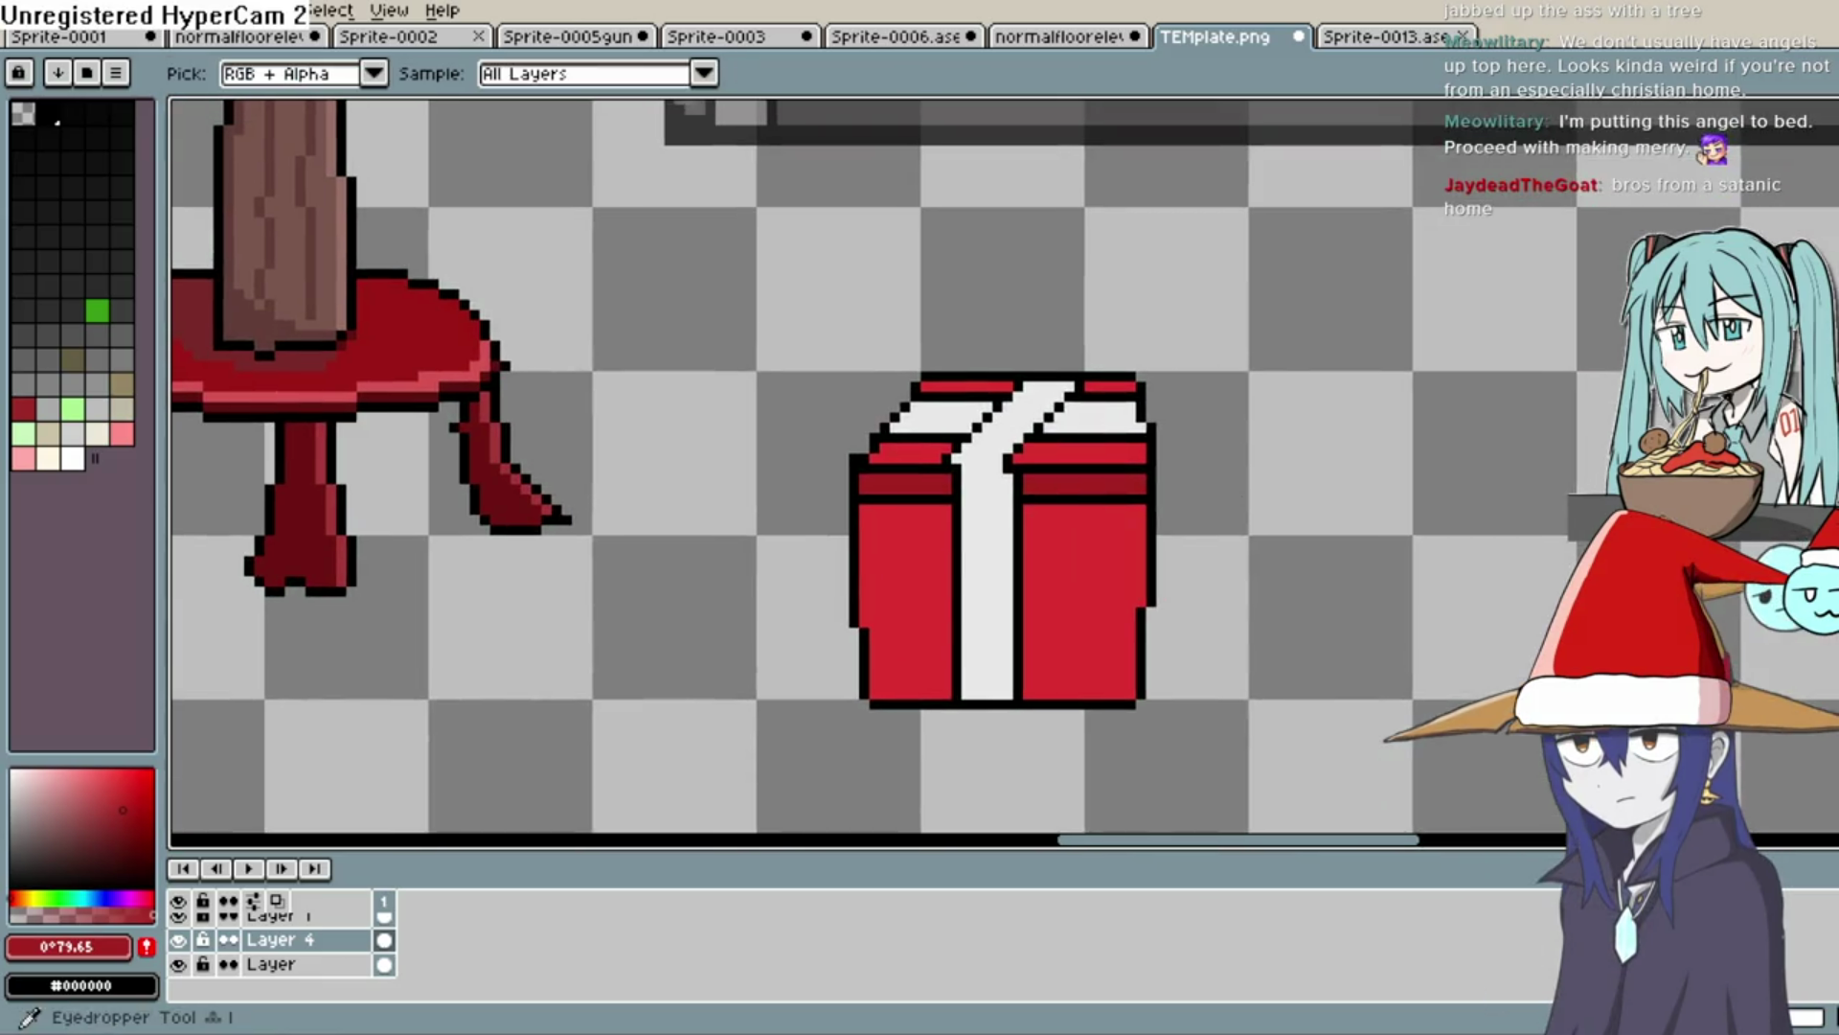
{"action": "left_click", "coordinate": [1055, 546]}
{"action": "left_click", "coordinate": [113, 812]}
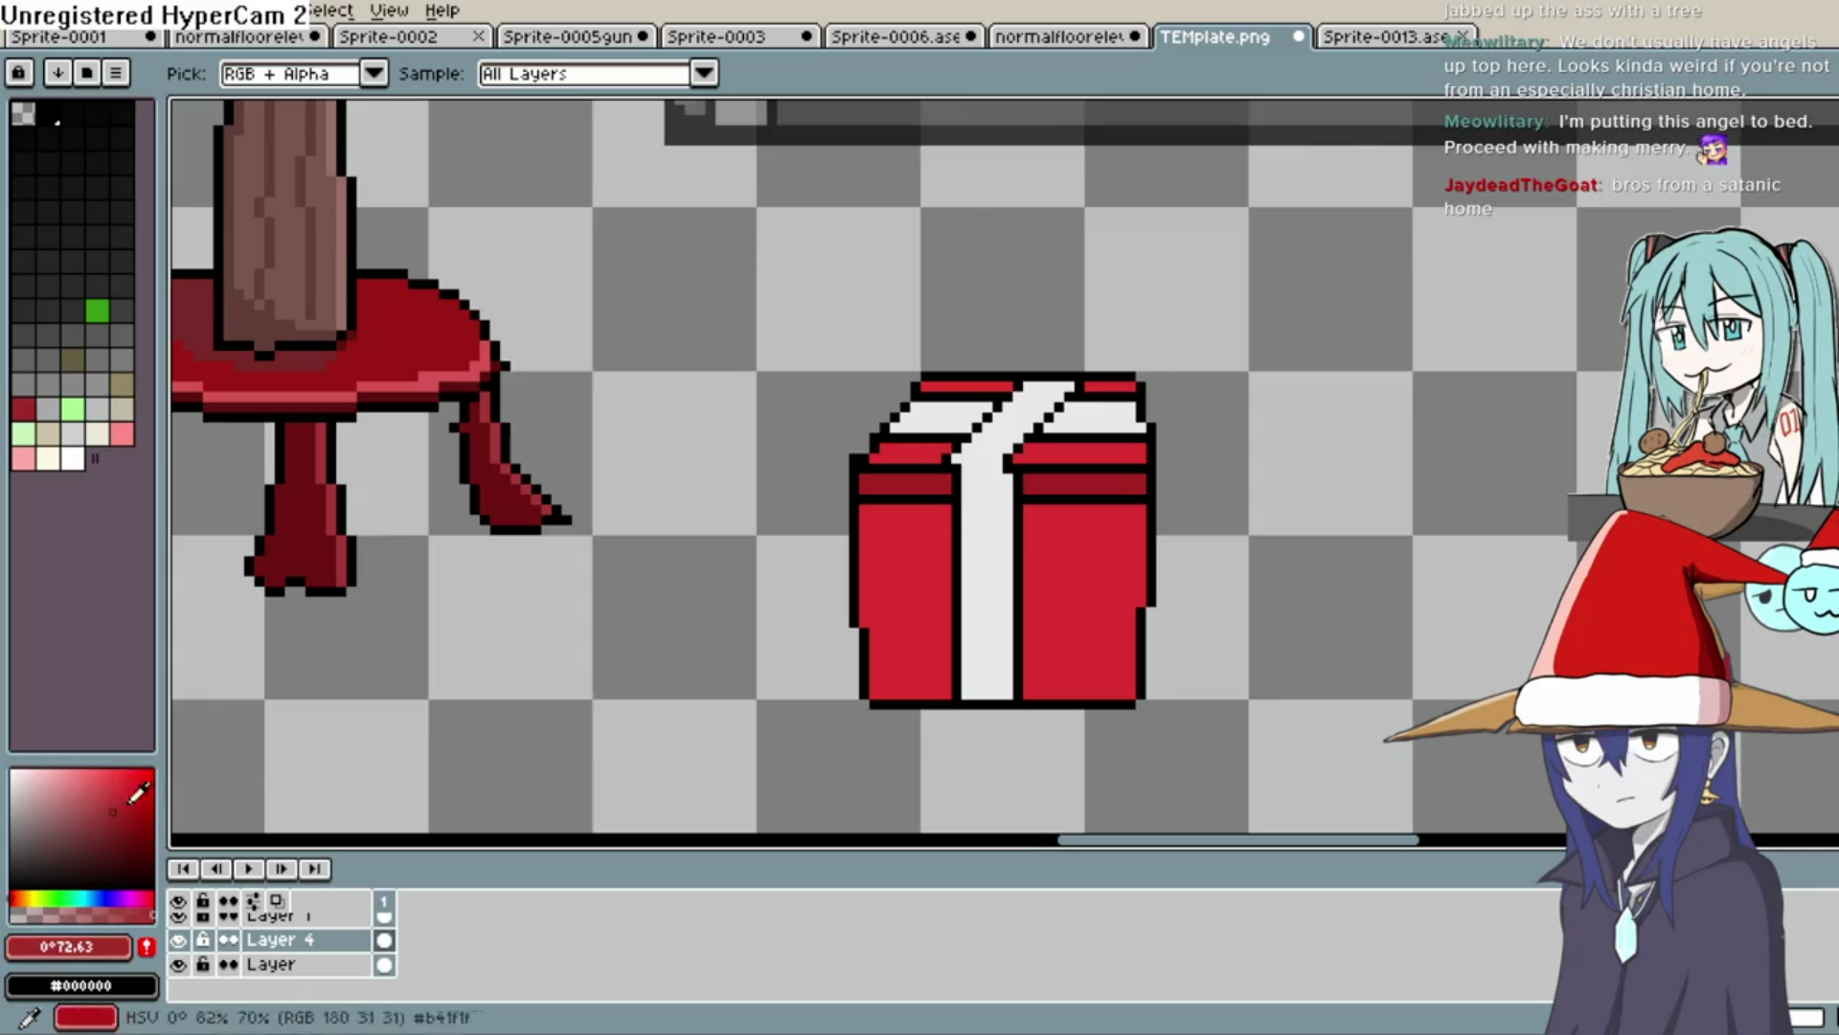
{"action": "key", "text": "b"}
{"action": "scroll", "coordinate": [1111, 519], "scroll_direction": "up", "scroll_amount": 1}
{"action": "scroll", "coordinate": [1111, 519], "scroll_direction": "up", "scroll_amount": 1}
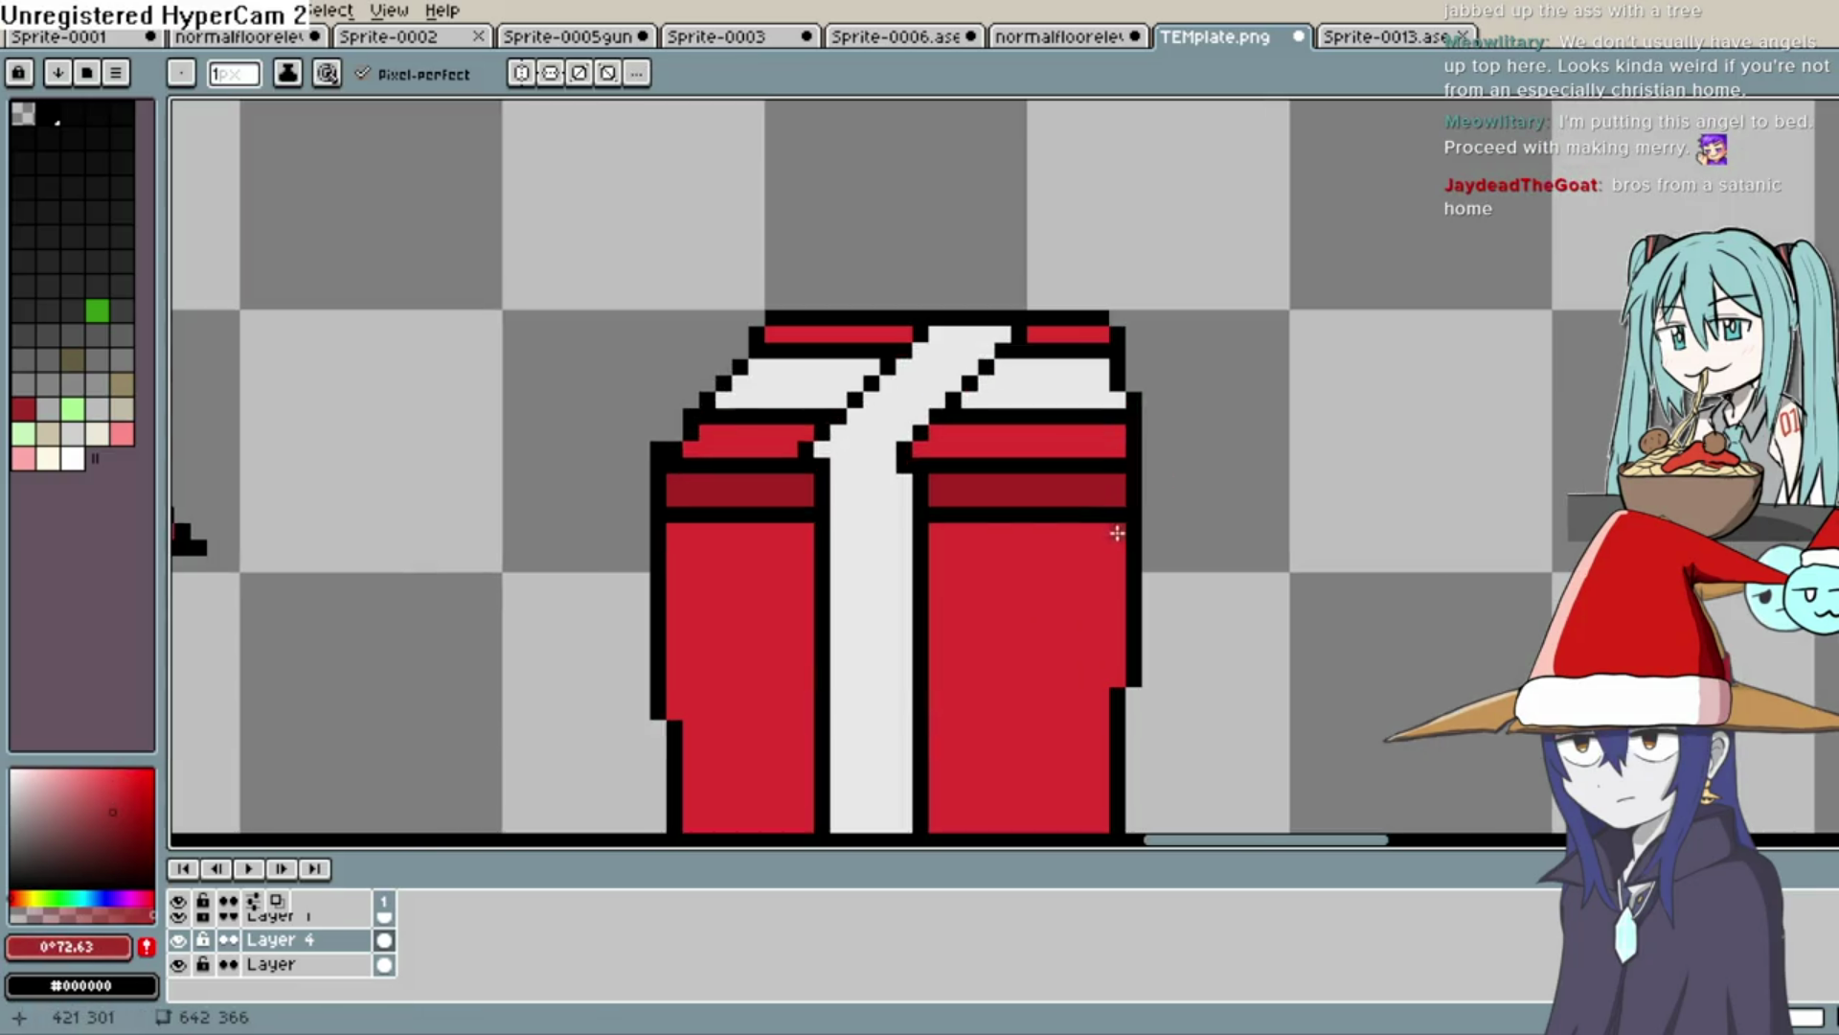
{"action": "key", "text": "l"}
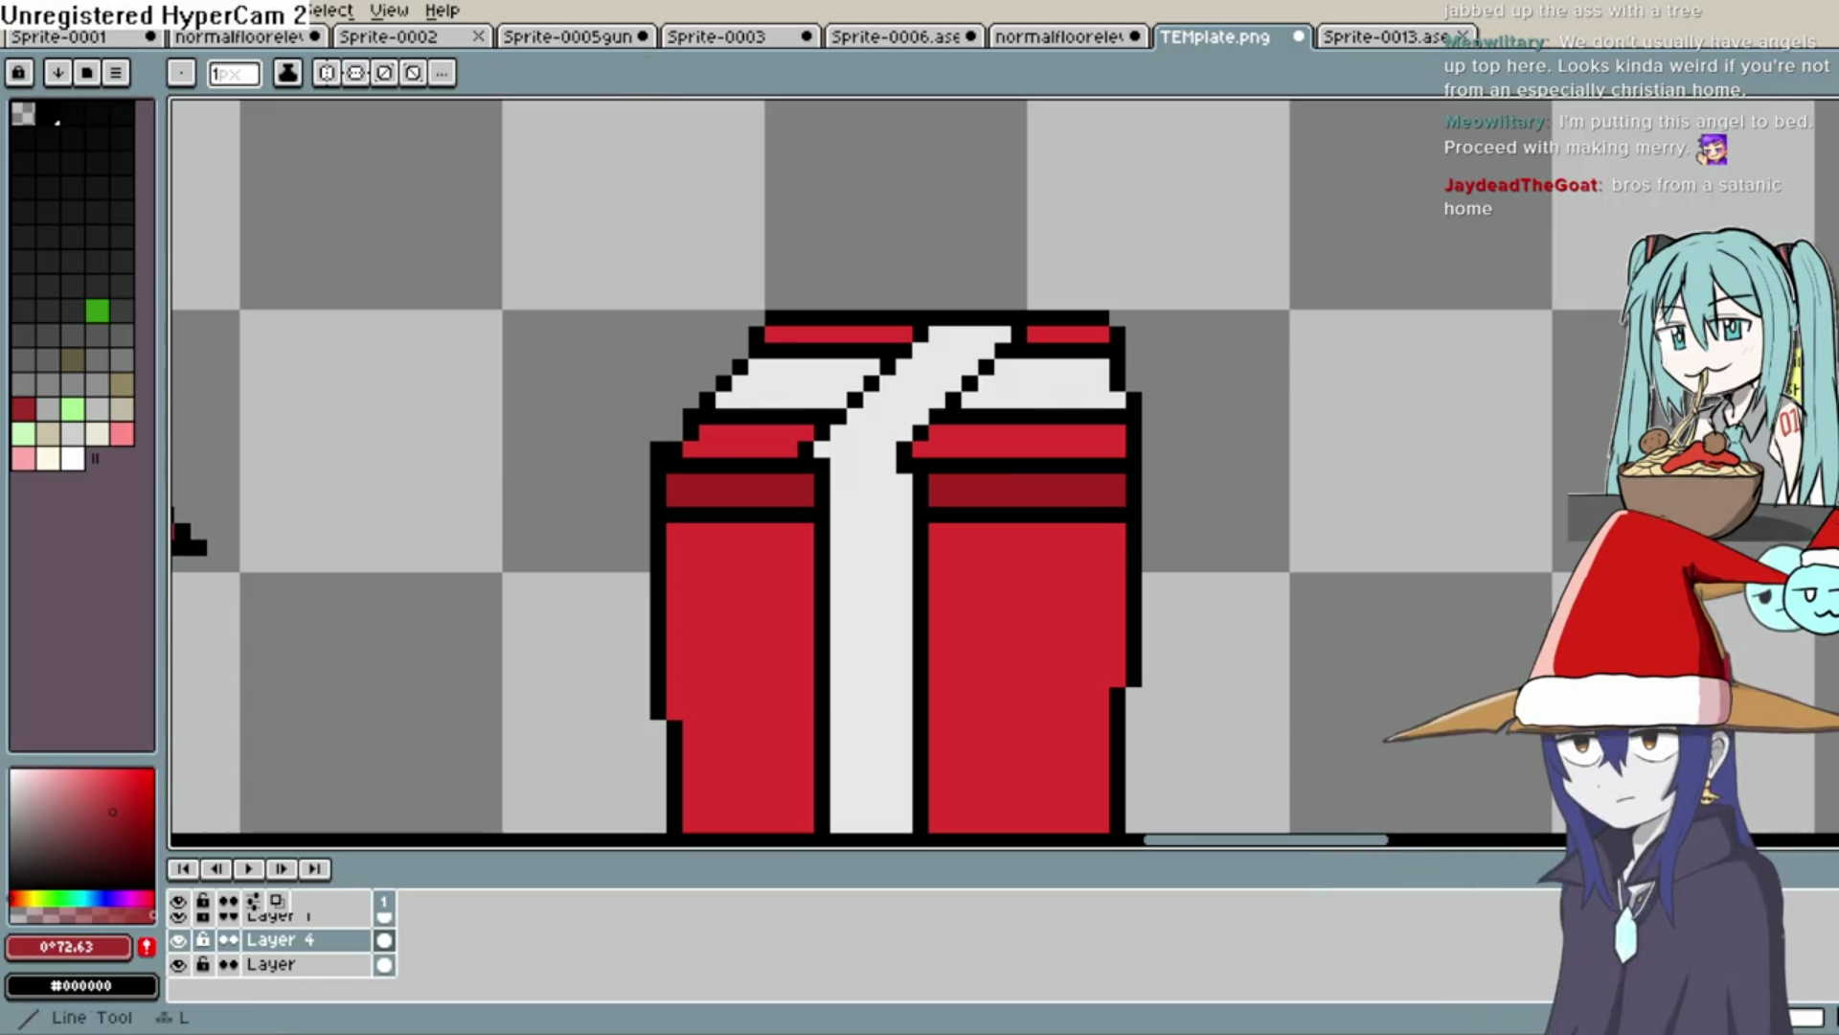
{"action": "key", "text": "i"}
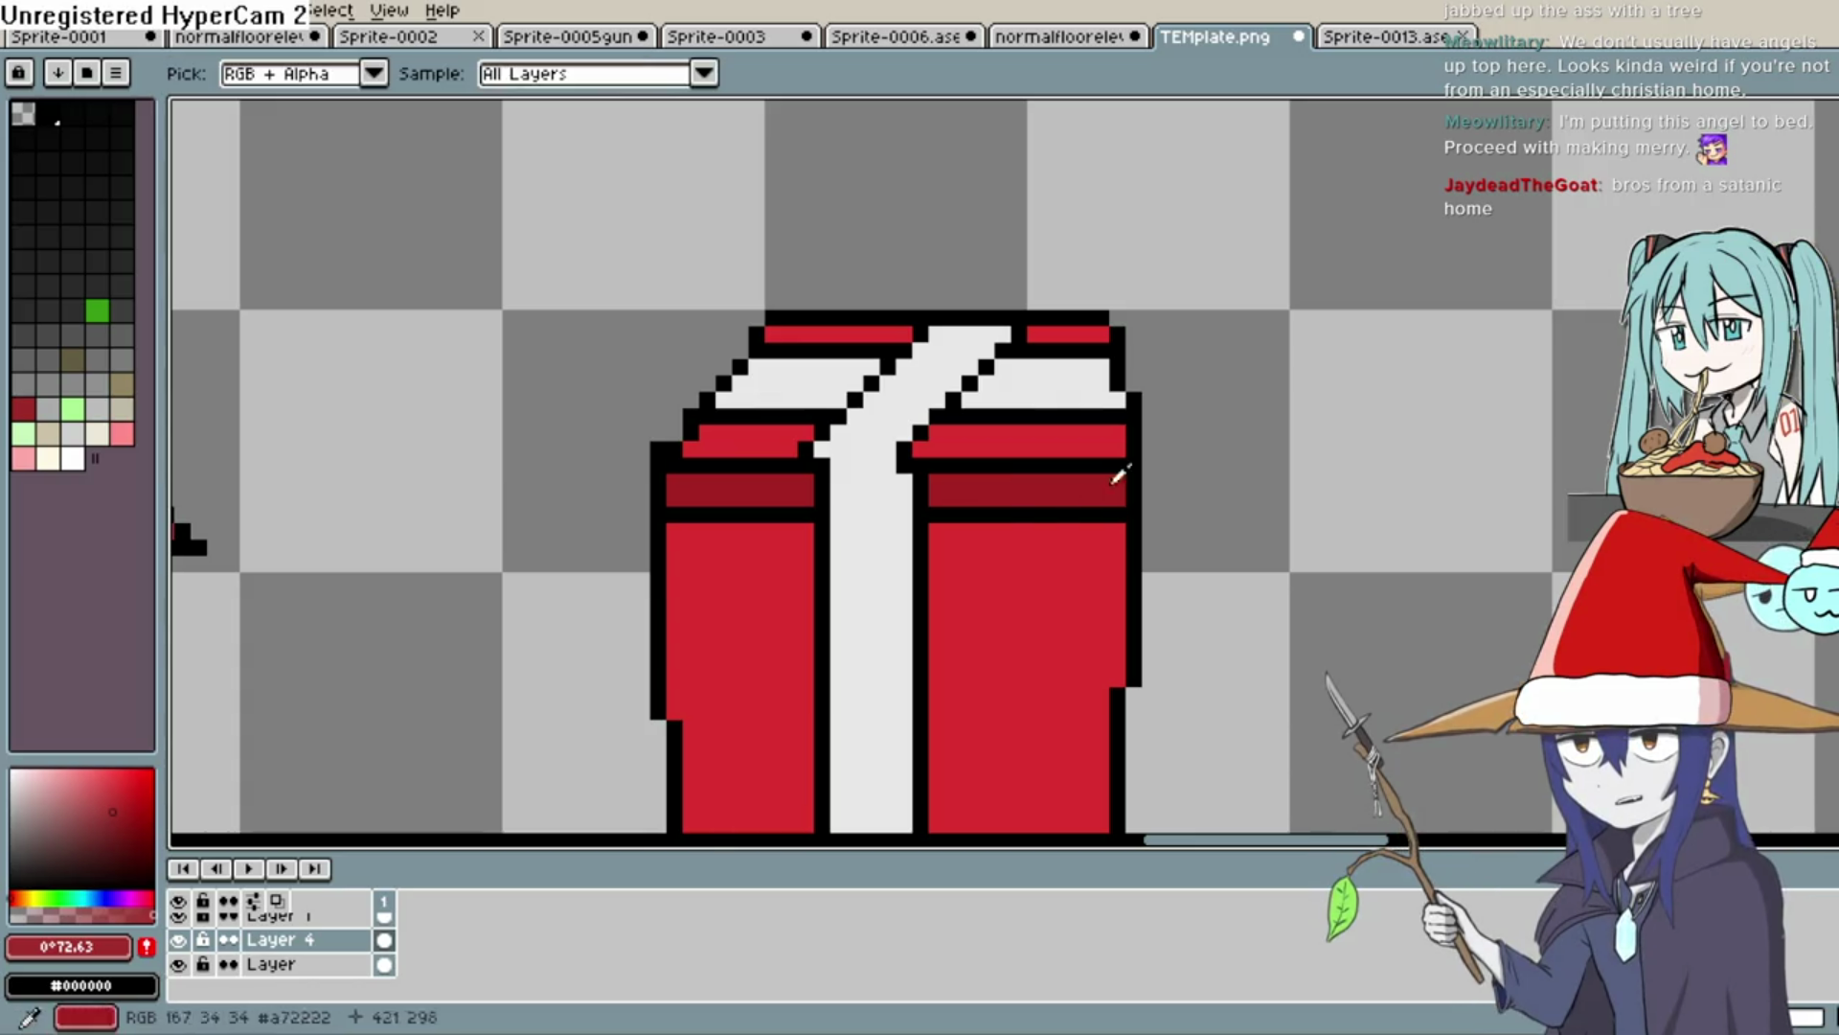
{"action": "left_click", "coordinate": [1056, 510]}
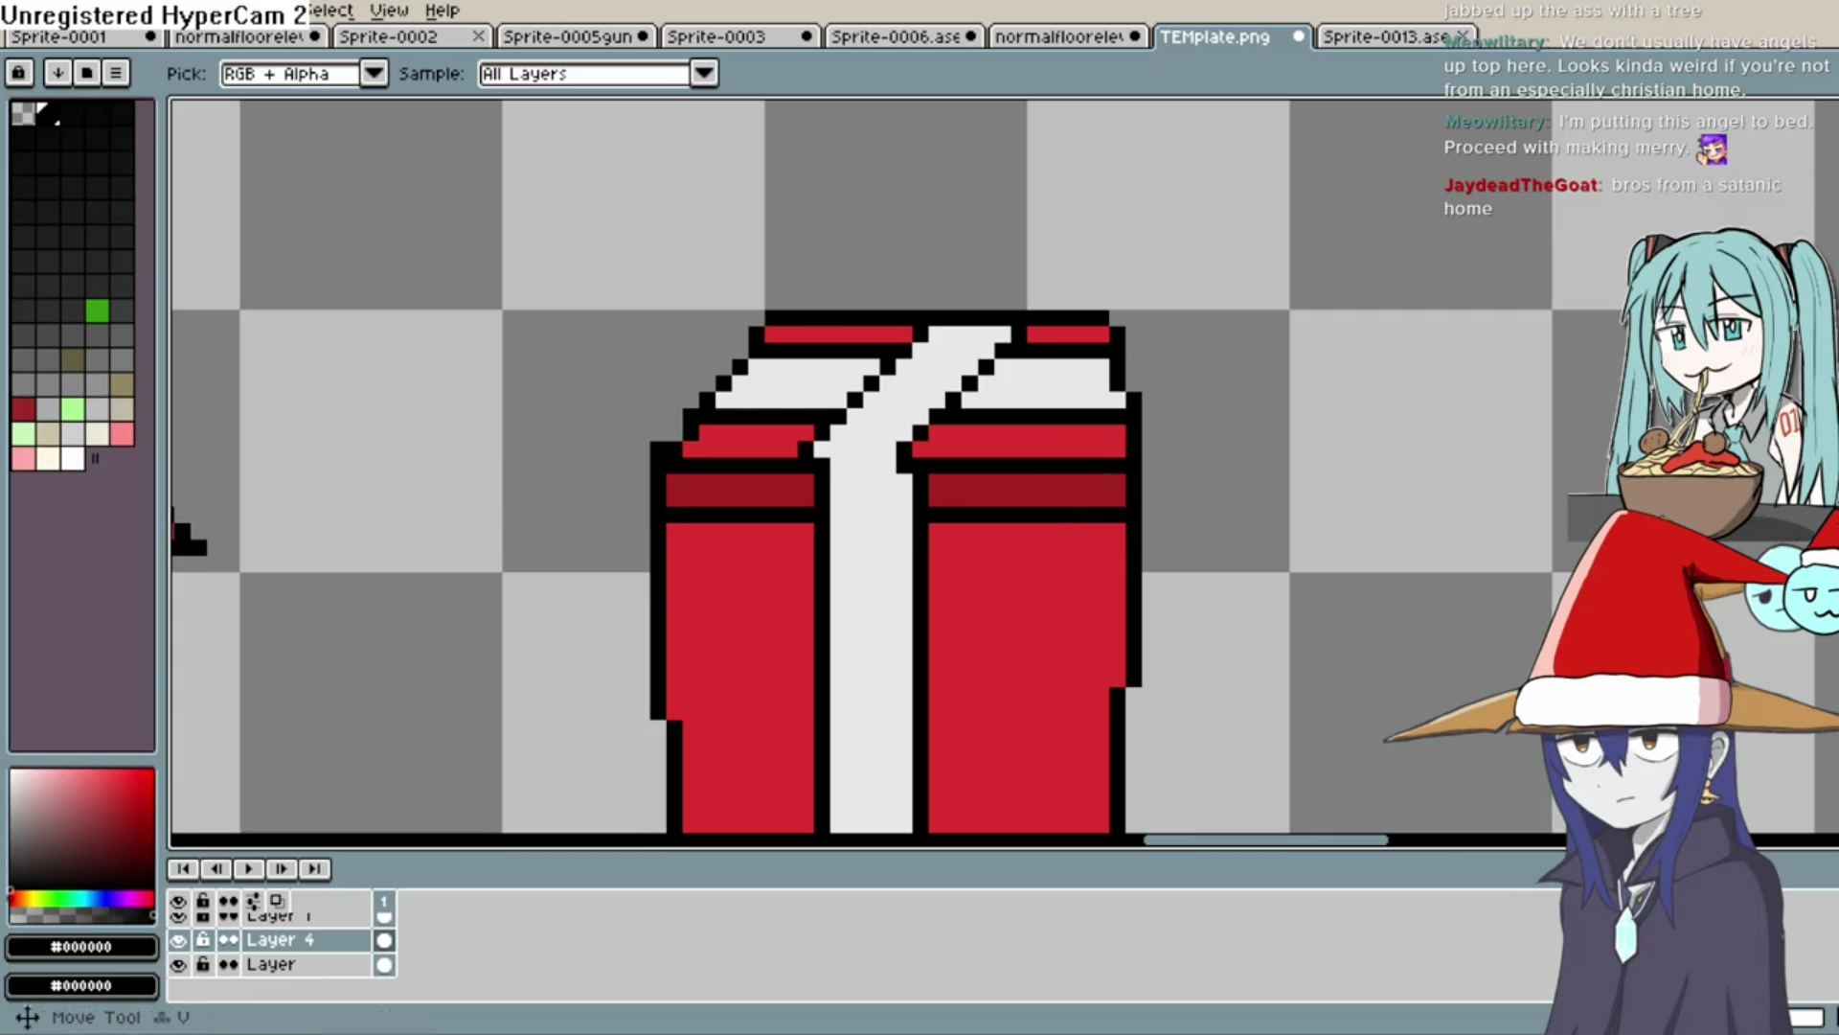
{"action": "key", "text": "shift+l"}
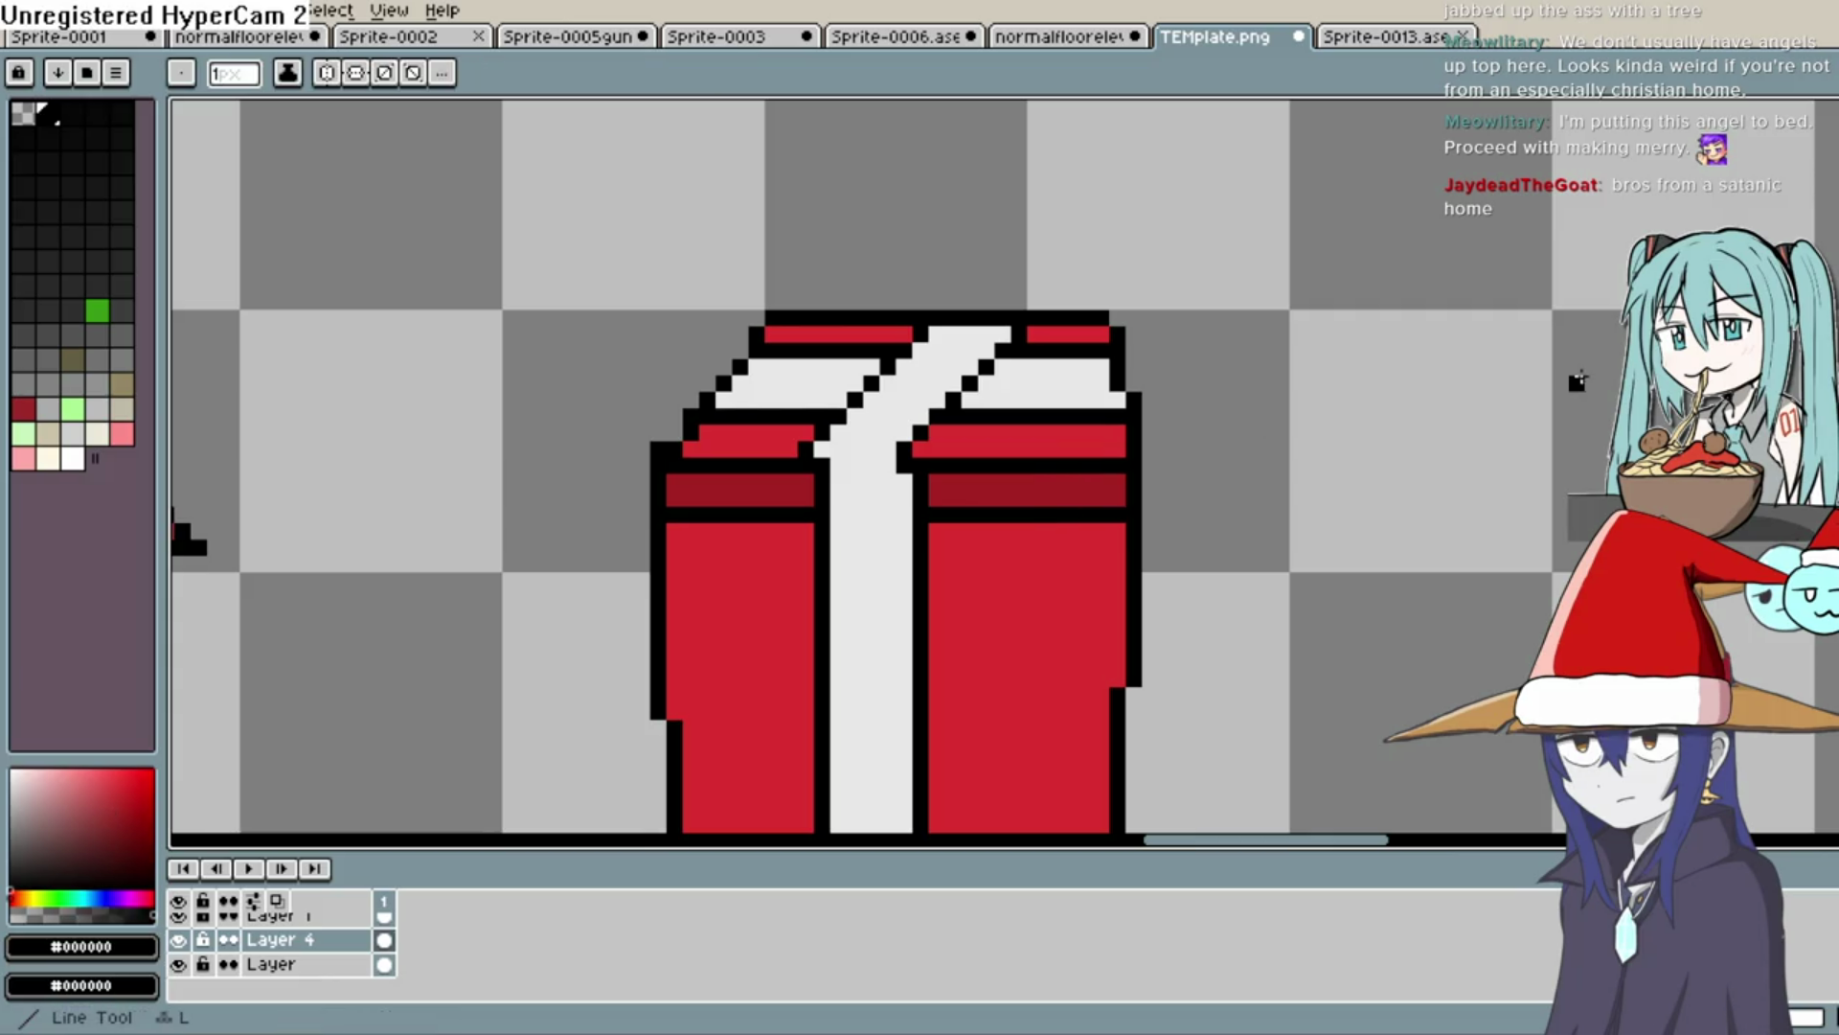
{"action": "left_click_drag", "start_coordinate": [1123, 542], "coordinate": [926, 553]}
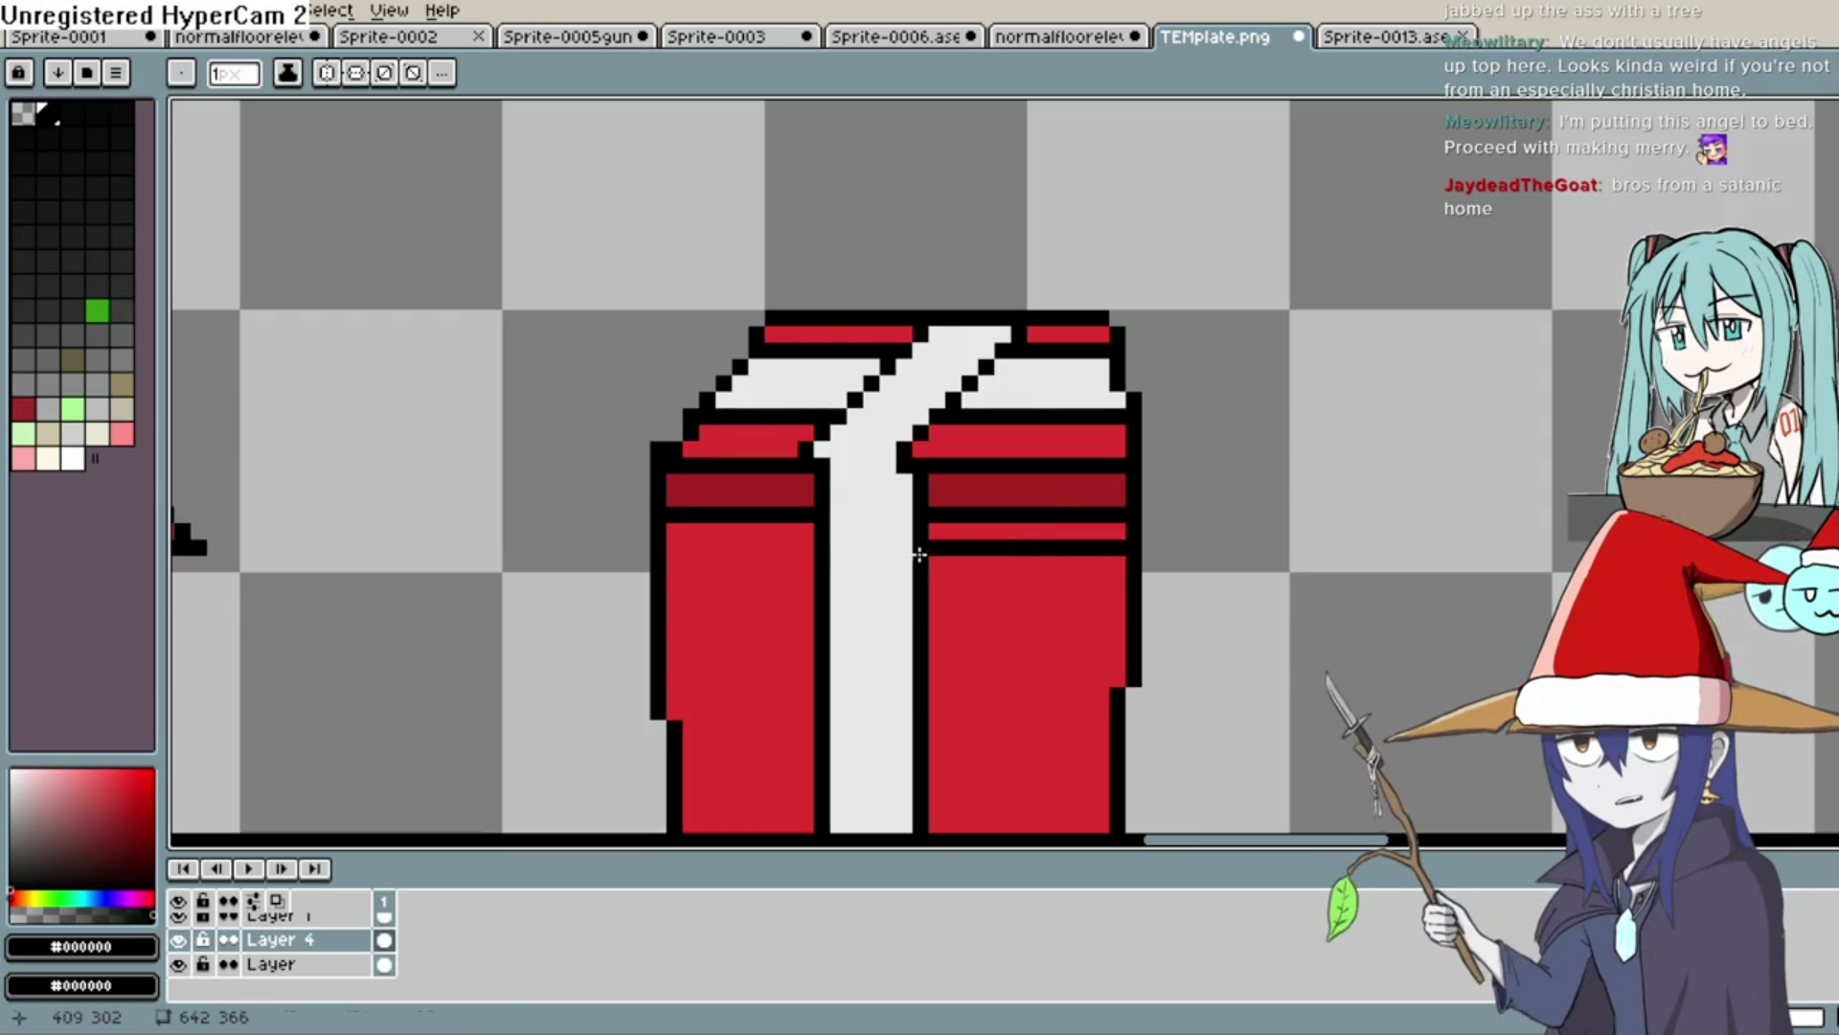
{"action": "left_click_drag", "start_coordinate": [809, 551], "coordinate": [674, 549]}
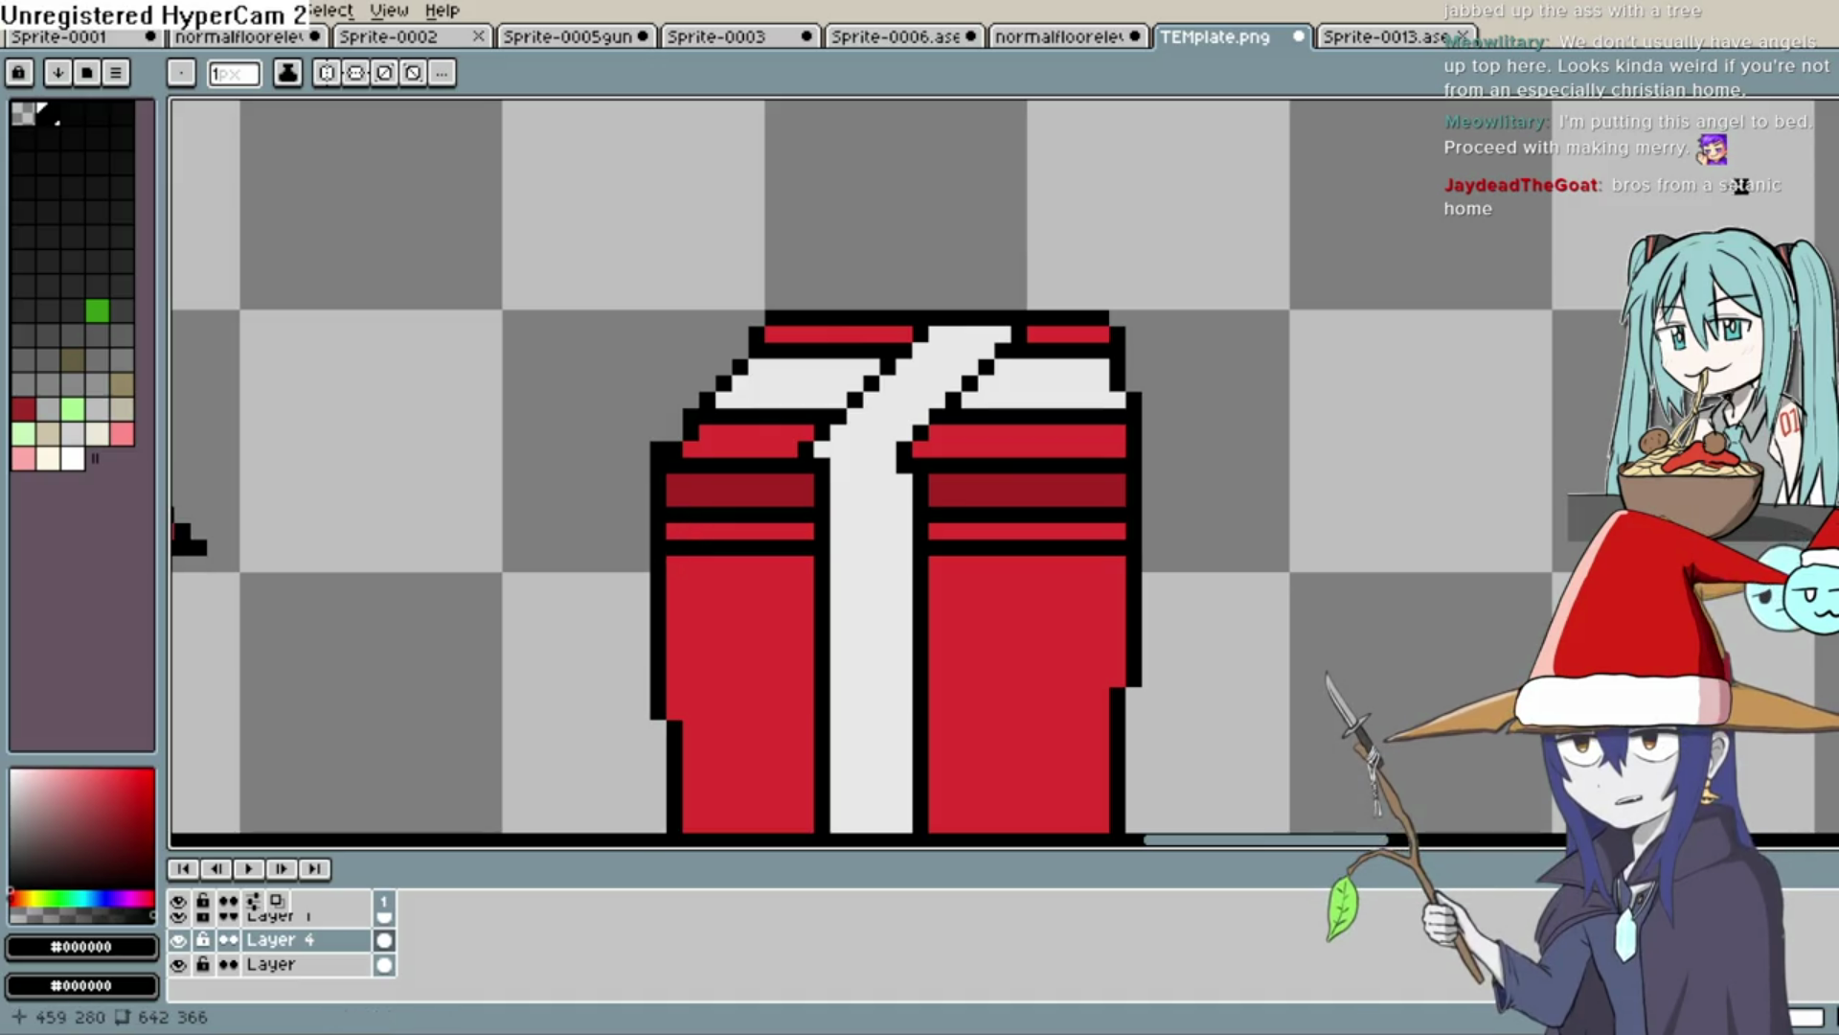
Paint over both new black lines in the lid band's dark red
{"action": "key", "text": "e"}
{"action": "left_click", "coordinate": [1076, 484], "text": "alt"}
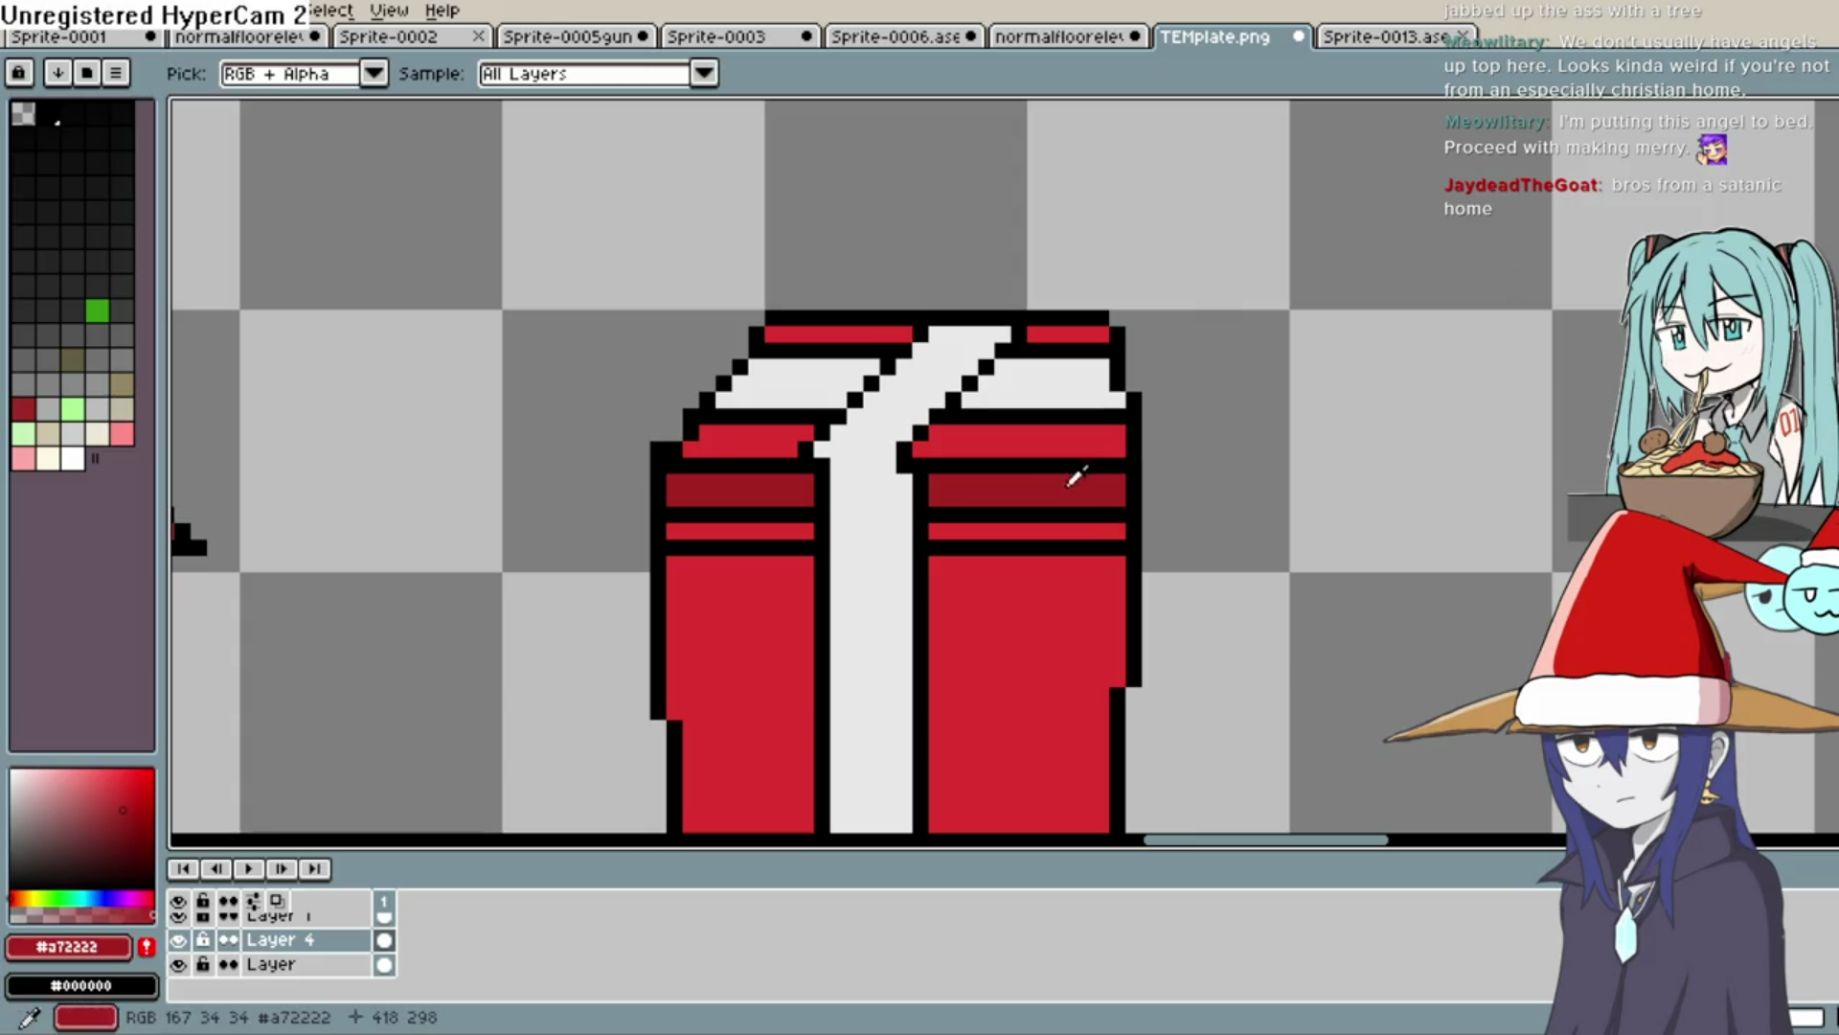
{"action": "key", "text": "b"}
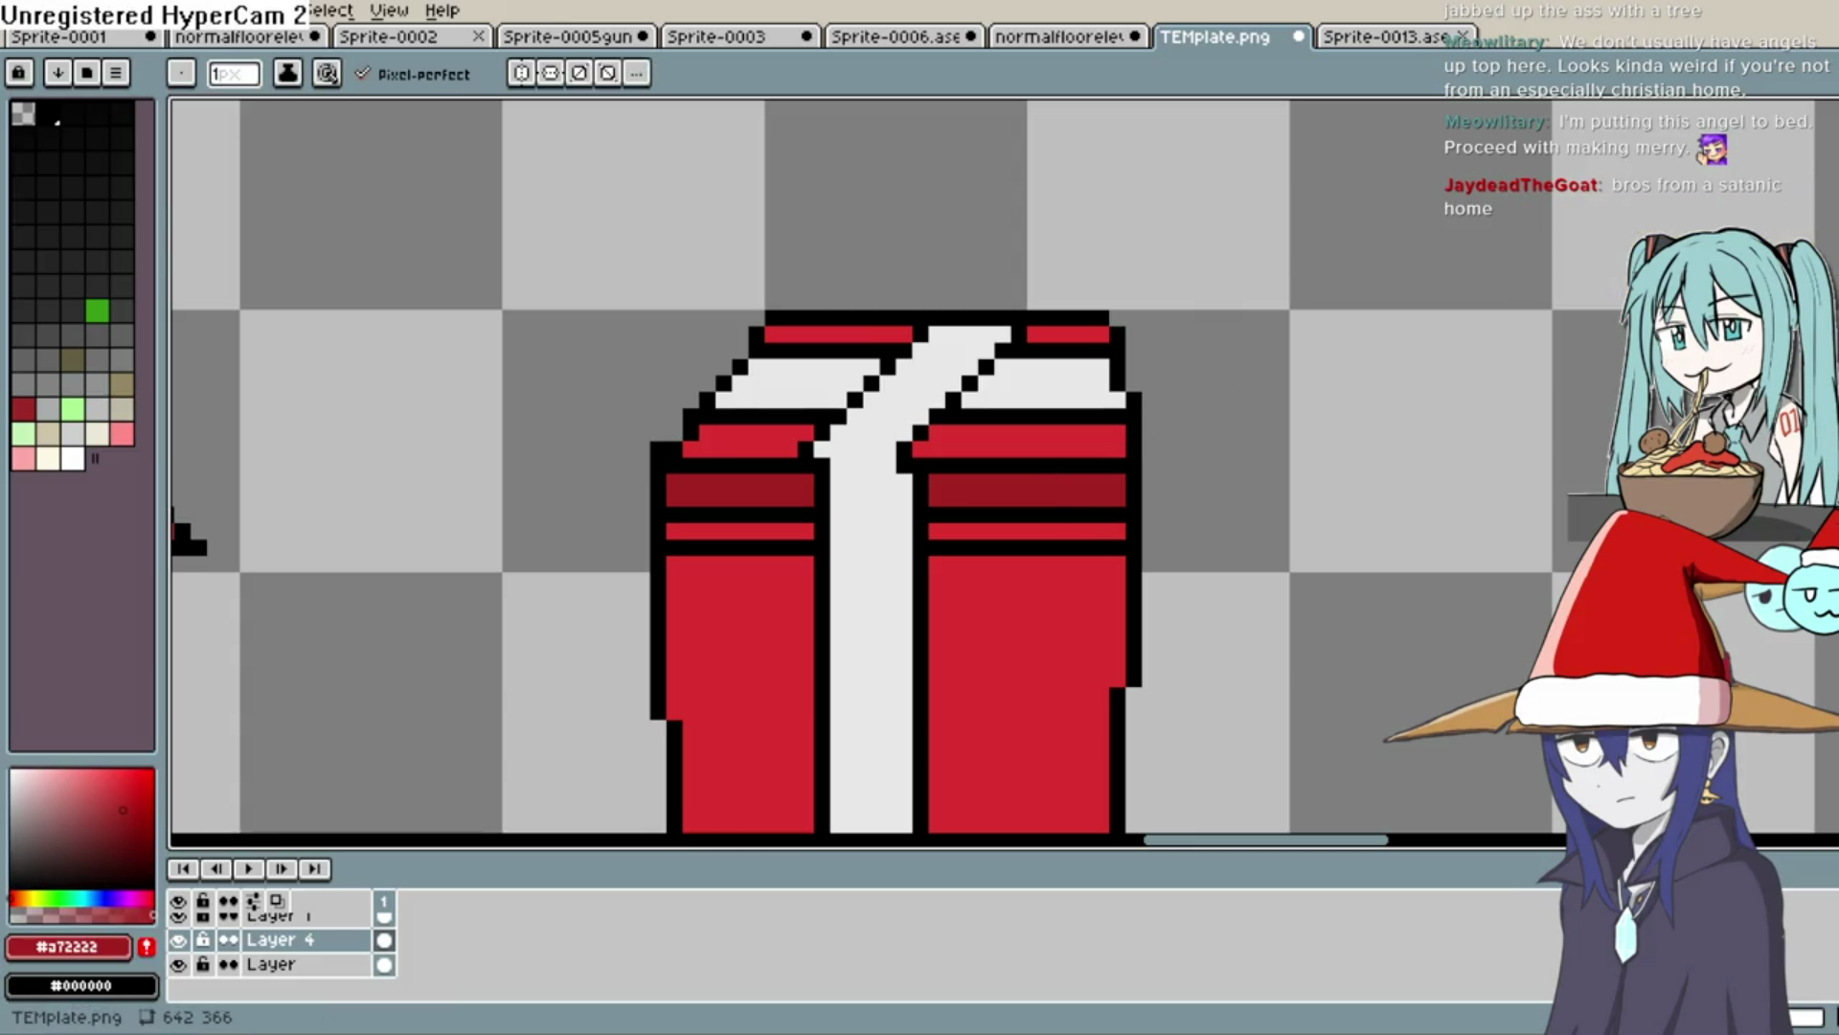
{"action": "mouse_move", "coordinate": [1076, 513]}
{"action": "left_mouse_down"}
{"action": "mouse_move", "coordinate": [957, 521]}
{"action": "mouse_move", "coordinate": [1042, 531]}
{"action": "left_mouse_up"}
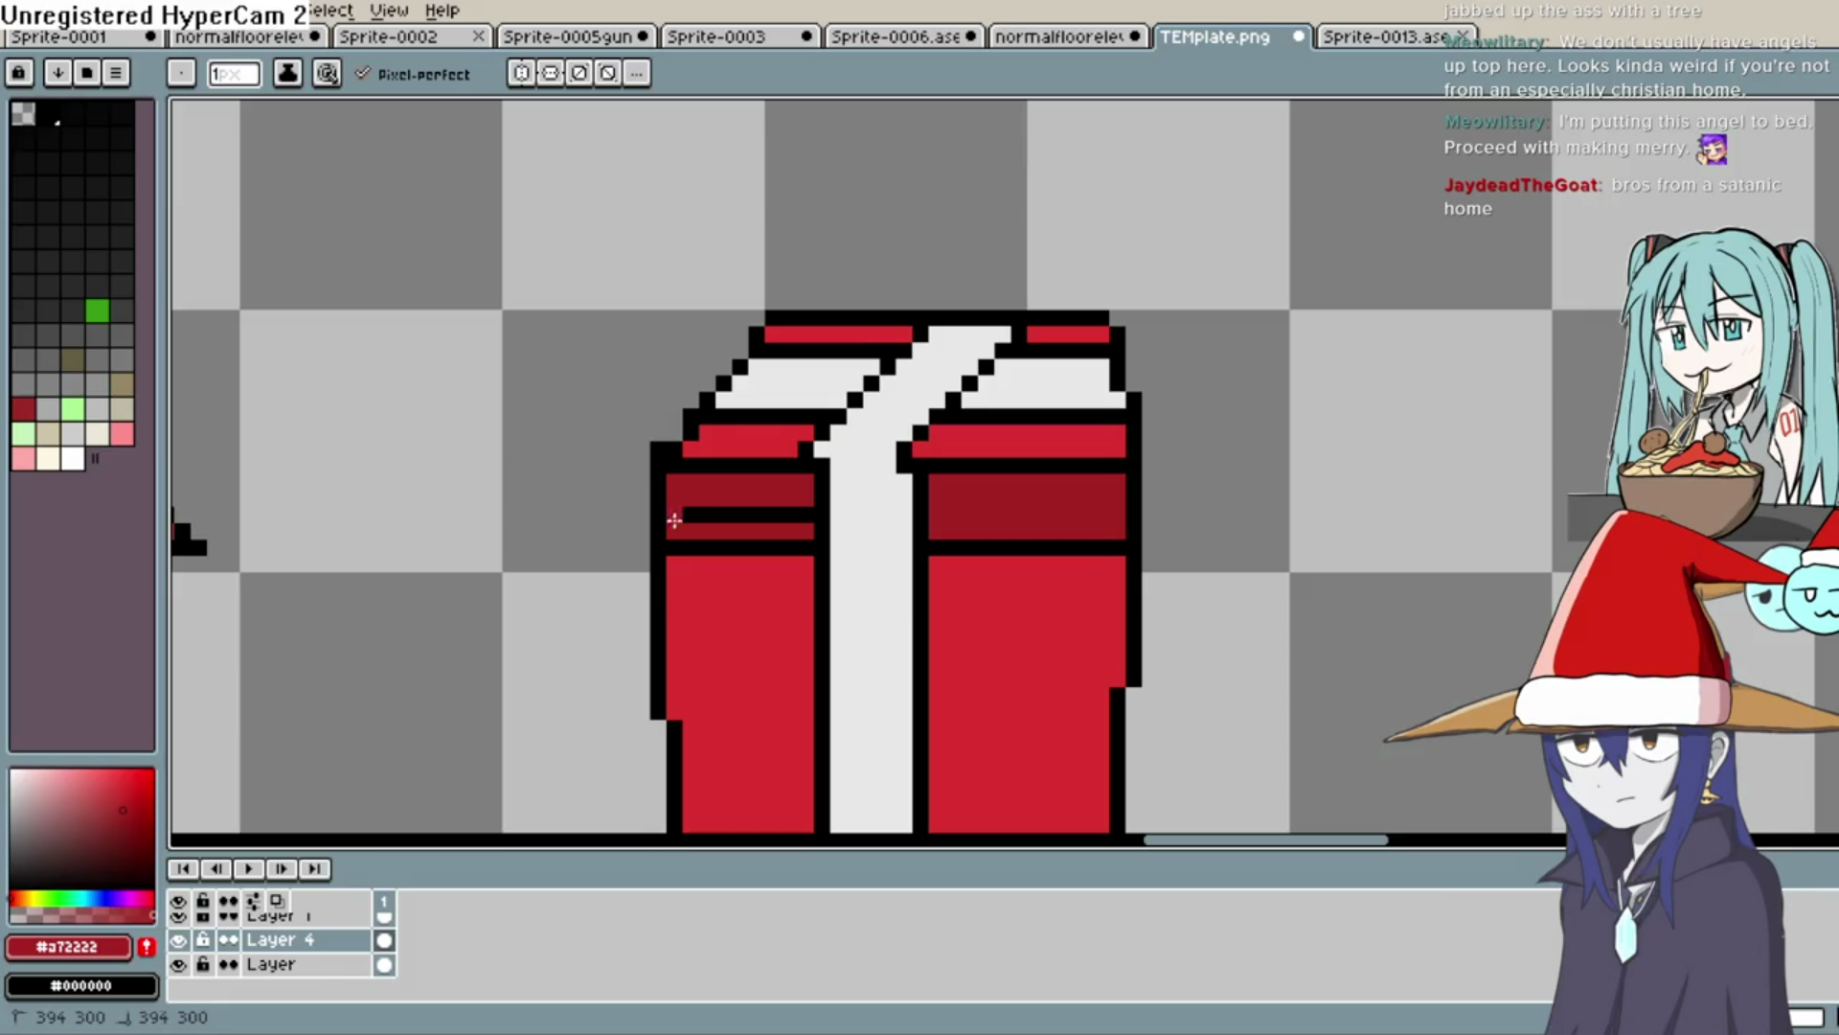
{"action": "left_click_drag", "start_coordinate": [672, 520], "coordinate": [804, 520]}
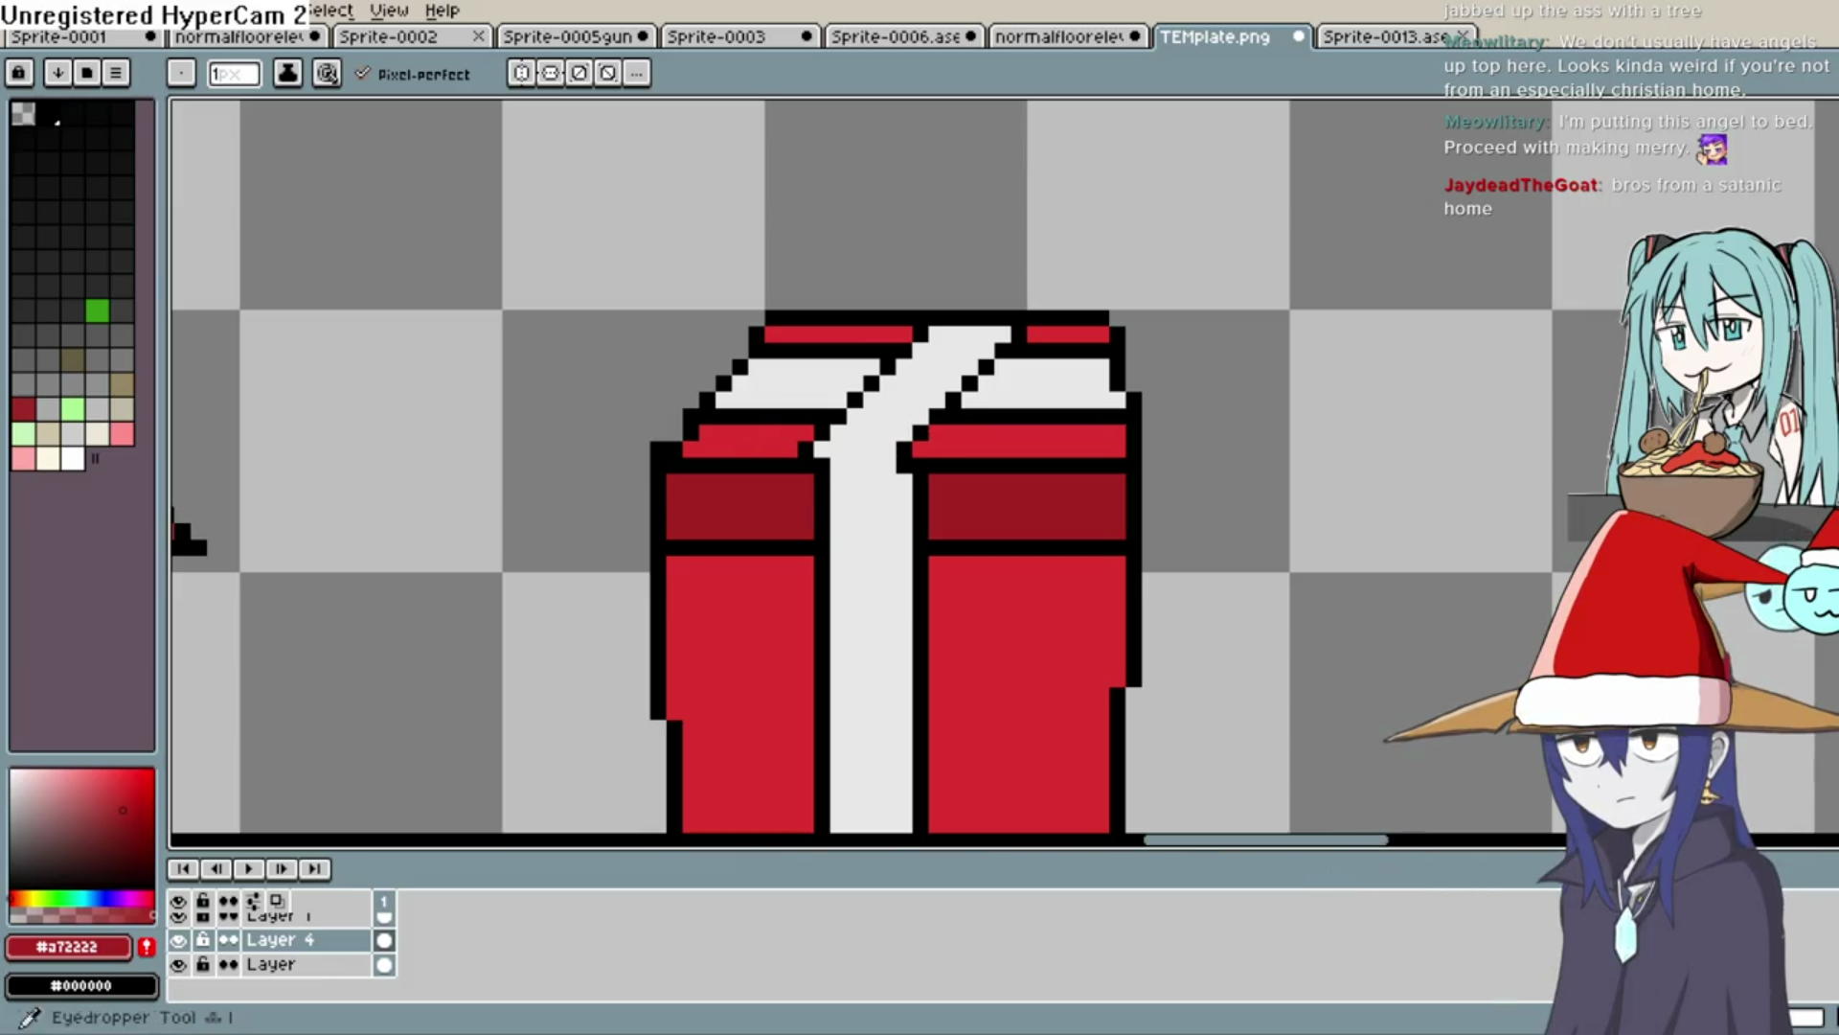
Fill the top-right lid strip with the darker red #a72222
{"action": "left_click", "coordinate": [1833, 163]}
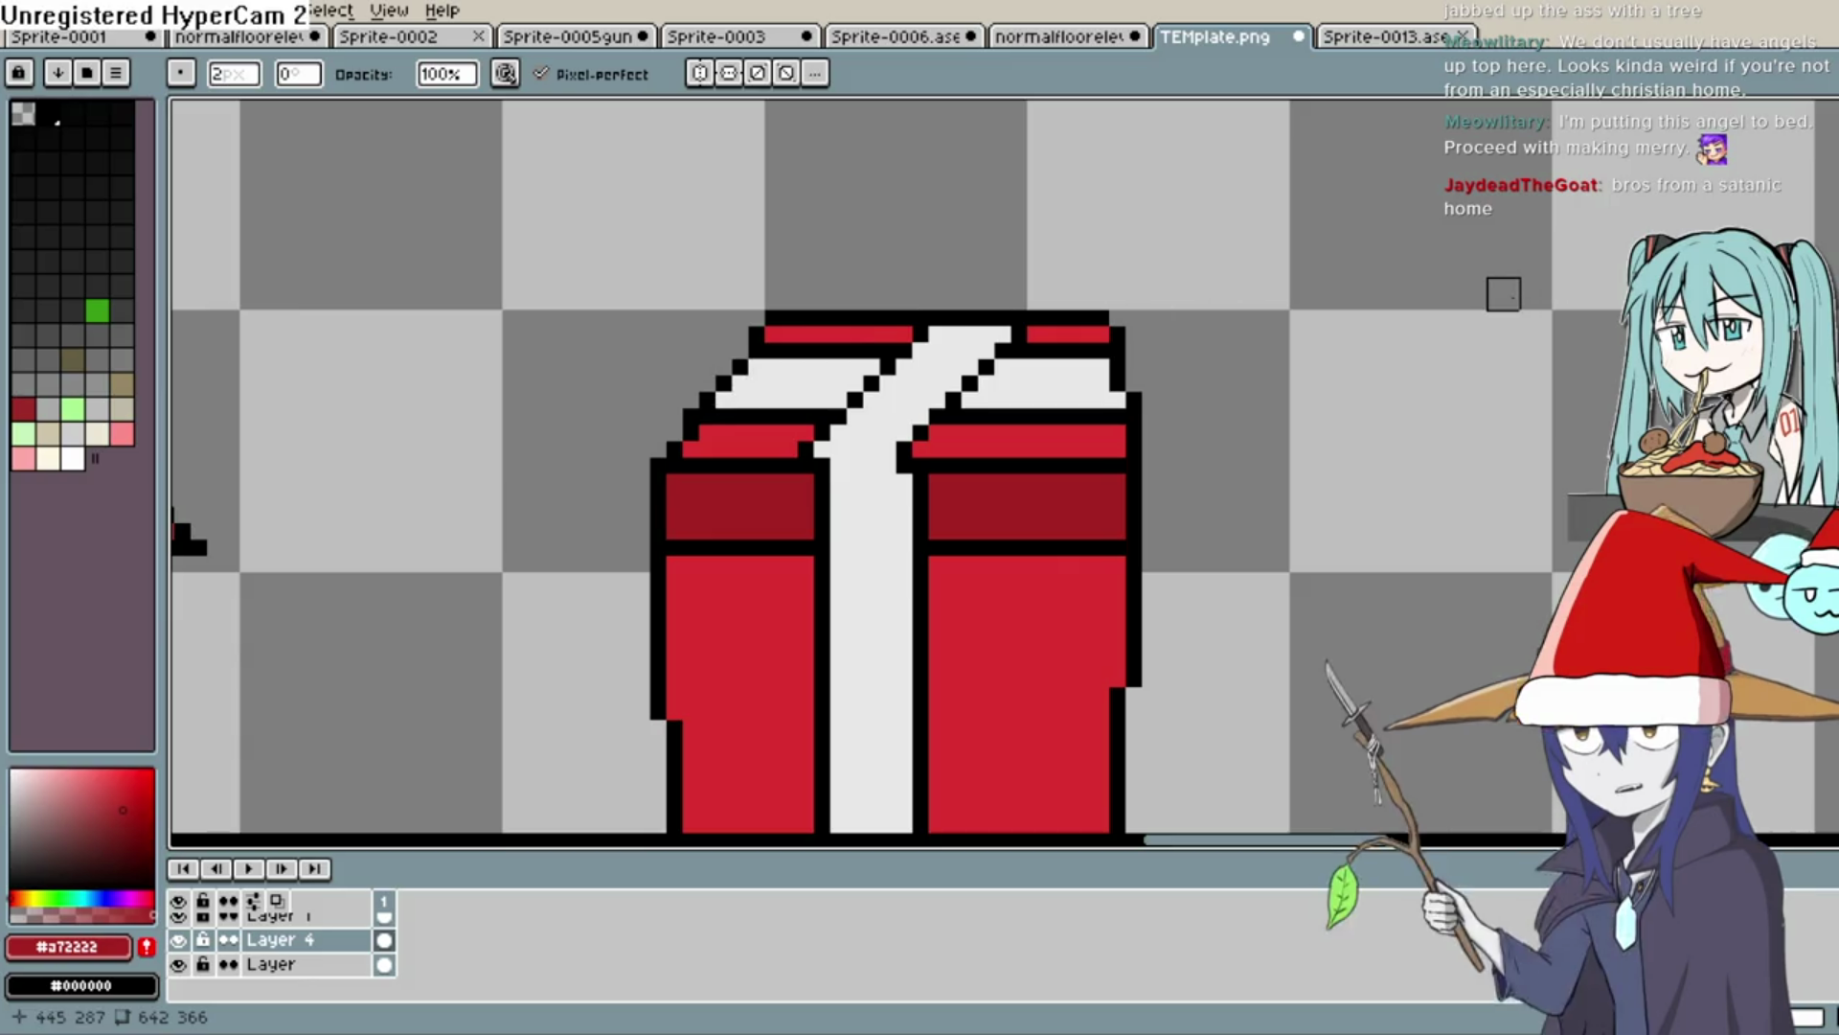
{"action": "key", "text": "i"}
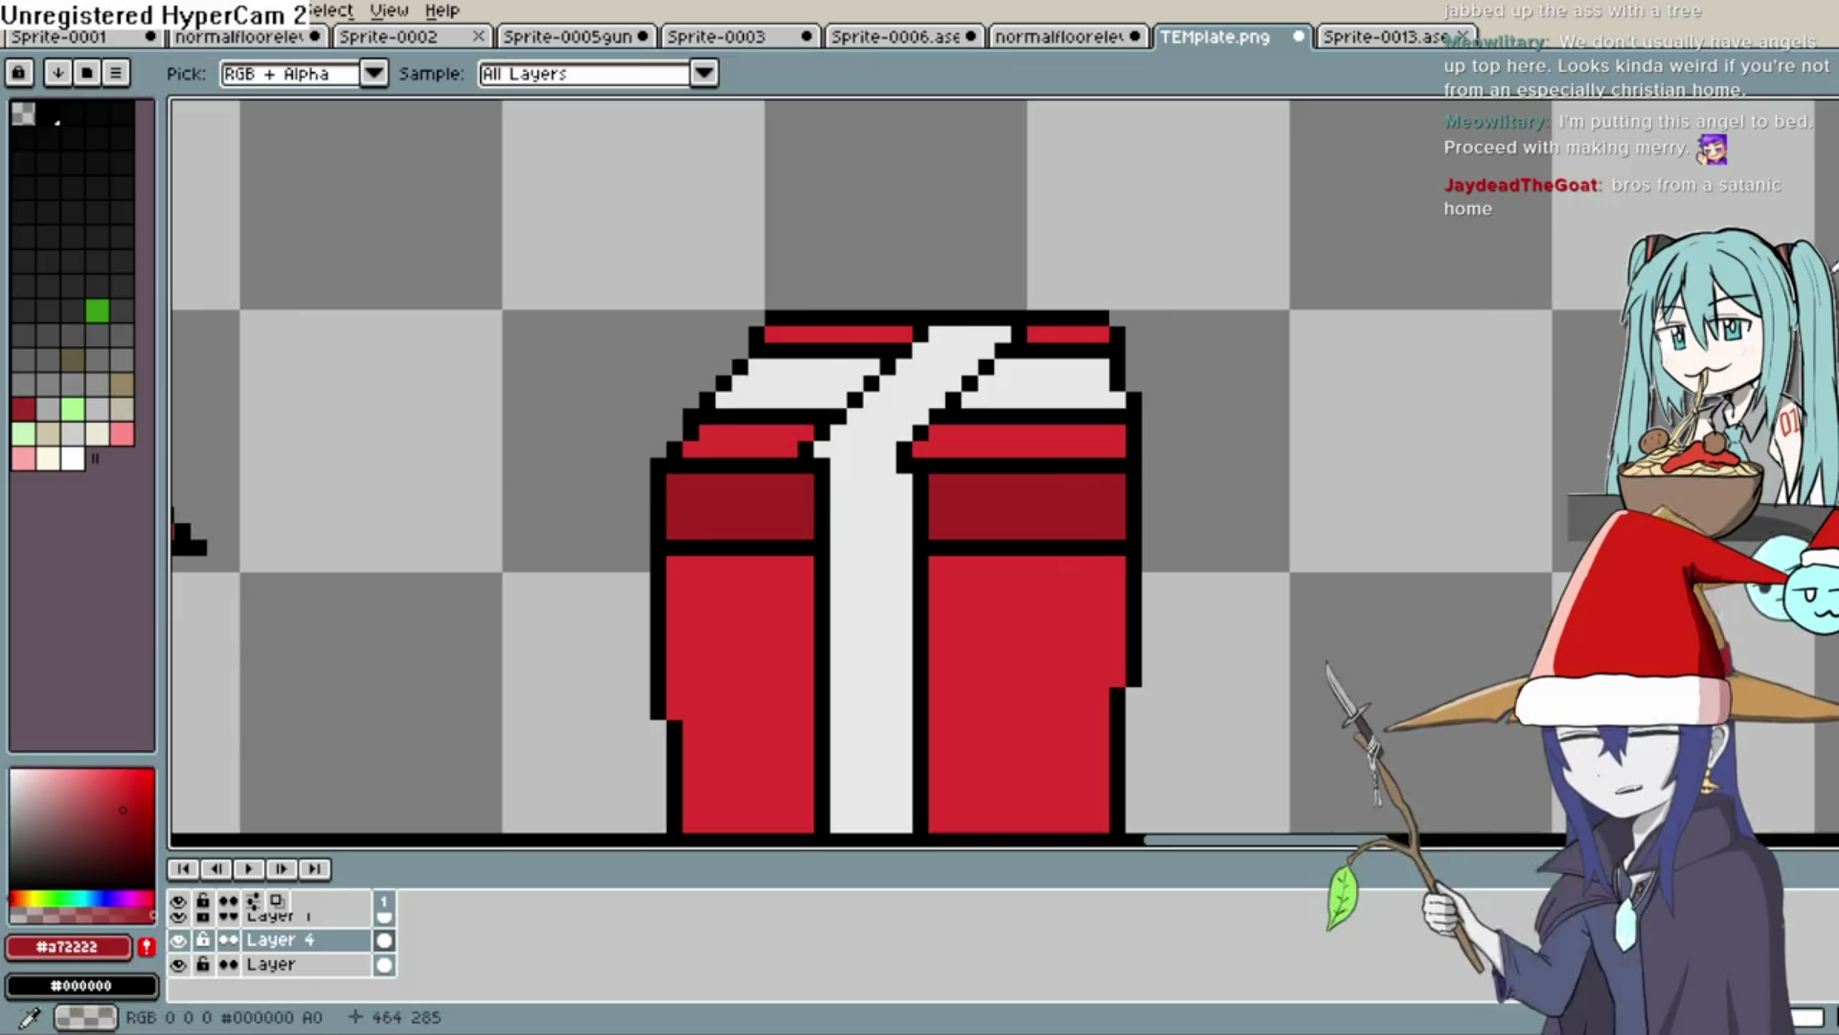
{"action": "key", "text": "g"}
{"action": "left_click", "coordinate": [1046, 436]}
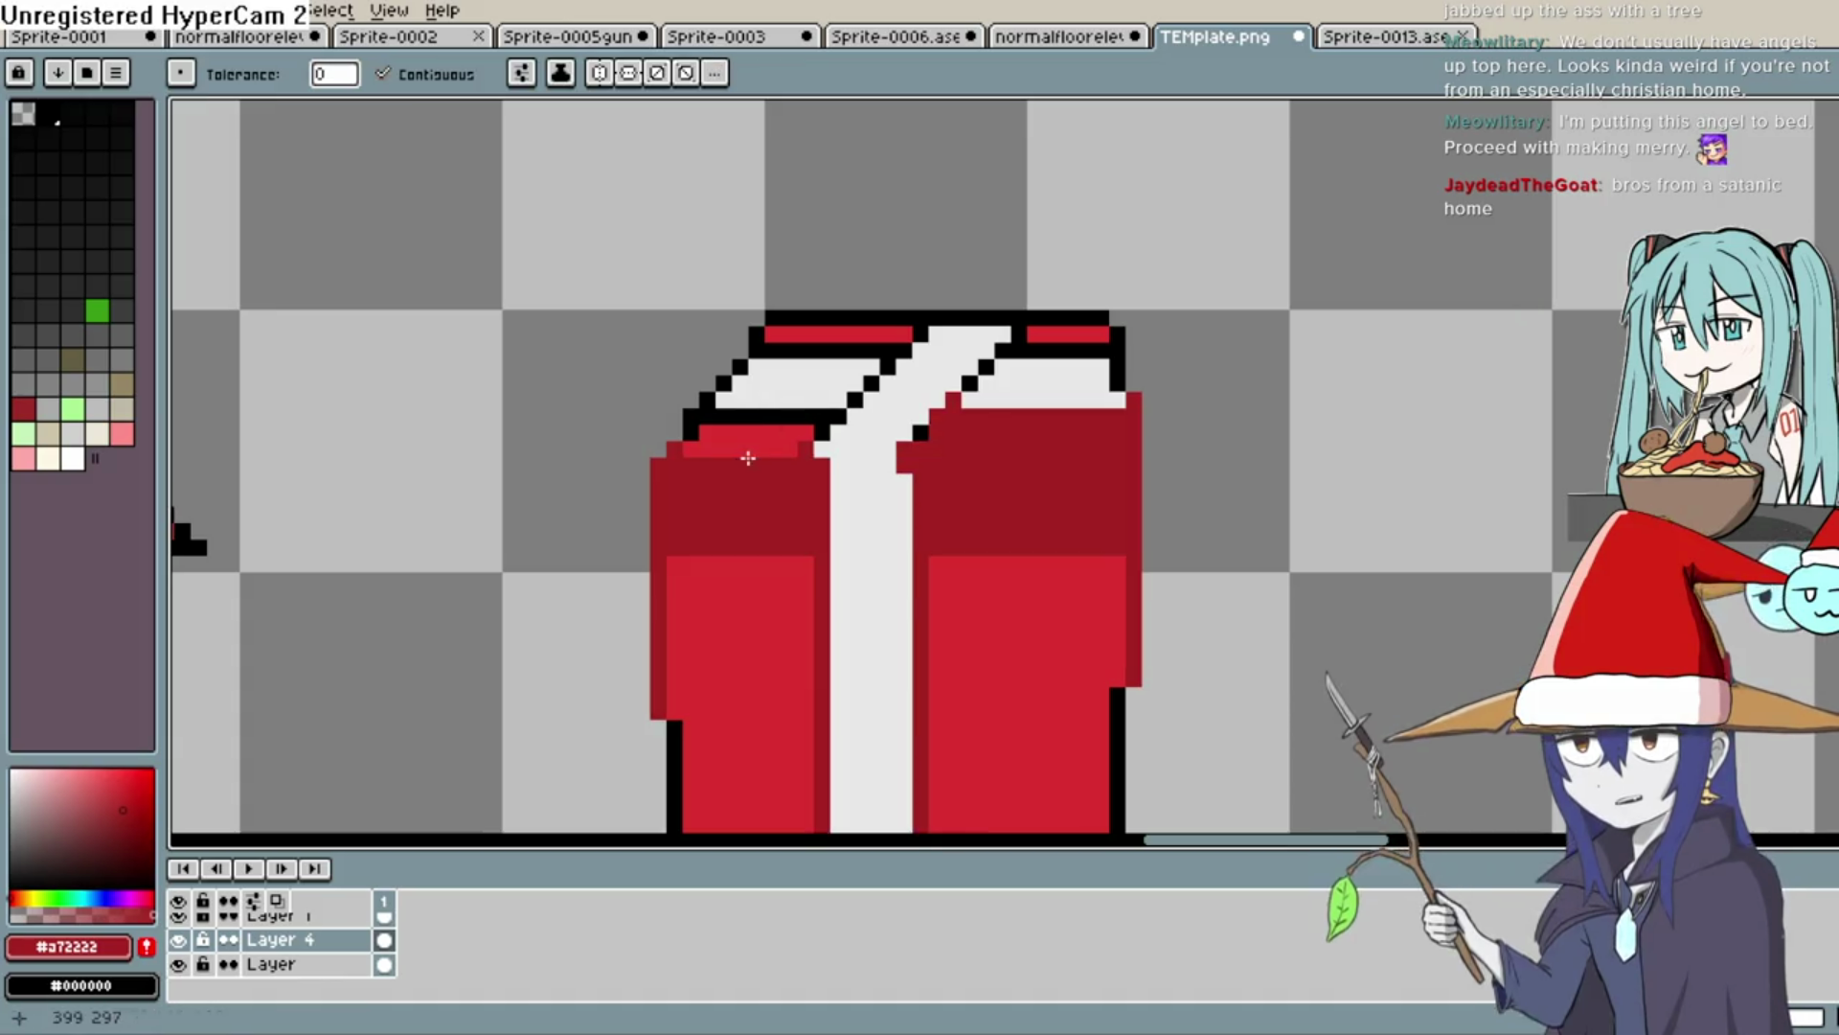